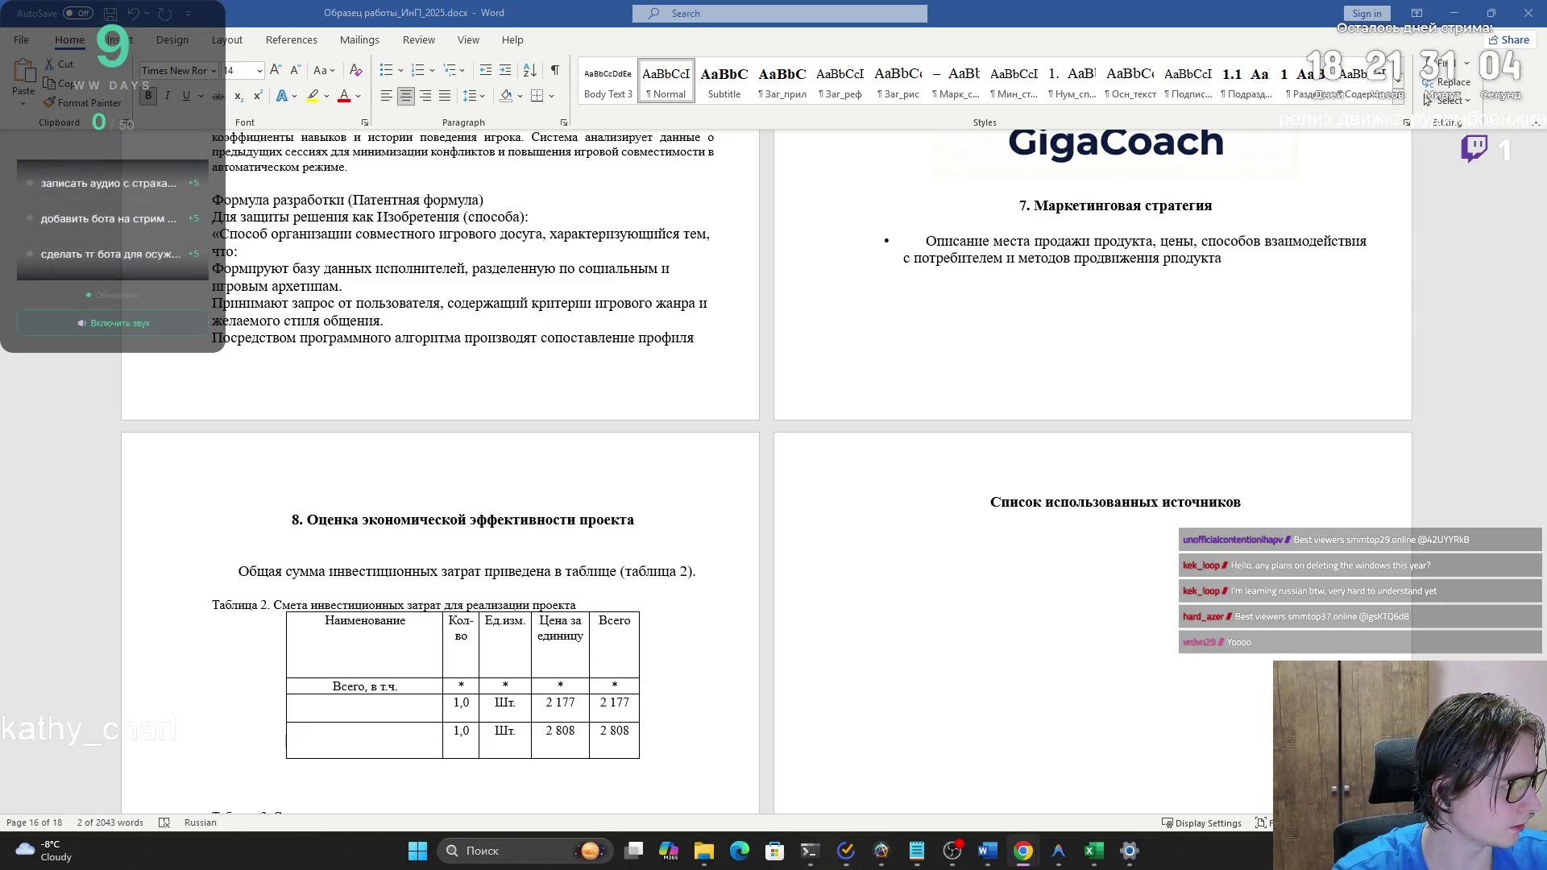
- Switch from the Word report to the Chrome window showing the ChatGPT conversation
{"action": "key", "text": "alt+Tab"}
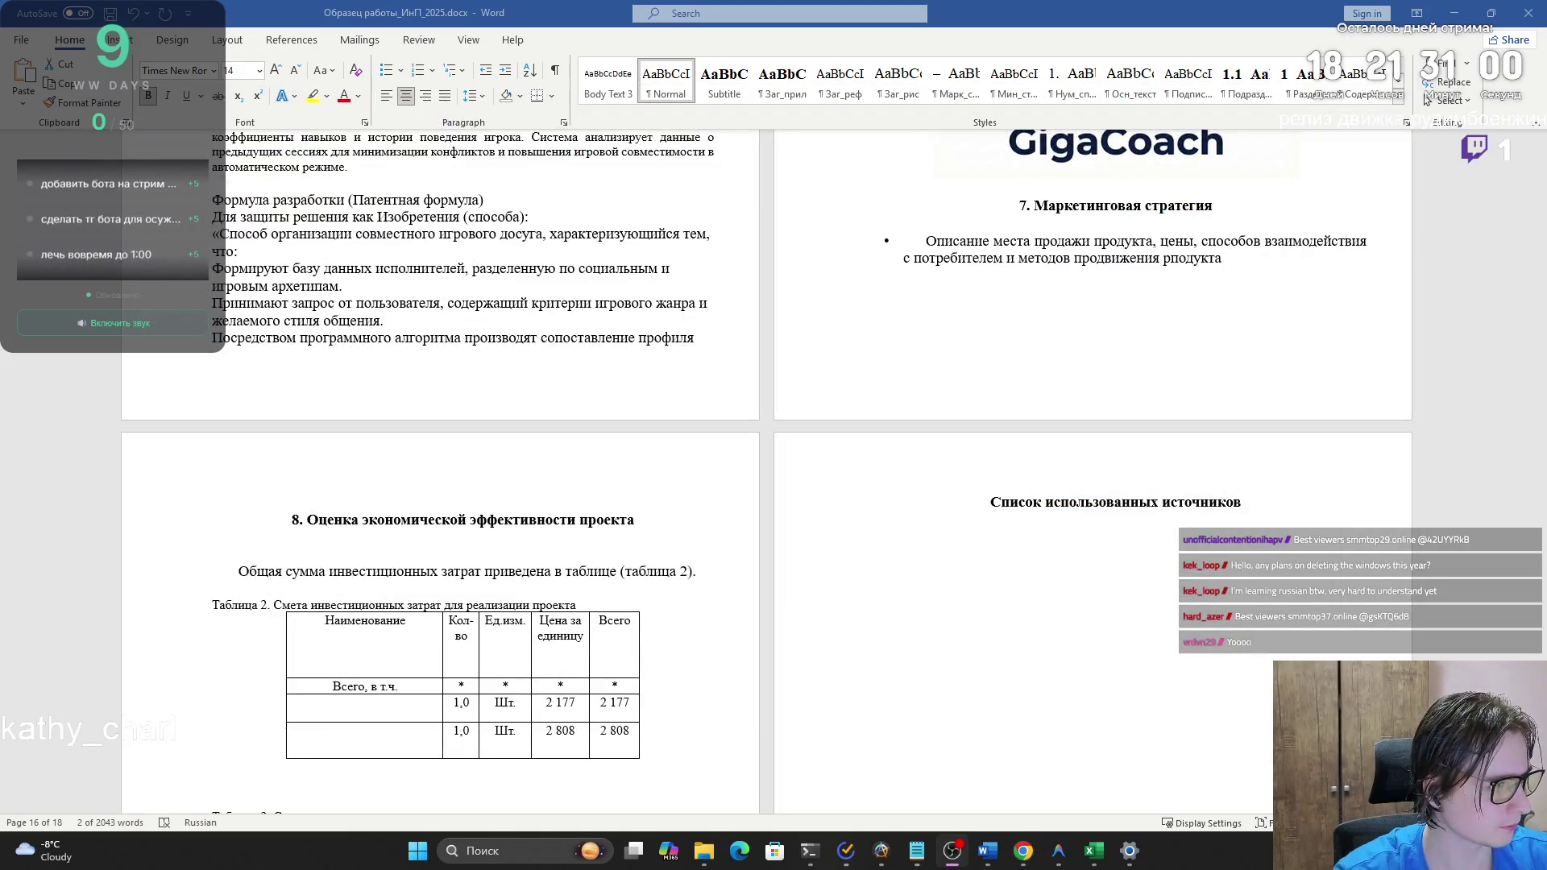
{"action": "key", "text": "alt+Tab"}
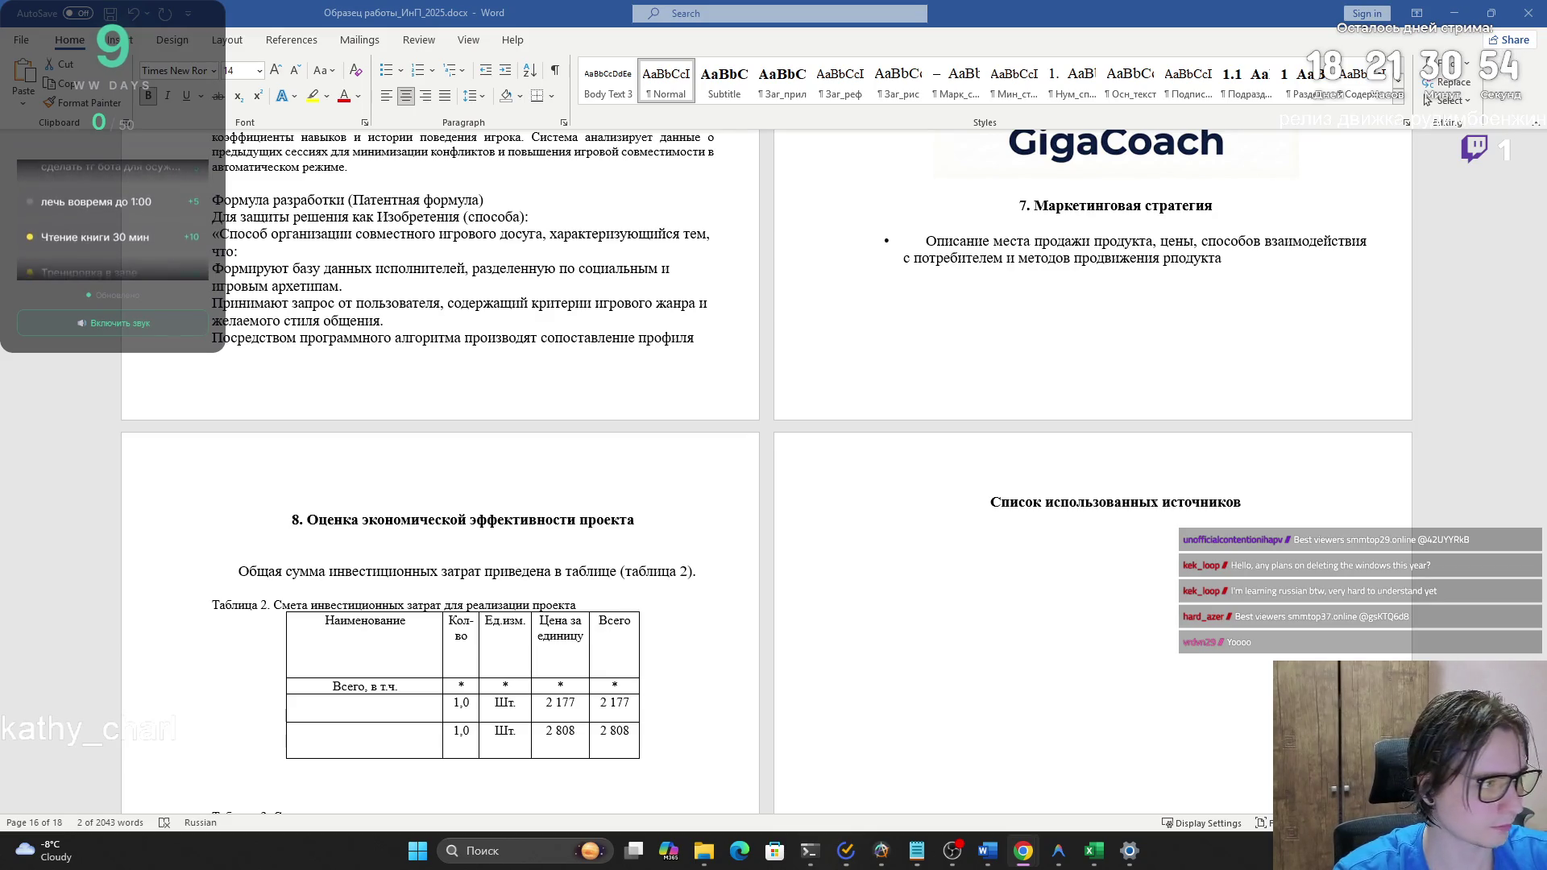
{"action": "key", "text": "alt+Tab"}
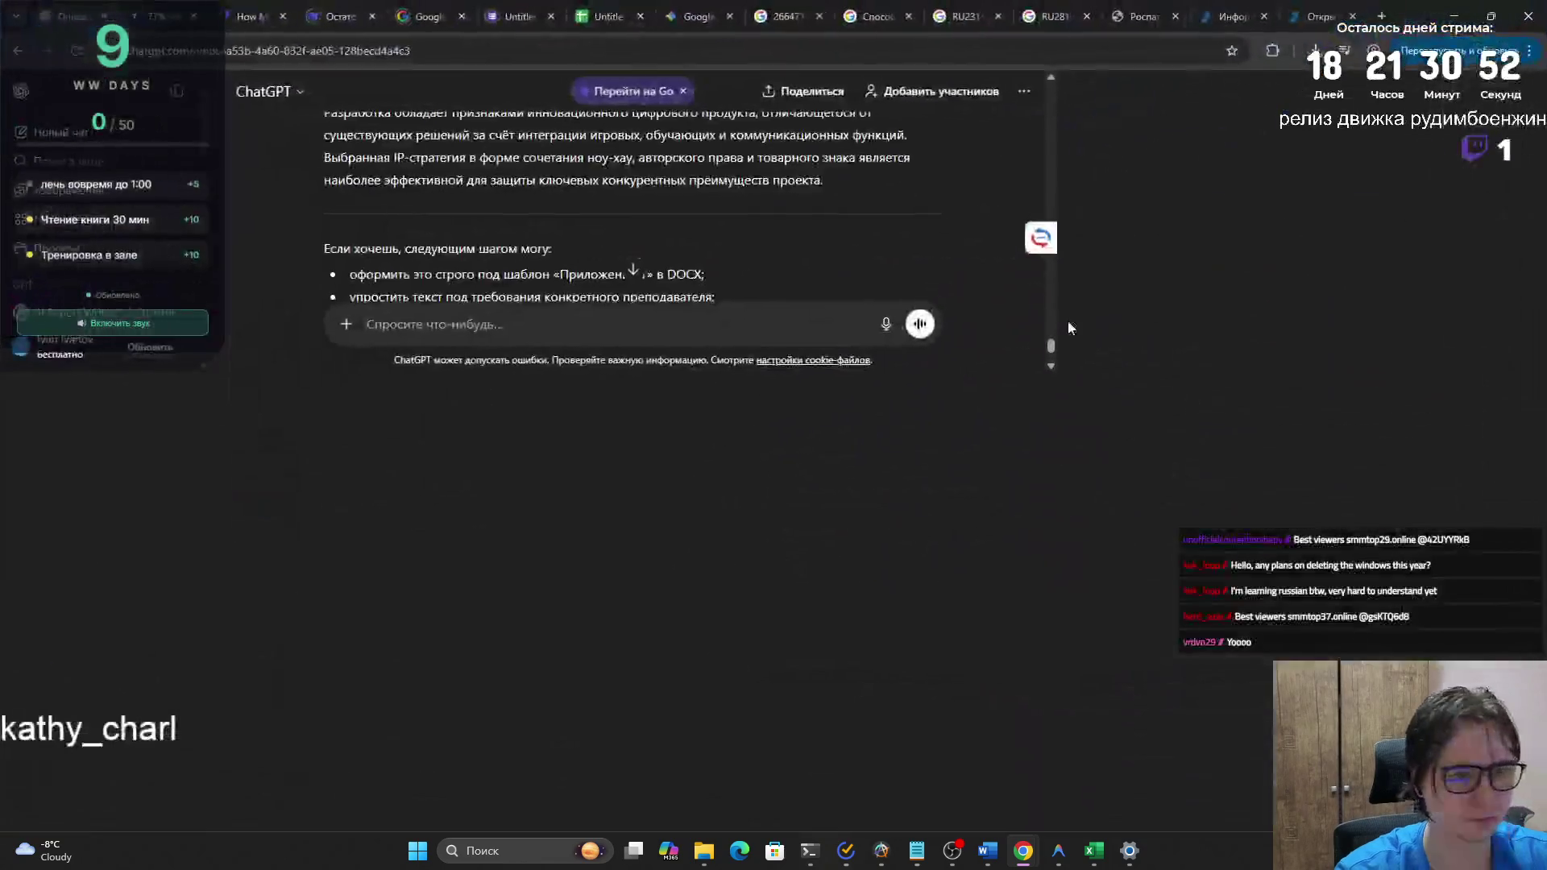
- Select ChatGPT's marketing strategy answer, from '1. Место продажи продукта' through the Итог summary
{"action": "scroll", "coordinate": [816, 462], "scroll_direction": "down", "scroll_amount": 3}
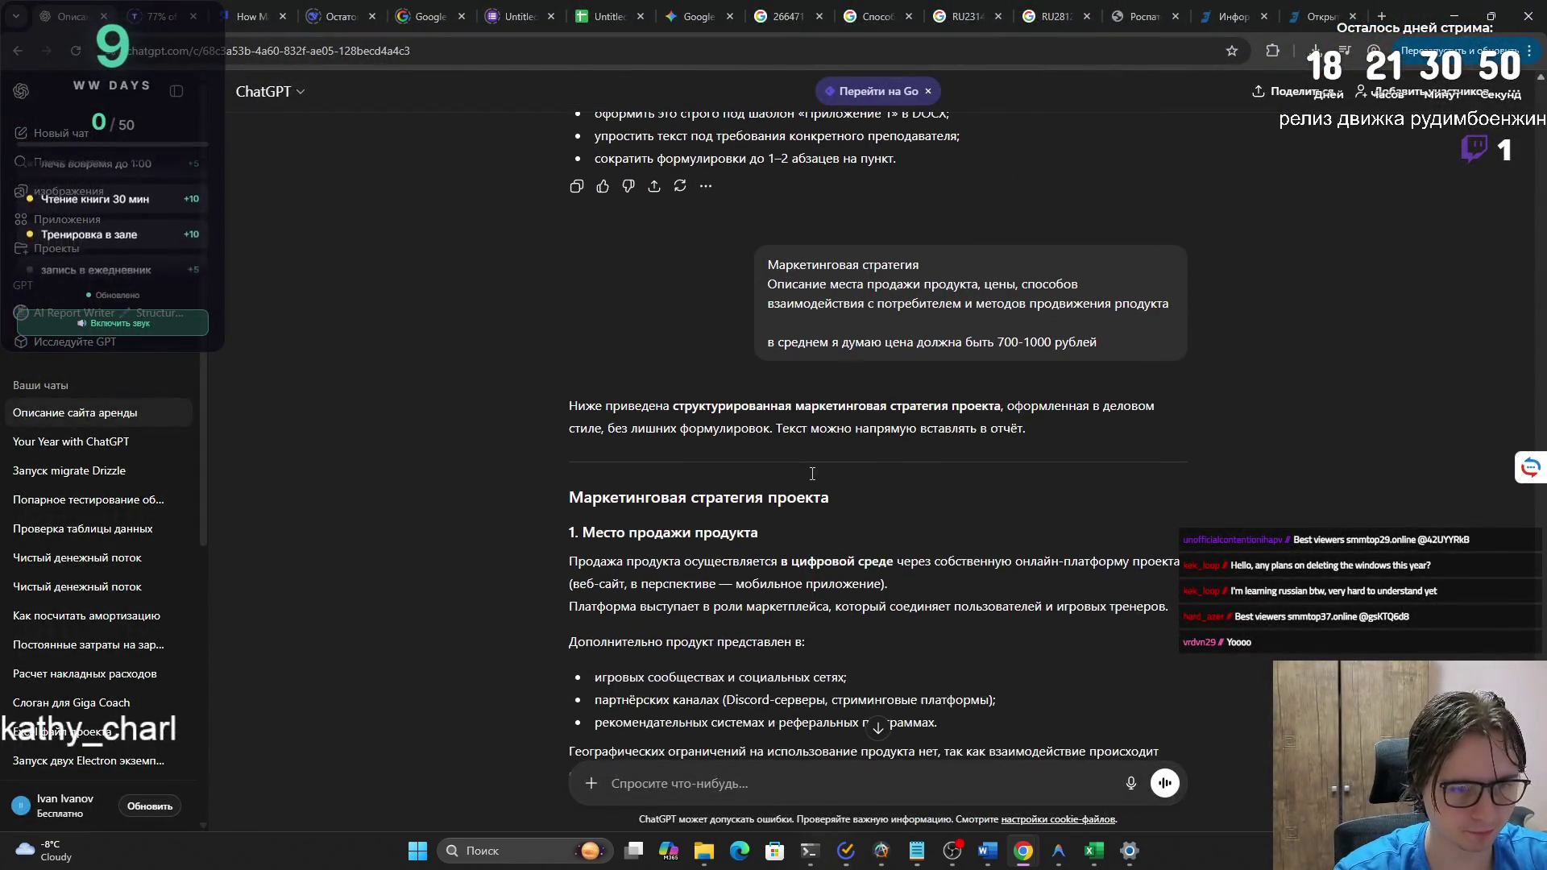
{"action": "scroll", "coordinate": [814, 463], "scroll_direction": "down", "scroll_amount": 1}
{"action": "mouse_move", "coordinate": [569, 472]}
{"action": "left_mouse_down"}
{"action": "mouse_move", "coordinate": [728, 477]}
{"action": "mouse_move", "coordinate": [574, 451]}
{"action": "mouse_move", "coordinate": [738, 482]}
{"action": "mouse_move", "coordinate": [981, 482]}
{"action": "mouse_move", "coordinate": [1209, 530]}
{"action": "mouse_move", "coordinate": [1095, 624]}
{"action": "mouse_move", "coordinate": [1079, 703]}
{"action": "left_mouse_up"}
{"action": "key", "text": "ctrl+c"}
{"action": "scroll", "coordinate": [1071, 698], "scroll_direction": "down", "scroll_amount": 2}
{"action": "scroll", "coordinate": [1071, 698], "scroll_direction": "down", "scroll_amount": 5}
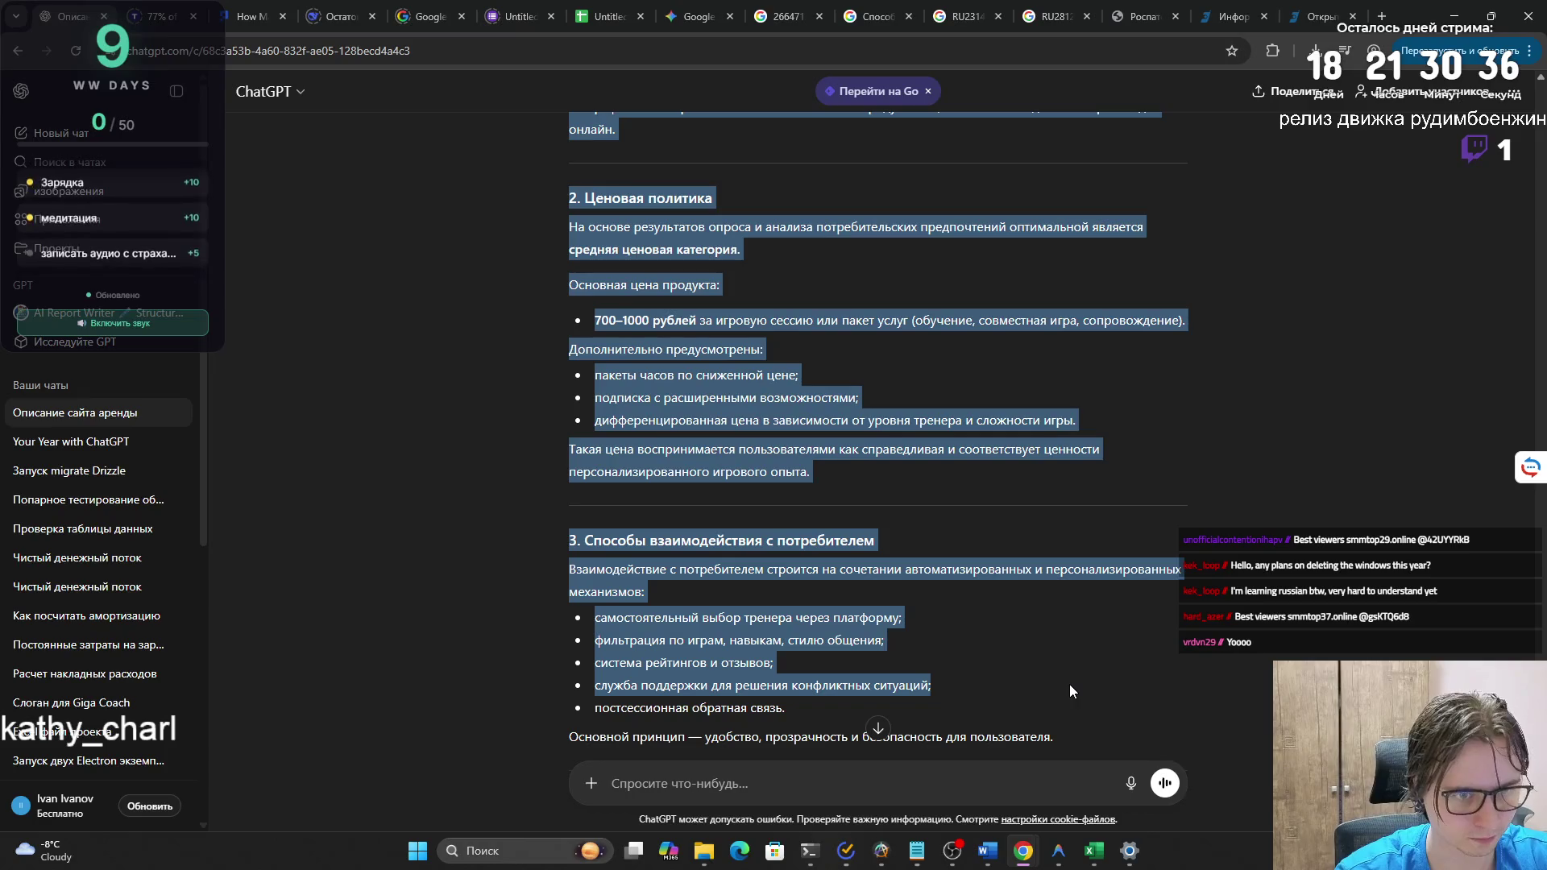
{"action": "scroll", "coordinate": [1072, 692], "scroll_direction": "down", "scroll_amount": 5}
{"action": "scroll", "coordinate": [1071, 686], "scroll_direction": "down", "scroll_amount": 4}
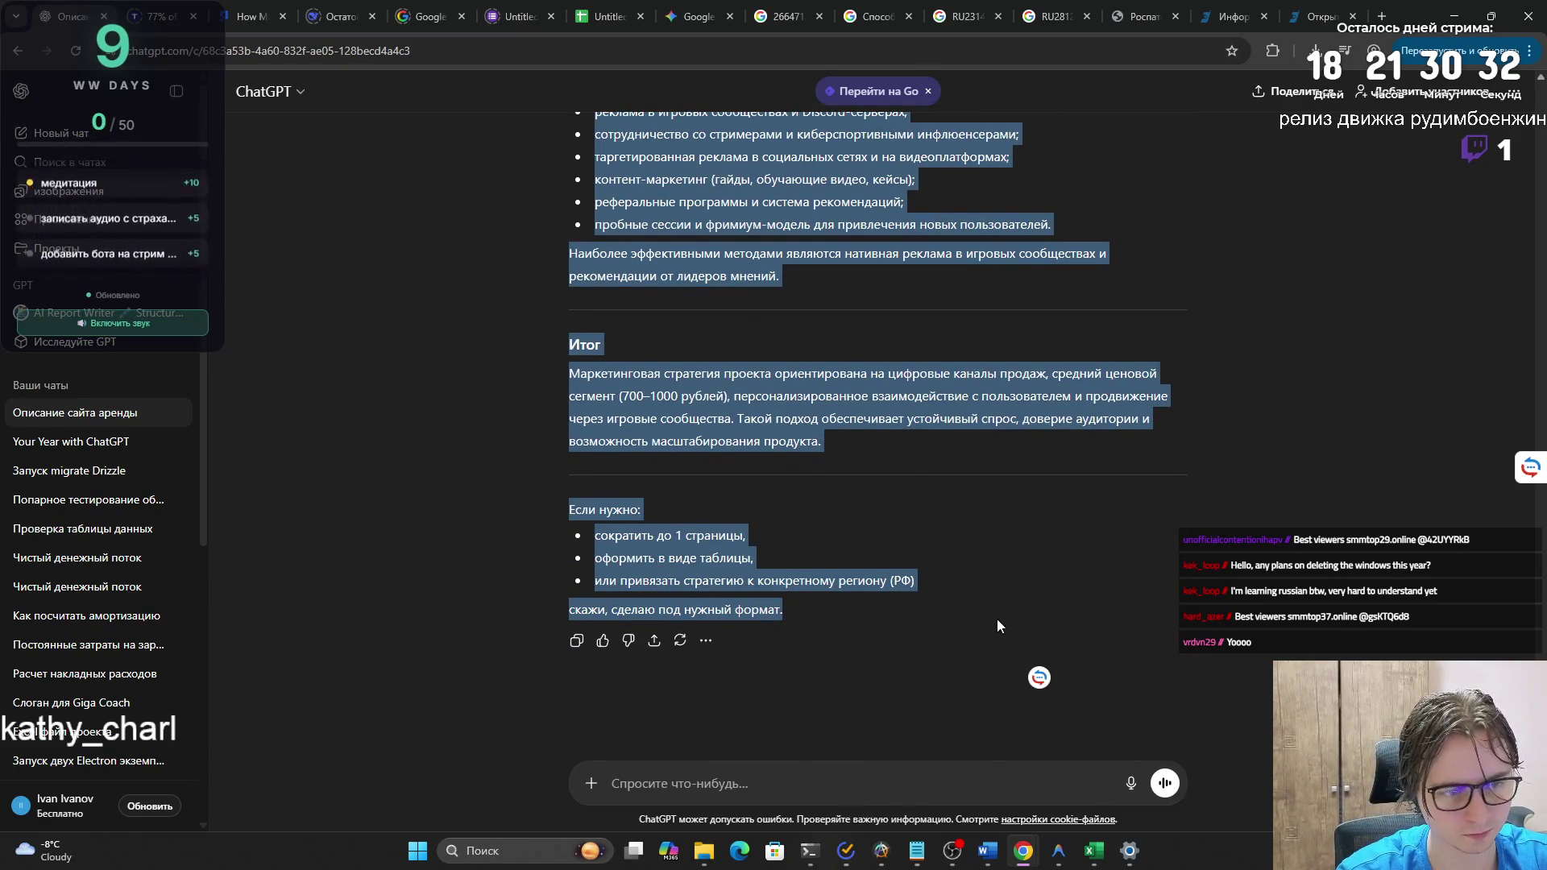
{"action": "triple_click", "coordinate": [887, 437]}
{"action": "scroll", "coordinate": [804, 378], "scroll_direction": "up", "scroll_amount": 1}
{"action": "scroll", "coordinate": [736, 375], "scroll_direction": "up", "scroll_amount": 12}
{"action": "mouse_move", "coordinate": [804, 384]}
{"action": "left_mouse_down"}
{"action": "mouse_move", "coordinate": [737, 376]}
{"action": "mouse_move", "coordinate": [606, 403]}
{"action": "mouse_move", "coordinate": [579, 362]}
{"action": "mouse_move", "coordinate": [575, 268]}
{"action": "mouse_move", "coordinate": [886, 504]}
{"action": "mouse_move", "coordinate": [597, 294]}
{"action": "mouse_move", "coordinate": [965, 593]}
{"action": "left_mouse_up"}
{"action": "scroll", "coordinate": [579, 363], "scroll_direction": "up", "scroll_amount": 2}
{"action": "scroll", "coordinate": [596, 294], "scroll_direction": "down", "scroll_amount": 10}
{"action": "scroll", "coordinate": [964, 594], "scroll_direction": "down", "scroll_amount": 1}
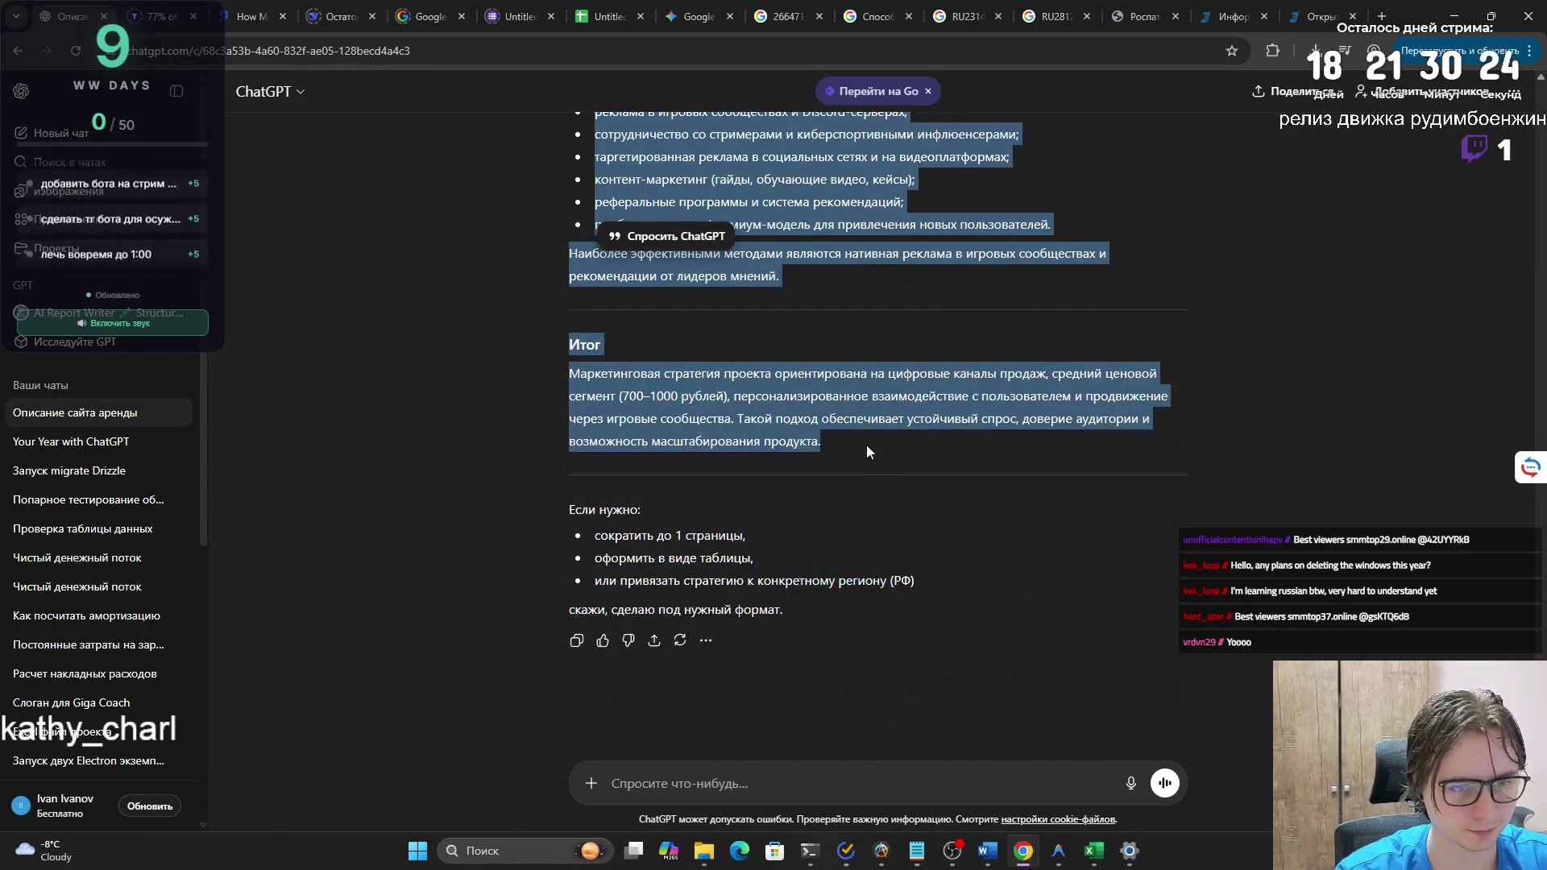
- Paste the copied strategy over the placeholder bullet under section 7 in Word
{"action": "key", "text": "alt+Tab"}
{"action": "left_click_drag", "start_coordinate": [1225, 259], "coordinate": [935, 240]}
{"action": "key", "text": "ctrl+v"}
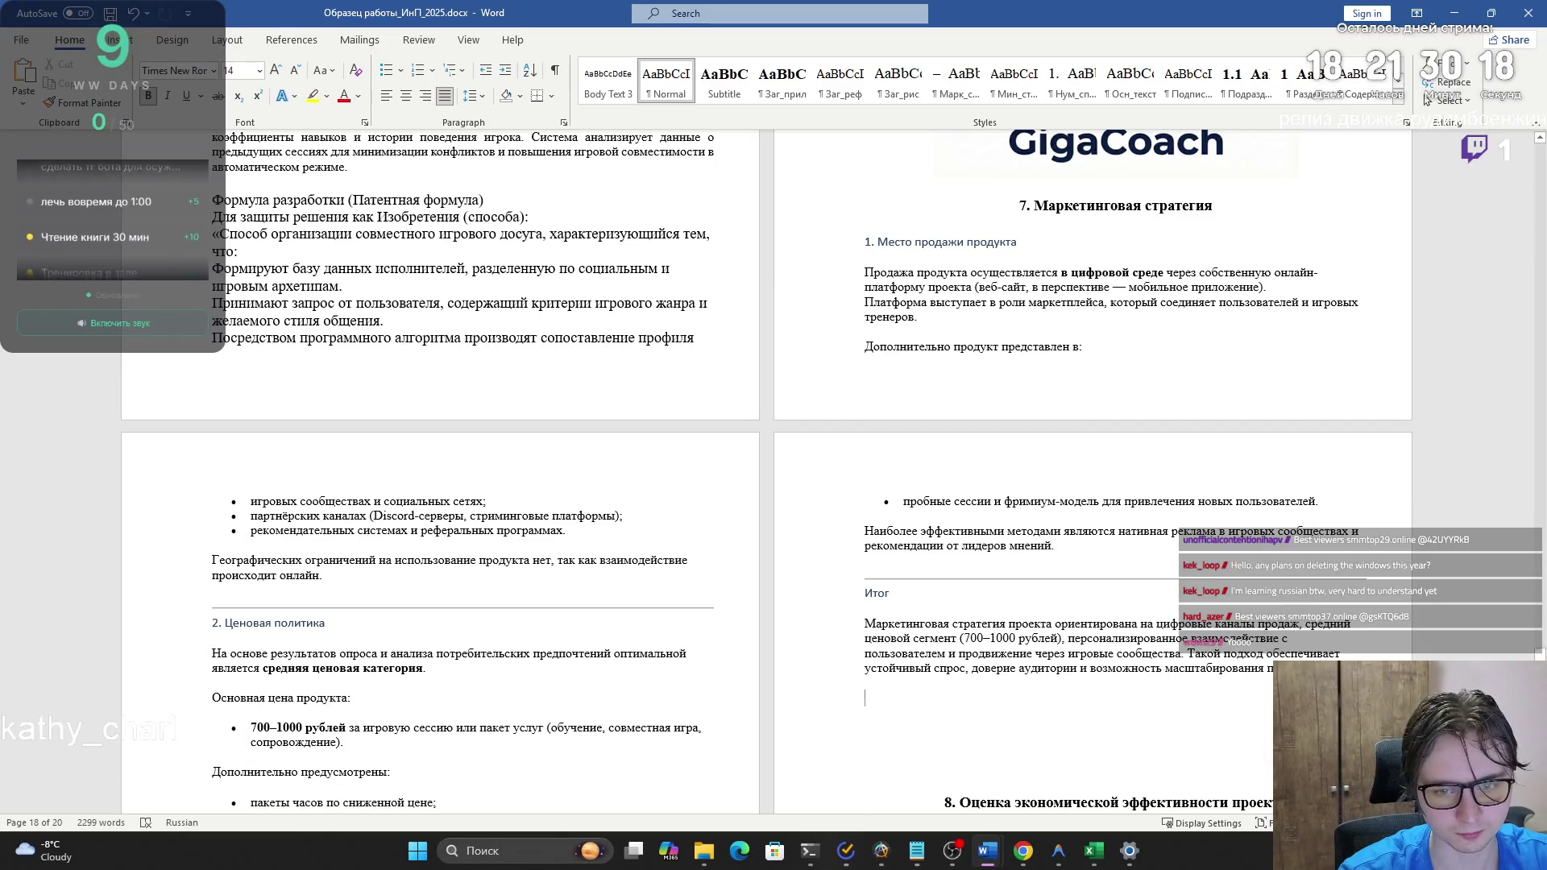
- Make the pasted marketing text non-bold Times New Roman, size 14
{"action": "scroll", "coordinate": [1078, 424], "scroll_direction": "up", "scroll_amount": 3}
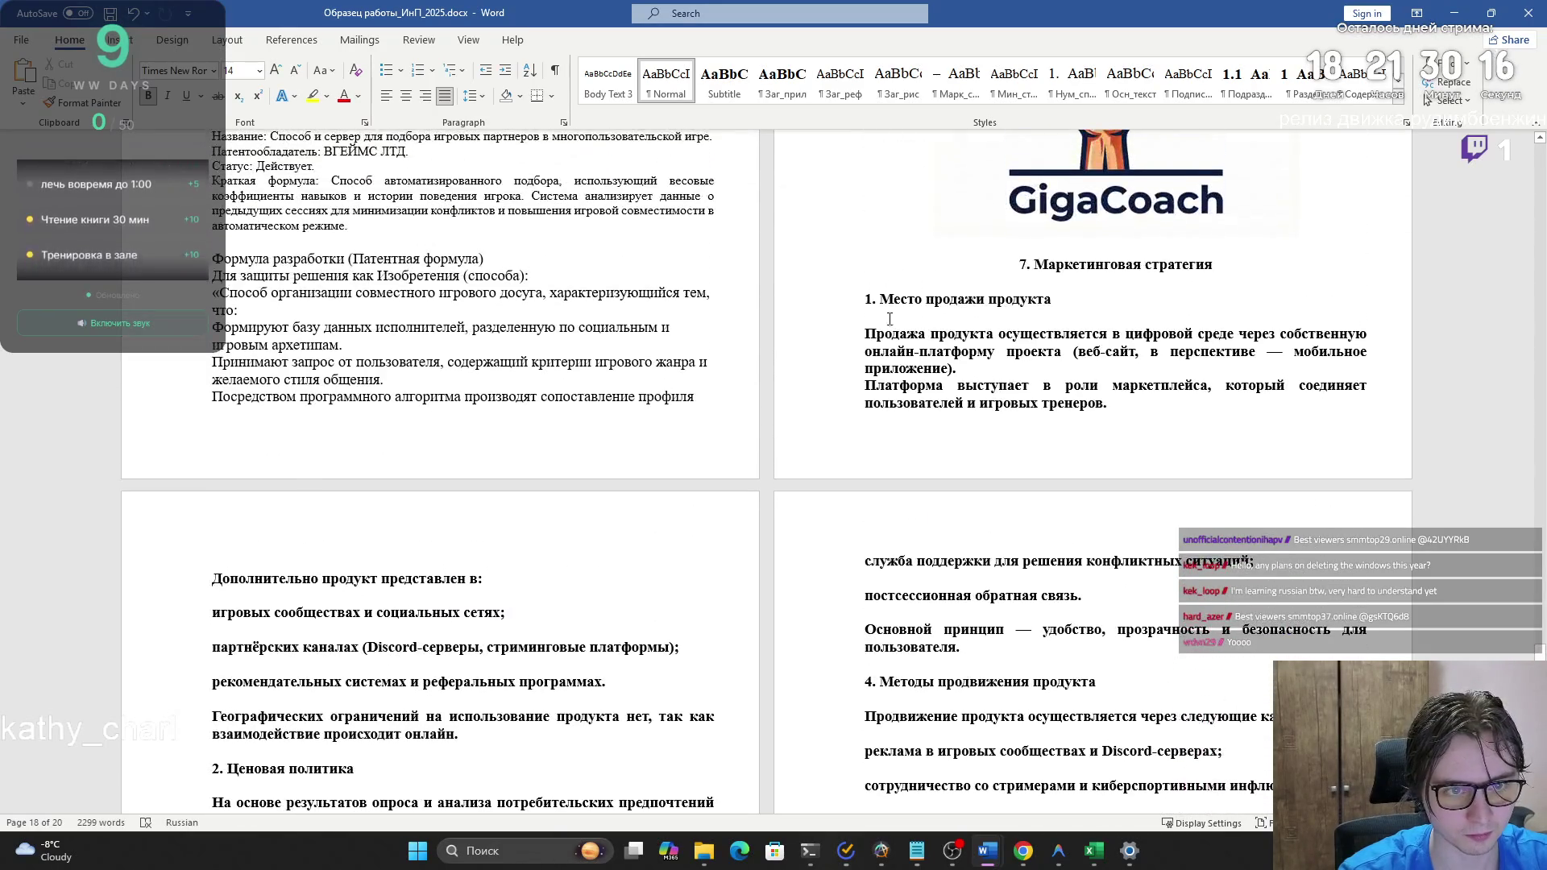
{"action": "left_click", "coordinate": [864, 298], "text": "shift"}
{"action": "left_click", "coordinate": [149, 96]}
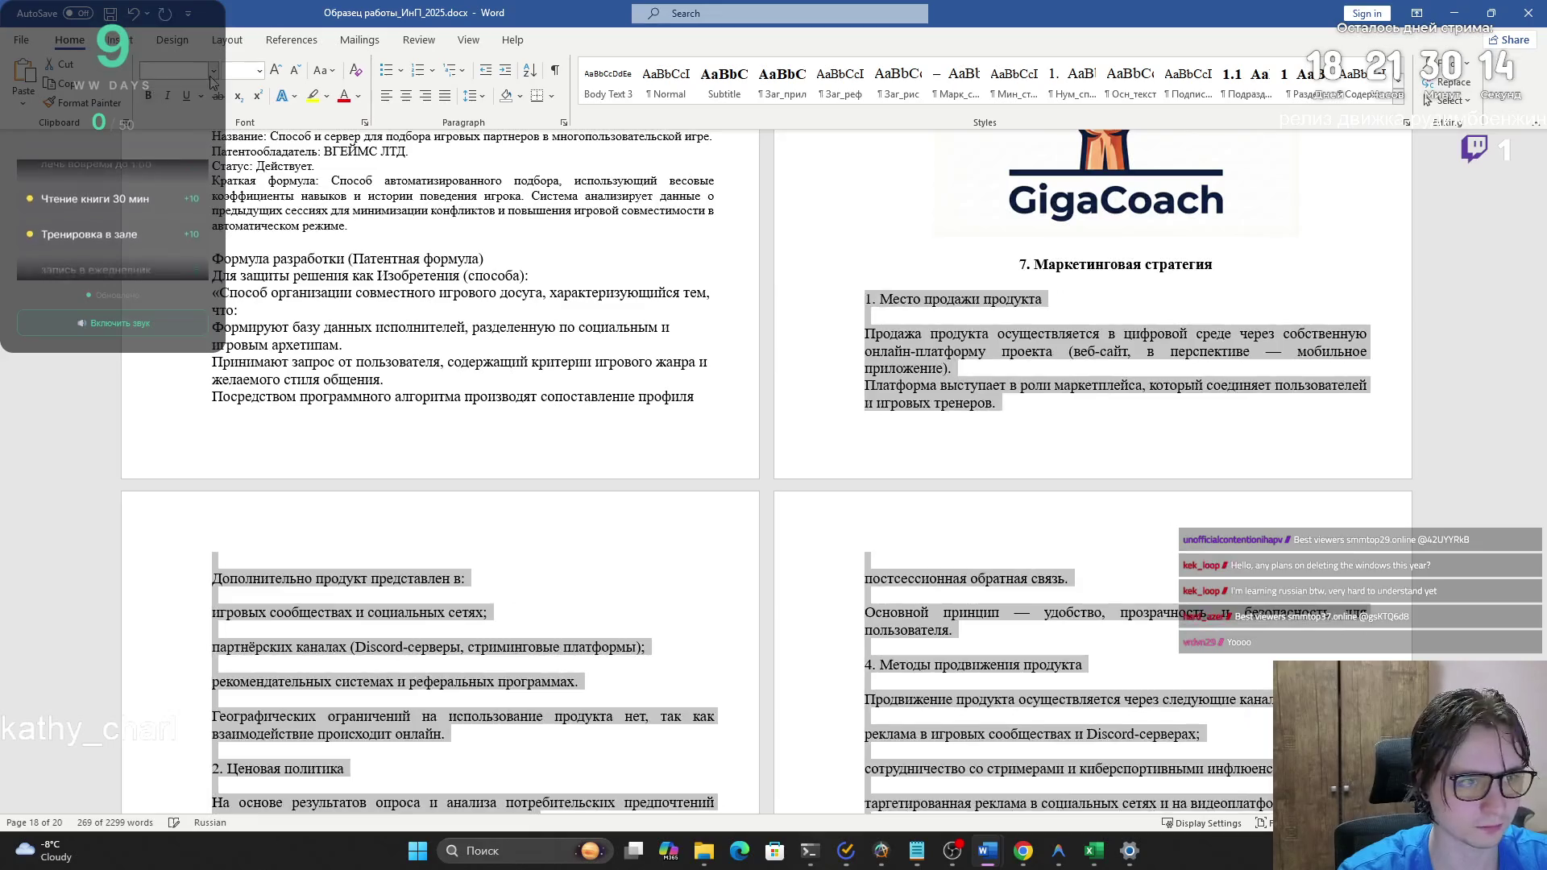
{"action": "left_click", "coordinate": [214, 70]}
{"action": "left_click", "coordinate": [254, 70]}
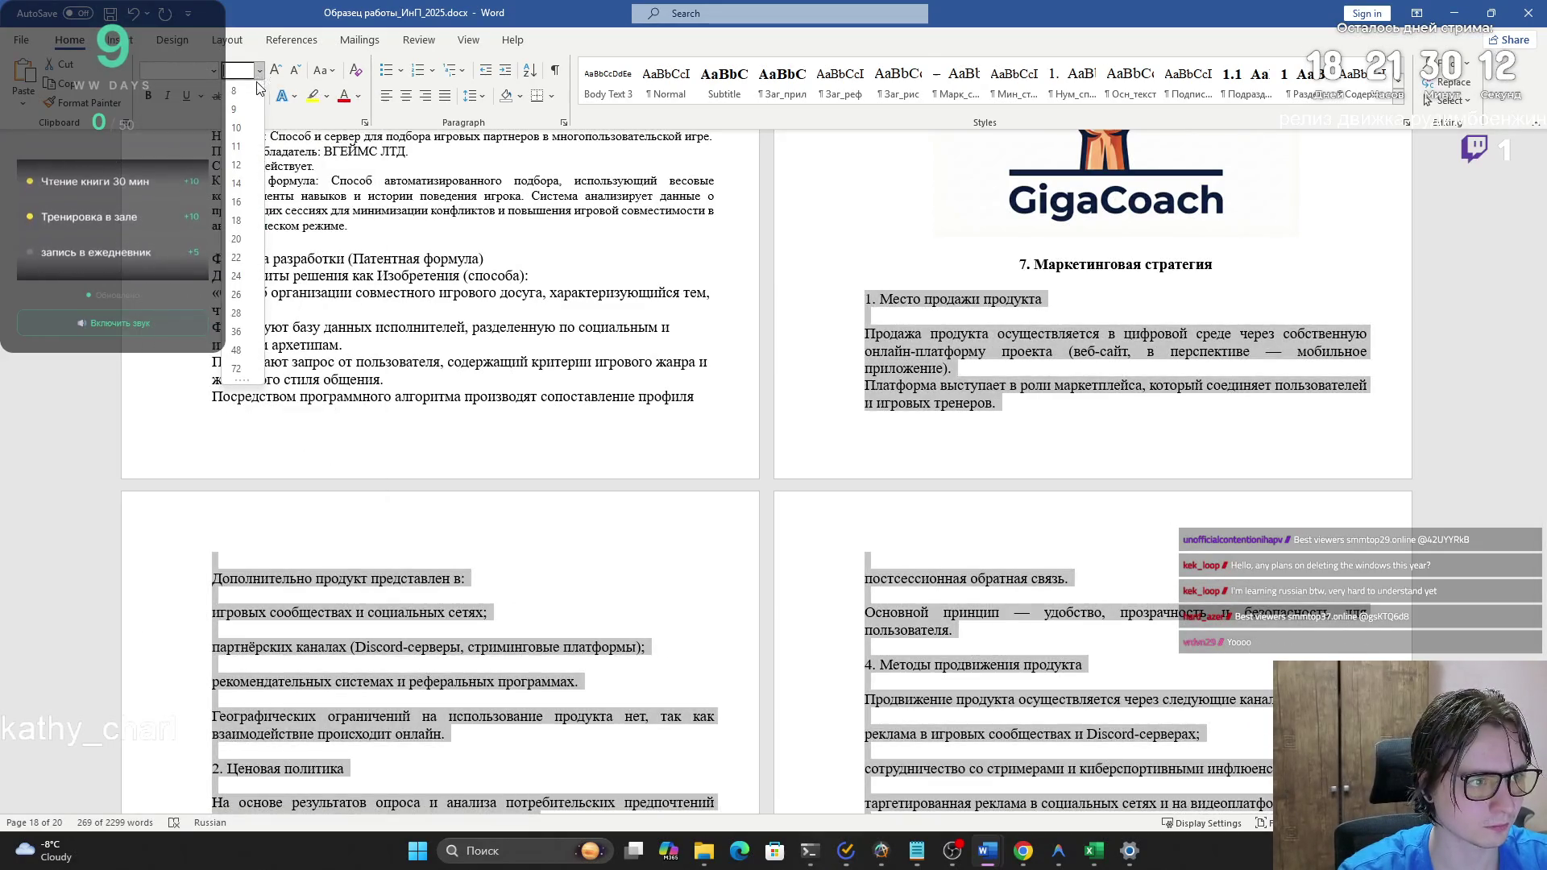
{"action": "left_click", "coordinate": [952, 369]}
- Delete the blank lines under the section 1 heading, between its list items and before the geography paragraph
{"action": "left_click", "coordinate": [949, 323]}
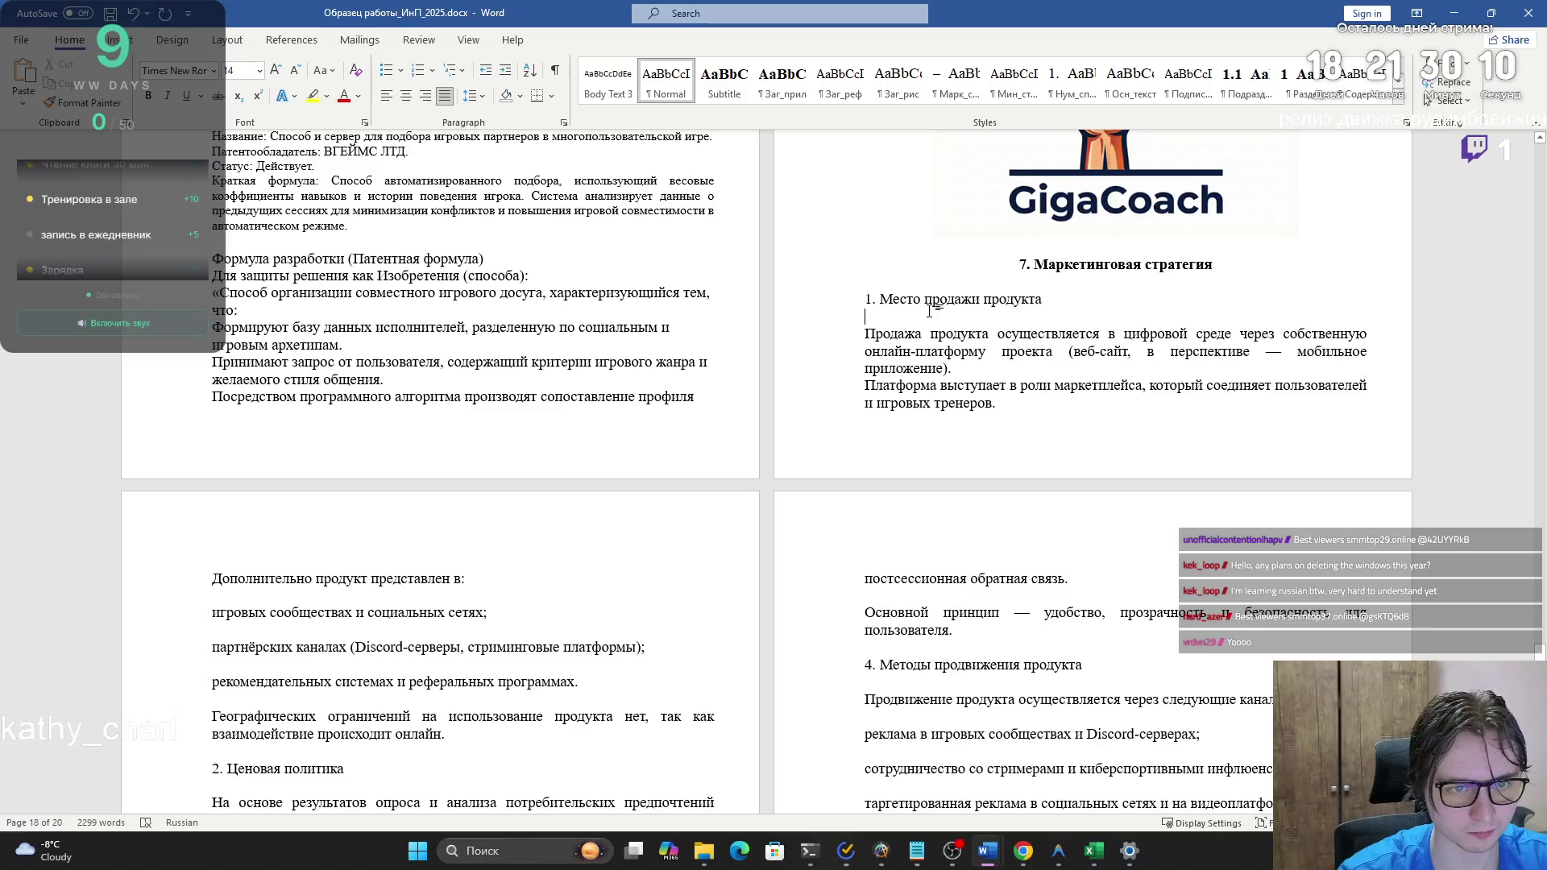
{"action": "key", "text": "BackSpace"}
{"action": "left_click", "coordinate": [353, 580]}
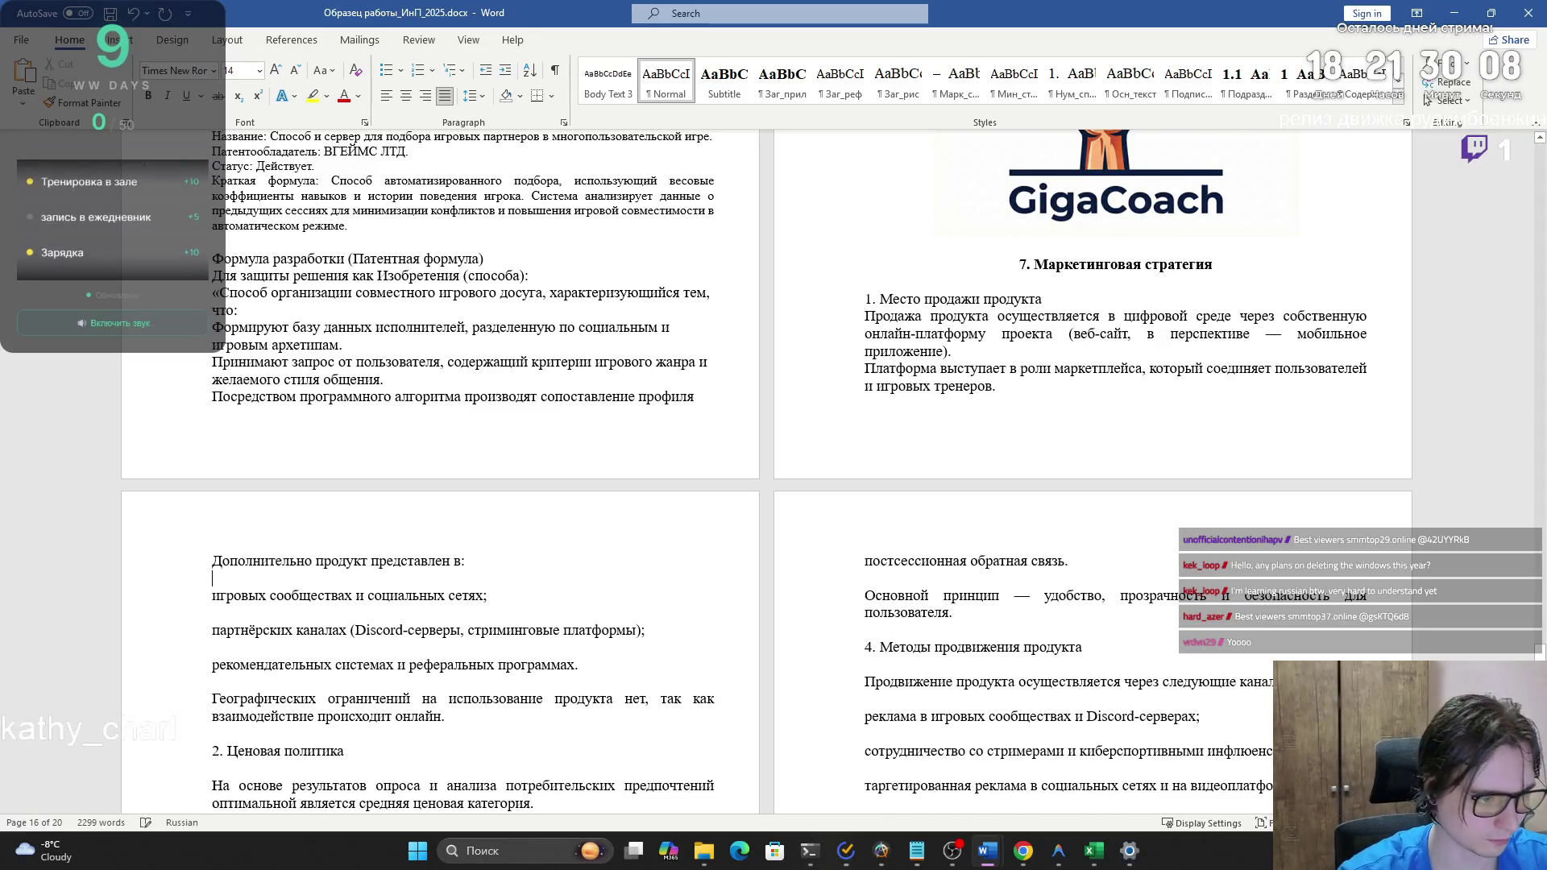
{"action": "key", "text": "BackSpace"}
{"action": "left_click", "coordinate": [489, 595]}
{"action": "key", "text": "BackSpace"}
{"action": "left_click", "coordinate": [429, 614]}
{"action": "key", "text": "BackSpace"}
{"action": "left_click", "coordinate": [577, 629]}
{"action": "key", "text": "BackSpace"}
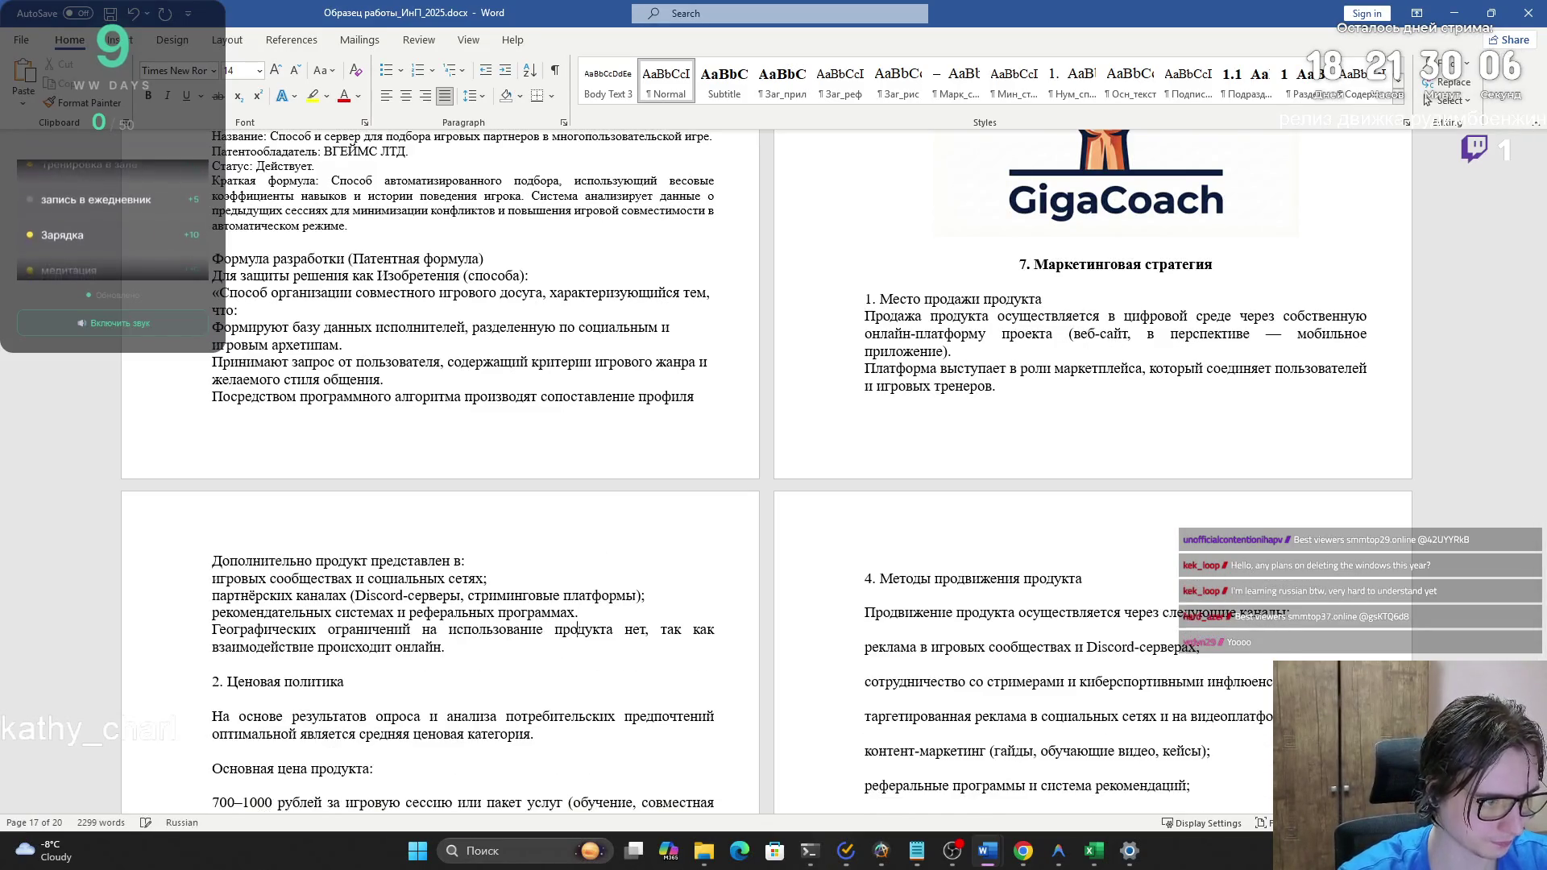
{"action": "scroll", "coordinate": [577, 630], "scroll_direction": "down", "scroll_amount": 2}
{"action": "mouse_move", "coordinate": [448, 570]}
{"action": "left_mouse_down"}
{"action": "mouse_move", "coordinate": [226, 520]}
{"action": "mouse_move", "coordinate": [226, 486]}
{"action": "mouse_move", "coordinate": [227, 504]}
{"action": "left_mouse_up"}
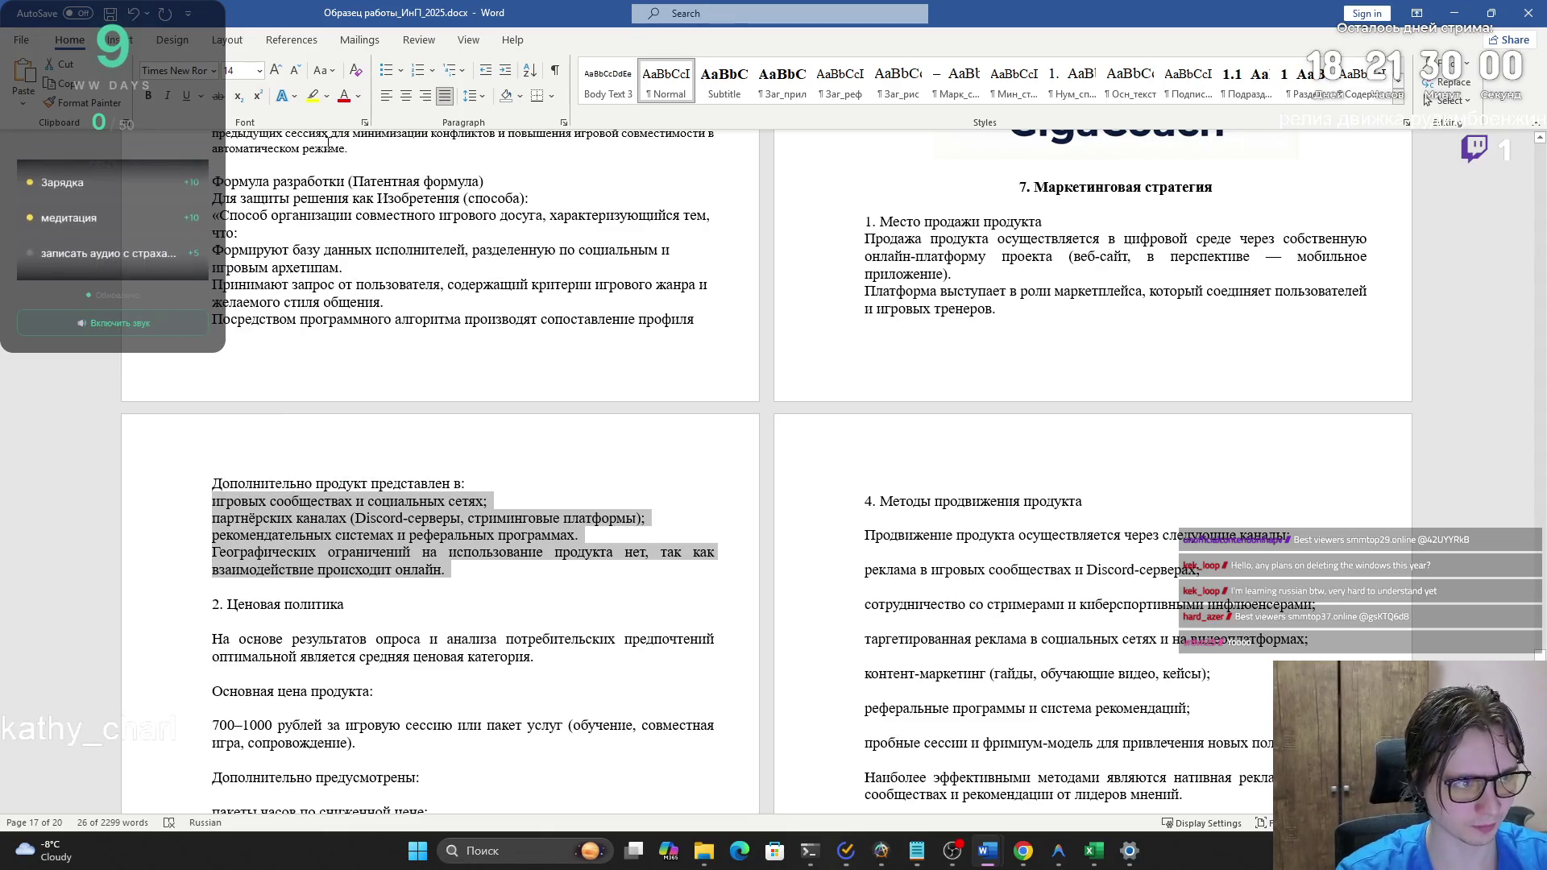
- Bullet the section 1 list and remove empty lines around section 2's heading and base price line
{"action": "left_click", "coordinate": [386, 70]}
{"action": "left_click", "coordinate": [369, 642]}
{"action": "left_click", "coordinate": [342, 627]}
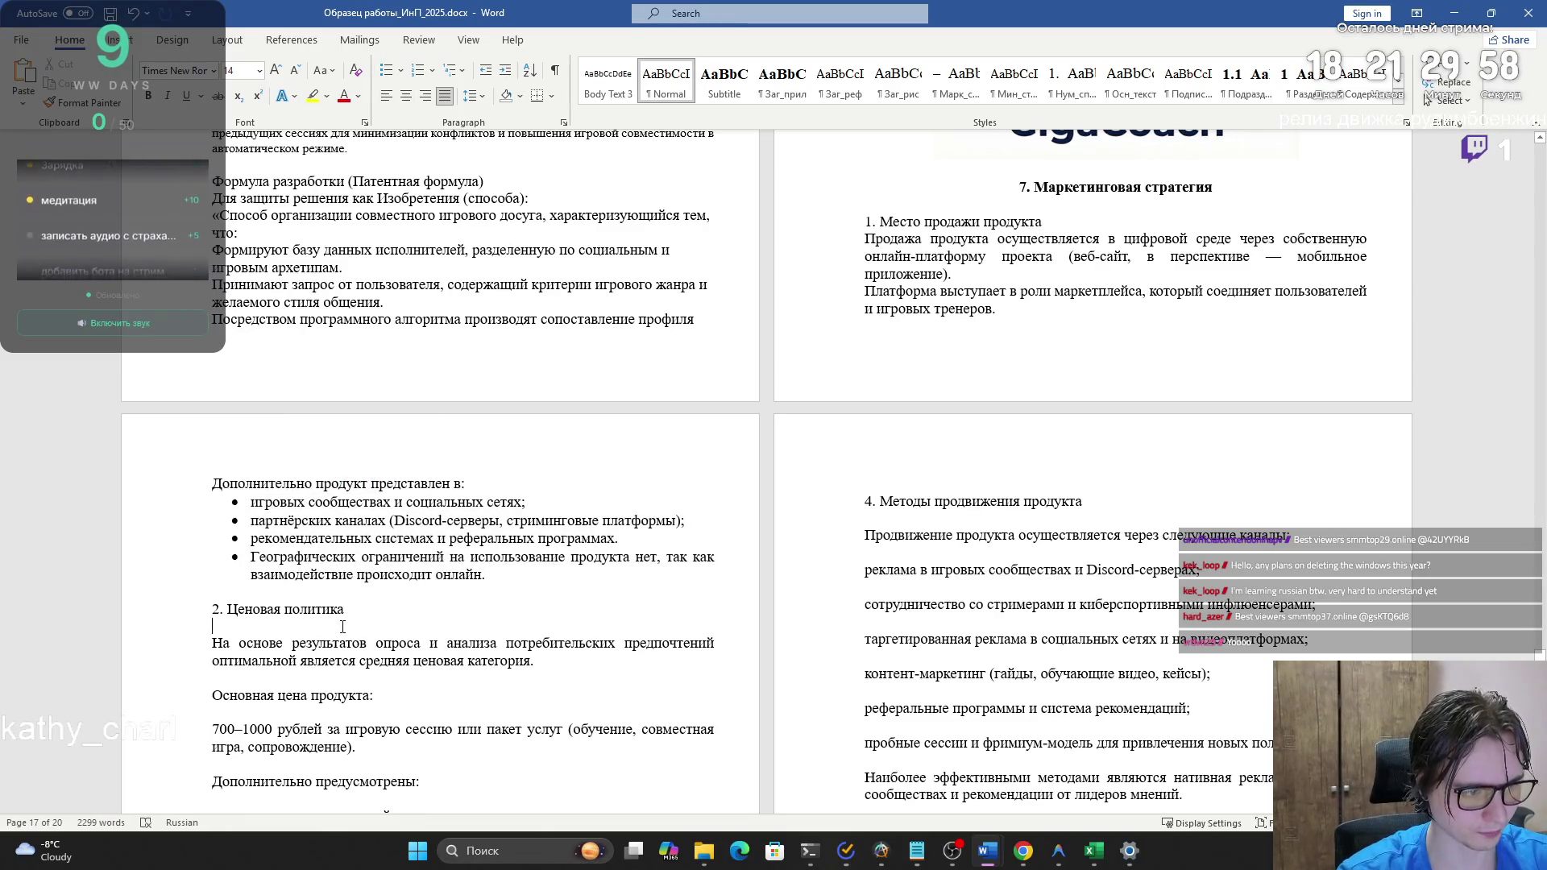
{"action": "key", "text": "BackSpace"}
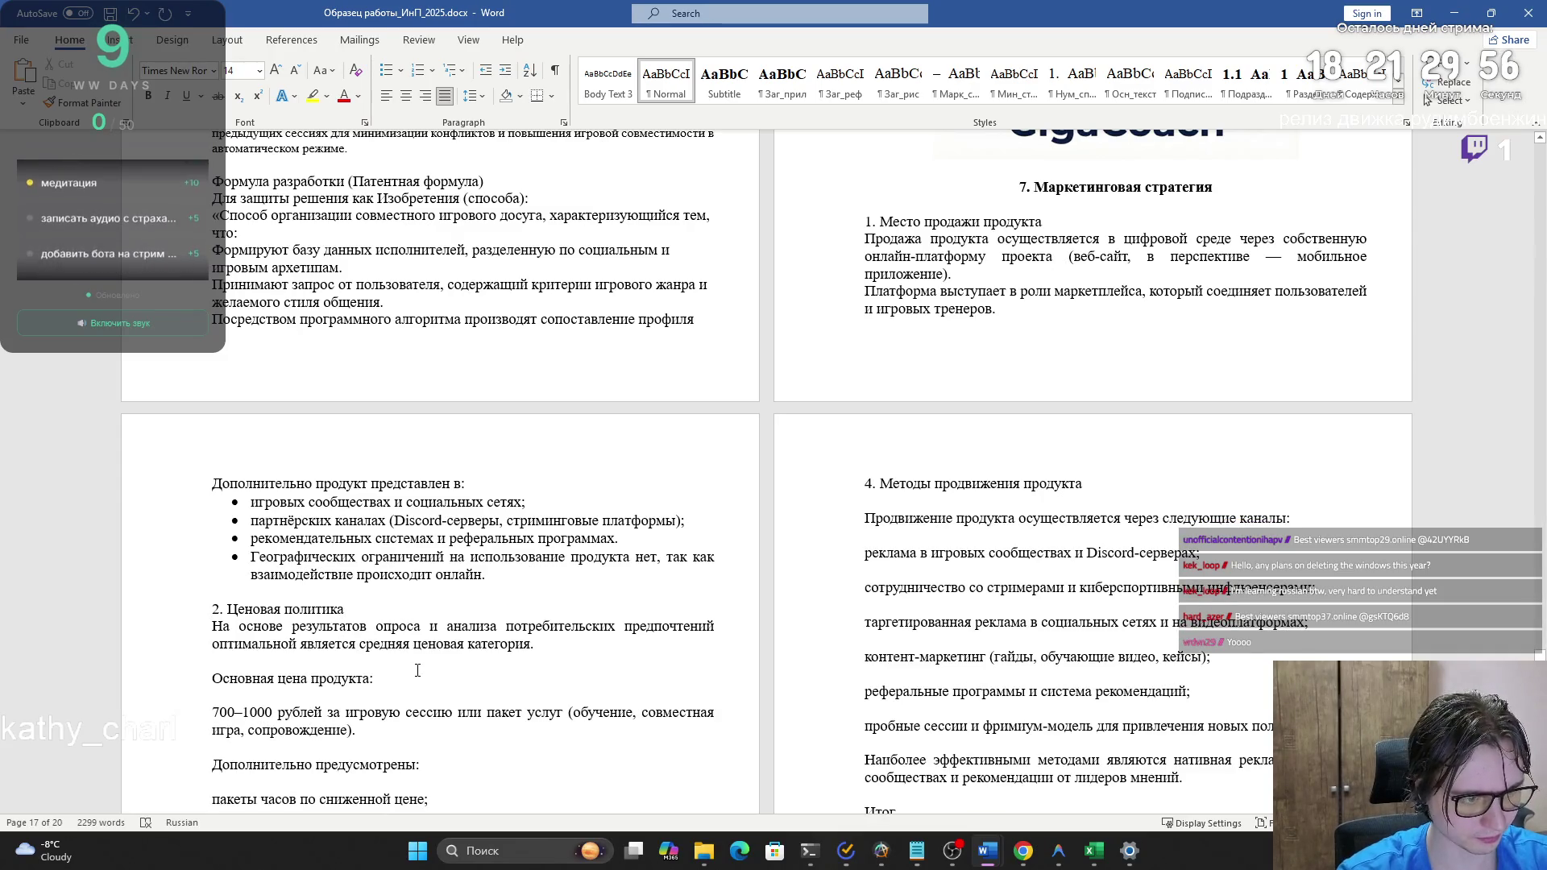
{"action": "key", "text": "Up"}
{"action": "key", "text": "BackSpace"}
{"action": "key", "text": "Delete"}
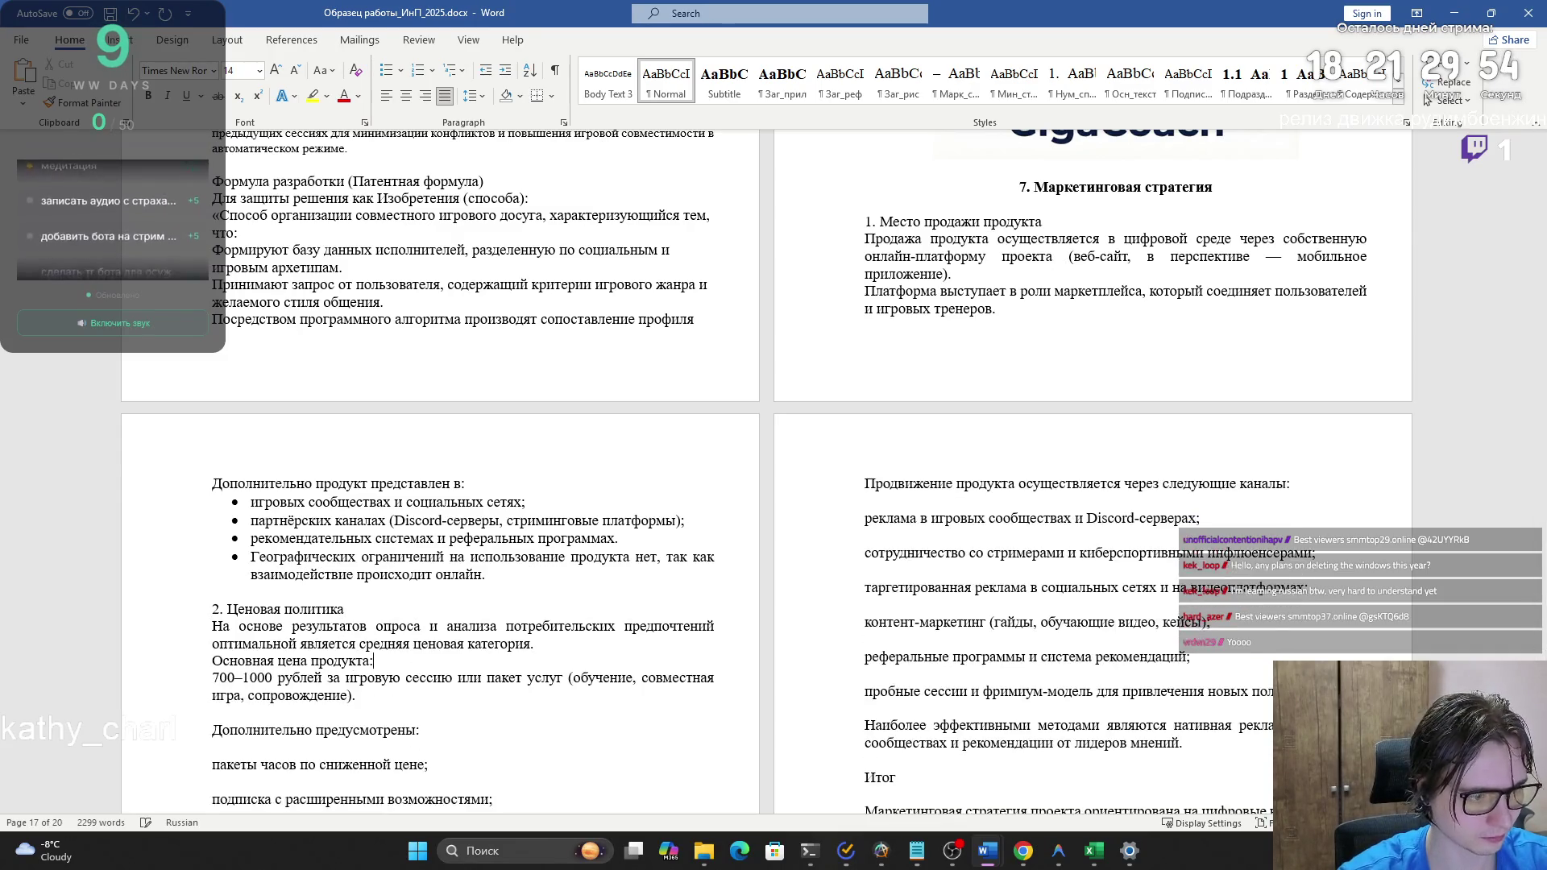
{"action": "key", "text": "Down"}
- Remove the blank lines between the three extra pricing options and turn them into a bulleted list
{"action": "scroll", "coordinate": [412, 624], "scroll_direction": "down", "scroll_amount": 2}
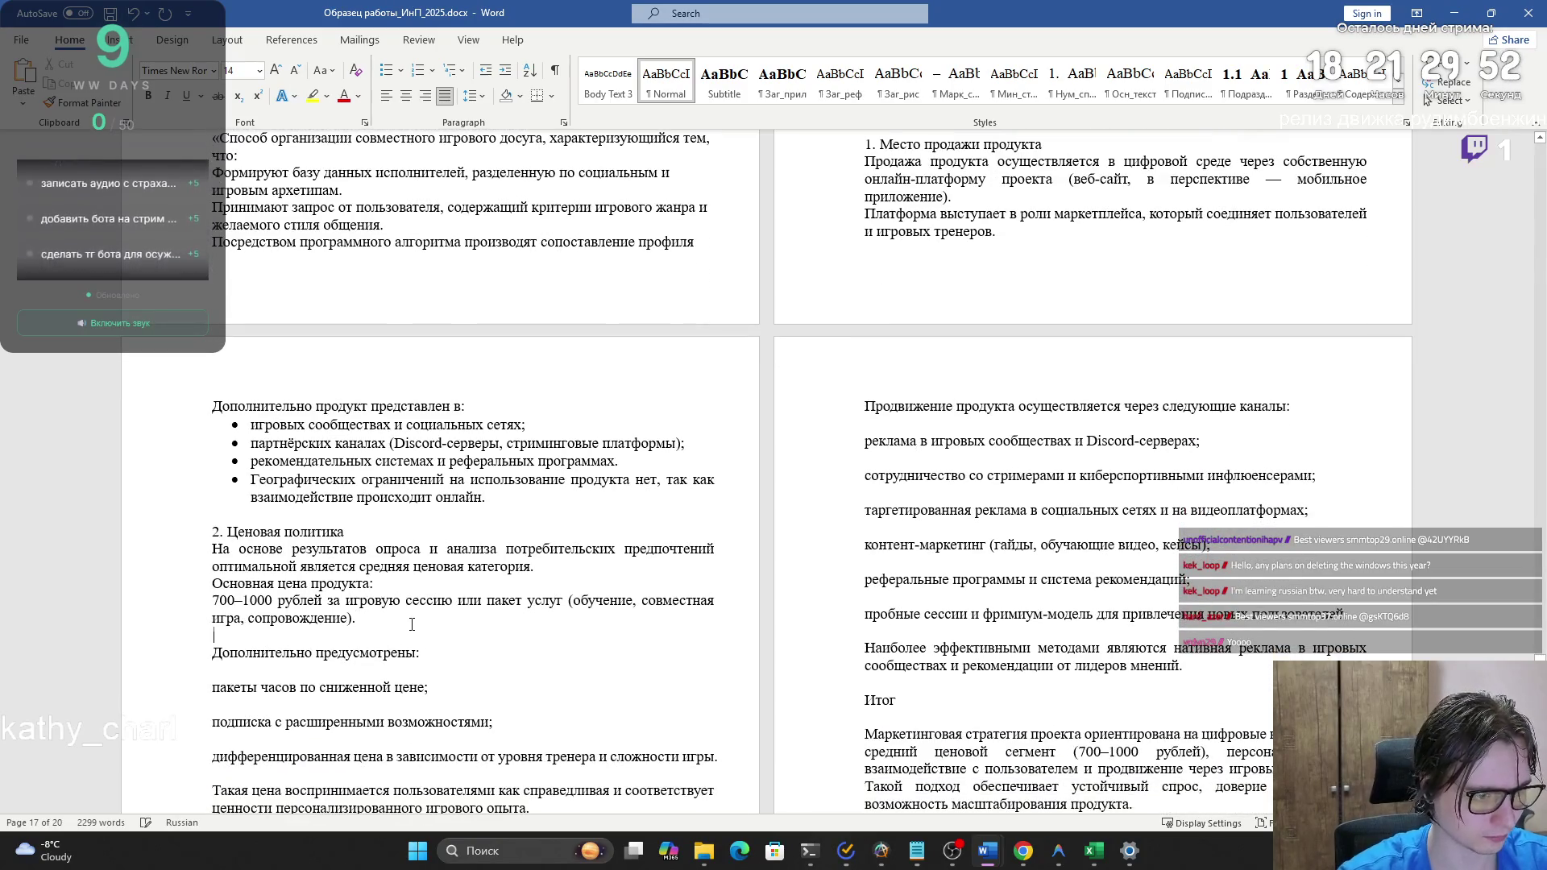
{"action": "key", "text": "Down"}
{"action": "key", "text": "End"}
{"action": "key", "text": "Delete"}
{"action": "key", "text": "Down"}
{"action": "key", "text": "End"}
{"action": "key", "text": "Delete"}
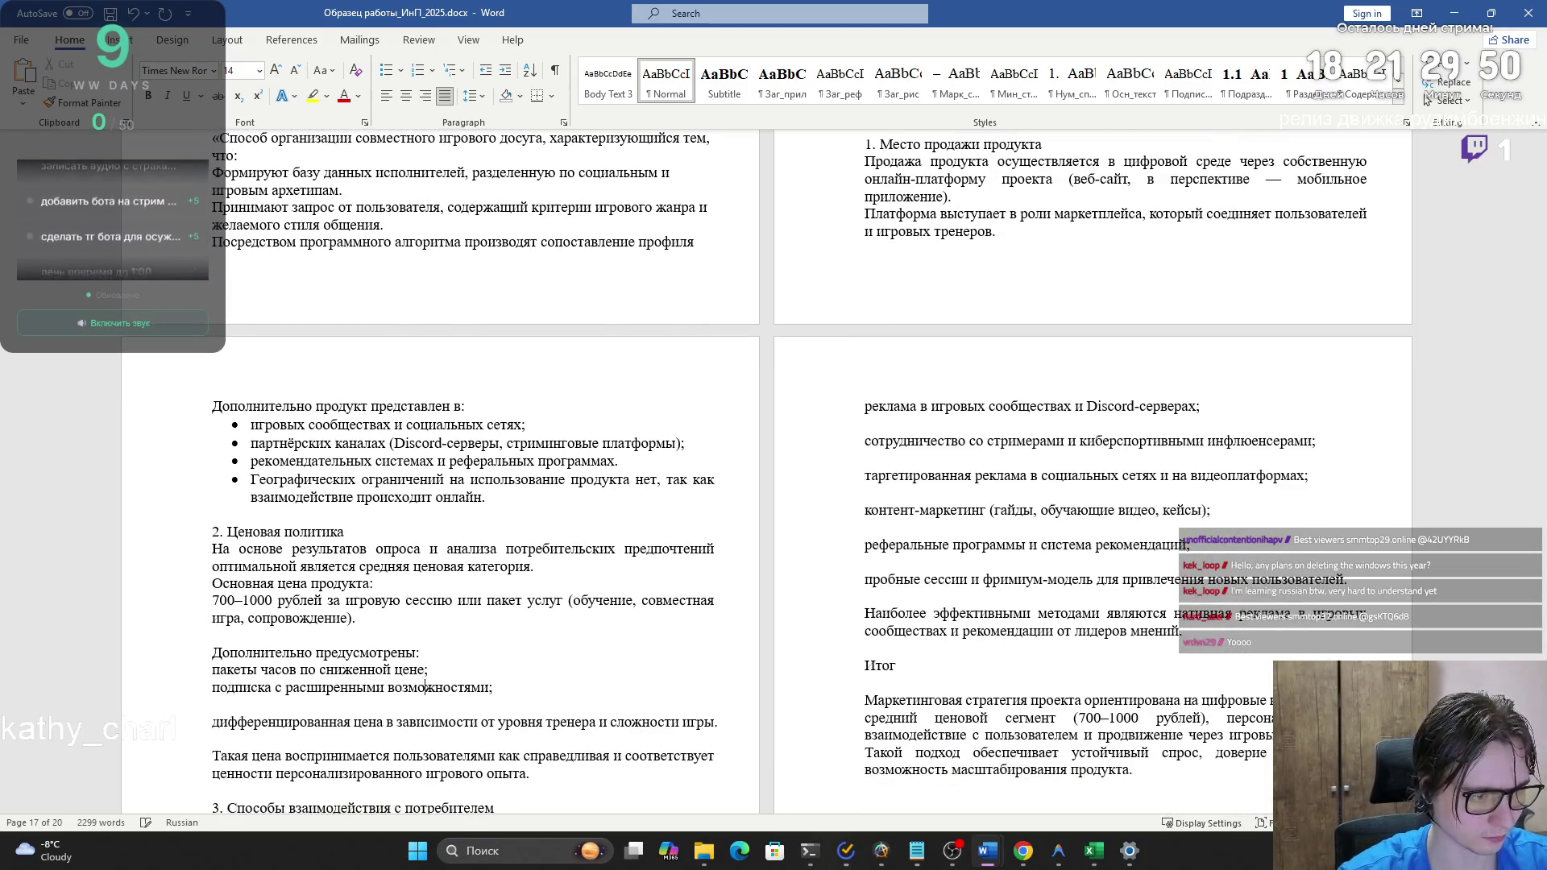
{"action": "key", "text": "Down"}
{"action": "key", "text": "End"}
{"action": "key", "text": "Delete"}
{"action": "key", "text": "Down"}
{"action": "key", "text": "Down"}
{"action": "scroll", "coordinate": [384, 644], "scroll_direction": "down", "scroll_amount": 2}
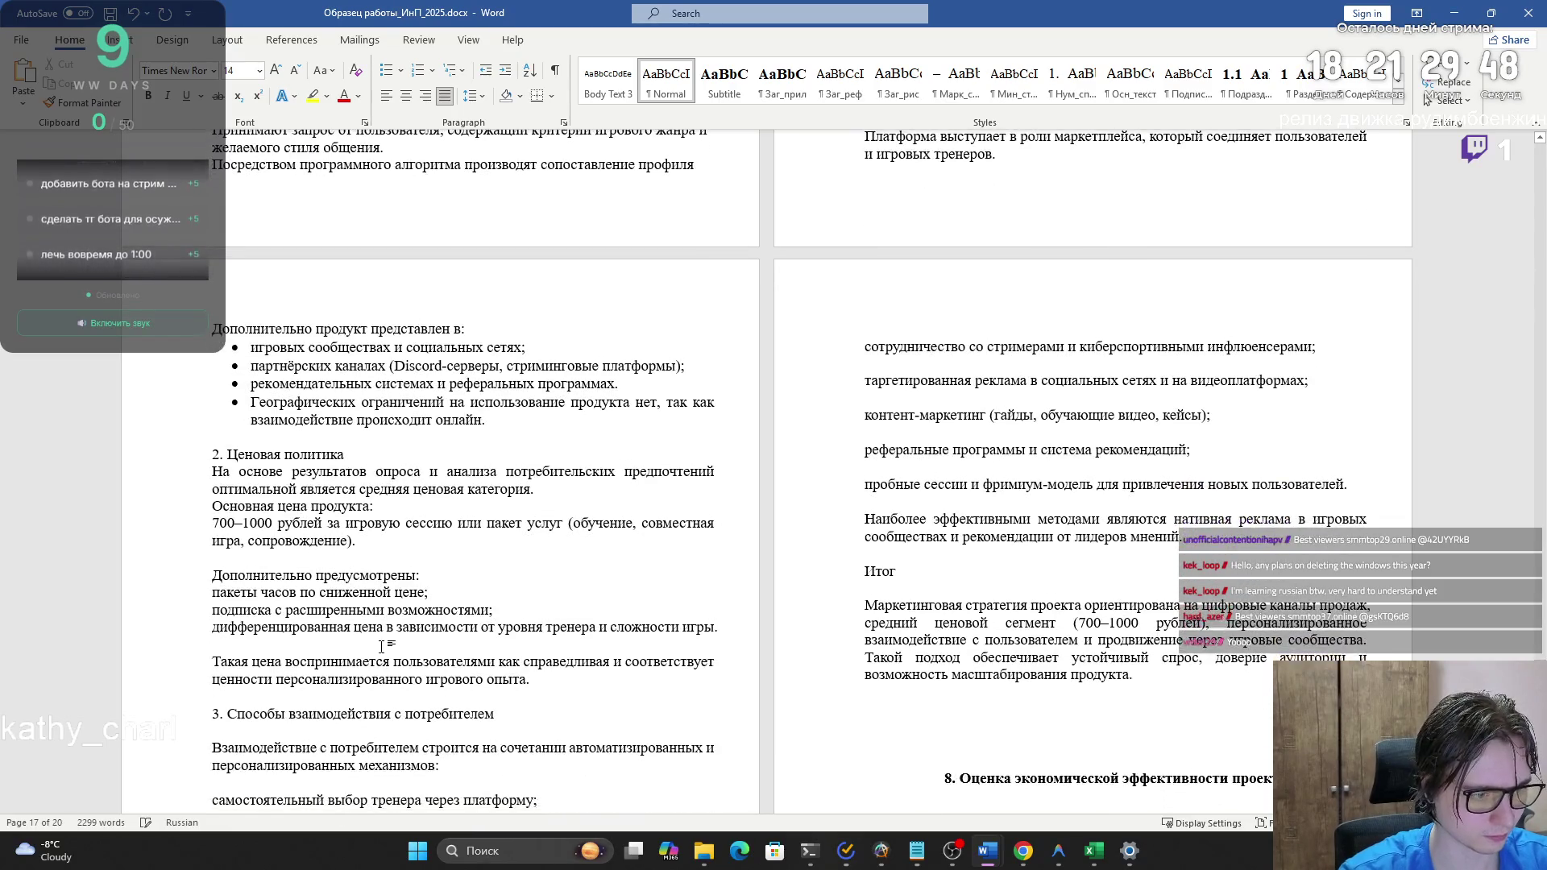
{"action": "key", "text": "Delete"}
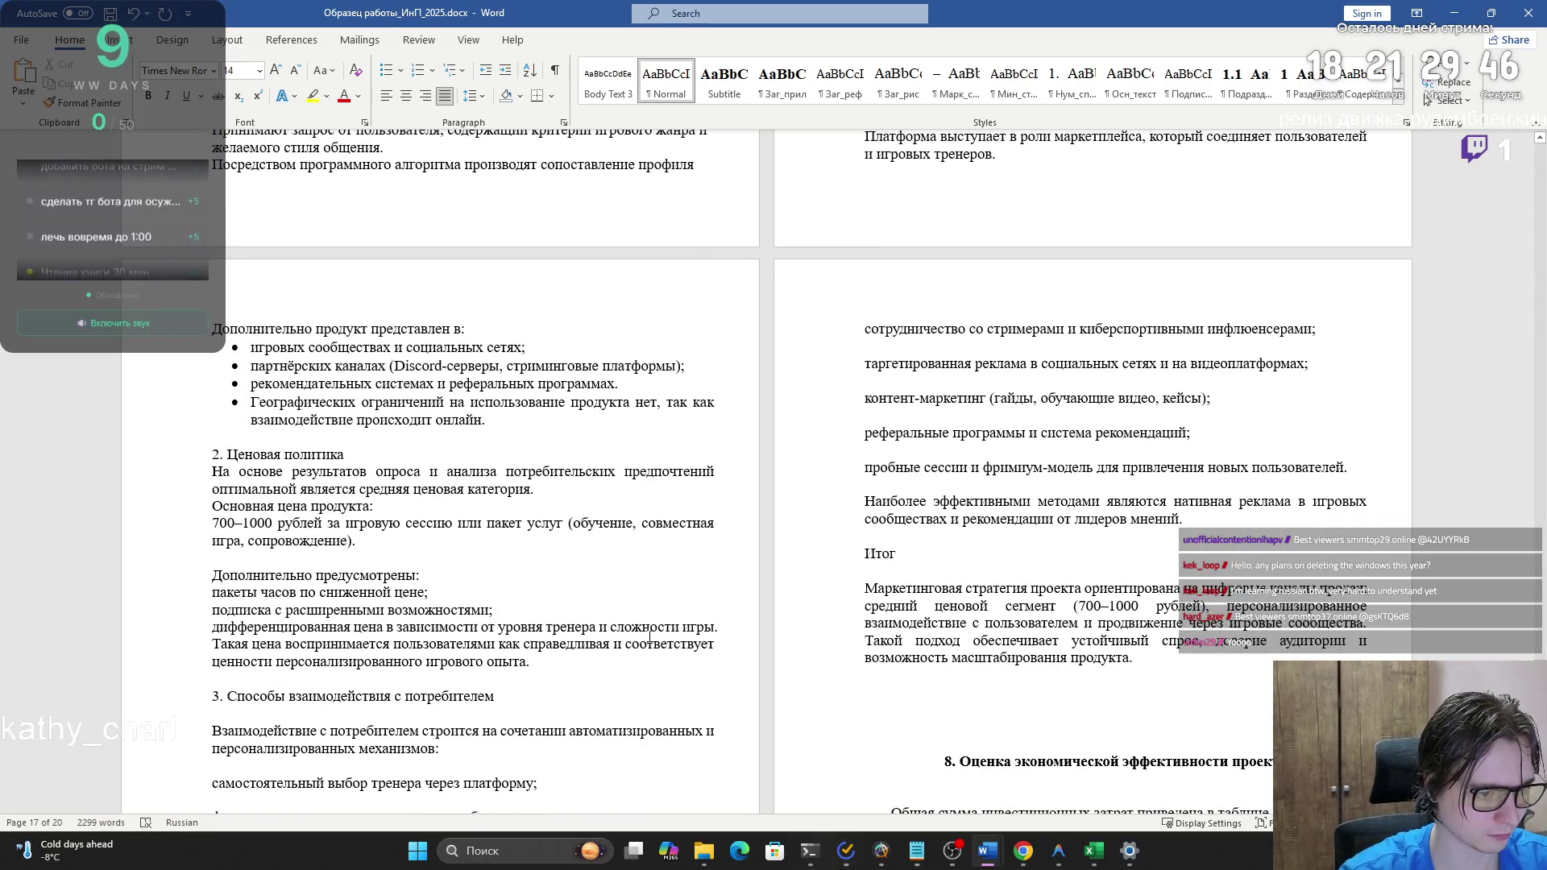
{"action": "mouse_move", "coordinate": [709, 627]}
{"action": "left_mouse_down"}
{"action": "mouse_move", "coordinate": [451, 610]}
{"action": "mouse_move", "coordinate": [323, 577]}
{"action": "mouse_move", "coordinate": [213, 593]}
{"action": "left_mouse_up"}
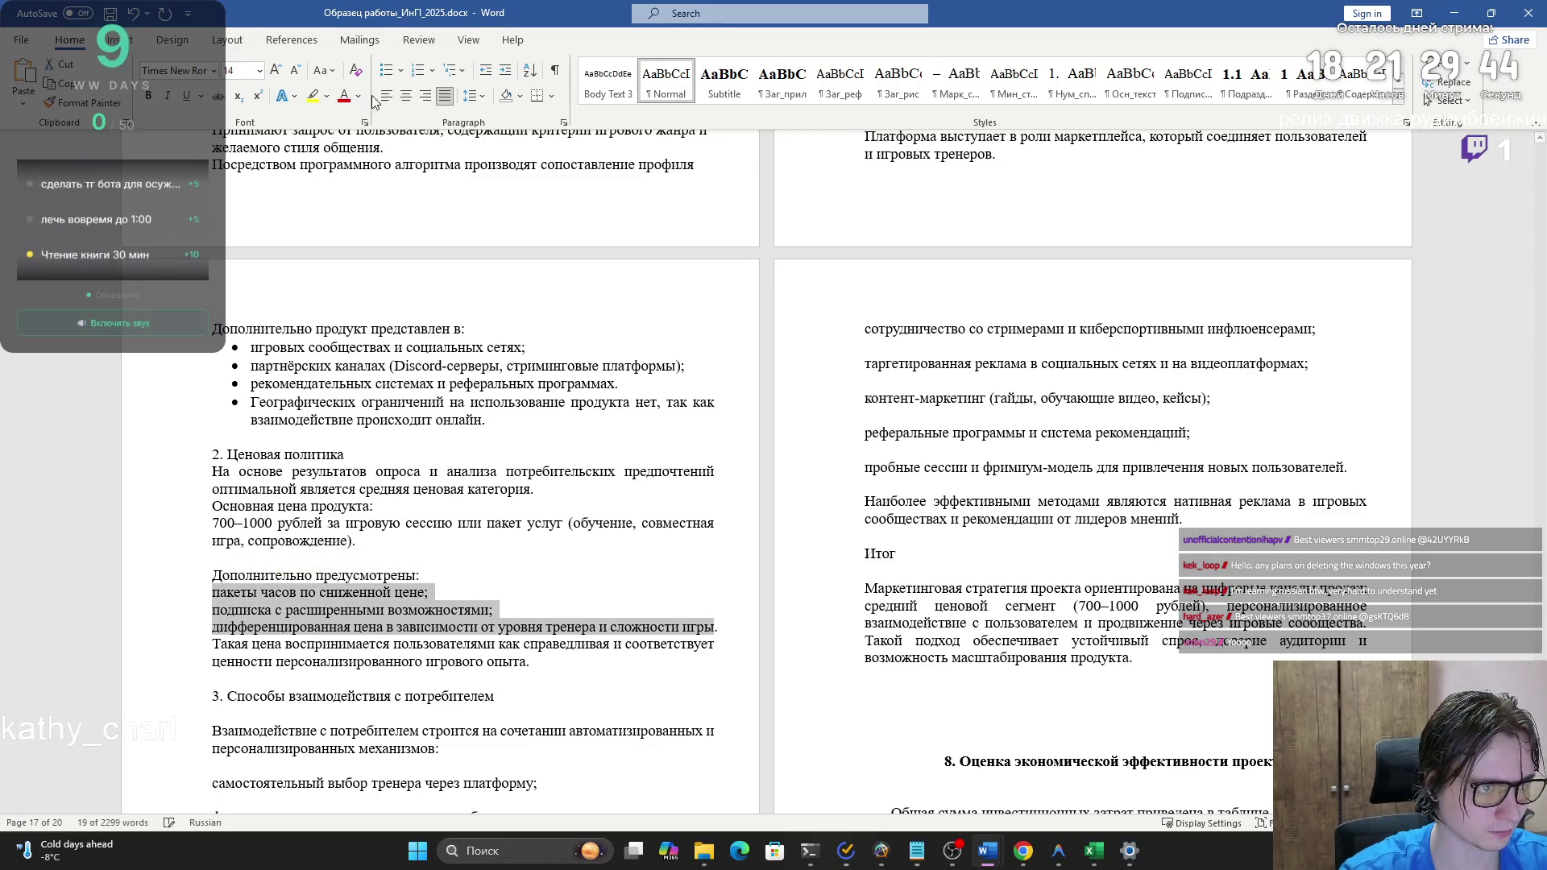
{"action": "left_click", "coordinate": [385, 70]}
{"action": "scroll", "coordinate": [395, 580], "scroll_direction": "down", "scroll_amount": 2}
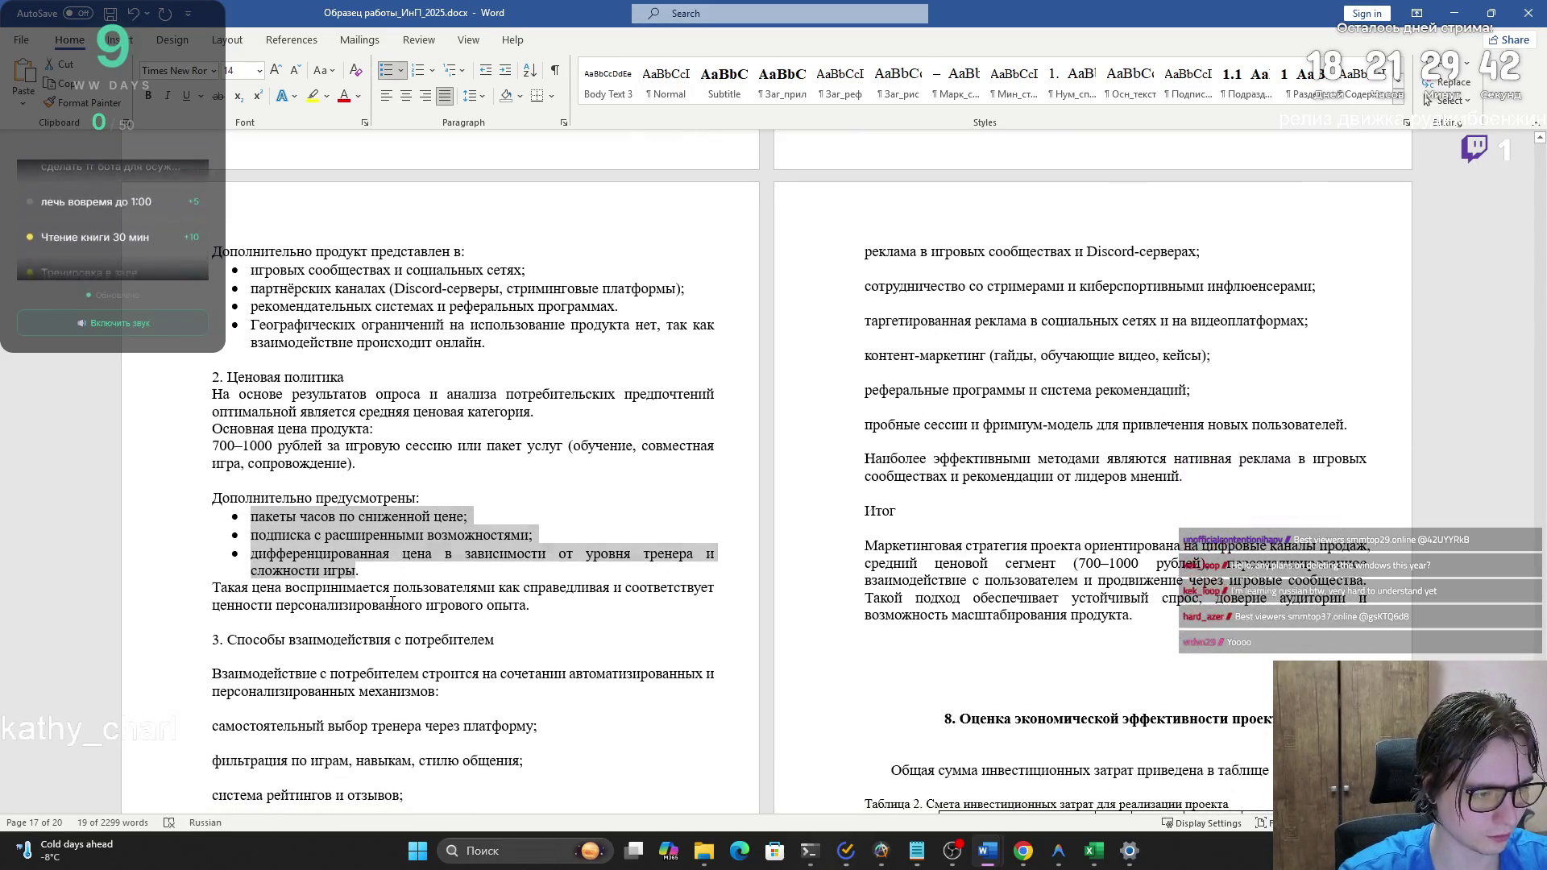
{"action": "left_click", "coordinate": [394, 605]}
- Delete section 3's blank lines and bullet the five customer-interaction methods
{"action": "left_click", "coordinate": [377, 641]}
{"action": "key", "text": "BackSpace"}
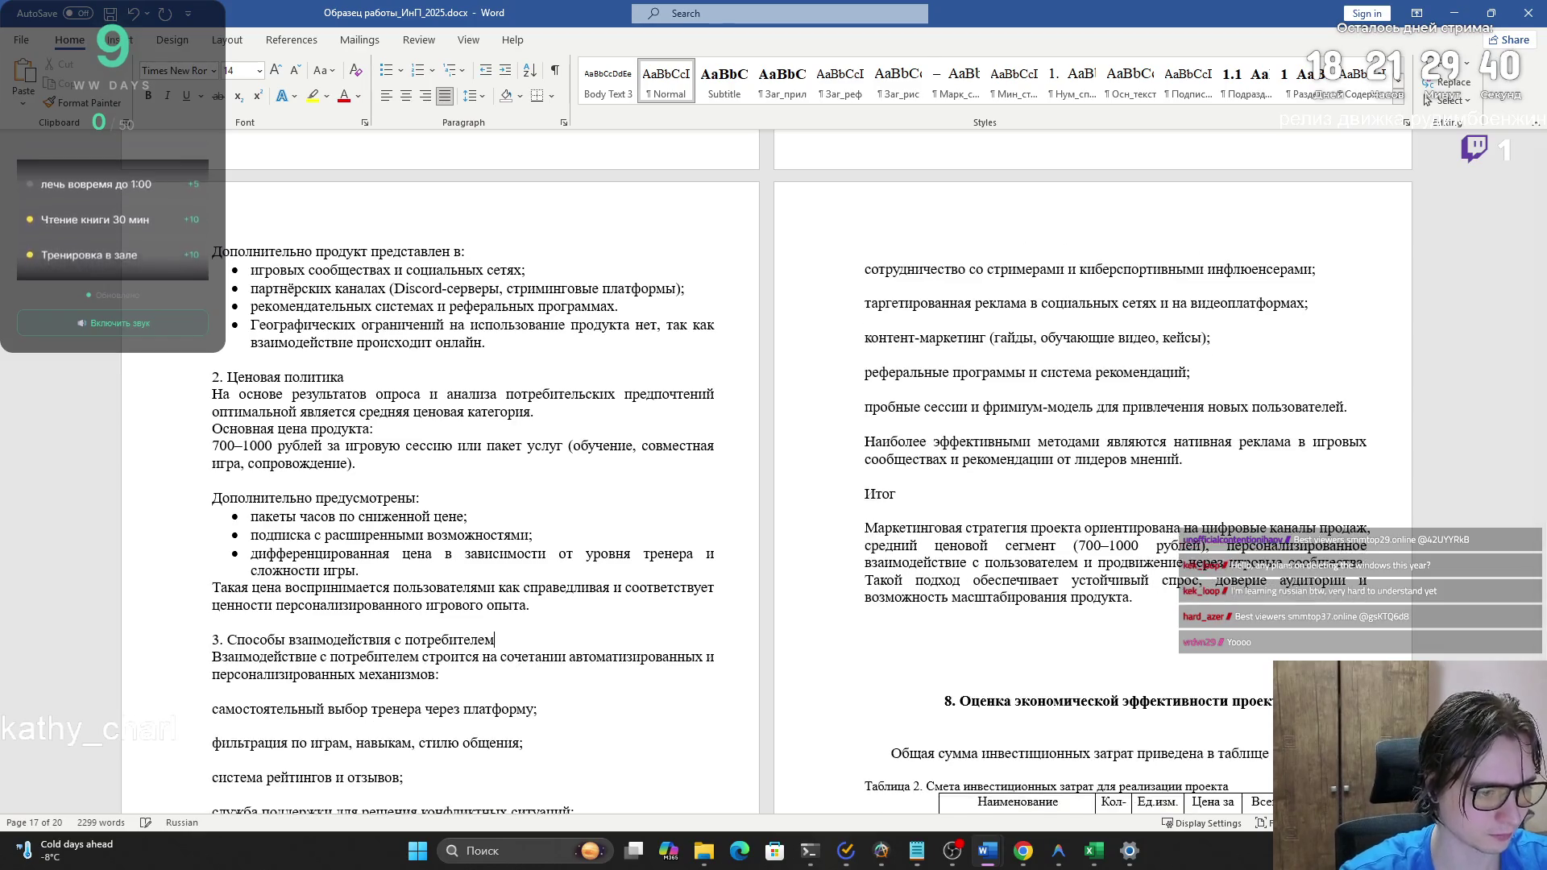
{"action": "scroll", "coordinate": [371, 612], "scroll_direction": "down", "scroll_amount": 3}
{"action": "key", "text": "Delete"}
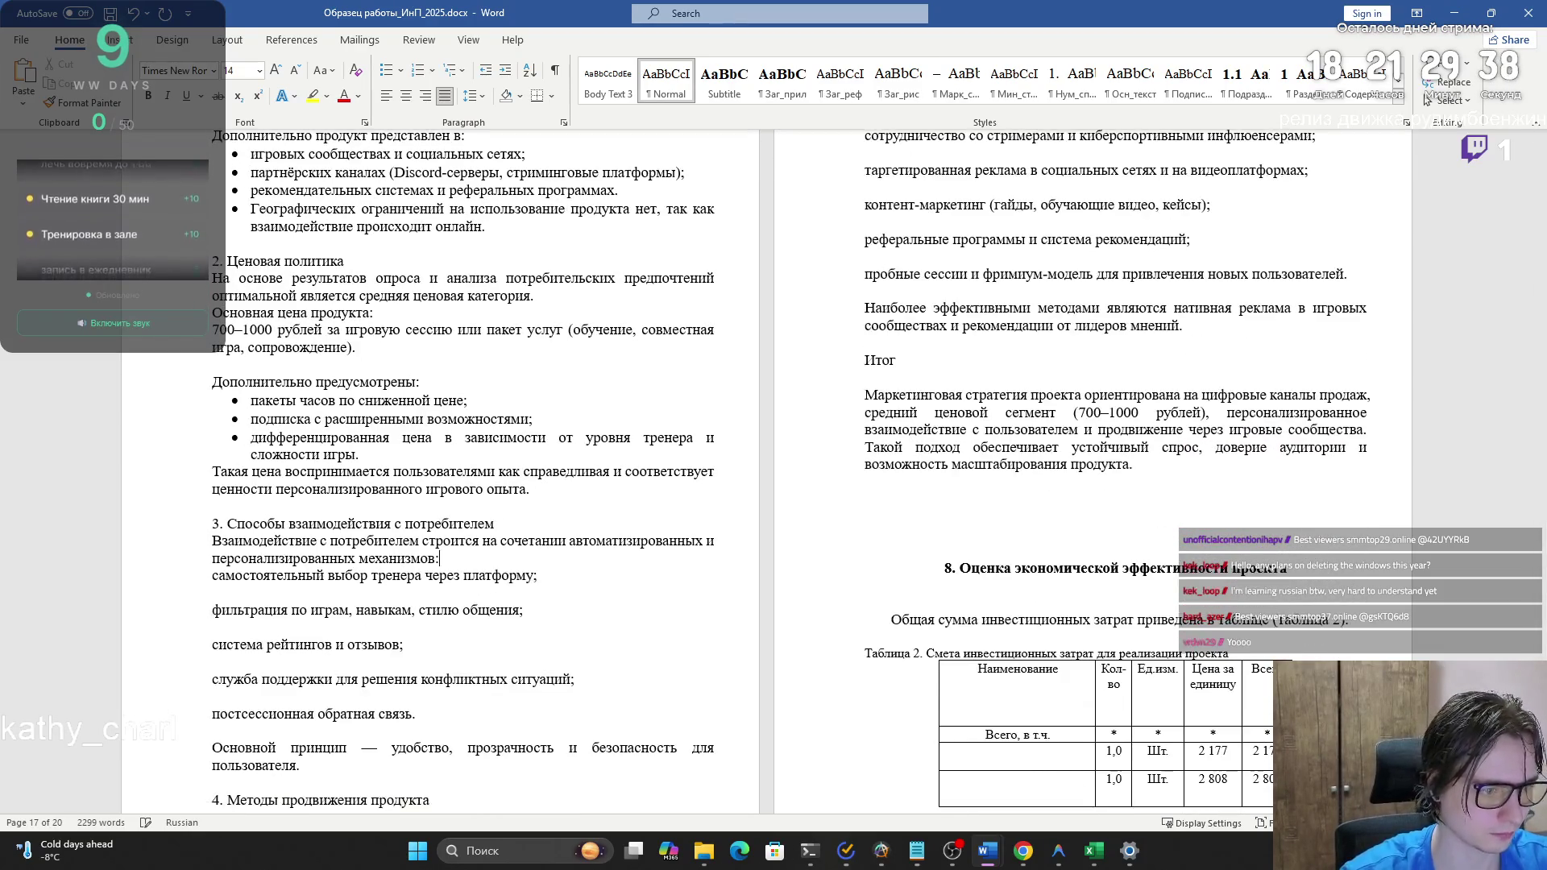
{"action": "key", "text": "End"}
{"action": "key", "text": "Delete"}
{"action": "key", "text": "Down"}
{"action": "key", "text": "End"}
{"action": "key", "text": "Delete"}
{"action": "key", "text": "Delete"}
{"action": "key", "text": "Down"}
{"action": "key", "text": "End"}
{"action": "key", "text": "Delete"}
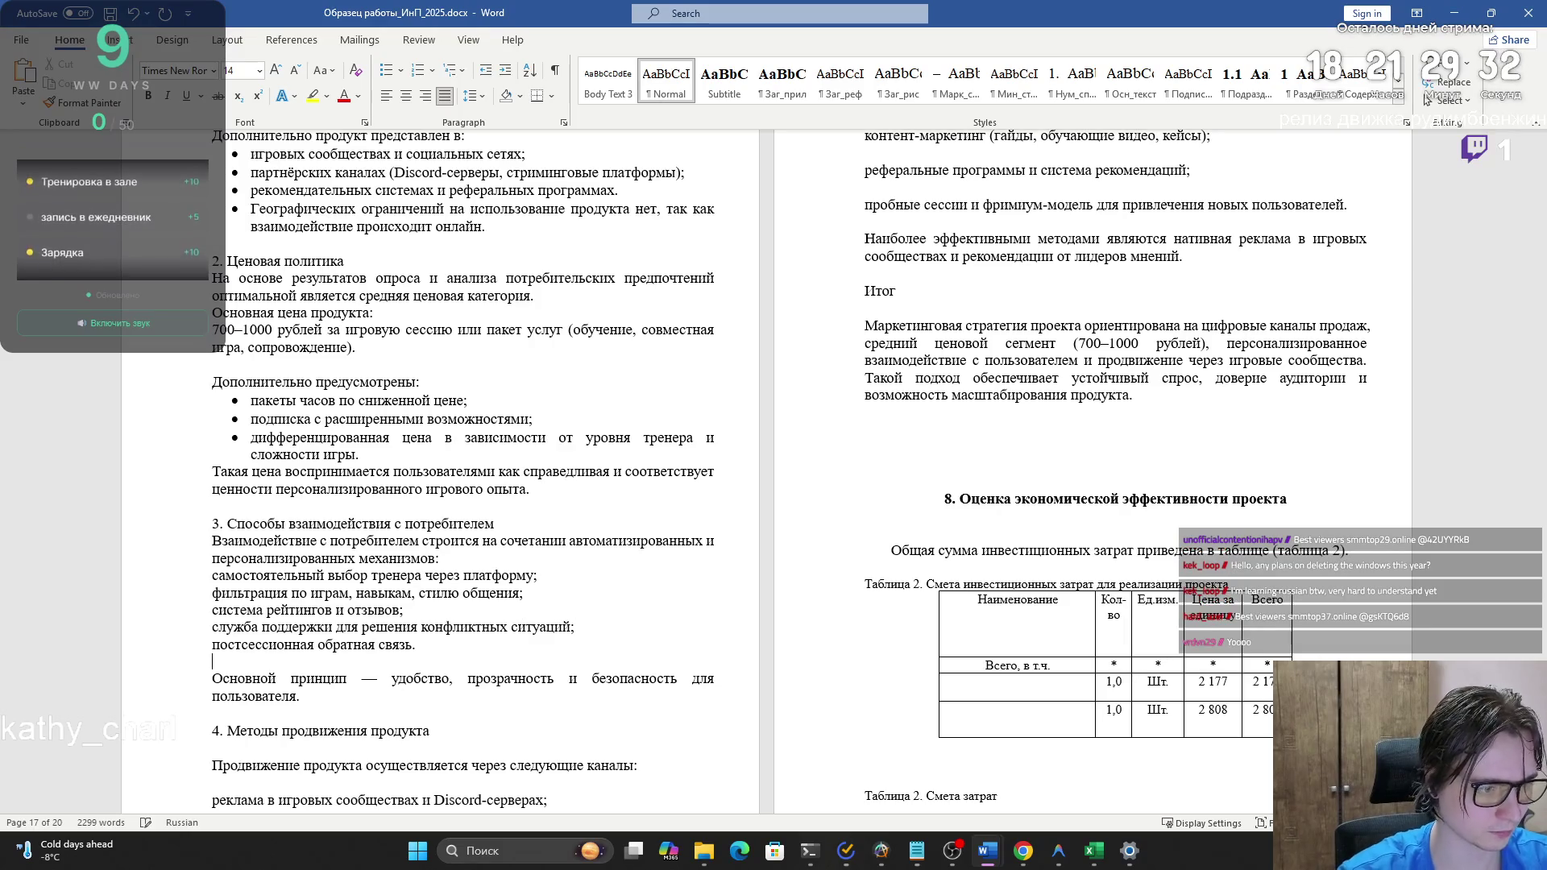
{"action": "left_click_drag", "start_coordinate": [439, 647], "coordinate": [214, 575]}
{"action": "left_click", "coordinate": [387, 70]}
{"action": "key", "text": "Right"}
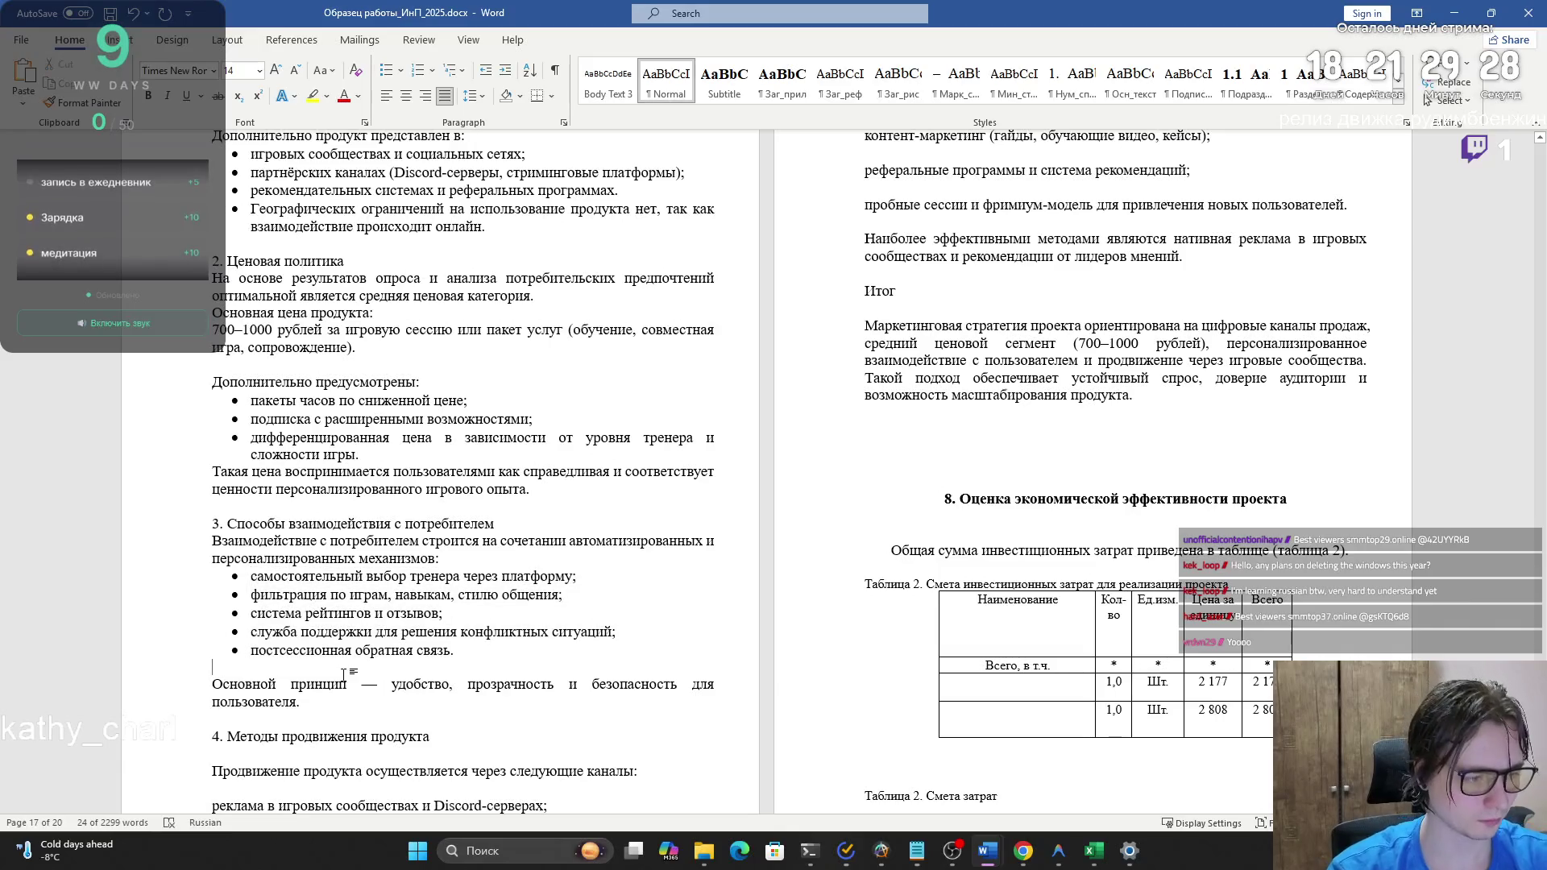
{"action": "key", "text": "Delete"}
{"action": "scroll", "coordinate": [388, 646], "scroll_direction": "down", "scroll_amount": 3}
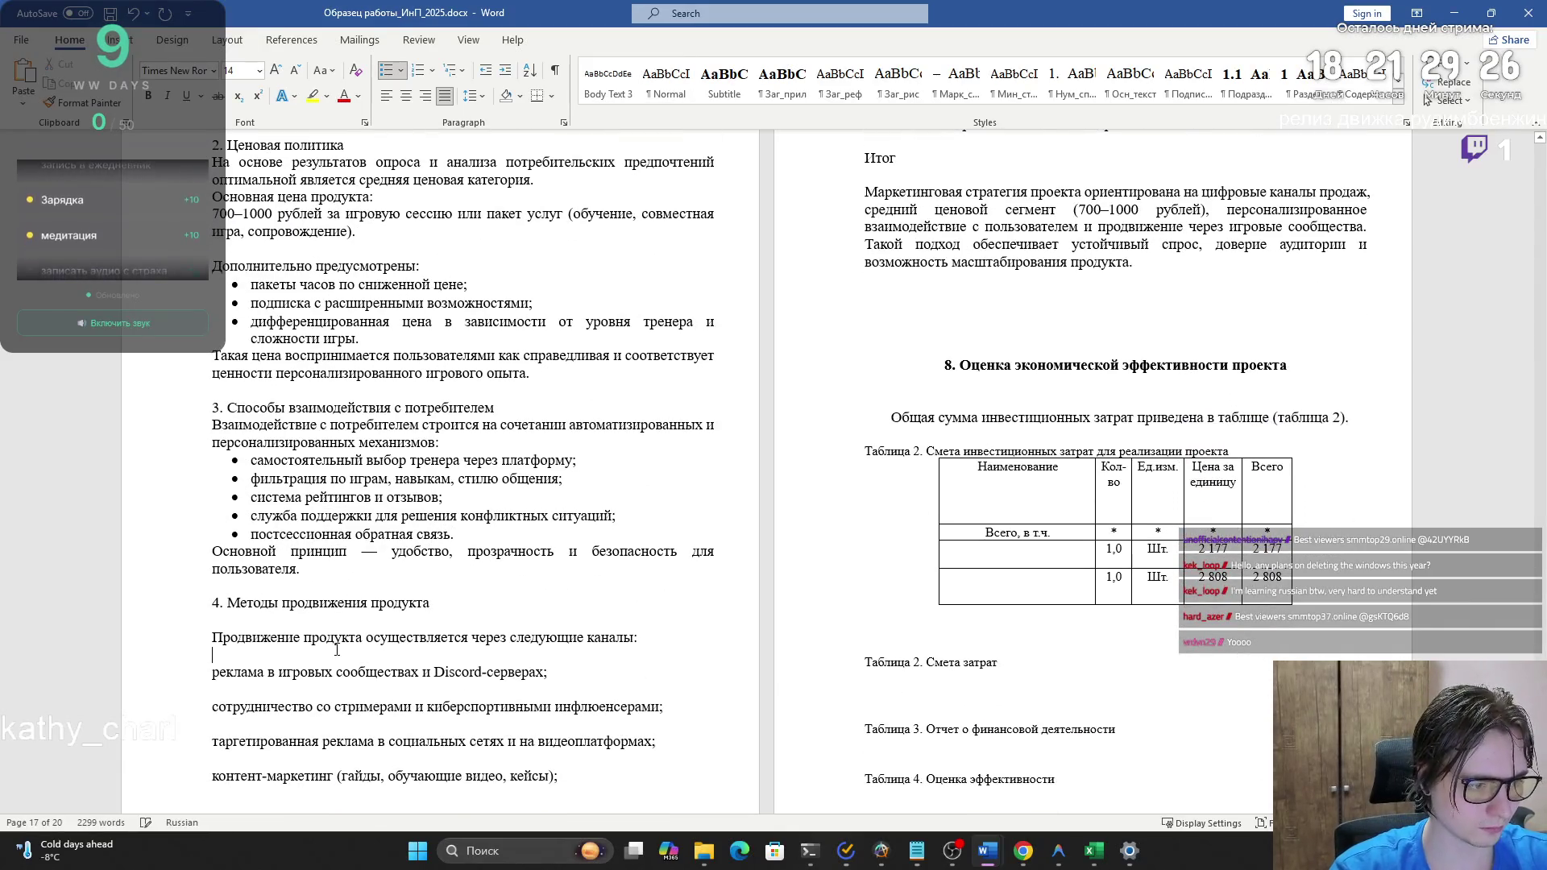
- Remove the blank lines between the promotion channels and turn them into a bulleted list
{"action": "left_click", "coordinate": [388, 646]}
{"action": "key", "text": "Delete"}
{"action": "key", "text": "Down"}
{"action": "key", "text": "Delete"}
{"action": "key", "text": "Down"}
{"action": "key", "text": "Delete"}
{"action": "key", "text": "Down"}
{"action": "key", "text": "Delete"}
{"action": "key", "text": "Down"}
{"action": "key", "text": "Delete"}
{"action": "key", "text": "Down"}
{"action": "key", "text": "Delete"}
{"action": "key", "text": "Down"}
{"action": "key", "text": "End"}
{"action": "key", "text": "Delete"}
{"action": "scroll", "coordinate": [539, 621], "scroll_direction": "down", "scroll_amount": 3}
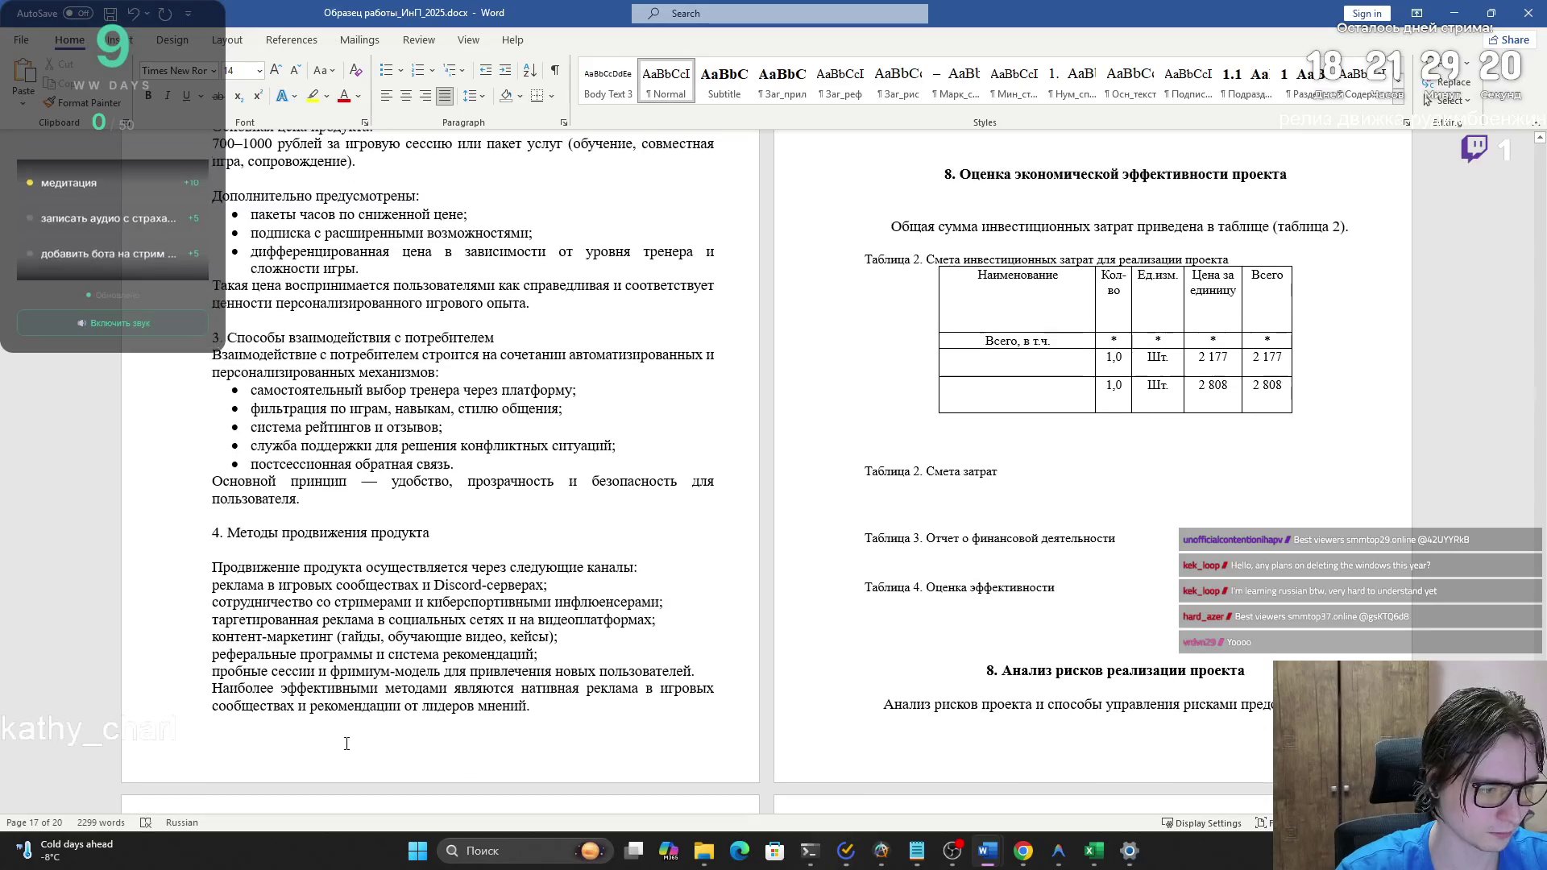
{"action": "left_click_drag", "start_coordinate": [539, 621], "coordinate": [212, 500]}
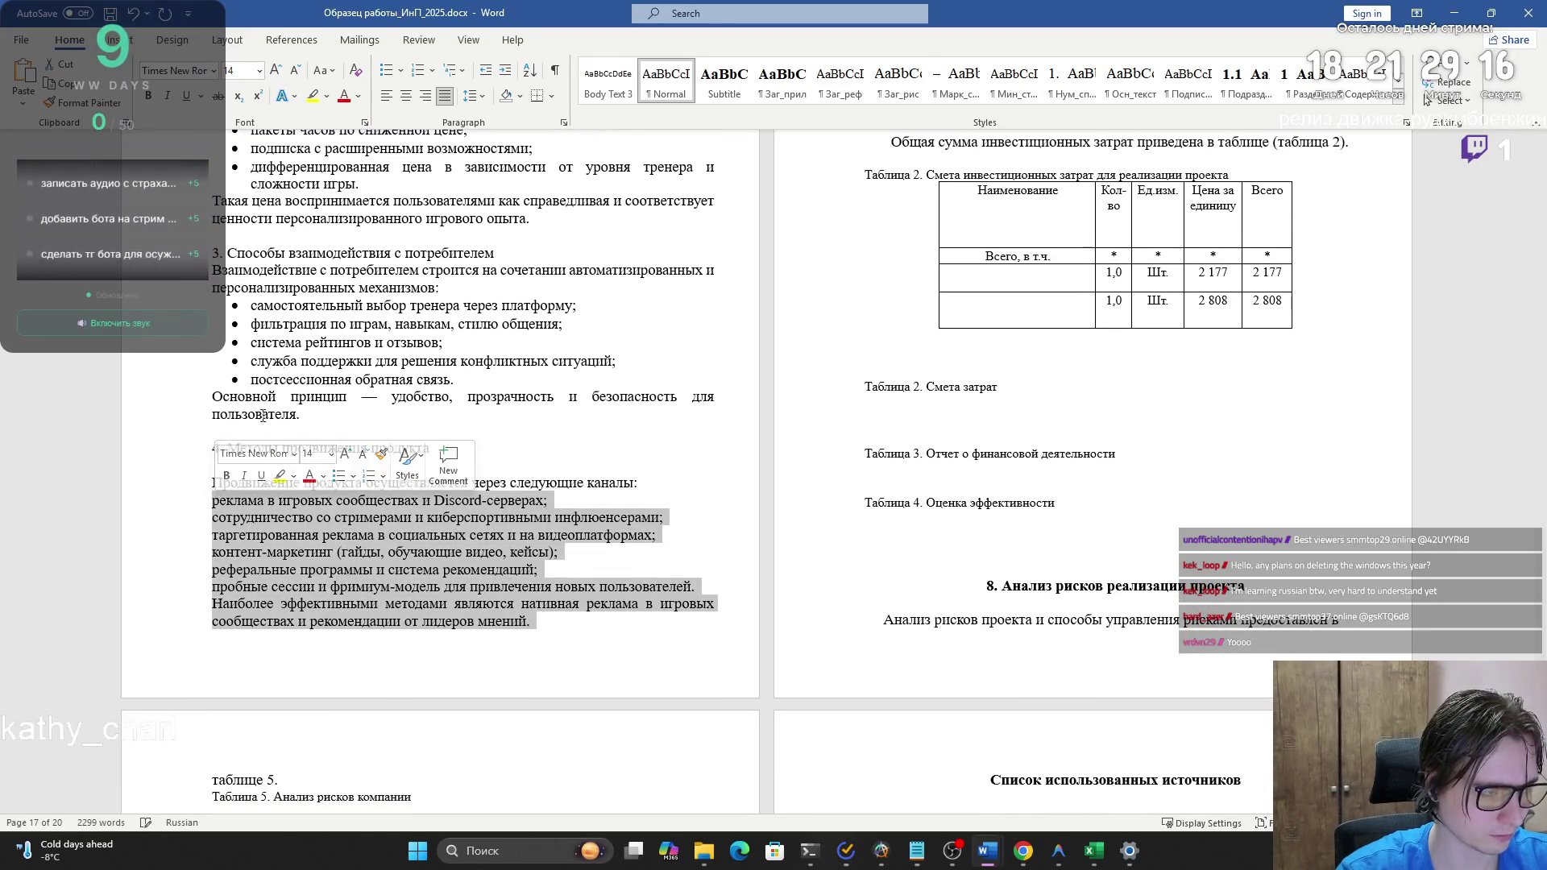
{"action": "left_click", "coordinate": [386, 71]}
{"action": "left_click", "coordinate": [495, 633]}
- Strip the bullet and first-line indent from the 'Наиболее эффективными' paragraph
{"action": "scroll", "coordinate": [601, 606], "scroll_direction": "up", "scroll_amount": 3}
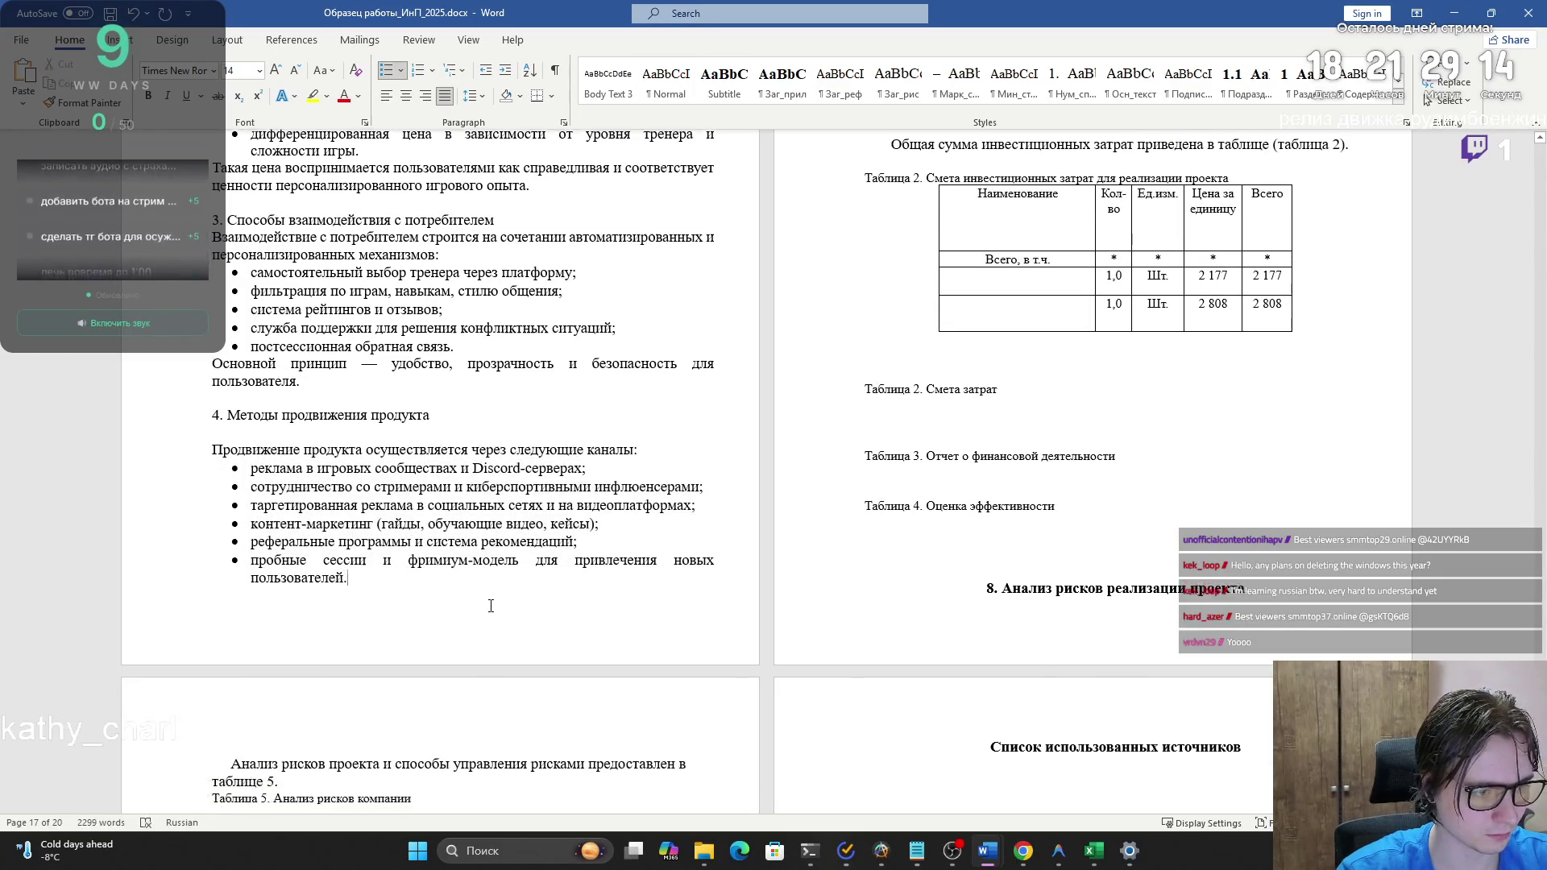
{"action": "scroll", "coordinate": [601, 606], "scroll_direction": "up", "scroll_amount": 5}
{"action": "left_click_drag", "start_coordinate": [904, 332], "coordinate": [916, 369]}
{"action": "left_click", "coordinate": [905, 333]}
{"action": "key", "text": "BackSpace"}
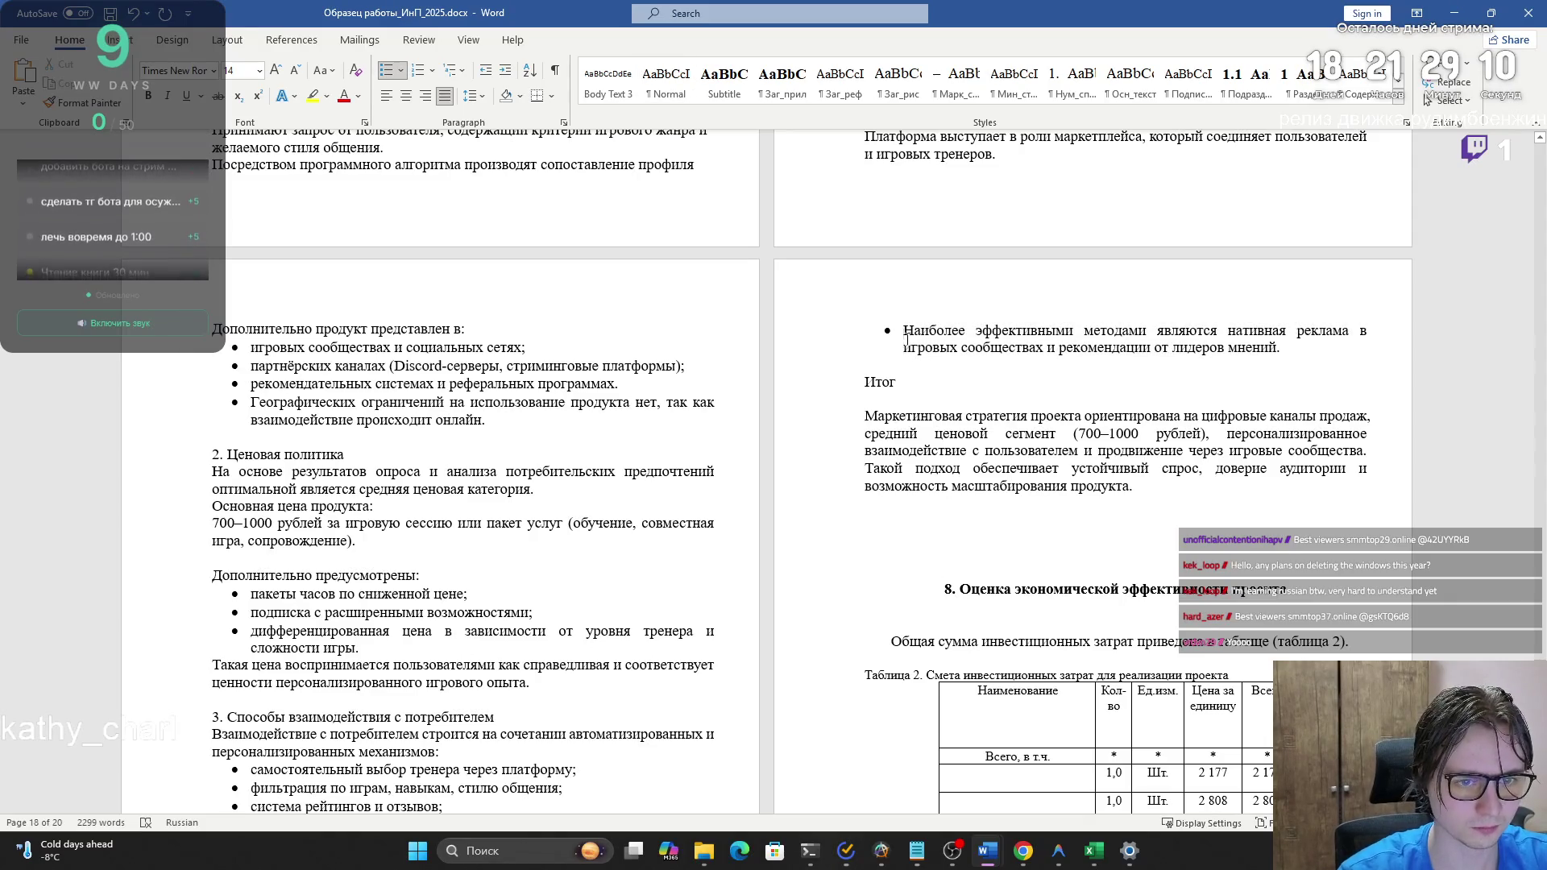
{"action": "key", "text": "BackSpace"}
{"action": "scroll", "coordinate": [926, 330], "scroll_direction": "down", "scroll_amount": 5}
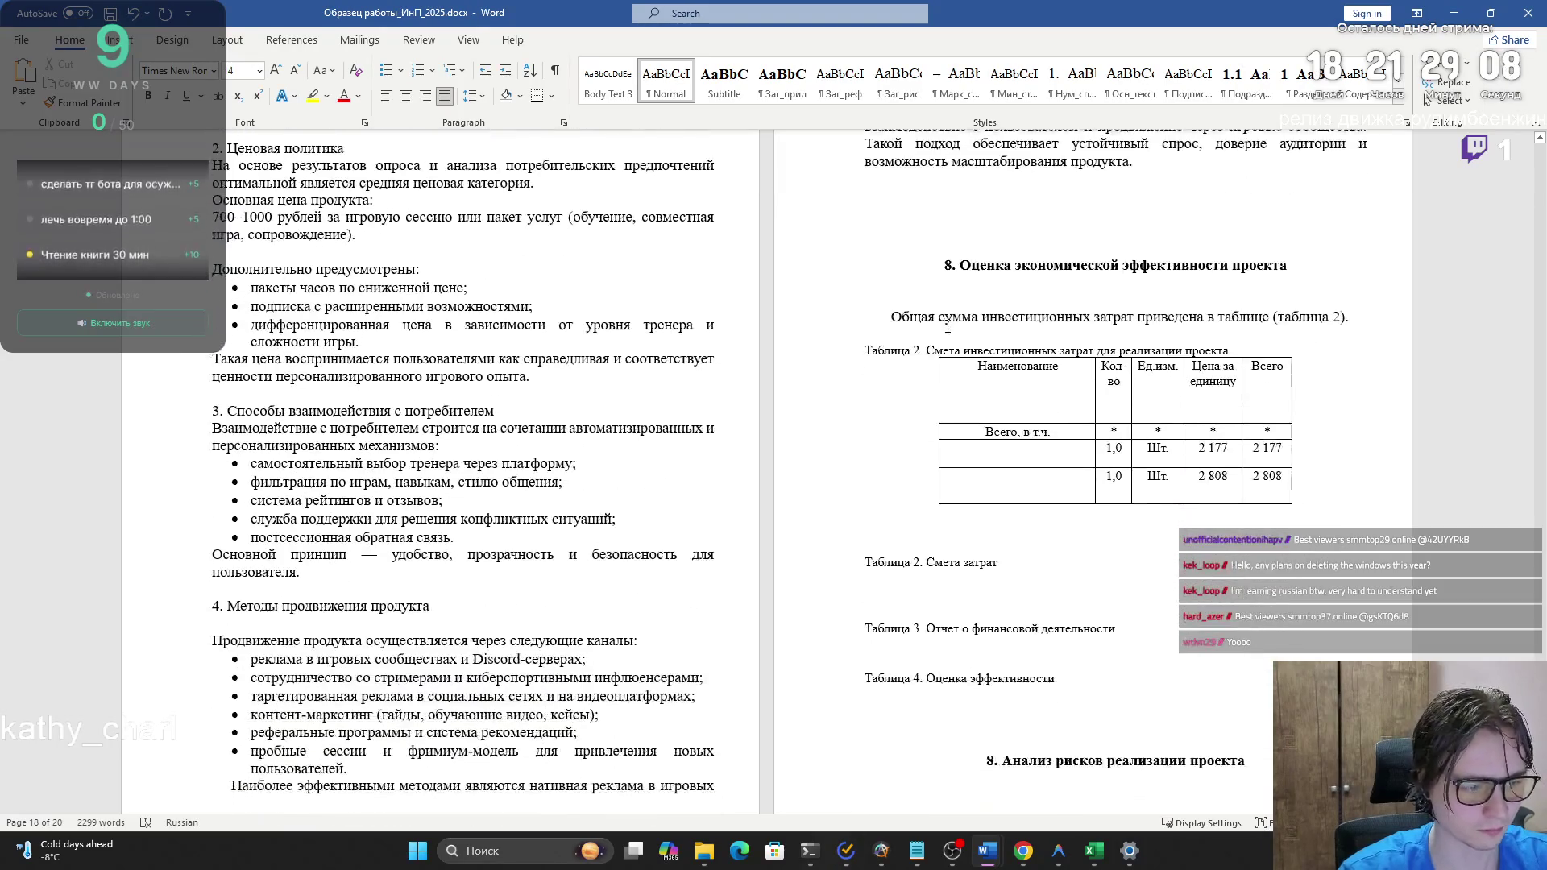
{"action": "key", "text": "BackSpace"}
- Delete the empty lines above the Итог summary and above the section 8 heading
{"action": "type", "text": "Итог"}
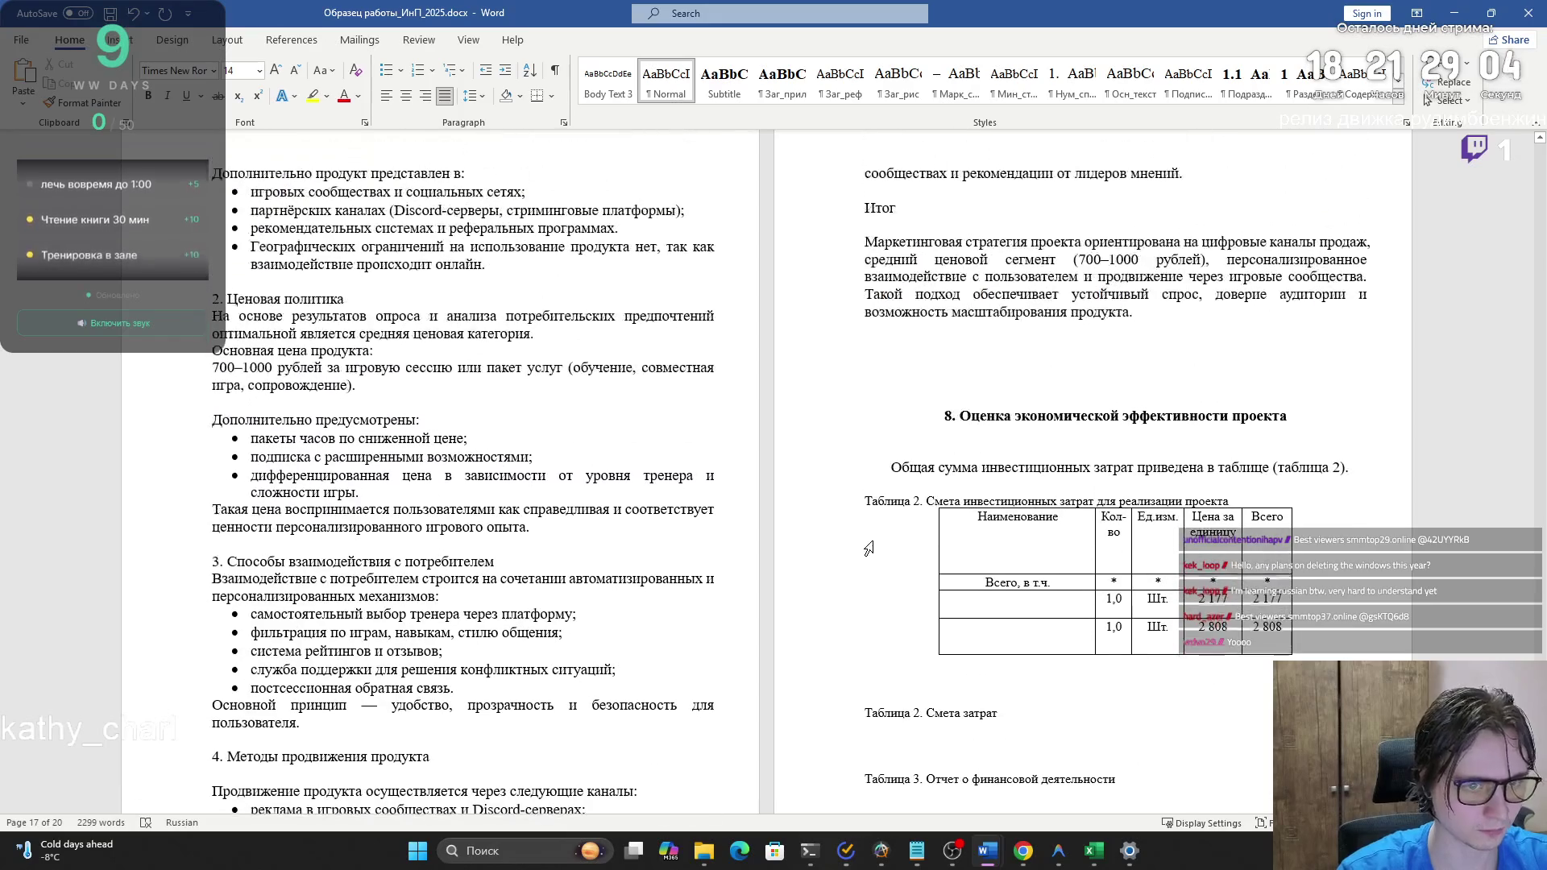
{"action": "key", "text": "Up"}
{"action": "key", "text": "BackSpace"}
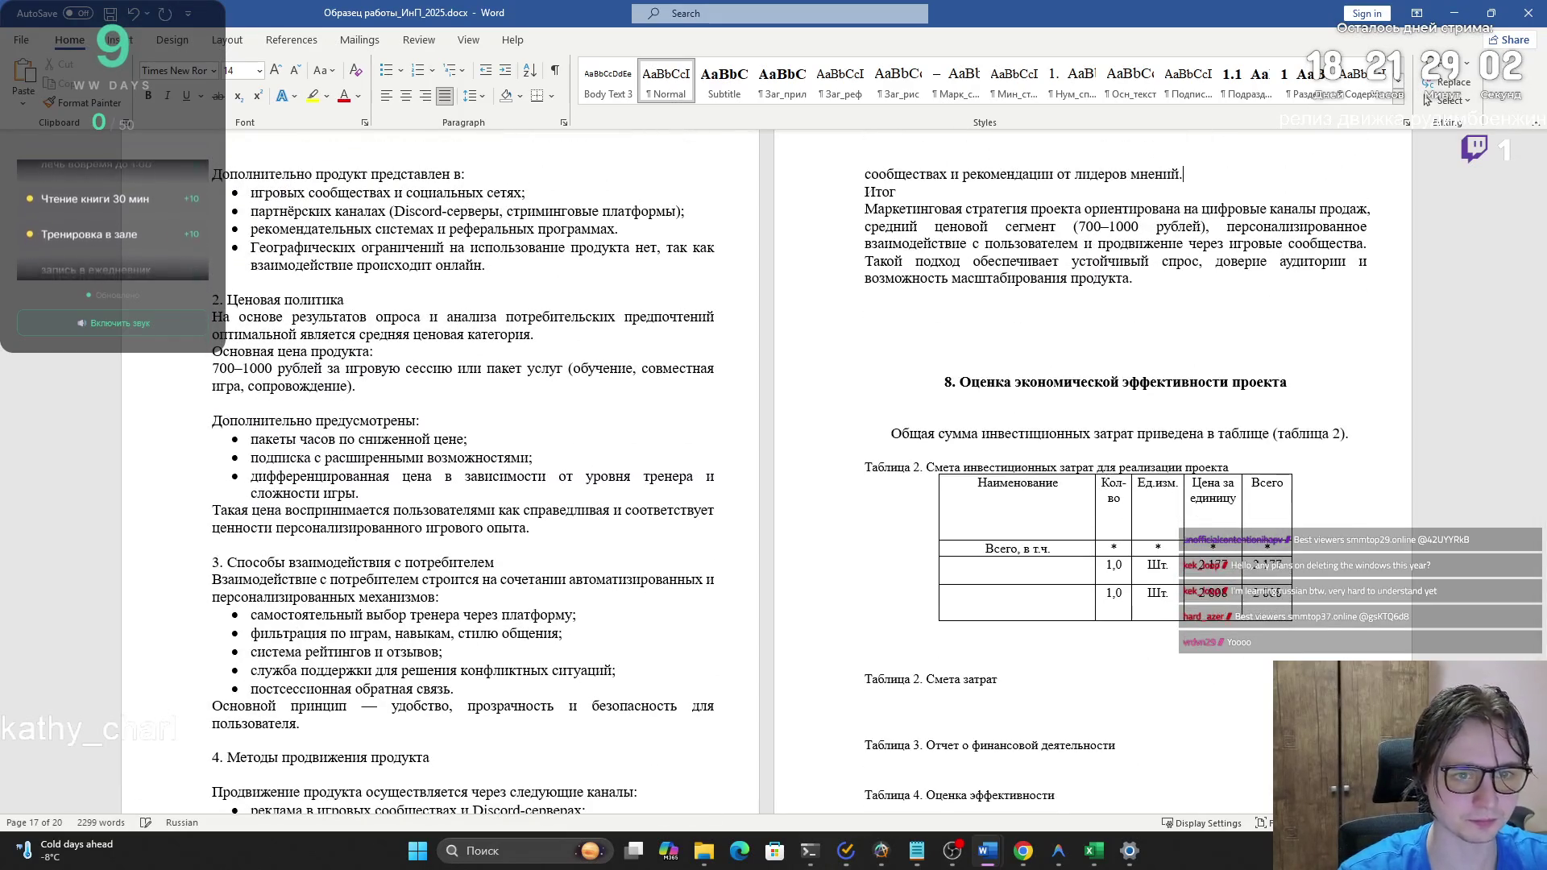
{"action": "left_click", "coordinate": [1072, 261]}
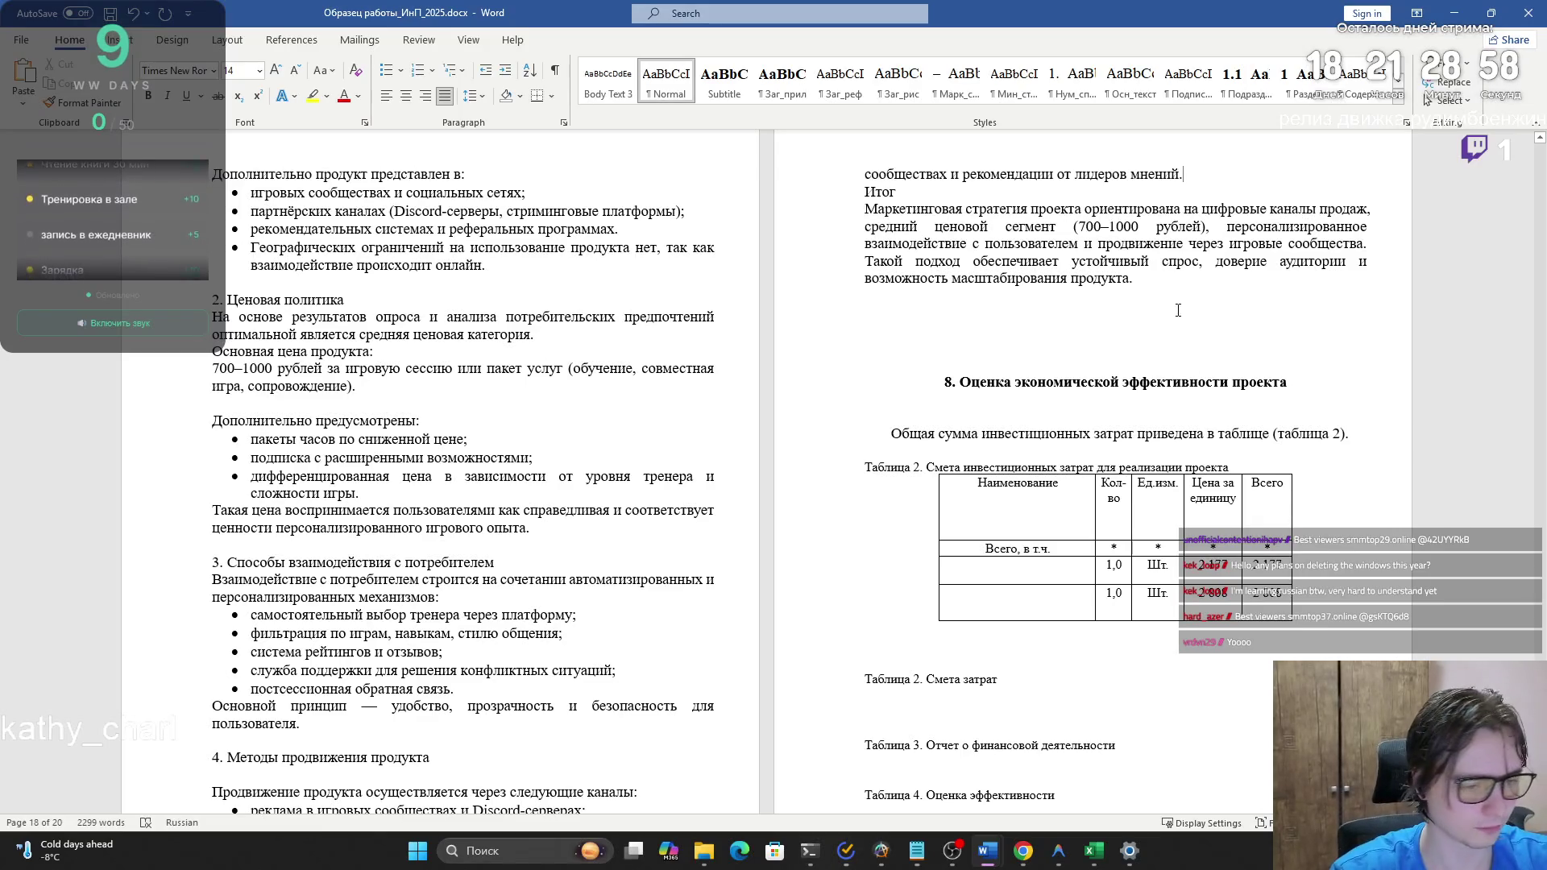
{"action": "left_click", "coordinate": [1151, 359]}
{"action": "key", "text": "BackSpace"}
{"action": "key", "text": "BackSpace"}
{"action": "key", "text": "BackSpace"}
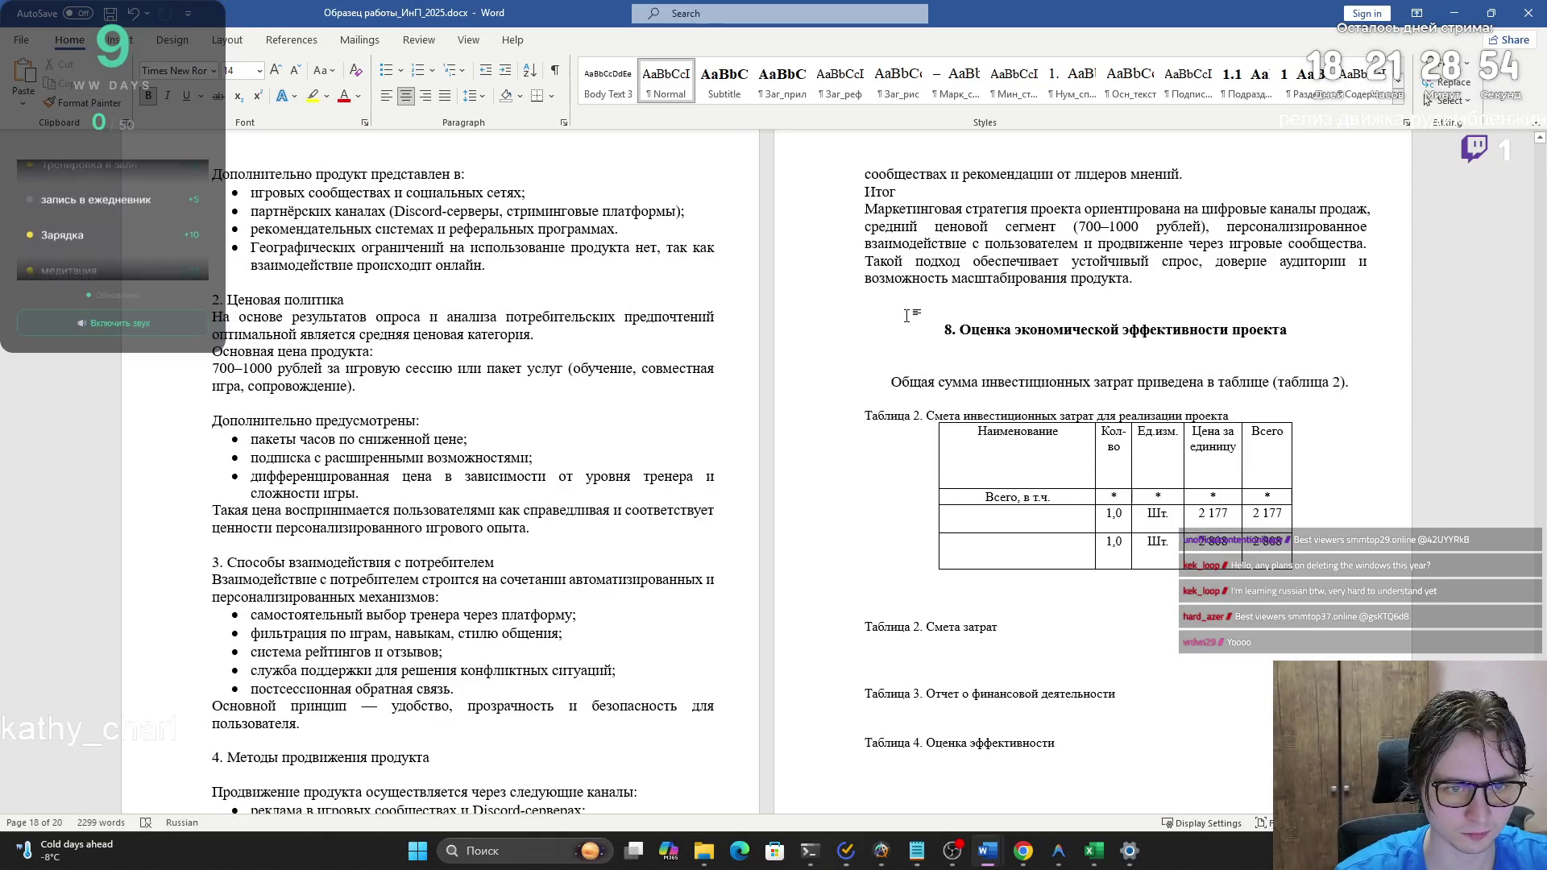
{"action": "key", "text": "BackSpace"}
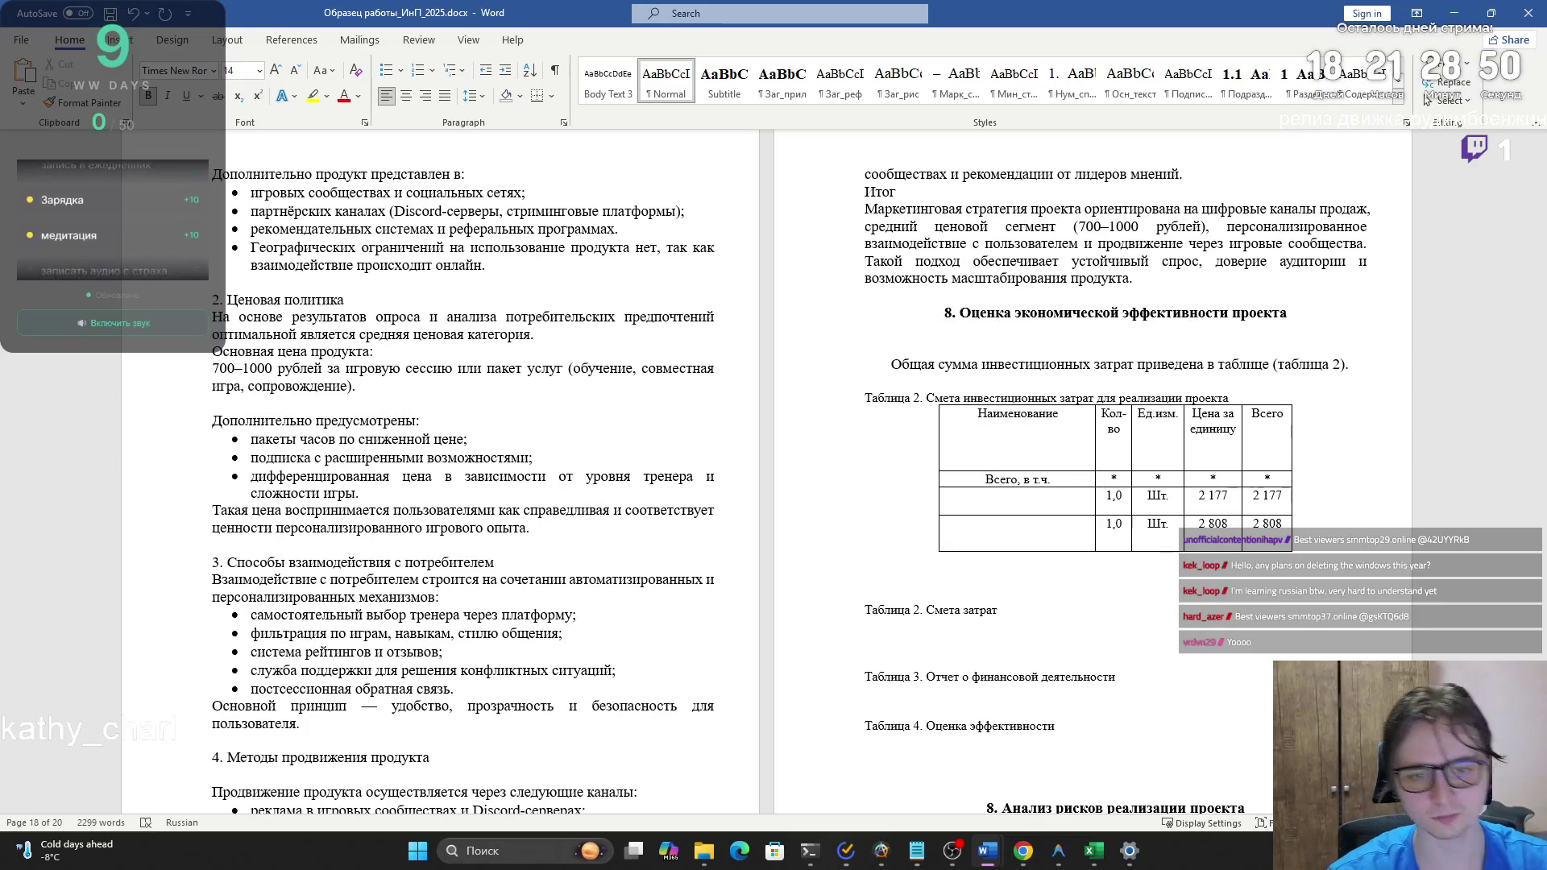
{"action": "left_click_drag", "start_coordinate": [926, 398], "coordinate": [1239, 400]}
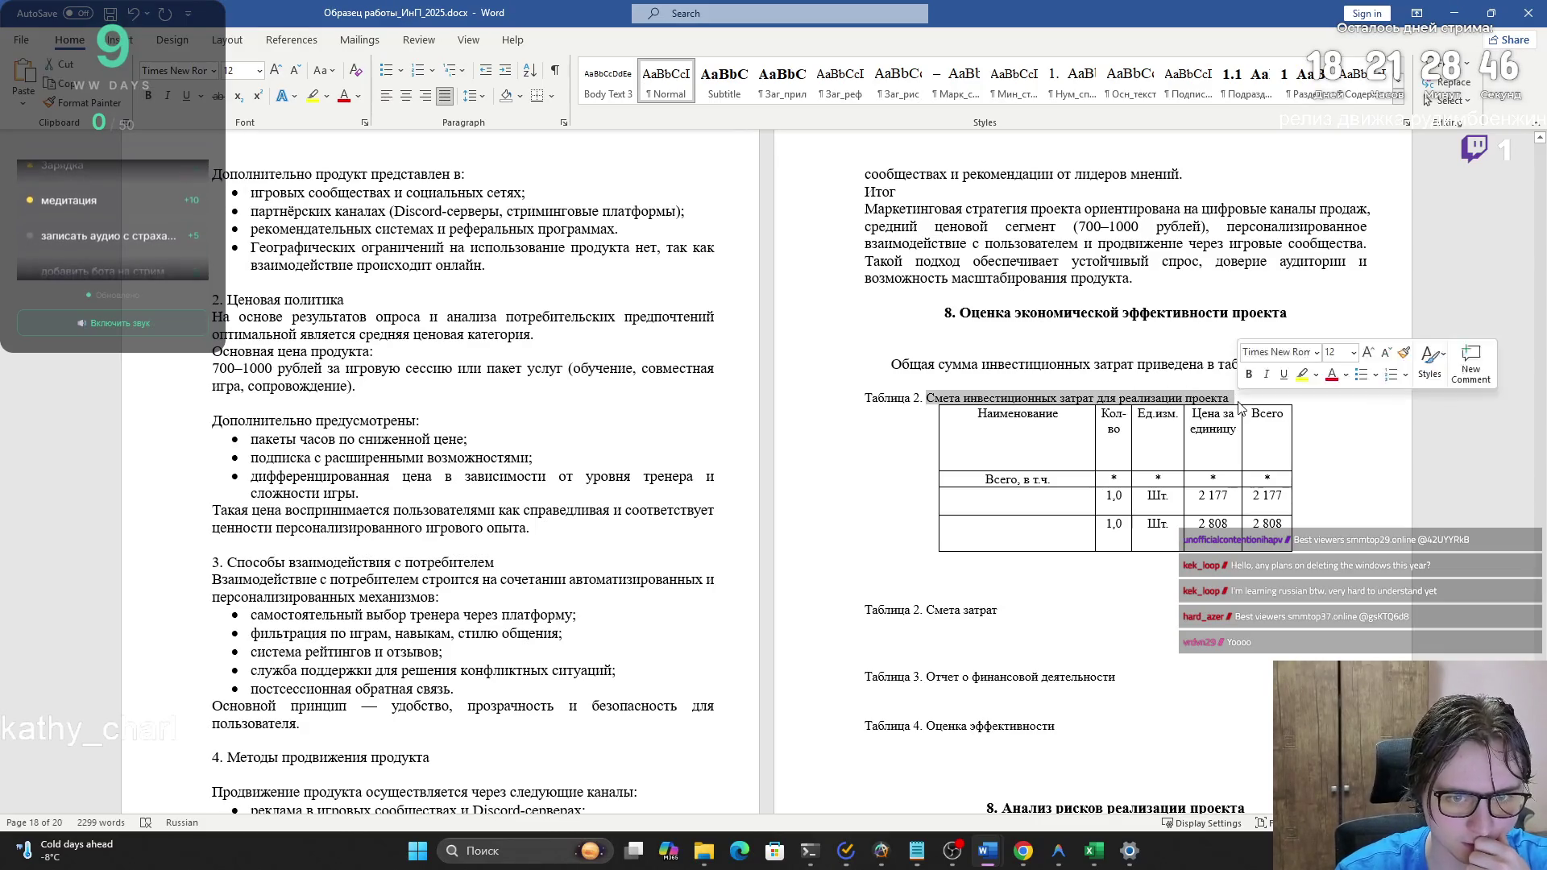
{"action": "left_click", "coordinate": [1239, 405]}
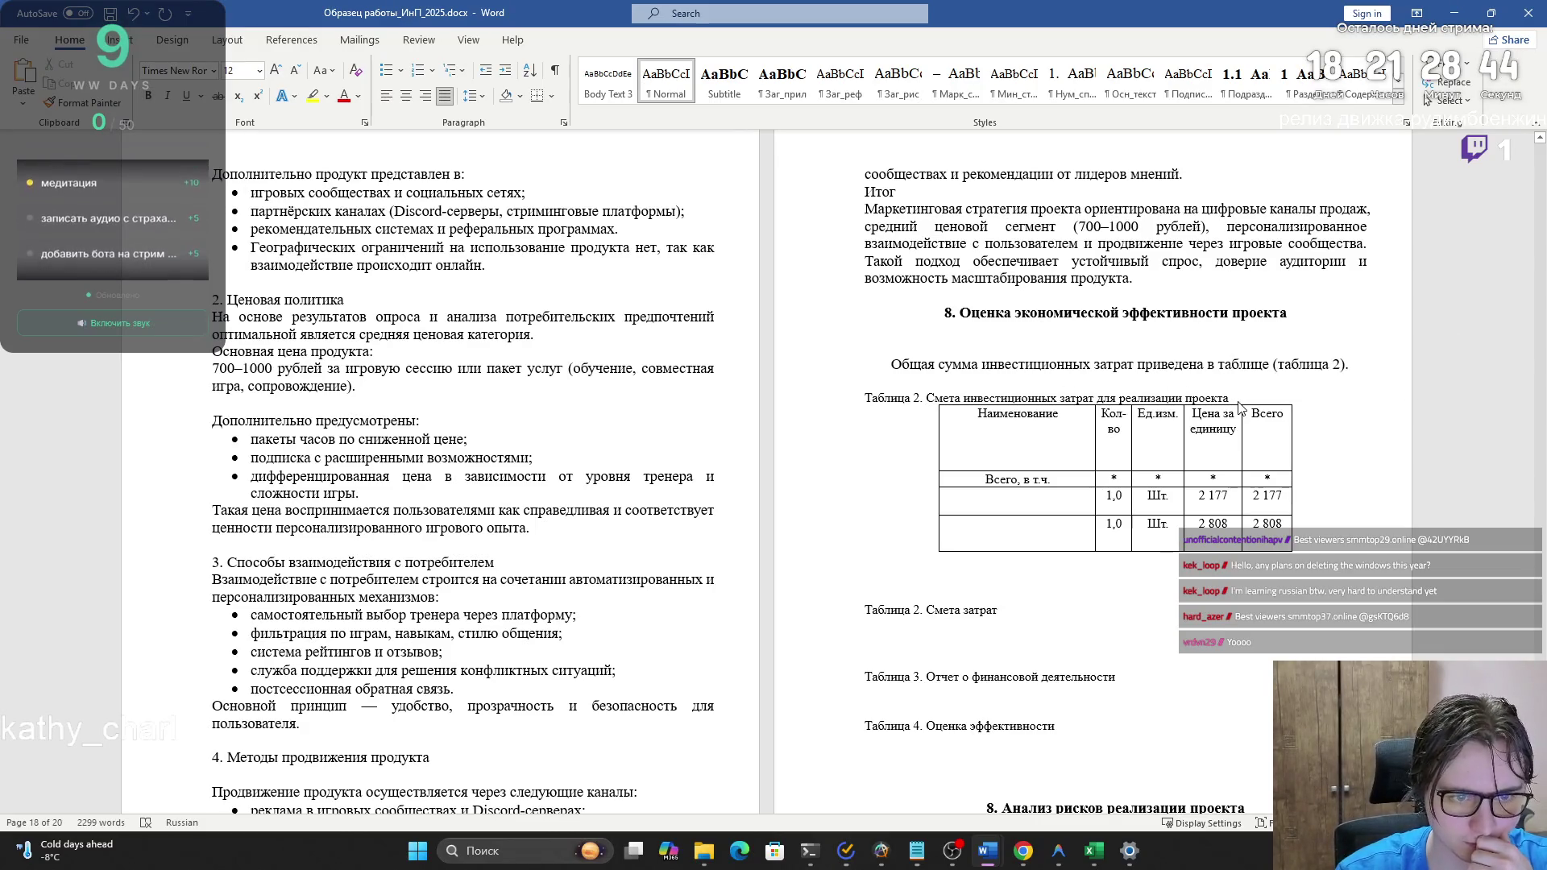
{"action": "mouse_move", "coordinate": [999, 611]}
{"action": "left_mouse_down"}
{"action": "mouse_move", "coordinate": [929, 612]}
{"action": "mouse_move", "coordinate": [962, 614]}
{"action": "left_mouse_up"}
{"action": "left_click", "coordinate": [941, 614]}
{"action": "left_click", "coordinate": [961, 614]}
{"action": "left_click", "coordinate": [961, 614]}
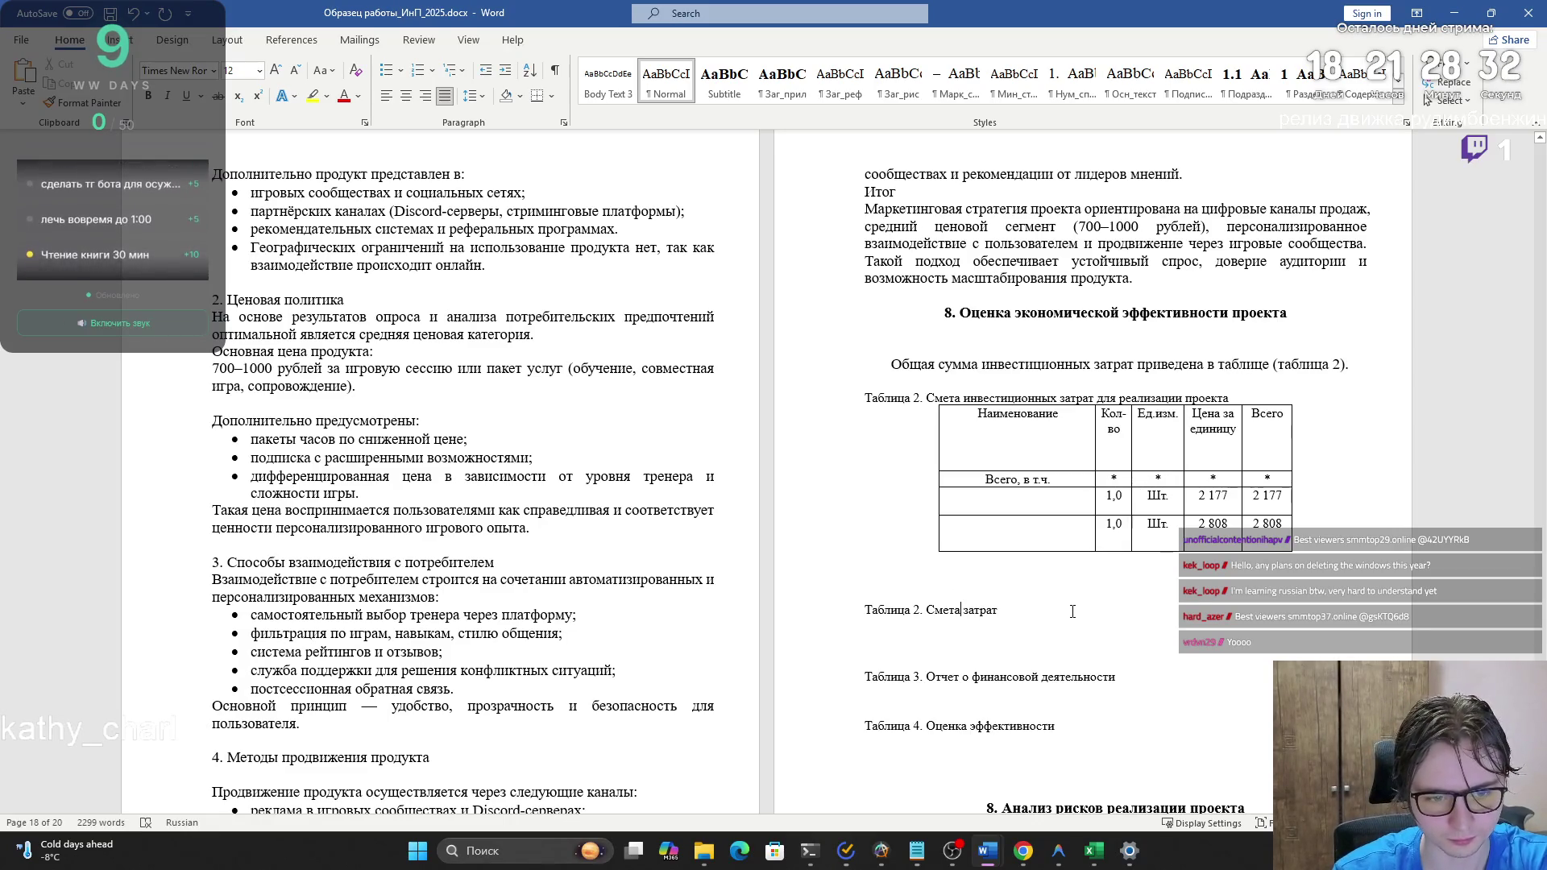
{"action": "scroll", "coordinate": [1067, 610], "scroll_direction": "down", "scroll_amount": 4}
{"action": "scroll", "coordinate": [1065, 606], "scroll_direction": "down", "scroll_amount": 3}
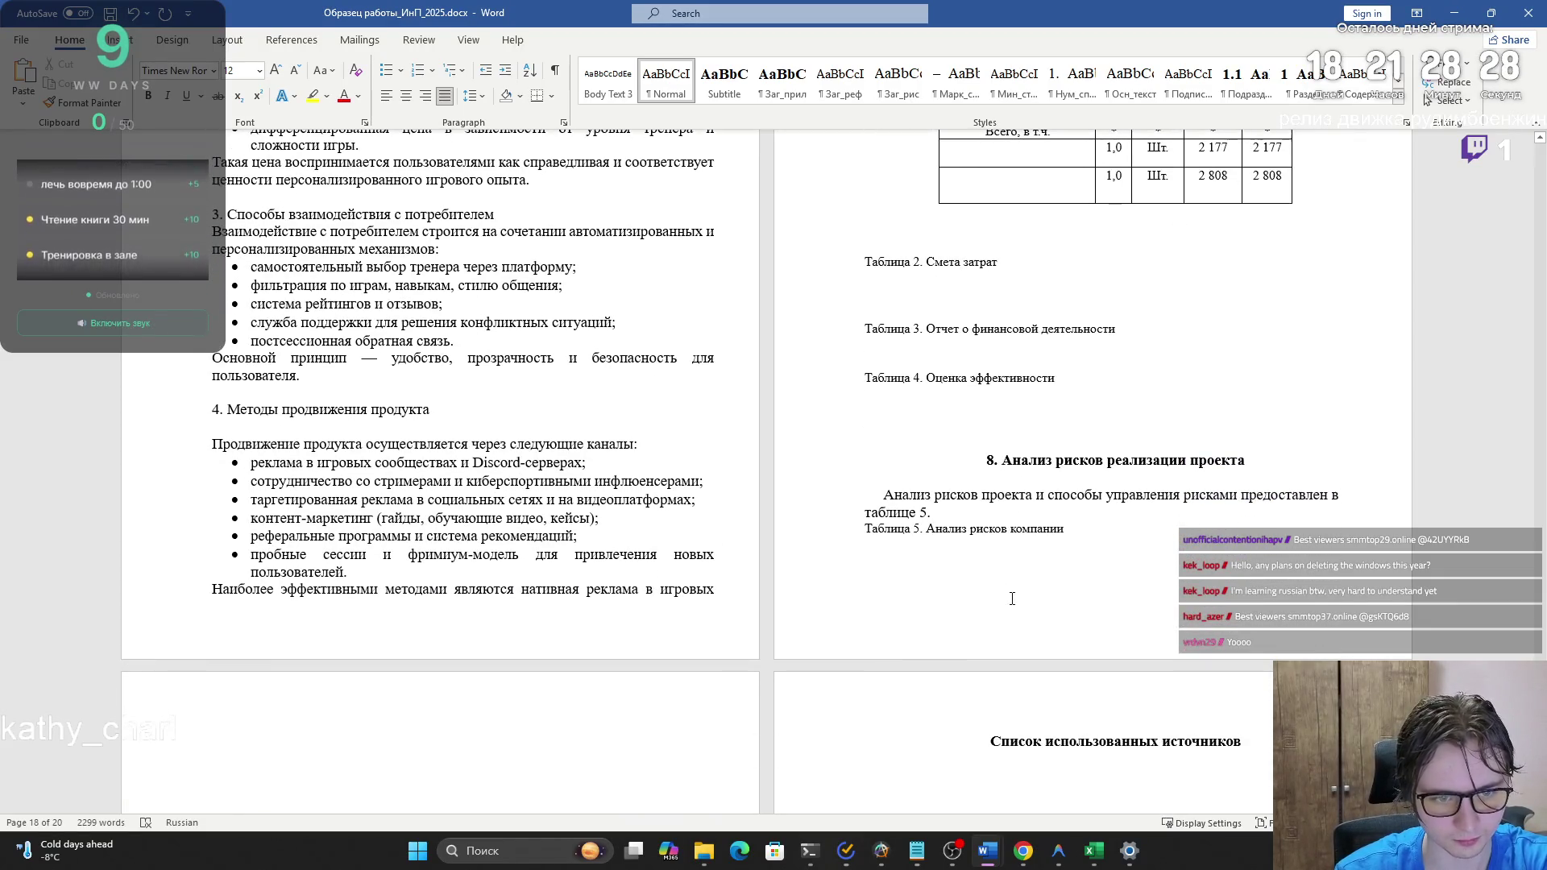
{"action": "scroll", "coordinate": [1012, 598], "scroll_direction": "down", "scroll_amount": 10}
{"action": "scroll", "coordinate": [959, 592], "scroll_direction": "up", "scroll_amount": 12}
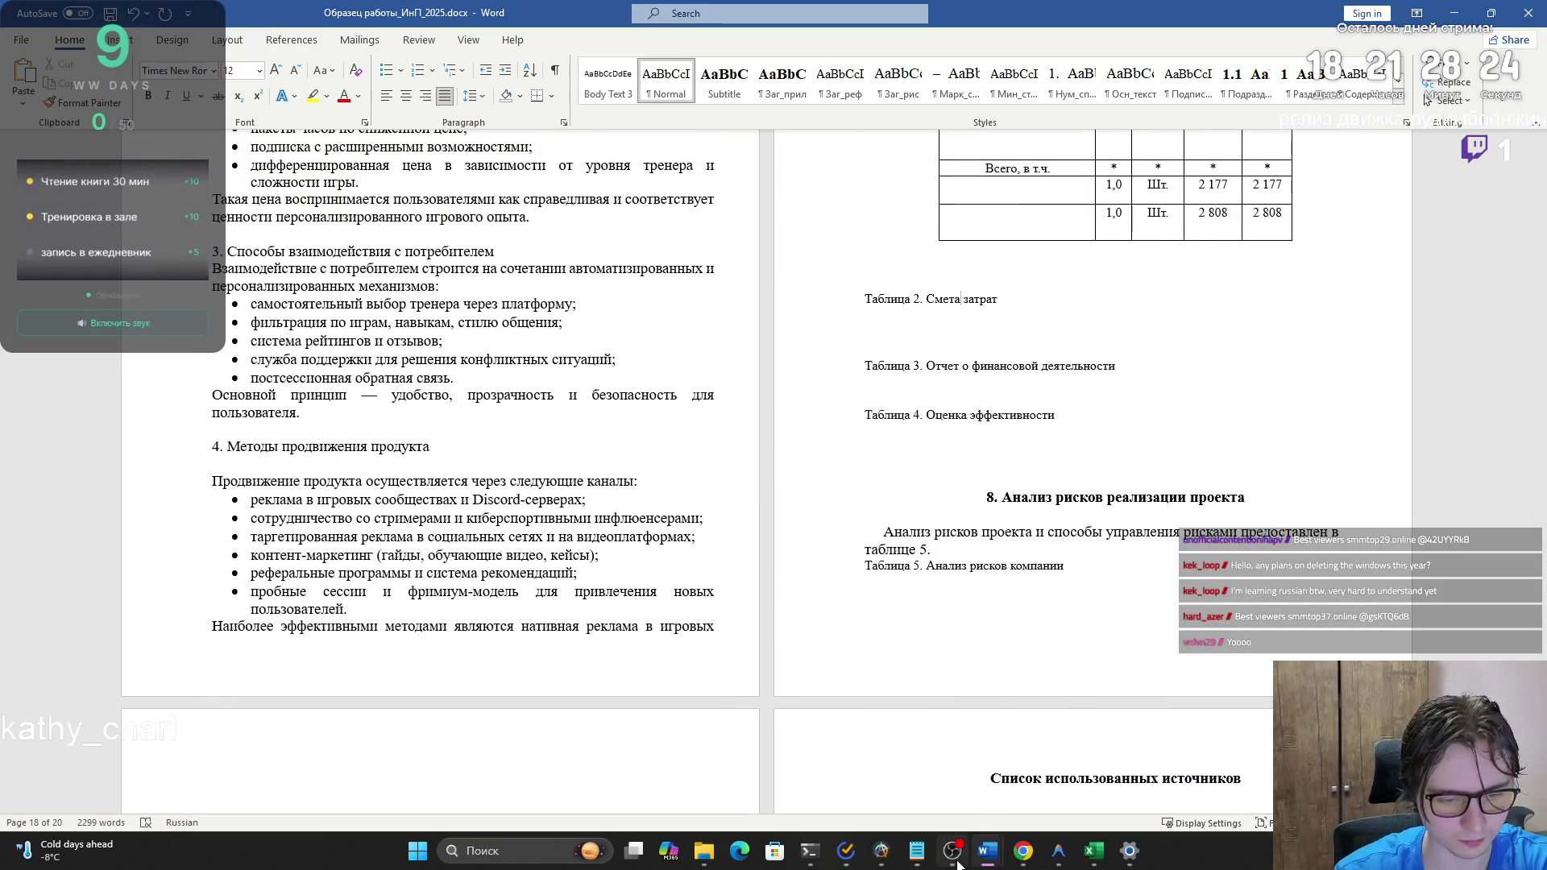
{"action": "mouse_move", "coordinate": [1094, 854]}
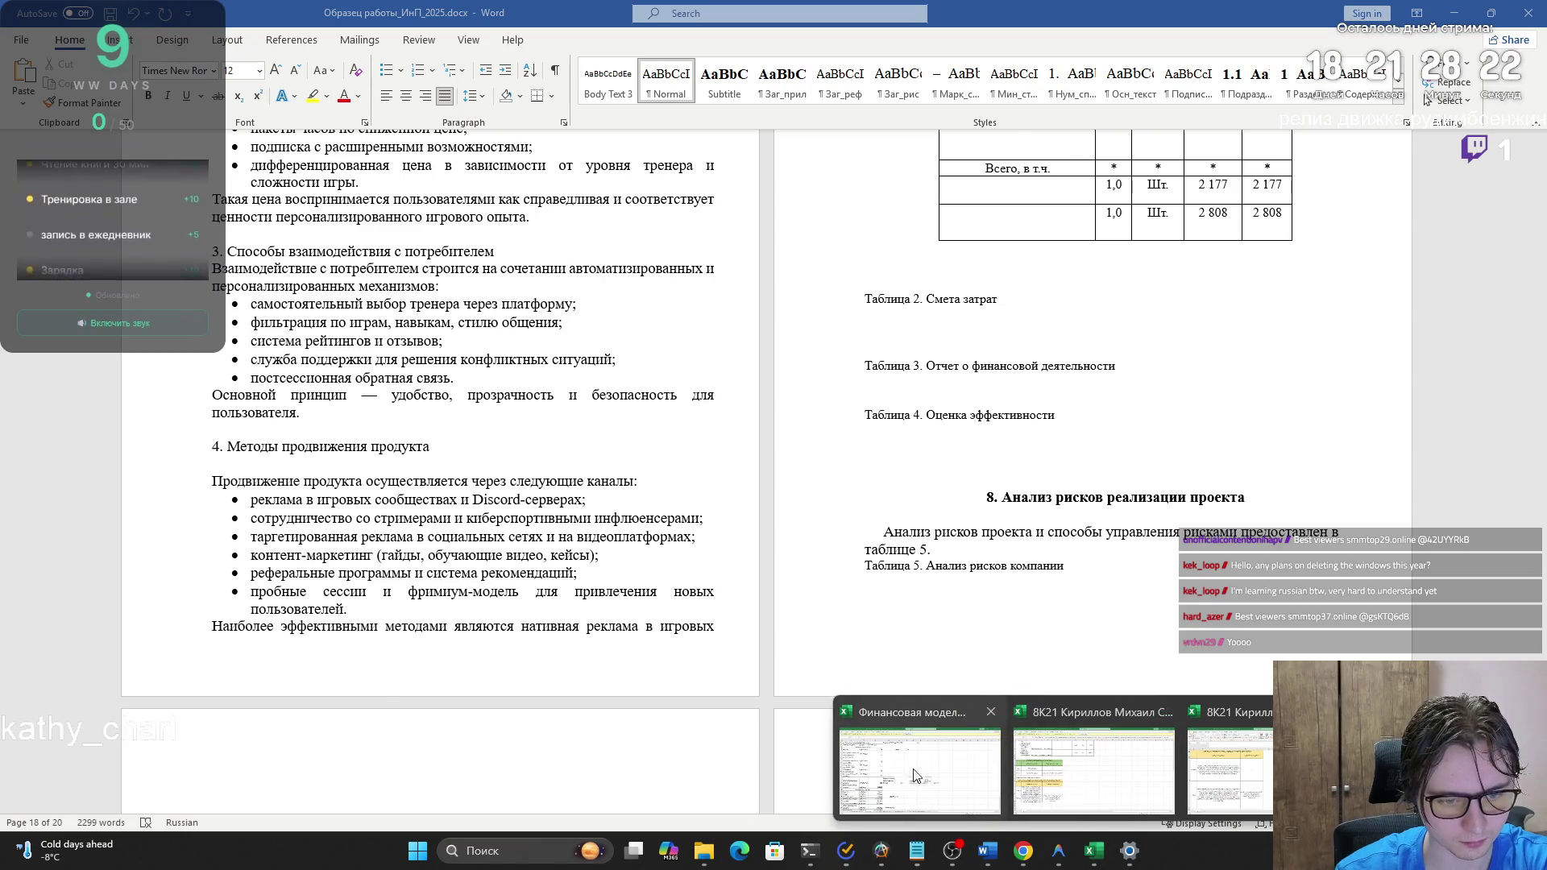
- Review the period values and Итого totals in C5:E9 on Финансовая модель_2025's Инвестиционные затраты sheet
{"action": "left_click", "coordinate": [919, 762]}
{"action": "left_click", "coordinate": [155, 802]}
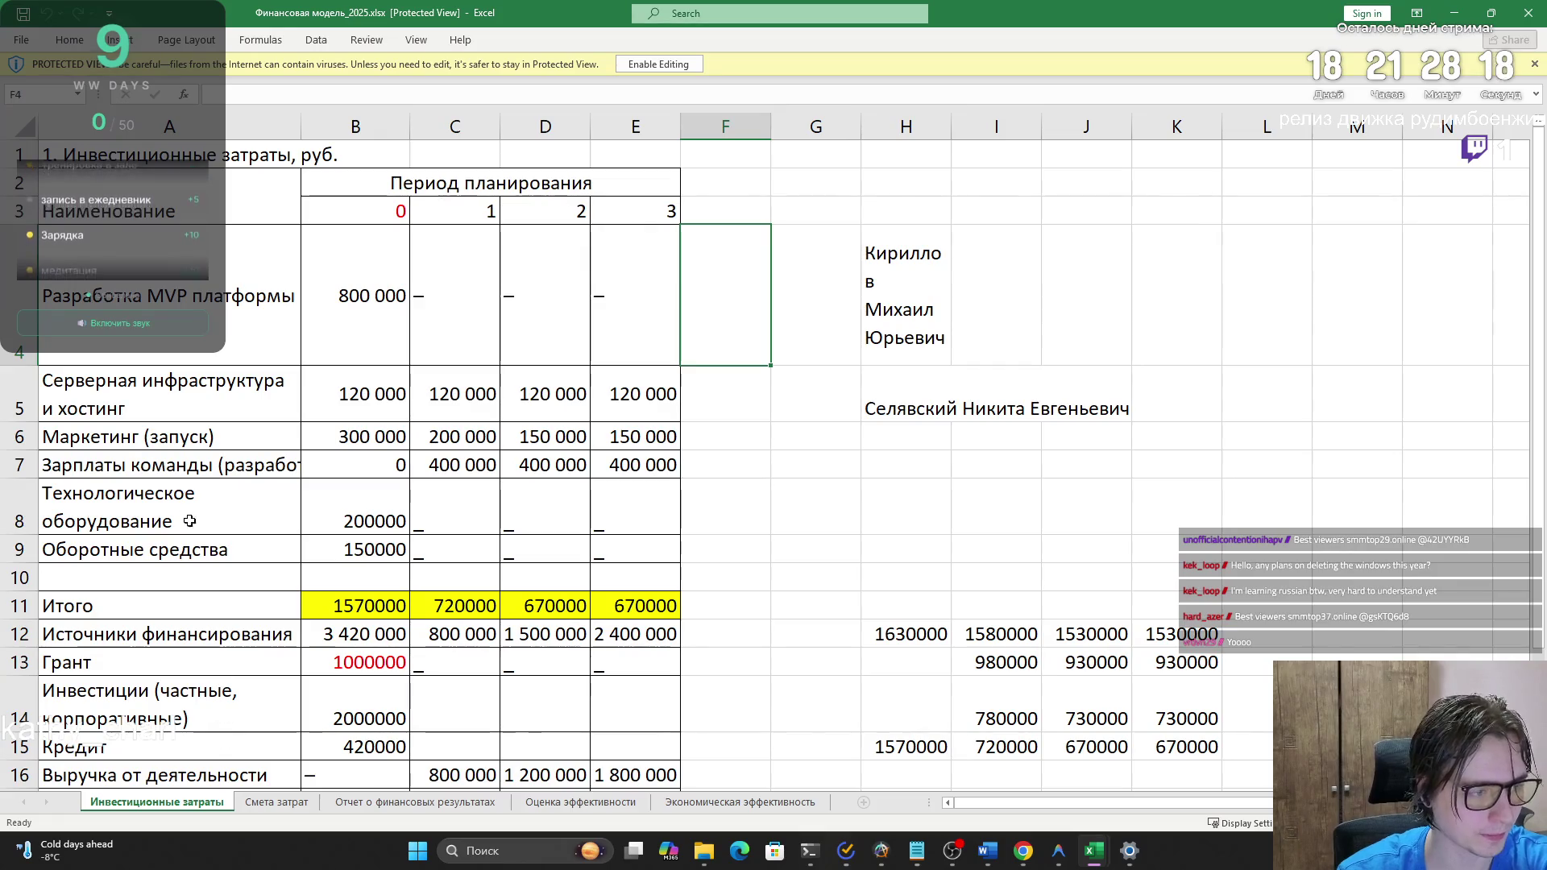
{"action": "left_click", "coordinate": [485, 541]}
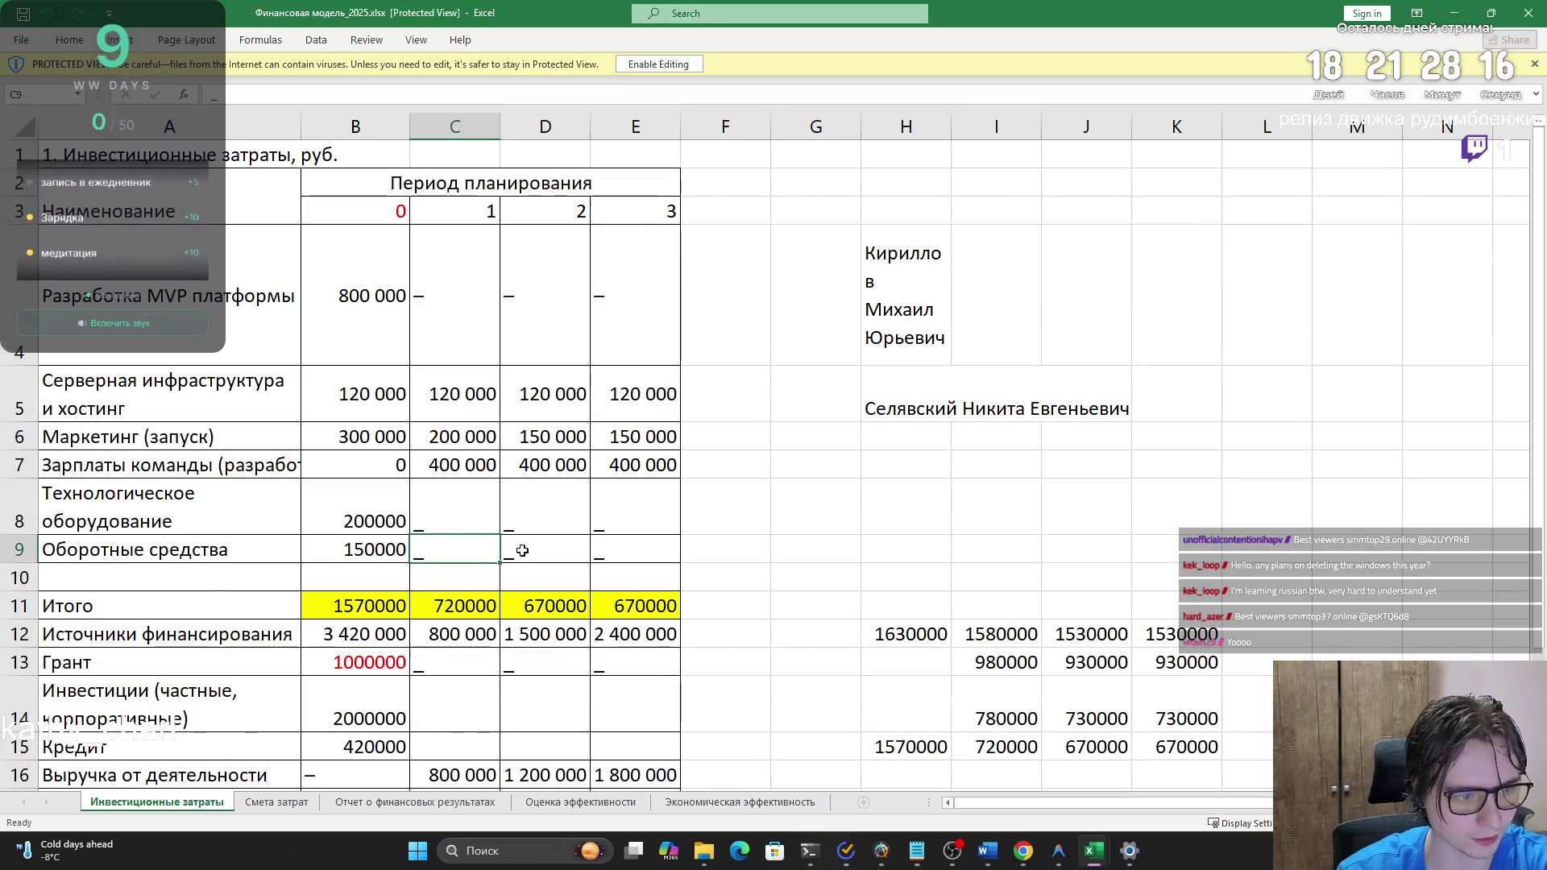
{"action": "left_click", "coordinate": [615, 551]}
{"action": "left_click_drag", "start_coordinate": [456, 395], "coordinate": [501, 539]}
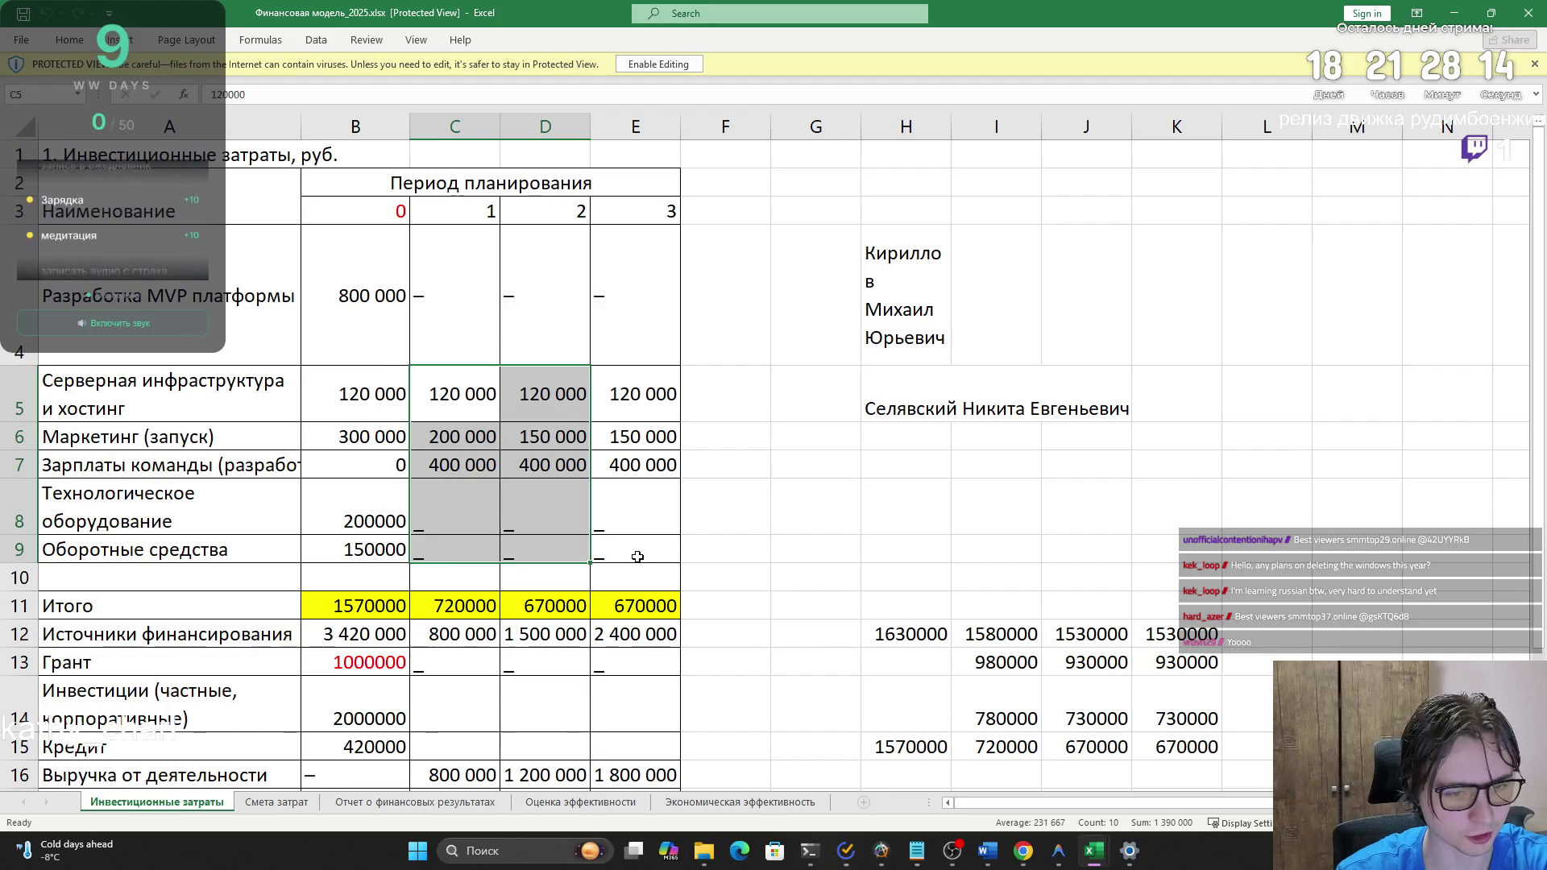
{"action": "left_click", "coordinate": [636, 553]}
{"action": "scroll", "coordinate": [637, 556], "scroll_direction": "down", "scroll_amount": 4}
{"action": "scroll", "coordinate": [638, 556], "scroll_direction": "up", "scroll_amount": 4}
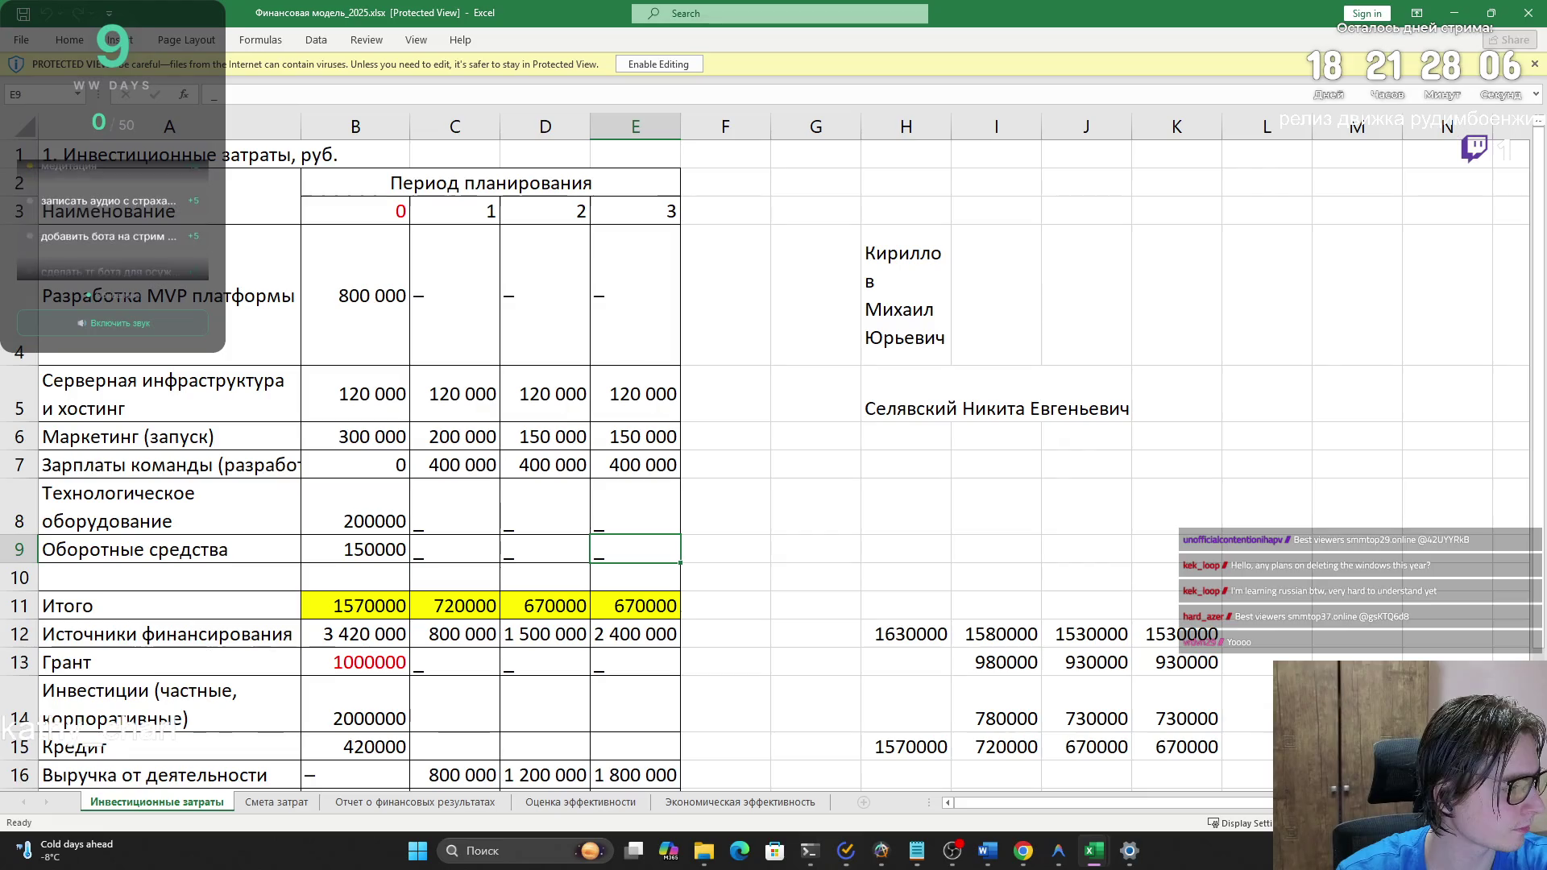
{"action": "key", "text": "alt+Tab"}
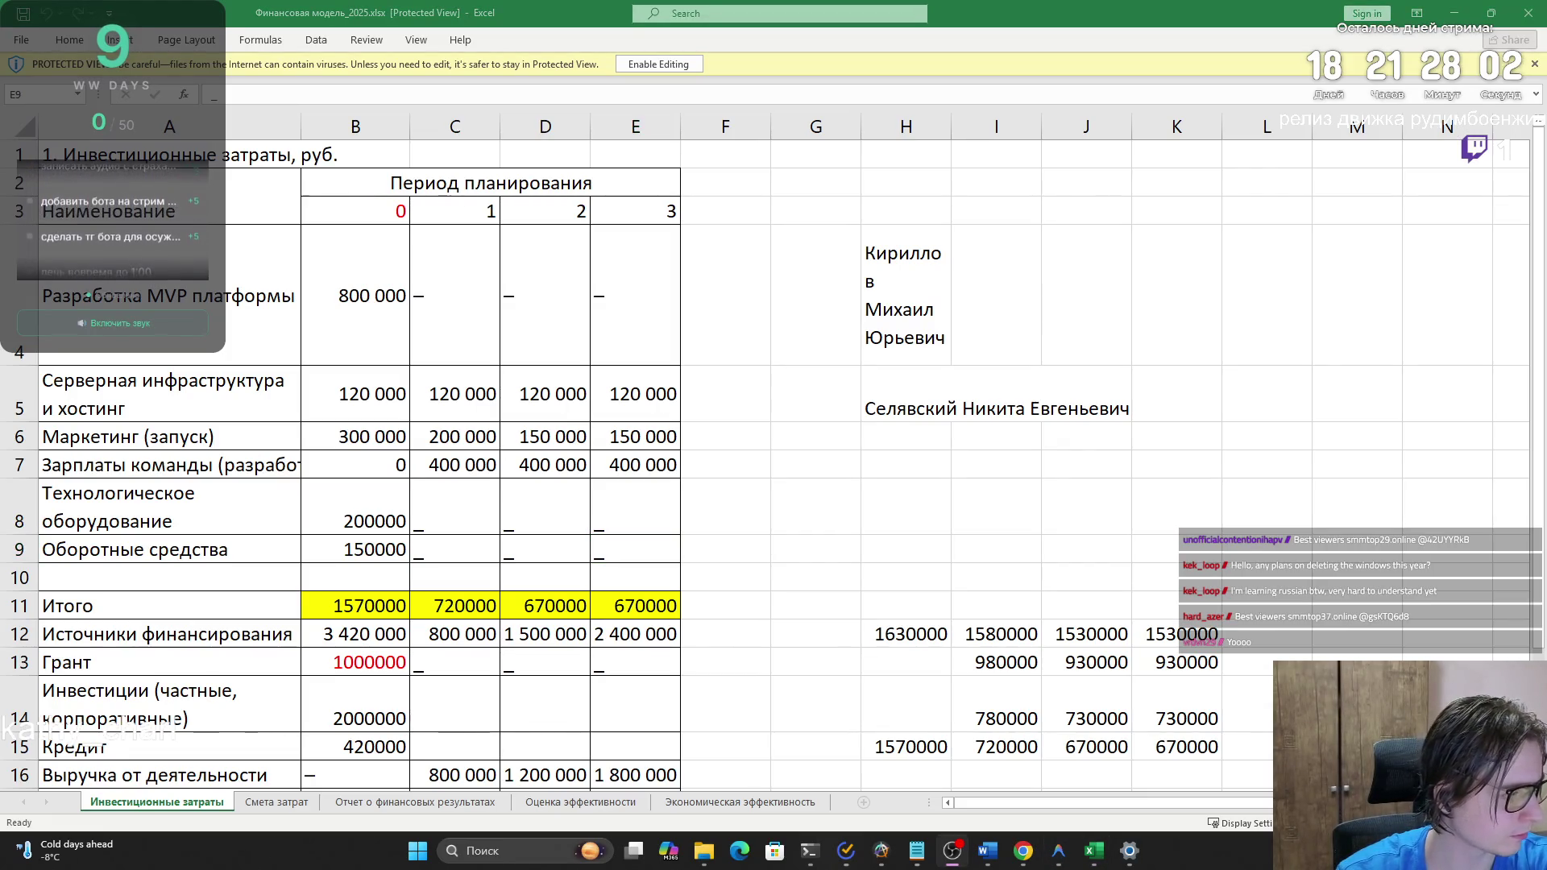
{"action": "key", "text": "alt+Tab"}
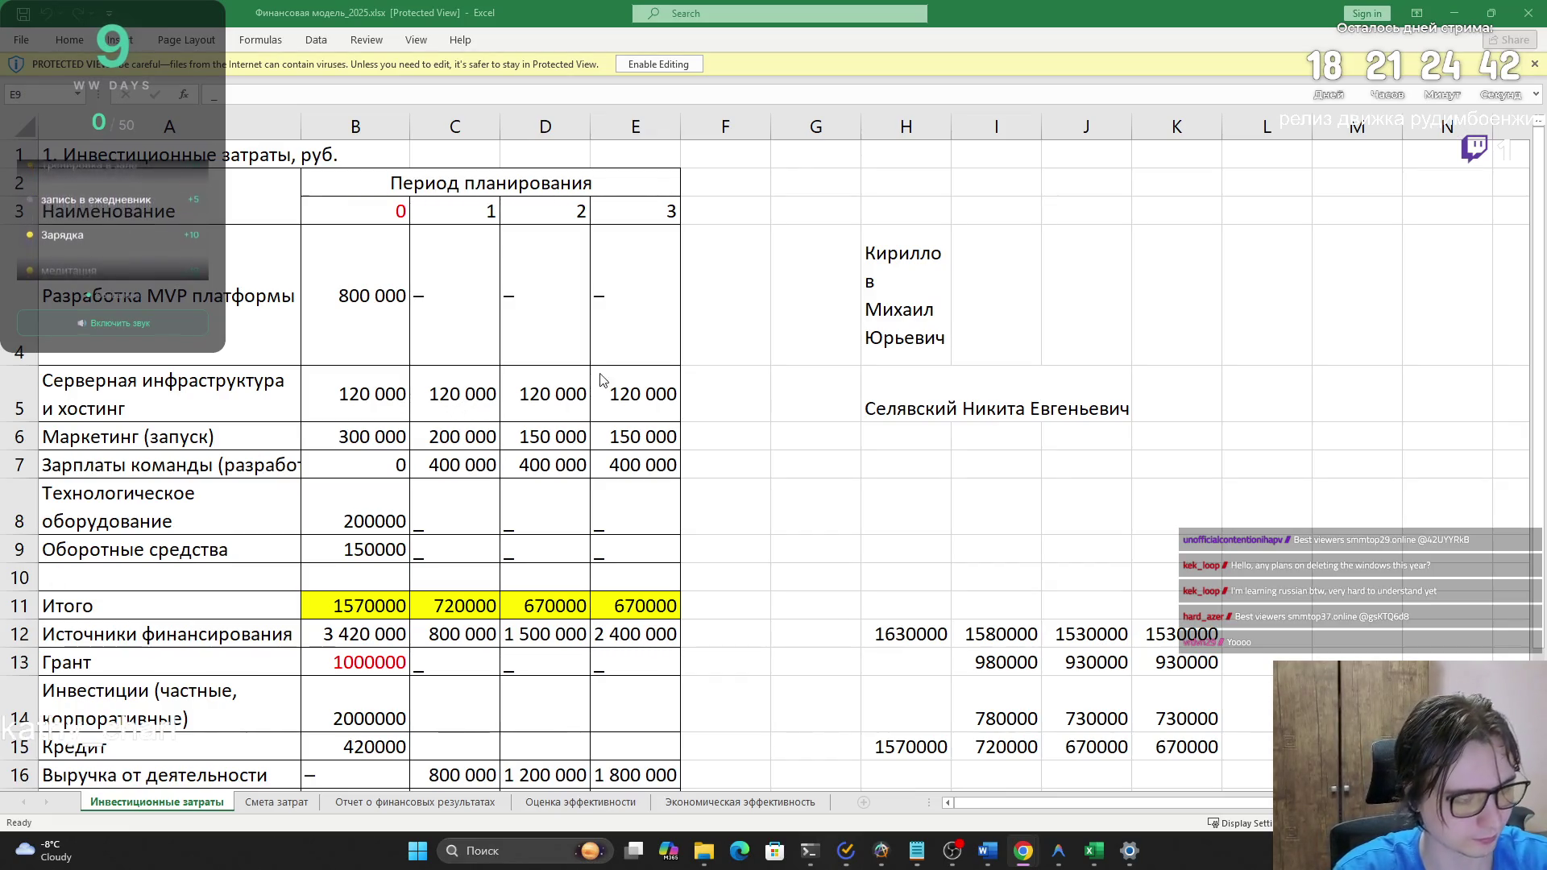
{"action": "left_click", "coordinate": [474, 409]}
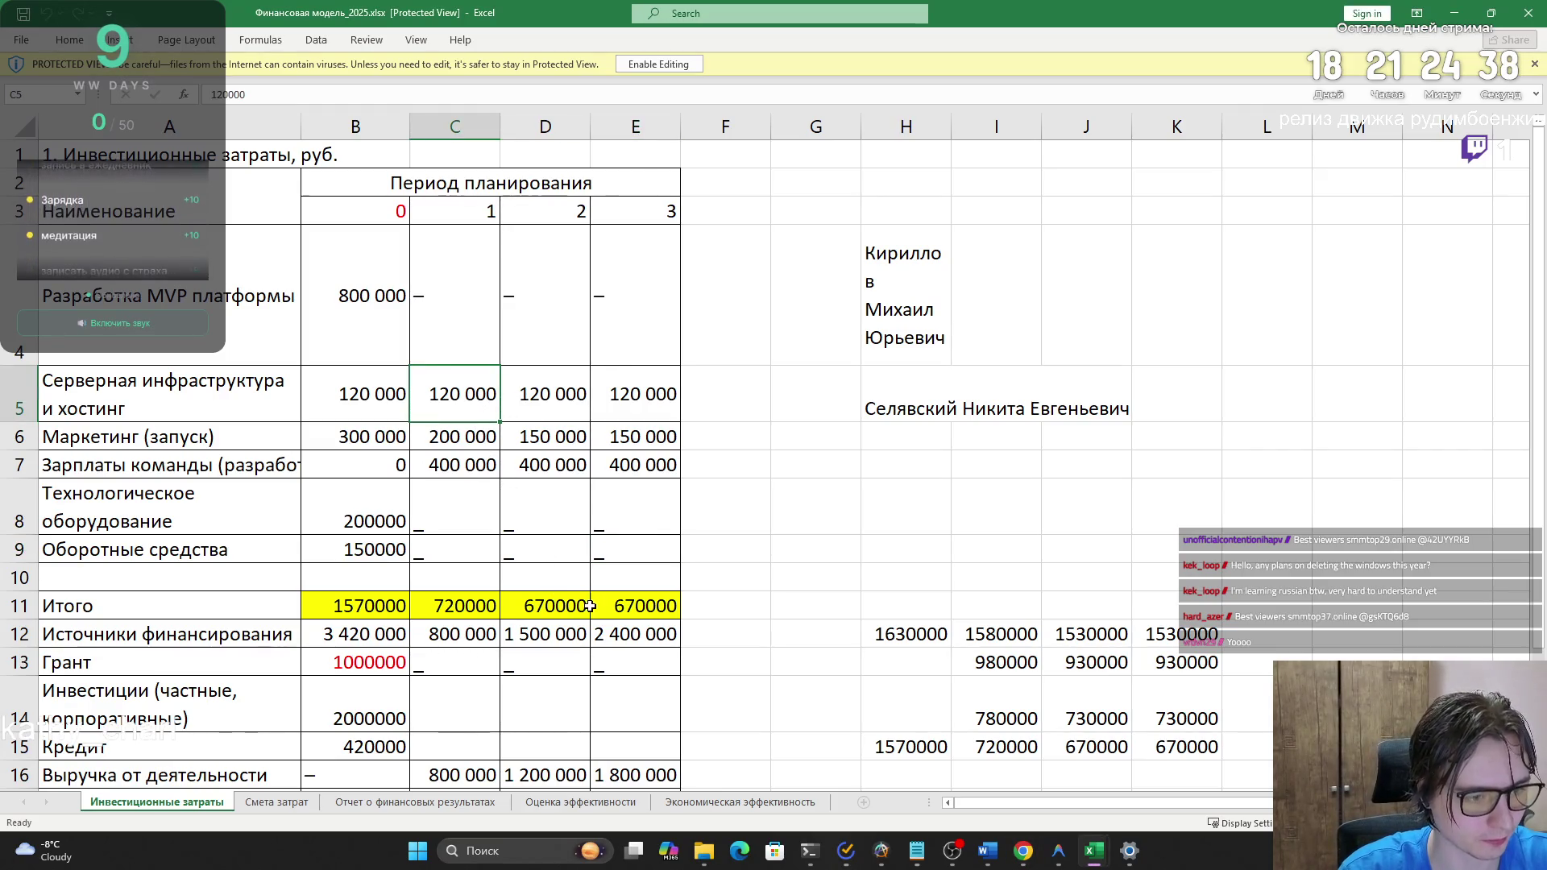
- Enable editing, then clear the period 1–3 cost values in C5:E9 and the dashes in C4:E4
{"action": "left_click", "coordinate": [627, 552], "text": "shift"}
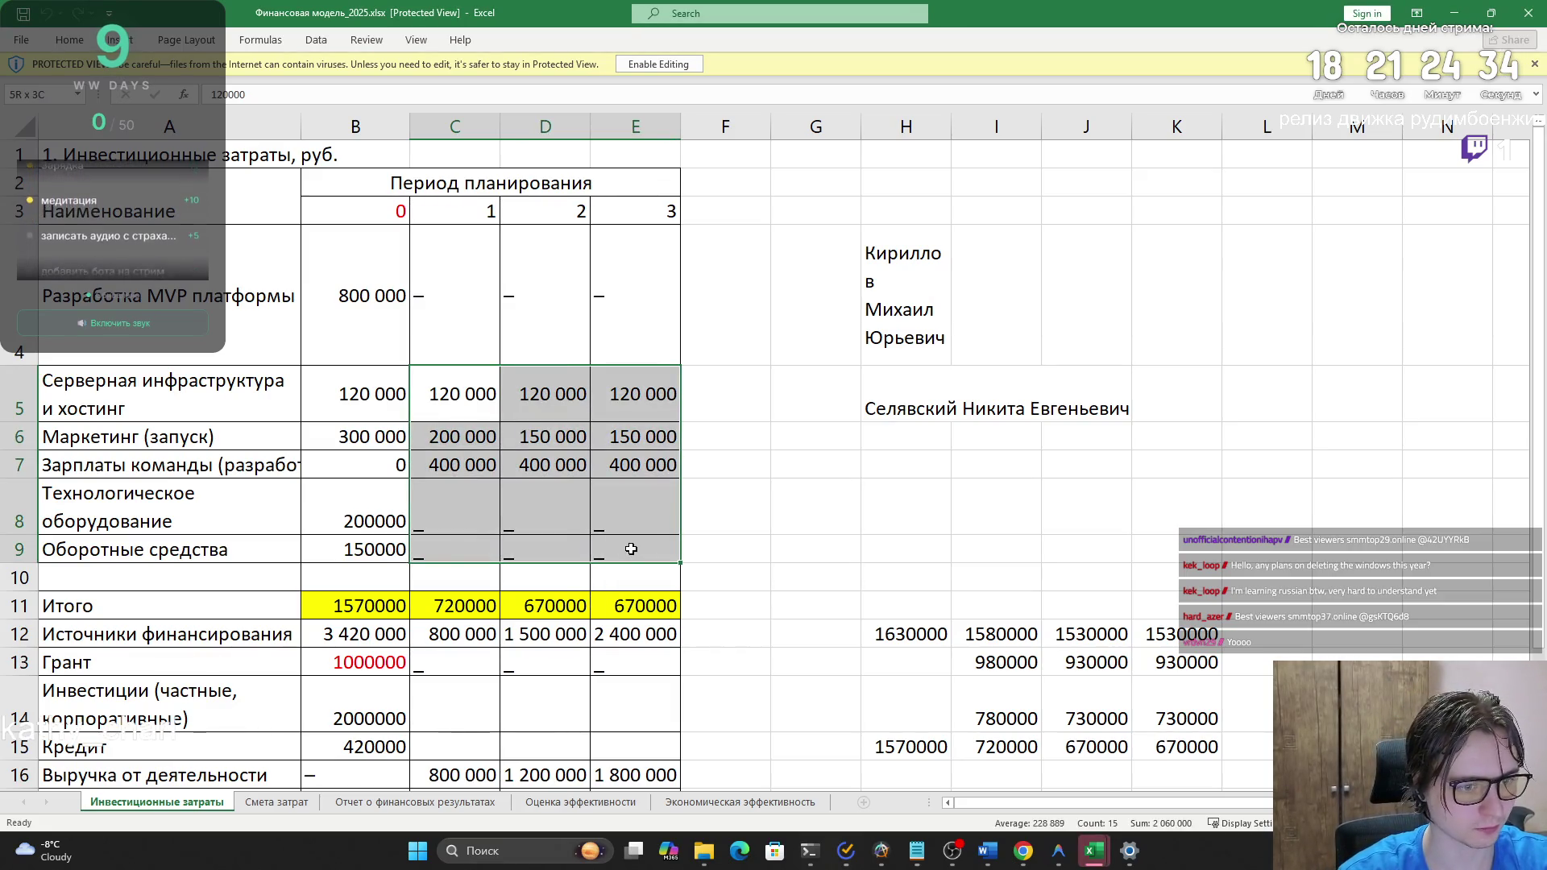
{"action": "left_click", "coordinate": [644, 64]}
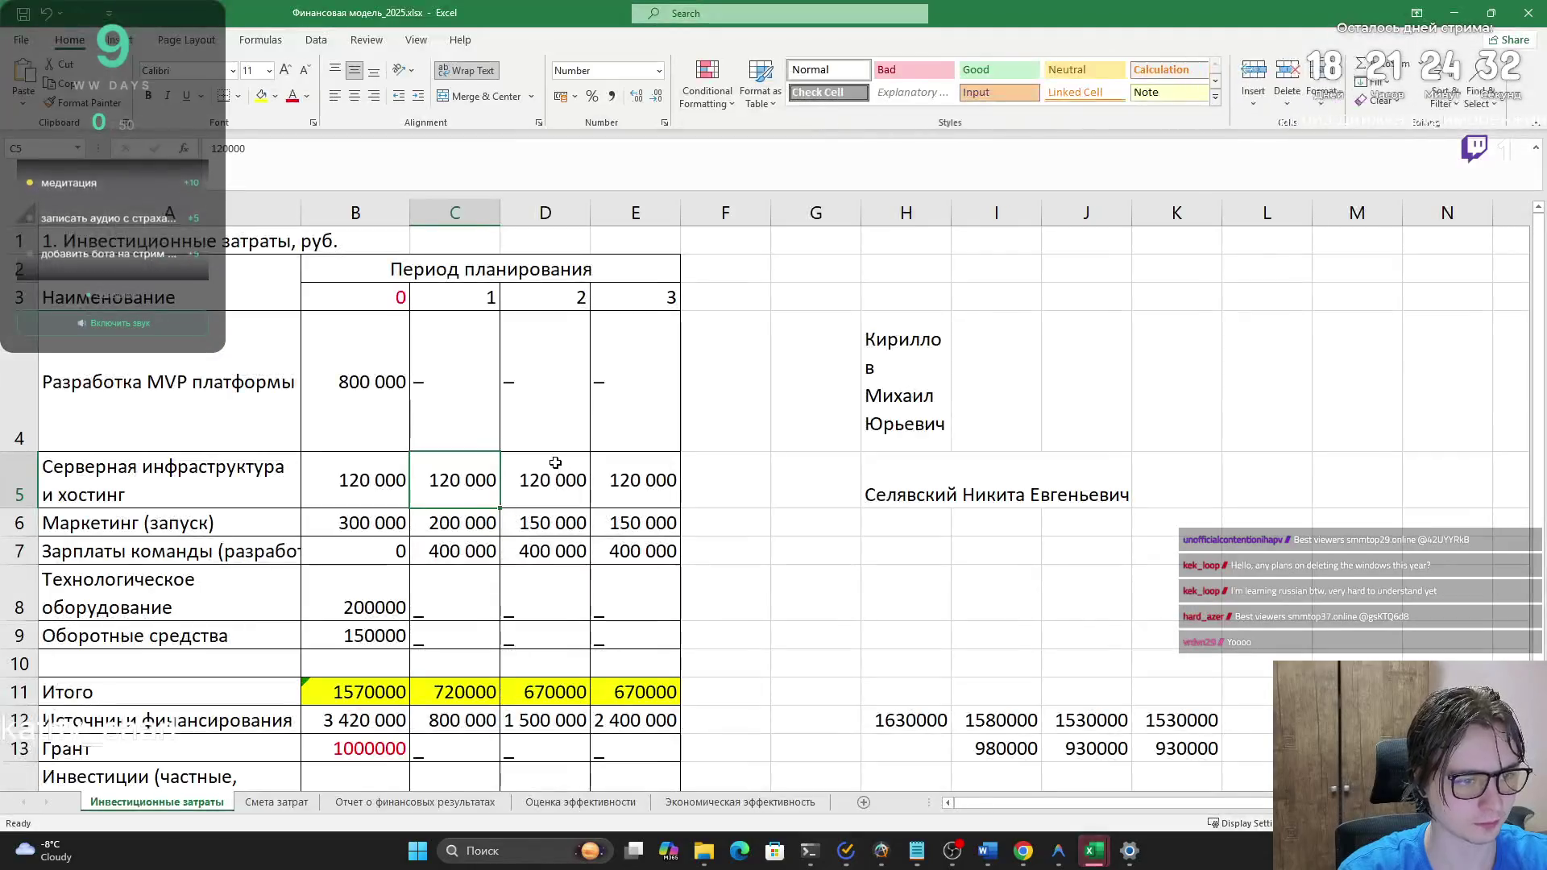
{"action": "left_click_drag", "start_coordinate": [459, 479], "coordinate": [648, 632]}
{"action": "key", "text": "Delete"}
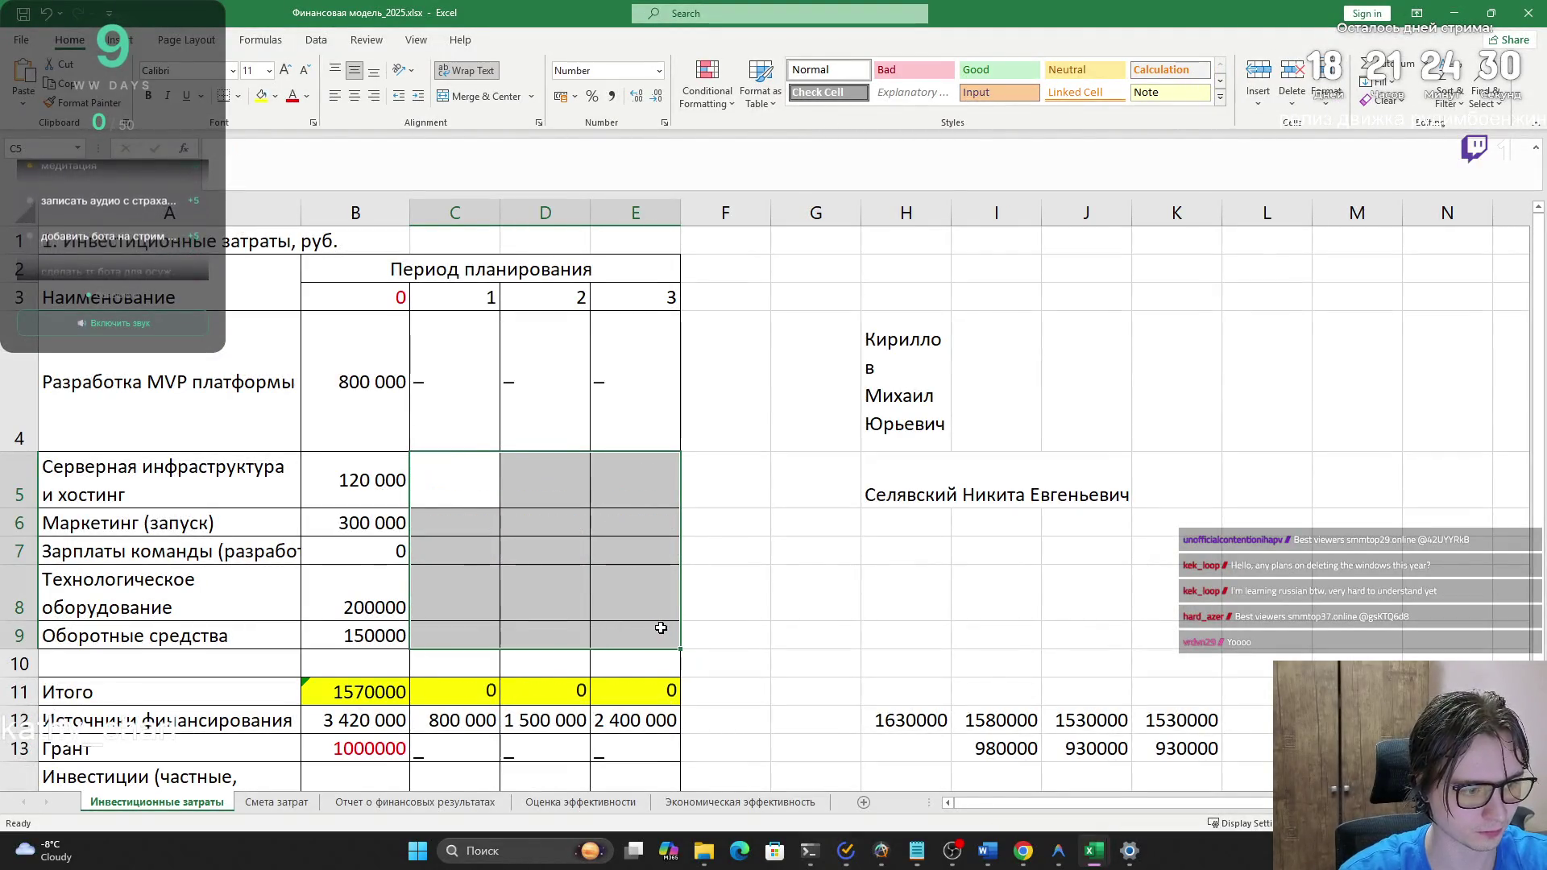
{"action": "left_click", "coordinate": [373, 304]}
{"action": "scroll", "coordinate": [443, 359], "scroll_direction": "down", "scroll_amount": 3}
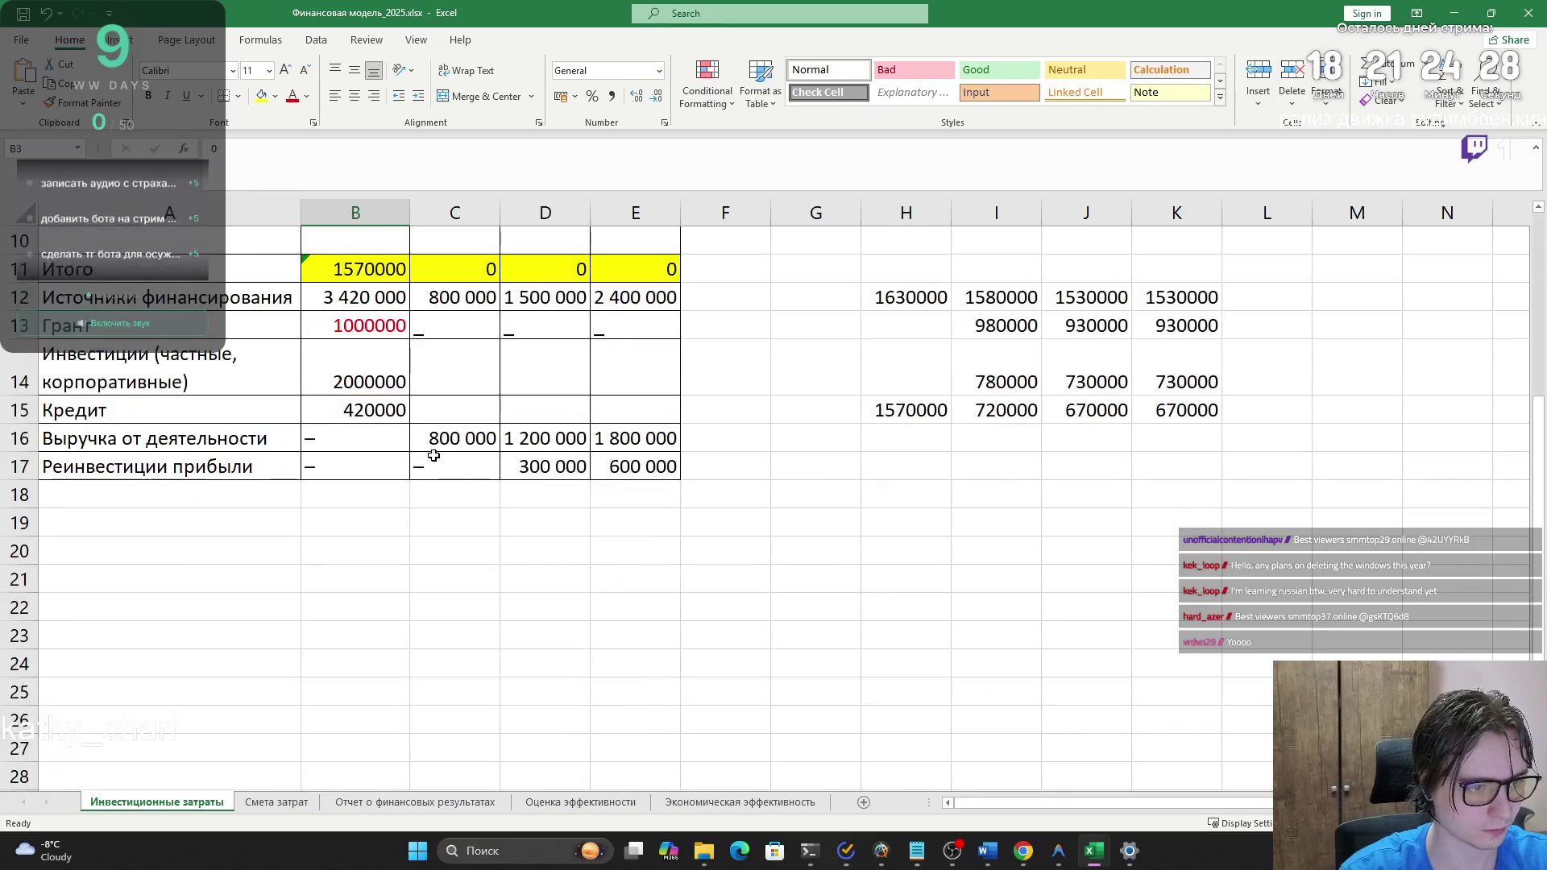
{"action": "scroll", "coordinate": [443, 359], "scroll_direction": "up", "scroll_amount": 2}
{"action": "left_click_drag", "start_coordinate": [465, 356], "coordinate": [625, 351]}
{"action": "scroll", "coordinate": [496, 451], "scroll_direction": "up", "scroll_amount": 1}
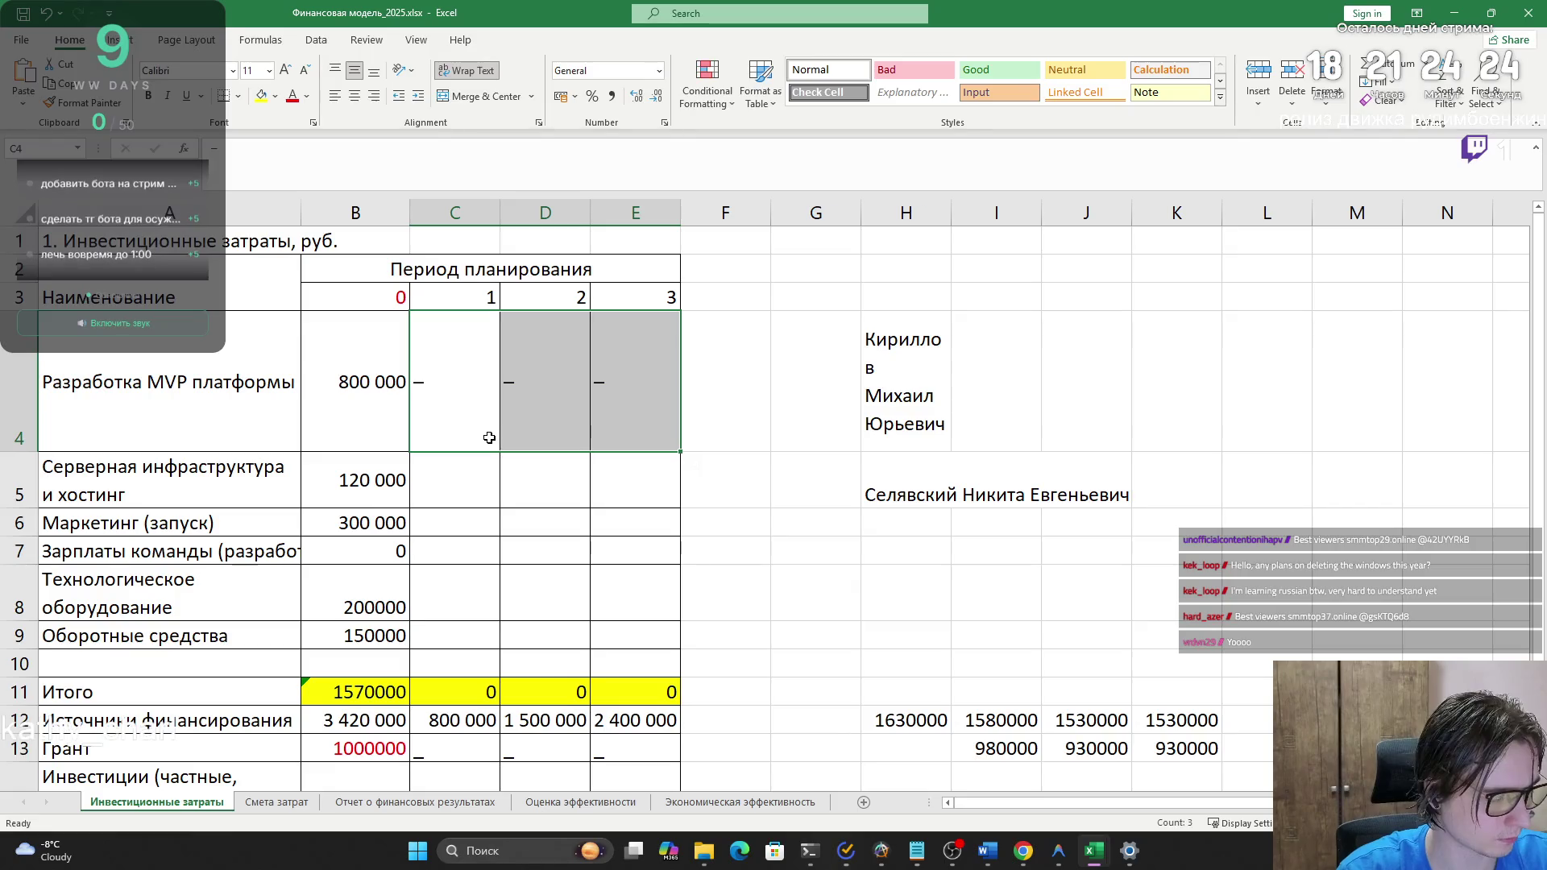
{"action": "key", "text": "BackSpace"}
{"action": "left_click", "coordinate": [714, 504]}
{"action": "left_click_drag", "start_coordinate": [679, 439], "coordinate": [490, 390]}
{"action": "key", "text": "Delete"}
- Clear the zero totals in C11:E11 and all period 1–3 financing values in C12:E17
{"action": "left_click", "coordinate": [608, 494]}
{"action": "scroll", "coordinate": [608, 498], "scroll_direction": "down", "scroll_amount": 2}
{"action": "left_click_drag", "start_coordinate": [632, 387], "coordinate": [470, 387]}
{"action": "key", "text": "Delete"}
{"action": "left_click", "coordinate": [608, 434]}
{"action": "left_click_drag", "start_coordinate": [606, 413], "coordinate": [462, 415]}
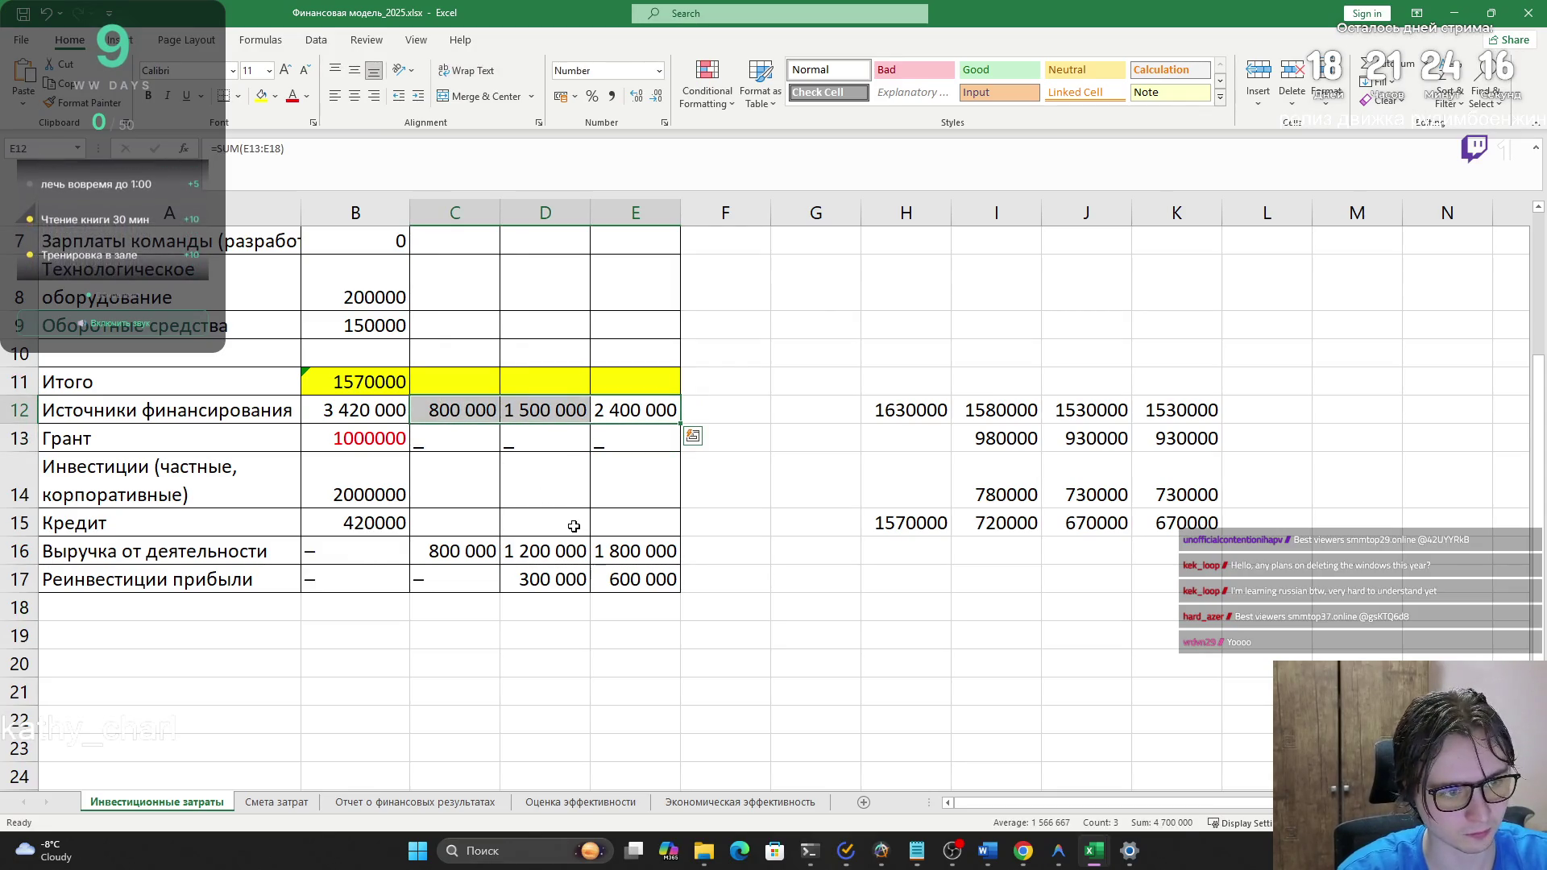
{"action": "left_click_drag", "start_coordinate": [645, 584], "coordinate": [449, 410]}
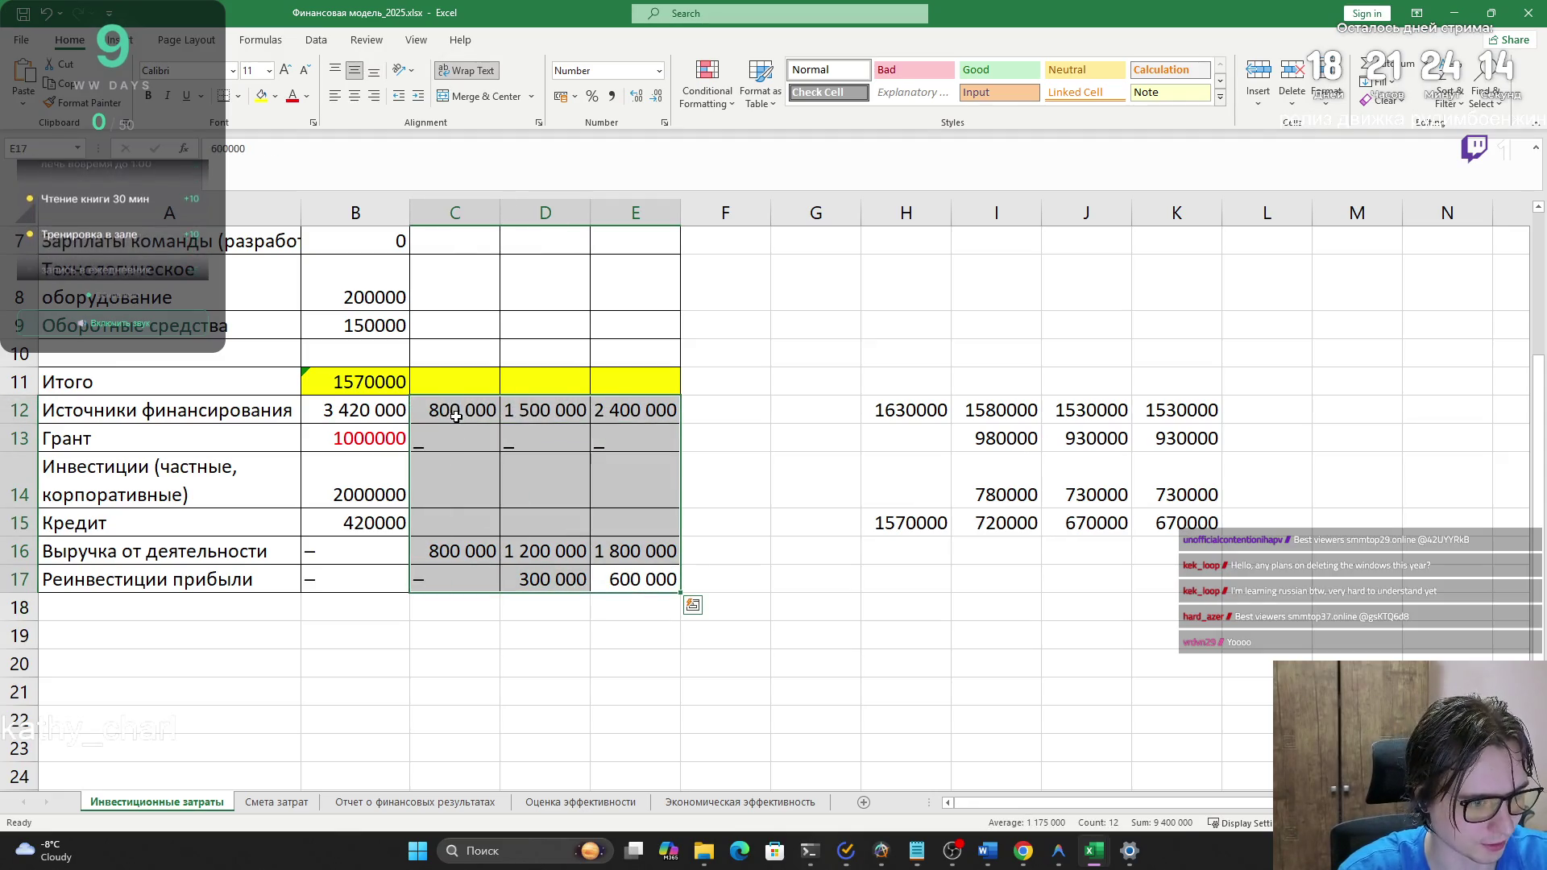
{"action": "key", "text": "Delete"}
- Check the total funding, grant, private investment, credit and revenue figures, then go to Смета затрат
{"action": "scroll", "coordinate": [553, 449], "scroll_direction": "up", "scroll_amount": 2}
{"action": "scroll", "coordinate": [355, 349], "scroll_direction": "down", "scroll_amount": 5}
{"action": "scroll", "coordinate": [352, 375], "scroll_direction": "up", "scroll_amount": 3}
{"action": "left_click", "coordinate": [351, 412]}
{"action": "left_click", "coordinate": [348, 439]}
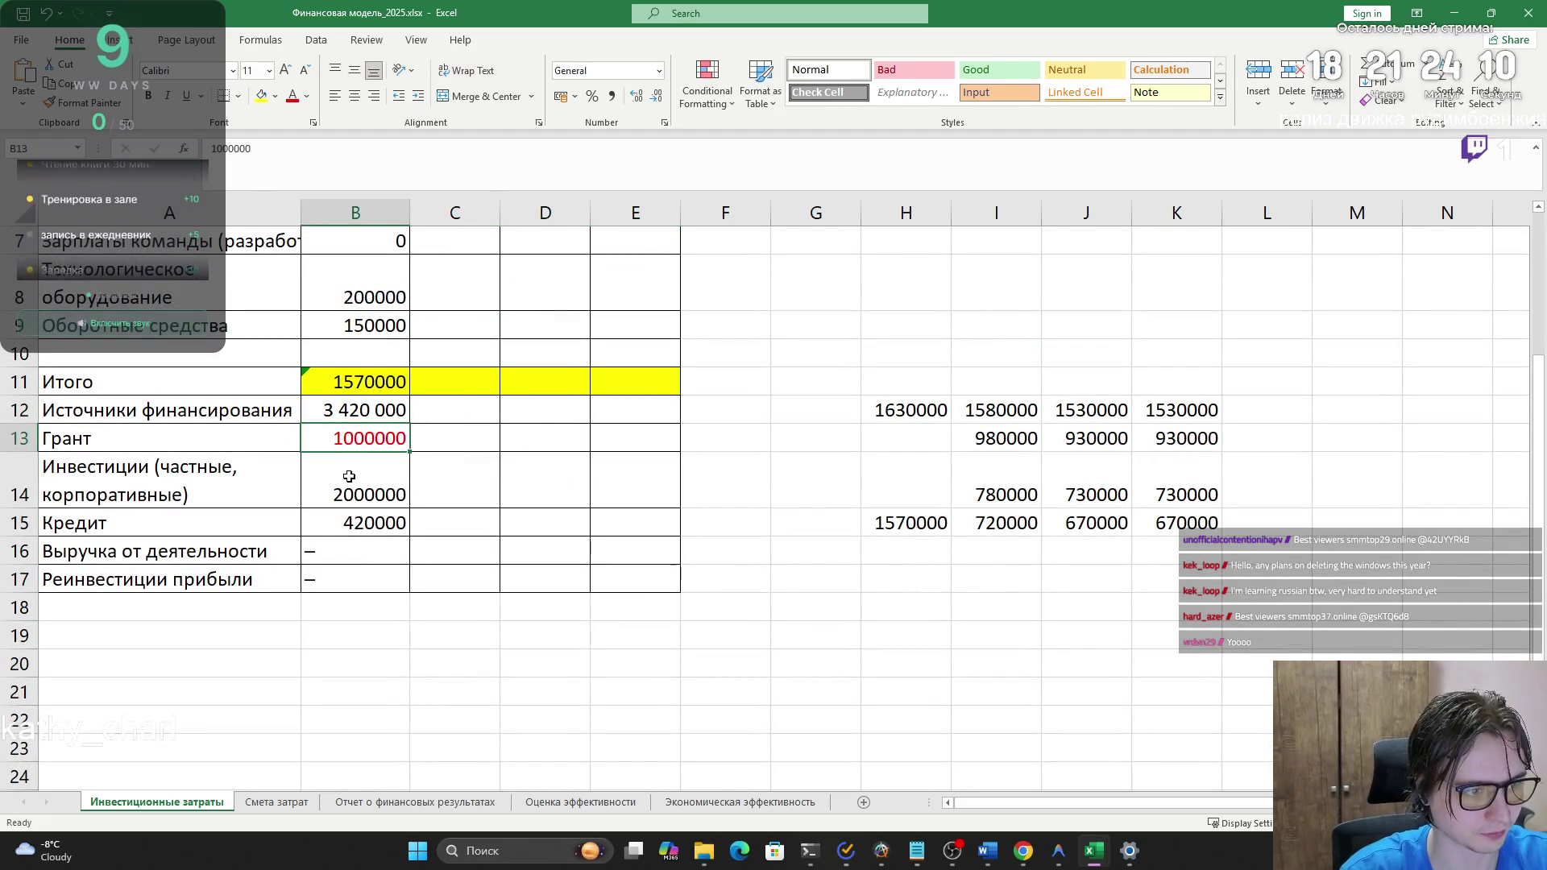
{"action": "left_click", "coordinate": [340, 494]}
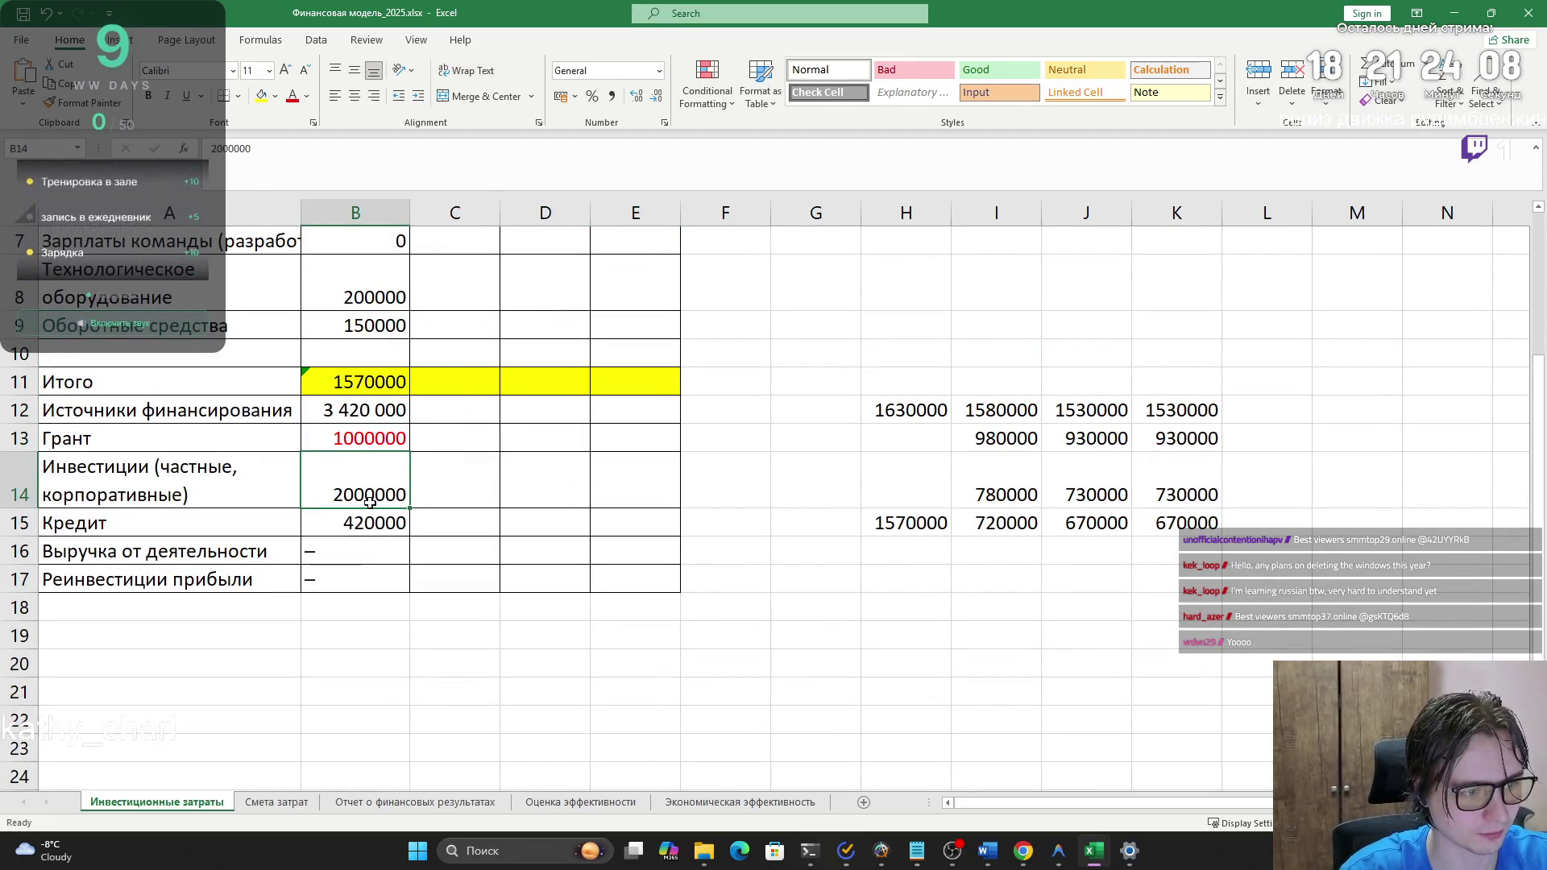
{"action": "left_click", "coordinate": [377, 526]}
{"action": "left_click", "coordinate": [371, 552]}
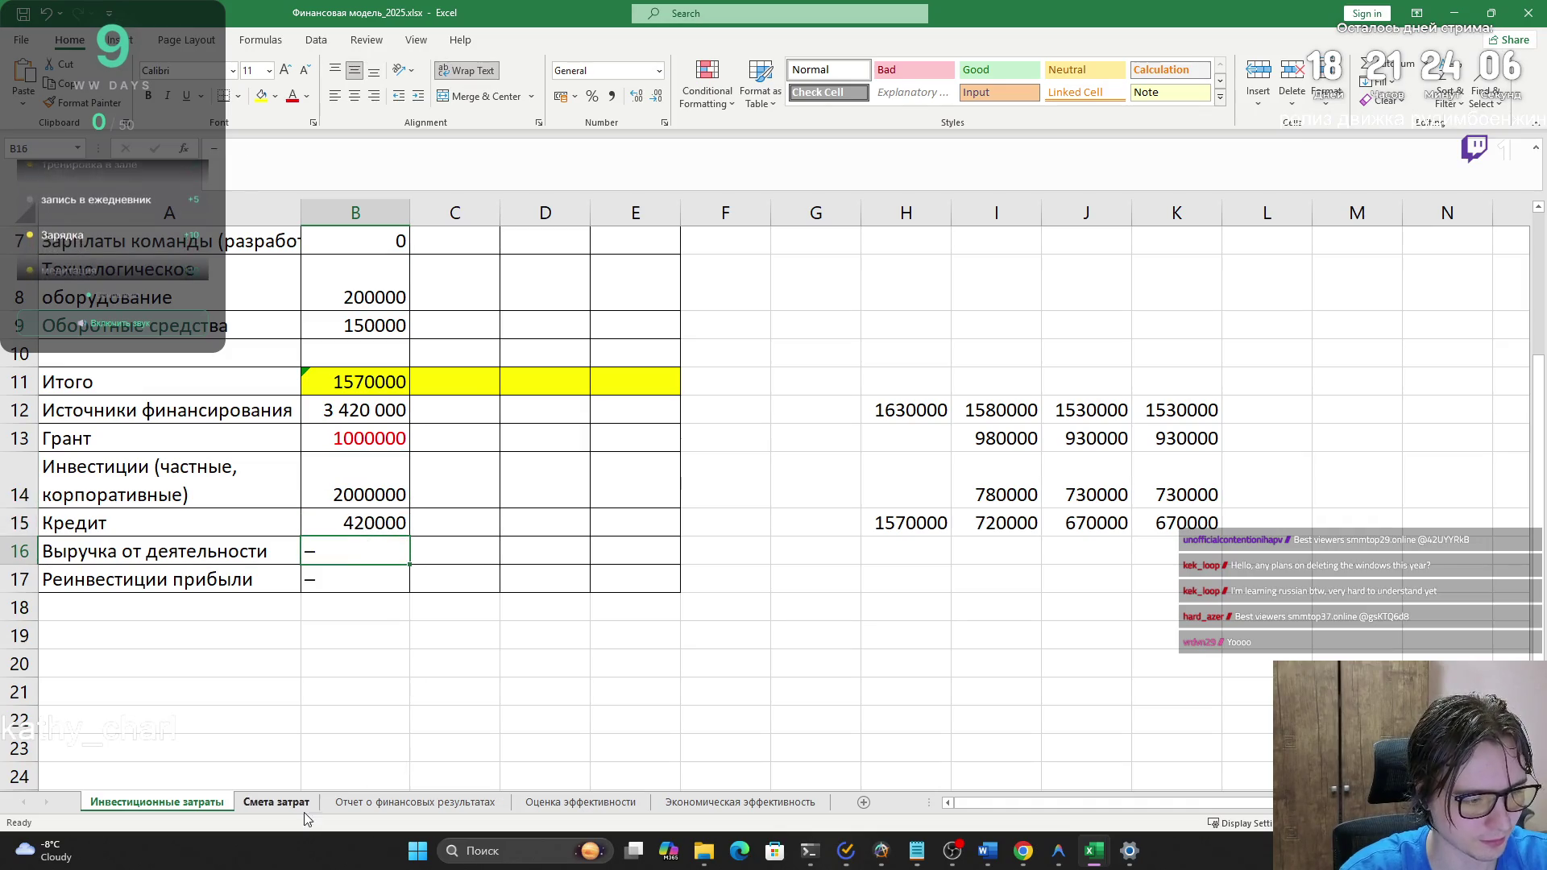
{"action": "left_click", "coordinate": [276, 803]}
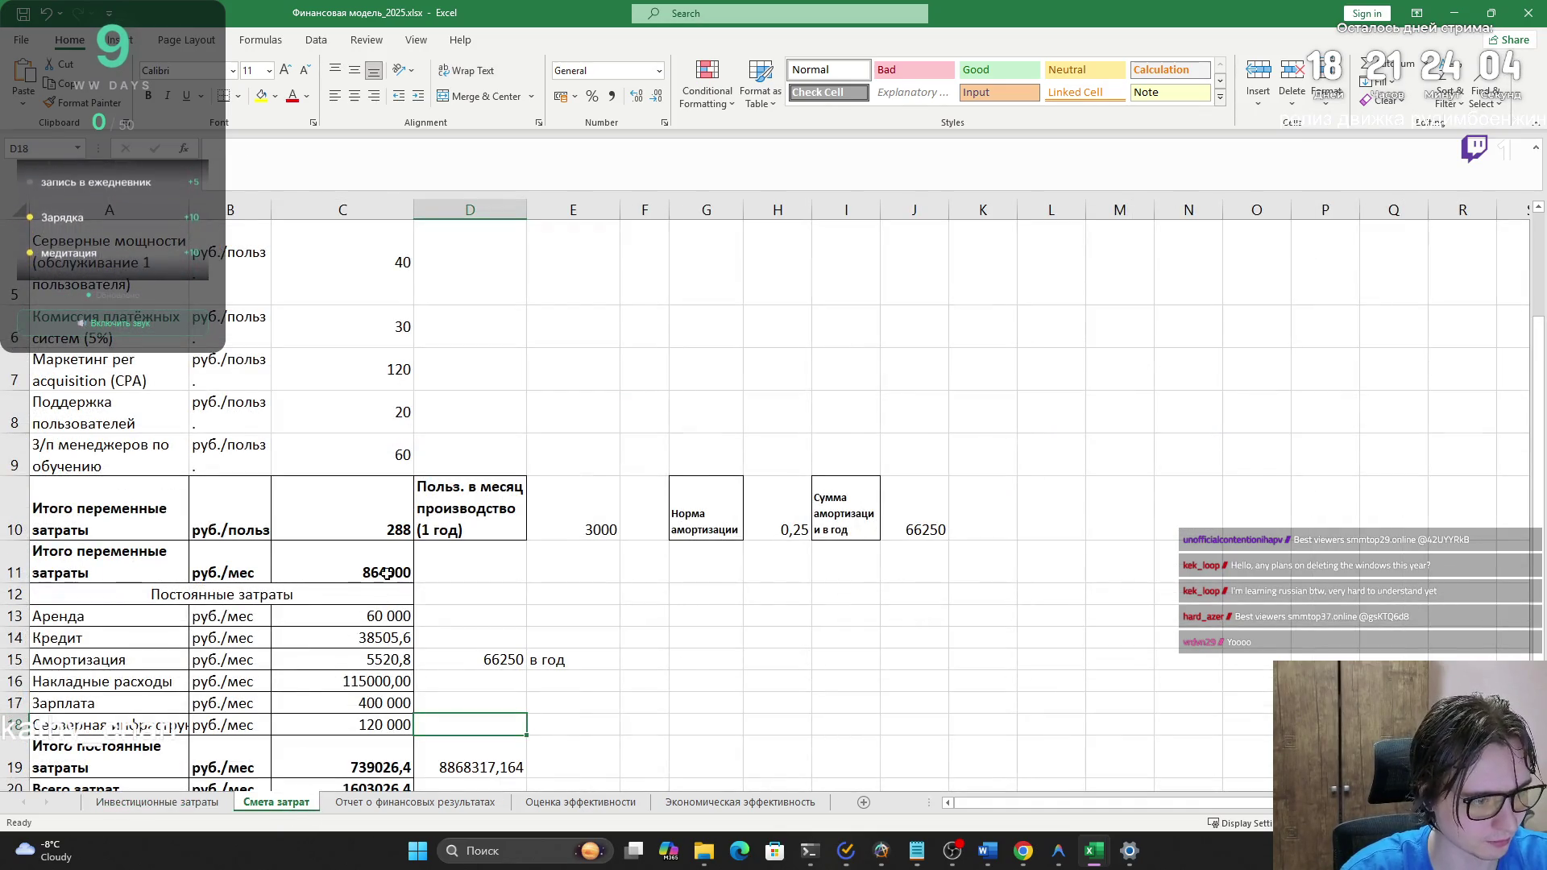
- Look over the fixed cost values up to the Аренда rent amount
{"action": "scroll", "coordinate": [362, 559], "scroll_direction": "up", "scroll_amount": 2}
{"action": "left_click", "coordinate": [624, 441]}
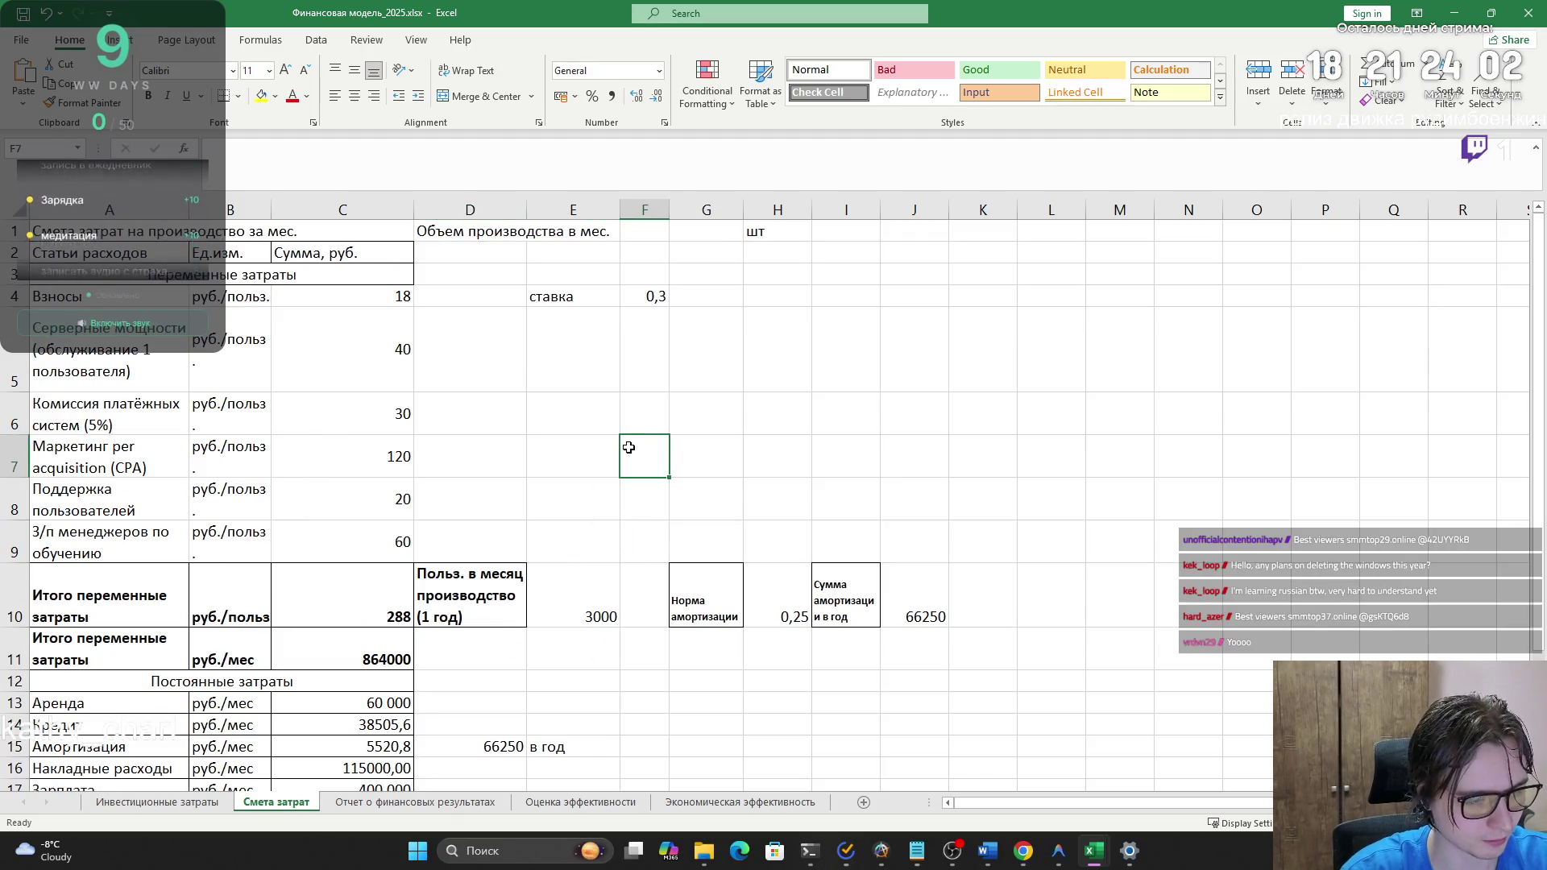
{"action": "scroll", "coordinate": [612, 448], "scroll_direction": "down", "scroll_amount": 3}
{"action": "left_click", "coordinate": [487, 519]}
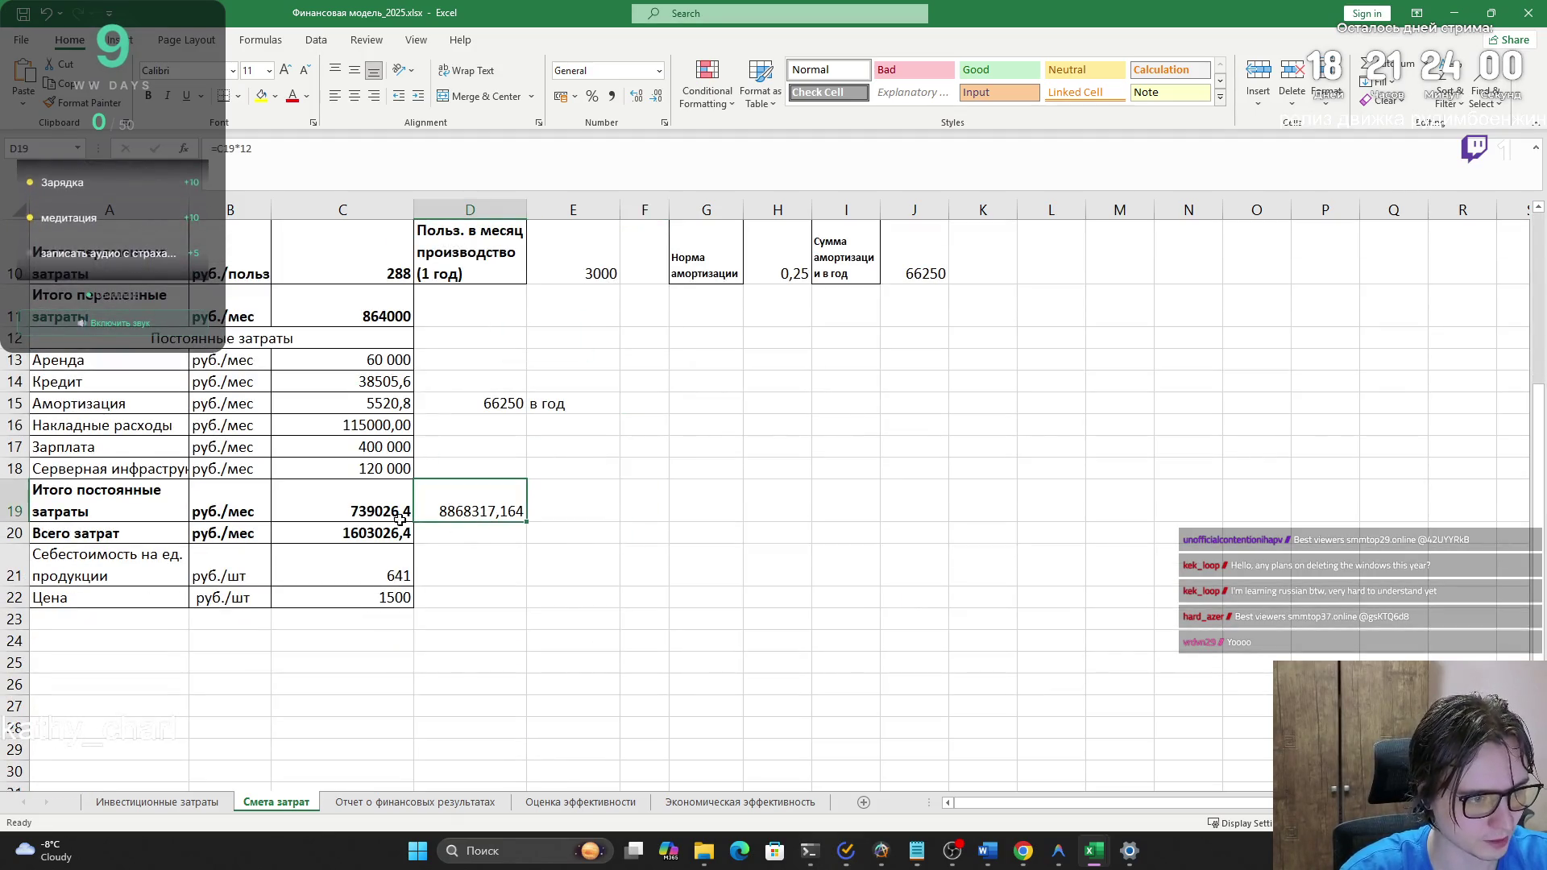
{"action": "left_click", "coordinate": [312, 498]}
{"action": "left_click", "coordinate": [313, 465]}
{"action": "left_click", "coordinate": [332, 445]}
{"action": "left_click", "coordinate": [327, 425]}
{"action": "left_click", "coordinate": [322, 403]}
{"action": "left_click", "coordinate": [329, 381]}
{"action": "left_click", "coordinate": [336, 359]}
- Delete the Аренда row A13:C13, shifting the cells below up
{"action": "left_click_drag", "start_coordinate": [314, 361], "coordinate": [91, 363]}
{"action": "right_click", "coordinate": [91, 365]}
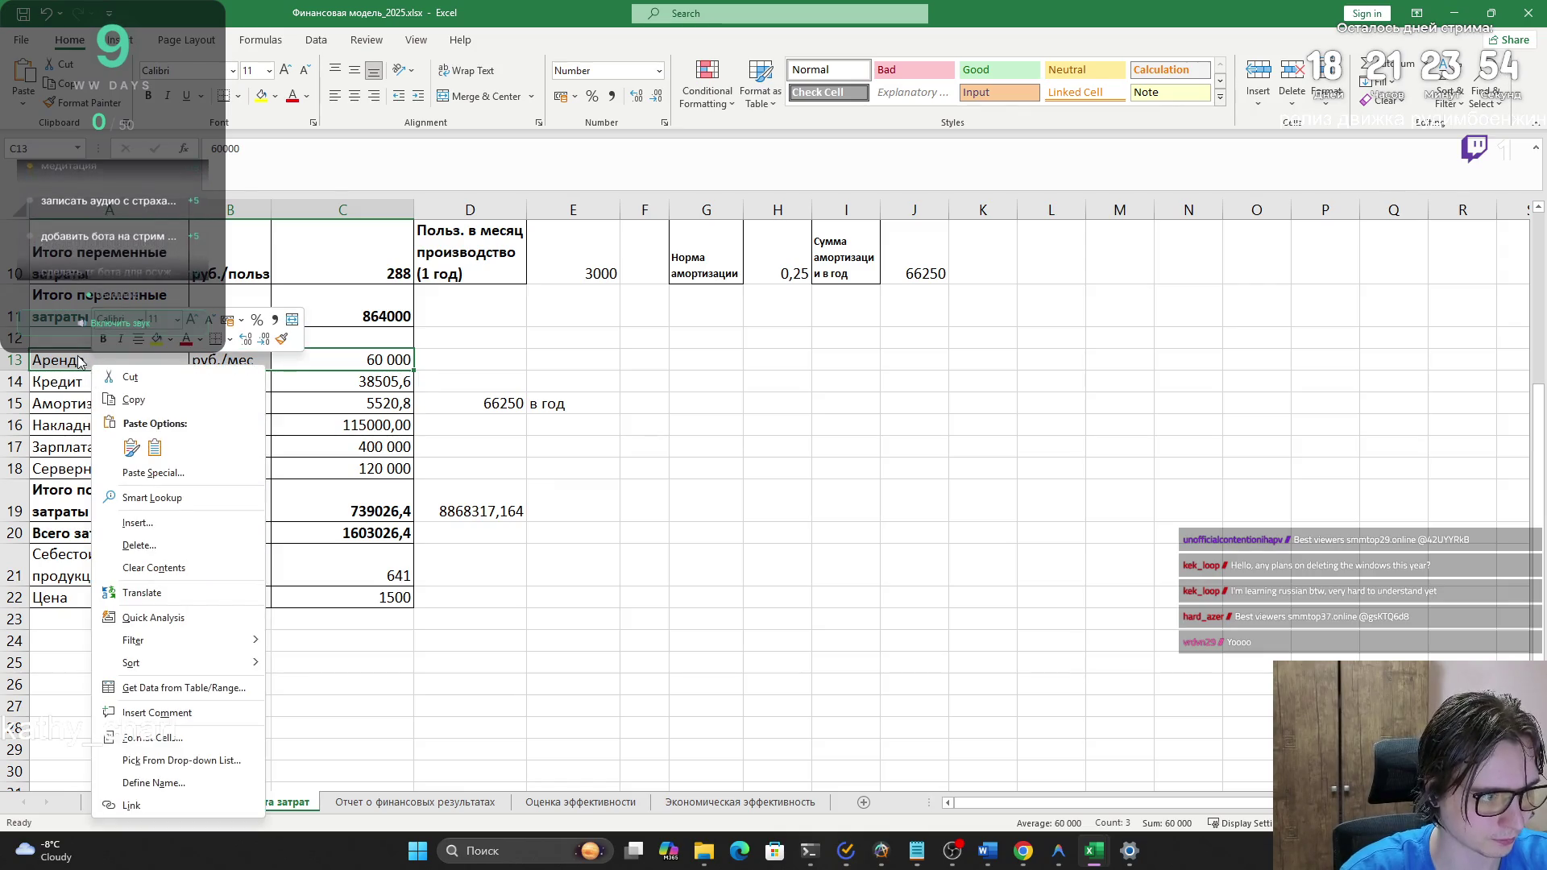
{"action": "key", "text": "Escape"}
{"action": "key", "text": "Delete"}
{"action": "key", "text": "ctrl+z"}
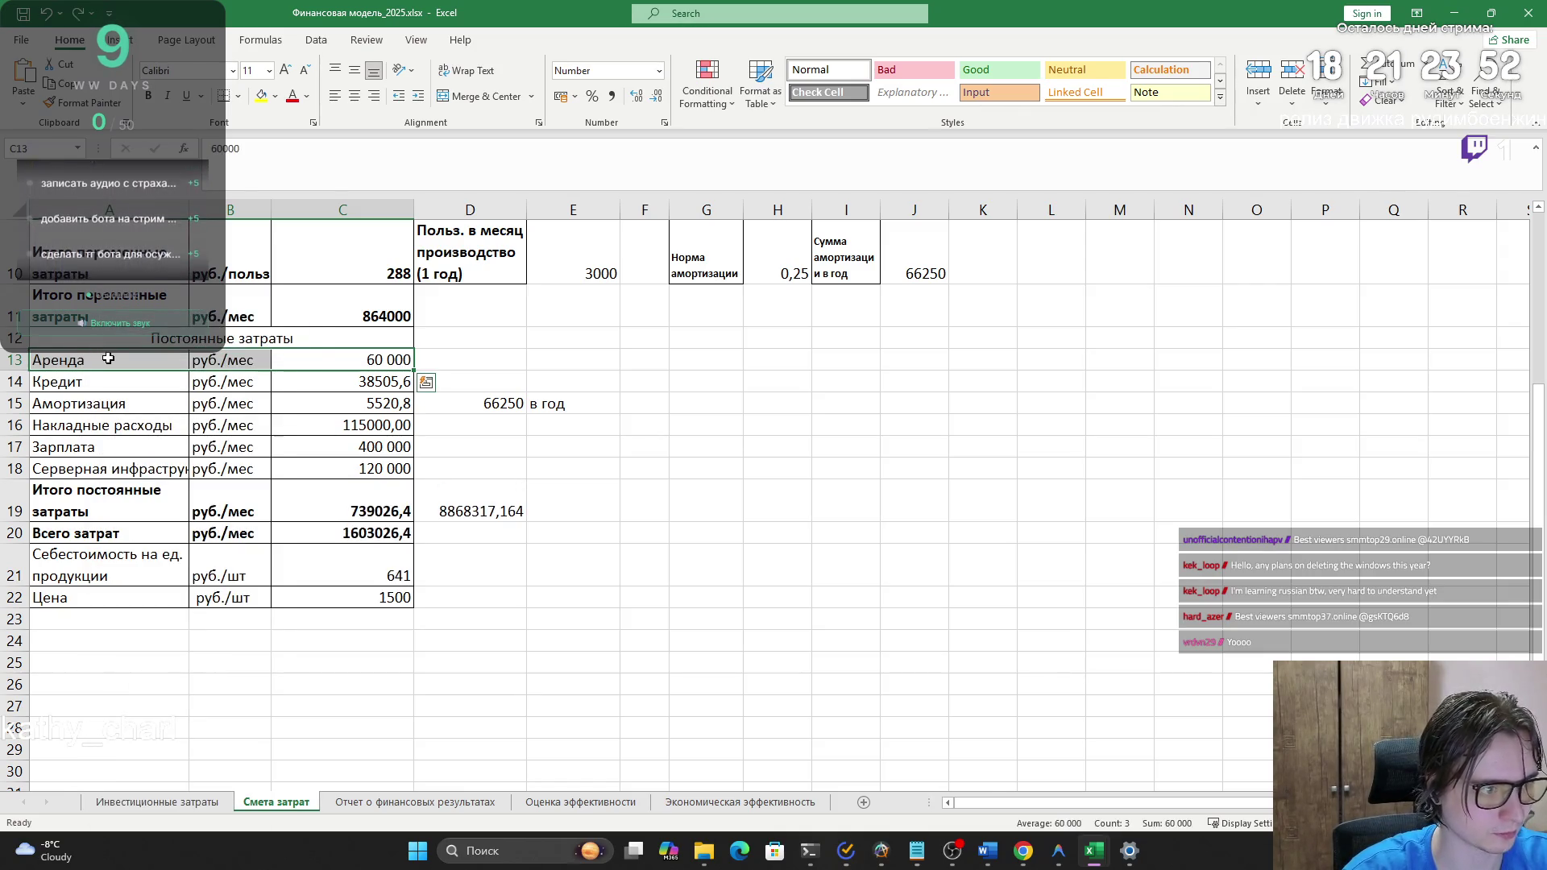
{"action": "right_click", "coordinate": [111, 361]}
{"action": "mouse_move", "coordinate": [154, 635]}
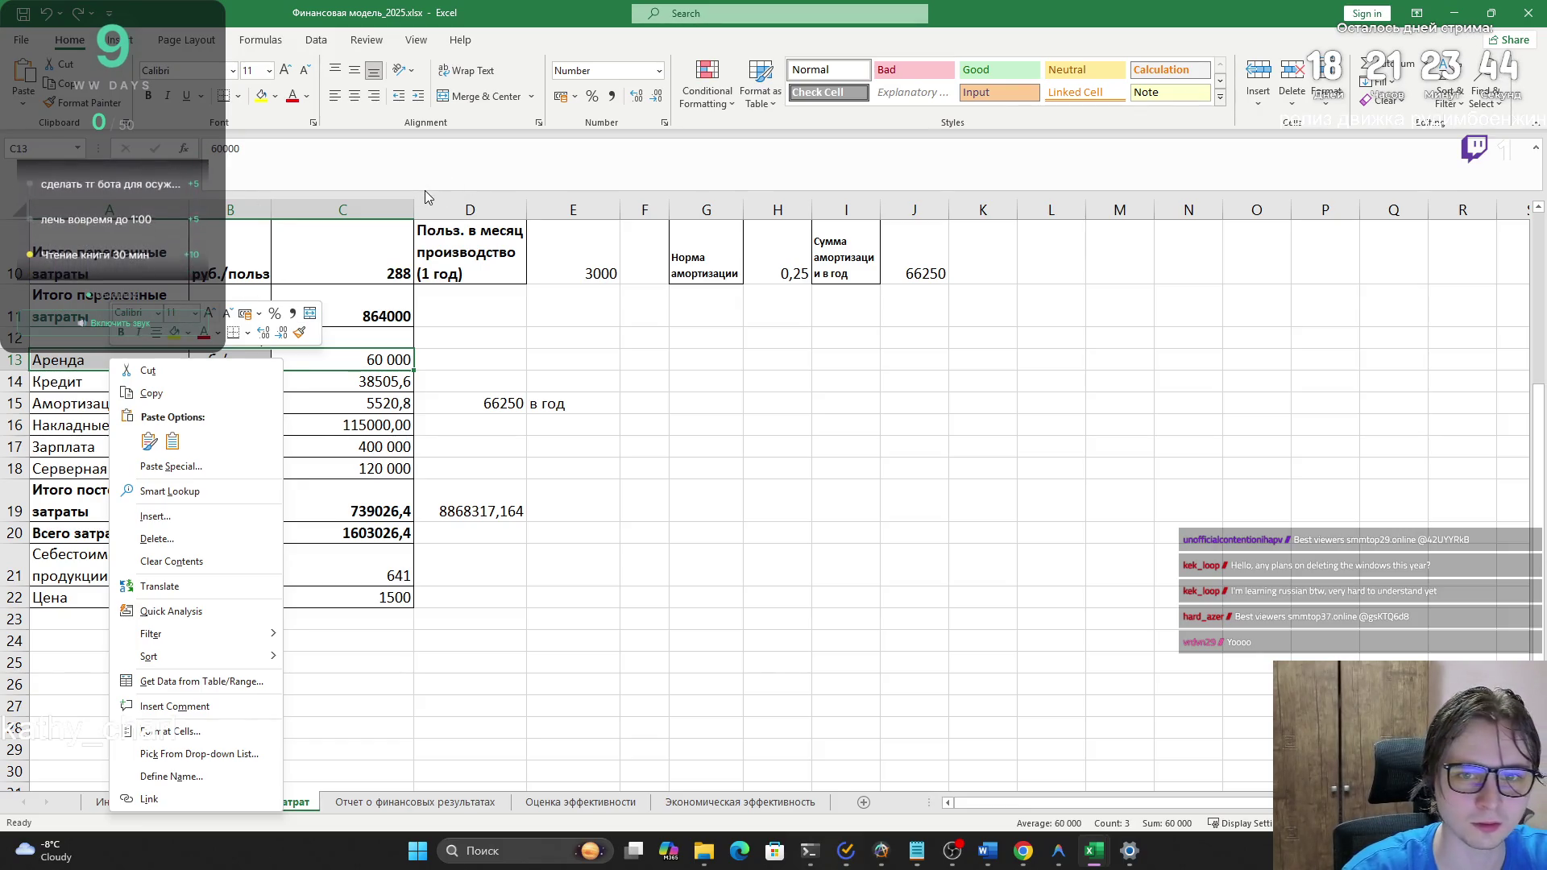
{"action": "left_click", "coordinate": [1292, 77]}
{"action": "left_click", "coordinate": [1292, 76]}
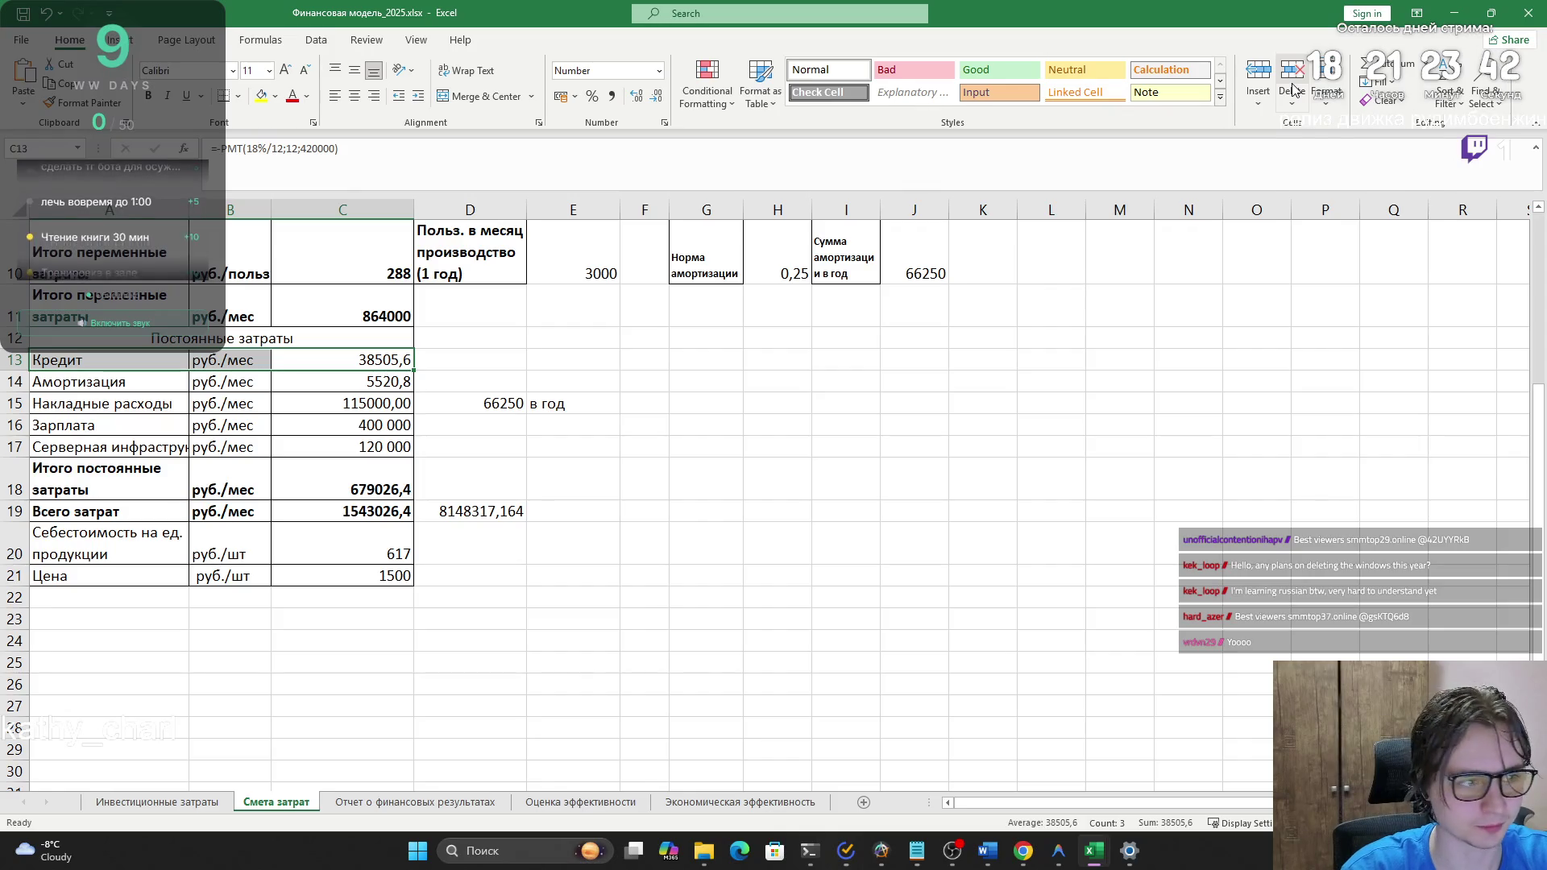
{"action": "left_click", "coordinate": [570, 612]}
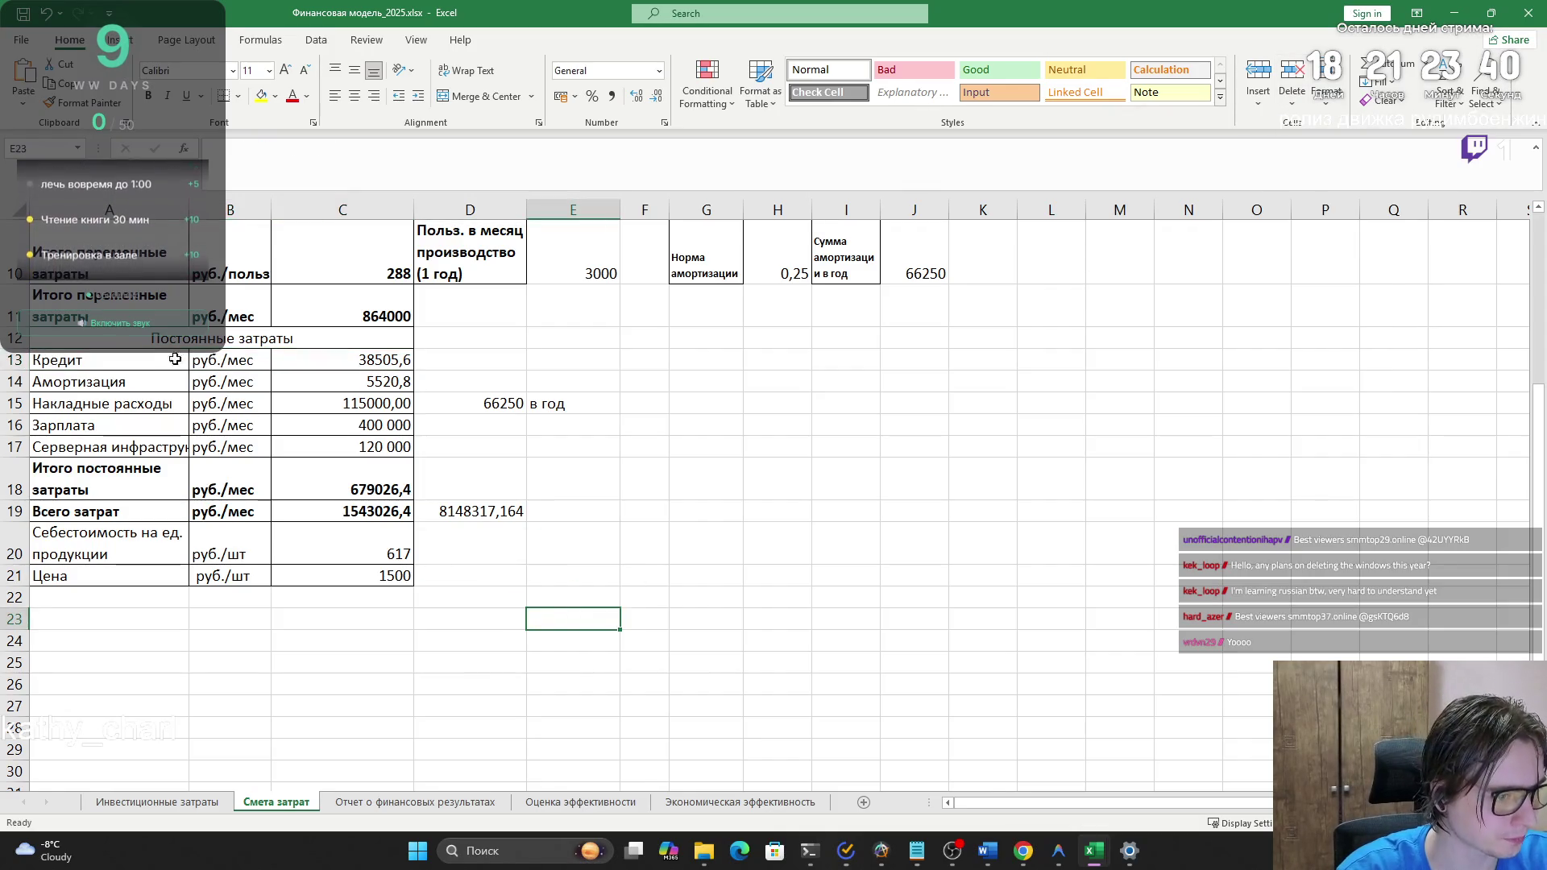
- Check the salary and server infrastructure costs after the removal
{"action": "left_click_drag", "start_coordinate": [323, 449], "coordinate": [310, 442]}
{"action": "left_click", "coordinate": [310, 444]}
{"action": "scroll", "coordinate": [255, 449], "scroll_direction": "down", "scroll_amount": 1}
{"action": "scroll", "coordinate": [250, 444], "scroll_direction": "up", "scroll_amount": 2}
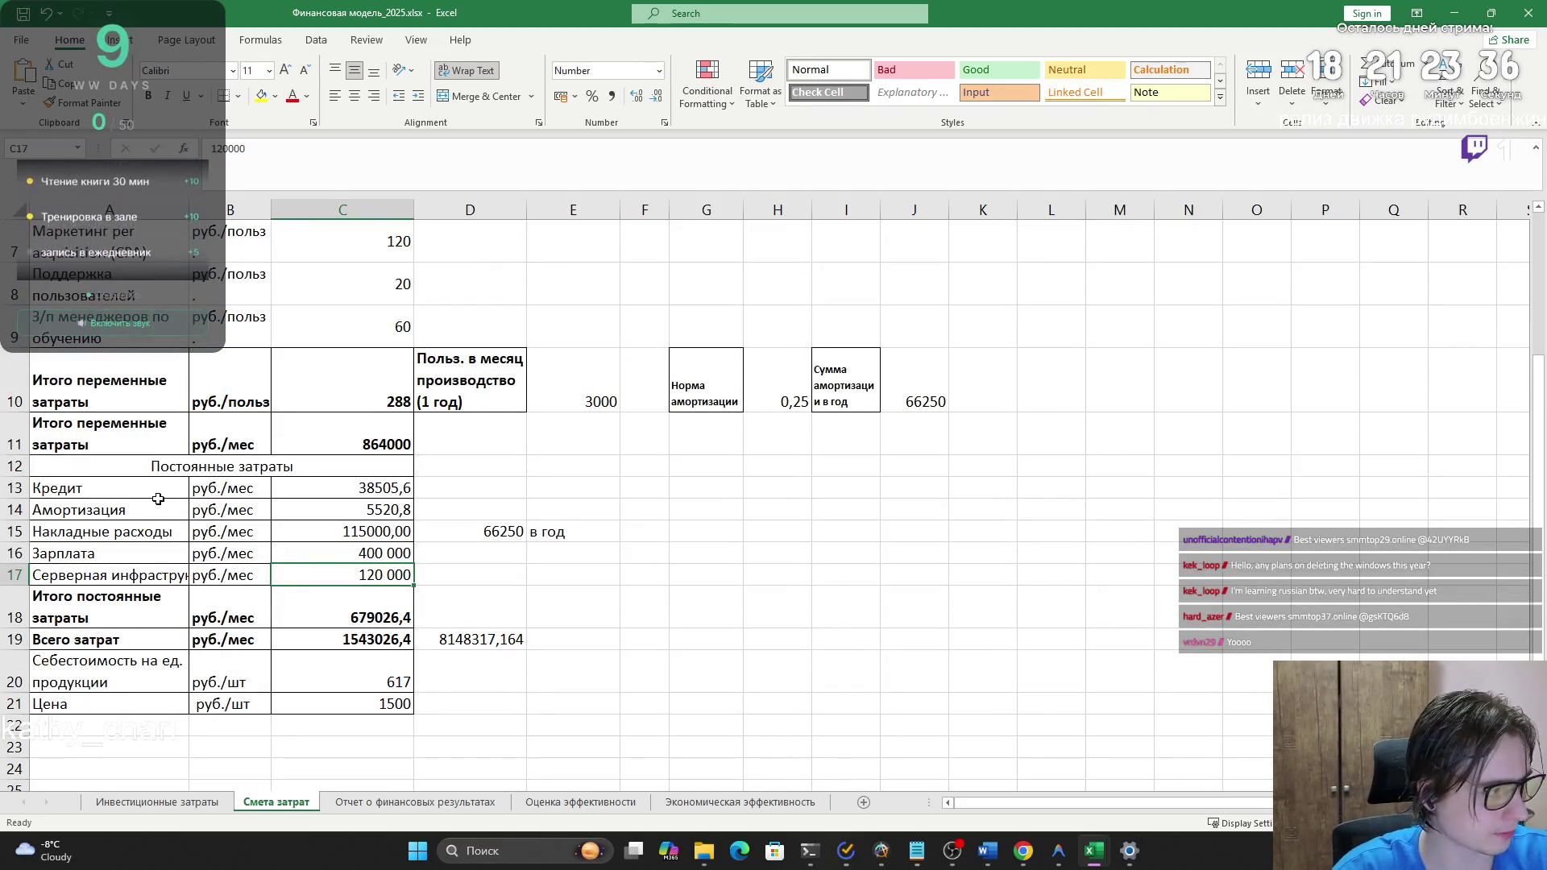
- Change the Цена price per unit from 1500 to 700
{"action": "key", "text": "Down"}
{"action": "key", "text": "Down"}
{"action": "key", "text": "Down"}
{"action": "double_click", "coordinate": [216, 155]}
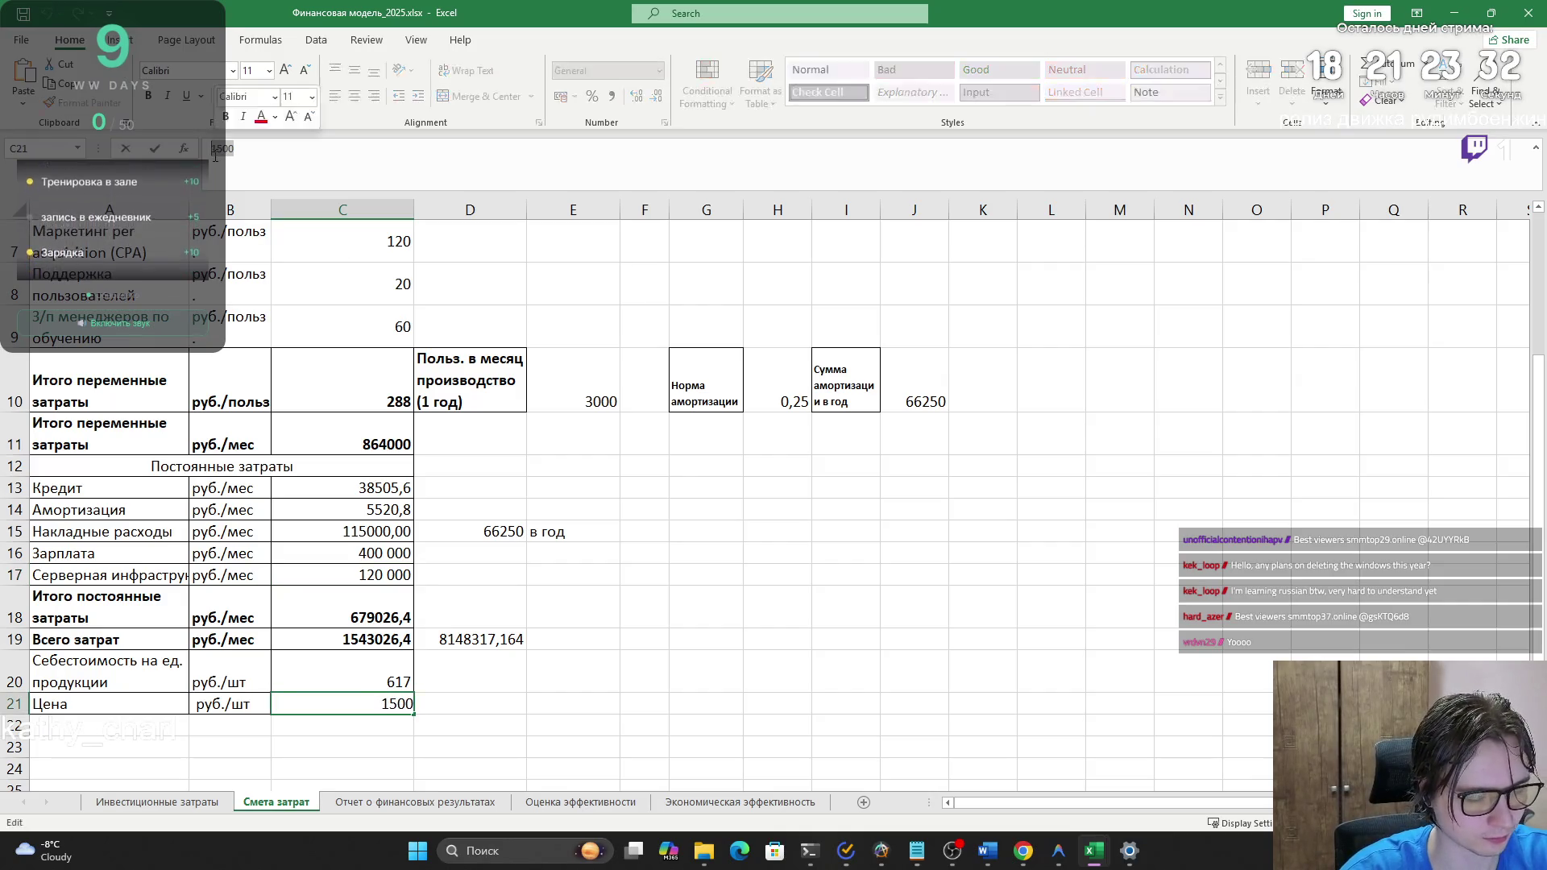
{"action": "type", "text": "700"}
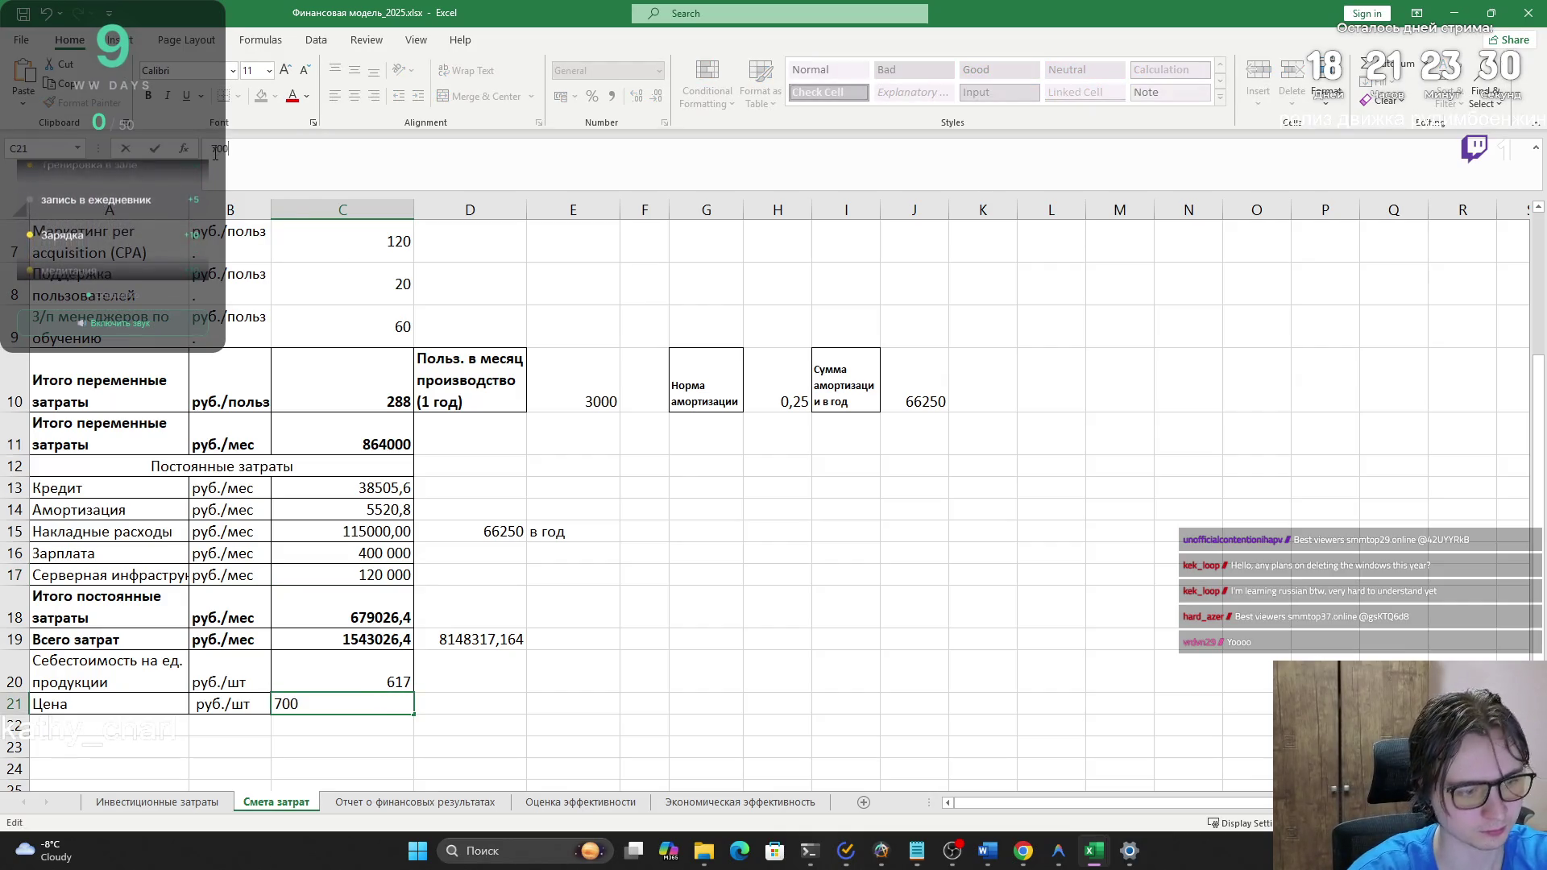
{"action": "left_click", "coordinate": [633, 675]}
- Review the yearly total formula, the amortization note and the Постоянные затраты heading
{"action": "left_click", "coordinate": [378, 681]}
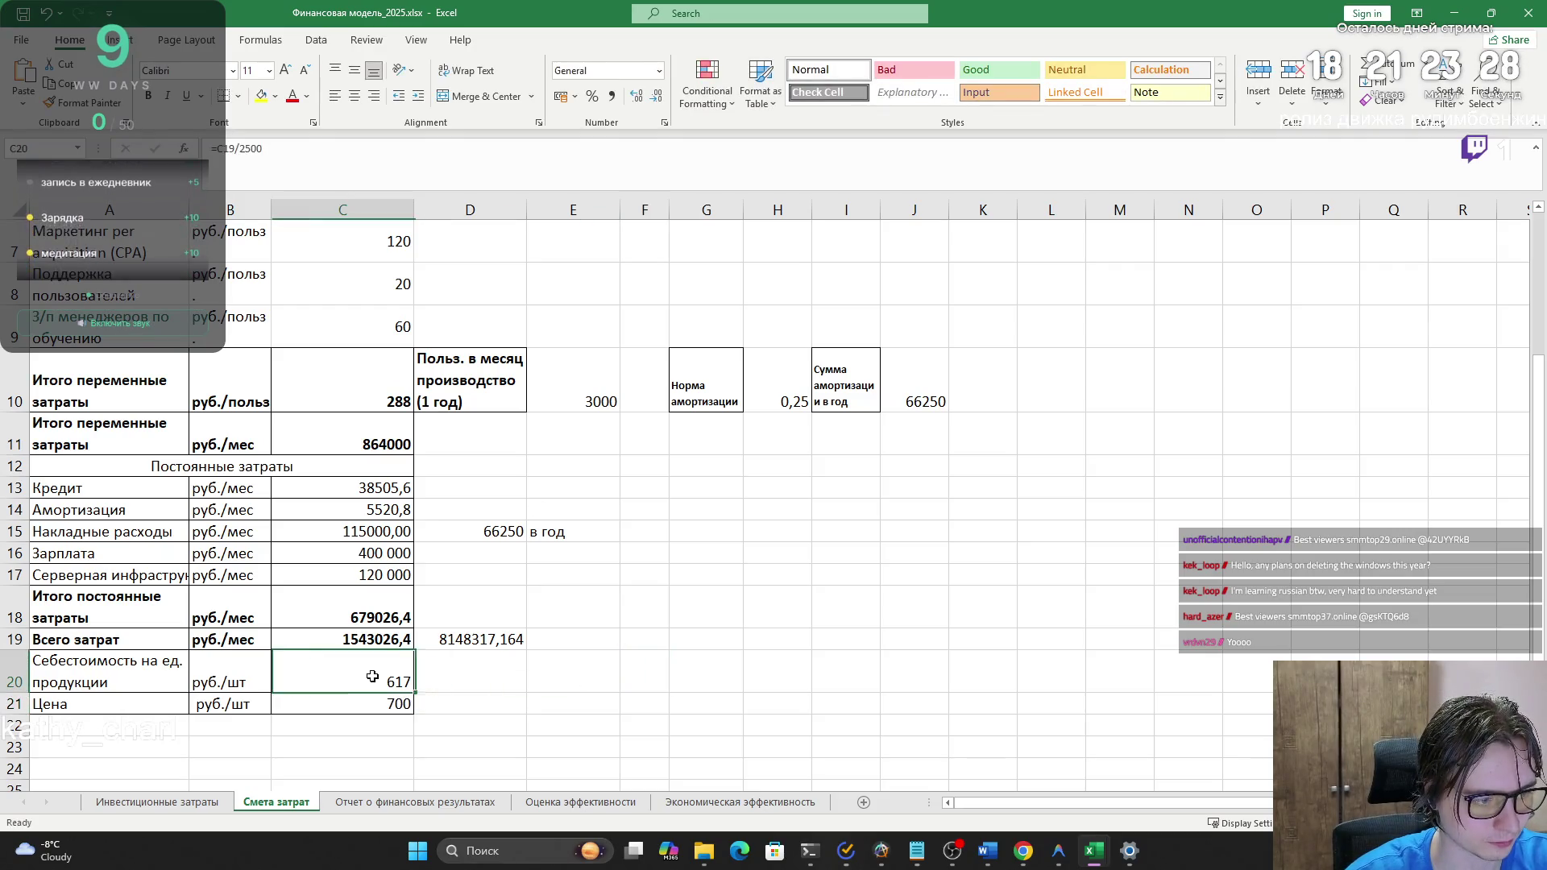
{"action": "left_click", "coordinate": [349, 703]}
{"action": "left_click", "coordinate": [338, 638]}
{"action": "left_click", "coordinate": [473, 634]}
{"action": "left_click", "coordinate": [338, 612]}
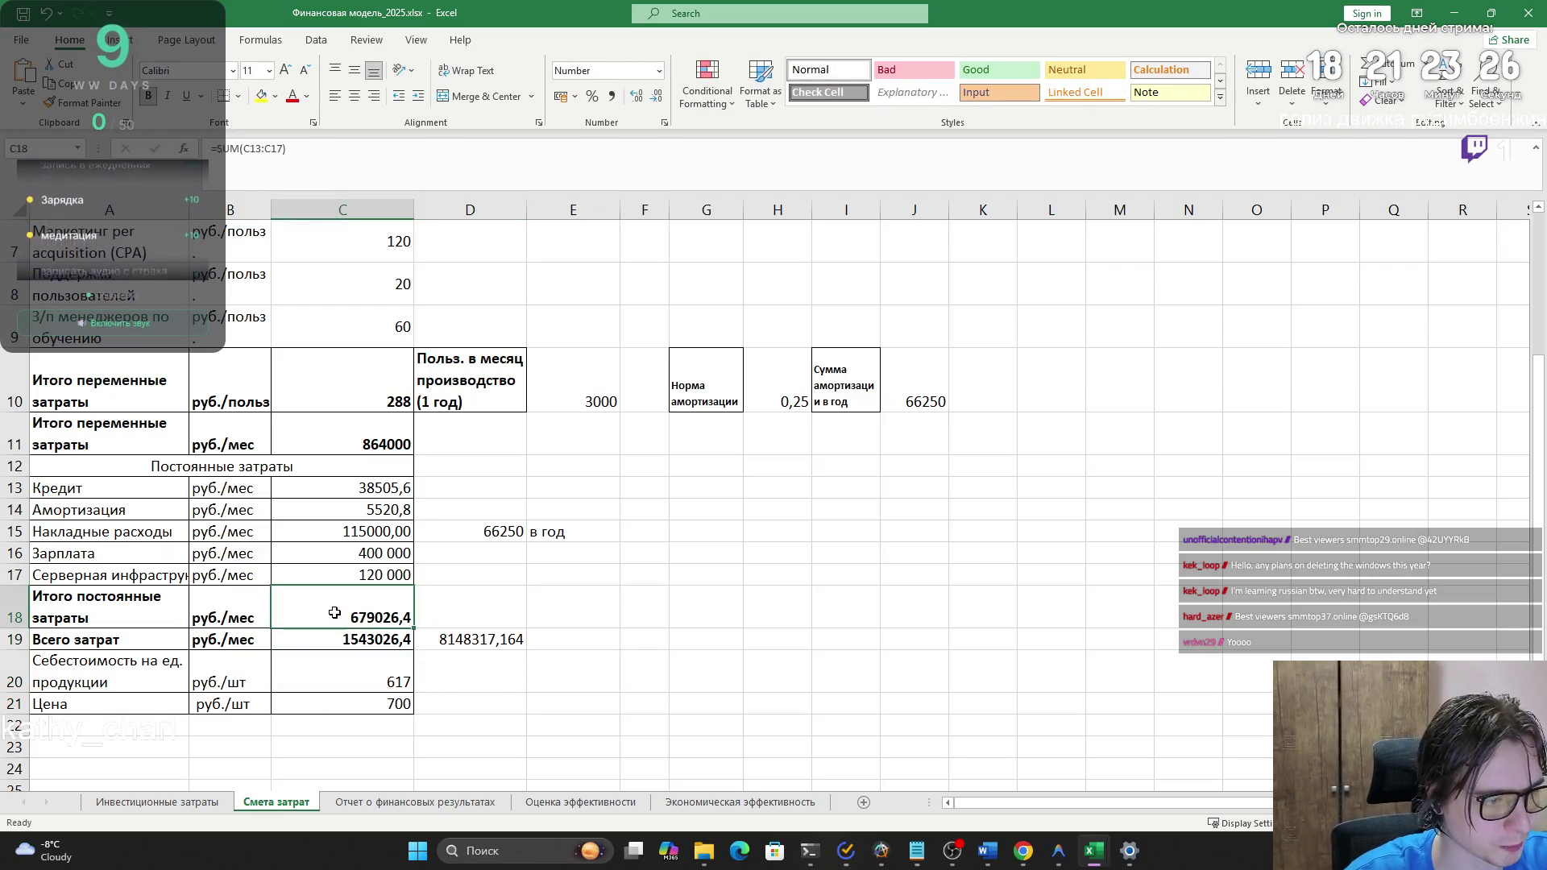
{"action": "left_click", "coordinate": [338, 532]}
{"action": "left_click", "coordinate": [532, 534]}
{"action": "left_click", "coordinate": [354, 488]}
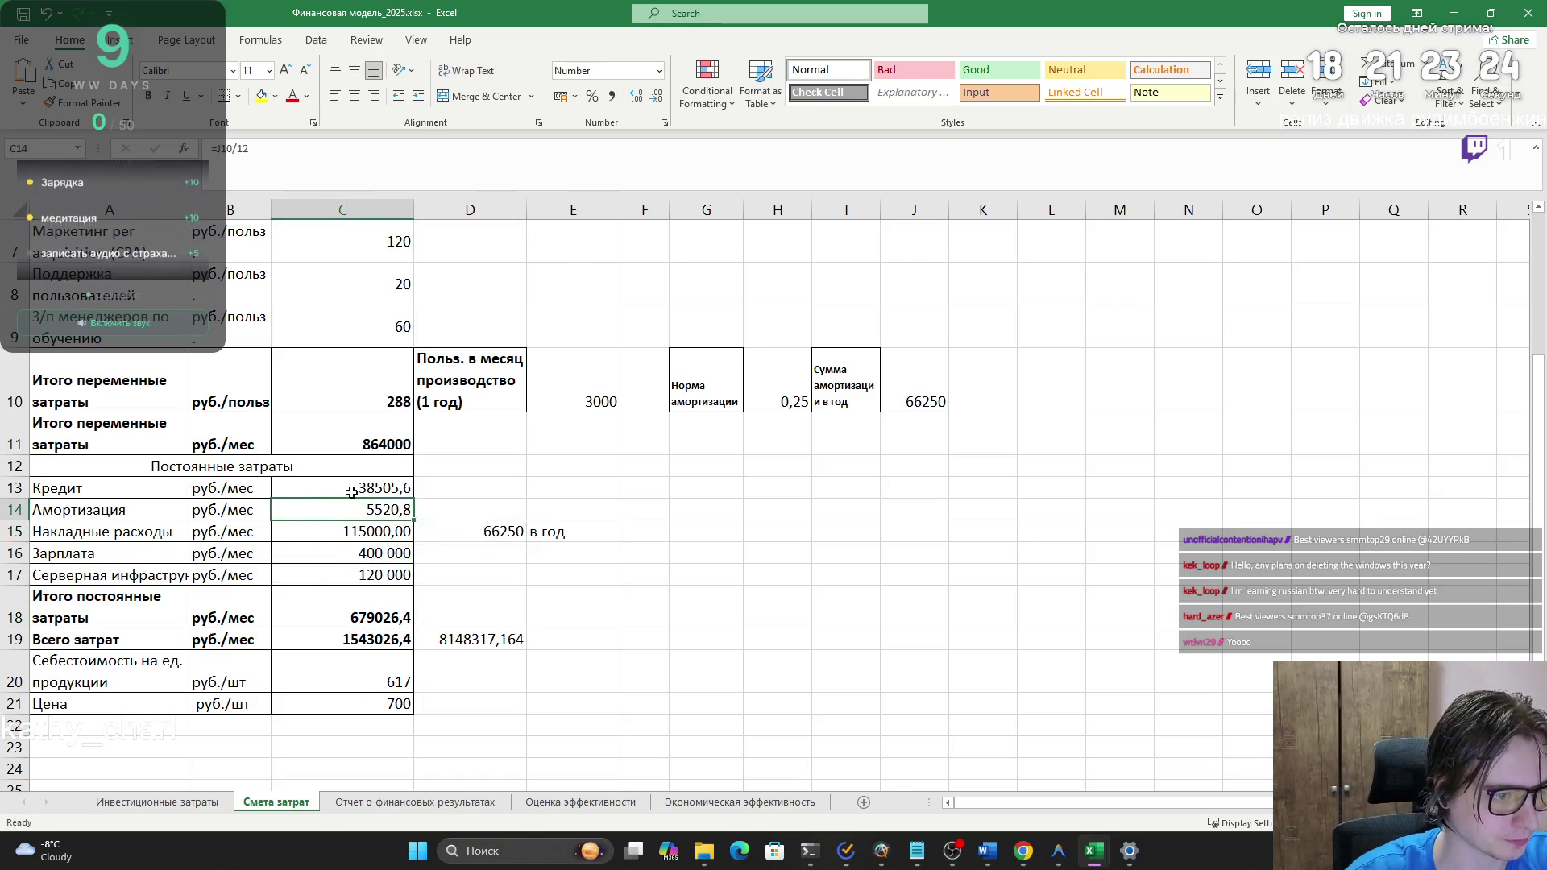
{"action": "left_click", "coordinate": [352, 462]}
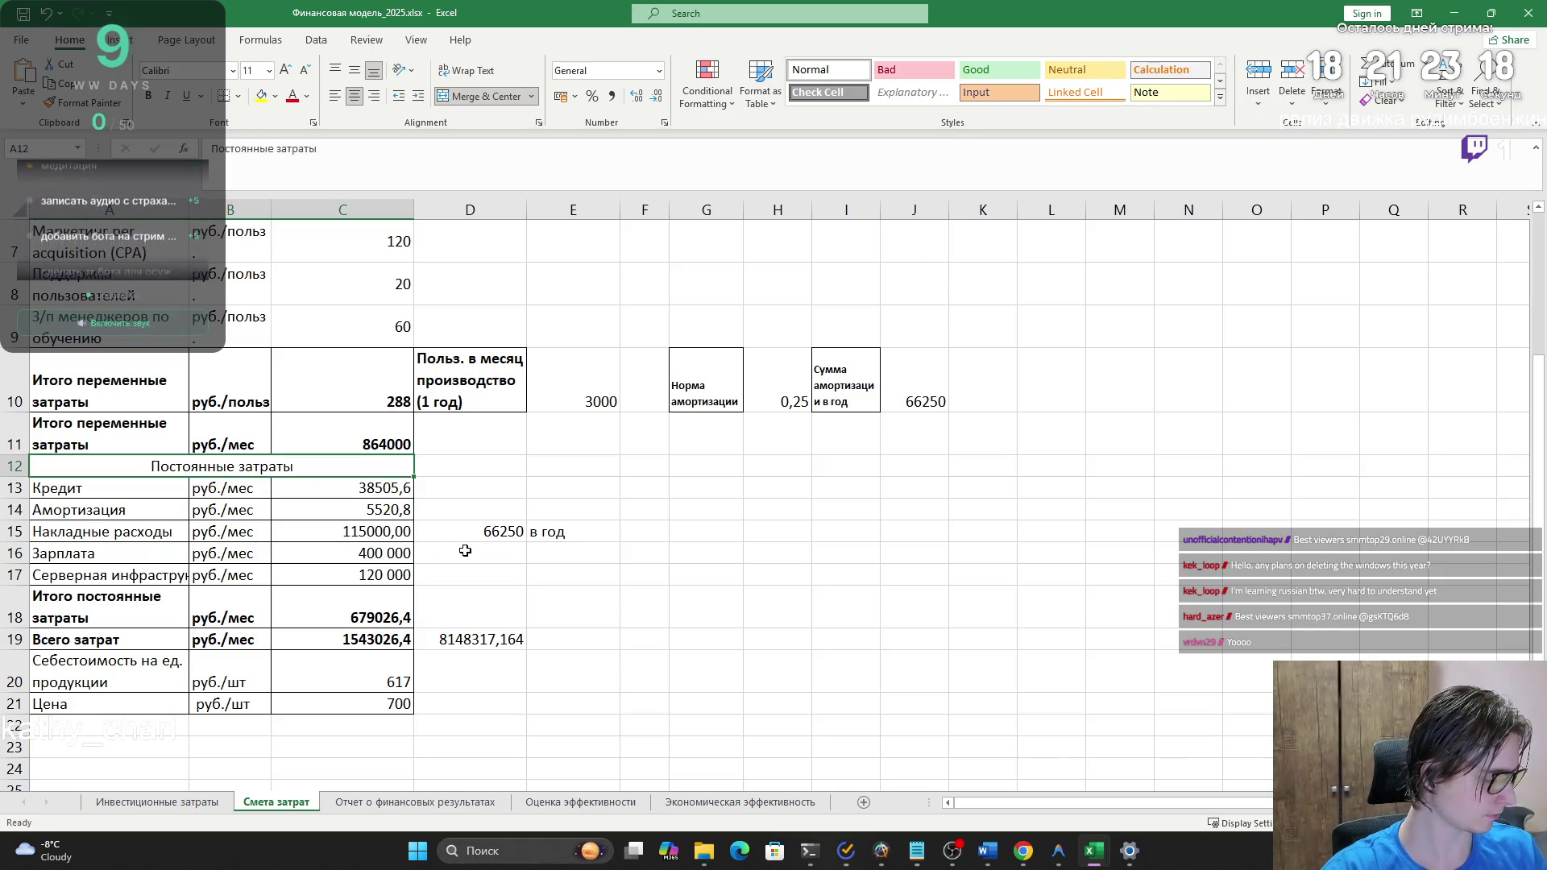
- Close the stray Microsoft Store window and return to Excel to check the server infrastructure cost
{"action": "right_click", "coordinate": [473, 554]}
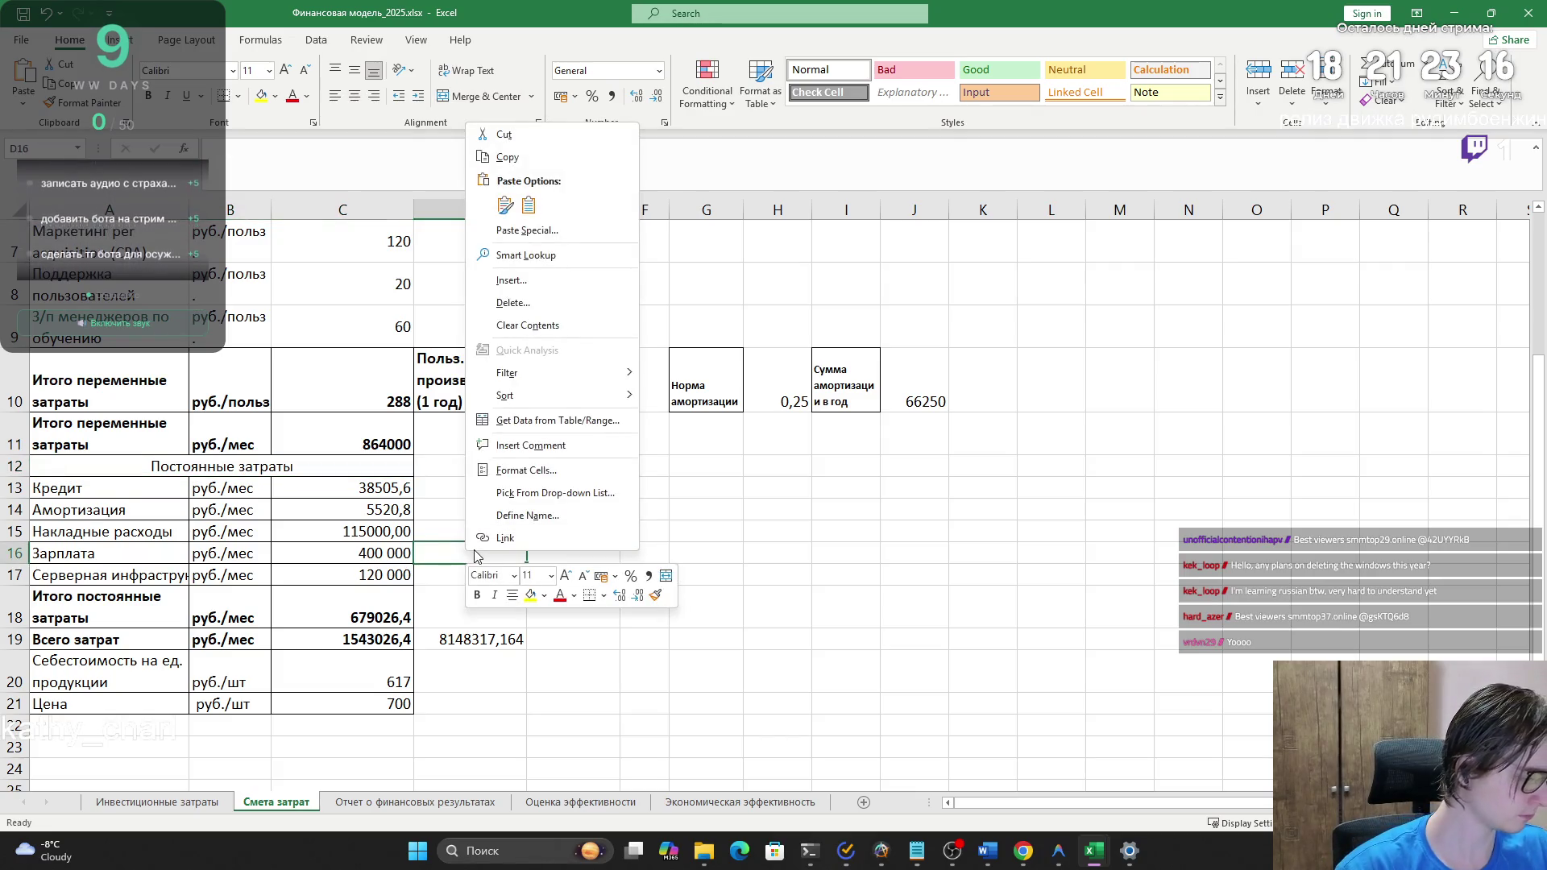
{"action": "key", "text": "Escape"}
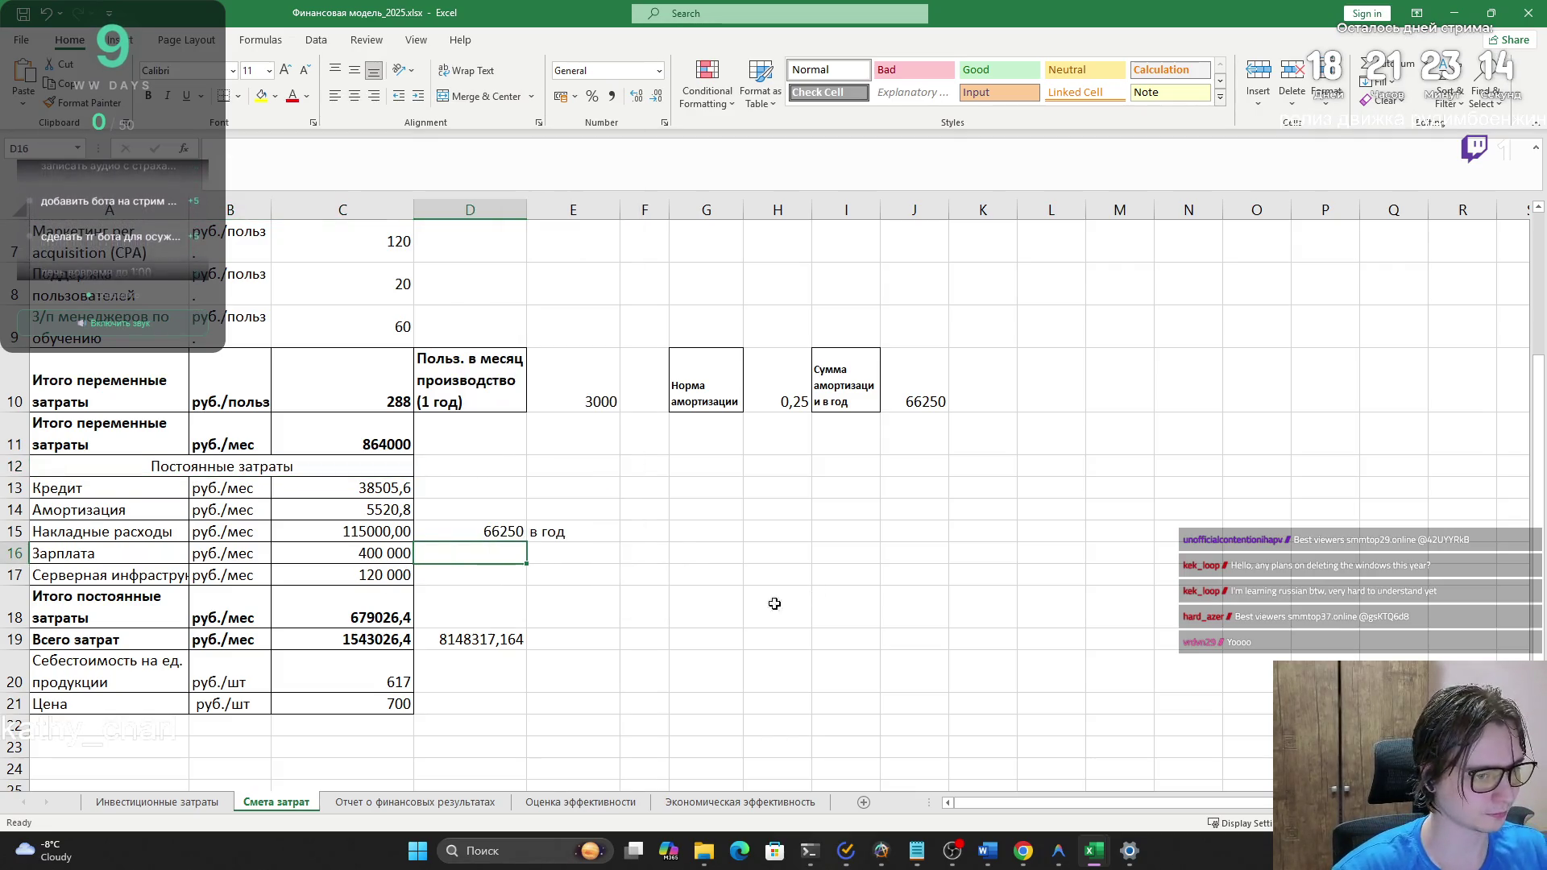
{"action": "left_click", "coordinate": [775, 851]}
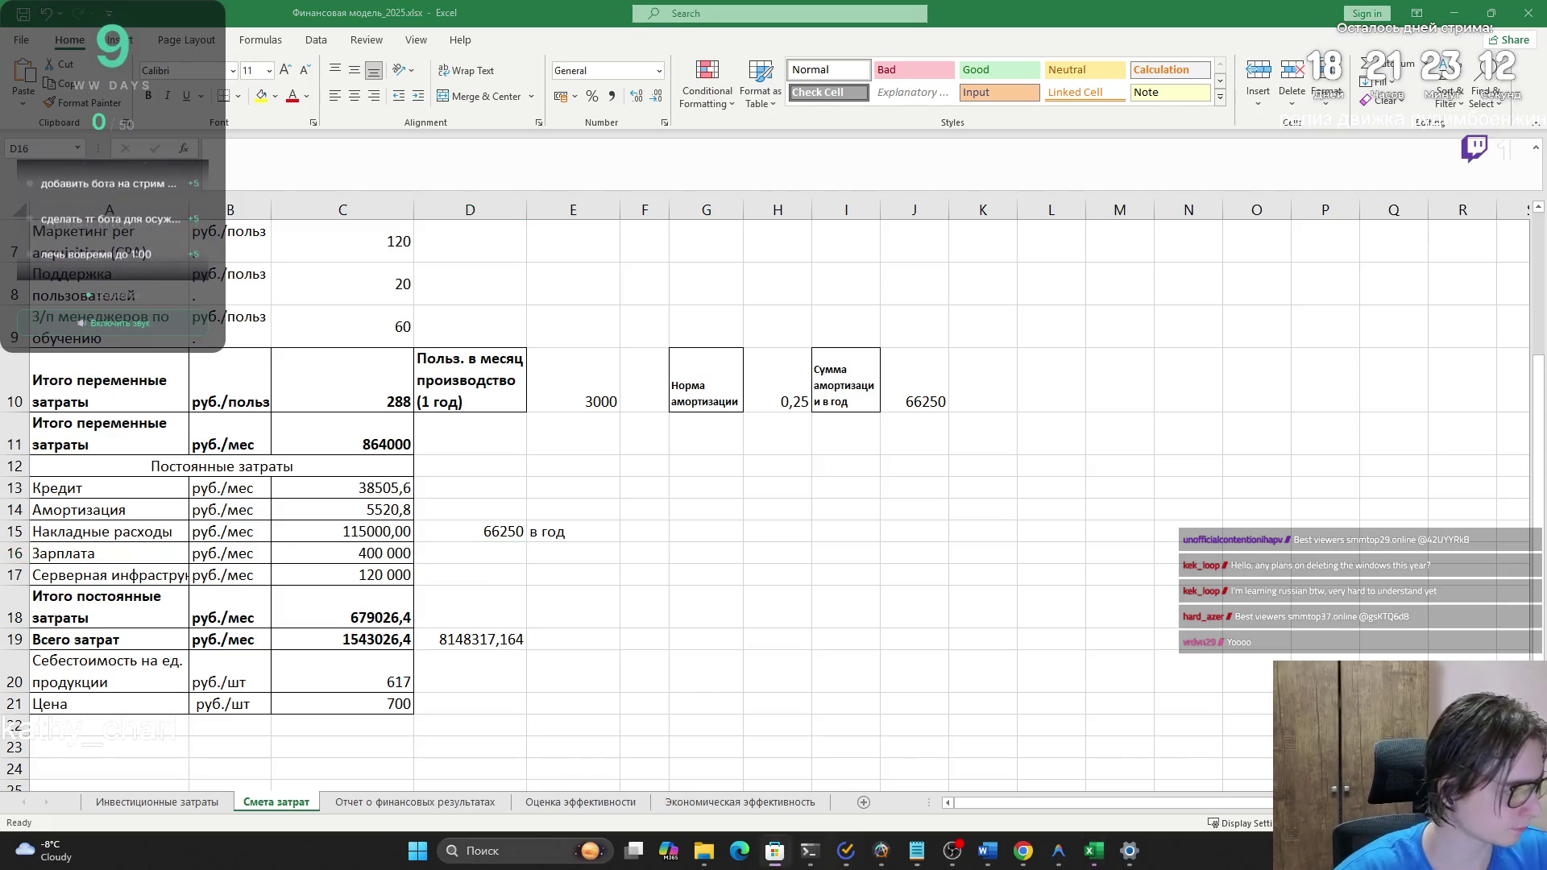
{"action": "left_click", "coordinate": [1354, 81]}
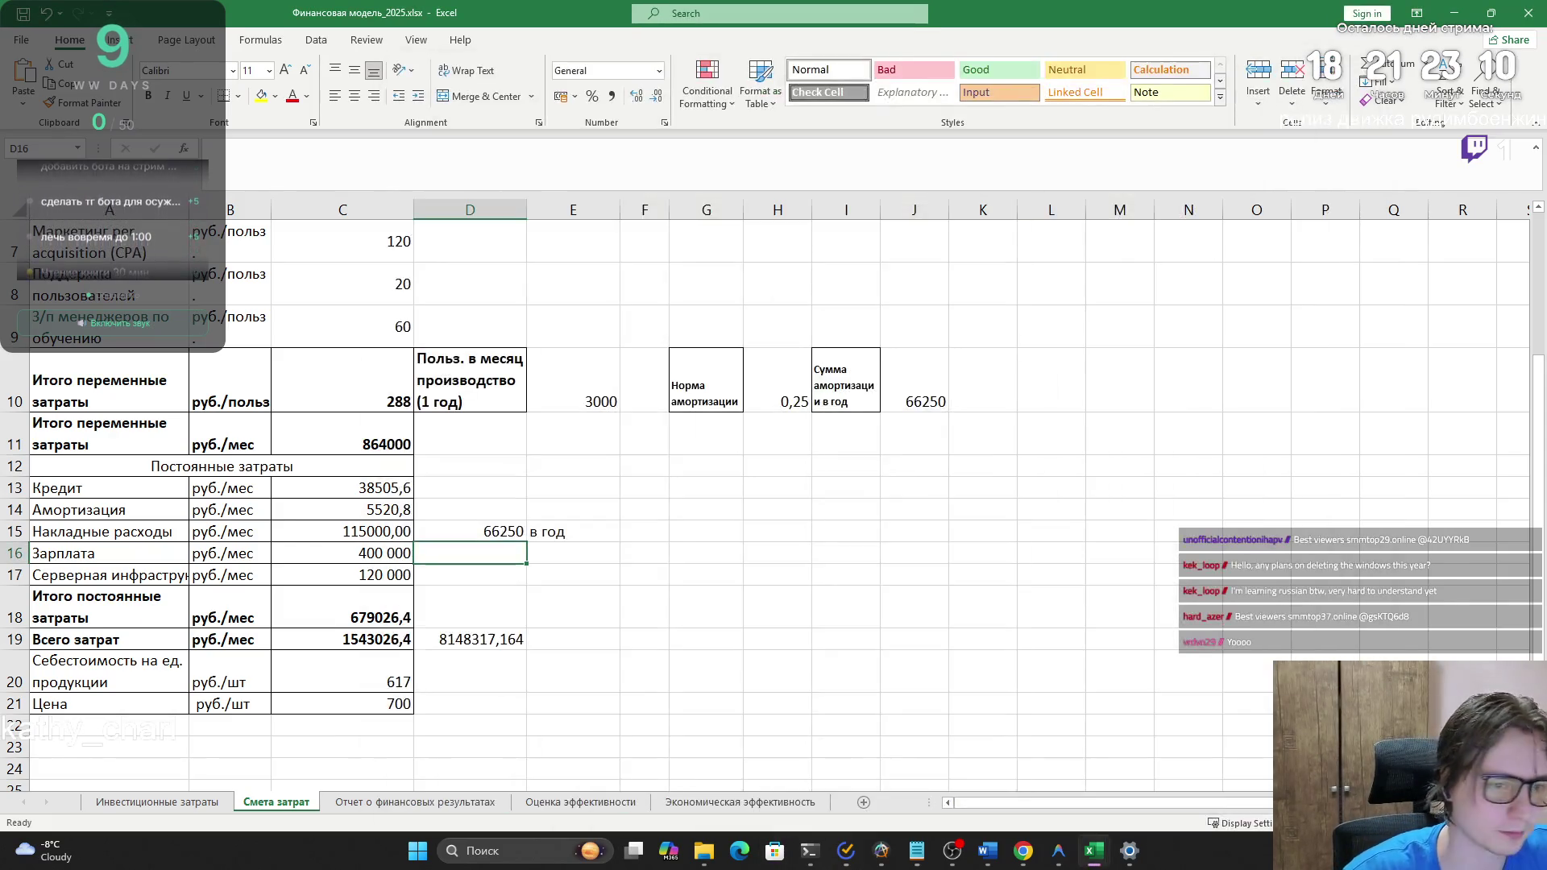
{"action": "key", "text": "super+d"}
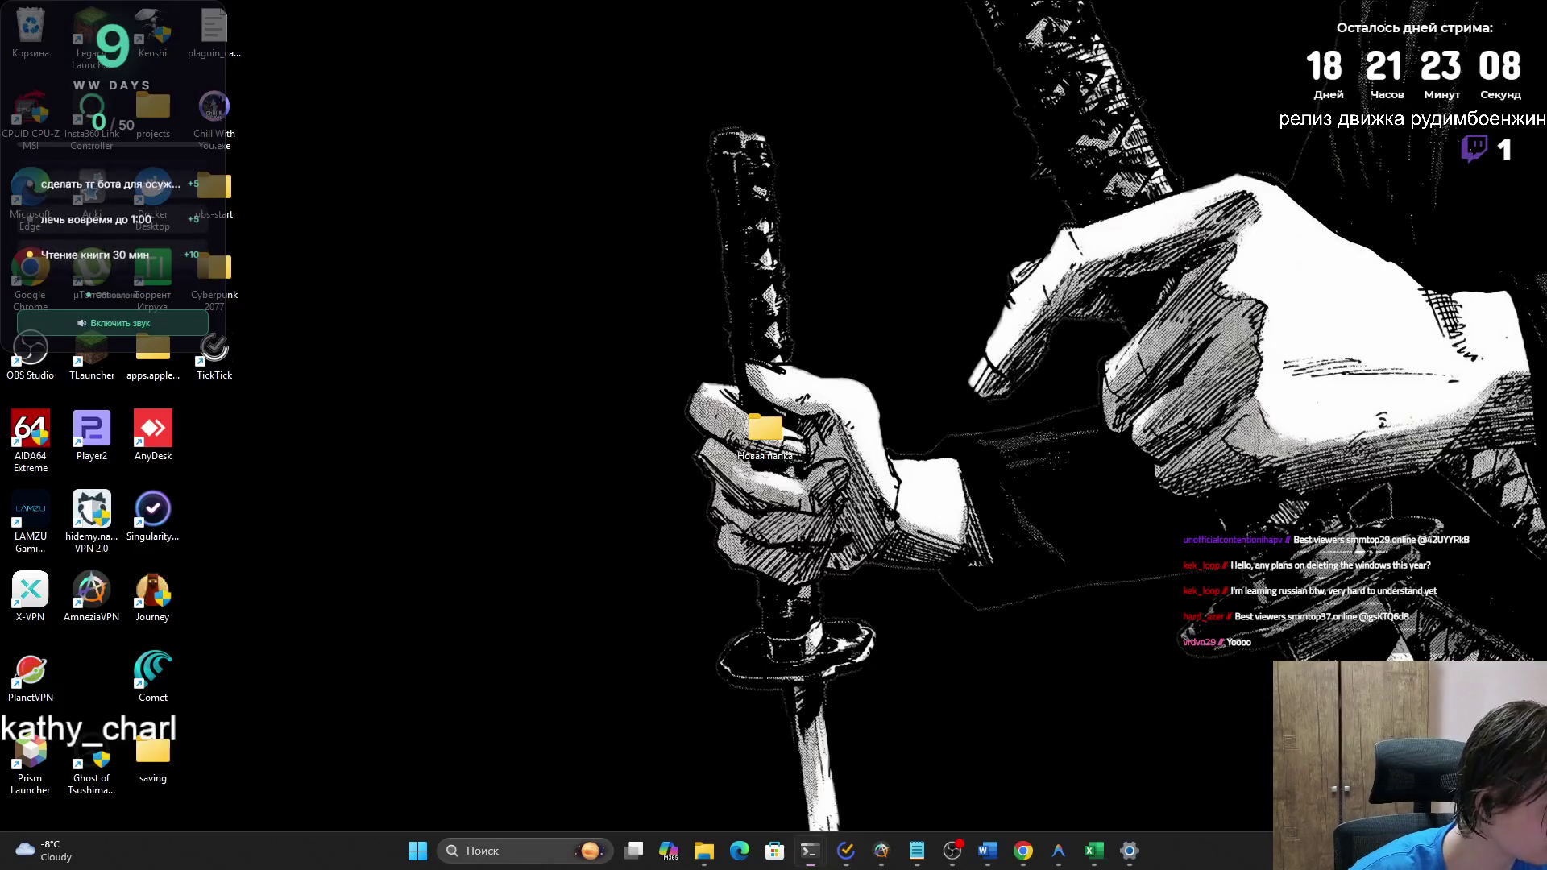
{"action": "key", "text": "super+d"}
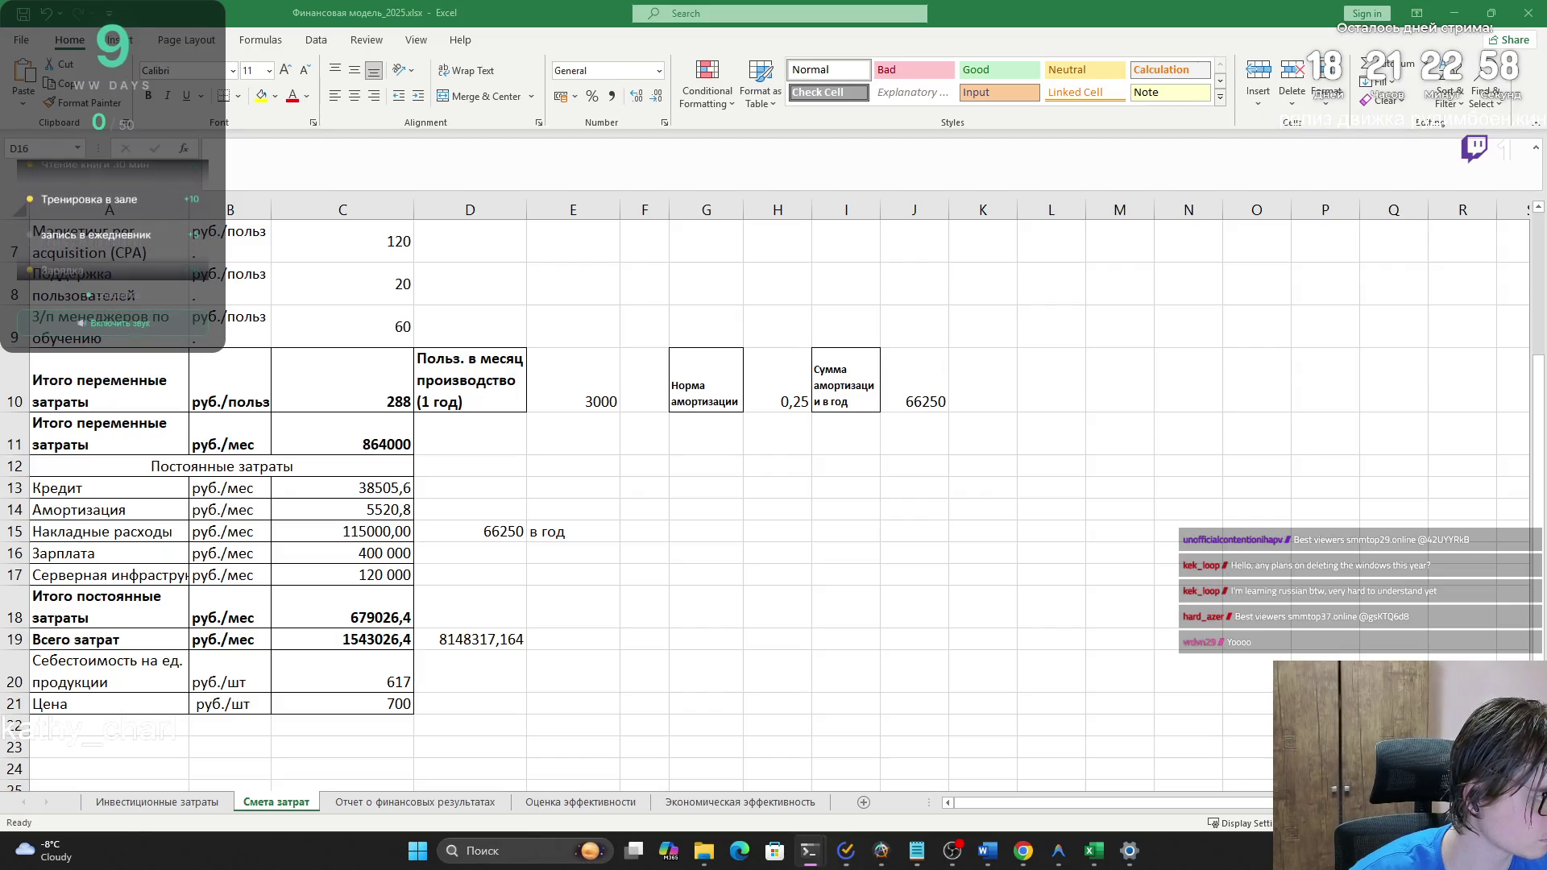
{"action": "left_click", "coordinate": [470, 553]}
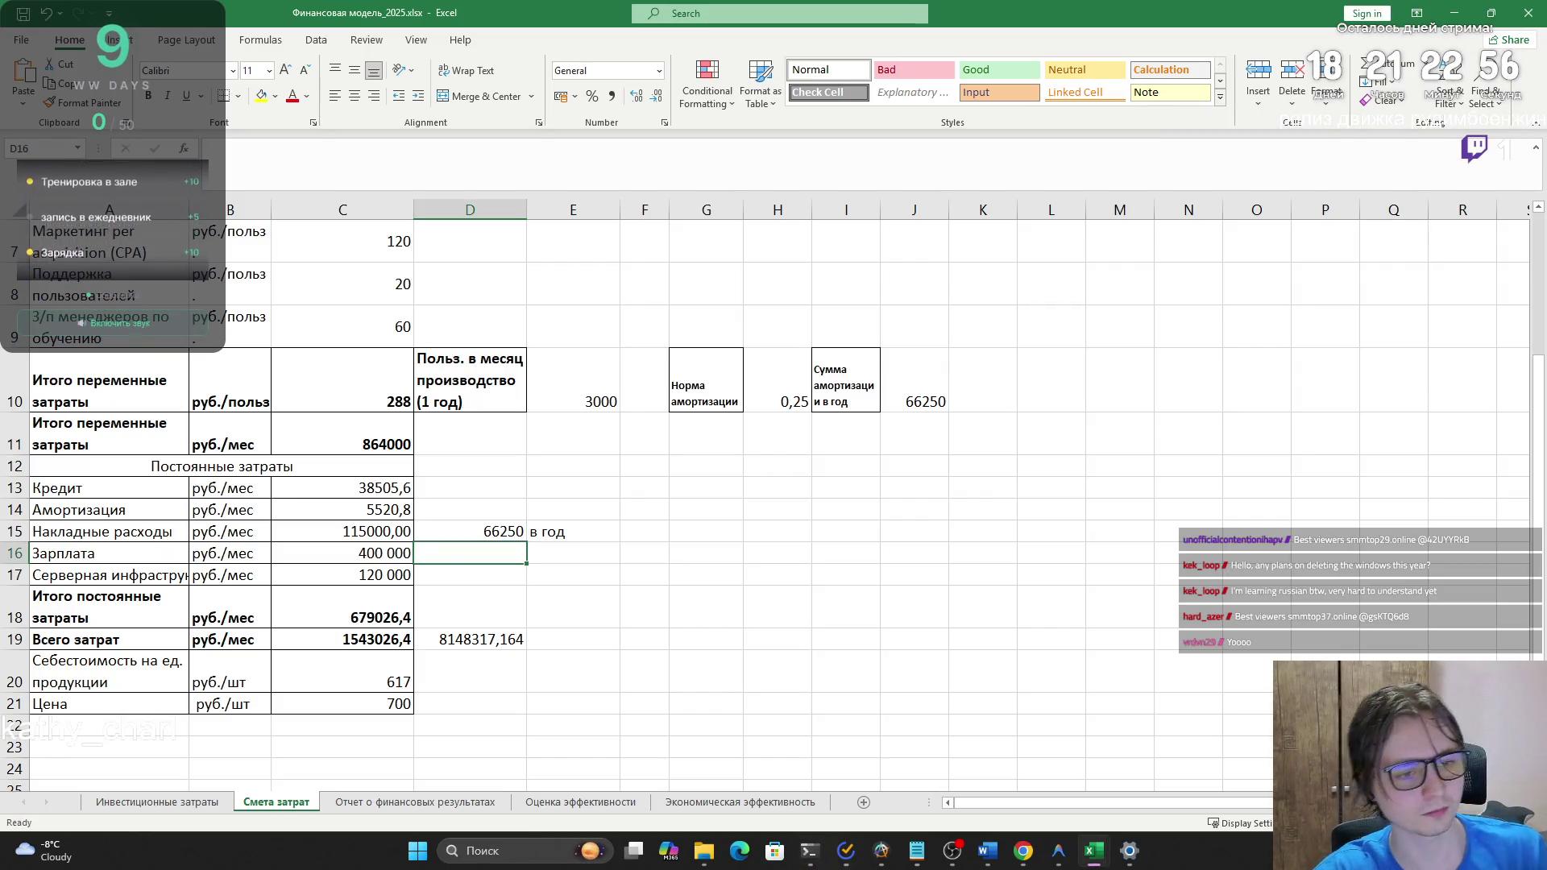
{"action": "left_click", "coordinate": [339, 576]}
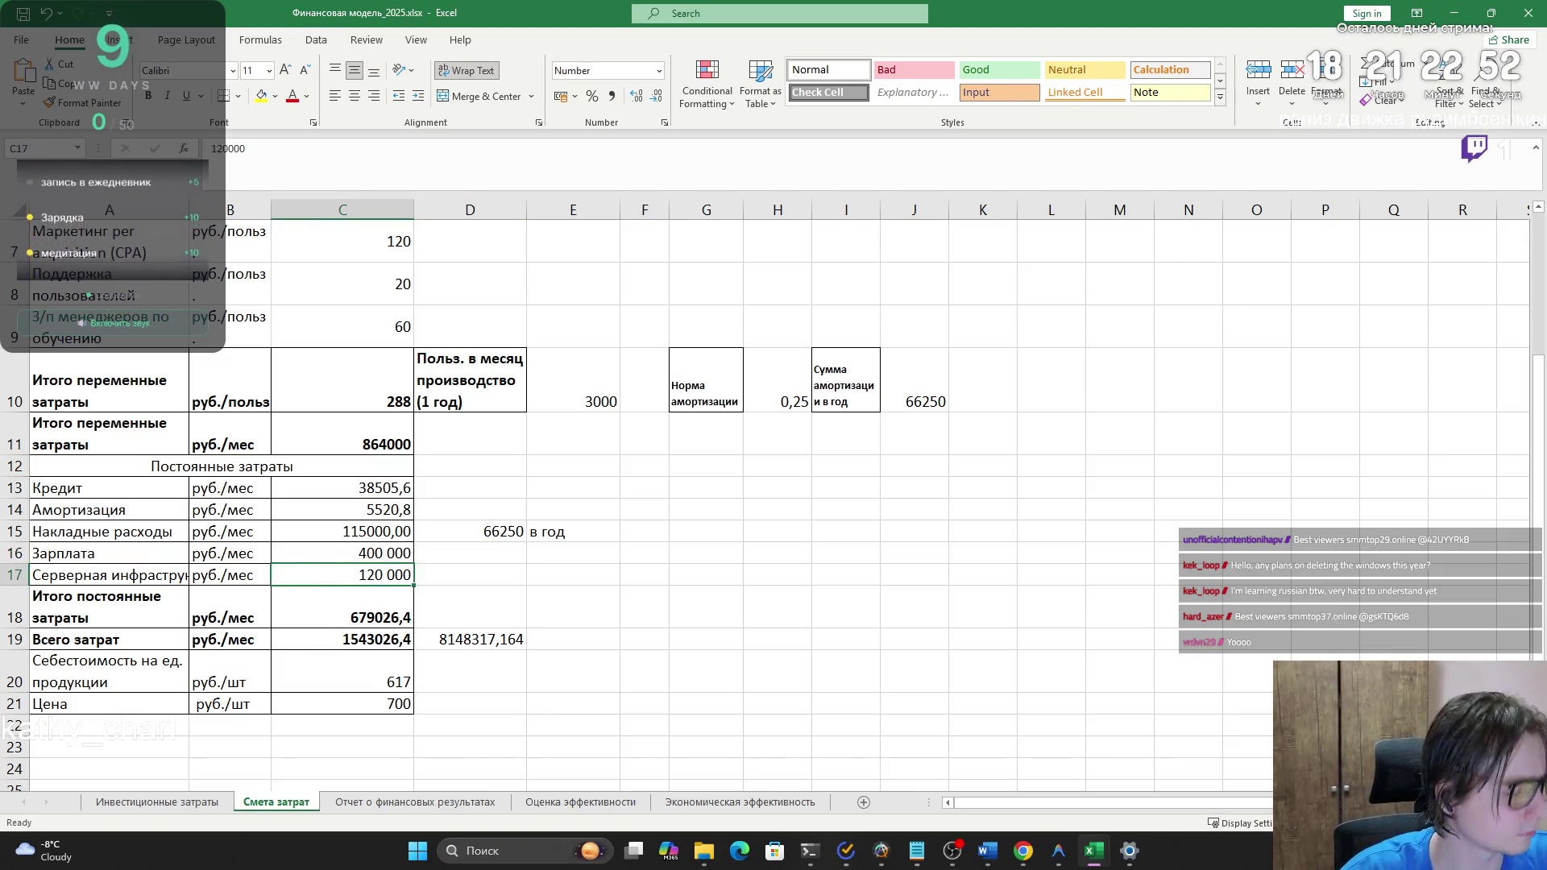
{"action": "mouse_move", "coordinate": [1024, 851]}
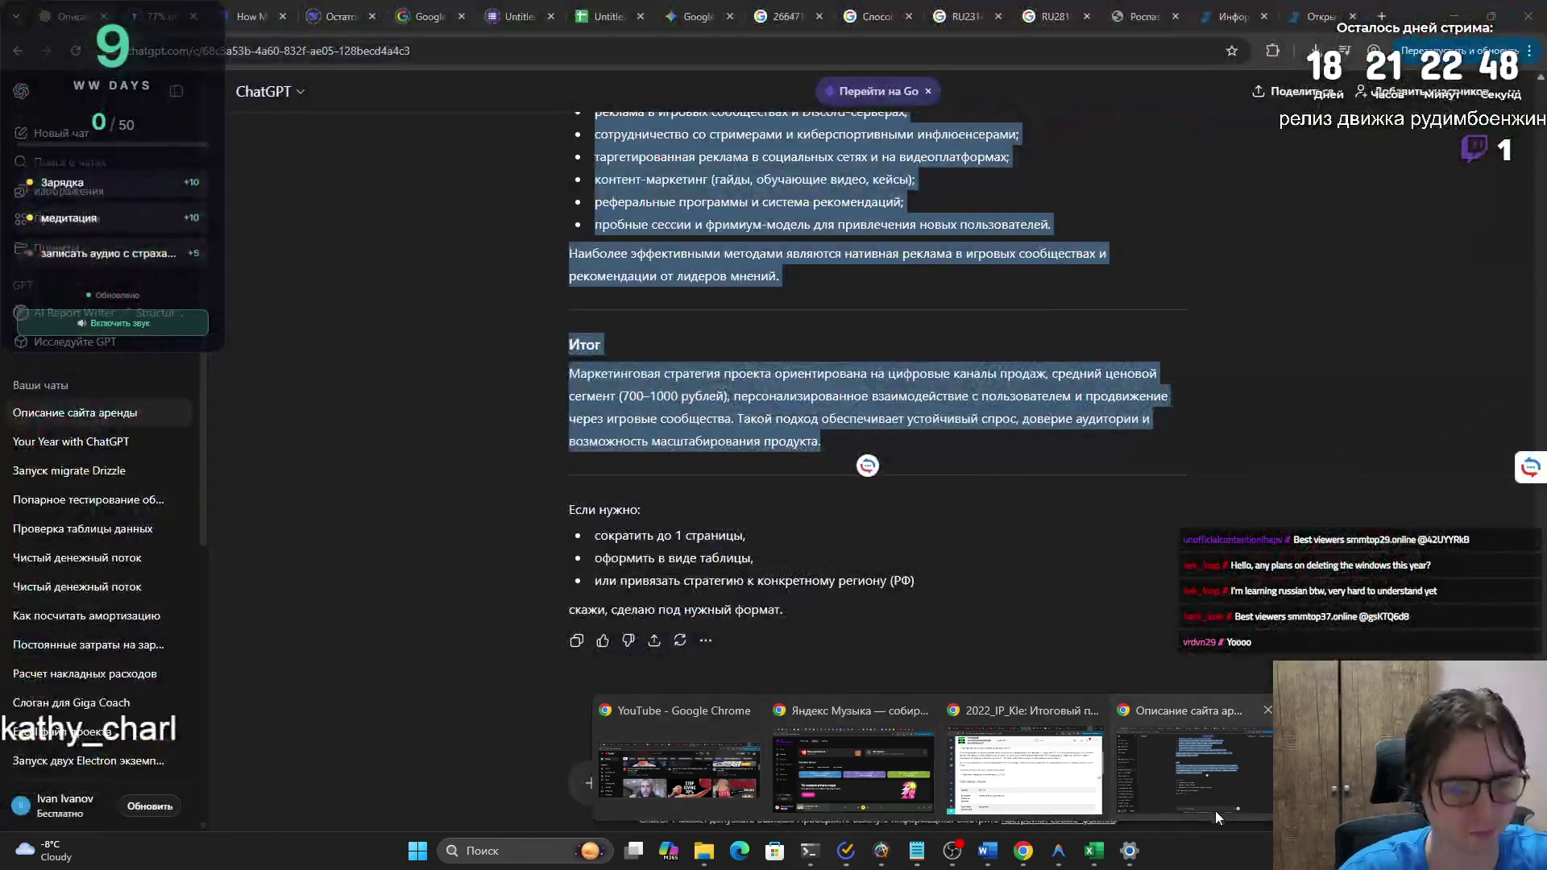
- Return from ChatGPT to the TPU assignment page and go back to the course page
{"action": "left_click", "coordinate": [1209, 798]}
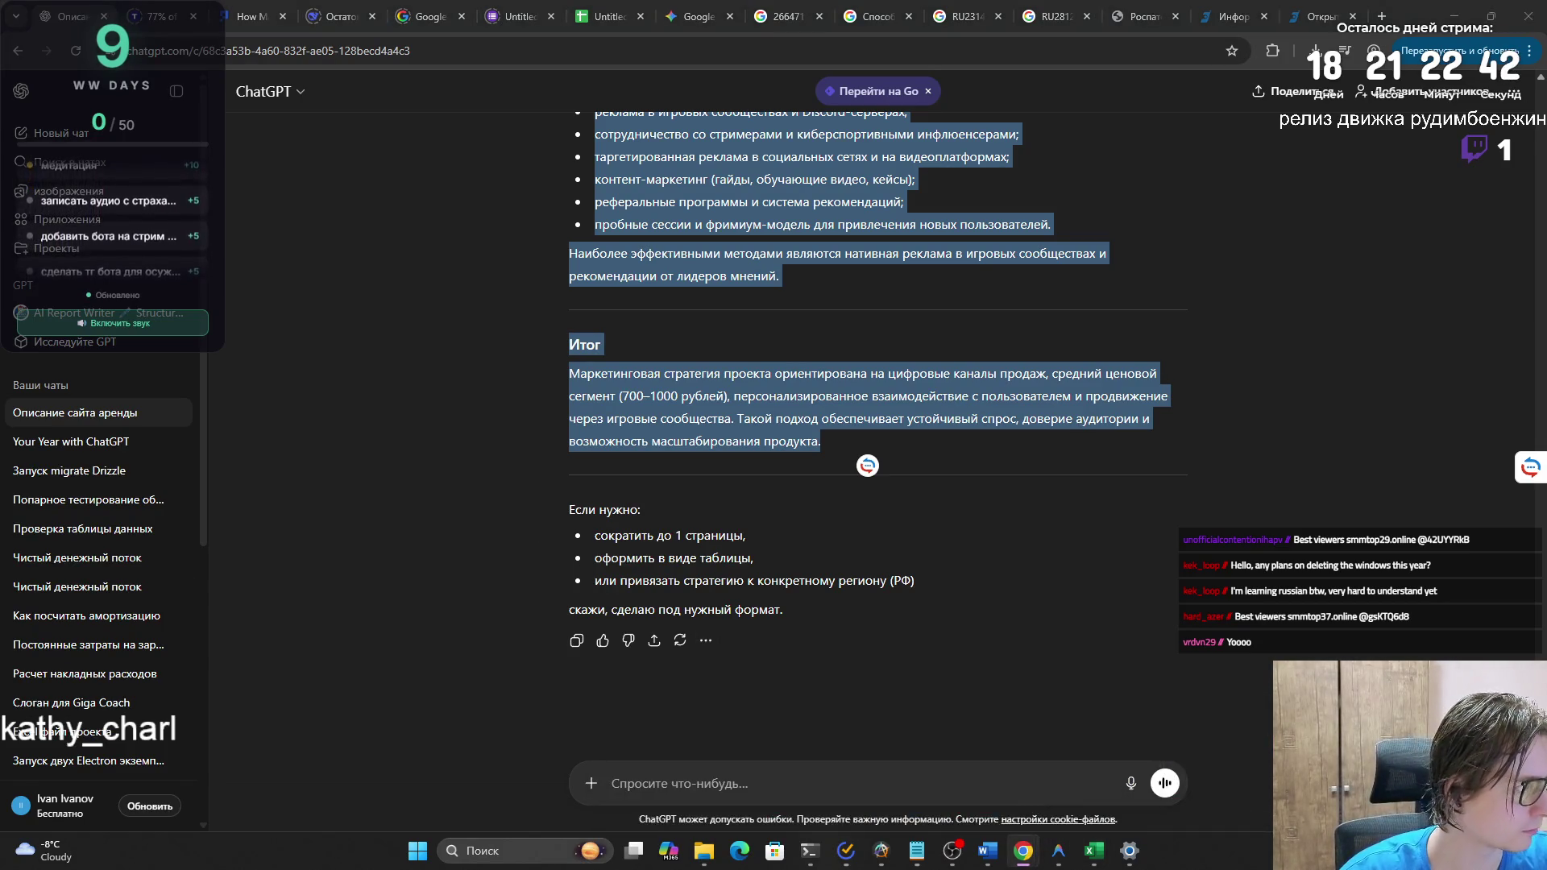
{"action": "key", "text": "alt+Tab"}
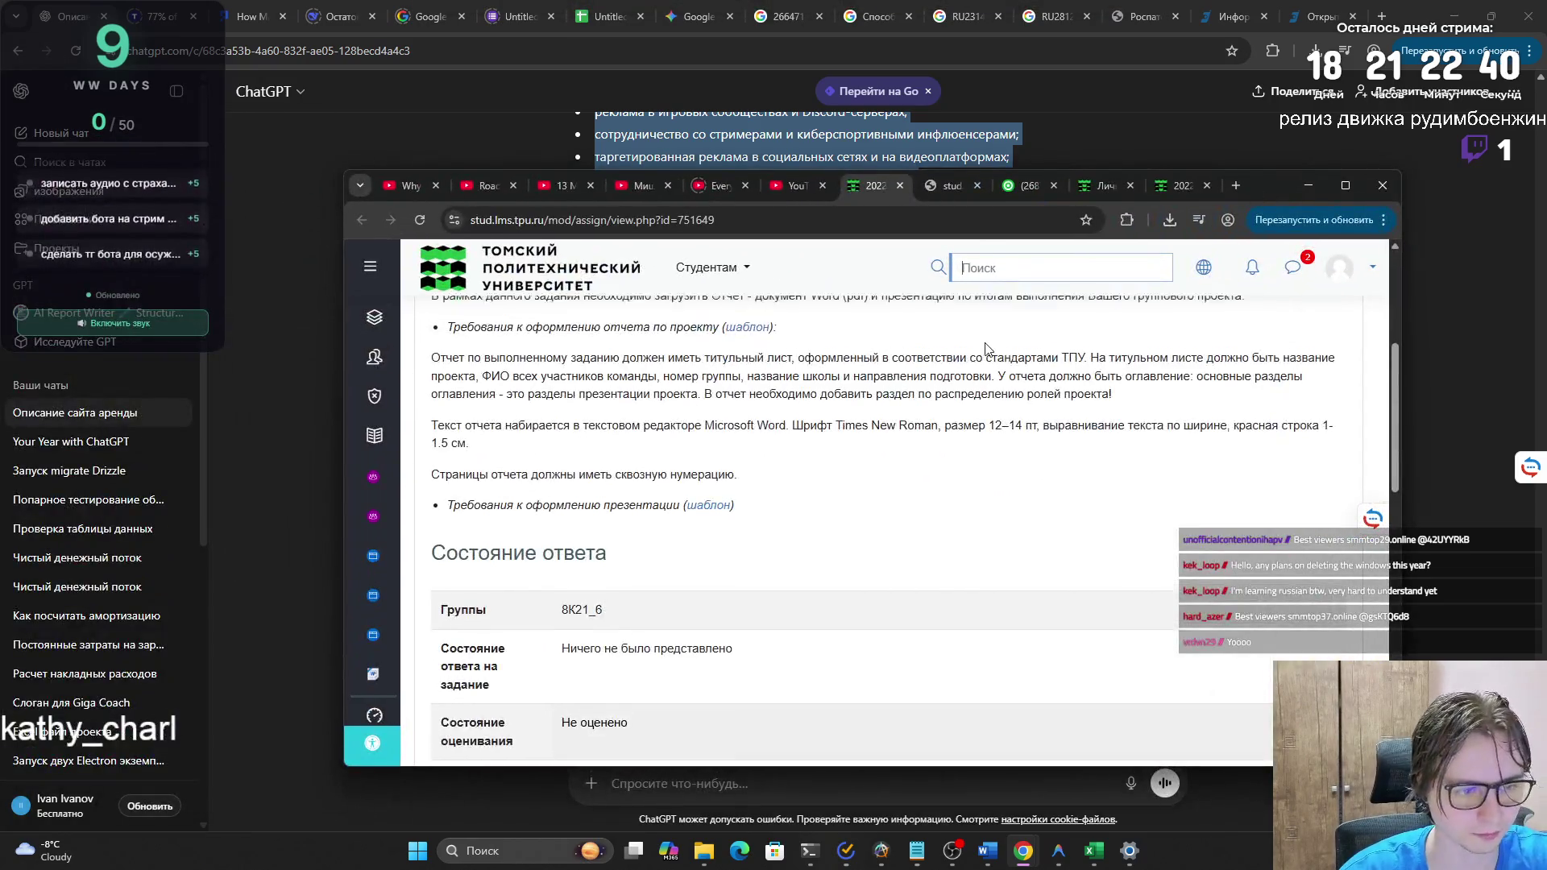
{"action": "left_click", "coordinate": [917, 391]}
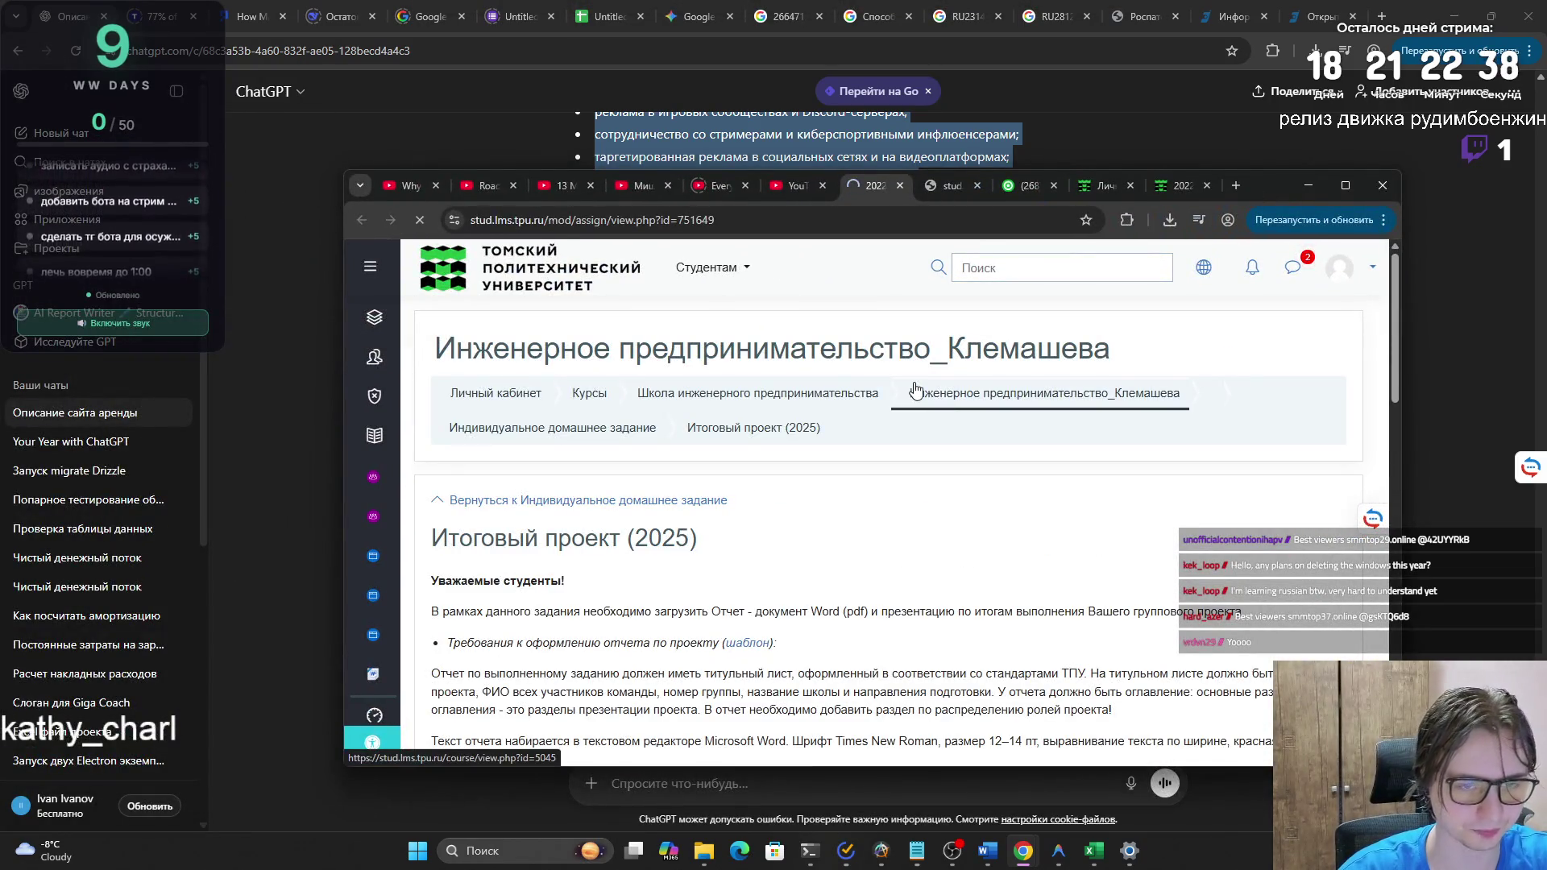
- Disconnect Planet VPN through the browser's extensions menu
{"action": "left_click", "coordinate": [1122, 225]}
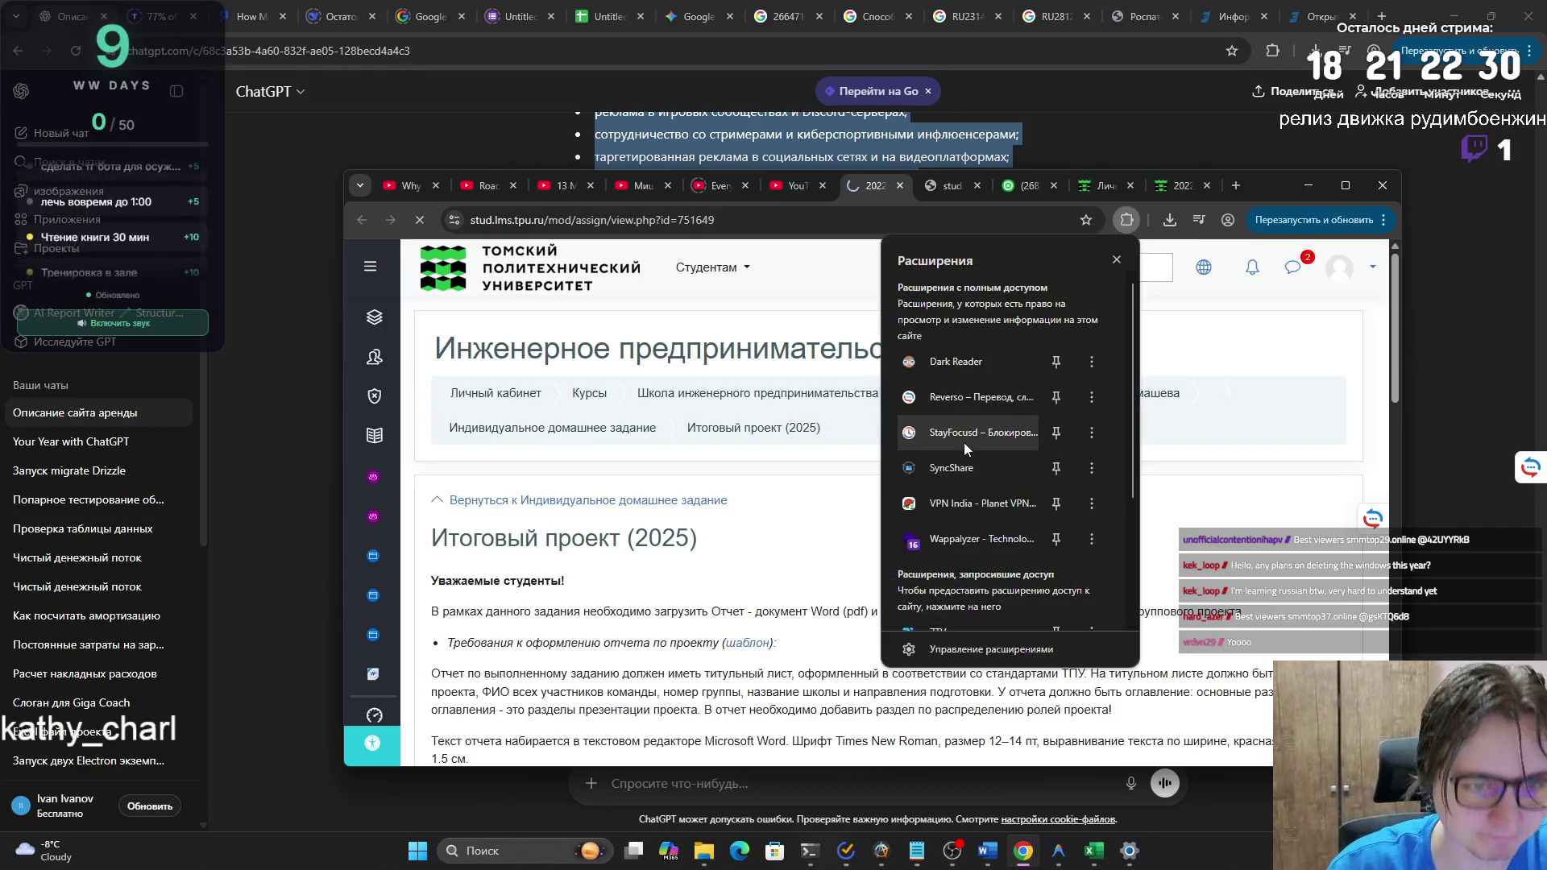
{"action": "left_click", "coordinate": [979, 504]}
{"action": "left_click", "coordinate": [989, 636]}
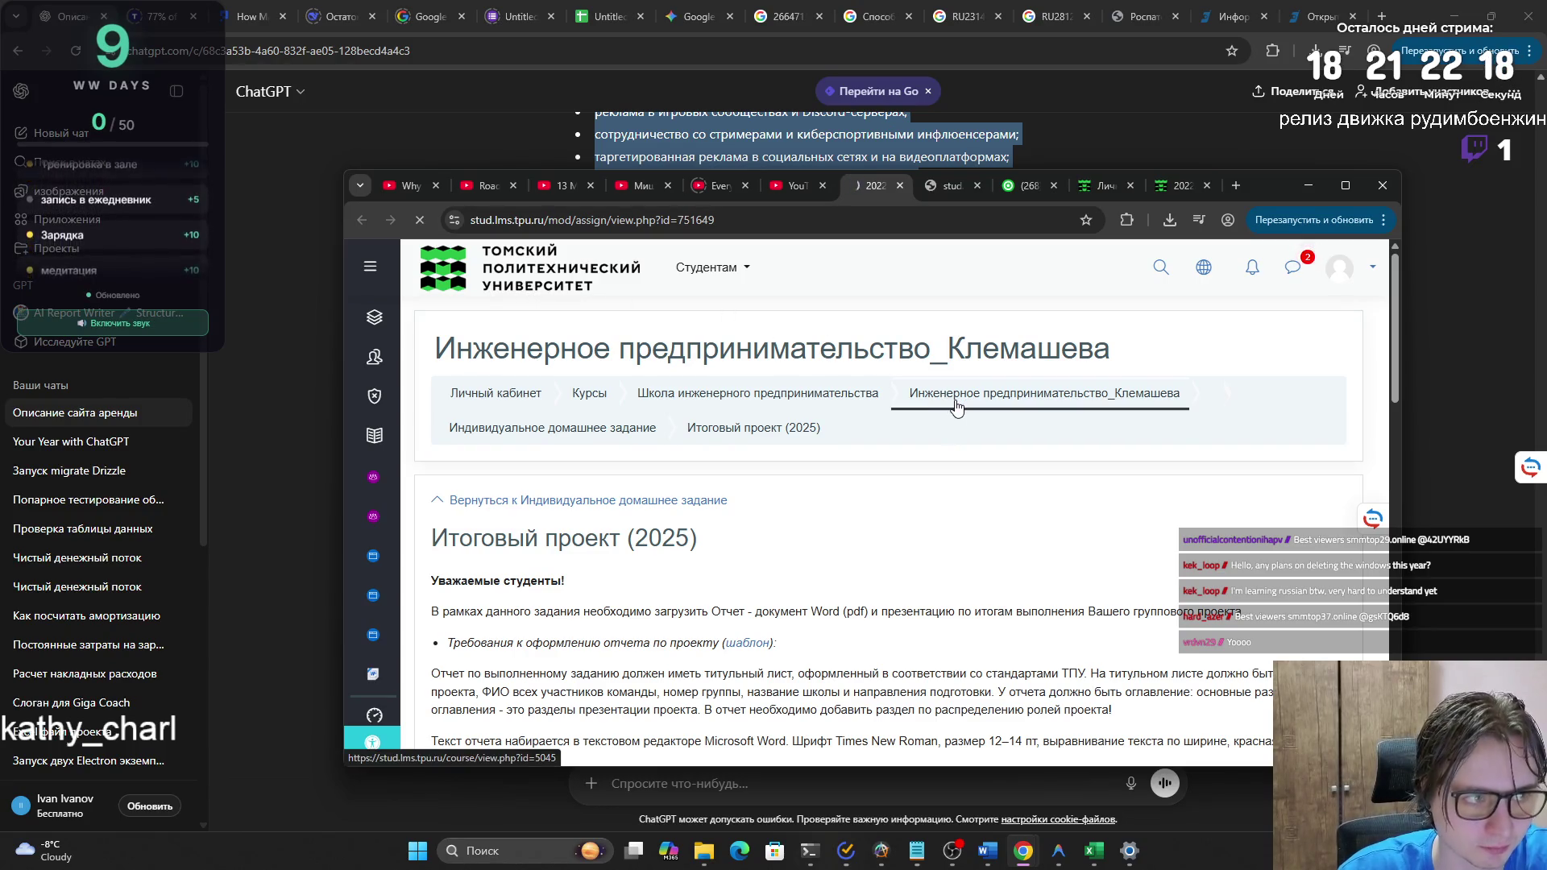
{"action": "scroll", "coordinate": [919, 433], "scroll_direction": "down", "scroll_amount": 15}
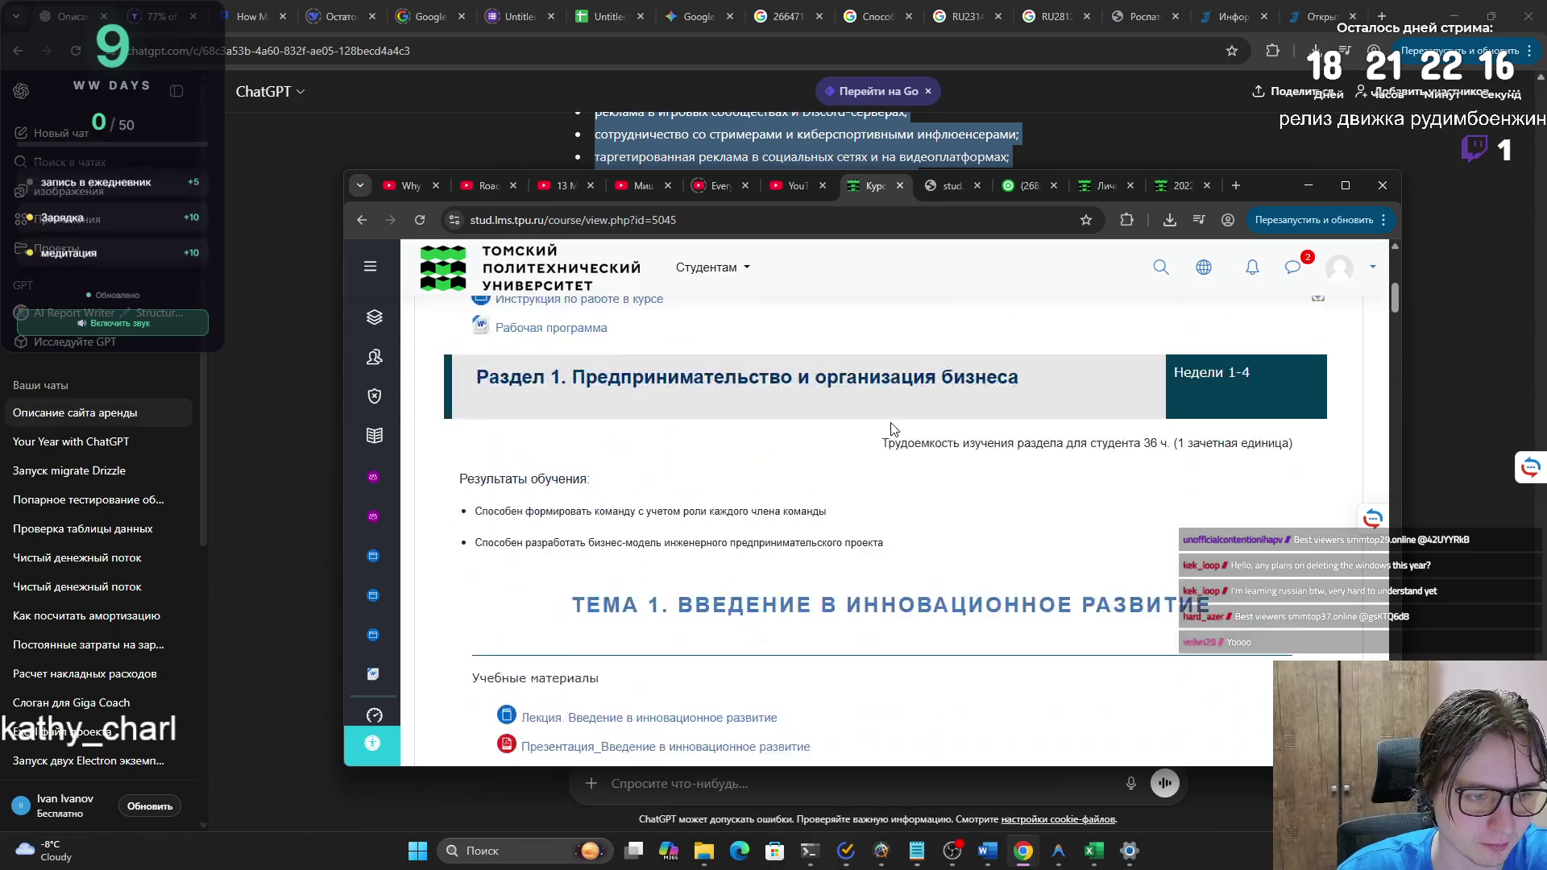
- Scroll down to Тема 13 and open Практическое занятие_Оценка рисков (дистант)
{"action": "scroll", "coordinate": [854, 417], "scroll_direction": "down", "scroll_amount": 10}
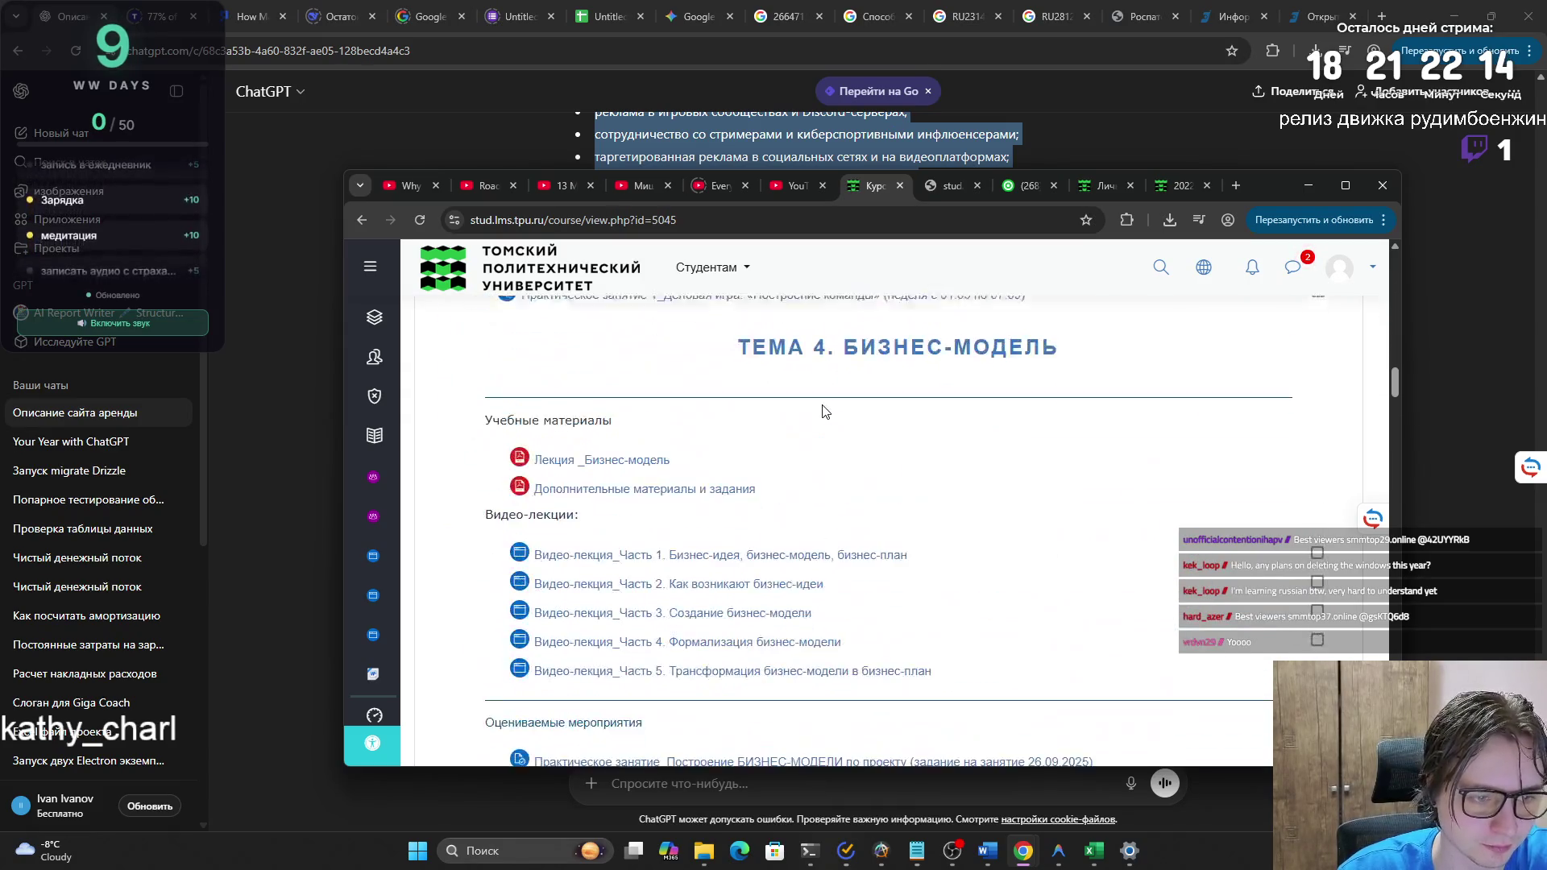
{"action": "scroll", "coordinate": [813, 440], "scroll_direction": "down", "scroll_amount": 10}
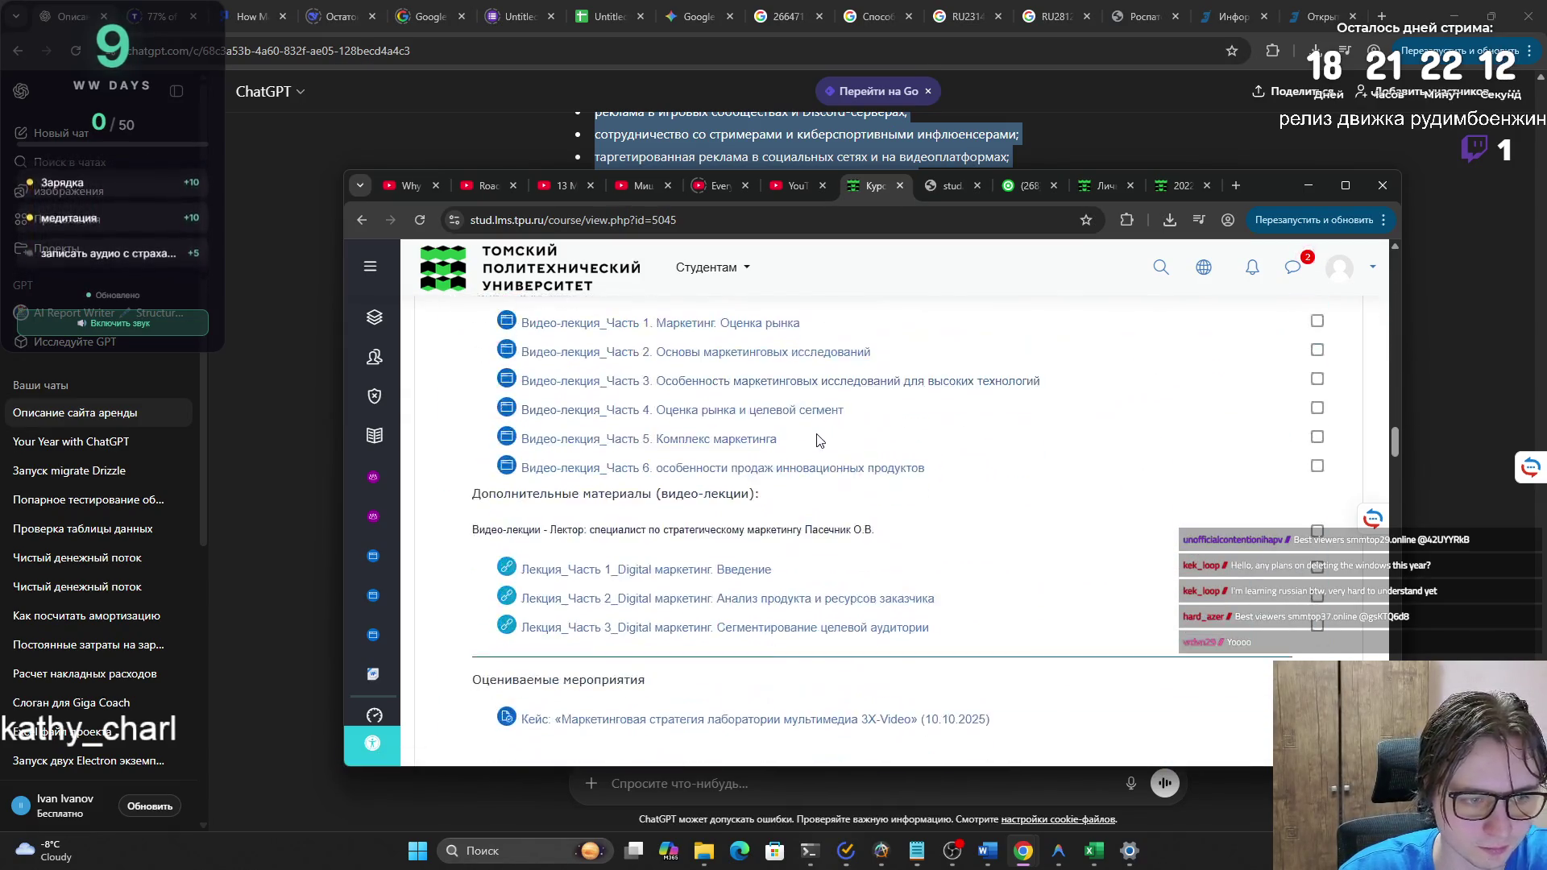
{"action": "scroll", "coordinate": [800, 441], "scroll_direction": "down", "scroll_amount": 10}
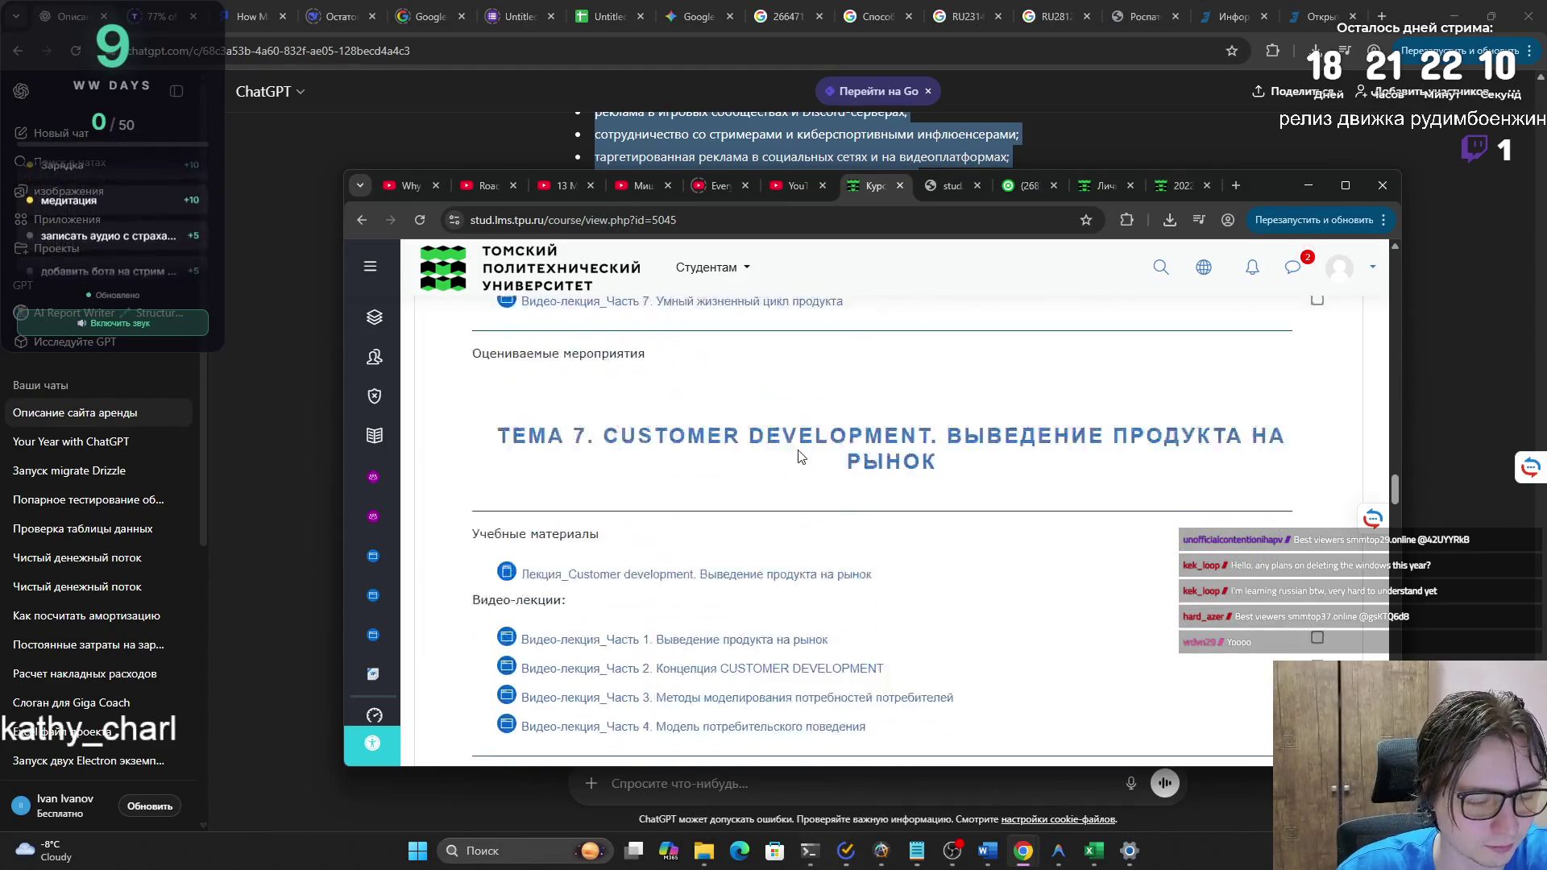
{"action": "scroll", "coordinate": [802, 461], "scroll_direction": "up", "scroll_amount": 4}
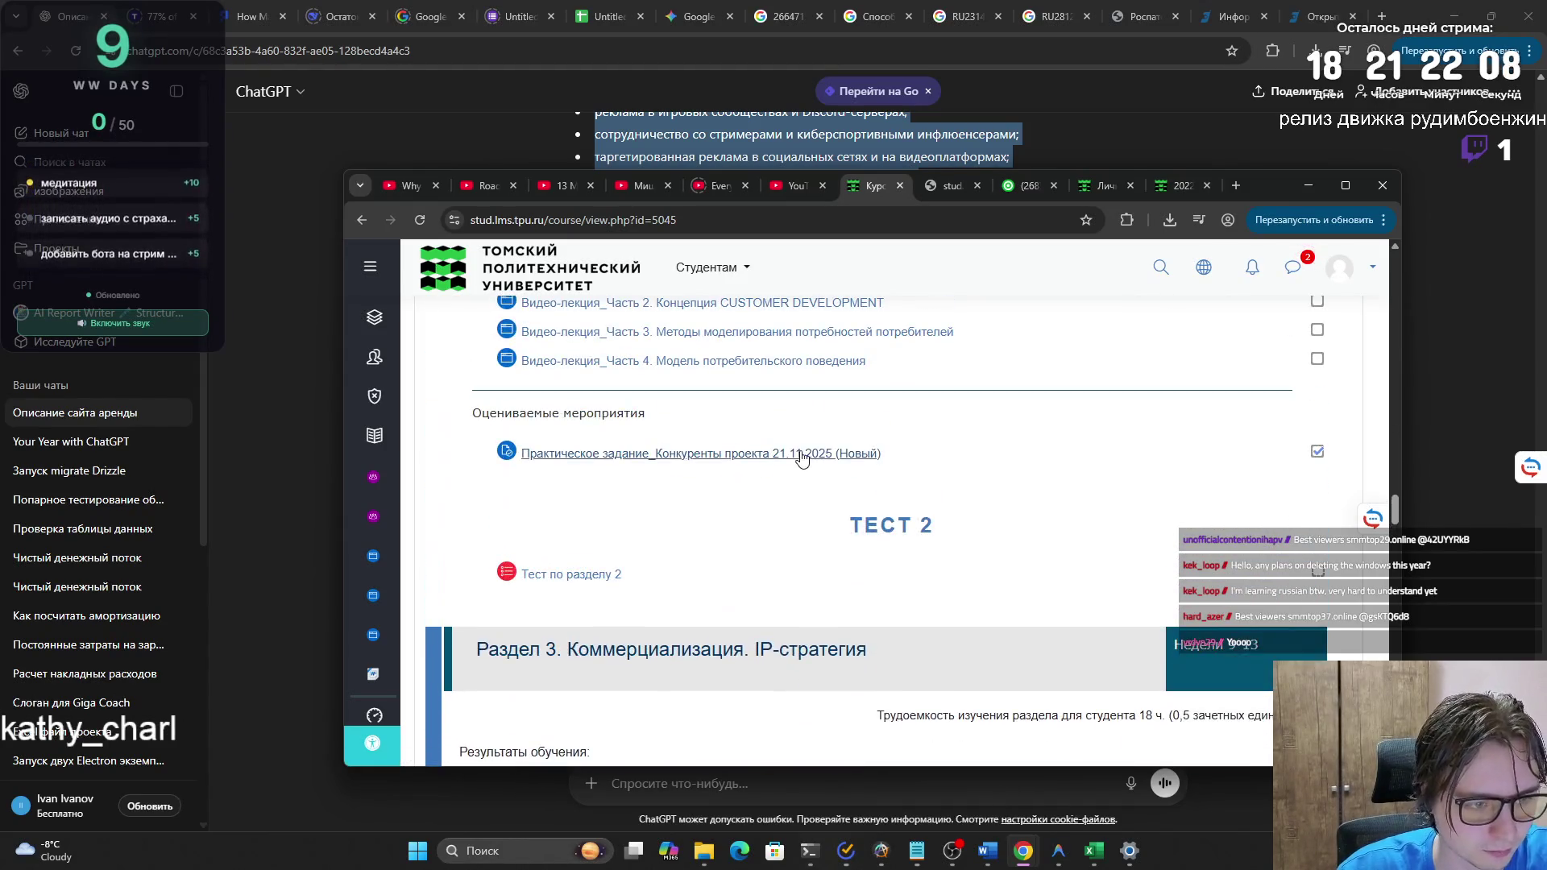
{"action": "scroll", "coordinate": [786, 468], "scroll_direction": "down", "scroll_amount": 8}
{"action": "scroll", "coordinate": [773, 470], "scroll_direction": "down", "scroll_amount": 7}
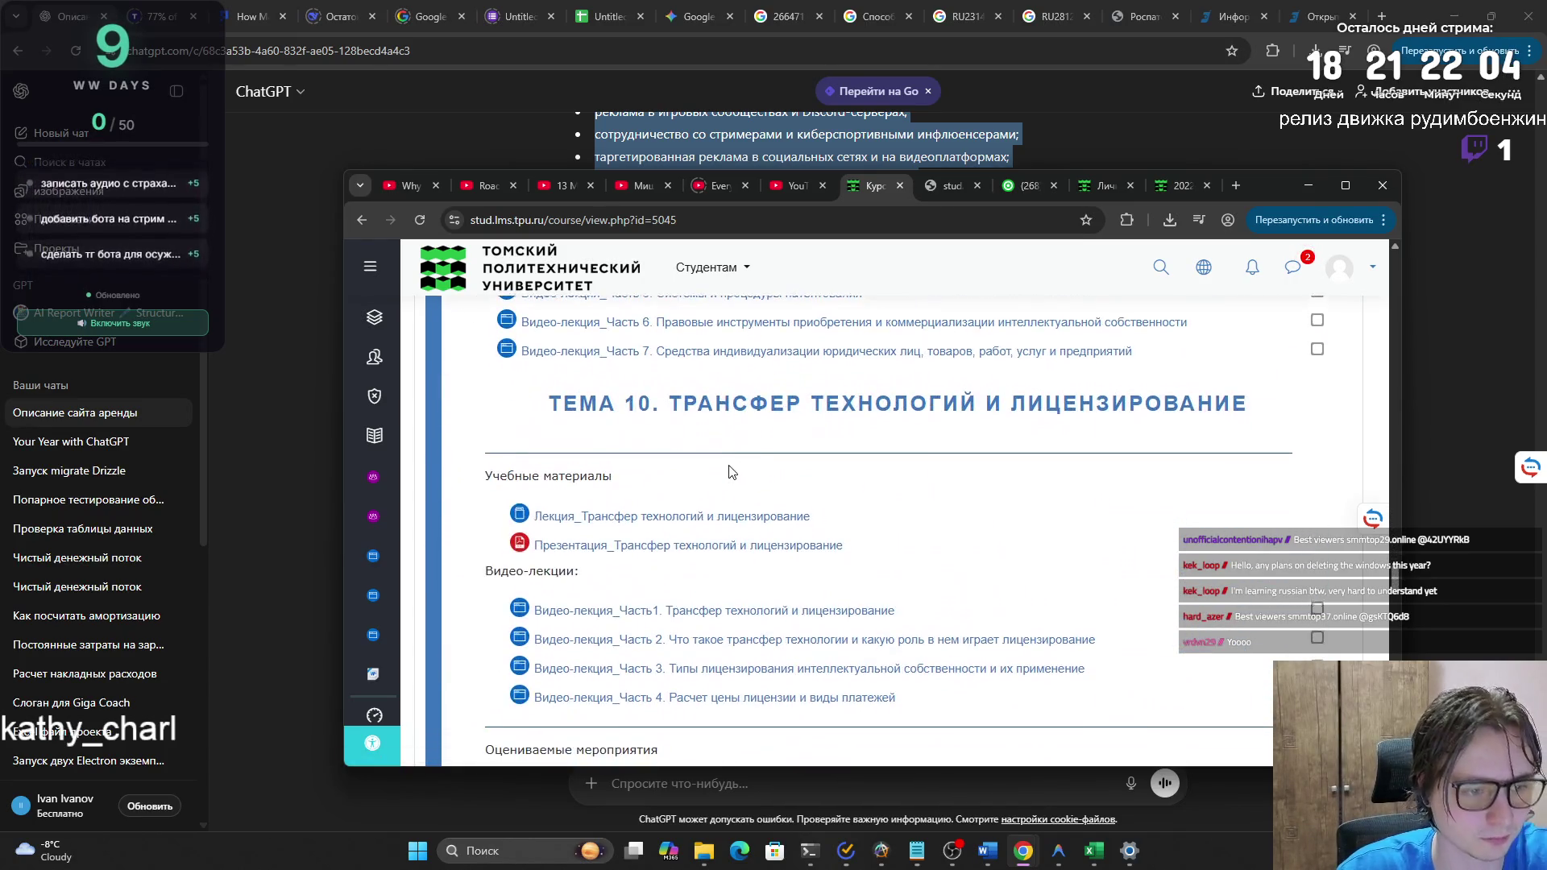
{"action": "scroll", "coordinate": [734, 472], "scroll_direction": "down", "scroll_amount": 3}
{"action": "scroll", "coordinate": [679, 539], "scroll_direction": "down", "scroll_amount": 12}
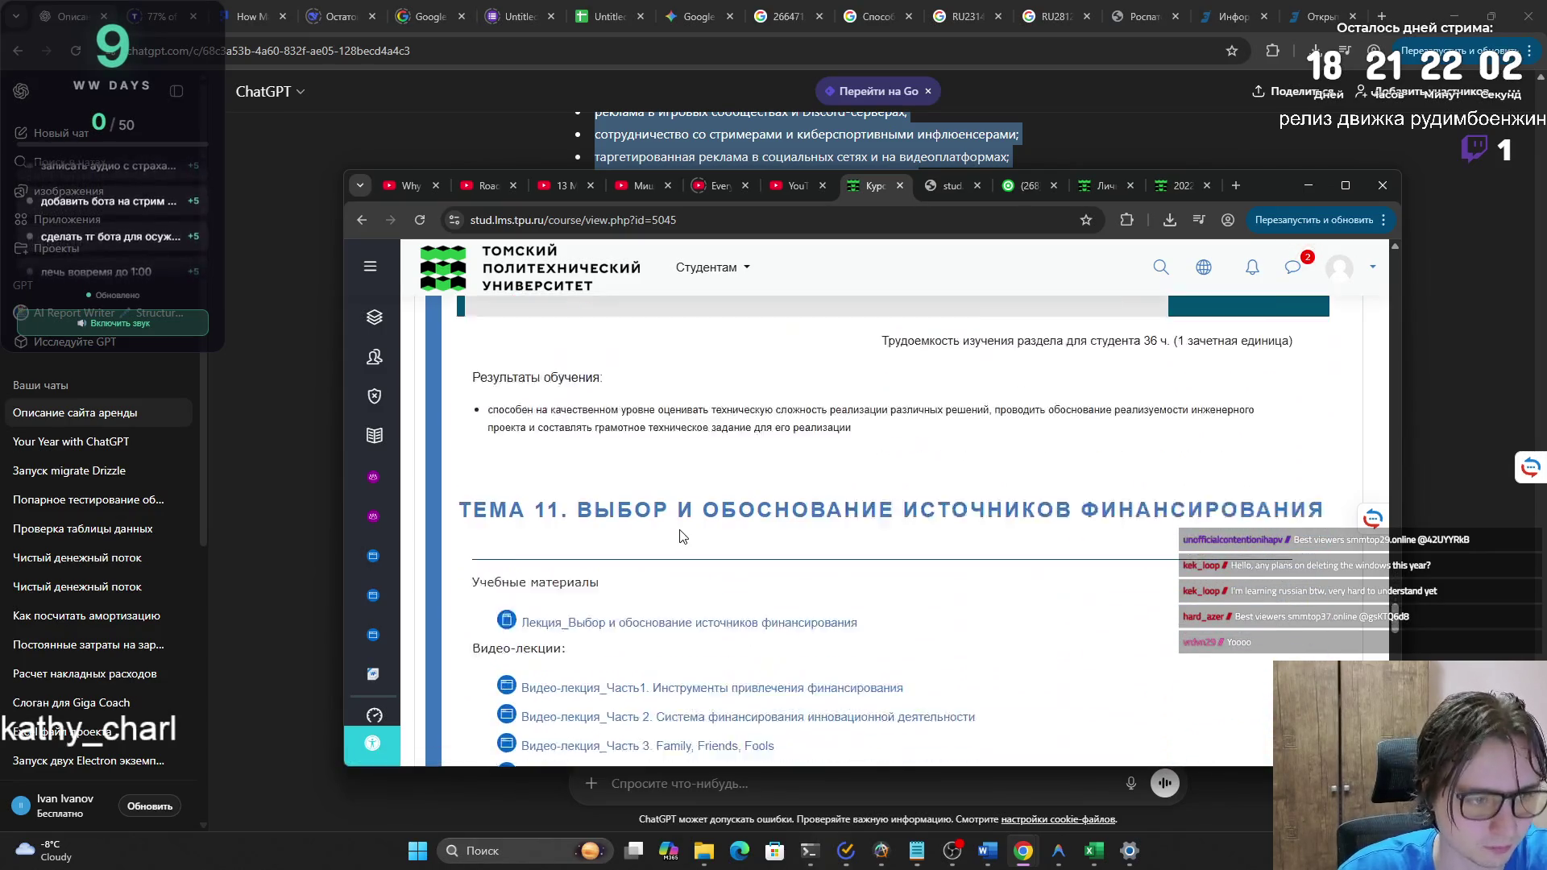
{"action": "scroll", "coordinate": [651, 541], "scroll_direction": "down", "scroll_amount": 10}
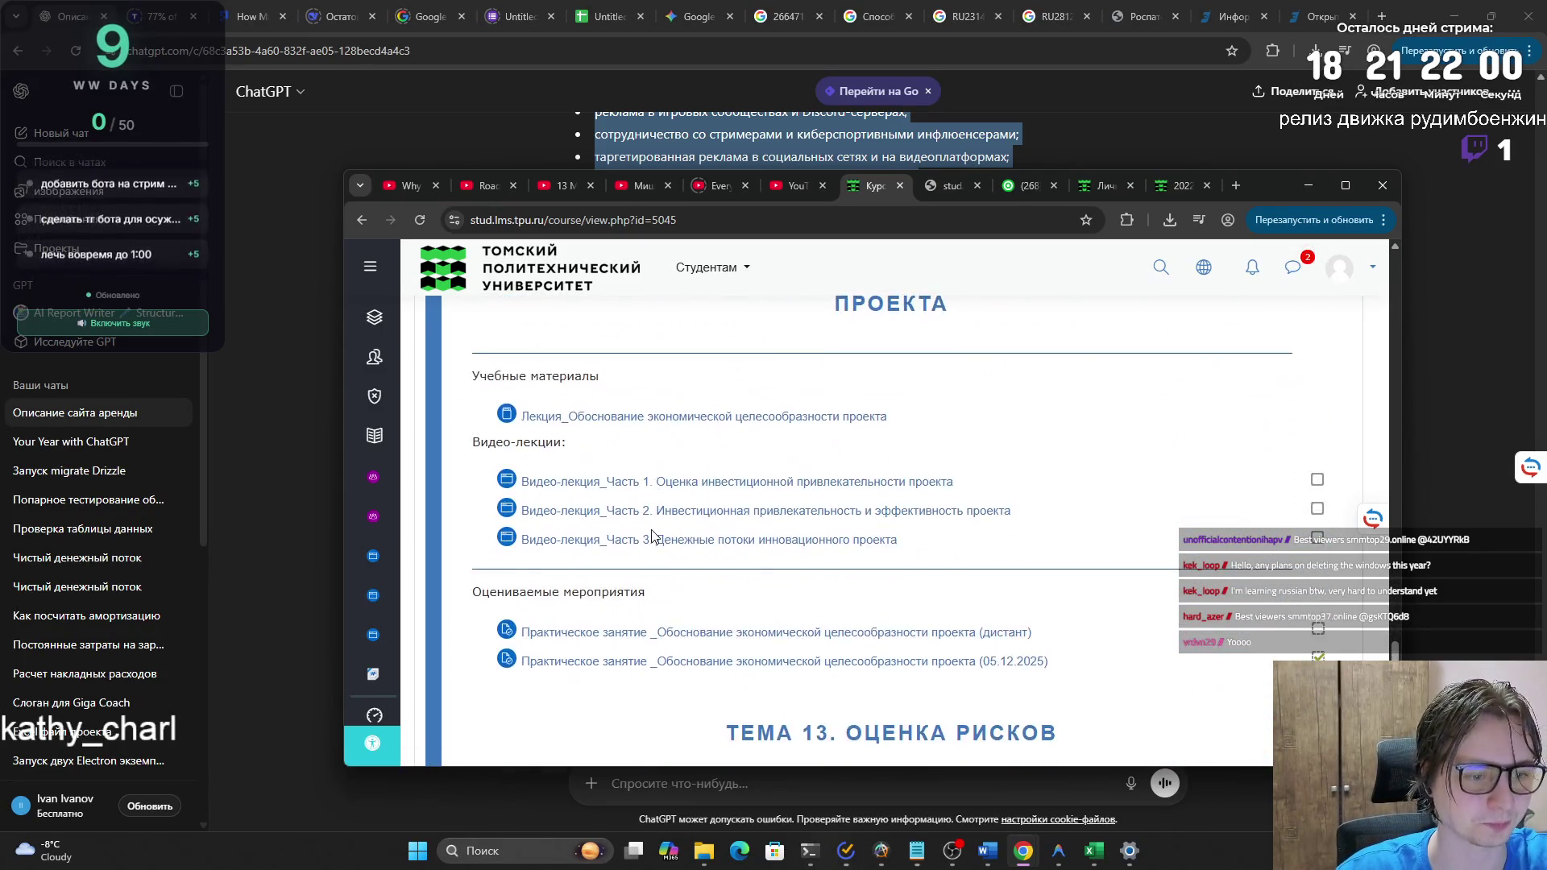
{"action": "scroll", "coordinate": [651, 547], "scroll_direction": "down", "scroll_amount": 1}
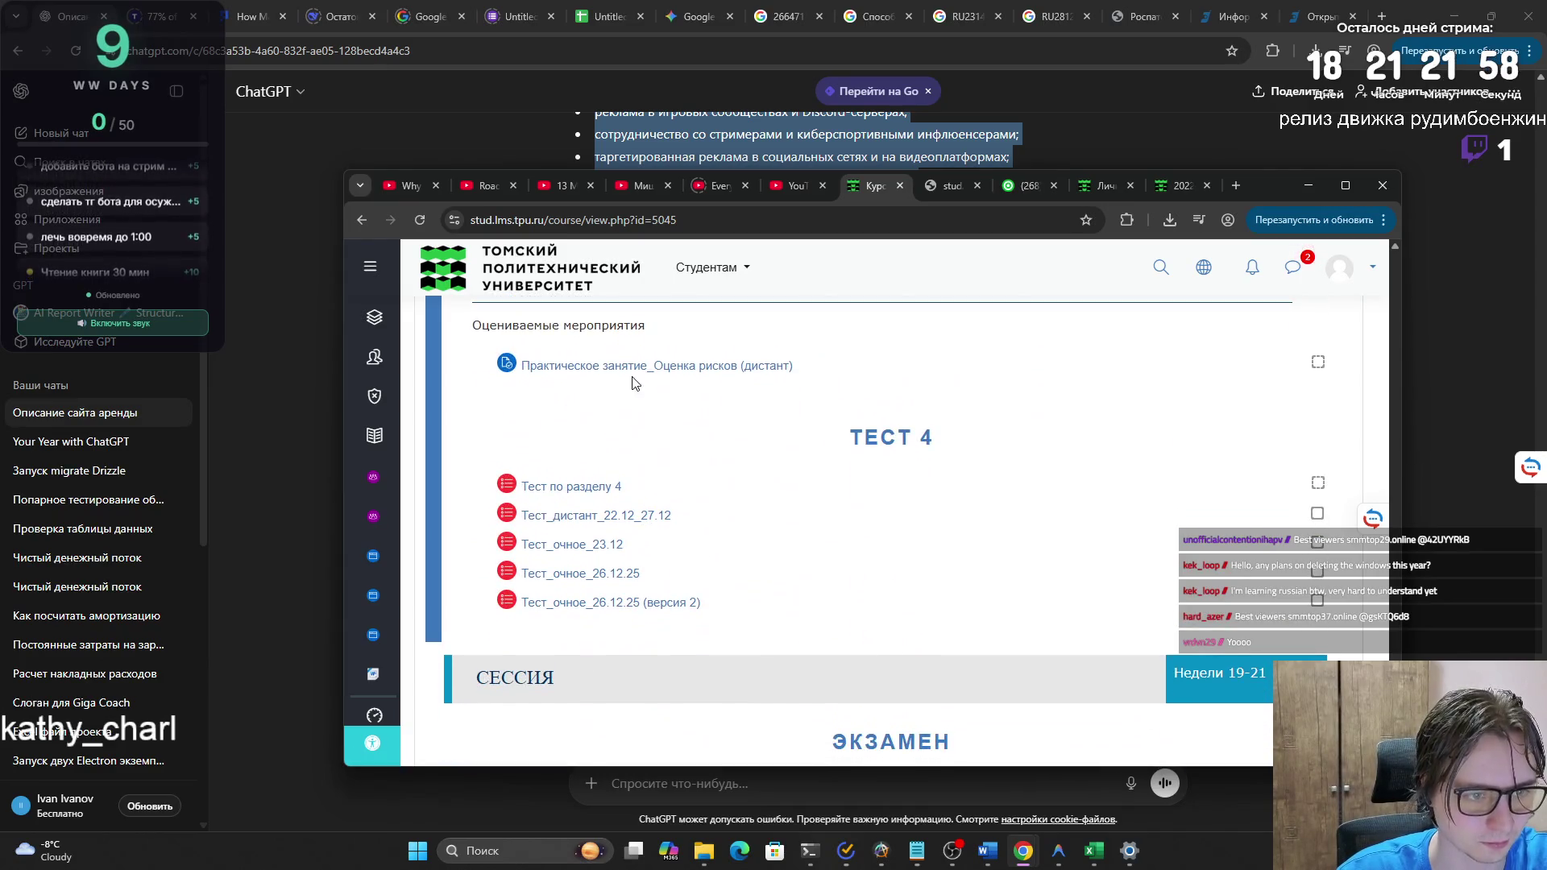
{"action": "left_click", "coordinate": [618, 366]}
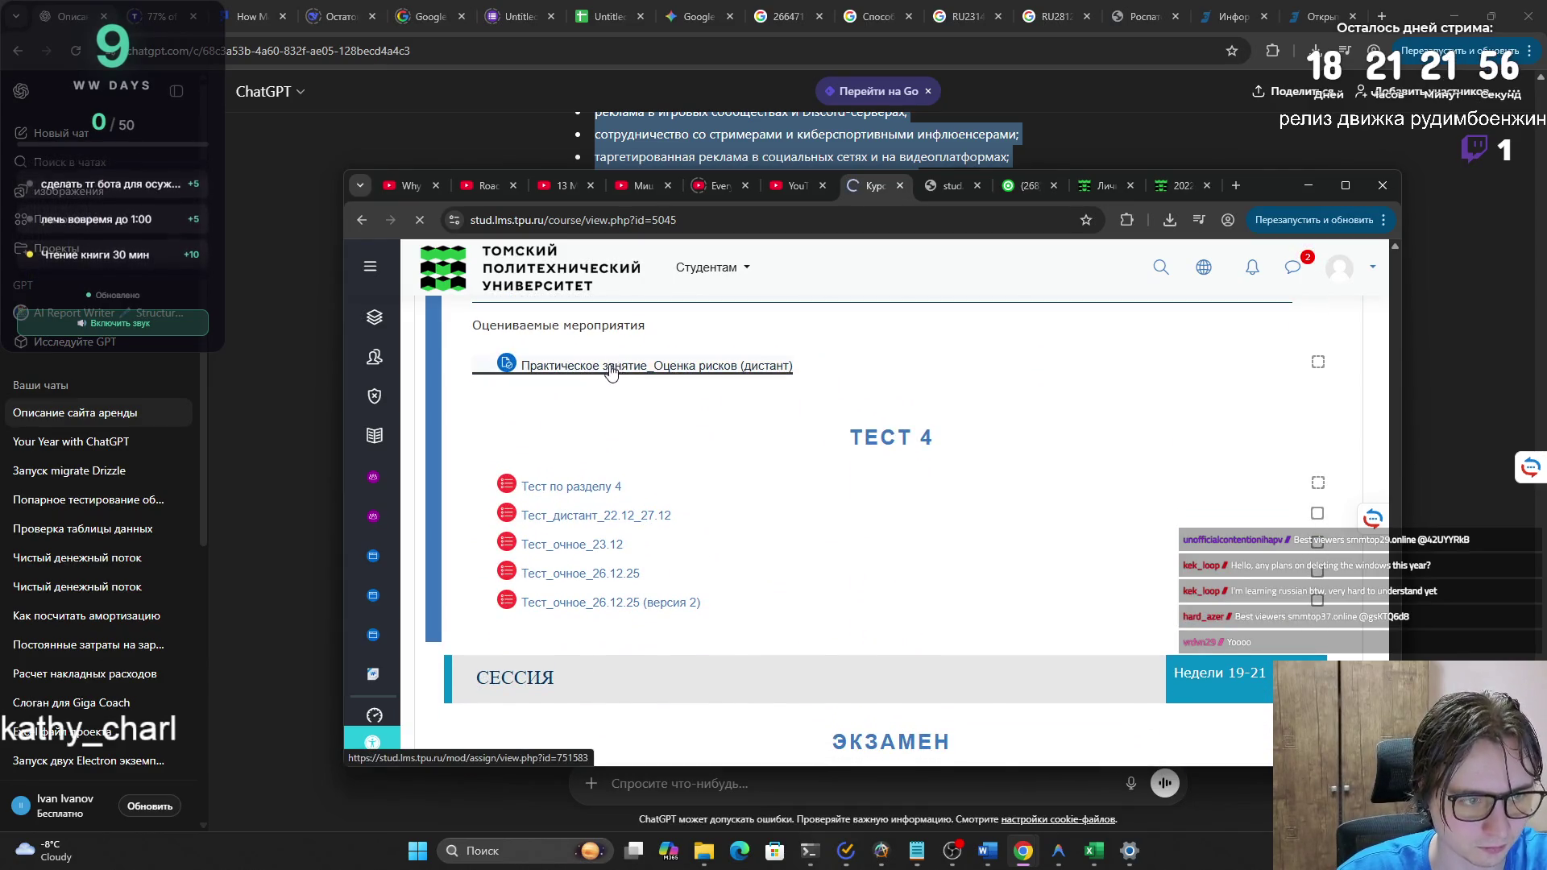
{"action": "scroll", "coordinate": [609, 387], "scroll_direction": "down", "scroll_amount": 15}
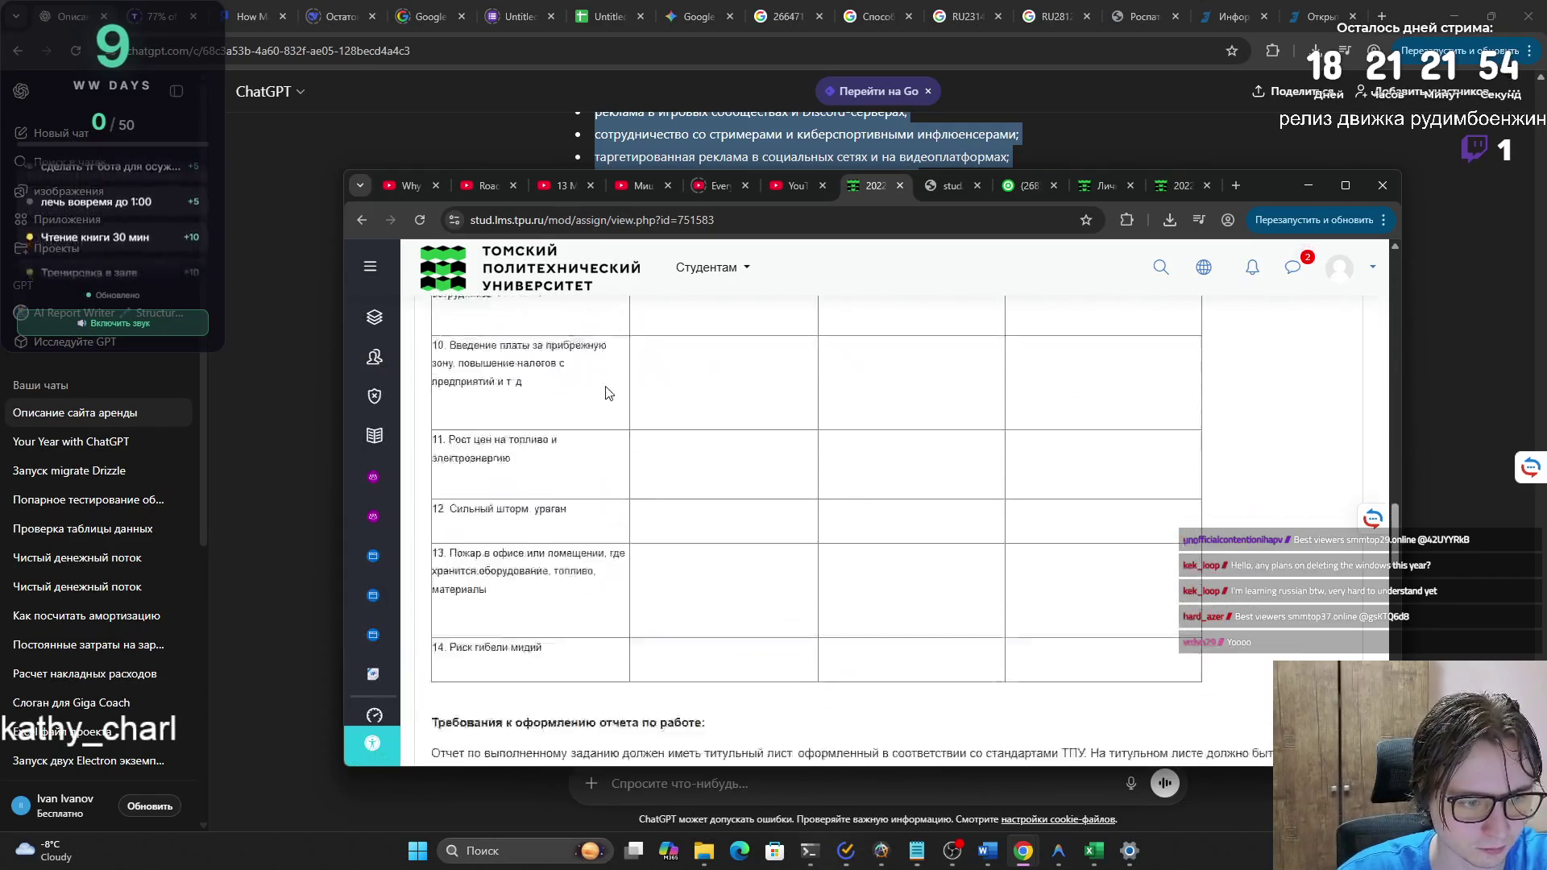
- Review the risk identification table and grading criteria, then switch to the TPU webmail inbox
{"action": "scroll", "coordinate": [608, 395], "scroll_direction": "down", "scroll_amount": 15}
{"action": "scroll", "coordinate": [586, 387], "scroll_direction": "up", "scroll_amount": 8}
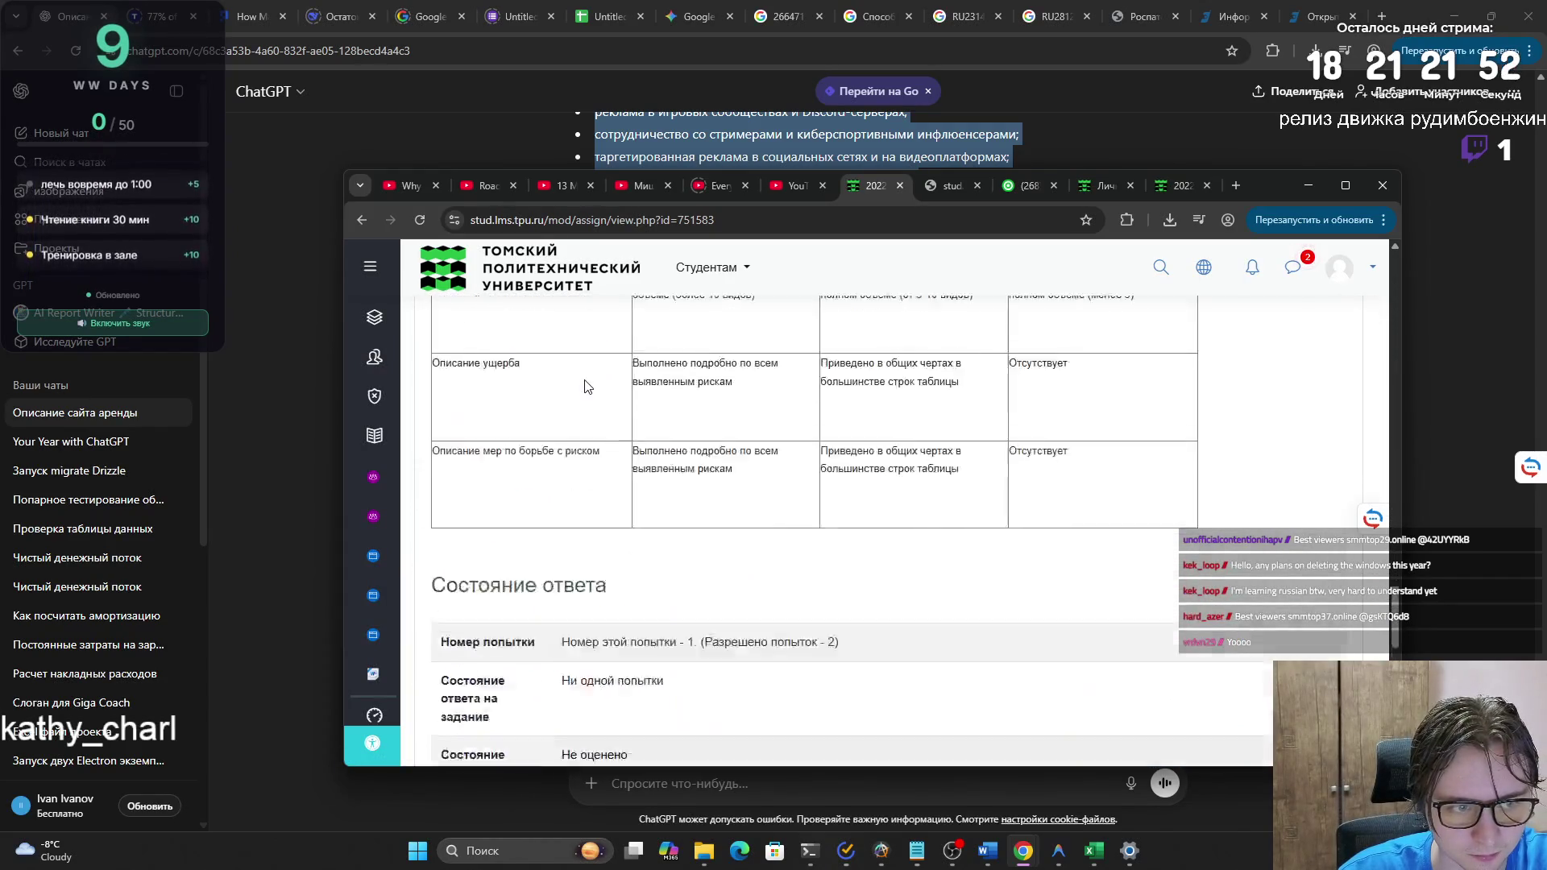
{"action": "scroll", "coordinate": [587, 387], "scroll_direction": "up", "scroll_amount": 6}
{"action": "scroll", "coordinate": [586, 387], "scroll_direction": "up", "scroll_amount": 6}
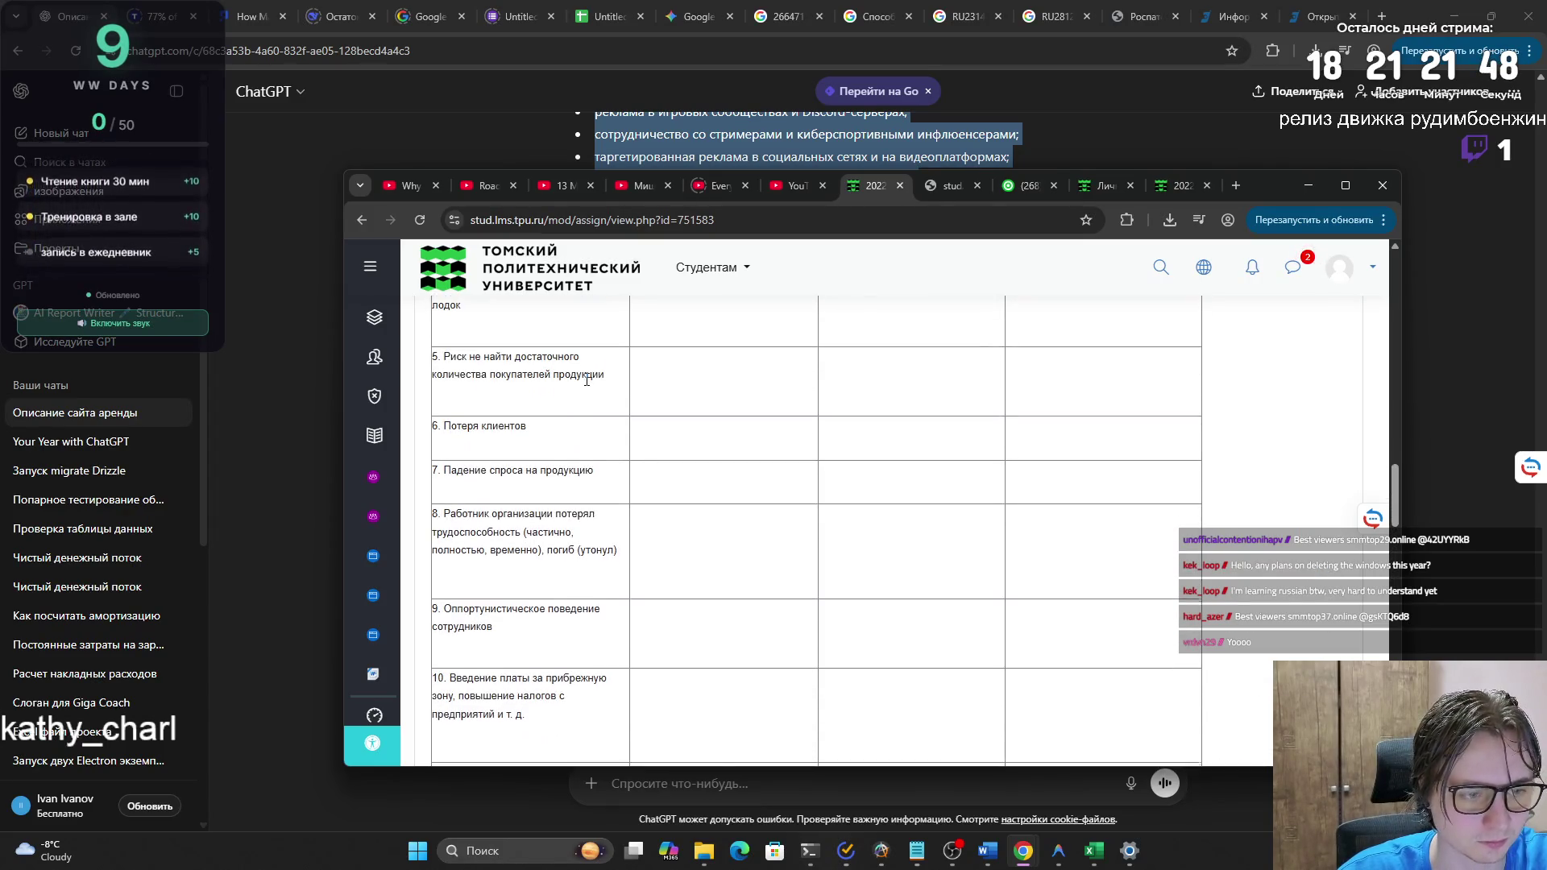
{"action": "scroll", "coordinate": [587, 380], "scroll_direction": "up", "scroll_amount": 4}
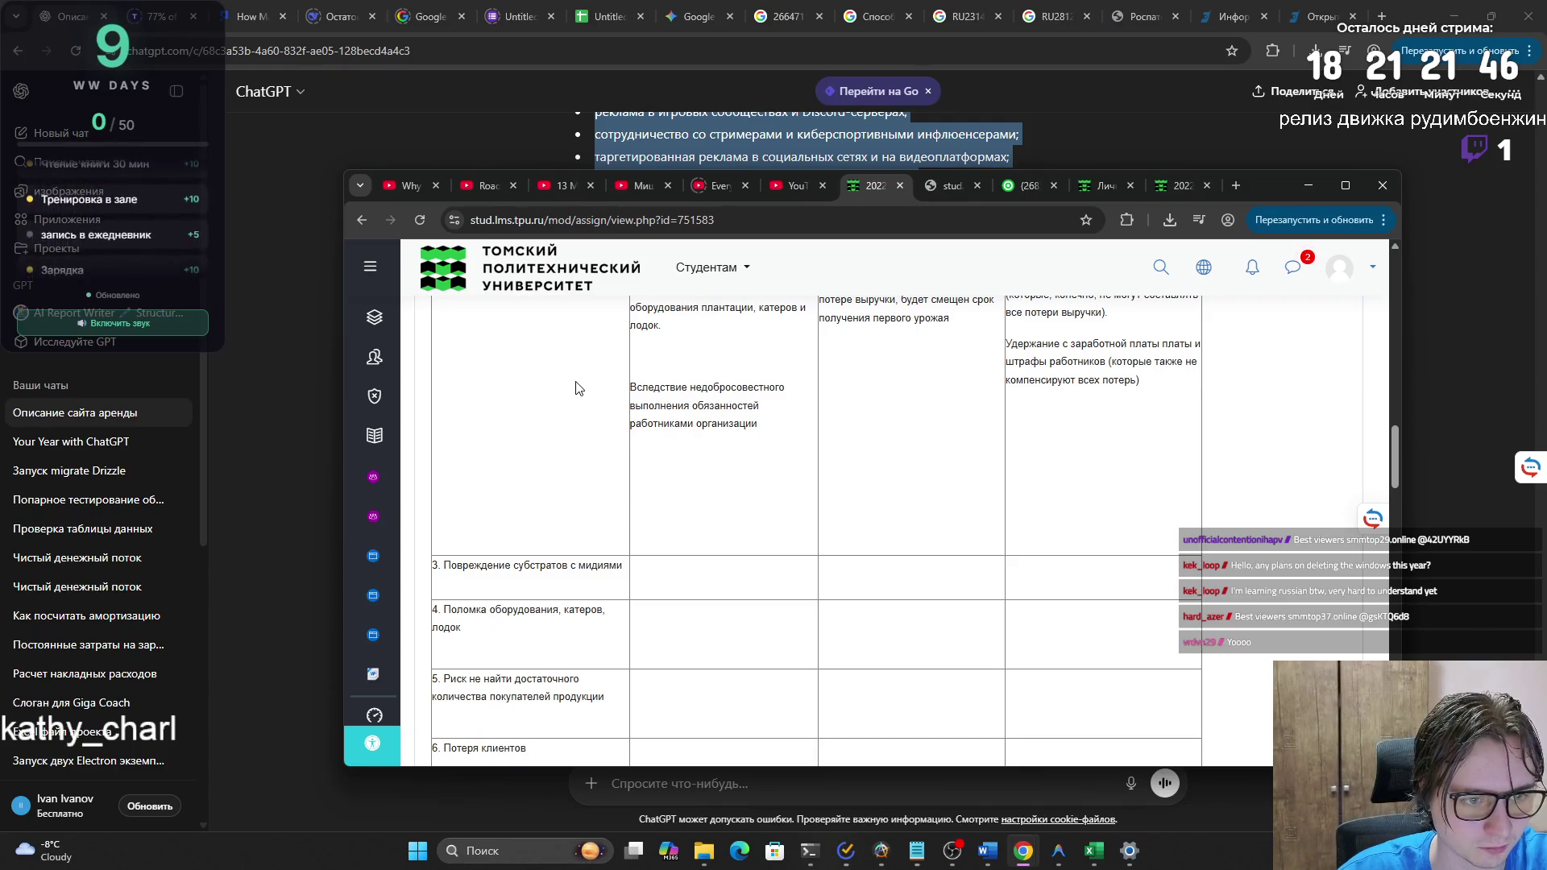
{"action": "scroll", "coordinate": [576, 389], "scroll_direction": "up", "scroll_amount": 3}
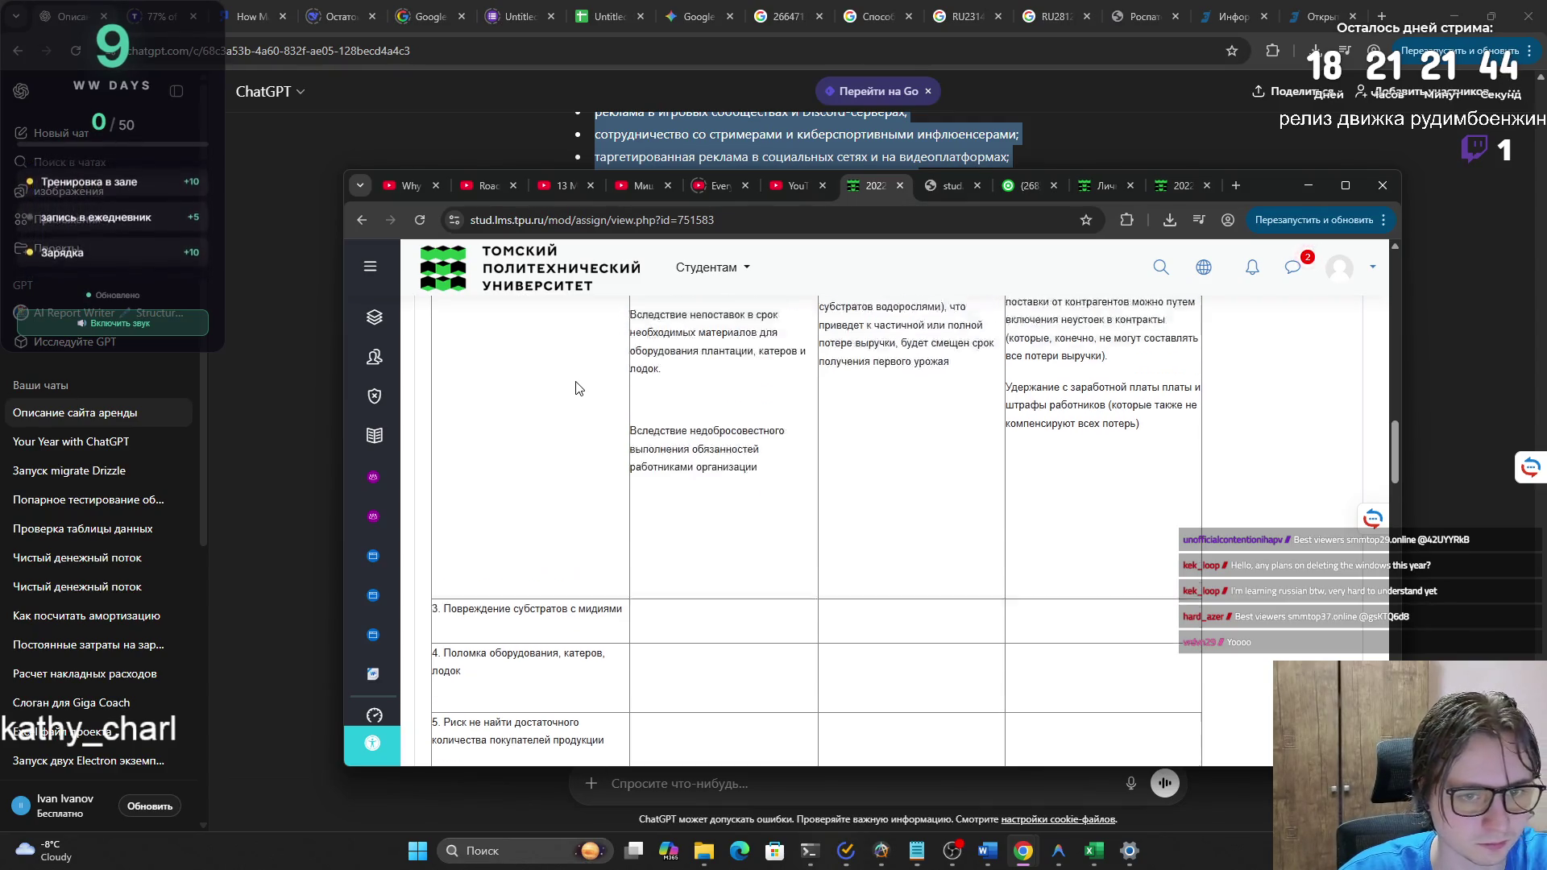
{"action": "scroll", "coordinate": [576, 388], "scroll_direction": "up", "scroll_amount": 6}
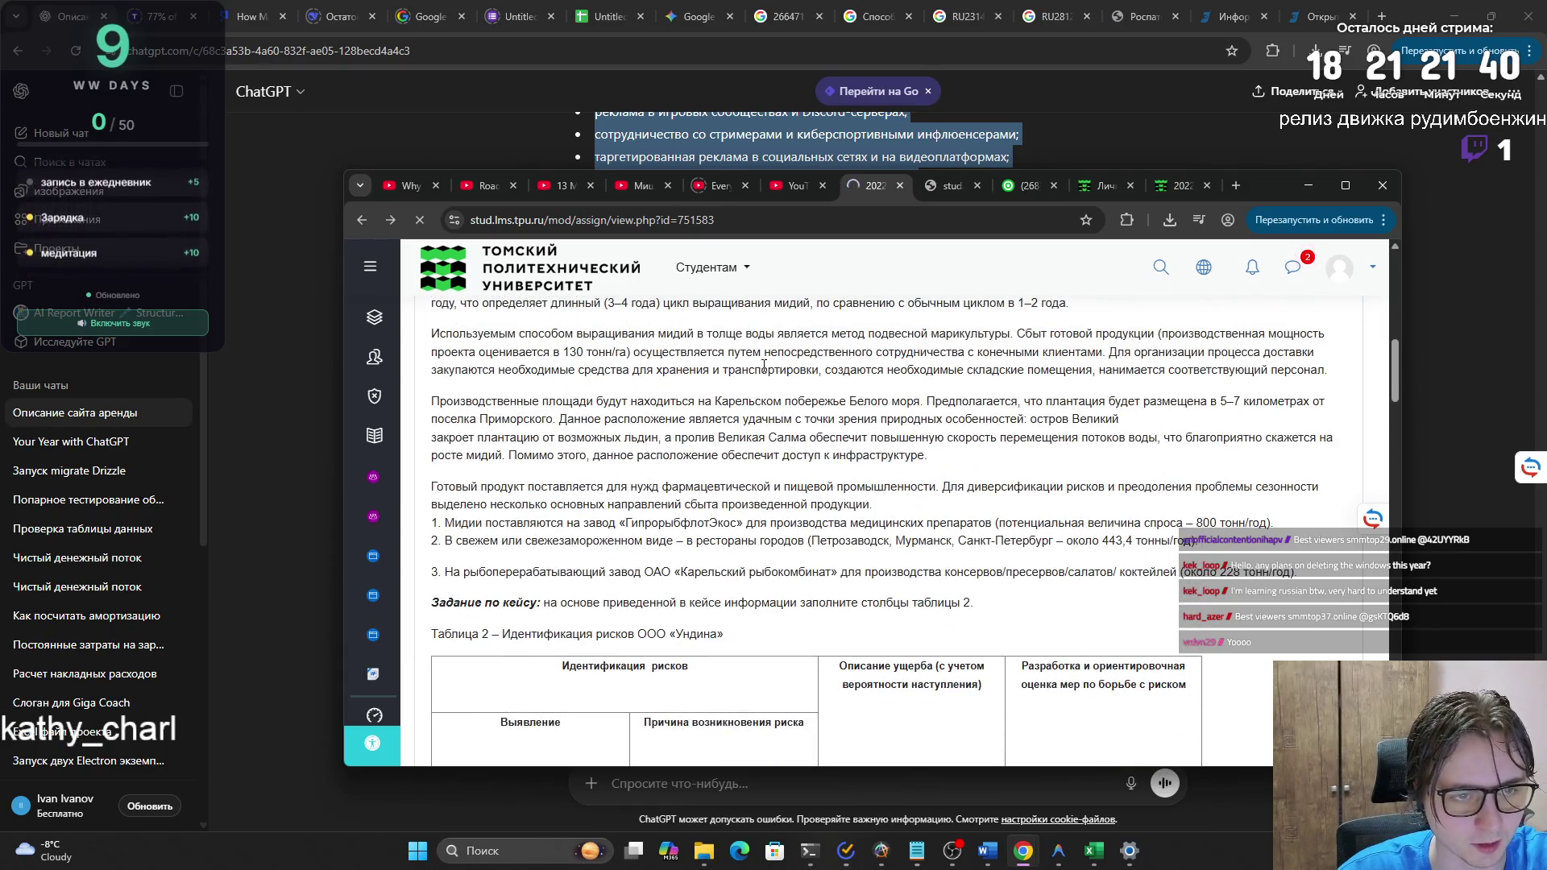
{"action": "left_click", "coordinate": [1008, 186]}
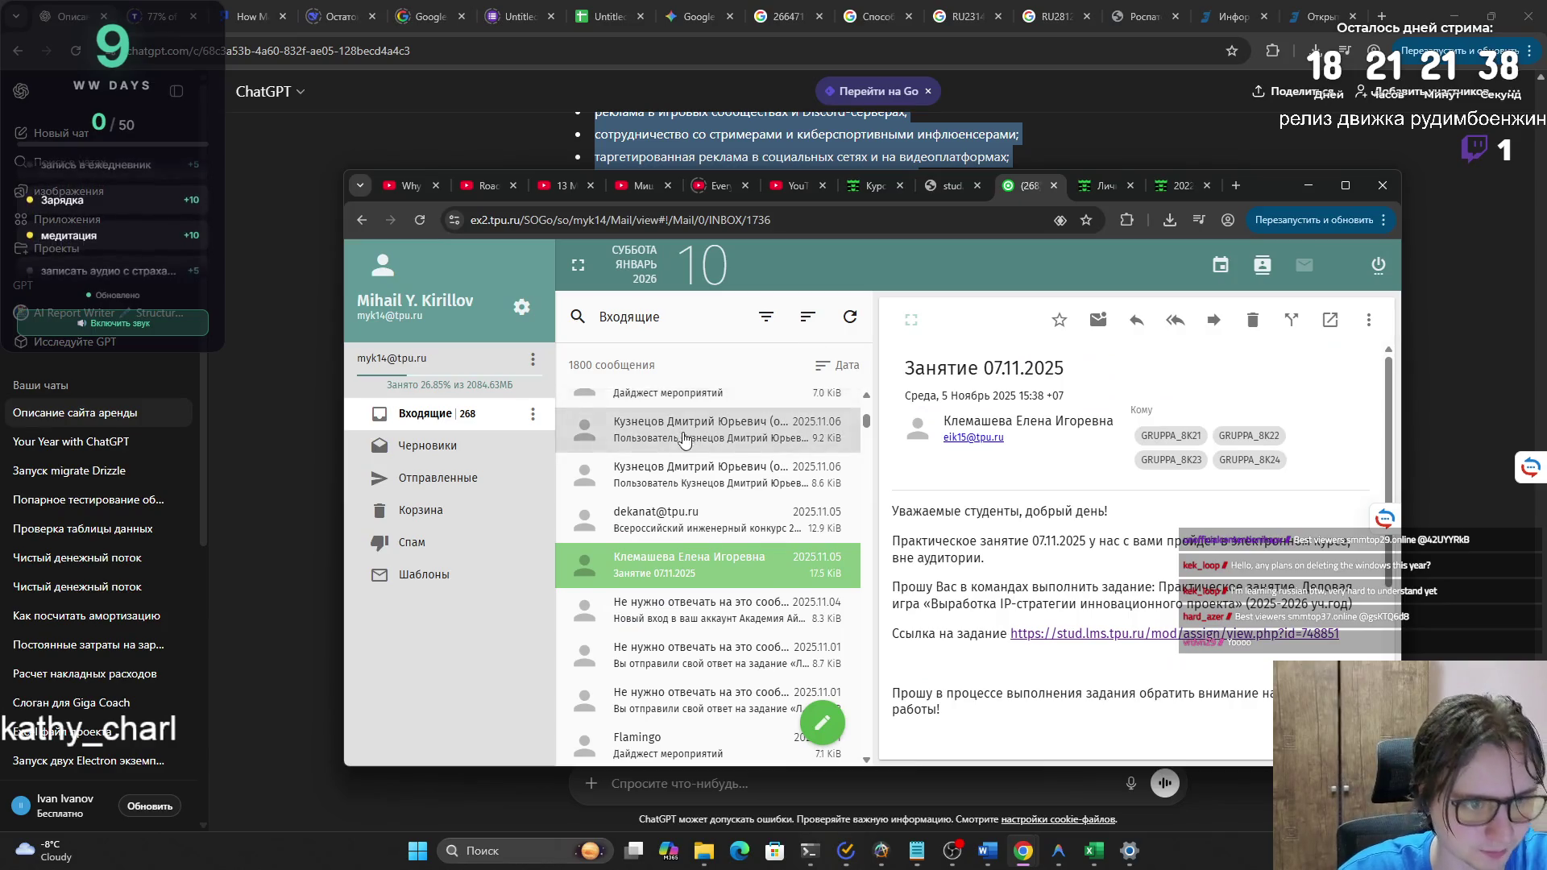
- Open the newest inbox message from the instructor about engineering entrepreneurship
{"action": "scroll", "coordinate": [693, 427], "scroll_direction": "up", "scroll_amount": 15}
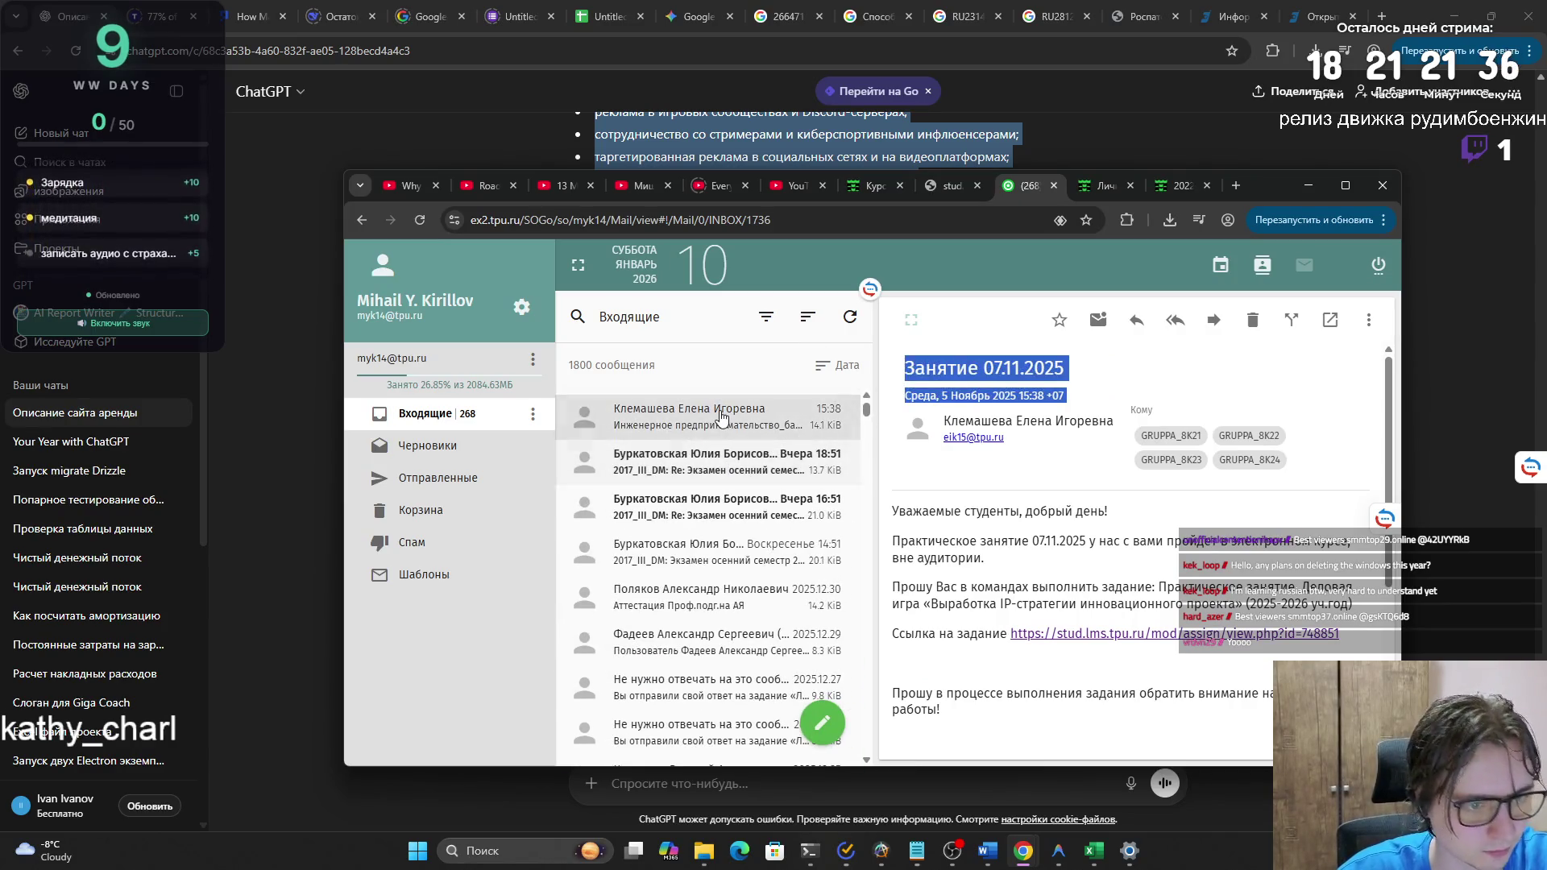
{"action": "left_click", "coordinate": [709, 419]}
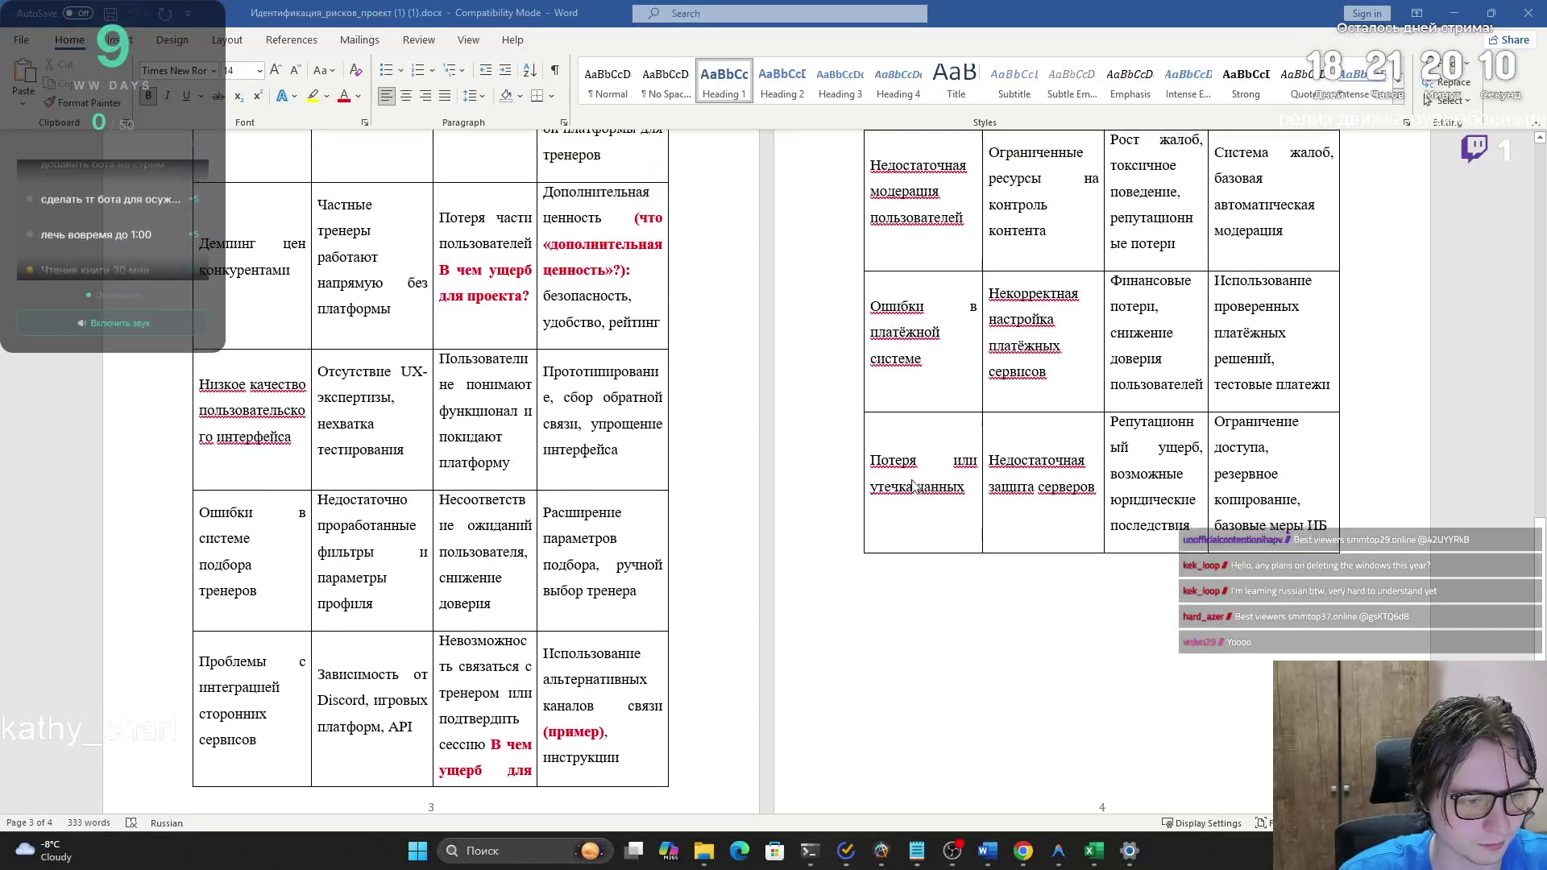
{"action": "scroll", "coordinate": [1330, 620], "scroll_direction": "up", "scroll_amount": 2}
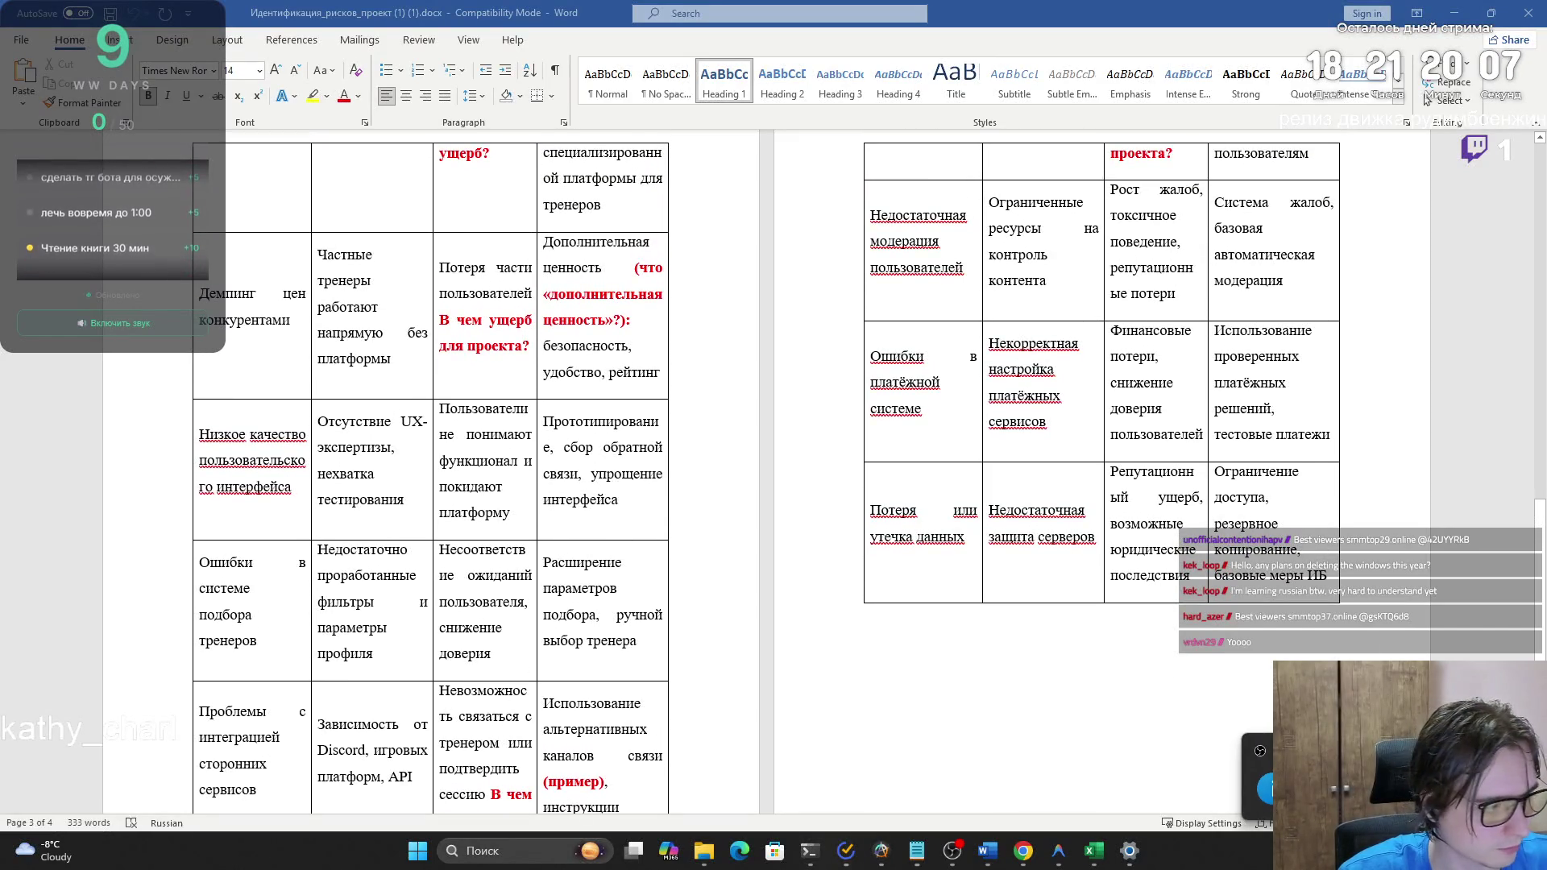
- Select the Word risk table text from Идентификация рисков to the end
{"action": "scroll", "coordinate": [868, 484], "scroll_direction": "down", "scroll_amount": 1}
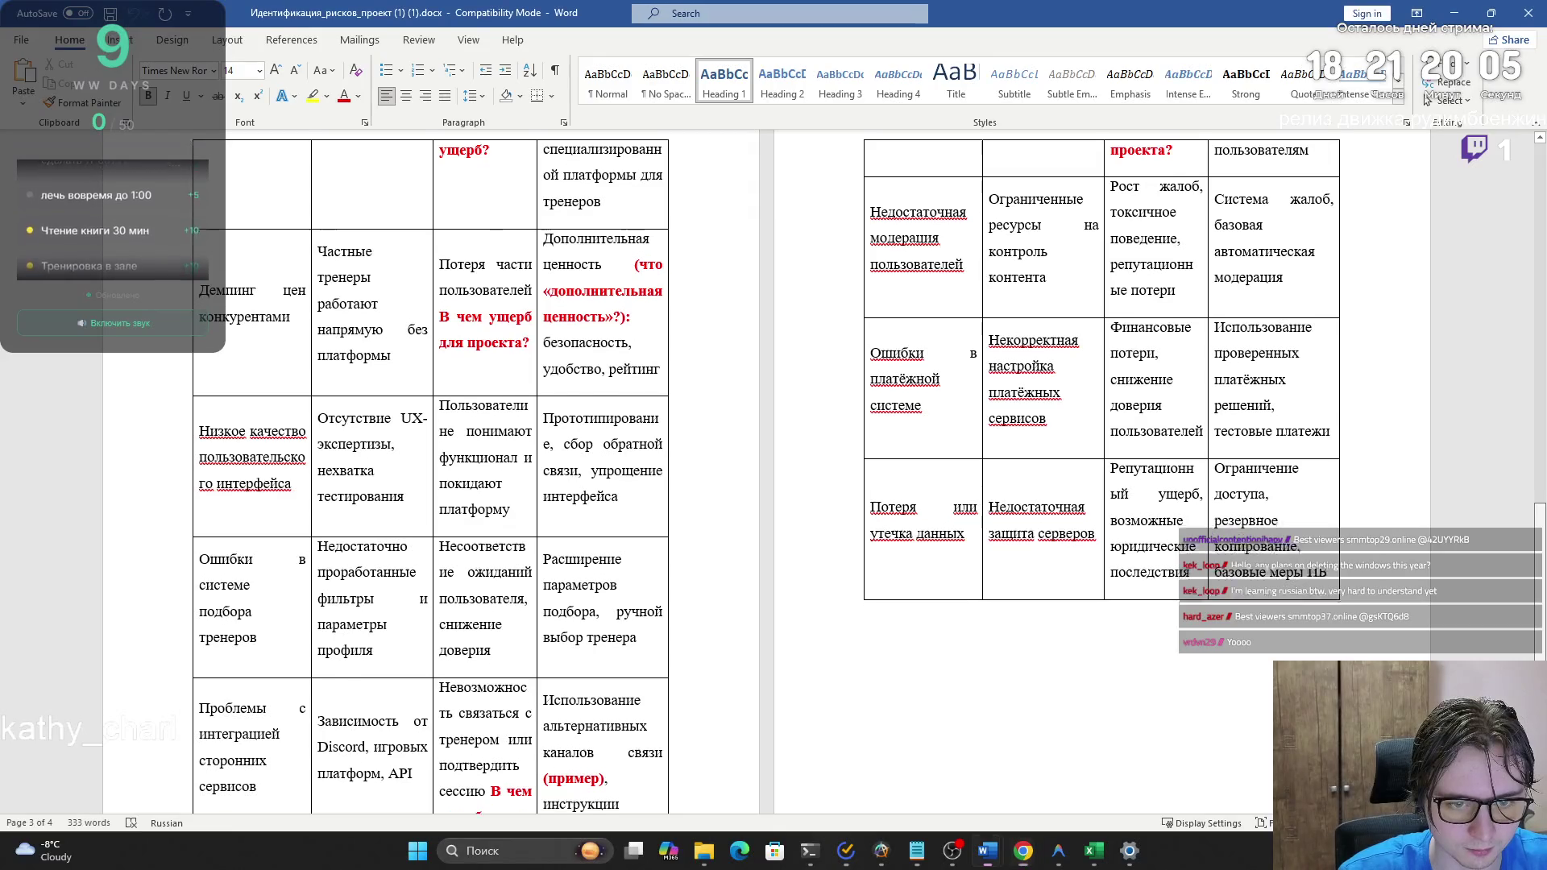
{"action": "scroll", "coordinate": [1310, 420], "scroll_direction": "up", "scroll_amount": 10}
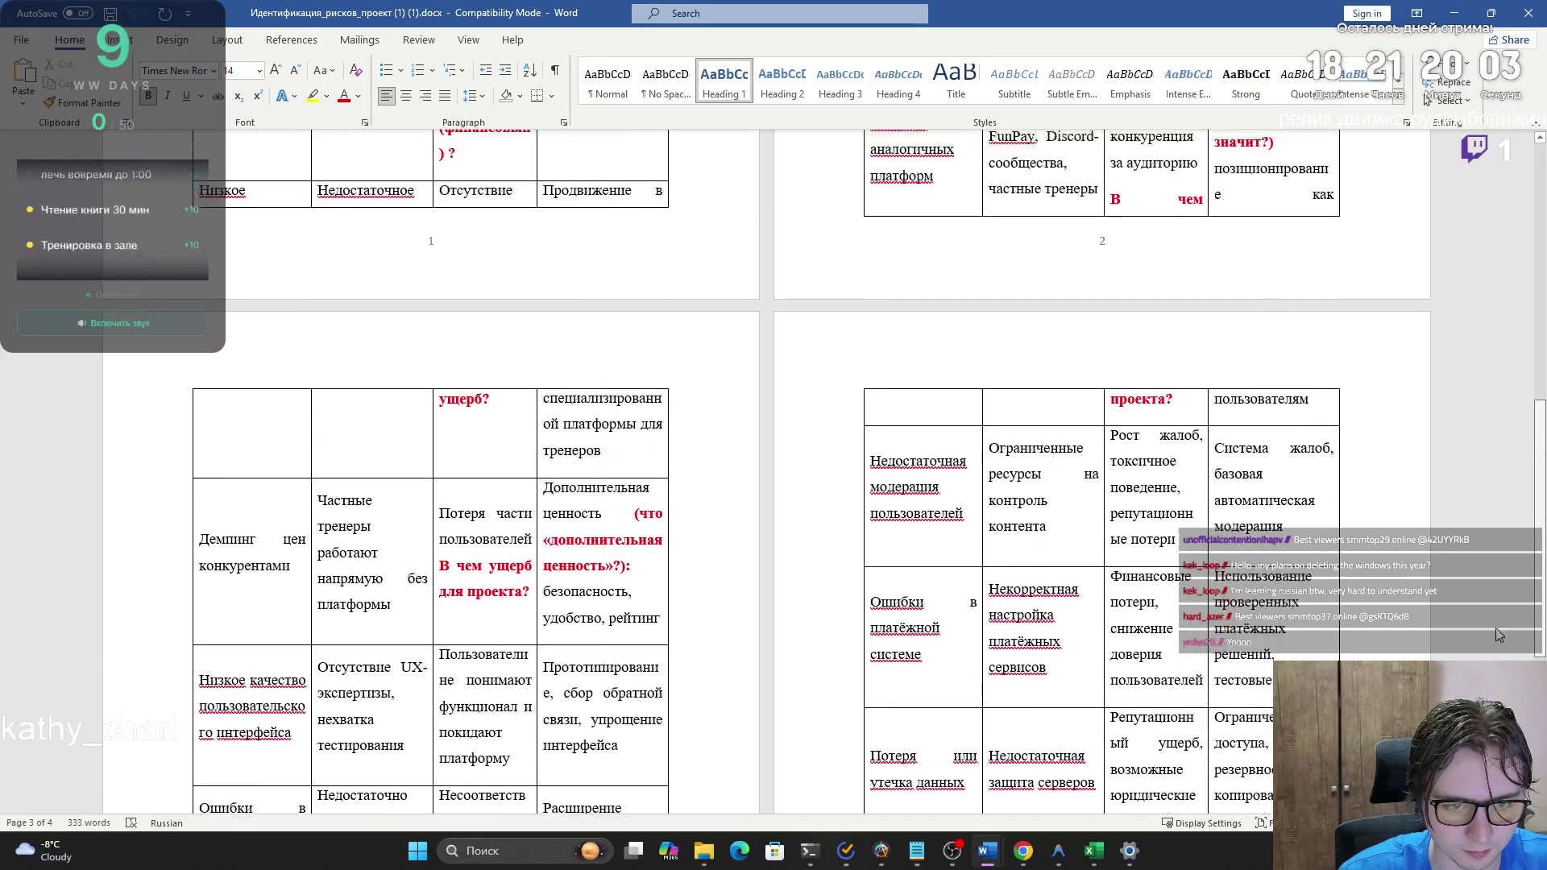
{"action": "scroll", "coordinate": [563, 401], "scroll_direction": "up", "scroll_amount": 3}
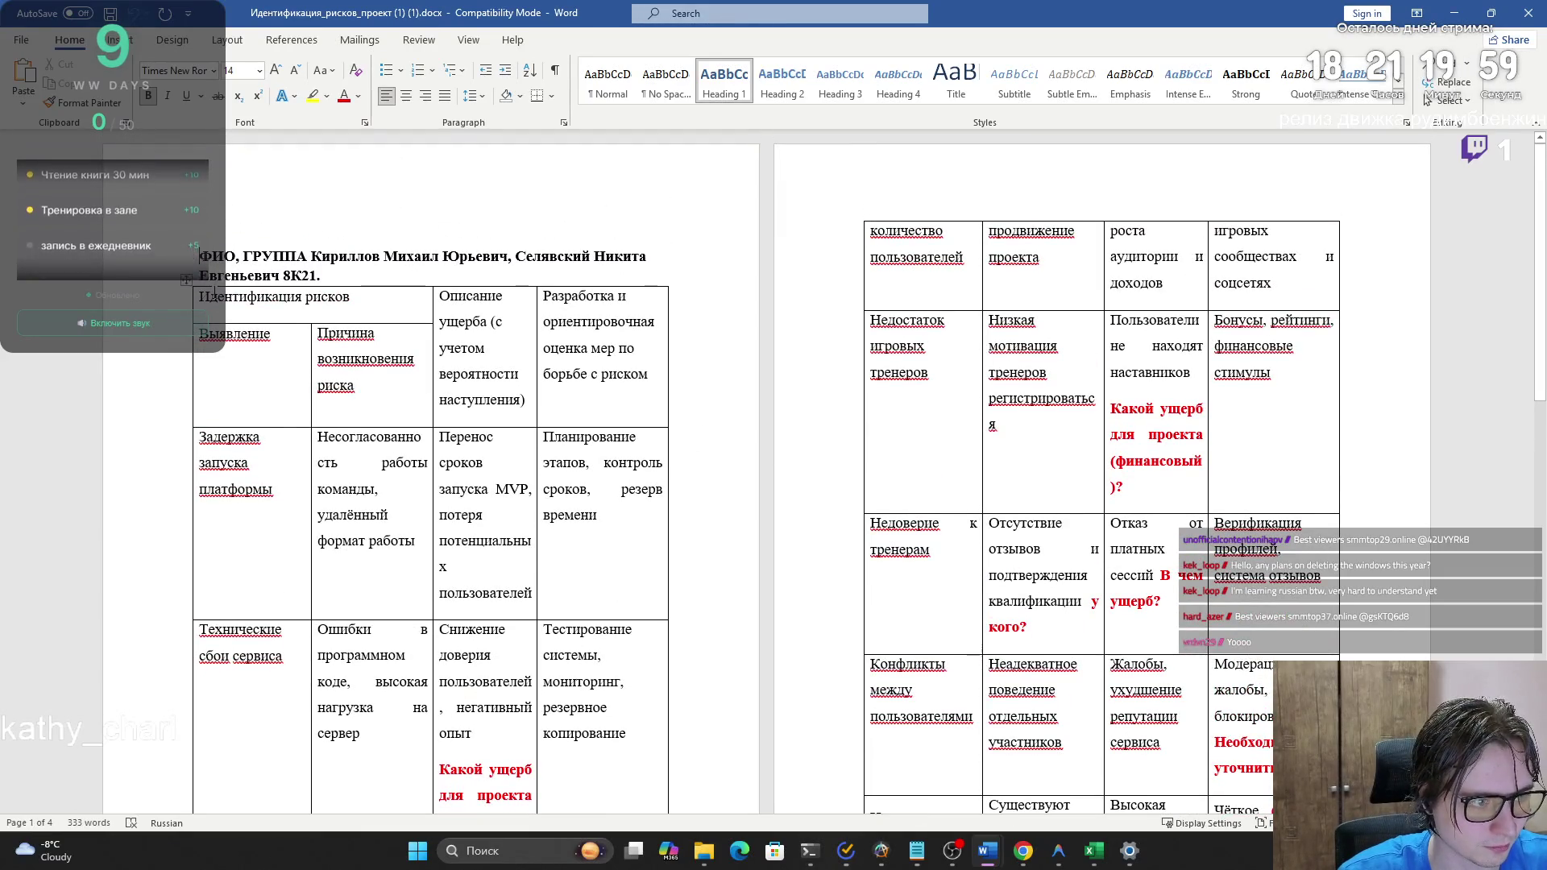
{"action": "left_click", "coordinate": [288, 367]}
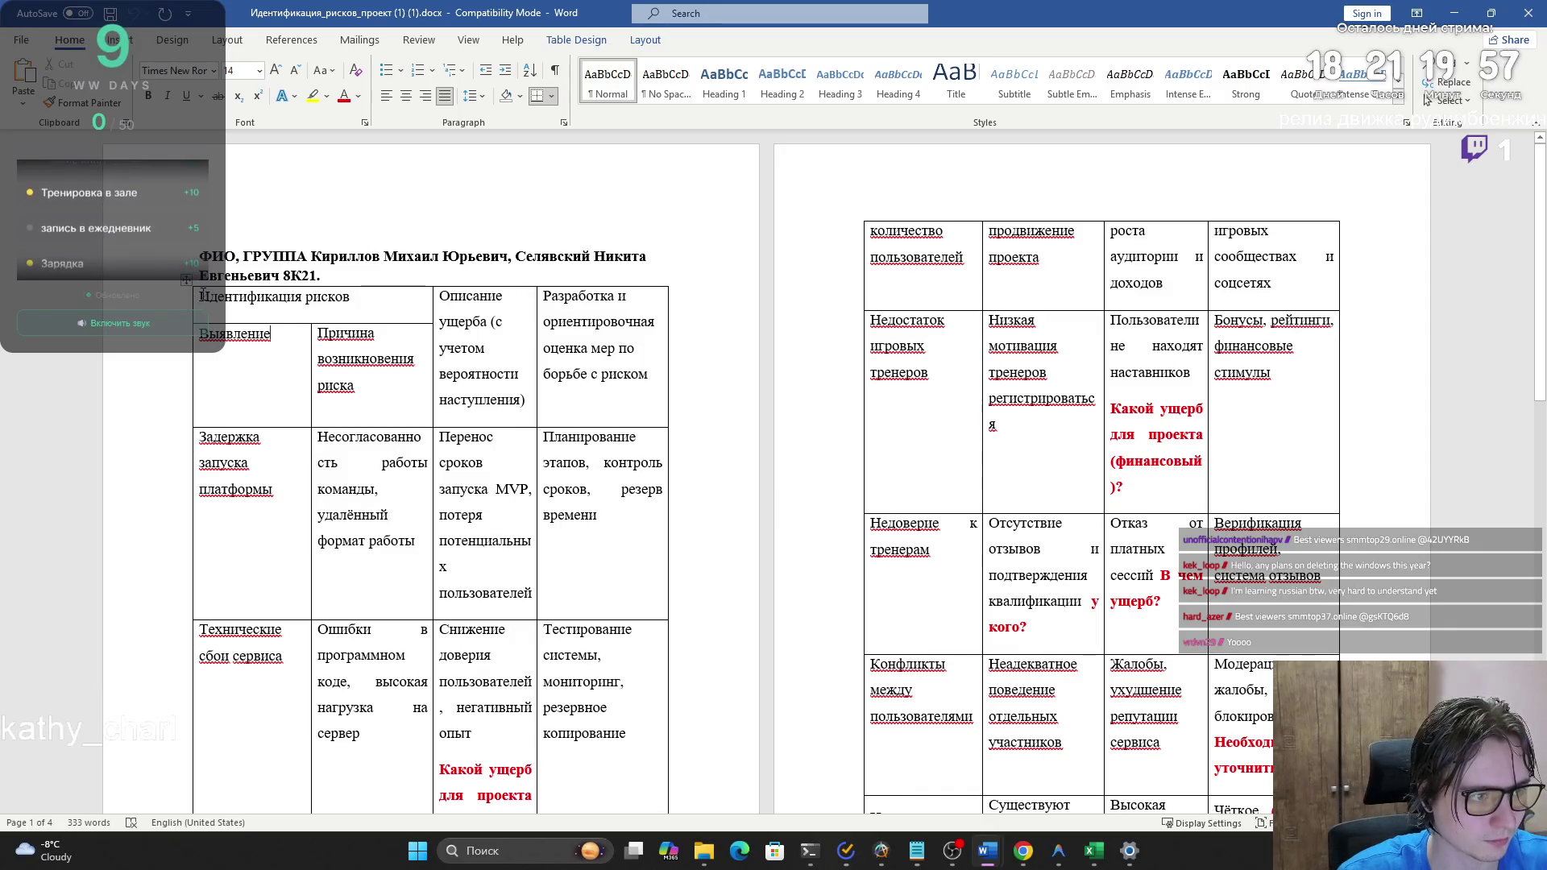
{"action": "scroll", "coordinate": [202, 295], "scroll_direction": "down", "scroll_amount": 3}
{"action": "scroll", "coordinate": [202, 295], "scroll_direction": "up", "scroll_amount": 3}
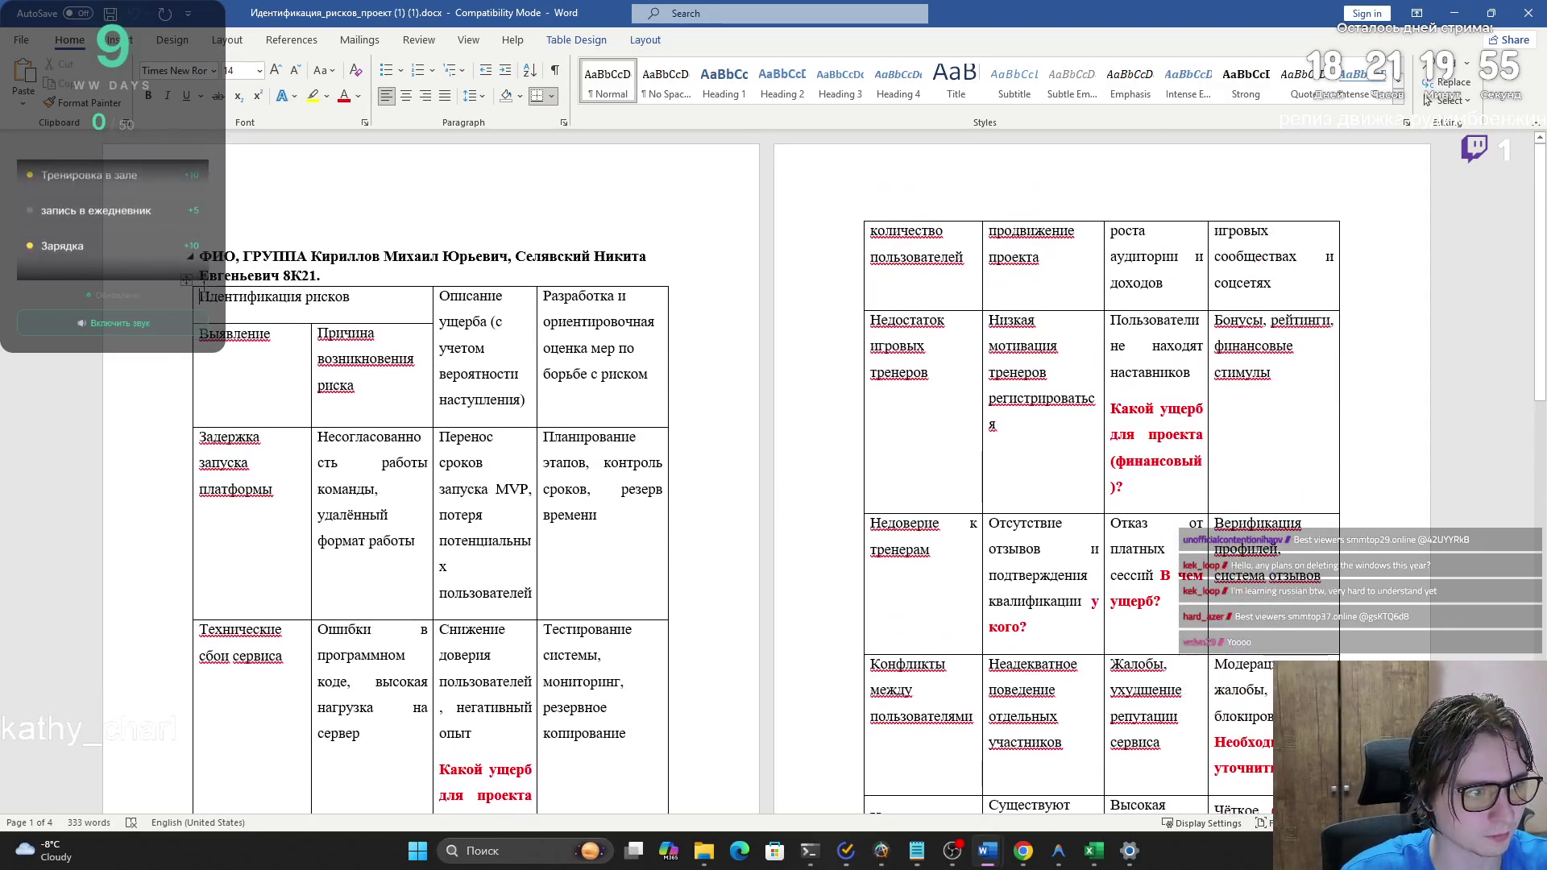
{"action": "mouse_move", "coordinate": [202, 295]}
{"action": "left_mouse_down"}
{"action": "mouse_move", "coordinate": [564, 765]}
{"action": "mouse_move", "coordinate": [806, 838]}
{"action": "mouse_move", "coordinate": [1168, 846]}
{"action": "left_mouse_up"}
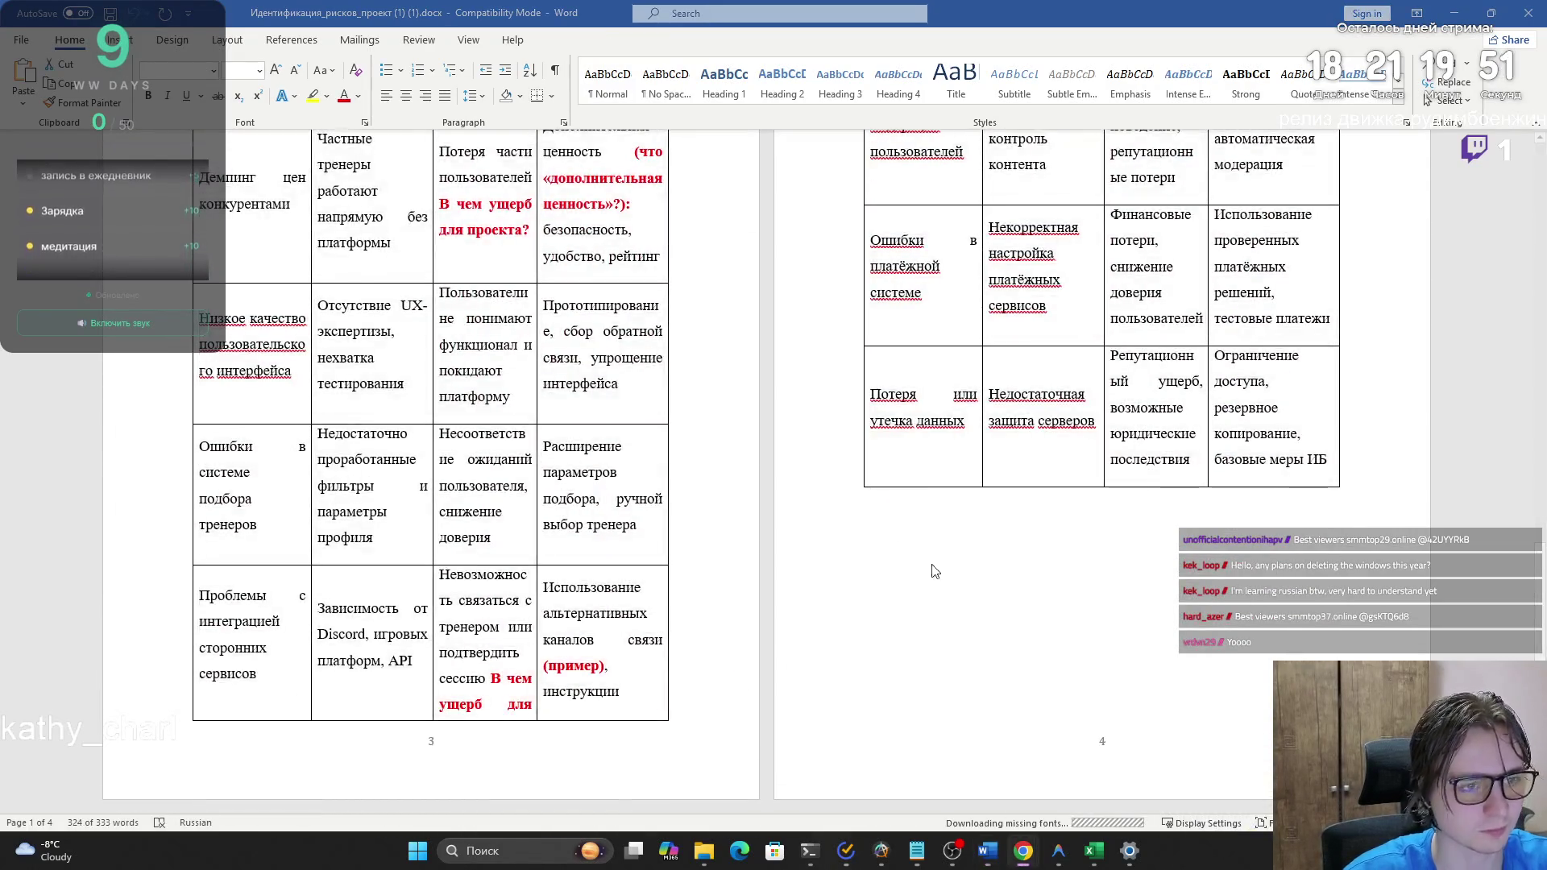
- Switch via Task View to the webmail, then to the ChatGPT conversation
{"action": "key", "text": "super+Tab"}
{"action": "left_click", "coordinate": [1060, 187]}
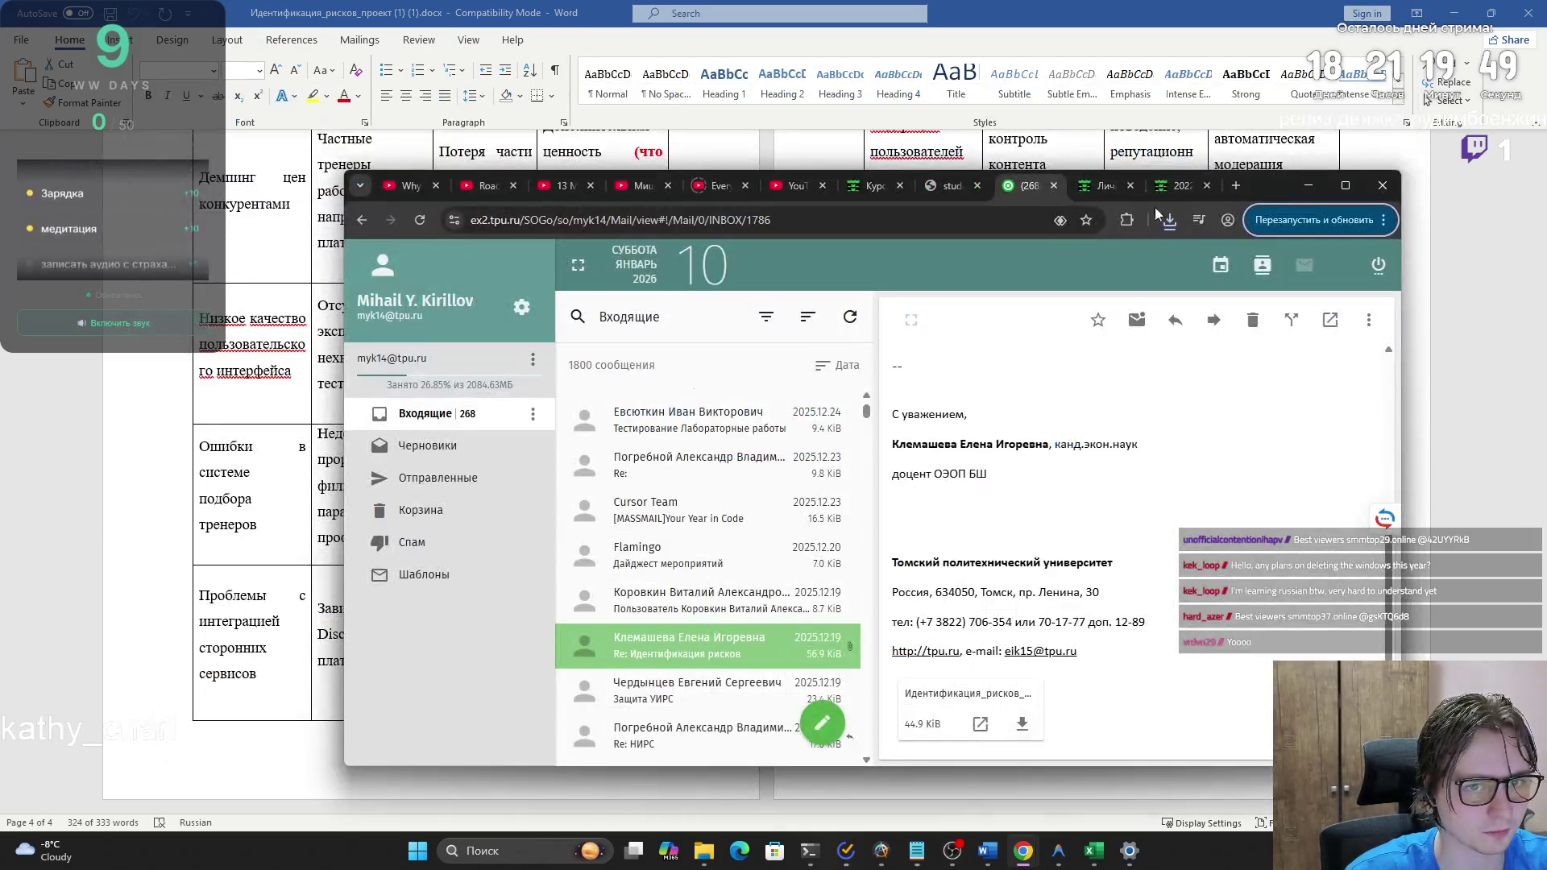
{"action": "key", "text": "super+Tab"}
{"action": "left_click", "coordinate": [1223, 201]}
{"action": "scroll", "coordinate": [923, 429], "scroll_direction": "up", "scroll_amount": 15}
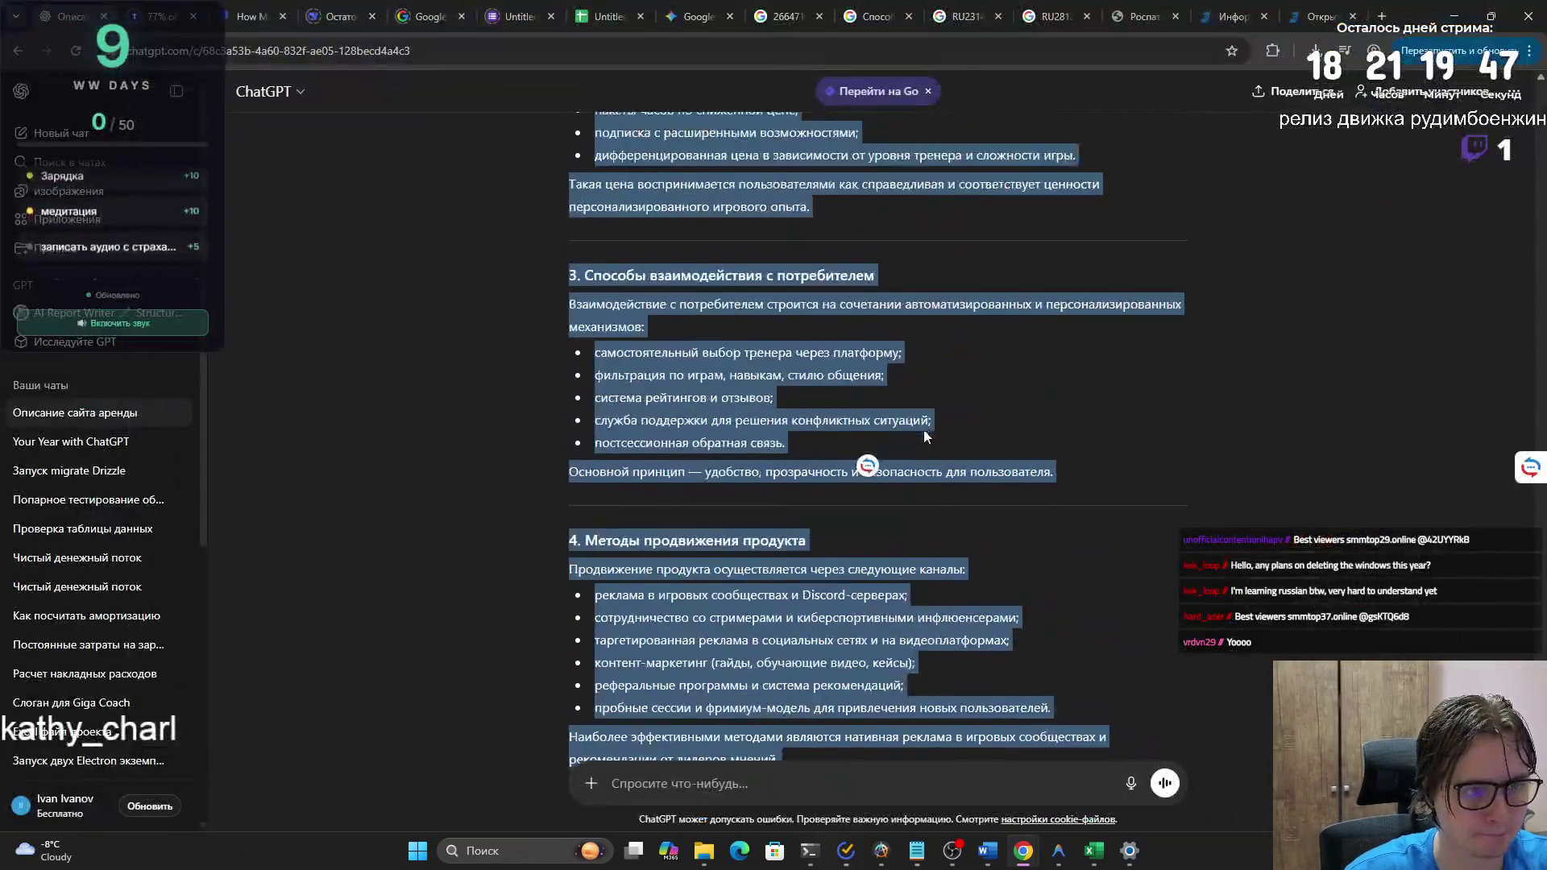
{"action": "scroll", "coordinate": [917, 413], "scroll_direction": "up", "scroll_amount": 20}
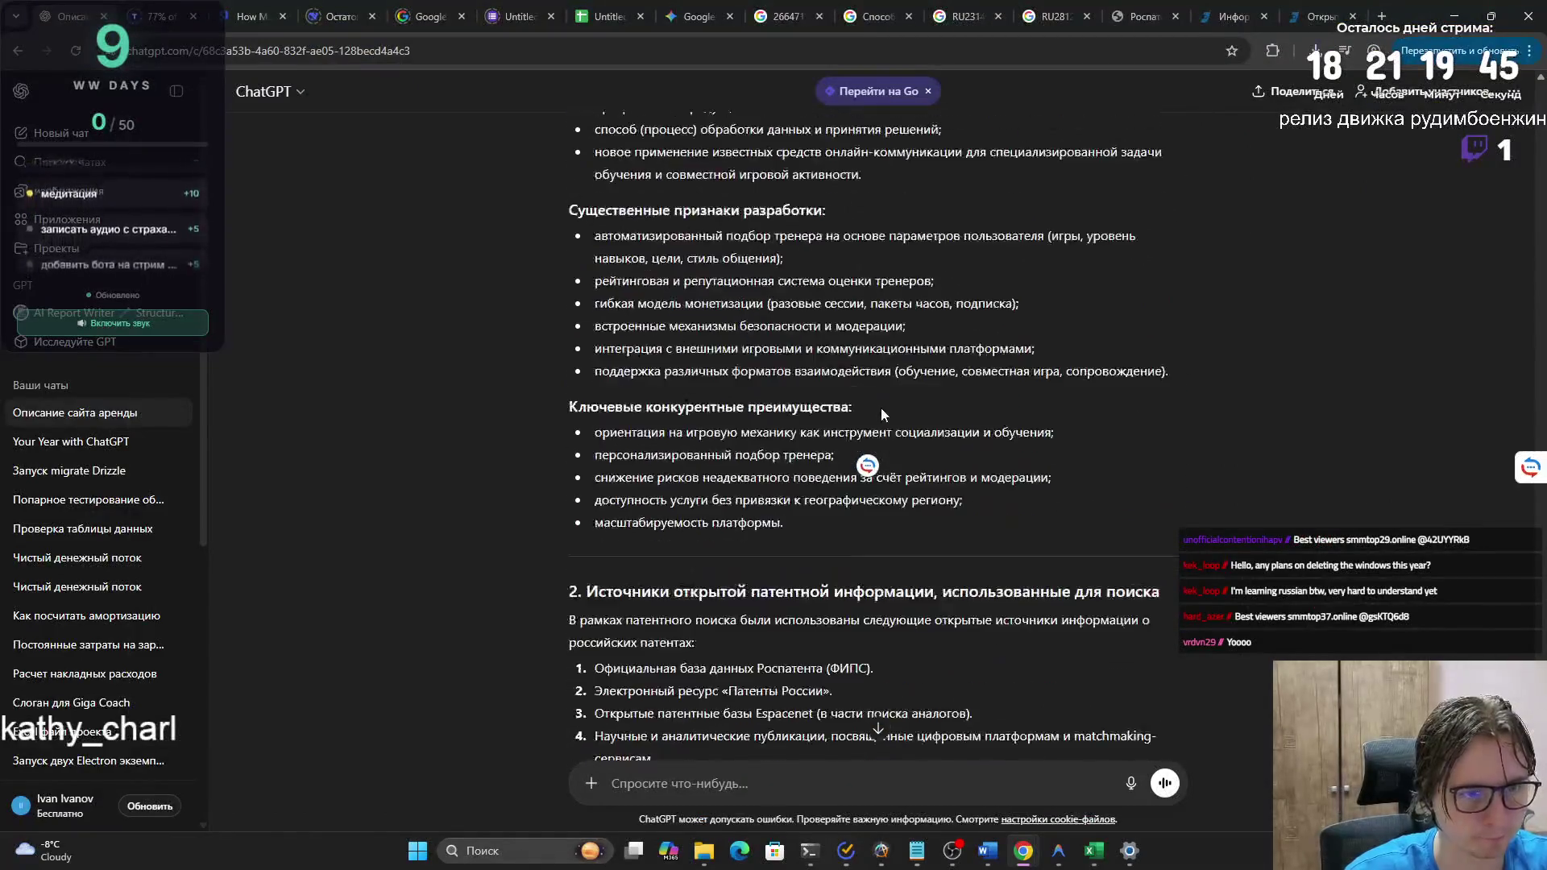
- Scroll the chat up to the message with the attached Идентификация_рисков_проект document
{"action": "scroll", "coordinate": [871, 415], "scroll_direction": "up", "scroll_amount": 20}
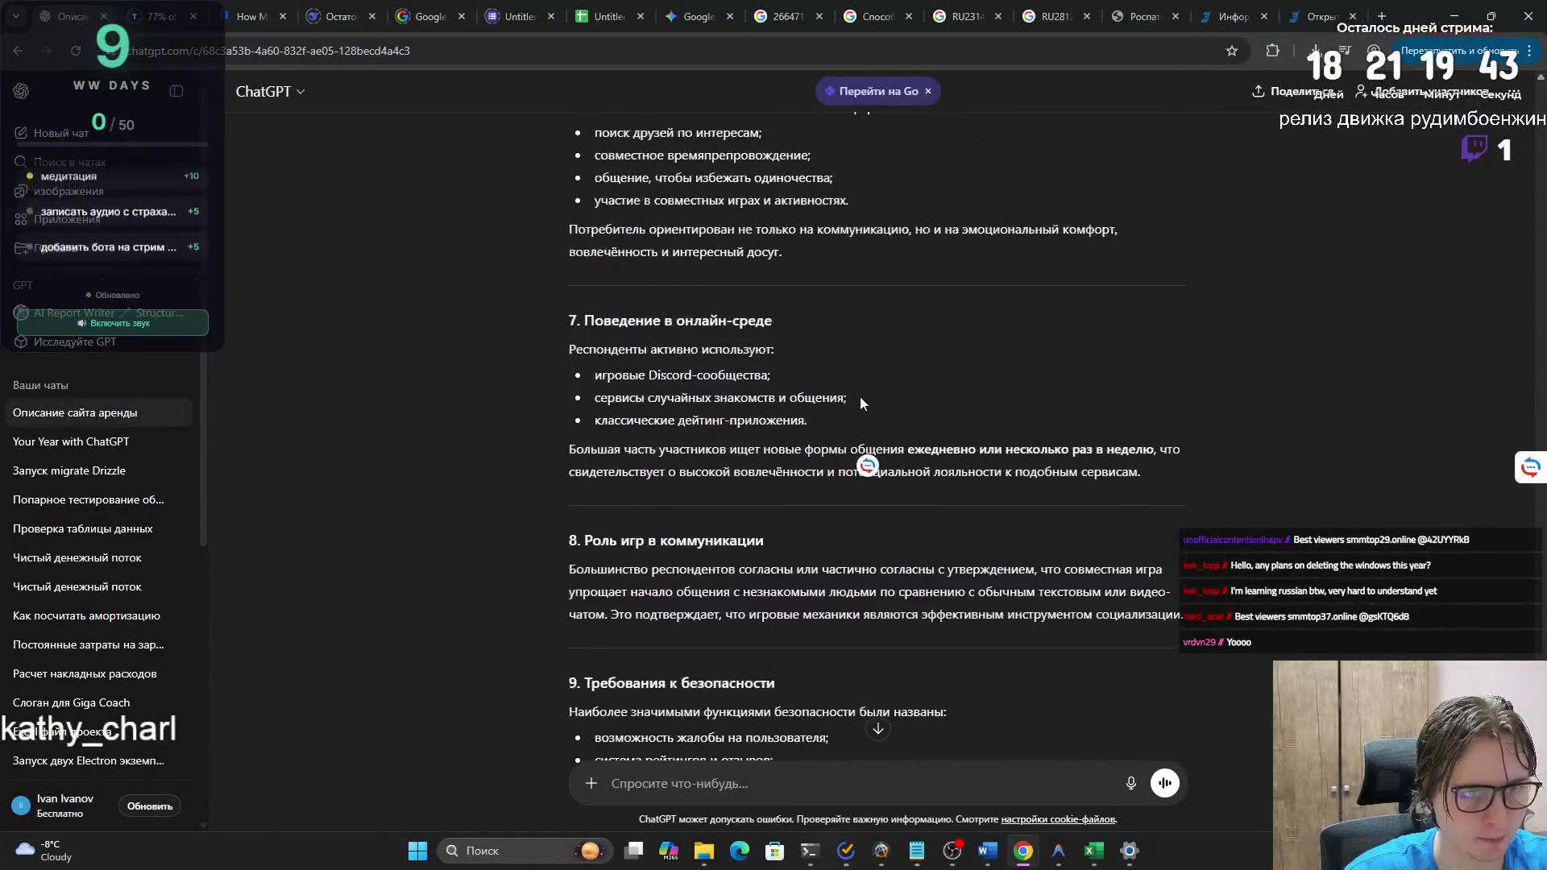
{"action": "scroll", "coordinate": [854, 407], "scroll_direction": "up", "scroll_amount": 20}
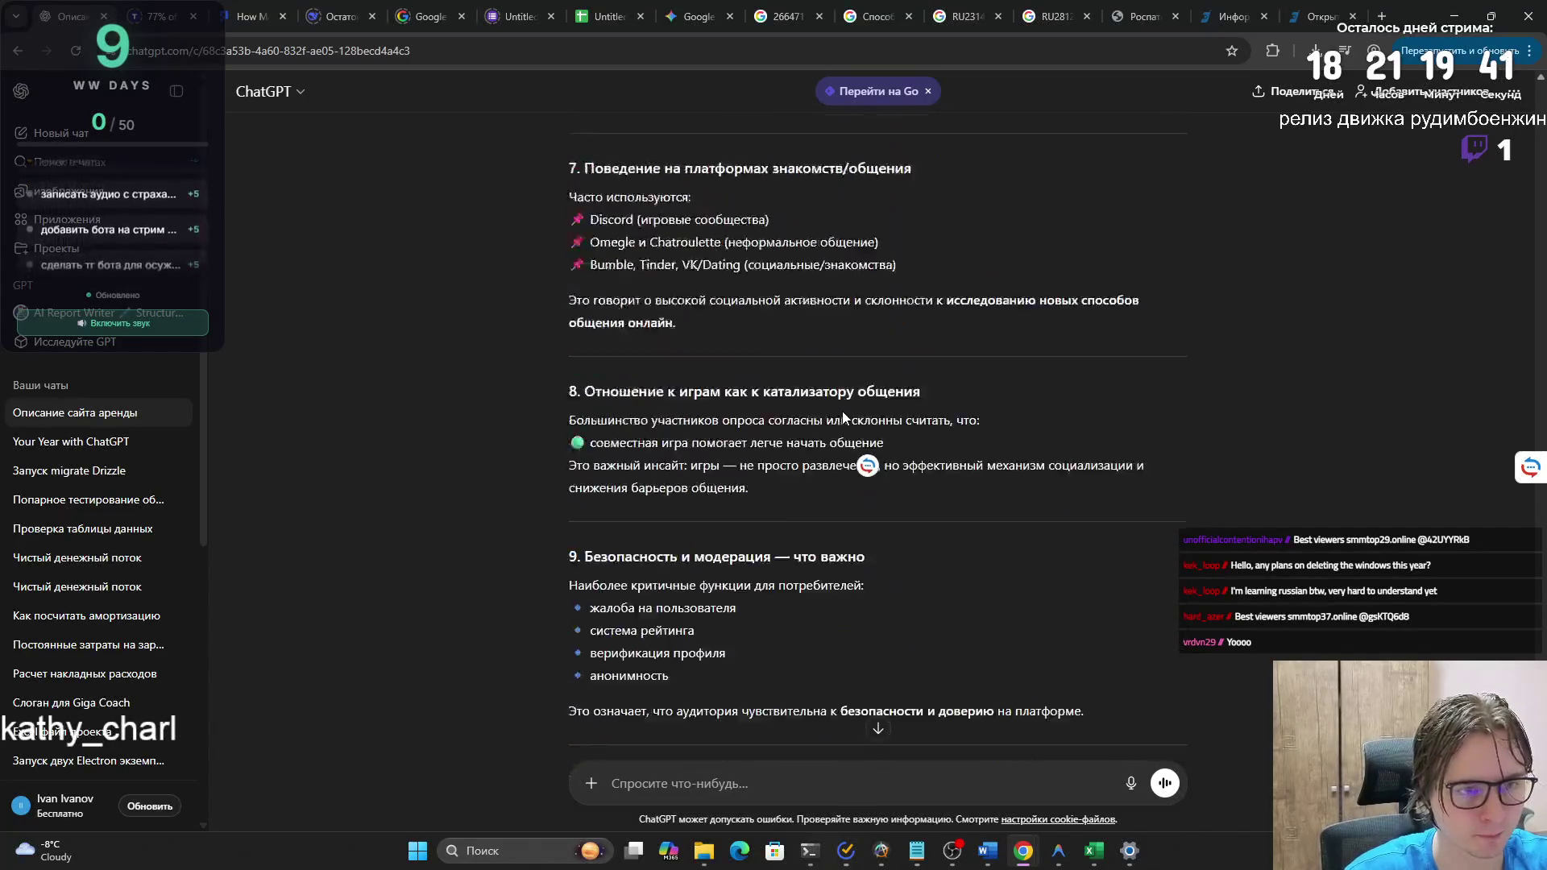
{"action": "scroll", "coordinate": [830, 419], "scroll_direction": "up", "scroll_amount": 15}
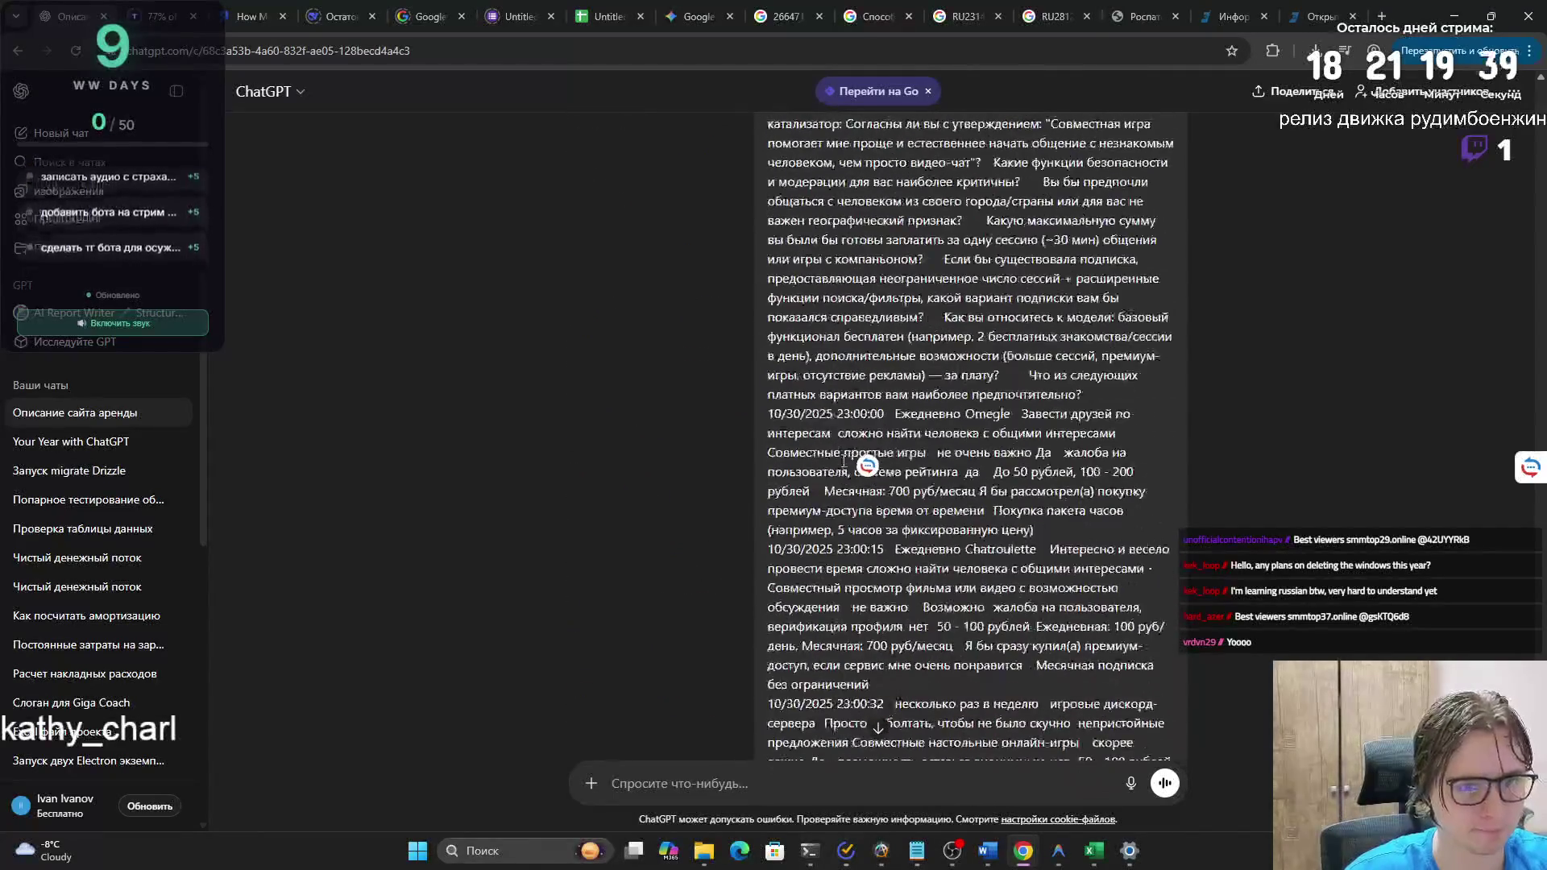
{"action": "scroll", "coordinate": [867, 465], "scroll_direction": "up", "scroll_amount": 20}
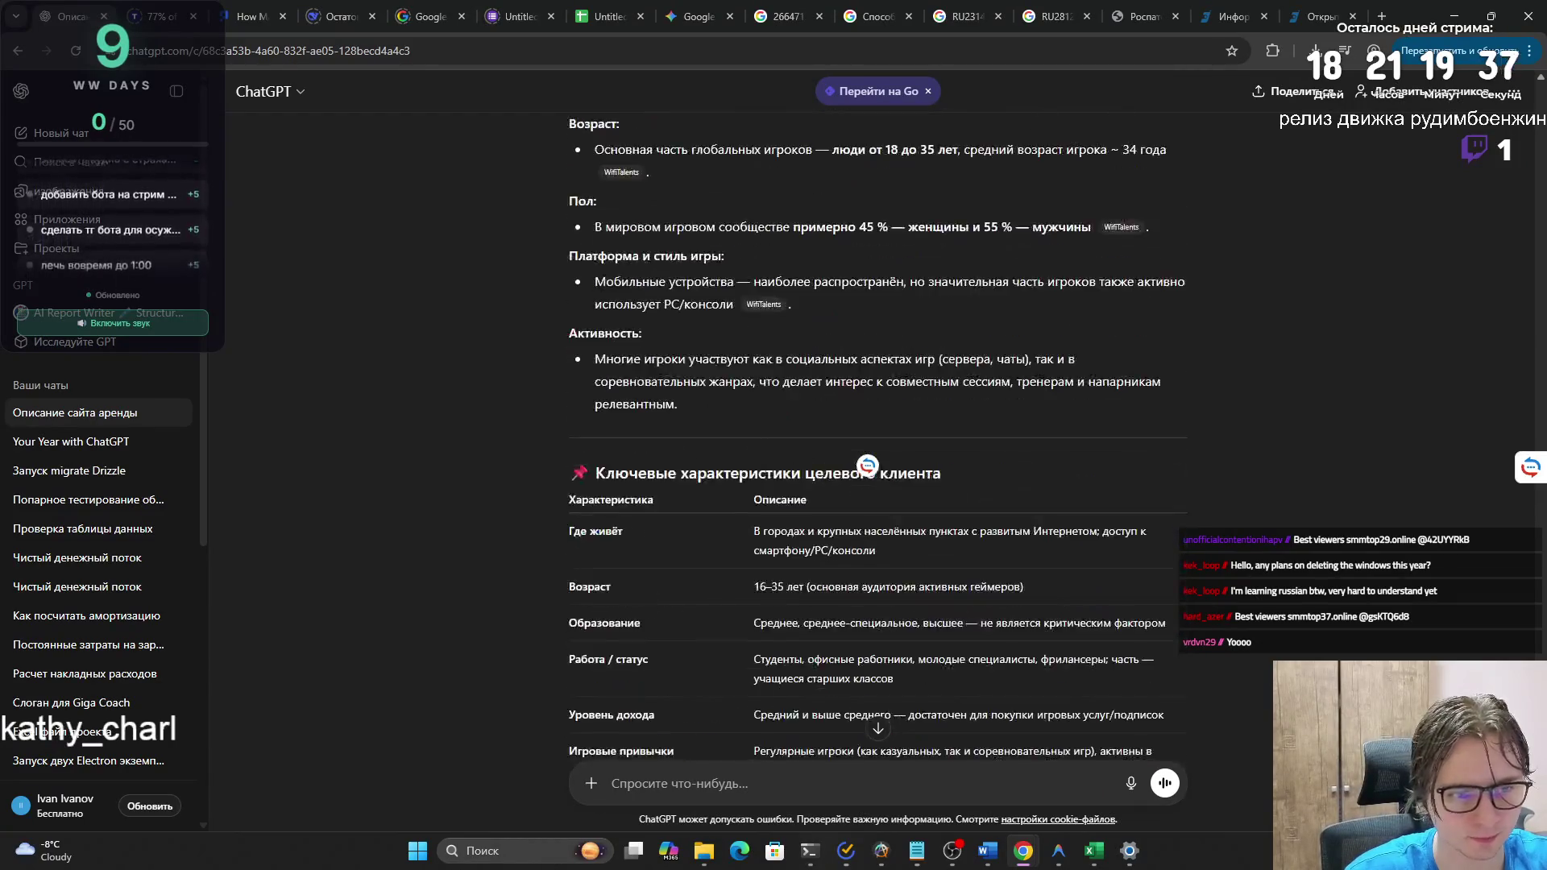
{"action": "scroll", "coordinate": [867, 465], "scroll_direction": "up", "scroll_amount": 20}
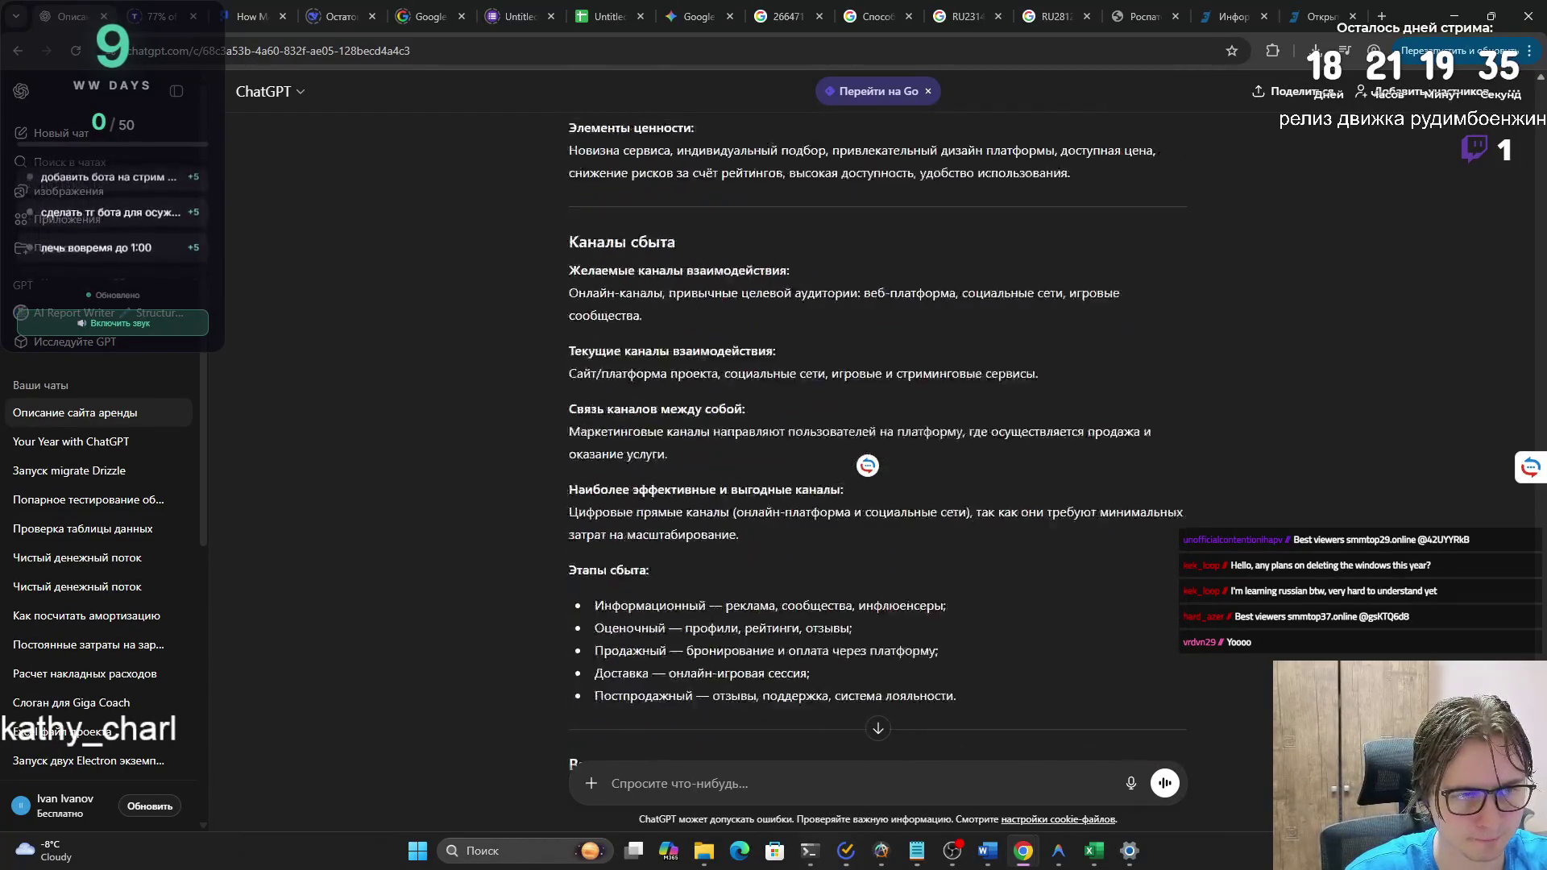
{"action": "scroll", "coordinate": [867, 465], "scroll_direction": "up", "scroll_amount": 20}
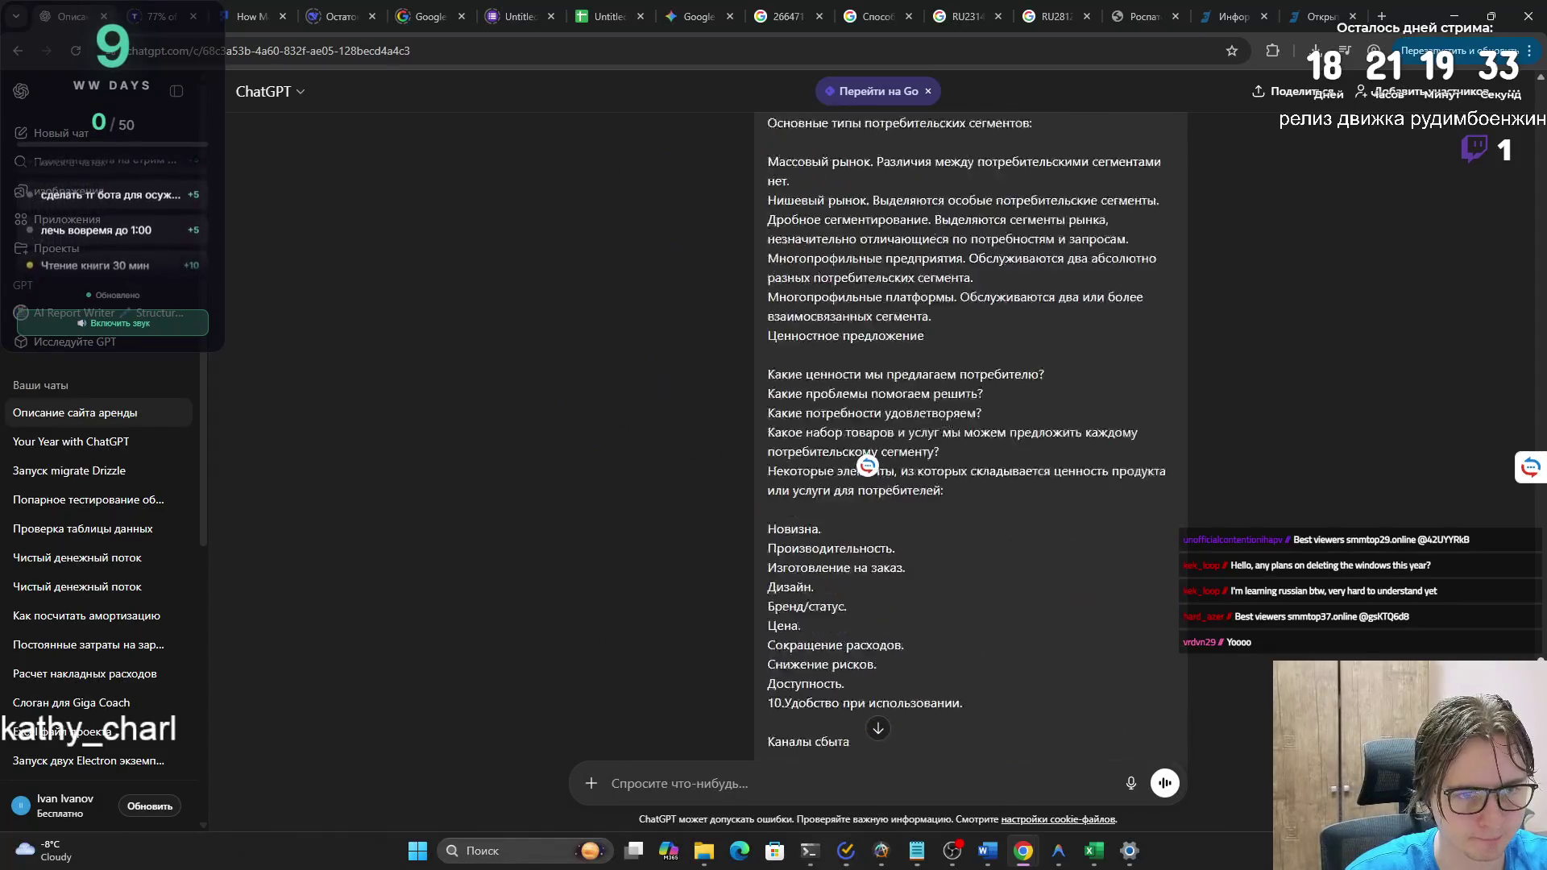
{"action": "left_click_drag", "start_coordinate": [1529, 656], "coordinate": [1523, 606]}
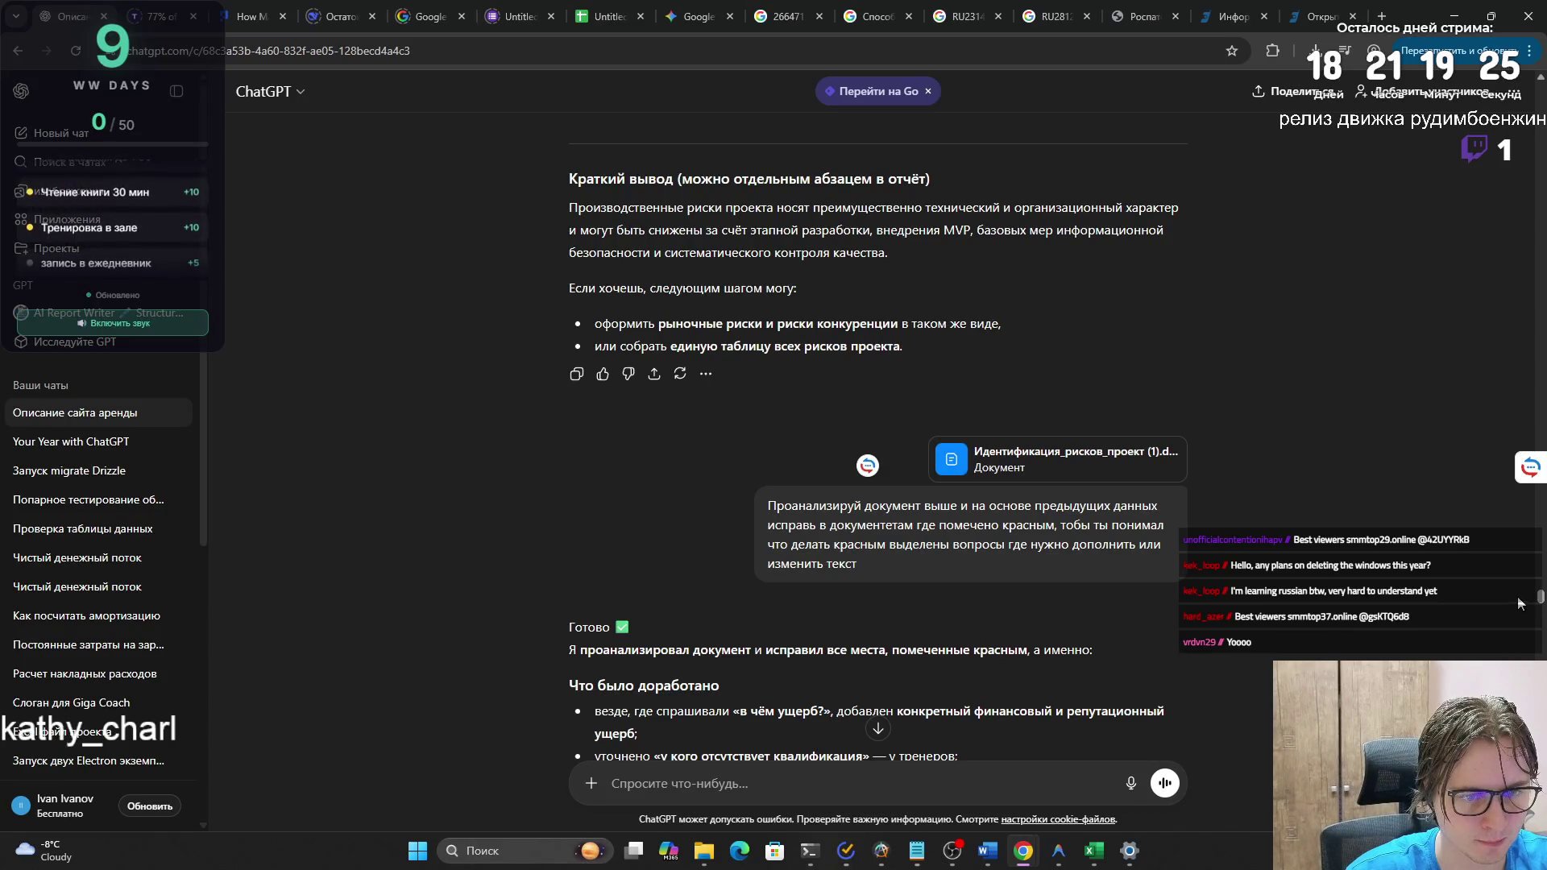
- Try downloading the corrected DOCX twice, then reload with F5 after the expired-session error
{"action": "scroll", "coordinate": [1071, 583], "scroll_direction": "down", "scroll_amount": 3}
{"action": "scroll", "coordinate": [646, 452], "scroll_direction": "down", "scroll_amount": 2}
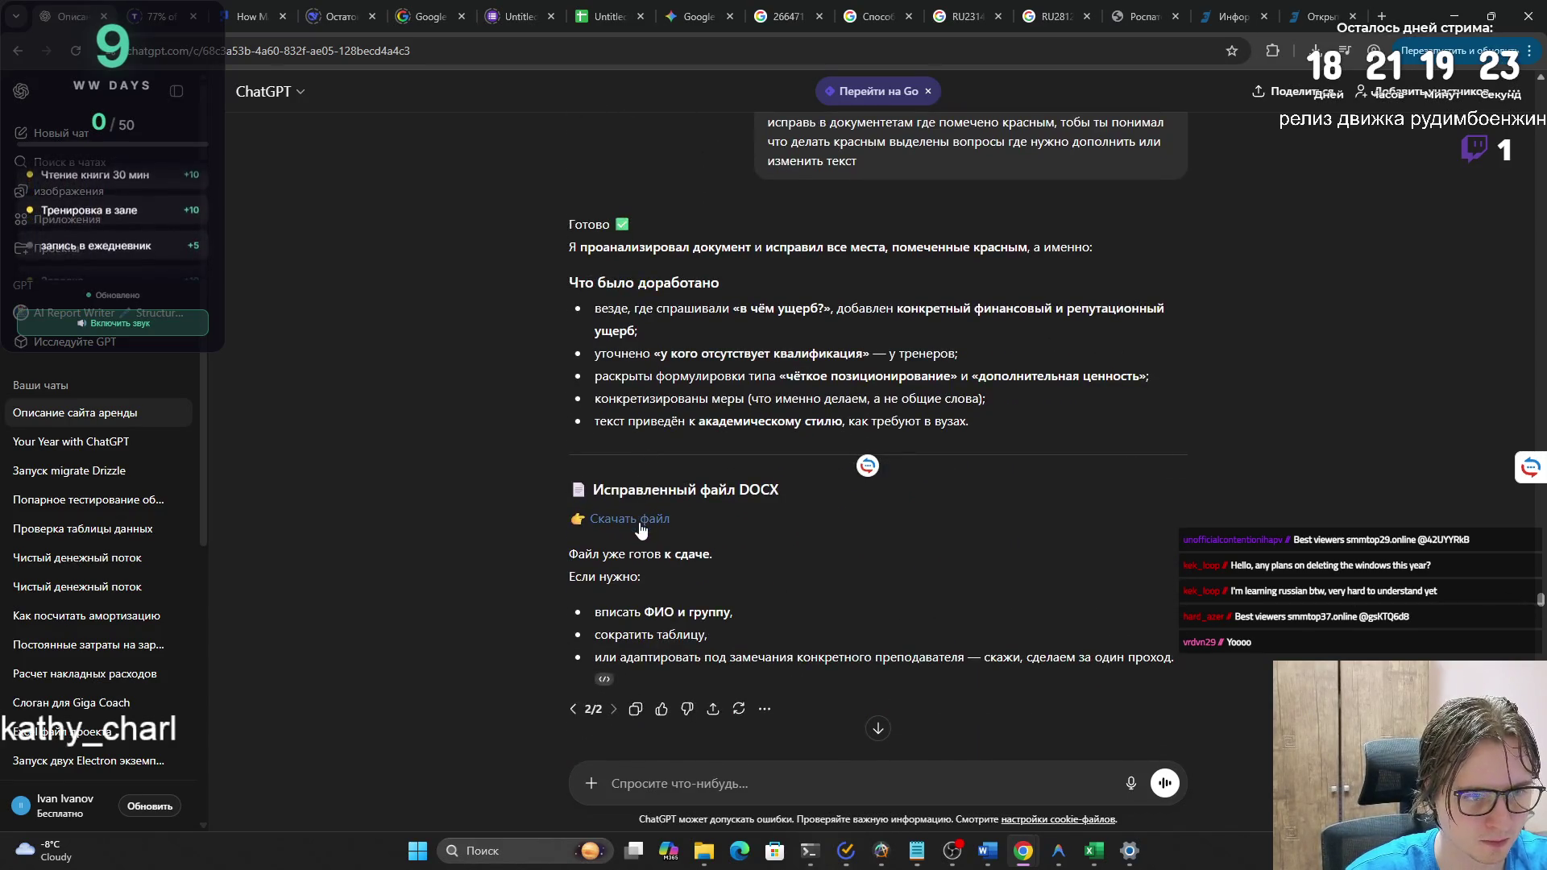
{"action": "left_click", "coordinate": [640, 521]}
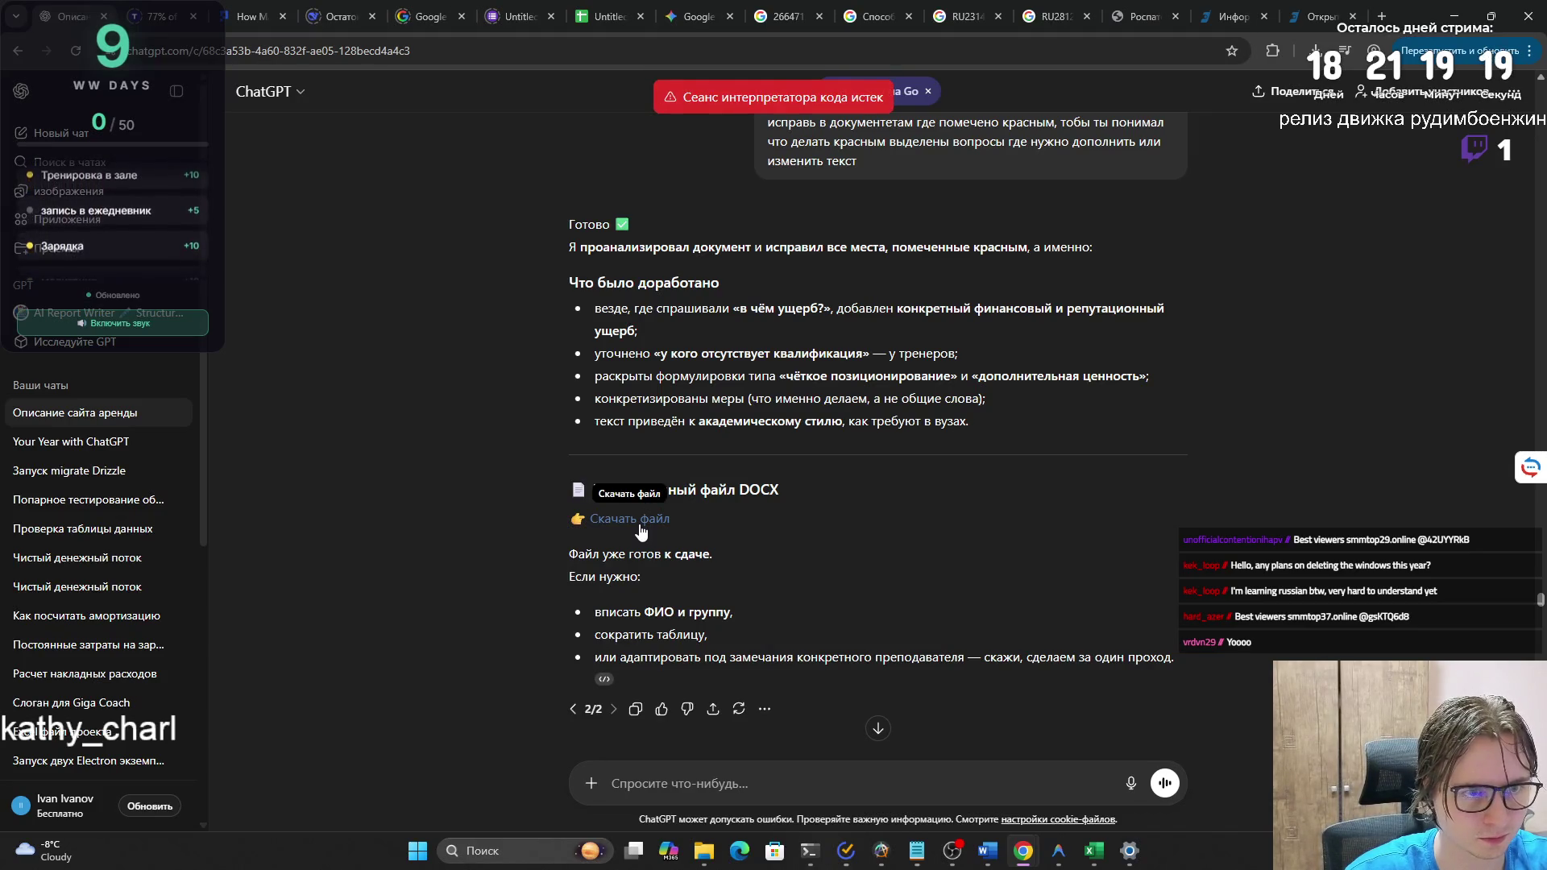
{"action": "left_click", "coordinate": [640, 522]}
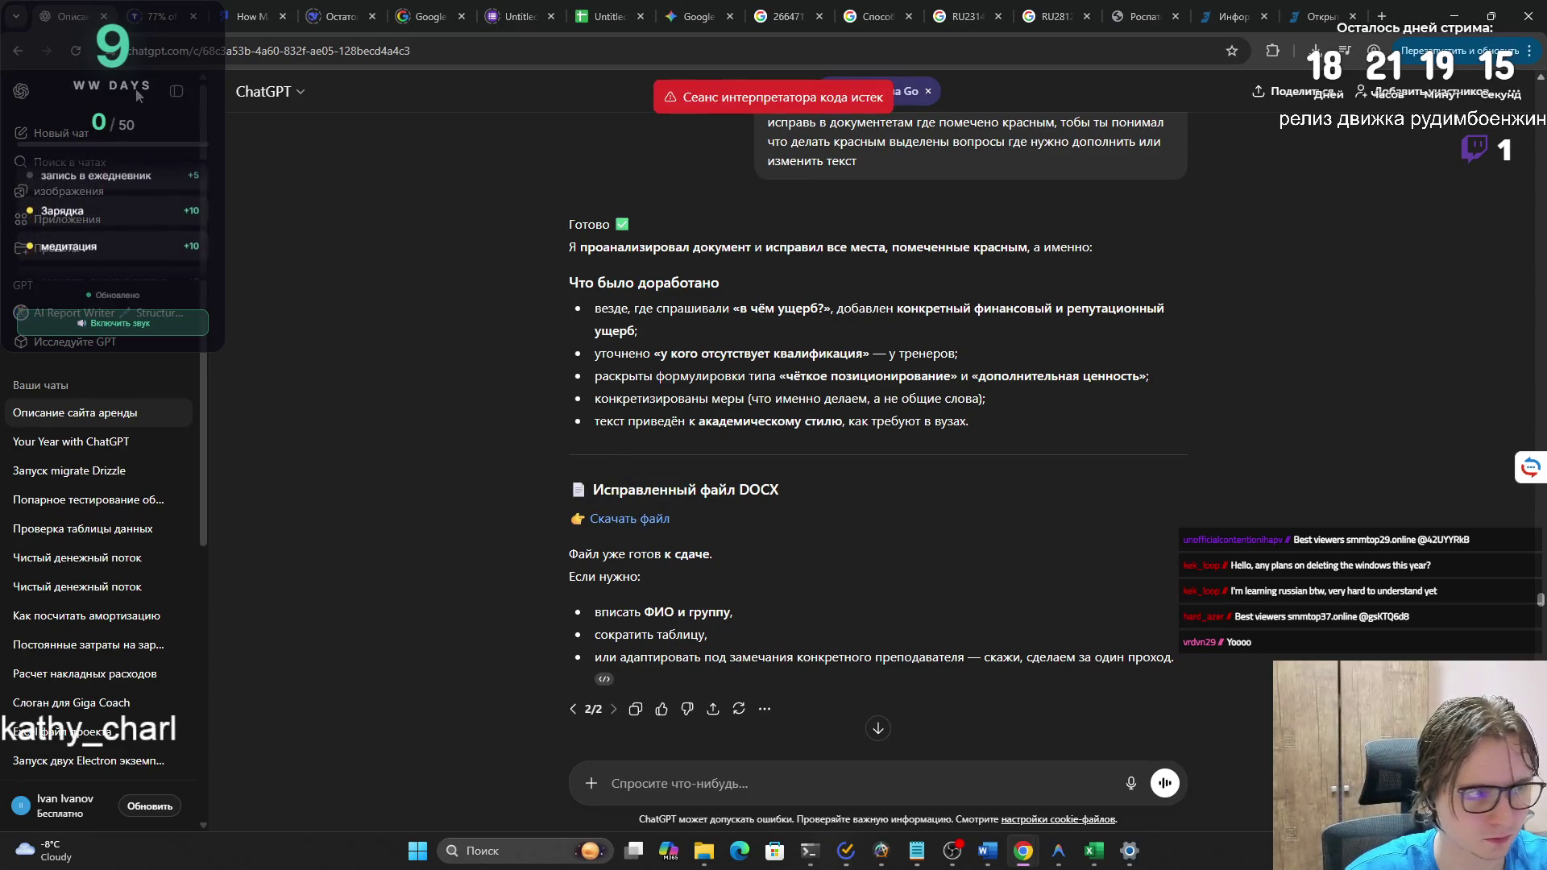
{"action": "key", "text": "F5"}
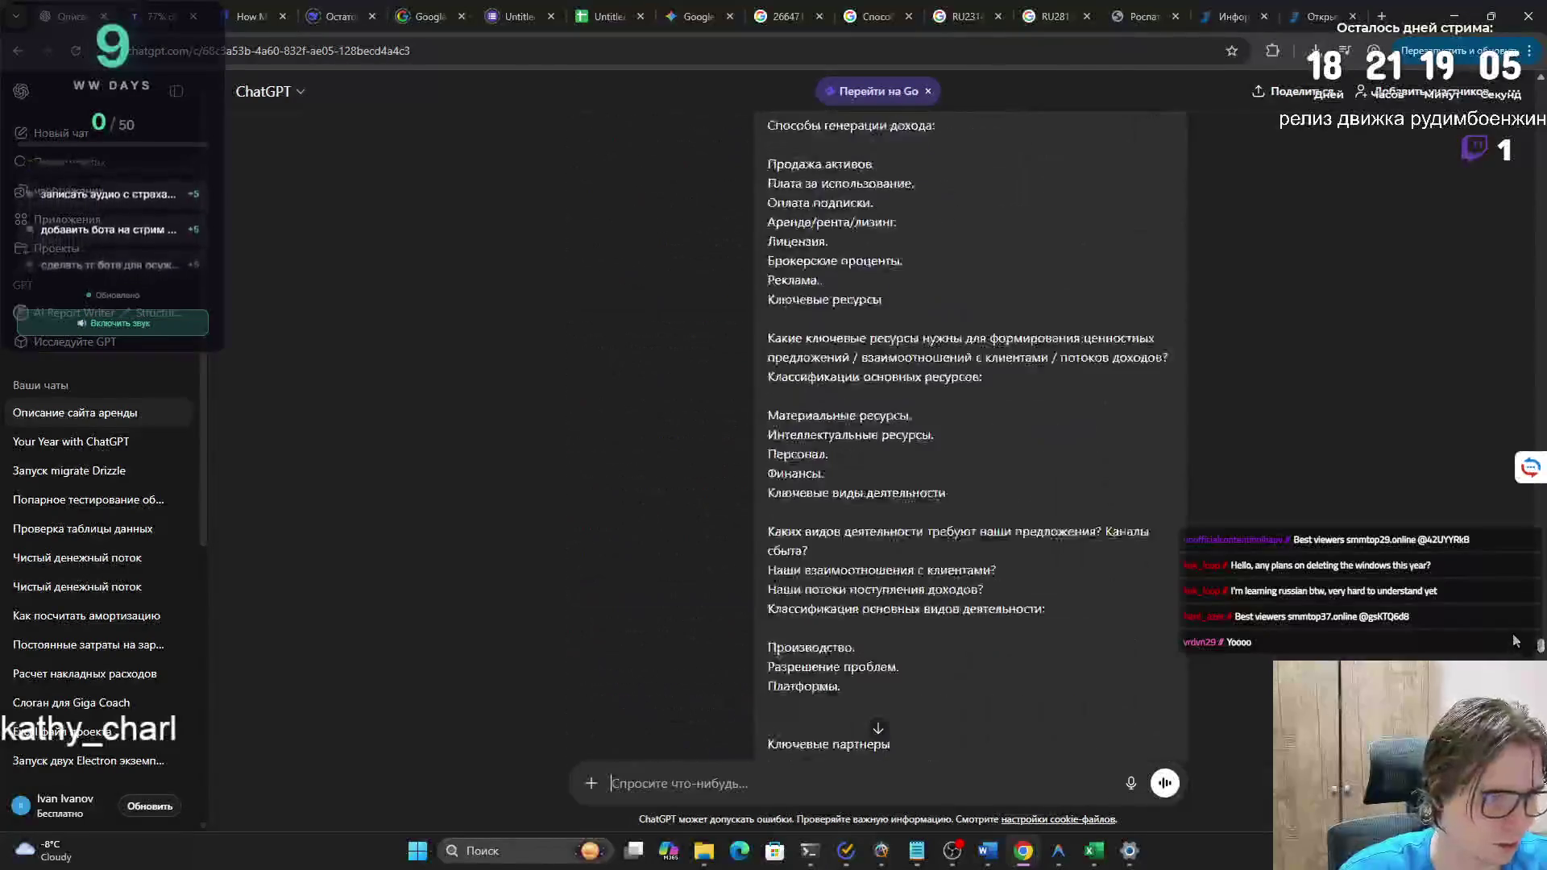
- Paste the earlier red-question fix request into a new ChatGPT message and attach Идентификация_рисков_проект (1)
{"action": "left_click_drag", "start_coordinate": [1515, 603], "coordinate": [1500, 535]}
{"action": "scroll", "coordinate": [1500, 535], "scroll_direction": "down", "scroll_amount": 2}
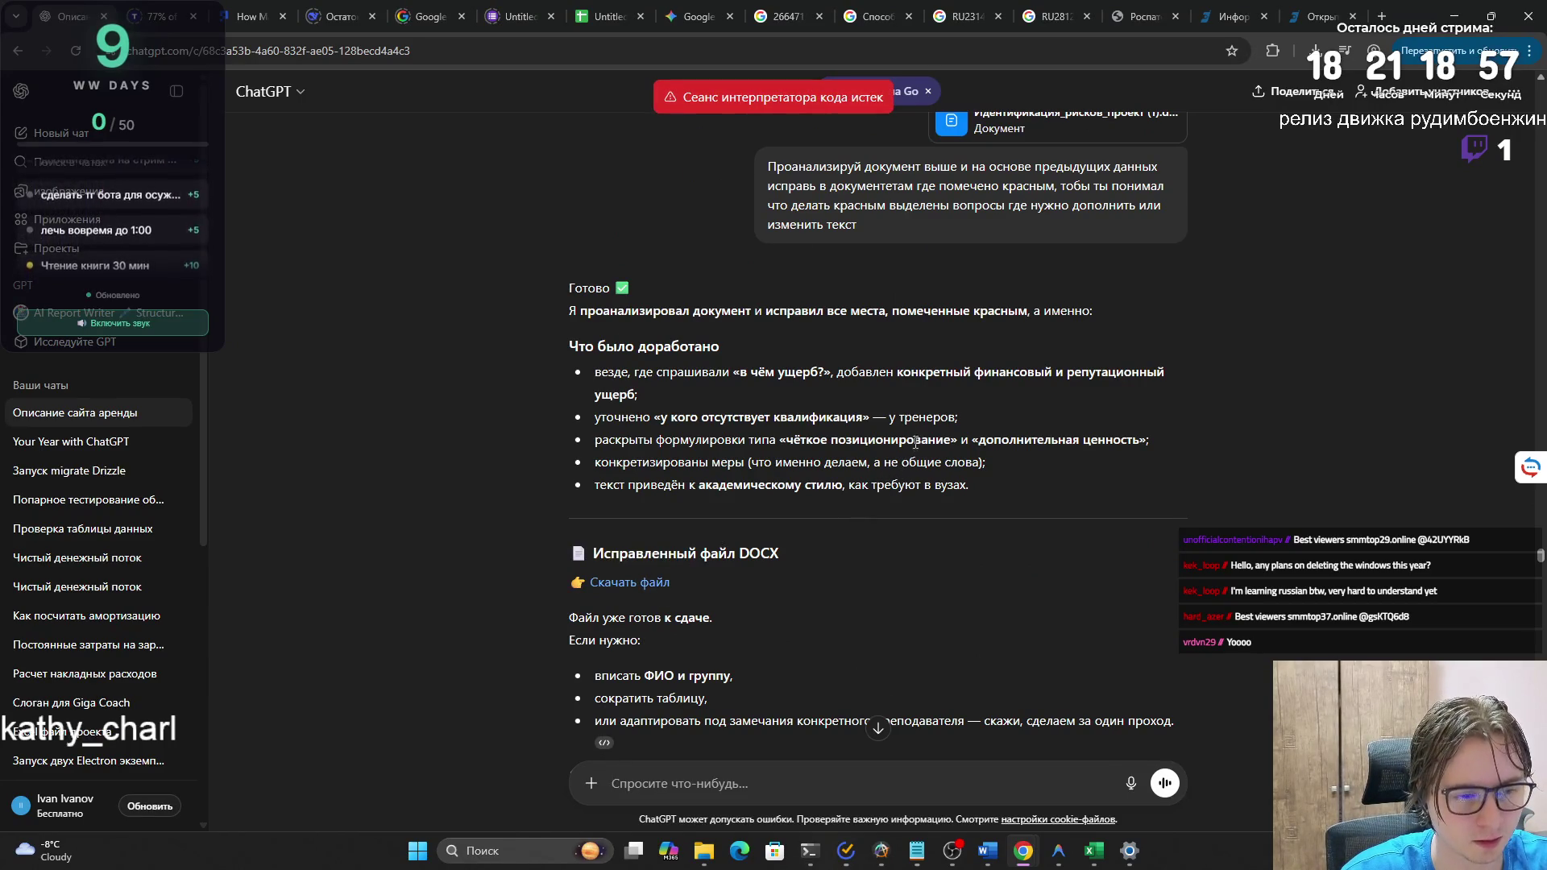
{"action": "scroll", "coordinate": [910, 445], "scroll_direction": "up", "scroll_amount": 3}
{"action": "left_click_drag", "start_coordinate": [899, 466], "coordinate": [787, 402]}
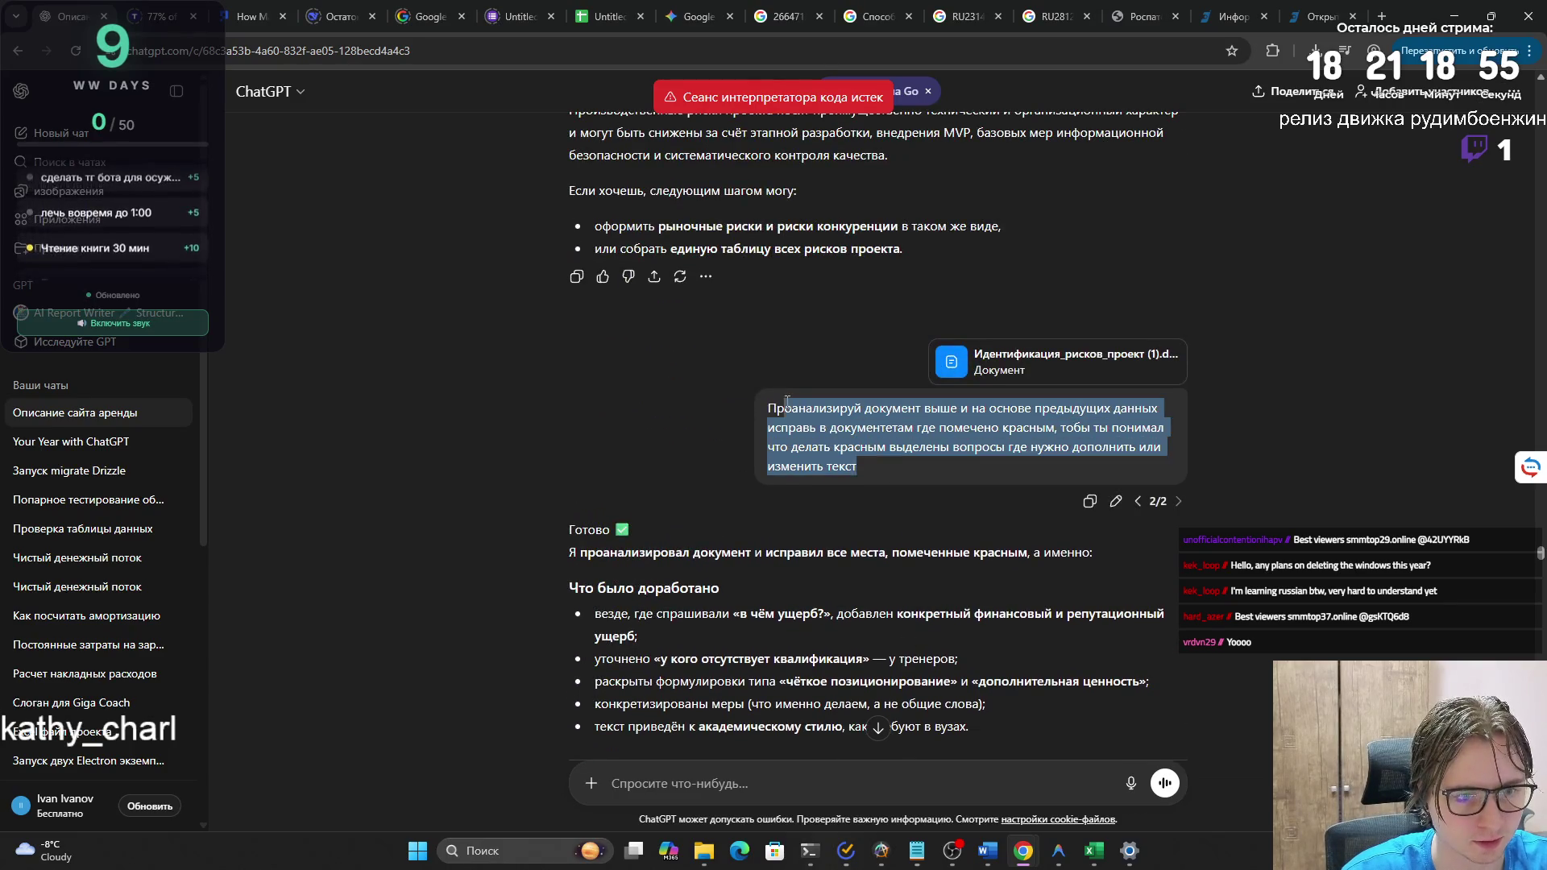
{"action": "left_click", "coordinate": [738, 768]}
{"action": "type", "text": "Проанализируй документ выше и на основе предыдущих данных исправь в документетам где помечено красным, тобы ты понимал что делать красным выделены вопросы где нужно дополнить или изменить текст"}
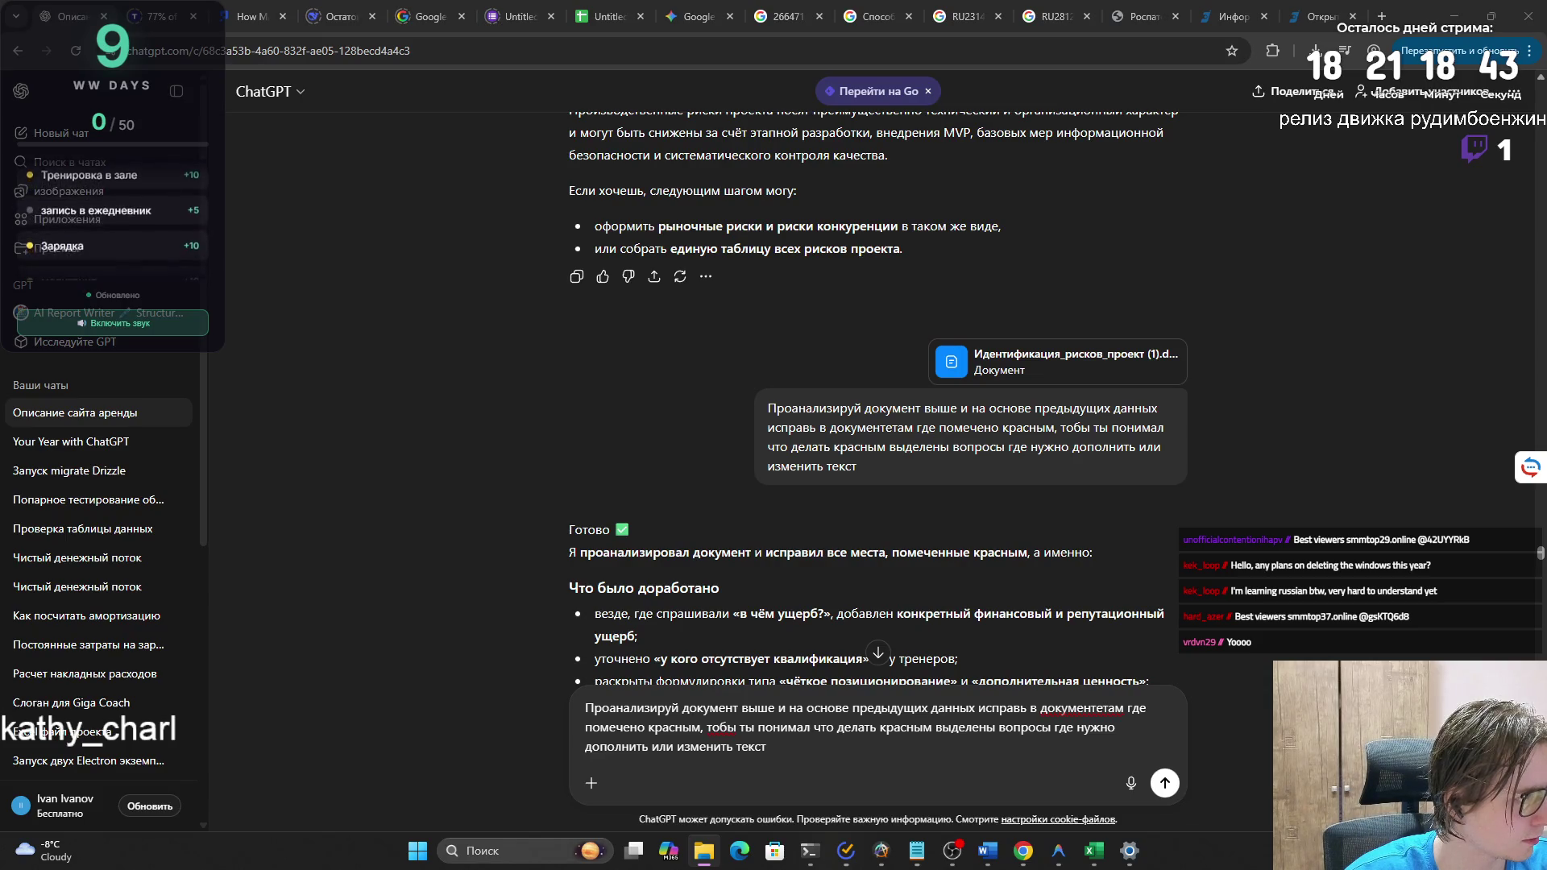
{"action": "mouse_move", "coordinate": [730, 725]}
{"action": "left_mouse_down"}
{"action": "mouse_move", "coordinate": [778, 632]}
{"action": "mouse_move", "coordinate": [822, 648]}
{"action": "left_mouse_up"}
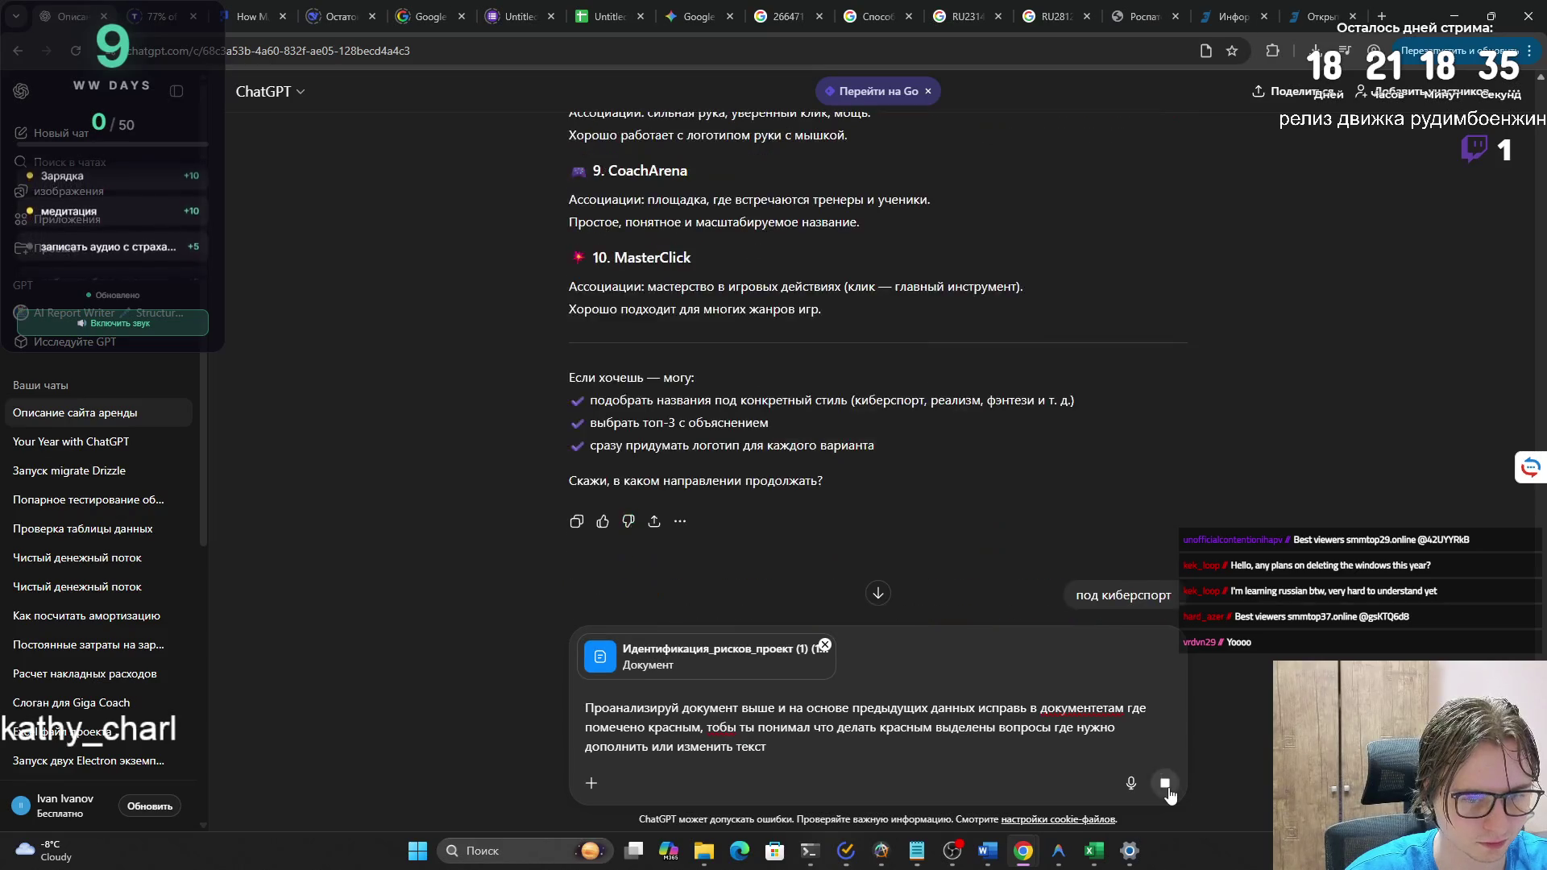
- Send the request and follow the corrected risk table as it streams, up to Демпинг цен конкурентами
{"action": "left_click", "coordinate": [1165, 783]}
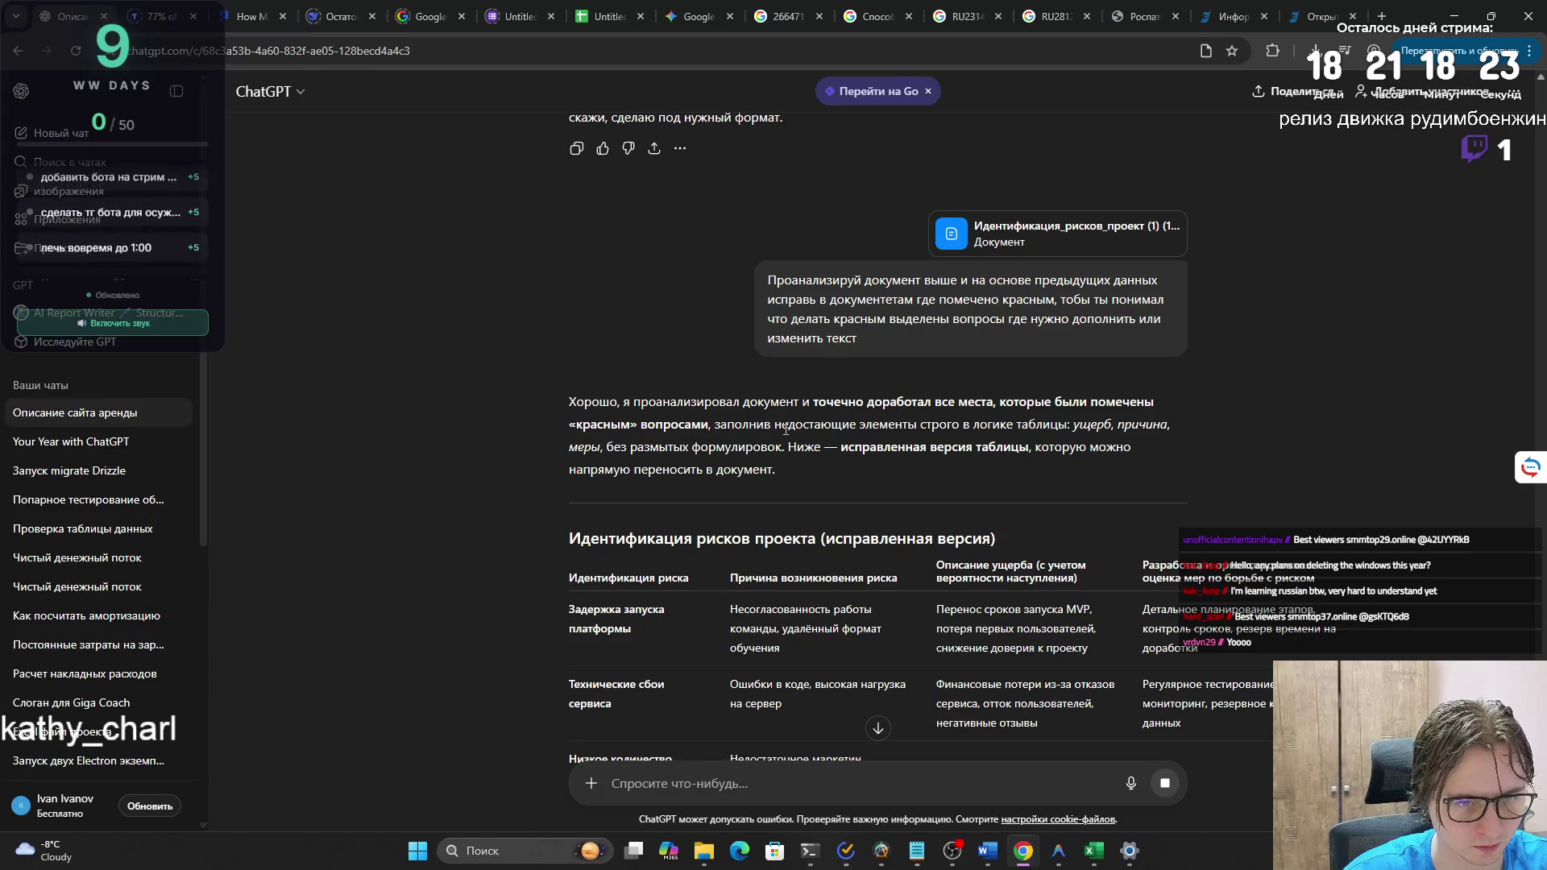
{"action": "scroll", "coordinate": [794, 451], "scroll_direction": "down", "scroll_amount": 3}
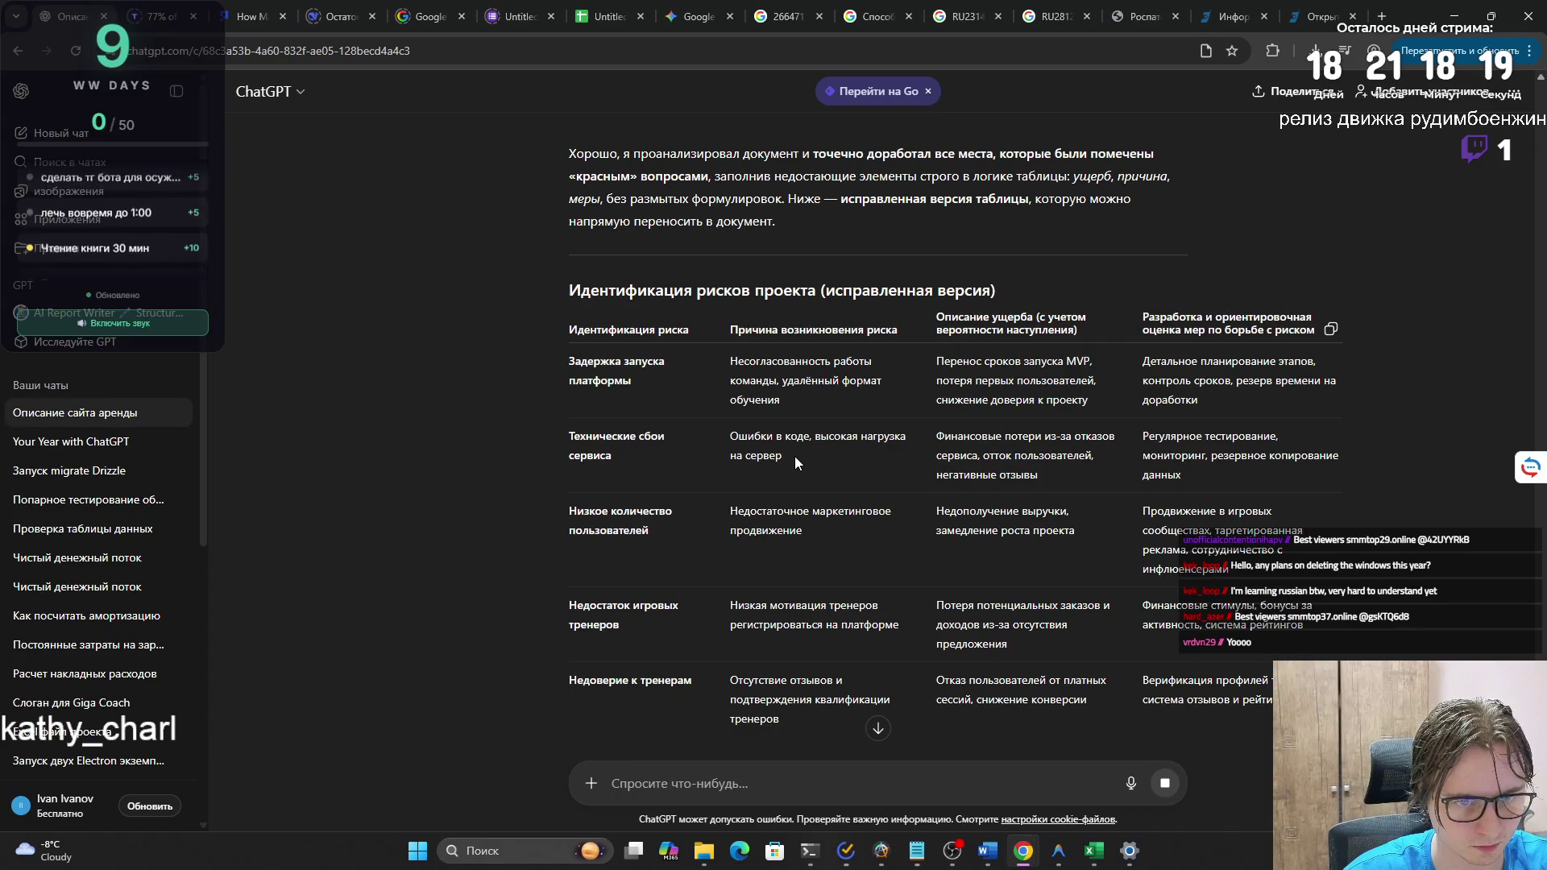
{"action": "scroll", "coordinate": [794, 461], "scroll_direction": "down", "scroll_amount": 3}
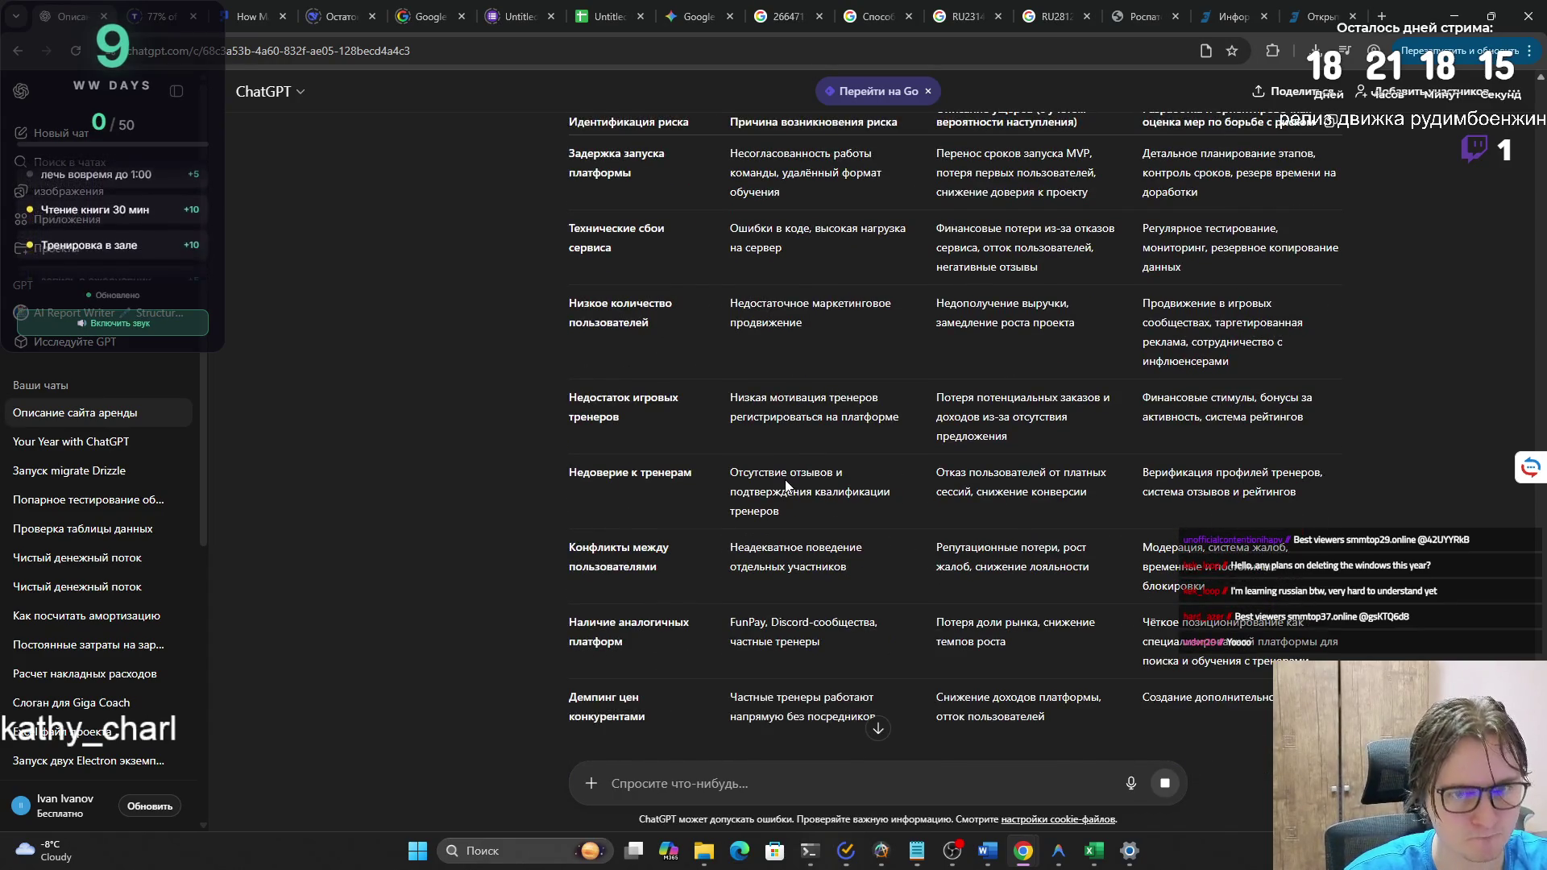
{"action": "scroll", "coordinate": [785, 483], "scroll_direction": "down", "scroll_amount": 3}
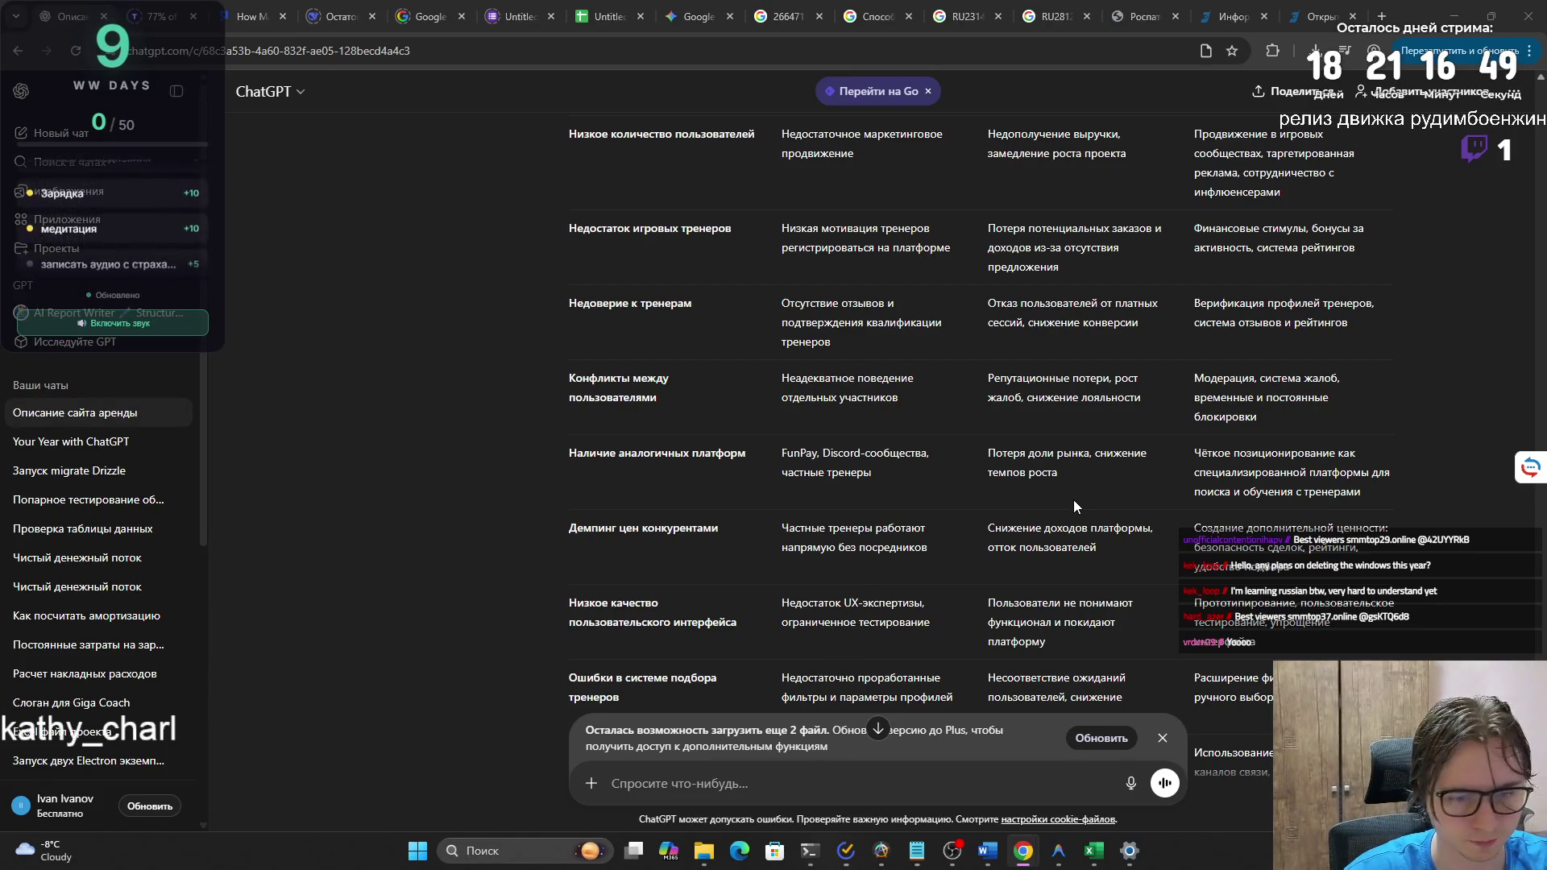
- Read ChatGPT's «Что я сделал» change summary, then bring up the Идентификация_рисков_проект Word document
{"action": "scroll", "coordinate": [1073, 500], "scroll_direction": "down", "scroll_amount": 4}
{"action": "scroll", "coordinate": [1074, 506], "scroll_direction": "down", "scroll_amount": 4}
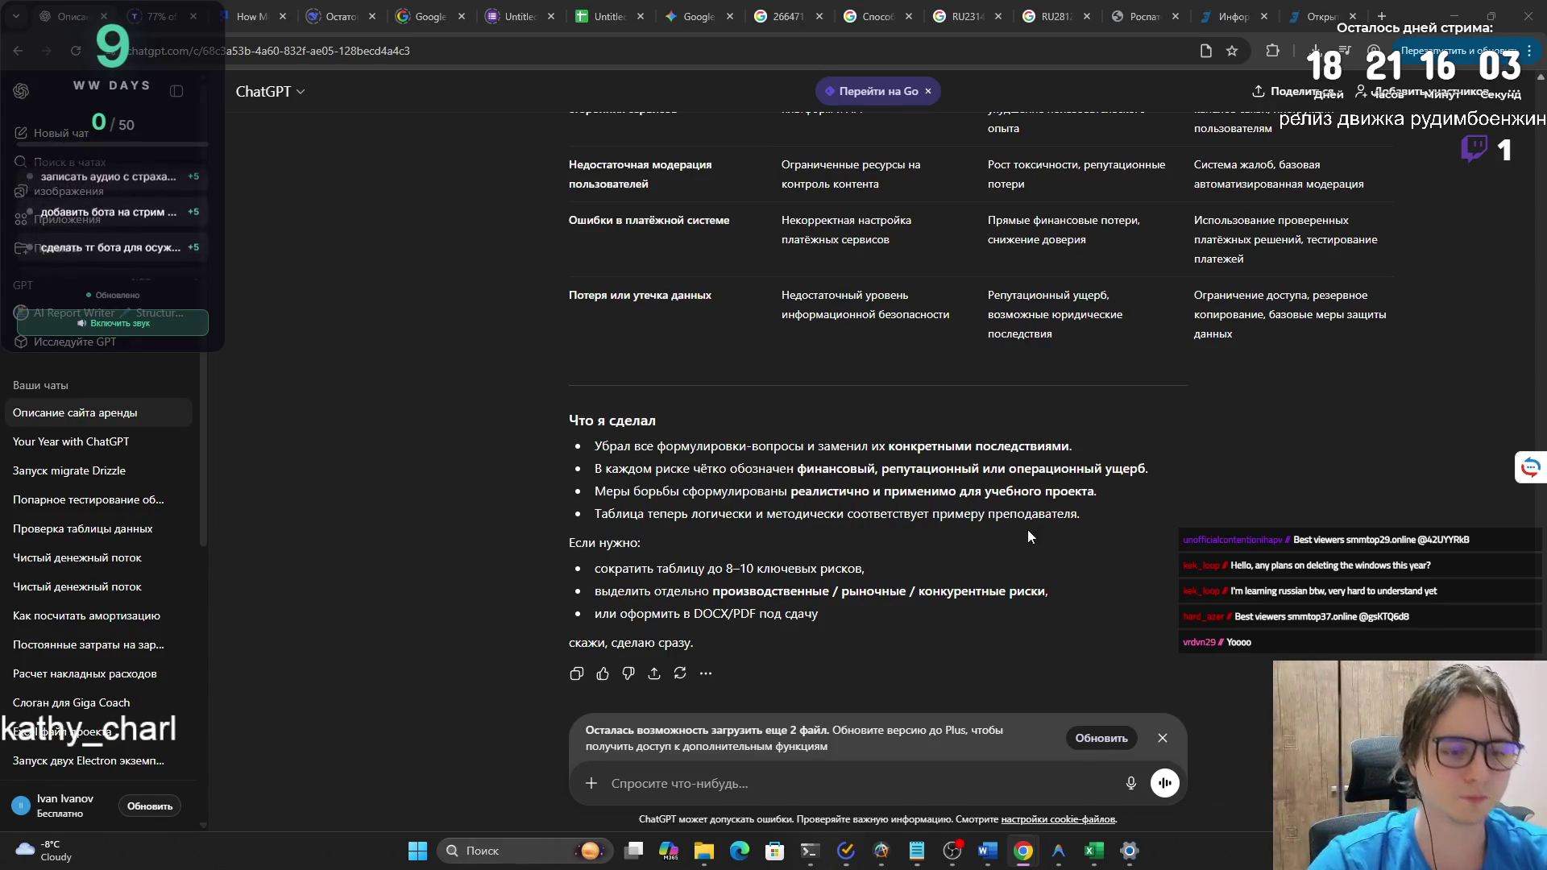
{"action": "scroll", "coordinate": [1122, 380], "scroll_direction": "up", "scroll_amount": 10}
{"action": "scroll", "coordinate": [1098, 361], "scroll_direction": "up", "scroll_amount": 6}
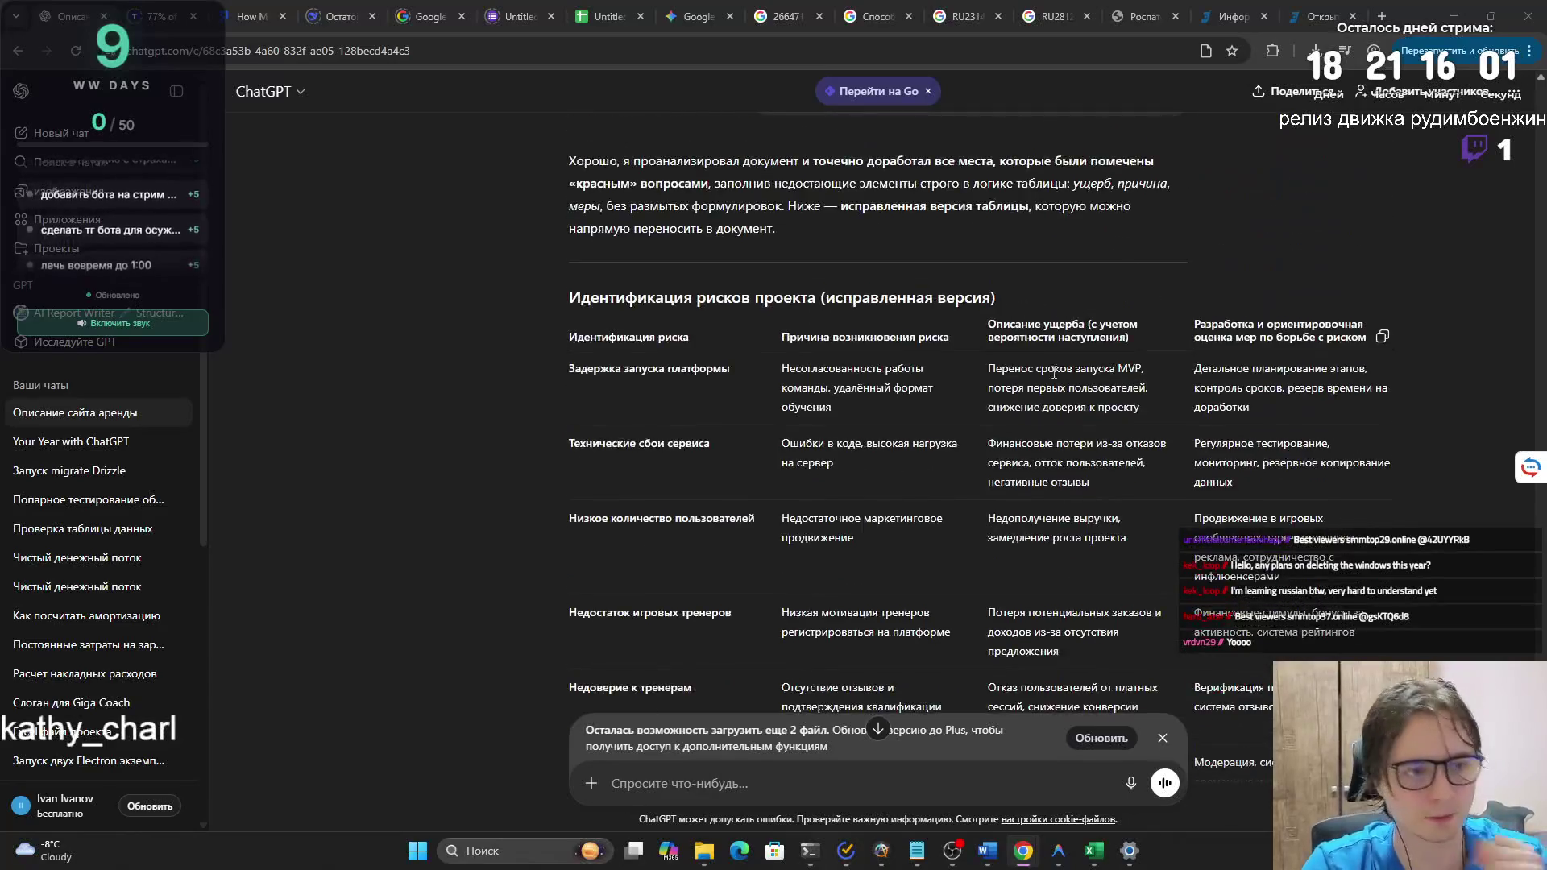
{"action": "scroll", "coordinate": [750, 482], "scroll_direction": "down", "scroll_amount": 1}
{"action": "scroll", "coordinate": [576, 371], "scroll_direction": "down", "scroll_amount": 4}
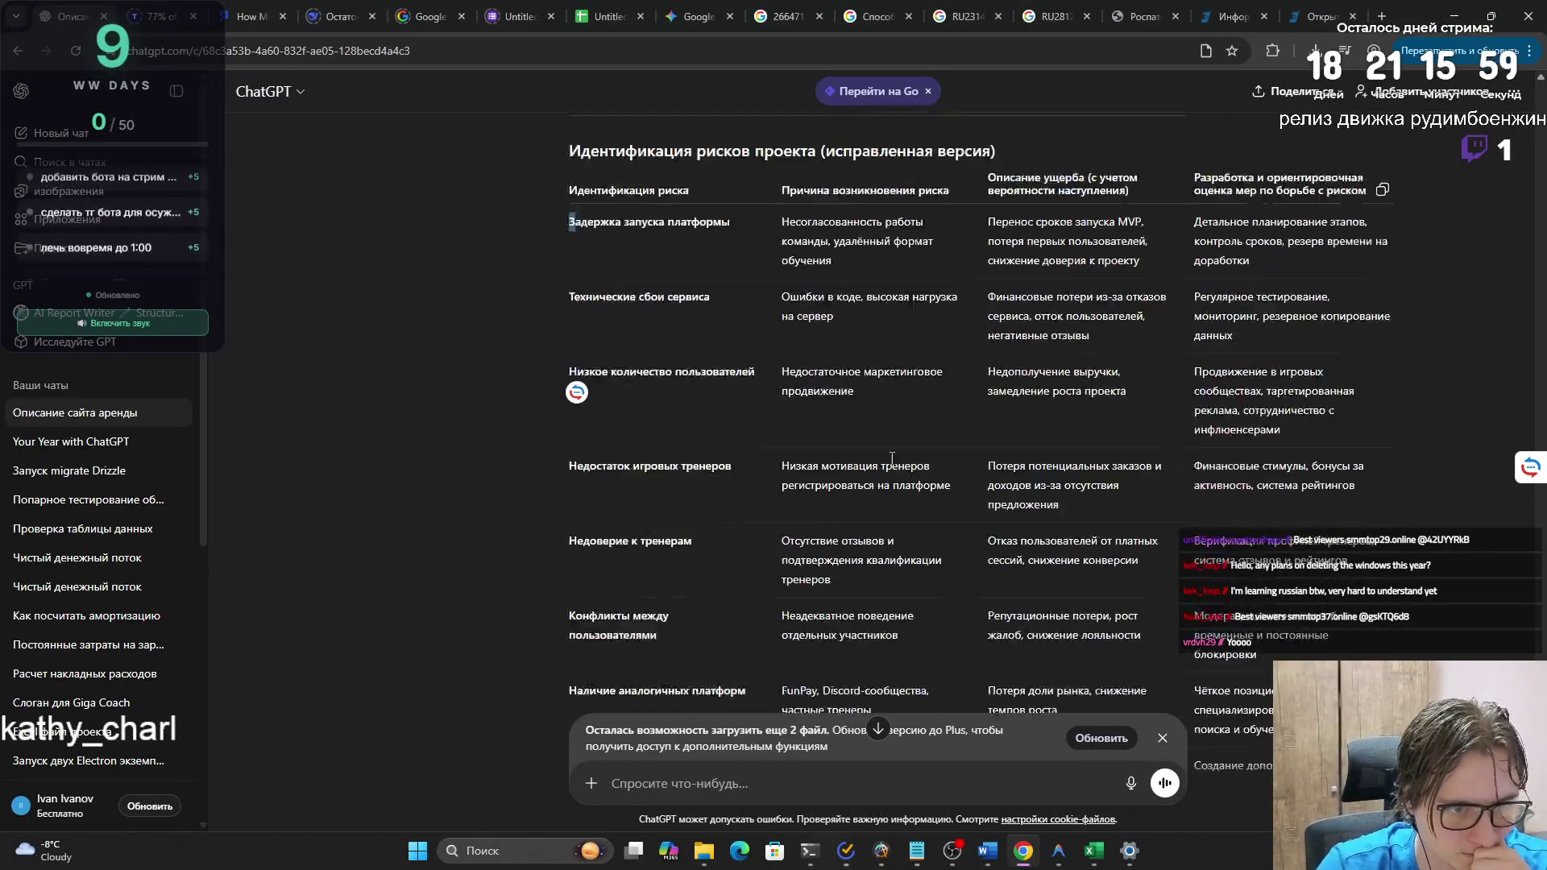
{"action": "left_click", "coordinate": [987, 850]}
{"action": "left_click", "coordinate": [1185, 790]}
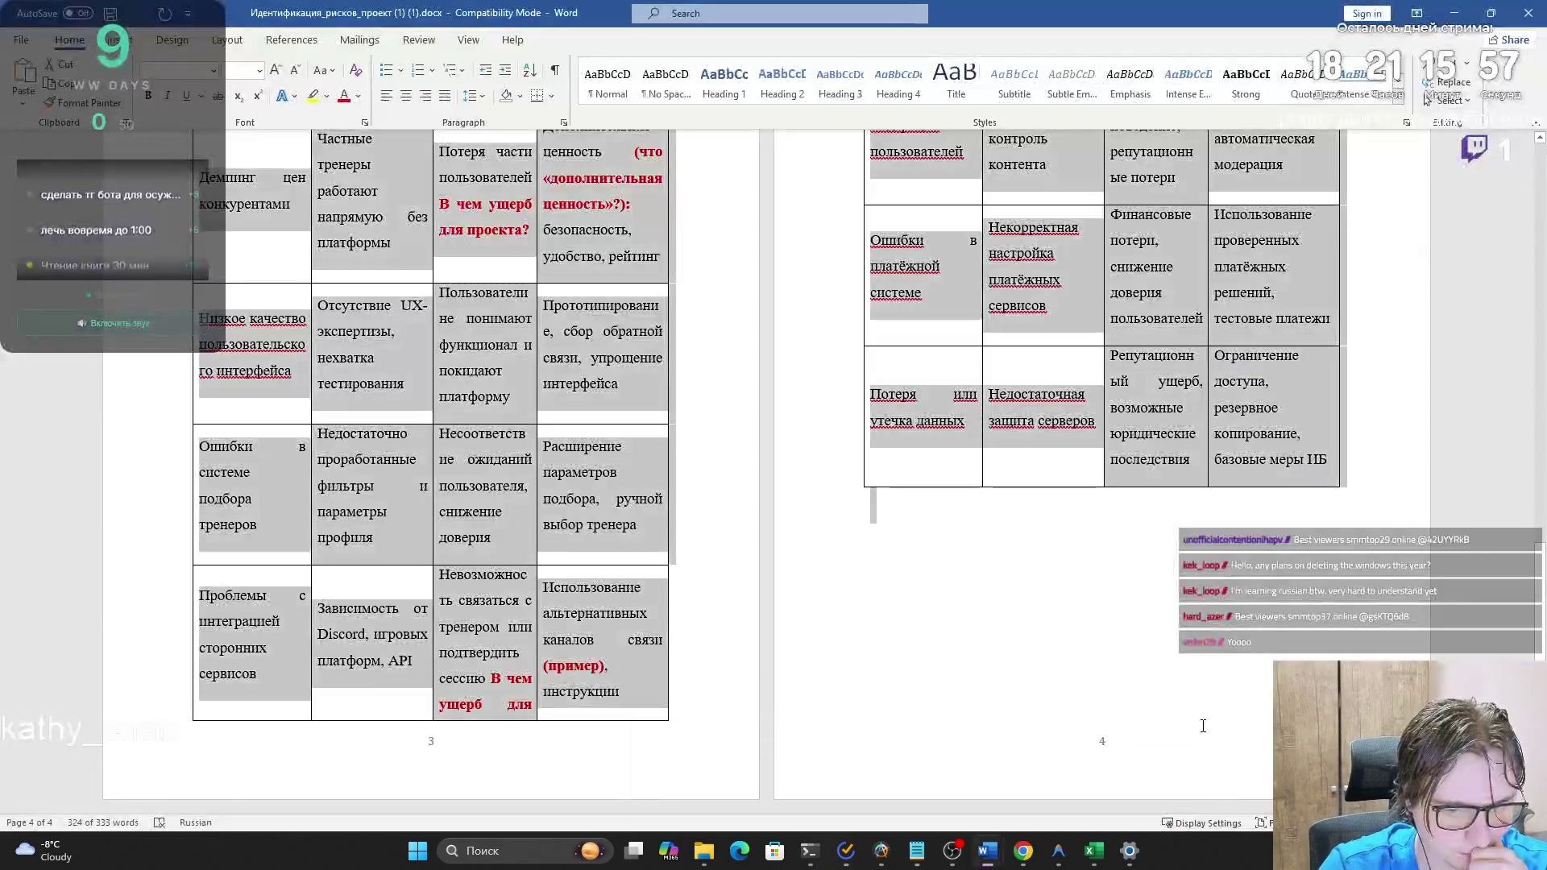
- Shrink and shift the Word window left so ChatGPT's corrected table shows beside the Технические сбои row
{"action": "double_click", "coordinate": [1022, 25]}
{"action": "mouse_move", "coordinate": [1022, 24]}
{"action": "left_mouse_down"}
{"action": "mouse_move", "coordinate": [617, 142]}
{"action": "mouse_move", "coordinate": [591, 124]}
{"action": "left_mouse_up"}
{"action": "mouse_move", "coordinate": [1098, 516]}
{"action": "left_mouse_down"}
{"action": "mouse_move", "coordinate": [1082, 227]}
{"action": "mouse_move", "coordinate": [1070, 303]}
{"action": "mouse_move", "coordinate": [1076, 278]}
{"action": "left_mouse_up"}
{"action": "left_click", "coordinate": [718, 417]}
{"action": "scroll", "coordinate": [718, 417], "scroll_direction": "down", "scroll_amount": 10}
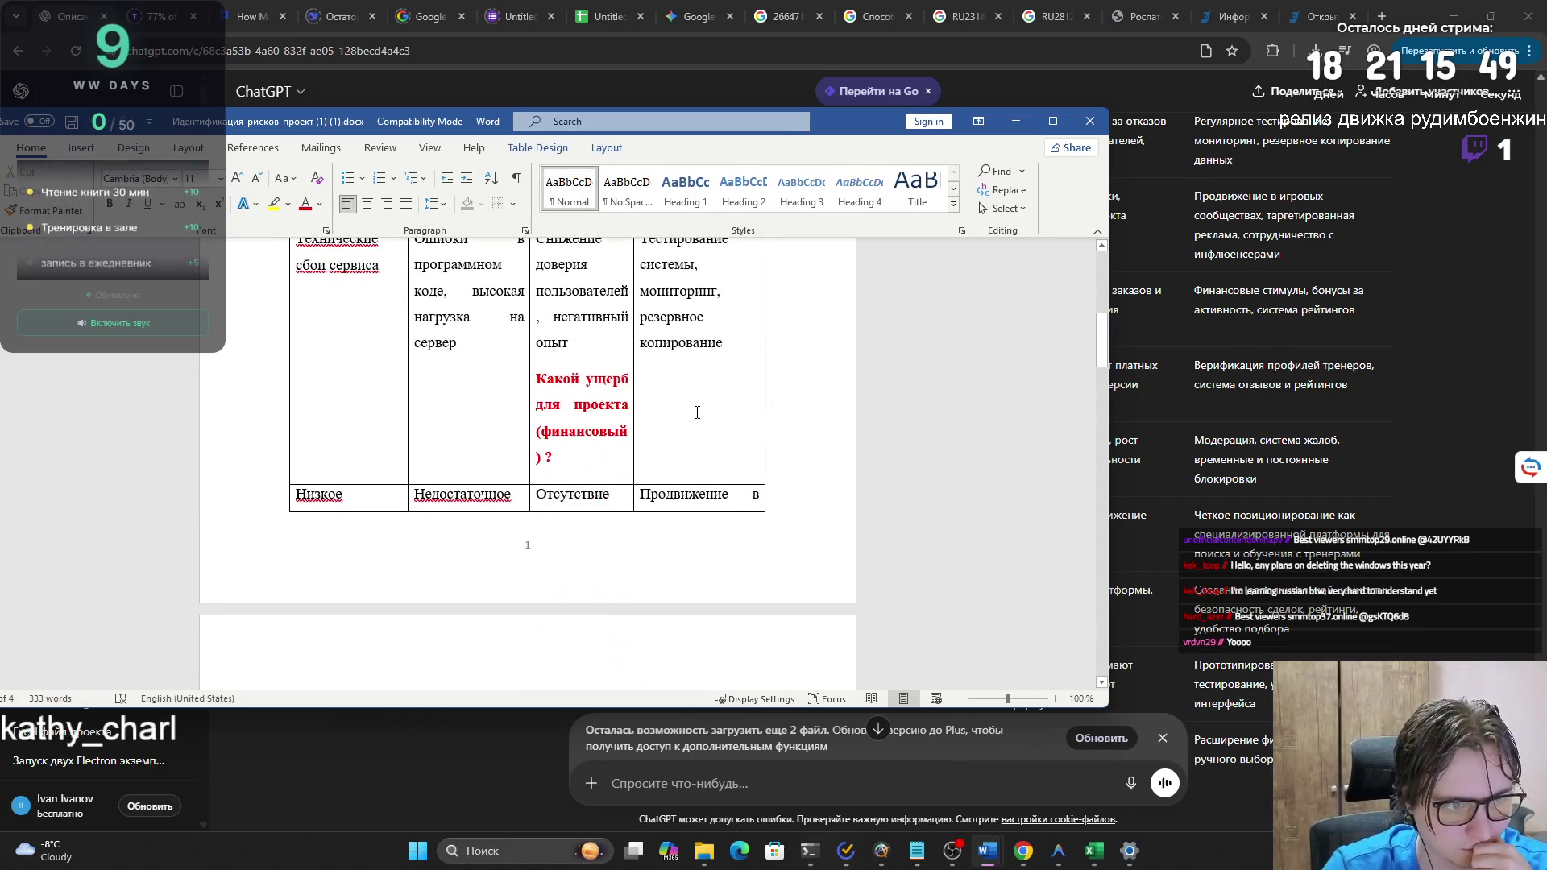
{"action": "scroll", "coordinate": [718, 417], "scroll_direction": "up", "scroll_amount": 1}
{"action": "scroll", "coordinate": [1108, 403], "scroll_direction": "down", "scroll_amount": 5}
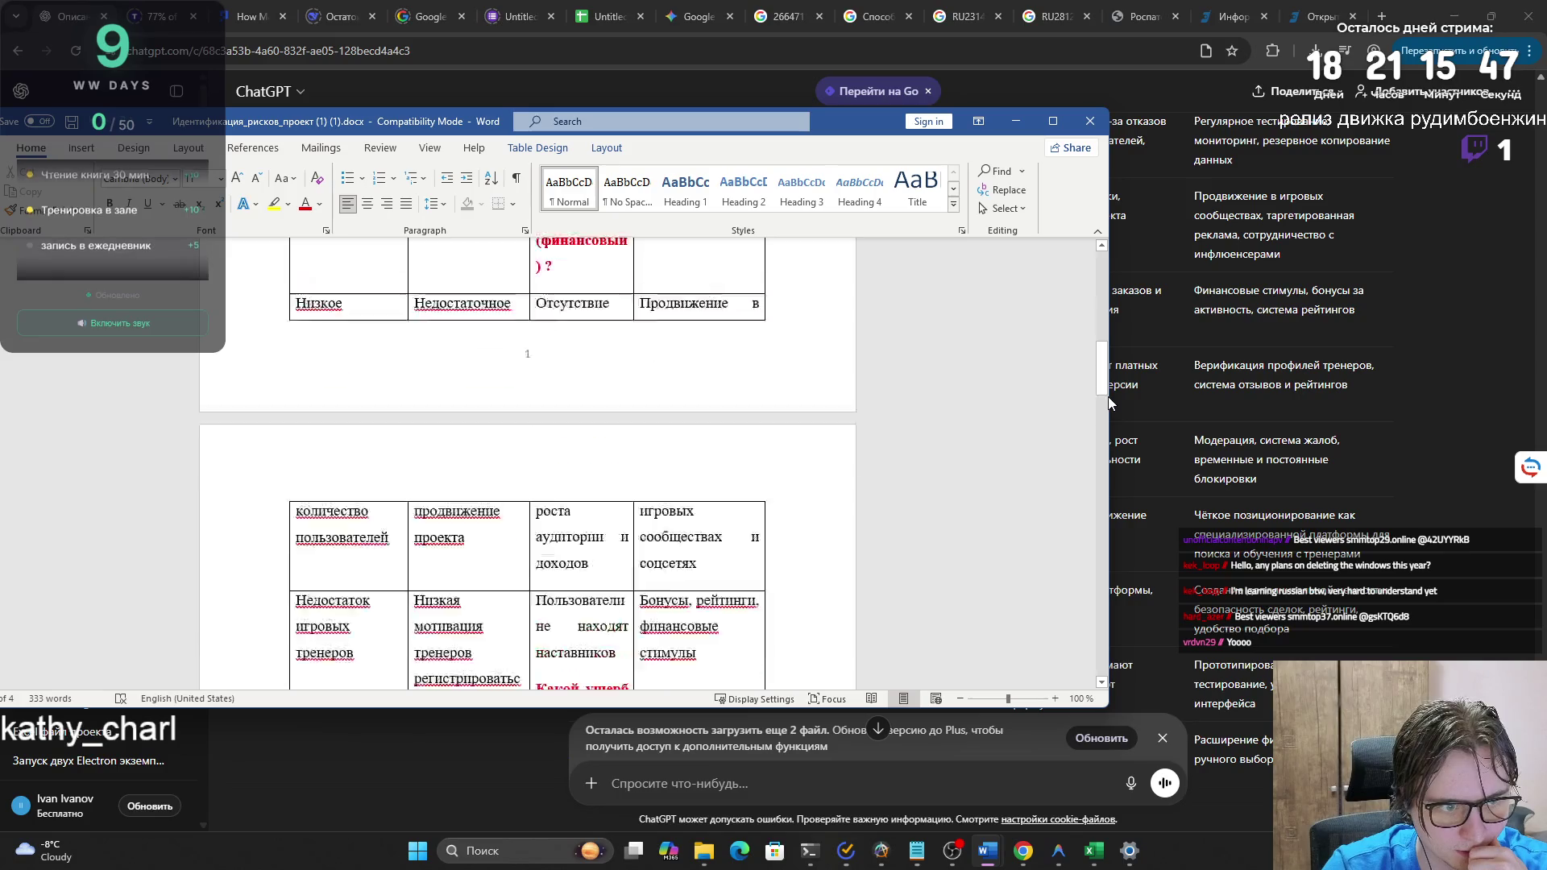
{"action": "scroll", "coordinate": [1024, 386], "scroll_direction": "up", "scroll_amount": 7}
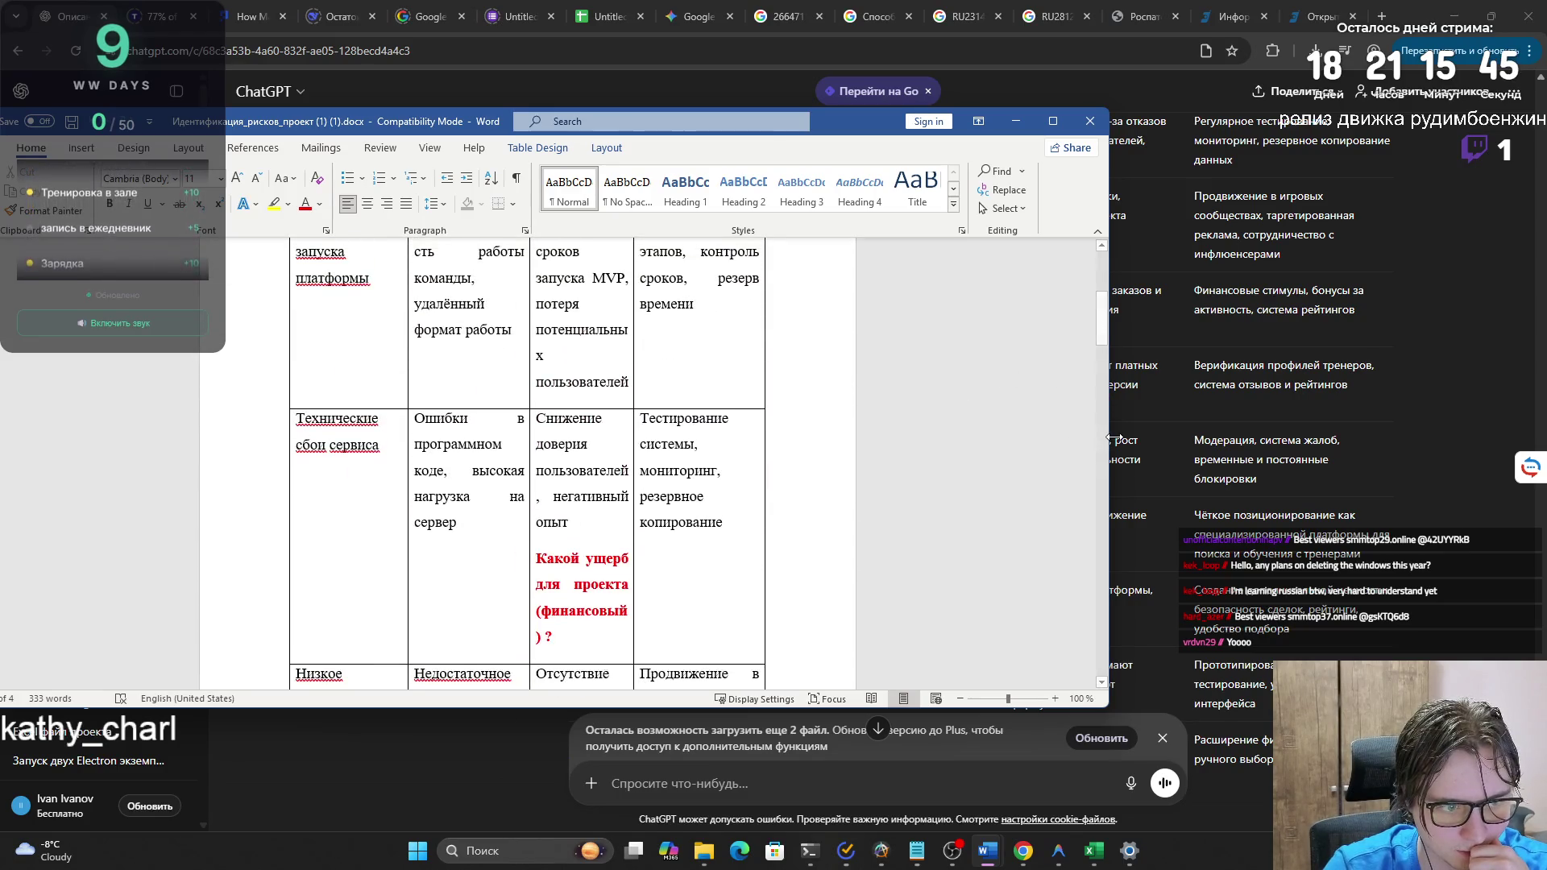
{"action": "left_click_drag", "start_coordinate": [1109, 436], "coordinate": [650, 435]}
{"action": "scroll", "coordinate": [1062, 405], "scroll_direction": "up", "scroll_amount": 2}
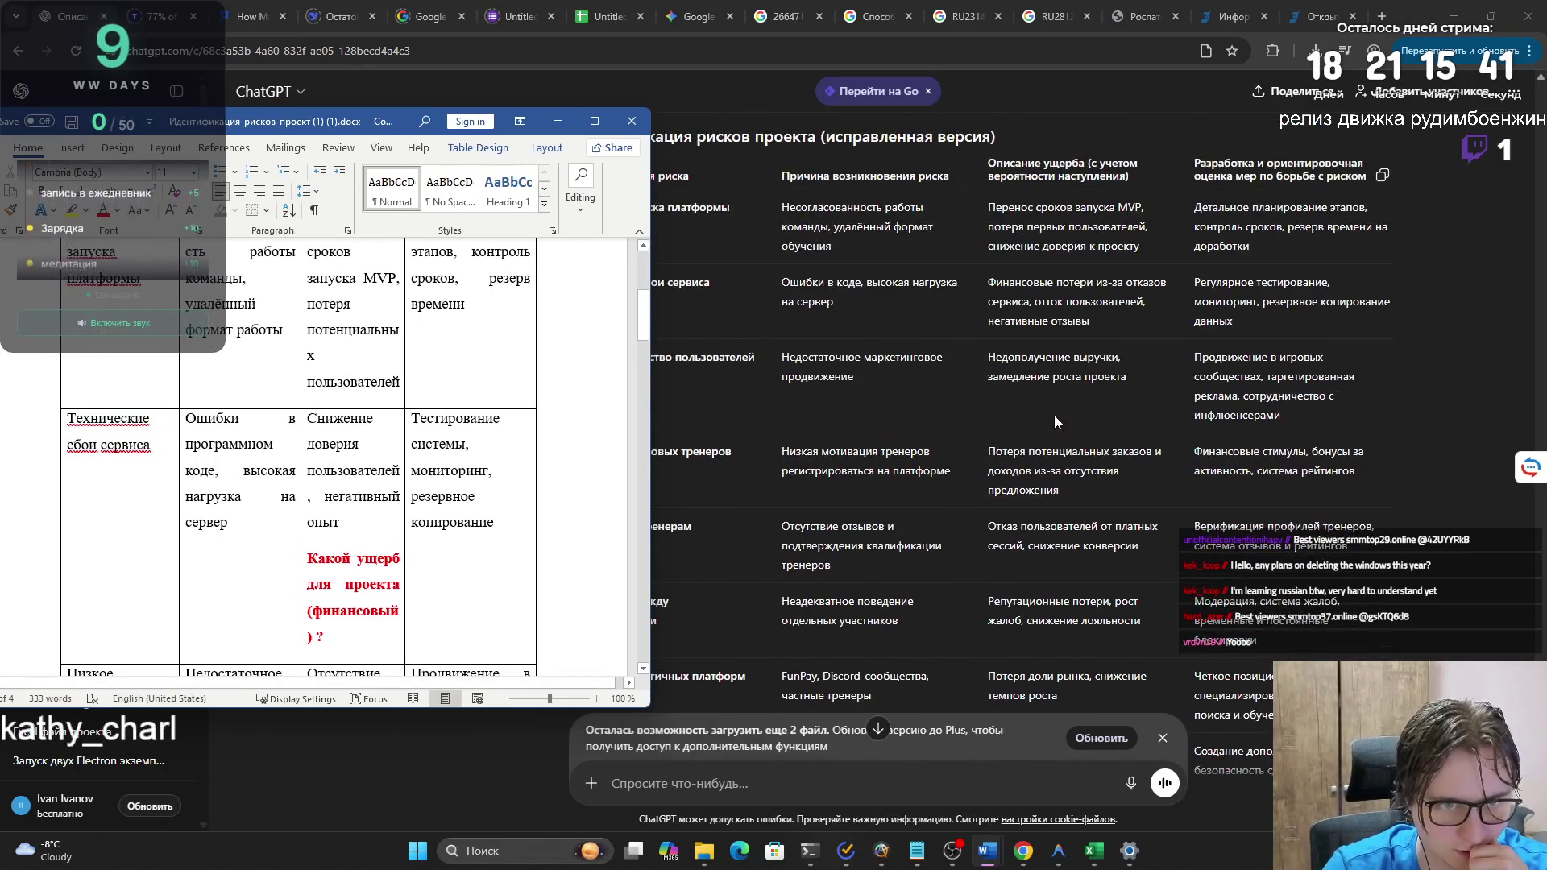
{"action": "scroll", "coordinate": [959, 346], "scroll_direction": "down", "scroll_amount": 1}
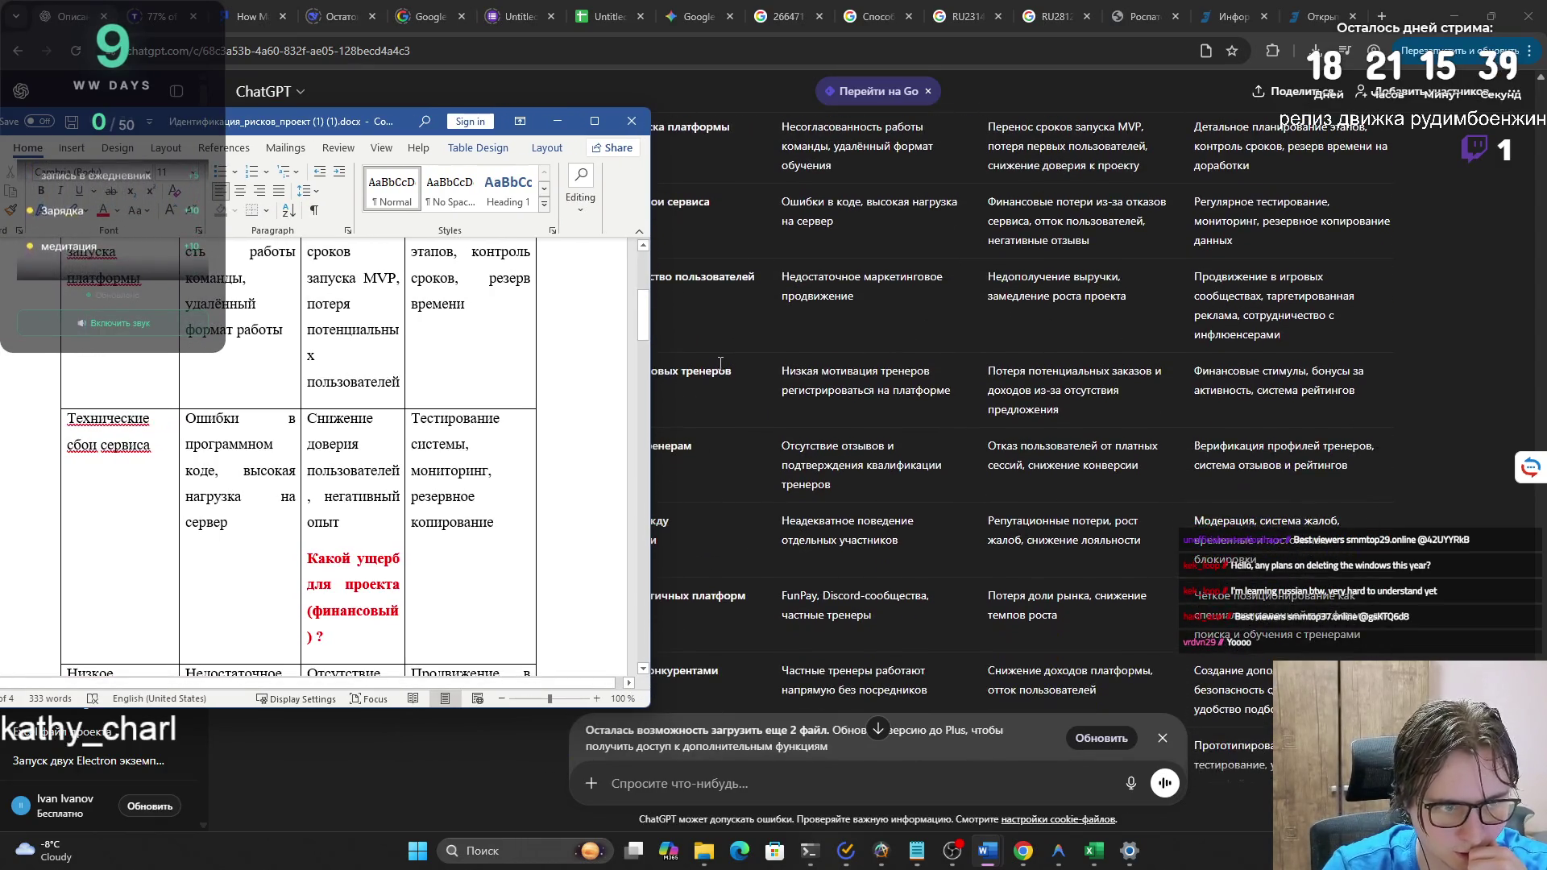
{"action": "left_click_drag", "start_coordinate": [217, 131], "coordinate": [1, 153]}
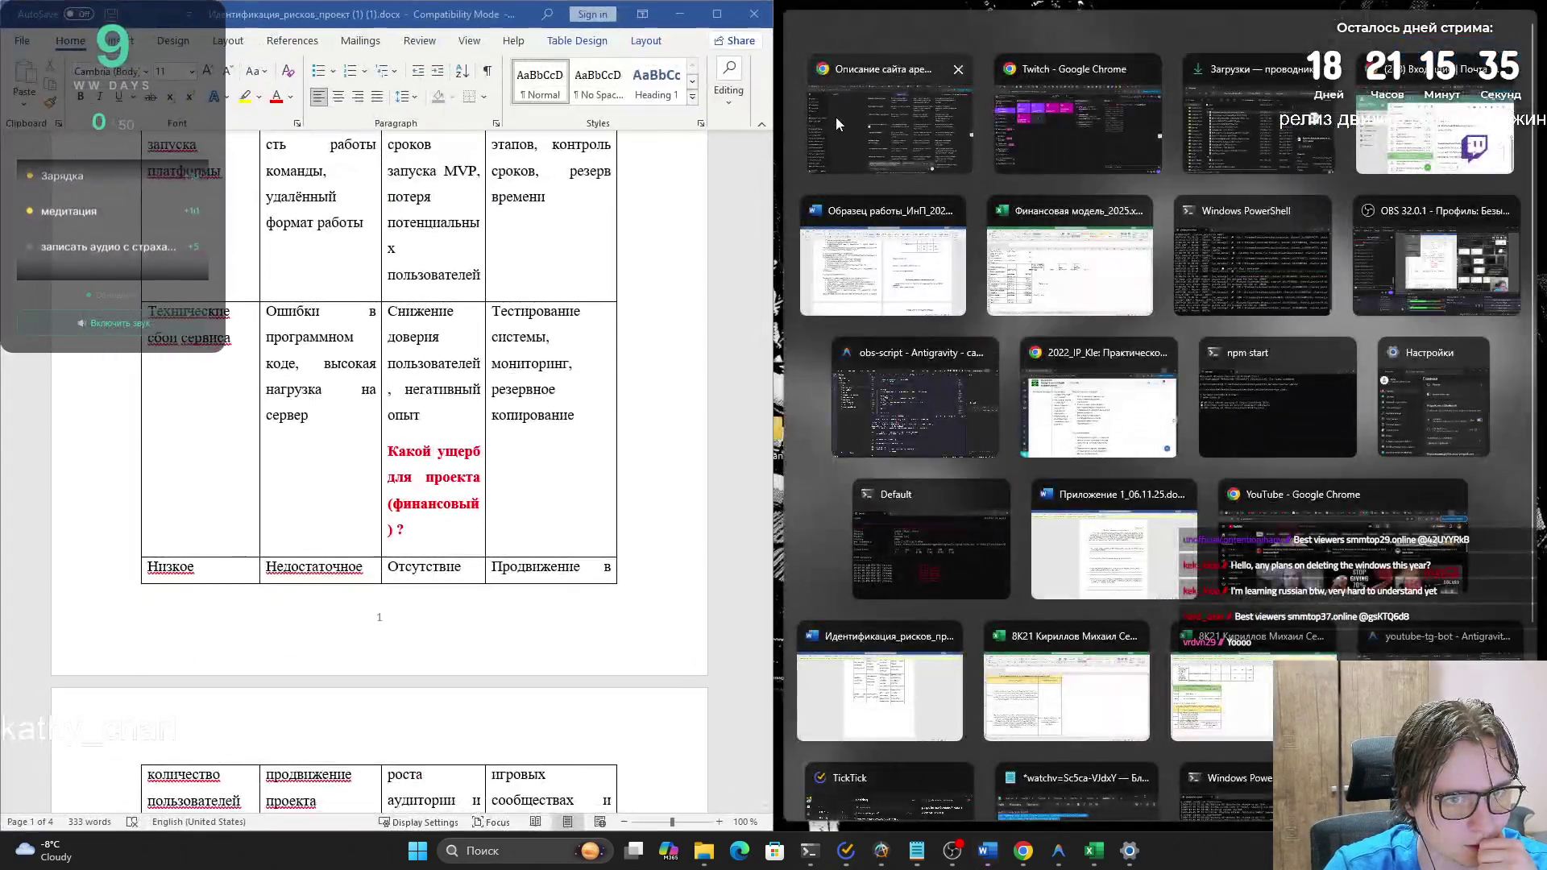
- Snap Word to the left half and collapse ChatGPT's chat list to widen the reply
{"action": "left_click", "coordinate": [840, 120]}
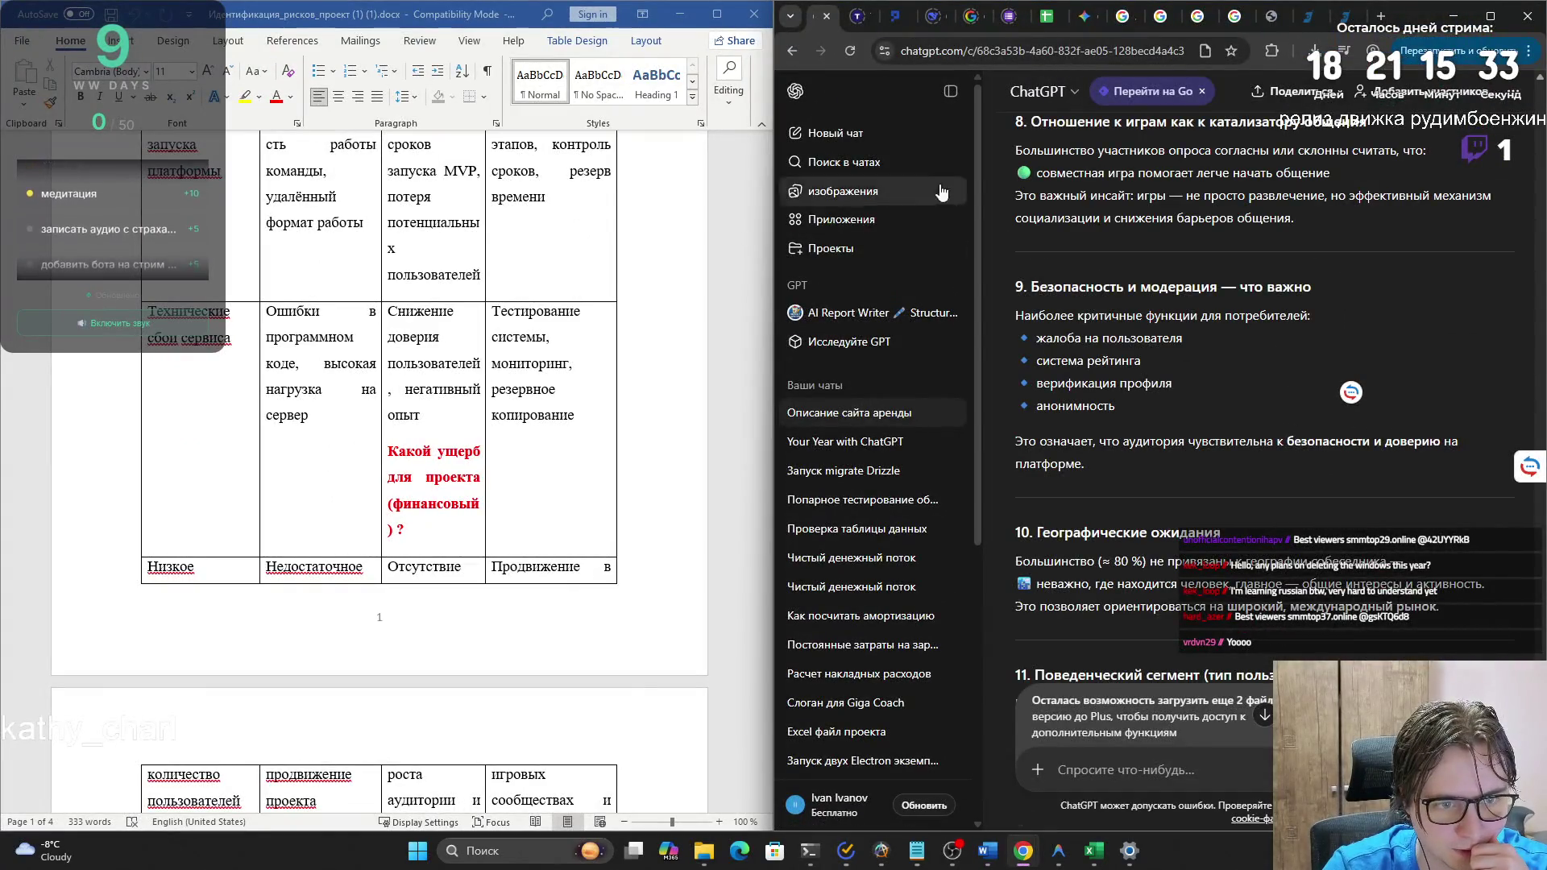
{"action": "left_click", "coordinate": [950, 92]}
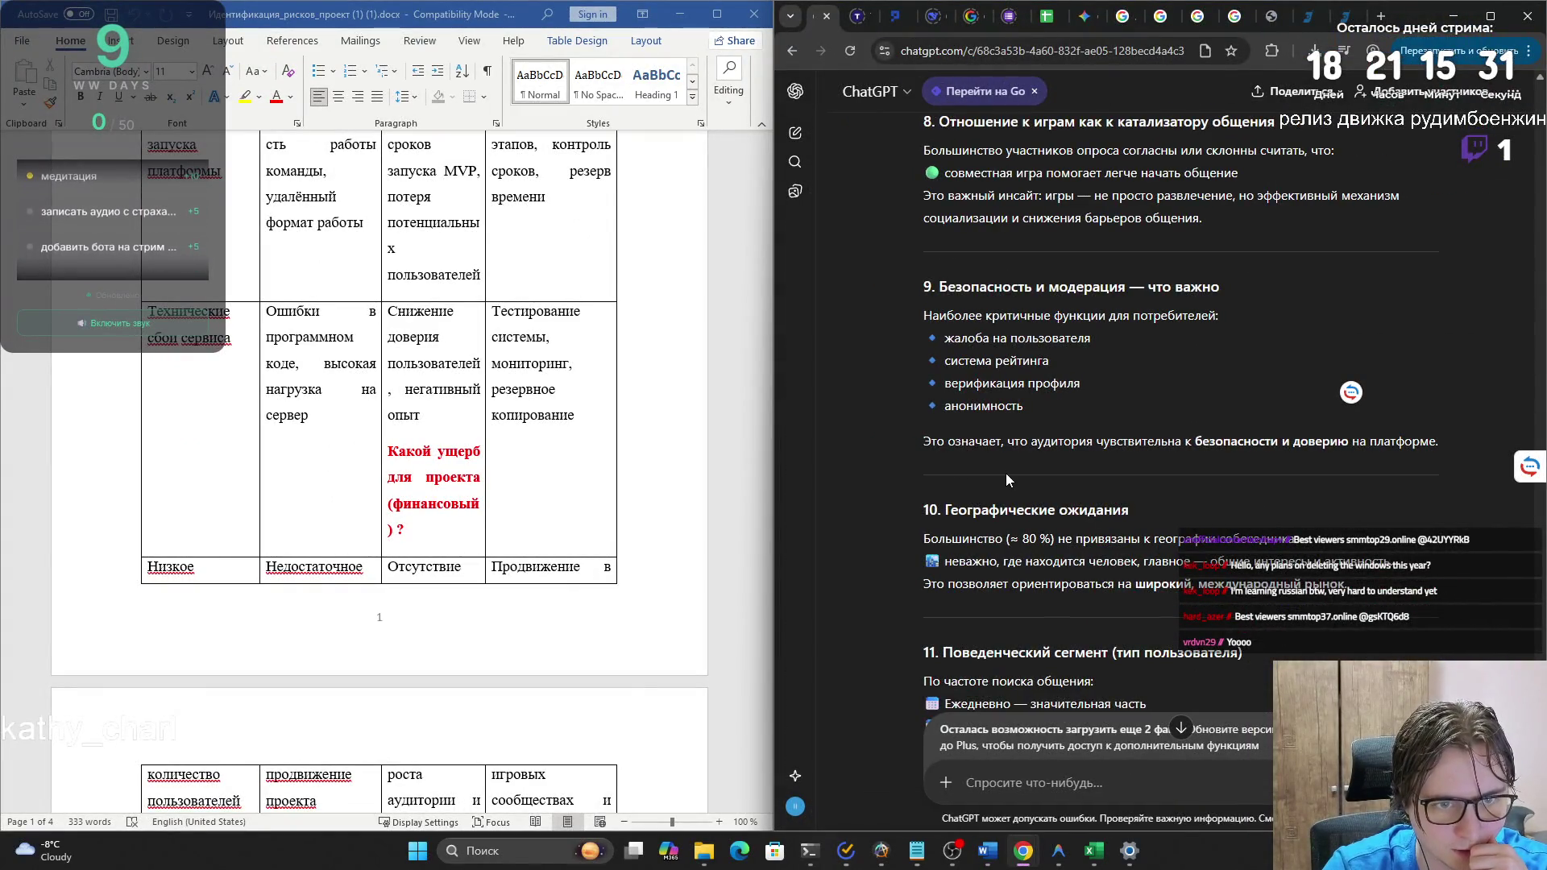
{"action": "scroll", "coordinate": [1052, 477], "scroll_direction": "down", "scroll_amount": 15}
{"action": "scroll", "coordinate": [1052, 477], "scroll_direction": "up", "scroll_amount": 4}
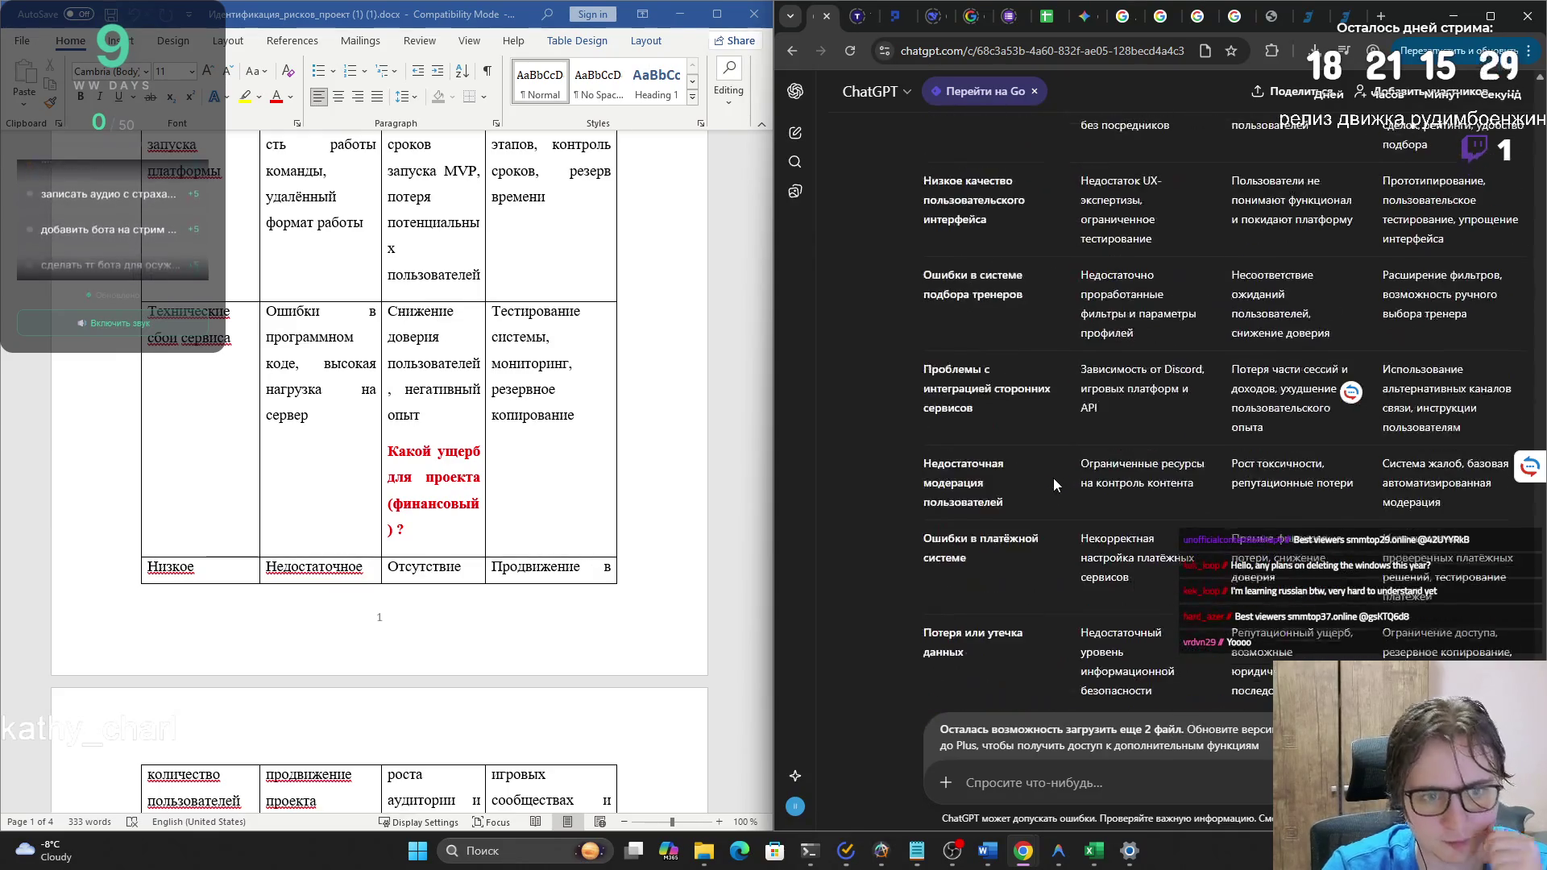
{"action": "scroll", "coordinate": [969, 569], "scroll_direction": "up", "scroll_amount": 10}
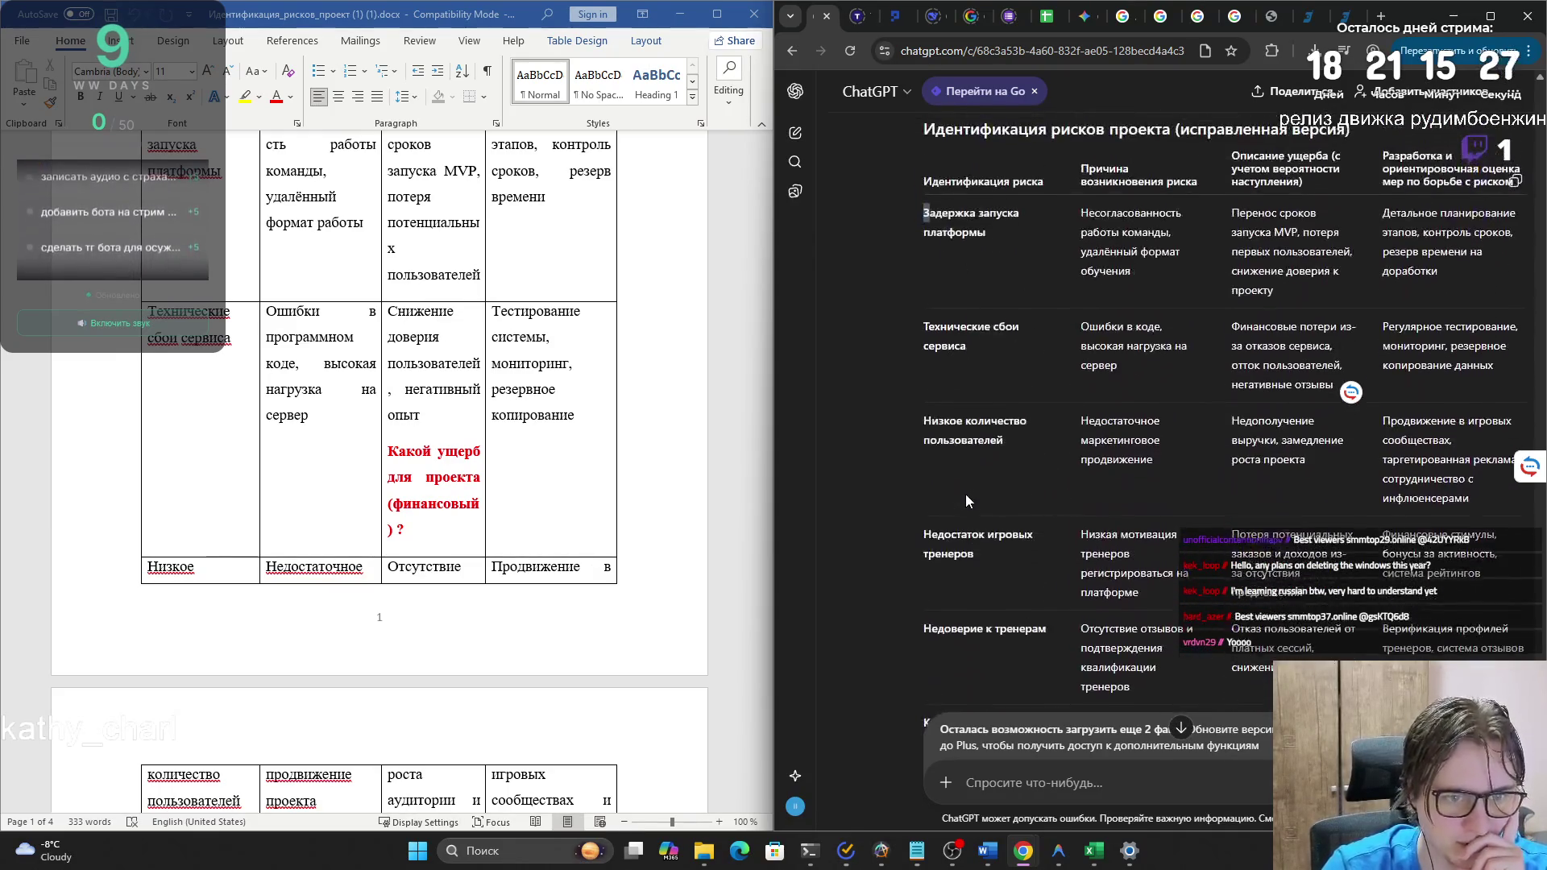
- Replace the technical-failures damage cell with ChatGPT's «Финансовые потери» wording, keeping text only
{"action": "mouse_move", "coordinate": [1231, 488]}
{"action": "left_mouse_down"}
{"action": "mouse_move", "coordinate": [1338, 516]}
{"action": "mouse_move", "coordinate": [1312, 548]}
{"action": "left_mouse_up"}
{"action": "scroll", "coordinate": [693, 462], "scroll_direction": "up", "scroll_amount": 5}
{"action": "scroll", "coordinate": [694, 461], "scroll_direction": "down", "scroll_amount": 5}
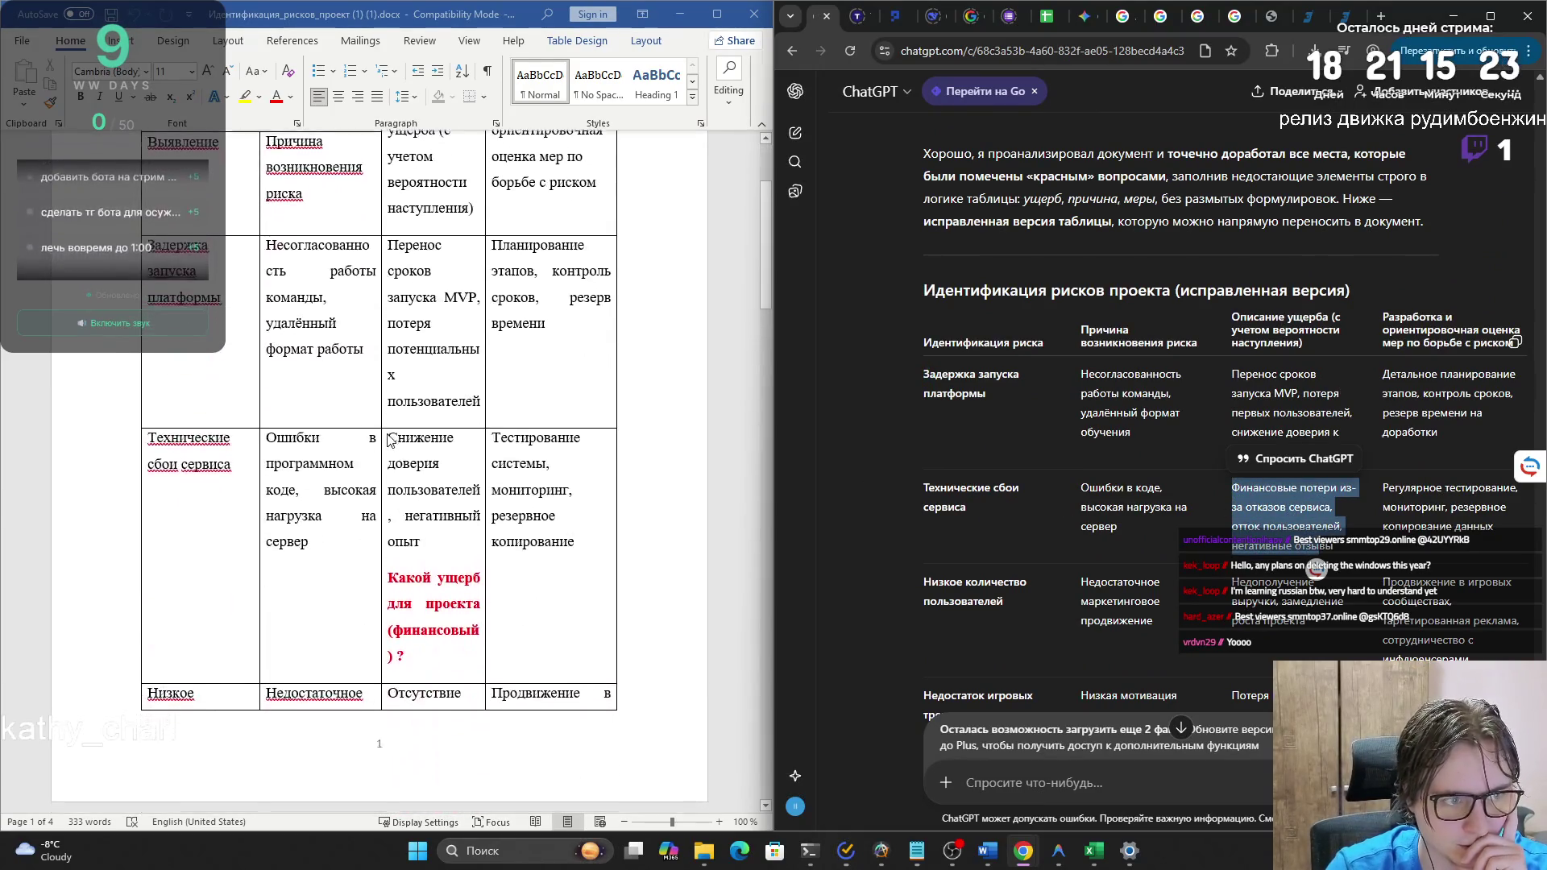
{"action": "mouse_move", "coordinate": [1258, 508]}
{"action": "left_mouse_down"}
{"action": "mouse_move", "coordinate": [1341, 516]}
{"action": "mouse_move", "coordinate": [1344, 554]}
{"action": "left_mouse_up"}
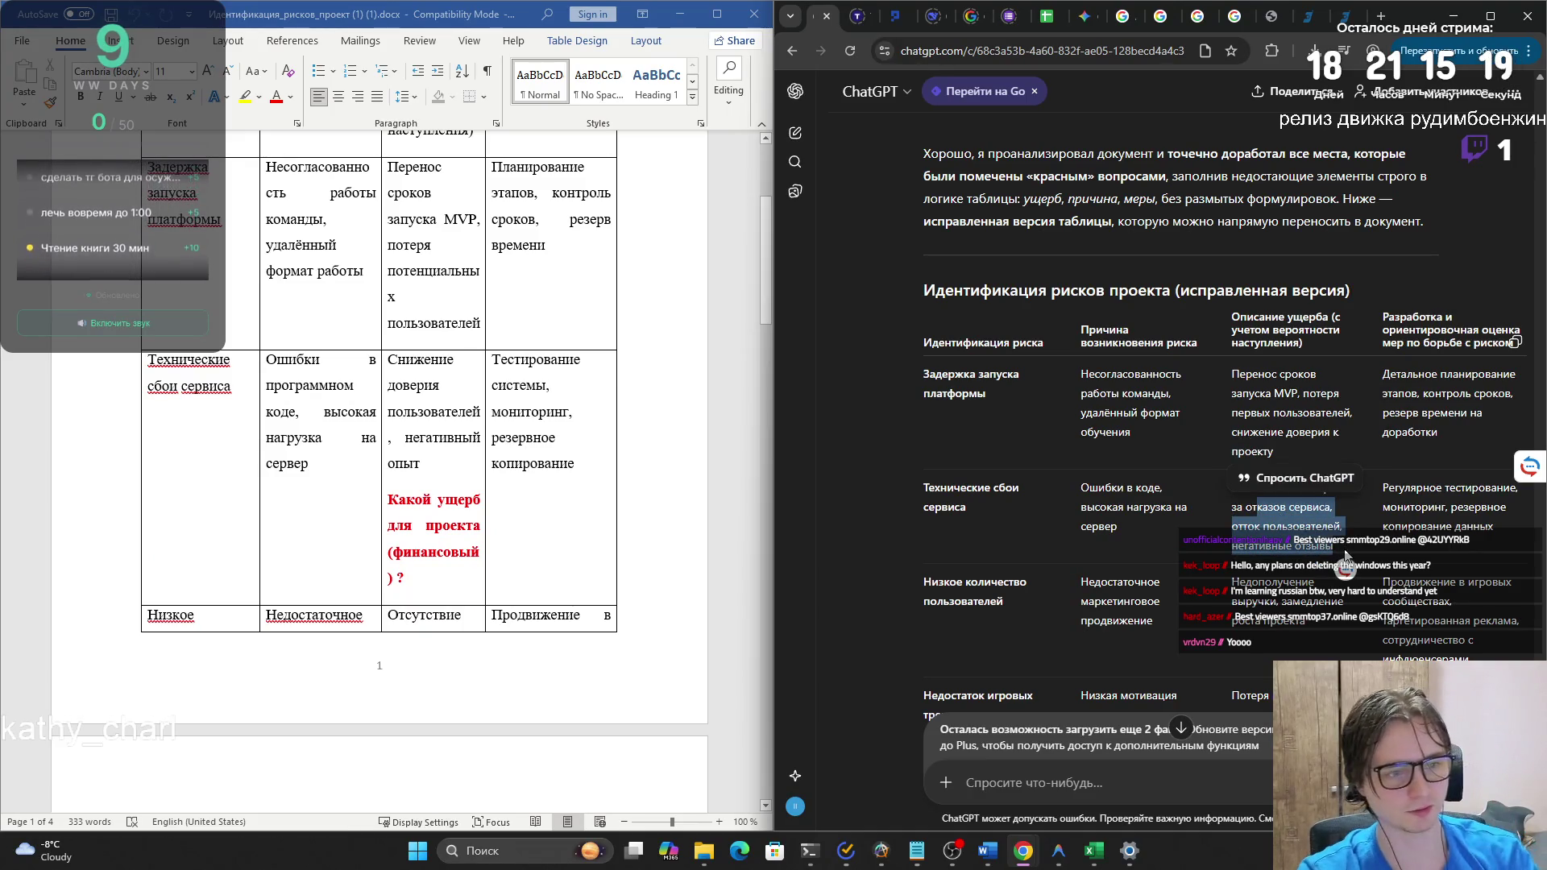
{"action": "left_click", "coordinate": [1344, 555]}
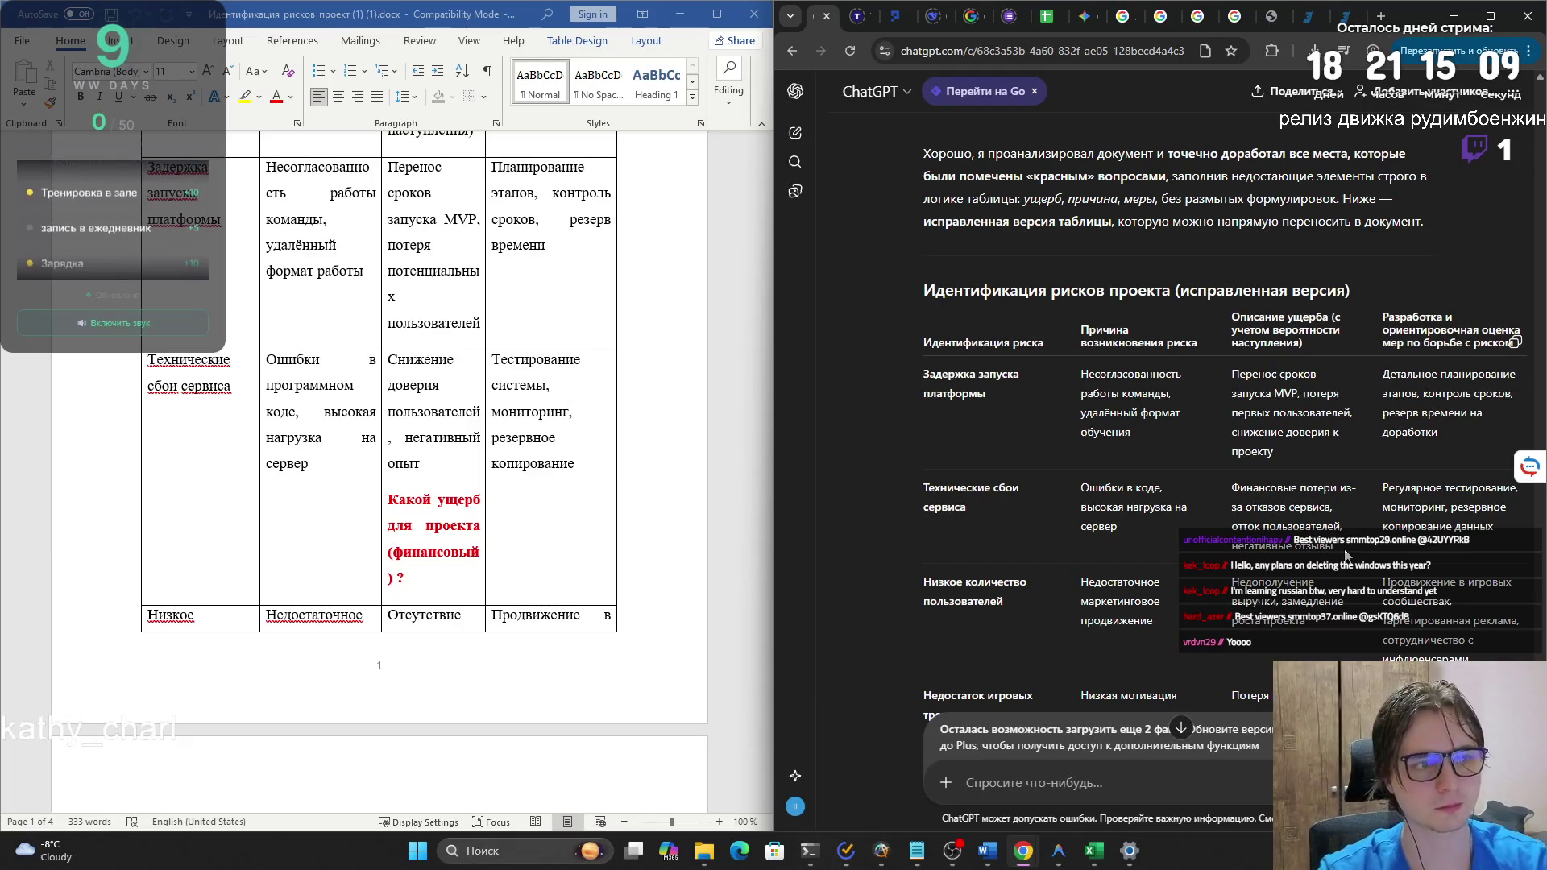
{"action": "left_click_drag", "start_coordinate": [1346, 555], "coordinate": [1232, 485]}
{"action": "key", "text": "ctrl+c"}
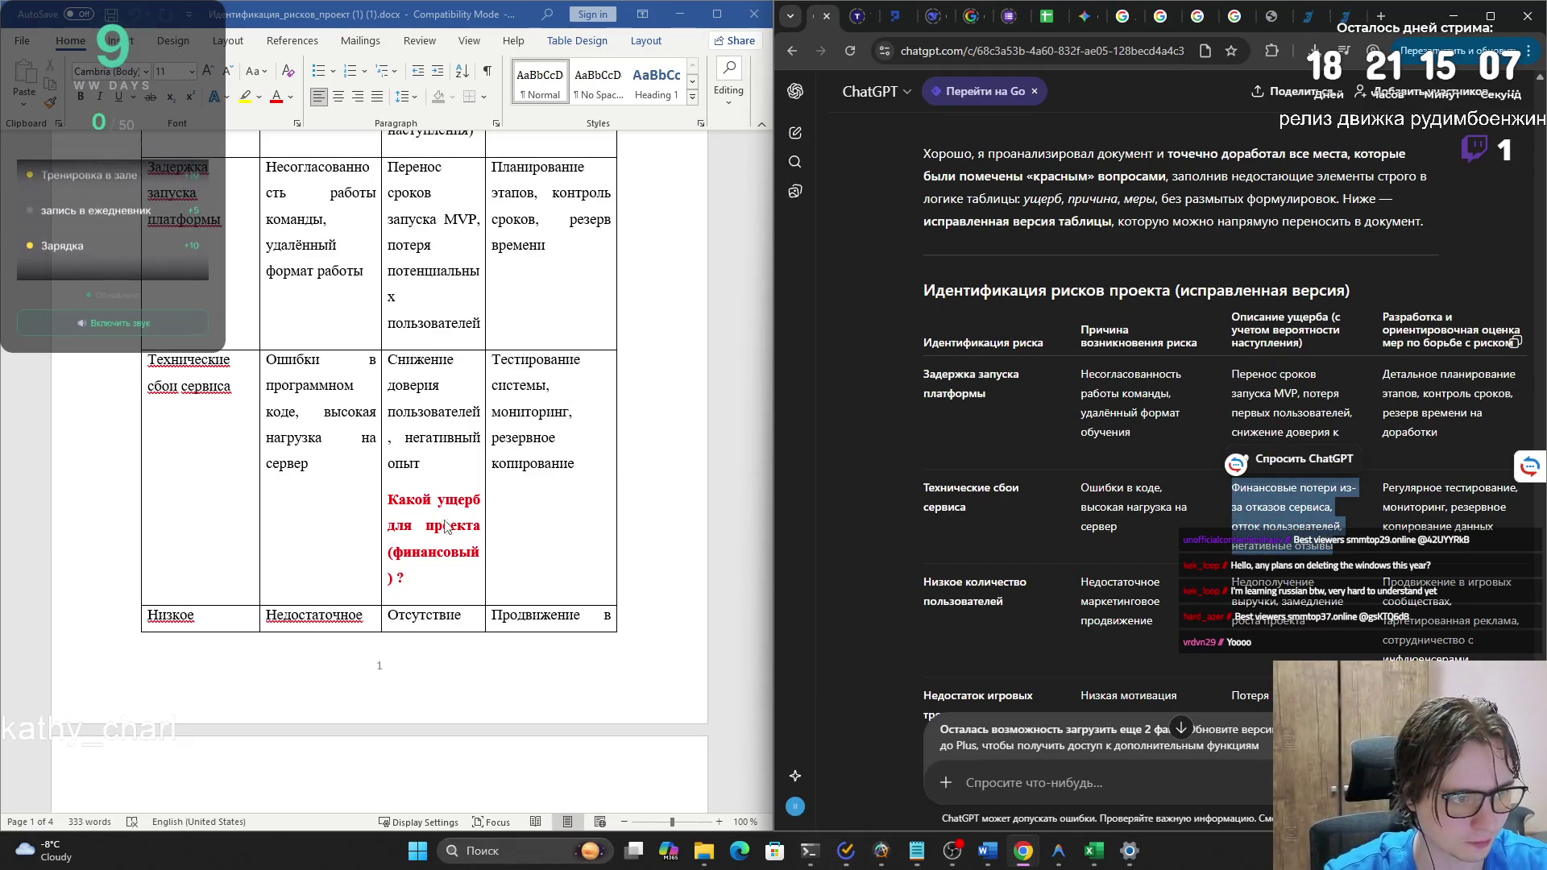
{"action": "left_click", "coordinate": [413, 573]}
{"action": "left_click_drag", "start_coordinate": [393, 357], "coordinate": [403, 578]}
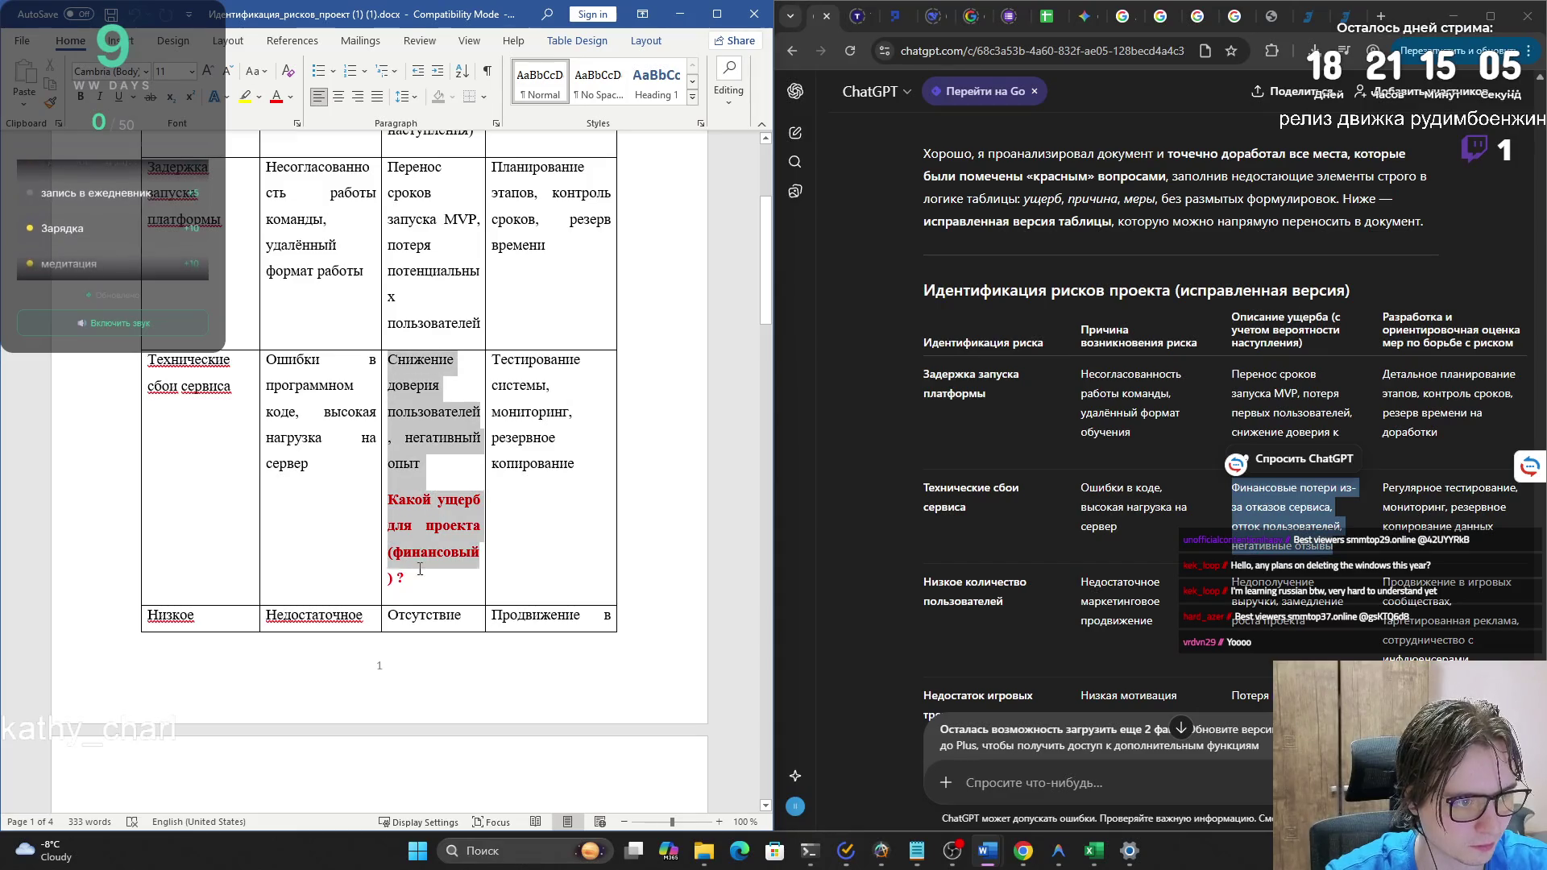
{"action": "key", "text": "ctrl+v"}
{"action": "left_click", "coordinate": [456, 500]}
{"action": "left_click", "coordinate": [504, 552]}
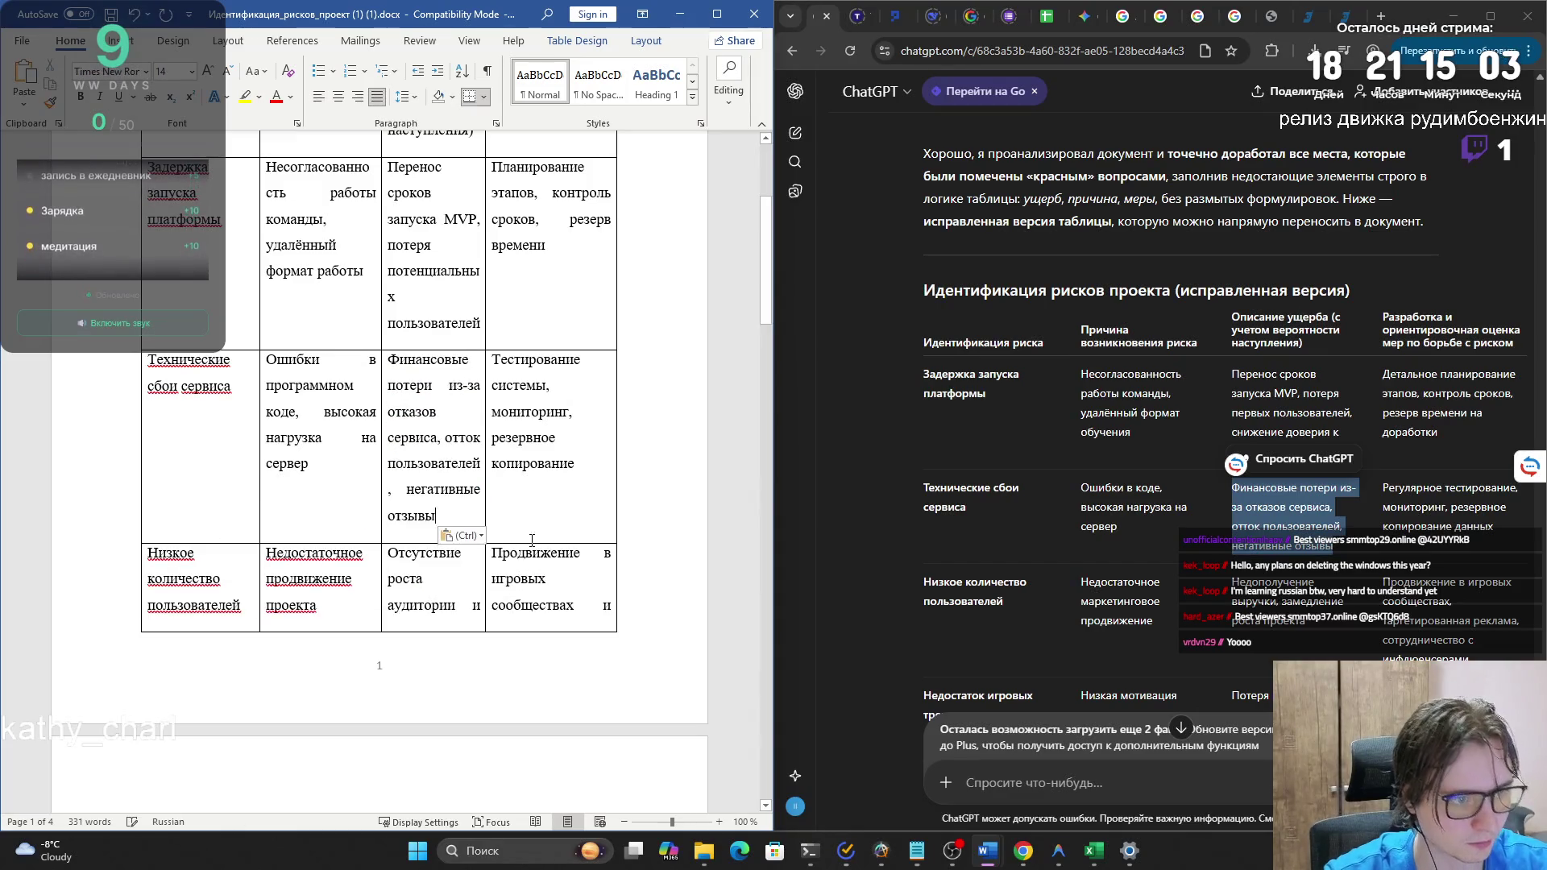
- Replace the low-user-numbers damage cell with ChatGPT's «Недополучение выручки» wording as plain text
{"action": "scroll", "coordinate": [1370, 530], "scroll_direction": "down", "scroll_amount": 1}
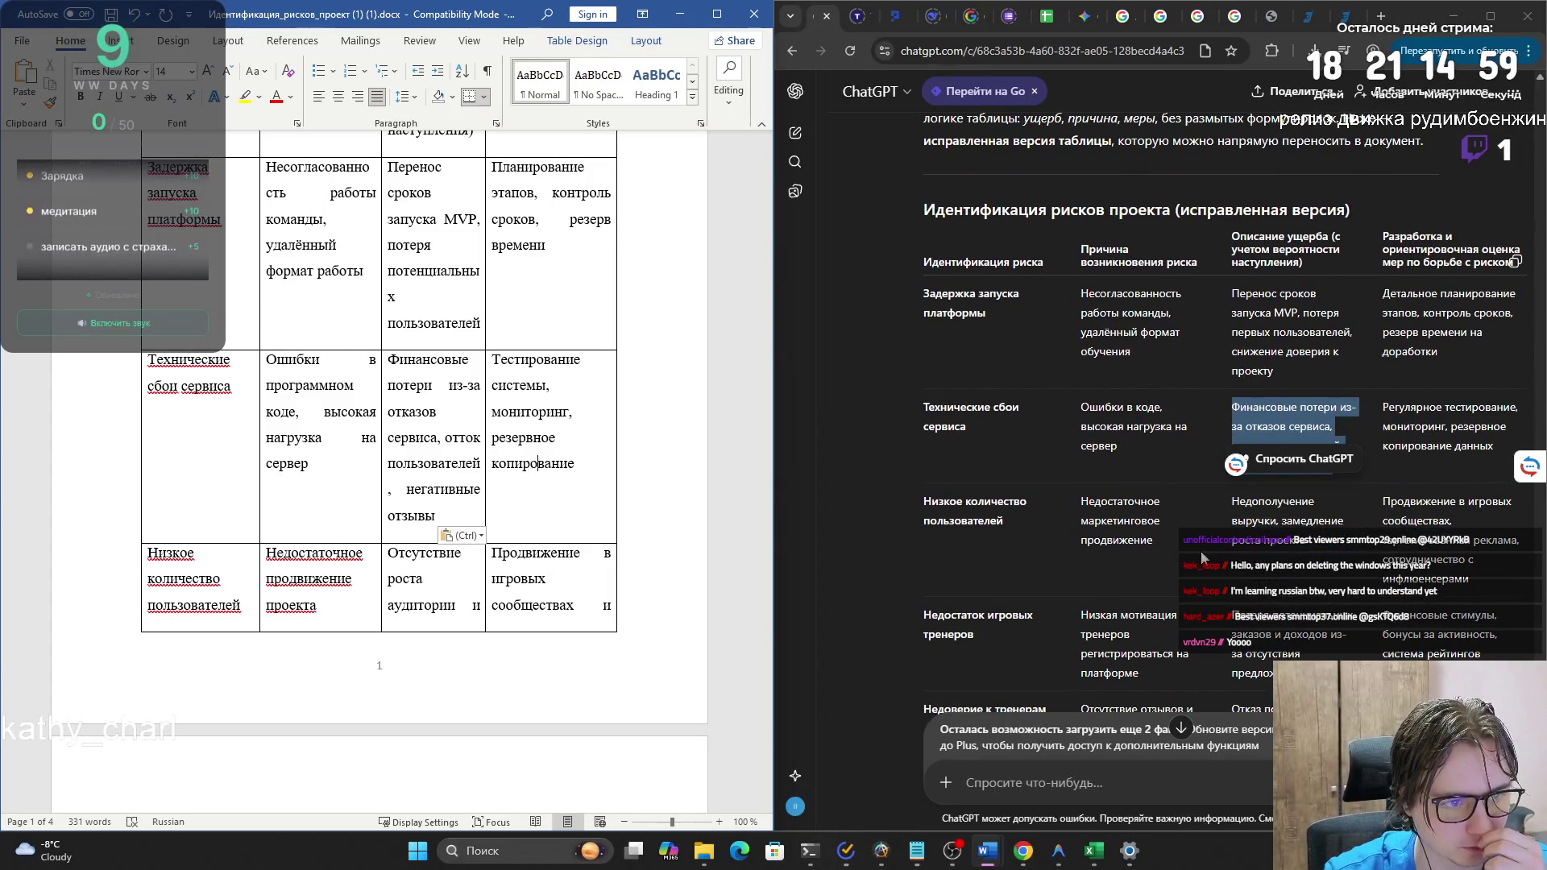
{"action": "scroll", "coordinate": [538, 512], "scroll_direction": "down", "scroll_amount": 5}
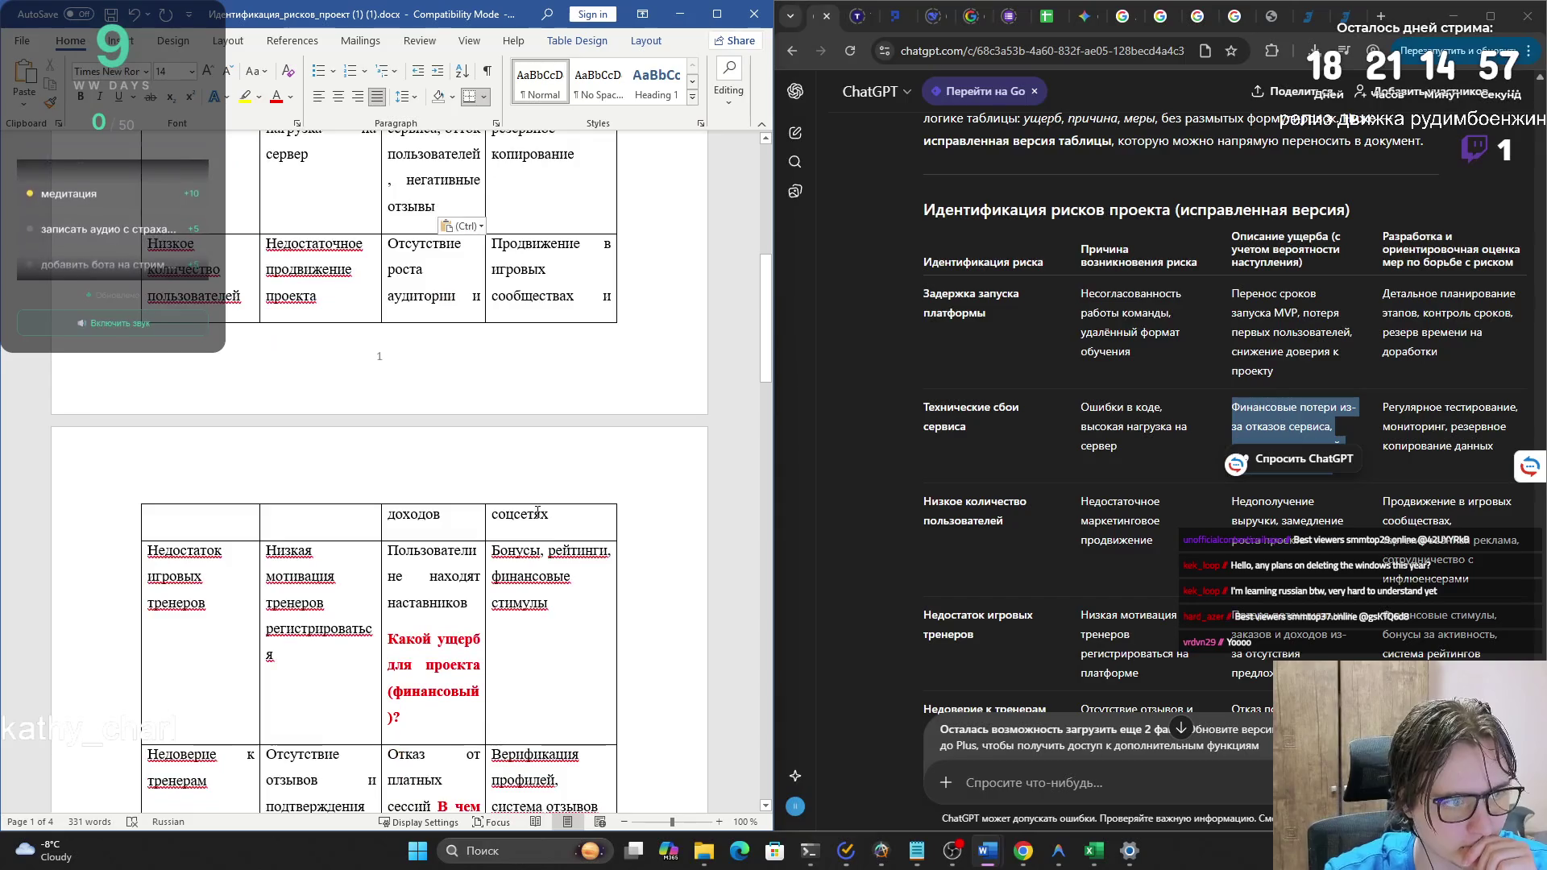
{"action": "scroll", "coordinate": [537, 508], "scroll_direction": "down", "scroll_amount": 3}
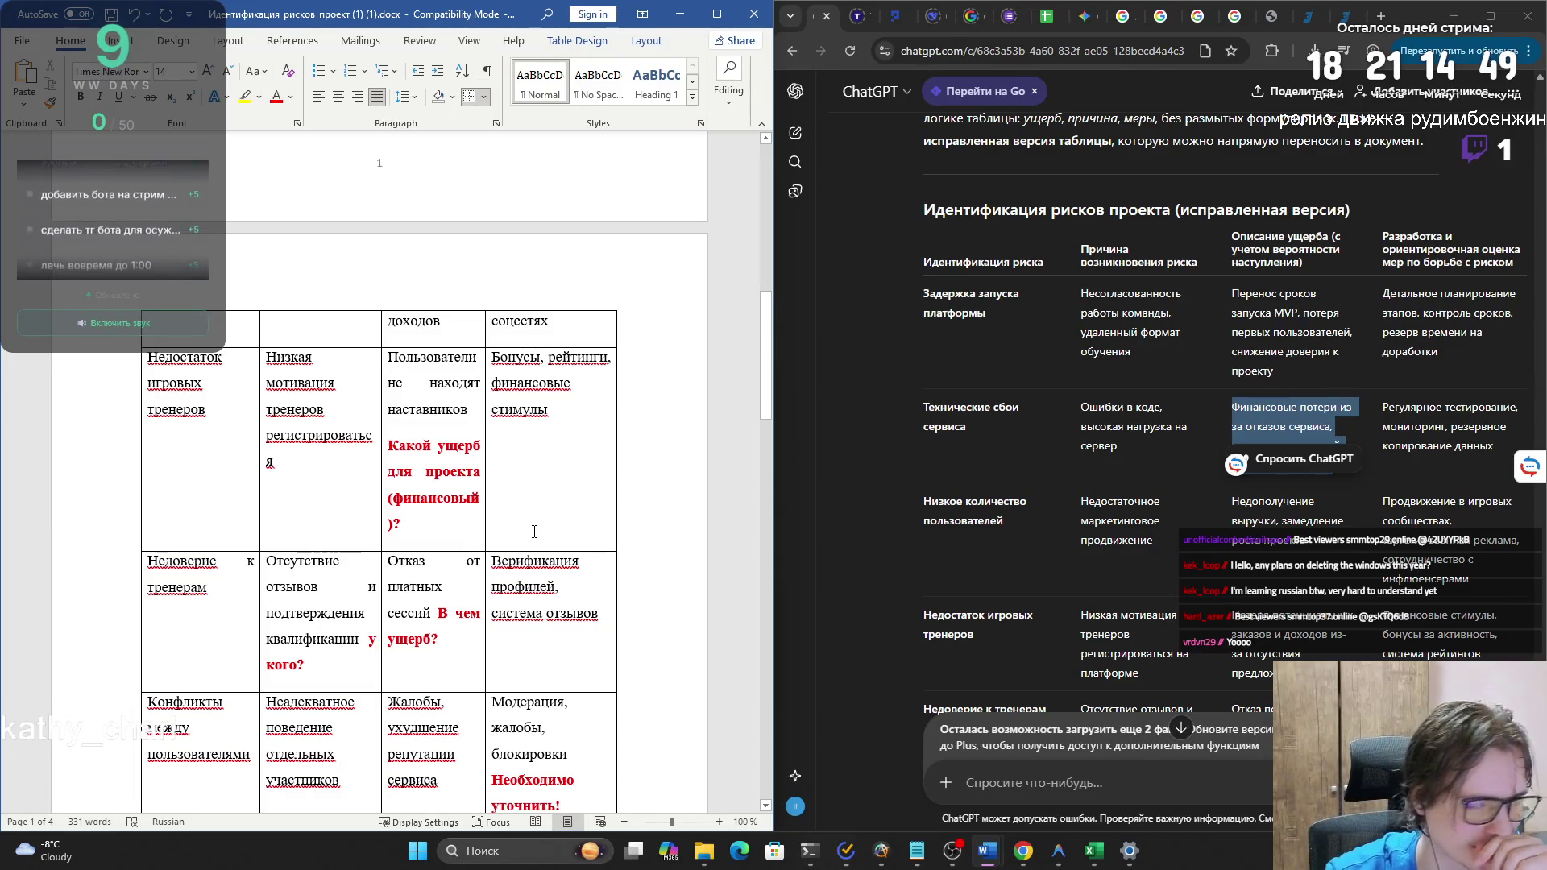
{"action": "left_click", "coordinate": [1306, 544]}
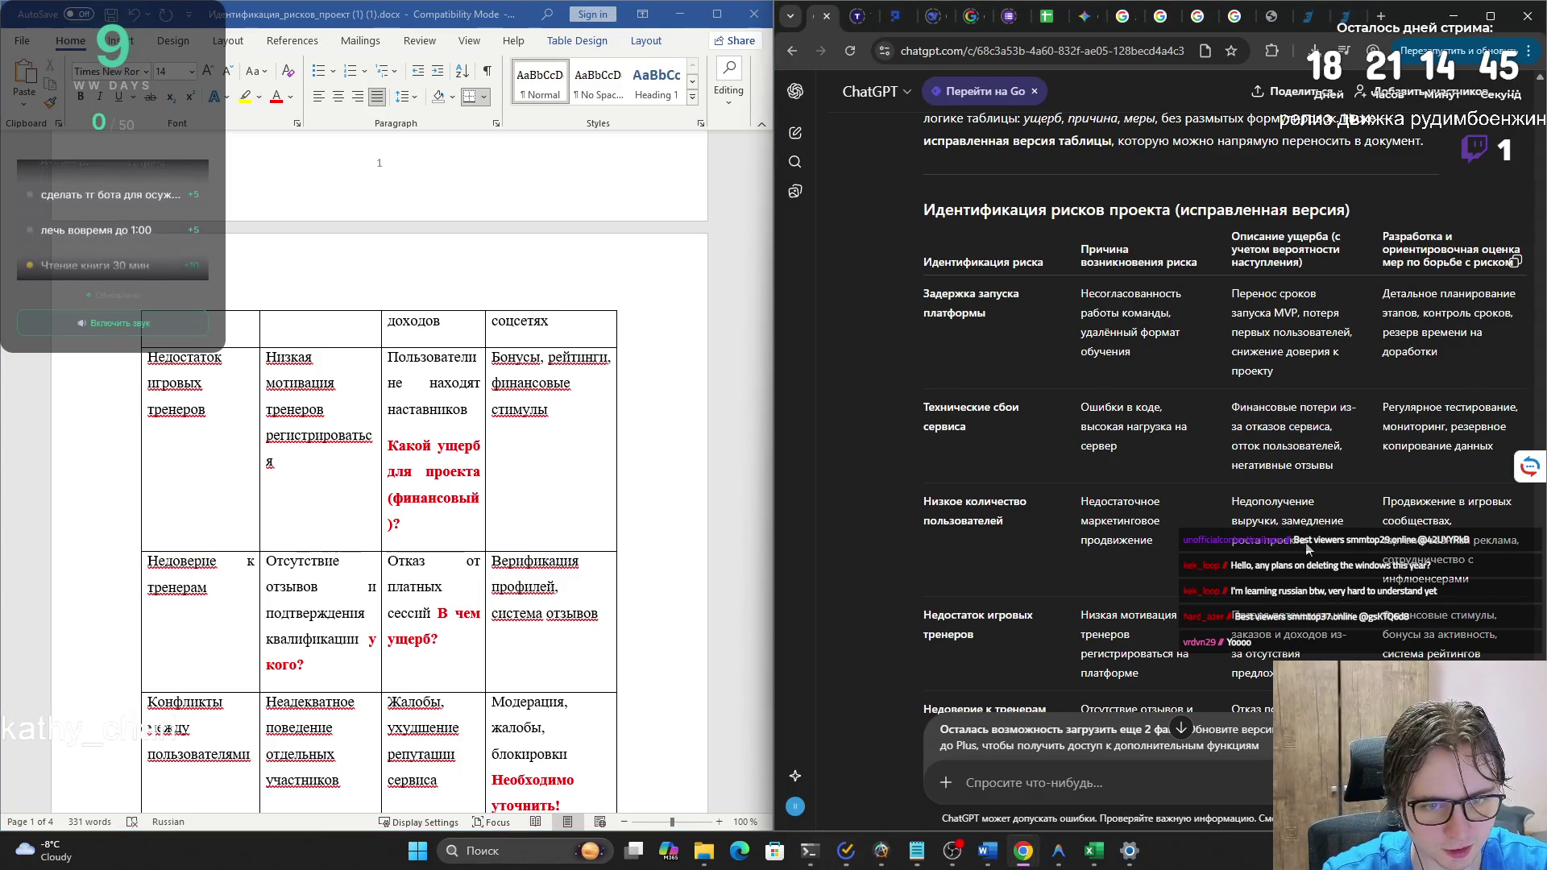
{"action": "left_click_drag", "start_coordinate": [1305, 545], "coordinate": [1232, 497]}
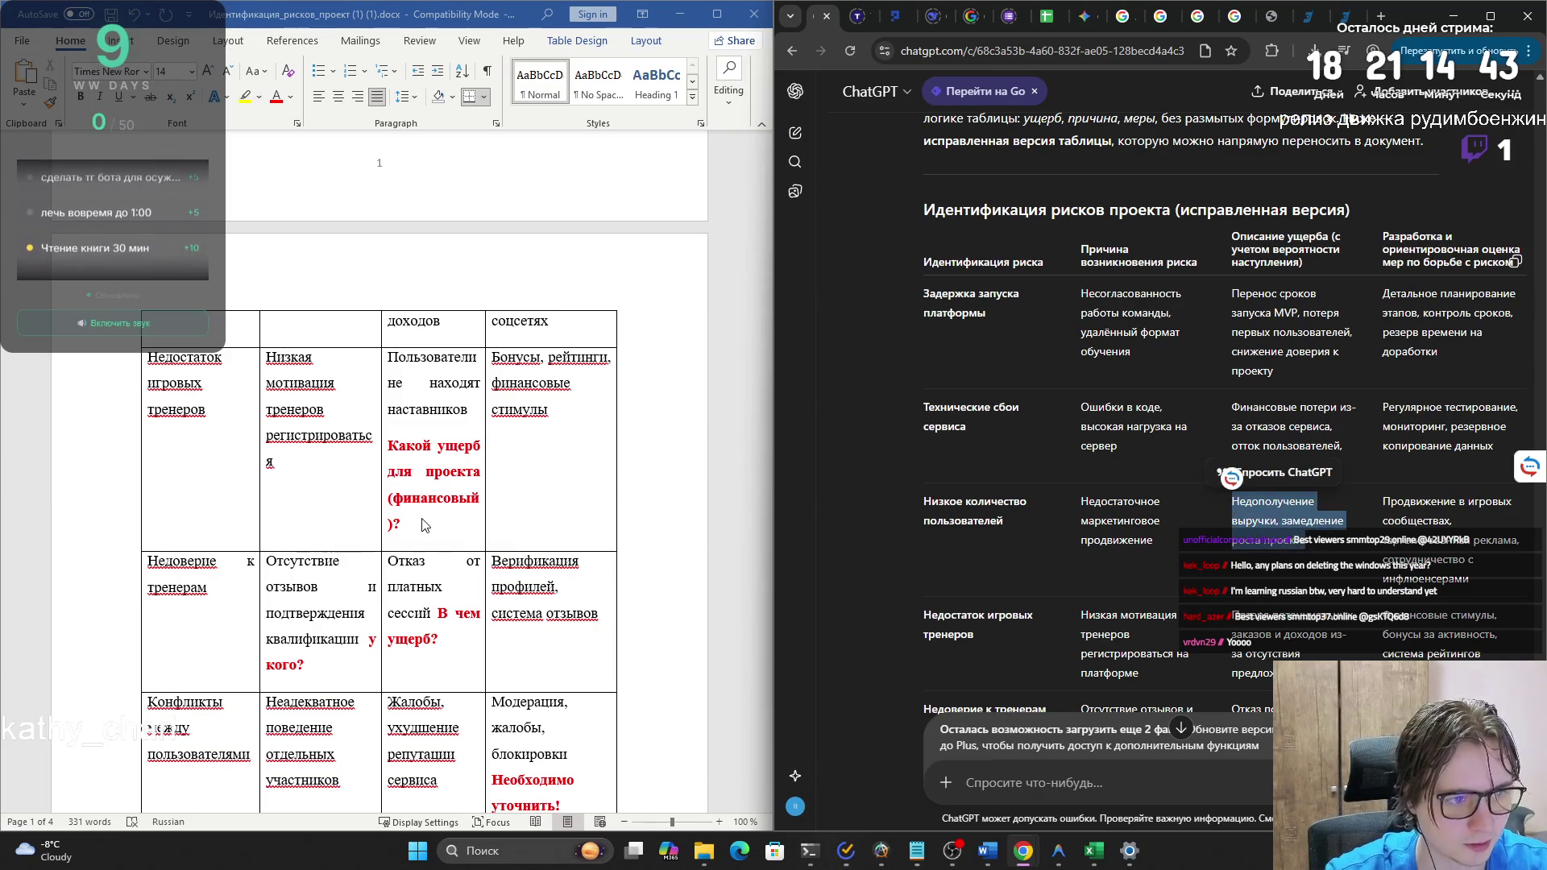
{"action": "scroll", "coordinate": [426, 525], "scroll_direction": "up", "scroll_amount": 3}
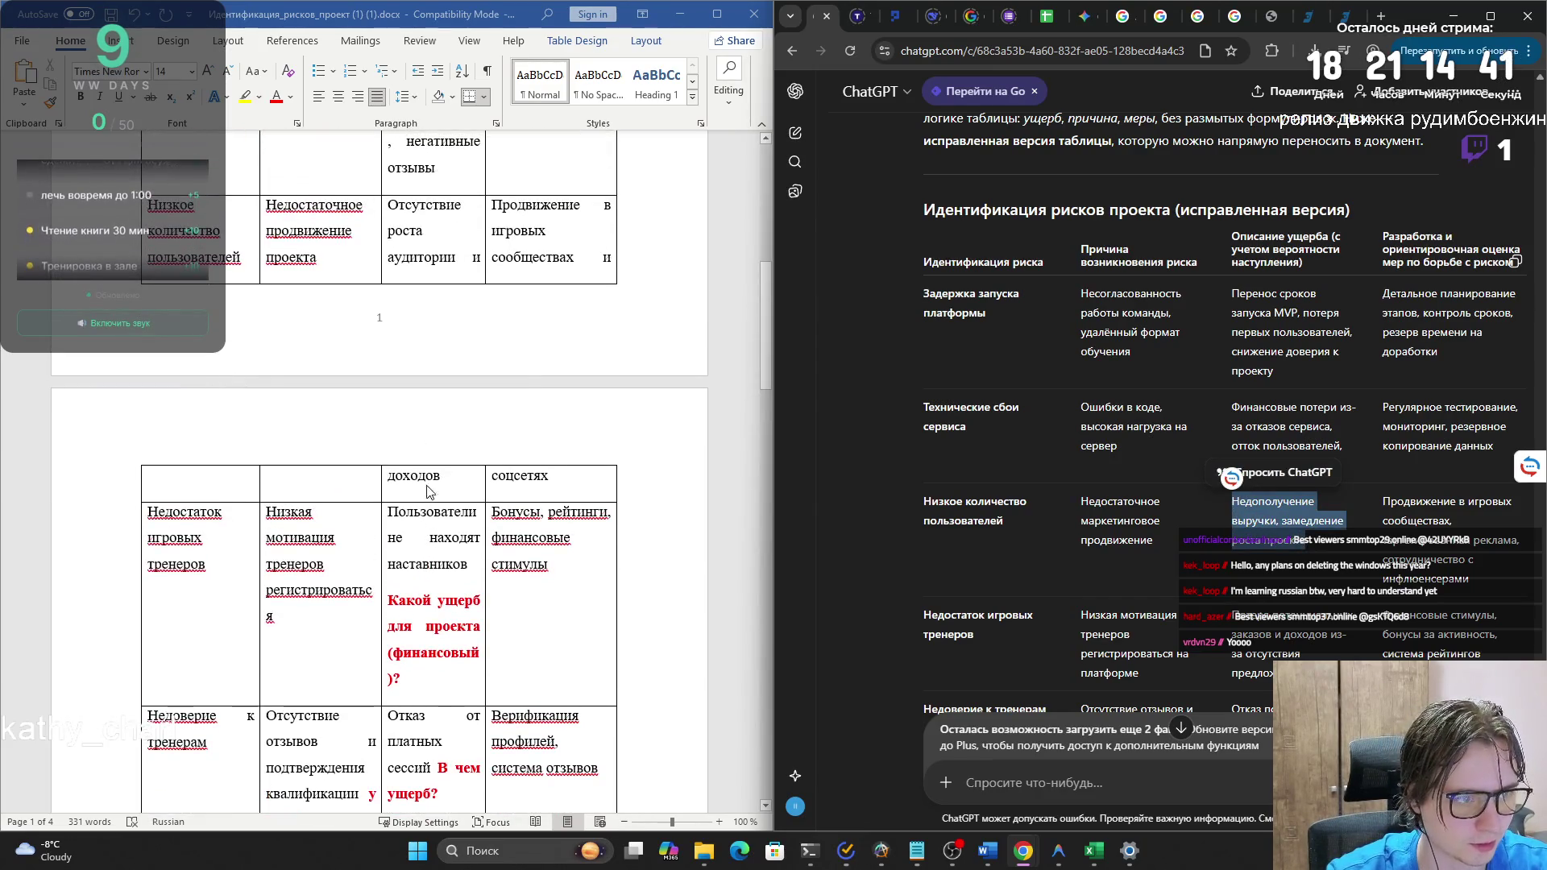
{"action": "left_click", "coordinate": [435, 481]}
{"action": "left_click_drag", "start_coordinate": [436, 481], "coordinate": [450, 489]}
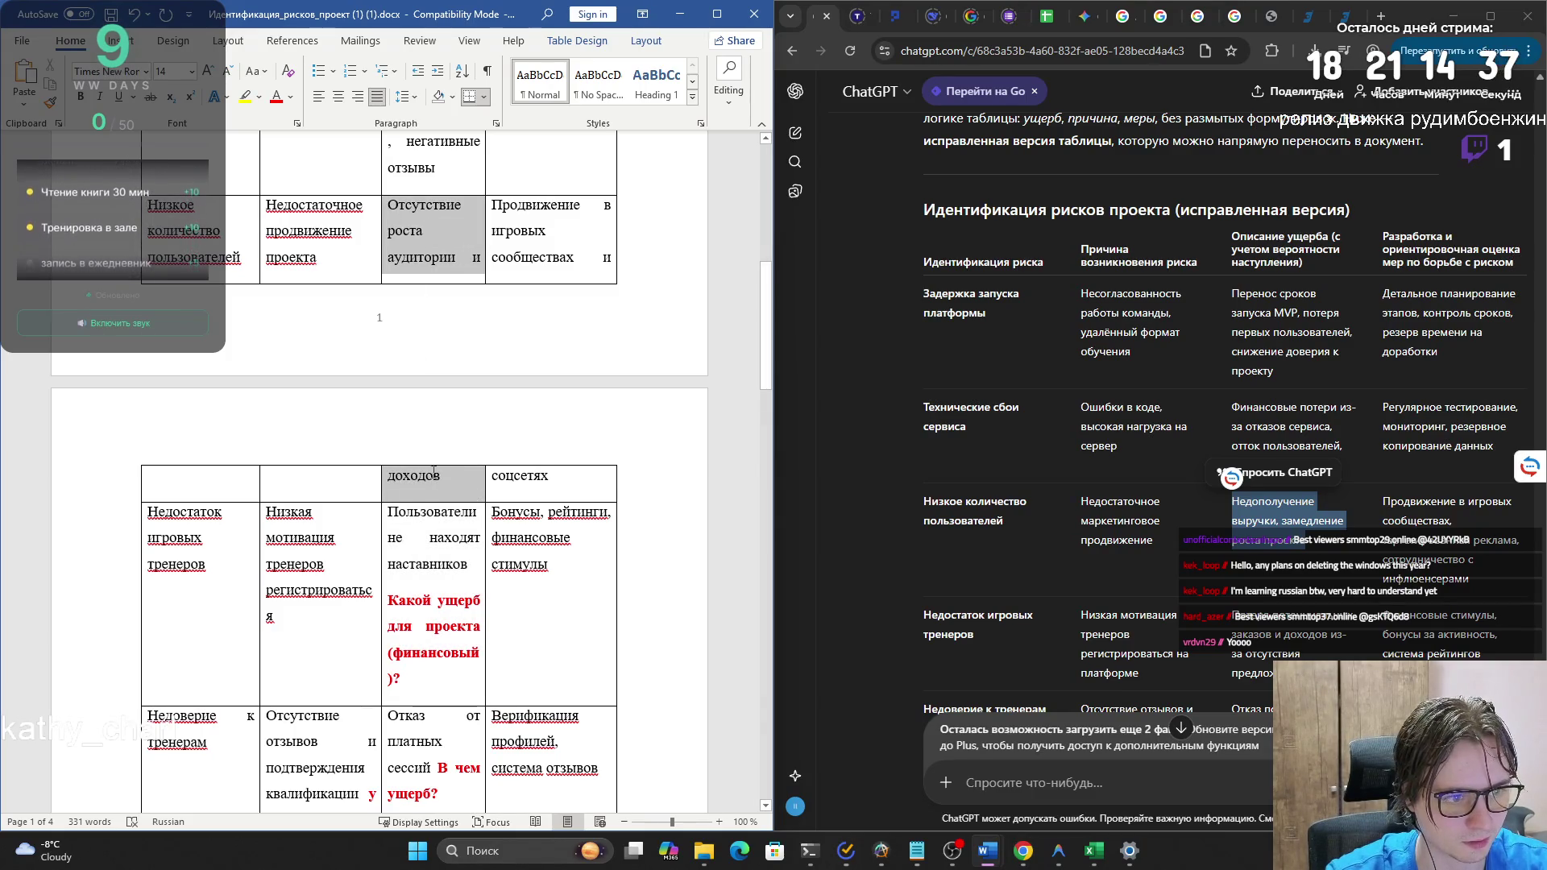
{"action": "type", "text": "Недополучение выручки, замедление роста проекта"}
{"action": "left_click", "coordinate": [528, 331]}
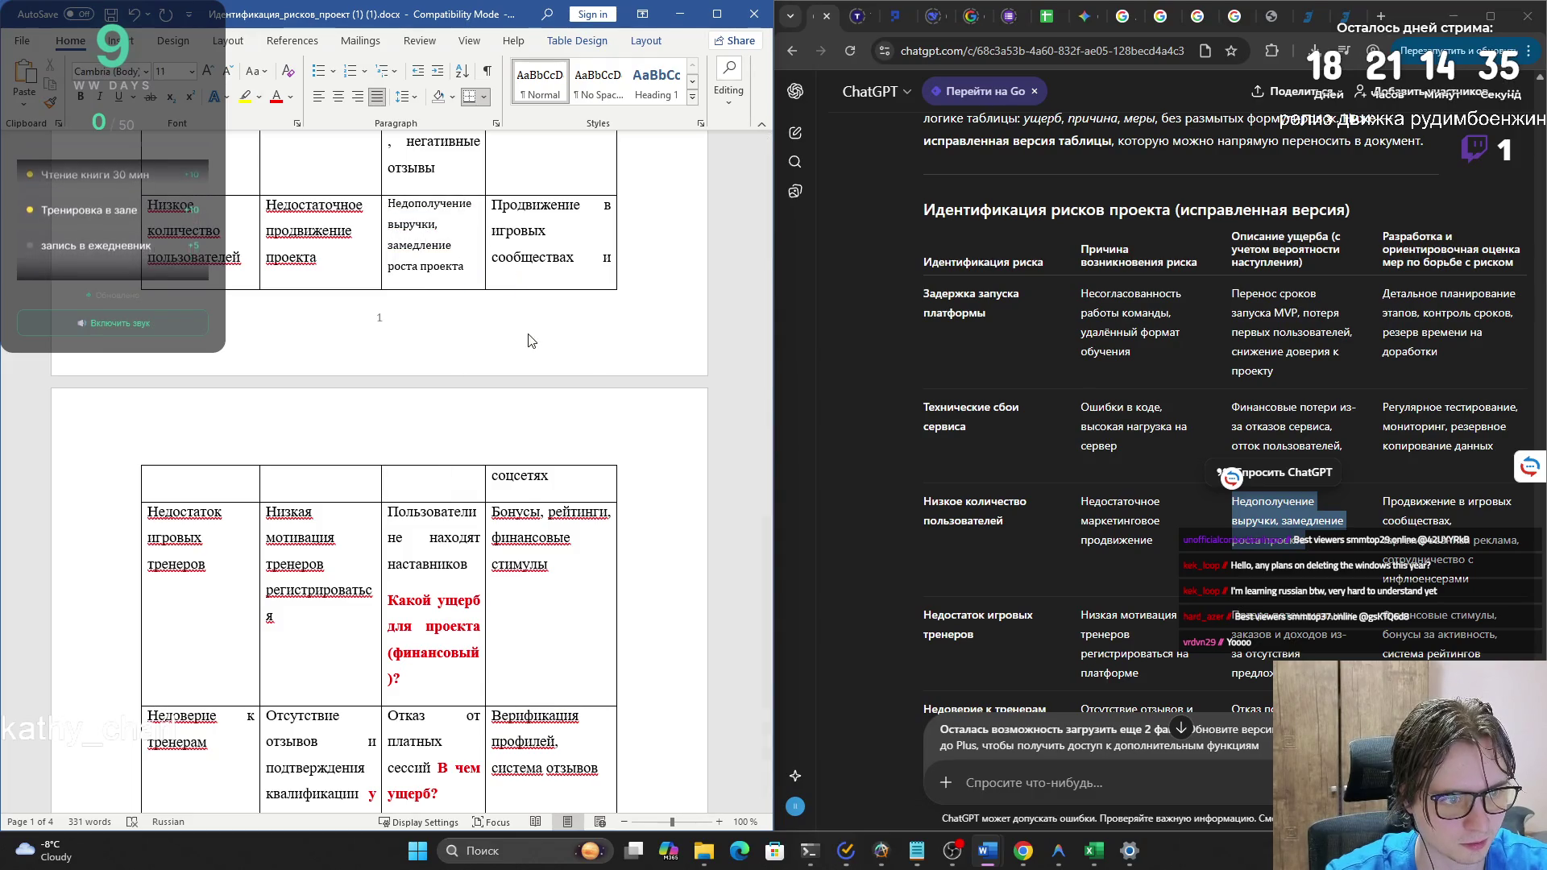
- Replace the lack-of-coaches damage cell with ChatGPT's «Потеря потенциальных заказов» wording
{"action": "scroll", "coordinate": [1280, 580], "scroll_direction": "down", "scroll_amount": 2}
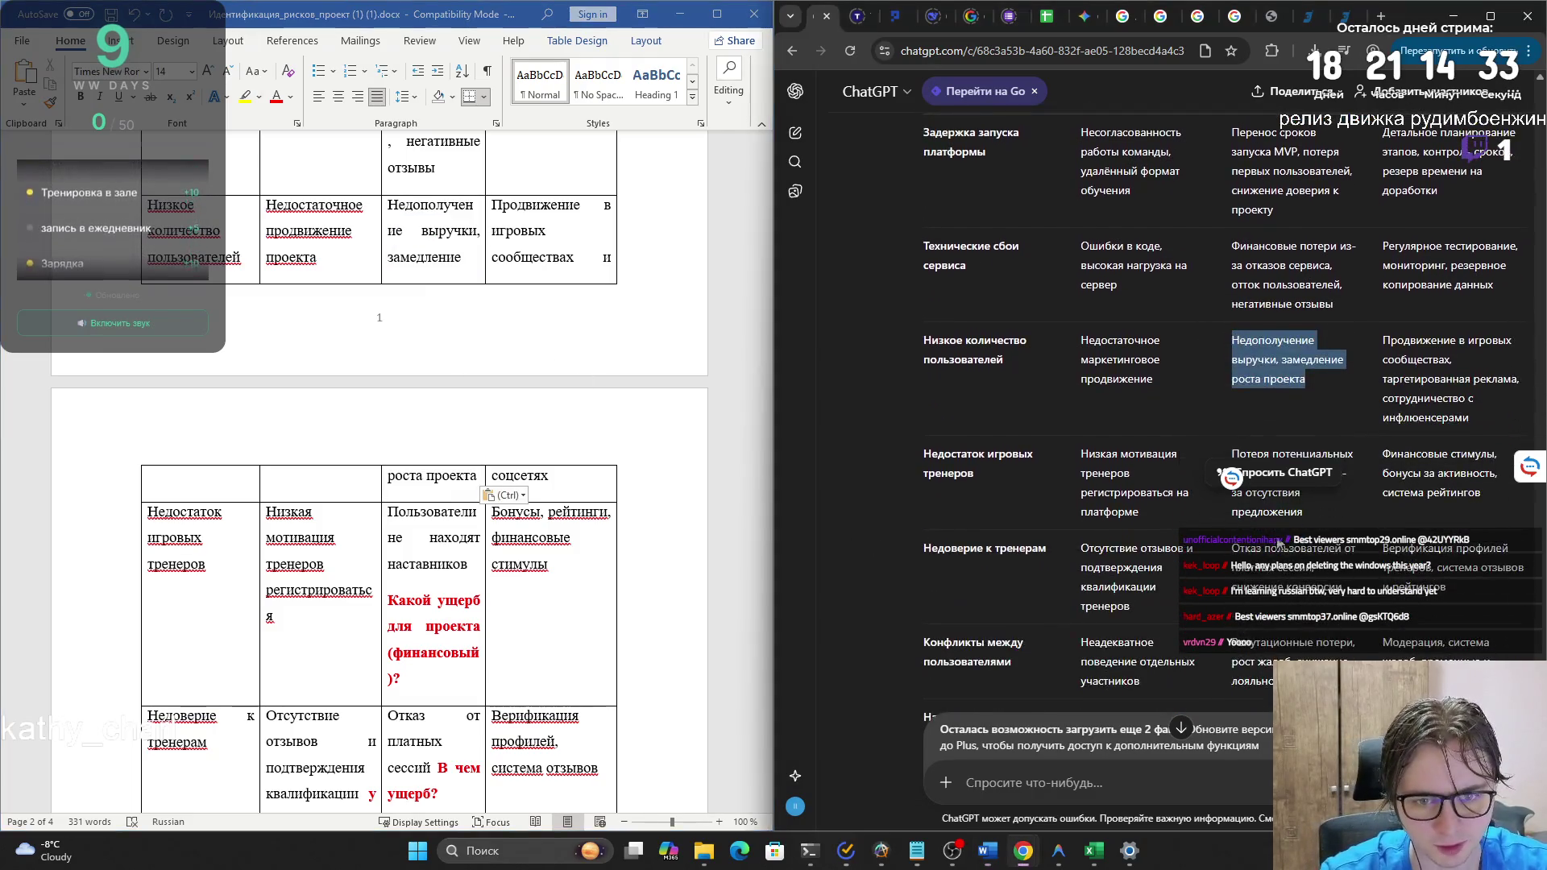
{"action": "left_click_drag", "start_coordinate": [1303, 512], "coordinate": [1233, 454]}
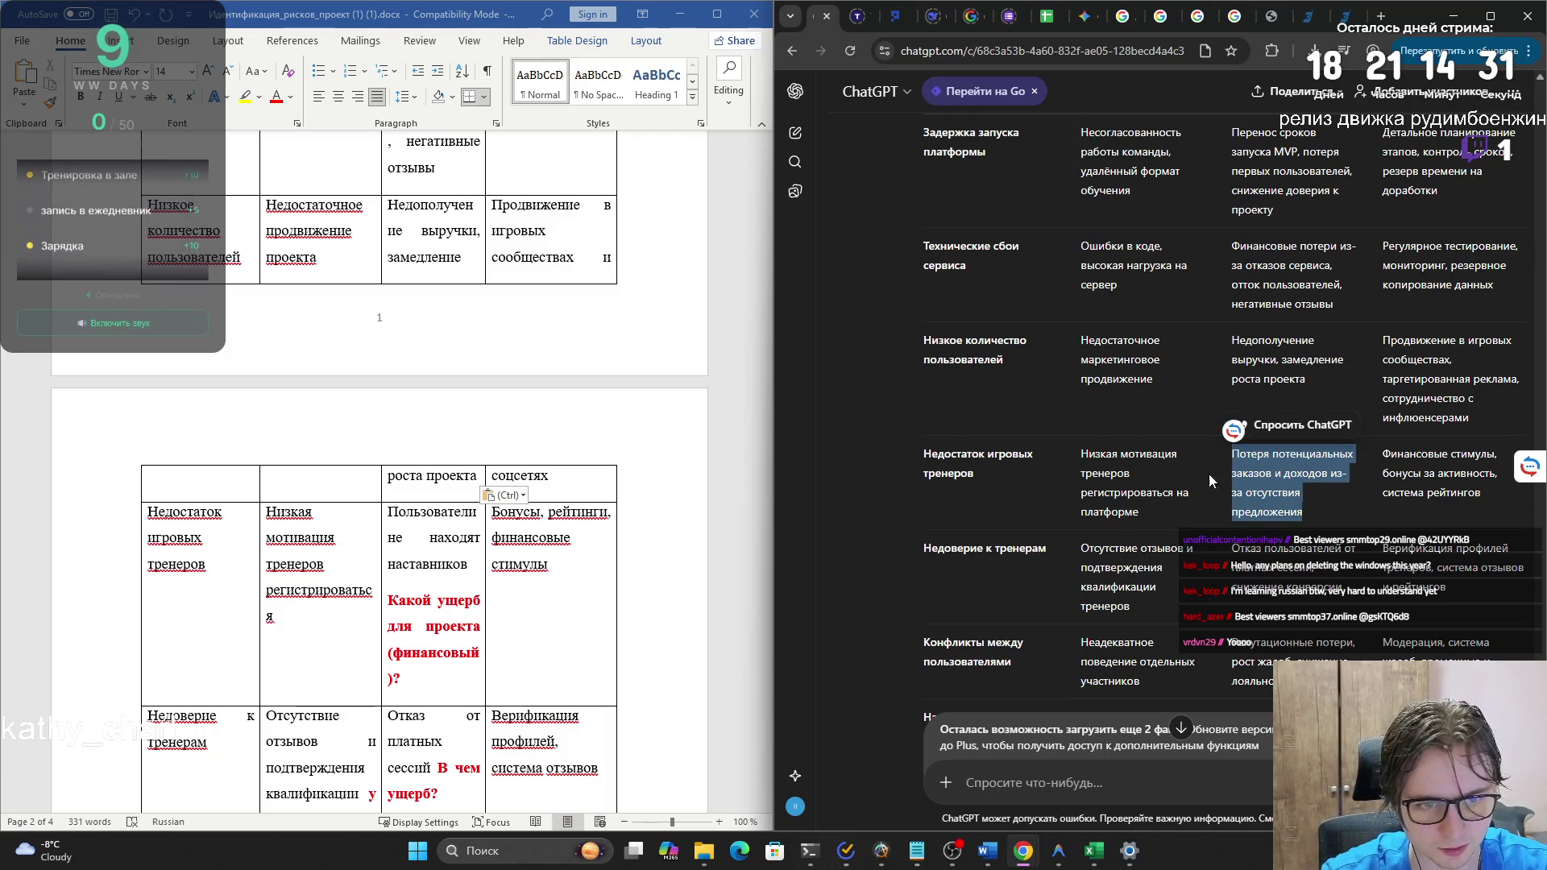
{"action": "key", "text": "ctrl+c"}
{"action": "left_click_drag", "start_coordinate": [414, 684], "coordinate": [399, 515]}
{"action": "key", "text": "ctrl+v"}
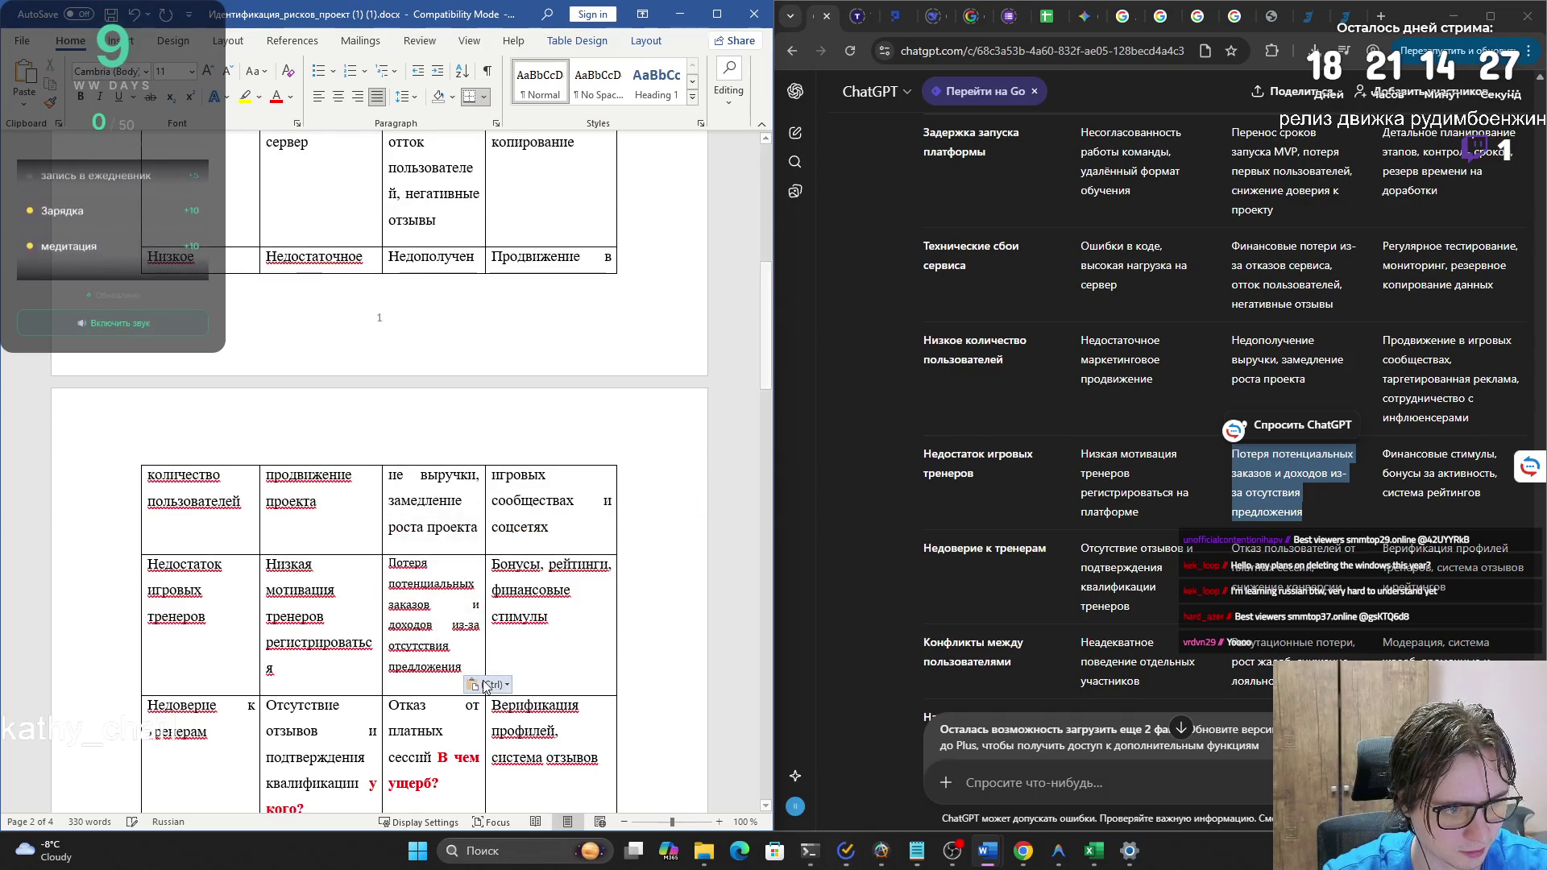
{"action": "scroll", "coordinate": [592, 666], "scroll_direction": "down", "scroll_amount": 3}
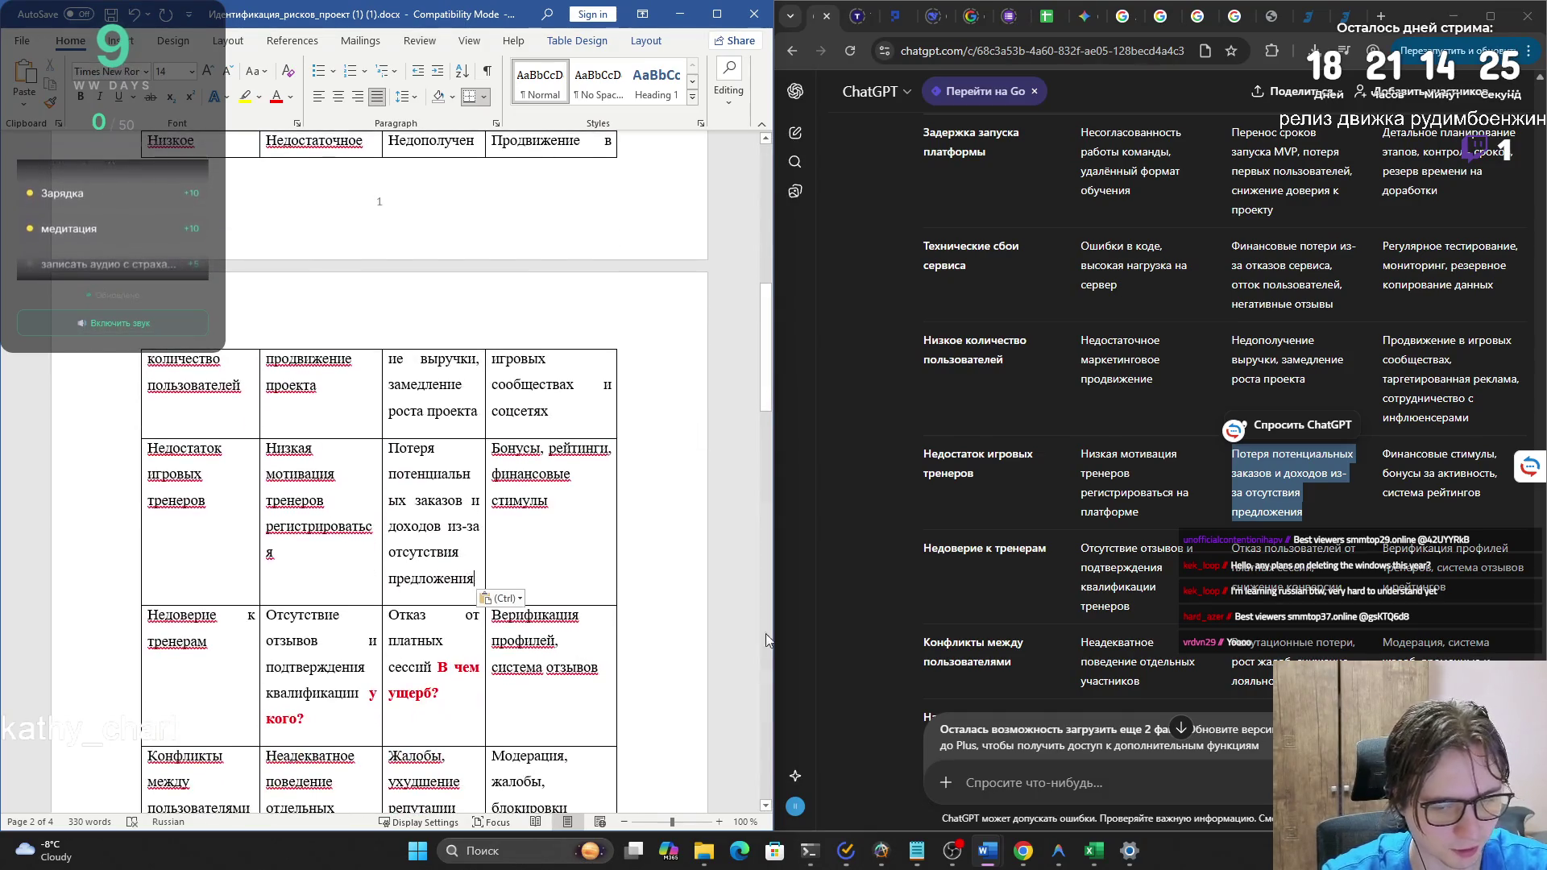
{"action": "scroll", "coordinate": [1128, 484], "scroll_direction": "down", "scroll_amount": 1}
{"action": "scroll", "coordinate": [537, 609], "scroll_direction": "down", "scroll_amount": 2}
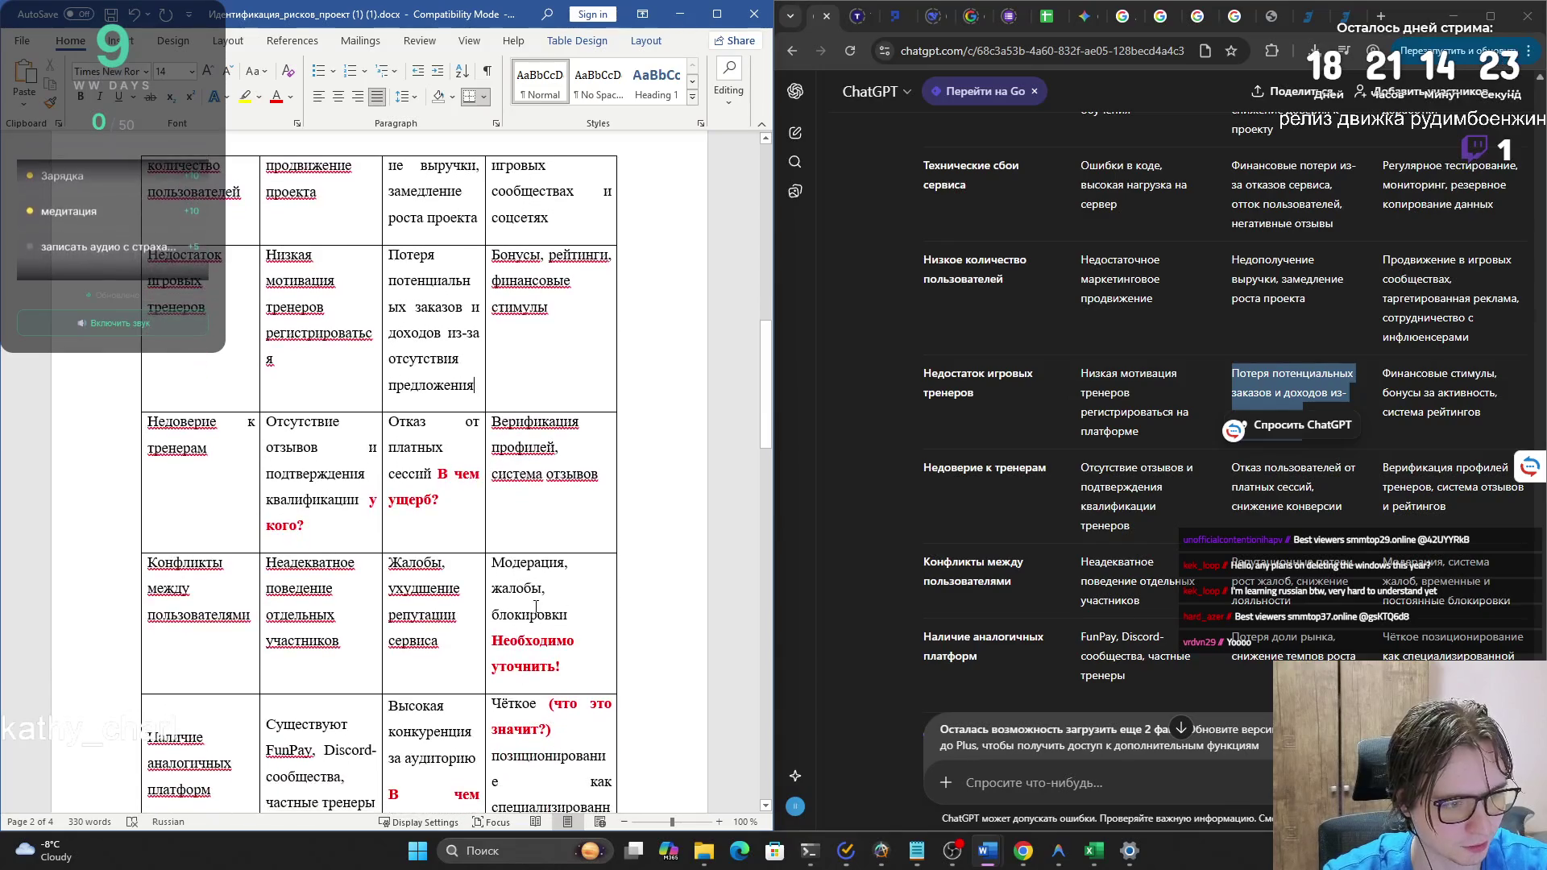
- Replace the distrust-of-coaches damage cell with «Отказ пользователей от платных сессий» wording, matching document formatting
{"action": "left_click_drag", "start_coordinate": [1342, 504], "coordinate": [1231, 467]}
{"action": "key", "text": "ctrl+c"}
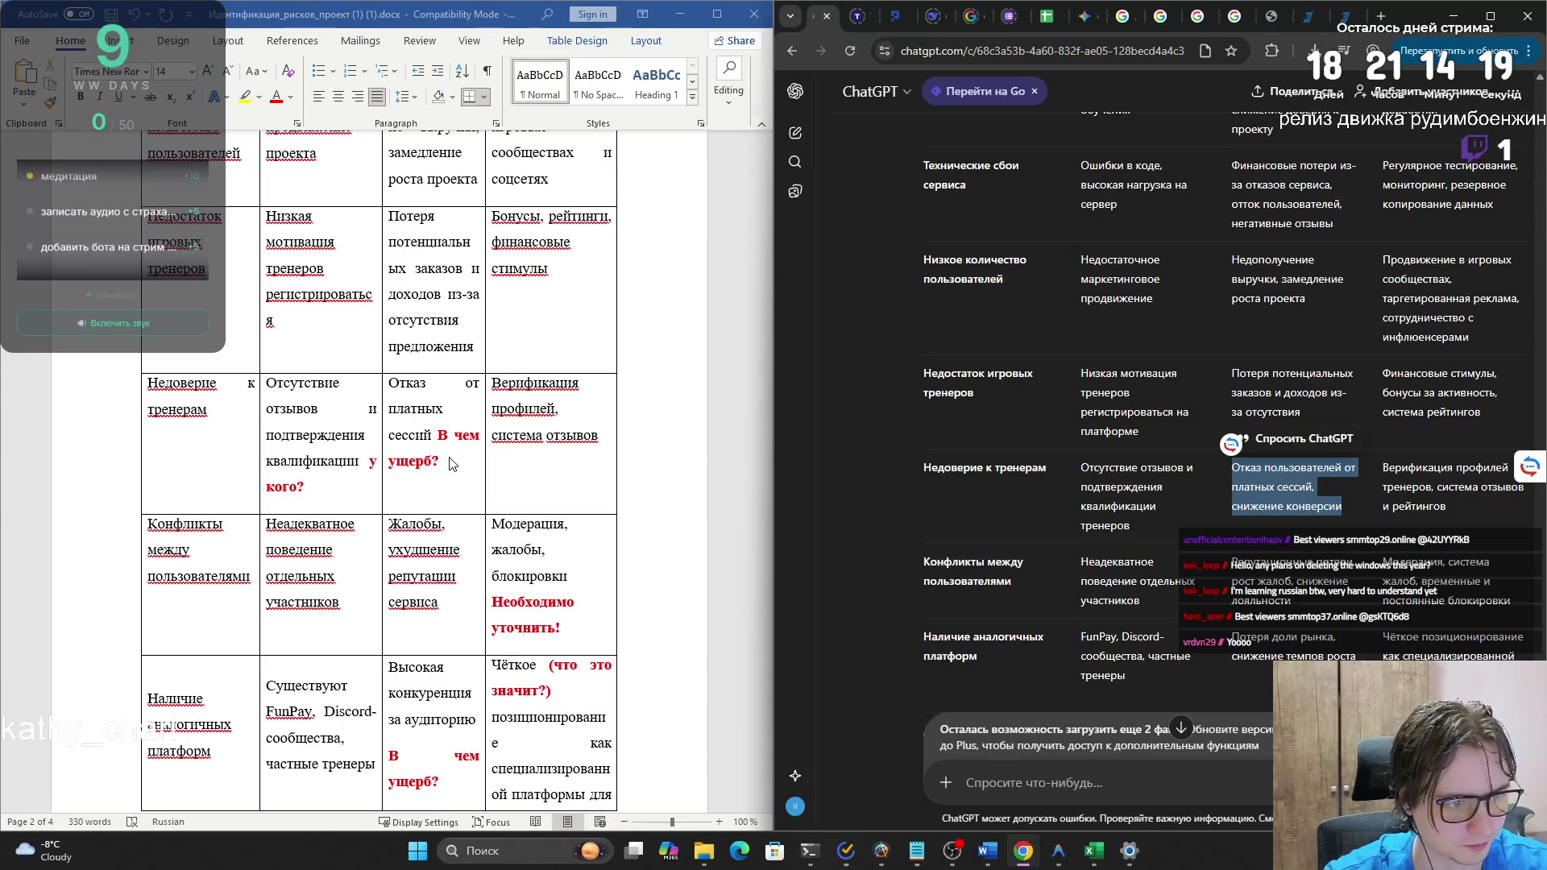
{"action": "left_click", "coordinate": [433, 439]}
{"action": "triple_click", "coordinate": [433, 440]}
{"action": "key", "text": "ctrl+v"}
{"action": "left_click", "coordinate": [476, 504]}
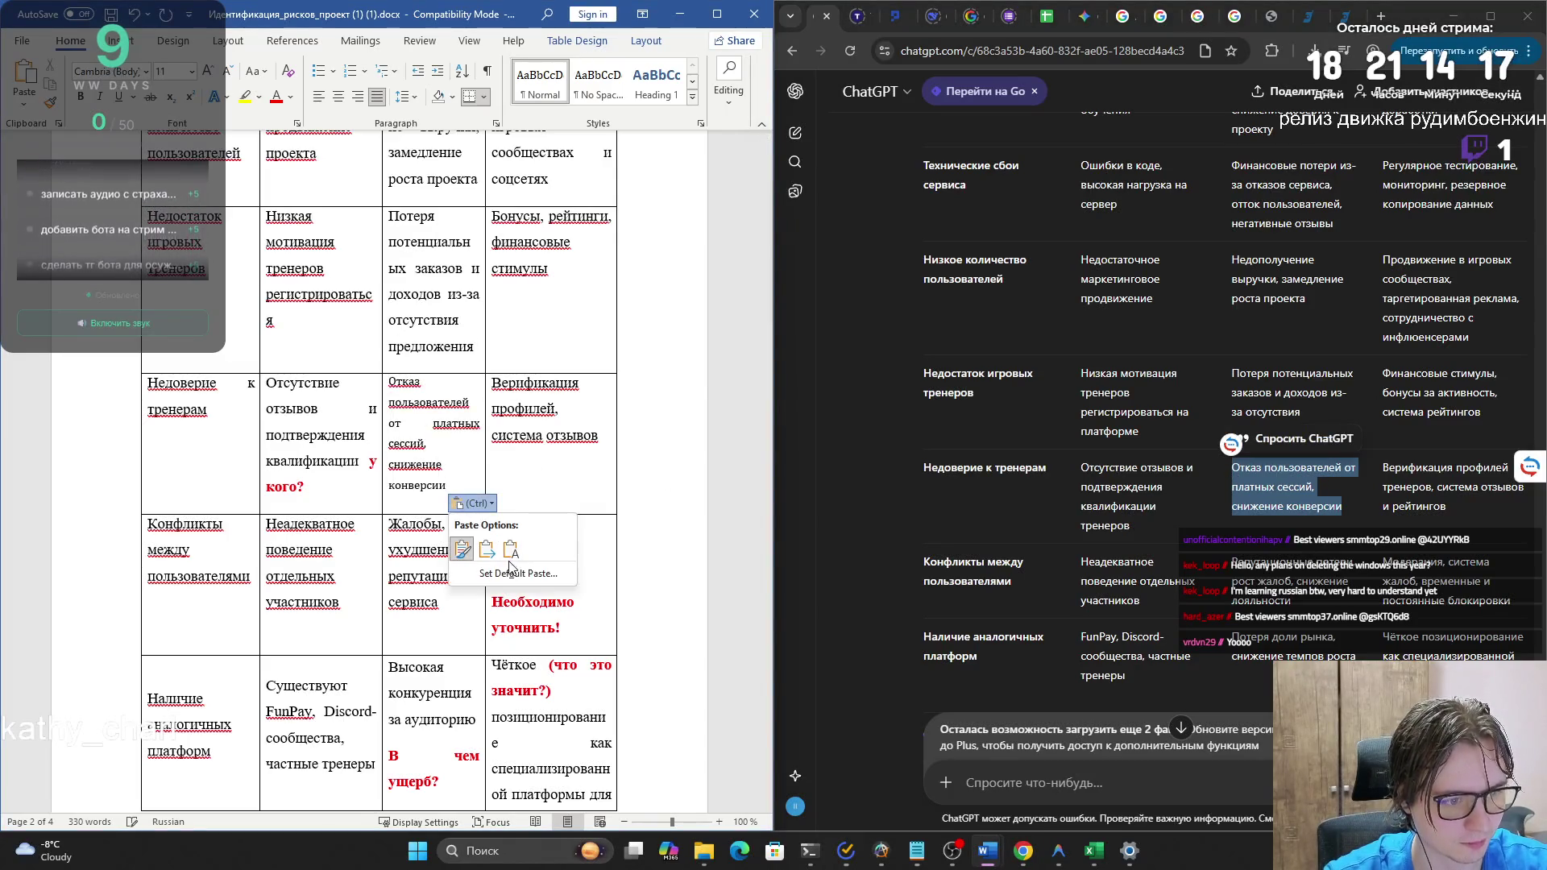
{"action": "left_click", "coordinate": [510, 544]}
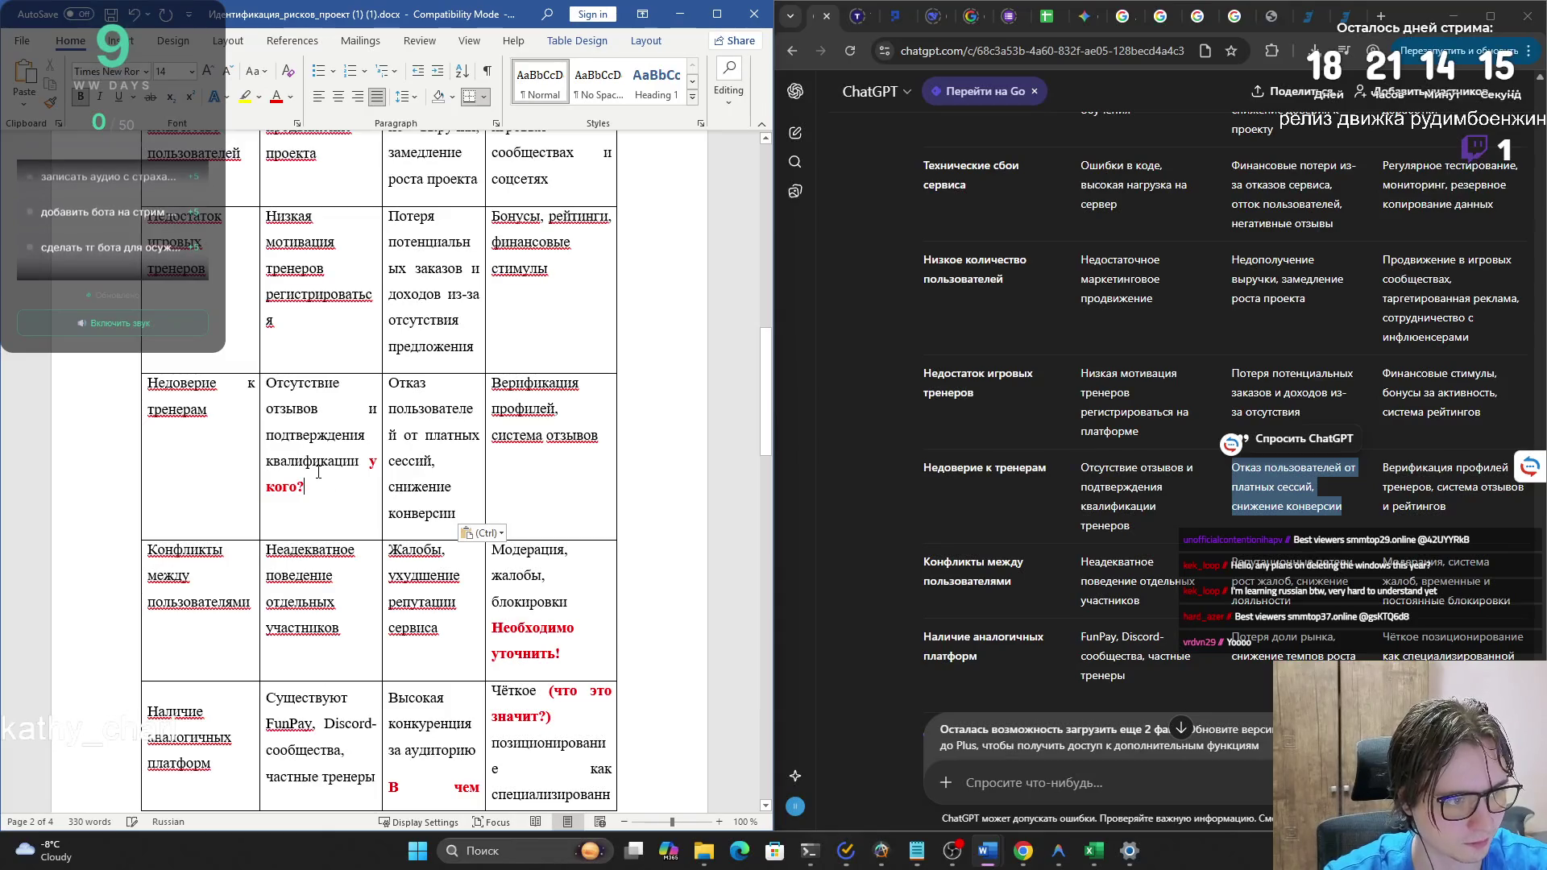
- Replace the distrust row's cause text ending in «кого?» with ChatGPT's revised cause wording
{"action": "left_click_drag", "start_coordinate": [1133, 527], "coordinate": [1088, 481]}
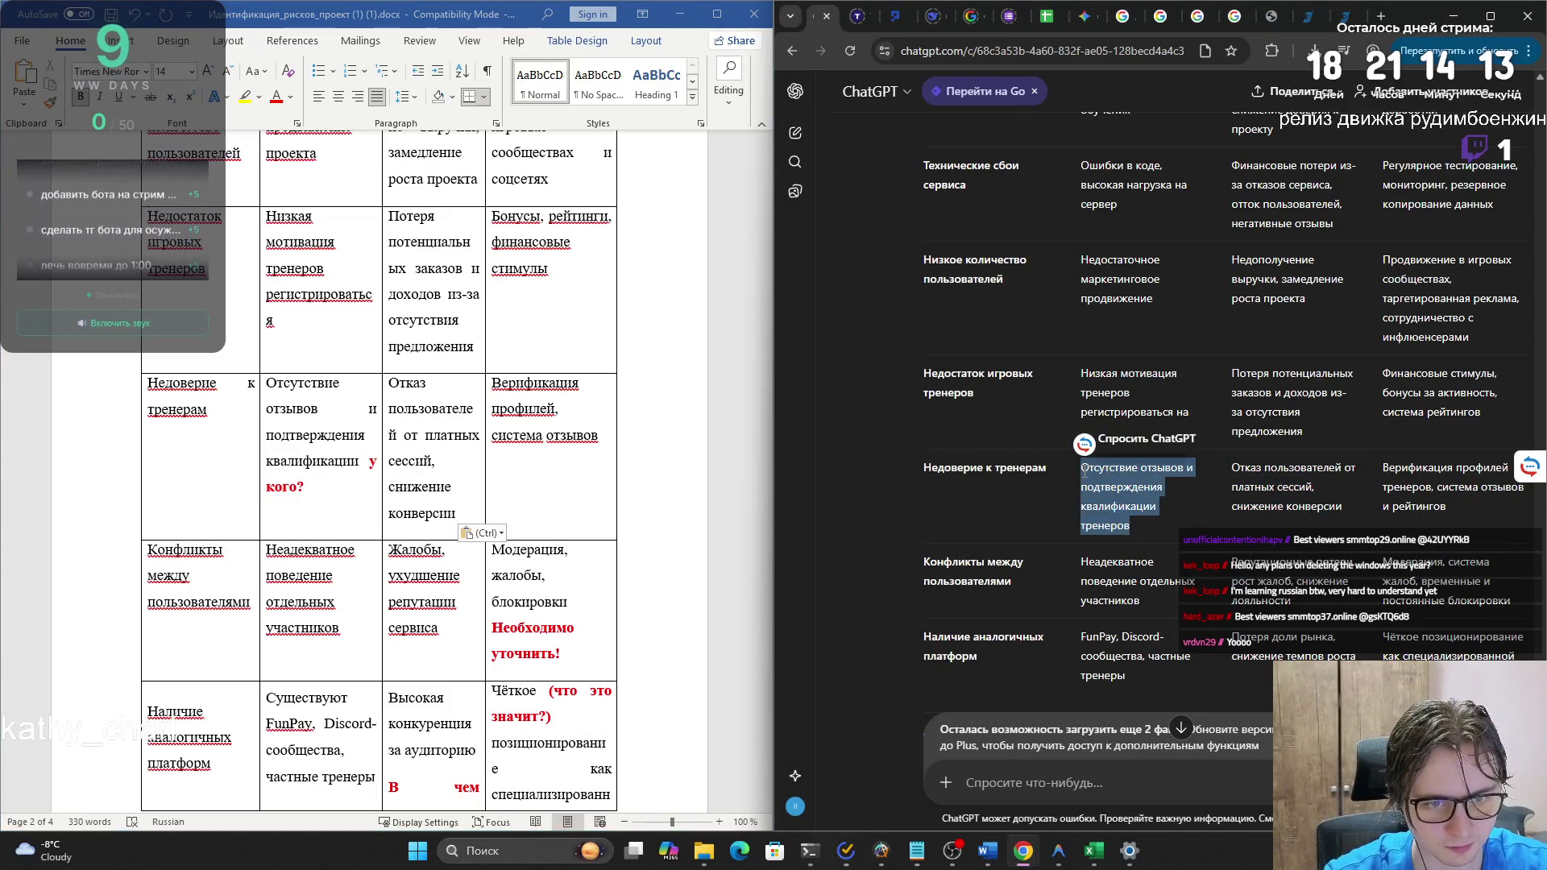
{"action": "left_click", "coordinate": [319, 480]}
{"action": "left_click", "coordinate": [268, 380], "text": "shift"}
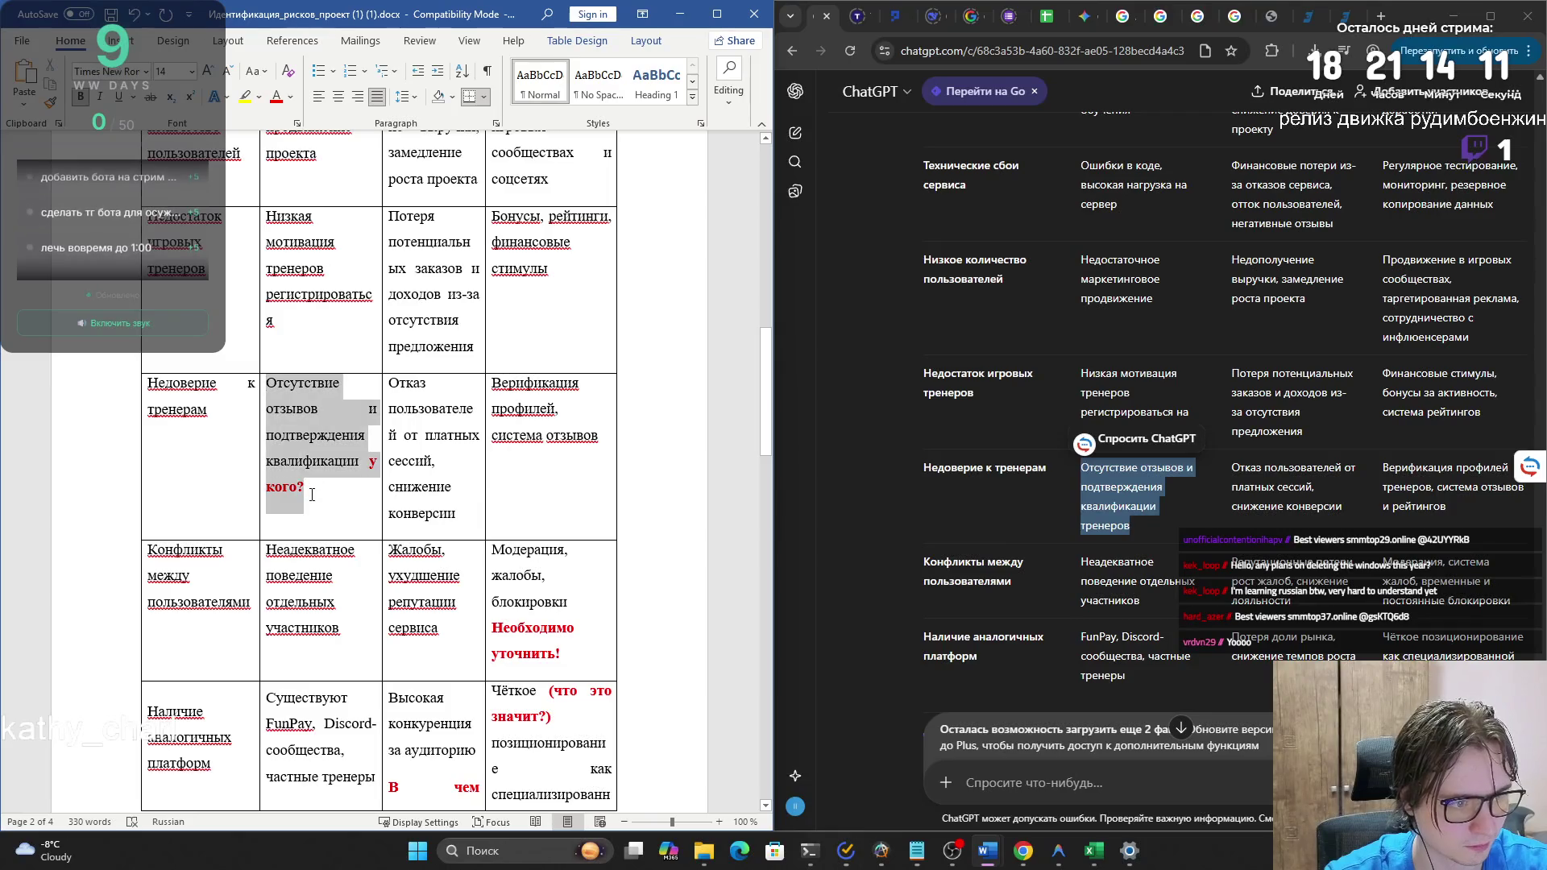
{"action": "key", "text": "ctrl+v"}
{"action": "left_click", "coordinate": [315, 442]}
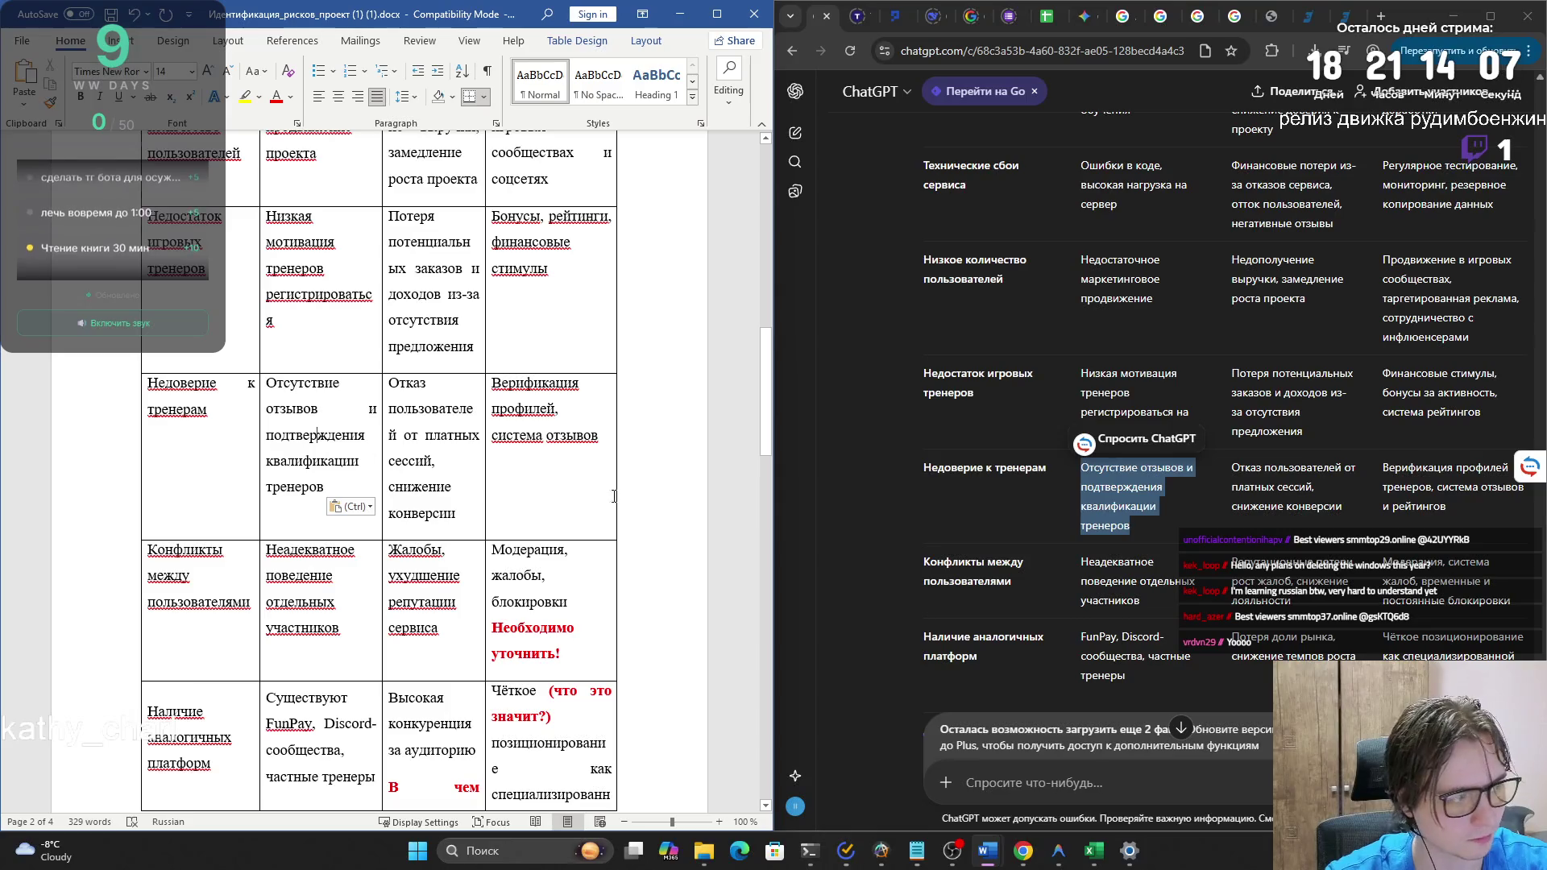
- Select ChatGPT's «Модерация, система жалоб, временные и постоянные блокировки» mitigation text
{"action": "left_click", "coordinate": [1414, 515]}
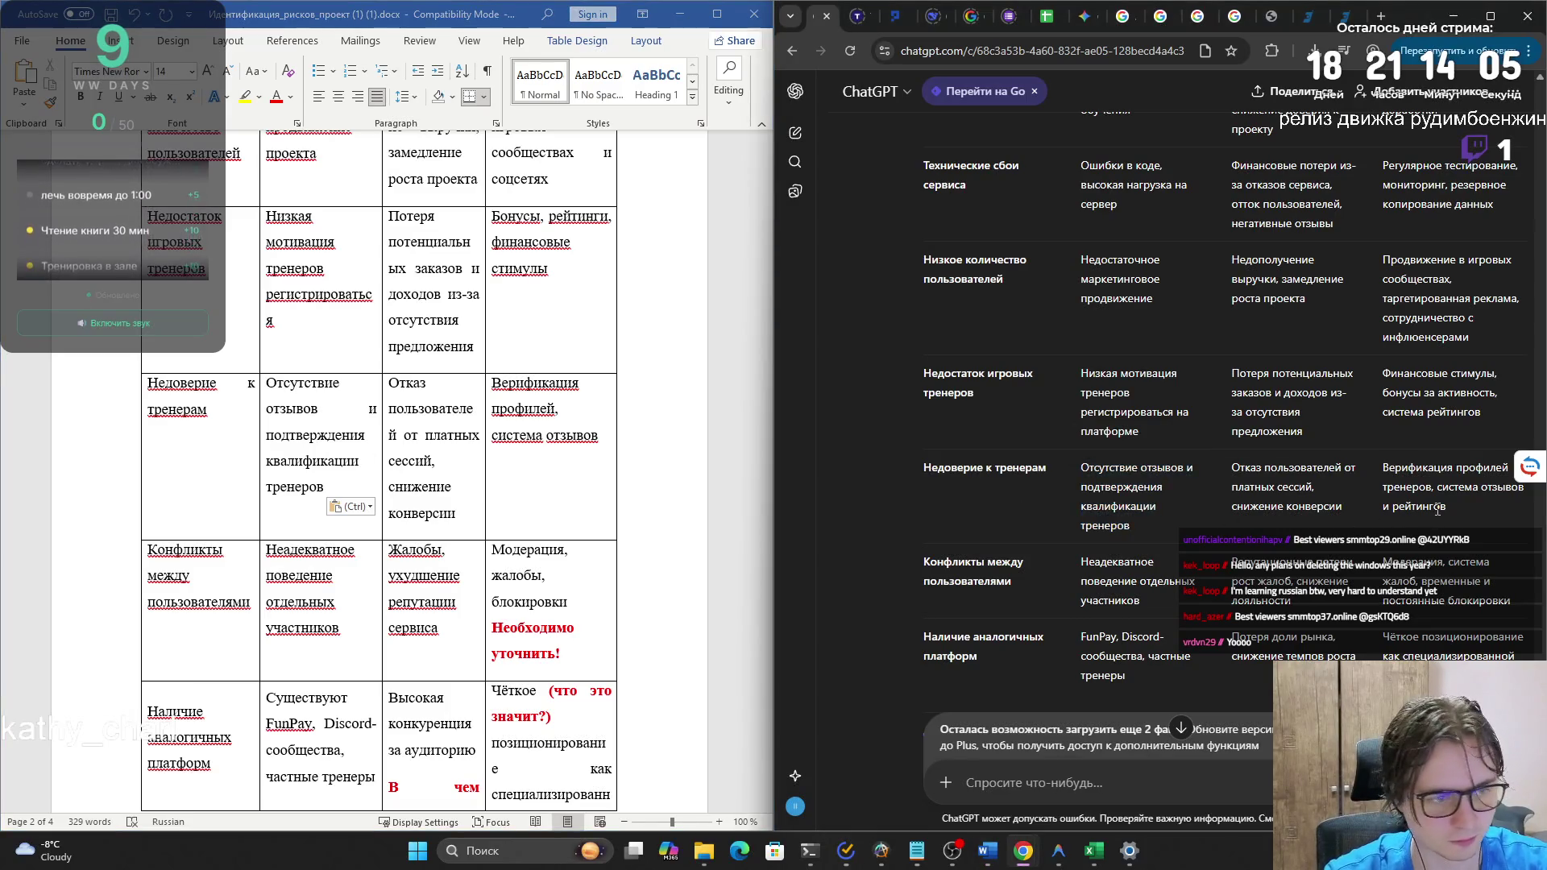
{"action": "scroll", "coordinate": [1388, 532], "scroll_direction": "down", "scroll_amount": 1}
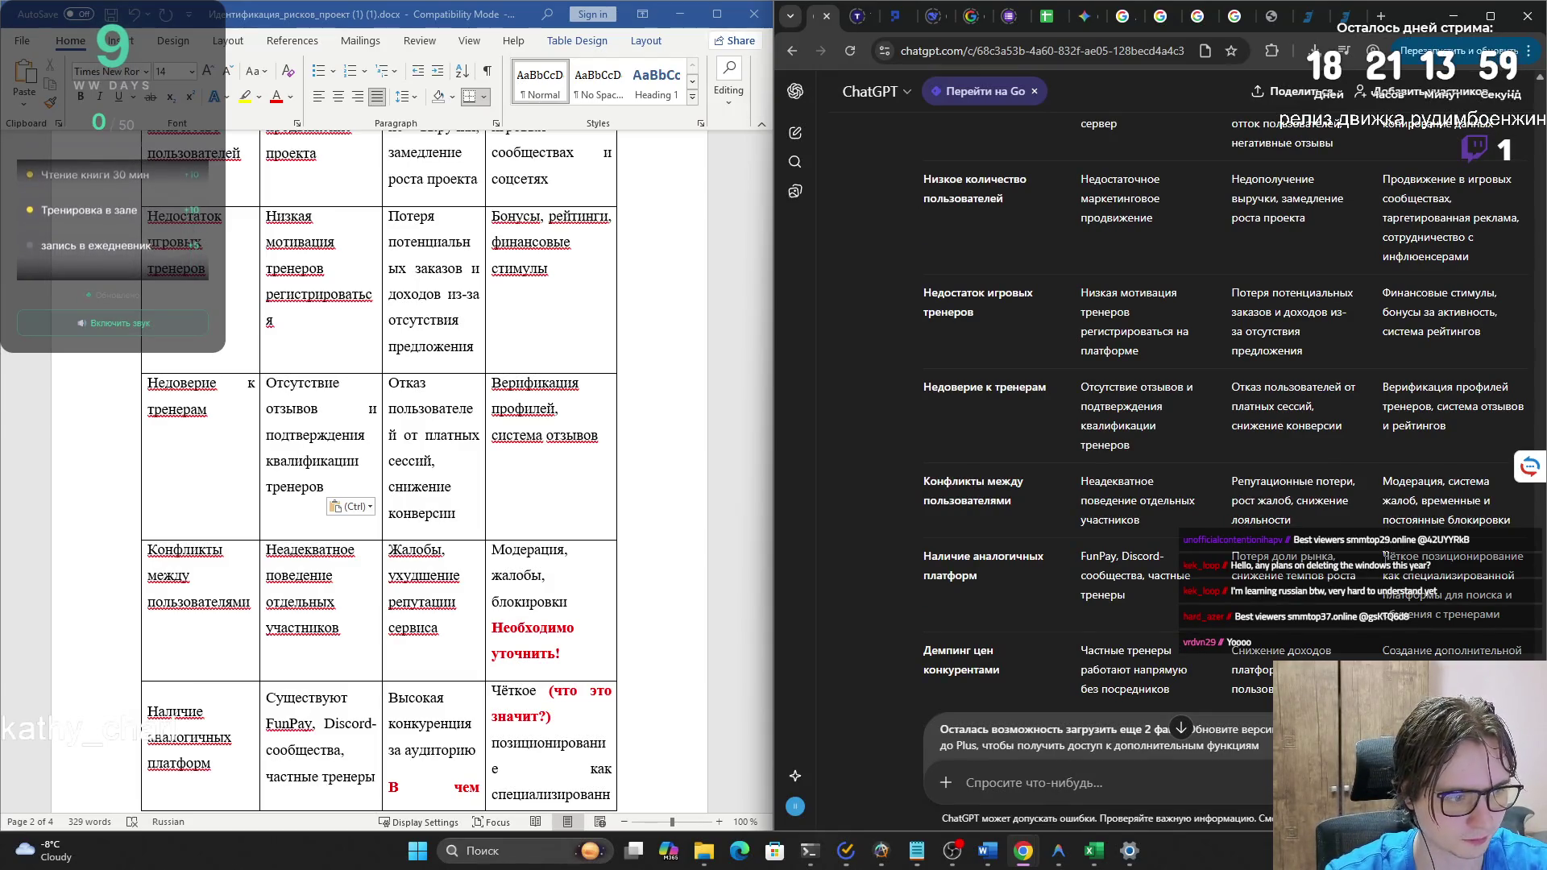
{"action": "scroll", "coordinate": [1383, 451], "scroll_direction": "down", "scroll_amount": 1}
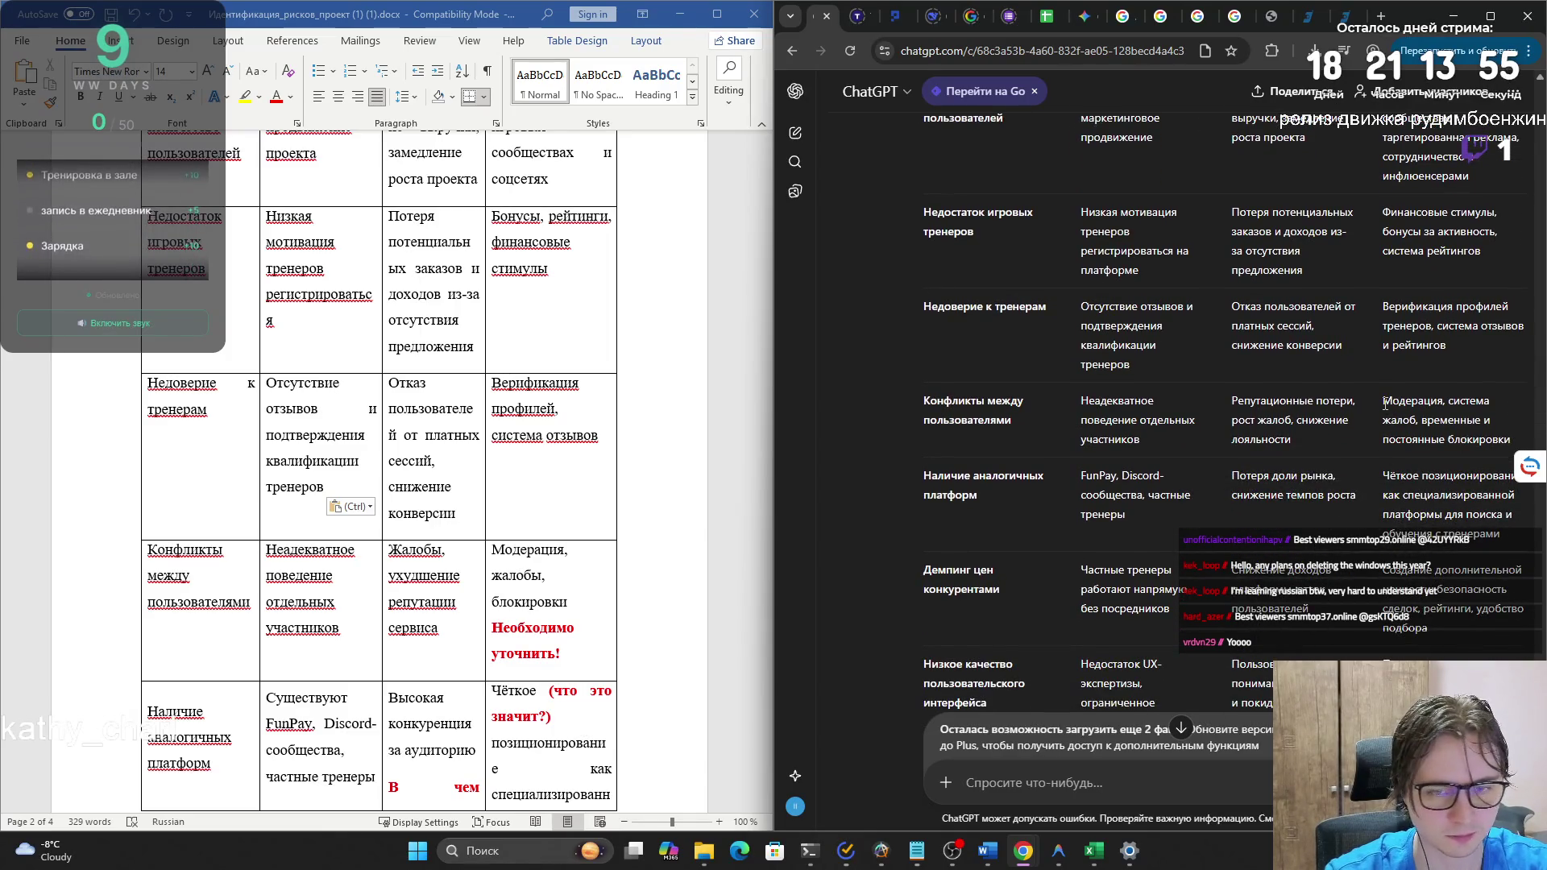
{"action": "left_click_drag", "start_coordinate": [1384, 401], "coordinate": [1500, 435]}
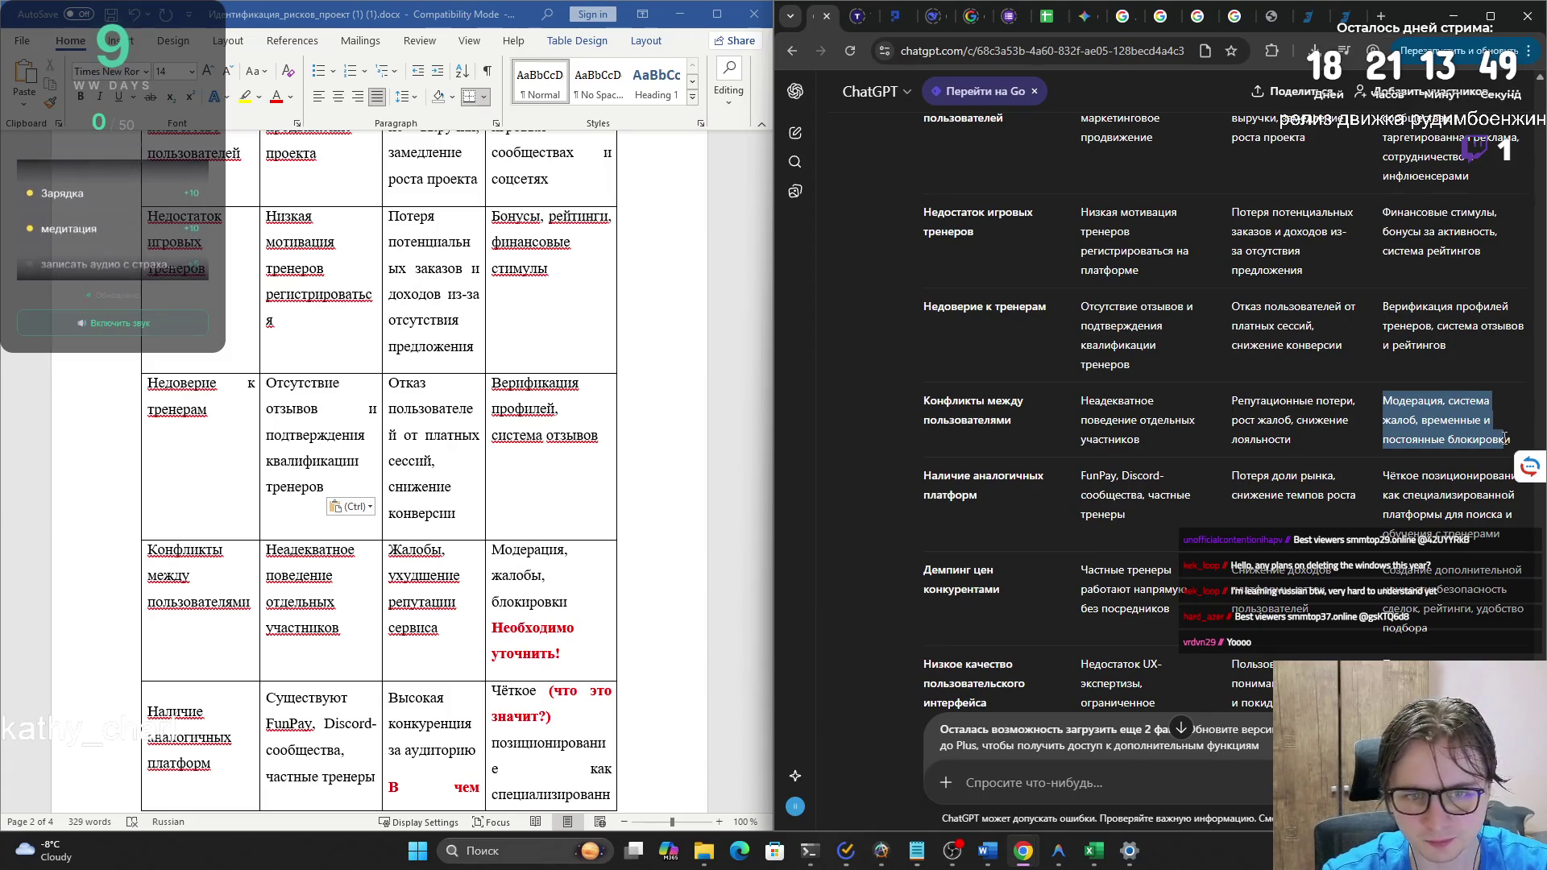
{"action": "left_click_drag", "start_coordinate": [1505, 438], "coordinate": [1378, 409]}
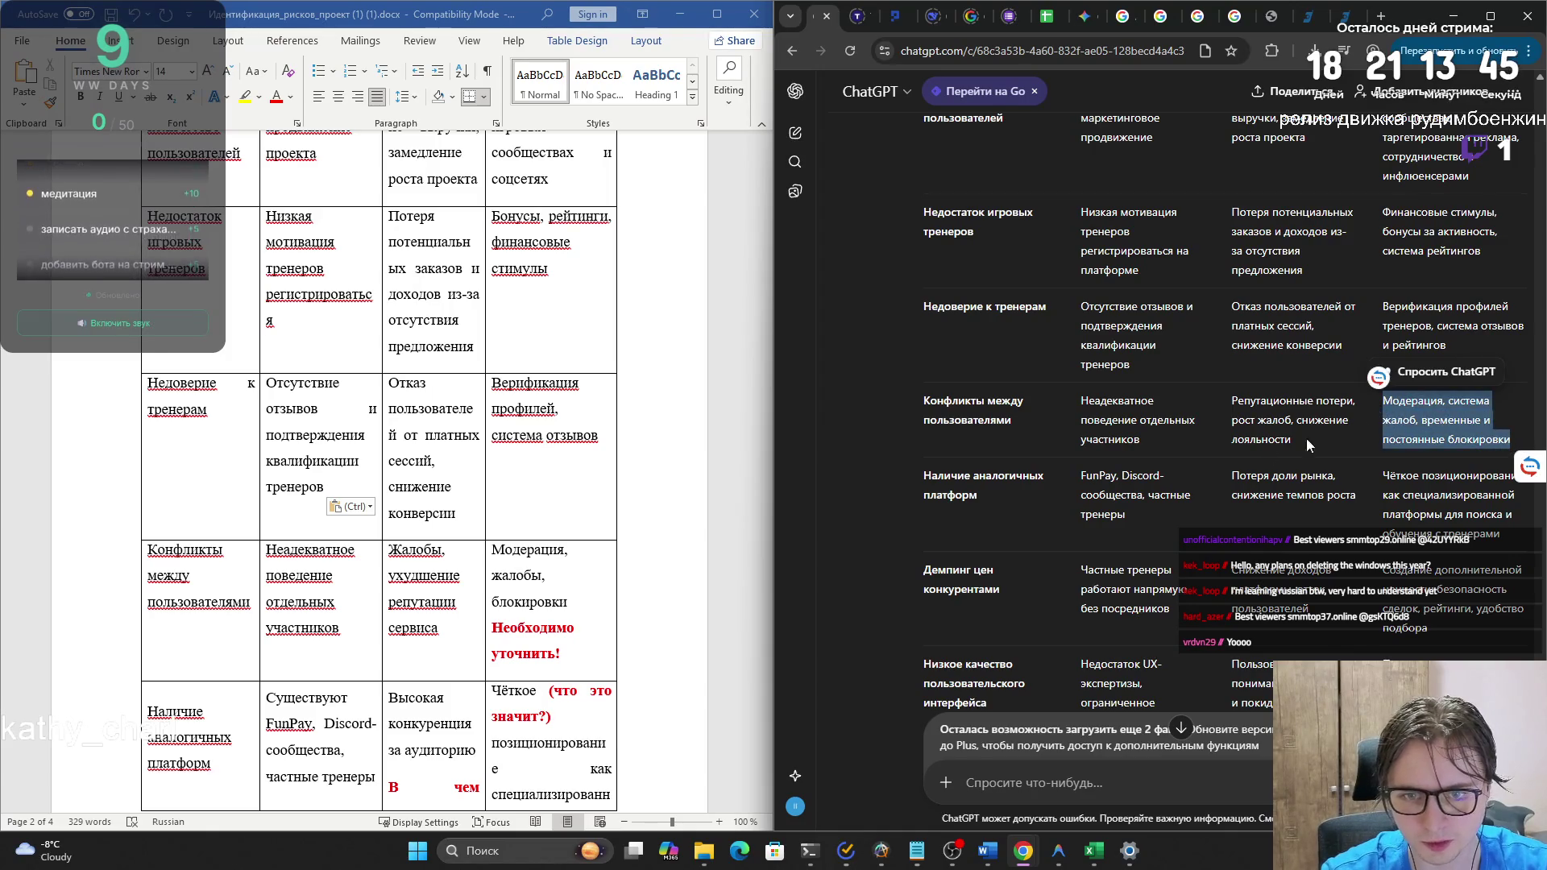
- Paste ChatGPT's moderation wording into the user-conflicts mitigation cell in the document's font
{"action": "key", "text": "ctrl+c"}
{"action": "left_click", "coordinate": [524, 644]}
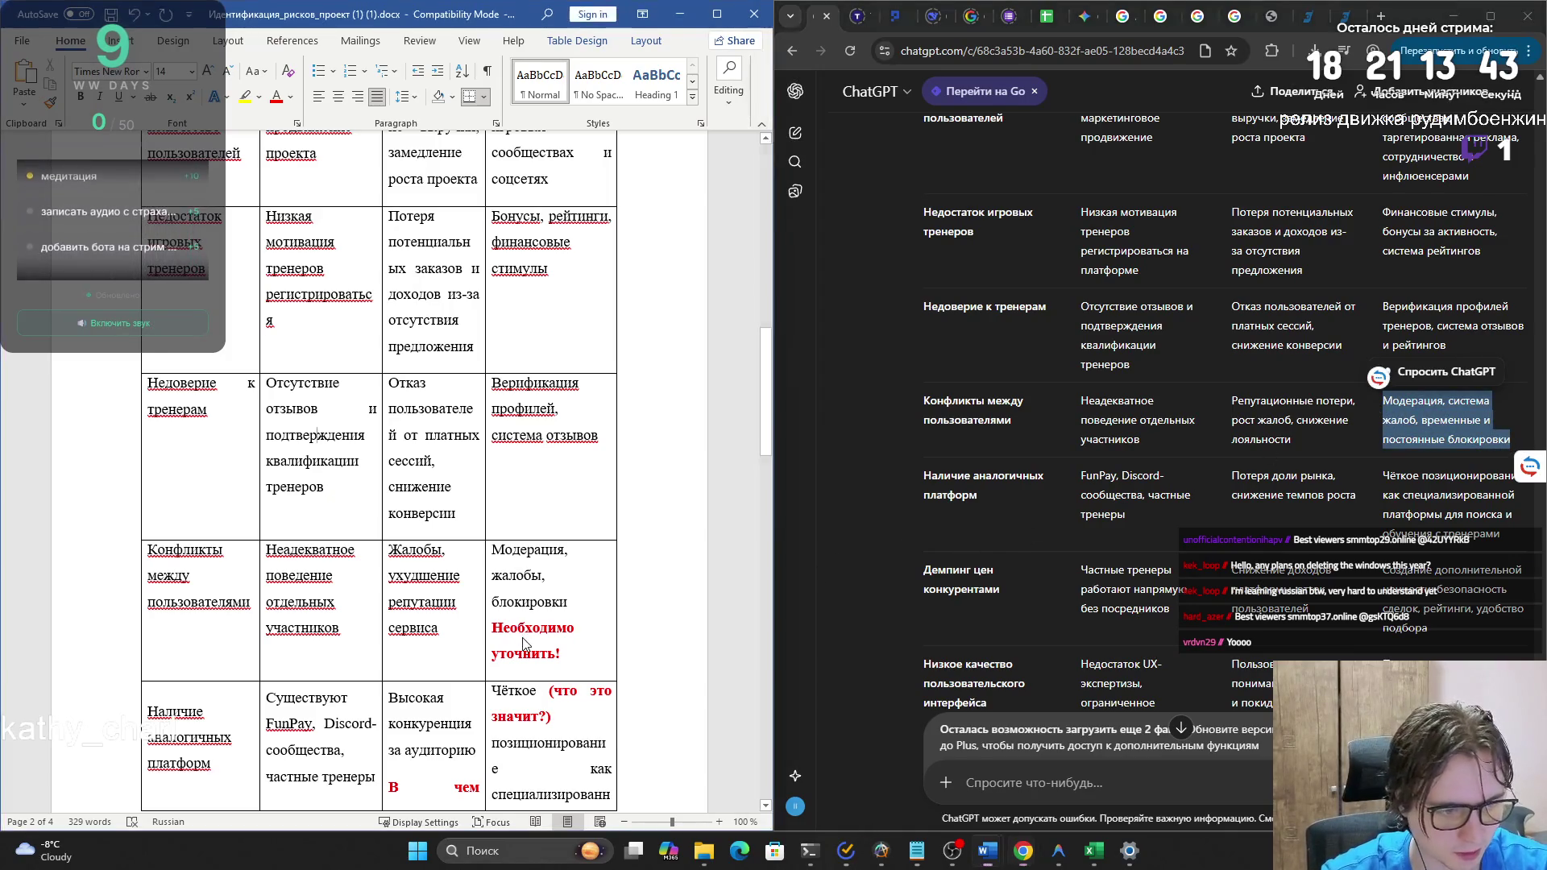
{"action": "left_click_drag", "start_coordinate": [573, 654], "coordinate": [492, 550]}
{"action": "key", "text": "ctrl+v"}
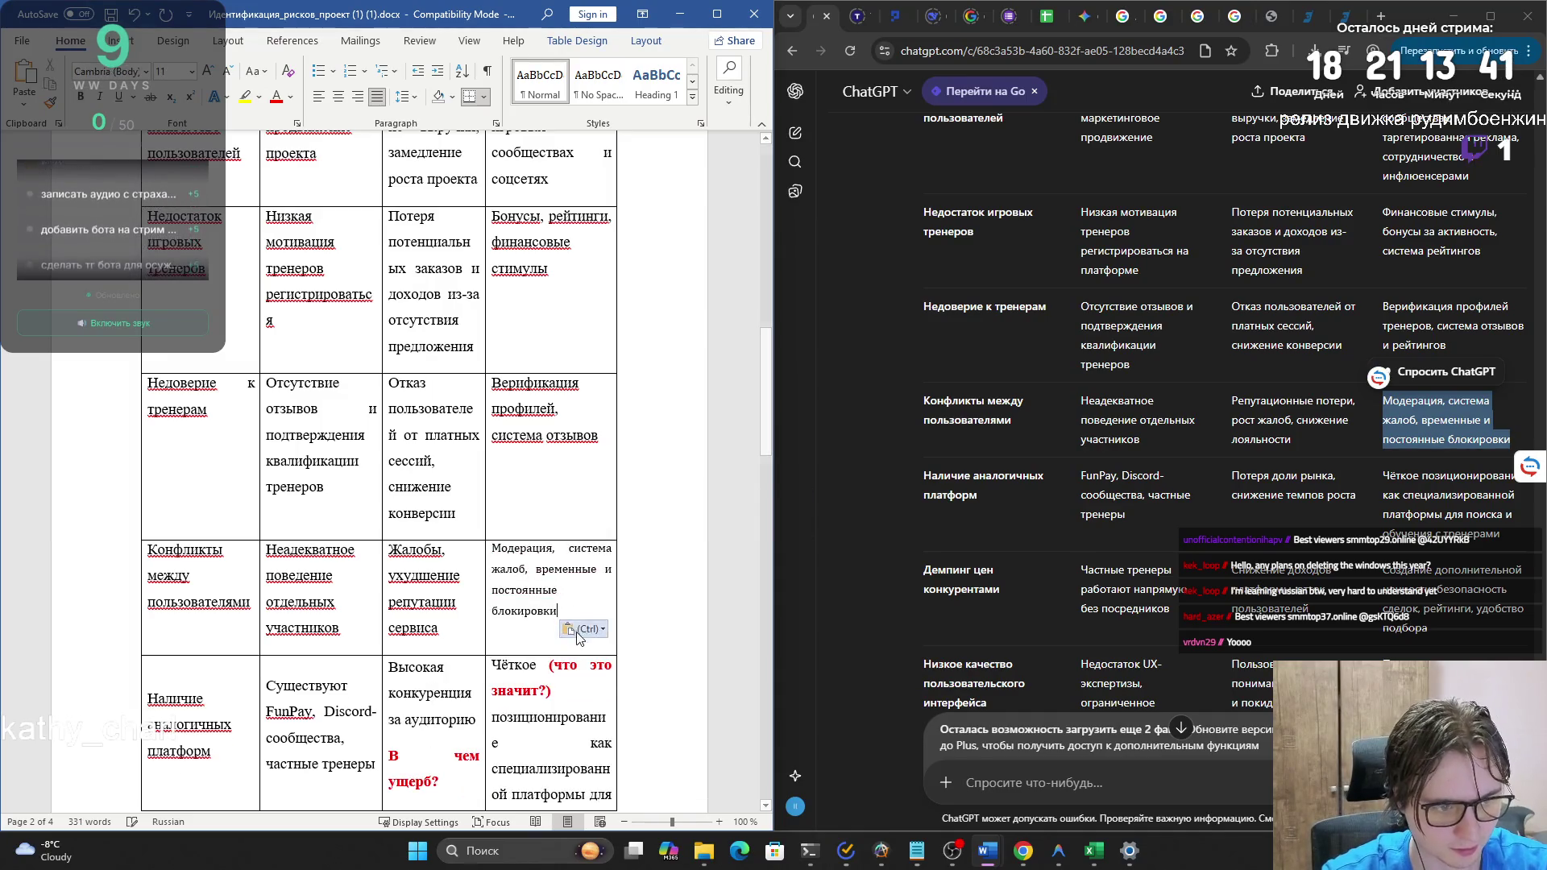
{"action": "left_click", "coordinate": [622, 675]}
{"action": "scroll", "coordinate": [542, 643], "scroll_direction": "down", "scroll_amount": 3}
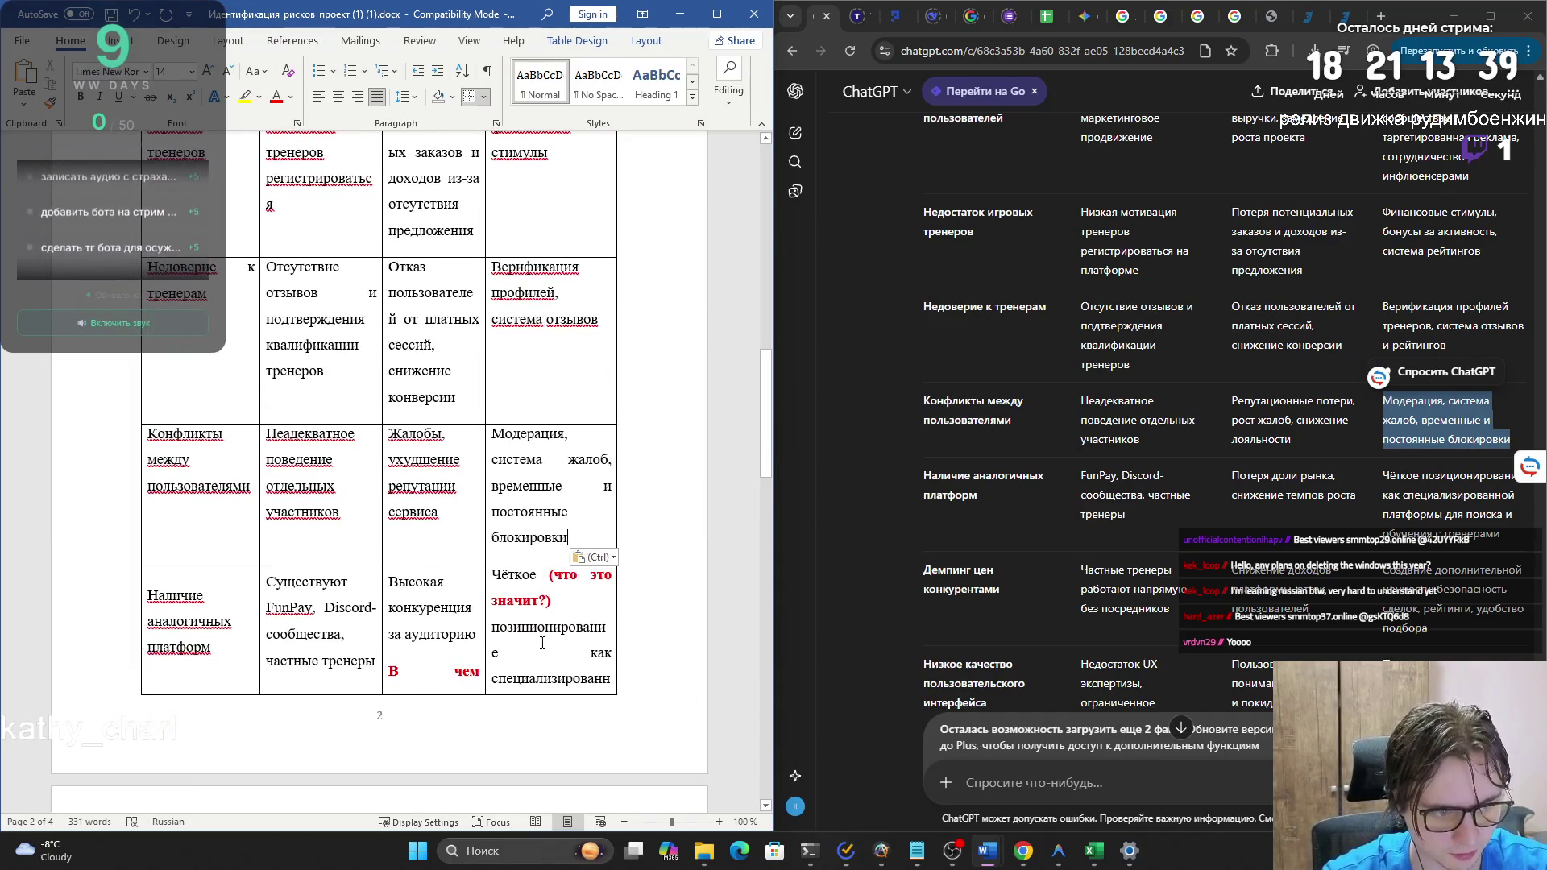
- Replace the competing-platforms damage cell with ChatGPT's market-share loss wording in the document's font
{"action": "left_click", "coordinate": [1383, 476]}
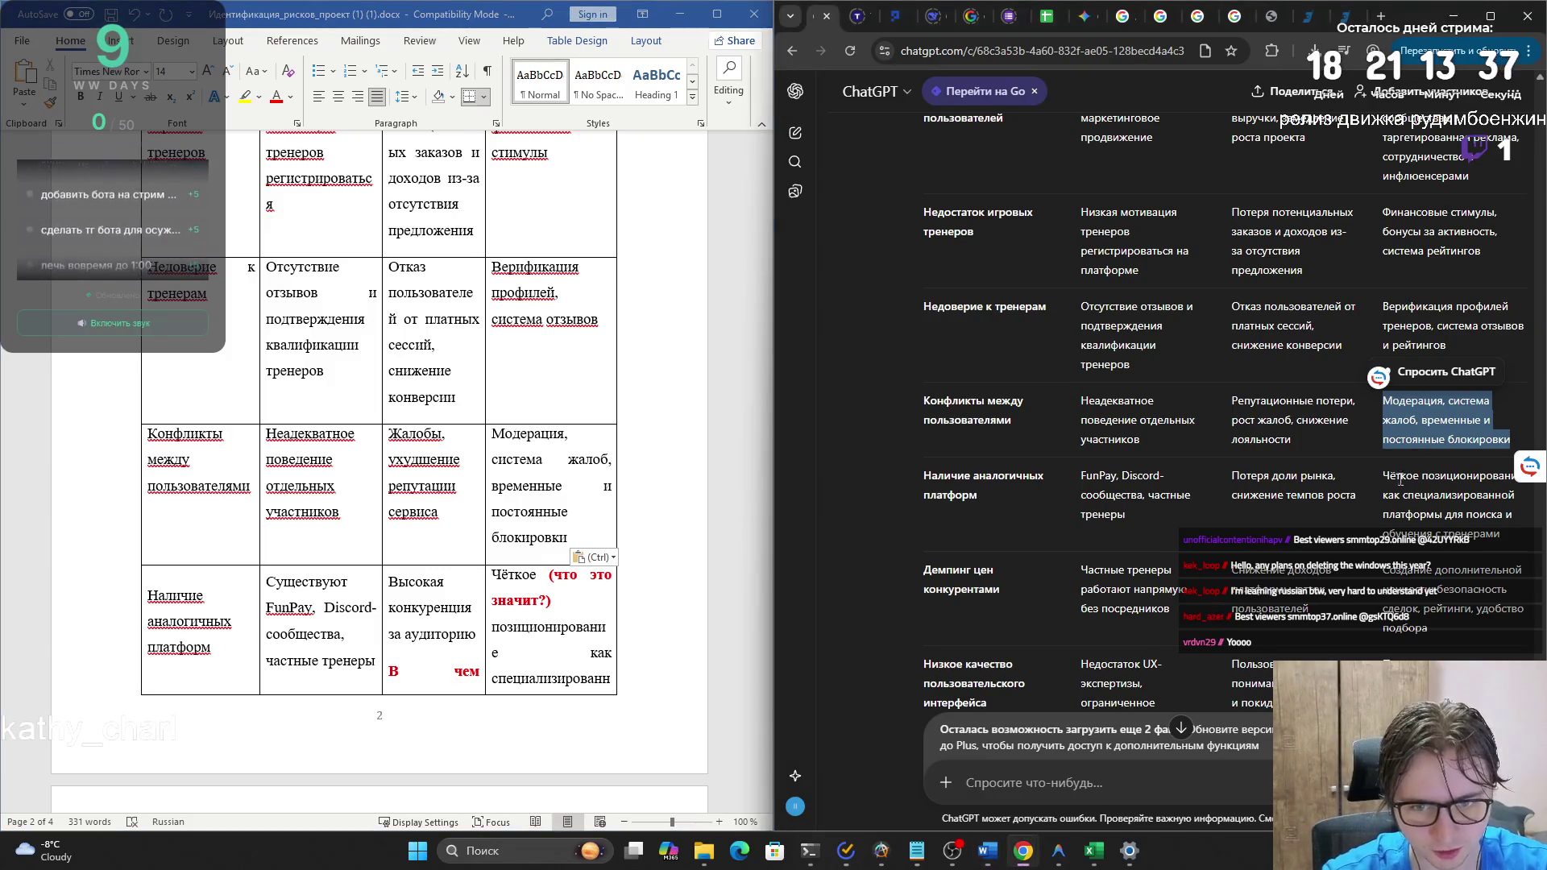
{"action": "left_click_drag", "start_coordinate": [1385, 476], "coordinate": [1494, 532]}
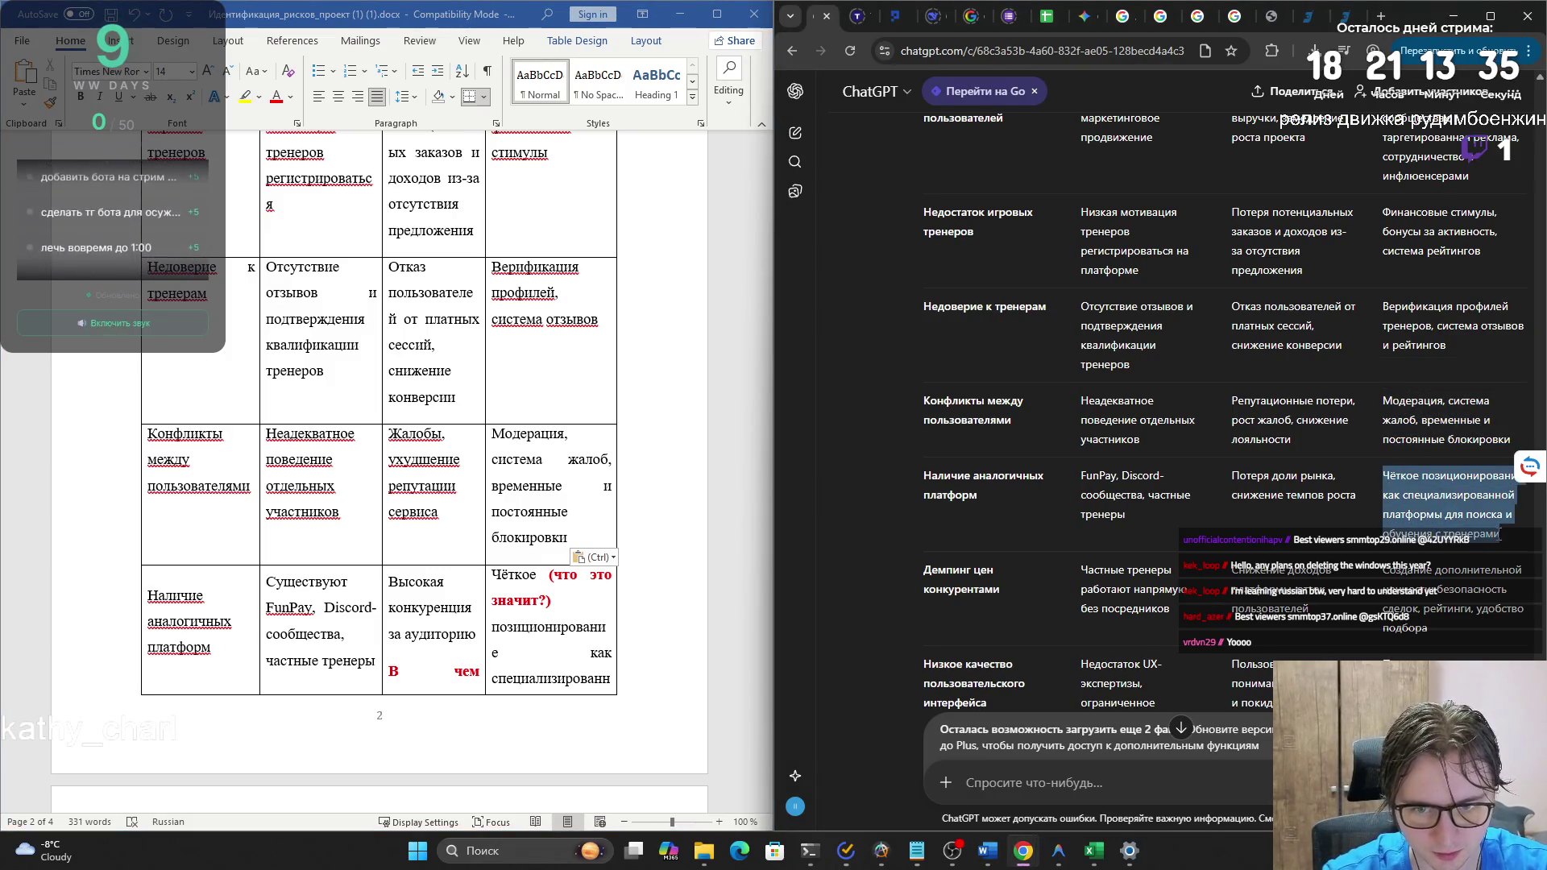
{"action": "left_click", "coordinate": [649, 662]}
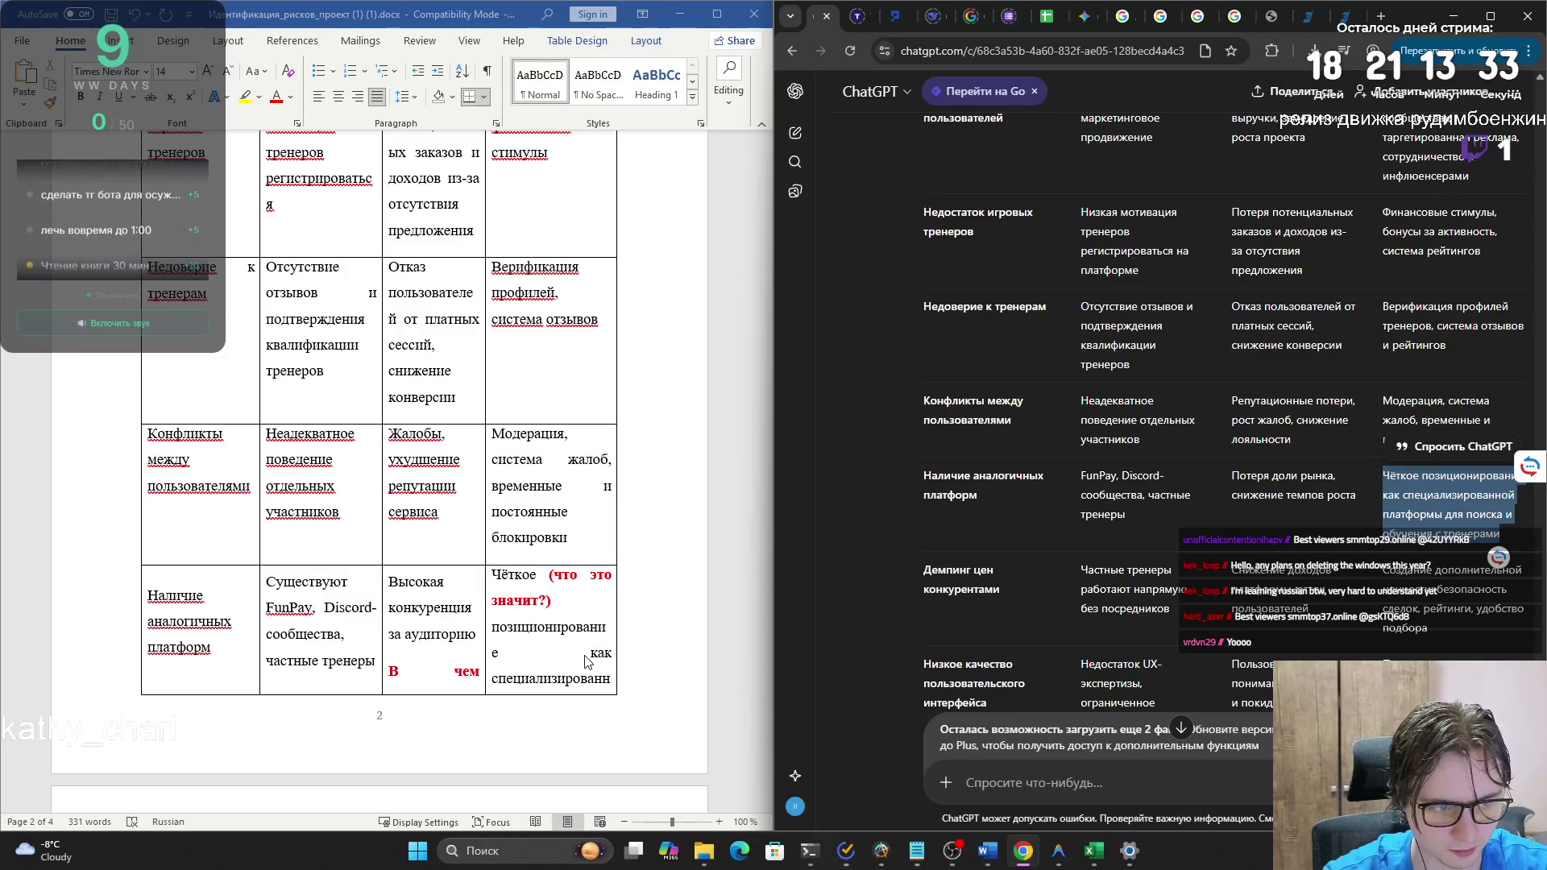
{"action": "scroll", "coordinate": [564, 668], "scroll_direction": "down", "scroll_amount": 3}
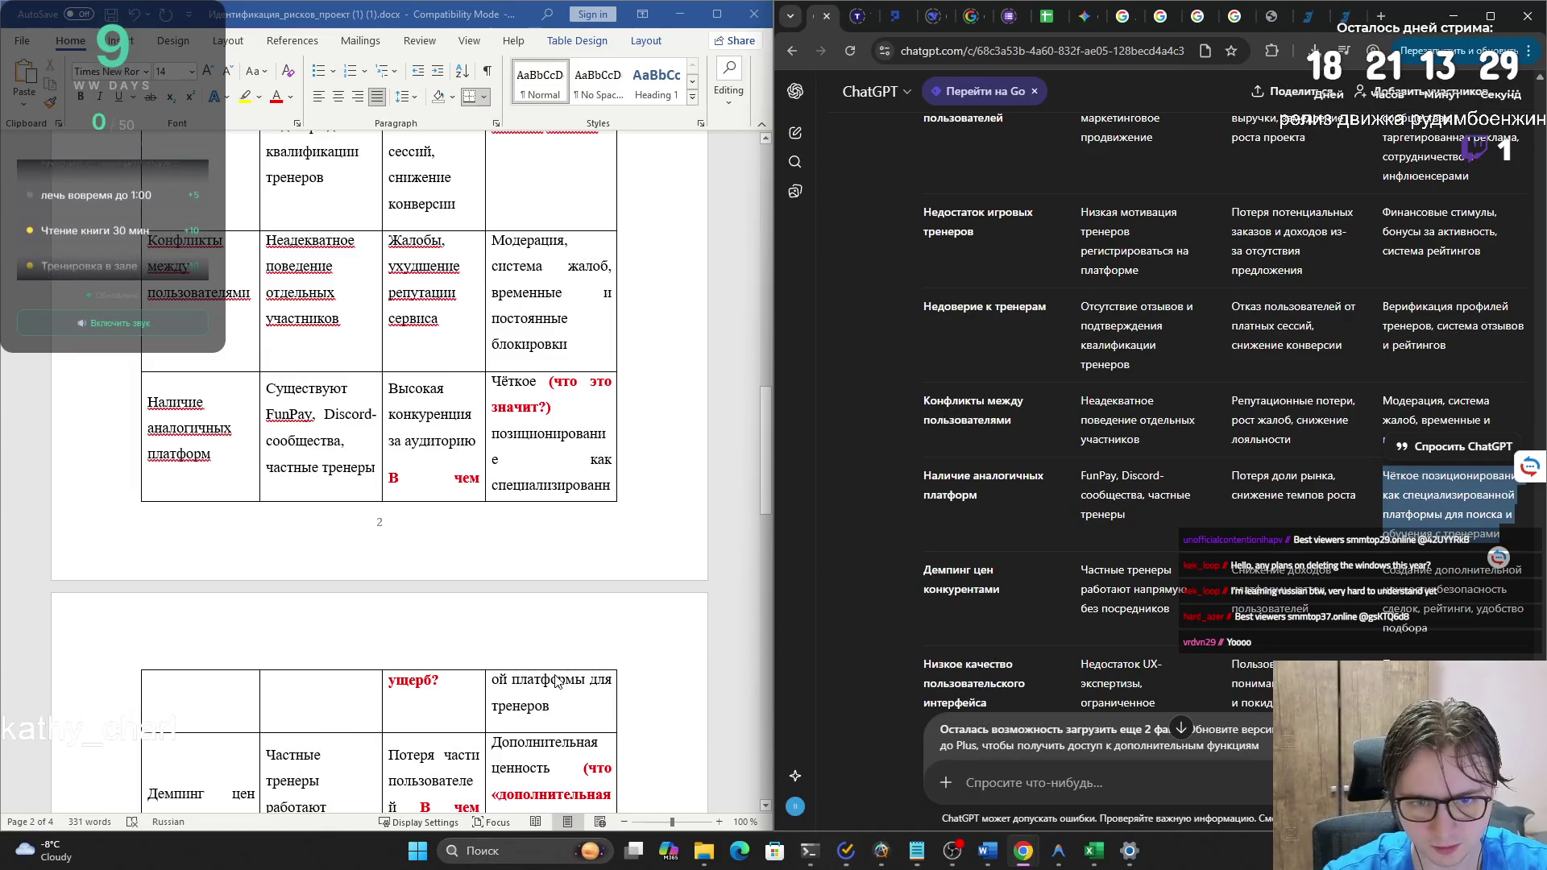
{"action": "left_click", "coordinate": [1262, 487]}
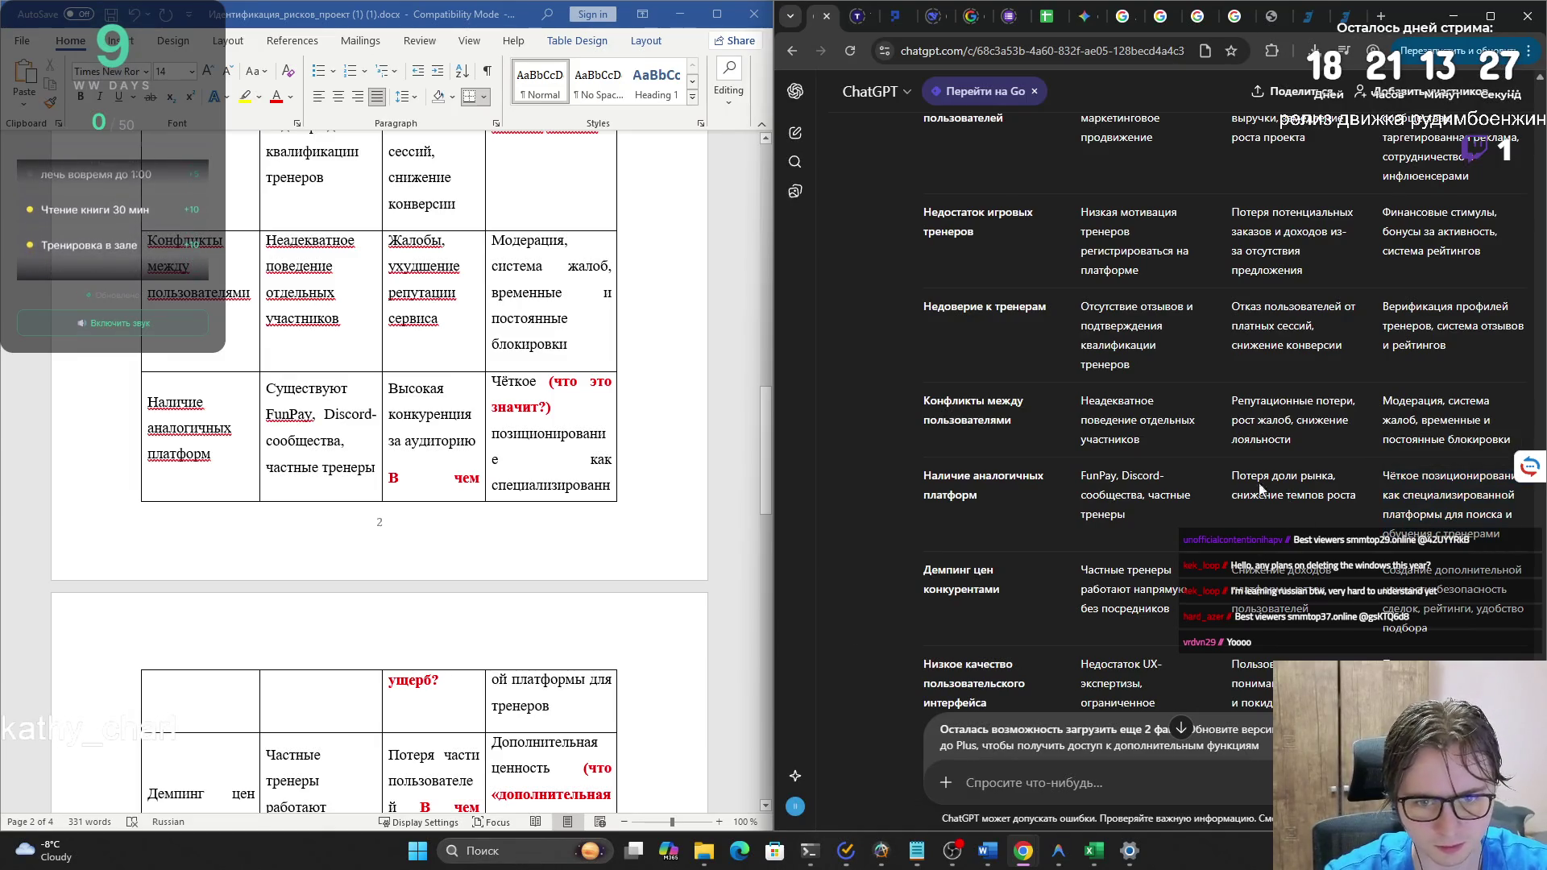
{"action": "left_click_drag", "start_coordinate": [1232, 474], "coordinate": [1356, 497]}
{"action": "key", "text": "ctrl+c"}
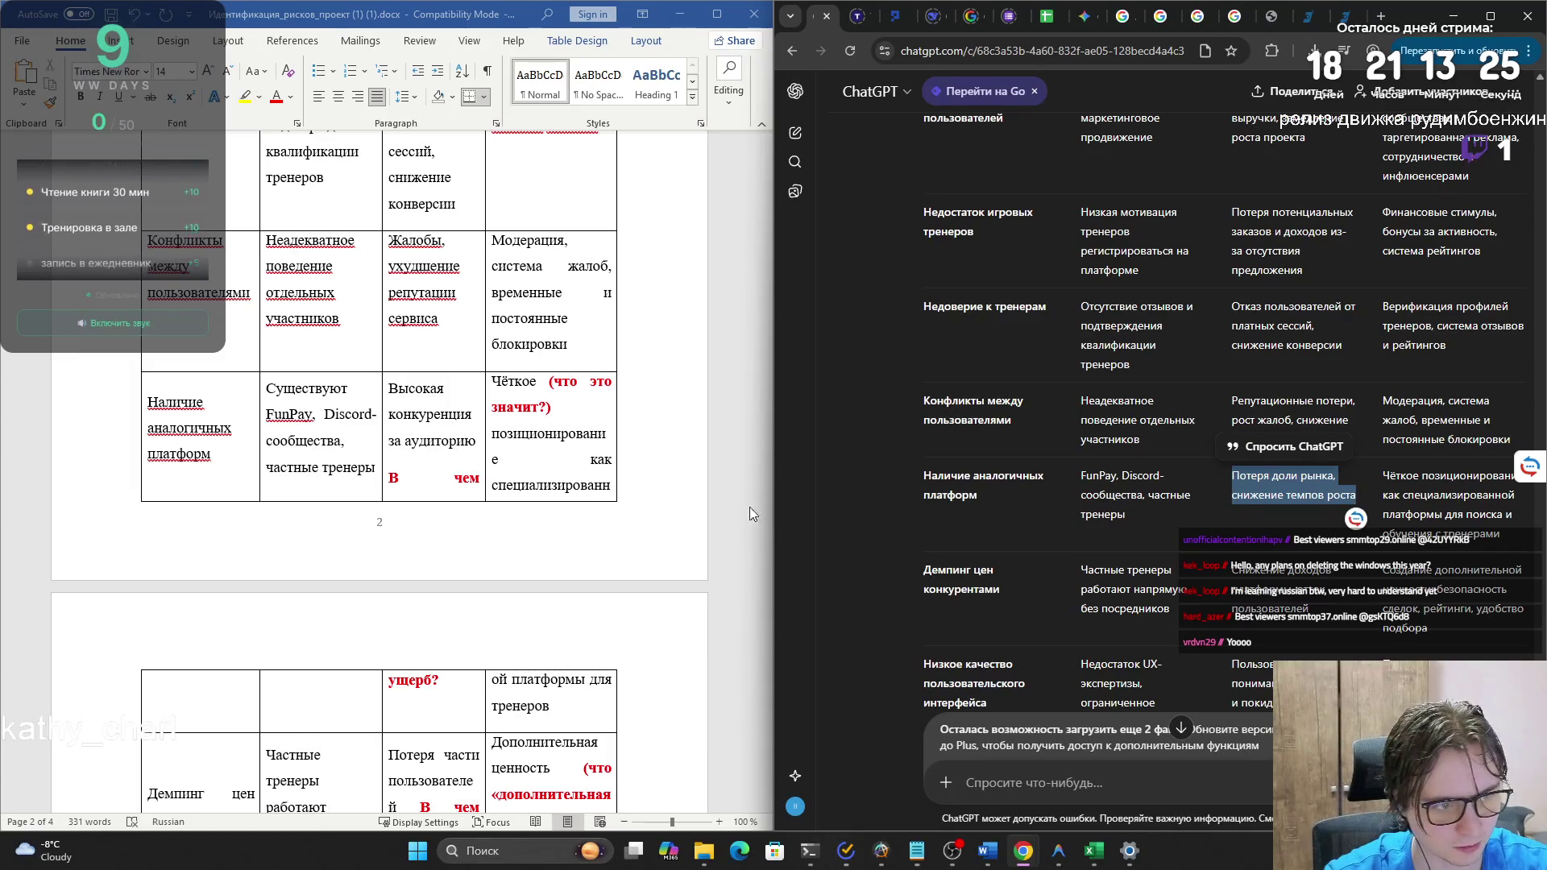
{"action": "left_click", "coordinate": [394, 403]}
{"action": "left_click_drag", "start_coordinate": [395, 403], "coordinate": [432, 684]}
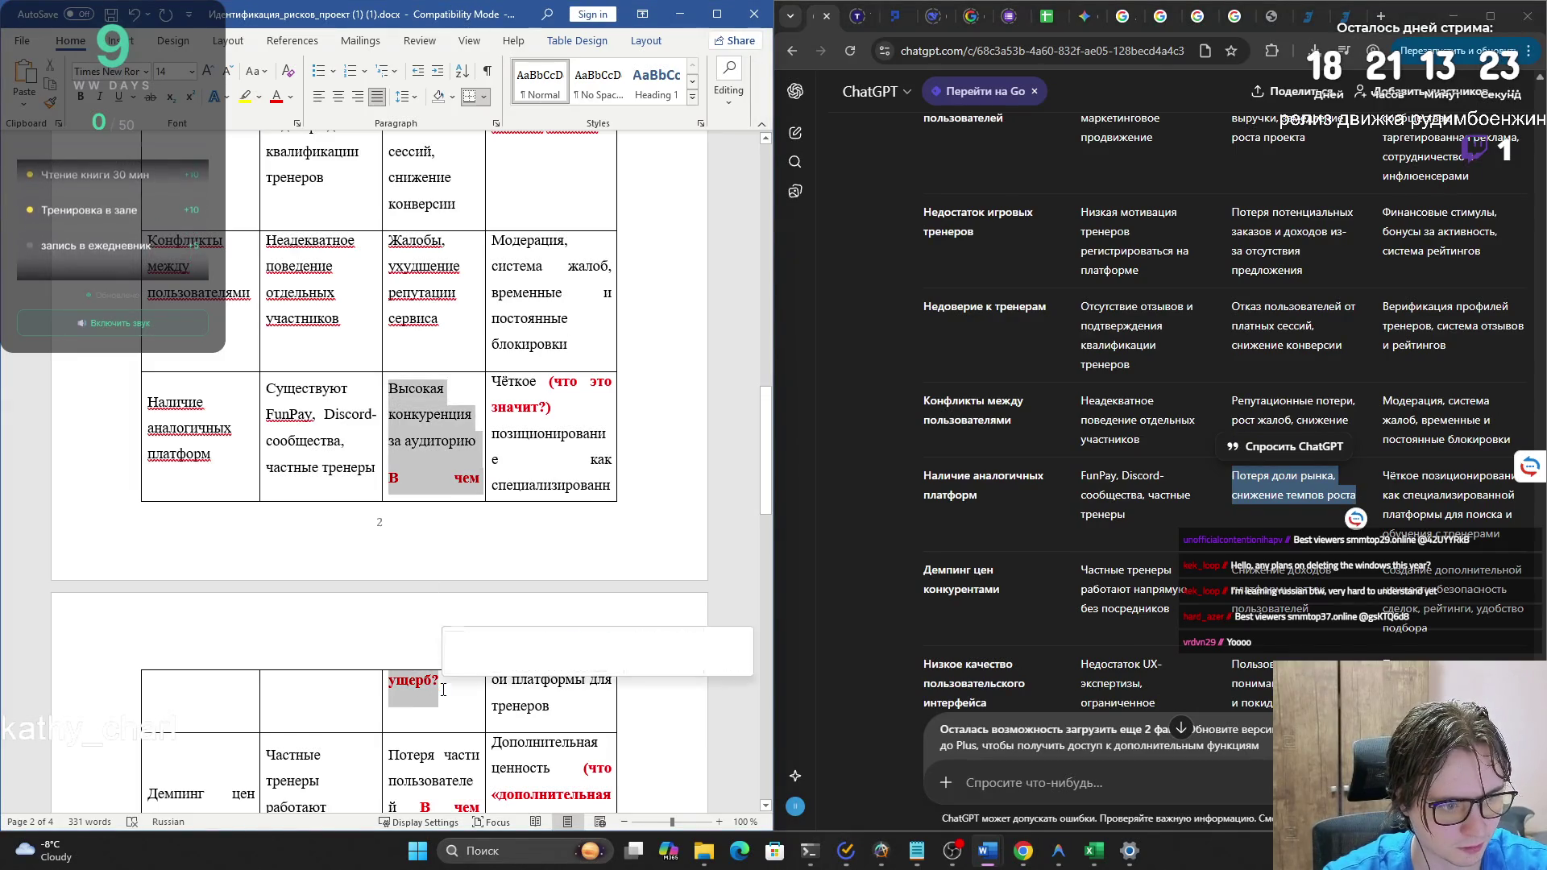
{"action": "key", "text": "ctrl+v"}
{"action": "left_click", "coordinate": [490, 479]}
{"action": "left_click", "coordinate": [532, 524]}
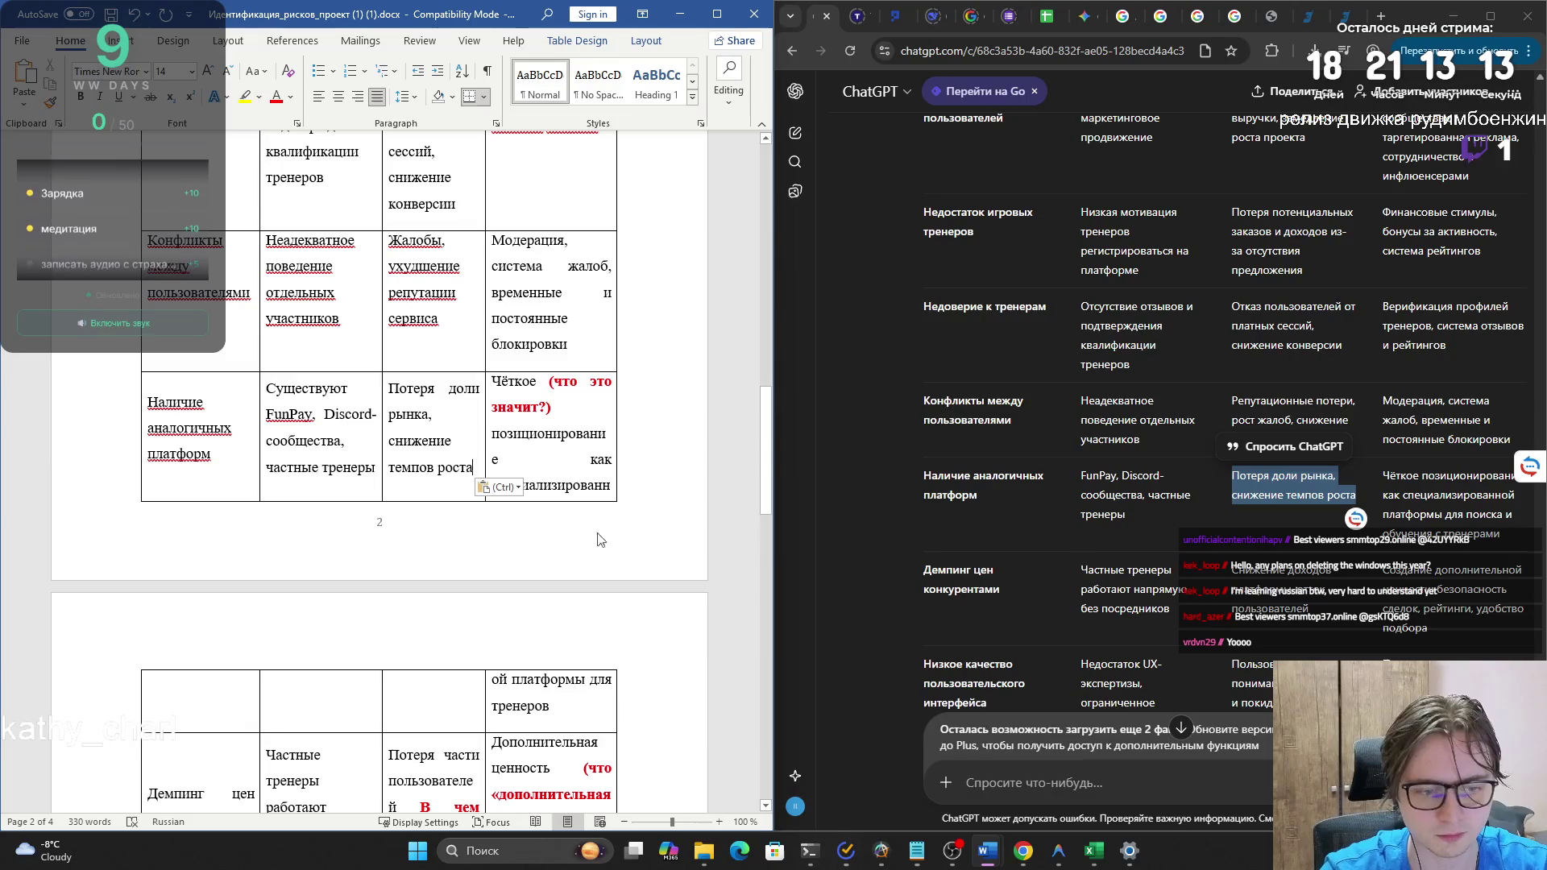
- Replace the price-dumping mitigation cell with ChatGPT's value-creation wording, matching the document's font
{"action": "scroll", "coordinate": [471, 502], "scroll_direction": "down", "scroll_amount": 3}
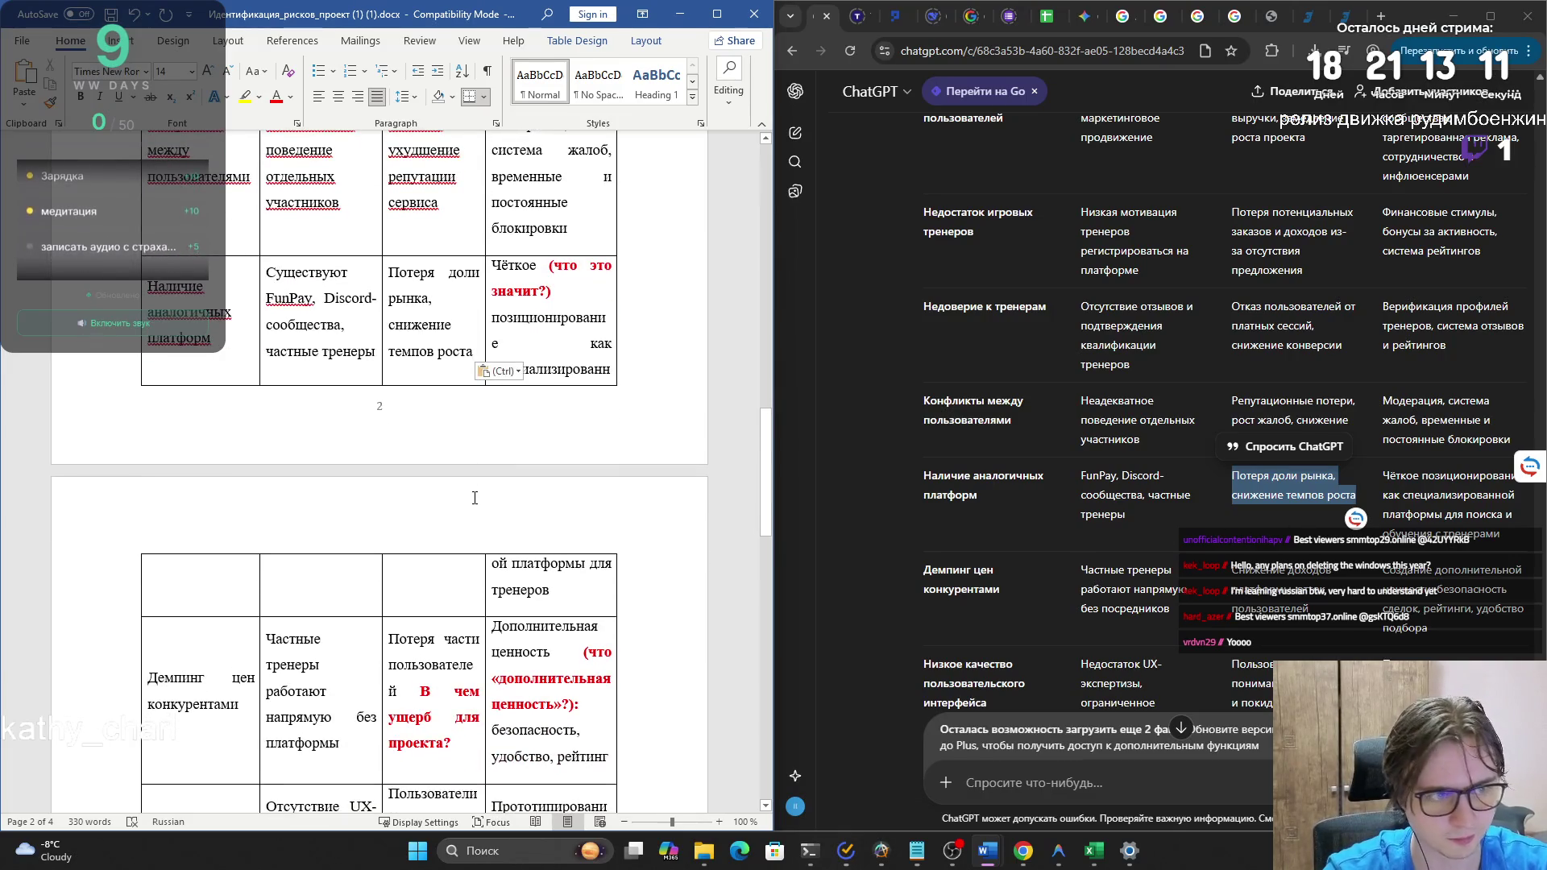
{"action": "left_click_drag", "start_coordinate": [1382, 475], "coordinate": [1503, 546]}
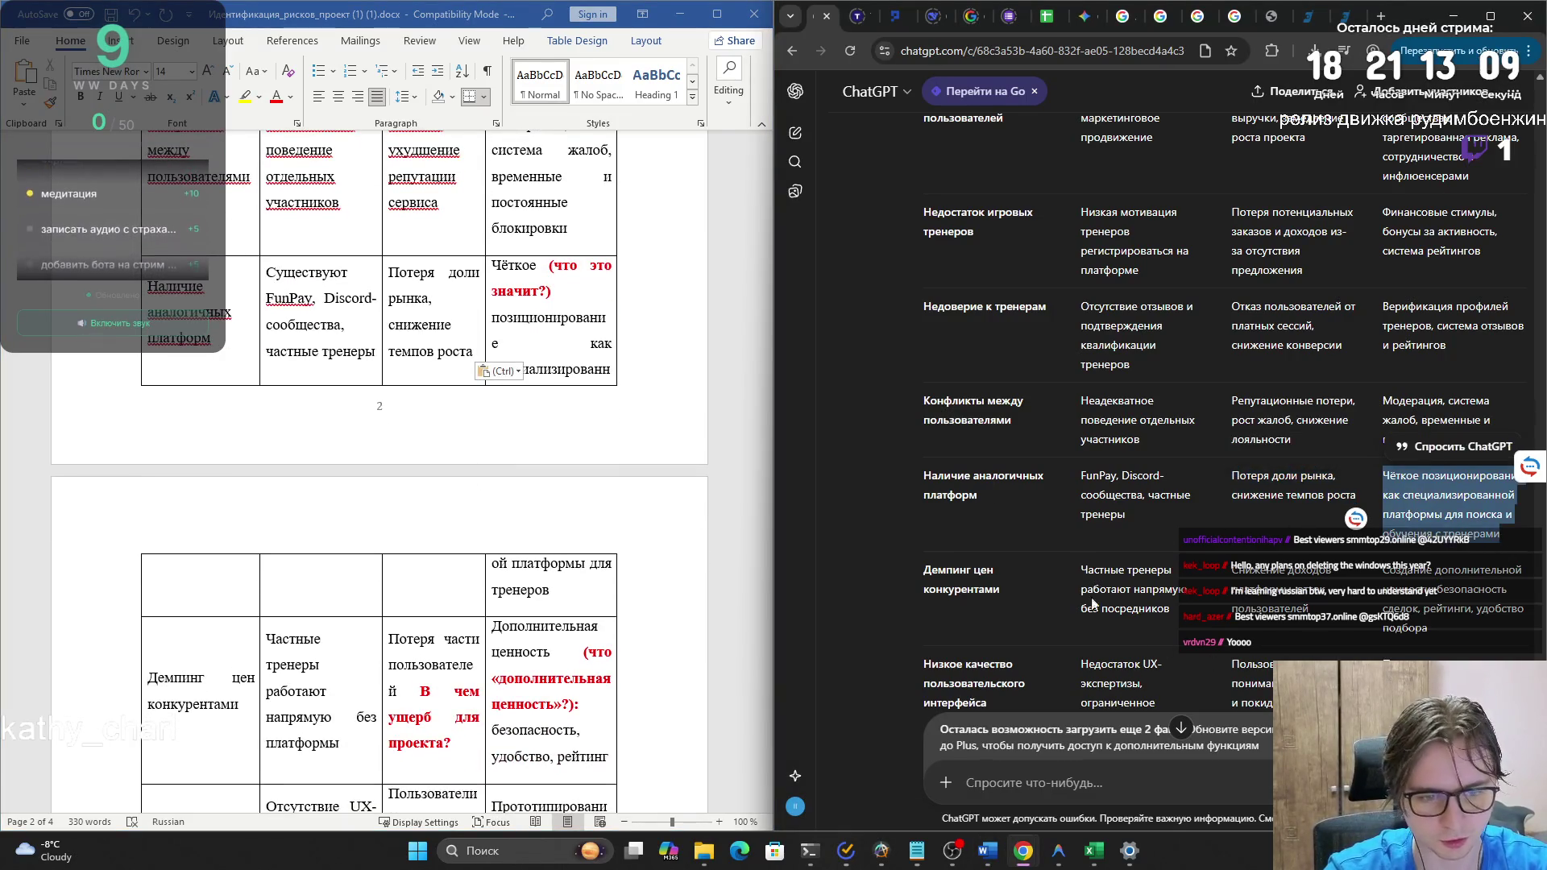
{"action": "scroll", "coordinate": [1503, 546], "scroll_direction": "down", "scroll_amount": 2}
{"action": "scroll", "coordinate": [757, 592], "scroll_direction": "down", "scroll_amount": 4}
{"action": "scroll", "coordinate": [1178, 524], "scroll_direction": "down", "scroll_amount": 2}
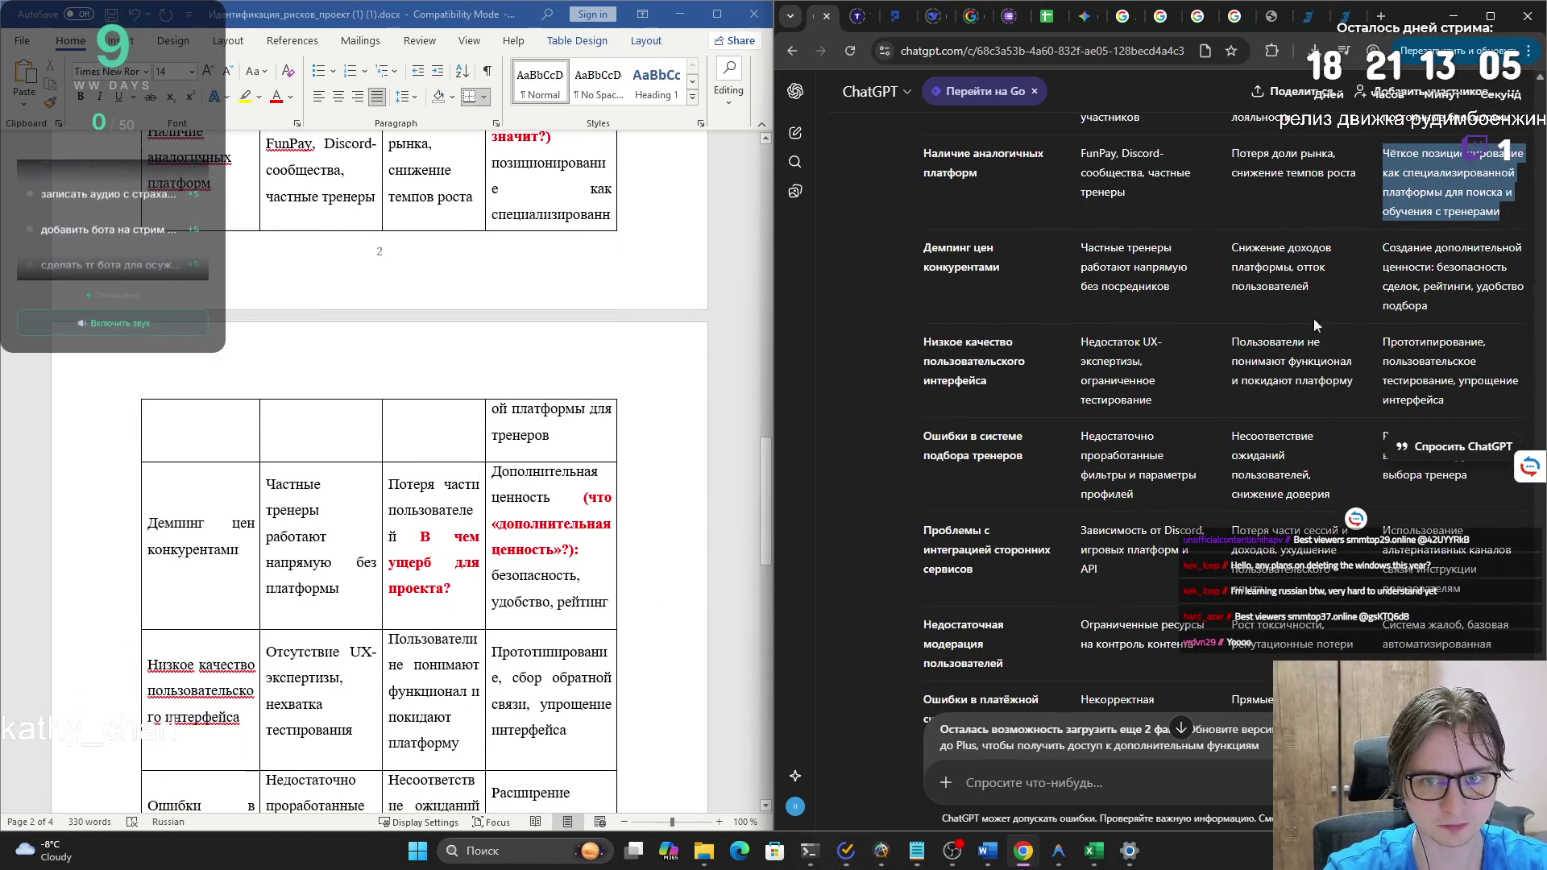
{"action": "left_click", "coordinate": [1411, 311]}
{"action": "left_click_drag", "start_coordinate": [1428, 309], "coordinate": [1397, 251]}
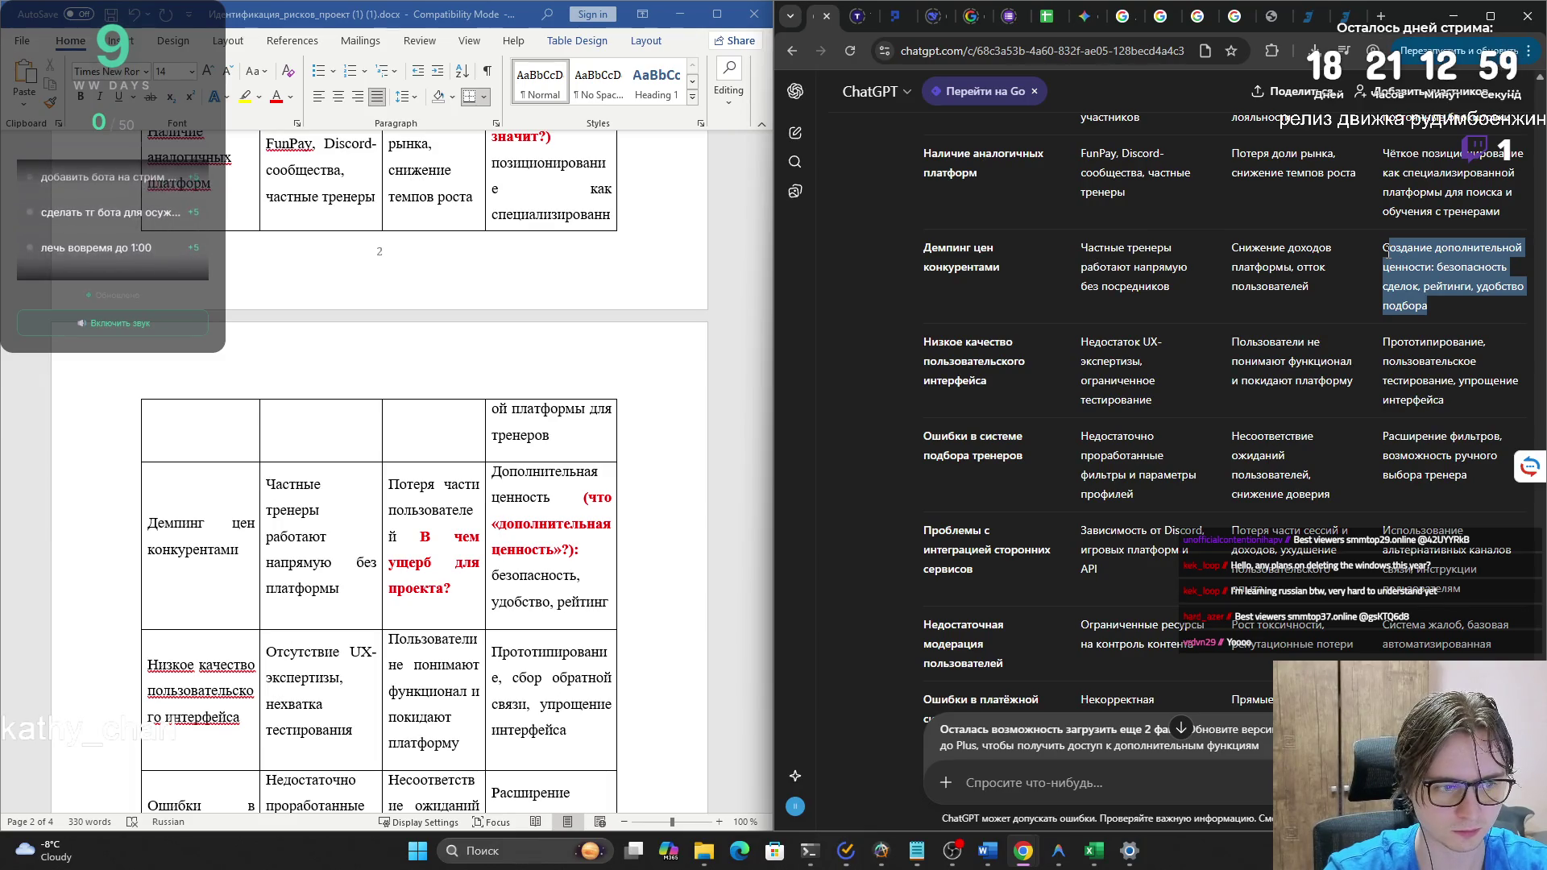
{"action": "left_click_drag", "start_coordinate": [1388, 255], "coordinate": [1387, 255]}
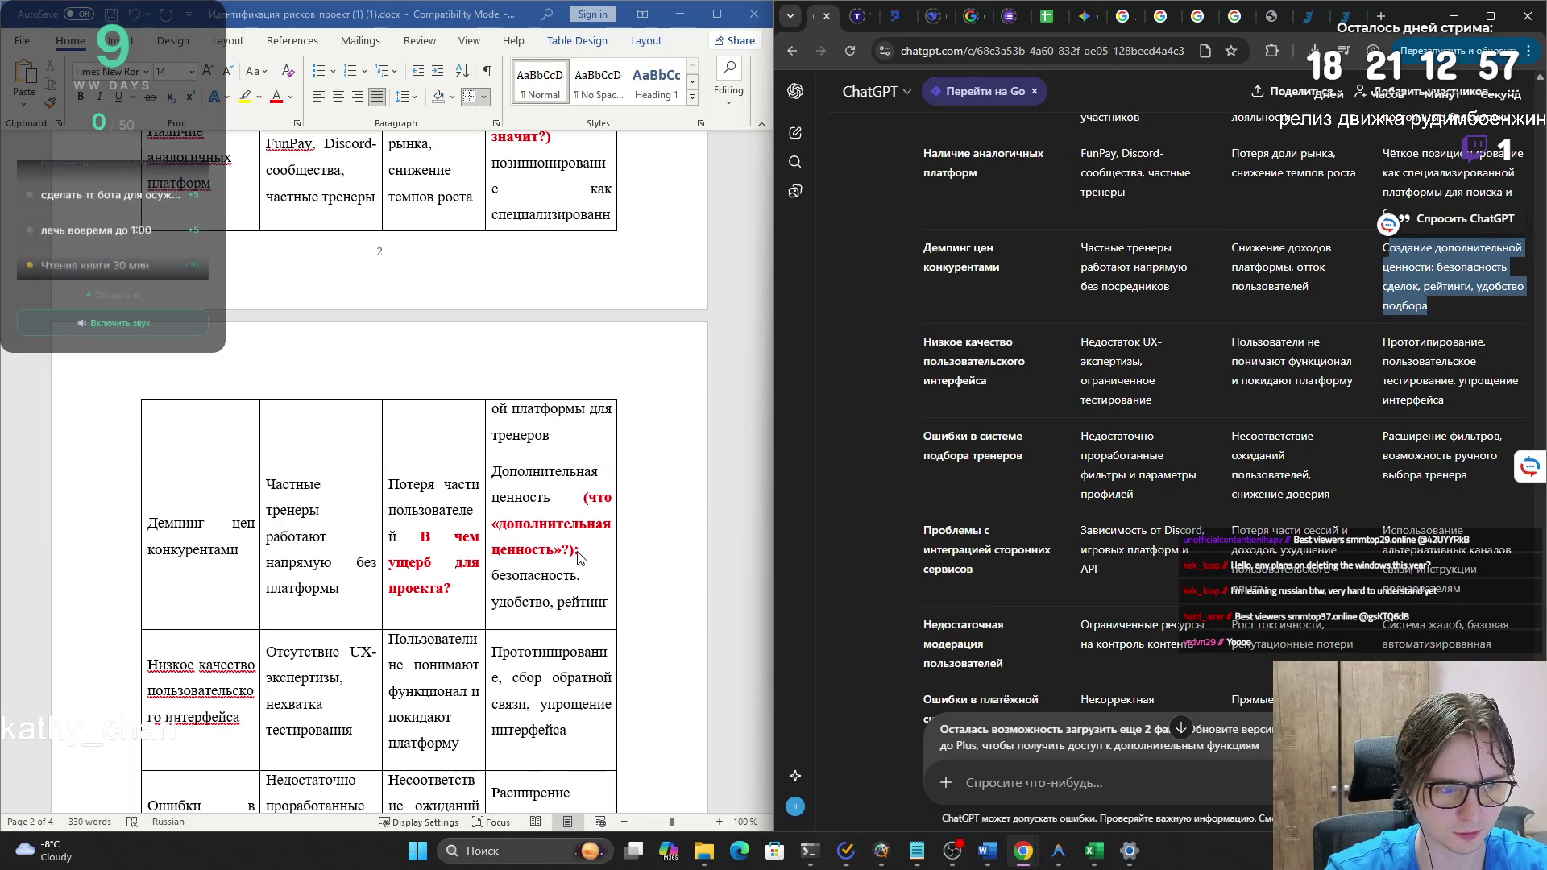
{"action": "triple_click", "coordinate": [1381, 257]}
{"action": "key", "text": "ctrl+c"}
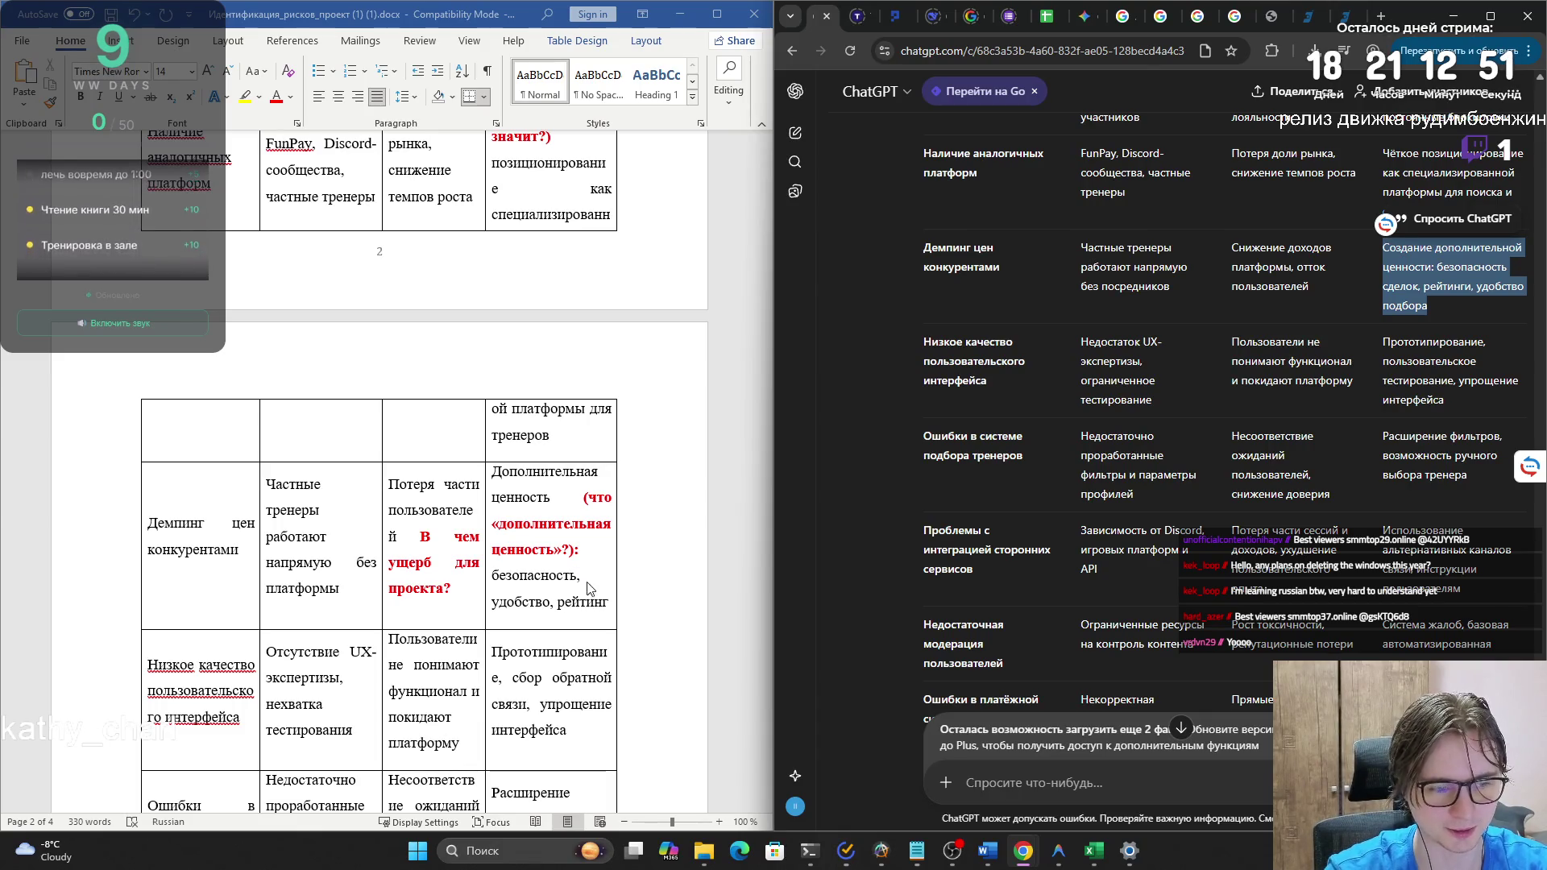
{"action": "key", "text": "alt+Tab"}
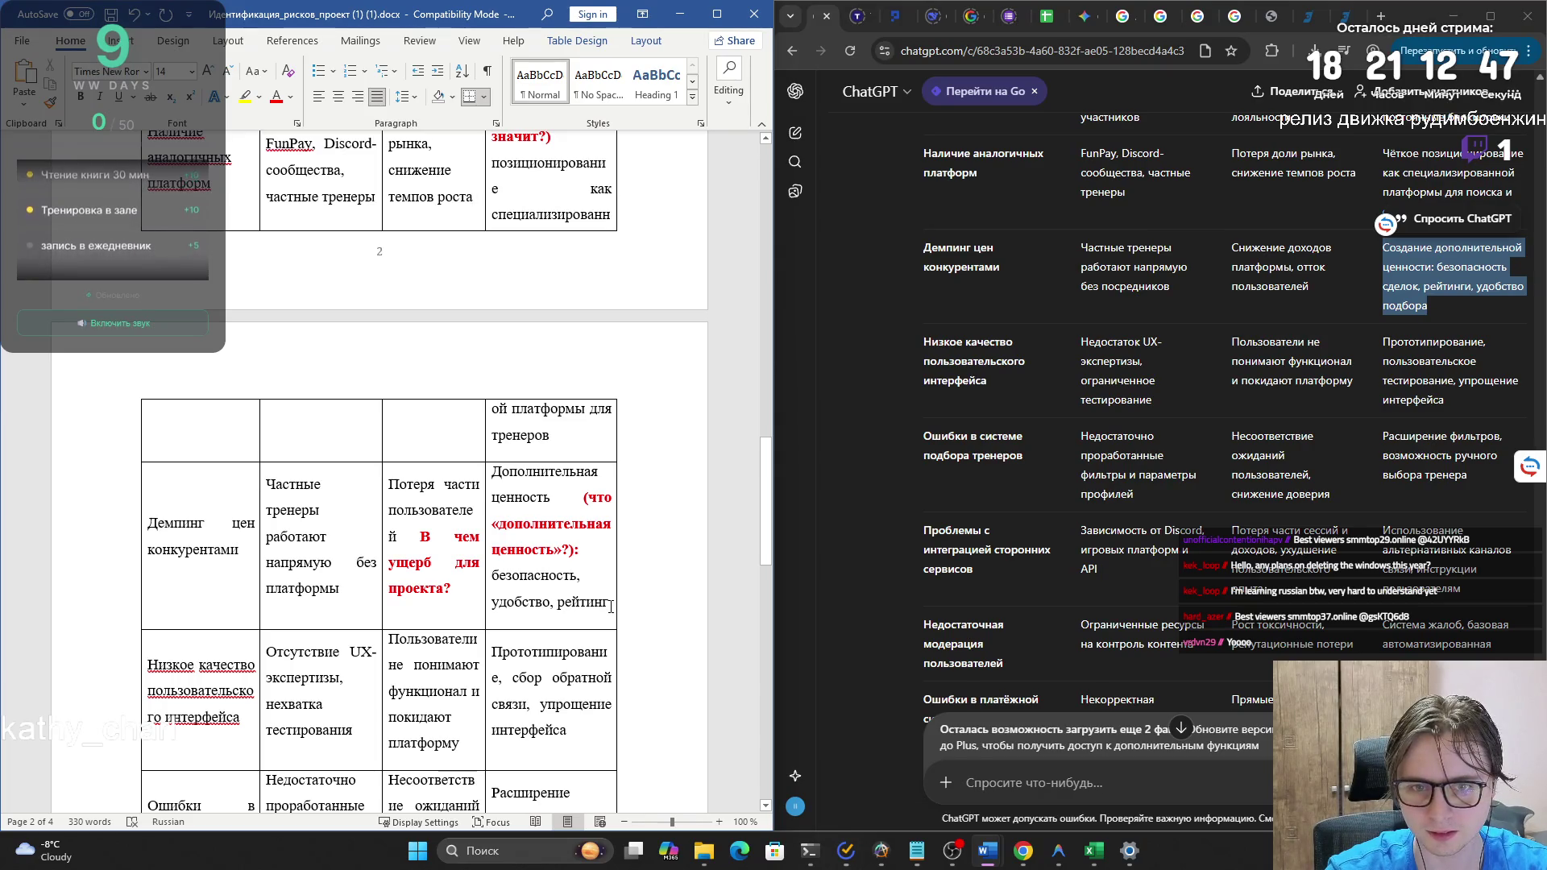
{"action": "left_click_drag", "start_coordinate": [611, 606], "coordinate": [495, 475]}
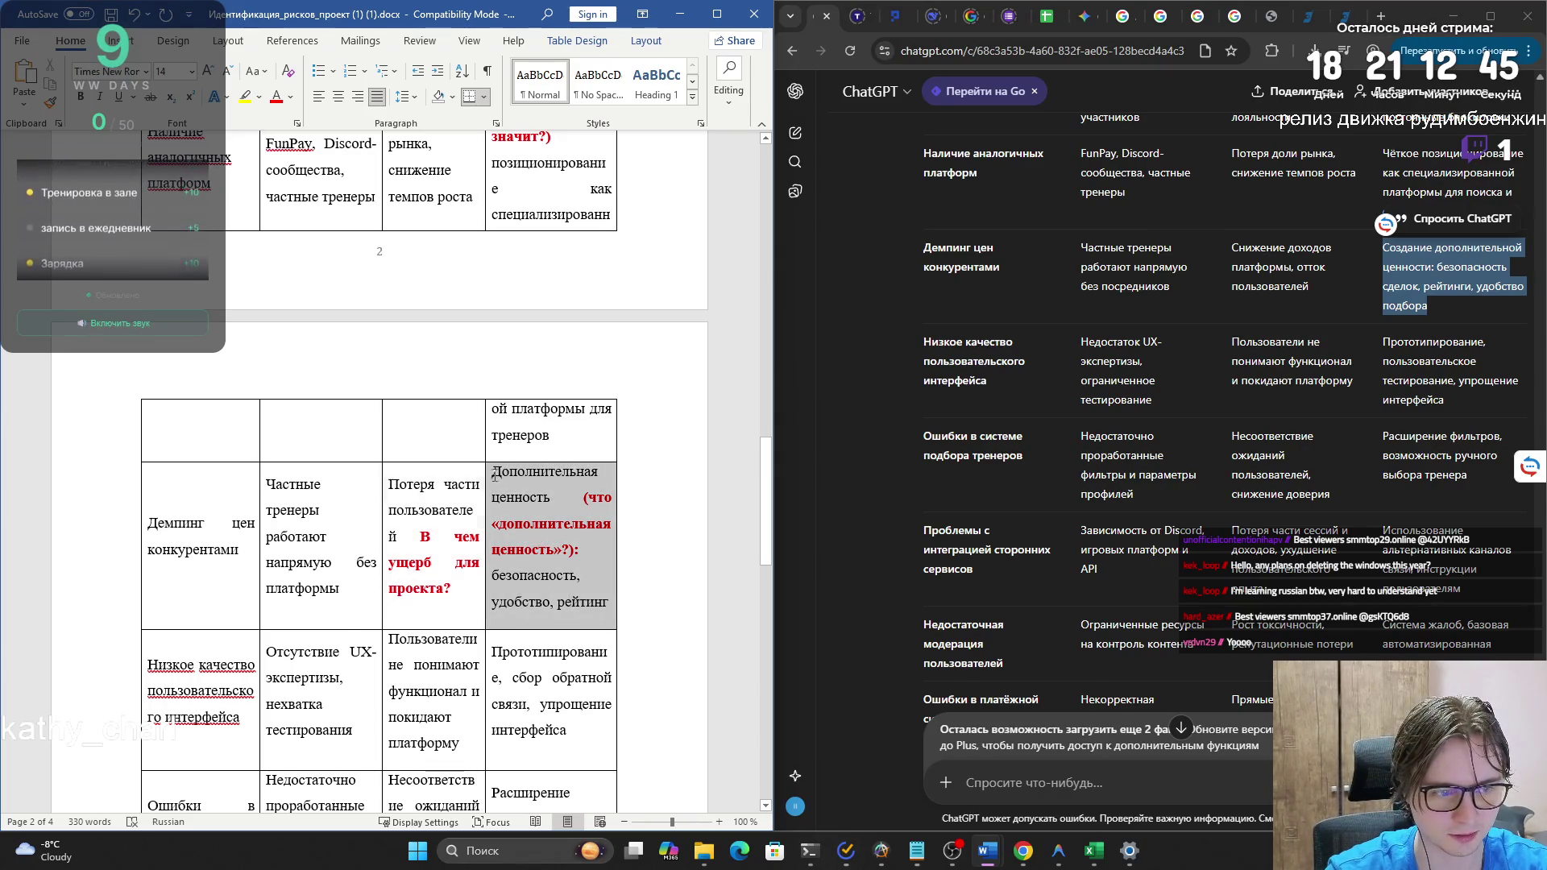
{"action": "key", "text": "ctrl+v"}
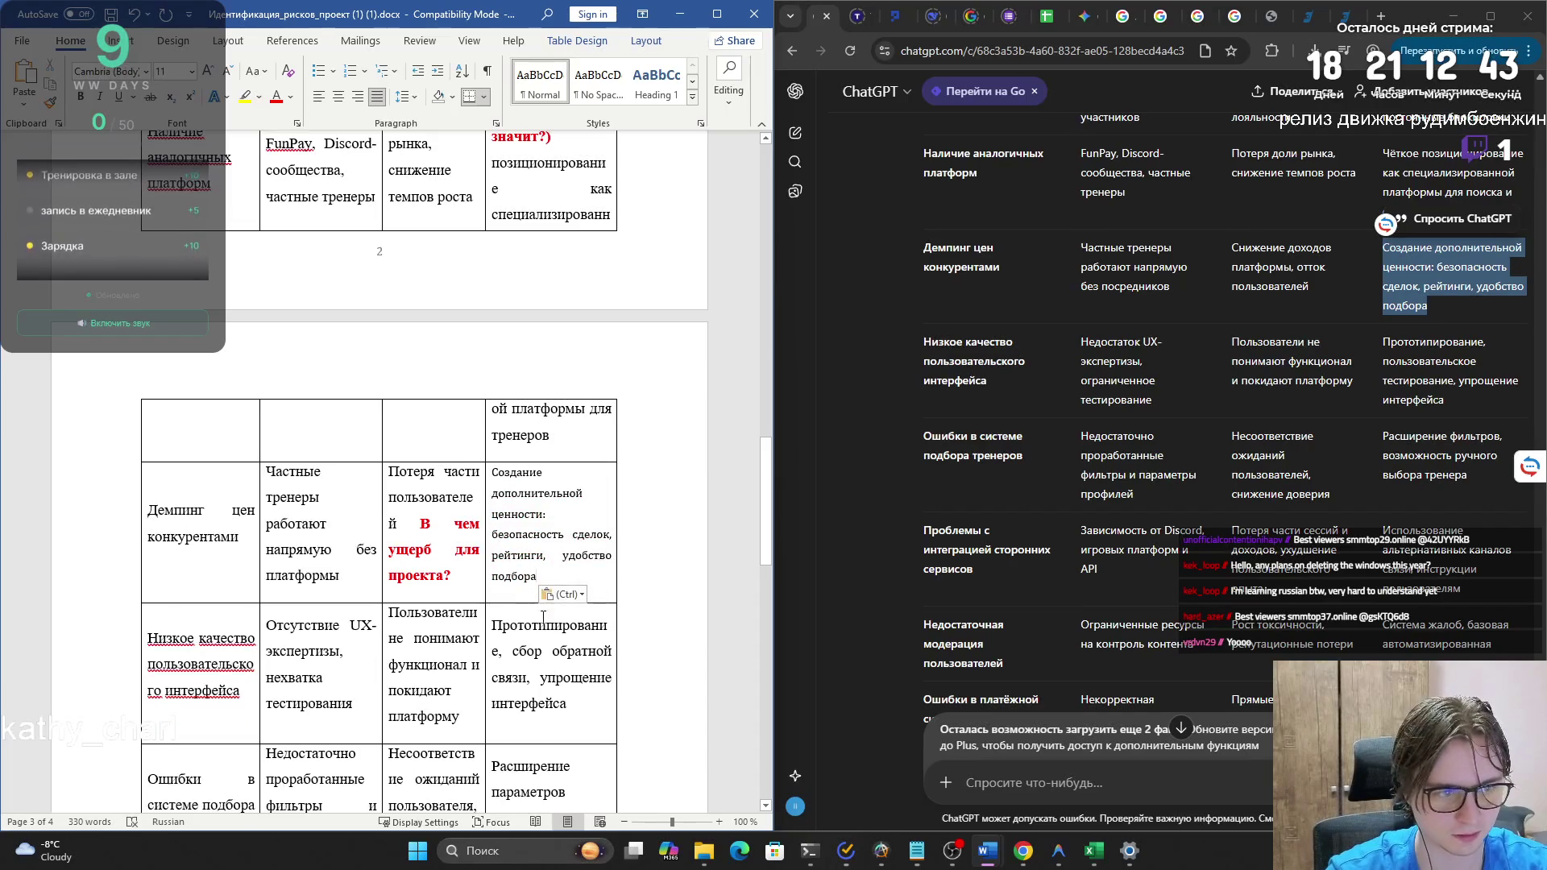
{"action": "left_click", "coordinate": [564, 594]}
{"action": "left_click", "coordinate": [602, 641]}
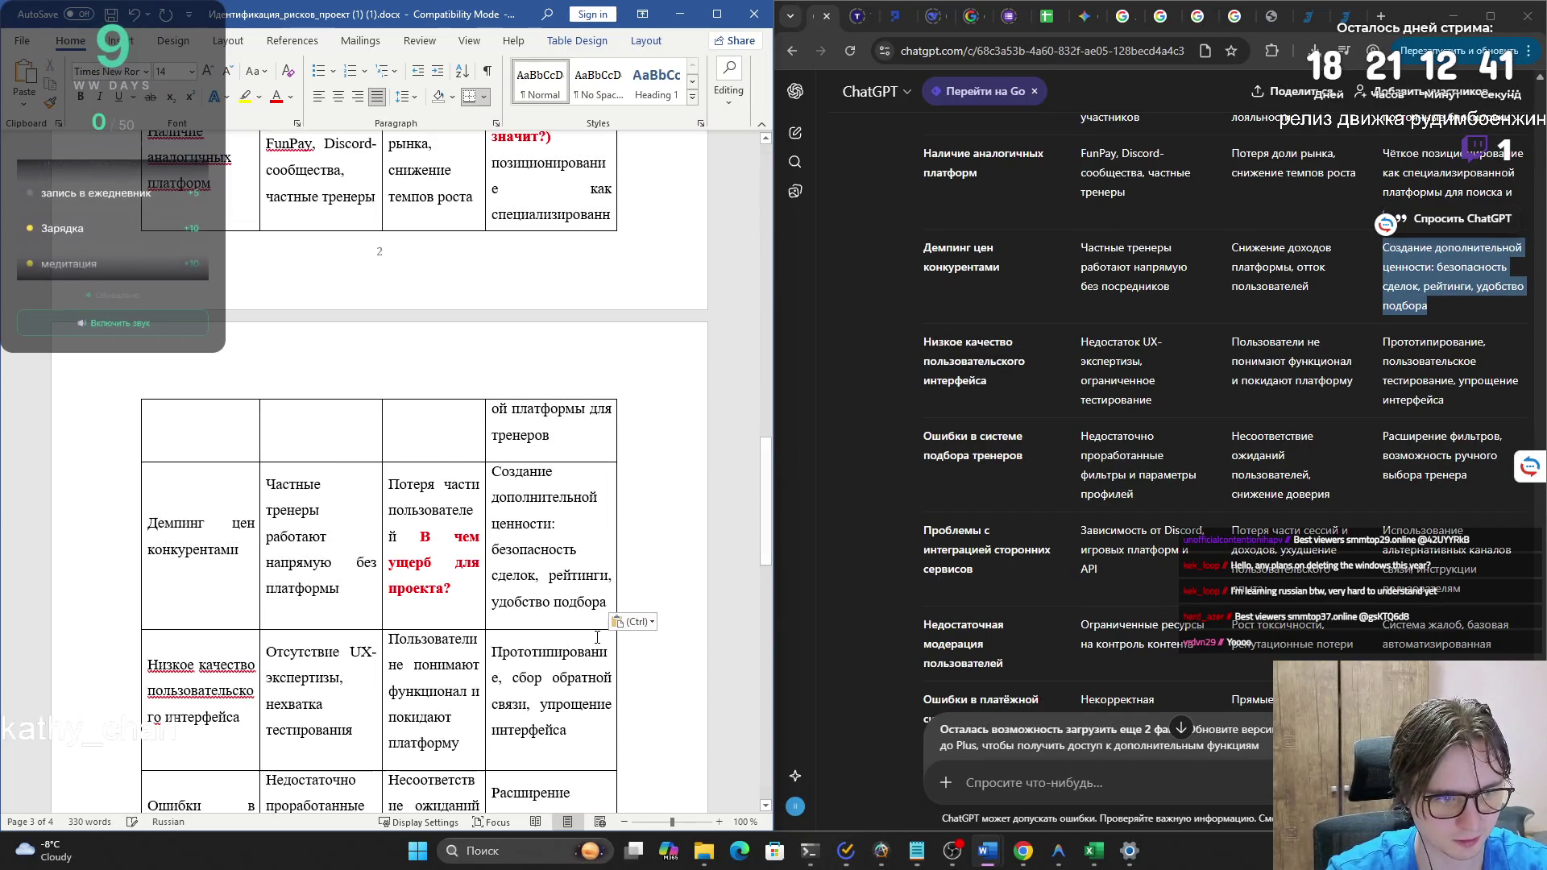
- Replace the price-dumping damage cell with ChatGPT's revenue-loss wording, matching the document's font
{"action": "left_click_drag", "start_coordinate": [1322, 289], "coordinate": [1231, 249]}
{"action": "key", "text": "ctrl+c"}
{"action": "left_click", "coordinate": [443, 593]}
{"action": "left_click_drag", "start_coordinate": [451, 590], "coordinate": [389, 484]}
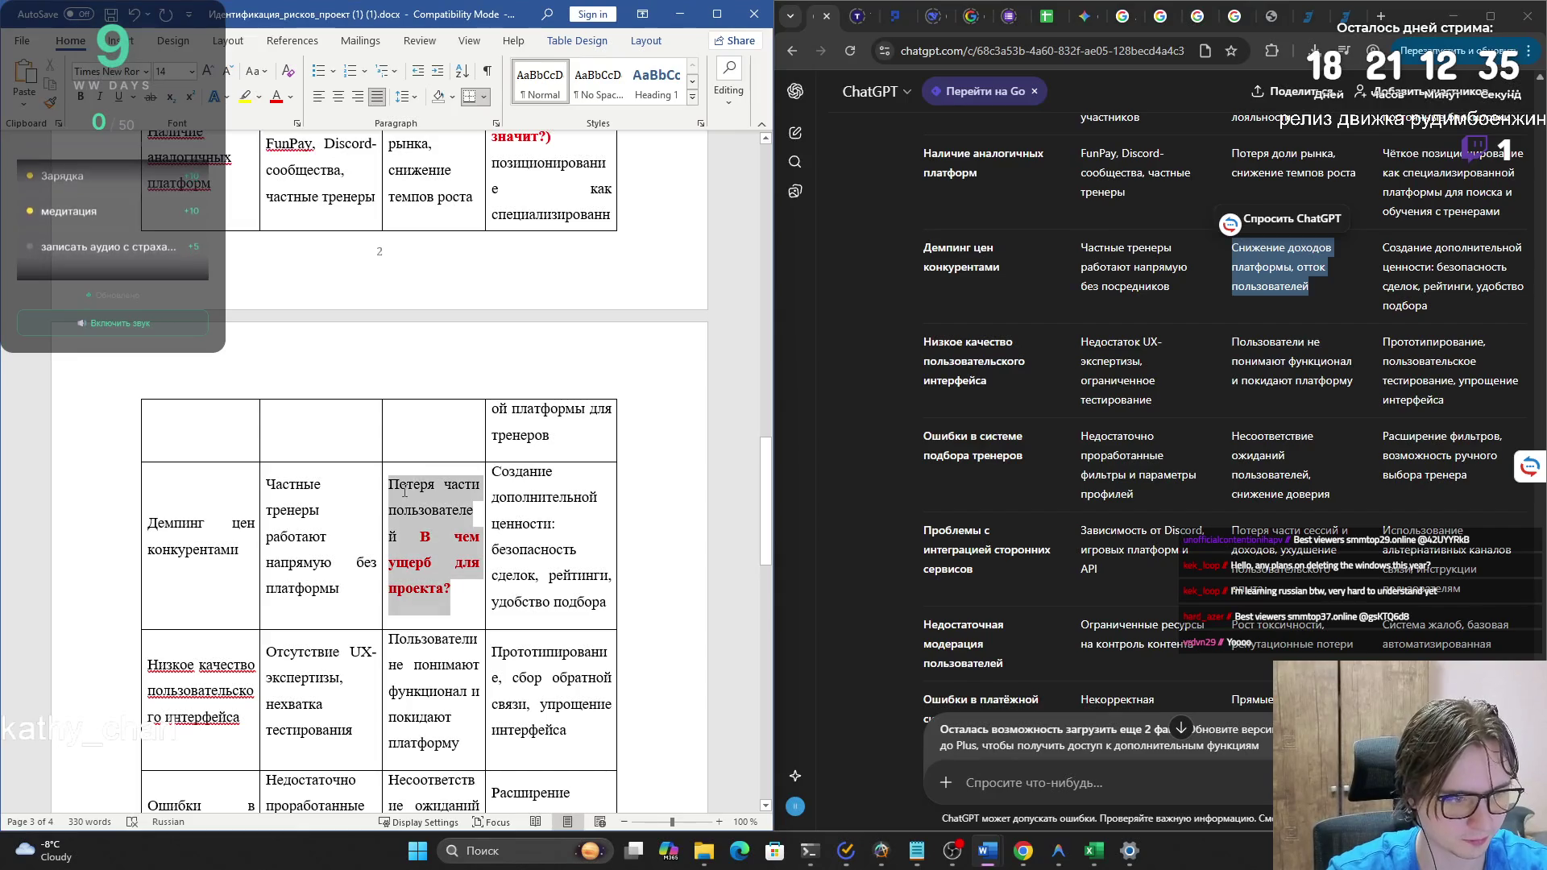
{"action": "key", "text": "ctrl+v"}
{"action": "left_click", "coordinate": [498, 597]}
{"action": "left_click", "coordinate": [536, 638]}
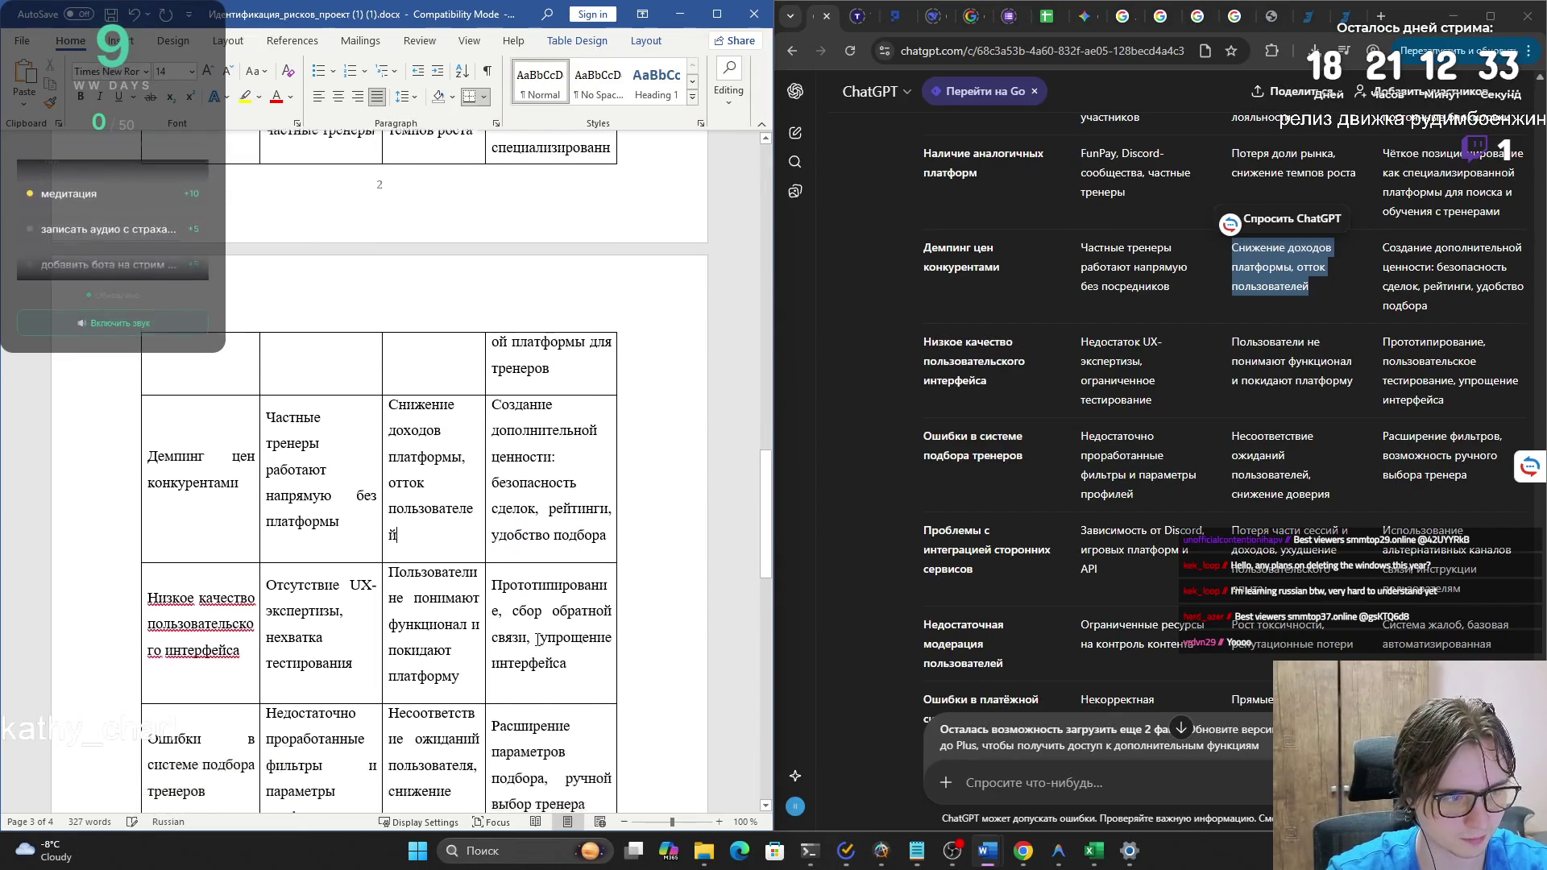
- Find and select ChatGPT's damage wording for the integration-problems risk
{"action": "scroll", "coordinate": [540, 638], "scroll_direction": "down", "scroll_amount": 3}
{"action": "scroll", "coordinate": [539, 638], "scroll_direction": "down", "scroll_amount": 4}
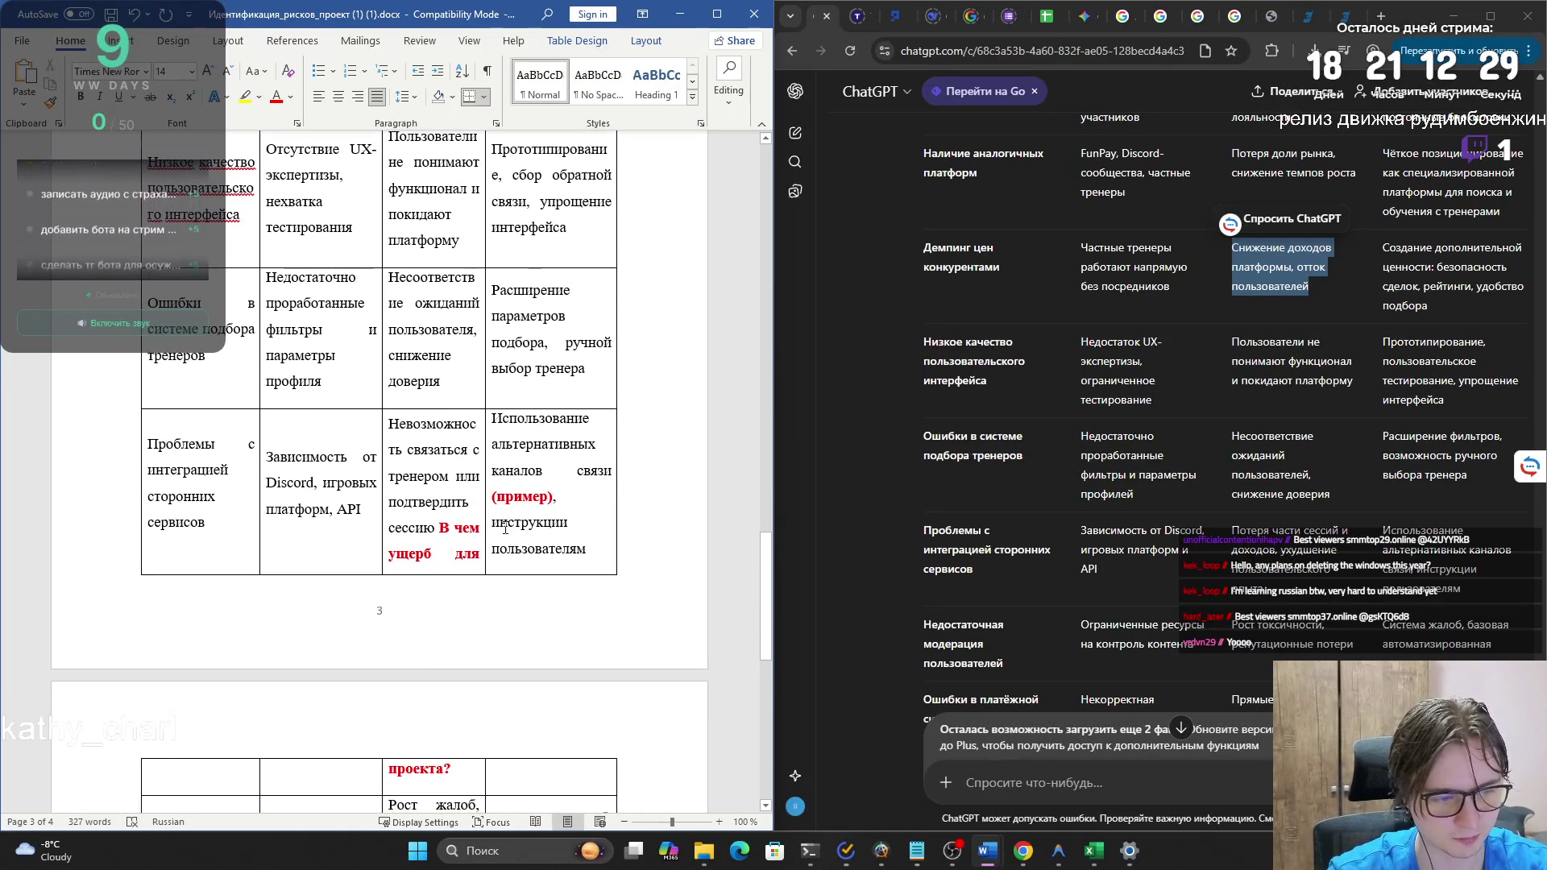
{"action": "scroll", "coordinate": [487, 516], "scroll_direction": "up", "scroll_amount": 2}
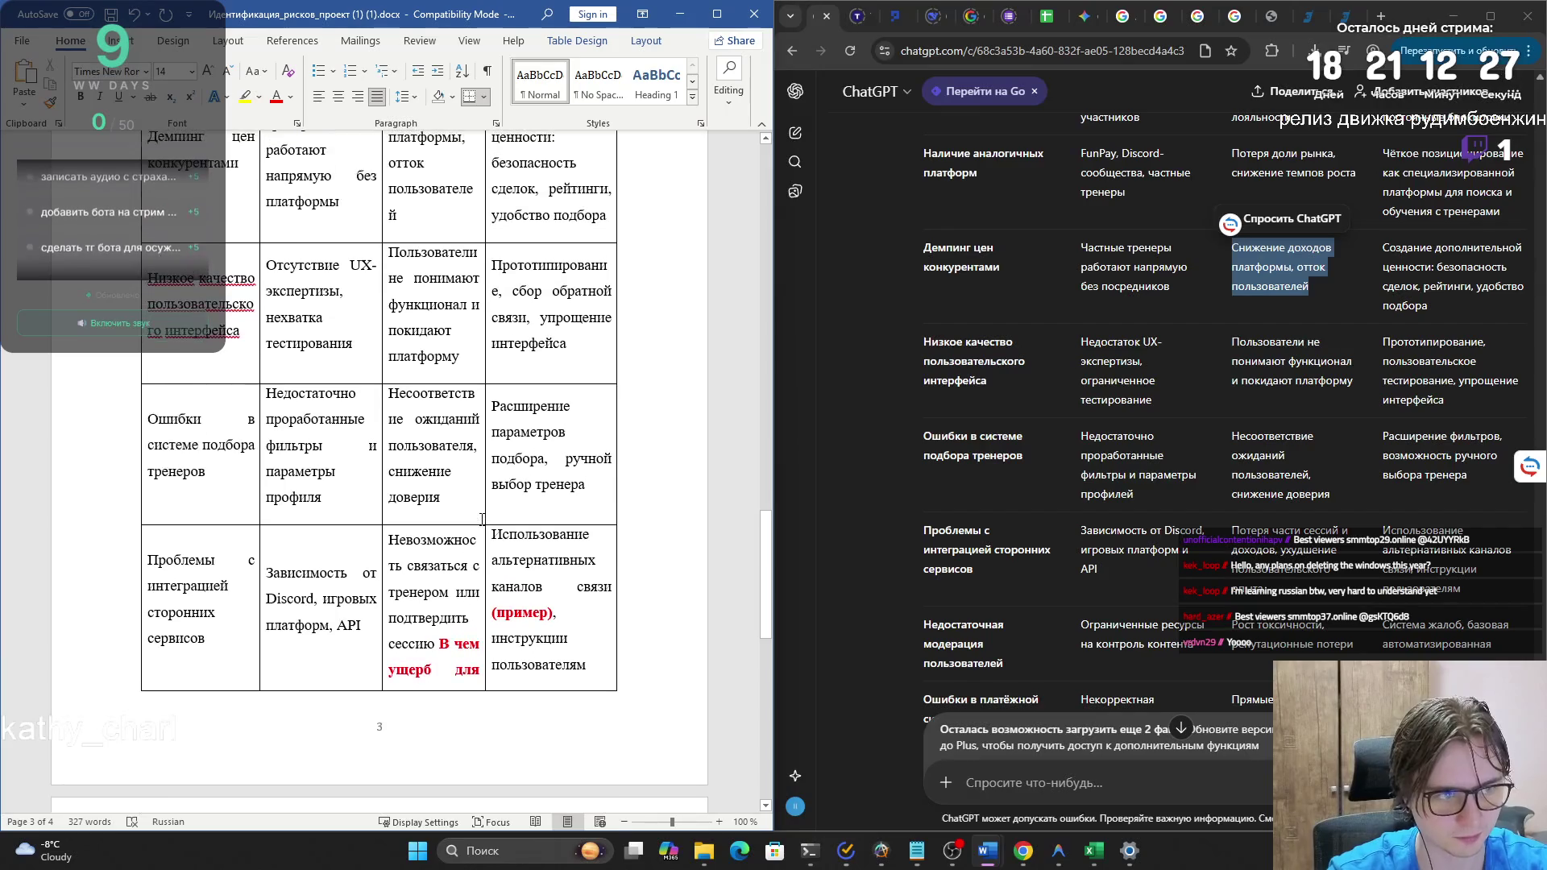
{"action": "scroll", "coordinate": [477, 522], "scroll_direction": "down", "scroll_amount": 1}
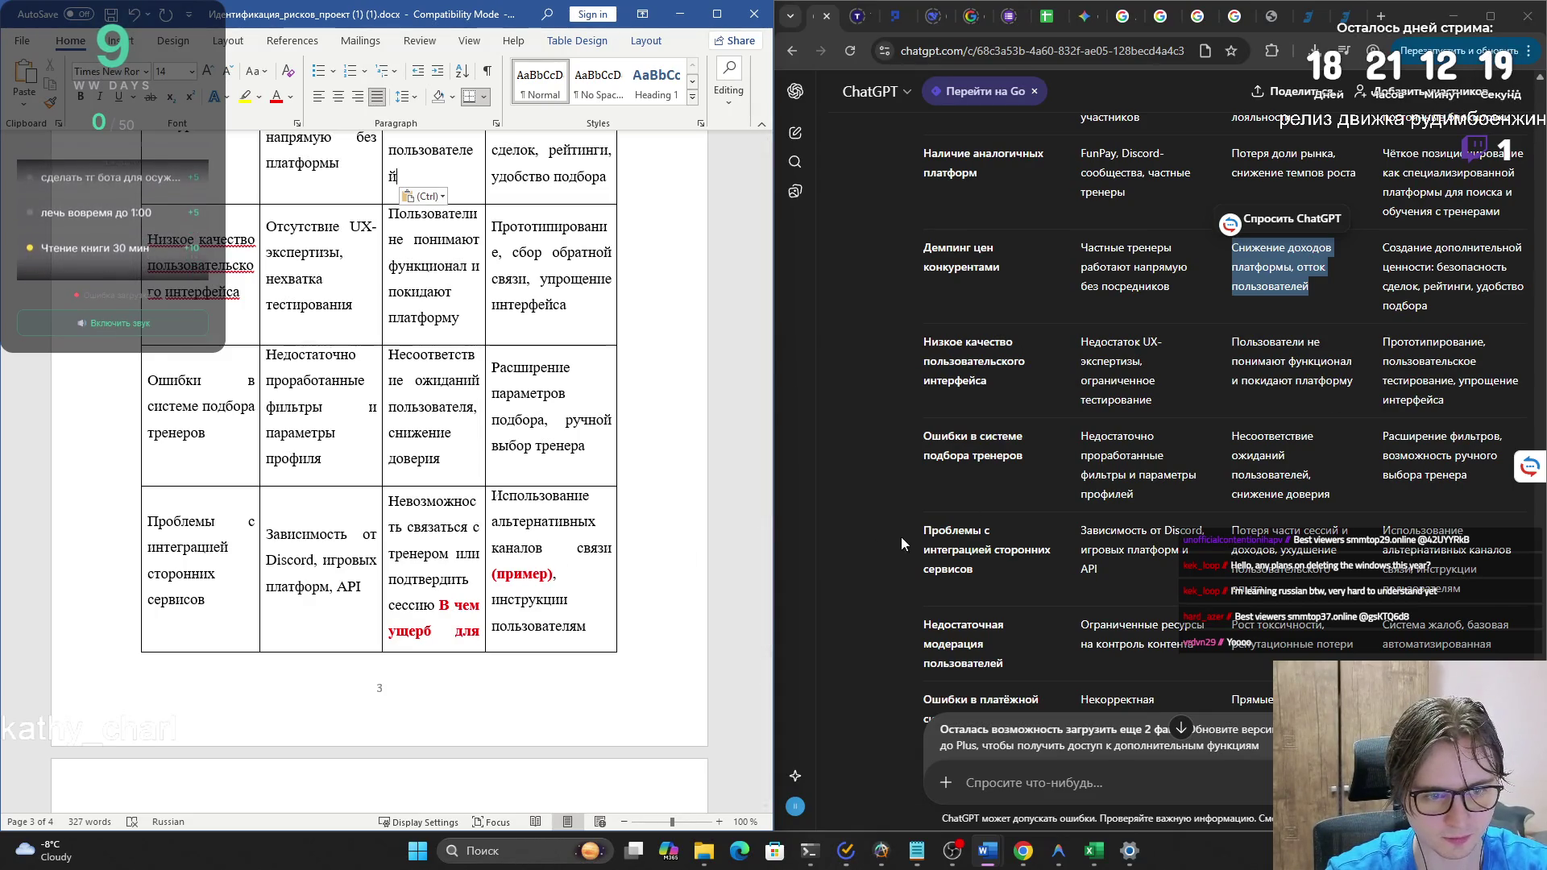
{"action": "scroll", "coordinate": [951, 534], "scroll_direction": "down", "scroll_amount": 1}
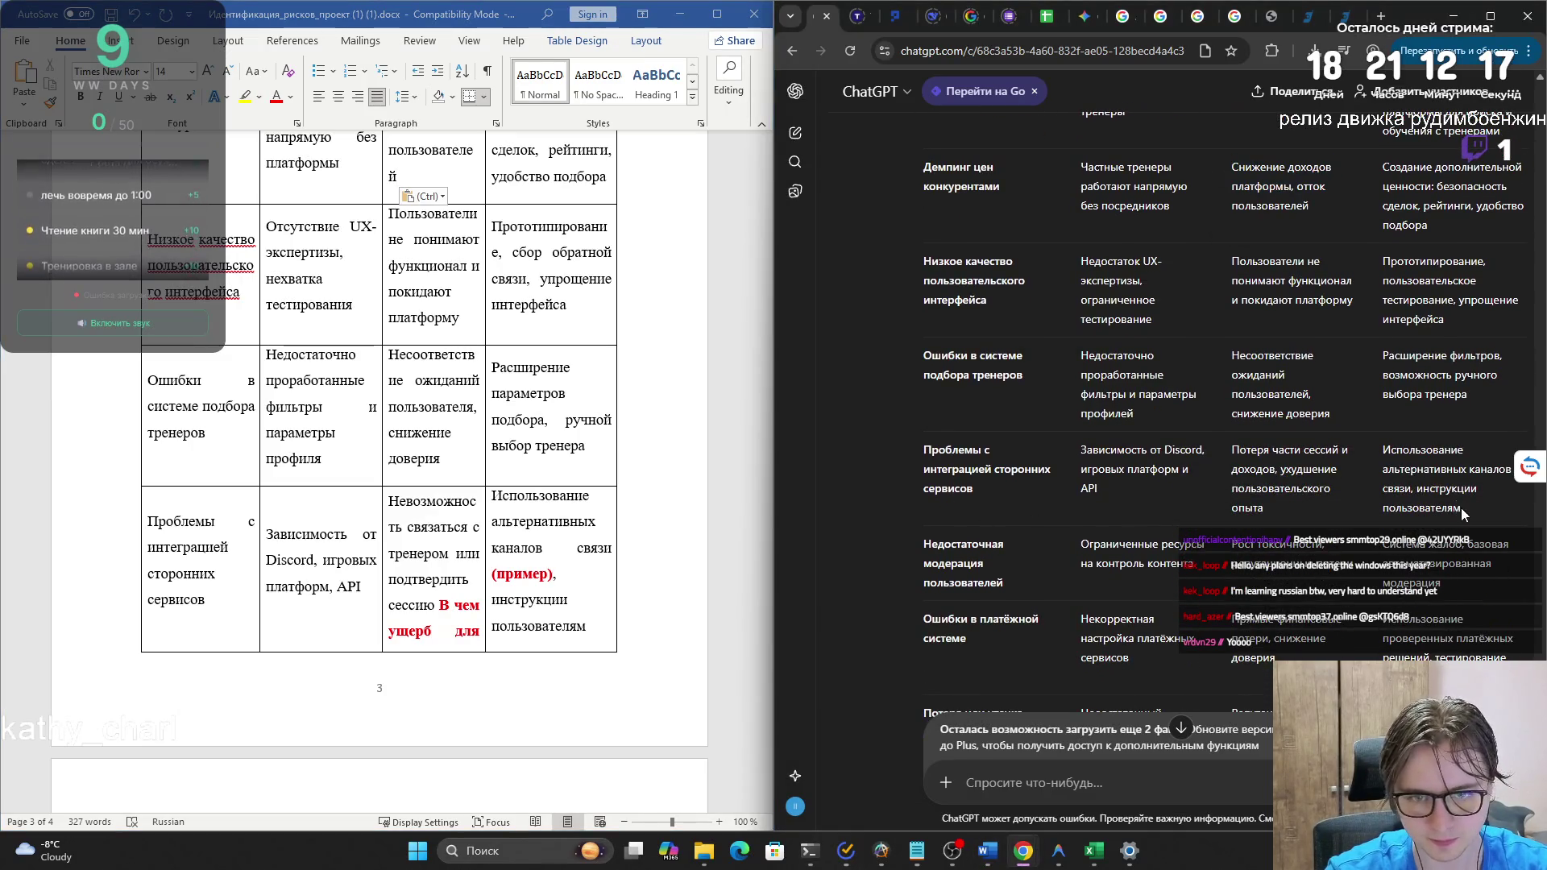
{"action": "left_click_drag", "start_coordinate": [1462, 508], "coordinate": [1382, 449]}
{"action": "scroll", "coordinate": [1394, 468], "scroll_direction": "down", "scroll_amount": 1}
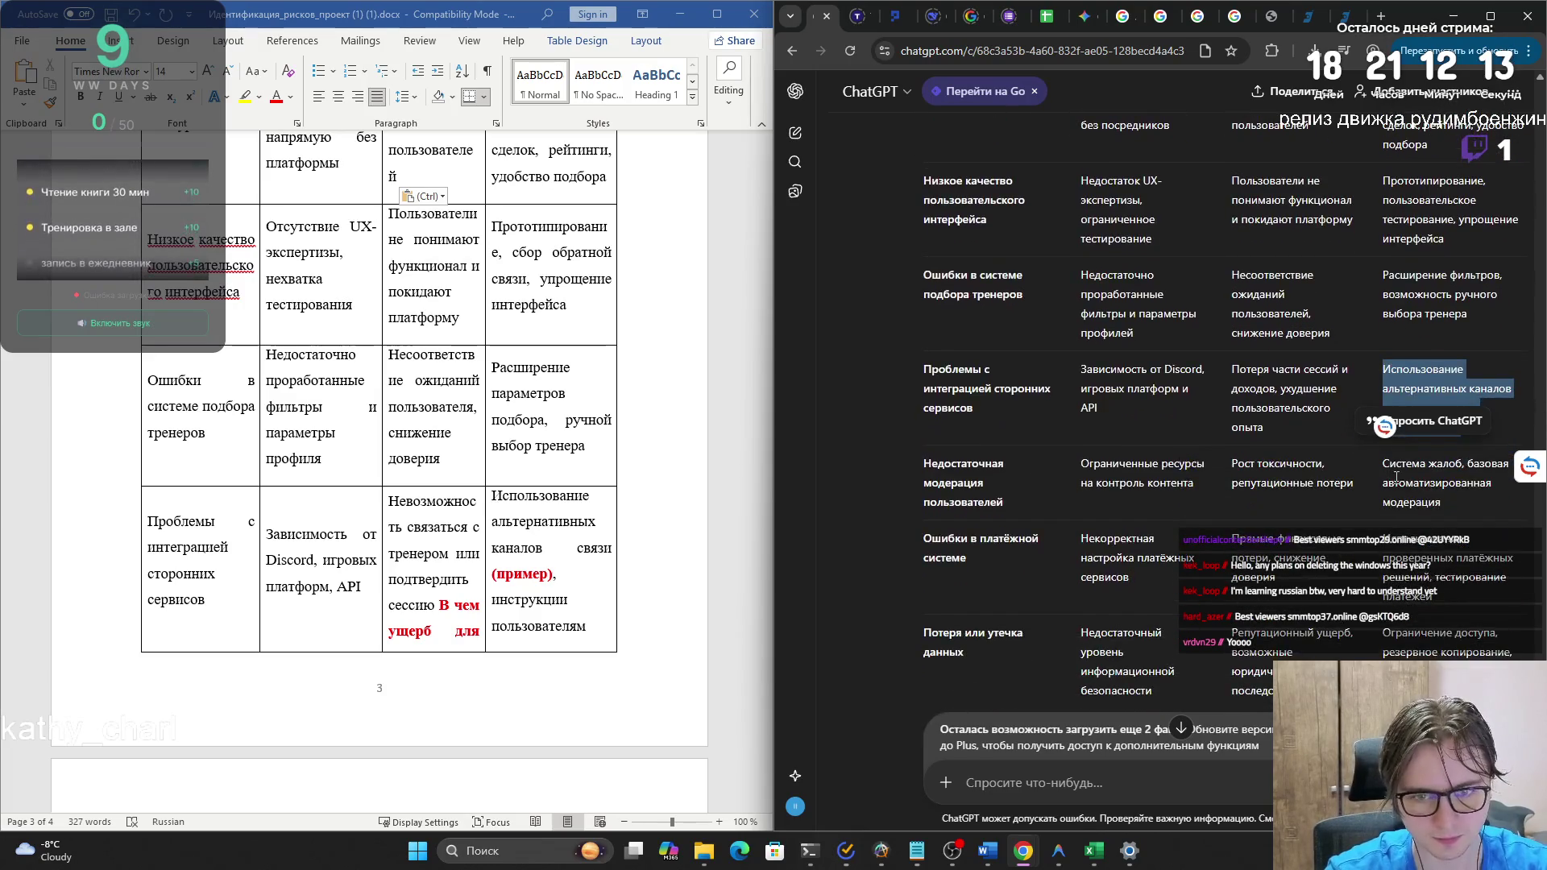
{"action": "left_click", "coordinate": [1397, 475]}
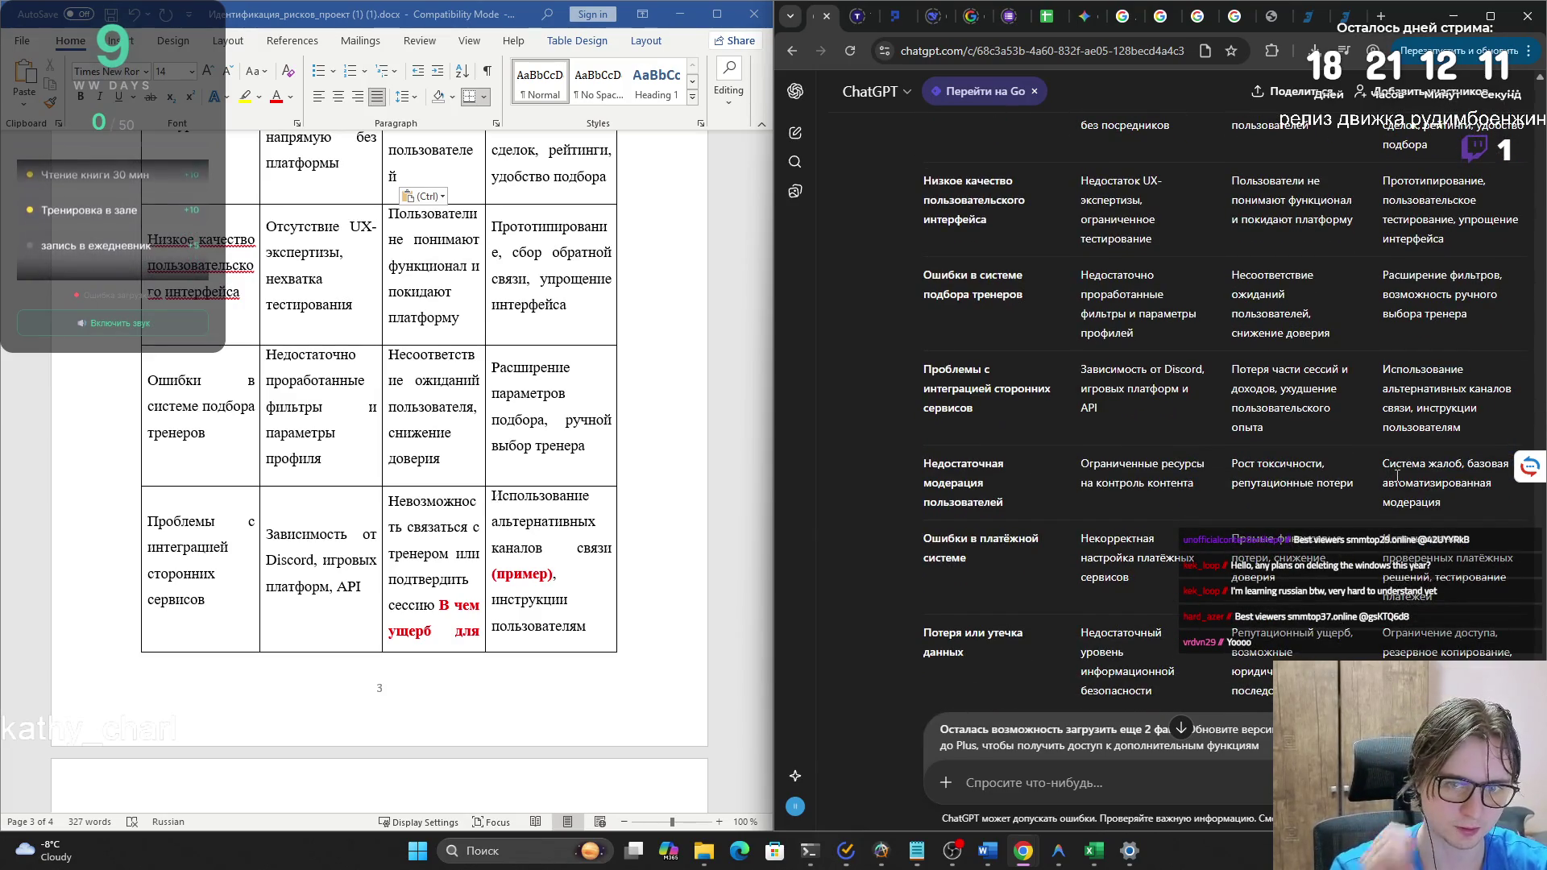
{"action": "left_click_drag", "start_coordinate": [1270, 427], "coordinate": [1231, 372]}
{"action": "key", "text": "ctrl+c"}
- Paste it over the old damage text in Word's «Проблемы с интеграцией сторонних сервисов» row
{"action": "left_click", "coordinate": [419, 556]}
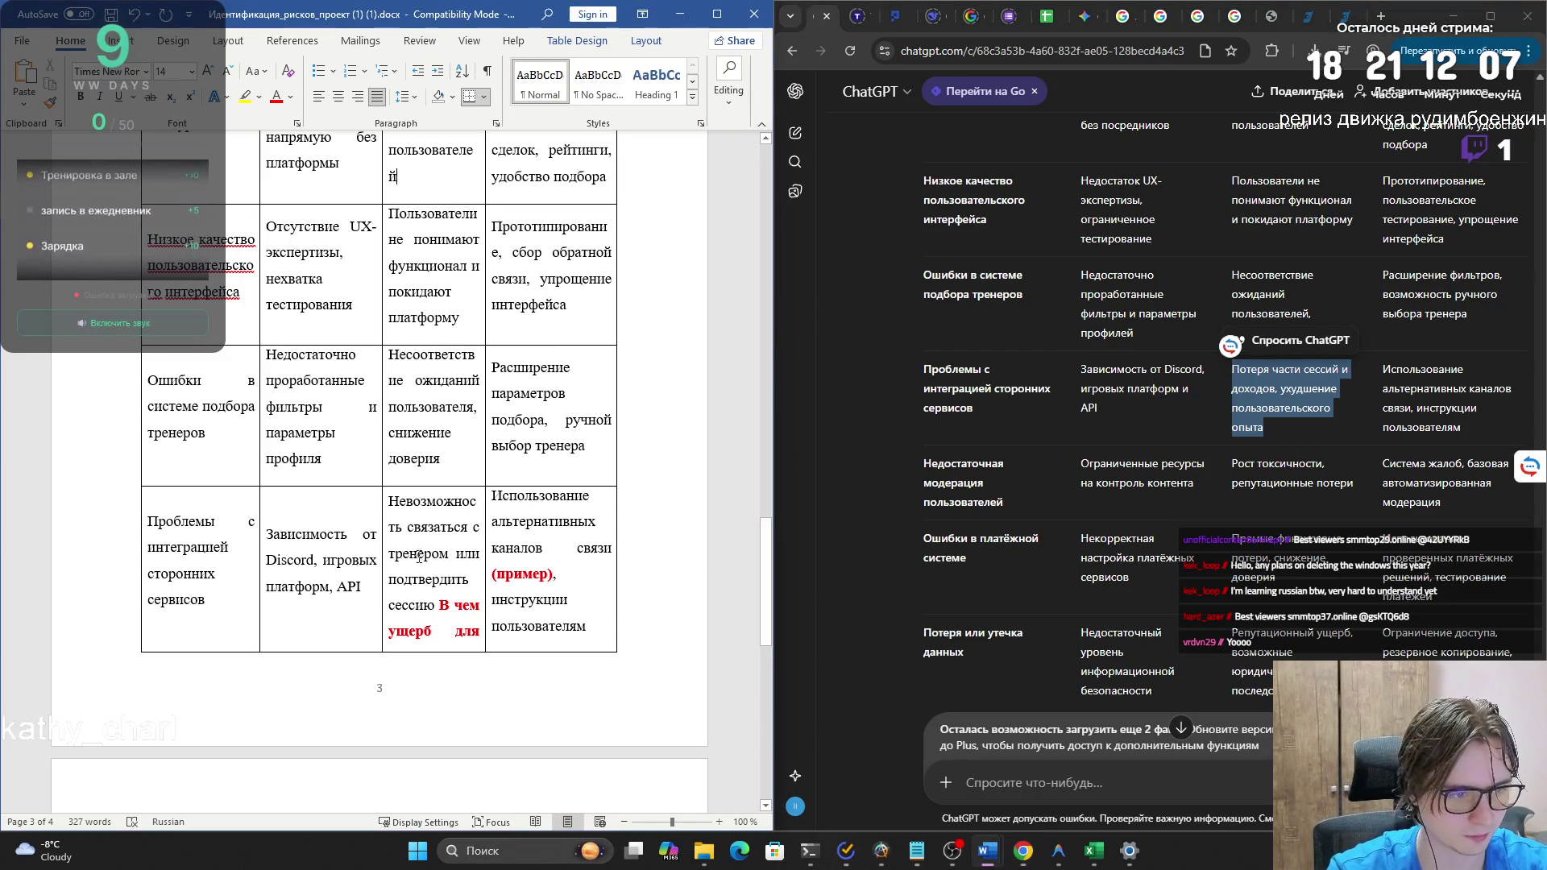
{"action": "left_click_drag", "start_coordinate": [390, 500], "coordinate": [481, 651]}
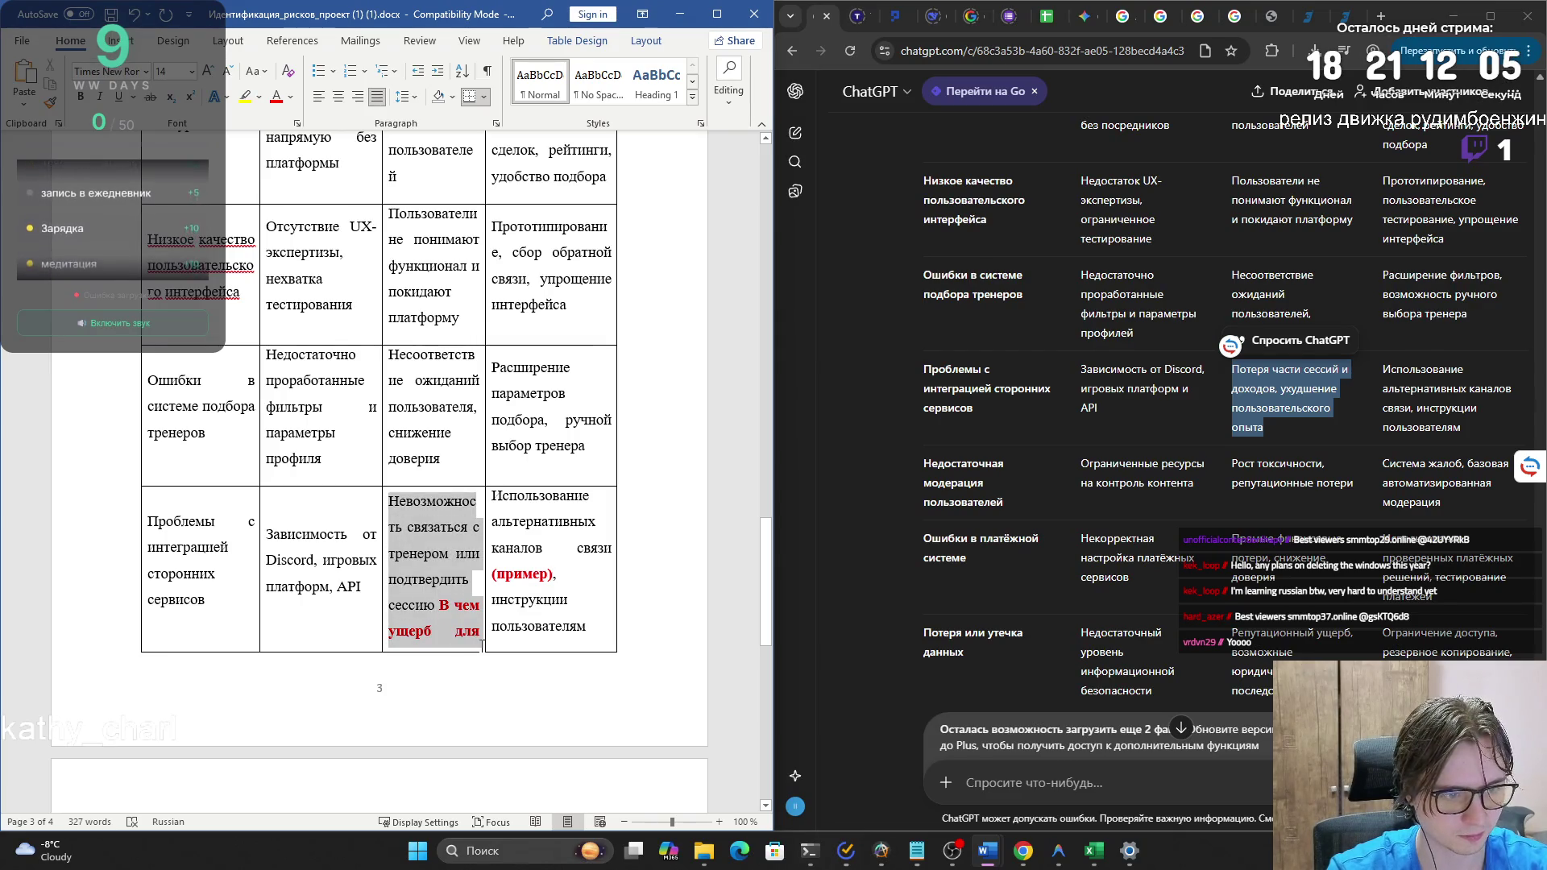
{"action": "scroll", "coordinate": [482, 650], "scroll_direction": "down", "scroll_amount": 3}
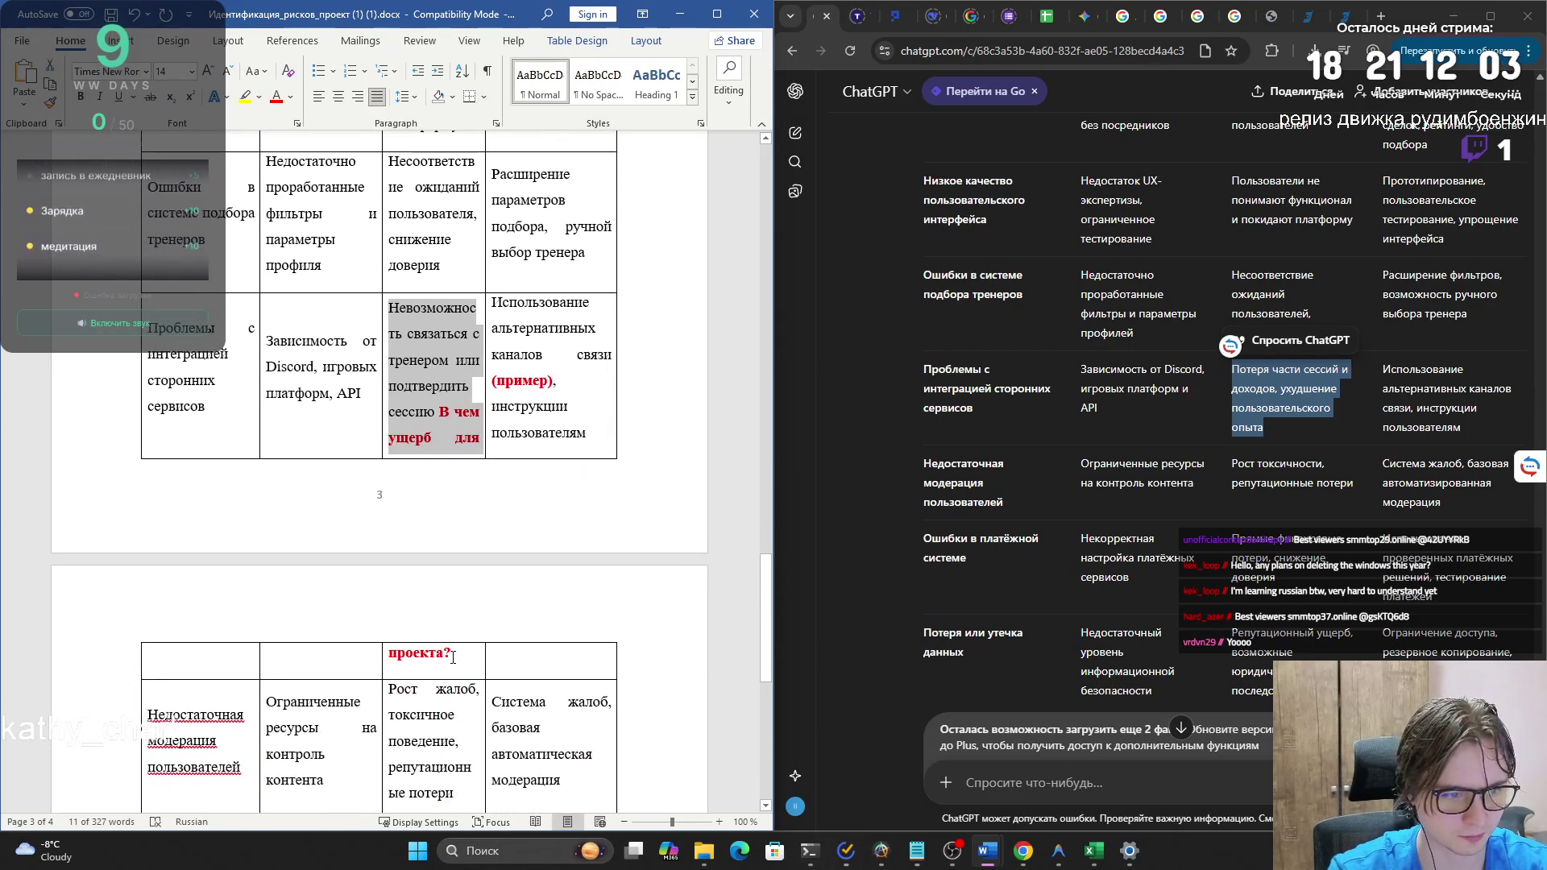
{"action": "left_click", "coordinate": [457, 658], "text": "shift"}
{"action": "key", "text": "ctrl+v"}
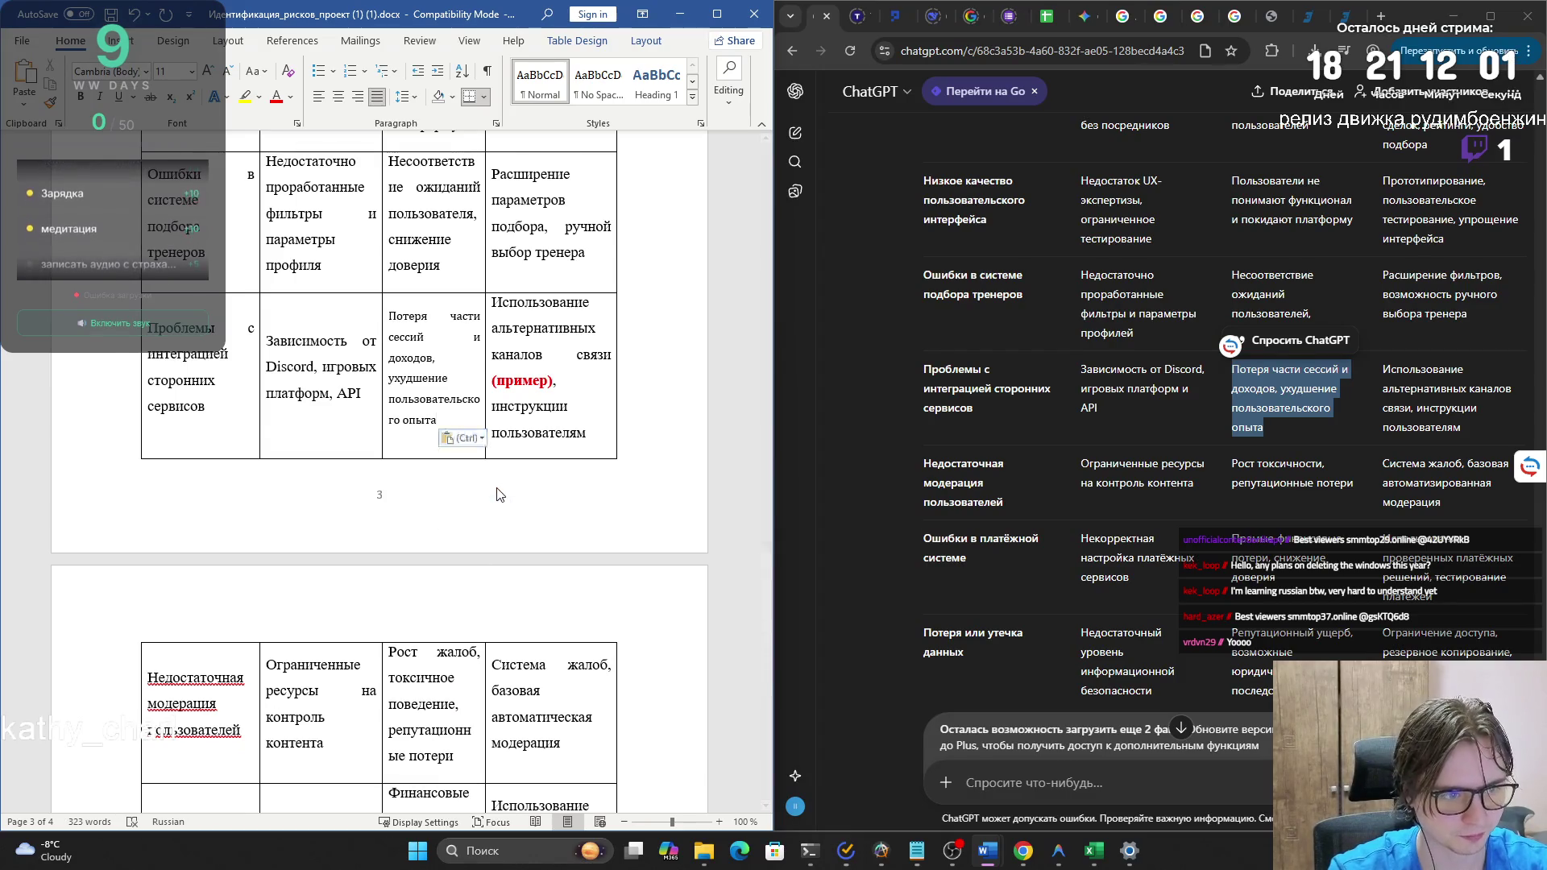
{"action": "scroll", "coordinate": [489, 503], "scroll_direction": "down", "scroll_amount": 3}
{"action": "scroll", "coordinate": [489, 503], "scroll_direction": "down", "scroll_amount": 7}
{"action": "scroll", "coordinate": [487, 507], "scroll_direction": "up", "scroll_amount": 11}
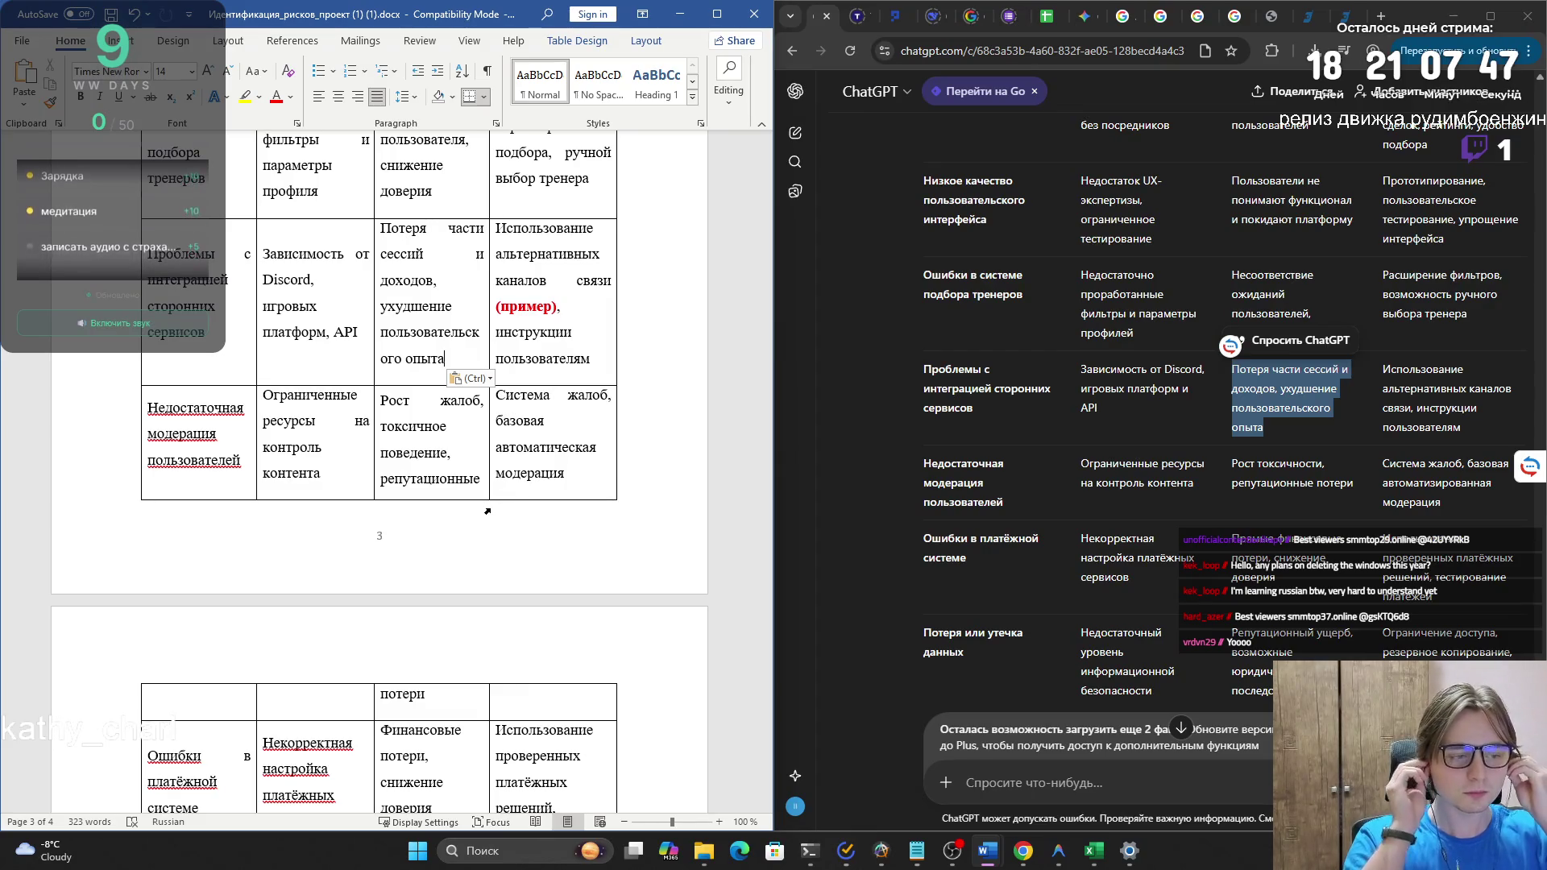
- Copy the similar-platforms mitigation cell text from Word into the ChatGPT message box
{"action": "scroll", "coordinate": [483, 513], "scroll_direction": "up", "scroll_amount": 10}
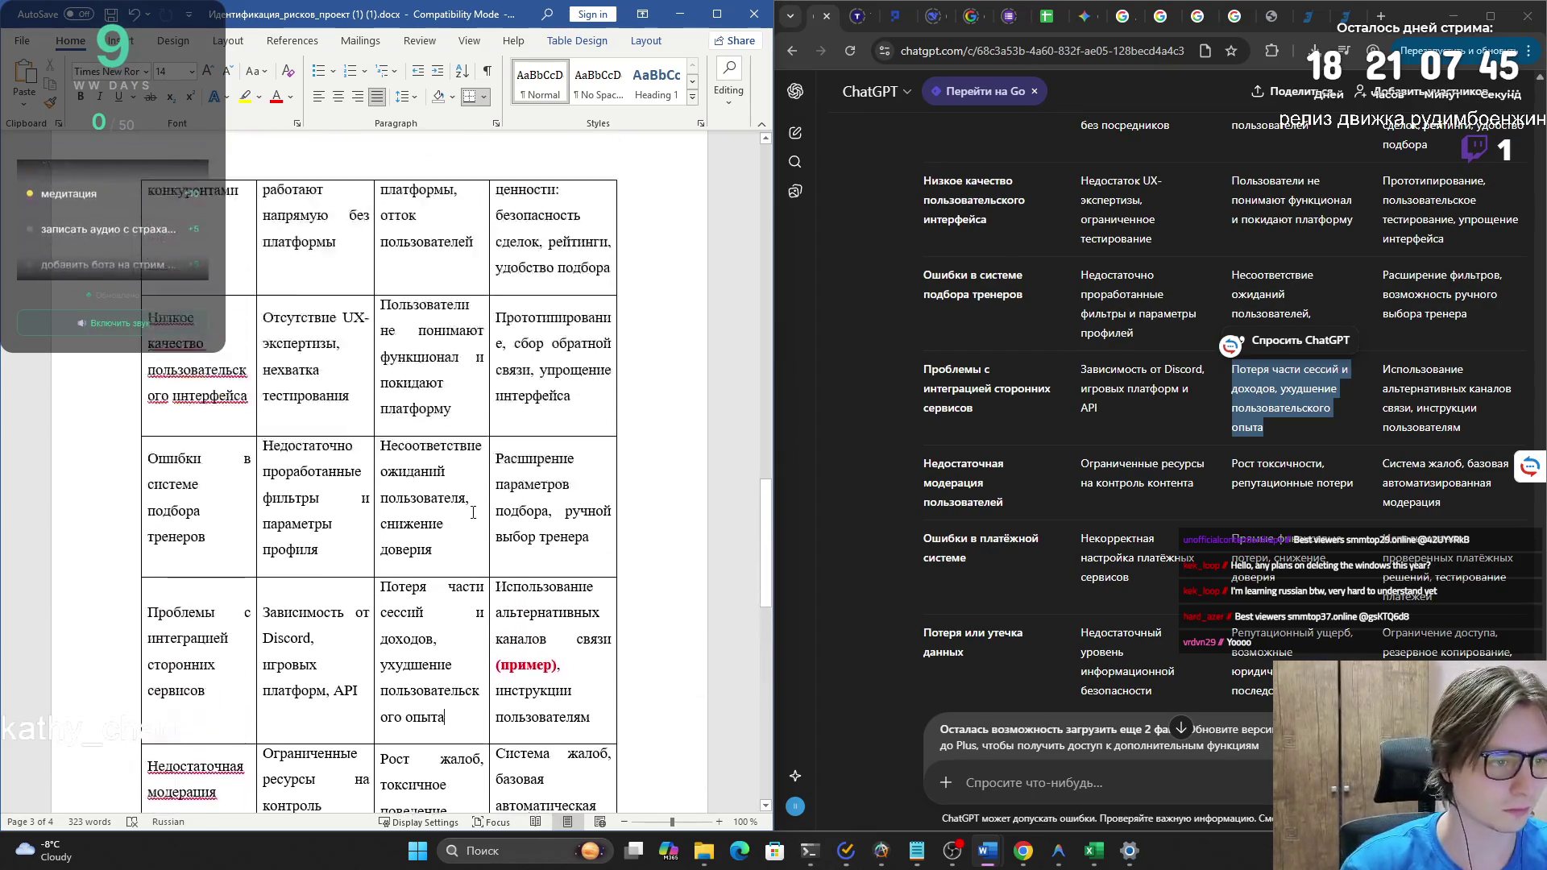
{"action": "scroll", "coordinate": [474, 514], "scroll_direction": "up", "scroll_amount": 4}
{"action": "mouse_move", "coordinate": [582, 472]}
{"action": "left_mouse_down"}
{"action": "mouse_move", "coordinate": [503, 358]}
{"action": "mouse_move", "coordinate": [512, 317]}
{"action": "left_mouse_up"}
{"action": "key", "text": "ctrl+c"}
{"action": "left_click", "coordinate": [1042, 768]}
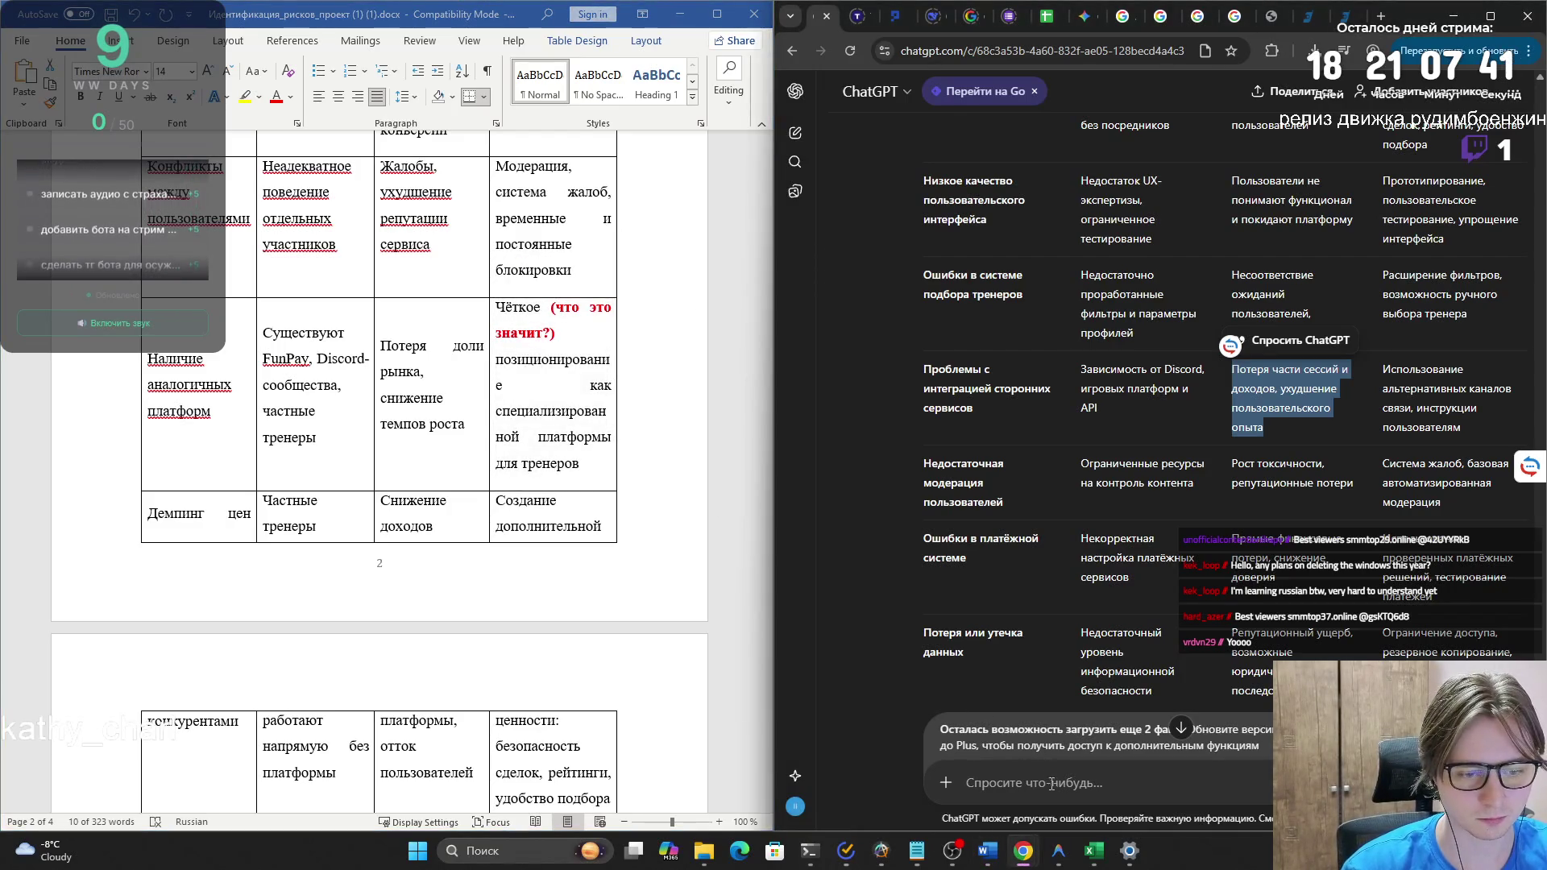
{"action": "key", "text": "ctrl+v"}
- Add the integration row's mitigation text on a new line of the draft
{"action": "scroll", "coordinate": [559, 459], "scroll_direction": "down", "scroll_amount": 9}
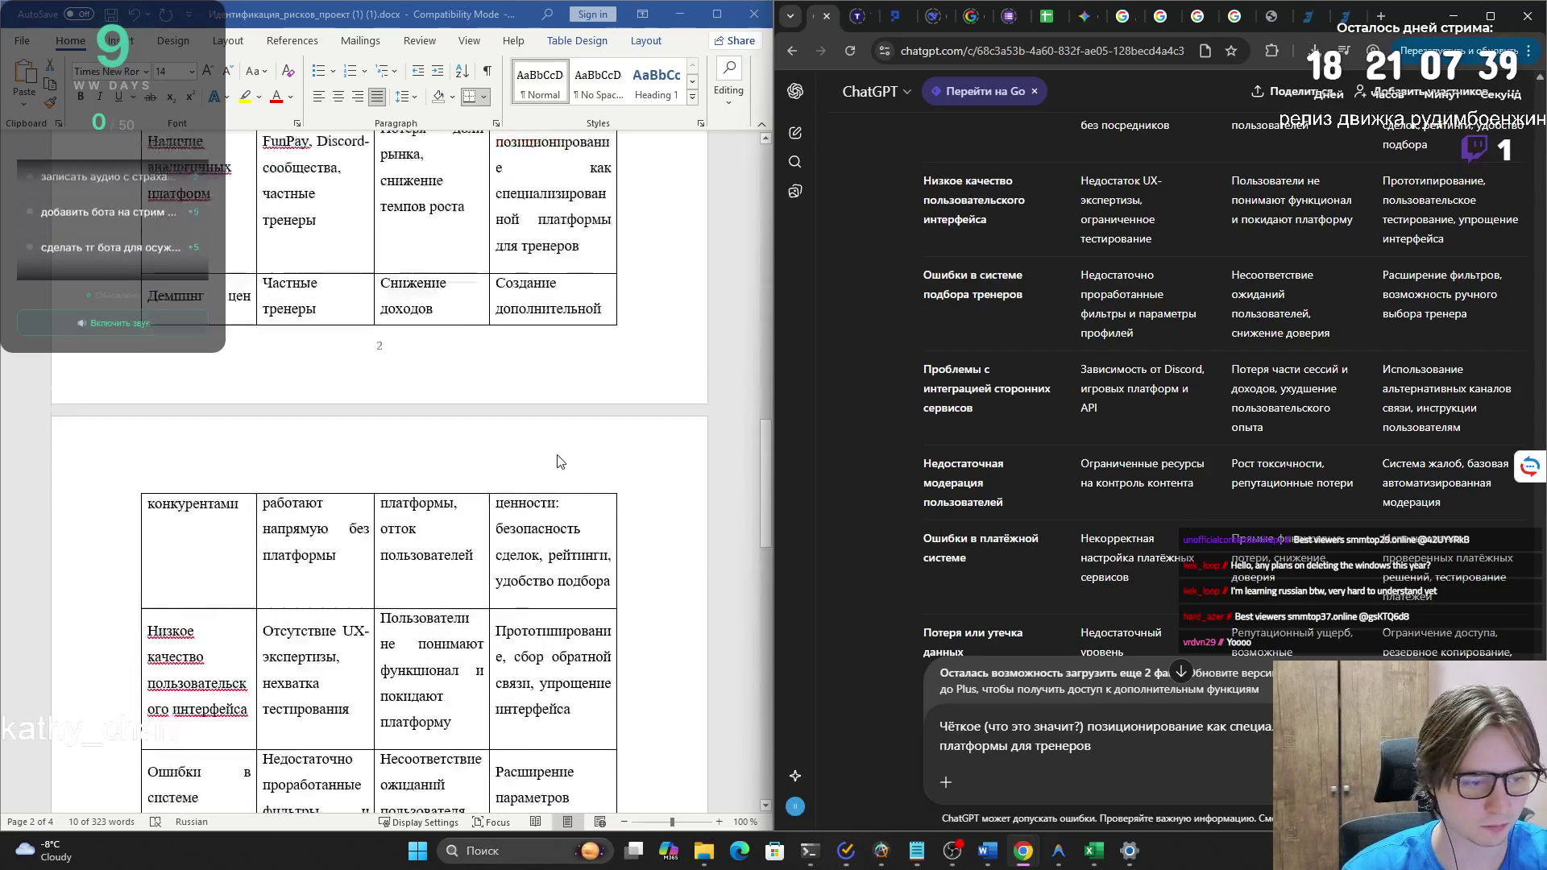
{"action": "scroll", "coordinate": [559, 460], "scroll_direction": "down", "scroll_amount": 3}
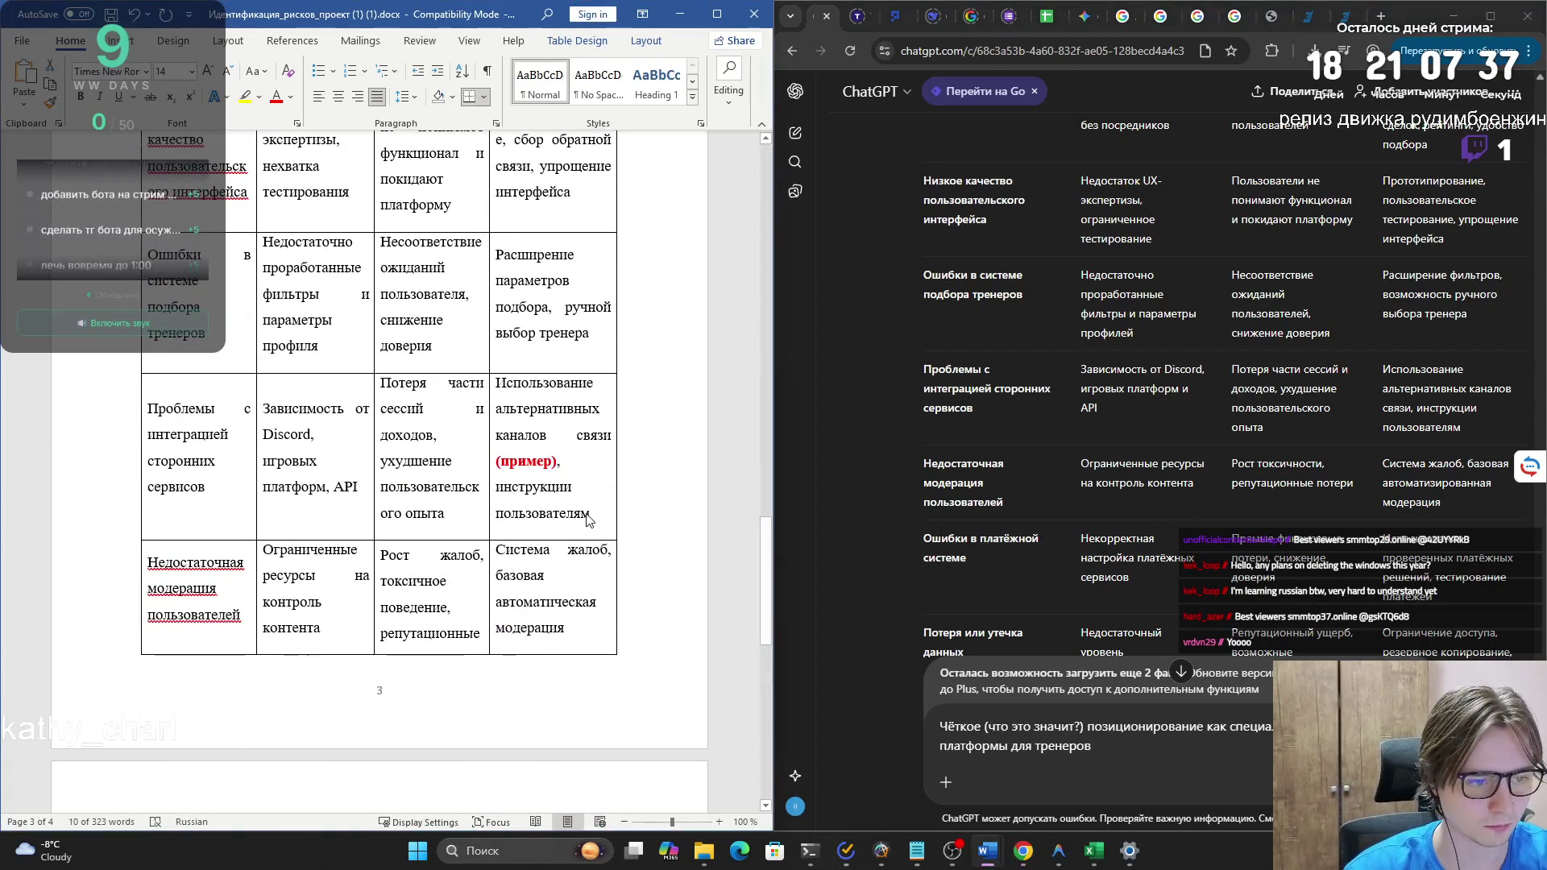
{"action": "left_click_drag", "start_coordinate": [590, 515], "coordinate": [497, 383]}
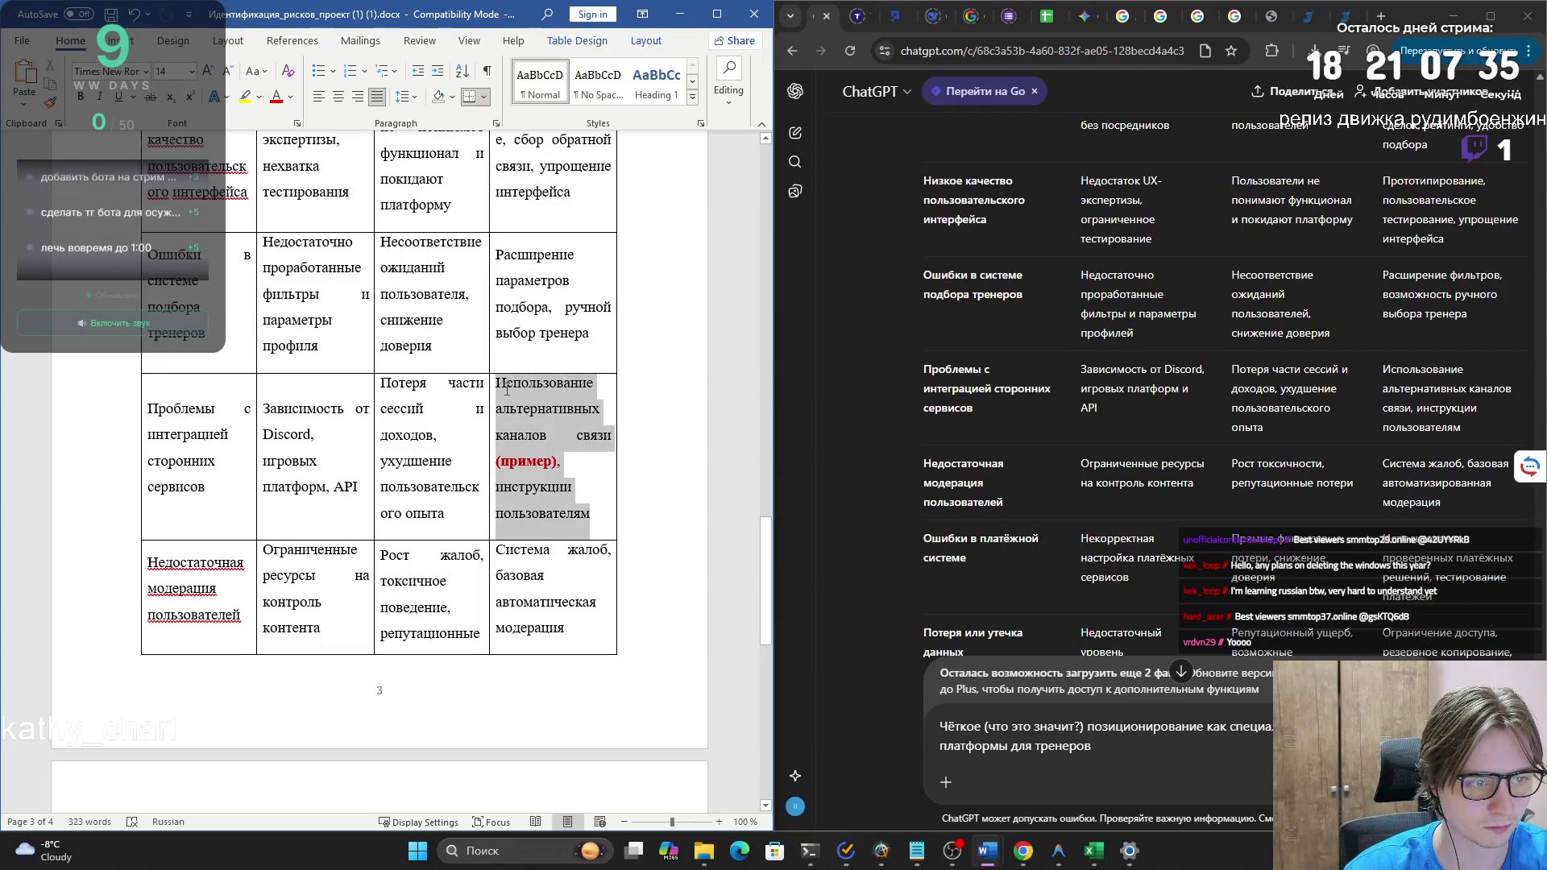
{"action": "left_click", "coordinate": [1125, 745]}
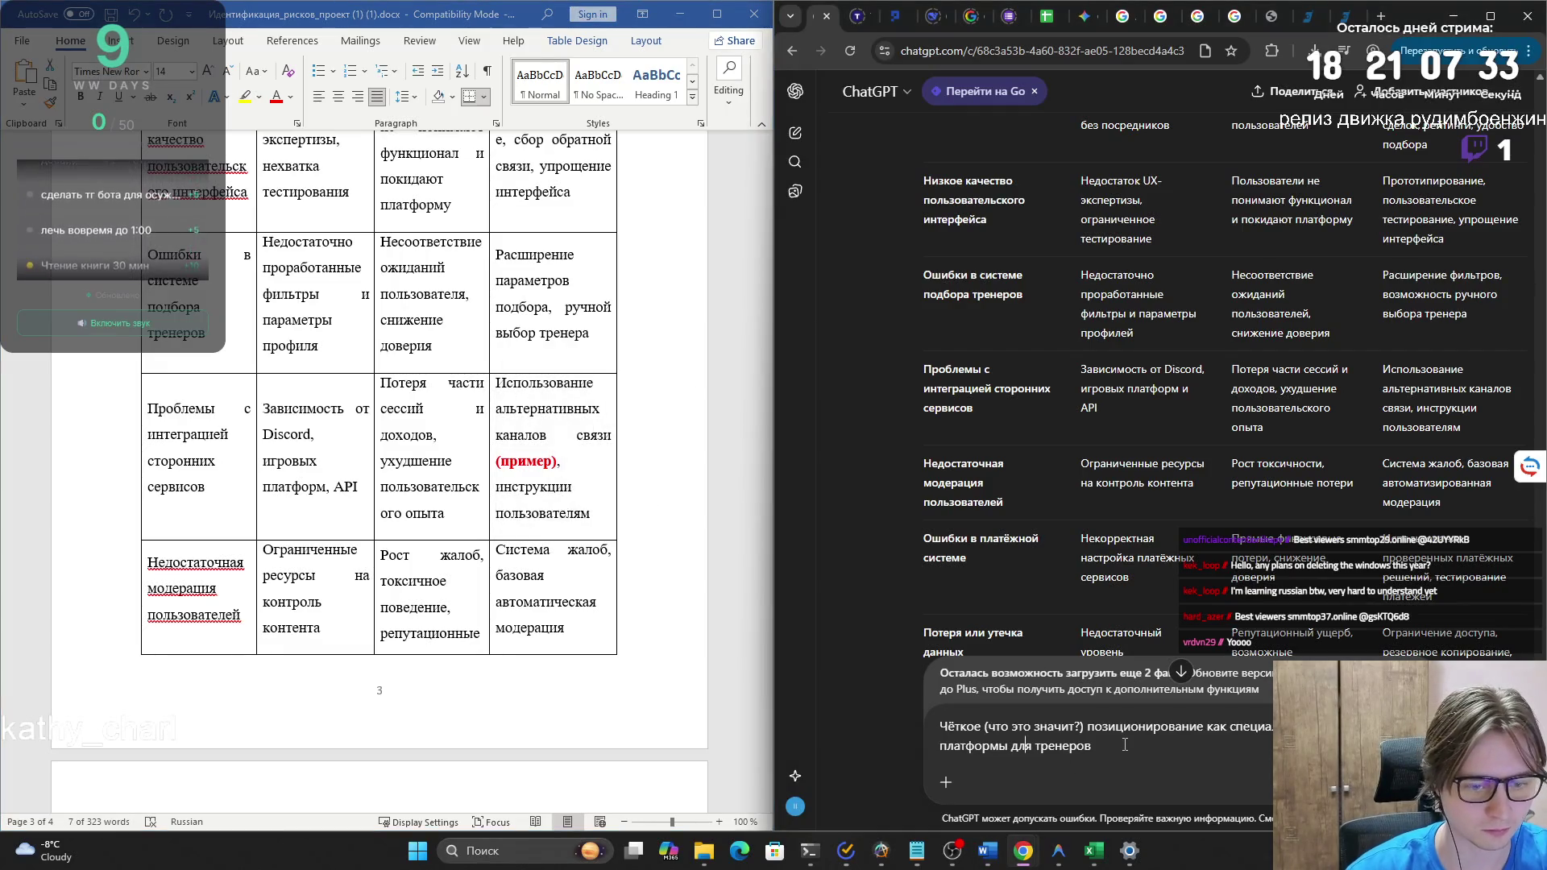
{"action": "left_click", "coordinate": [1125, 746]}
{"action": "key", "text": "shift+Return"}
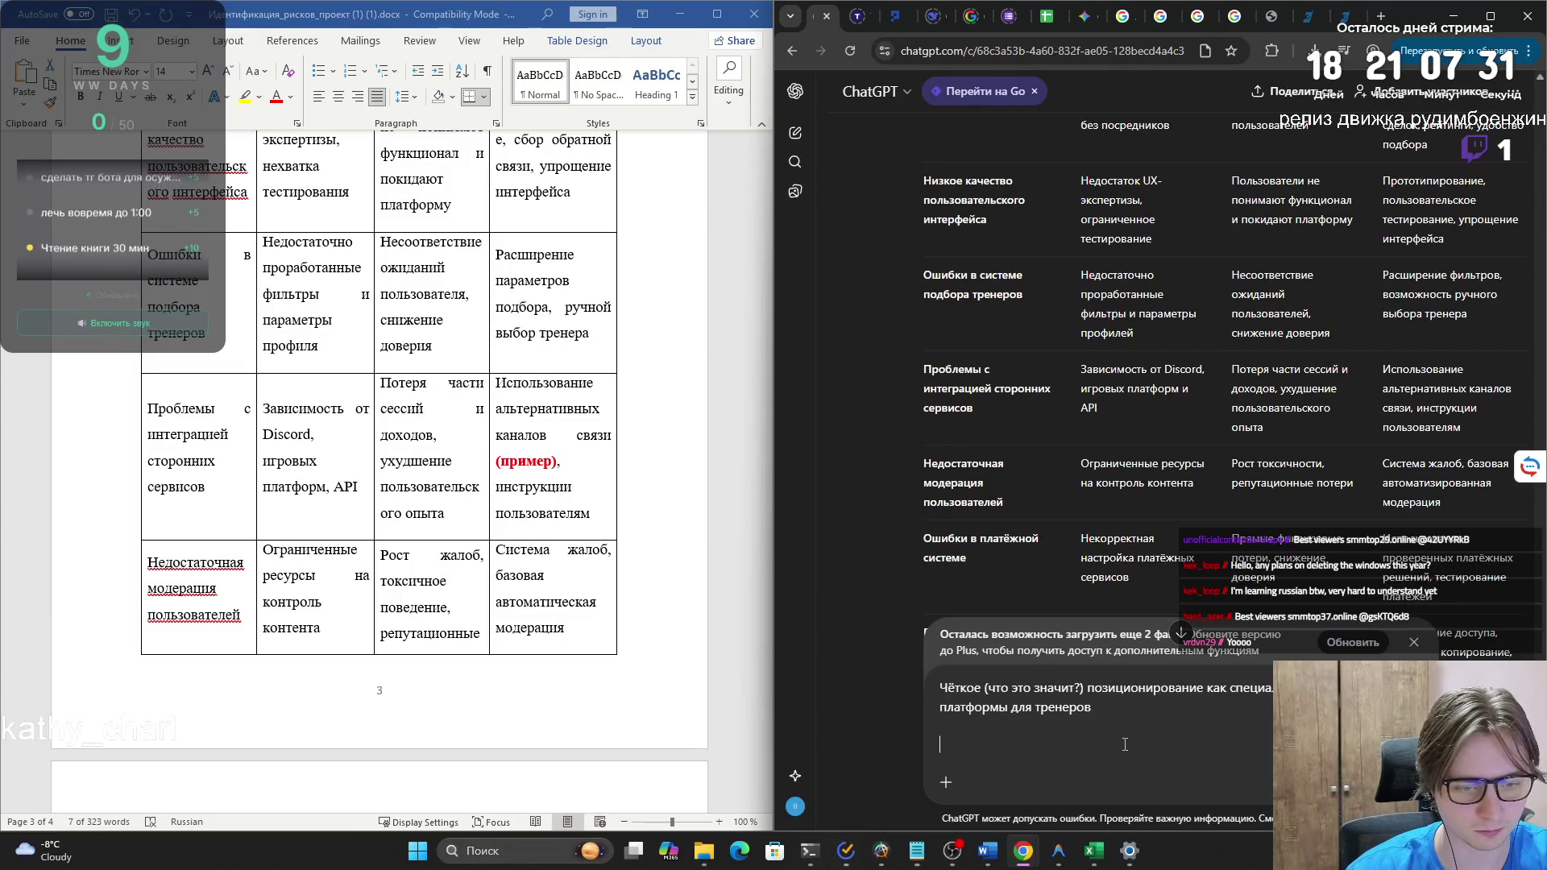
{"action": "key", "text": "ctrl+v"}
- Put the risk name «Наличие аналогичных платформ» at the start of the draft
{"action": "scroll", "coordinate": [367, 453], "scroll_direction": "up", "scroll_amount": 2}
{"action": "scroll", "coordinate": [366, 454], "scroll_direction": "up", "scroll_amount": 6}
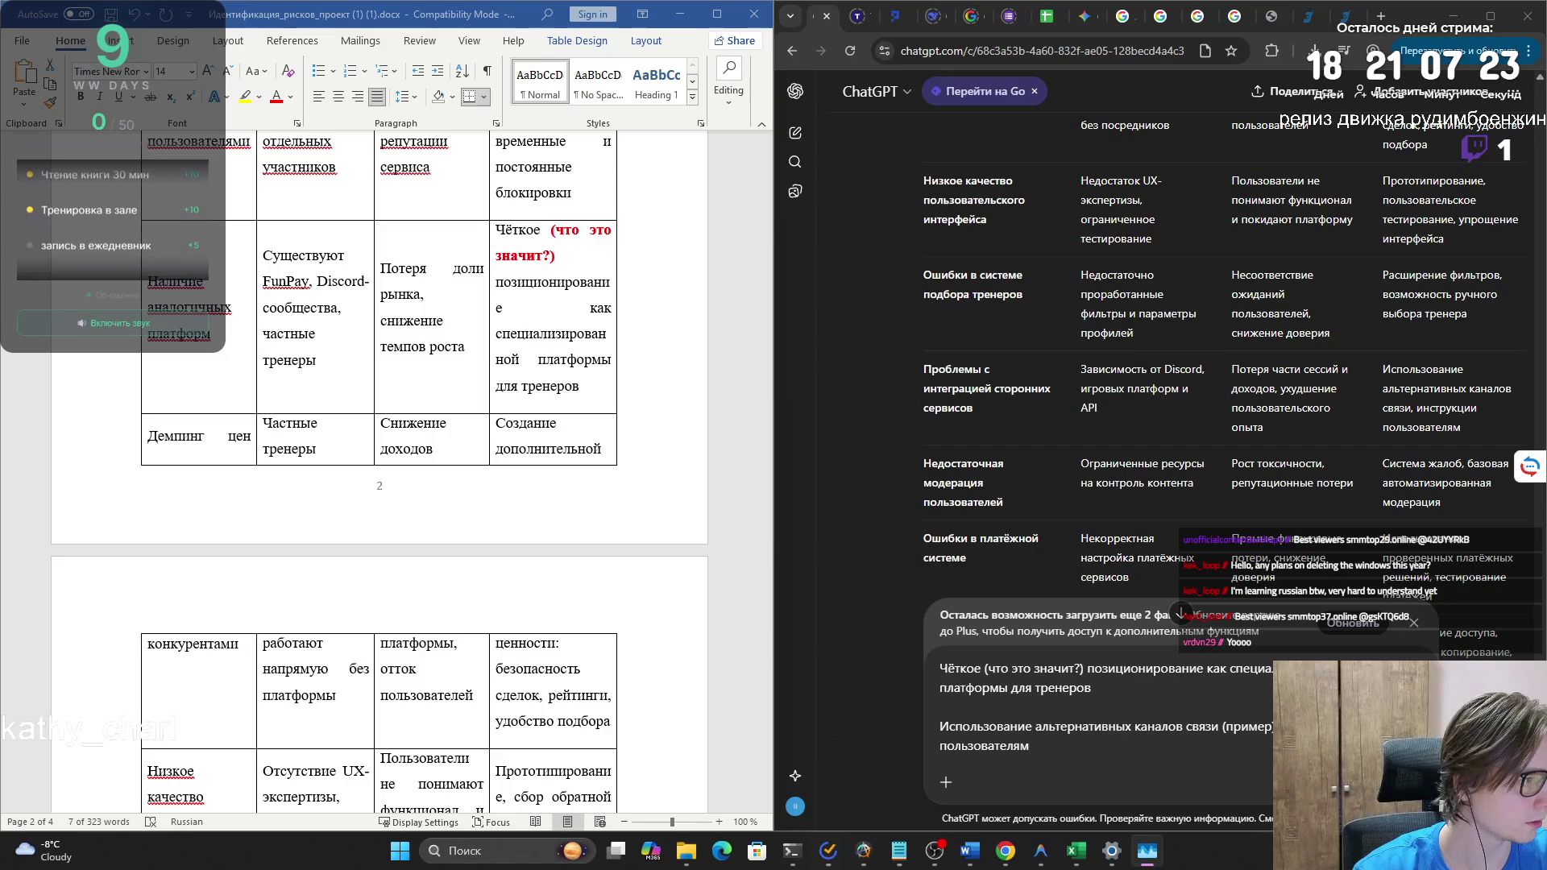
{"action": "left_click", "coordinate": [278, 294]}
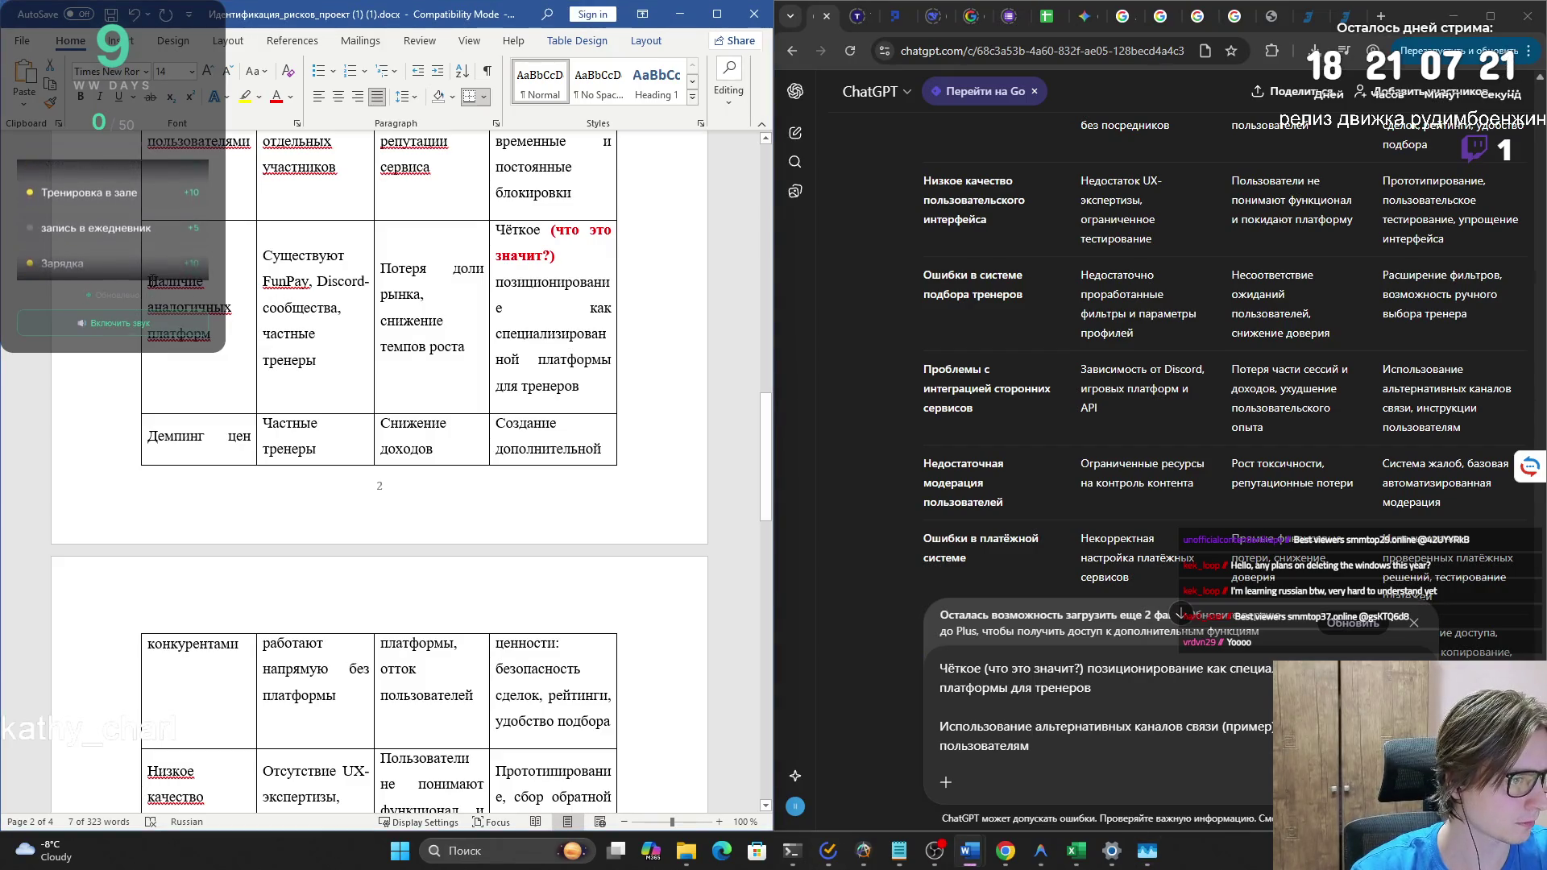
{"action": "left_click_drag", "start_coordinate": [148, 308], "coordinate": [226, 337]}
{"action": "left_click", "coordinate": [948, 668]}
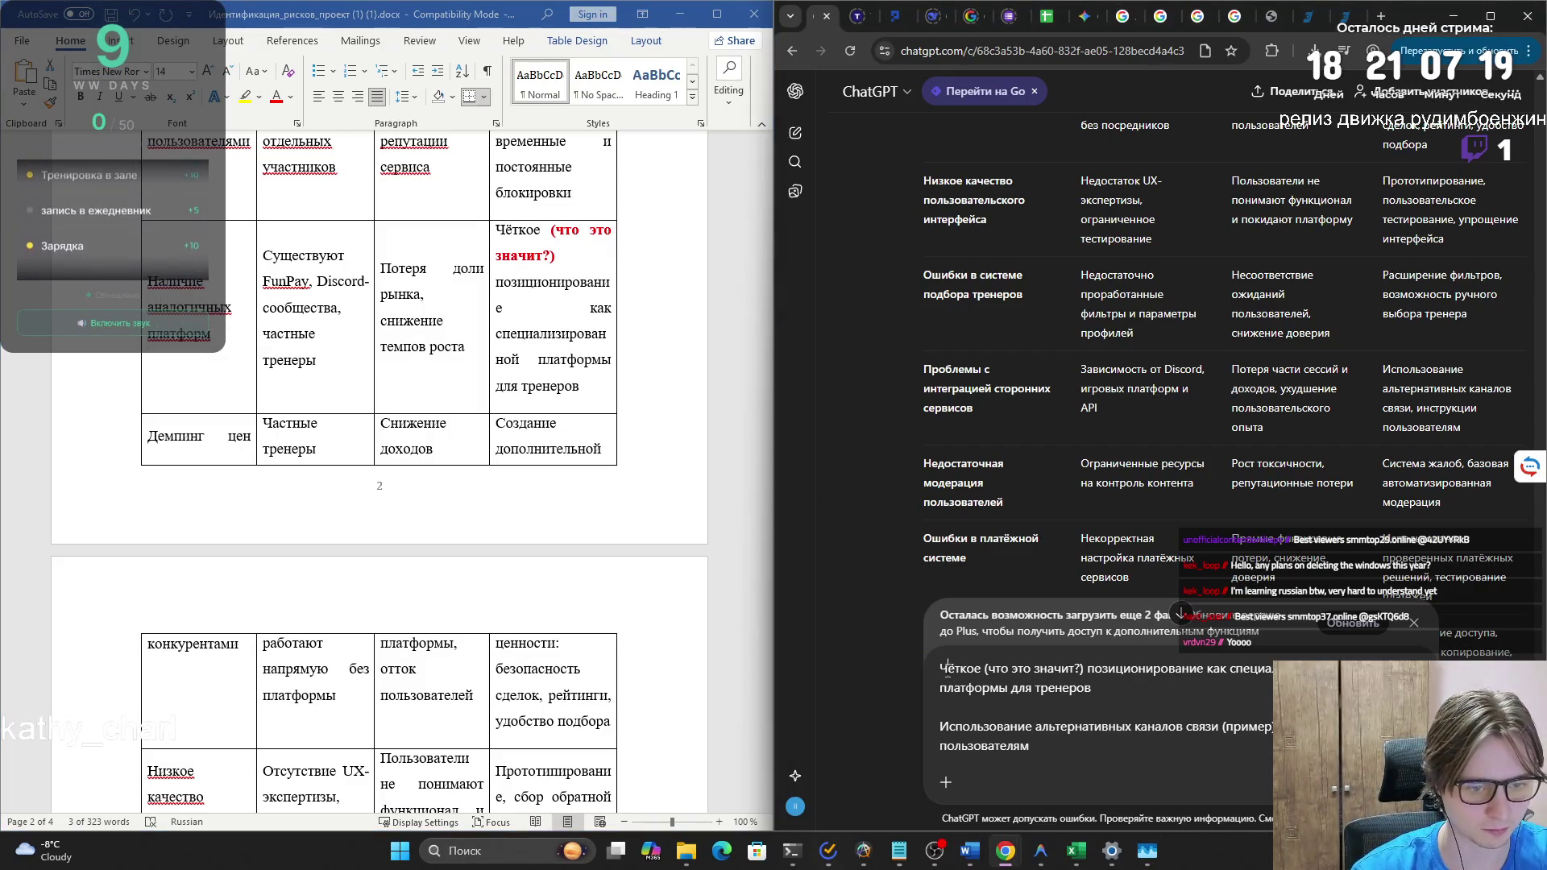
{"action": "type", "text": "Наличие аналогичных платформ"}
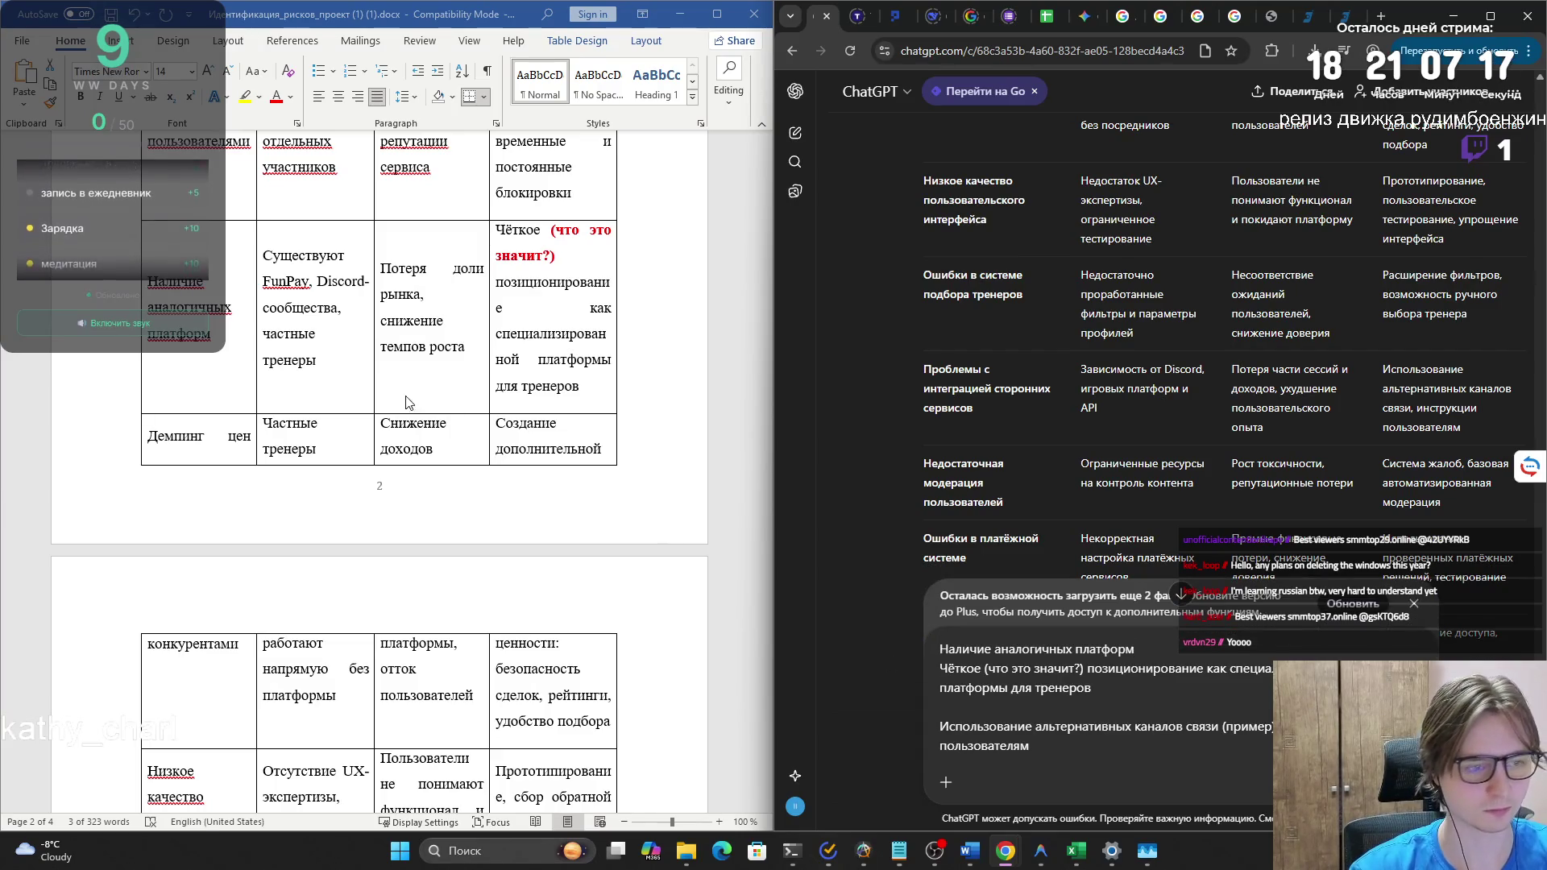
- Insert the risk name «Проблемы с интеграцией сторонних сервисов» above the second mitigation text
{"action": "left_click", "coordinate": [228, 442]}
{"action": "scroll", "coordinate": [228, 441], "scroll_direction": "down", "scroll_amount": 3}
{"action": "scroll", "coordinate": [228, 441], "scroll_direction": "down", "scroll_amount": 8}
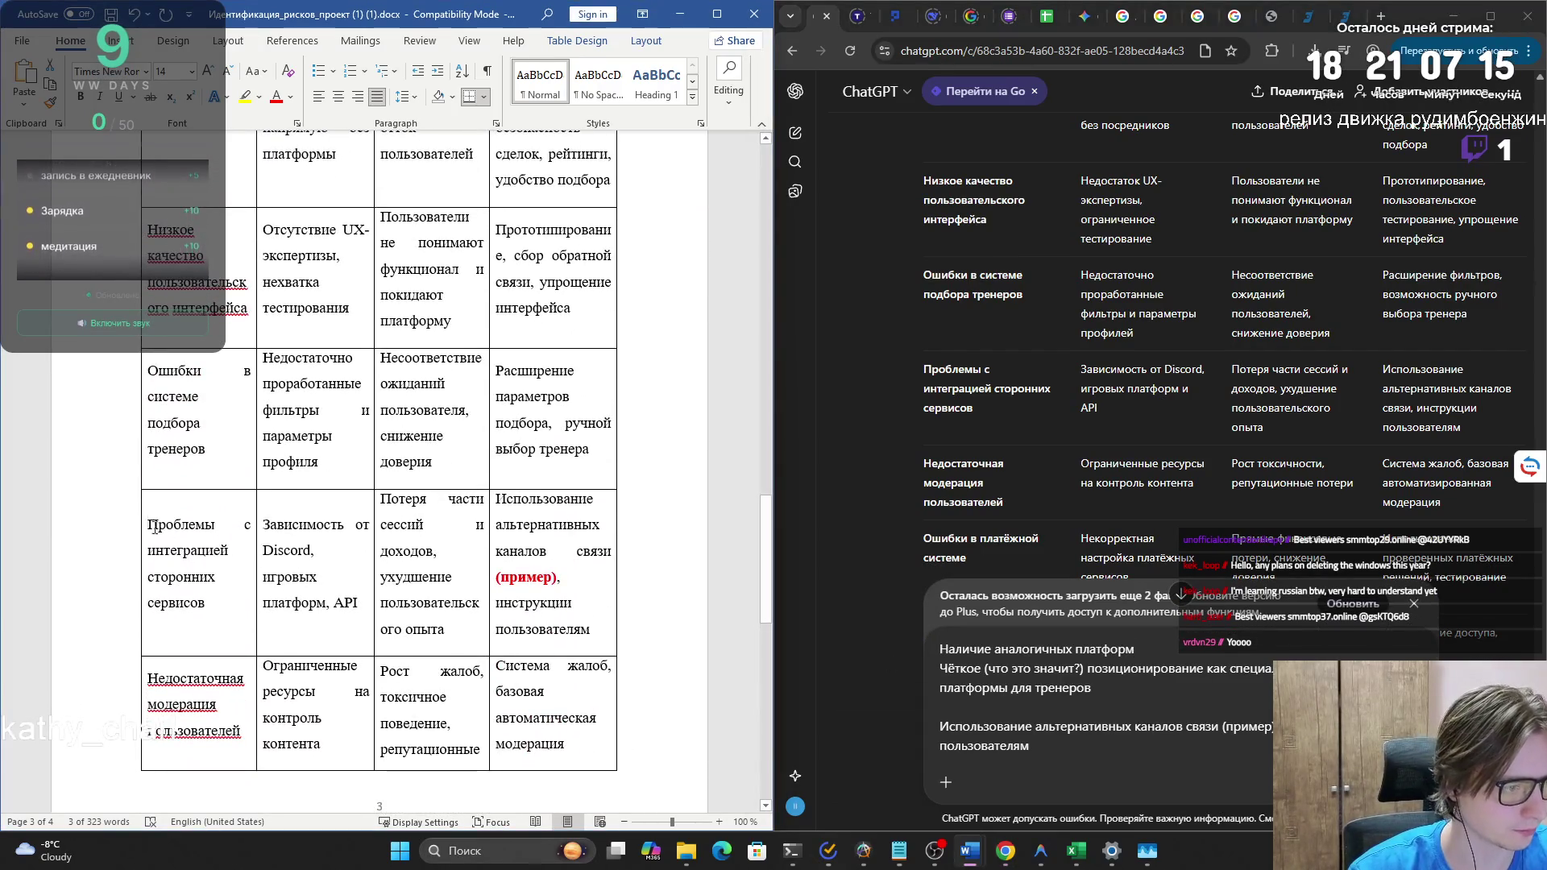
{"action": "left_click_drag", "start_coordinate": [148, 525], "coordinate": [209, 618]}
{"action": "key", "text": "ctrl+c"}
{"action": "left_click", "coordinate": [978, 713]}
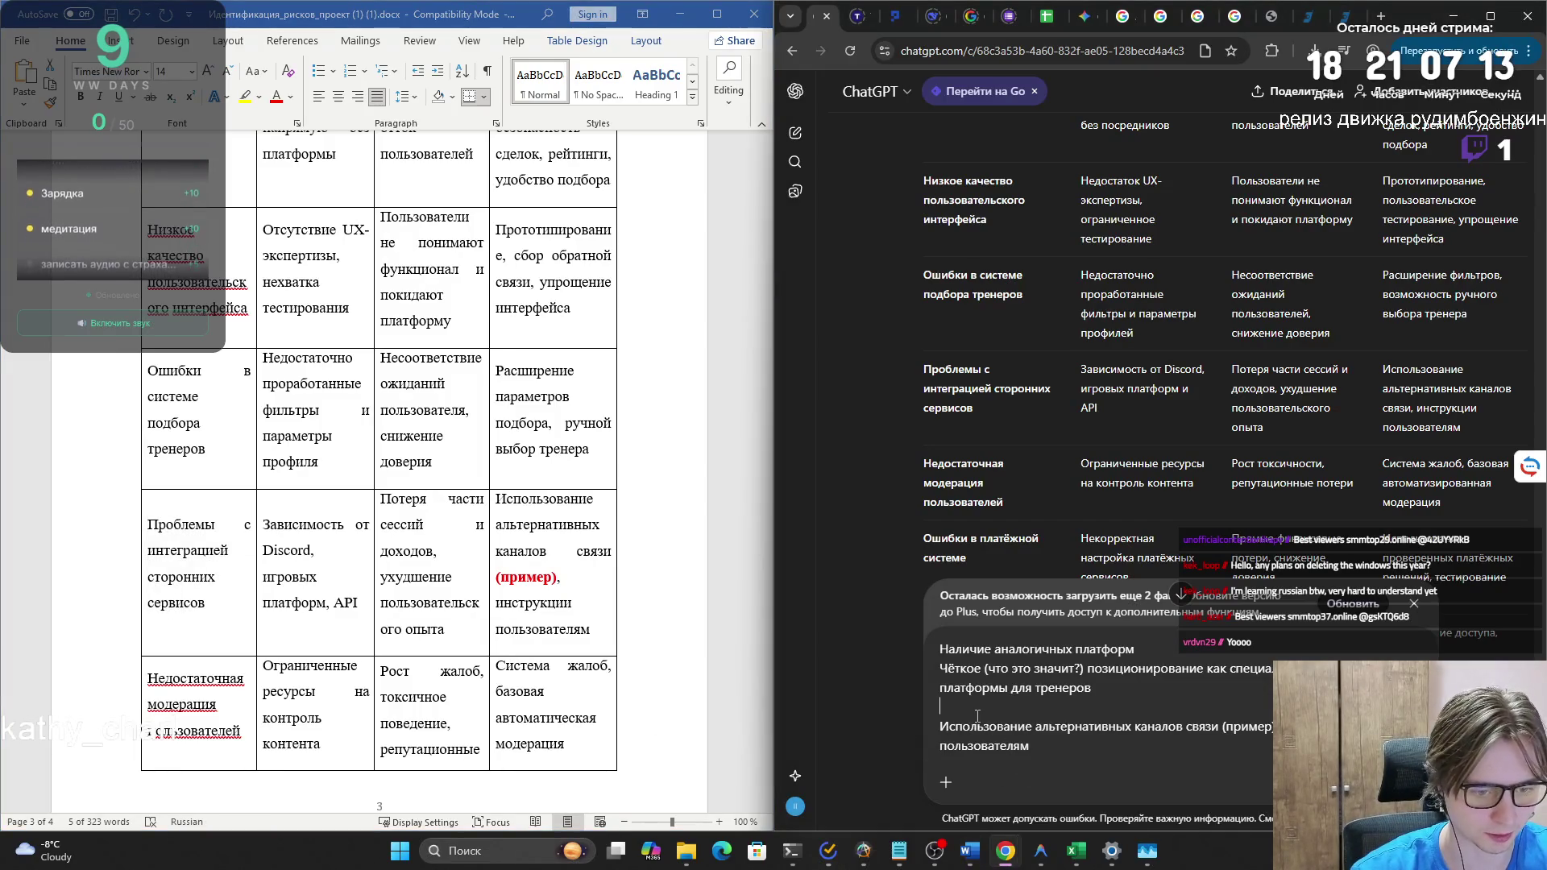
{"action": "key", "text": "Return"}
{"action": "key", "text": "ctrl+v"}
- Review the assembled prompt and send it to ChatGPT
{"action": "scroll", "coordinate": [454, 536], "scroll_direction": "up", "scroll_amount": 12}
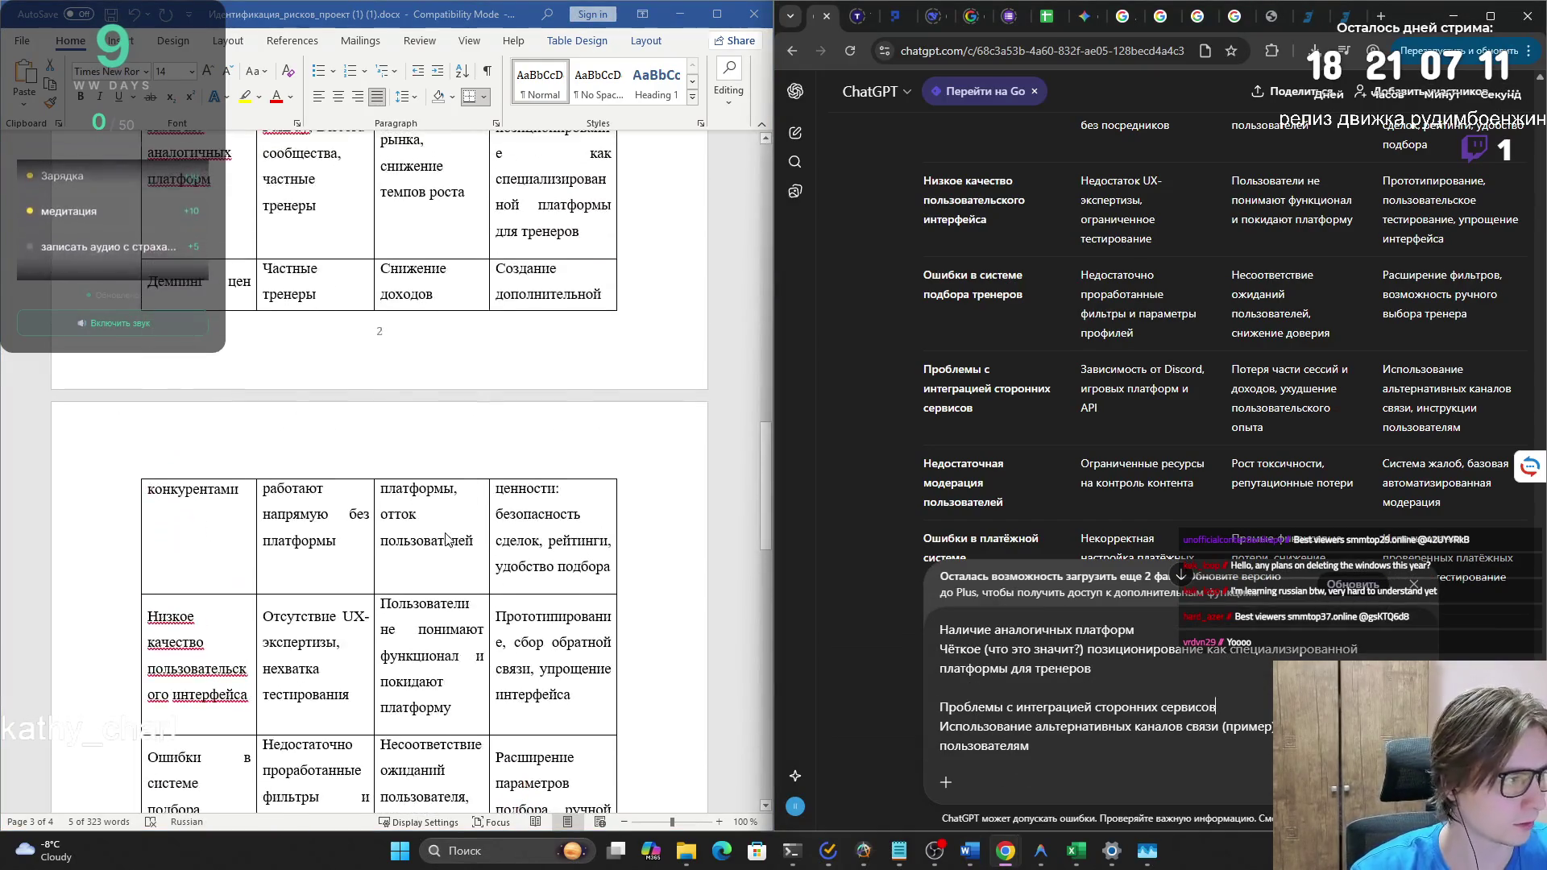
{"action": "scroll", "coordinate": [453, 535], "scroll_direction": "up", "scroll_amount": 15}
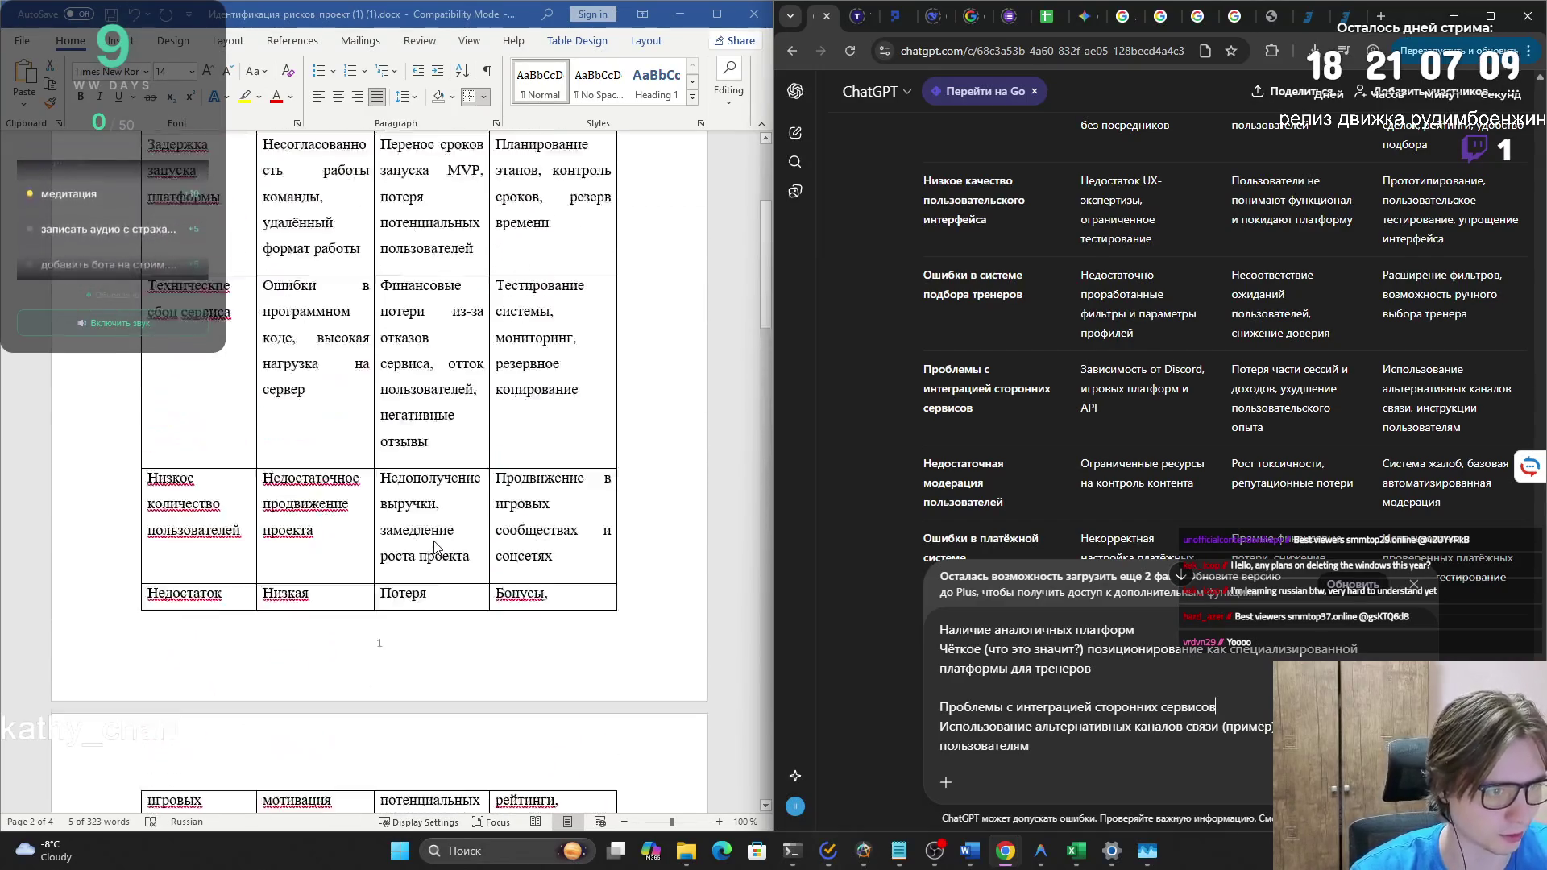
{"action": "mouse_move", "coordinate": [755, 245]}
{"action": "left_mouse_down"}
{"action": "mouse_move", "coordinate": [720, 679]}
{"action": "mouse_move", "coordinate": [718, 641]}
{"action": "left_mouse_up"}
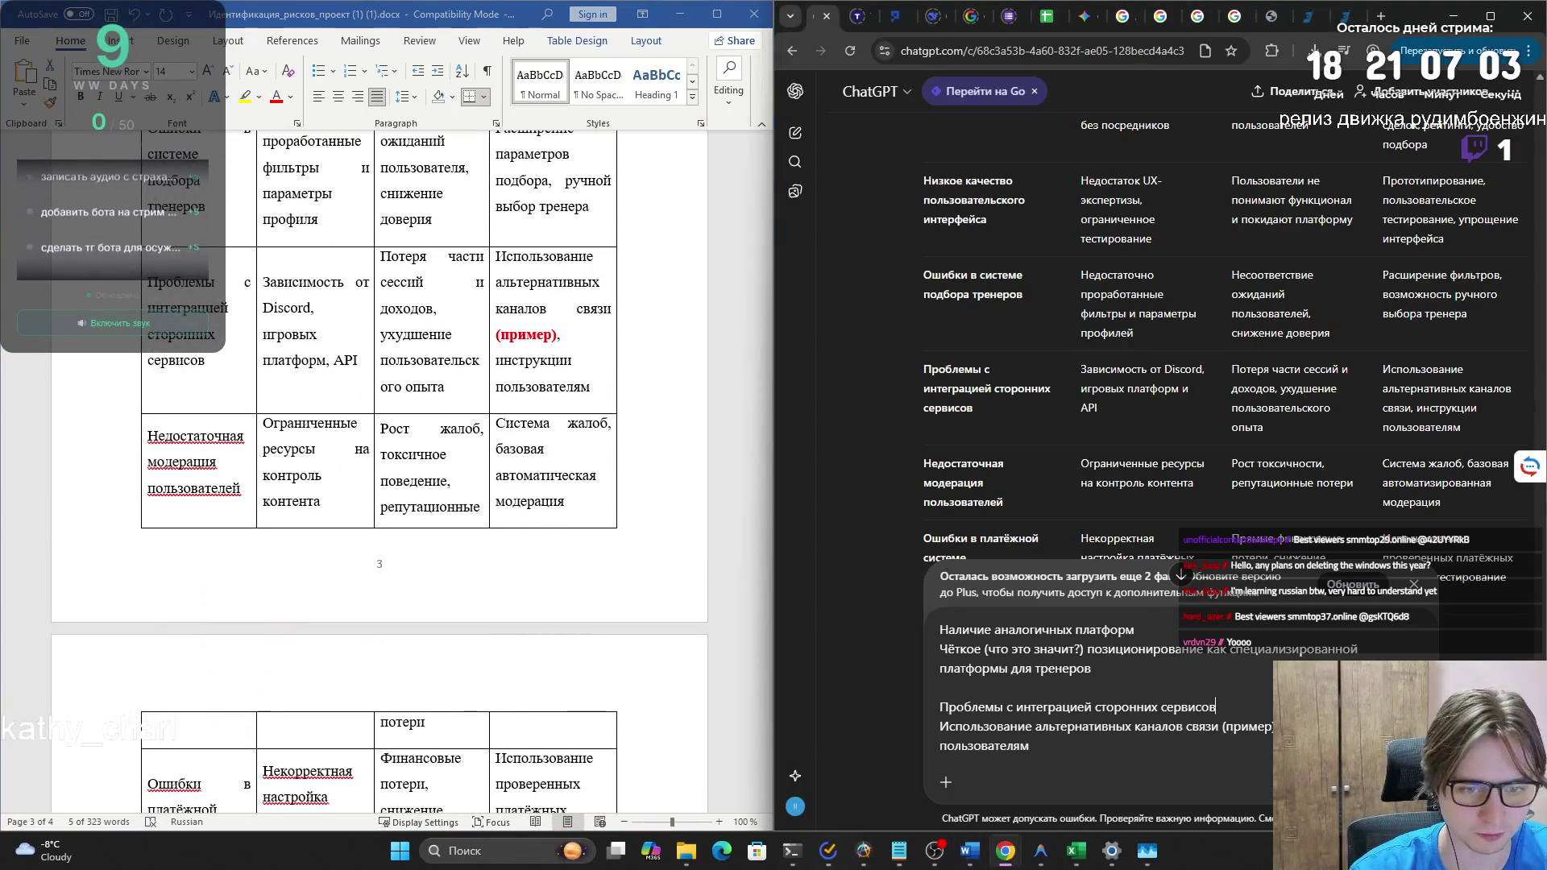
{"action": "key", "text": "Return"}
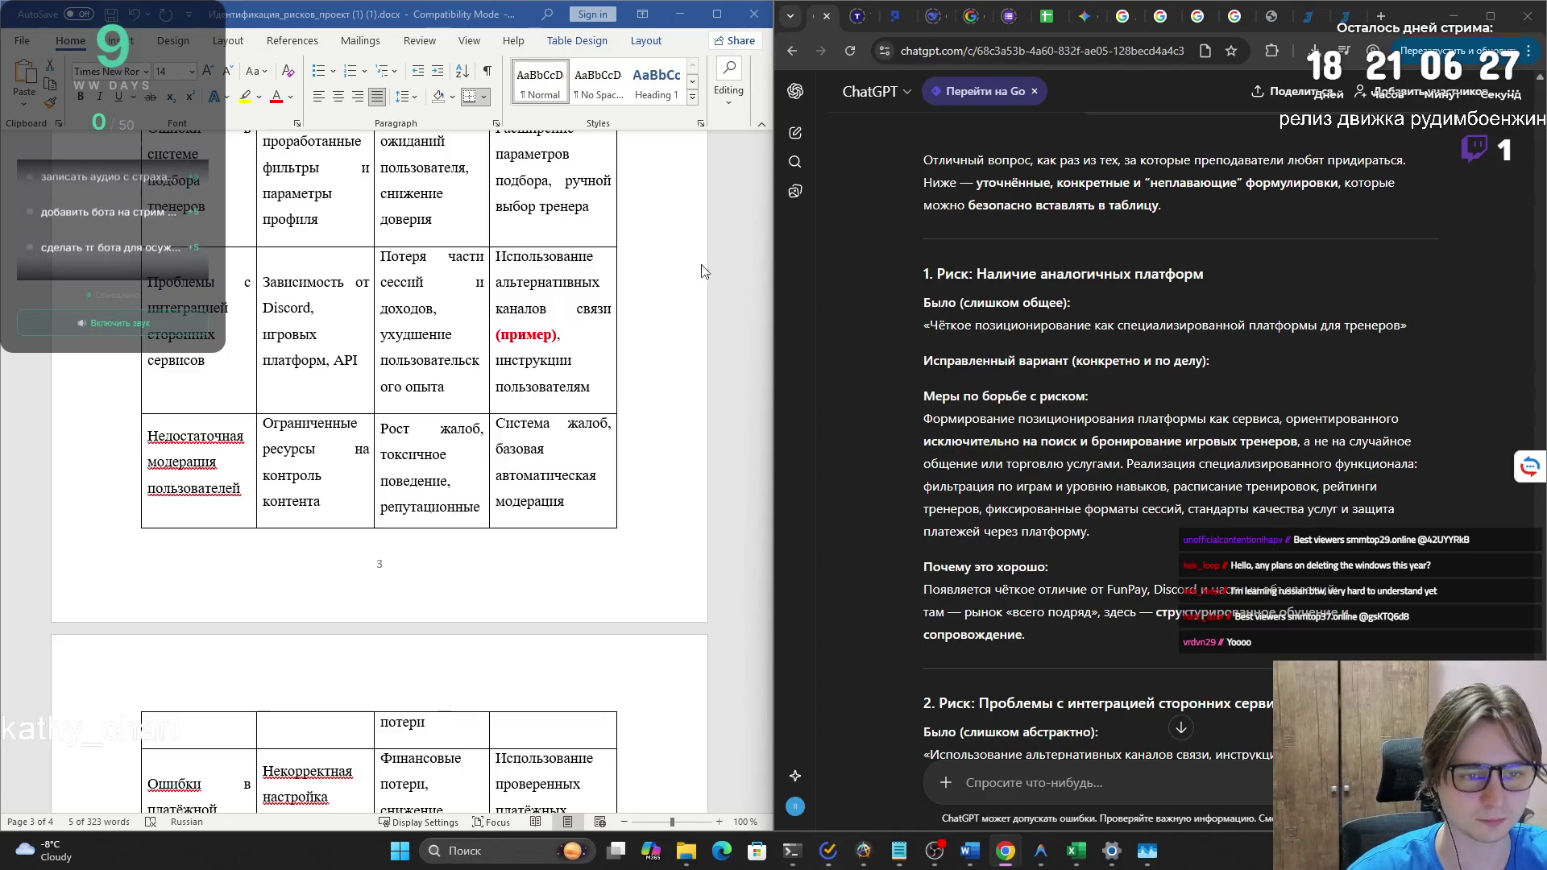
- Select the reply's intro promising refined, table-ready mitigation wording
{"action": "scroll", "coordinate": [1078, 351], "scroll_direction": "up", "scroll_amount": 3}
{"action": "mouse_move", "coordinate": [926, 403]}
{"action": "left_mouse_down"}
{"action": "mouse_move", "coordinate": [1175, 452]}
{"action": "mouse_move", "coordinate": [873, 401]}
{"action": "left_mouse_up"}
{"action": "mouse_move", "coordinate": [1150, 424]}
{"action": "left_mouse_down"}
{"action": "mouse_move", "coordinate": [1336, 434]}
{"action": "mouse_move", "coordinate": [1163, 446]}
{"action": "left_mouse_up"}
{"action": "left_click", "coordinate": [1163, 447]}
{"action": "scroll", "coordinate": [1163, 446], "scroll_direction": "down", "scroll_amount": 2}
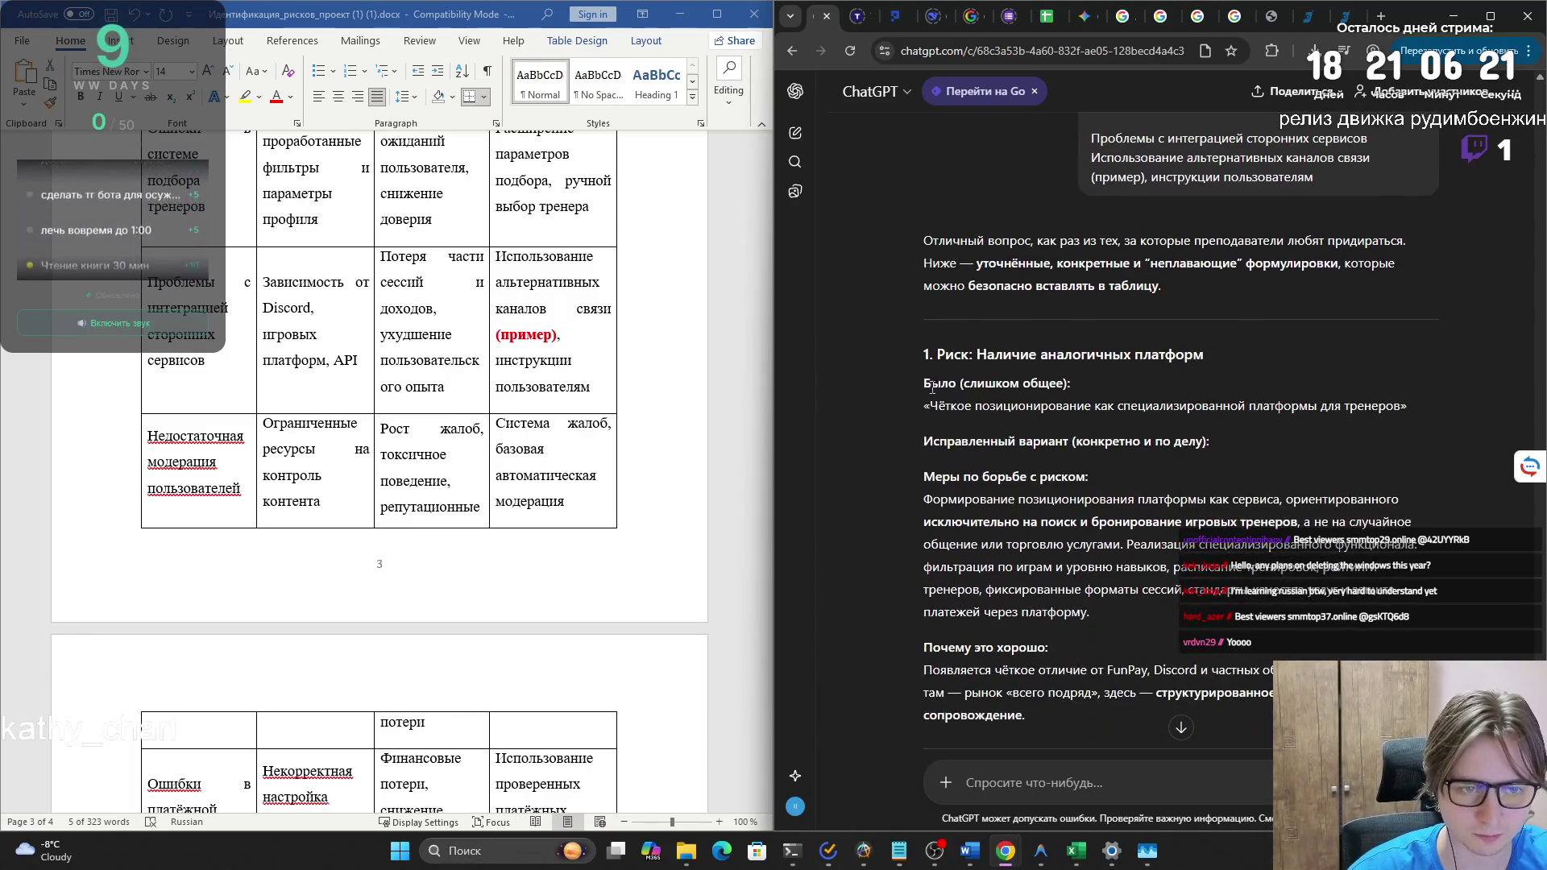
{"action": "mouse_move", "coordinate": [931, 383]}
{"action": "left_mouse_down"}
{"action": "mouse_move", "coordinate": [1070, 384]}
{"action": "mouse_move", "coordinate": [935, 407]}
{"action": "mouse_move", "coordinate": [1402, 411]}
{"action": "left_mouse_up"}
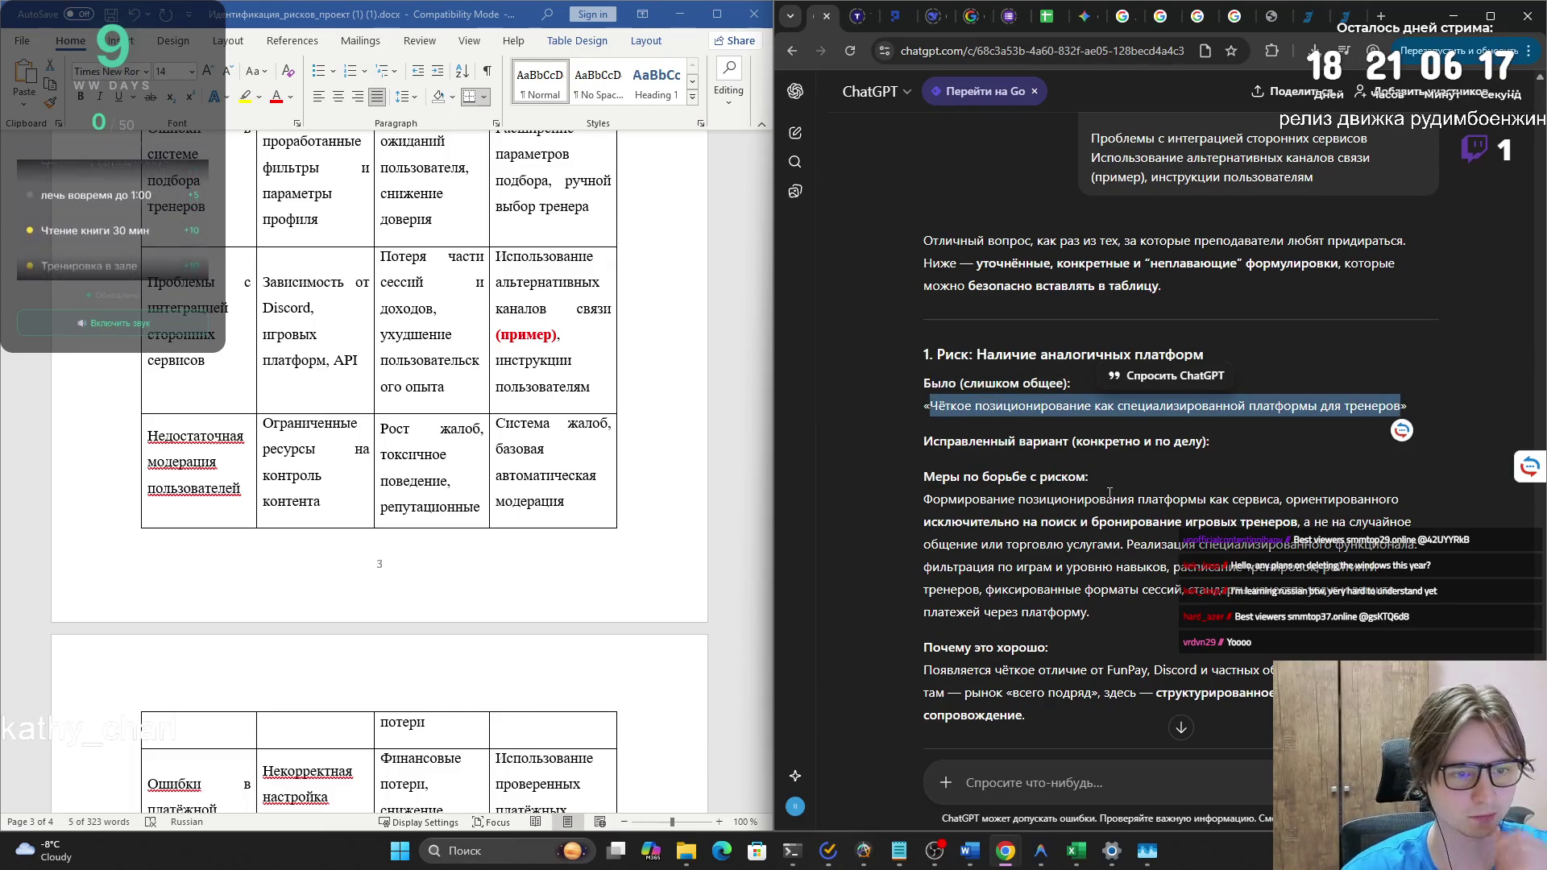
{"action": "left_click", "coordinate": [1110, 494]}
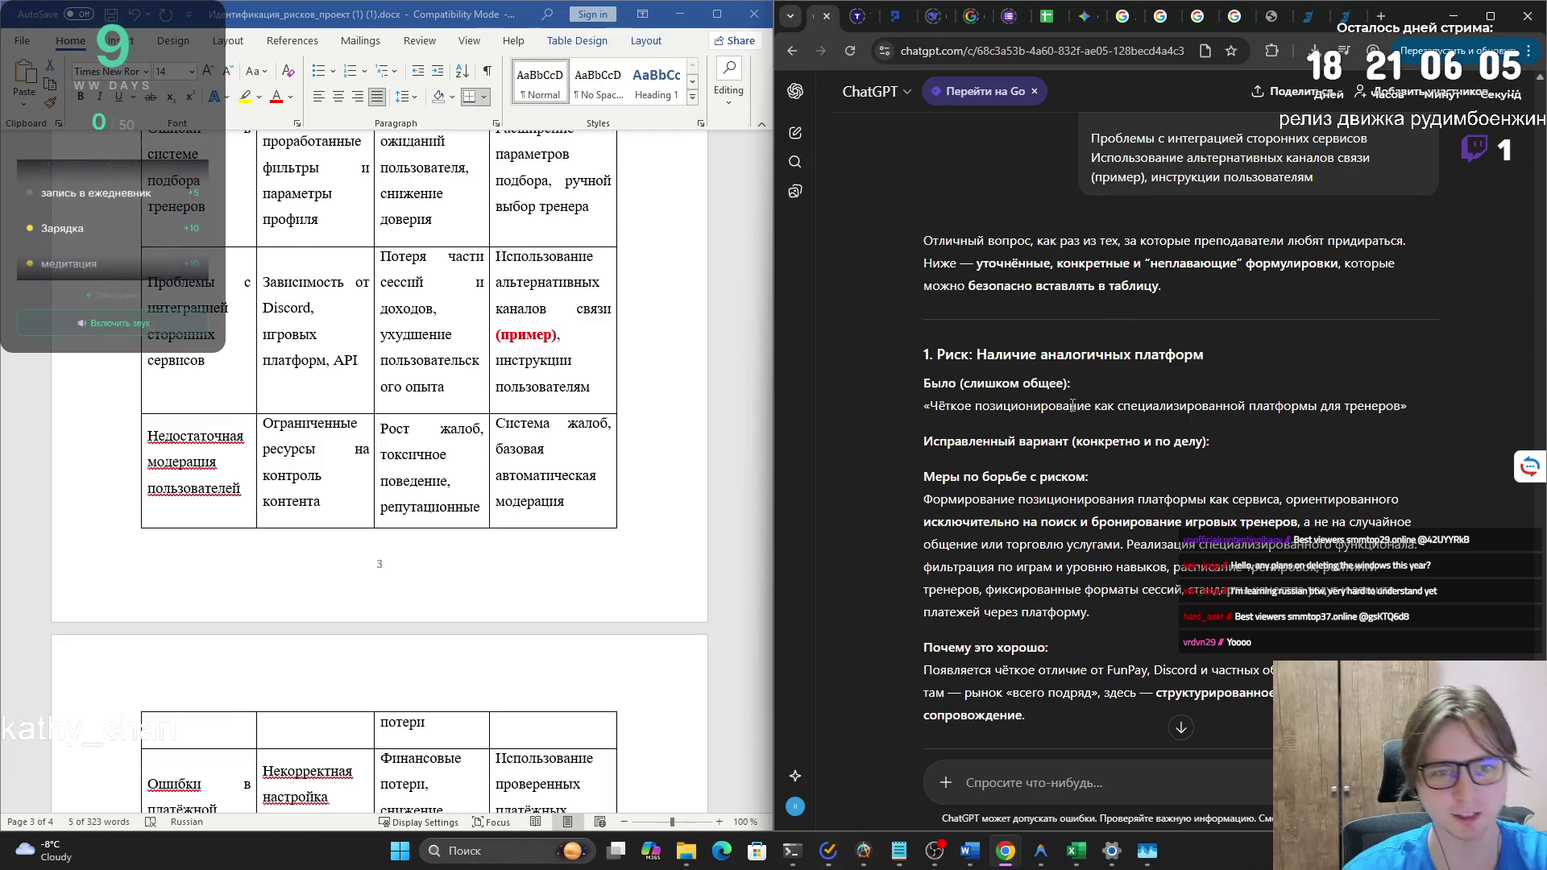
{"action": "mouse_move", "coordinate": [1098, 242]}
{"action": "left_mouse_down"}
{"action": "mouse_move", "coordinate": [1388, 241]}
{"action": "mouse_move", "coordinate": [1158, 246]}
{"action": "mouse_move", "coordinate": [1148, 259]}
{"action": "mouse_move", "coordinate": [1396, 267]}
{"action": "mouse_move", "coordinate": [1261, 302]}
{"action": "left_mouse_up"}
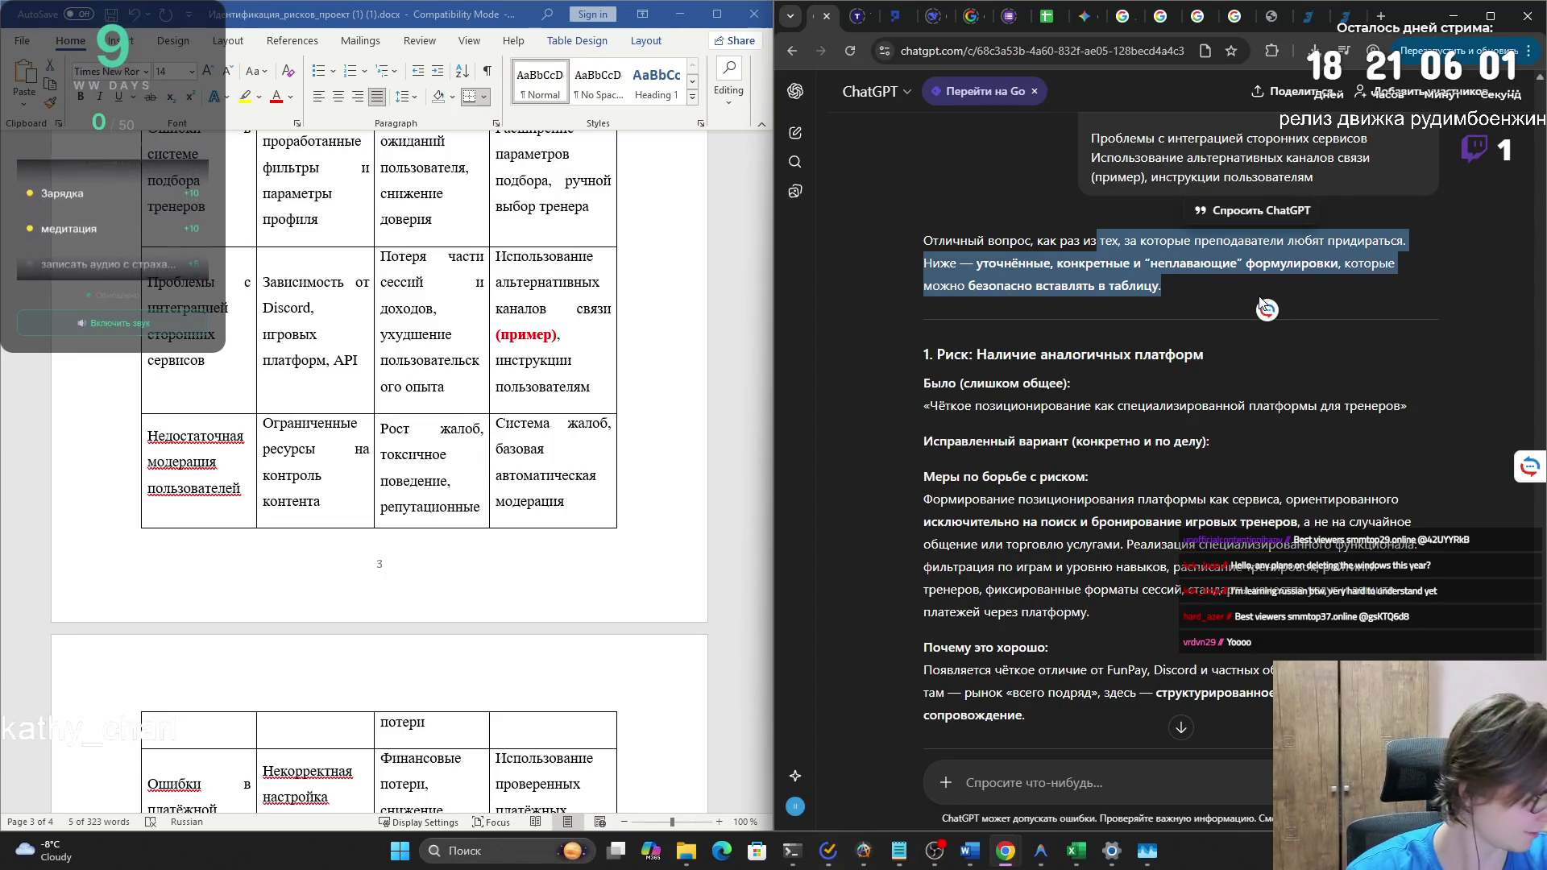
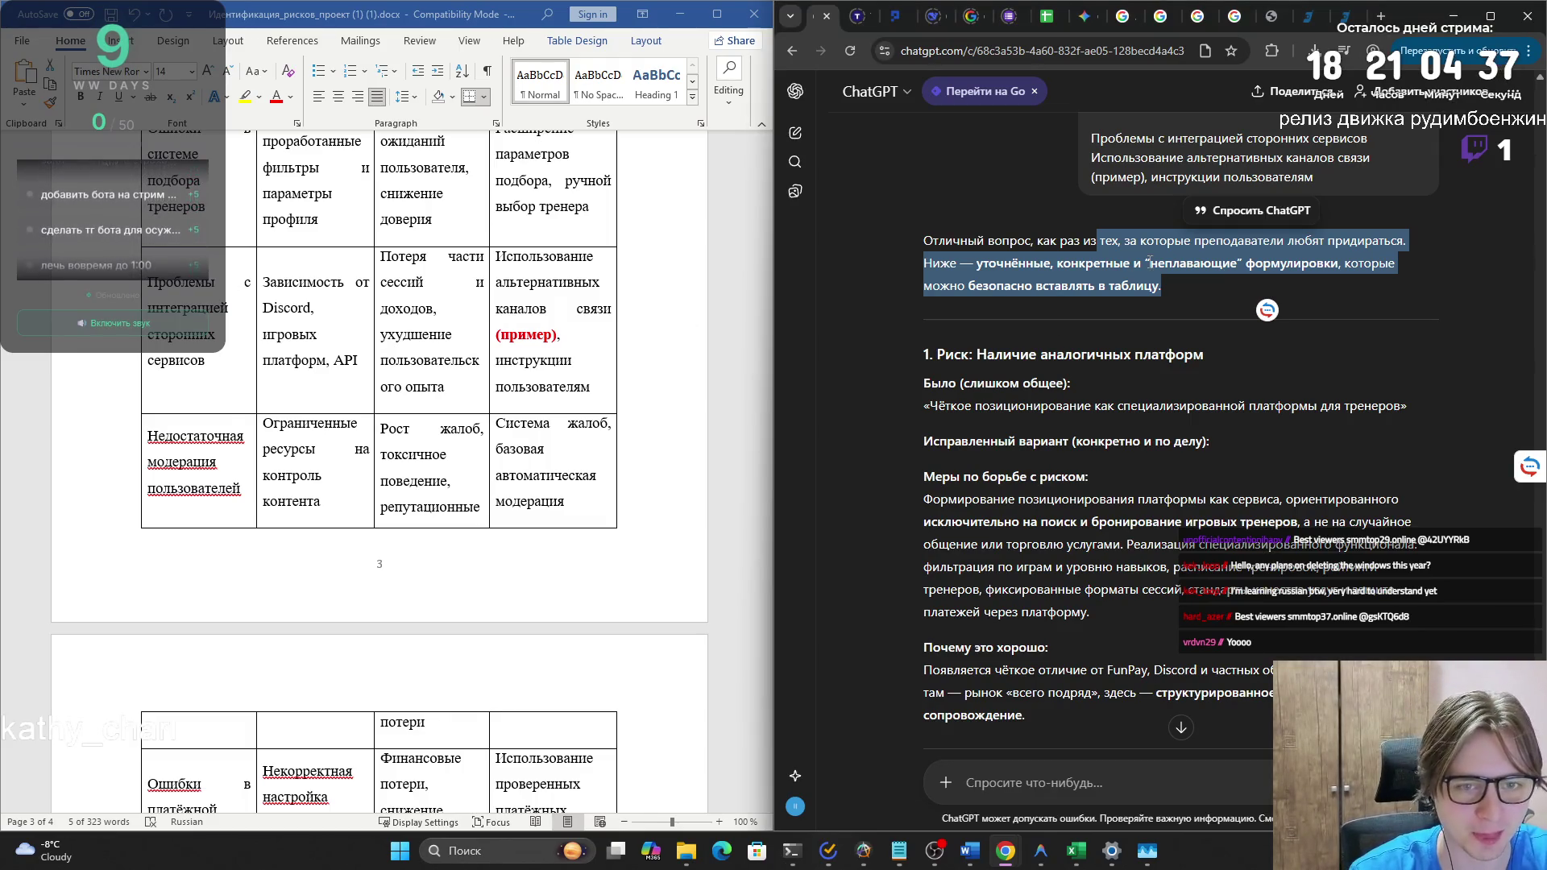
- In the ChatGPT reply, select the paragraph beginning 'Появляется чёткое отличие'
{"action": "left_click", "coordinate": [1163, 291]}
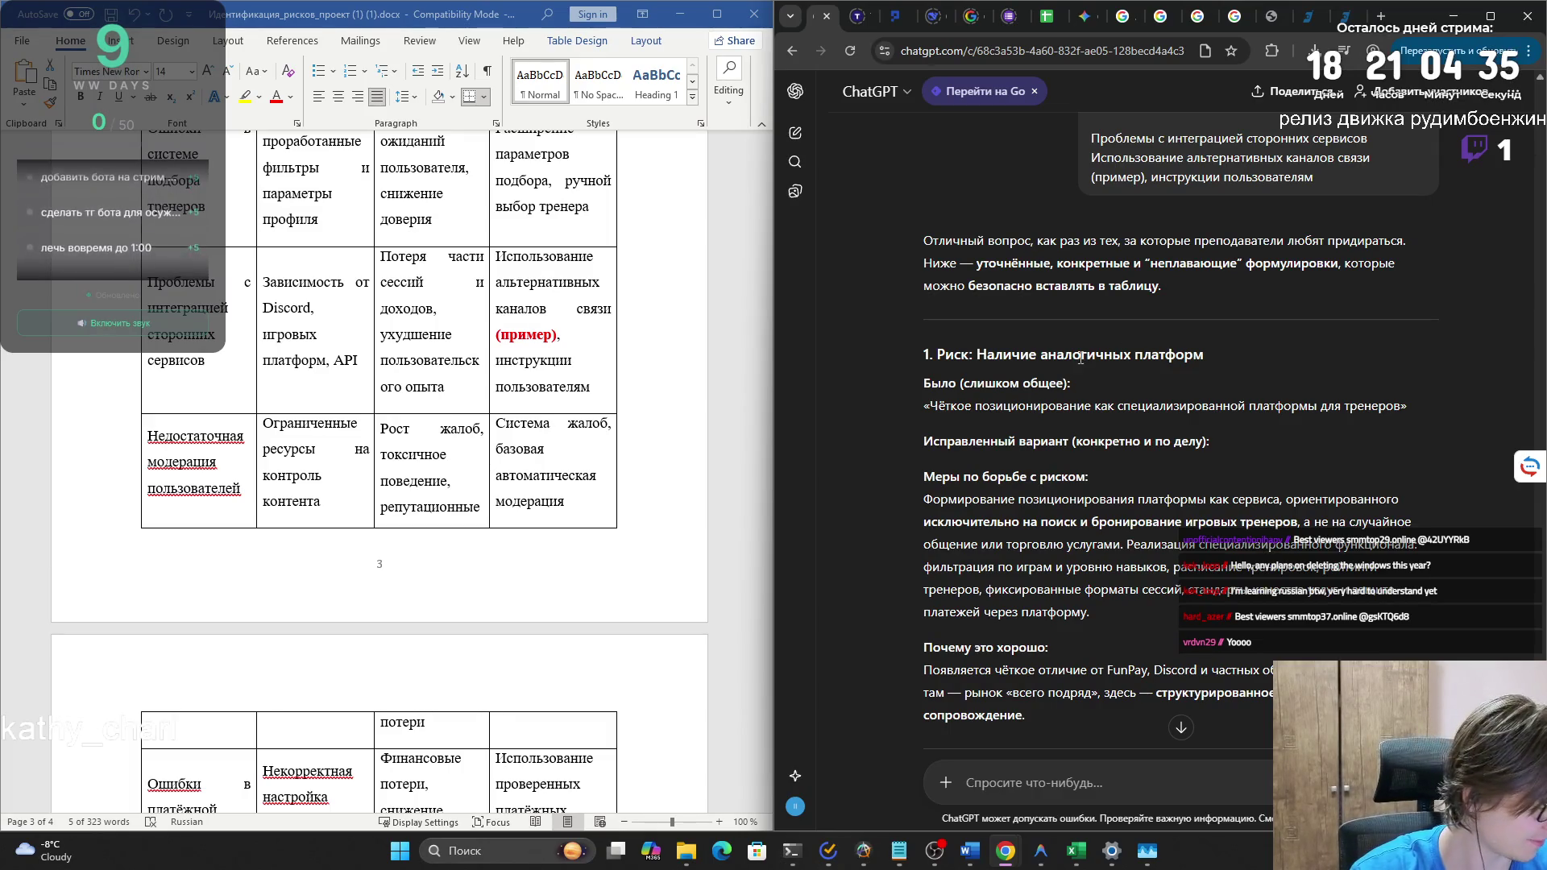
{"action": "scroll", "coordinate": [1134, 423], "scroll_direction": "down", "scroll_amount": 3}
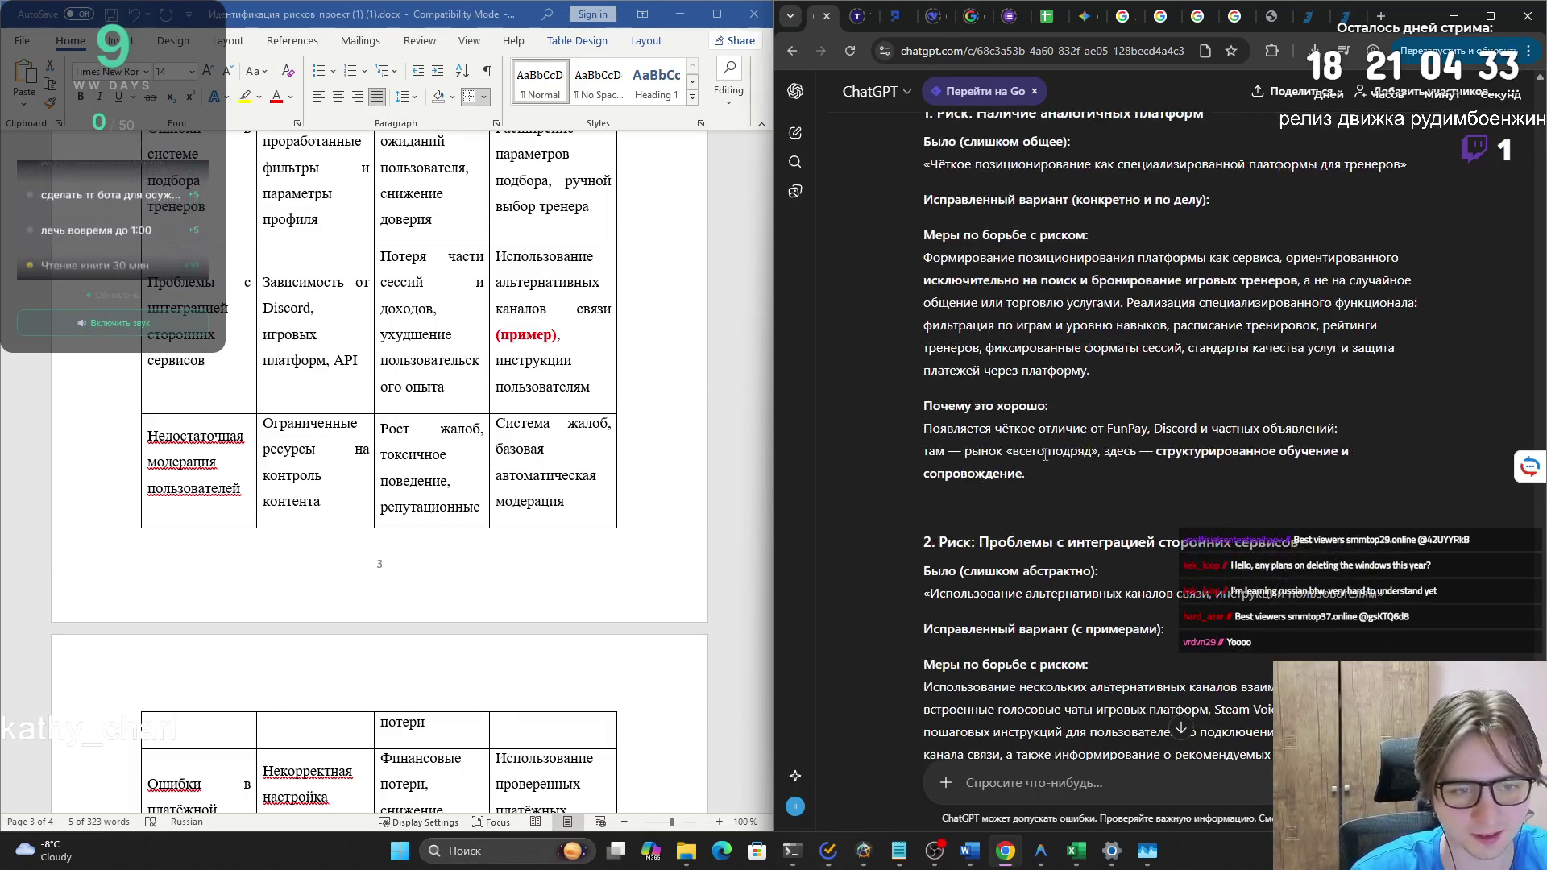
{"action": "left_click_drag", "start_coordinate": [1025, 474], "coordinate": [910, 425]}
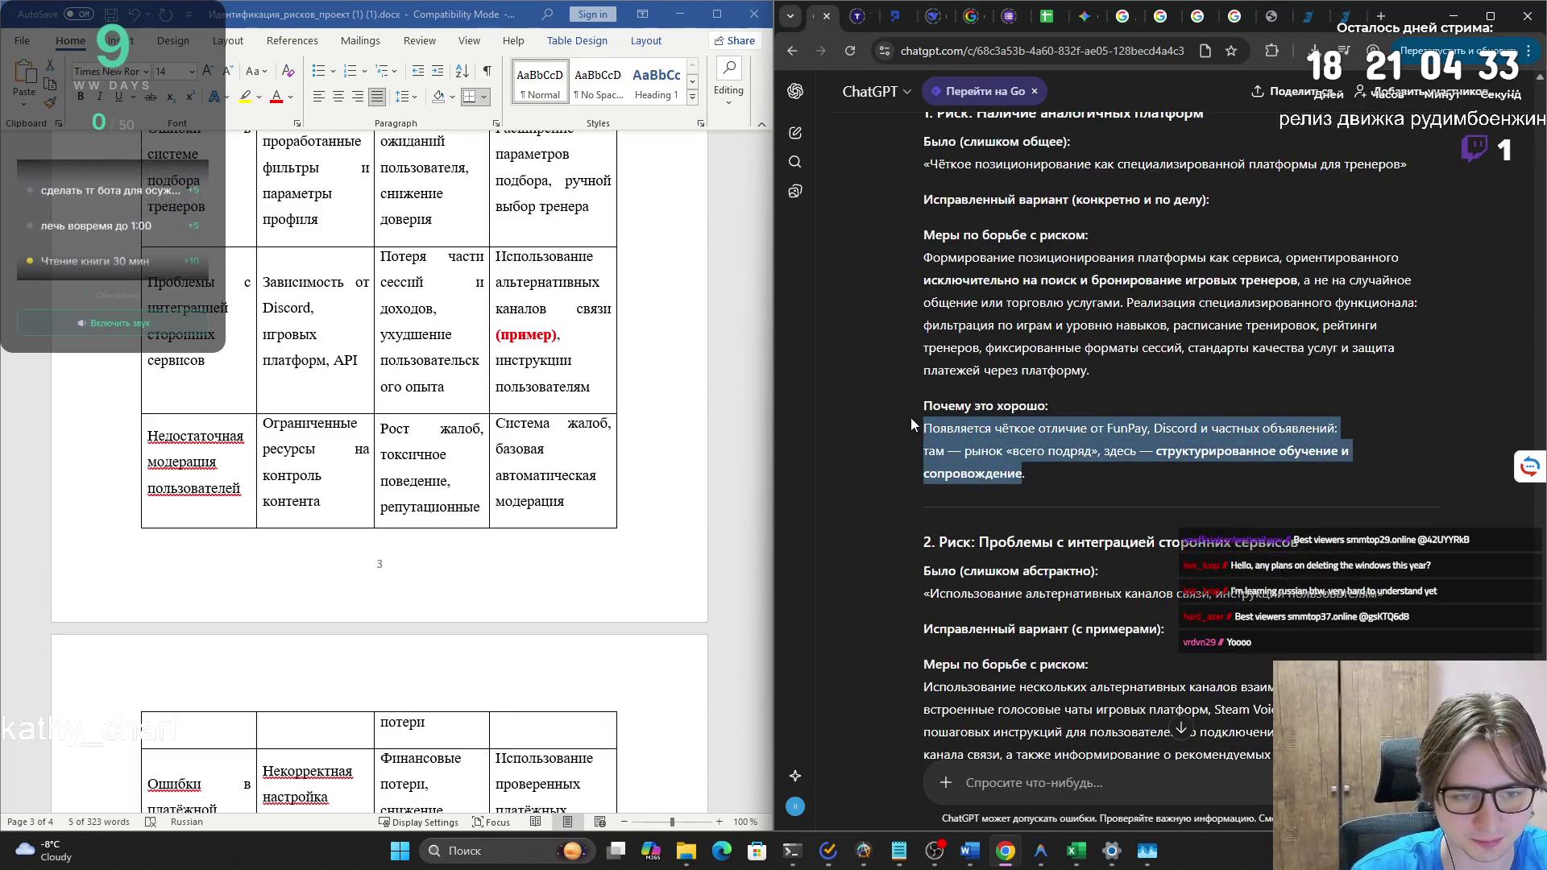
{"action": "triple_click", "coordinate": [1035, 477]}
{"action": "triple_click", "coordinate": [1027, 477]}
{"action": "left_click_drag", "start_coordinate": [1027, 477], "coordinate": [923, 432]}
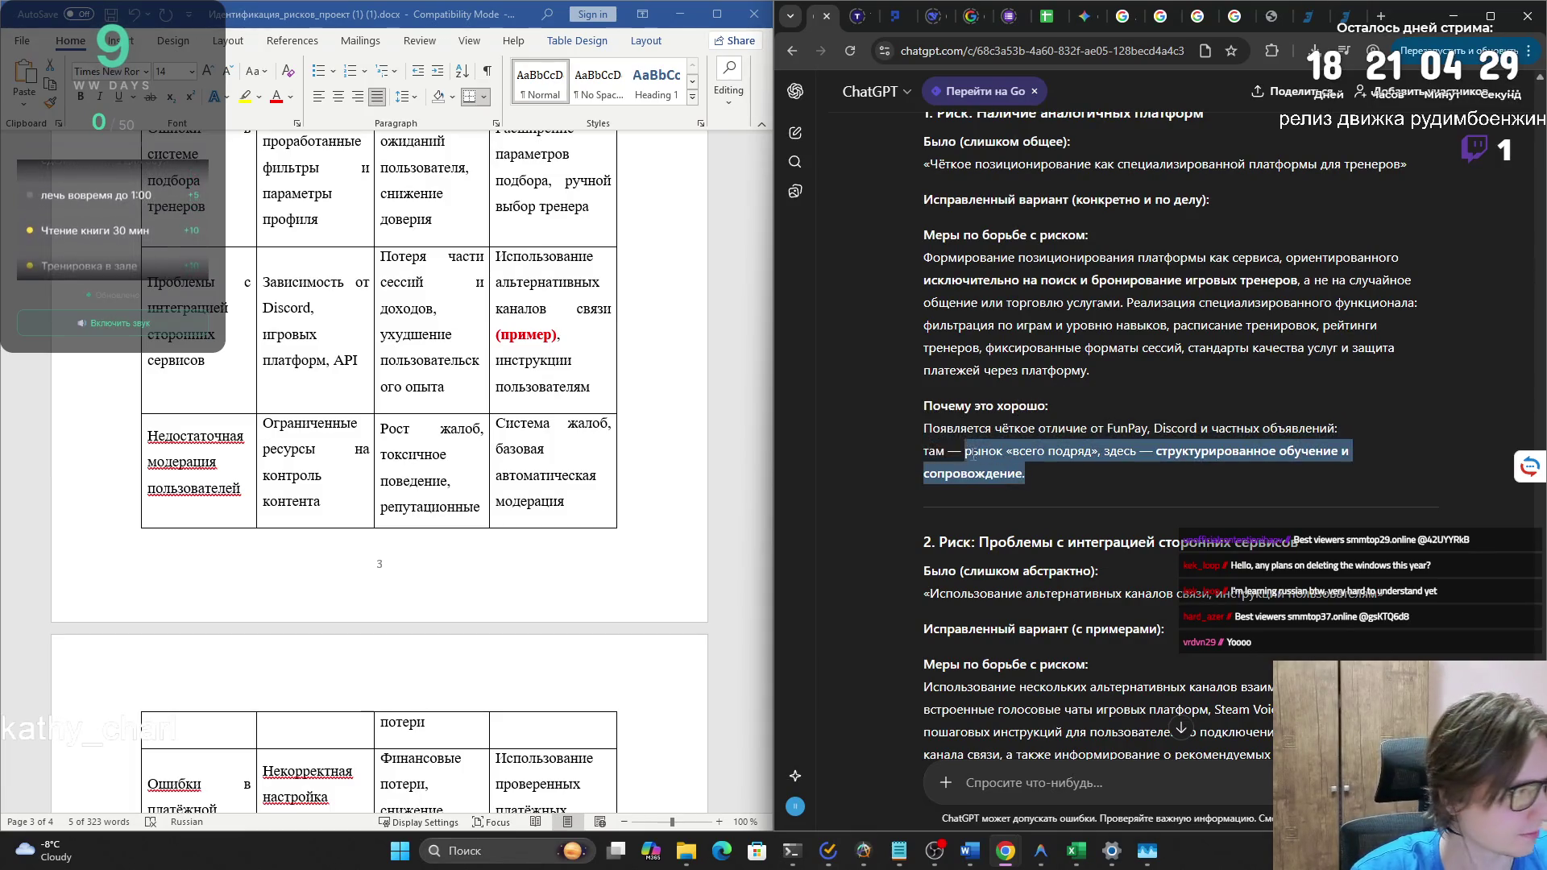
{"action": "left_click", "coordinate": [922, 432]}
{"action": "triple_click", "coordinate": [922, 428]}
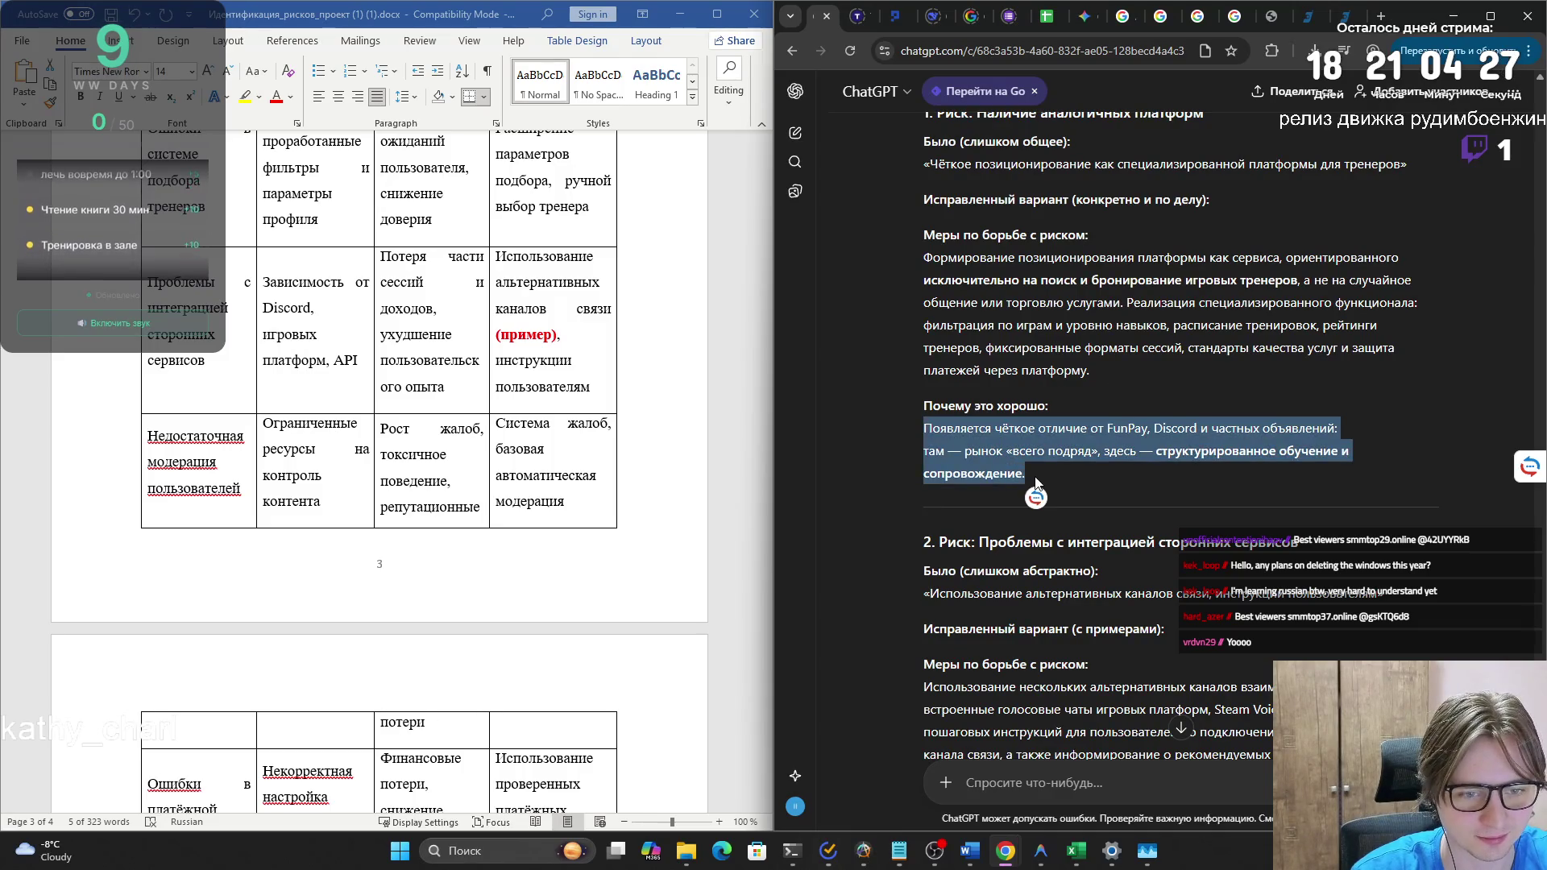
{"action": "left_click", "coordinate": [922, 428]}
{"action": "triple_click", "coordinate": [920, 431]}
{"action": "left_click", "coordinate": [918, 432]}
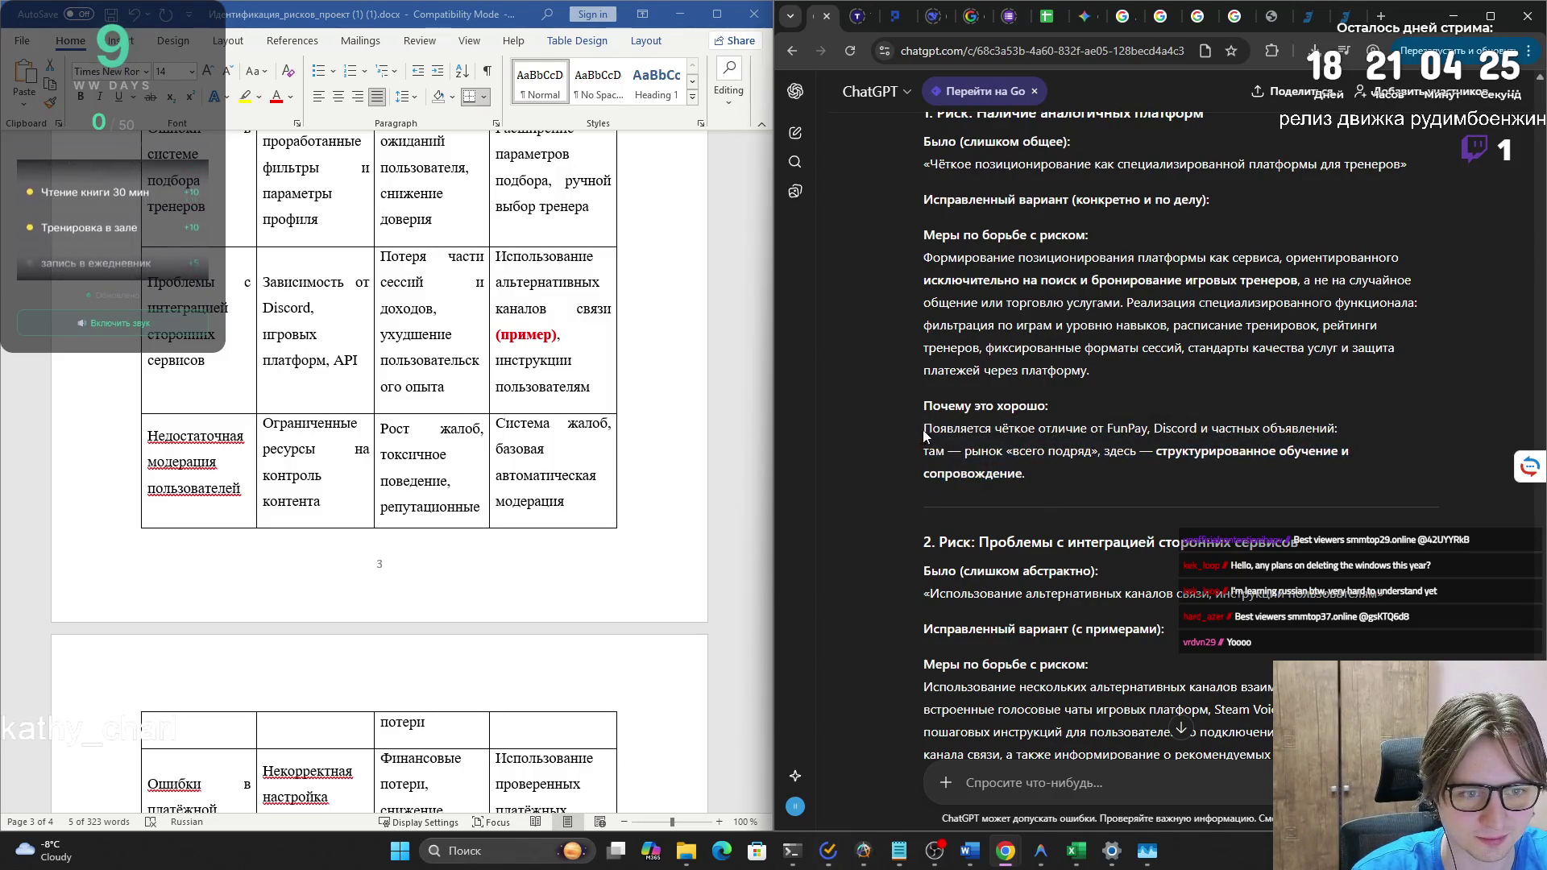
{"action": "mouse_move", "coordinate": [918, 431]}
{"action": "left_mouse_down"}
{"action": "mouse_move", "coordinate": [1059, 472]}
{"action": "mouse_move", "coordinate": [924, 428]}
{"action": "left_mouse_up"}
{"action": "left_click", "coordinate": [1026, 469]}
{"action": "left_click", "coordinate": [1055, 472]}
{"action": "left_click", "coordinate": [1037, 466]}
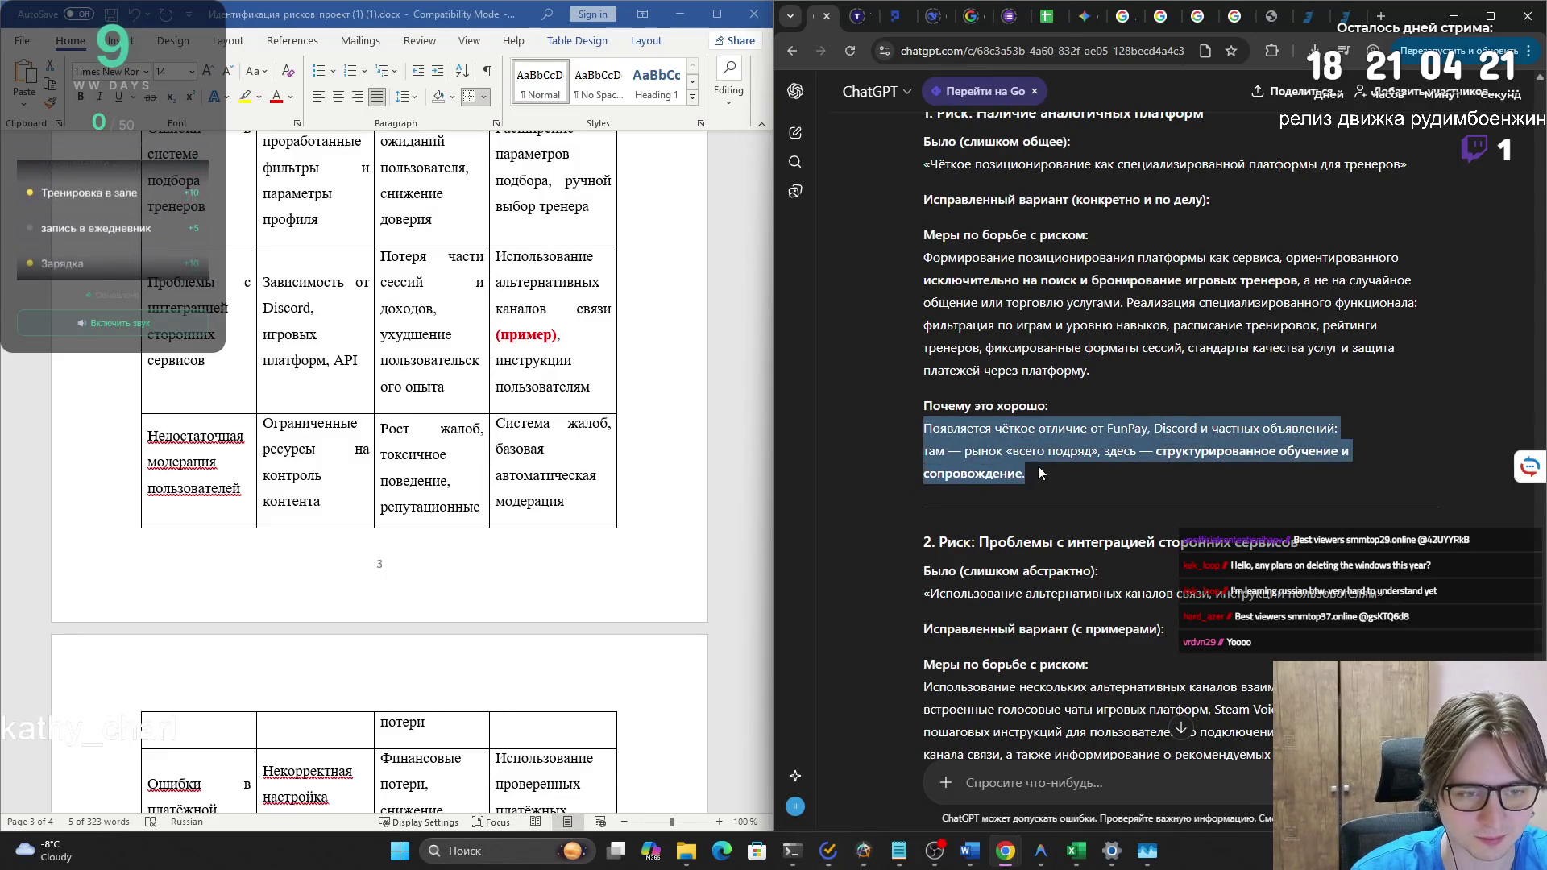
{"action": "mouse_move", "coordinate": [1038, 466]}
{"action": "left_mouse_down"}
{"action": "mouse_move", "coordinate": [954, 438]}
{"action": "mouse_move", "coordinate": [1075, 482]}
{"action": "mouse_move", "coordinate": [906, 427]}
{"action": "mouse_move", "coordinate": [1075, 483]}
{"action": "mouse_move", "coordinate": [906, 435]}
{"action": "left_mouse_up"}
{"action": "left_click", "coordinate": [955, 438]}
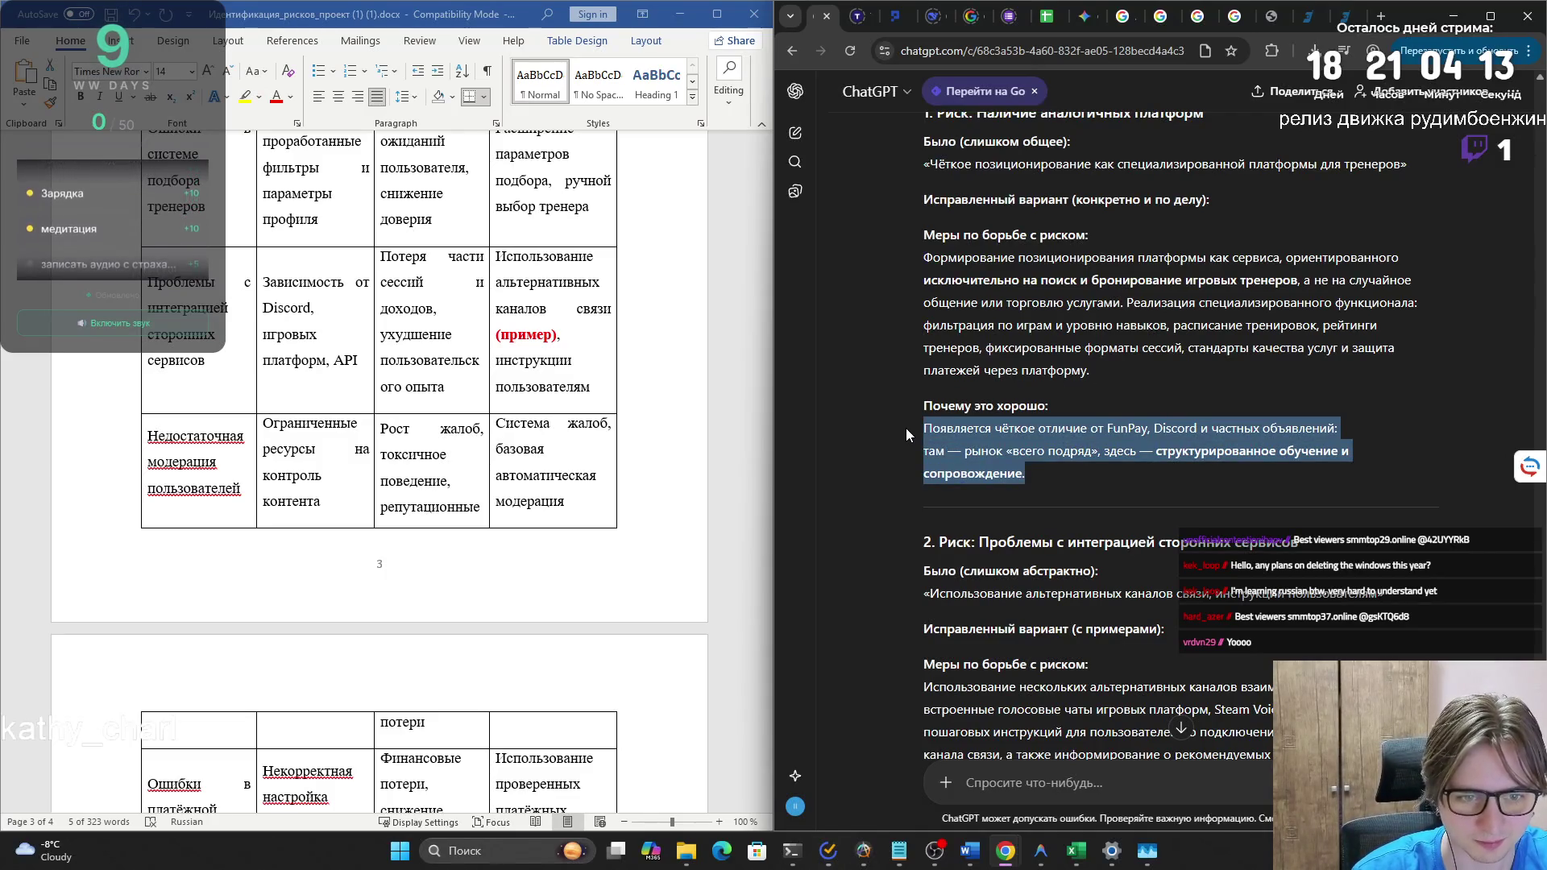
{"action": "left_click", "coordinate": [951, 442]}
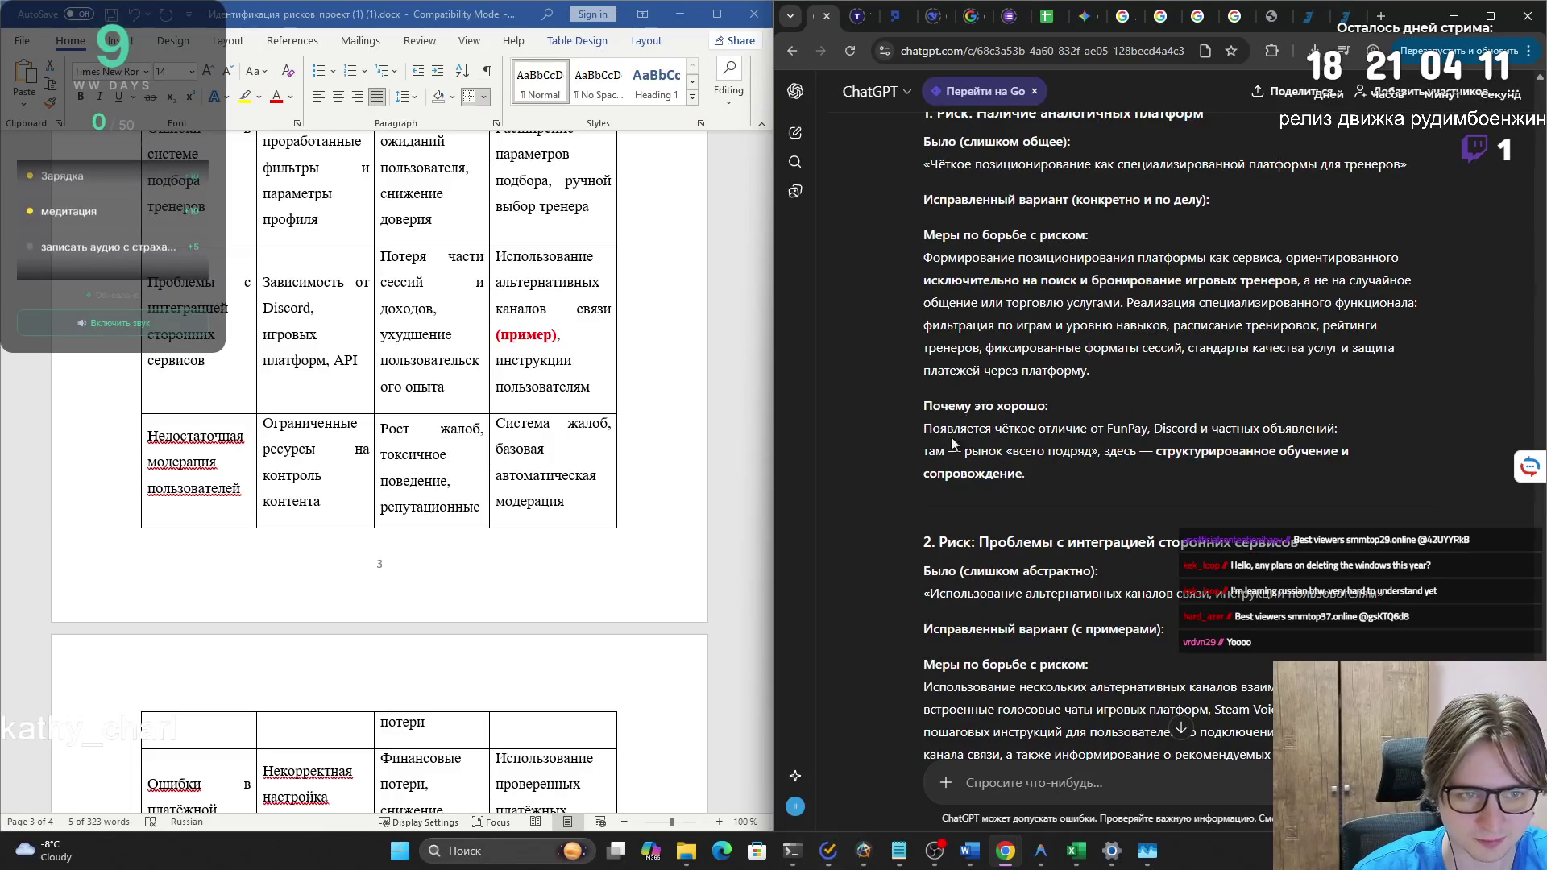
- Select the short measures text for 'Наличие аналогичных платформ' further down the reply
{"action": "mouse_move", "coordinate": [926, 258]}
{"action": "left_mouse_down"}
{"action": "mouse_move", "coordinate": [1318, 260]}
{"action": "mouse_move", "coordinate": [1130, 273]}
{"action": "mouse_move", "coordinate": [1387, 282]}
{"action": "mouse_move", "coordinate": [1174, 395]}
{"action": "mouse_move", "coordinate": [1125, 382]}
{"action": "left_mouse_up"}
{"action": "scroll", "coordinate": [1048, 442], "scroll_direction": "down", "scroll_amount": 3}
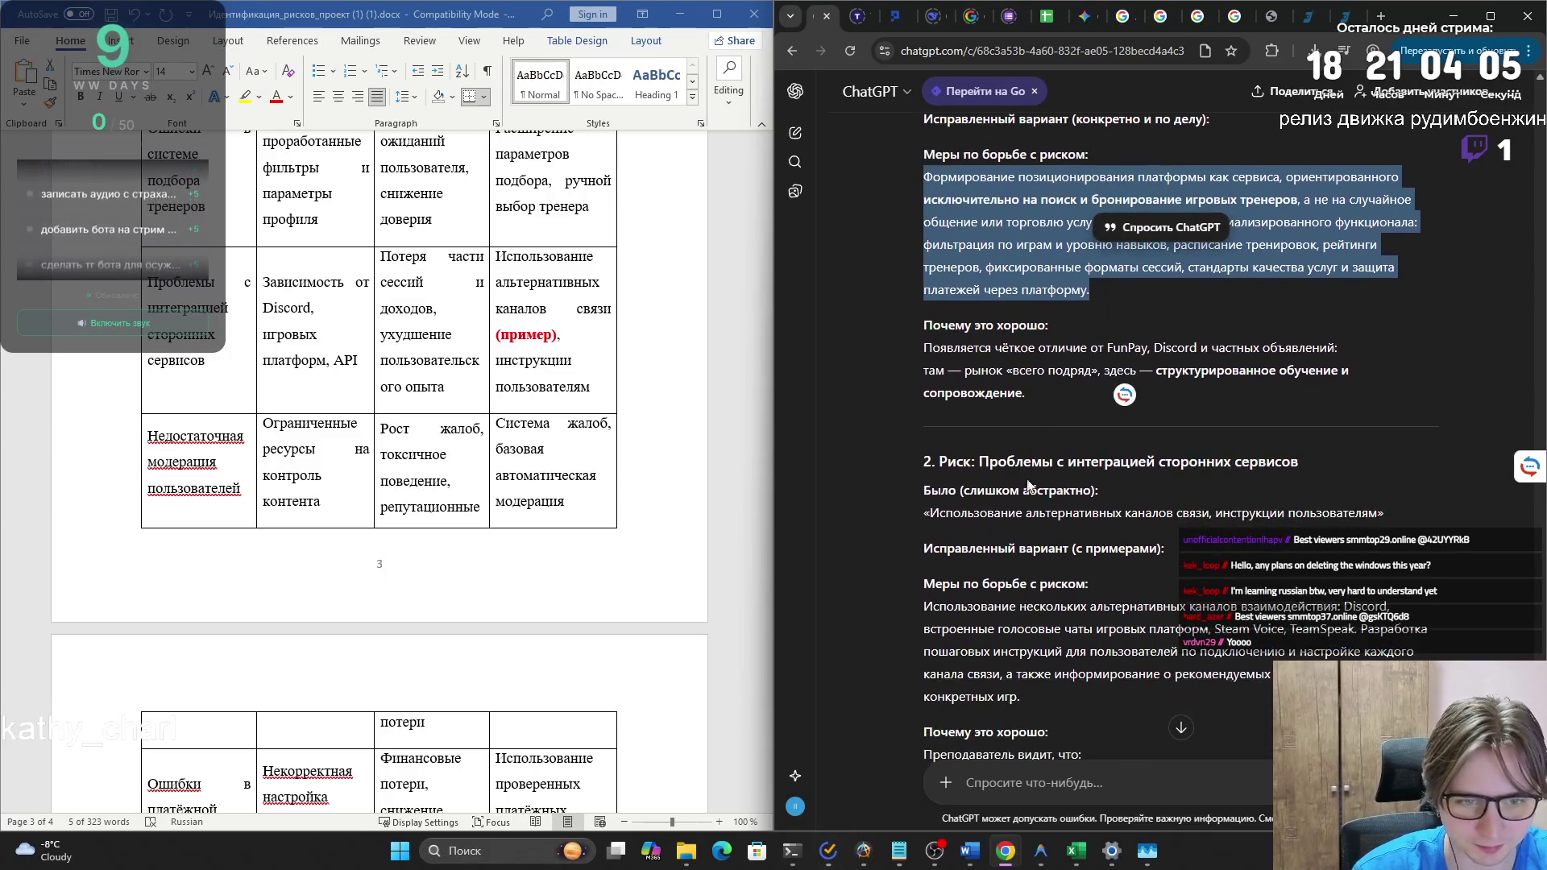
{"action": "mouse_move", "coordinate": [924, 447]}
{"action": "left_mouse_down"}
{"action": "mouse_move", "coordinate": [1283, 447]}
{"action": "mouse_move", "coordinate": [1024, 471]}
{"action": "mouse_move", "coordinate": [1114, 488]}
{"action": "left_mouse_up"}
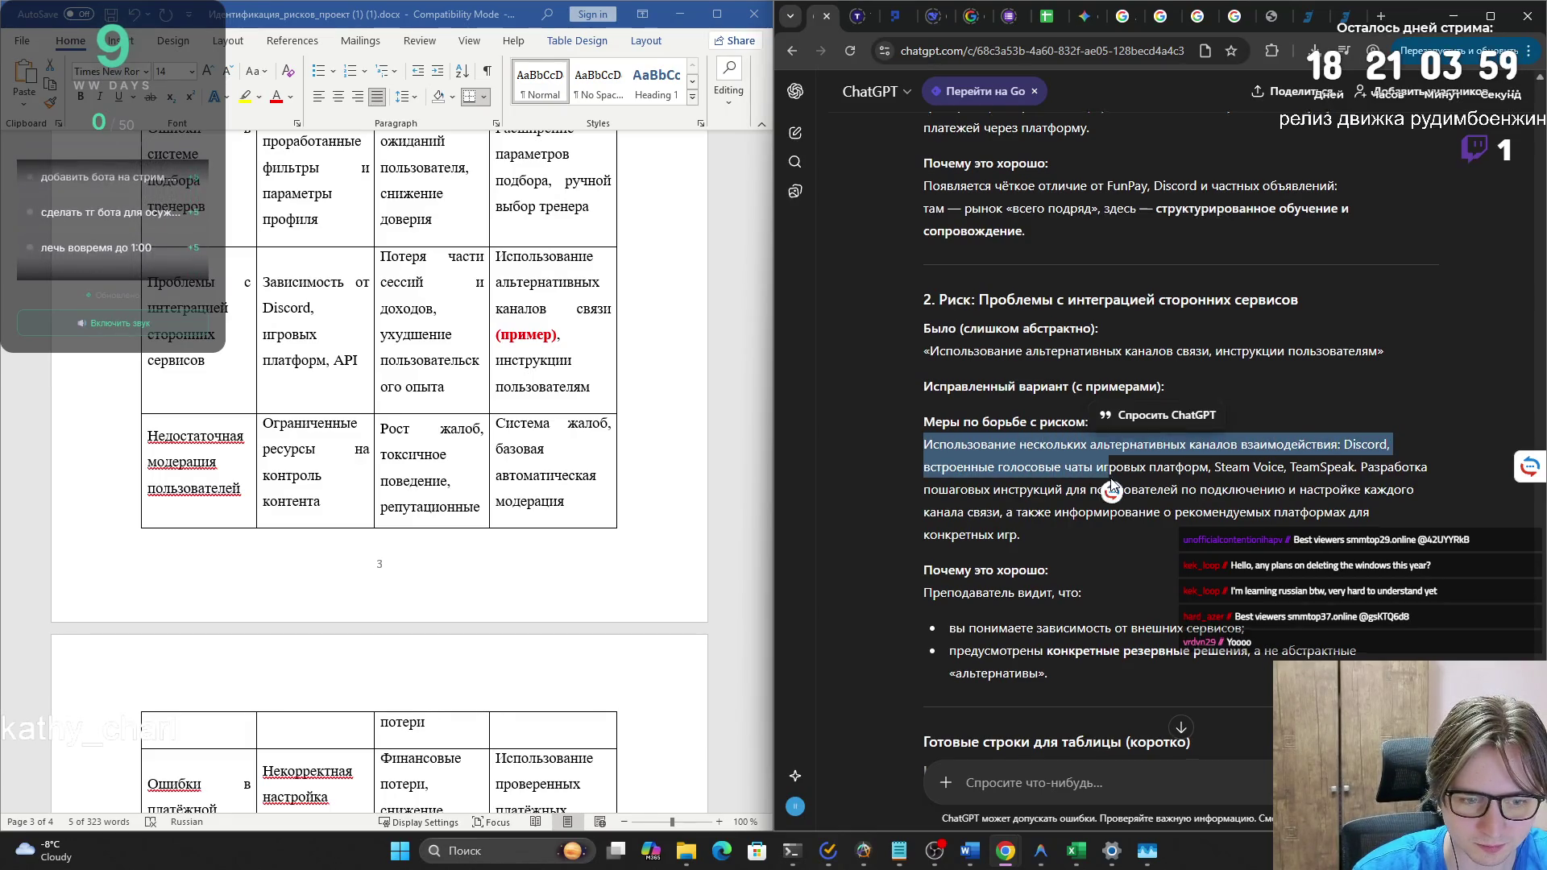
{"action": "scroll", "coordinate": [1115, 488], "scroll_direction": "down", "scroll_amount": 4}
{"action": "left_click", "coordinate": [996, 449]}
{"action": "mouse_move", "coordinate": [965, 472]}
{"action": "left_mouse_down"}
{"action": "mouse_move", "coordinate": [1267, 472]}
{"action": "mouse_move", "coordinate": [1042, 496]}
{"action": "mouse_move", "coordinate": [1095, 519]}
{"action": "left_mouse_up"}
{"action": "key", "text": "ctrl+c"}
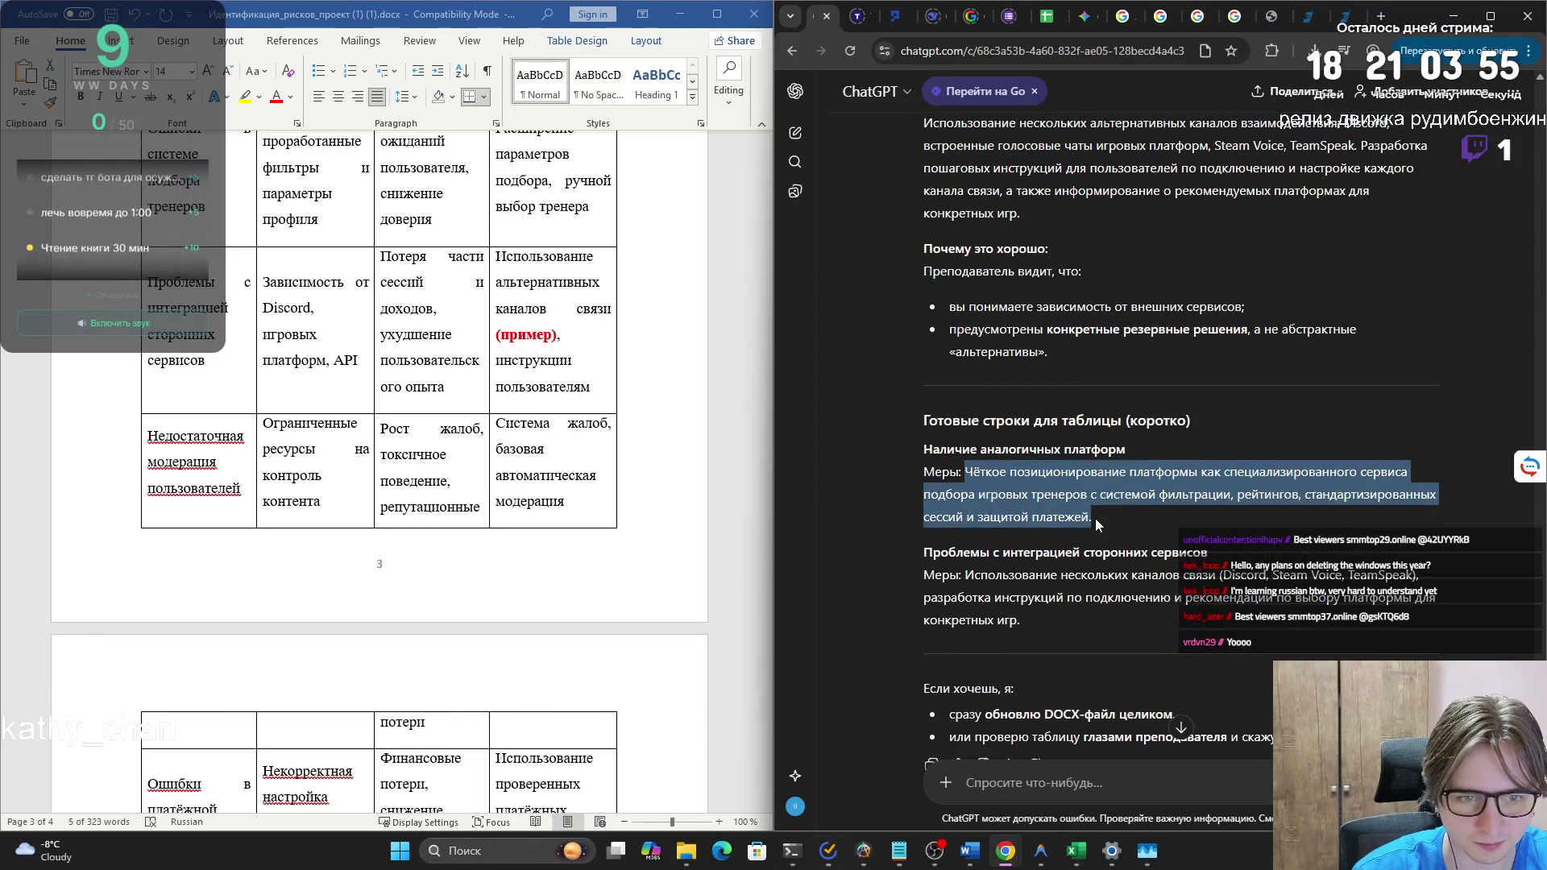
{"action": "scroll", "coordinate": [576, 396], "scroll_direction": "up", "scroll_amount": 5}
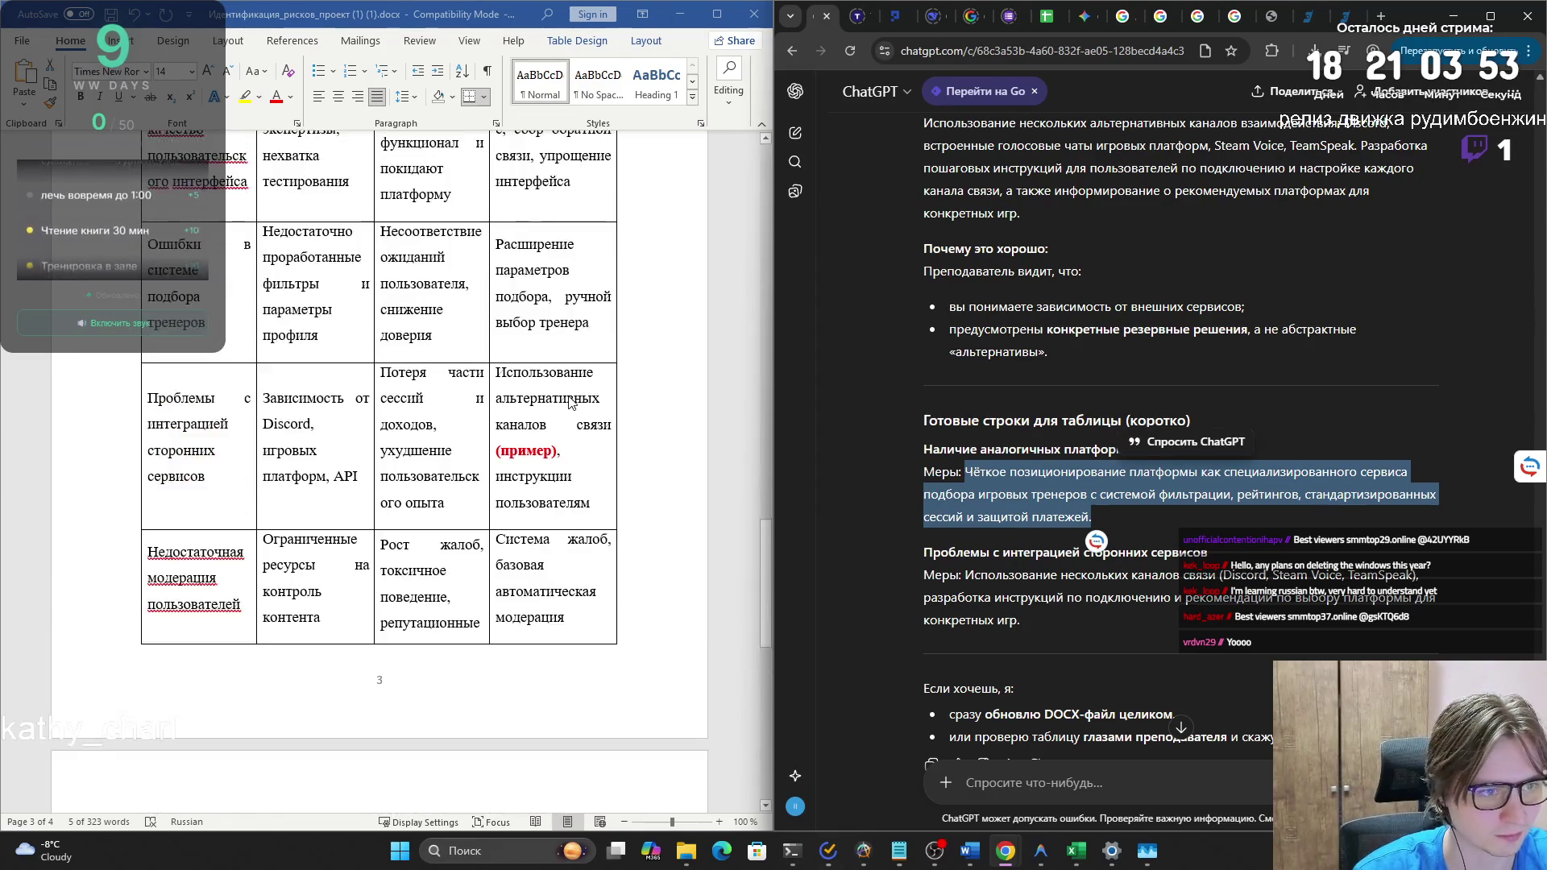
{"action": "scroll", "coordinate": [544, 405], "scroll_direction": "down", "scroll_amount": 8}
{"action": "scroll", "coordinate": [545, 404], "scroll_direction": "up", "scroll_amount": 15}
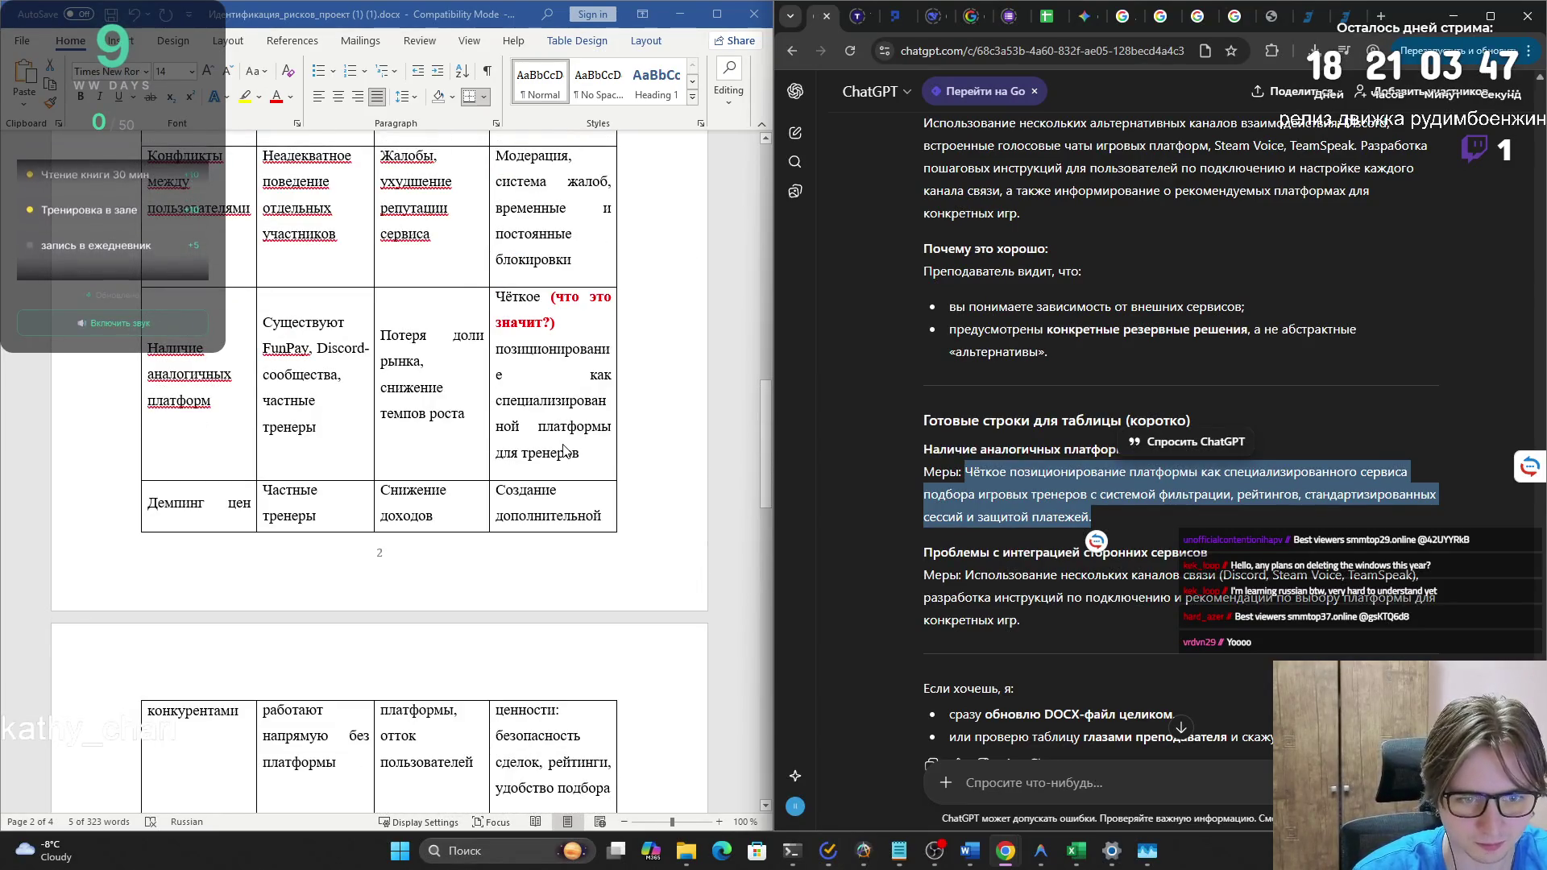
{"action": "left_click", "coordinate": [564, 445]}
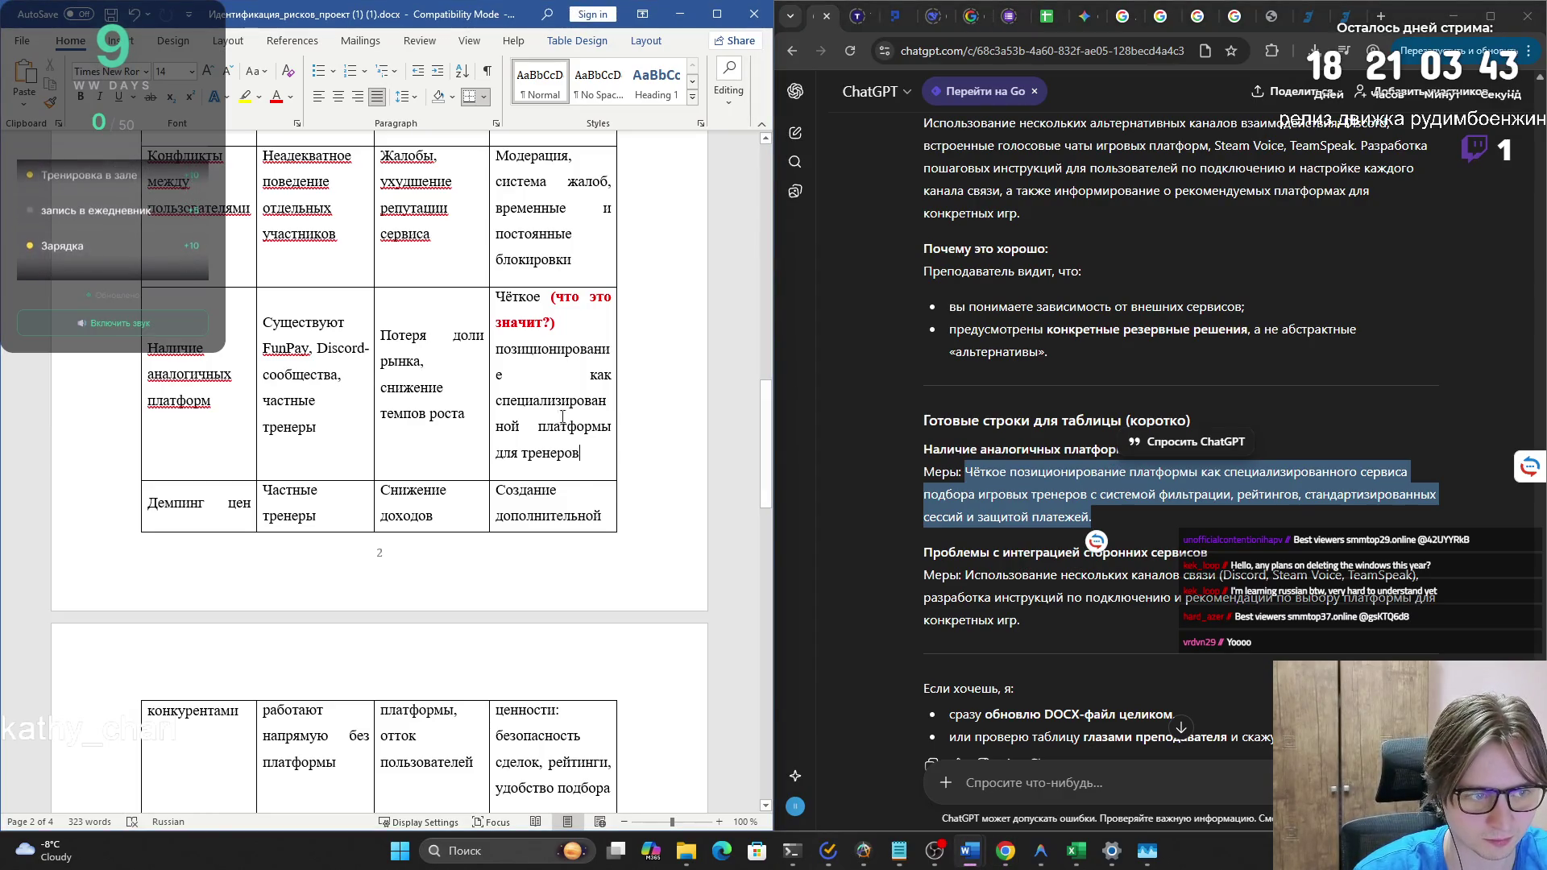
- Replace the similar-platforms measures cell with ChatGPT's text, formatted as Times New Roman 14
{"action": "left_click_drag", "start_coordinate": [579, 453], "coordinate": [504, 297]}
{"action": "key", "text": "ctrl+v"}
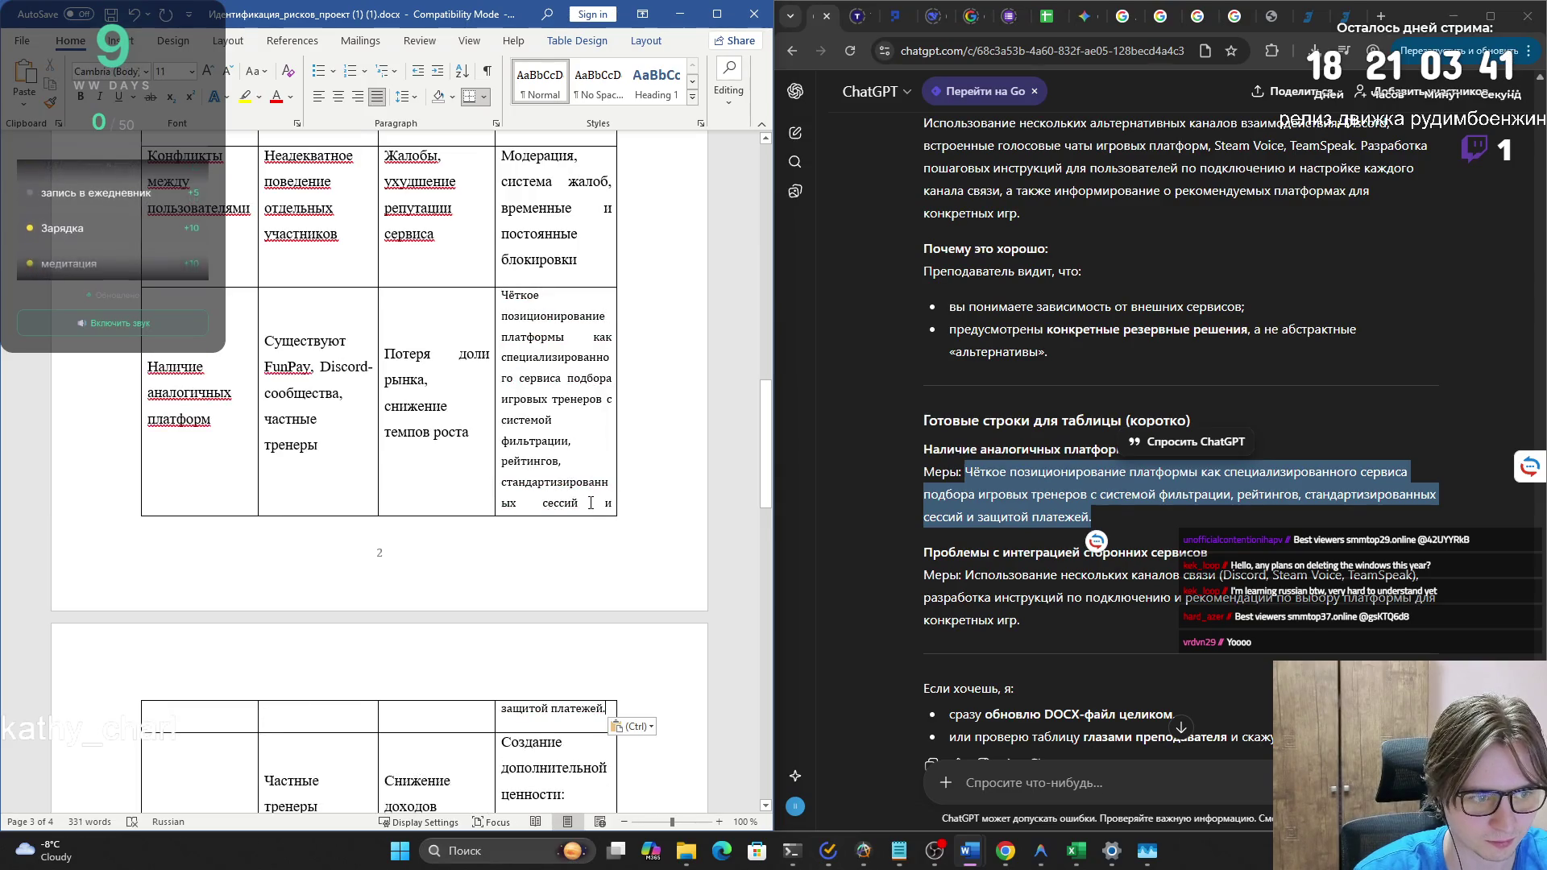
{"action": "key", "text": "ctrl+t"}
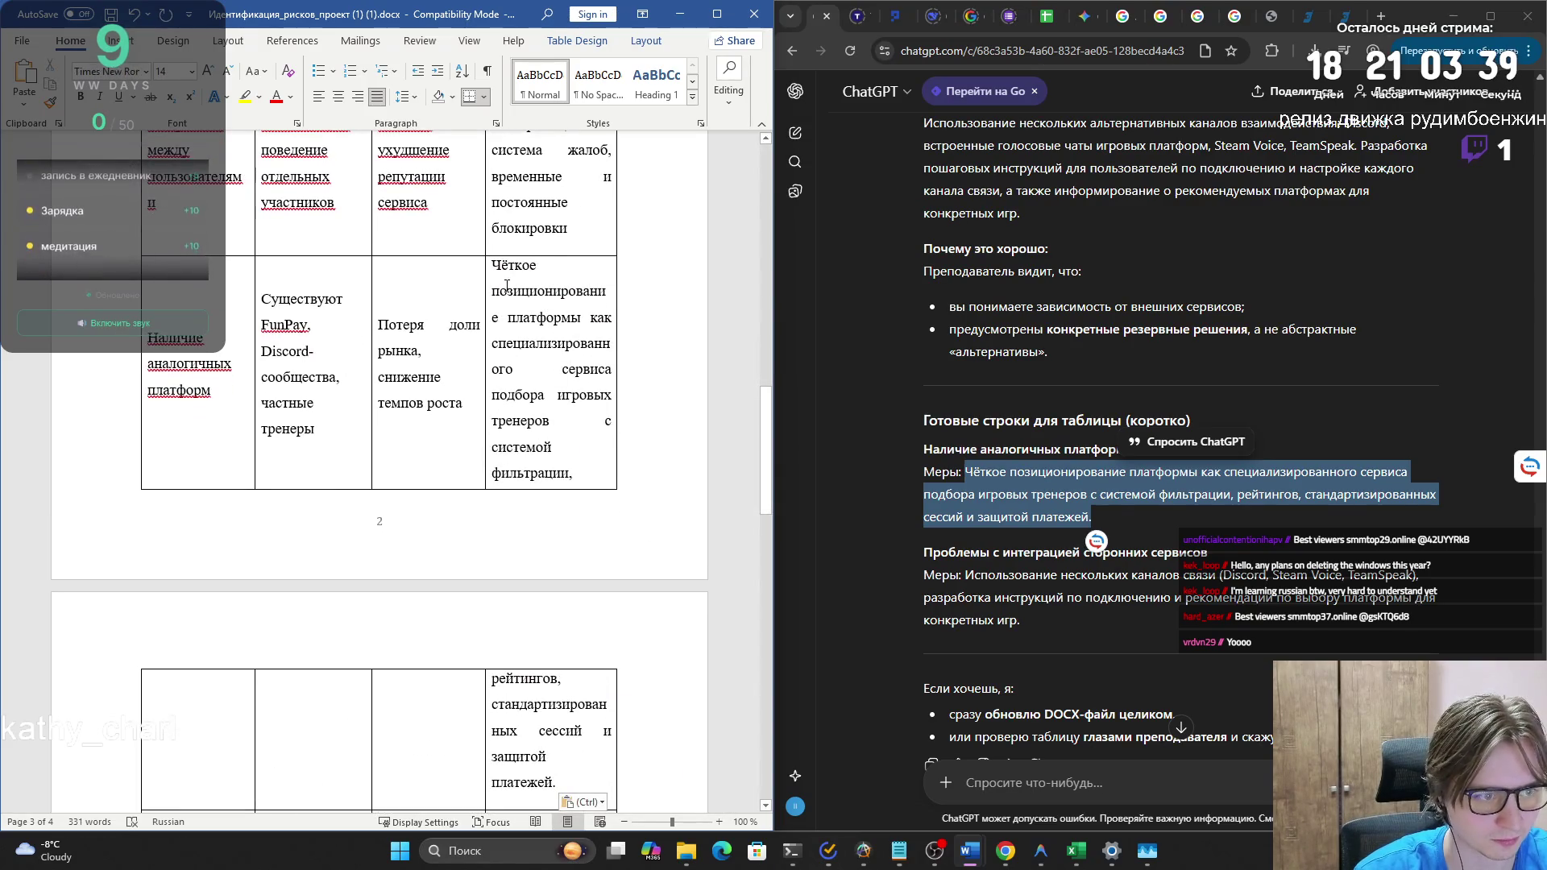
{"action": "left_click", "coordinate": [552, 343]}
{"action": "key", "text": "Right"}
{"action": "key", "text": "Right"}
{"action": "key", "text": "Right"}
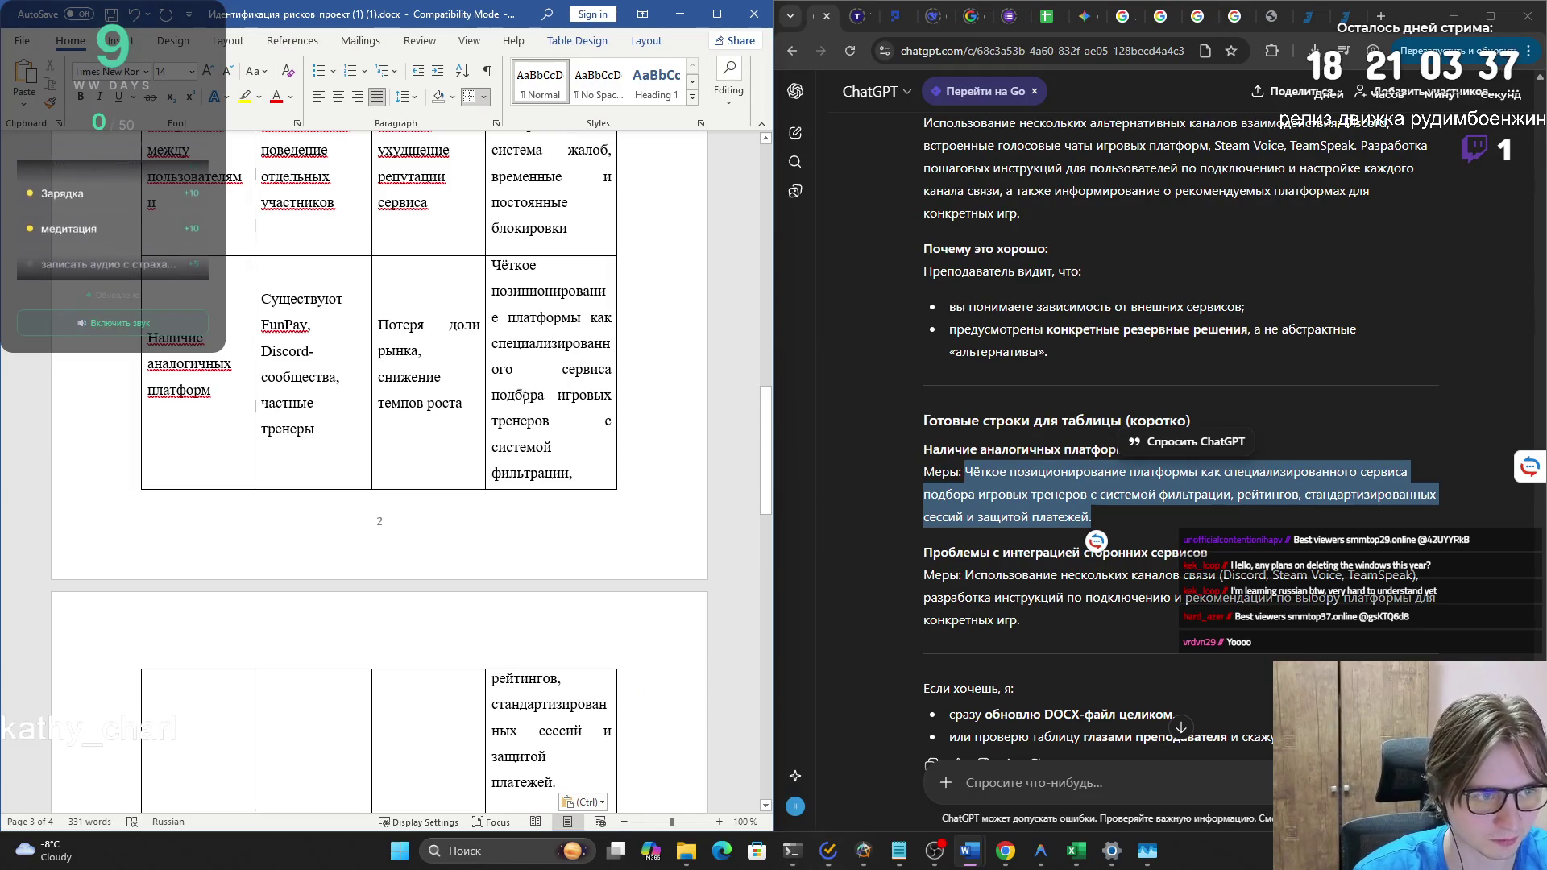
{"action": "left_click", "coordinate": [562, 473]}
{"action": "scroll", "coordinate": [562, 484], "scroll_direction": "down", "scroll_amount": 3}
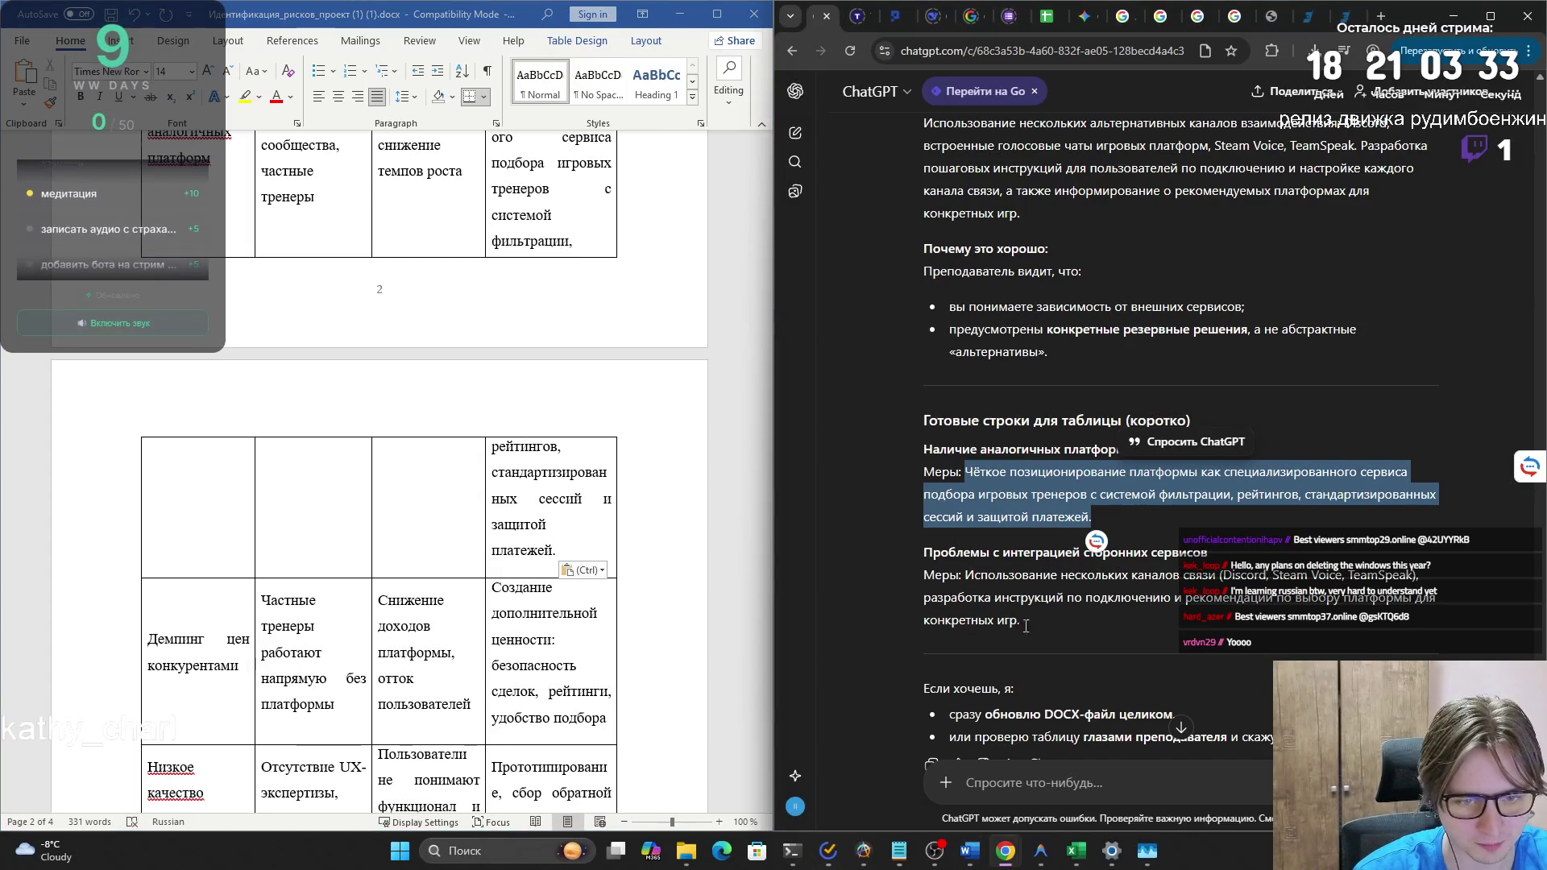
- Replace the third-party integration measures with ChatGPT's line, pasted as text only
{"action": "left_click_drag", "start_coordinate": [966, 575], "coordinate": [1022, 622]}
{"action": "key", "text": "ctrl+c"}
{"action": "scroll", "coordinate": [570, 559], "scroll_direction": "down", "scroll_amount": 6}
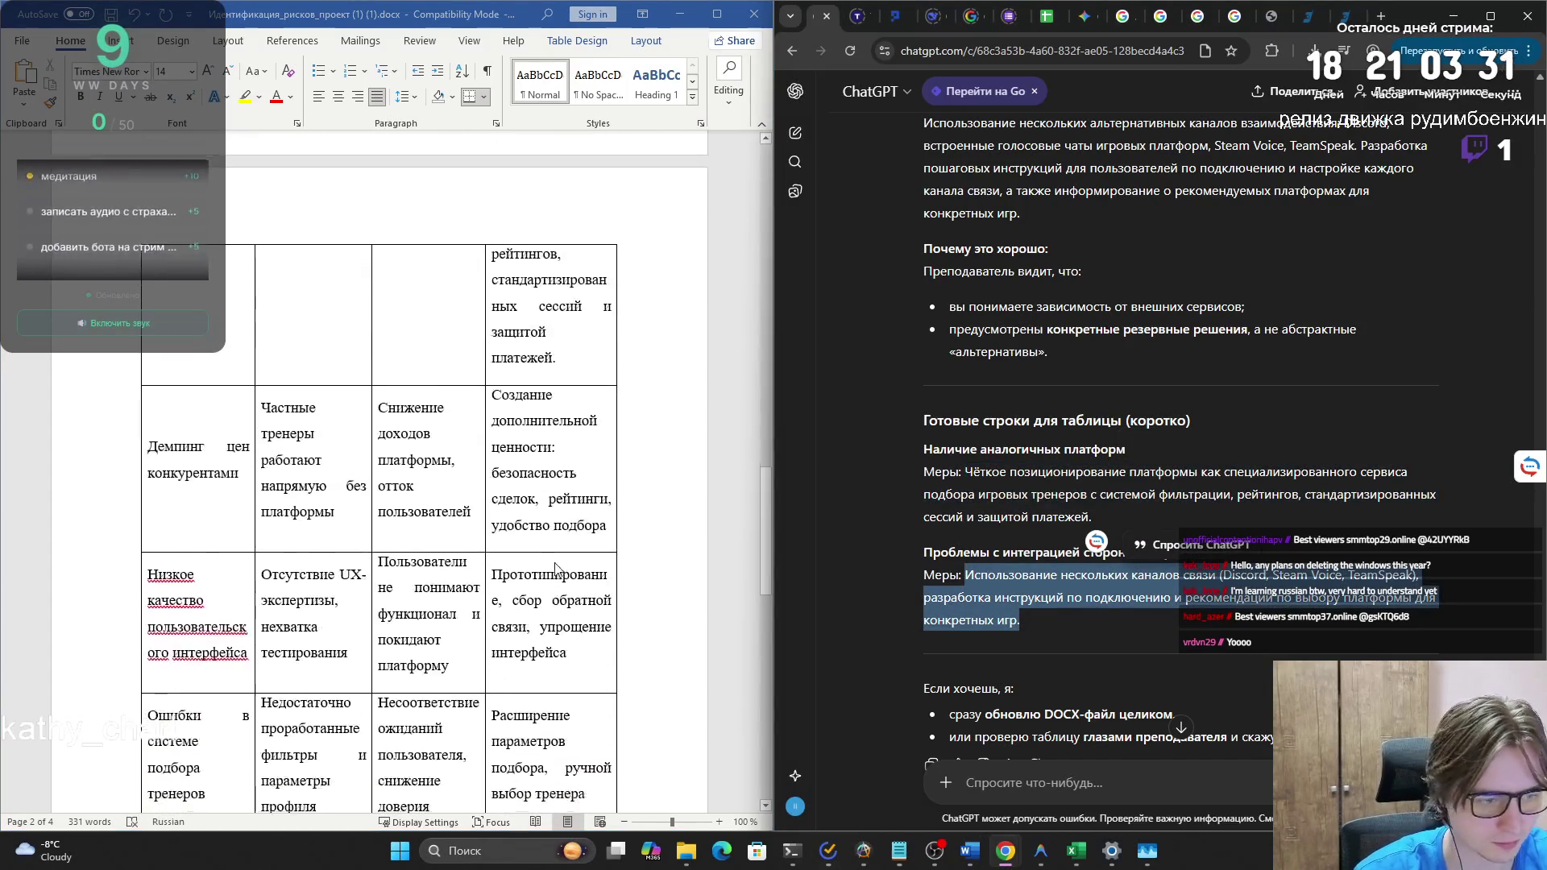
{"action": "left_click", "coordinate": [570, 558]}
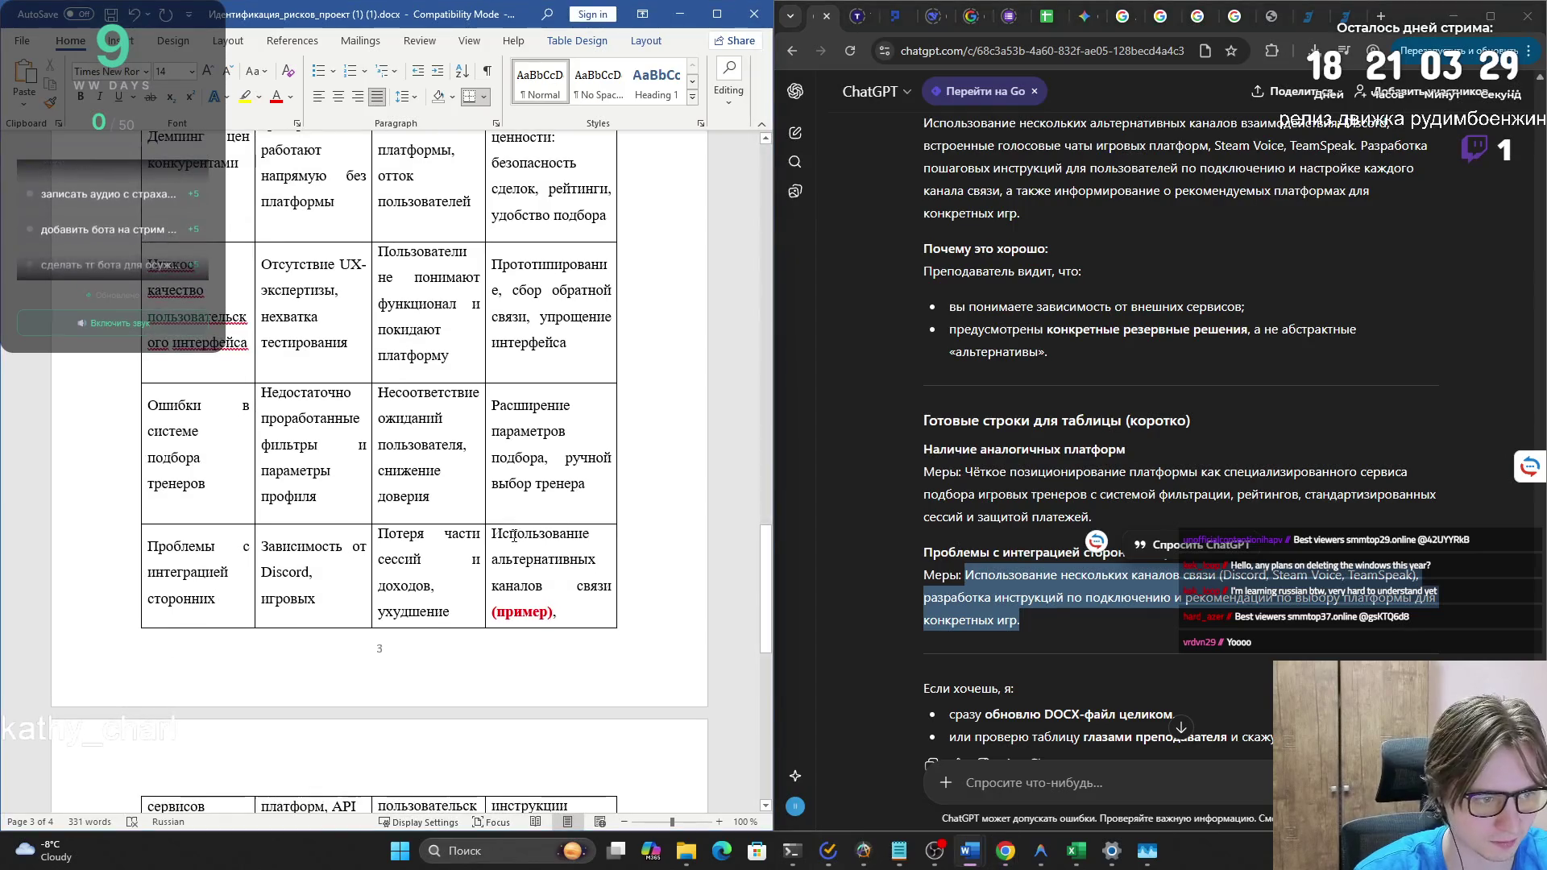
{"action": "left_click_drag", "start_coordinate": [495, 533], "coordinate": [598, 565]}
{"action": "scroll", "coordinate": [532, 580], "scroll_direction": "down", "scroll_amount": 1}
{"action": "scroll", "coordinate": [531, 580], "scroll_direction": "down", "scroll_amount": 2}
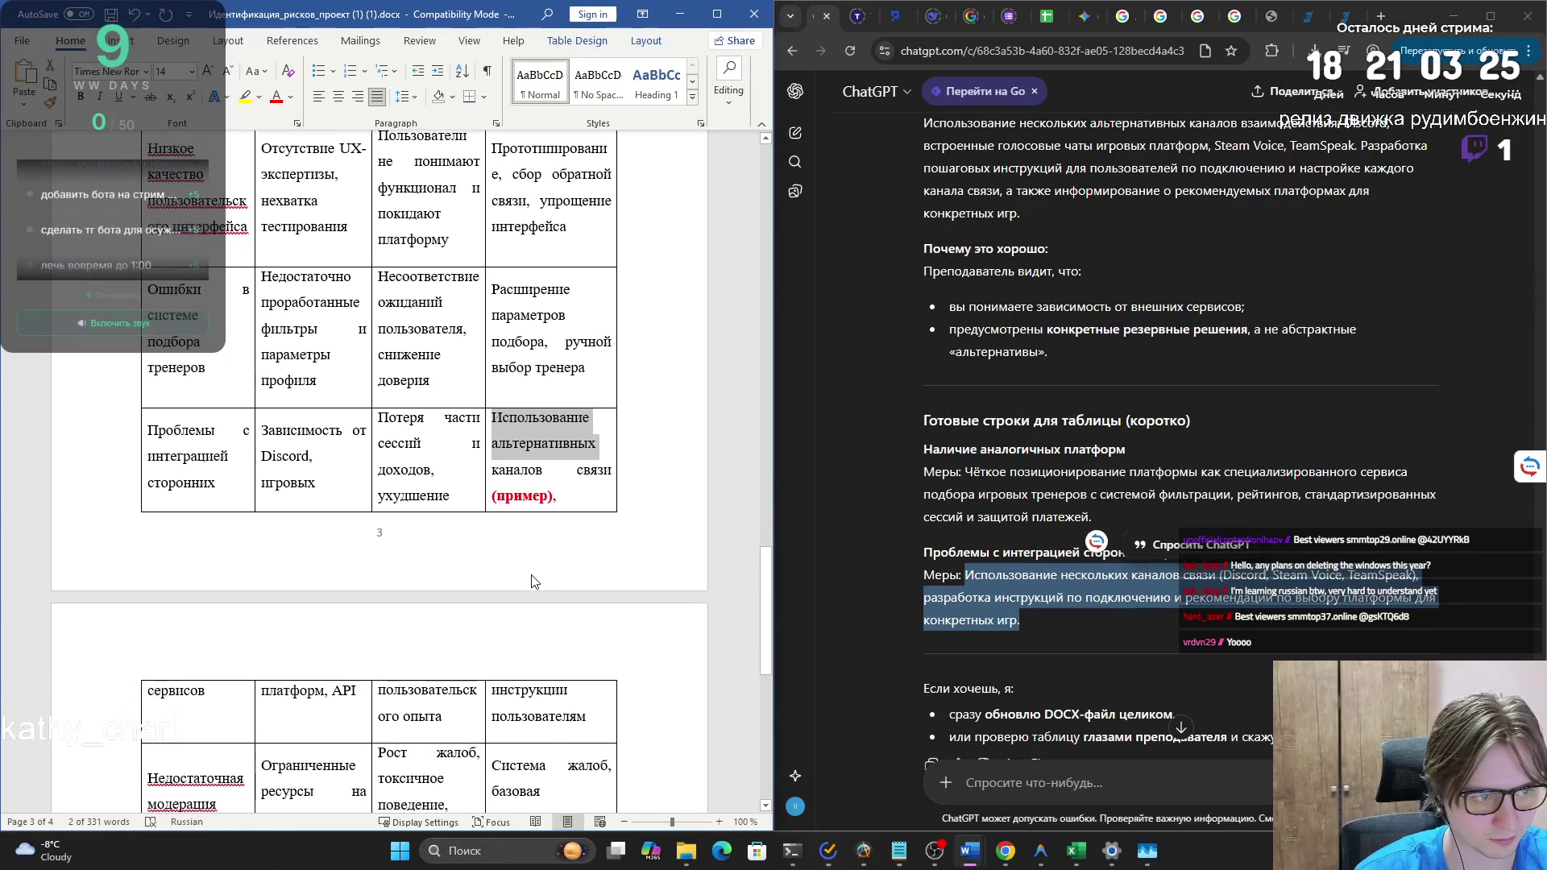
{"action": "left_click", "coordinate": [582, 679], "text": "shift"}
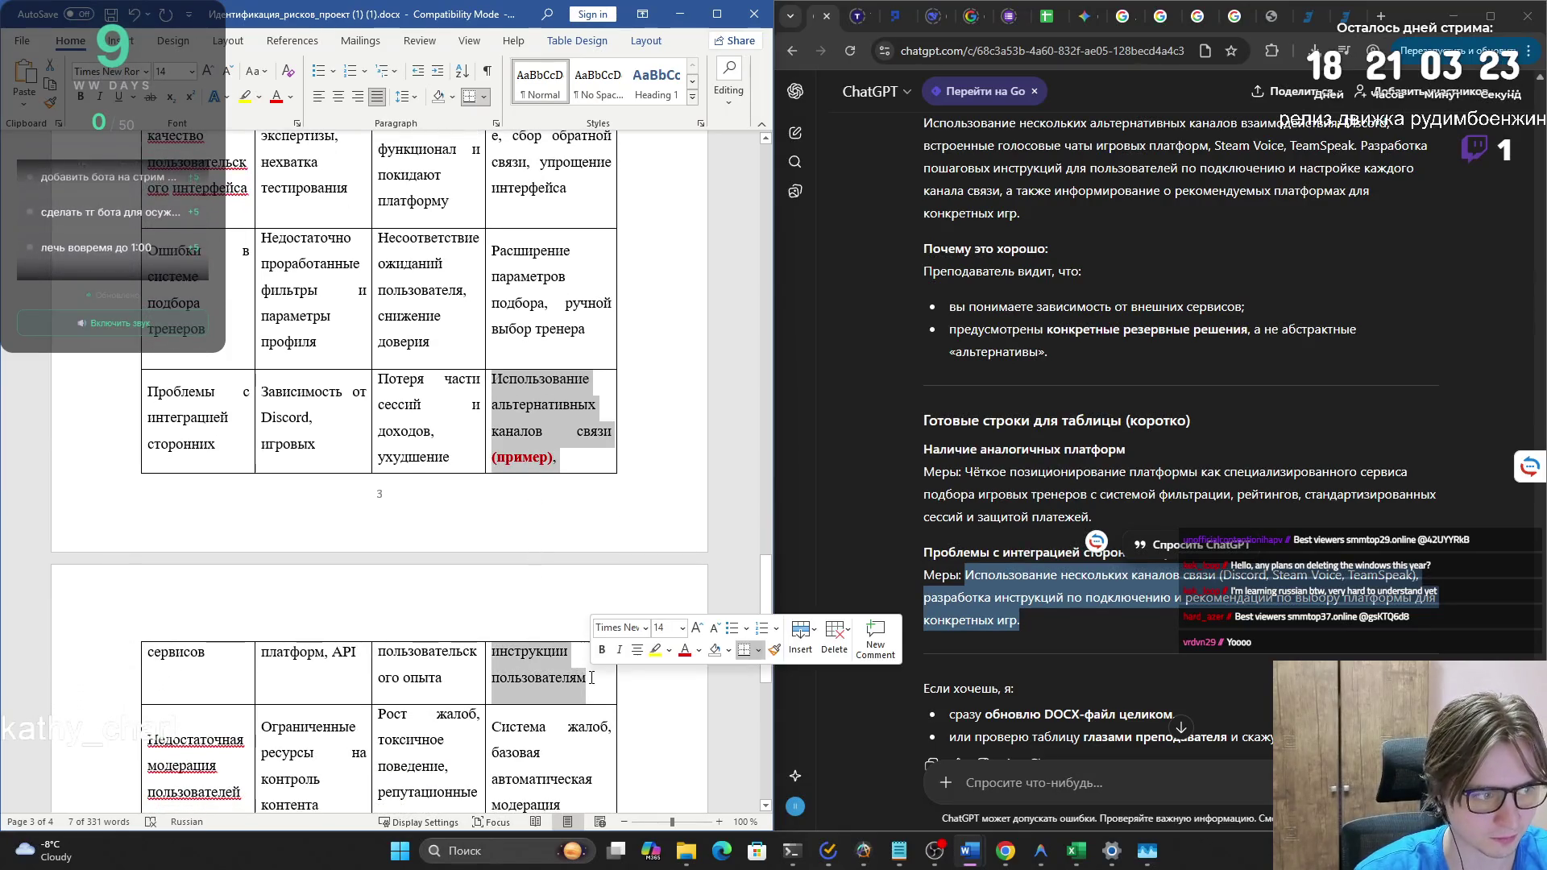
{"action": "key", "text": "ctrl+v"}
{"action": "scroll", "coordinate": [623, 762], "scroll_direction": "down", "scroll_amount": 3}
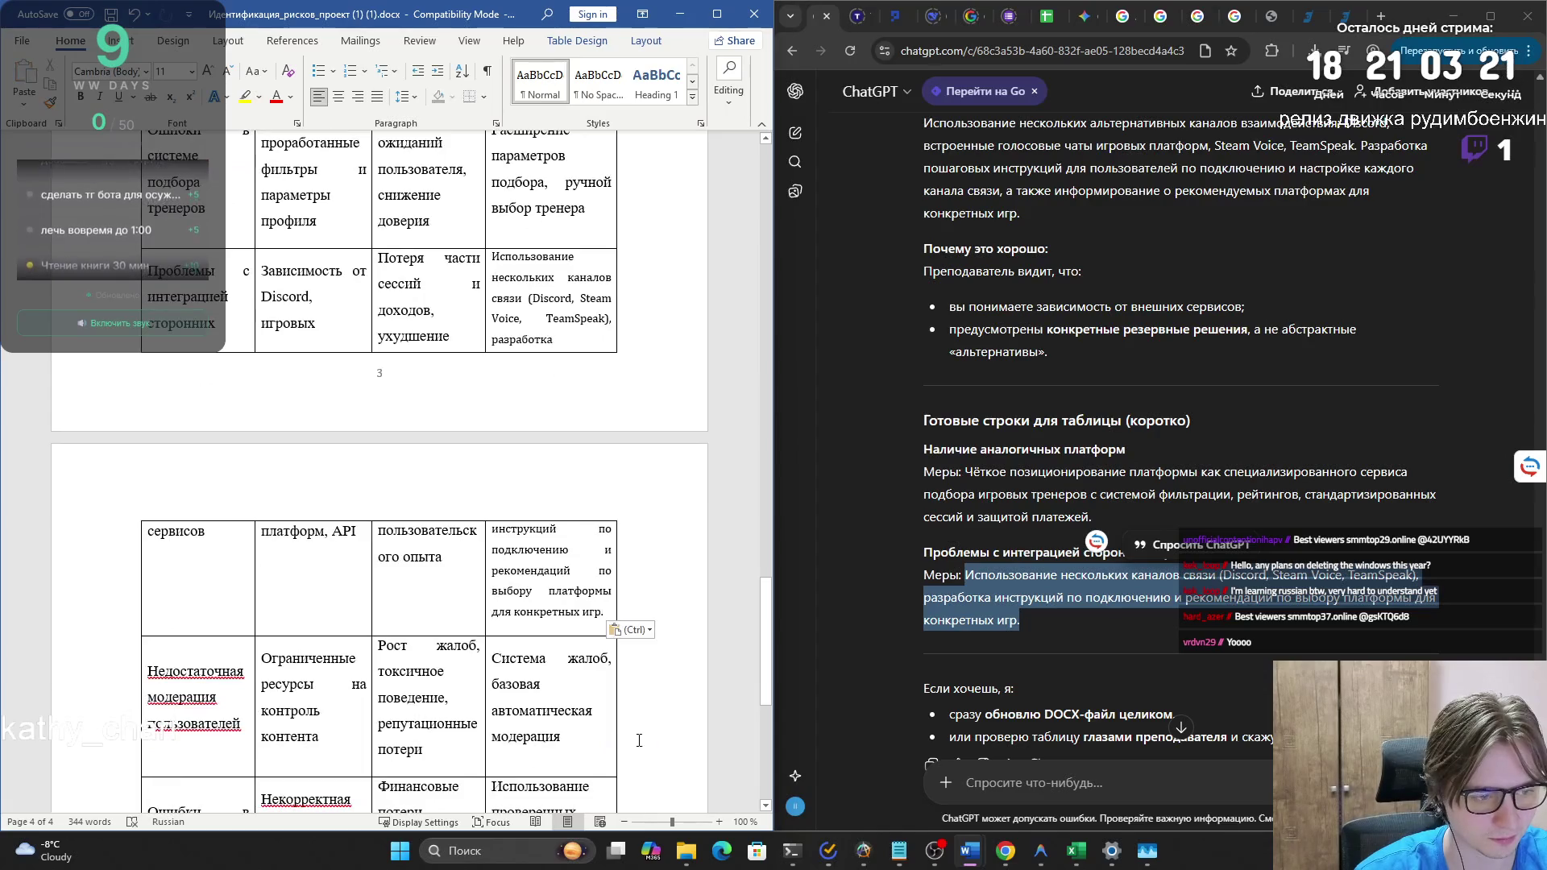
{"action": "left_click", "coordinate": [631, 630]}
{"action": "left_click", "coordinate": [662, 669]}
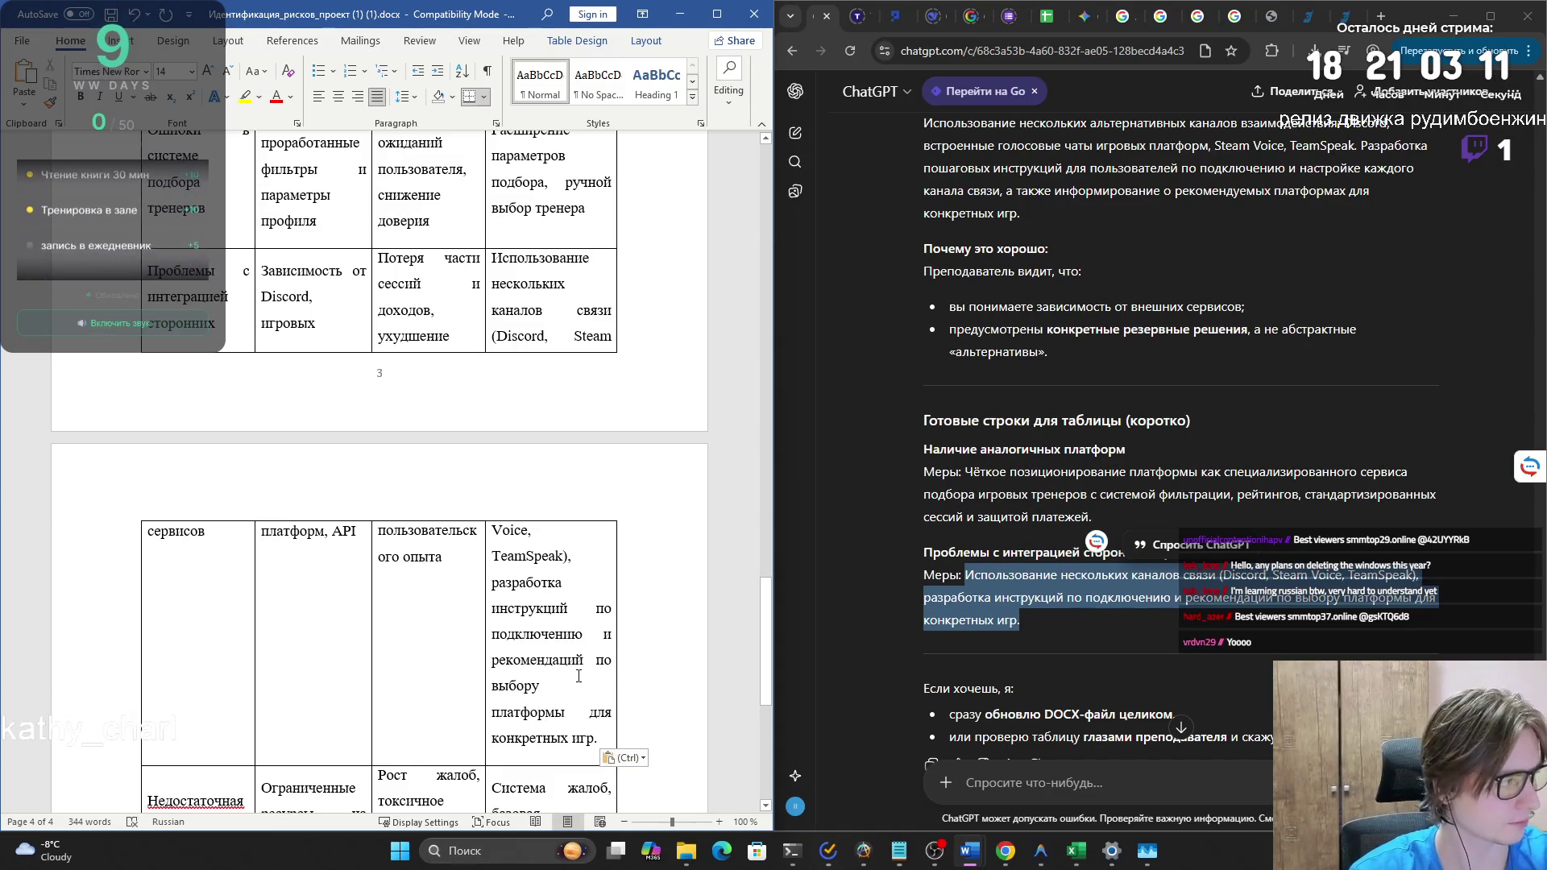
{"action": "scroll", "coordinate": [1048, 564], "scroll_direction": "down", "scroll_amount": 2}
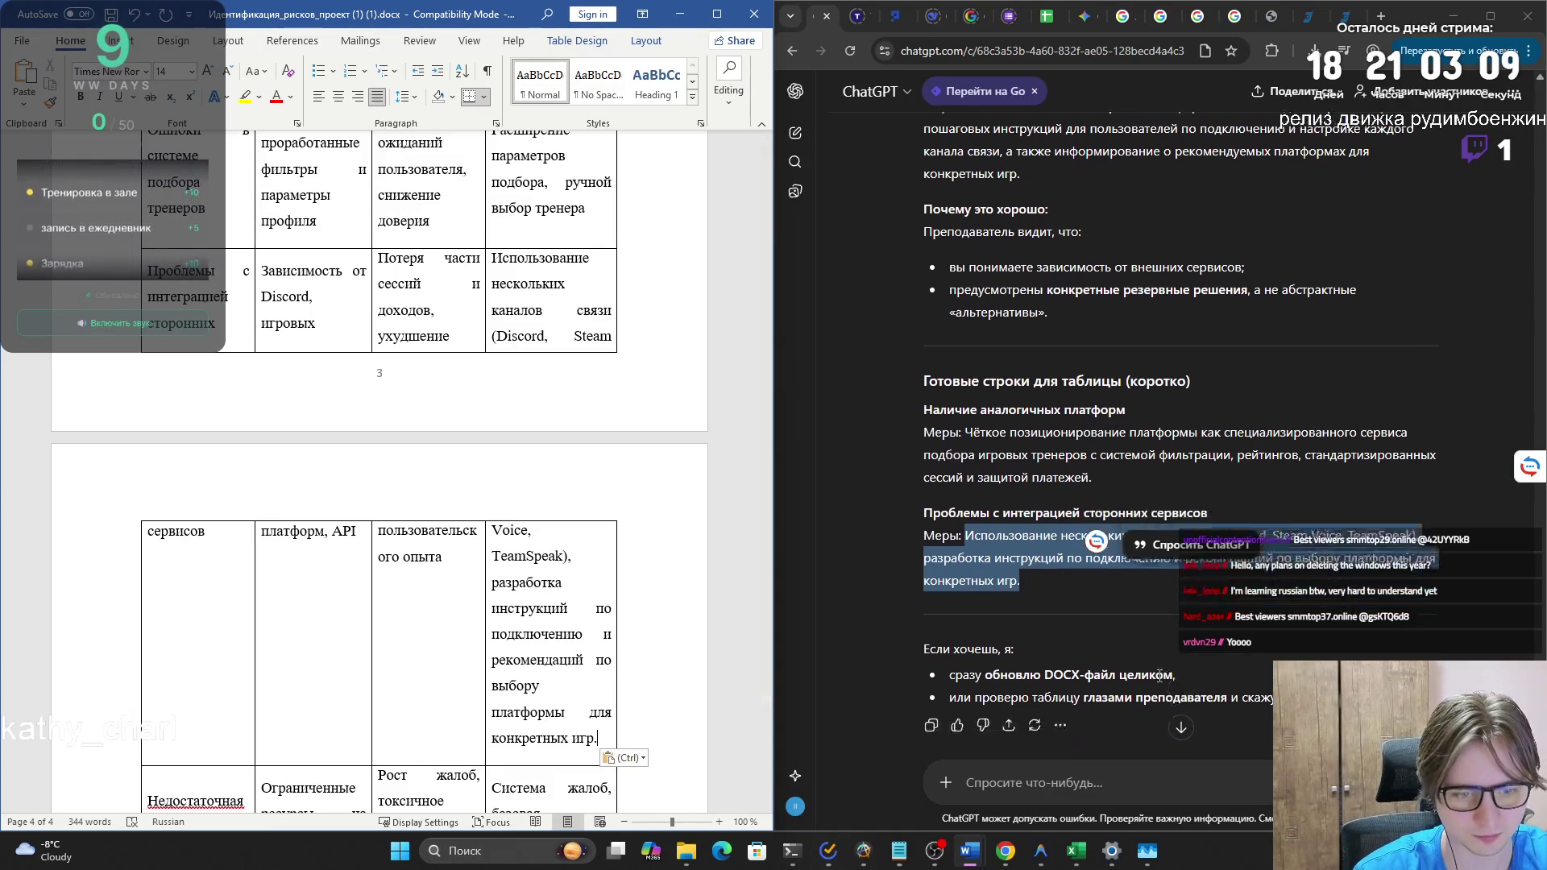
{"action": "scroll", "coordinate": [482, 631], "scroll_direction": "down", "scroll_amount": 6}
{"action": "left_click_drag", "start_coordinate": [765, 725], "coordinate": [773, 217]}
{"action": "key", "text": "super+Tab"}
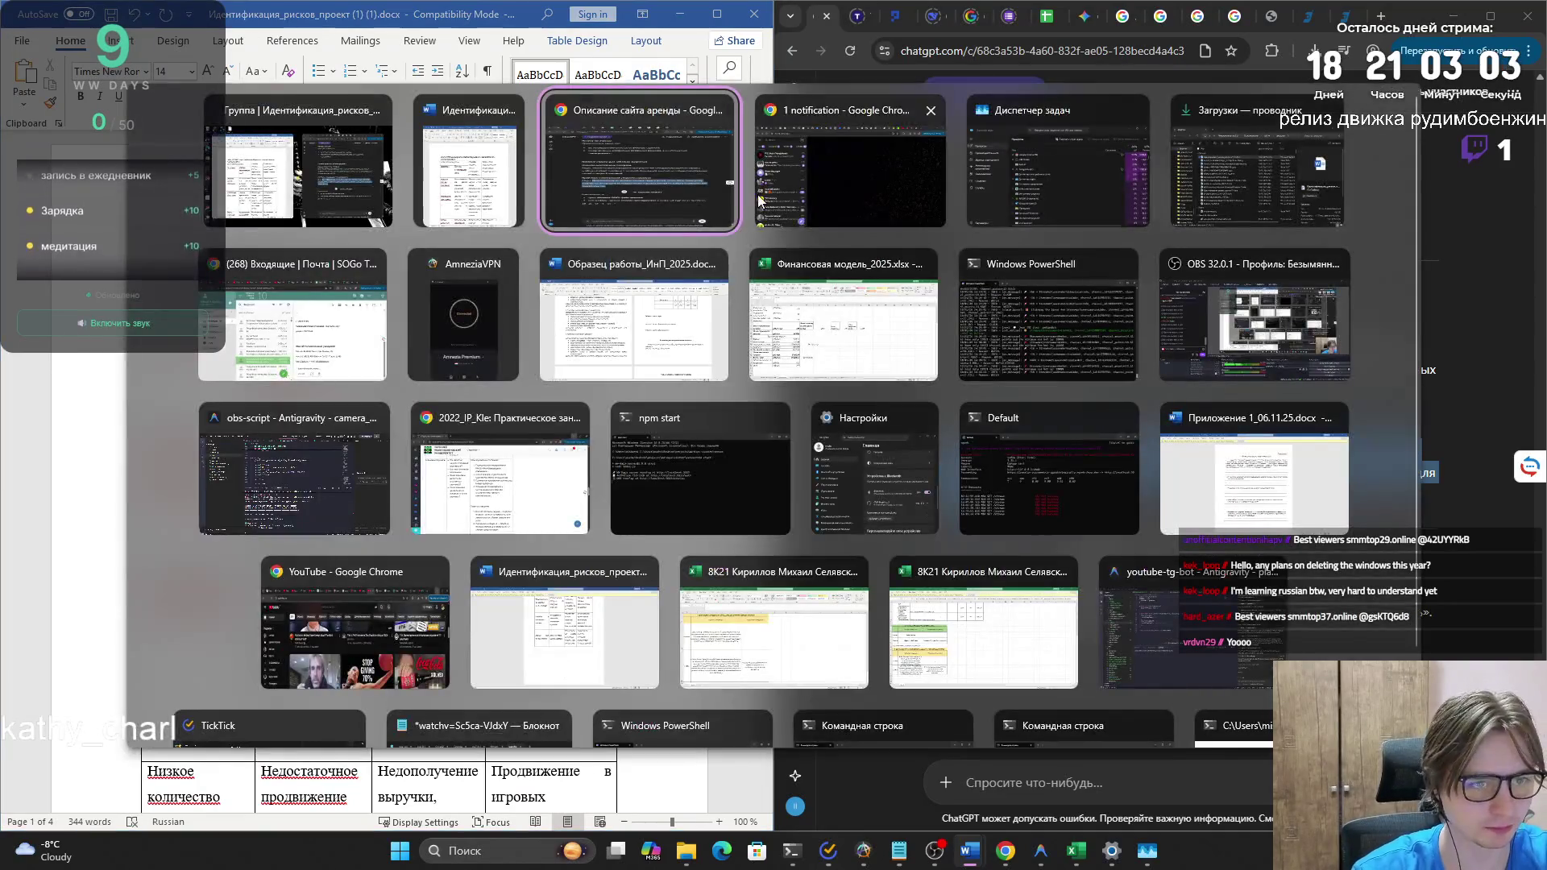
- Add an empty line after the section 8 paragraph that cites table 5
{"action": "left_click", "coordinate": [645, 322]}
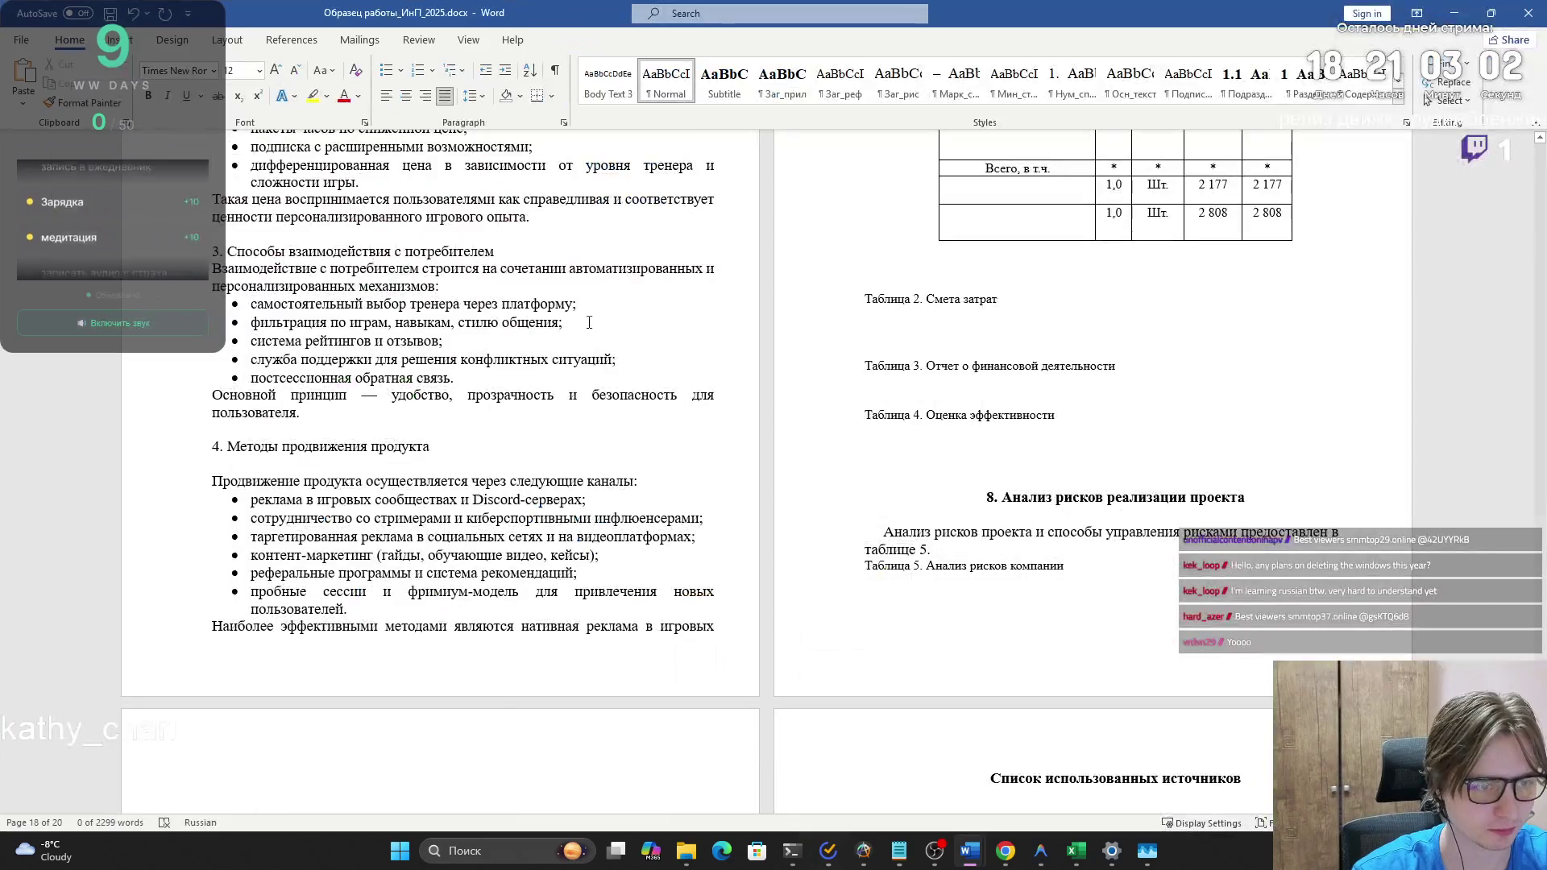
{"action": "left_click", "coordinate": [1039, 467]}
{"action": "left_click", "coordinate": [1052, 520]}
{"action": "left_click", "coordinate": [1025, 562]}
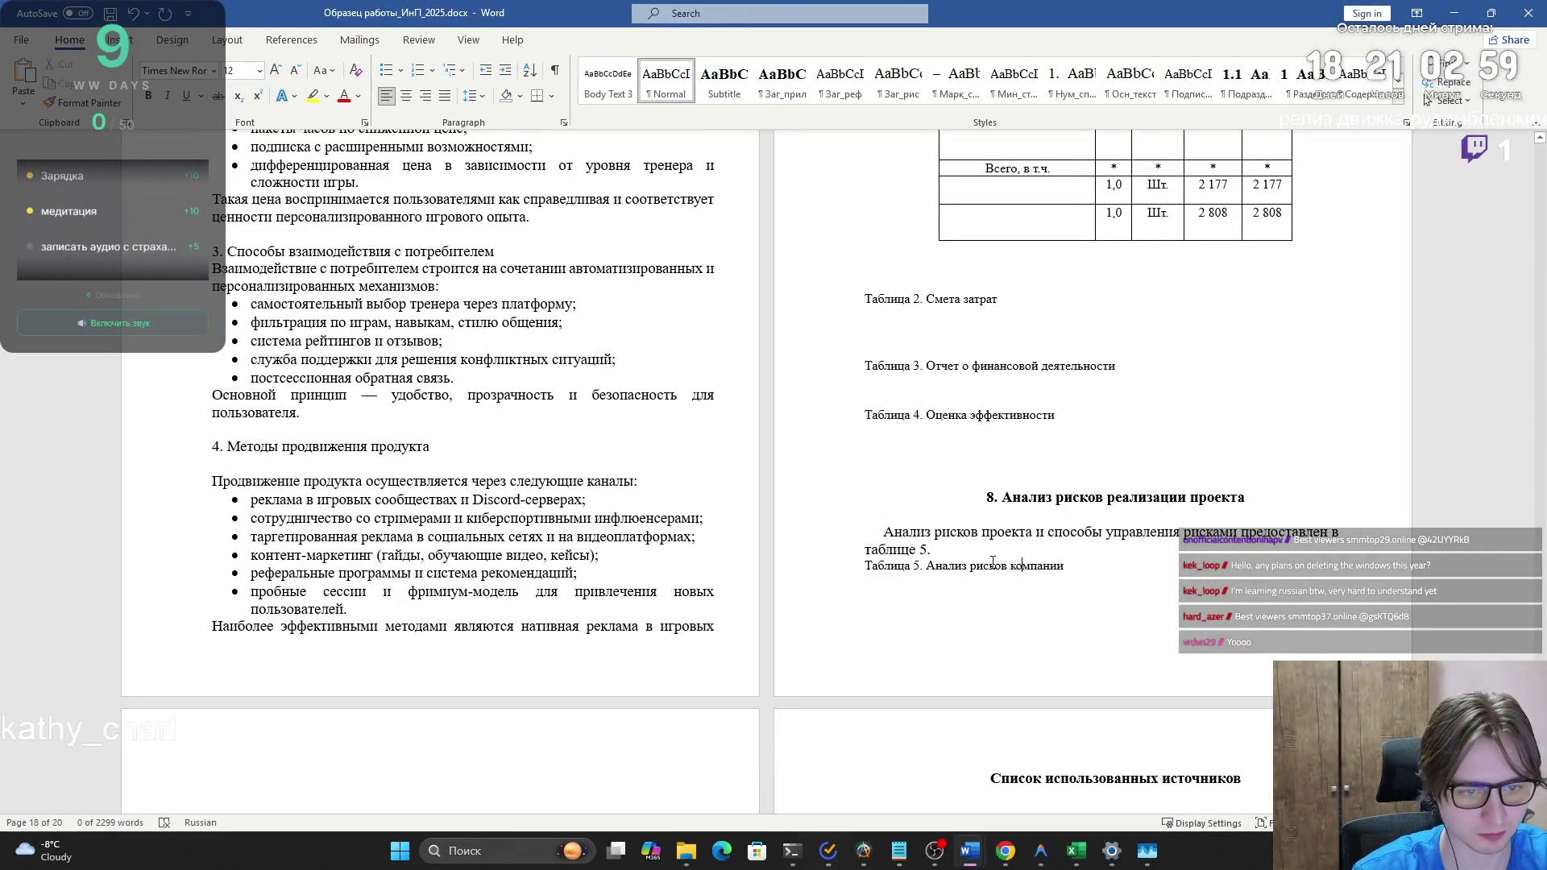
{"action": "left_click_drag", "start_coordinate": [887, 533], "coordinate": [941, 551]}
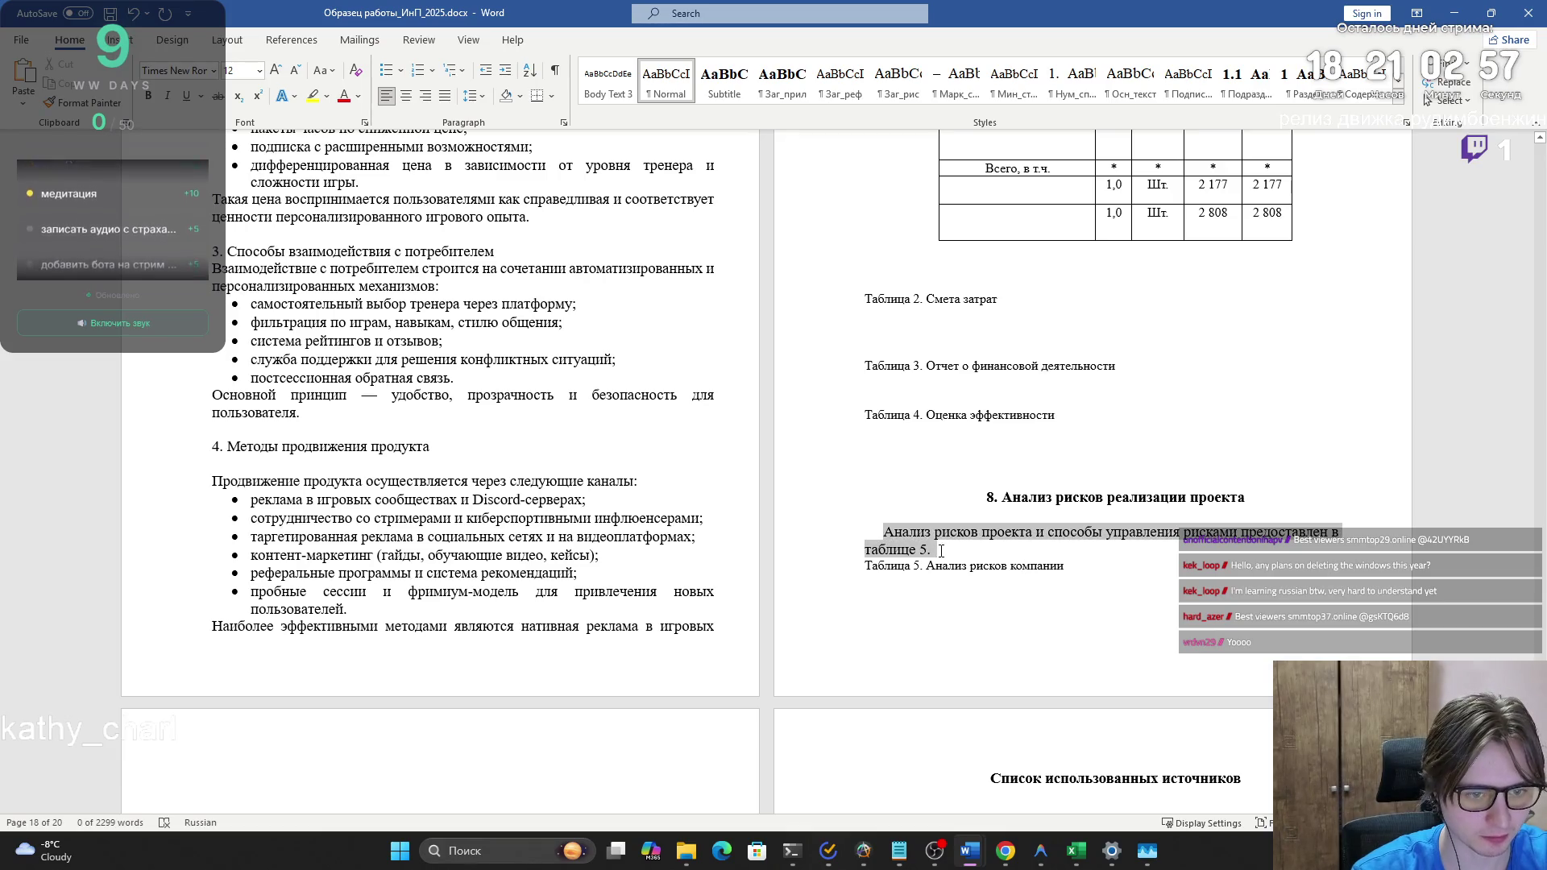
{"action": "left_click", "coordinate": [941, 550]}
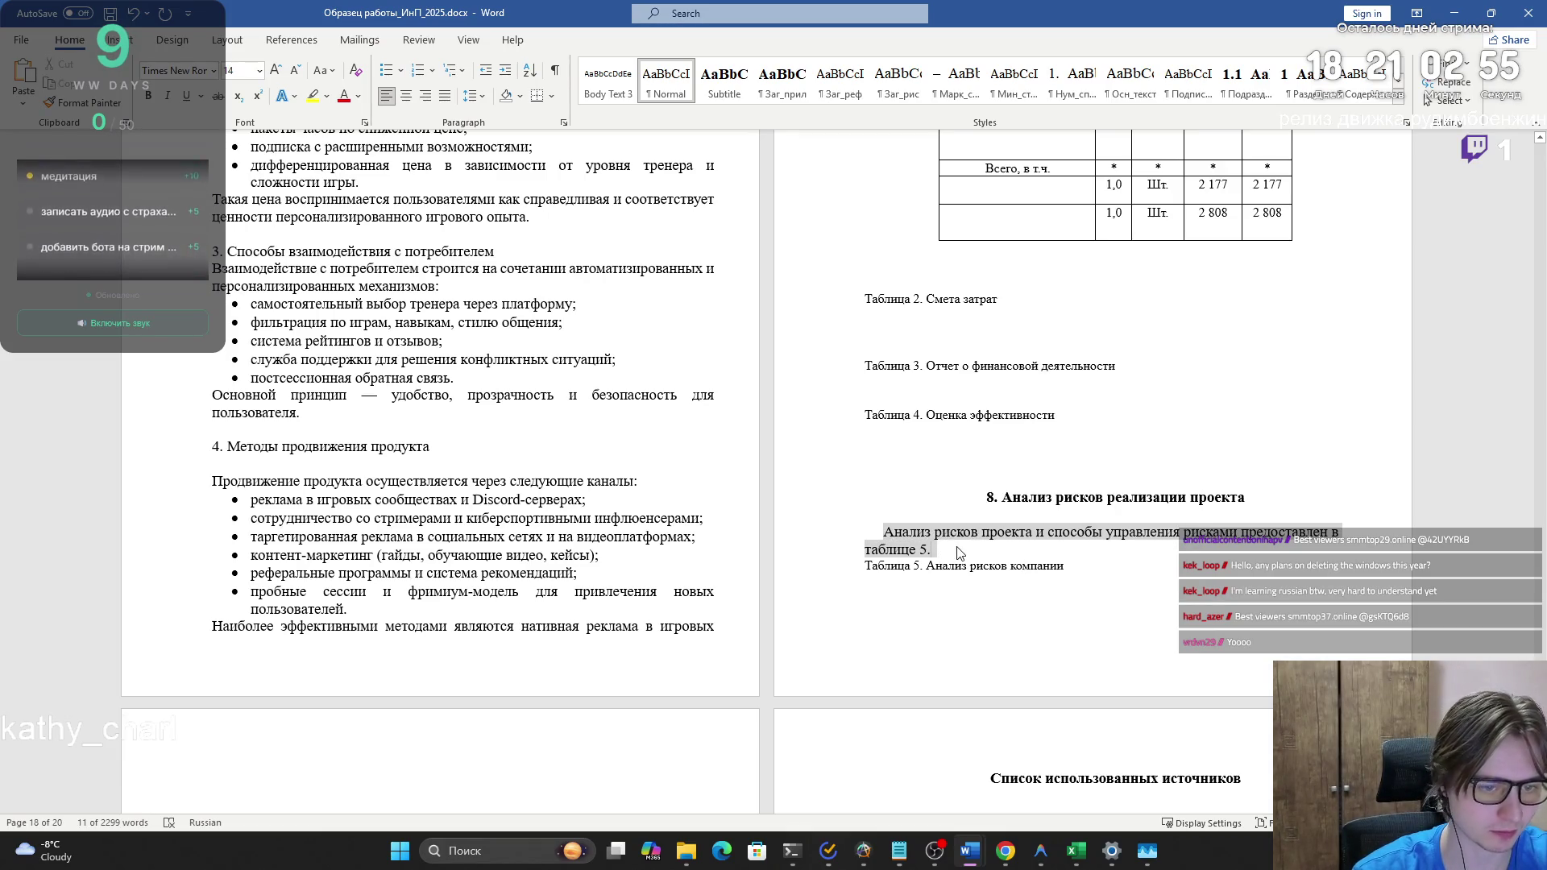
{"action": "key", "text": "Return"}
- Copy the whole risk table from the risk-identification document
{"action": "key", "text": "alt+Tab"}
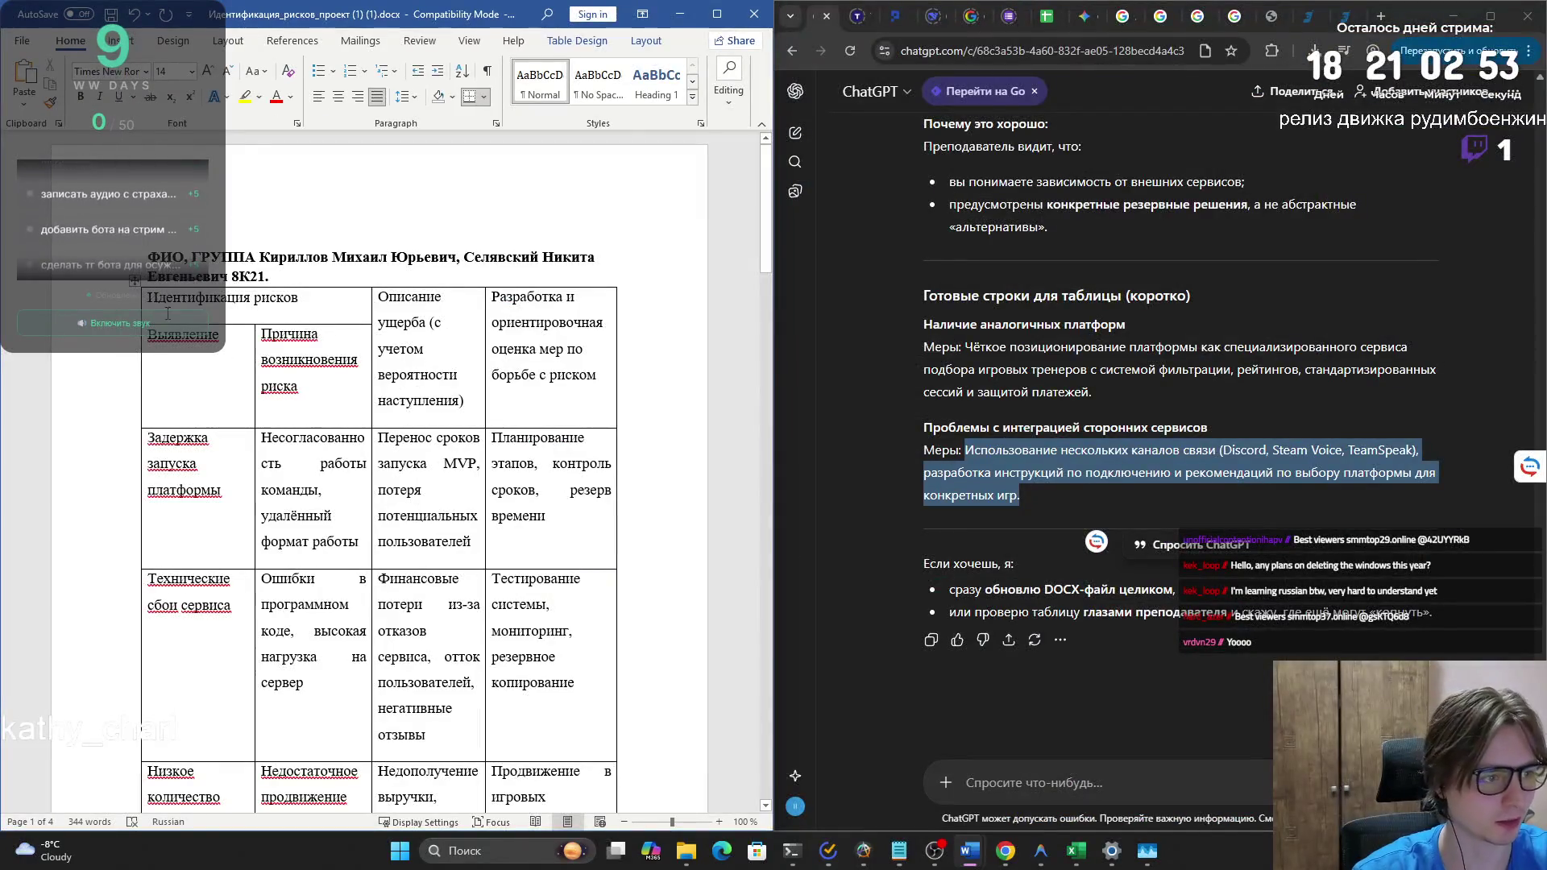
{"action": "left_click_drag", "start_coordinate": [255, 476], "coordinate": [624, 495]}
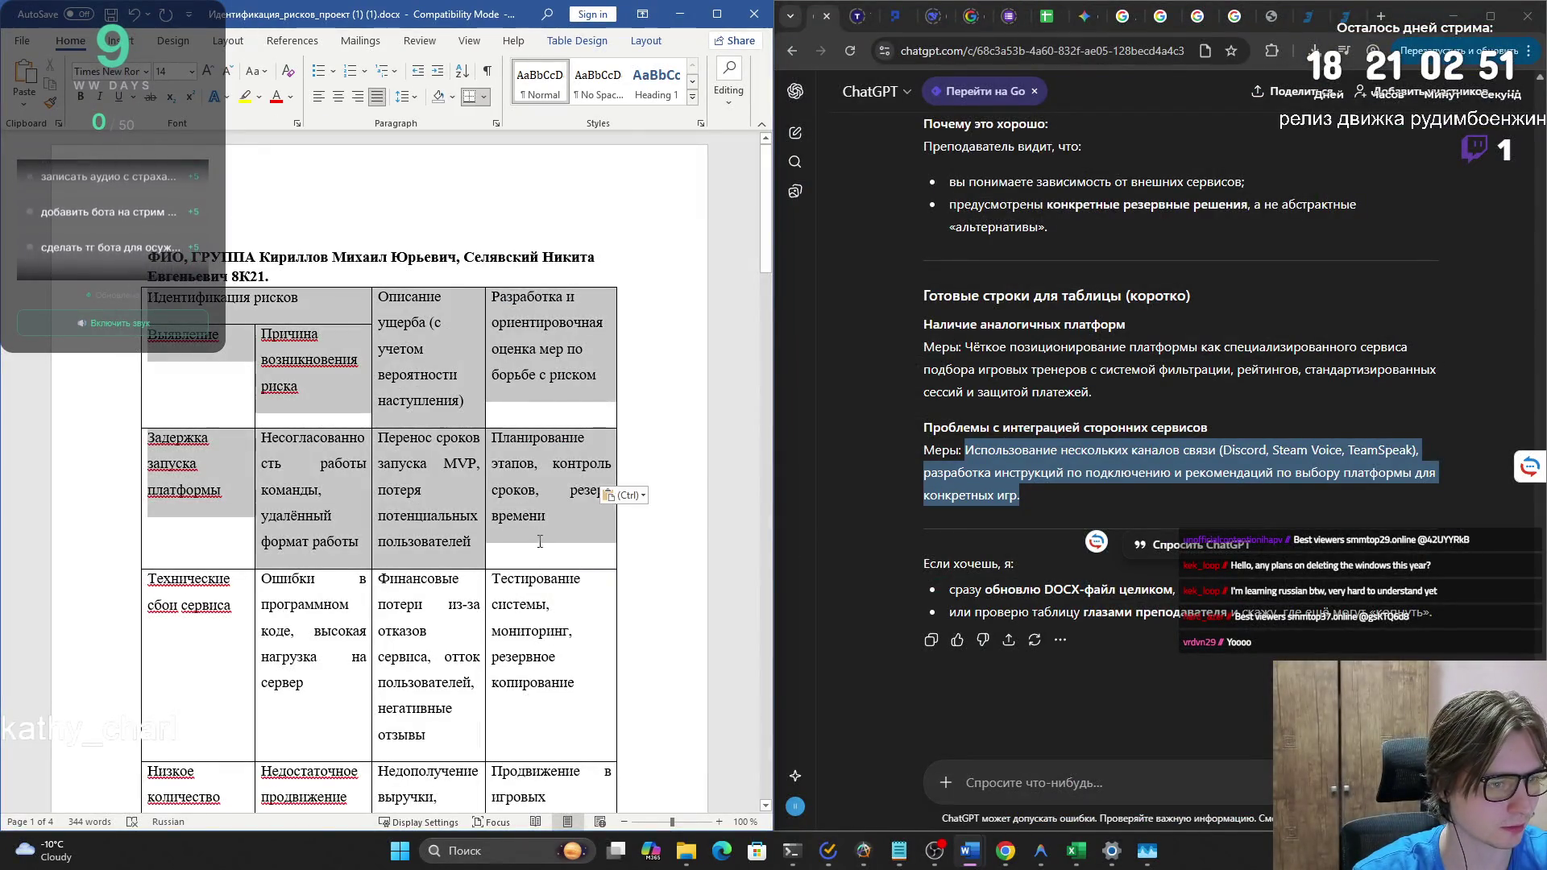
{"action": "key", "text": "ctrl+v"}
{"action": "scroll", "coordinate": [468, 731], "scroll_direction": "down", "scroll_amount": 10}
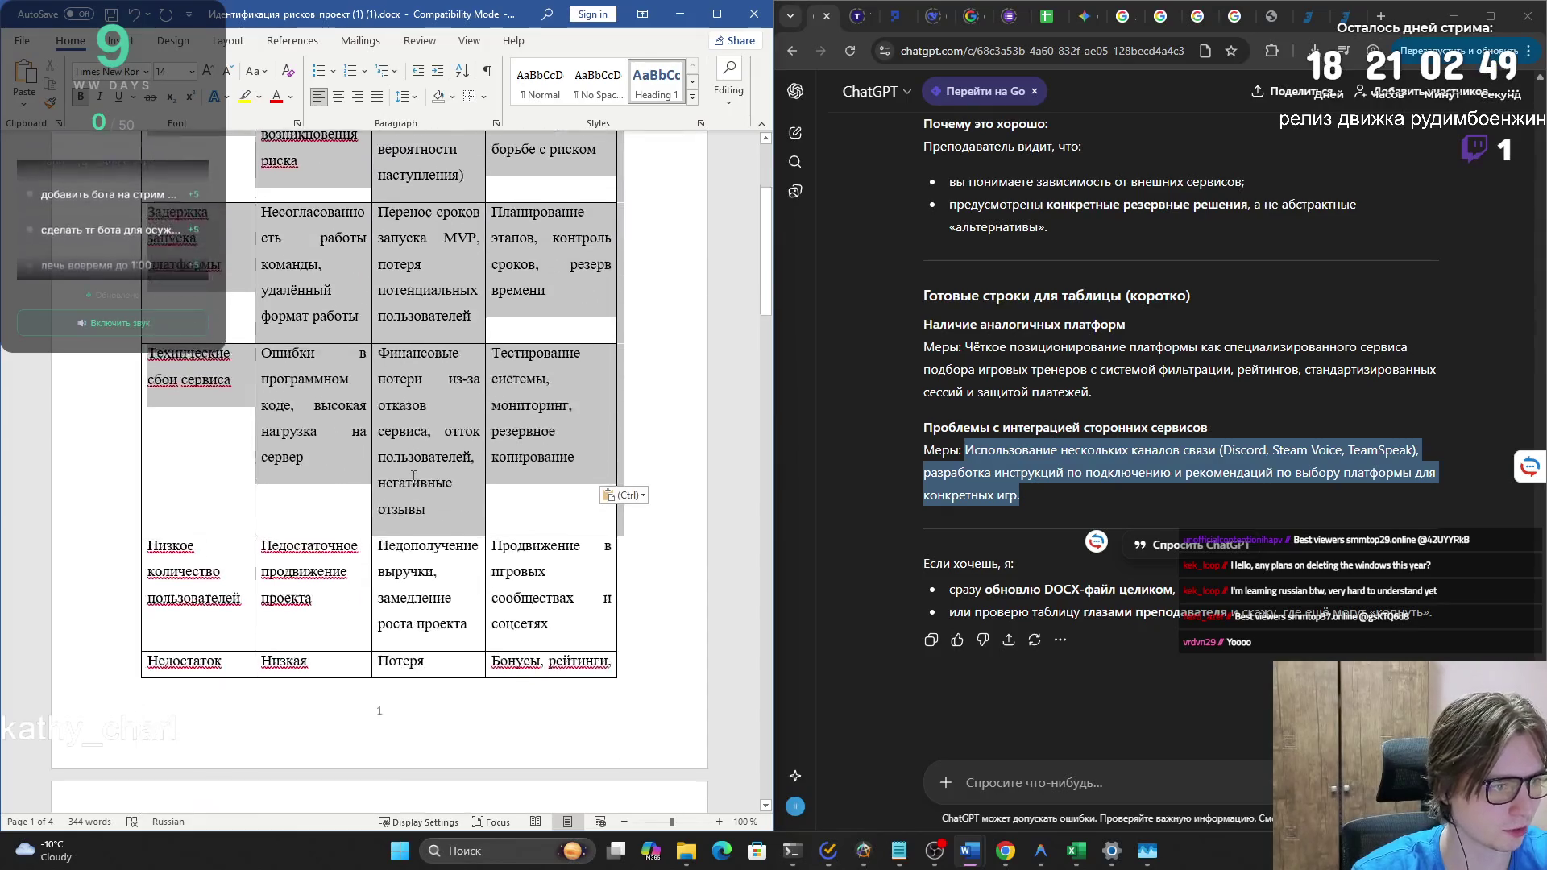
{"action": "scroll", "coordinate": [468, 731], "scroll_direction": "down", "scroll_amount": 20}
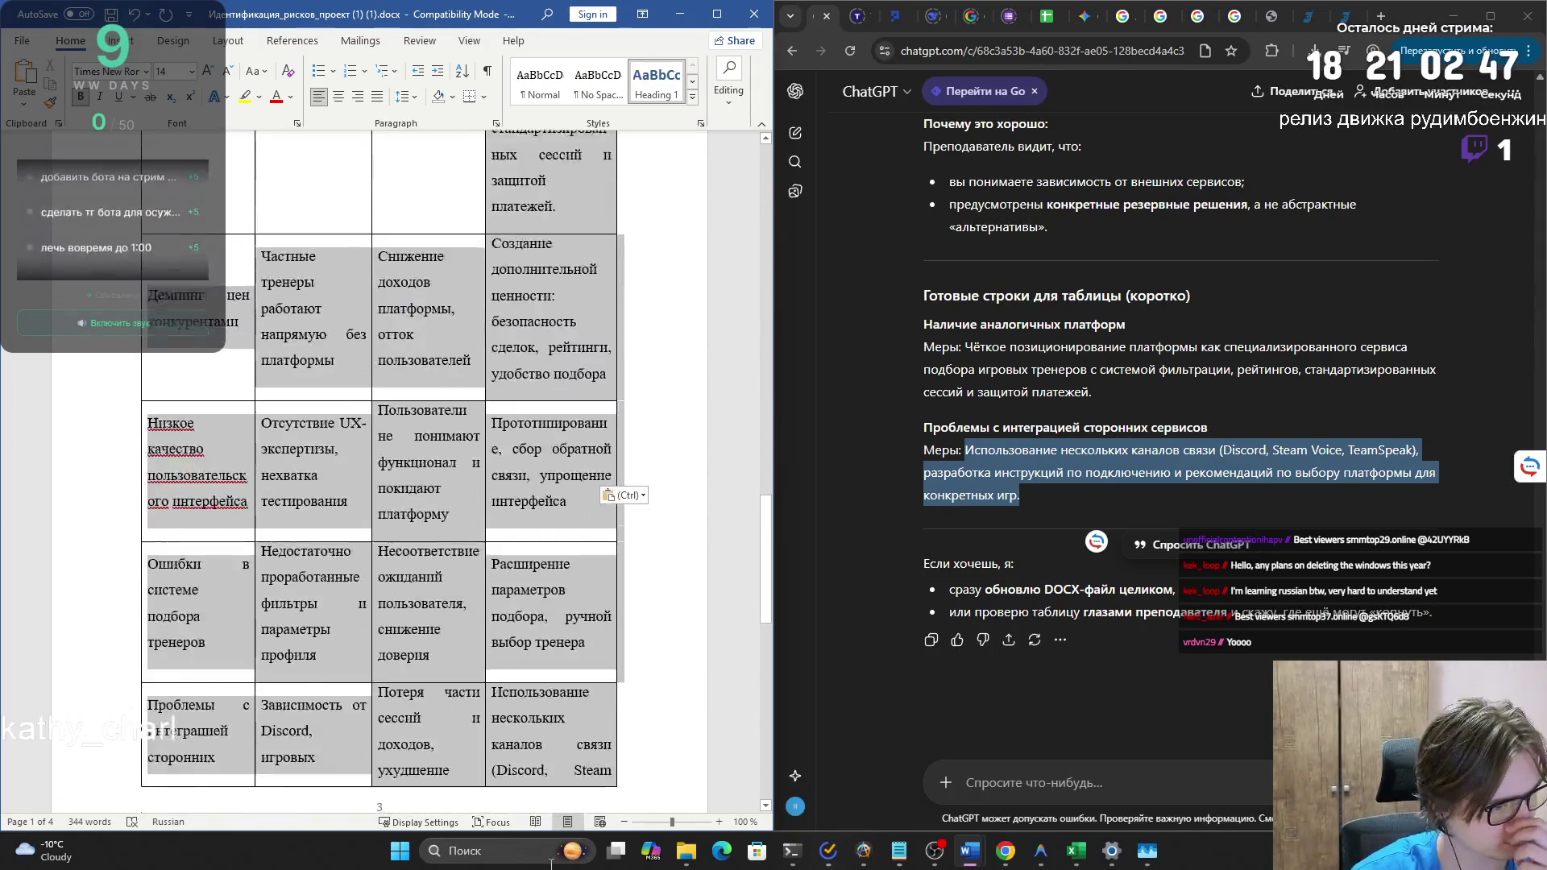
{"action": "scroll", "coordinate": [468, 564], "scroll_direction": "down", "scroll_amount": 5}
- In the report, remove the empty line before the risk table above the Таблица 5 caption
{"action": "key", "text": "alt+Tab"}
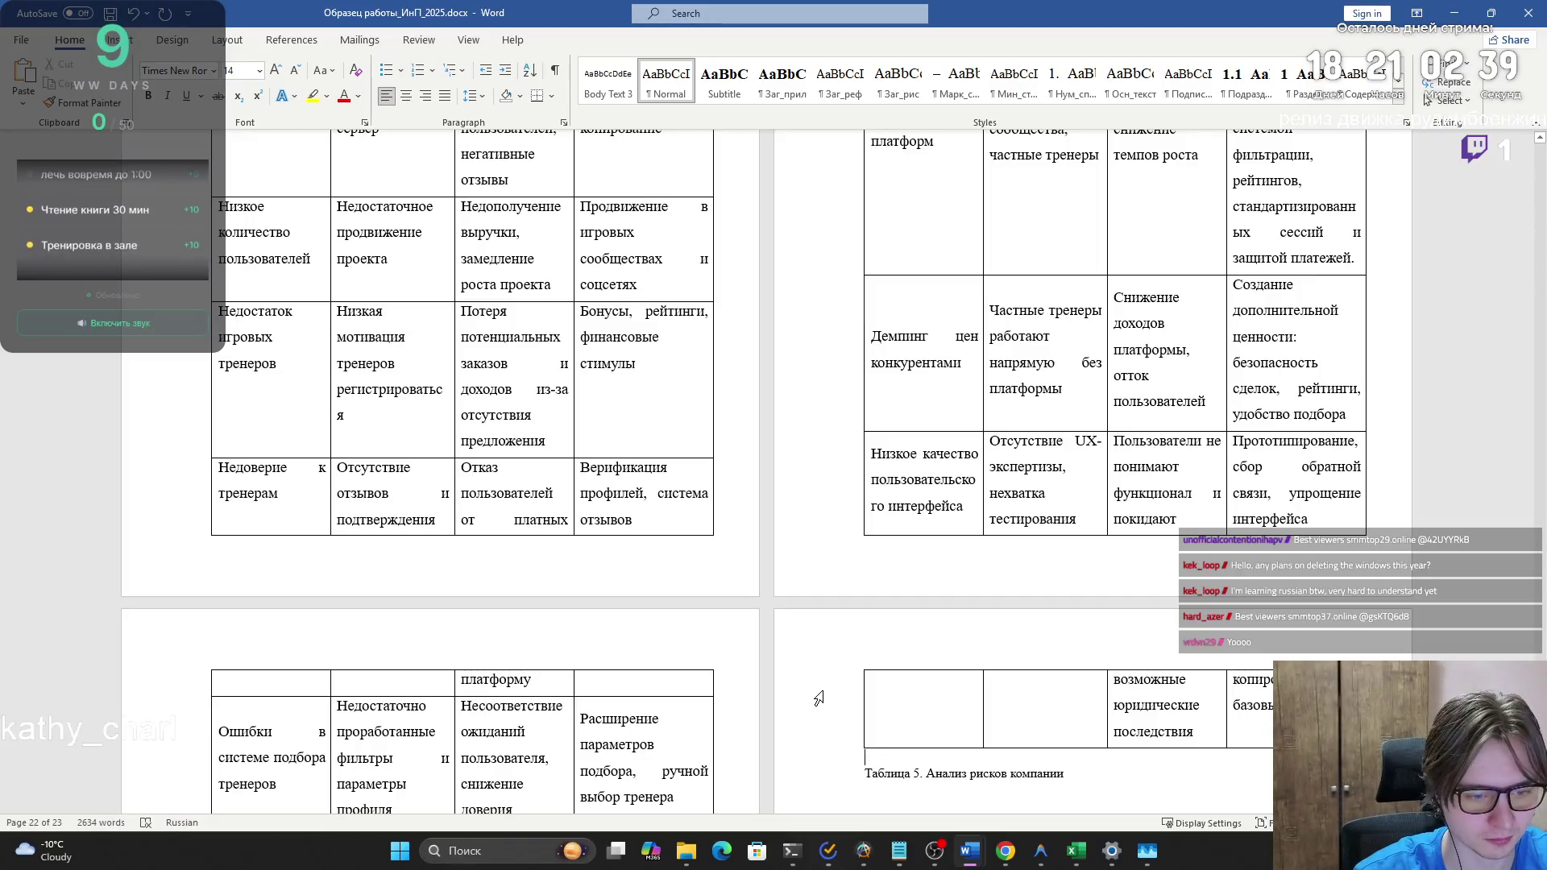
{"action": "scroll", "coordinate": [815, 496], "scroll_direction": "up", "scroll_amount": 15}
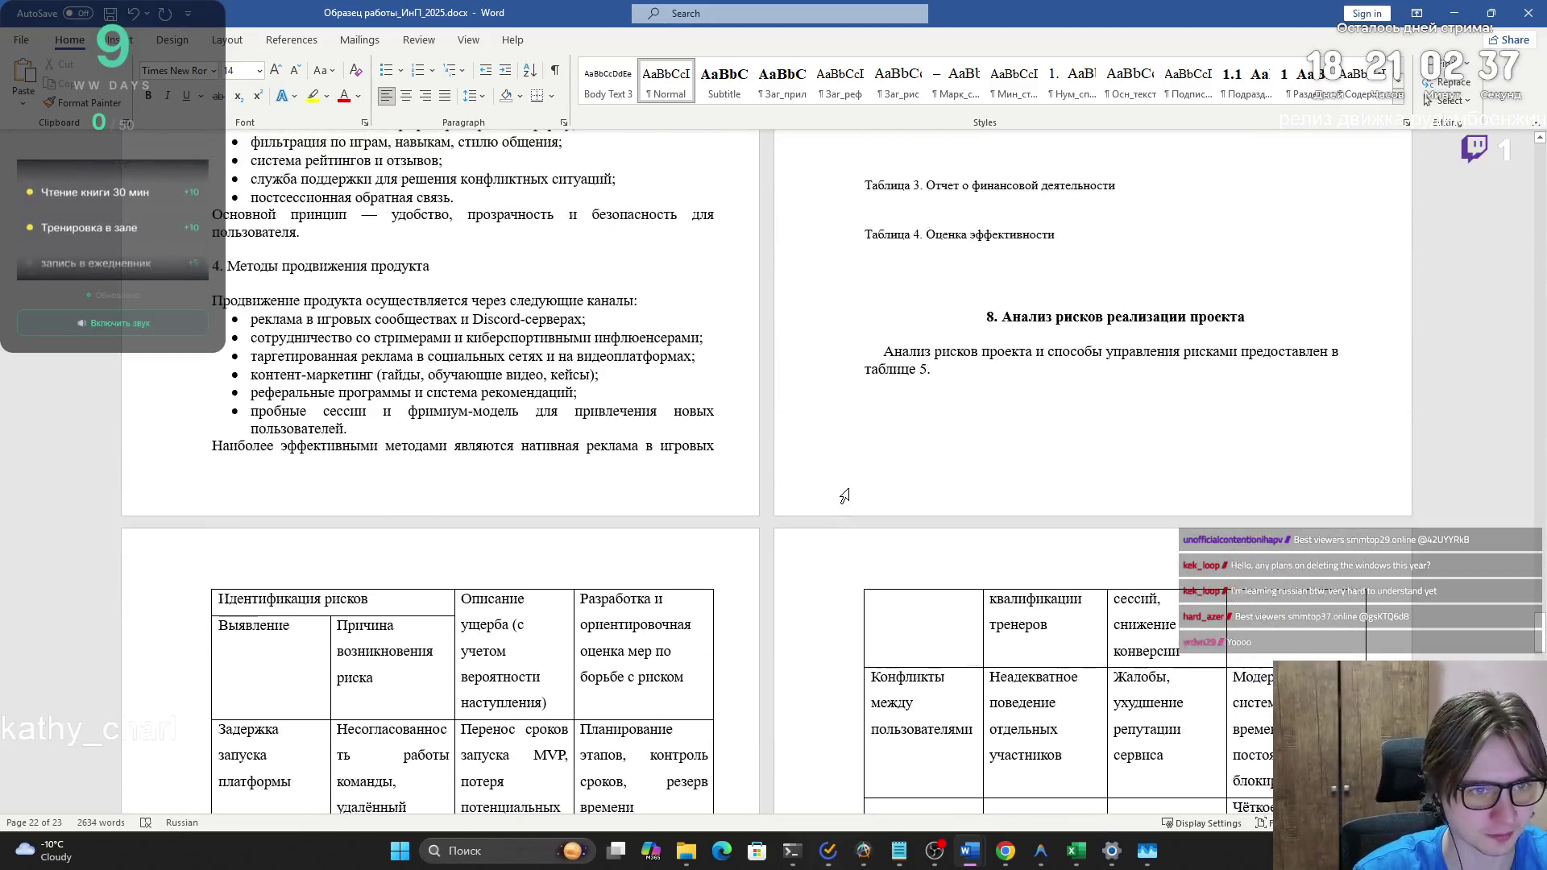
{"action": "double_click", "coordinate": [904, 425]}
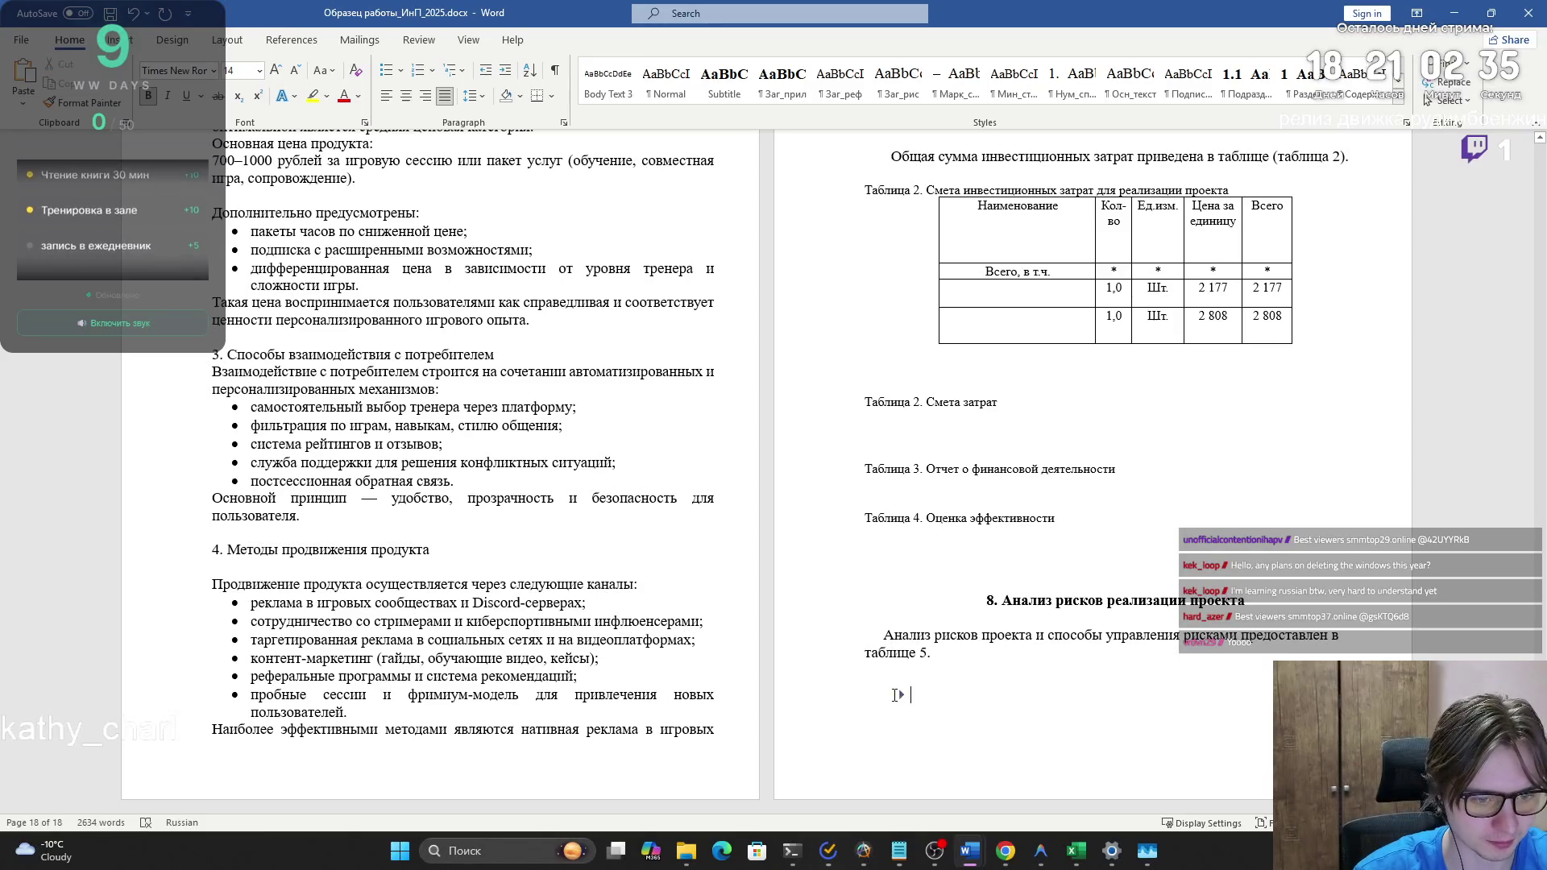
{"action": "scroll", "coordinate": [900, 702], "scroll_direction": "down", "scroll_amount": 3}
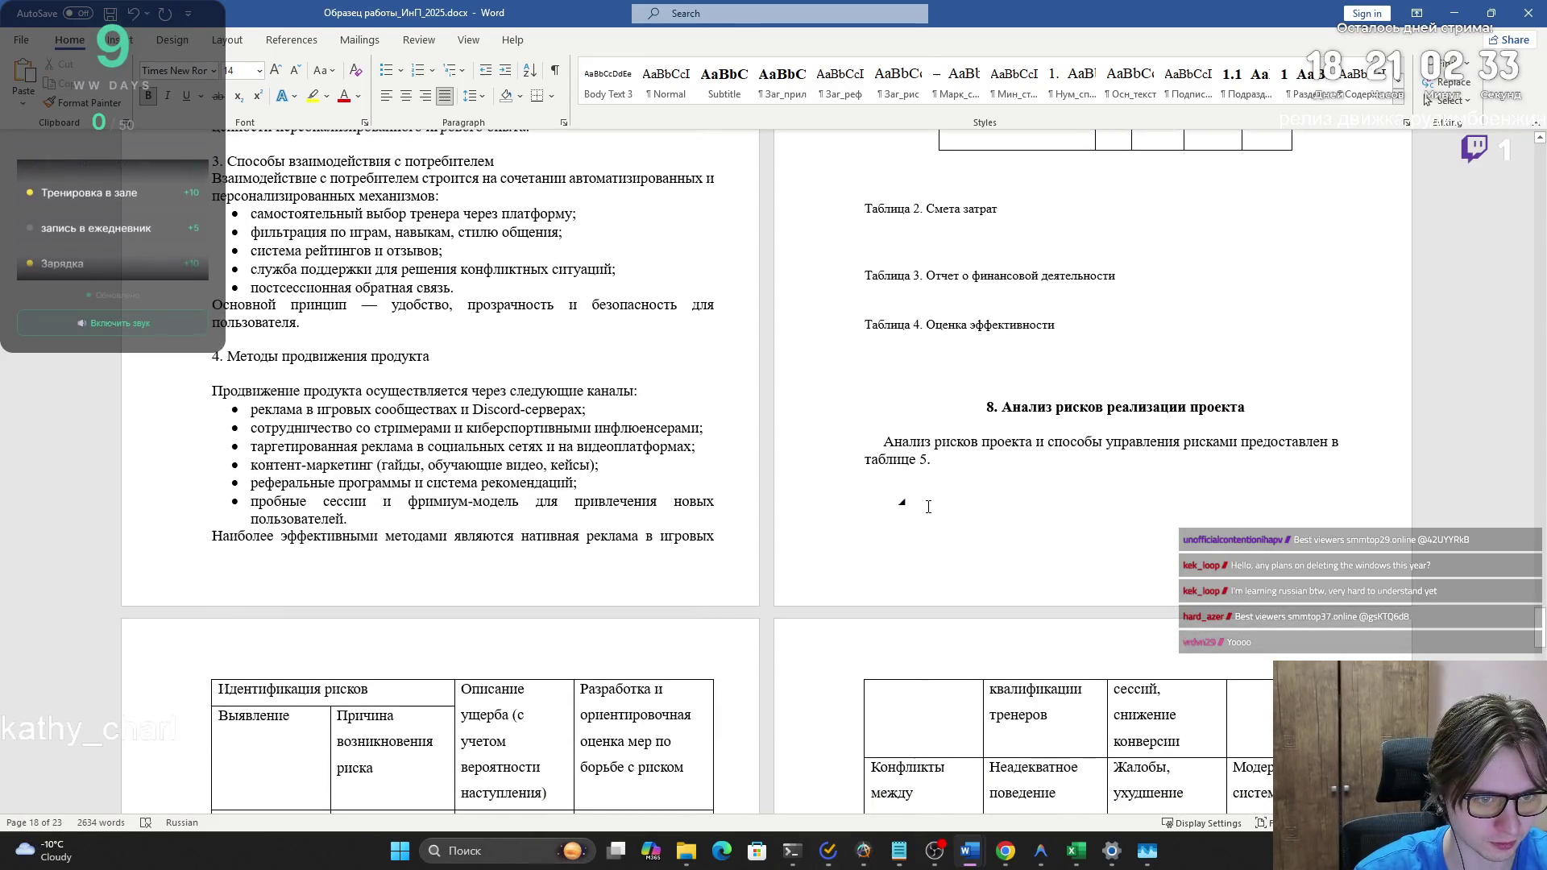
{"action": "key", "text": "BackSpace"}
{"action": "key", "text": "BackSpace"}
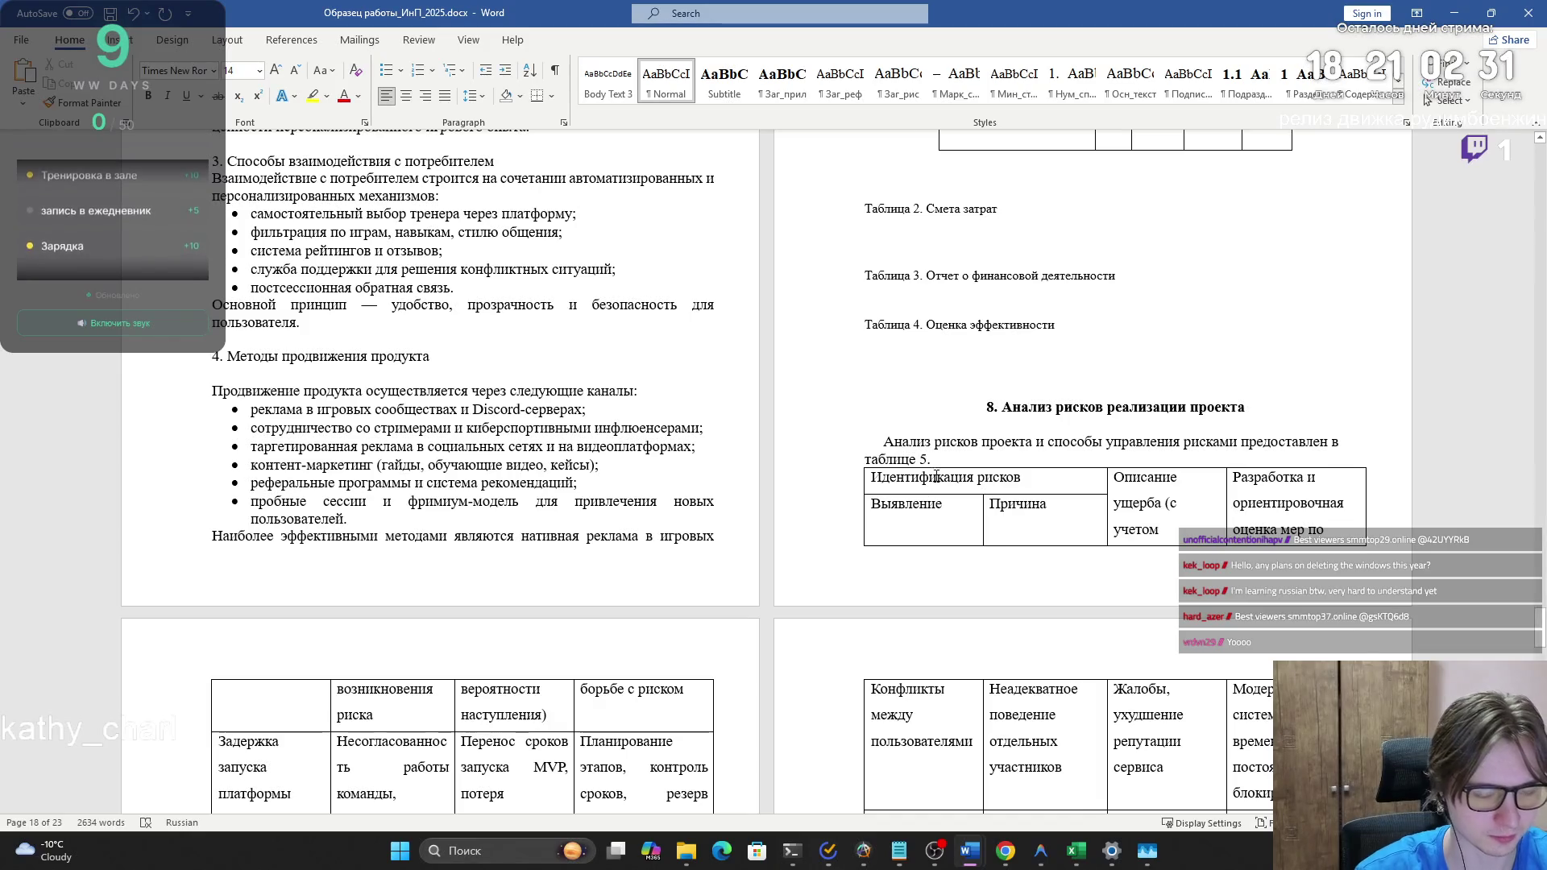
{"action": "scroll", "coordinate": [934, 492], "scroll_direction": "down", "scroll_amount": 4}
{"action": "scroll", "coordinate": [938, 484], "scroll_direction": "down", "scroll_amount": 12}
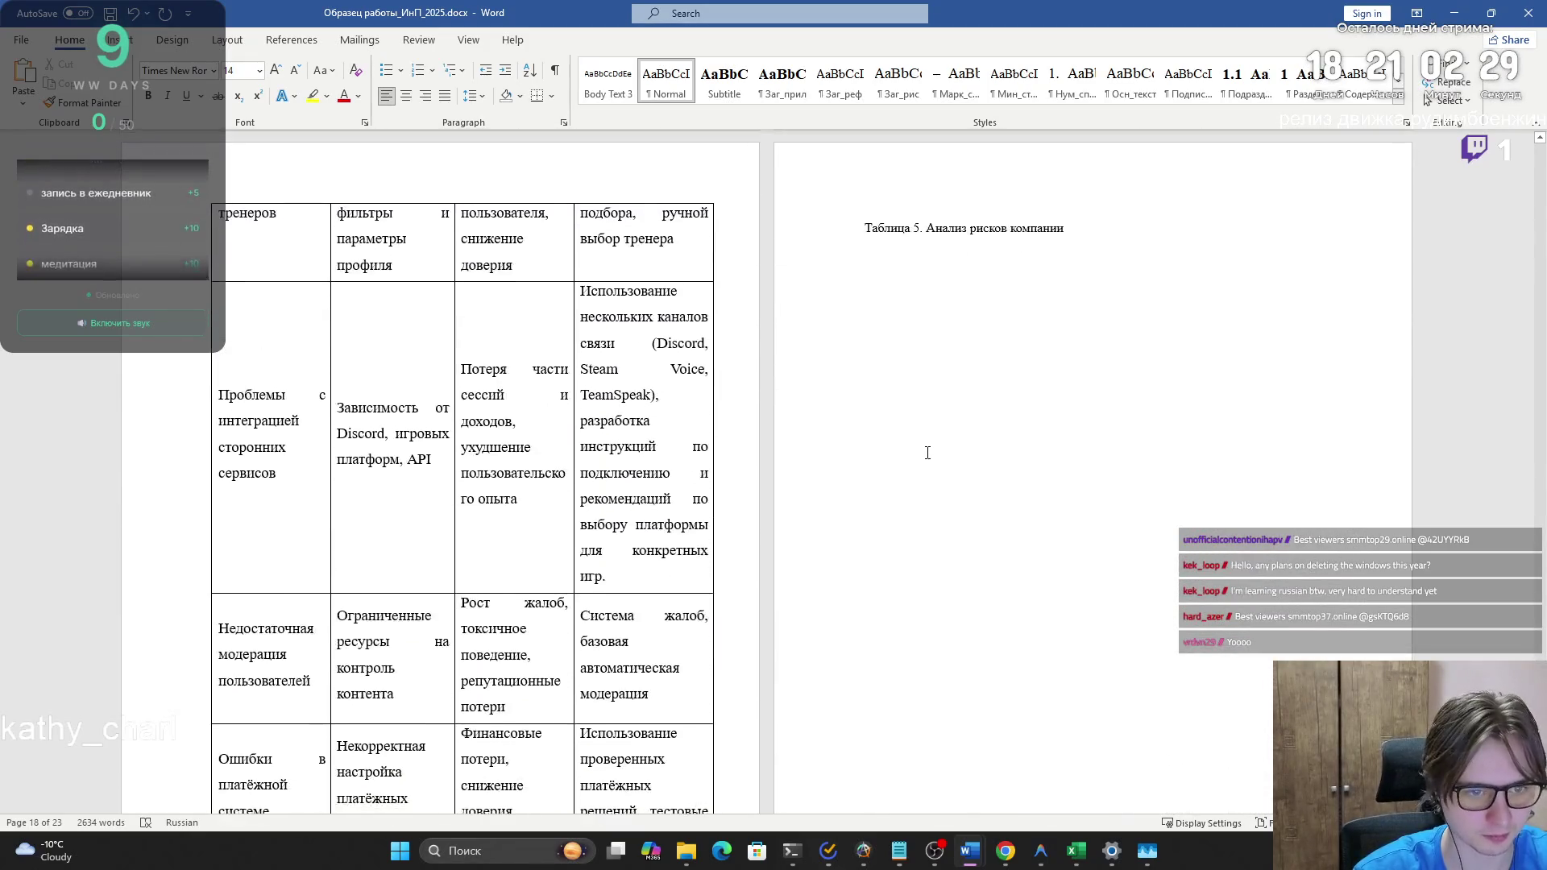
{"action": "left_click", "coordinate": [929, 479]}
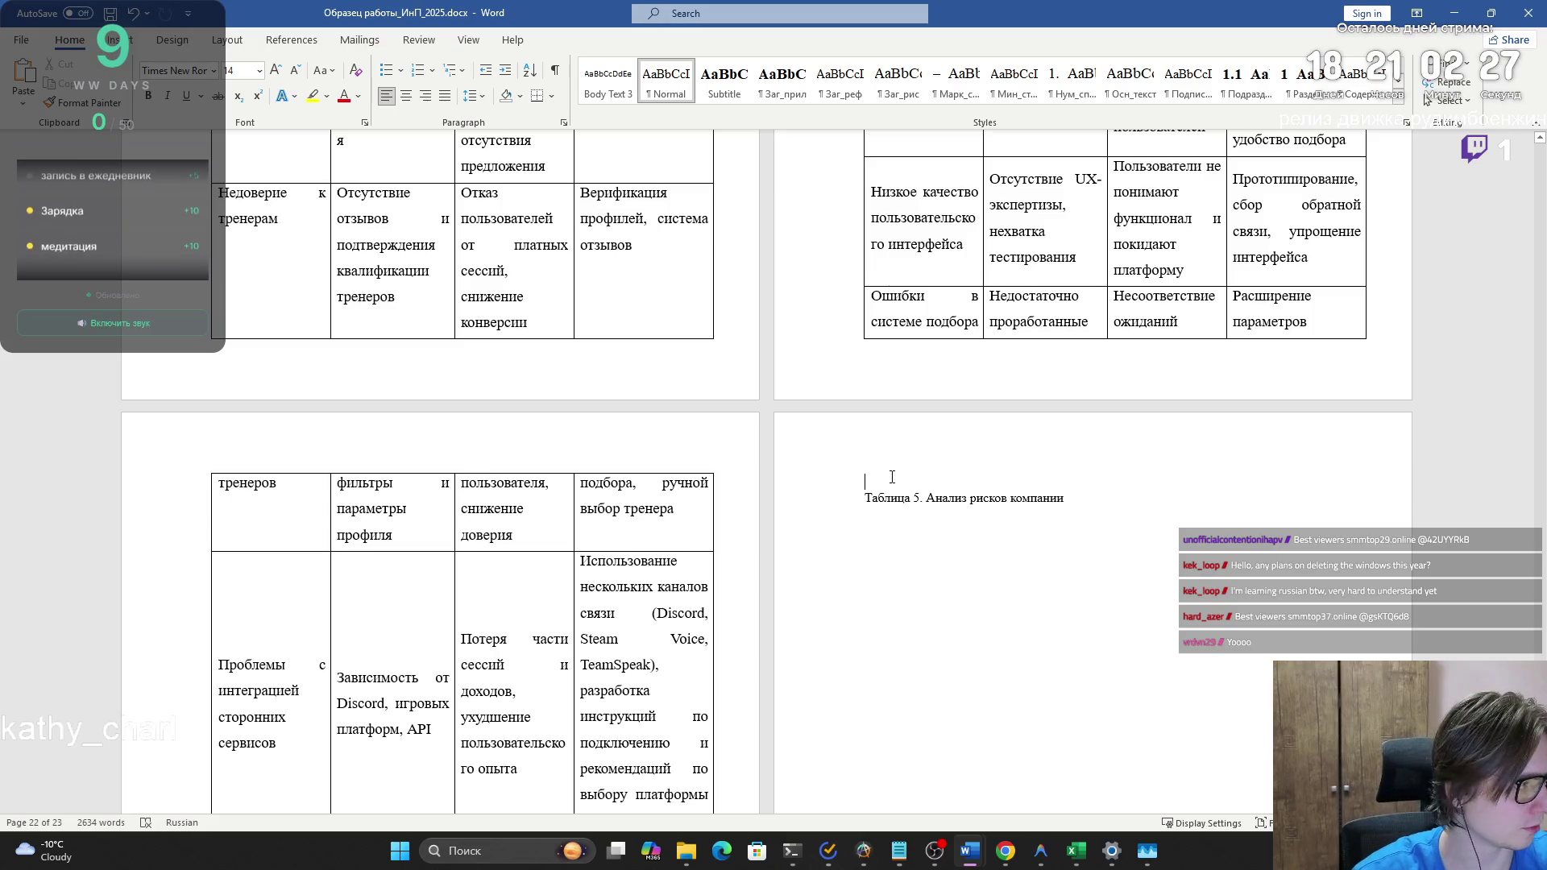
{"action": "scroll", "coordinate": [928, 479], "scroll_direction": "down", "scroll_amount": 10}
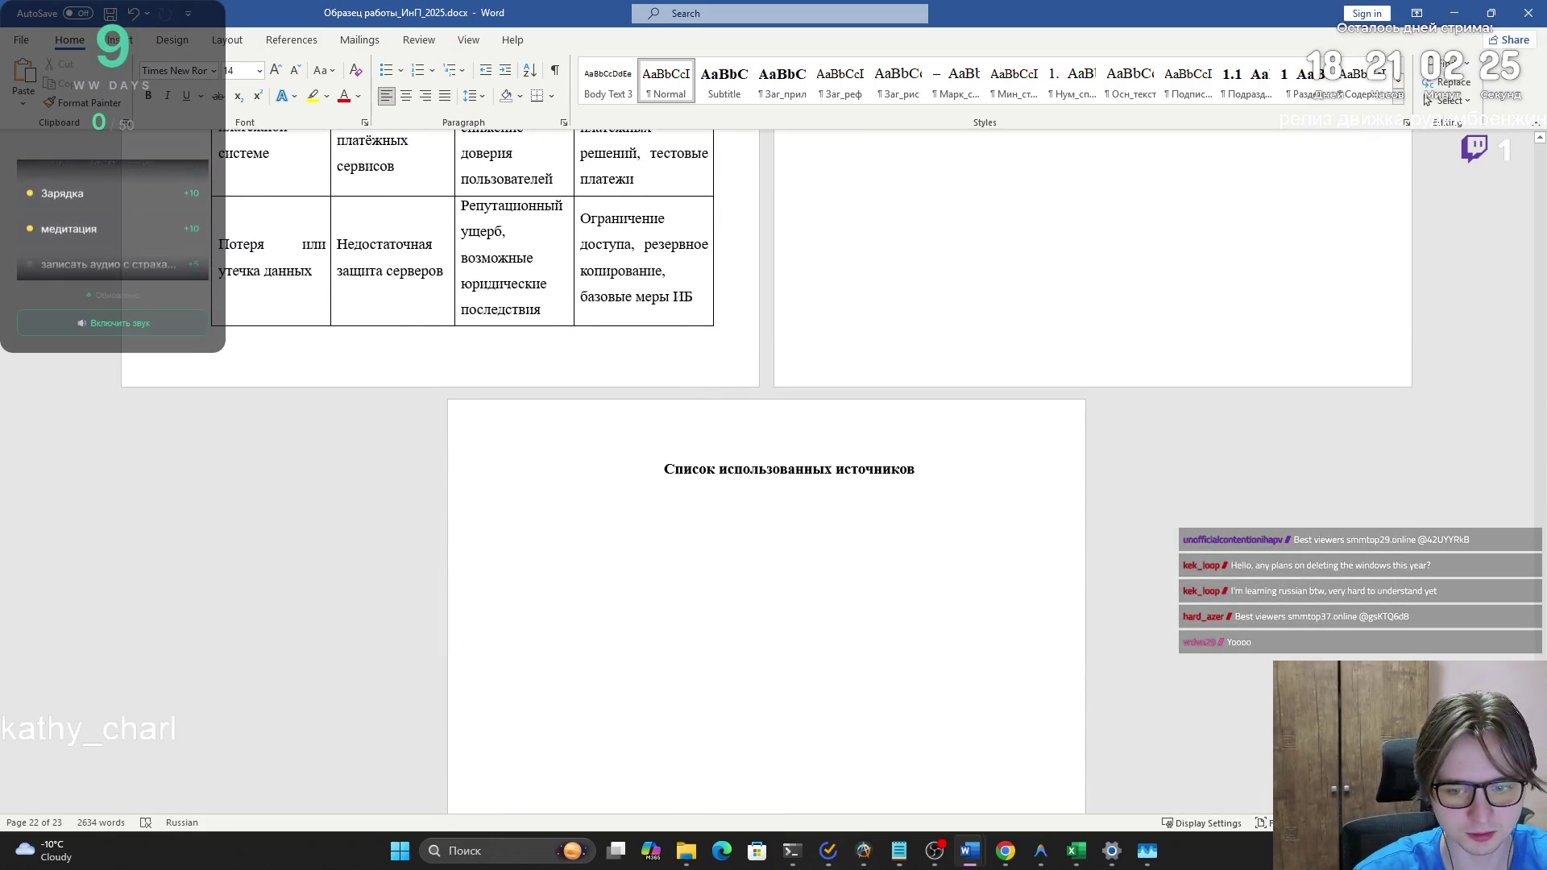
{"action": "scroll", "coordinate": [1540, 643], "scroll_direction": "up", "scroll_amount": 10}
{"action": "scroll", "coordinate": [1533, 643], "scroll_direction": "down", "scroll_amount": 7}
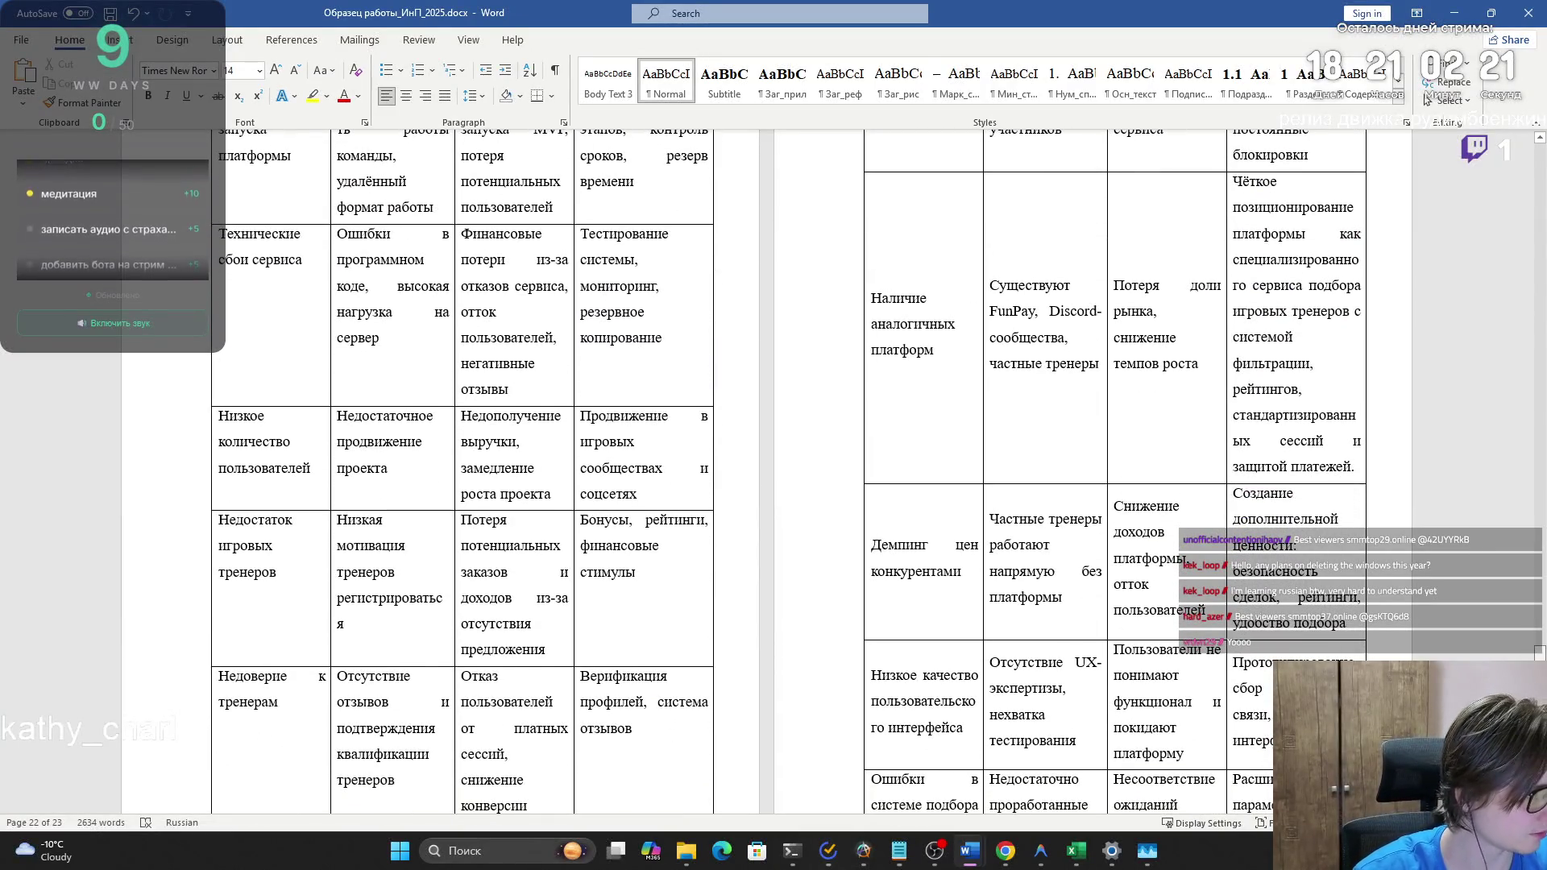
{"action": "scroll", "coordinate": [1478, 607], "scroll_direction": "up", "scroll_amount": 8}
{"action": "scroll", "coordinate": [1478, 606], "scroll_direction": "up", "scroll_amount": 3}
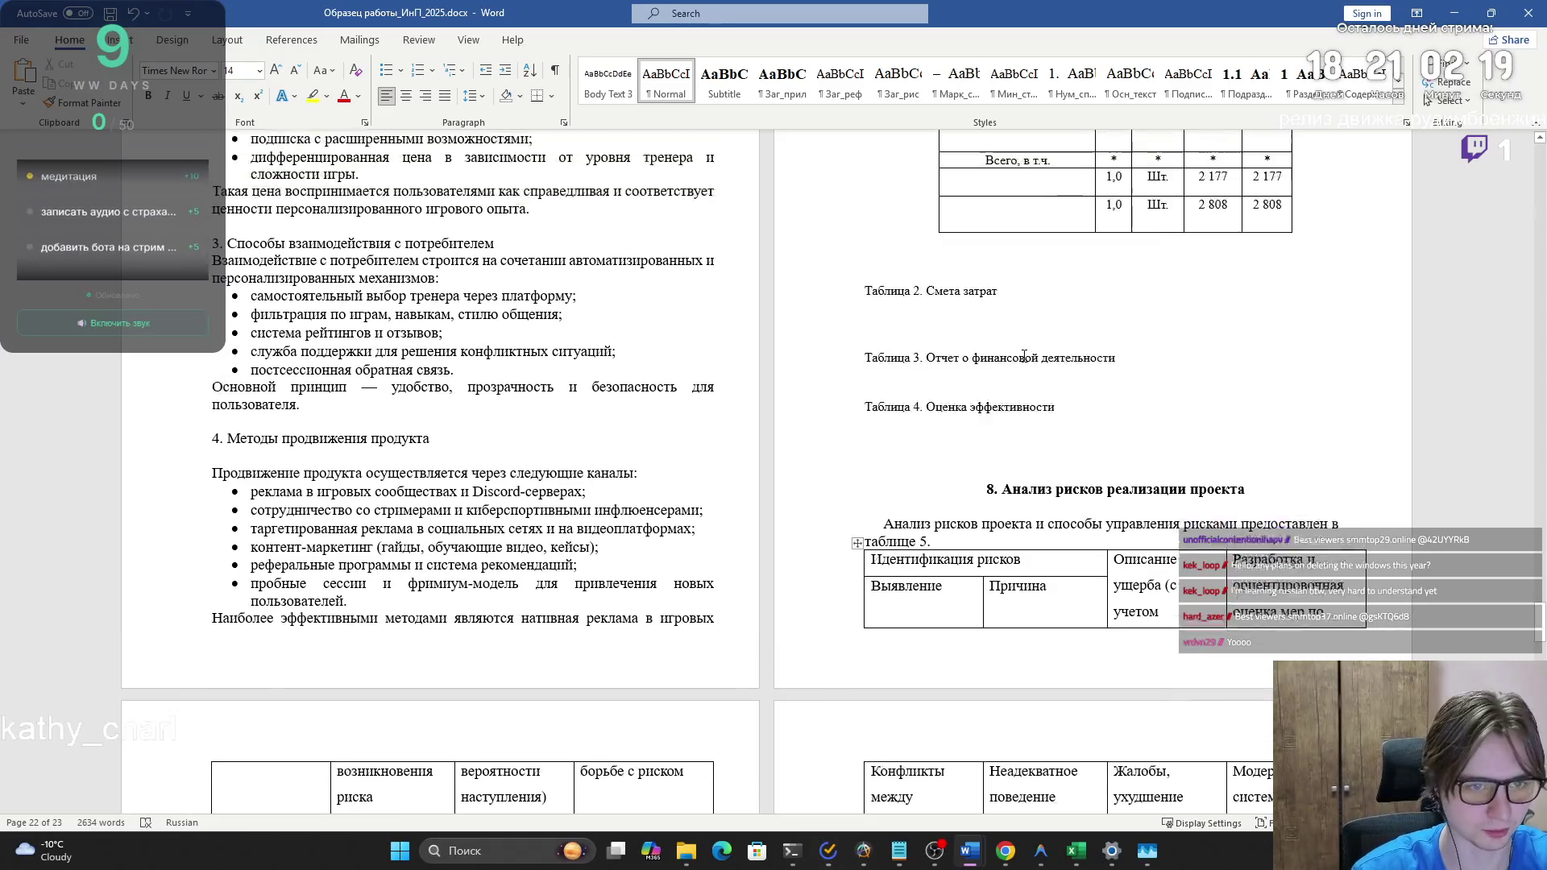
{"action": "key", "text": "alt+Tab"}
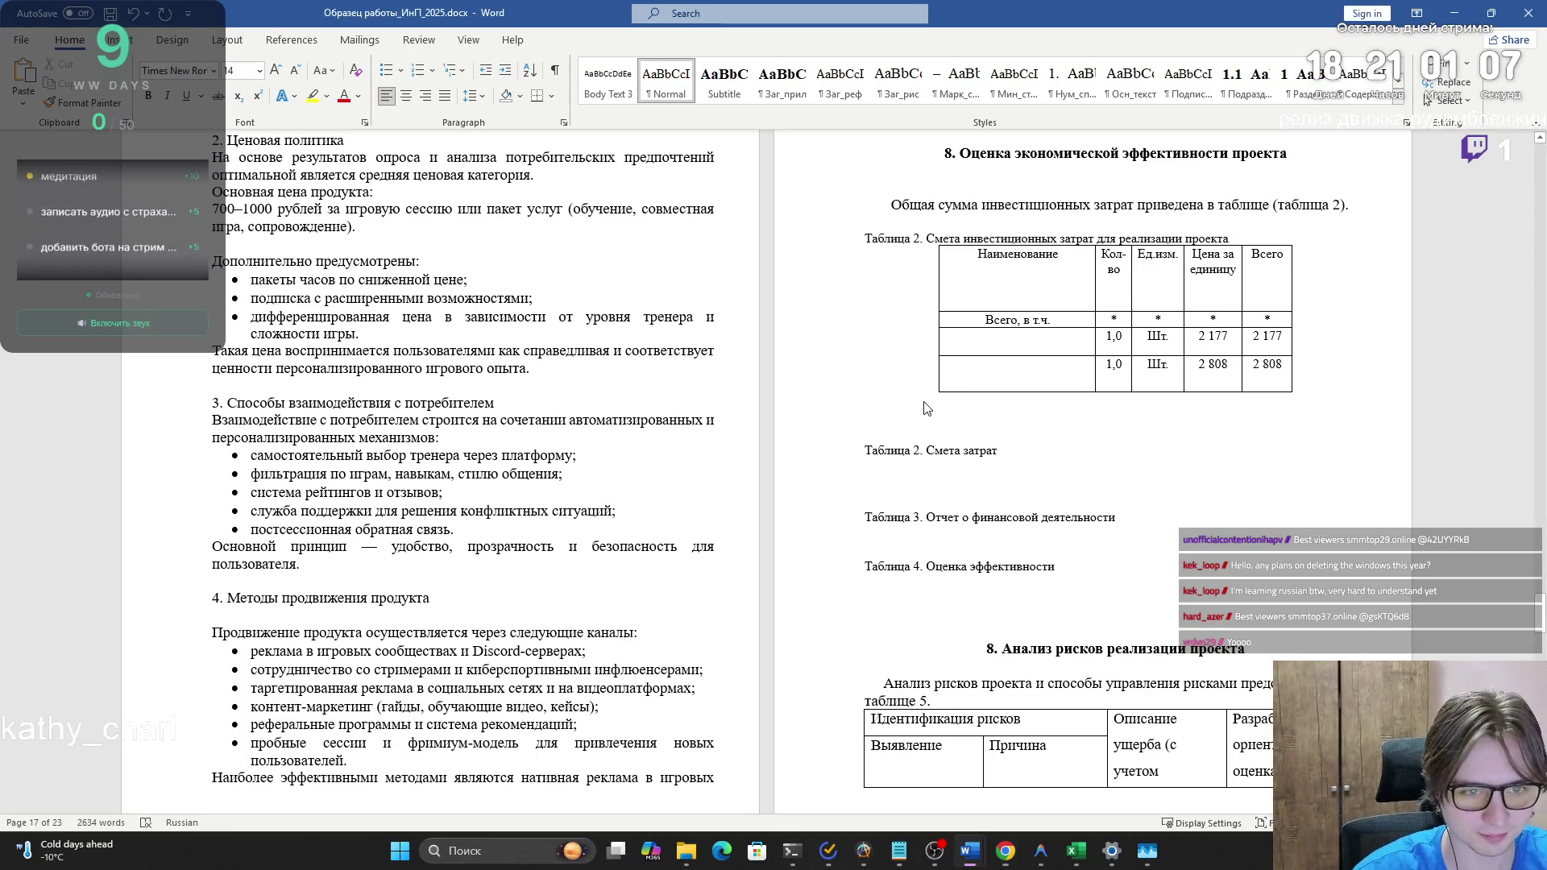
- Bring the competitor-analysis Excel workbook forward from the taskbar
{"action": "mouse_move", "coordinate": [1076, 851]}
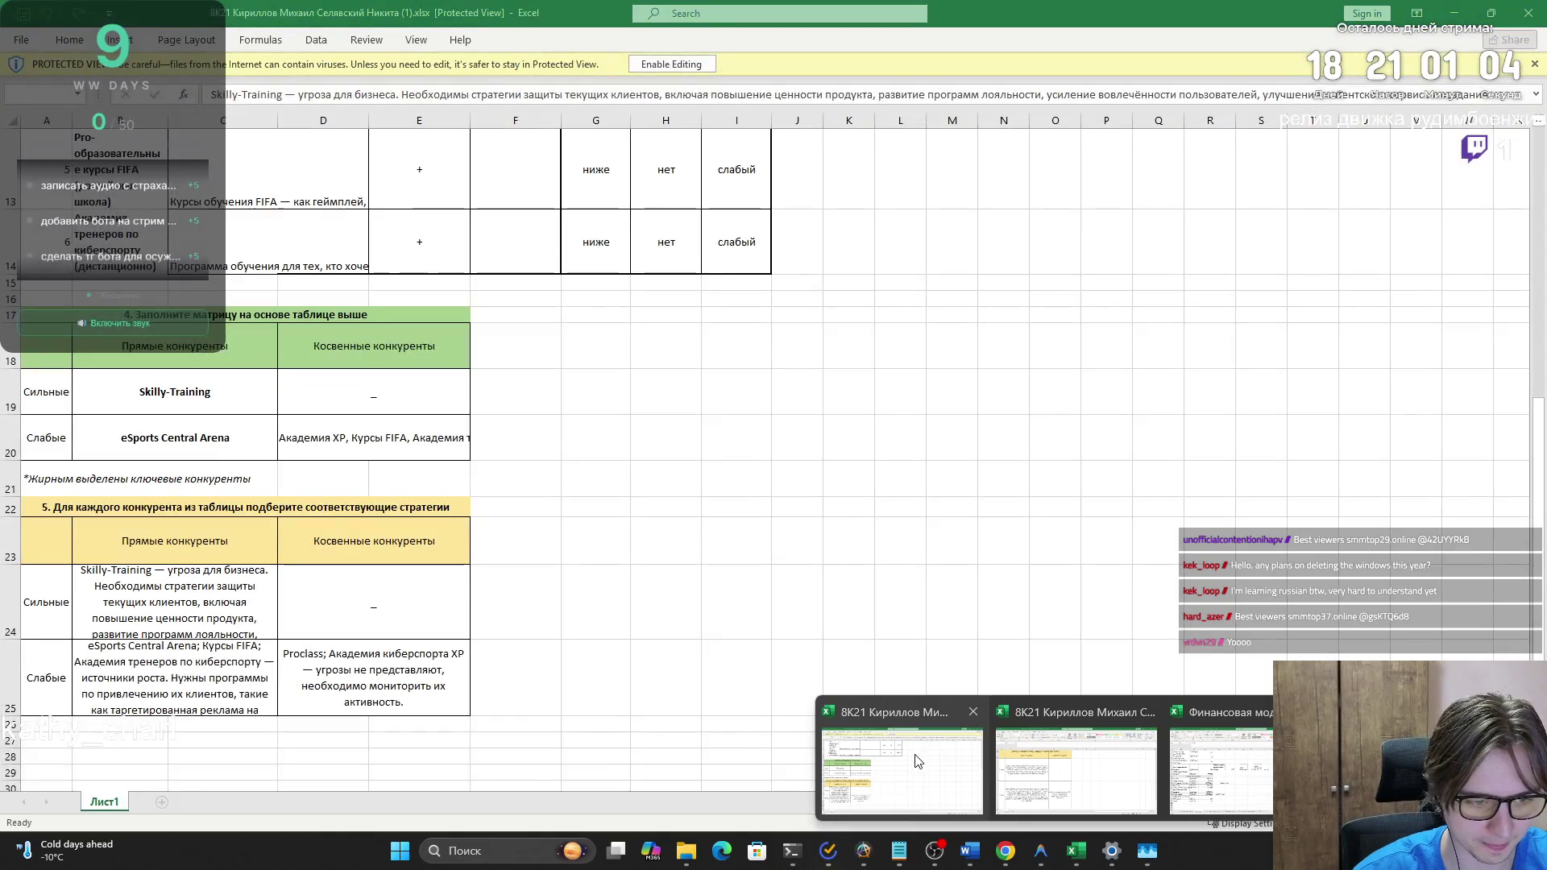
{"action": "left_click", "coordinate": [805, 759]}
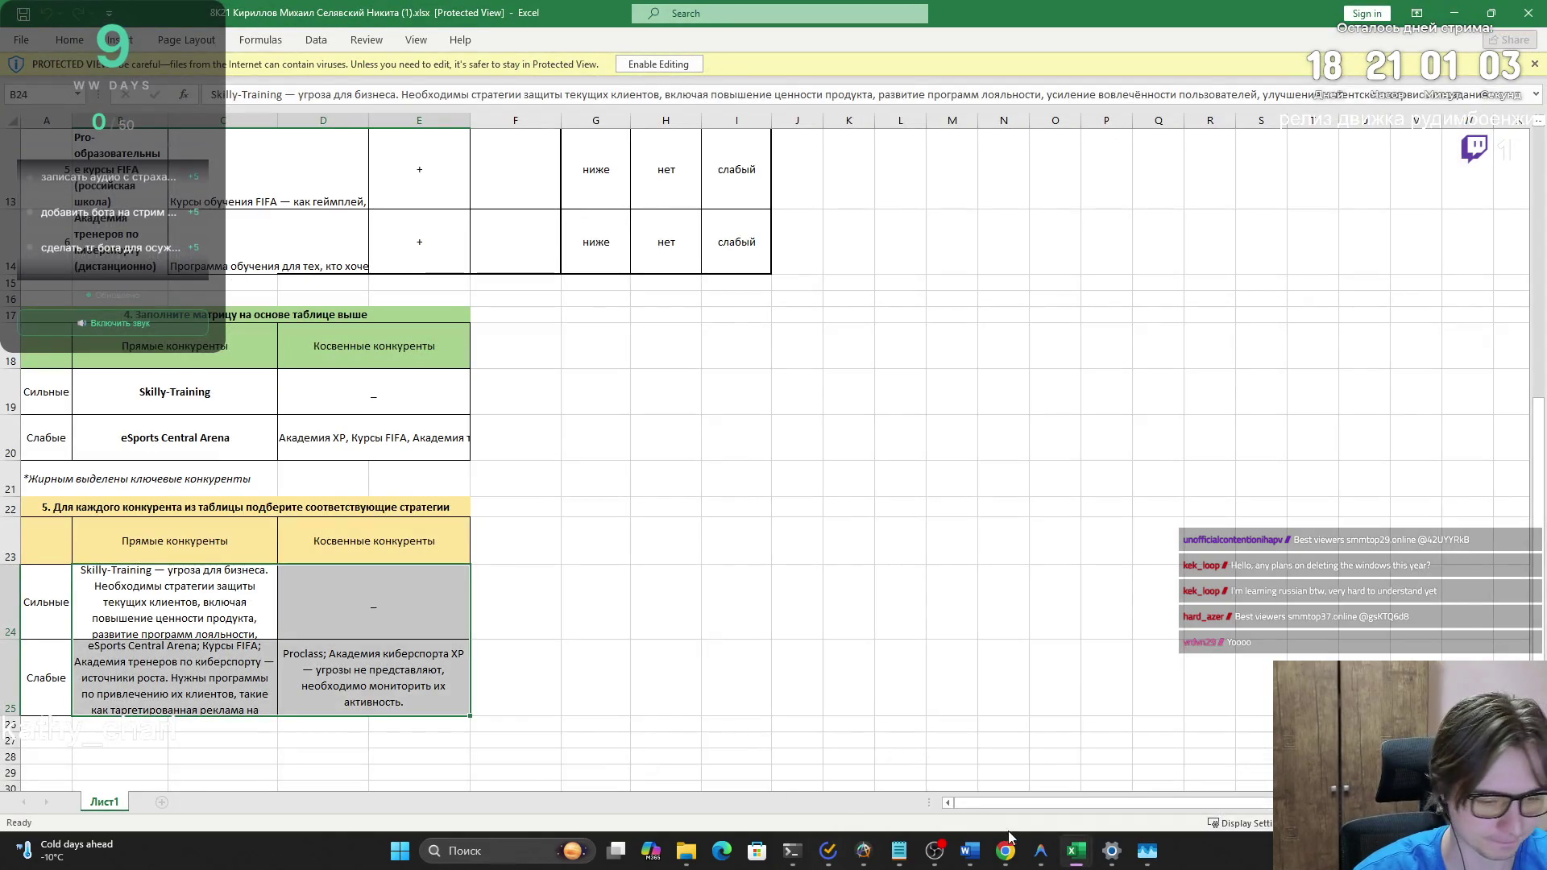
- Bring up the Финансовая модель_2025 workbook on its Инвестиционные затраты sheet
{"action": "left_click", "coordinate": [1455, 13]}
{"action": "mouse_move", "coordinate": [1076, 851]}
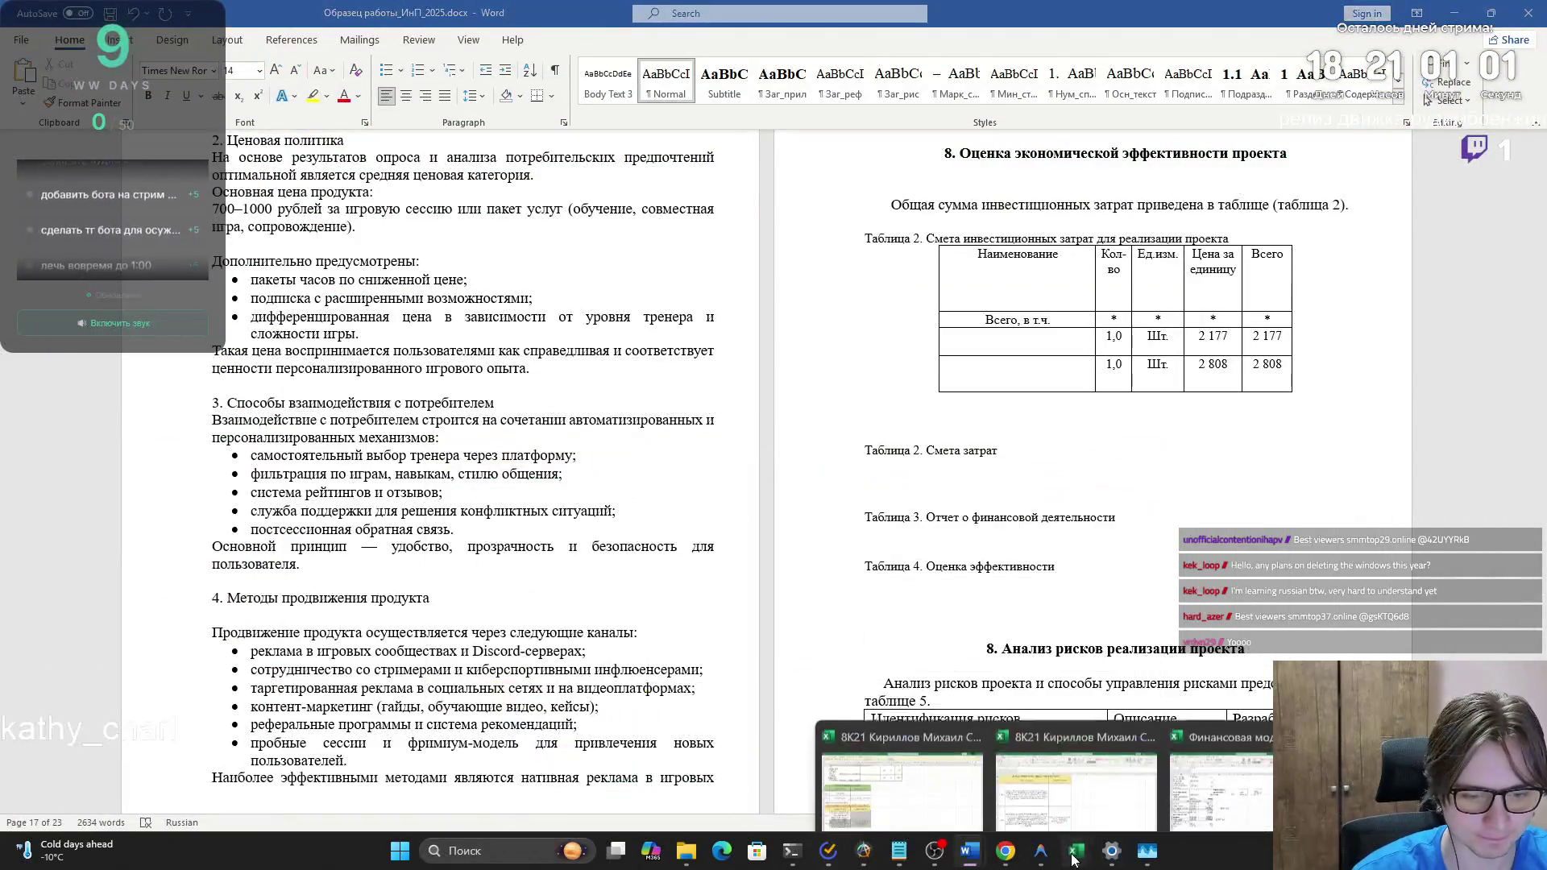
{"action": "left_click", "coordinate": [1073, 777]}
{"action": "left_click", "coordinate": [1455, 13]}
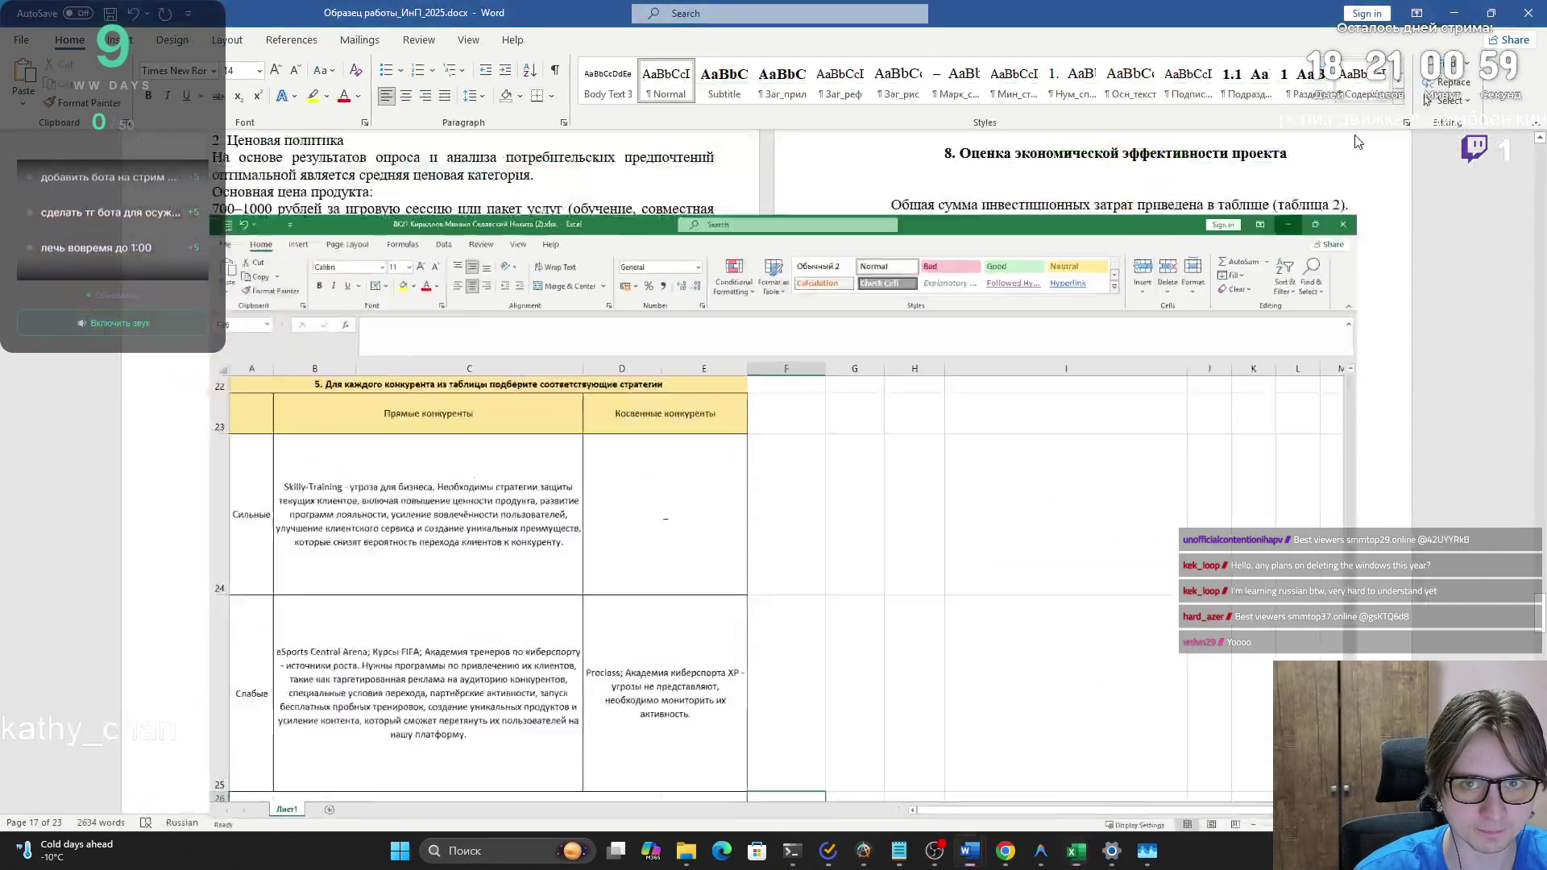
{"action": "mouse_move", "coordinate": [1076, 851]}
{"action": "left_click", "coordinate": [1161, 800]}
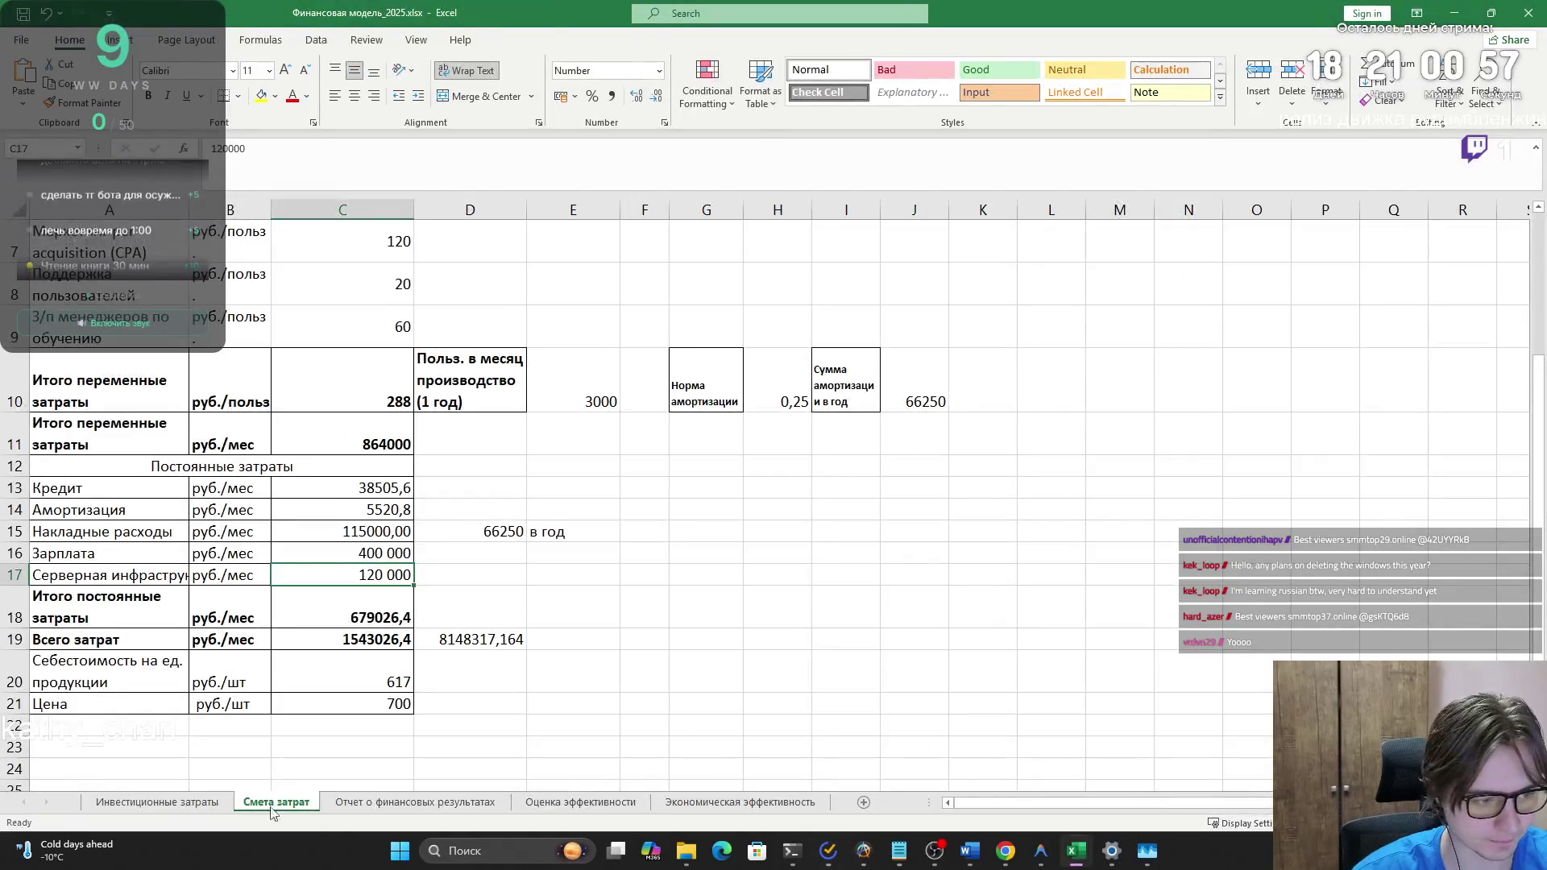
{"action": "left_click", "coordinate": [163, 806]}
{"action": "scroll", "coordinate": [470, 659], "scroll_direction": "up", "scroll_amount": 2}
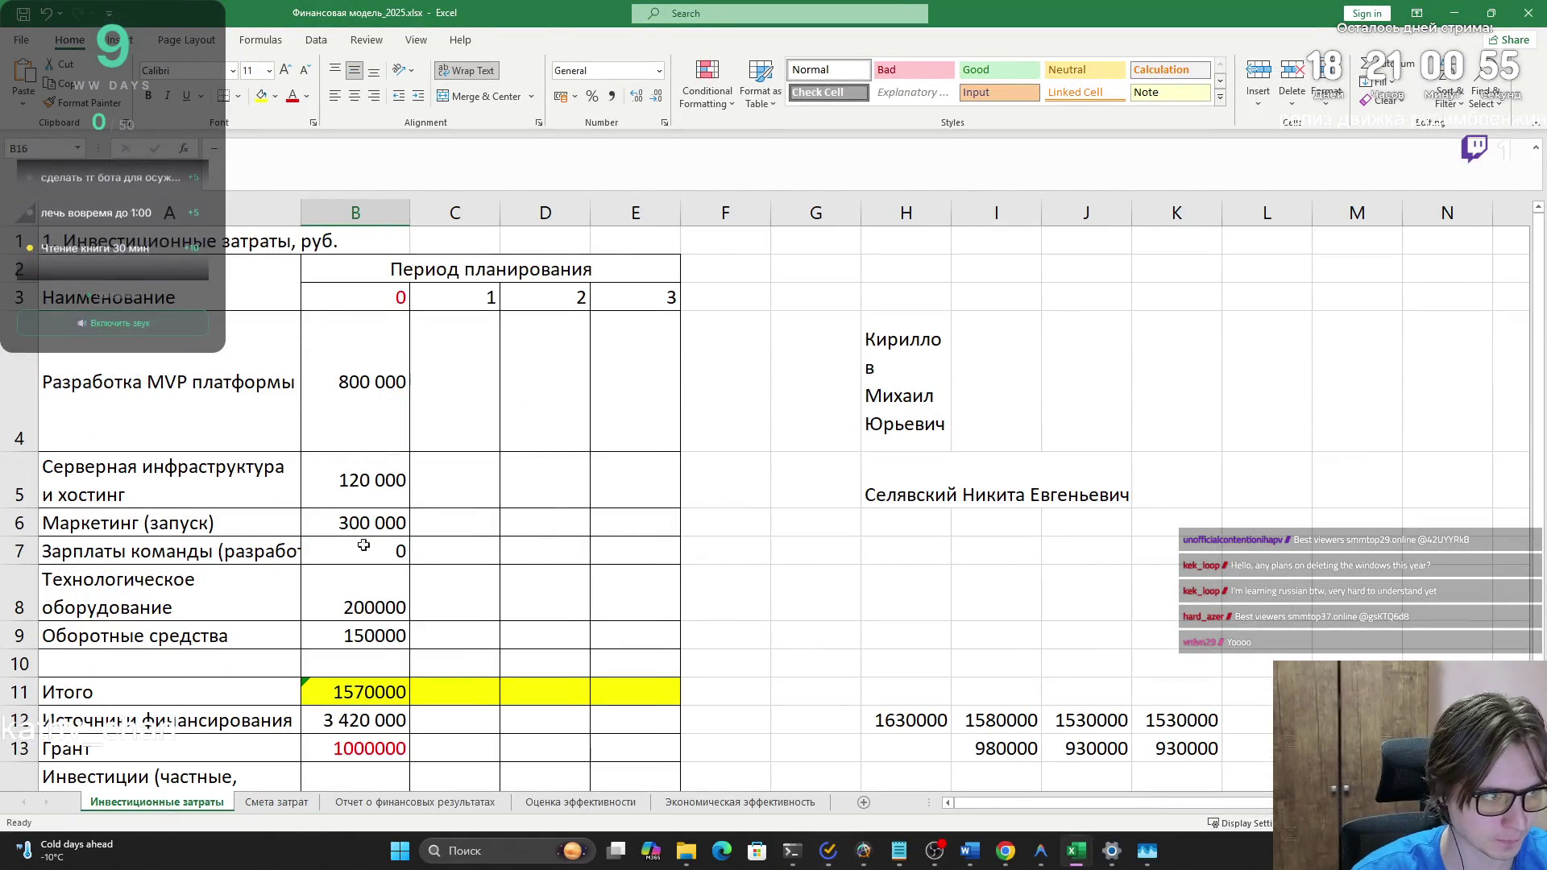
{"action": "key", "text": "alt+Tab"}
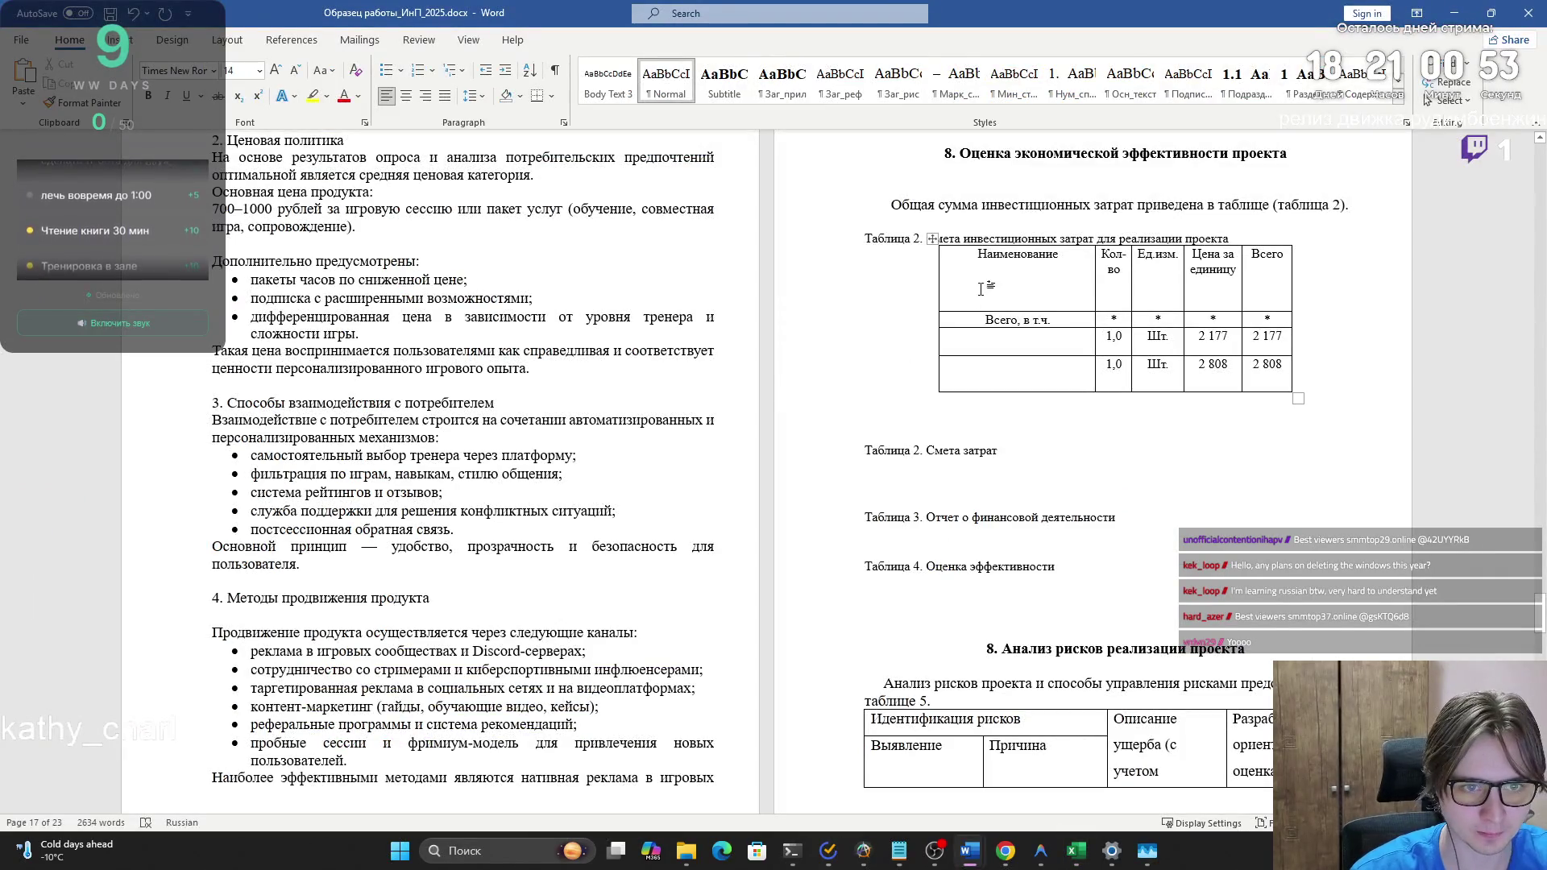
{"action": "key", "text": "alt+Tab"}
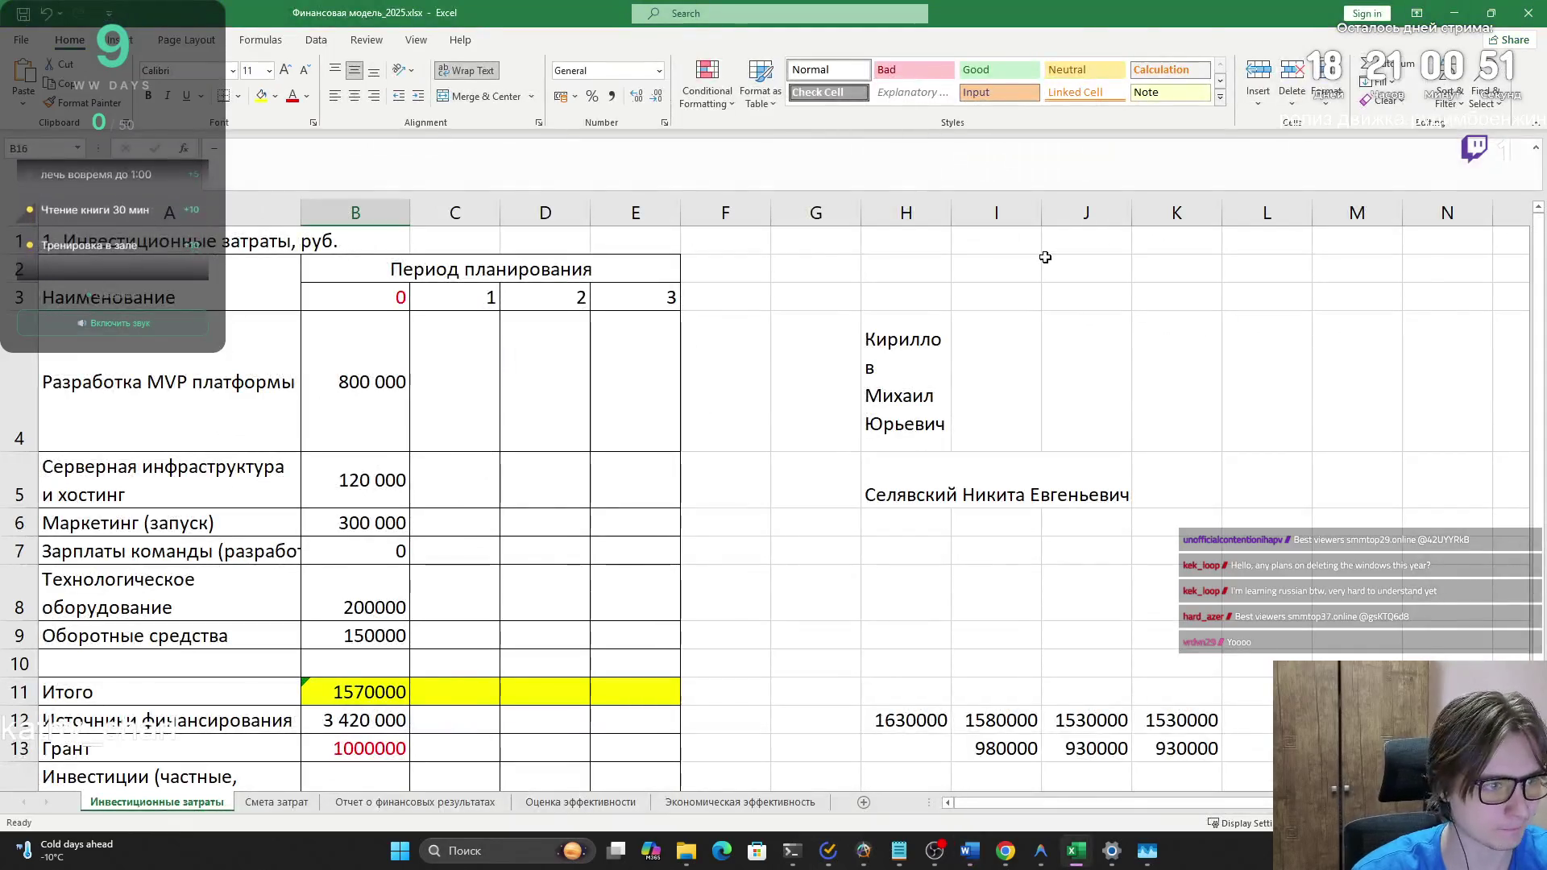
{"action": "key", "text": "alt+Tab"}
{"action": "key", "text": "alt+Tab"}
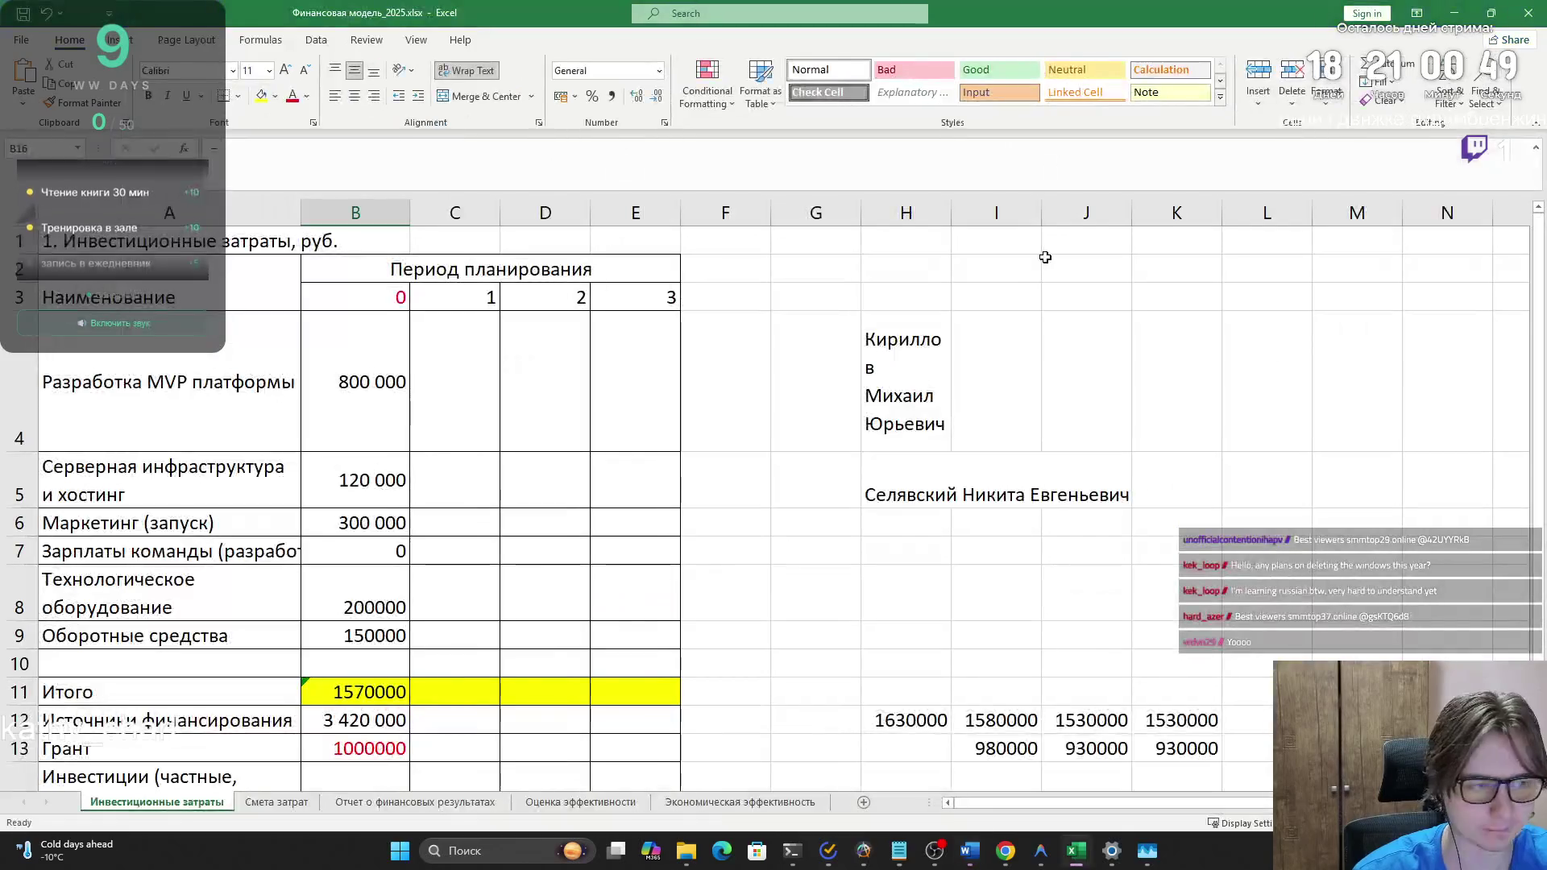
{"action": "key", "text": "alt+Tab"}
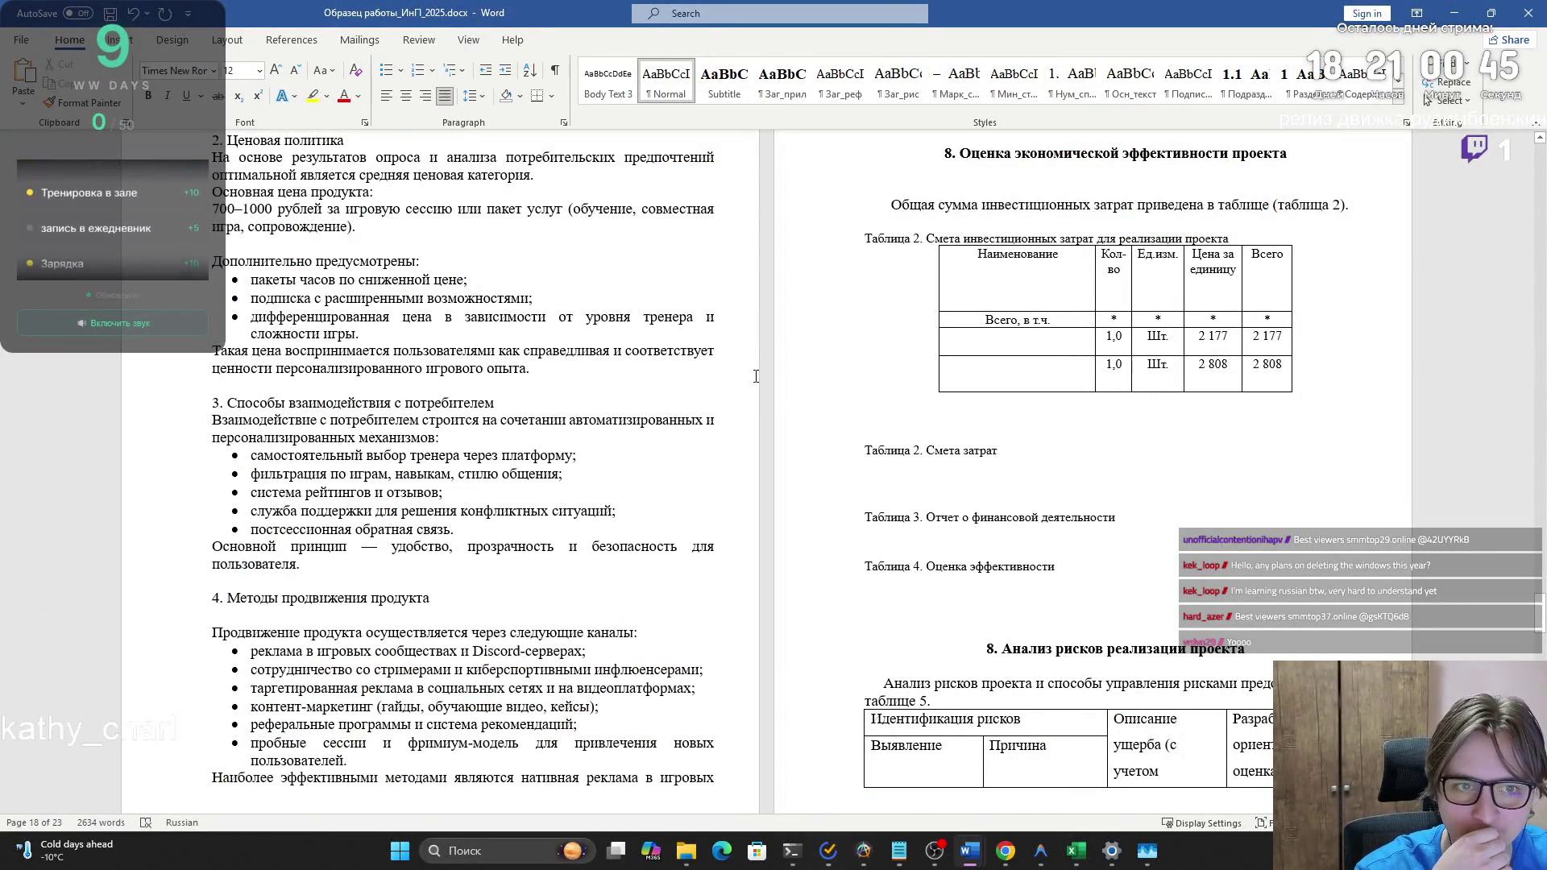
{"action": "key", "text": "alt+Tab"}
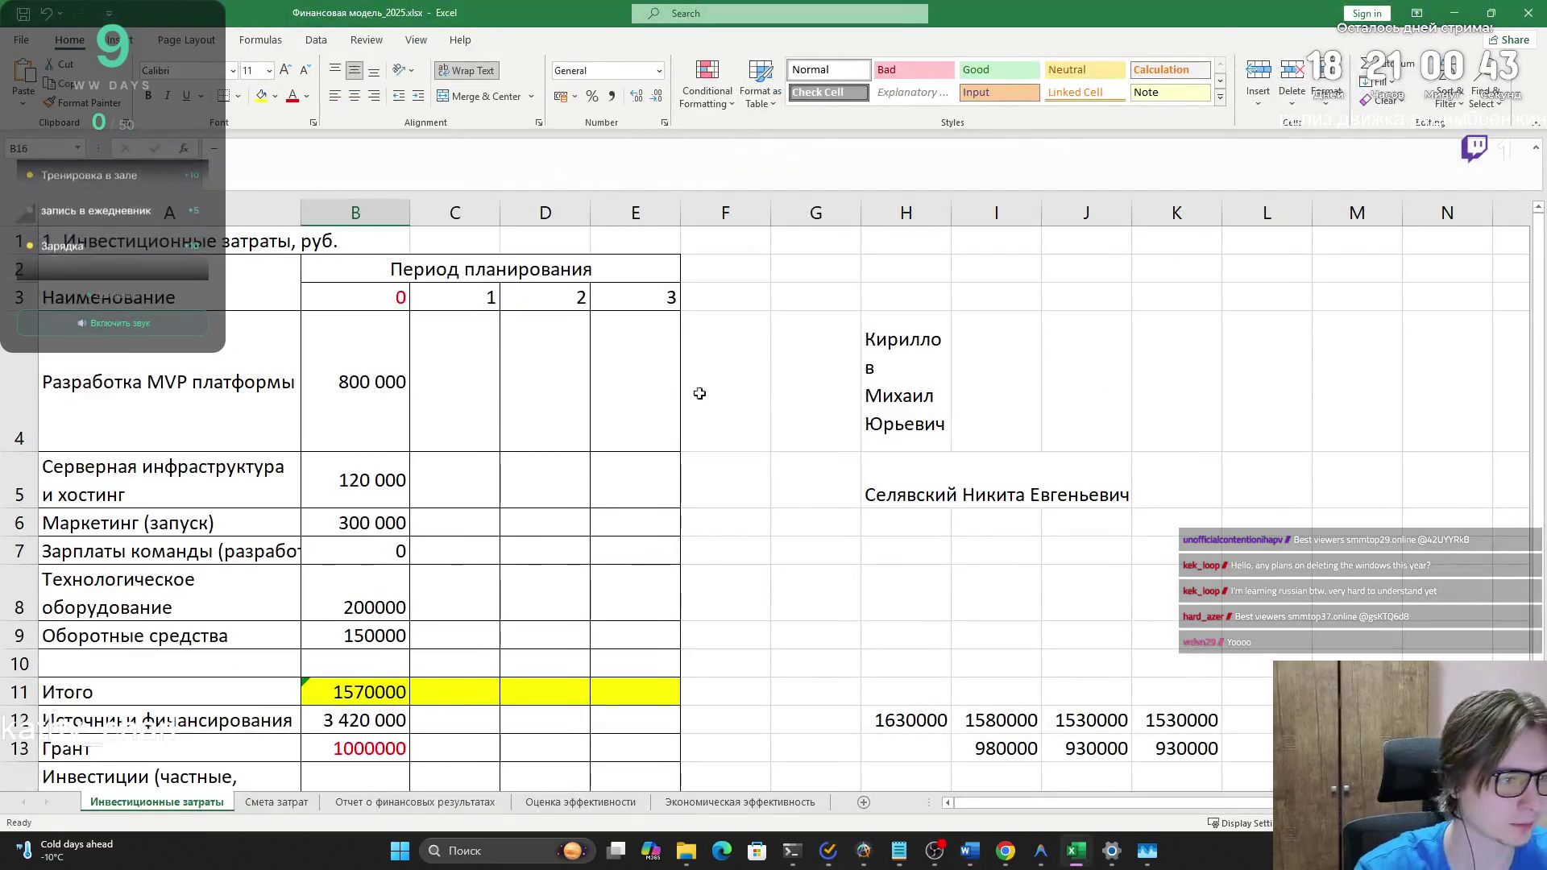
- Apply Wrap Text to the team-salaries label in cell A7
{"action": "scroll", "coordinate": [415, 304], "scroll_direction": "down", "scroll_amount": 4}
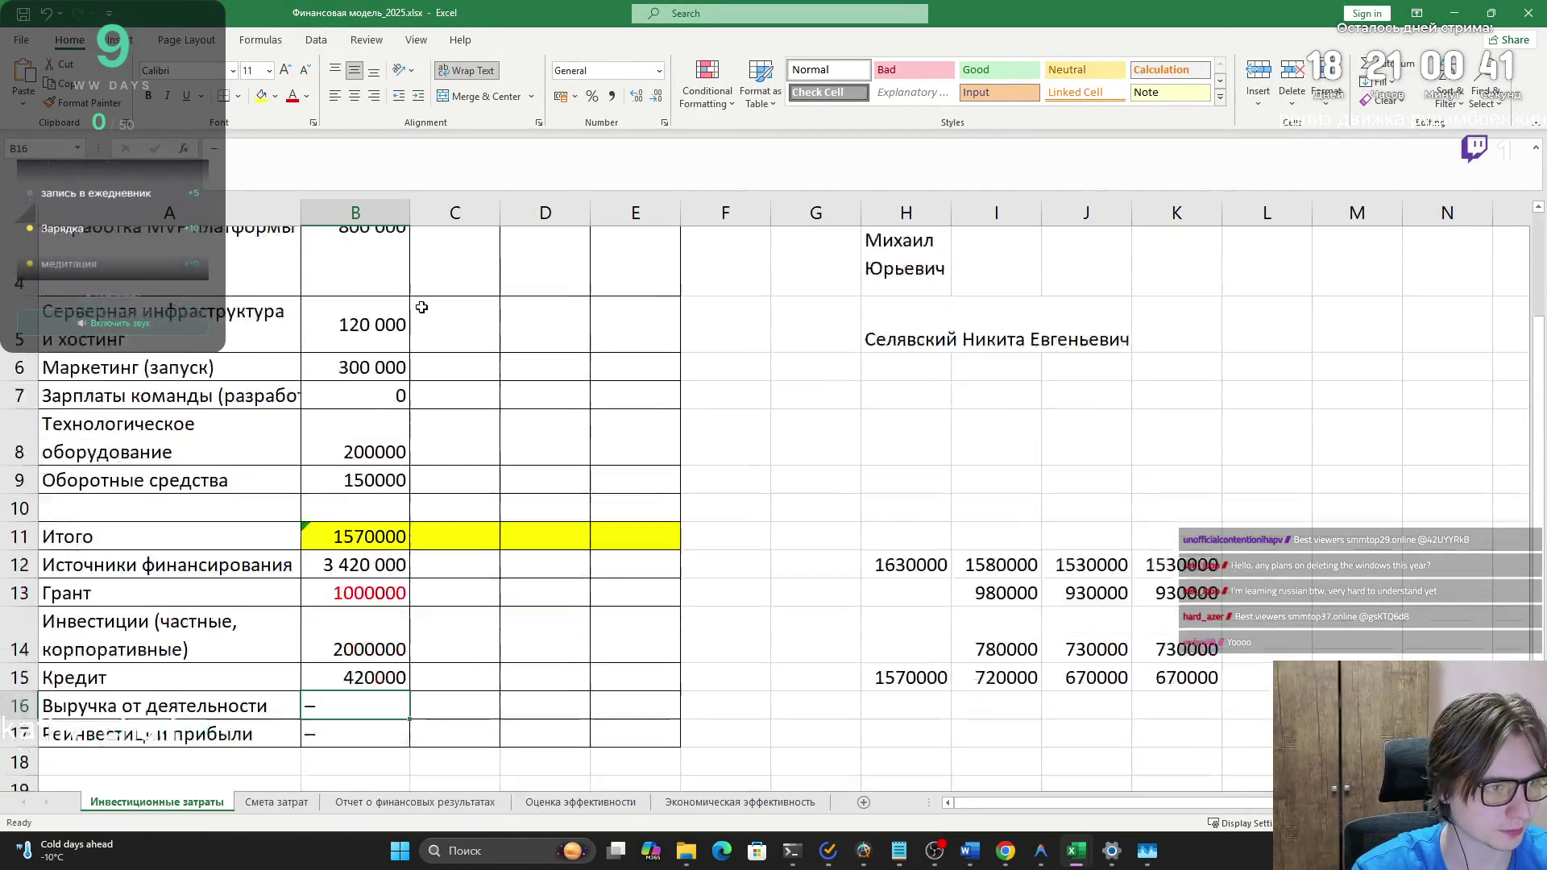
{"action": "scroll", "coordinate": [427, 316], "scroll_direction": "up", "scroll_amount": 4}
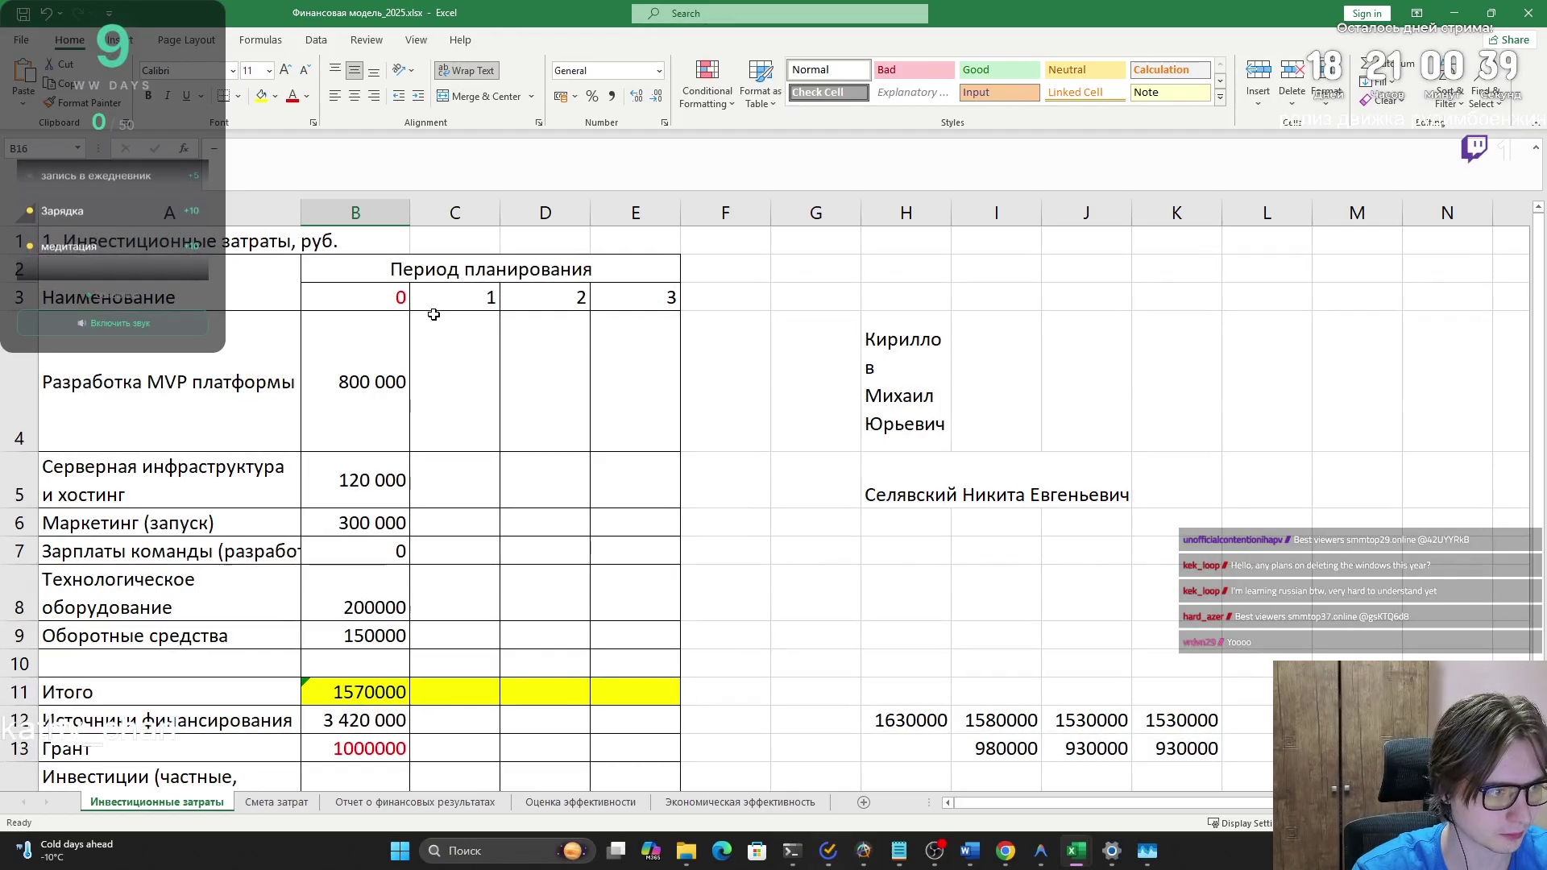
{"action": "scroll", "coordinate": [433, 315], "scroll_direction": "down", "scroll_amount": 1}
{"action": "left_click", "coordinate": [382, 396]}
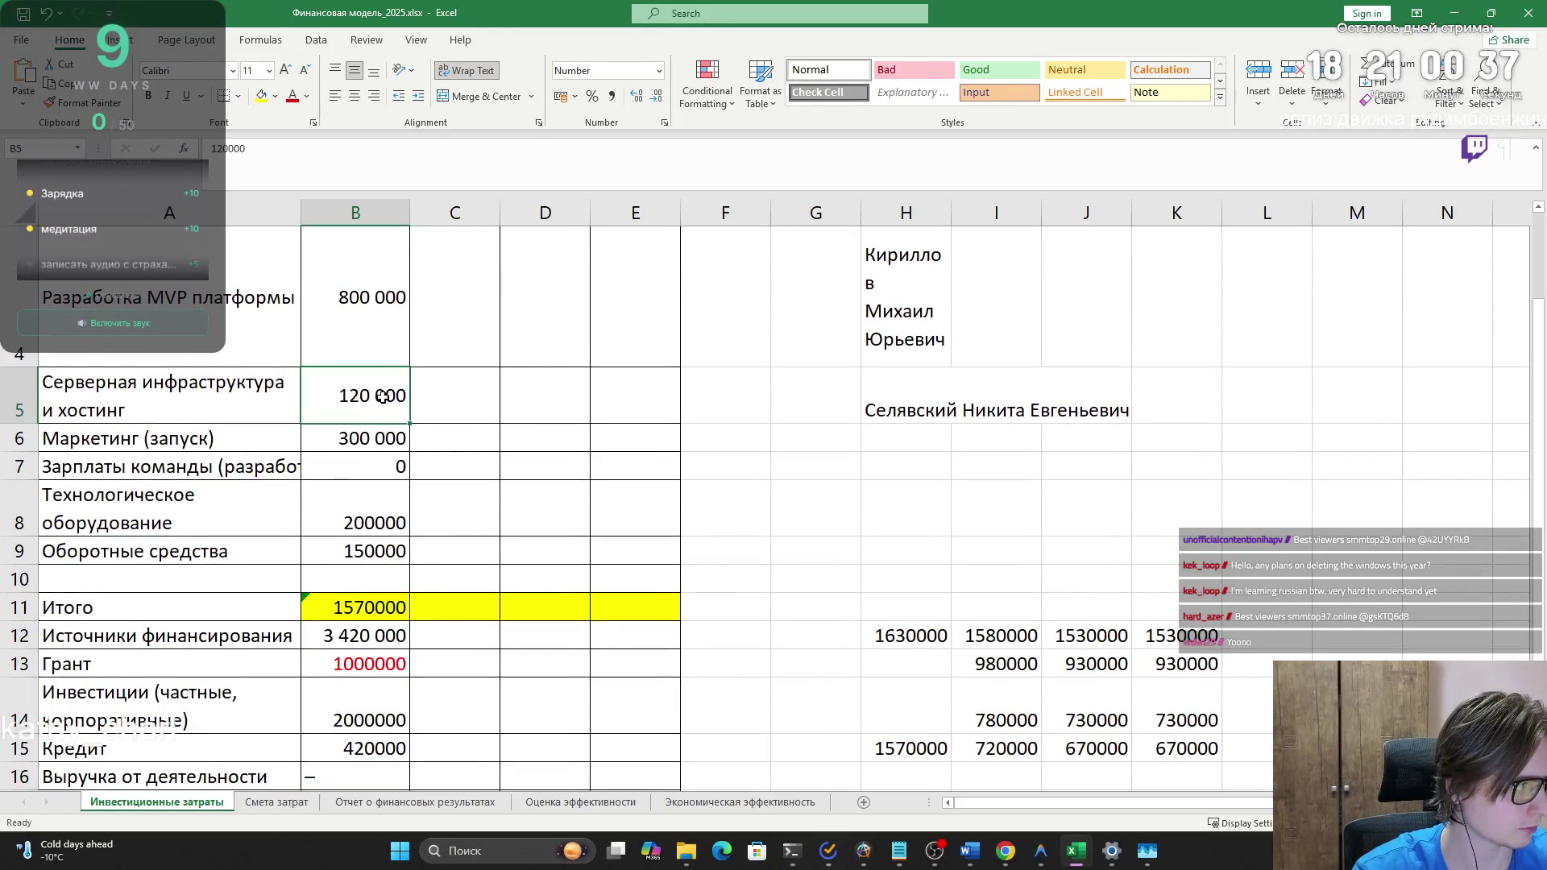
{"action": "left_click", "coordinate": [378, 443]}
{"action": "left_click", "coordinate": [377, 493]}
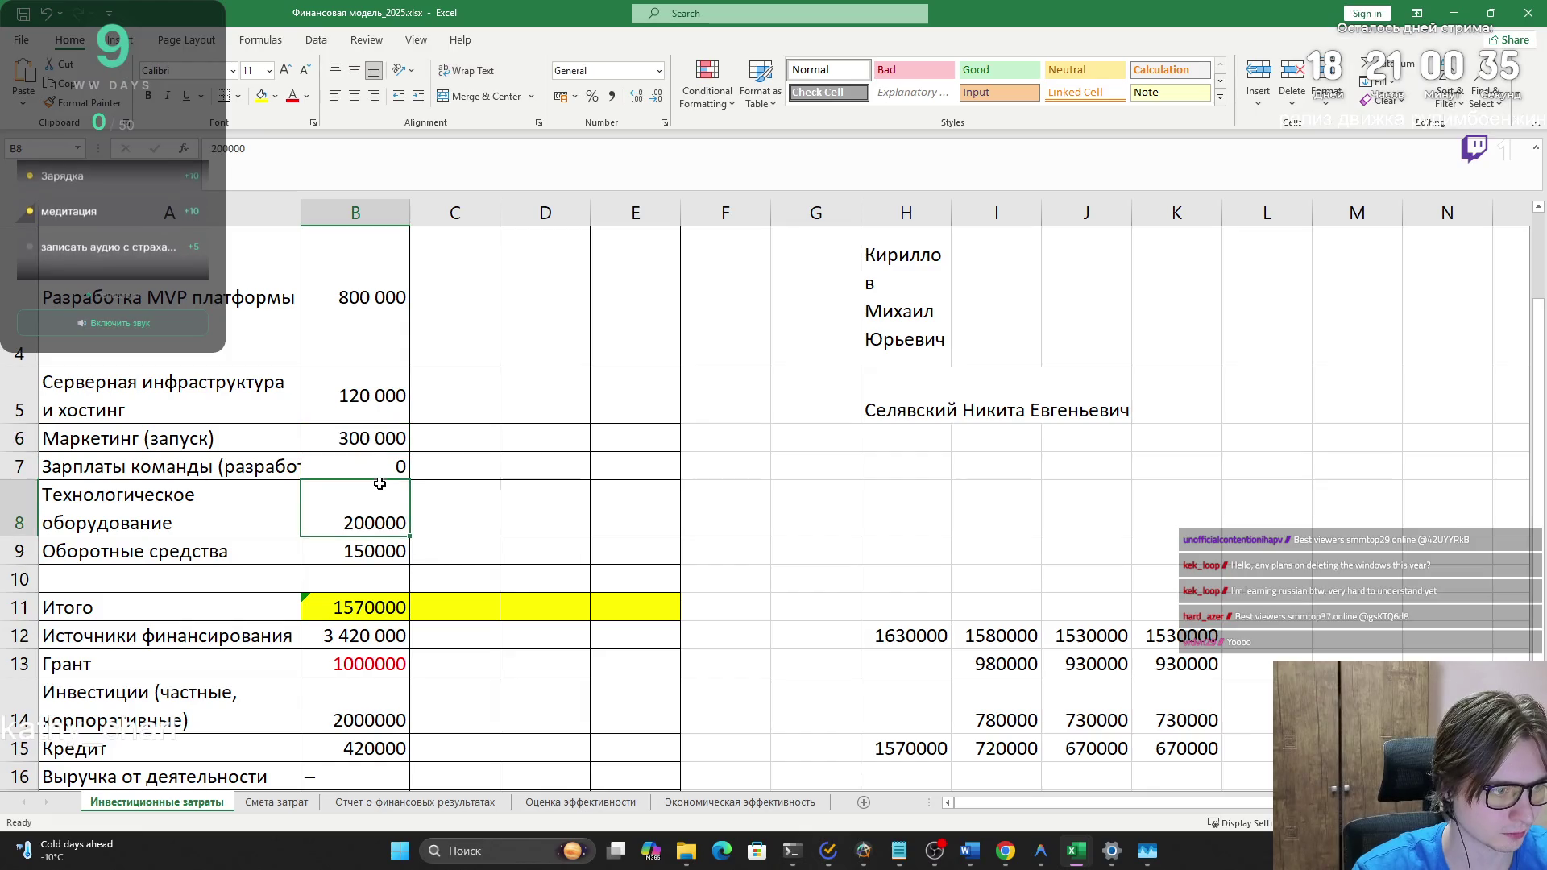
{"action": "left_click", "coordinate": [377, 475]}
{"action": "left_click", "coordinate": [375, 508]}
{"action": "left_click", "coordinate": [374, 472]}
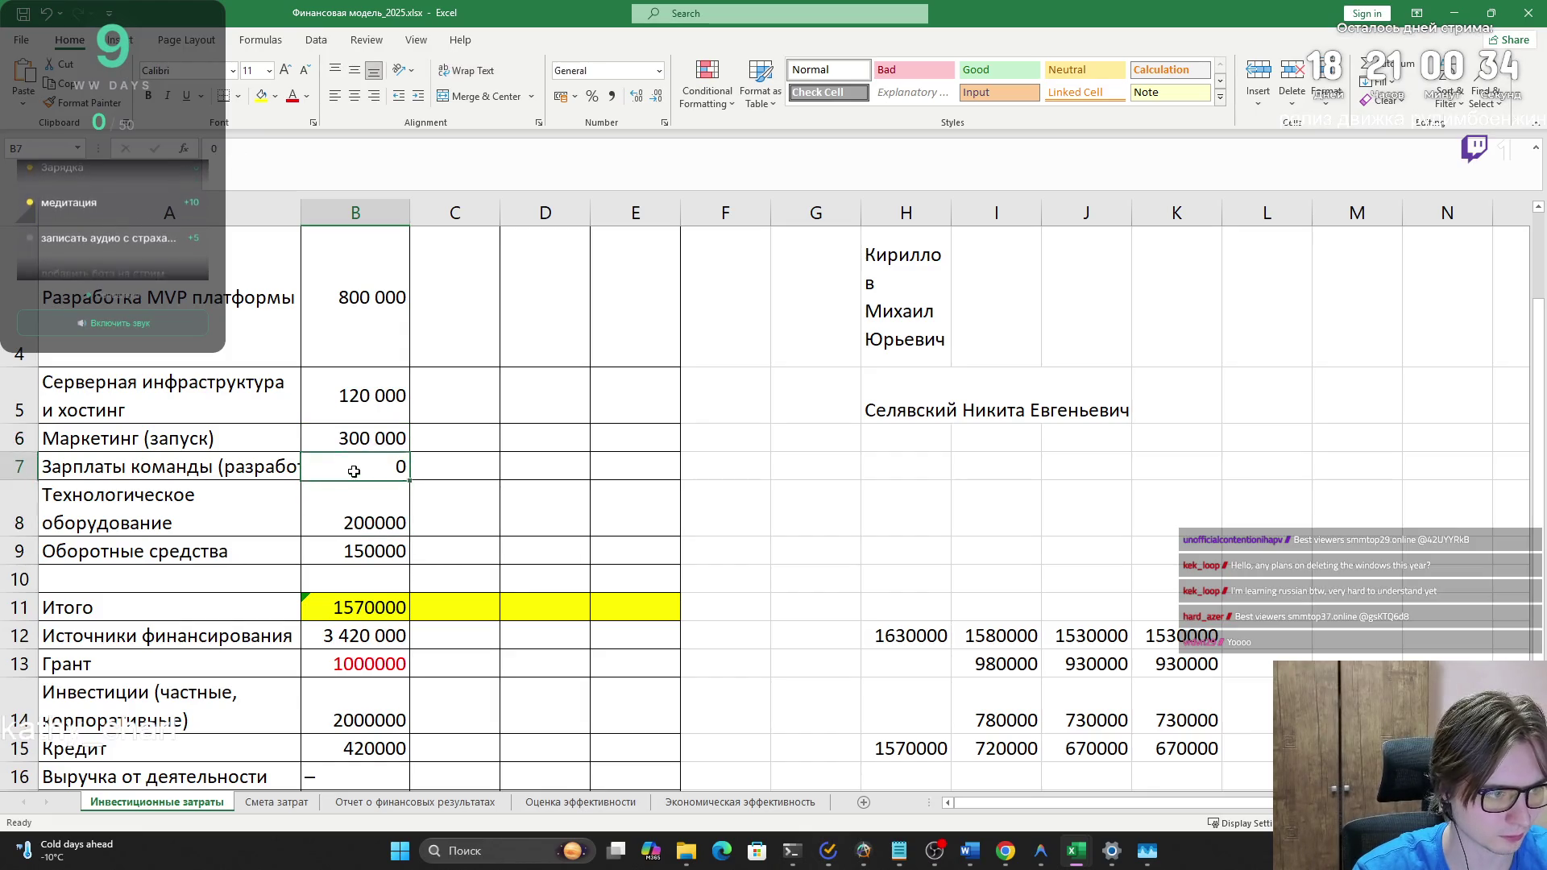
{"action": "left_click", "coordinate": [250, 470]}
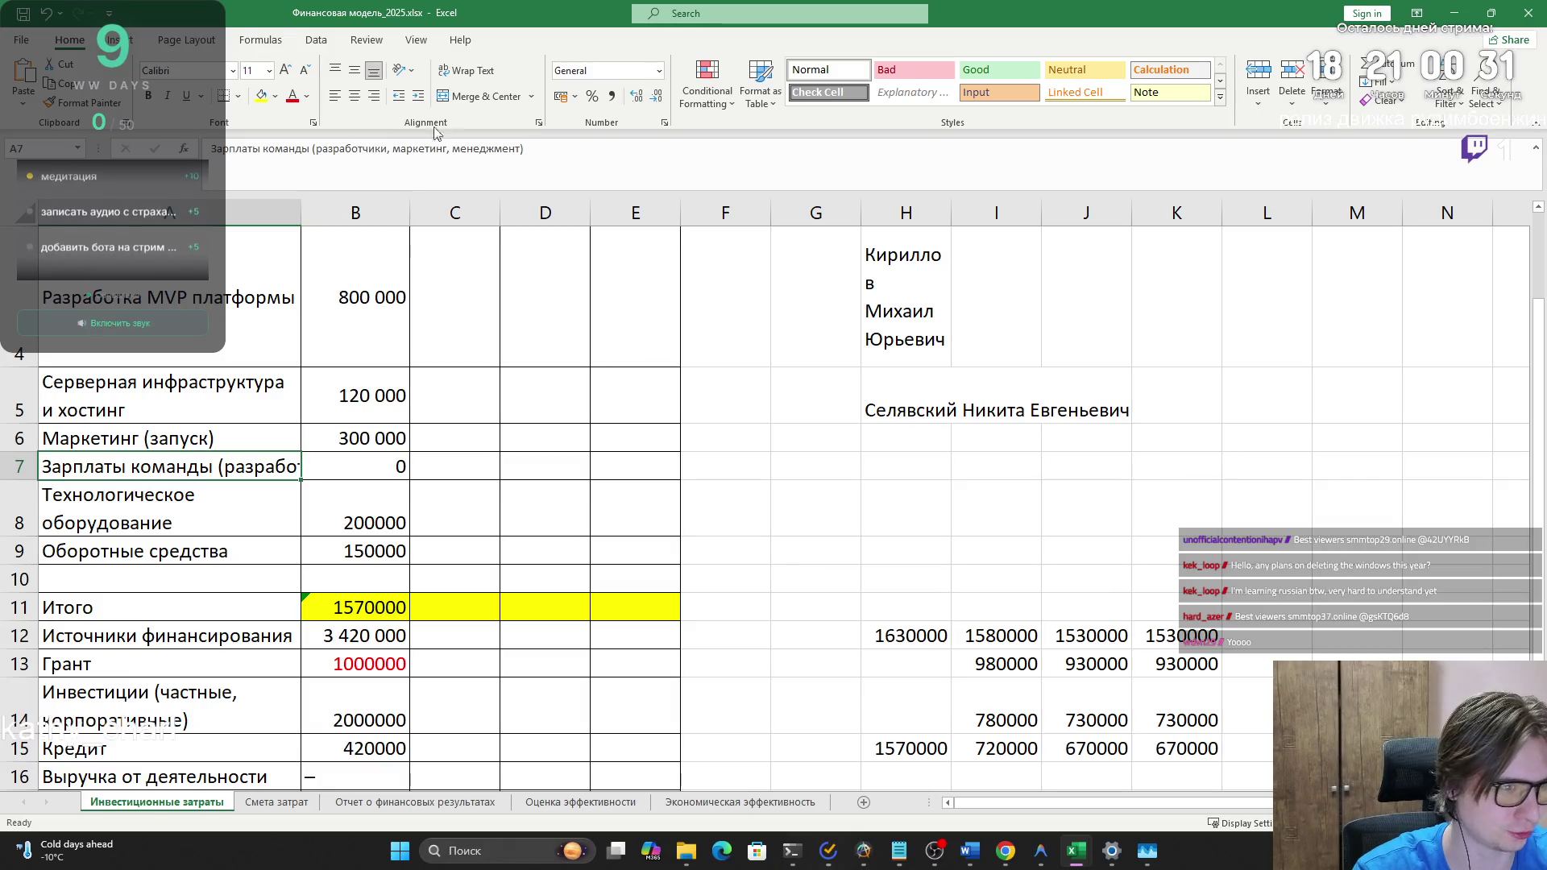
{"action": "left_click", "coordinate": [474, 68]}
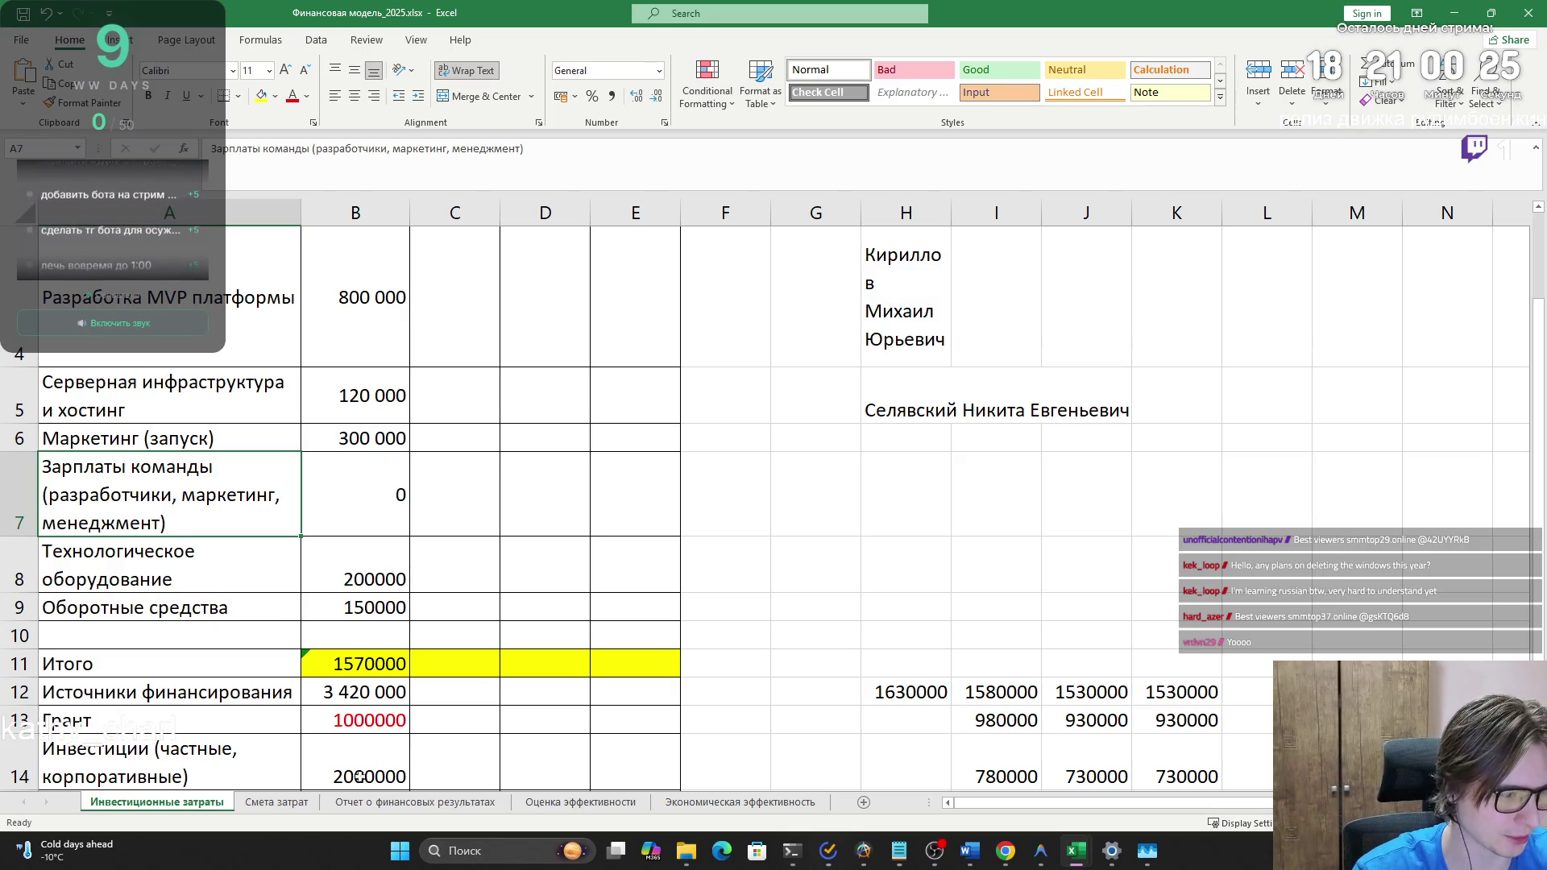
- Glance at the Смета затрат sheet, then return to Инвестиционные затраты
{"action": "left_click", "coordinate": [277, 802]}
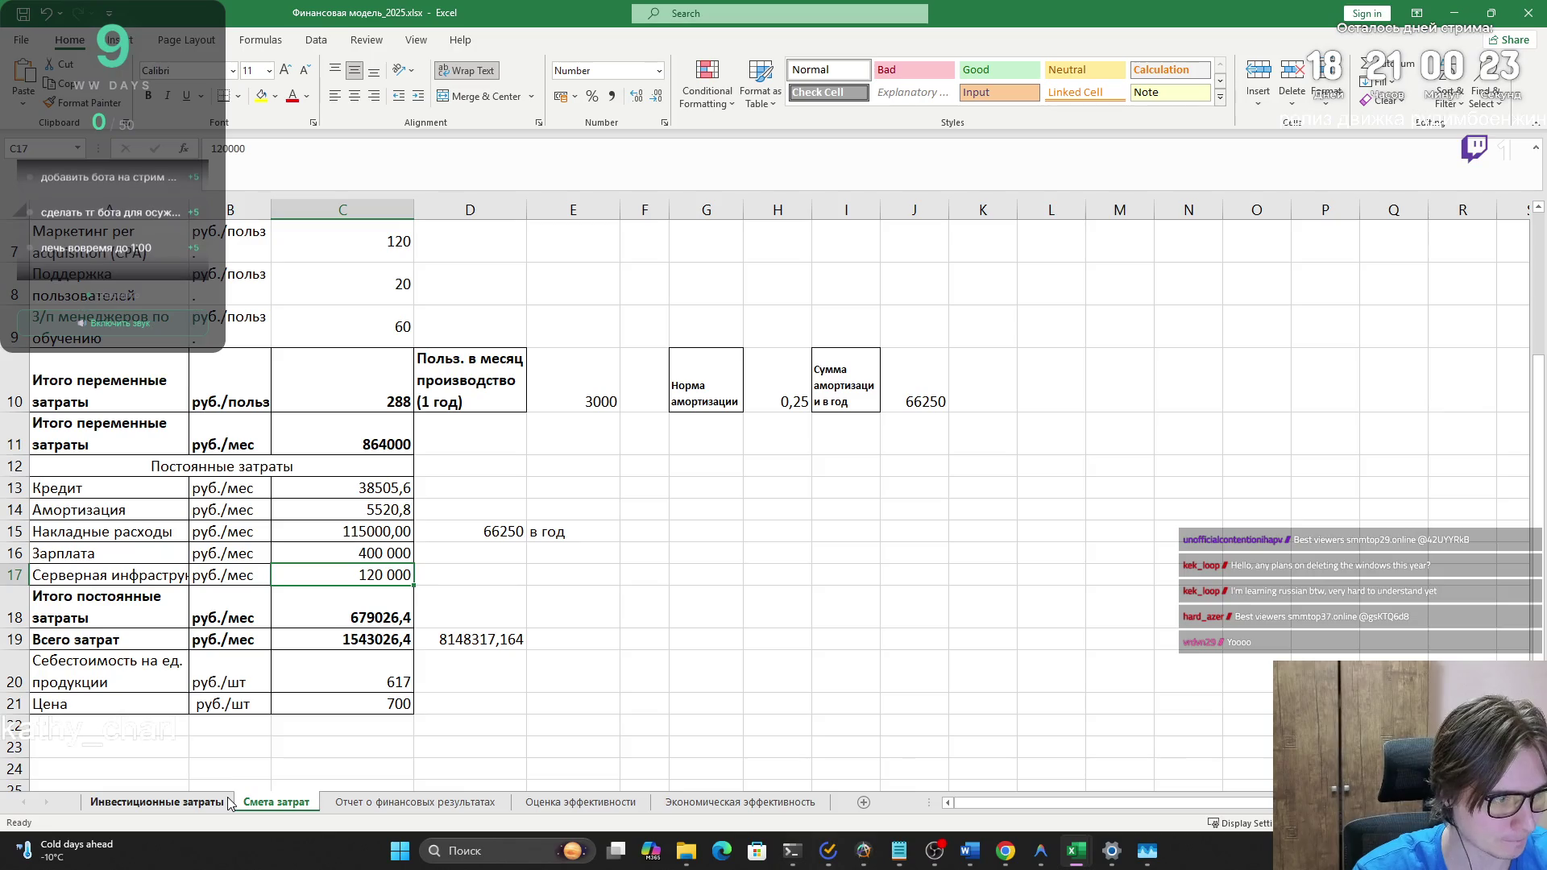
{"action": "left_click", "coordinate": [218, 802]}
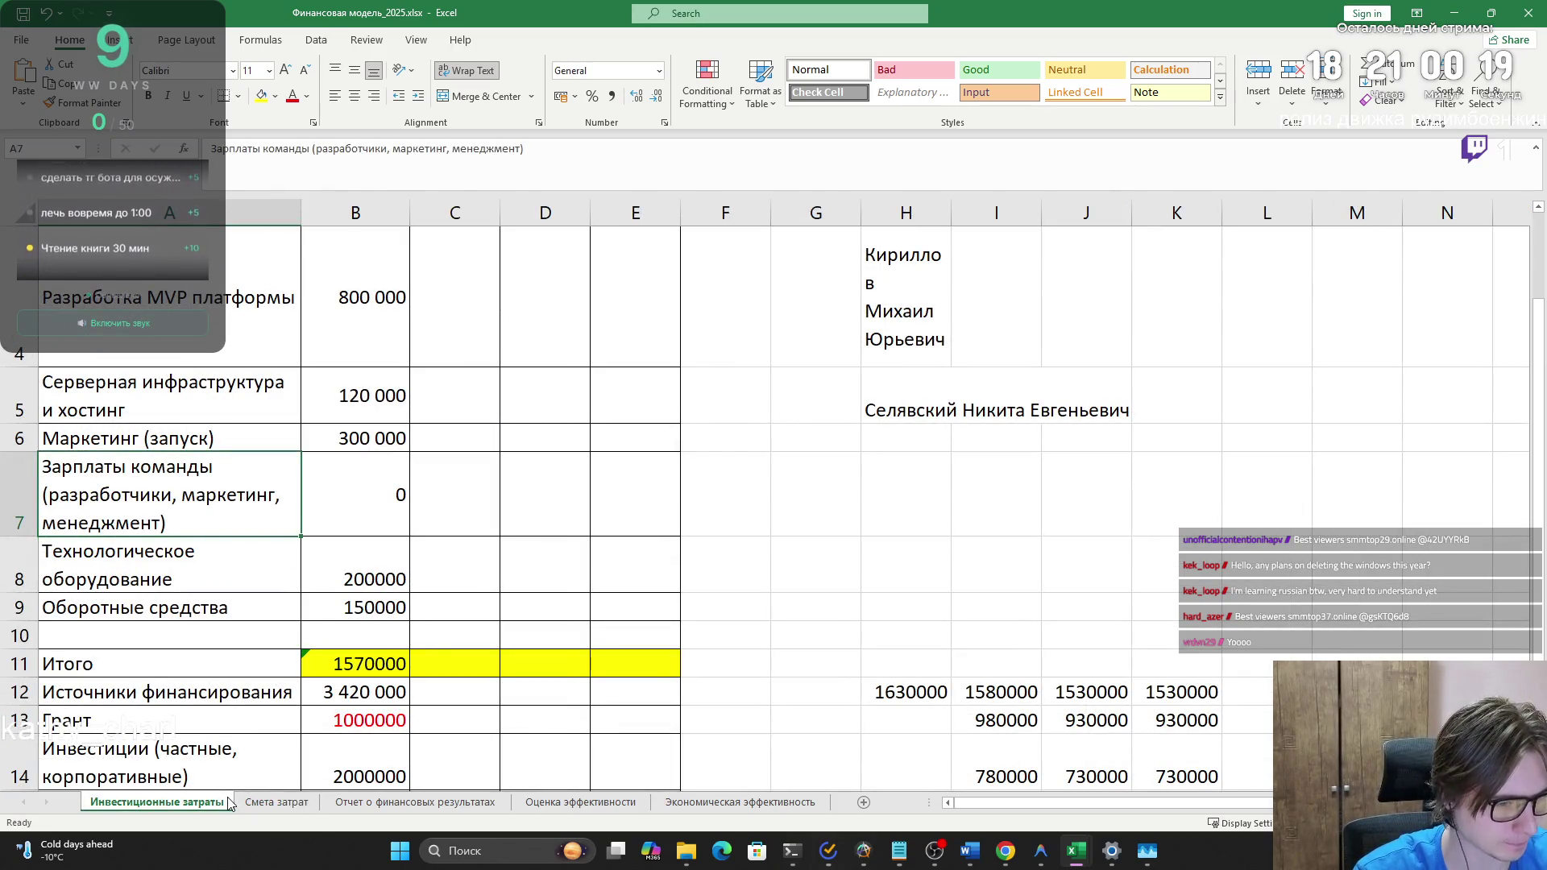
{"action": "key", "text": "alt+Tab"}
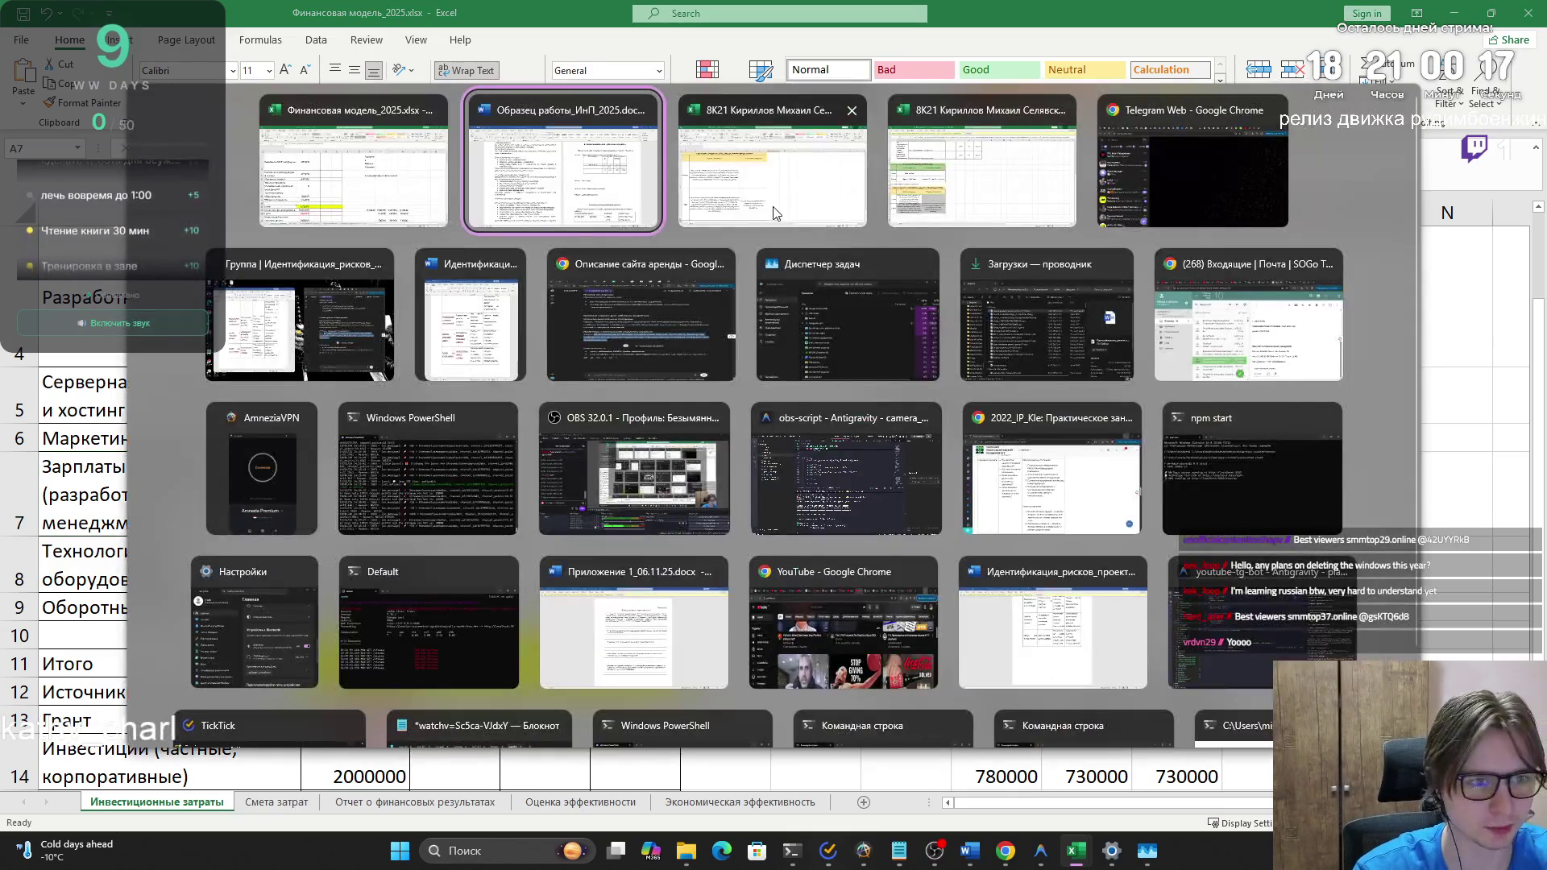
- Bring the Tomsk Polytechnic University course page forward in the browser
{"action": "left_click", "coordinate": [628, 330]}
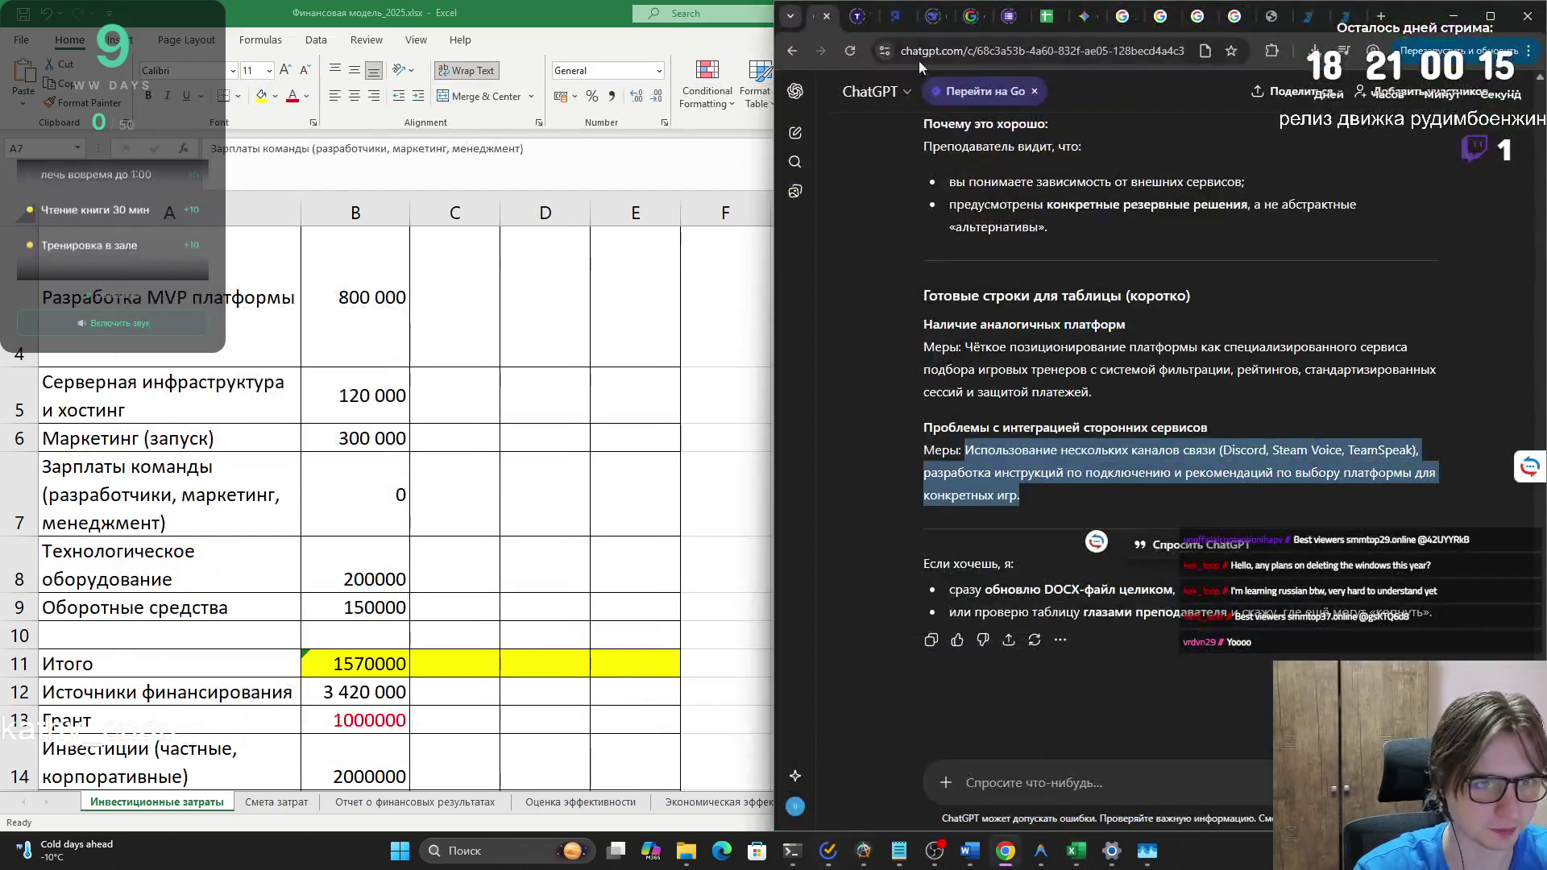
{"action": "left_click", "coordinate": [1454, 15]}
{"action": "key", "text": "alt+Tab"}
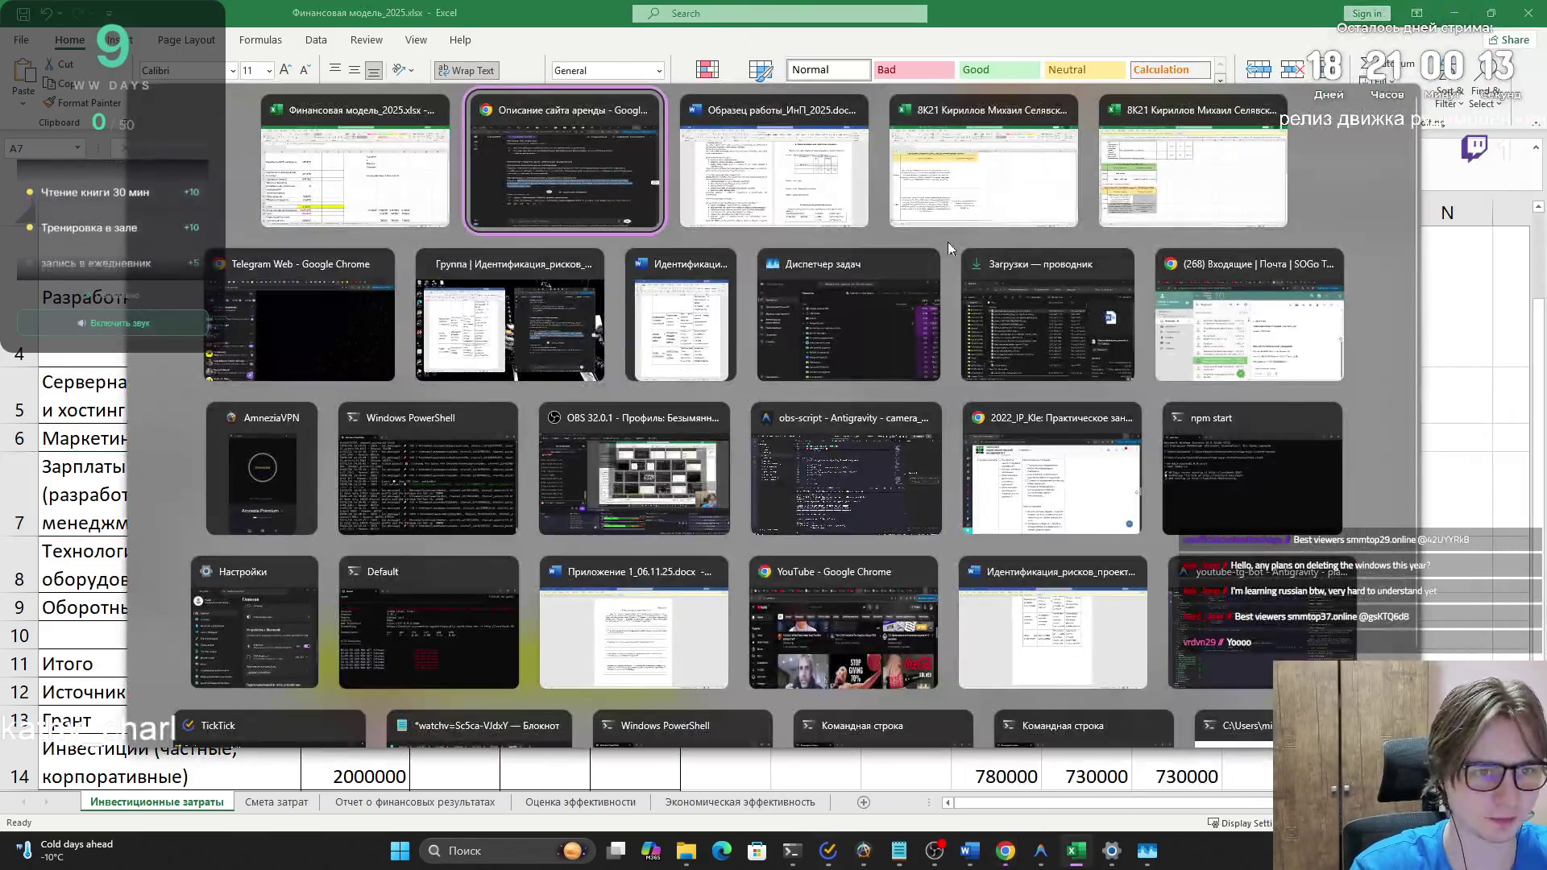
{"action": "key", "text": "alt+Tab"}
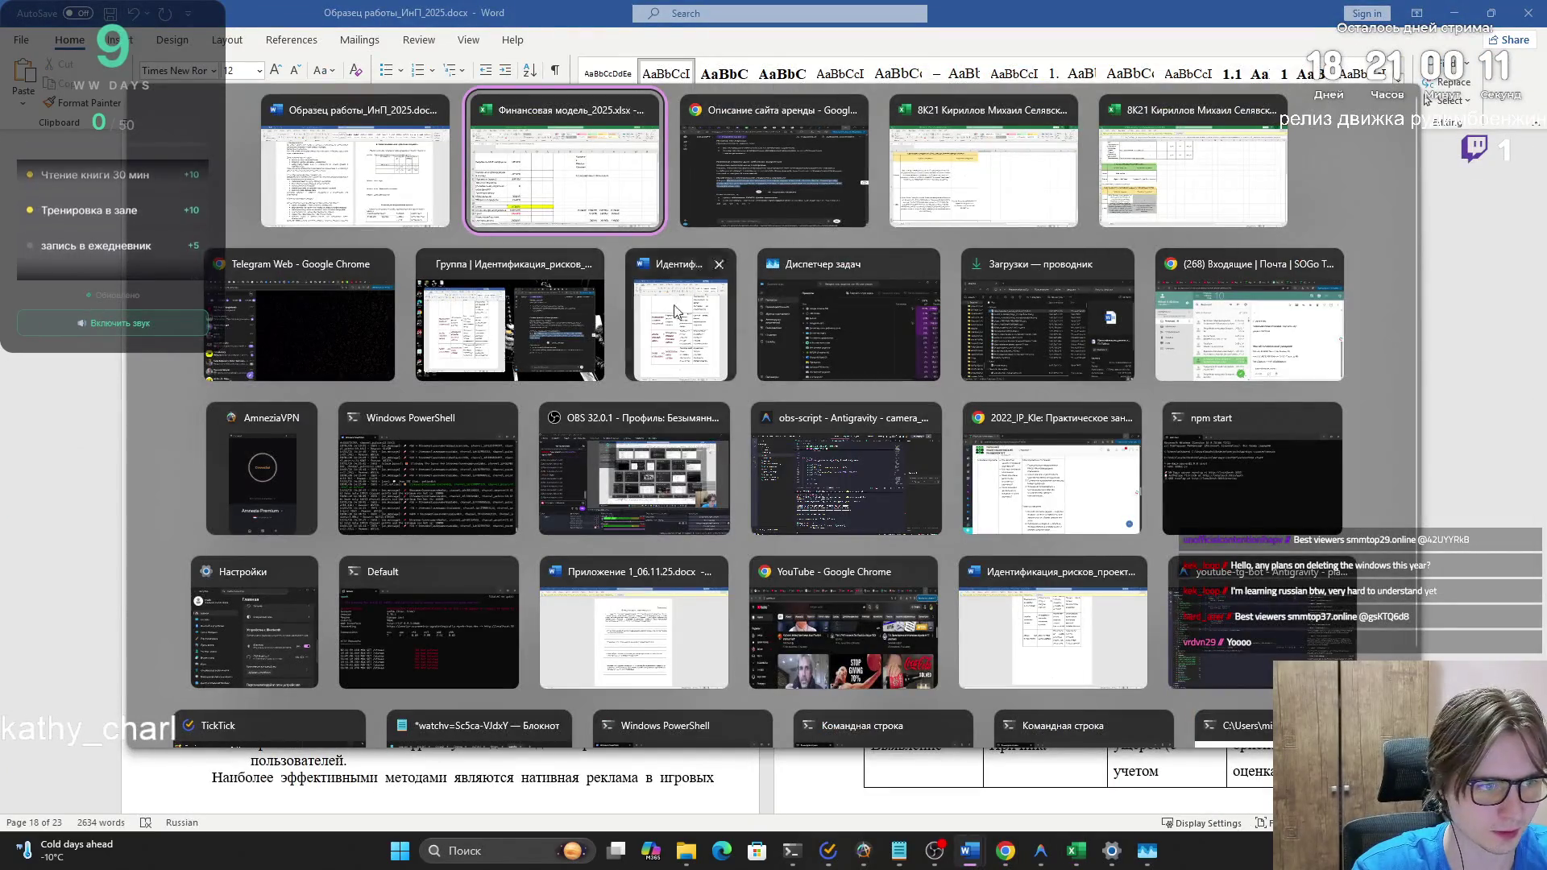
{"action": "left_click", "coordinate": [1239, 339]}
{"action": "left_click", "coordinate": [862, 187]}
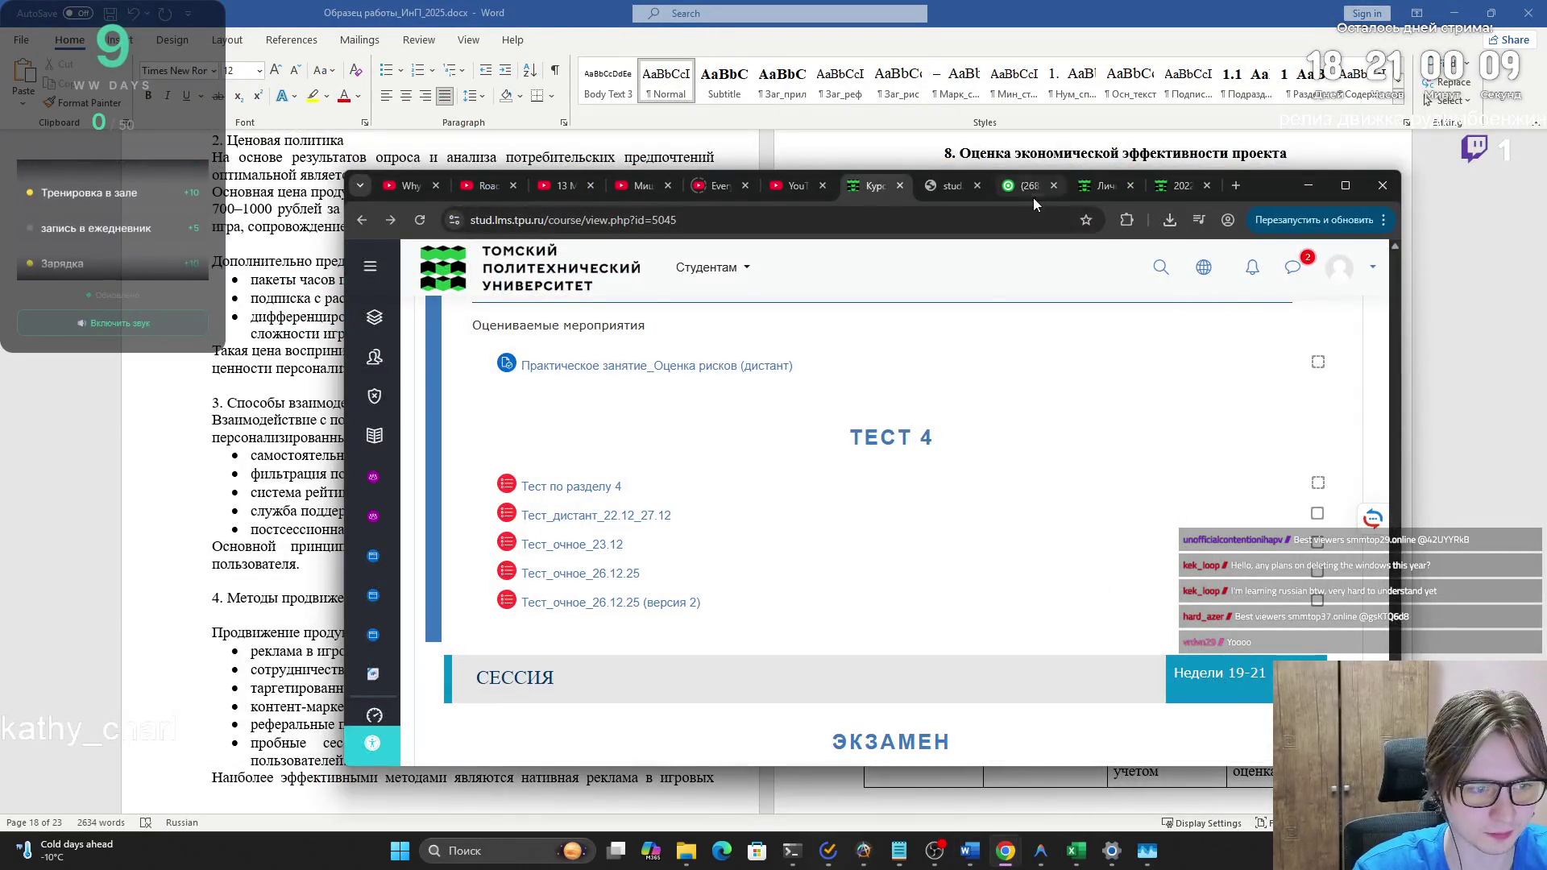
- Open the 05.12.2025 practical assignment and select the teacher's comment on unaccounted contributions
{"action": "scroll", "coordinate": [713, 369], "scroll_direction": "down", "scroll_amount": 5}
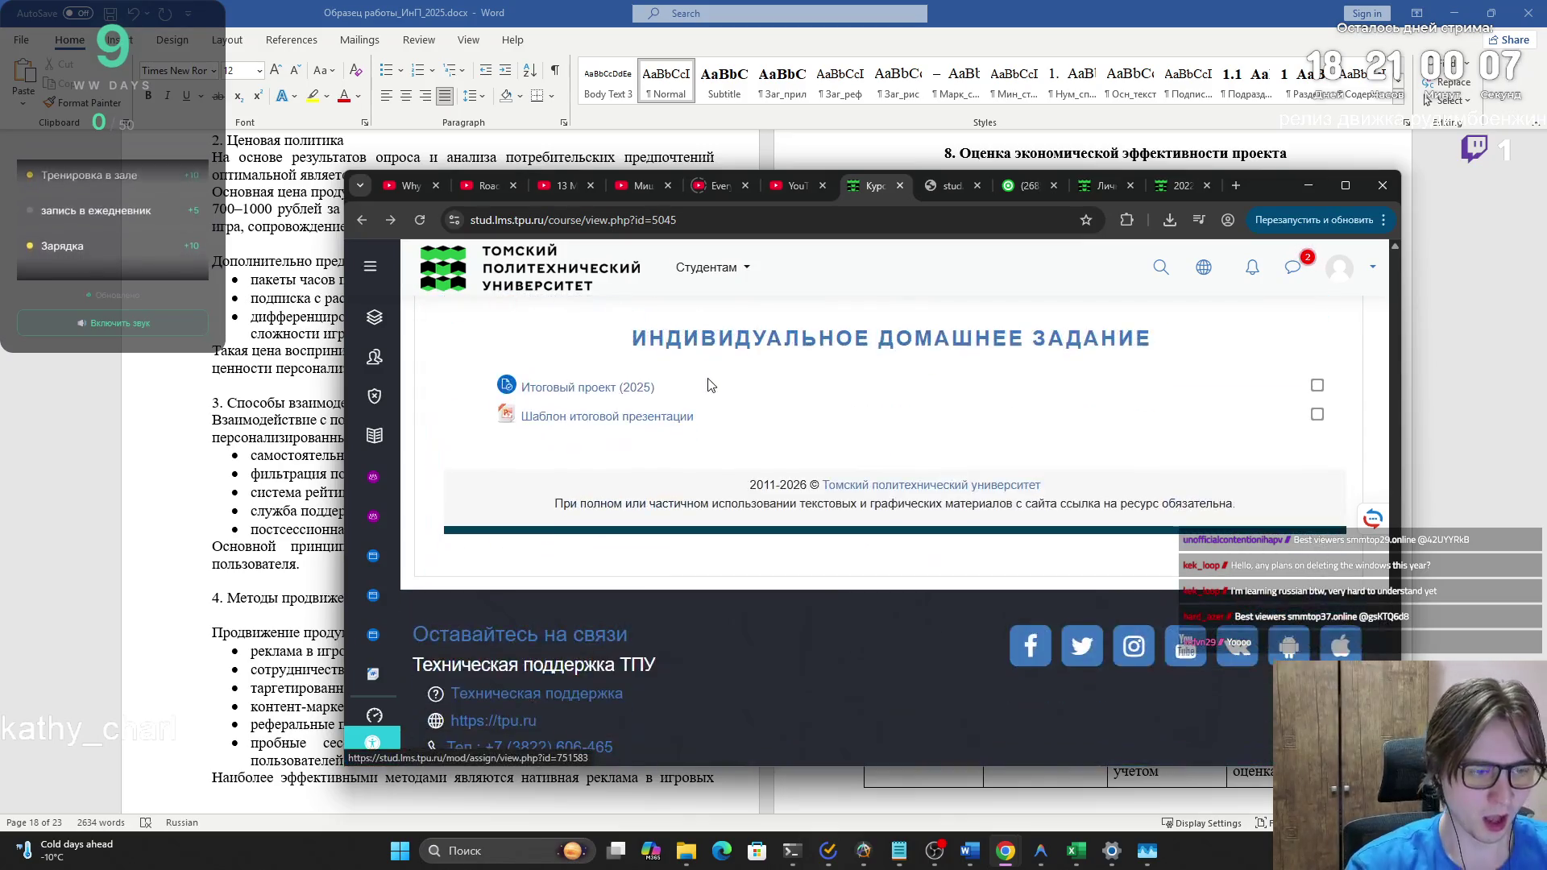
{"action": "scroll", "coordinate": [709, 392], "scroll_direction": "up", "scroll_amount": 7}
{"action": "scroll", "coordinate": [709, 392], "scroll_direction": "up", "scroll_amount": 2}
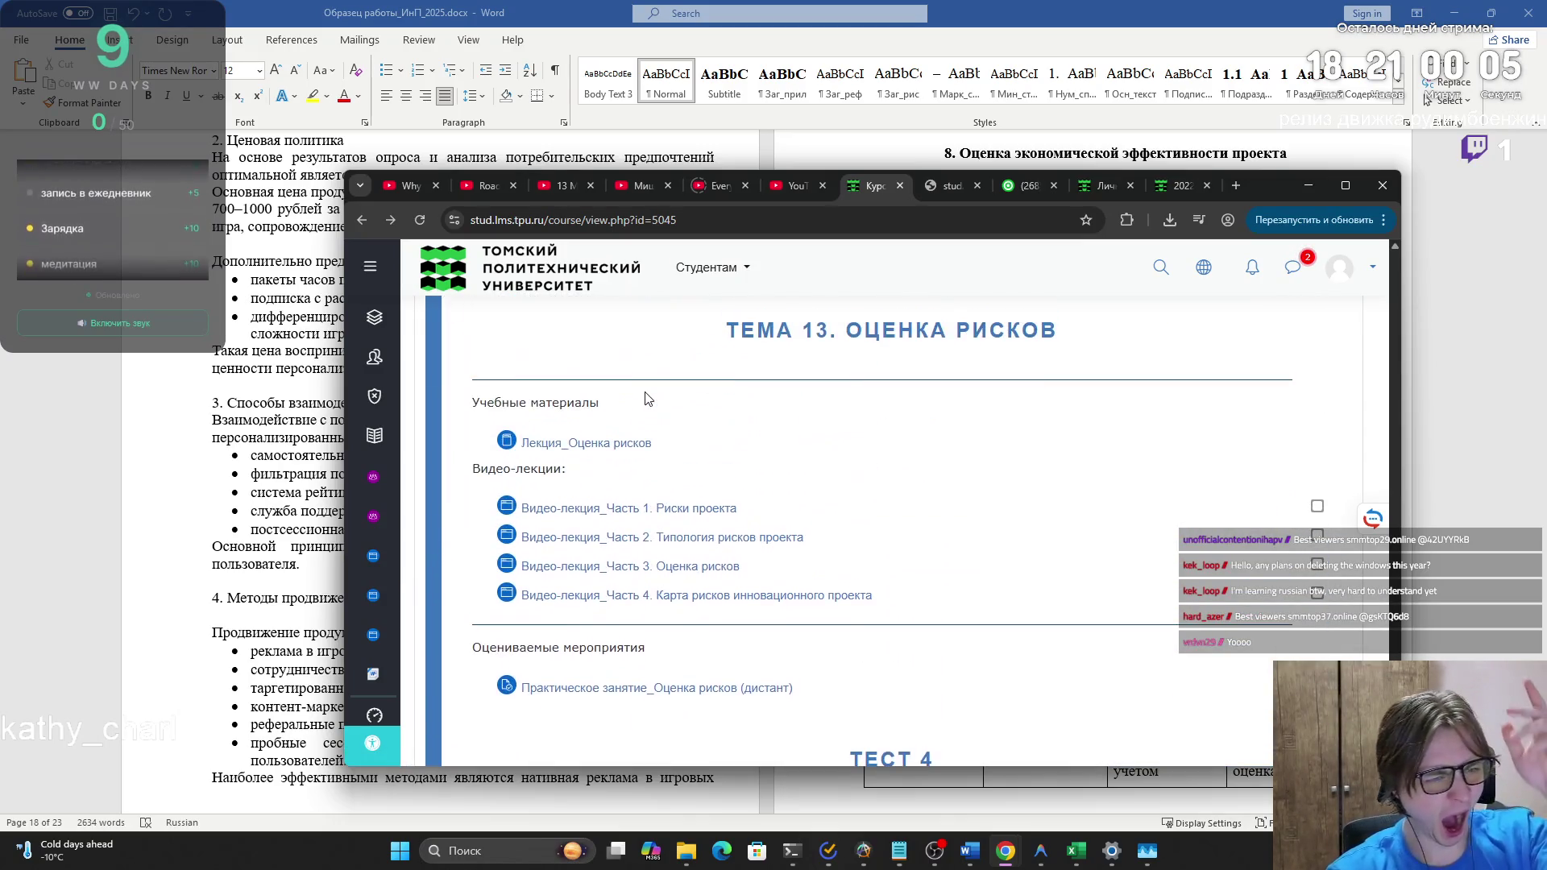
{"action": "scroll", "coordinate": [607, 458], "scroll_direction": "up", "scroll_amount": 2}
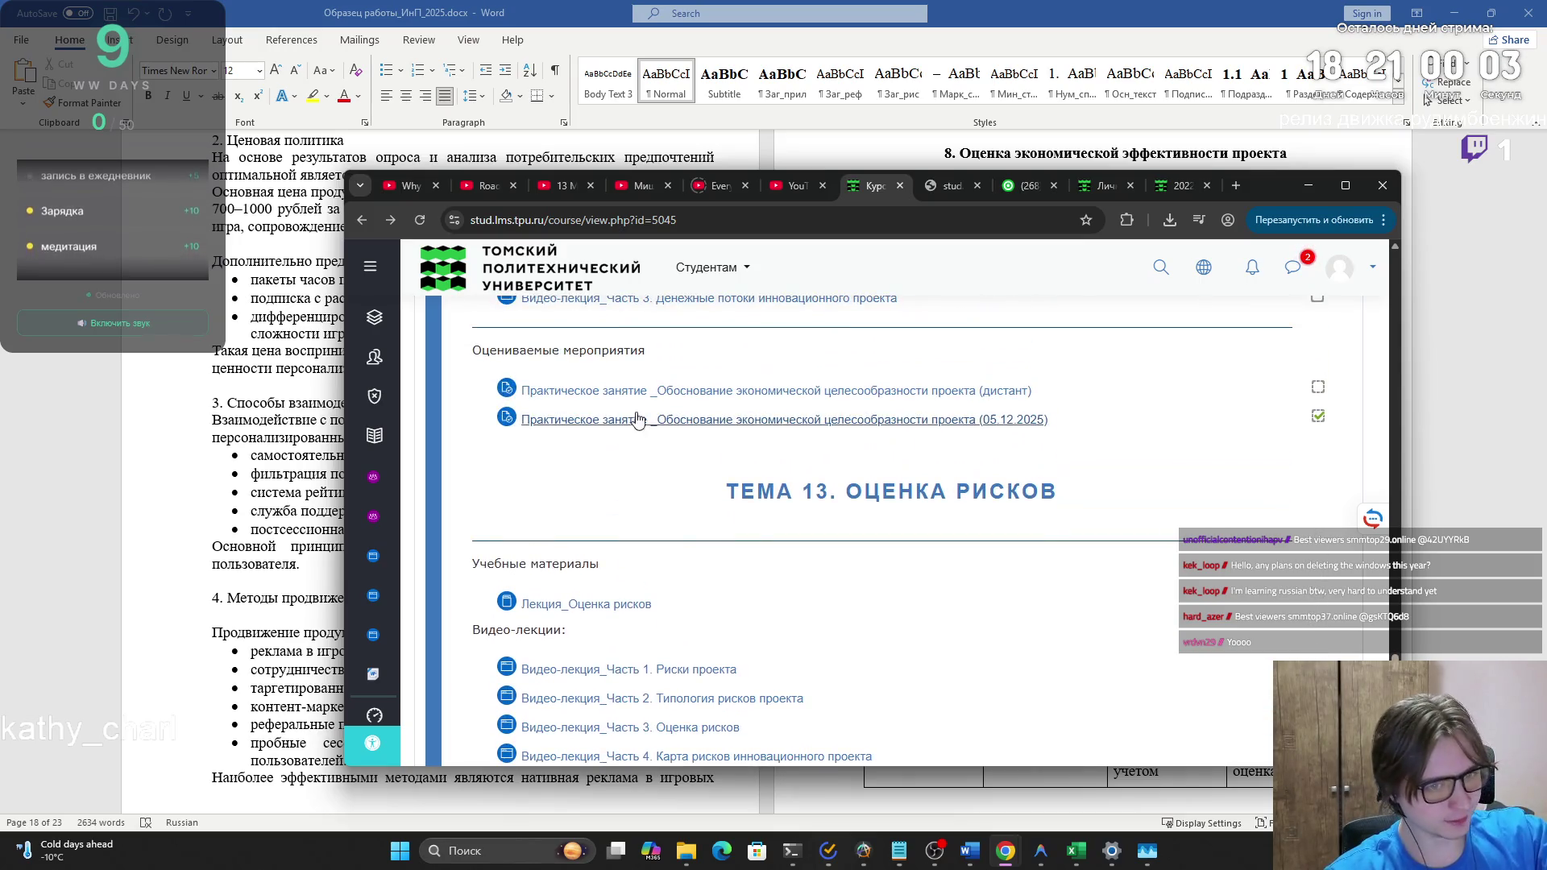
{"action": "left_click", "coordinate": [648, 424]}
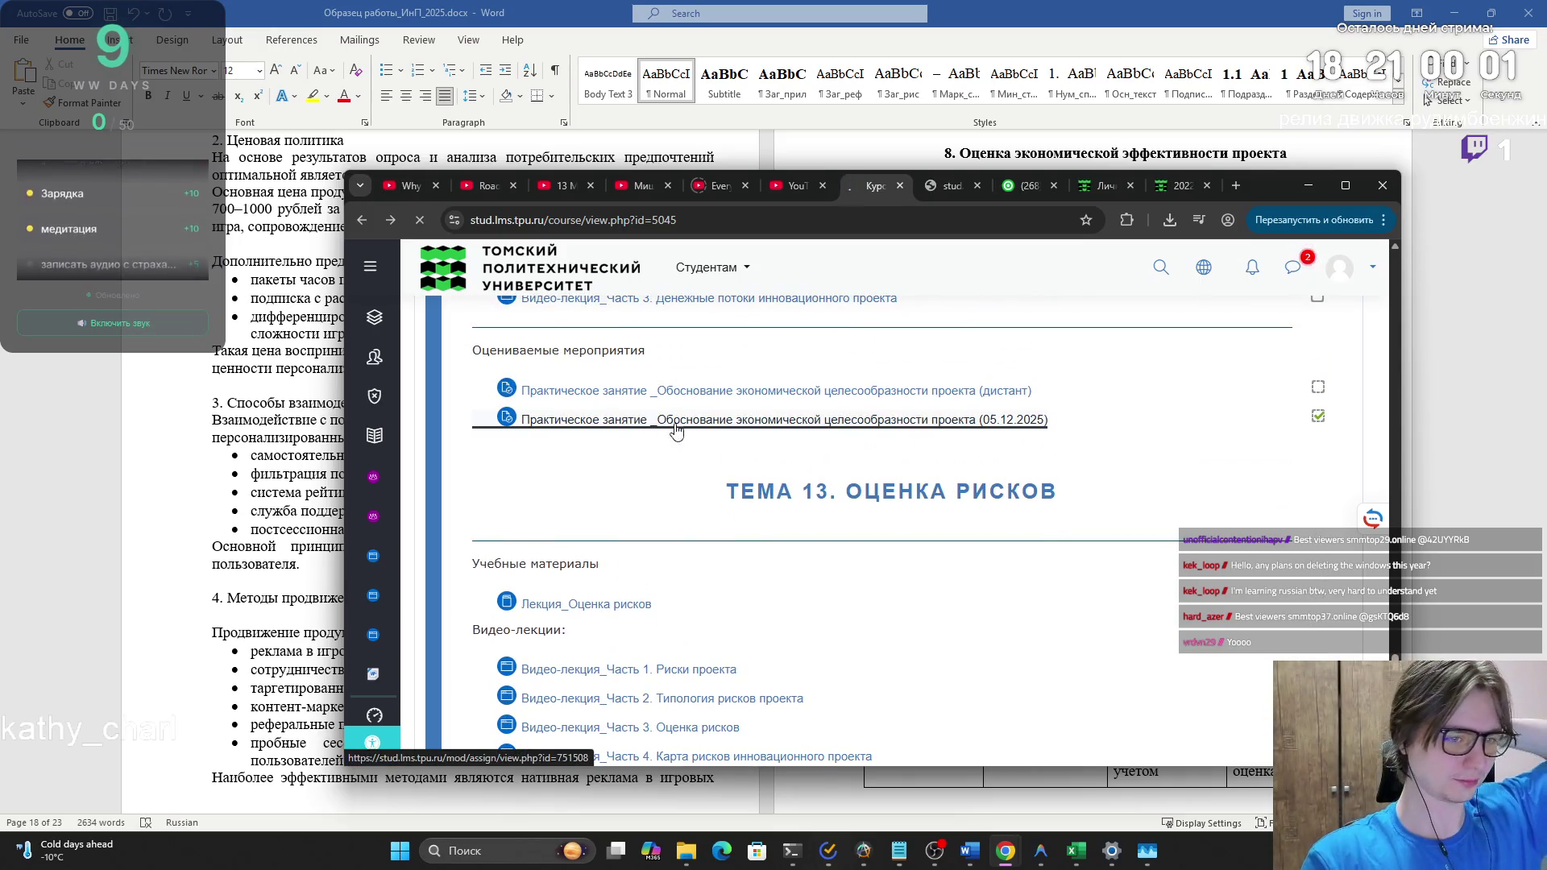
{"action": "scroll", "coordinate": [689, 417], "scroll_direction": "down", "scroll_amount": 15}
{"action": "scroll", "coordinate": [788, 413], "scroll_direction": "up", "scroll_amount": 5}
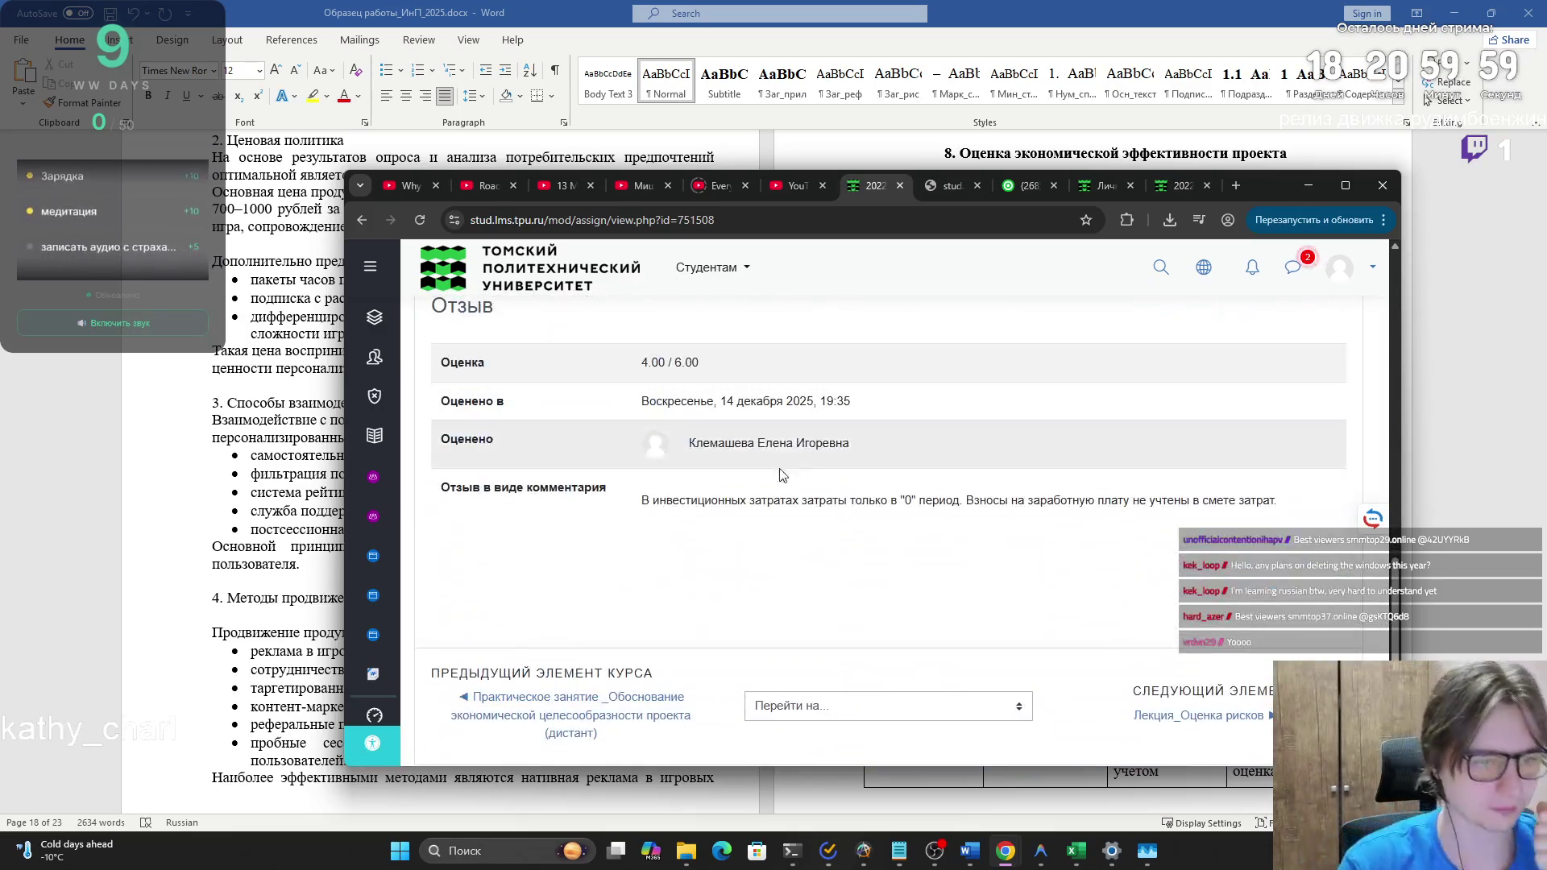
{"action": "left_click_drag", "start_coordinate": [710, 501], "coordinate": [1283, 504]}
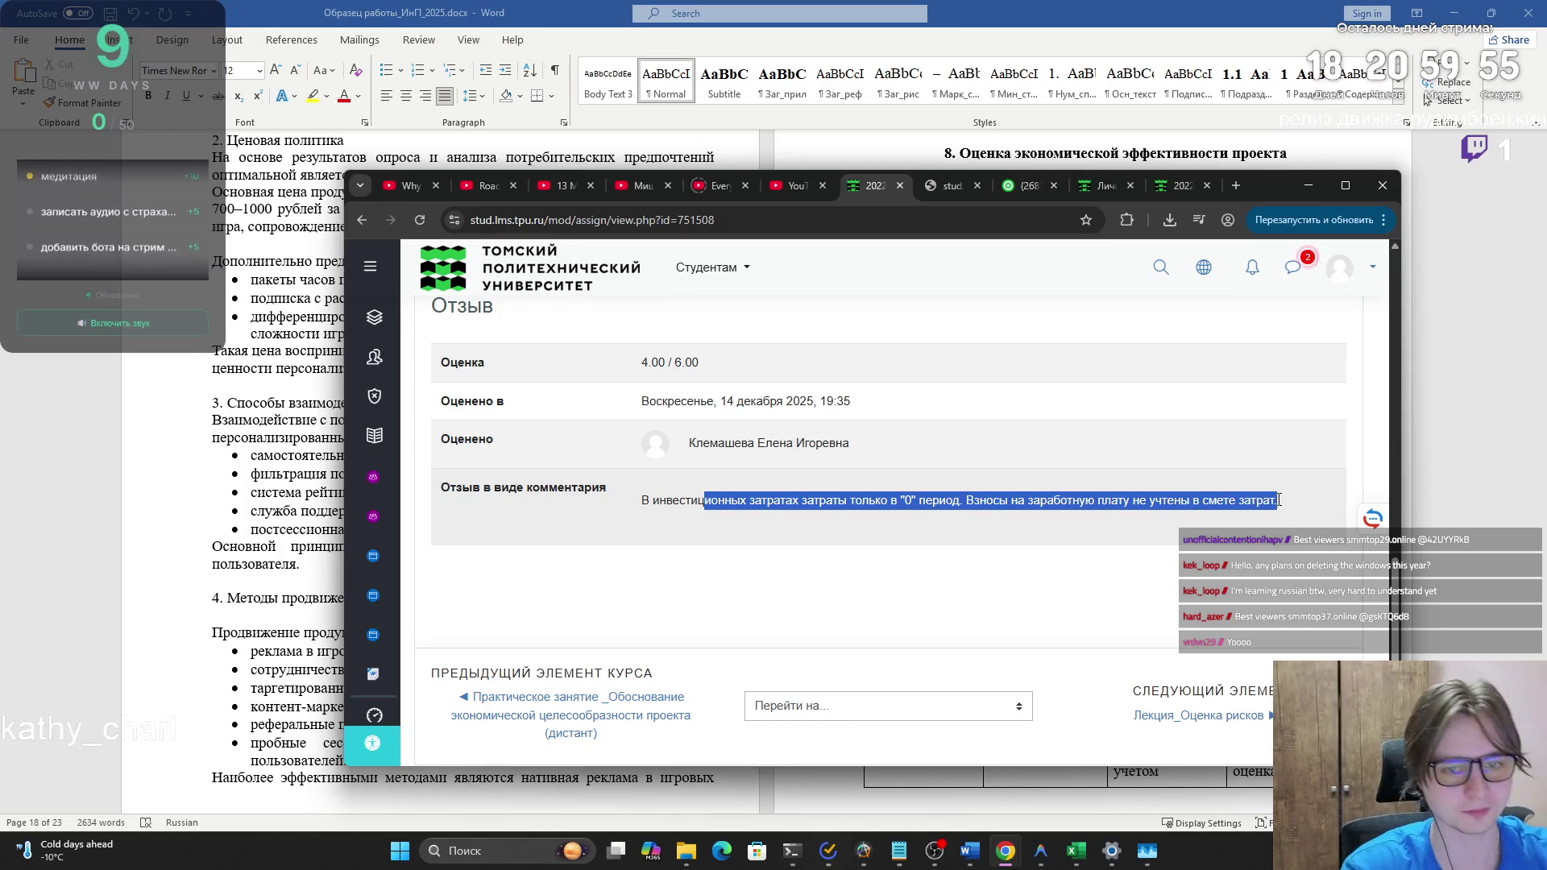
- Return to the financial-model workbook's Смета затрат cost-estimate sheet
{"action": "key", "text": "alt+Tab"}
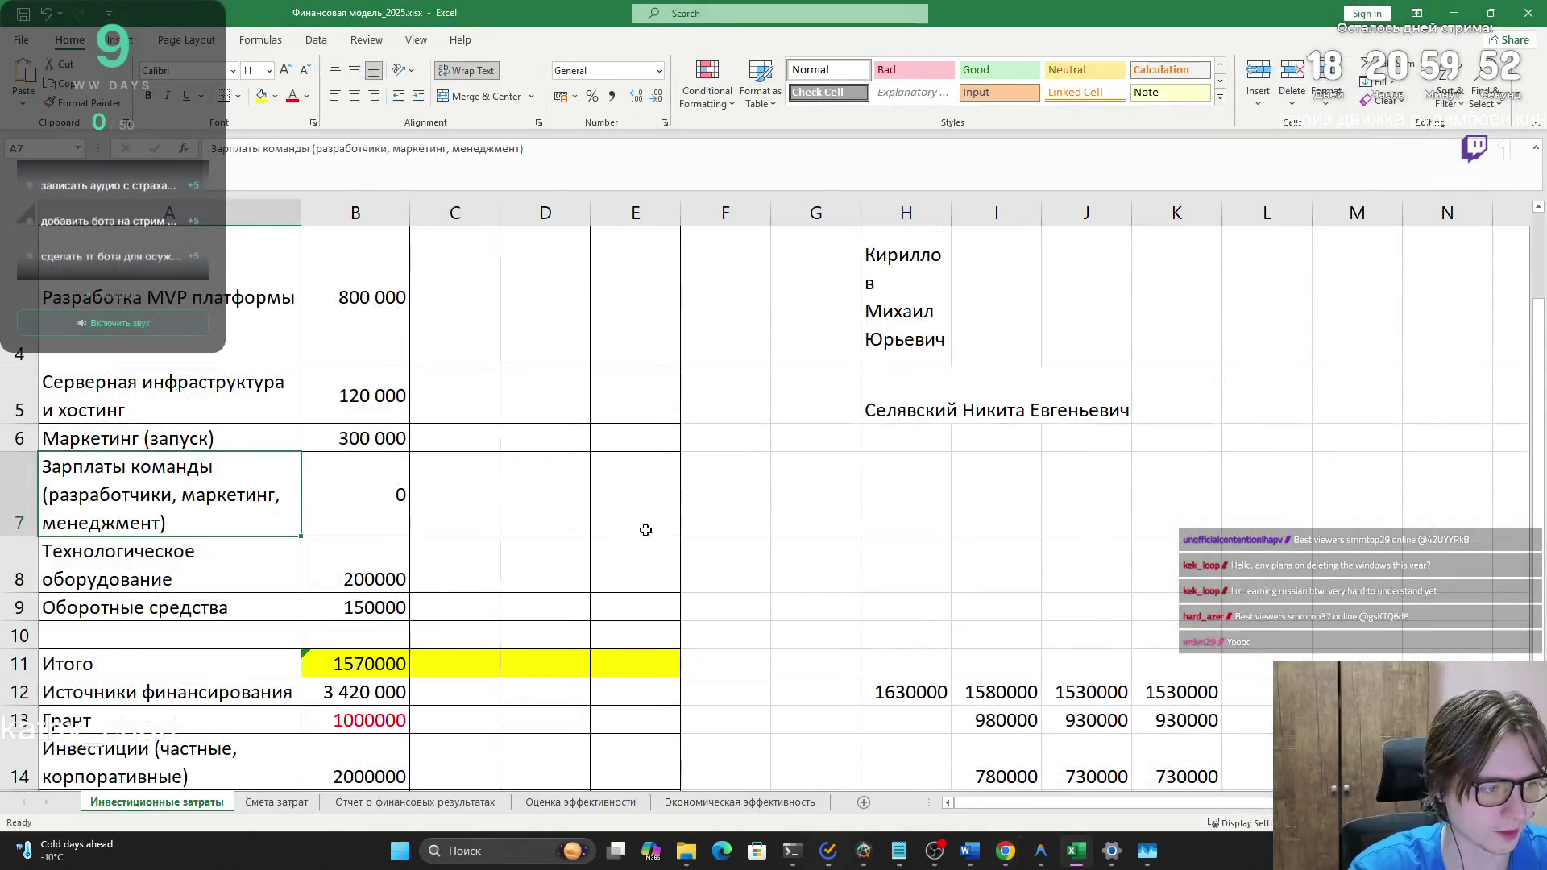
{"action": "scroll", "coordinate": [645, 528], "scroll_direction": "down", "scroll_amount": 3}
{"action": "left_click", "coordinate": [290, 793]}
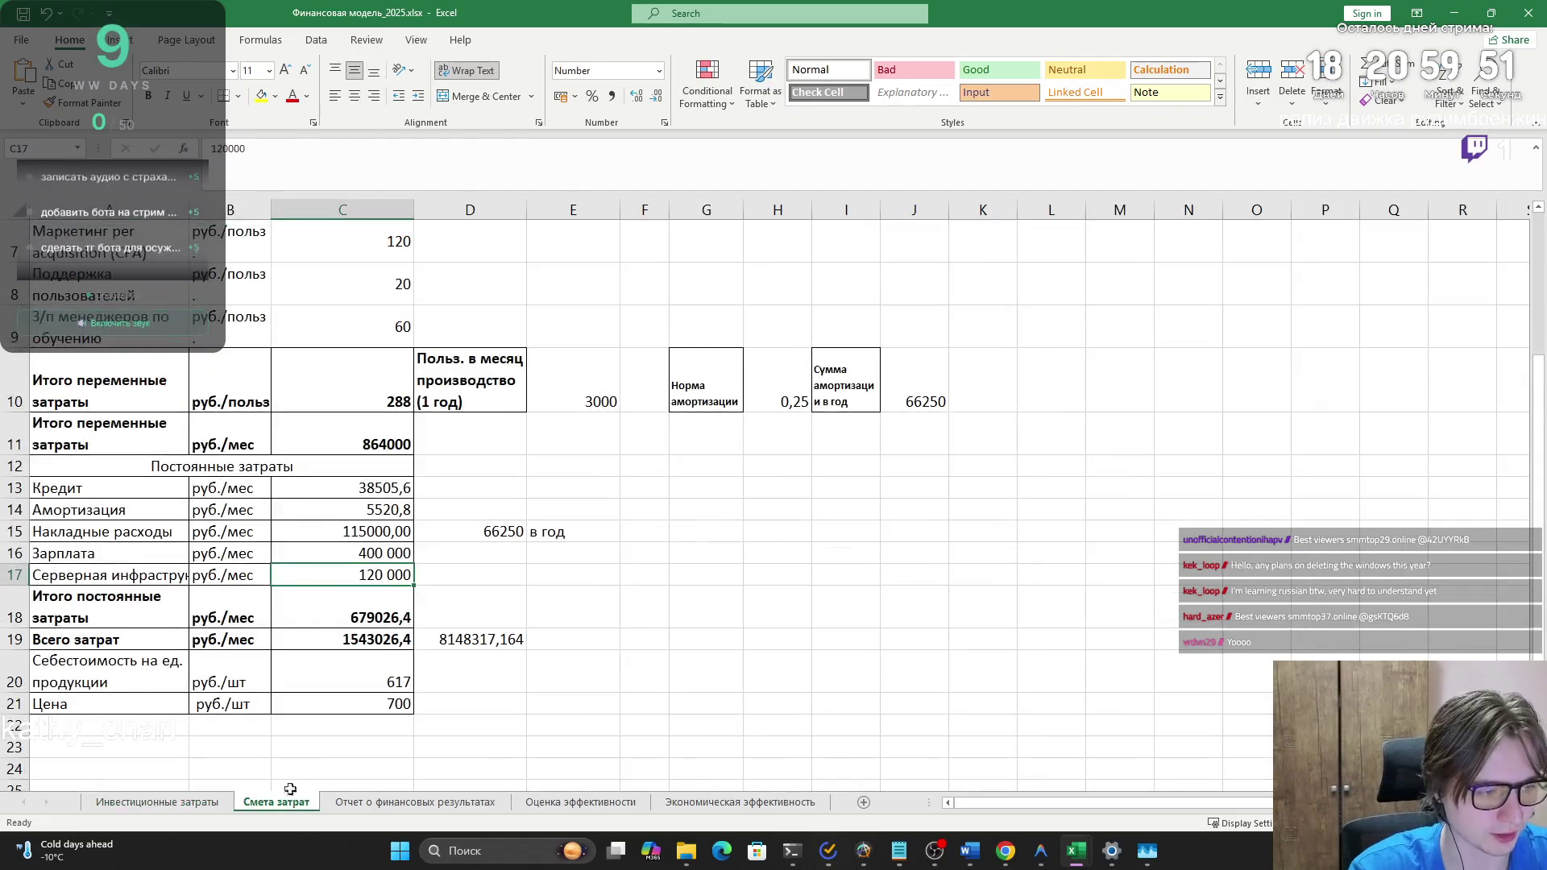
- Inspect the 400 000 salary cost and the Взносы contributions row in the Смета затрат sheet
{"action": "left_click", "coordinate": [333, 558]}
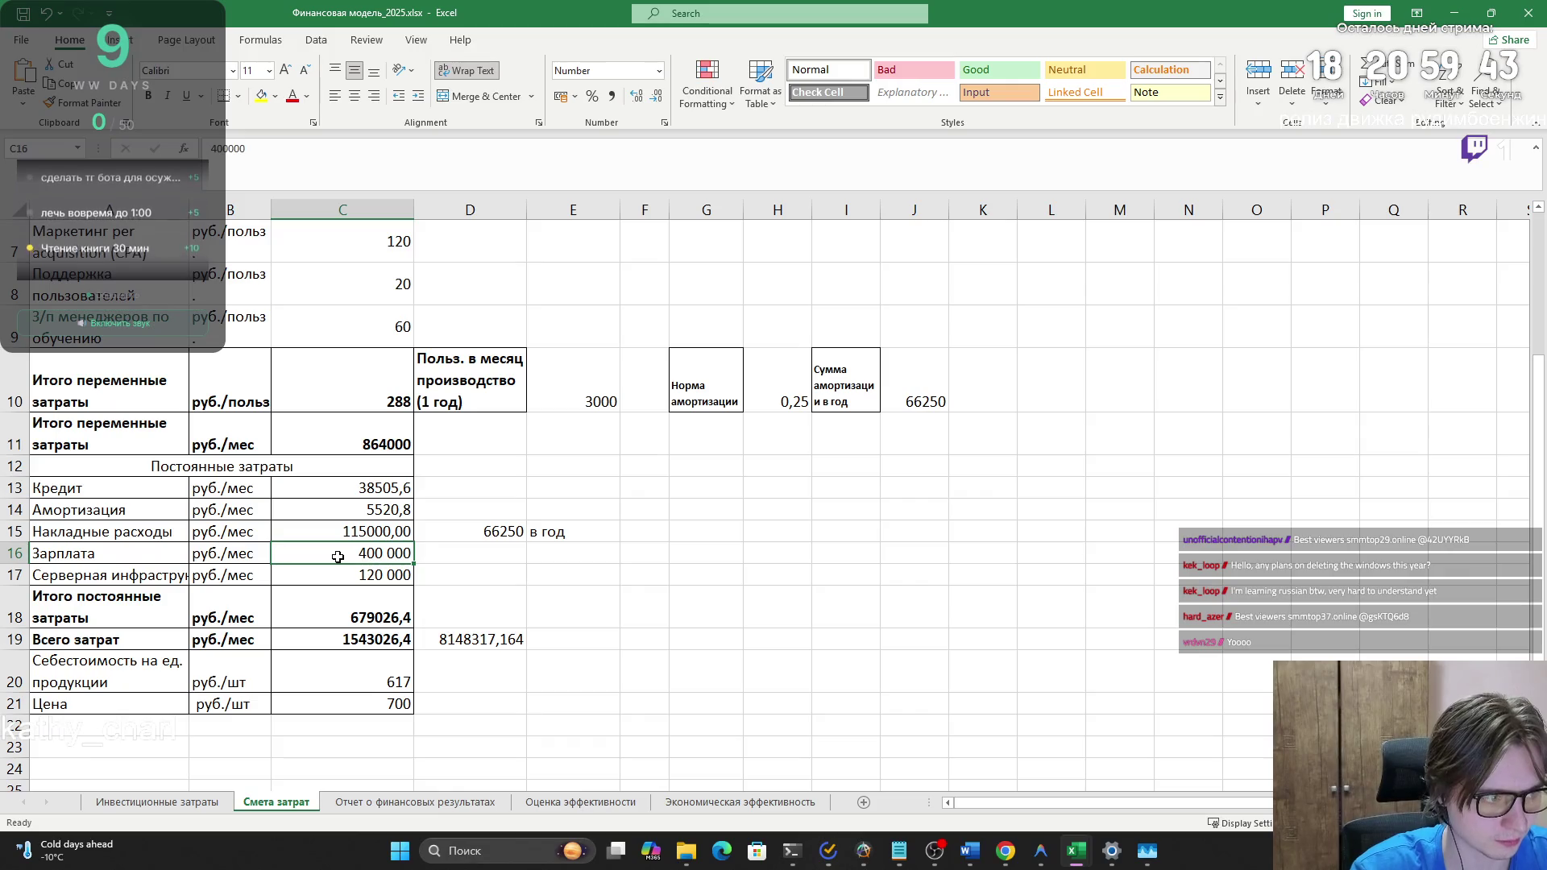
{"action": "left_click_drag", "start_coordinate": [286, 553], "coordinate": [169, 554]}
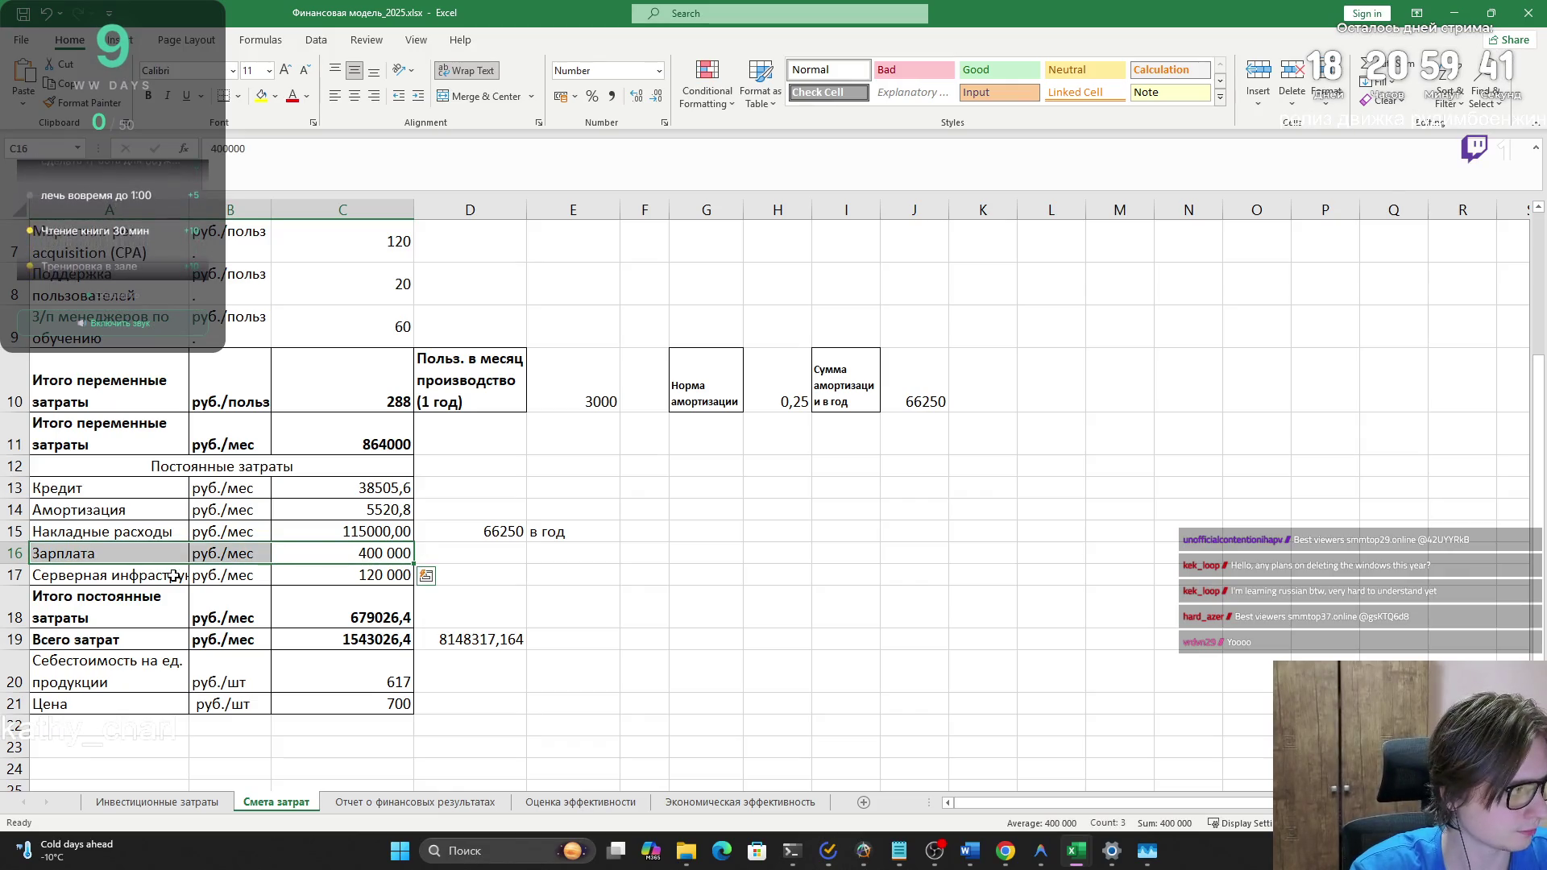
{"action": "mouse_move", "coordinate": [293, 557]}
{"action": "left_mouse_down"}
{"action": "mouse_move", "coordinate": [170, 550]}
{"action": "mouse_move", "coordinate": [324, 548]}
{"action": "mouse_move", "coordinate": [42, 553]}
{"action": "mouse_move", "coordinate": [338, 556]}
{"action": "mouse_move", "coordinate": [155, 560]}
{"action": "mouse_move", "coordinate": [272, 559]}
{"action": "left_mouse_up"}
{"action": "scroll", "coordinate": [273, 558], "scroll_direction": "up", "scroll_amount": 2}
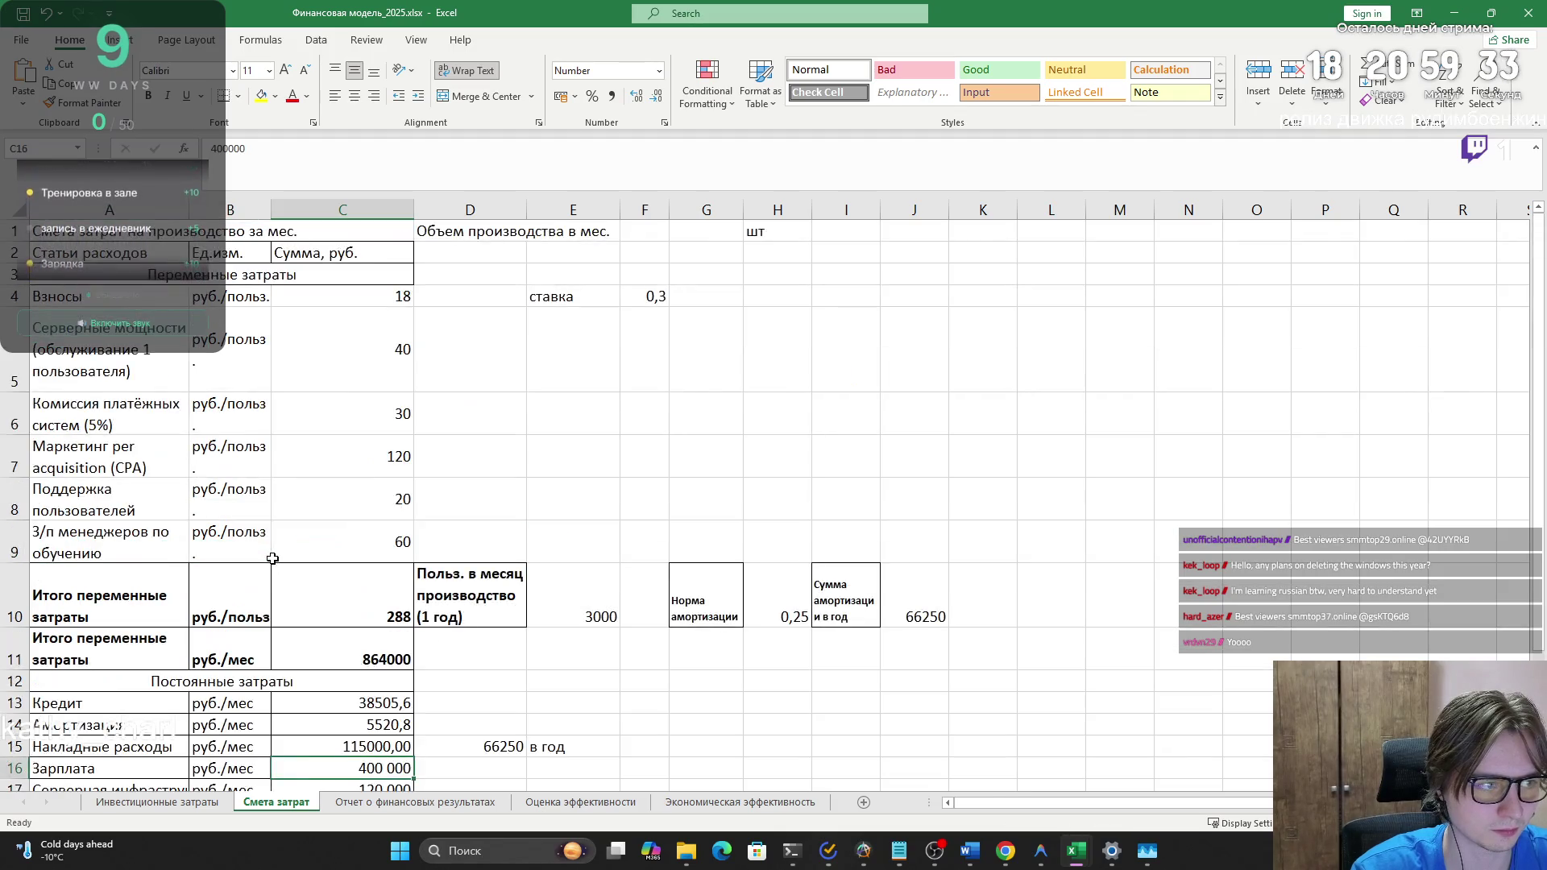
{"action": "mouse_move", "coordinate": [336, 303]}
{"action": "left_mouse_down"}
{"action": "mouse_move", "coordinate": [335, 328]}
{"action": "mouse_move", "coordinate": [320, 302]}
{"action": "left_mouse_up"}
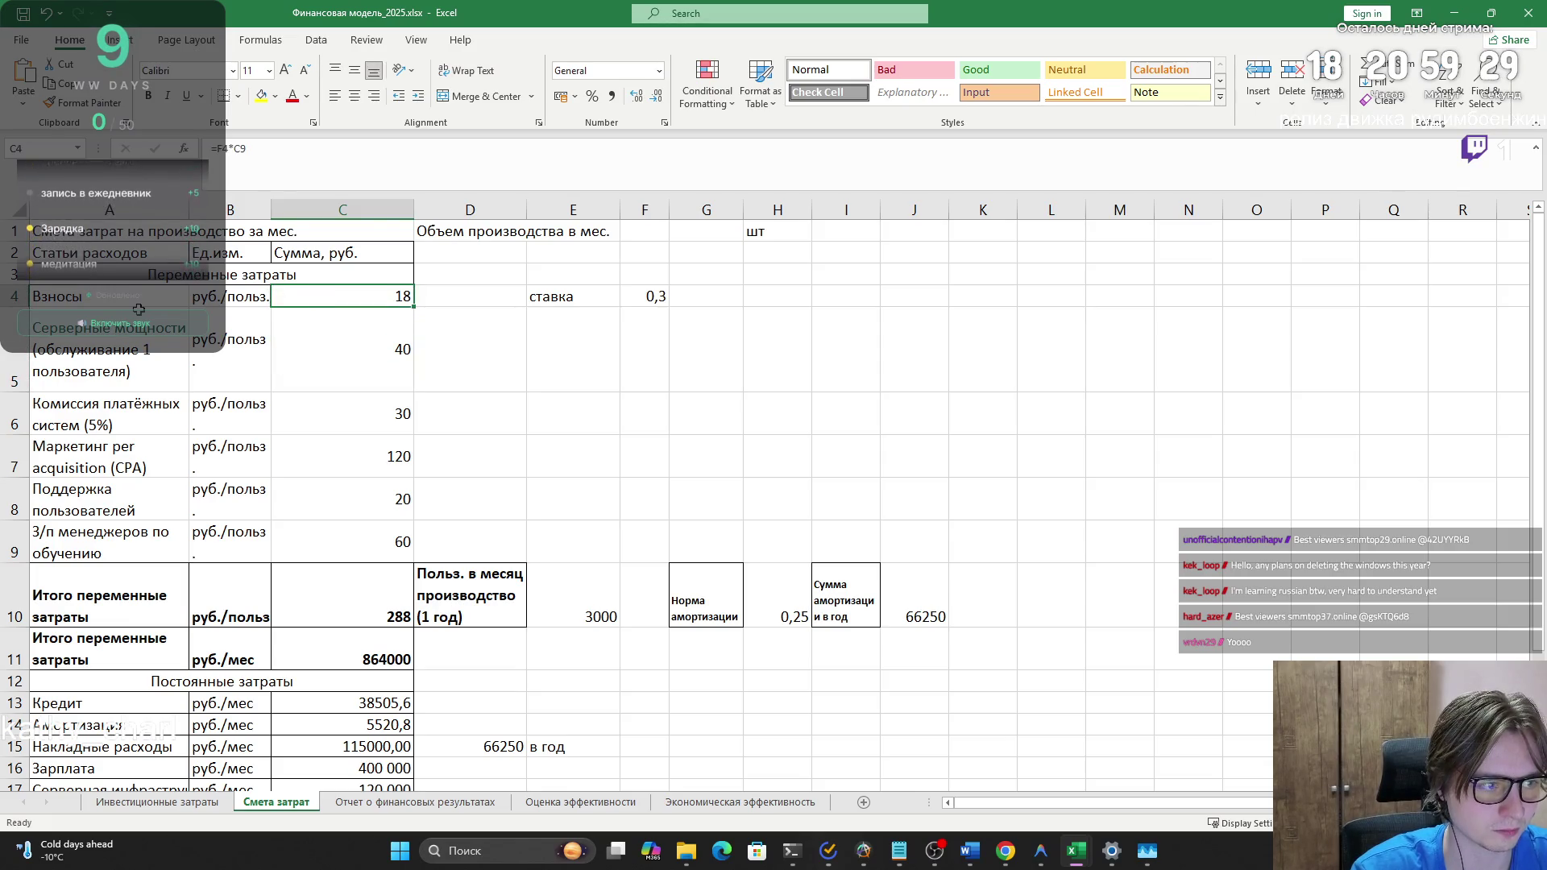
{"action": "left_click", "coordinate": [103, 304]}
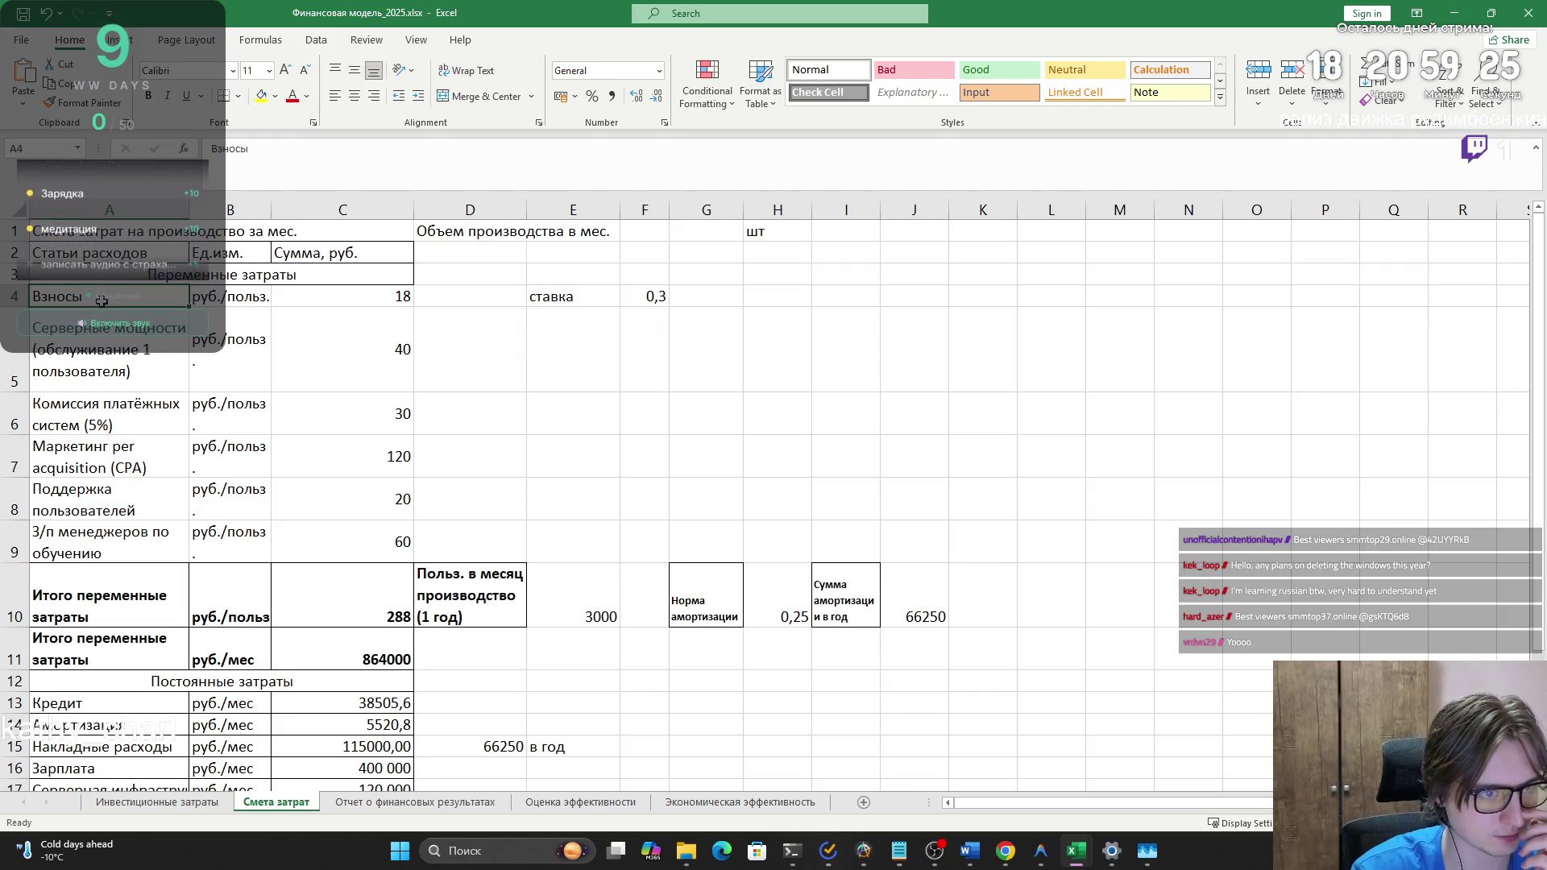
- Copy the whole cost table, then cancel it and glance at the assignment feedback page
{"action": "mouse_move", "coordinate": [104, 233]}
{"action": "left_mouse_down"}
{"action": "mouse_move", "coordinate": [347, 242]}
{"action": "mouse_move", "coordinate": [850, 731]}
{"action": "mouse_move", "coordinate": [921, 743]}
{"action": "left_mouse_up"}
{"action": "key", "text": "ctrl+c"}
{"action": "left_click", "coordinate": [853, 742]}
{"action": "key", "text": "Escape"}
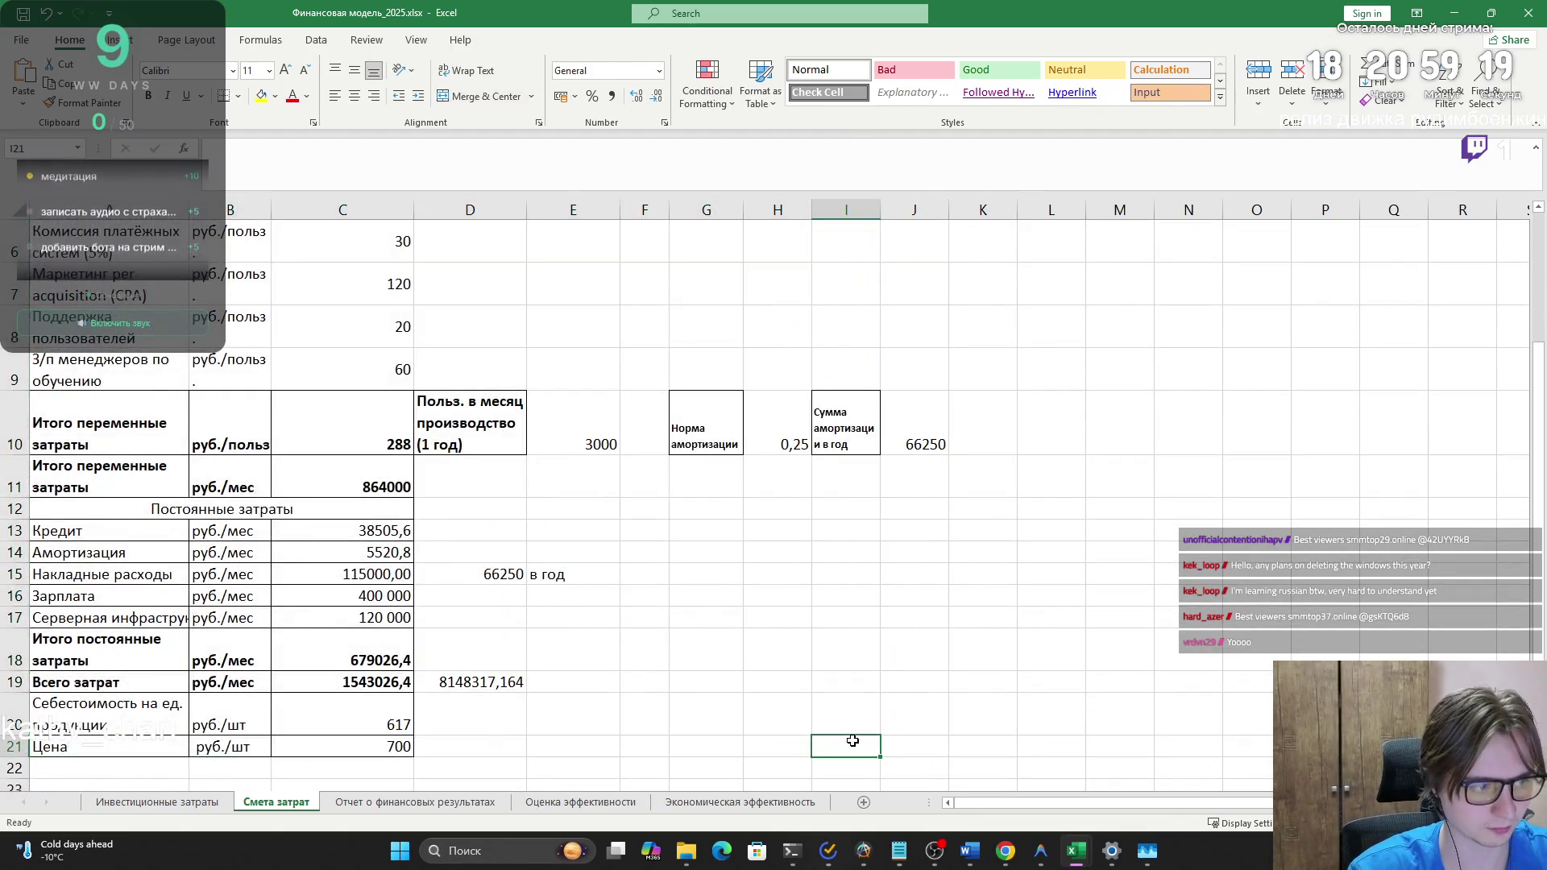
{"action": "key", "text": "alt+Tab"}
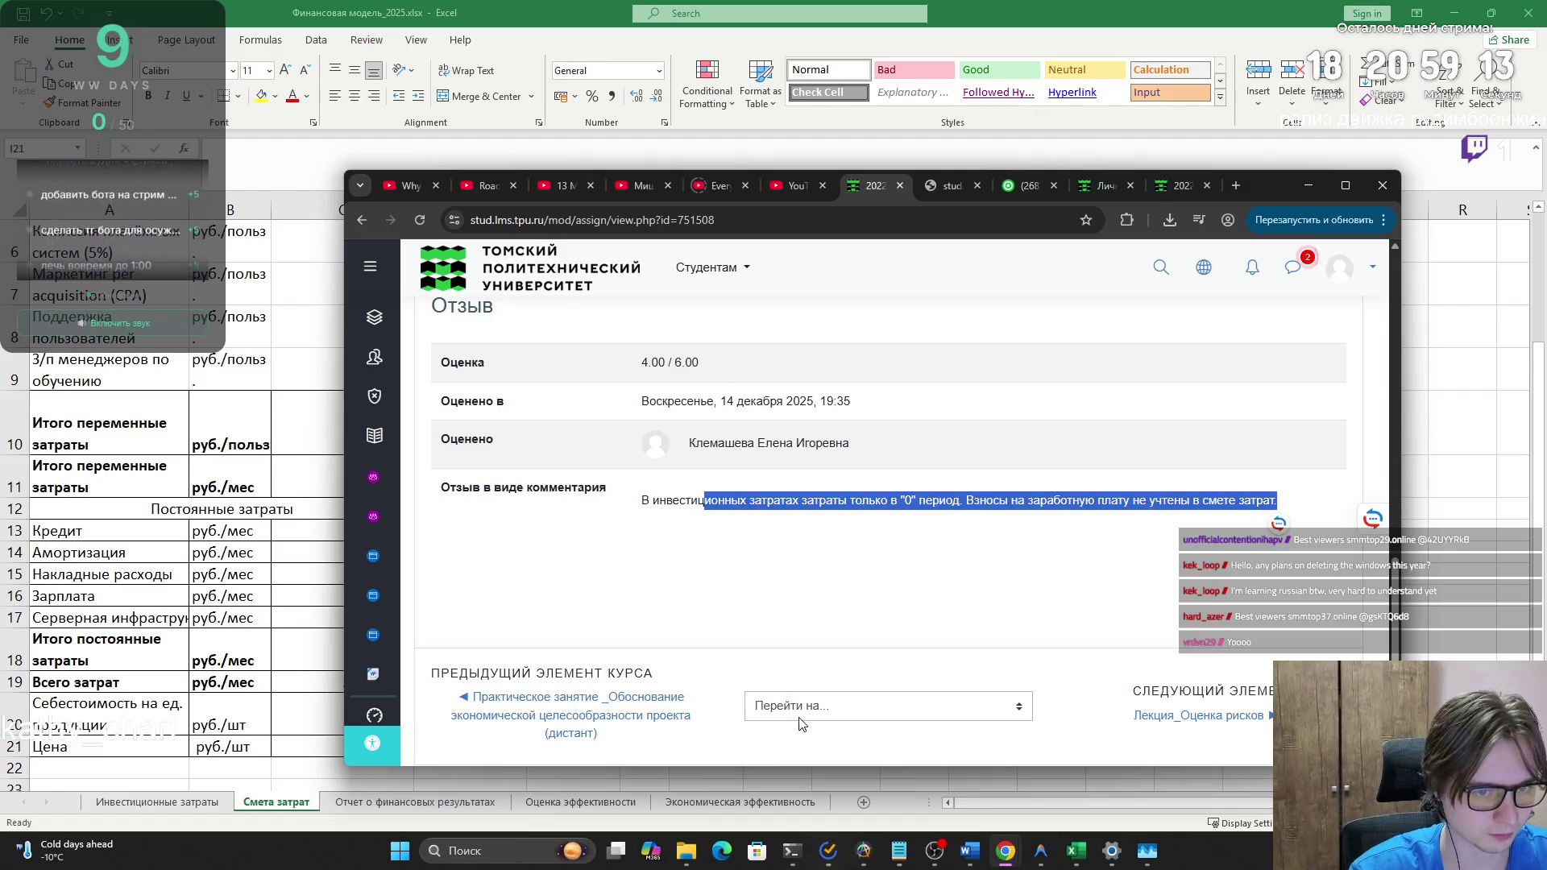
{"action": "left_click", "coordinate": [756, 598]}
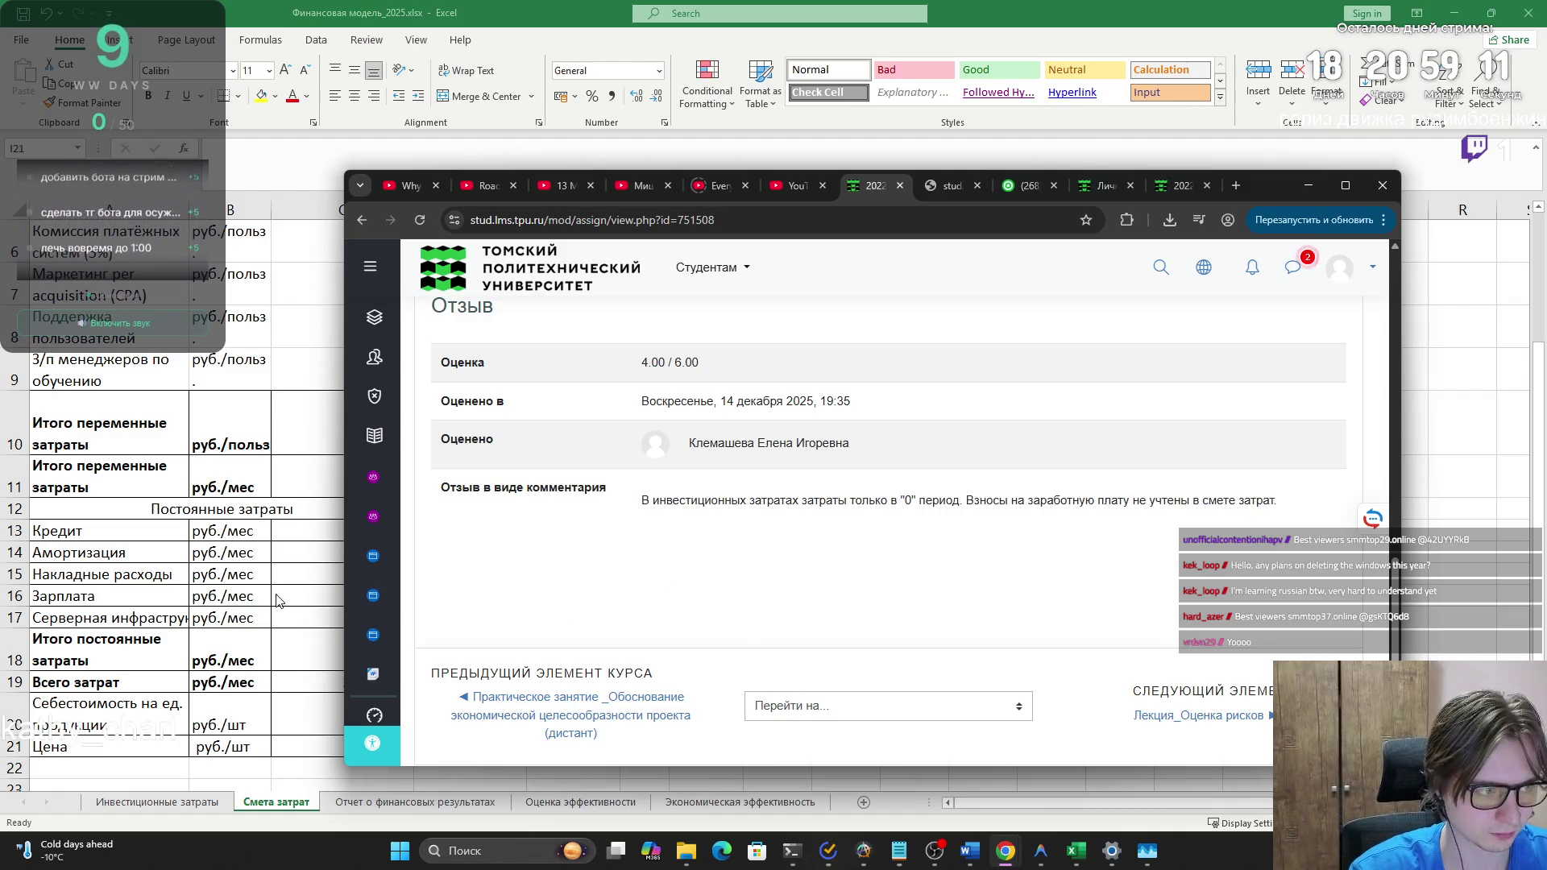
{"action": "key", "text": "alt+Tab"}
- Select the variable-cost rows one by one, ending on the value 40 in C5
{"action": "scroll", "coordinate": [274, 593], "scroll_direction": "up", "scroll_amount": 2}
{"action": "left_click_drag", "start_coordinate": [363, 349], "coordinate": [201, 349]}
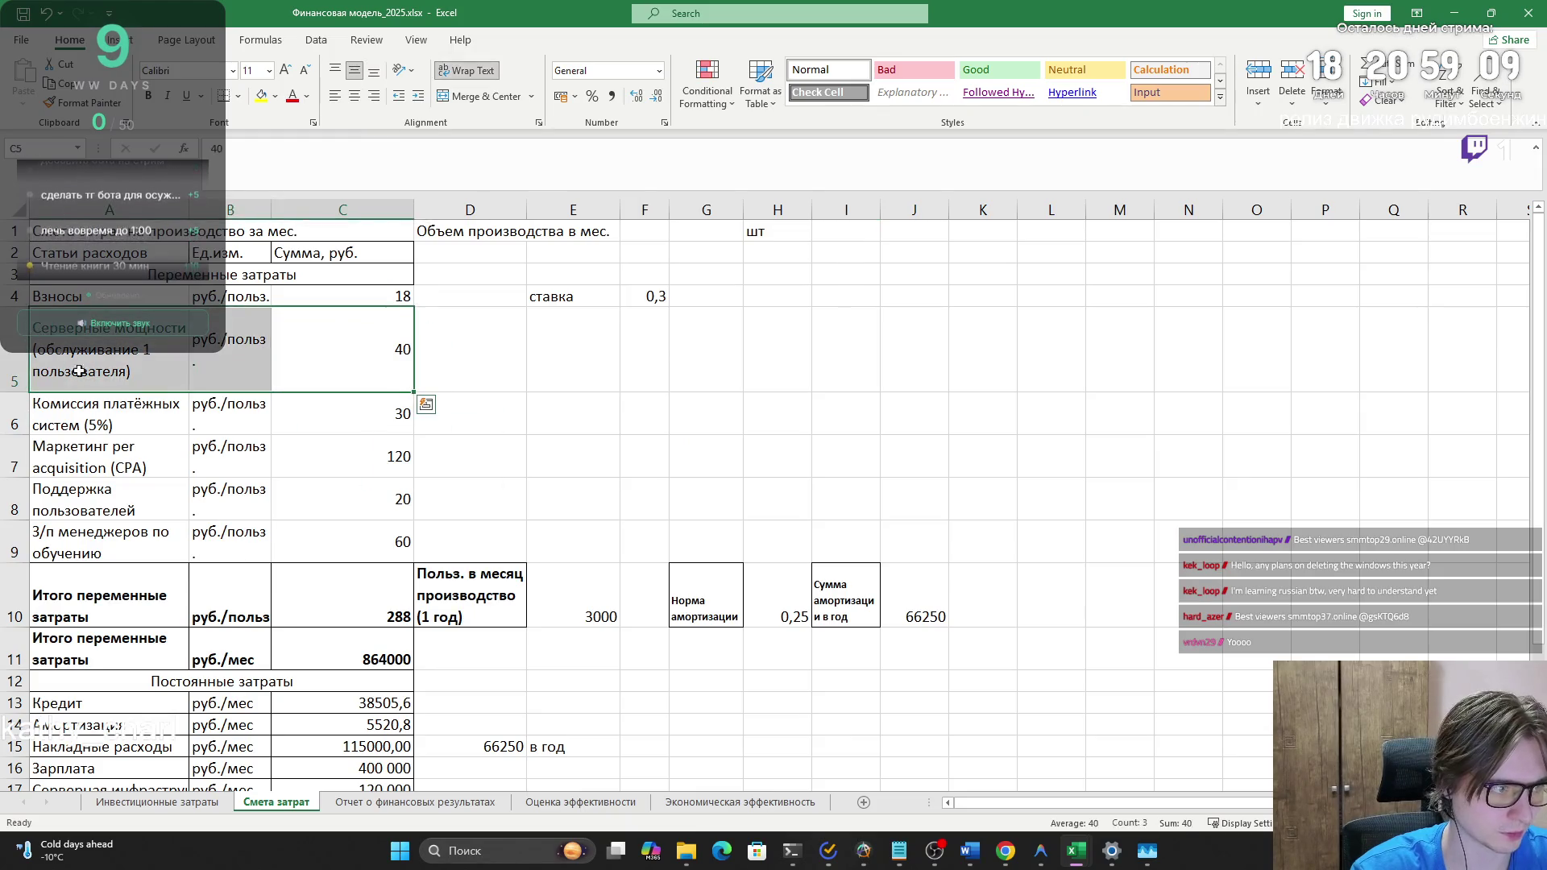
{"action": "left_click_drag", "start_coordinate": [362, 413], "coordinate": [121, 419]}
{"action": "left_click_drag", "start_coordinate": [363, 457], "coordinate": [81, 457]}
{"action": "left_click_drag", "start_coordinate": [363, 500], "coordinate": [97, 499]}
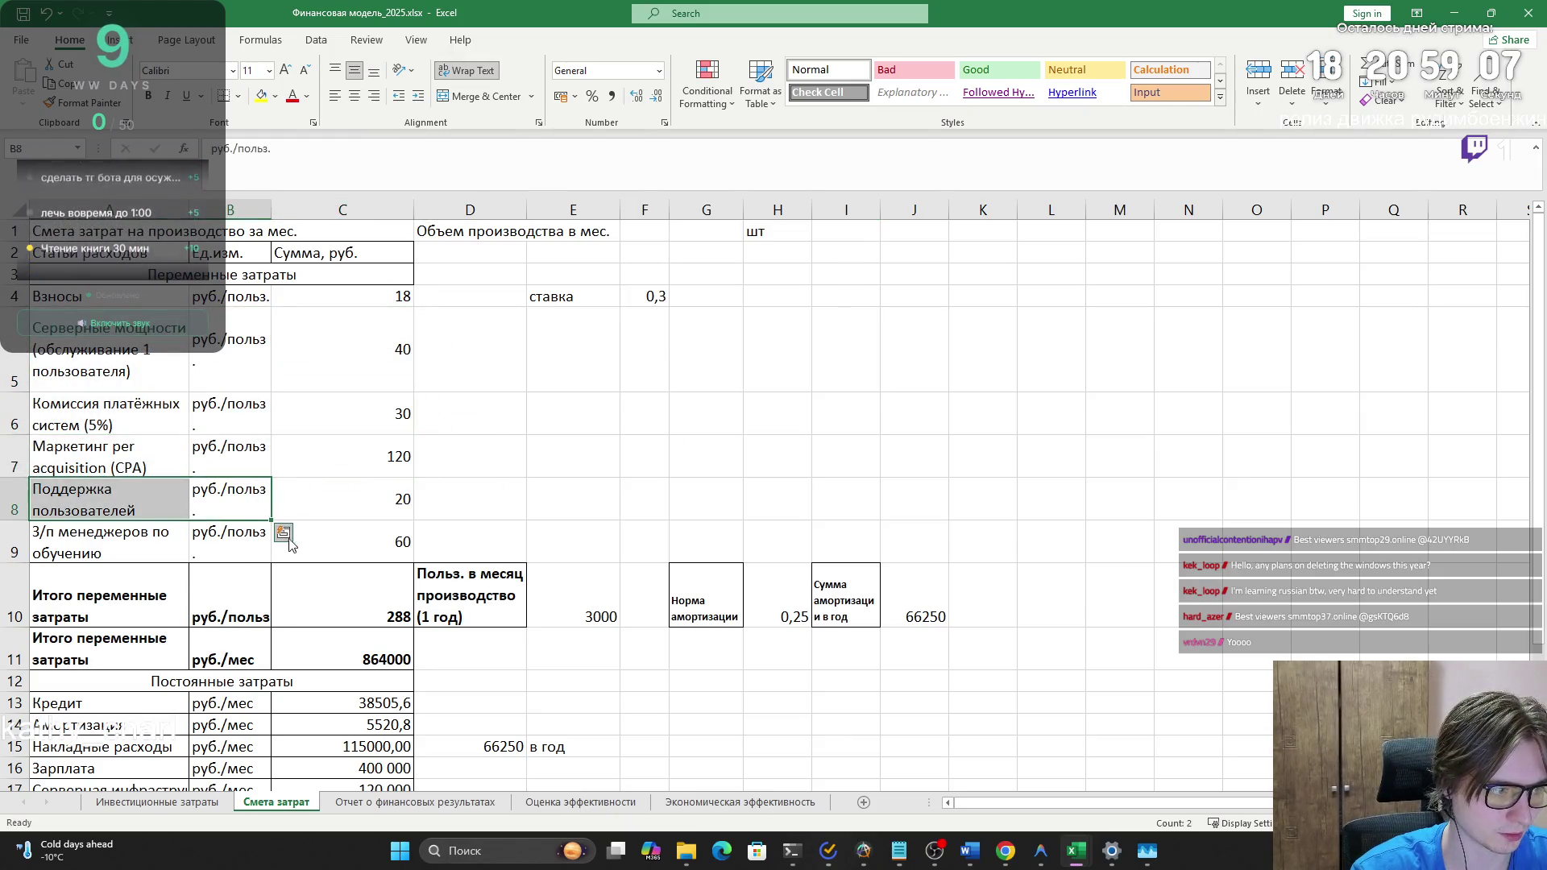
{"action": "left_click_drag", "start_coordinate": [286, 535], "coordinate": [129, 549]}
{"action": "left_click_drag", "start_coordinate": [363, 500], "coordinate": [121, 500]}
{"action": "left_click_drag", "start_coordinate": [363, 457], "coordinate": [141, 419]}
{"action": "left_click", "coordinate": [288, 374]}
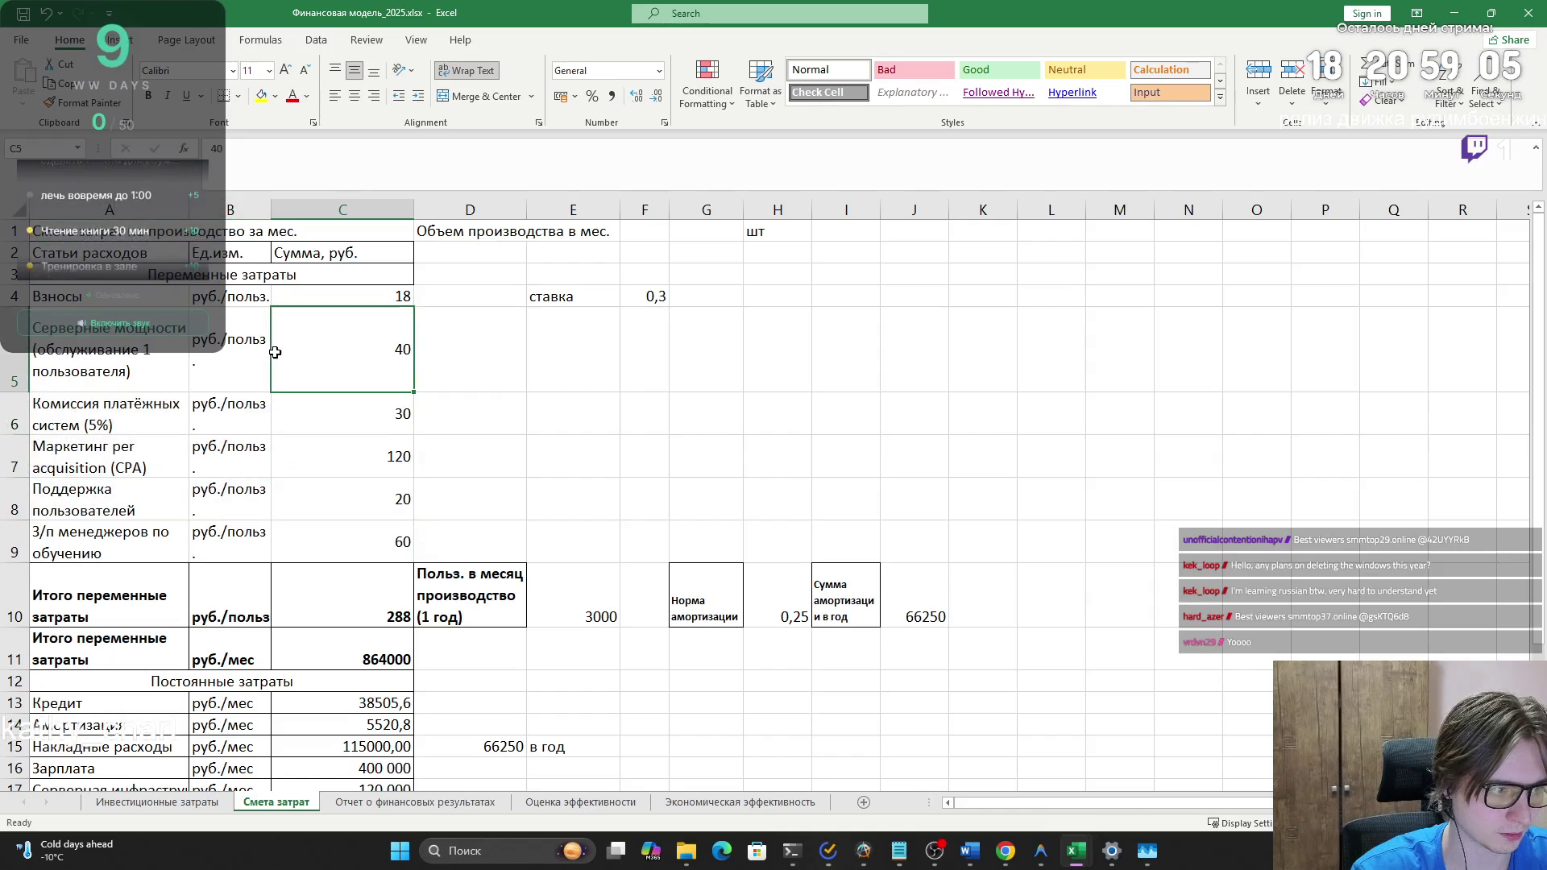
{"action": "key", "text": "super+Tab"}
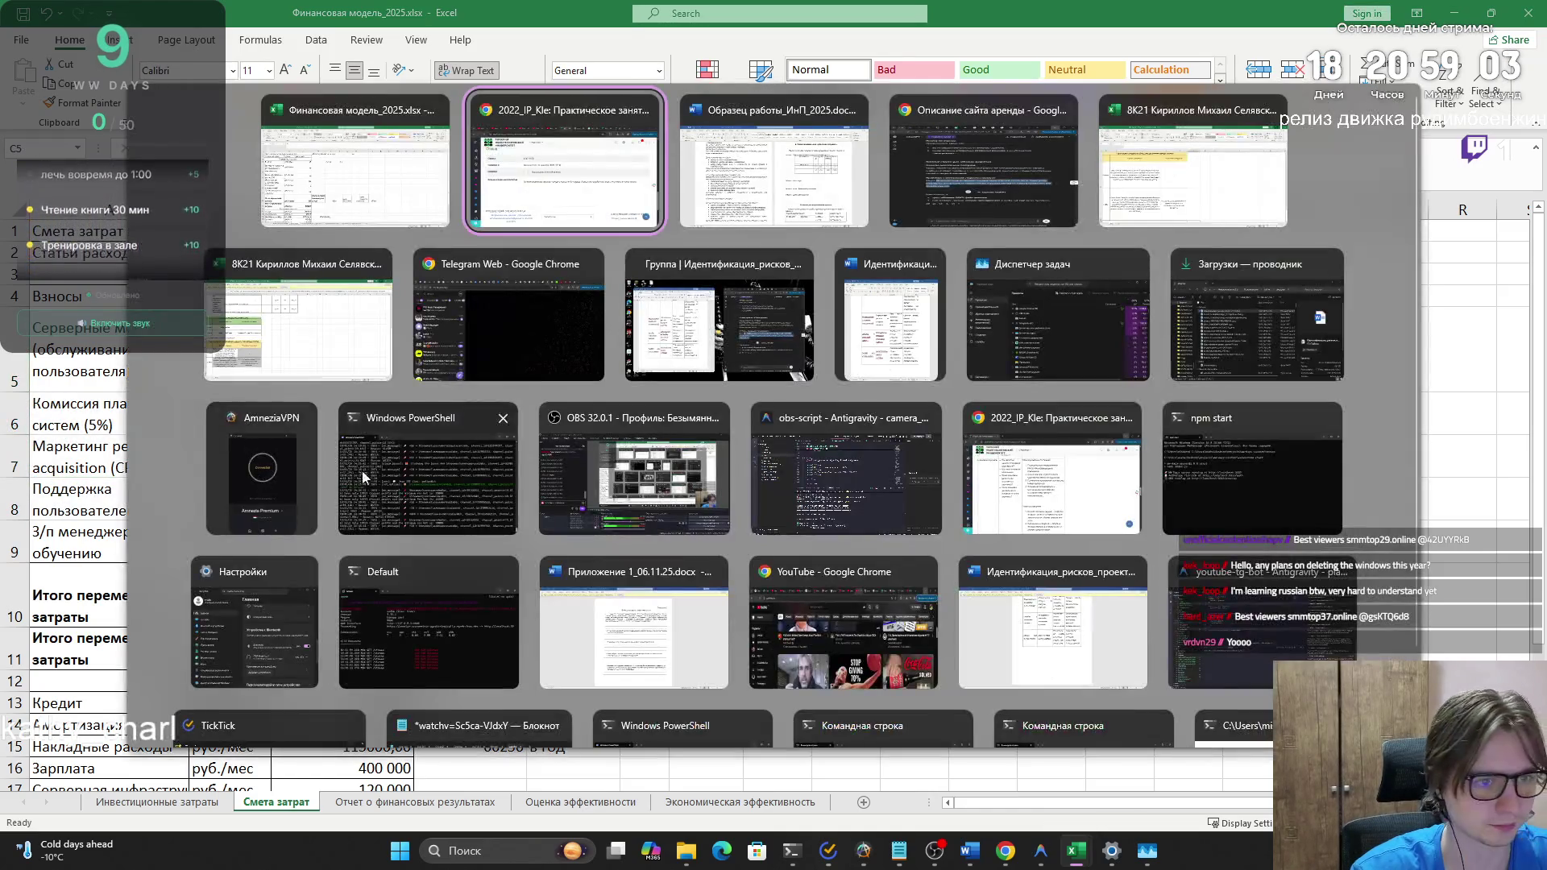
{"action": "key", "text": "Escape"}
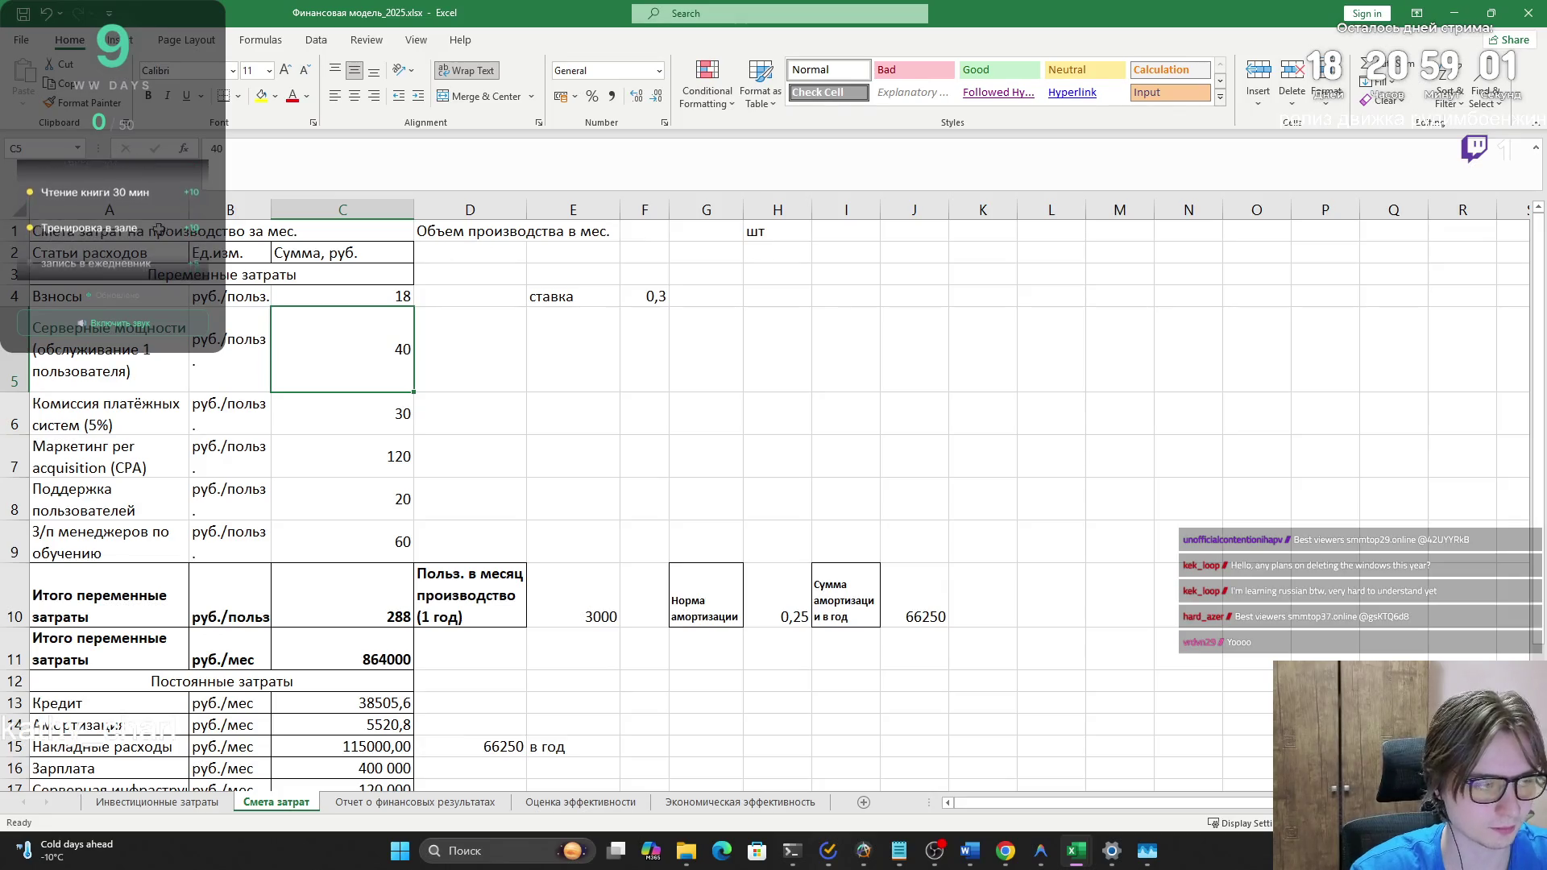
- Copy the variable-cost rows A4:C9 into the ChatGPT message box
{"action": "key", "text": "super+Tab"}
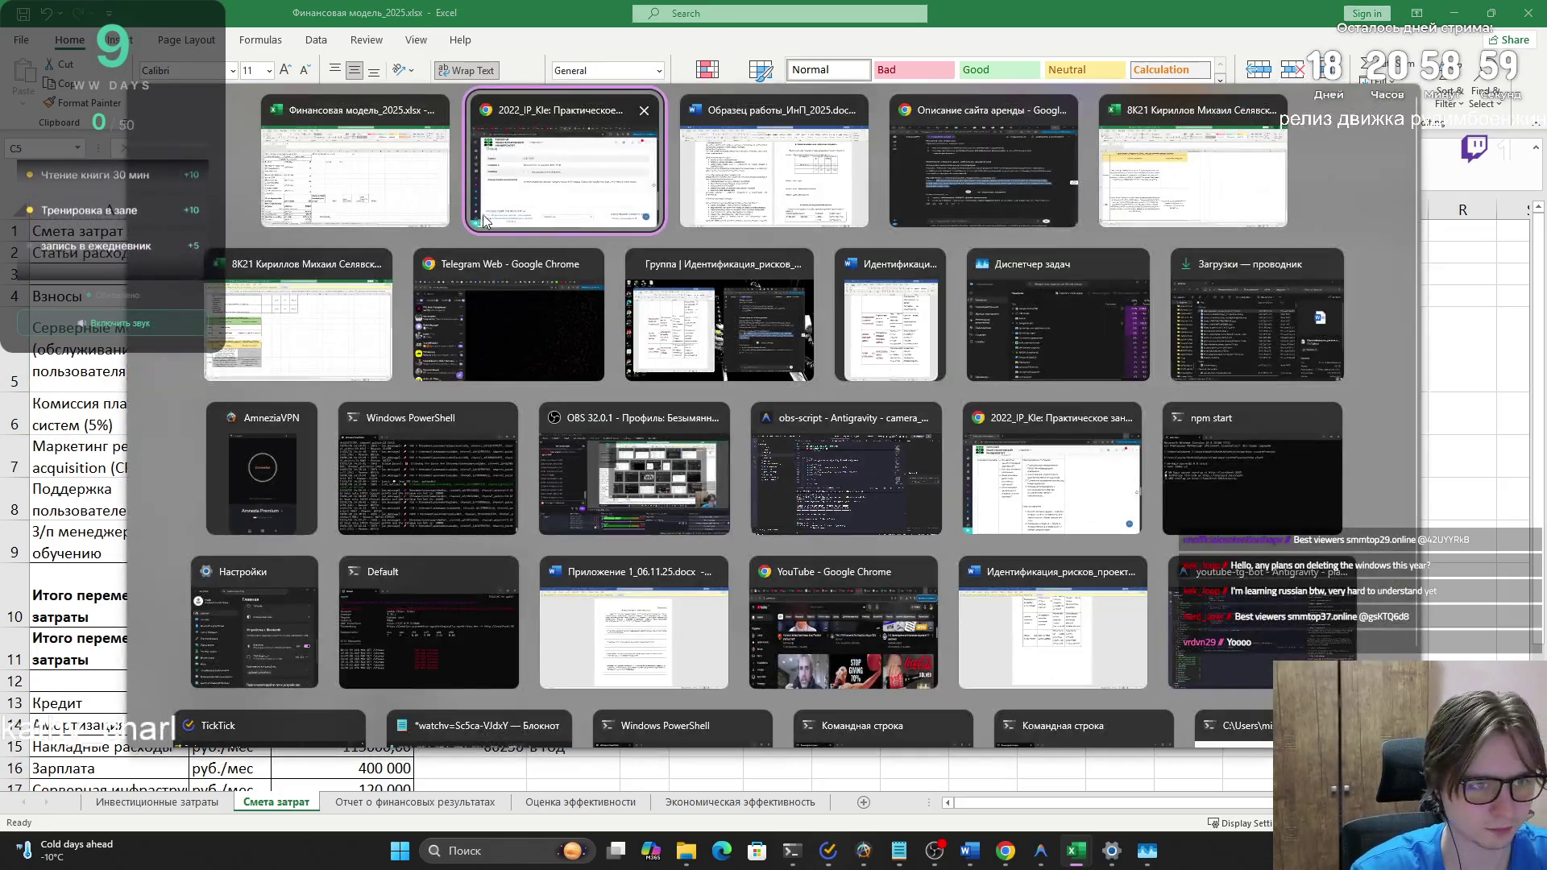
{"action": "left_click", "coordinate": [920, 200]}
{"action": "left_click", "coordinate": [1059, 735]}
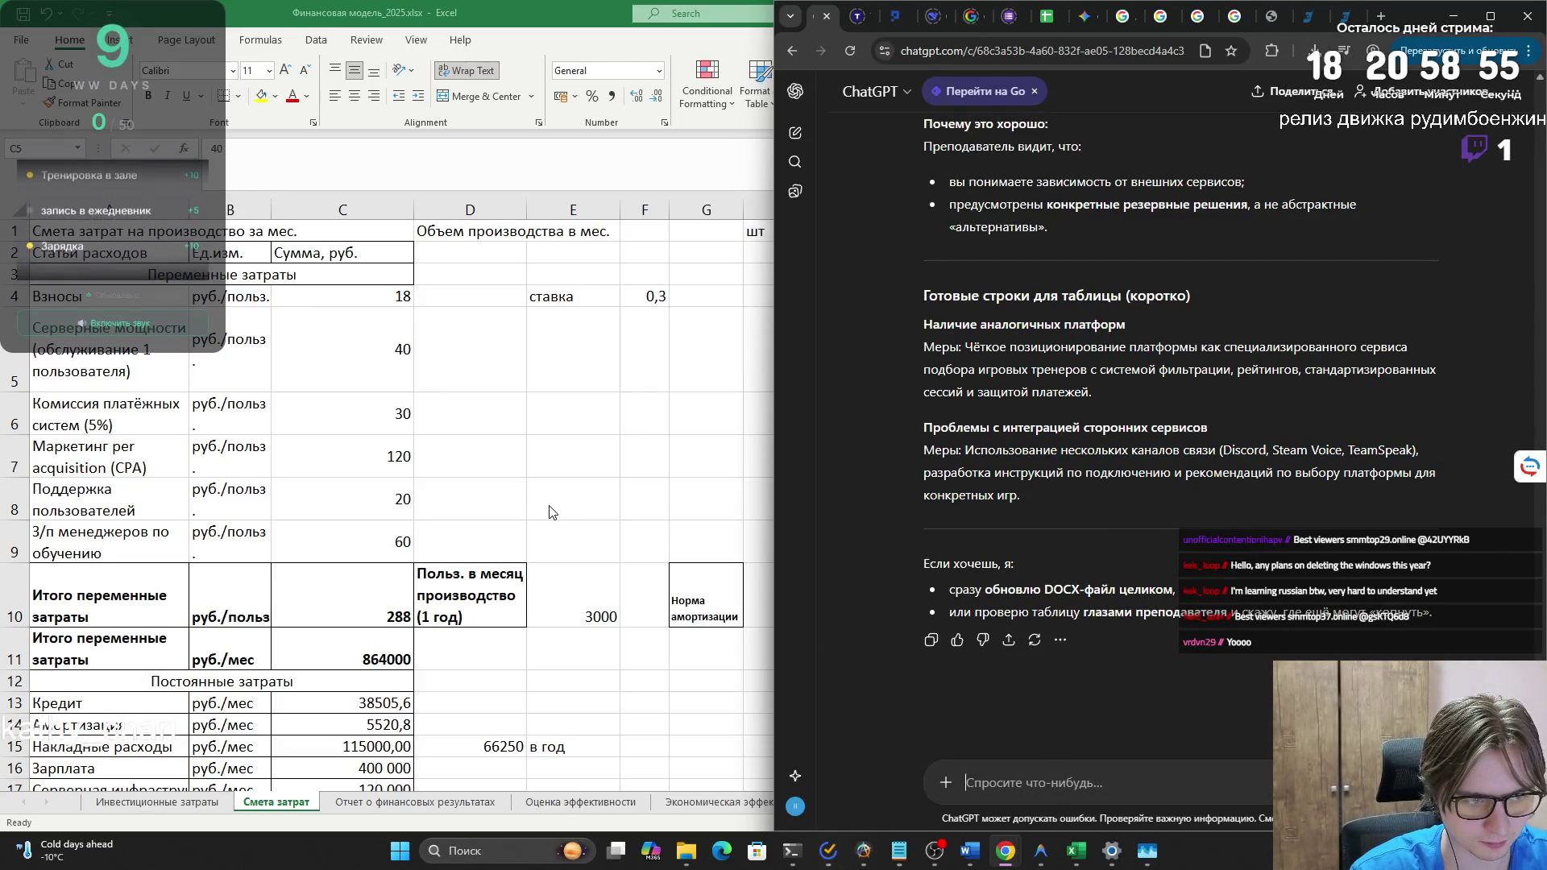
{"action": "key", "text": "alt+Tab"}
{"action": "mouse_move", "coordinate": [57, 296]}
{"action": "left_mouse_down"}
{"action": "mouse_move", "coordinate": [358, 515]}
{"action": "mouse_move", "coordinate": [363, 548]}
{"action": "left_mouse_up"}
{"action": "key", "text": "ctrl+c"}
{"action": "key", "text": "alt+Tab"}
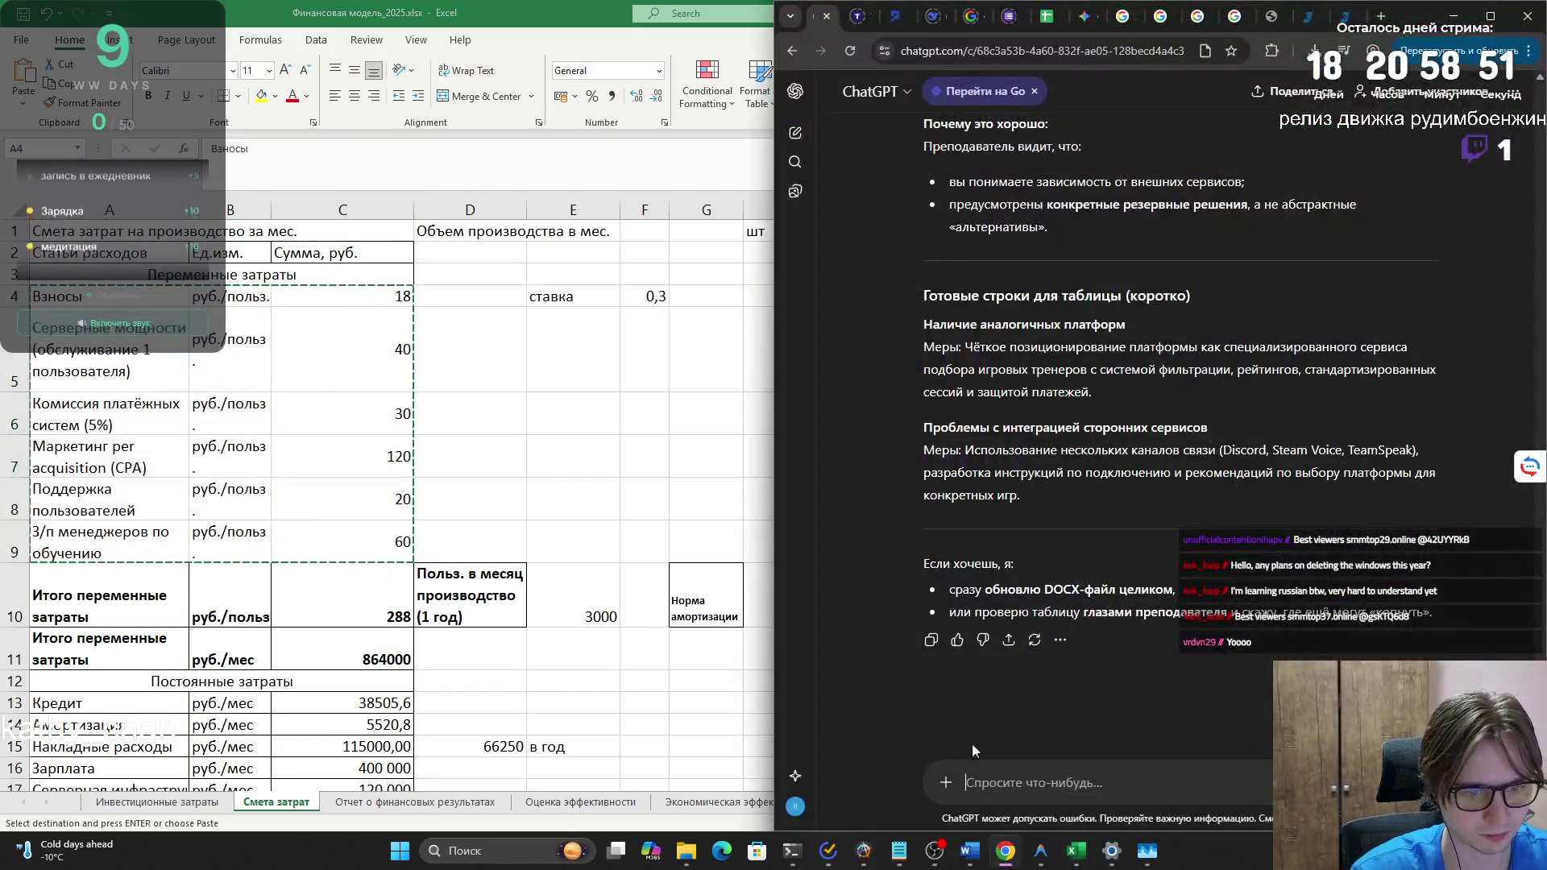
{"action": "key", "text": "alt+Tab"}
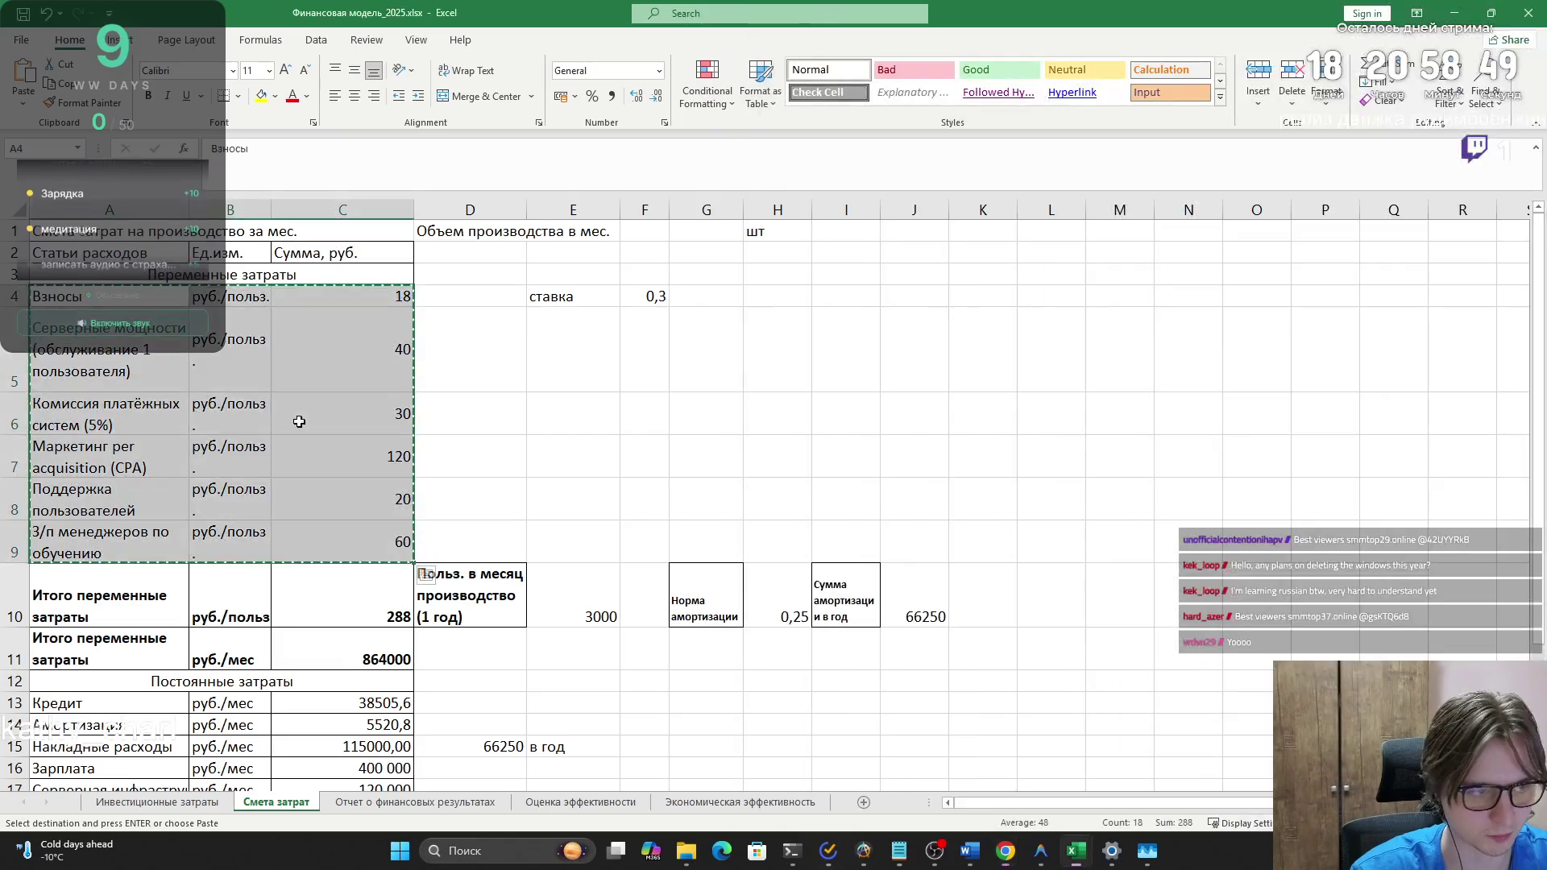
{"action": "key", "text": "alt+Tab"}
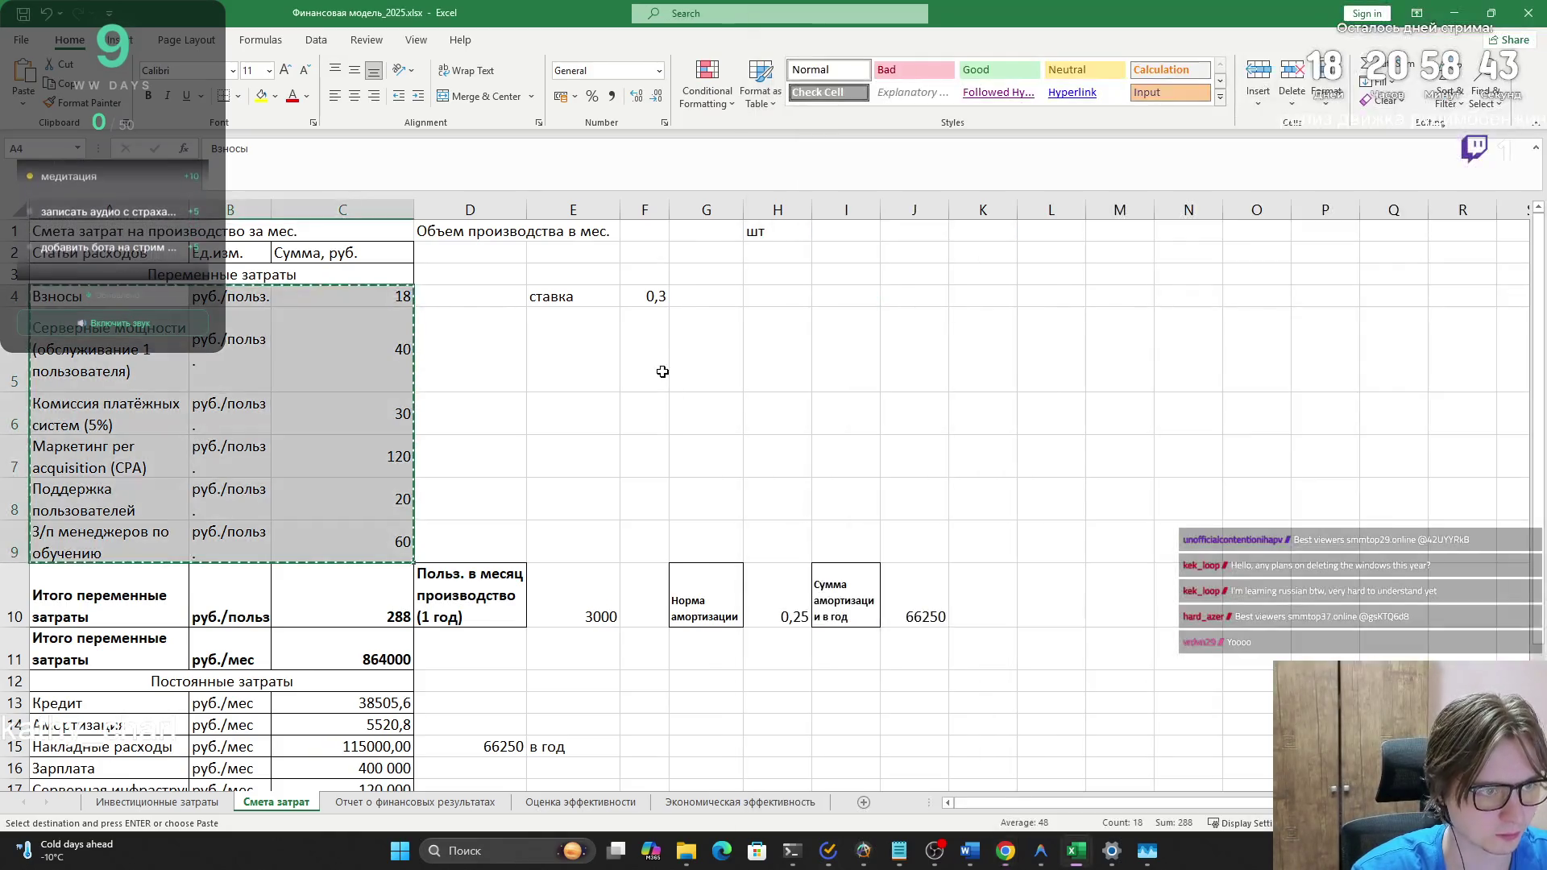
{"action": "key", "text": "alt+Tab"}
{"action": "left_click", "coordinate": [659, 393]}
{"action": "key", "text": "Escape"}
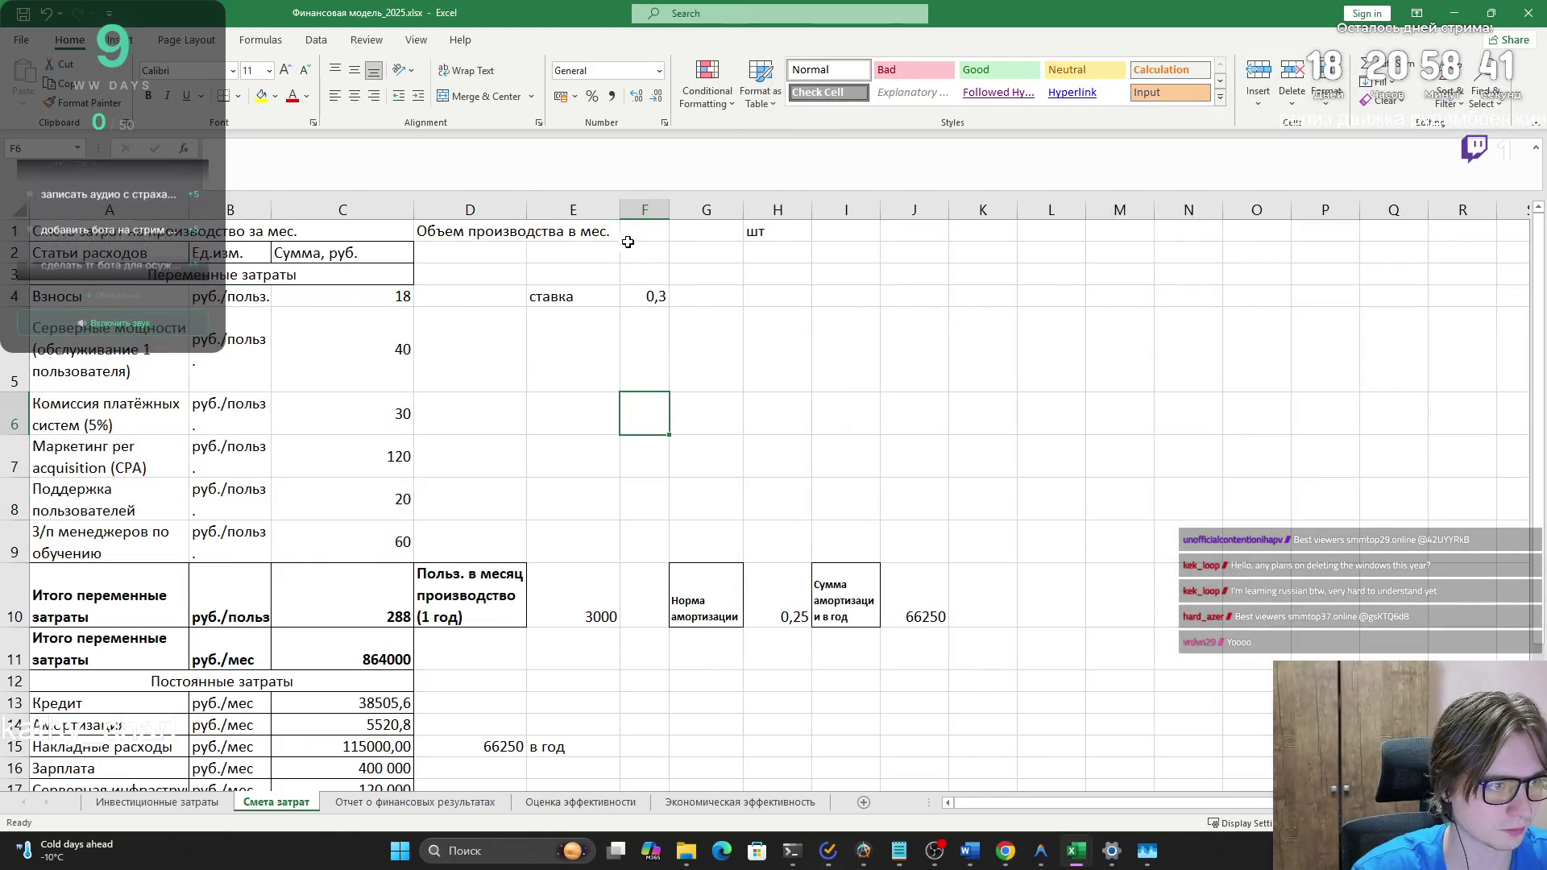
- Check the 3000 formula in E10, then copy the totals block A10:J21
{"action": "left_click", "coordinate": [666, 237]}
{"action": "left_click", "coordinate": [682, 234]}
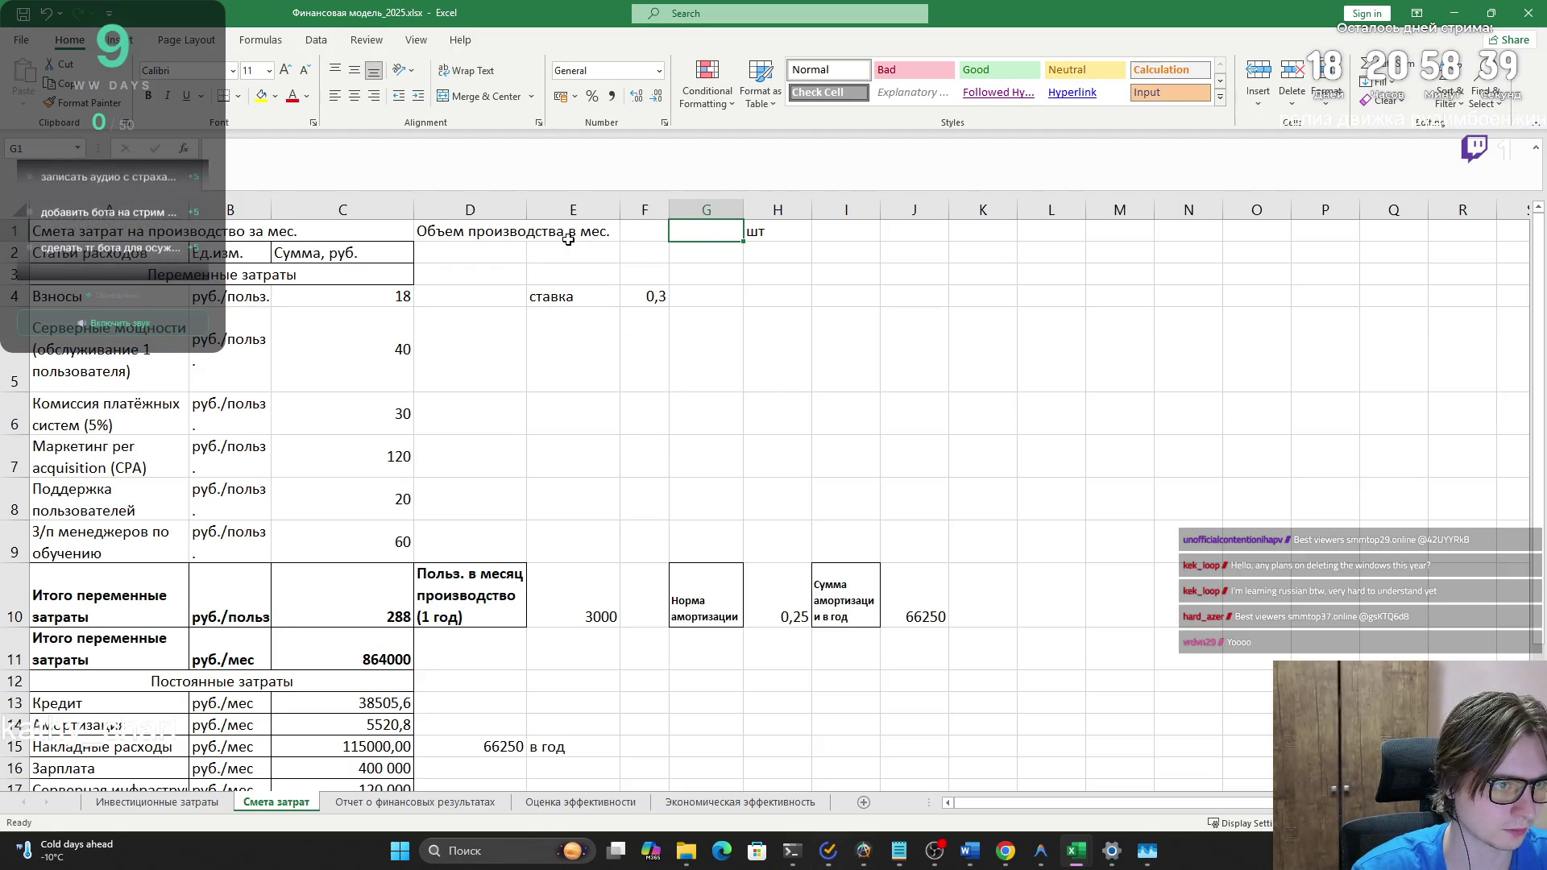
{"action": "left_click", "coordinate": [571, 596]}
{"action": "scroll", "coordinate": [532, 604], "scroll_direction": "down", "scroll_amount": 2}
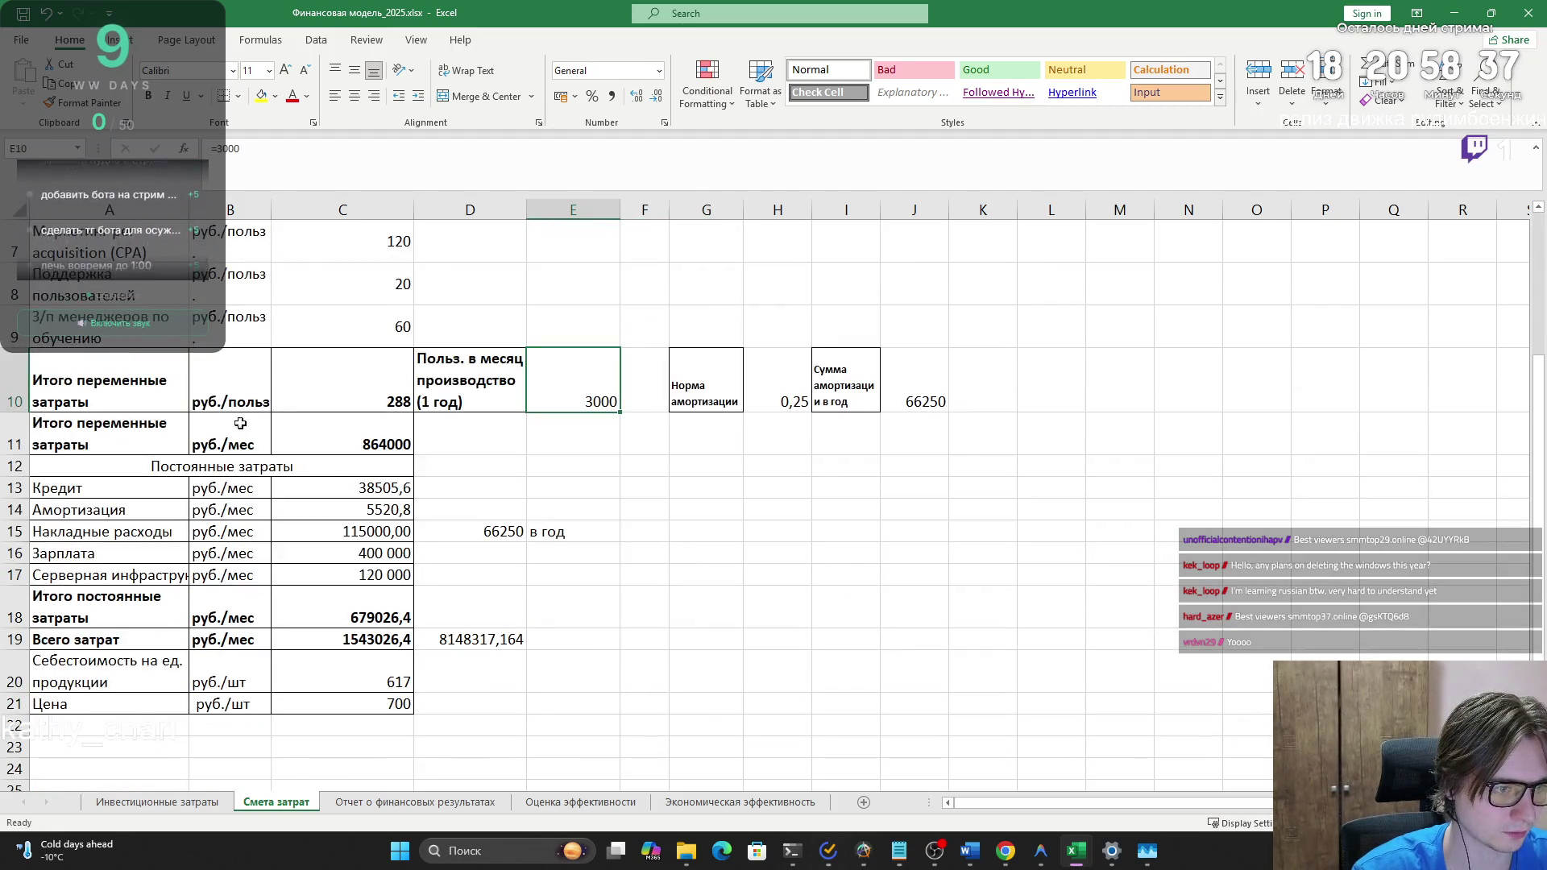
{"action": "mouse_move", "coordinate": [162, 383]}
{"action": "left_mouse_down"}
{"action": "mouse_move", "coordinate": [483, 677]}
{"action": "mouse_move", "coordinate": [487, 703]}
{"action": "left_mouse_up"}
{"action": "scroll", "coordinate": [487, 681], "scroll_direction": "up", "scroll_amount": 2}
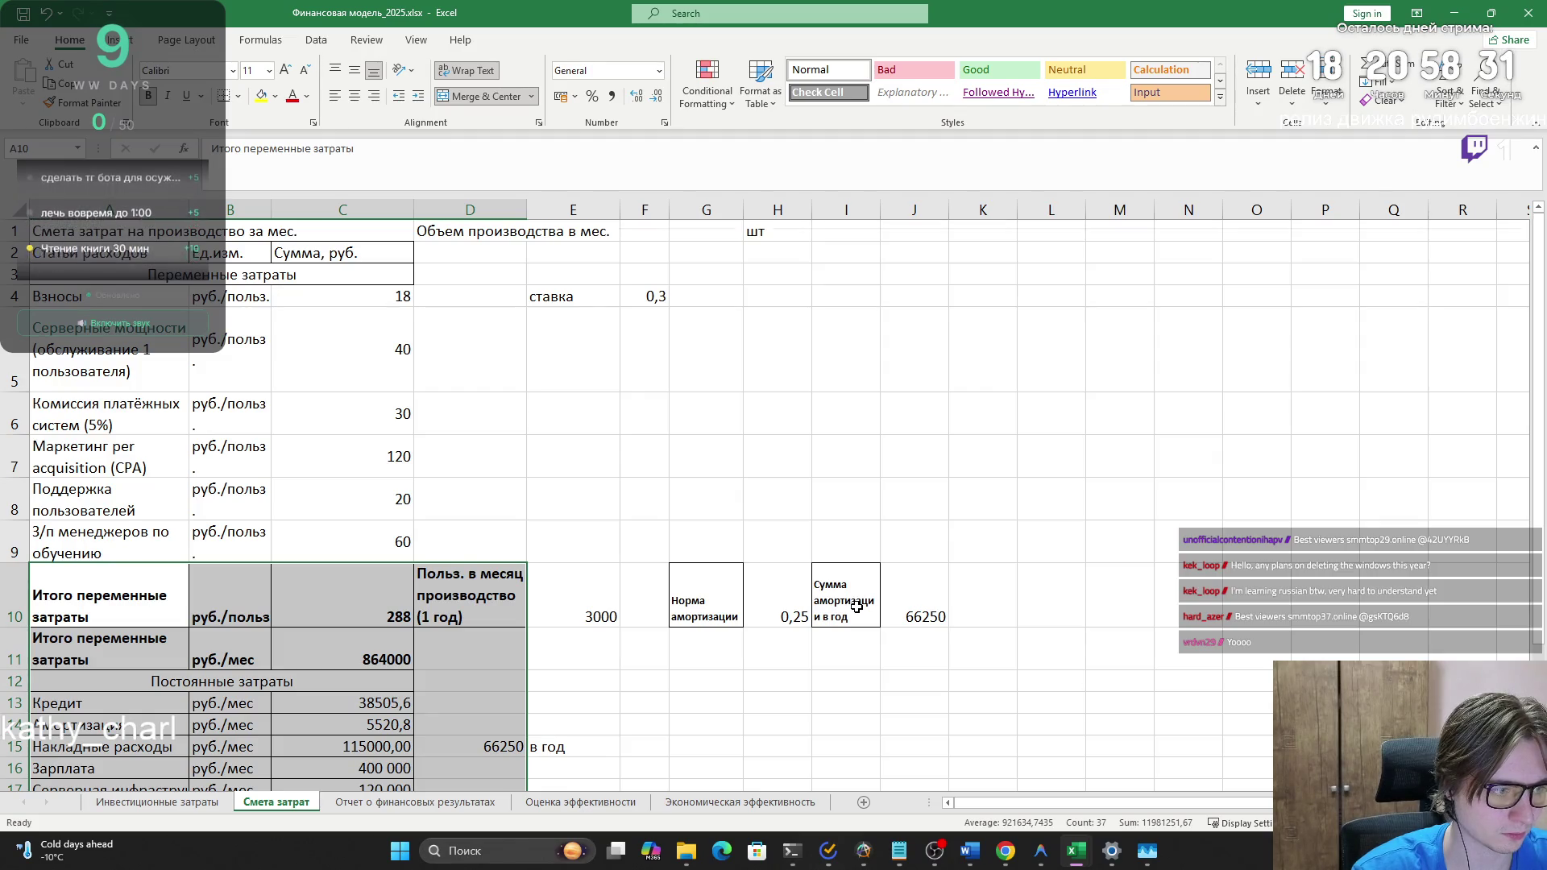
{"action": "scroll", "coordinate": [856, 608], "scroll_direction": "down", "scroll_amount": 3}
{"action": "scroll", "coordinate": [857, 608], "scroll_direction": "up", "scroll_amount": 1}
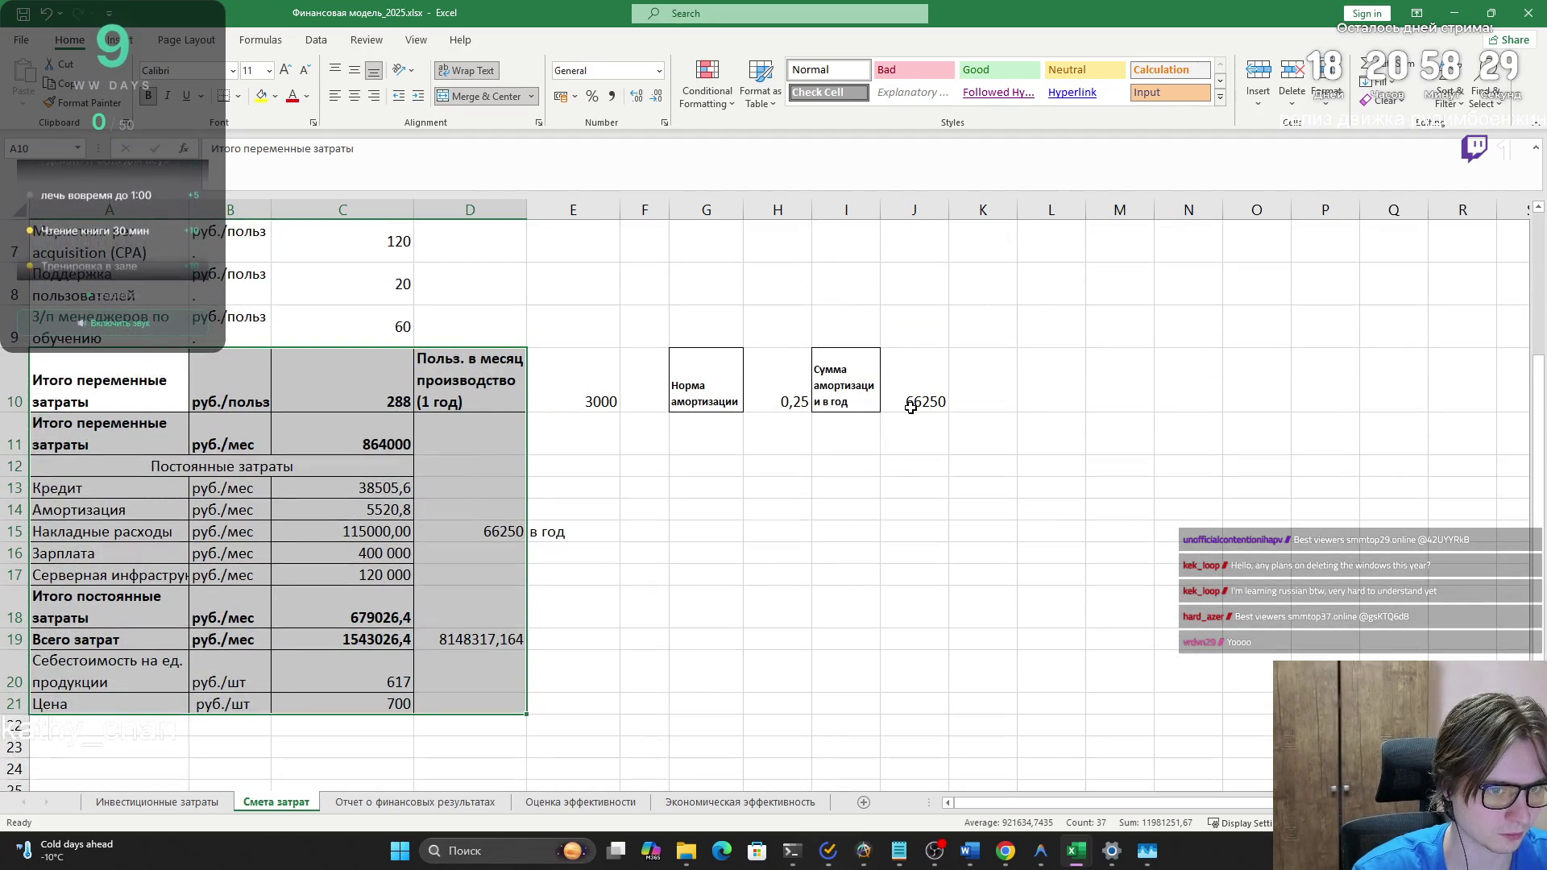
{"action": "left_click", "coordinate": [911, 407], "text": "shift"}
{"action": "left_click_drag", "start_coordinate": [507, 714], "coordinate": [472, 704]}
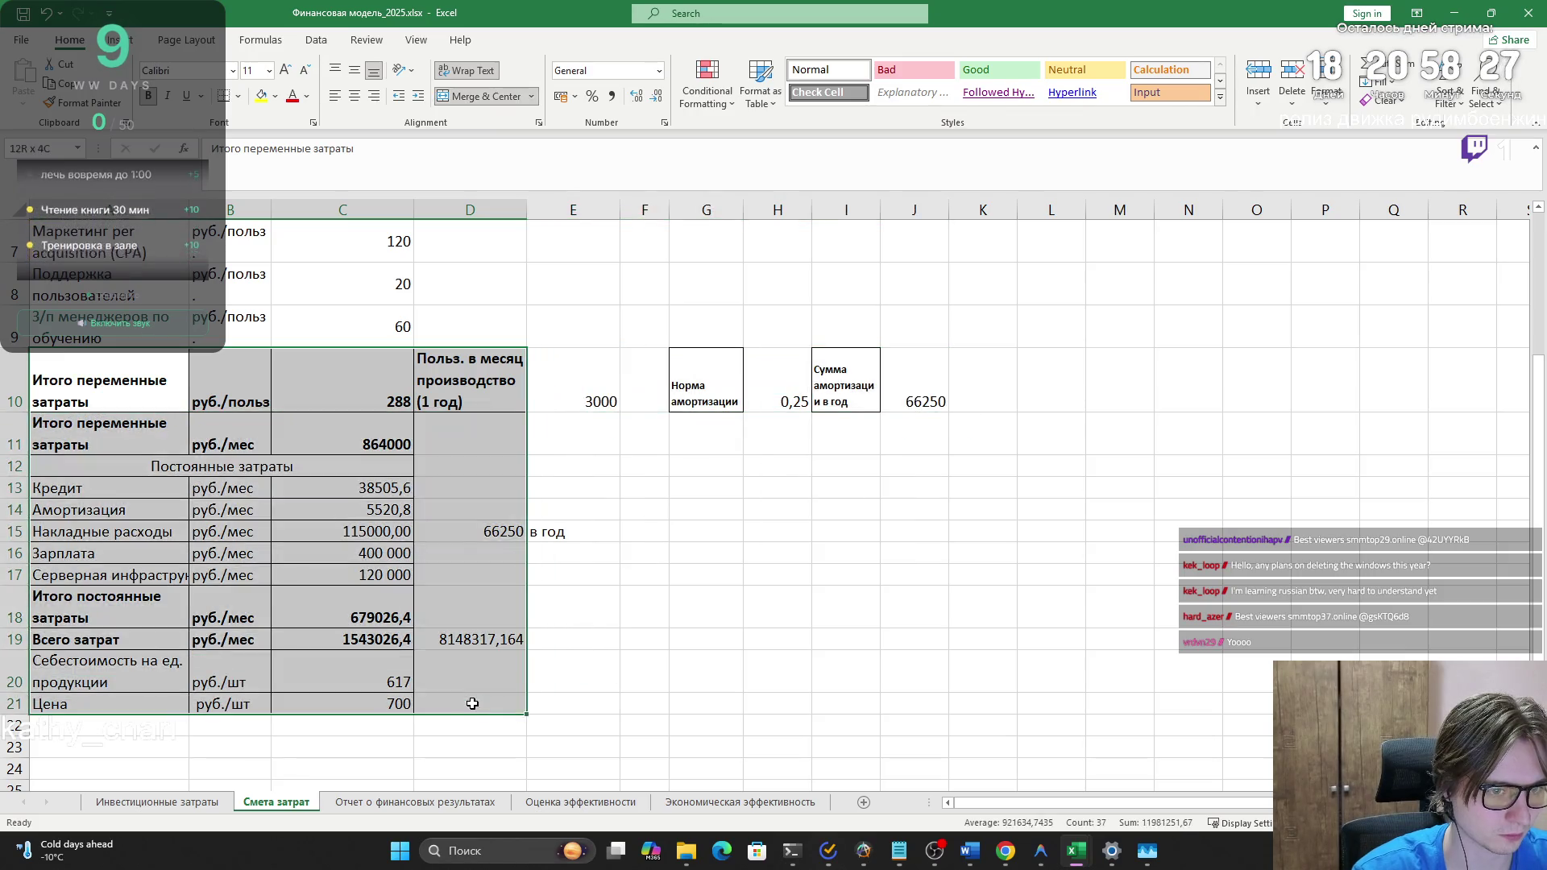
{"action": "left_click_drag", "start_coordinate": [918, 698], "coordinate": [915, 707]}
{"action": "key", "text": "ctrl+c"}
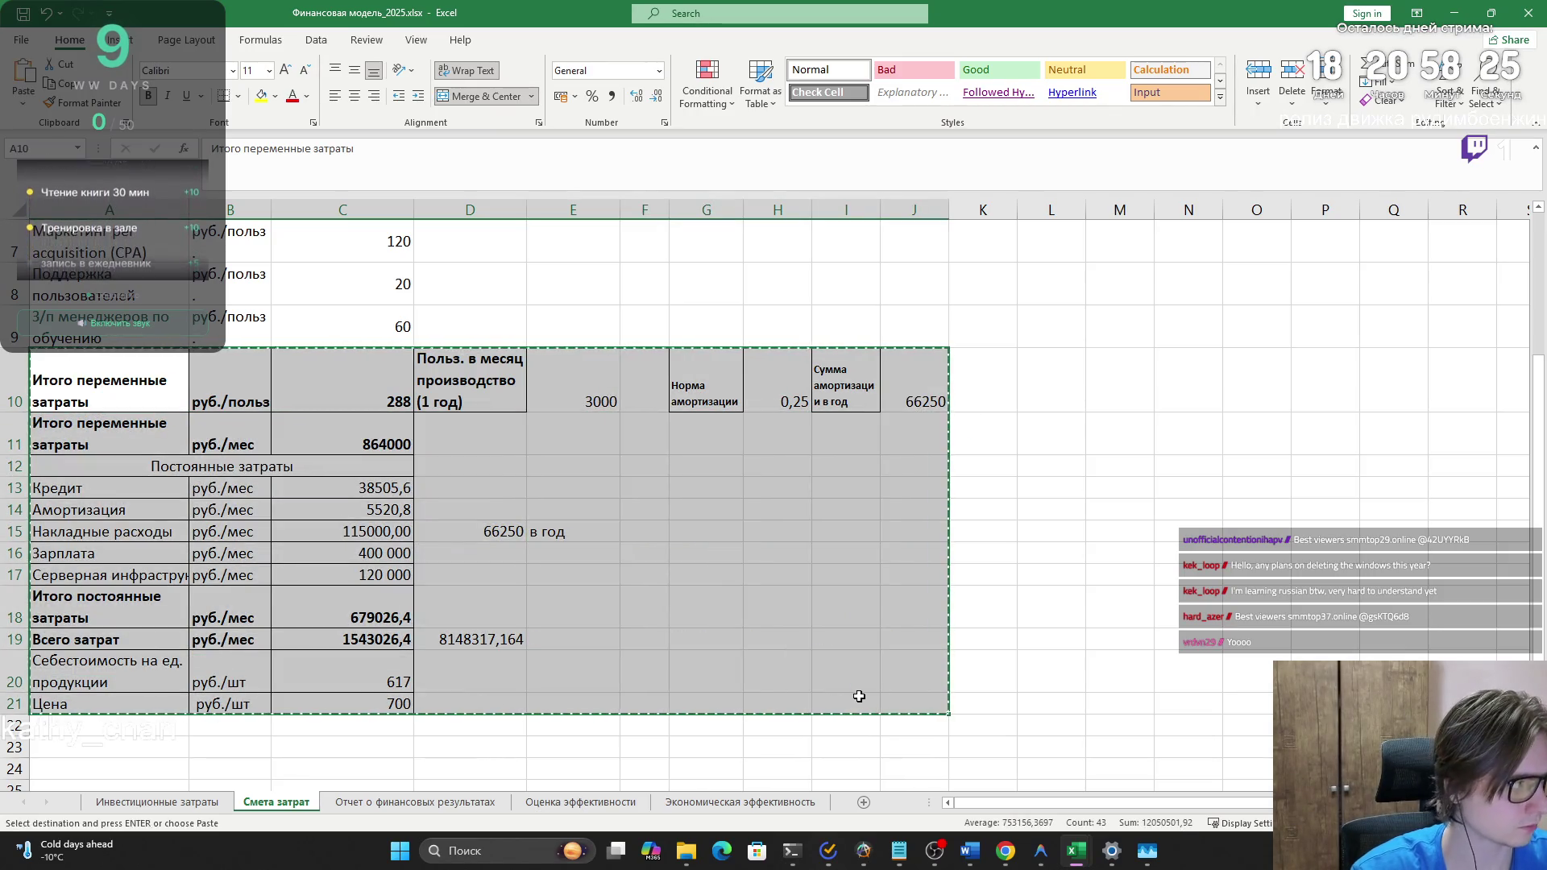
{"action": "key", "text": "alt+Tab"}
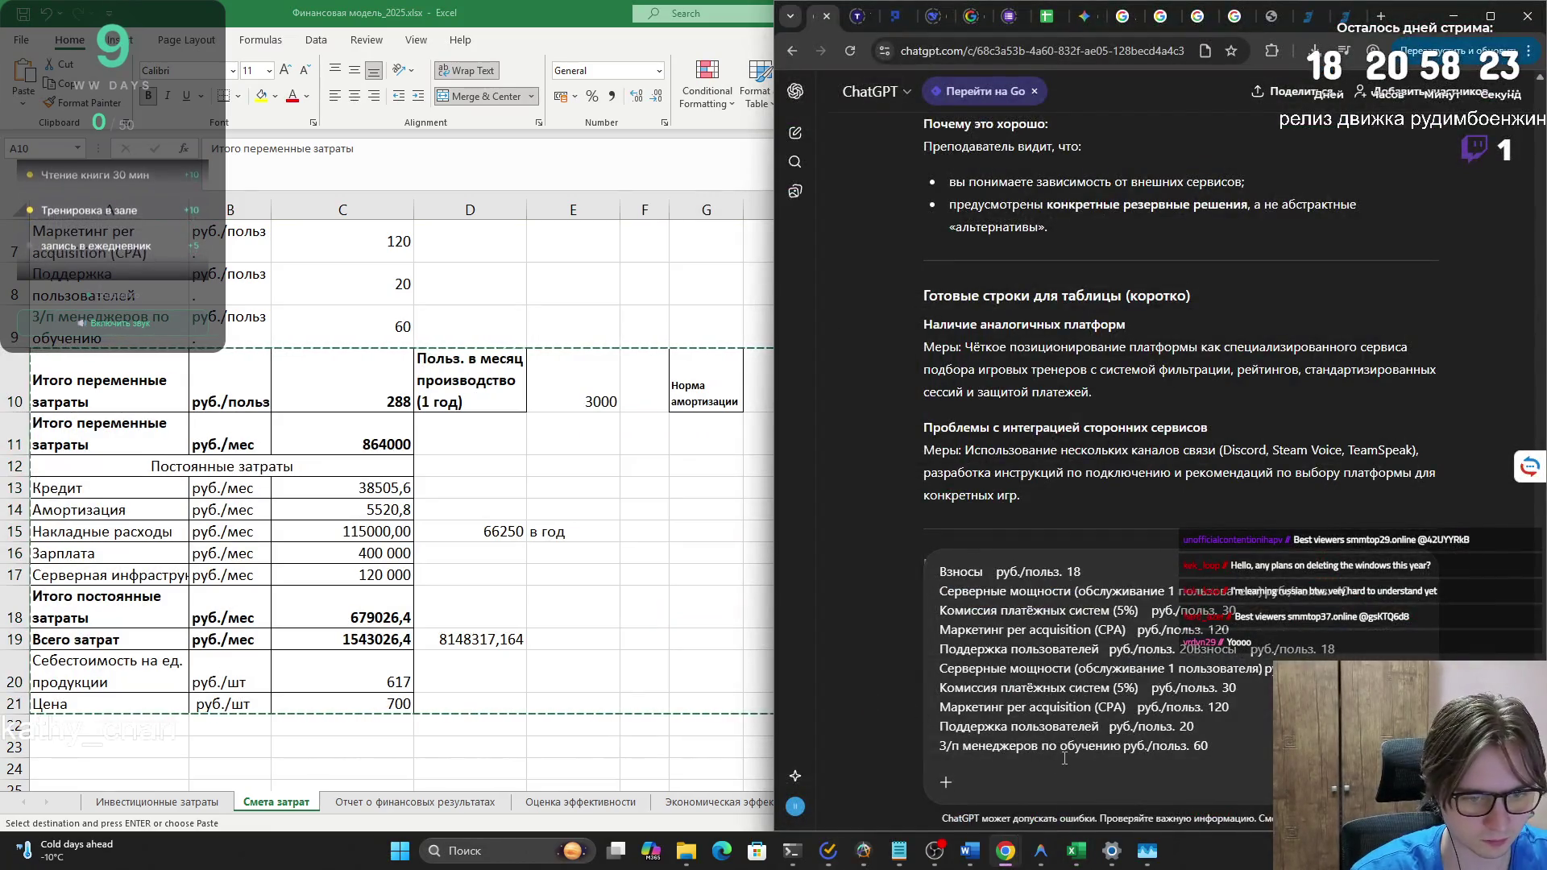
- Paste the copied totals rows below the variable-cost lines in the ChatGPT draft
{"action": "key", "text": "shift+Return"}
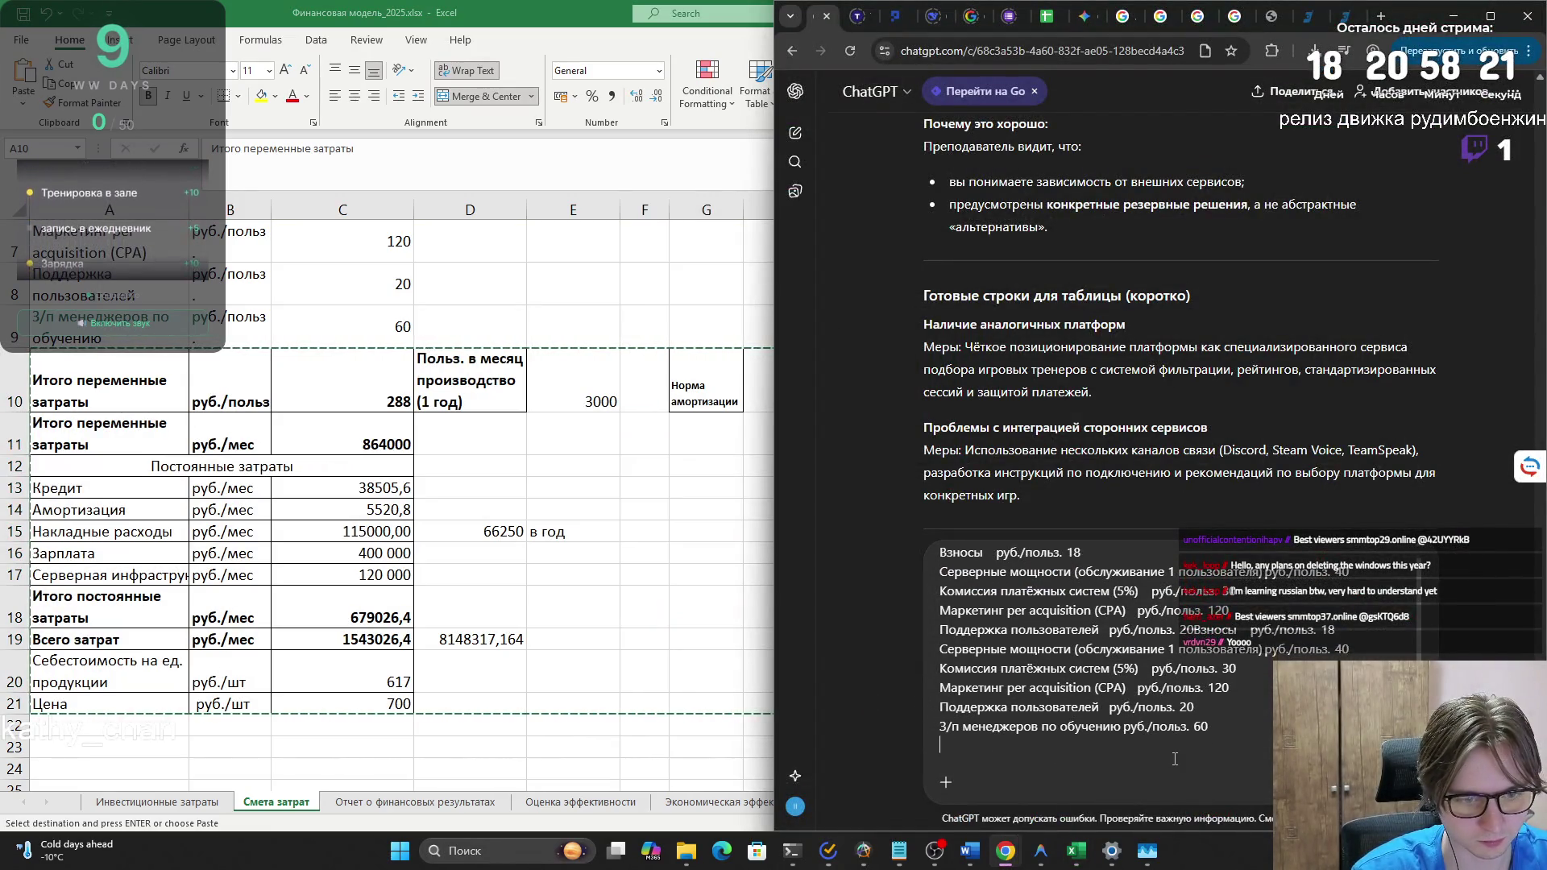
{"action": "key", "text": "shift+Return"}
{"action": "key", "text": "BackSpace"}
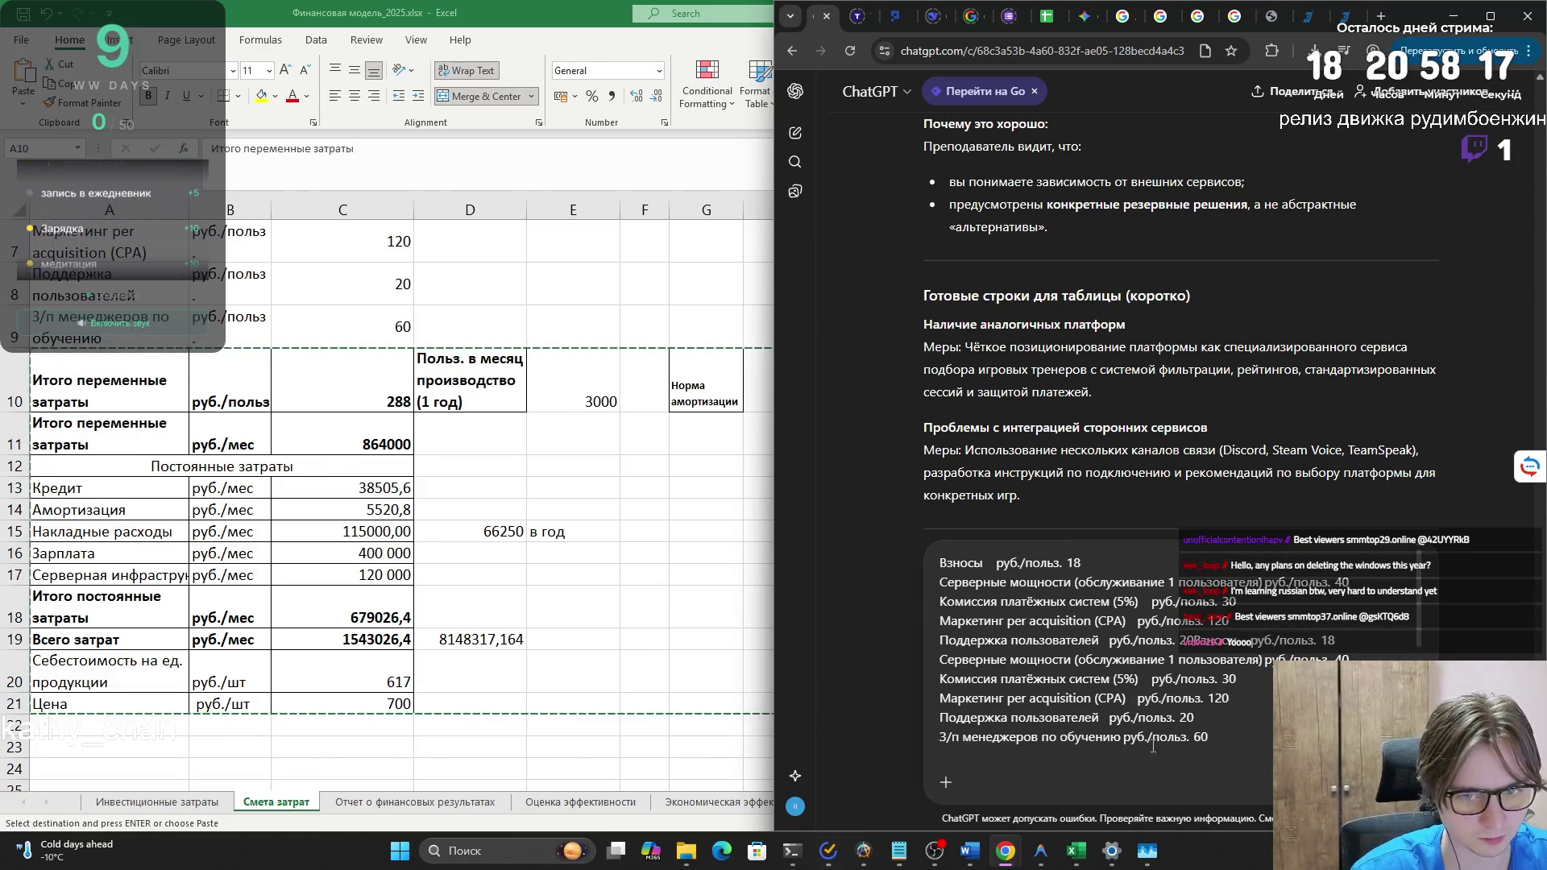
{"action": "key", "text": "ctrl+v"}
{"action": "scroll", "coordinate": [1141, 717], "scroll_direction": "up", "scroll_amount": 3}
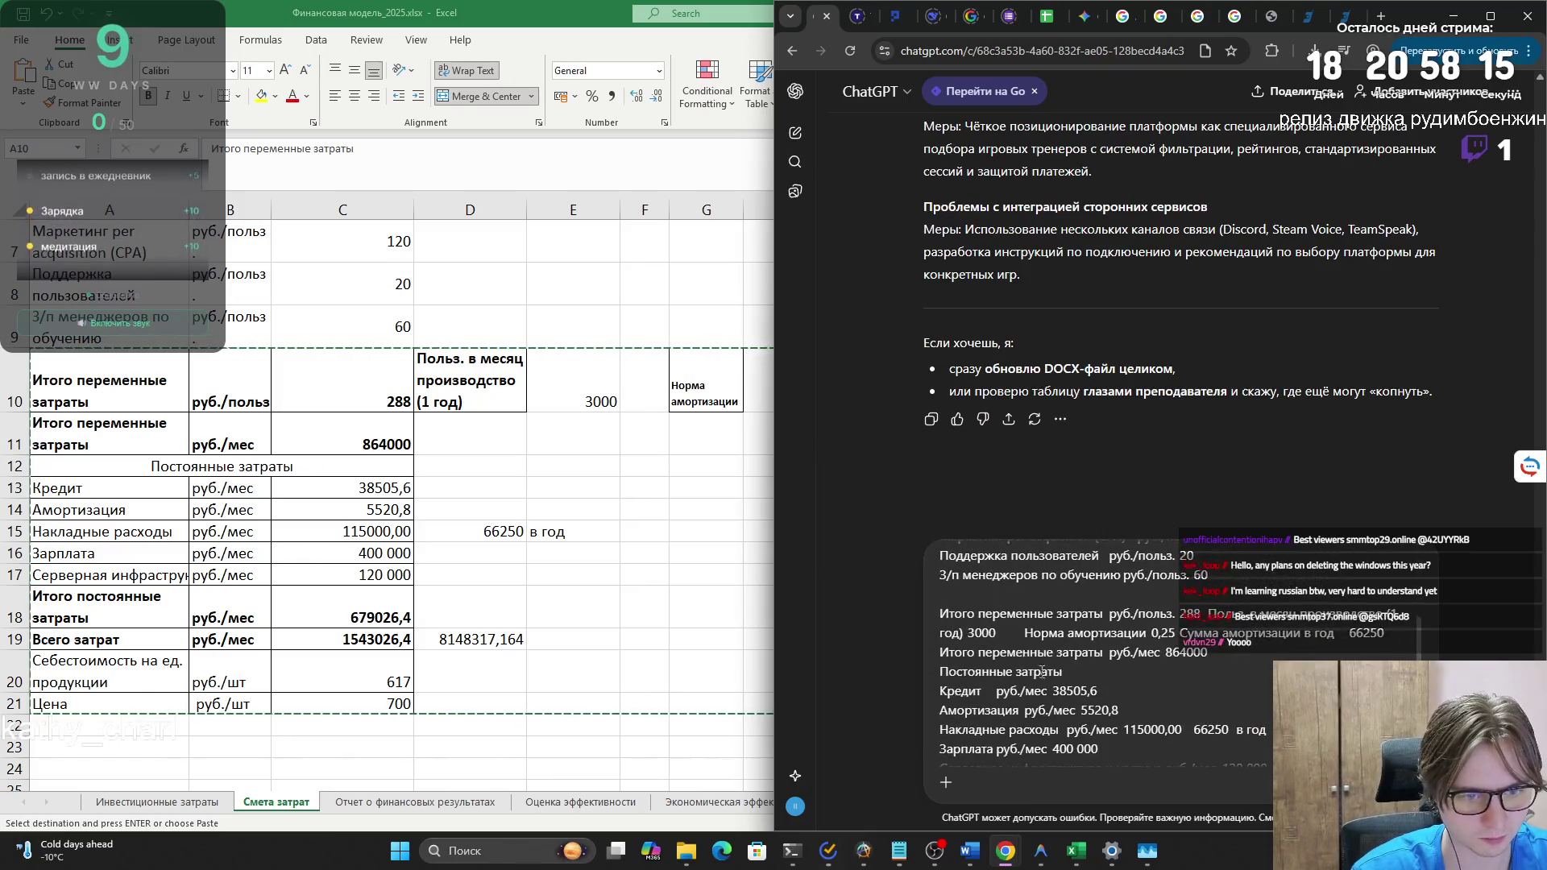
{"action": "scroll", "coordinate": [976, 623], "scroll_direction": "up", "scroll_amount": 5}
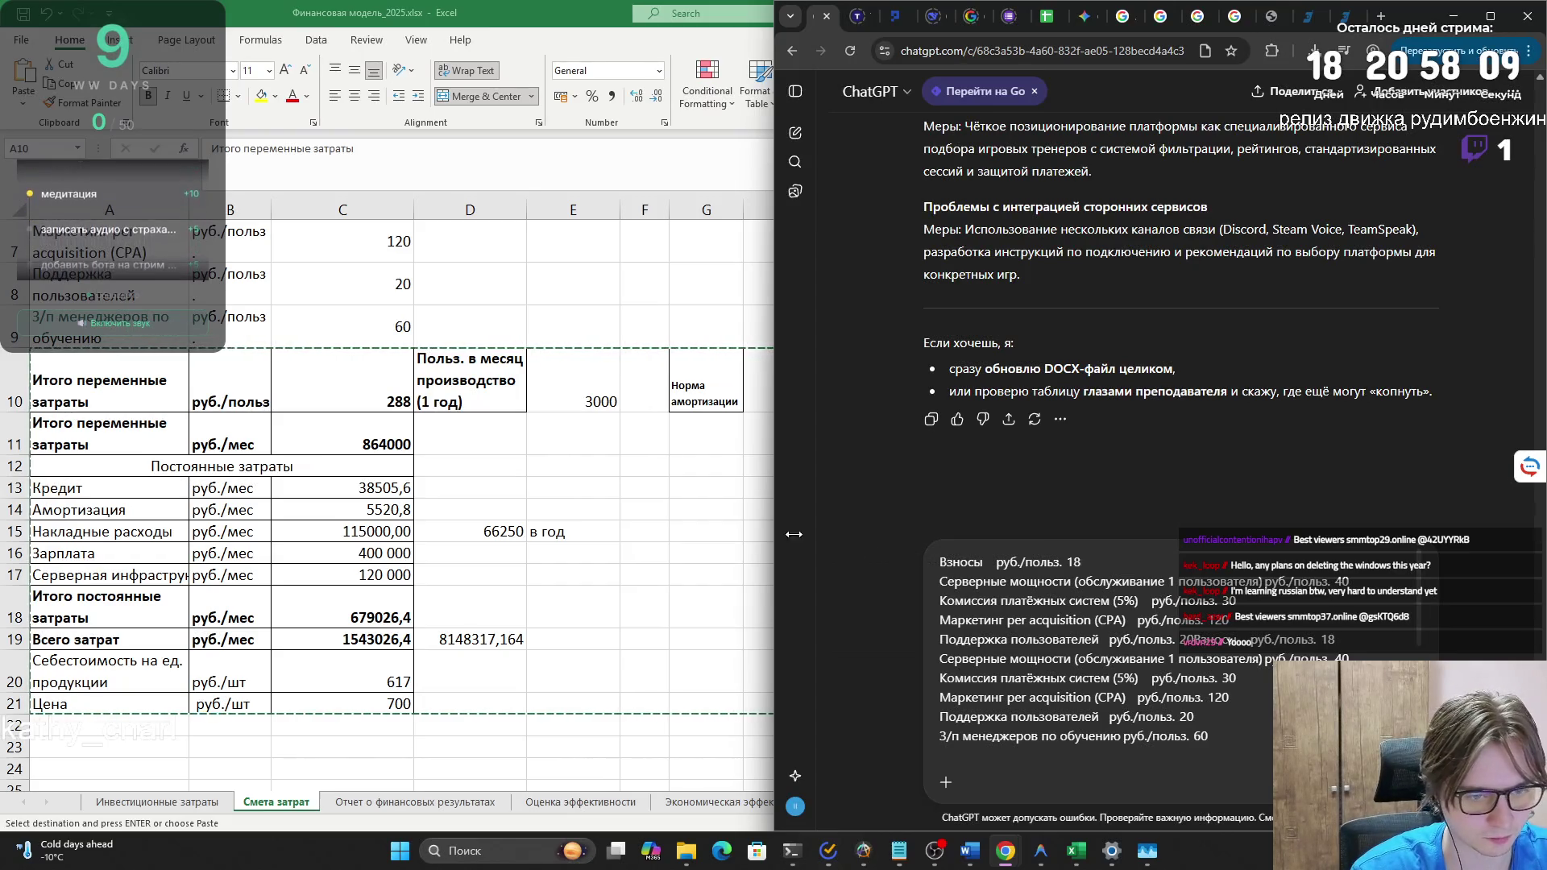
- Add the teacher's missing-payroll-contributions comment above the figures and send the message
{"action": "key", "text": "alt+Tab"}
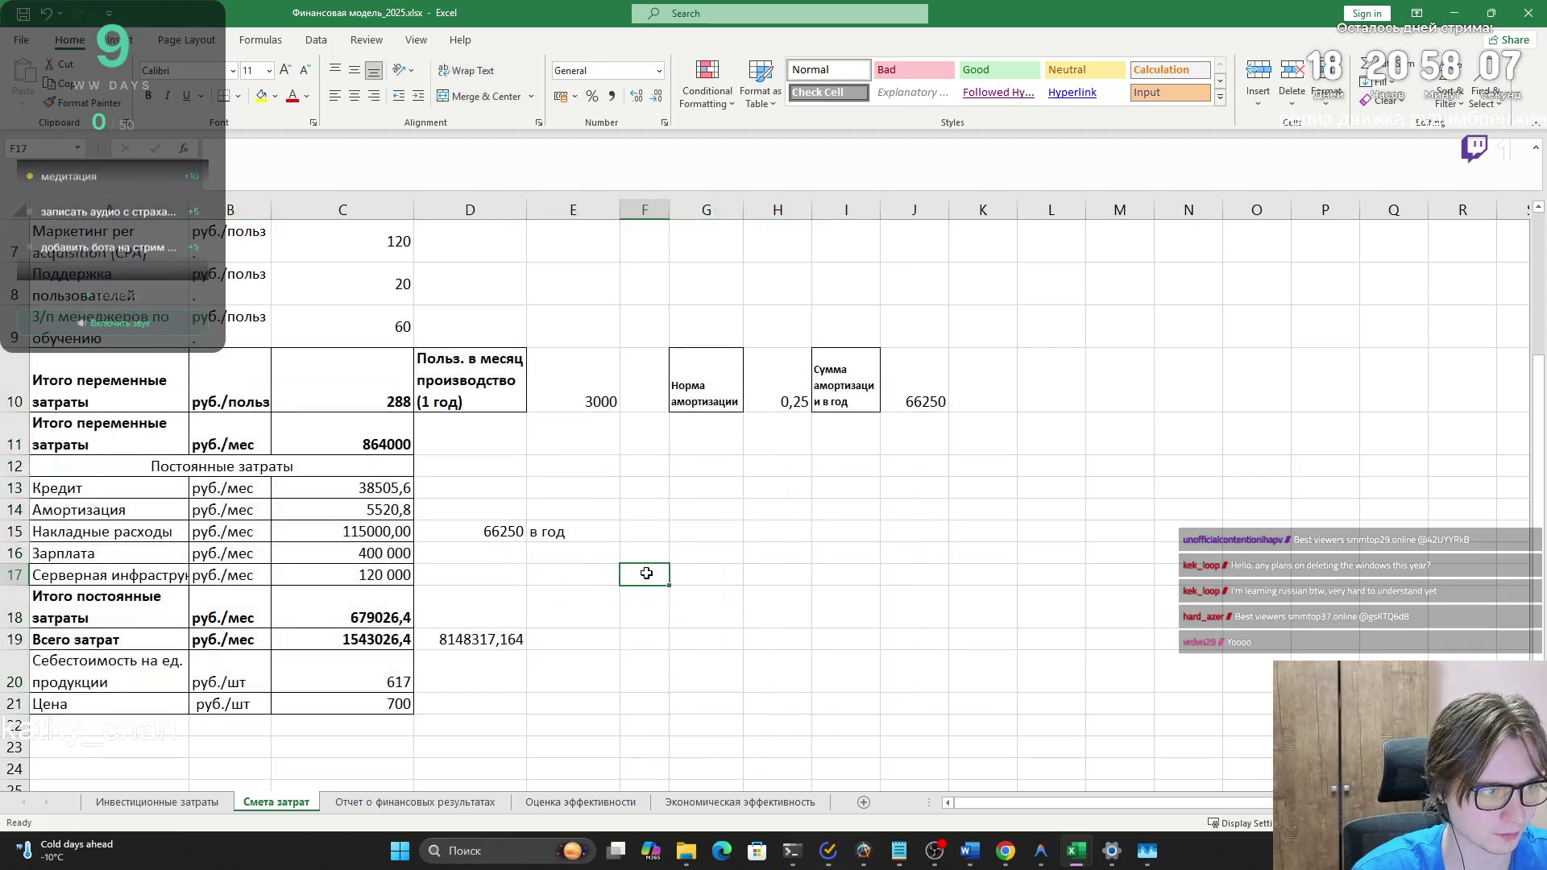
{"action": "left_click", "coordinate": [644, 567]}
{"action": "key", "text": "Escape"}
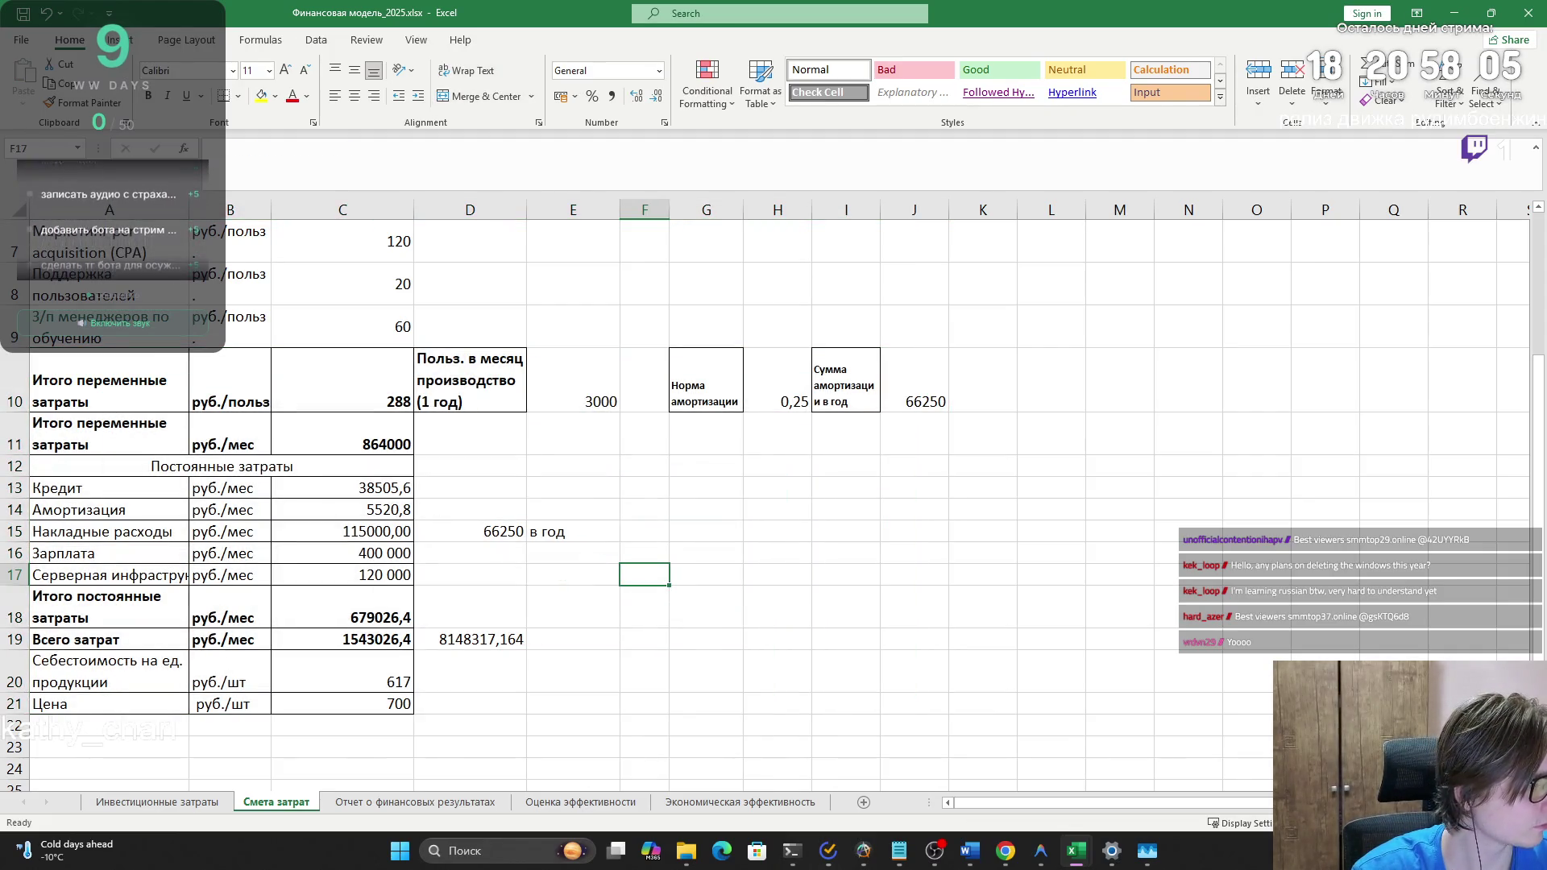
{"action": "key", "text": "alt+Tab"}
{"action": "left_click", "coordinate": [637, 161]}
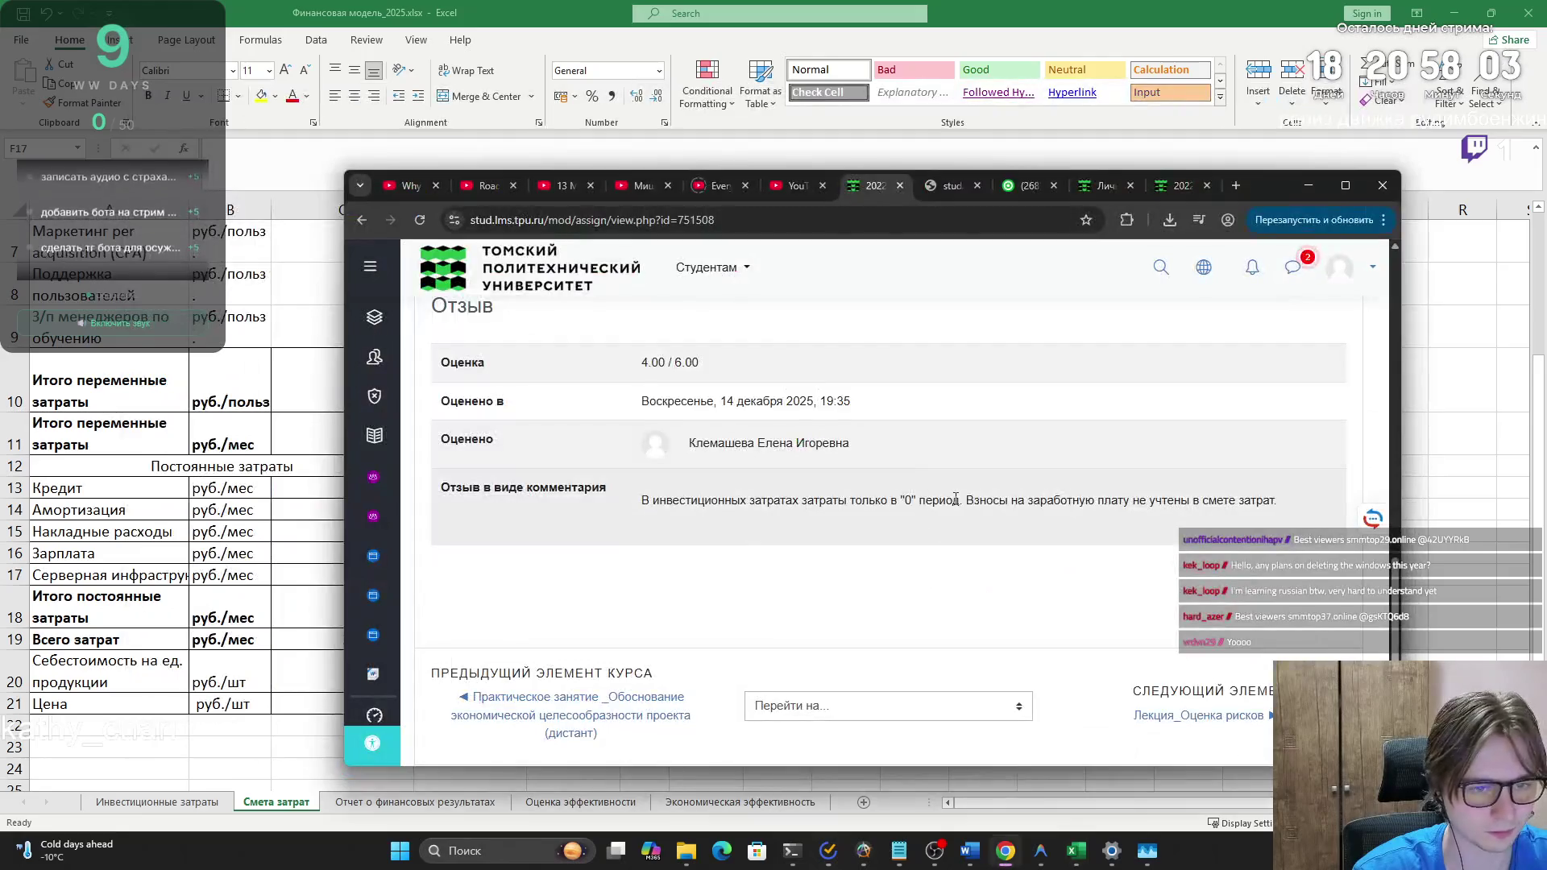
{"action": "left_click_drag", "start_coordinate": [966, 501], "coordinate": [1277, 502]}
{"action": "key", "text": "alt+Tab"}
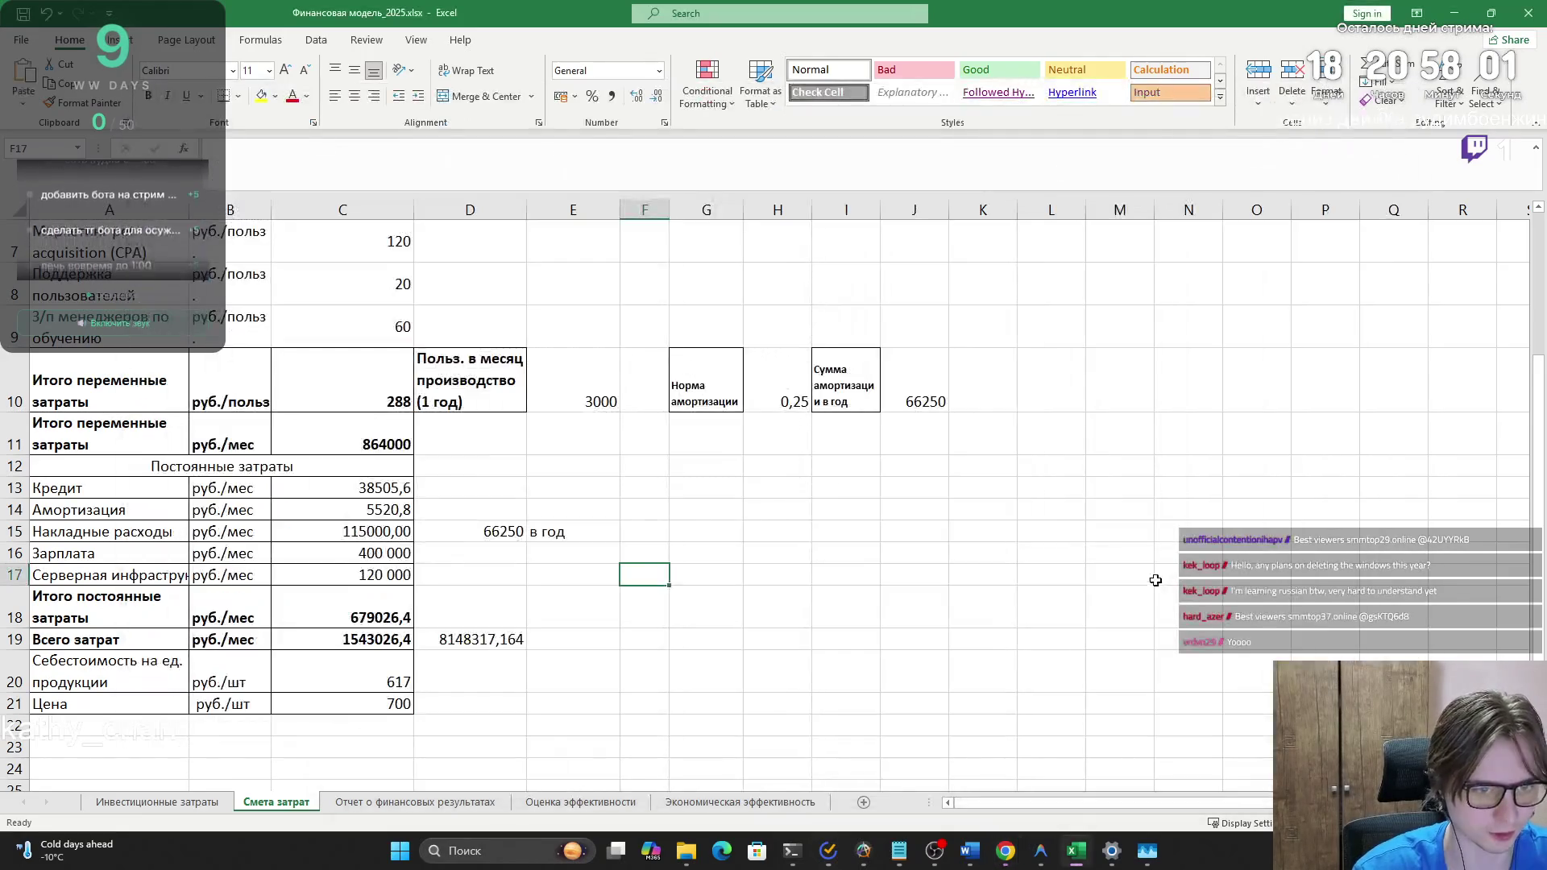
{"action": "key", "text": "alt+Tab"}
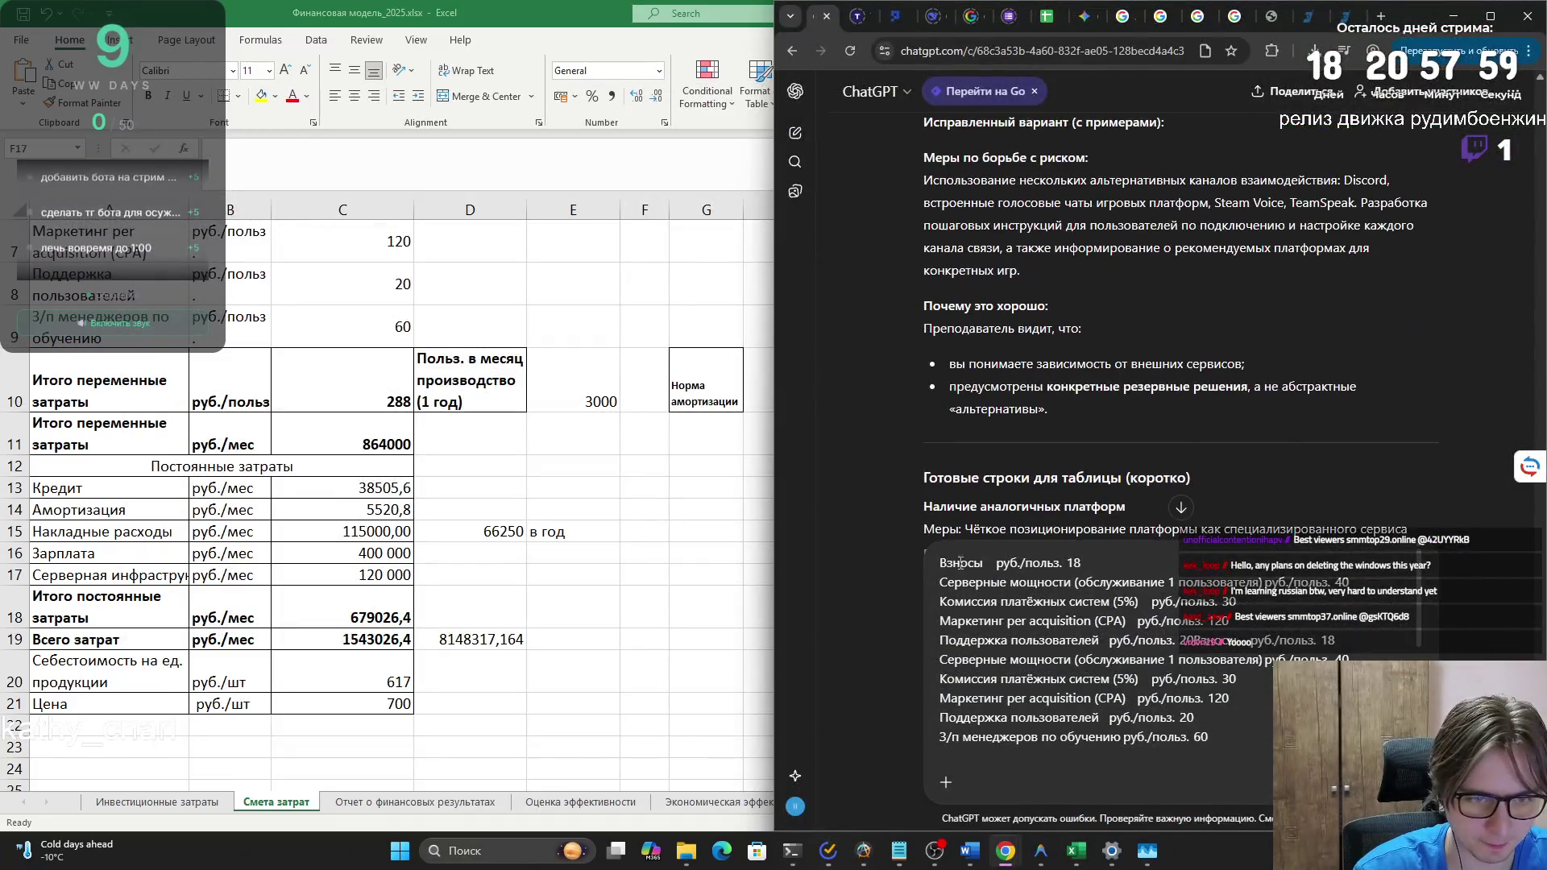
{"action": "scroll", "coordinate": [1082, 593], "scroll_direction": "up", "scroll_amount": 2}
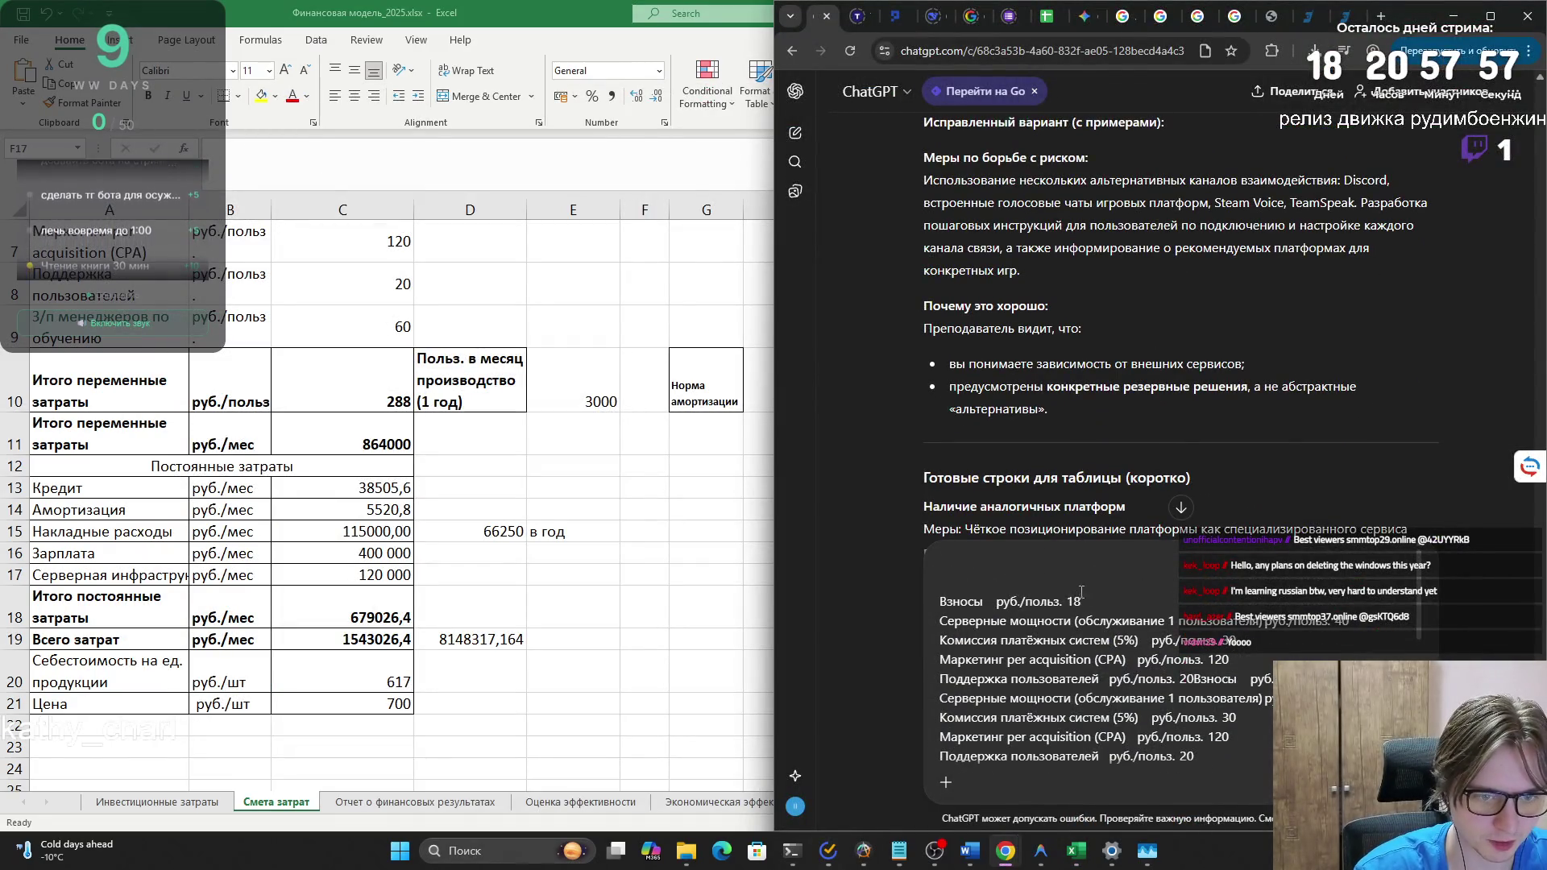
{"action": "key", "text": "ctrl+v"}
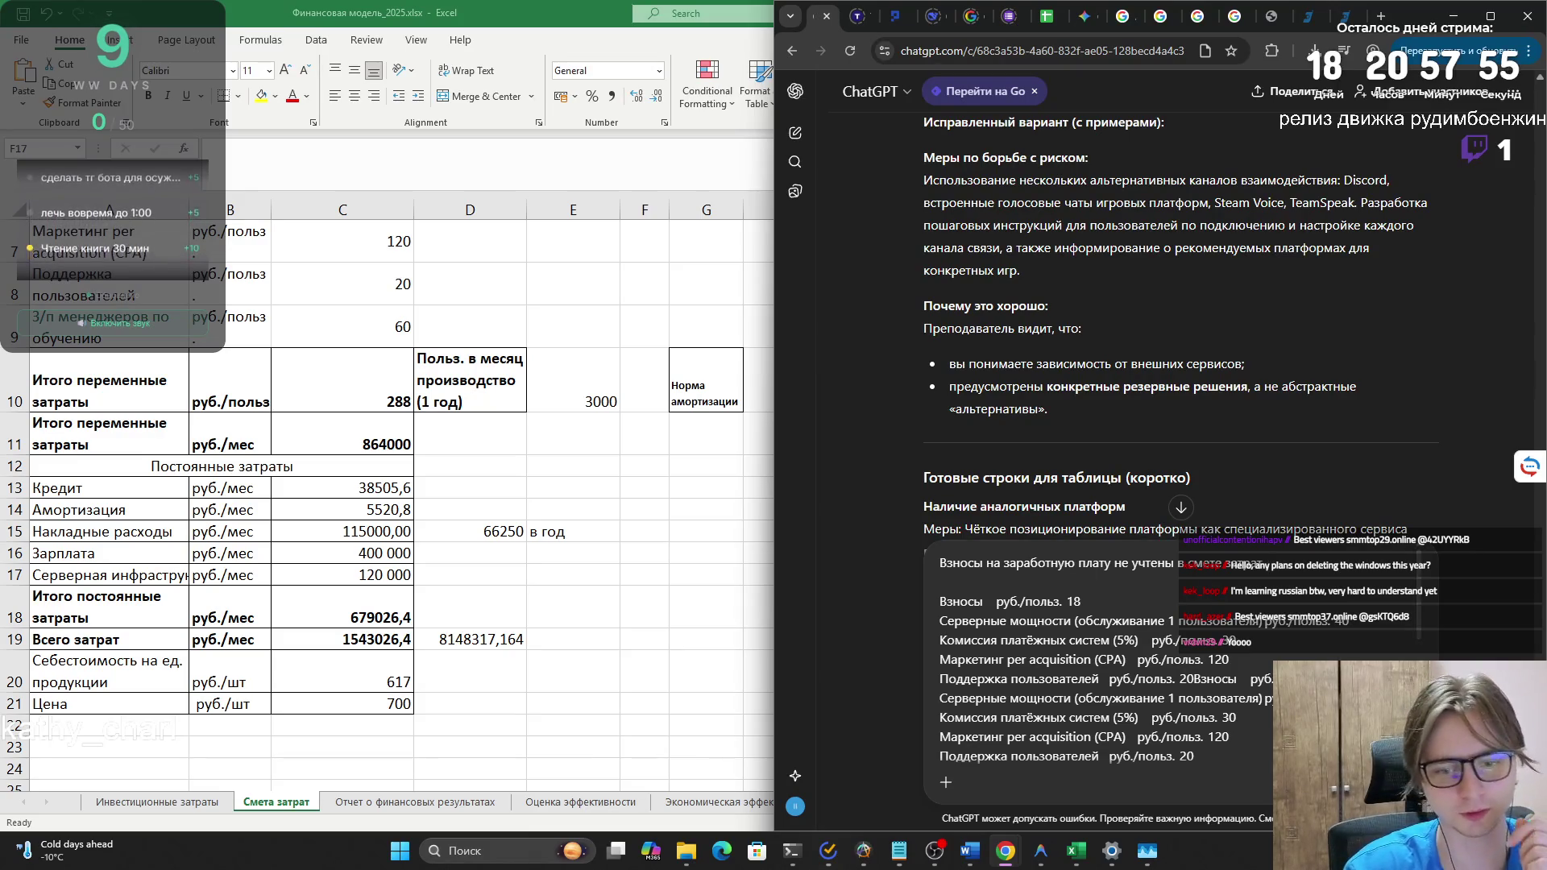
{"action": "key", "text": "Return"}
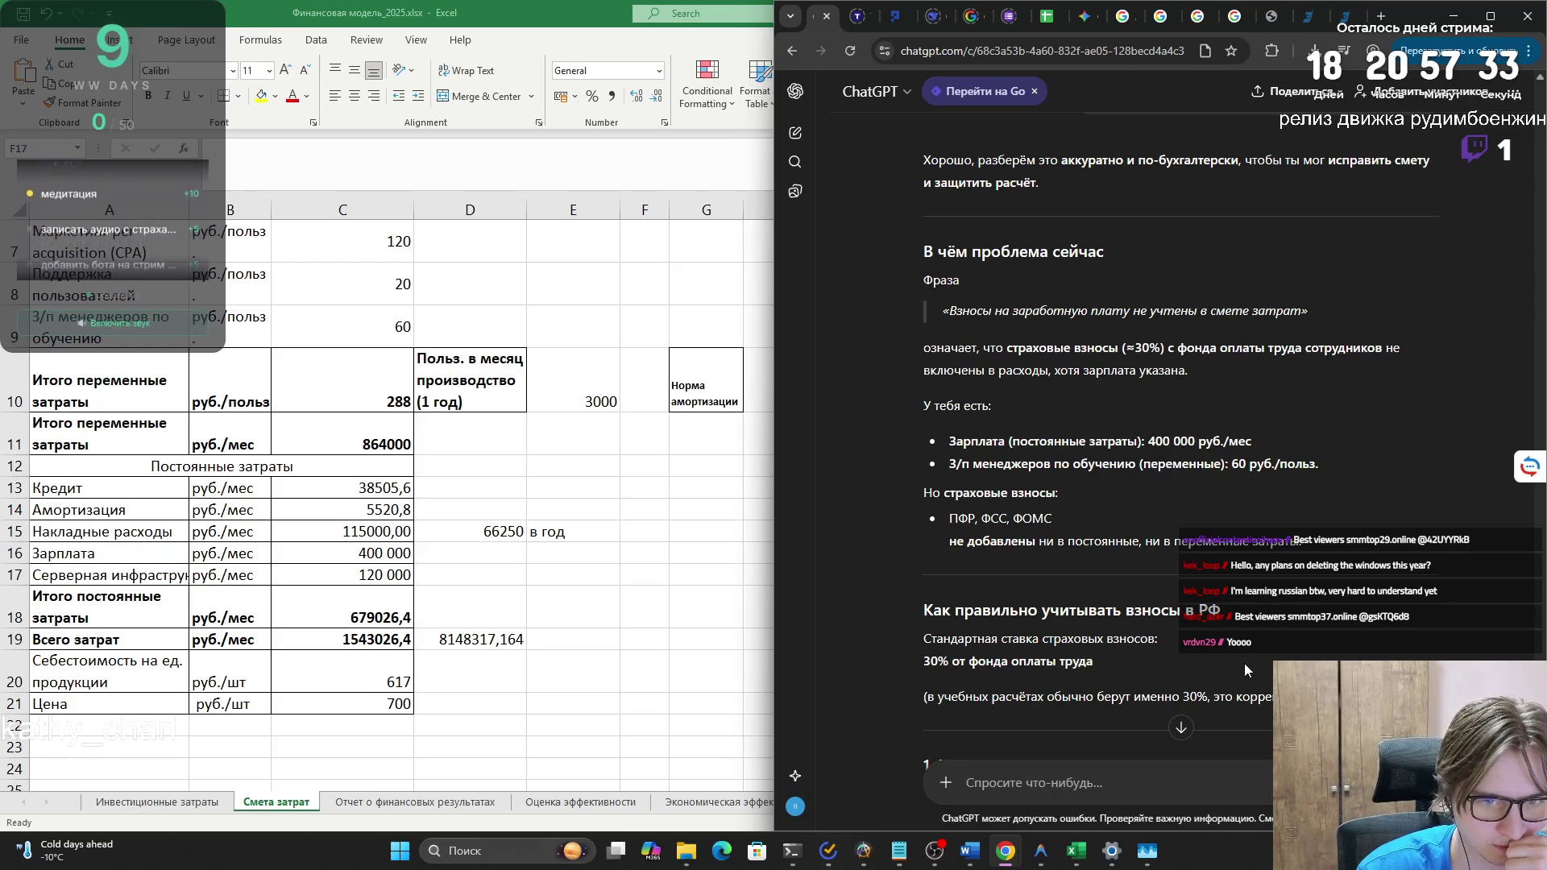
{"action": "scroll", "coordinate": [1245, 661], "scroll_direction": "down", "scroll_amount": 1}
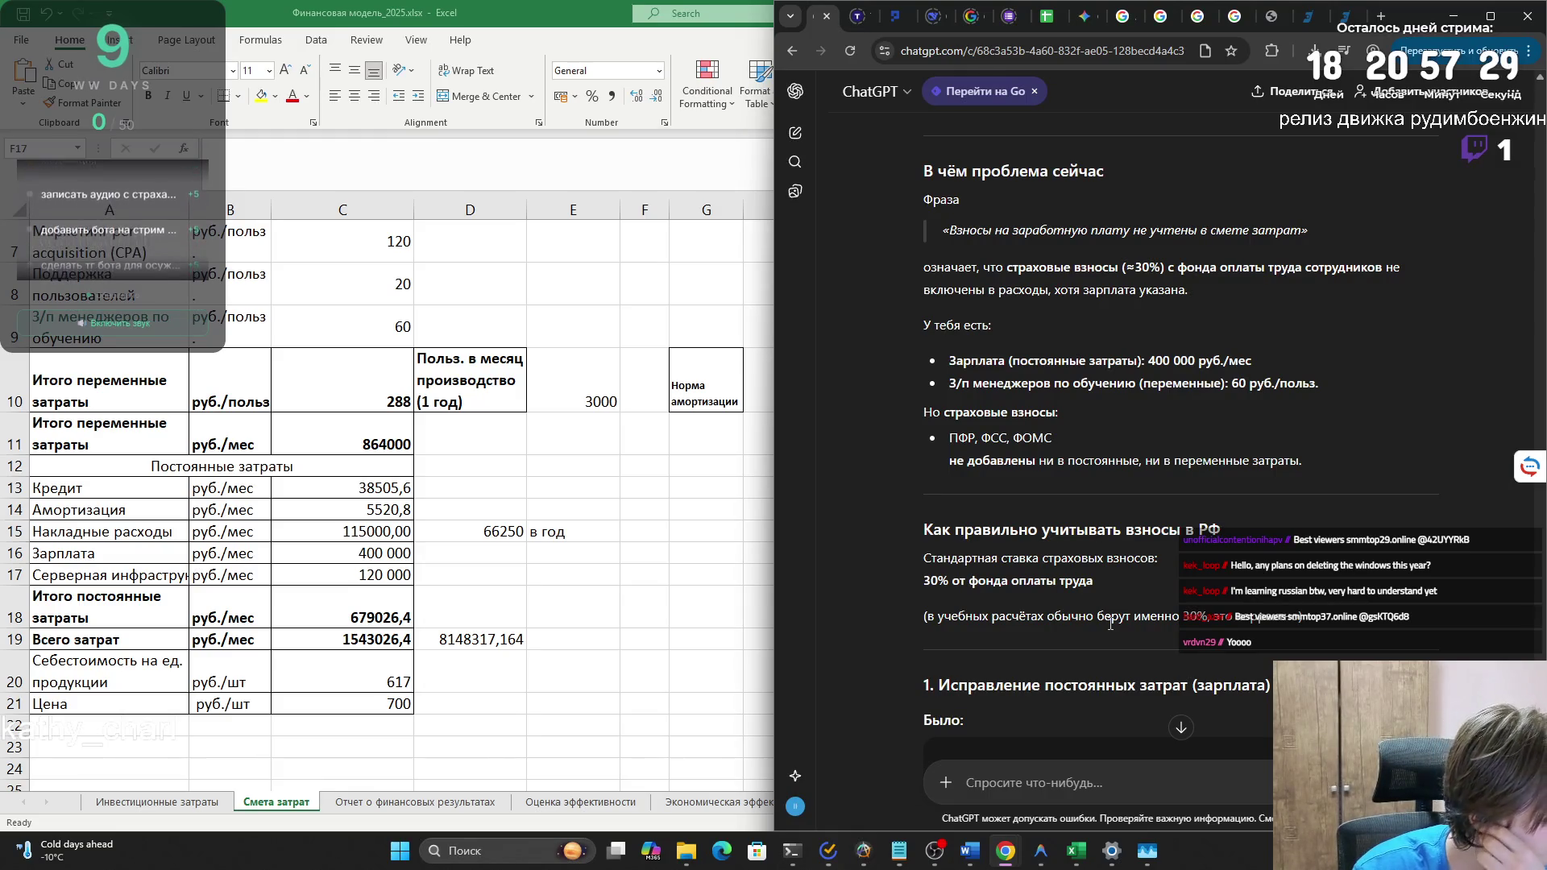
{"action": "scroll", "coordinate": [1111, 623], "scroll_direction": "down", "scroll_amount": 1}
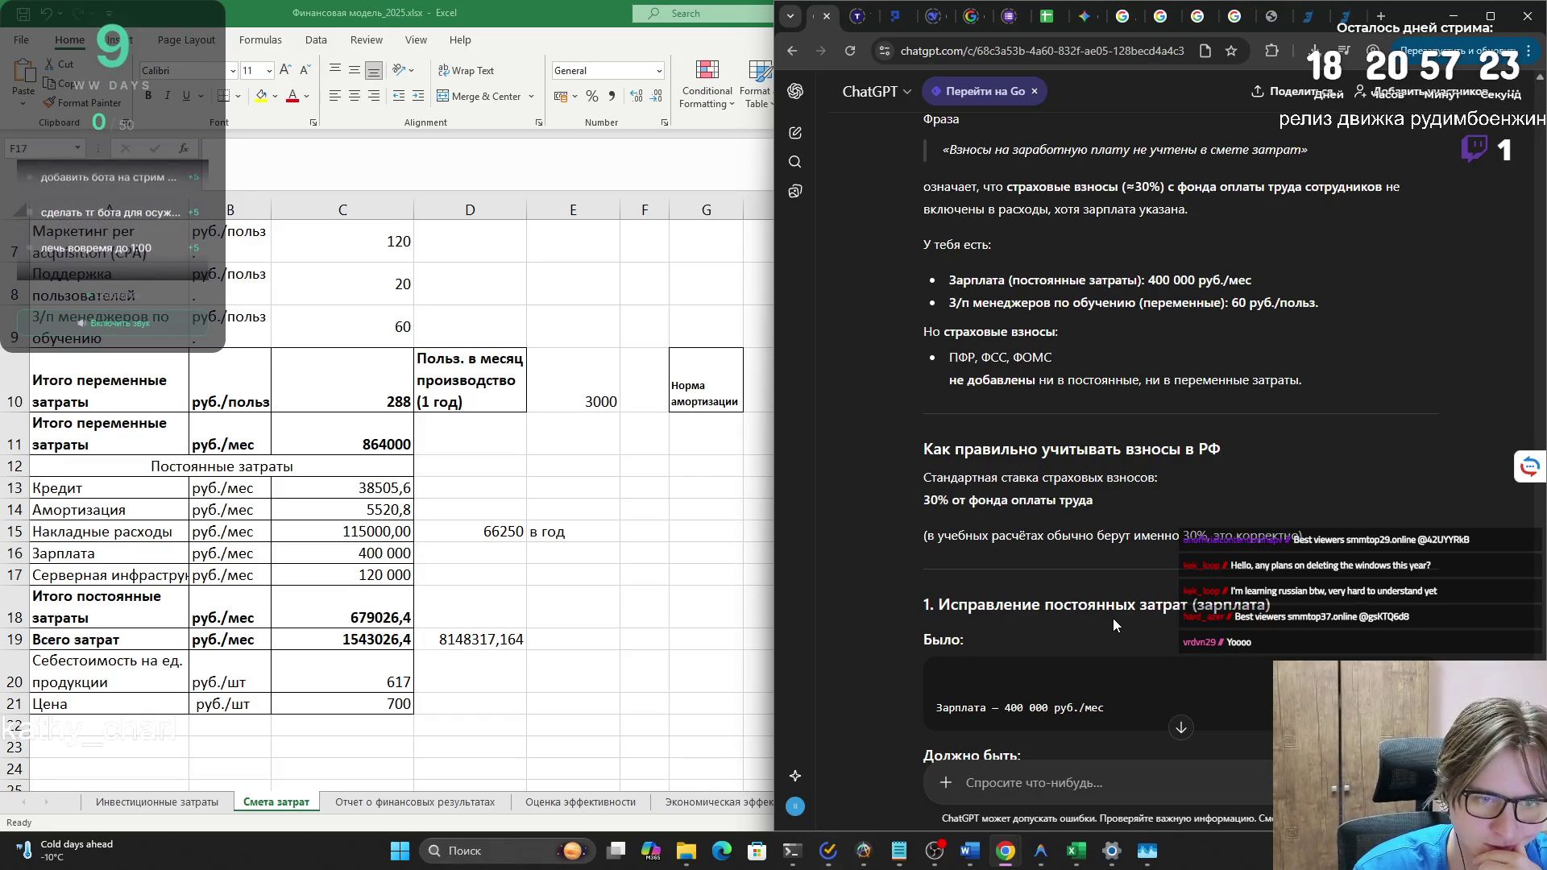
{"action": "scroll", "coordinate": [1113, 617], "scroll_direction": "down", "scroll_amount": 2}
{"action": "scroll", "coordinate": [1113, 617], "scroll_direction": "down", "scroll_amount": 1}
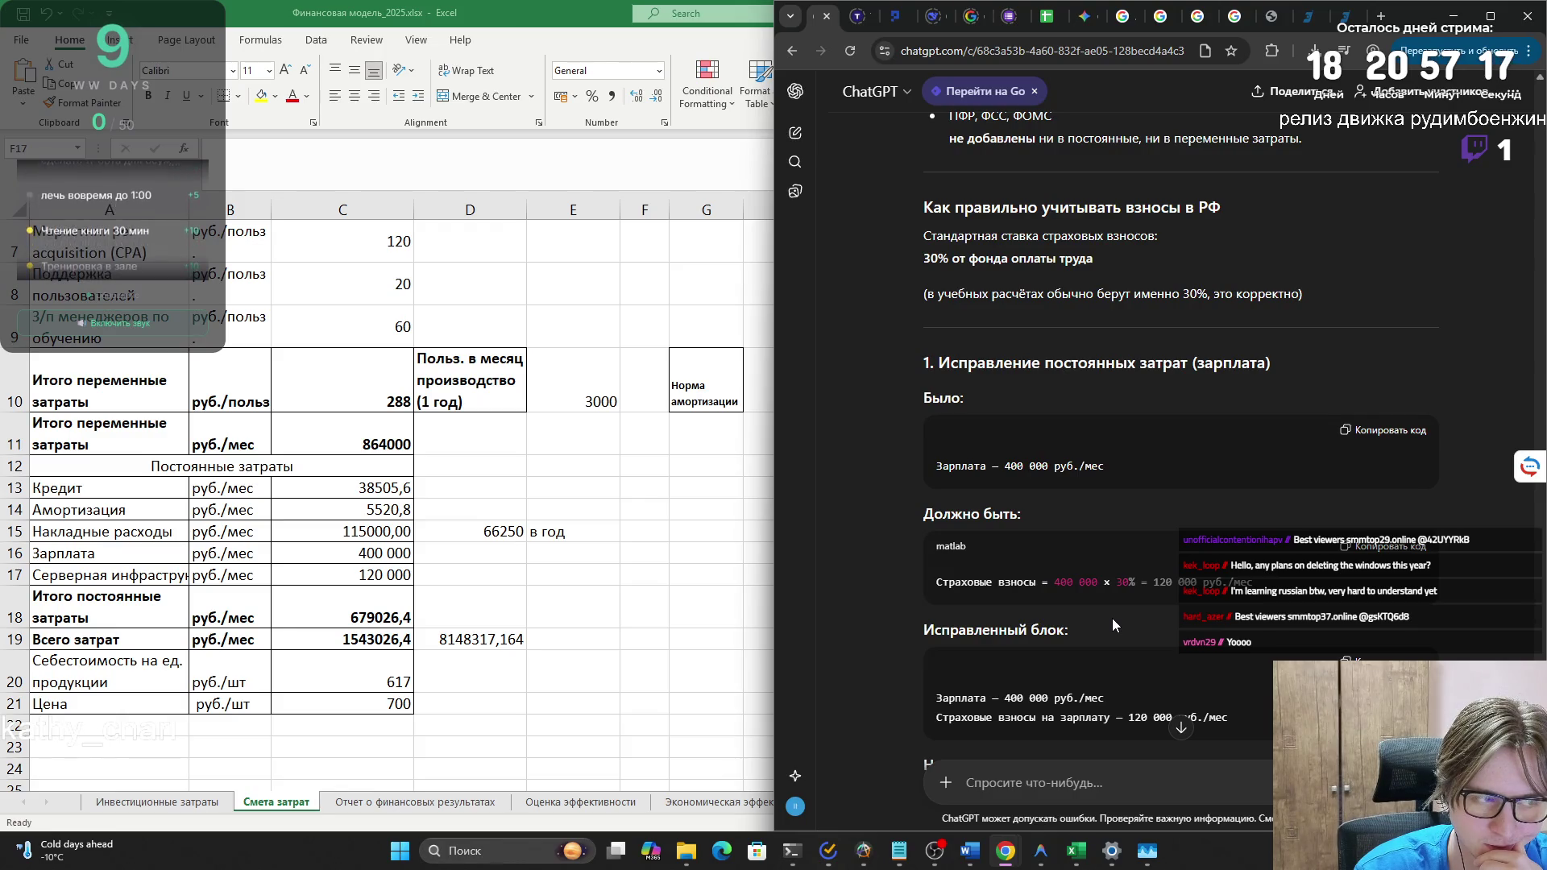
{"action": "scroll", "coordinate": [1110, 619], "scroll_direction": "down", "scroll_amount": 1}
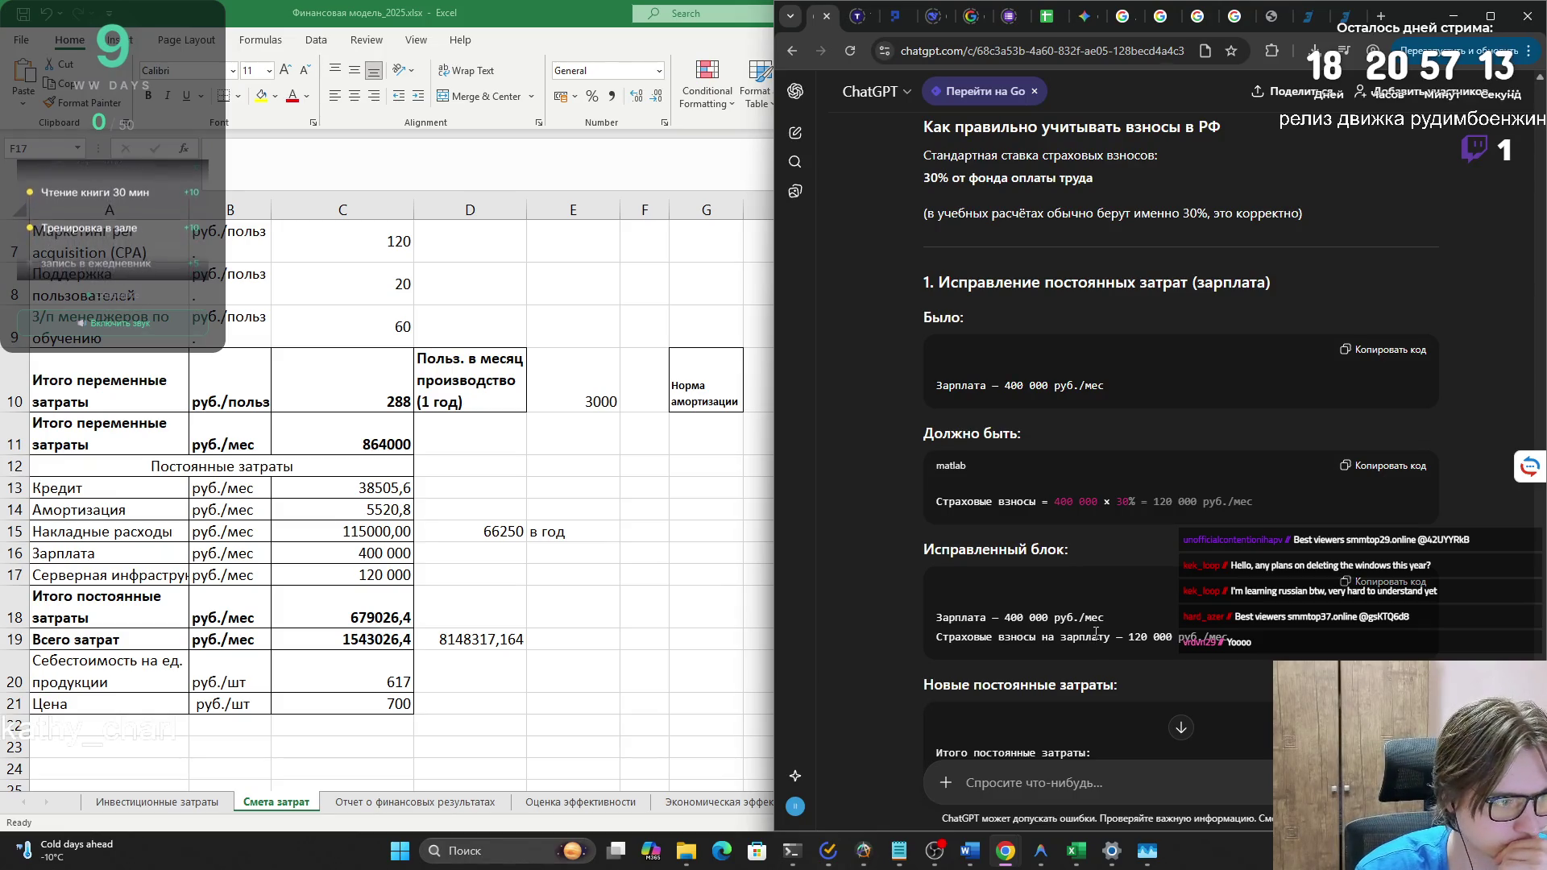
{"action": "scroll", "coordinate": [1098, 631], "scroll_direction": "down", "scroll_amount": 2}
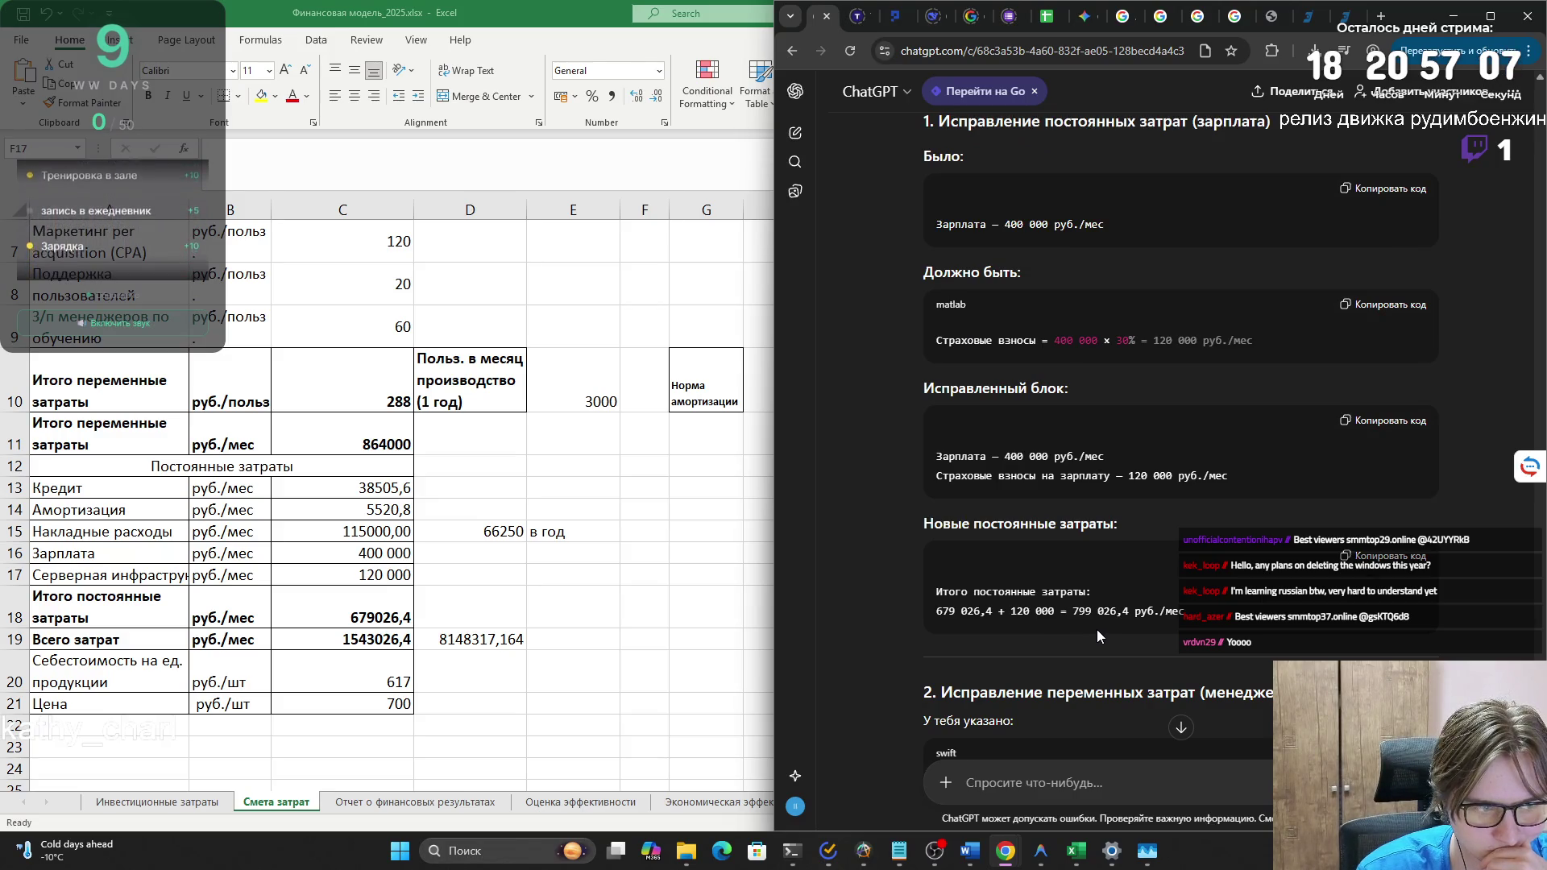
{"action": "scroll", "coordinate": [1094, 627], "scroll_direction": "down", "scroll_amount": 2}
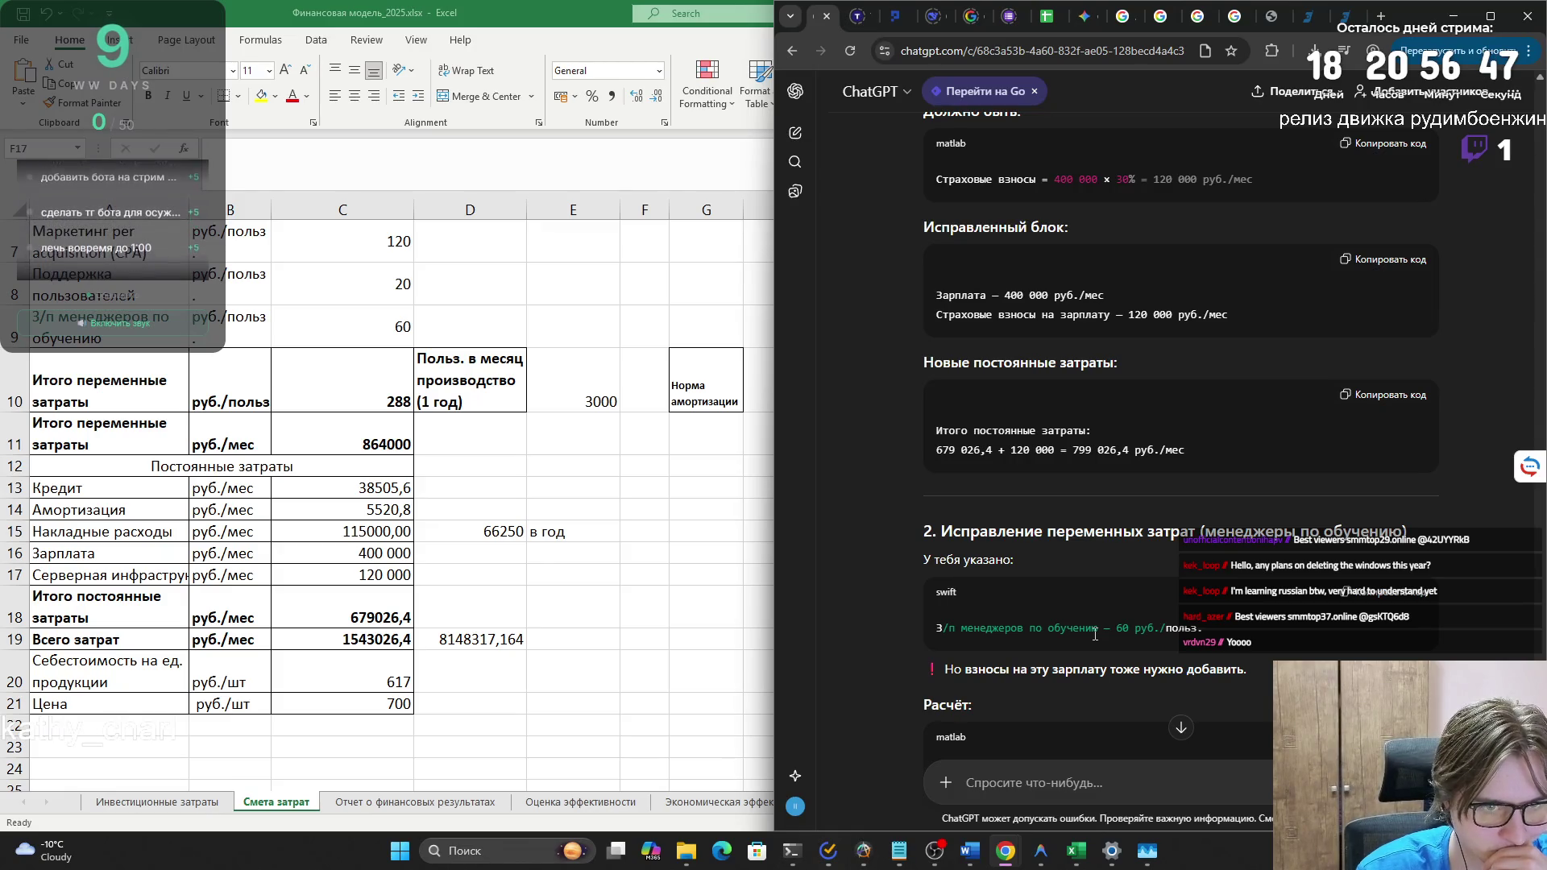
- Read through ChatGPT's cost recalculation, then bring the Word risk report back up
{"action": "scroll", "coordinate": [1092, 634], "scroll_direction": "down", "scroll_amount": 1}
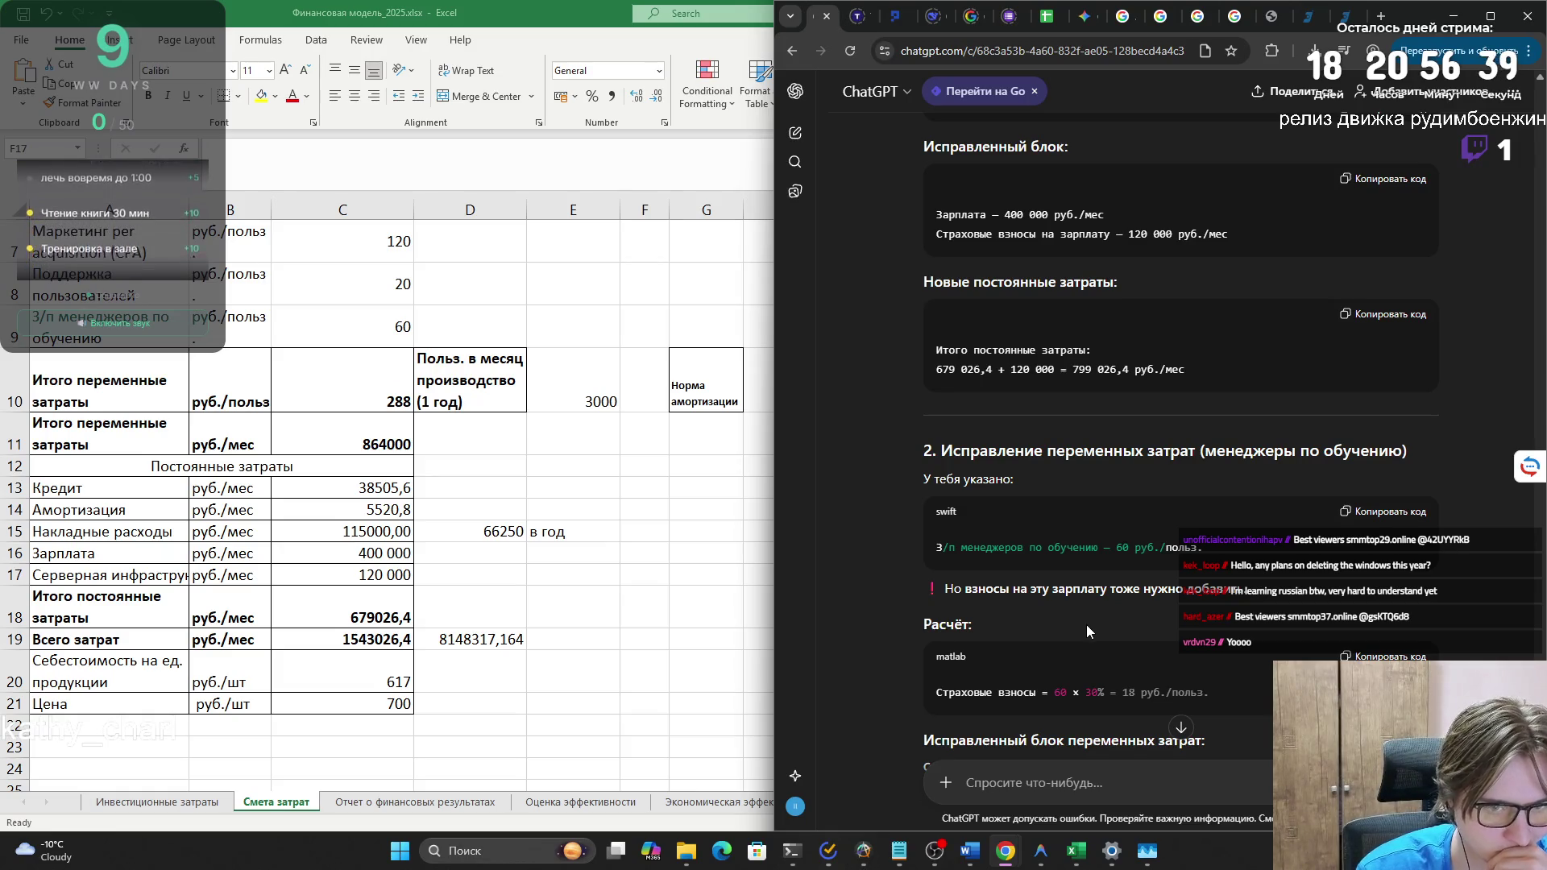
{"action": "scroll", "coordinate": [1086, 626], "scroll_direction": "down", "scroll_amount": 2}
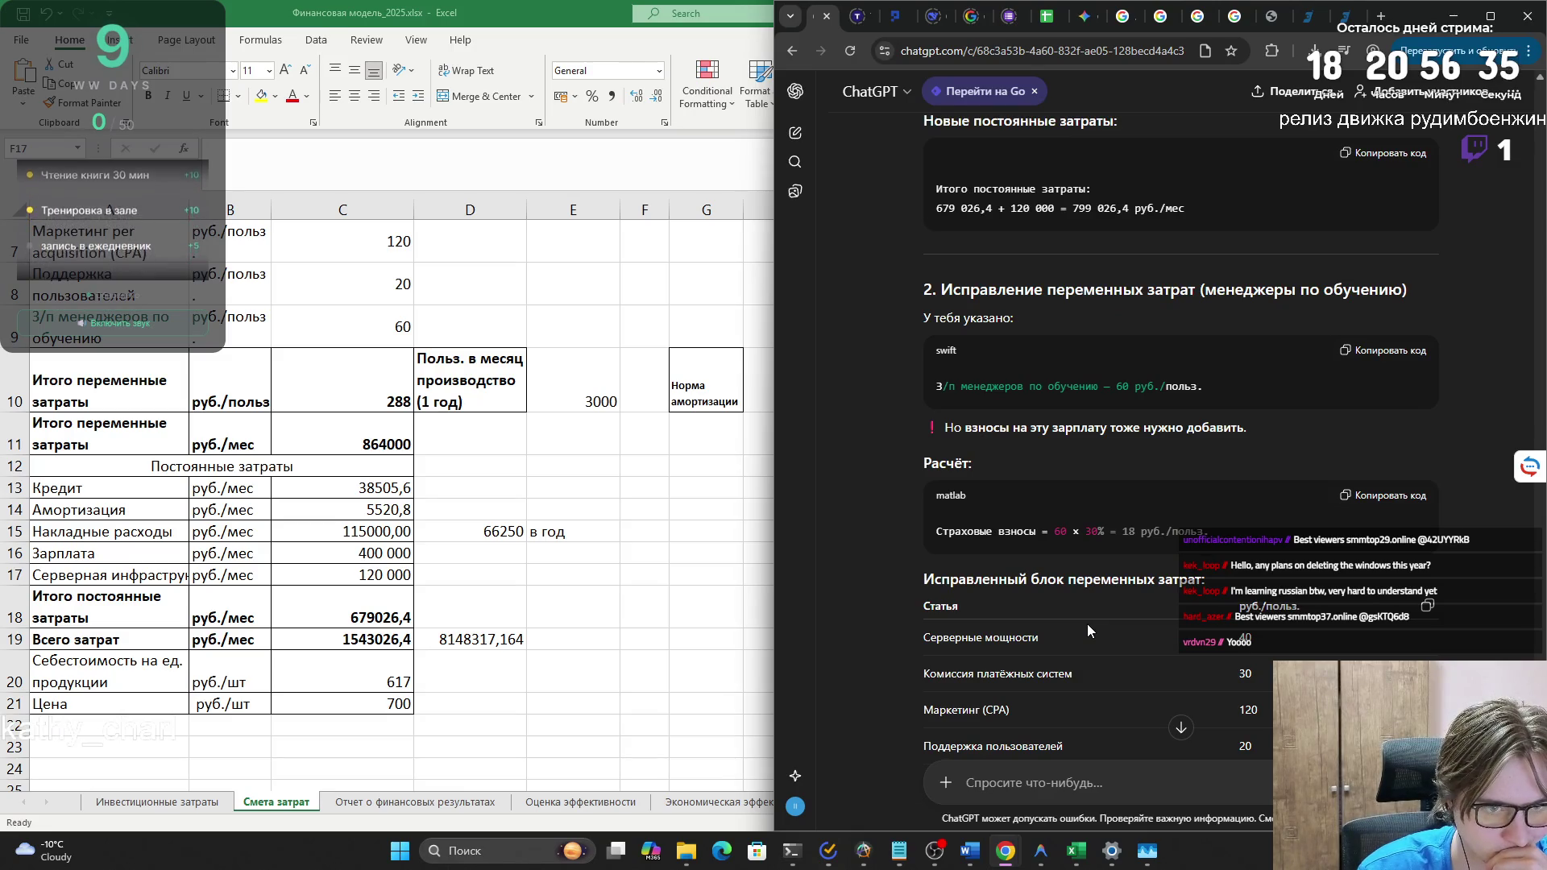
{"action": "scroll", "coordinate": [1087, 630], "scroll_direction": "up", "scroll_amount": 2}
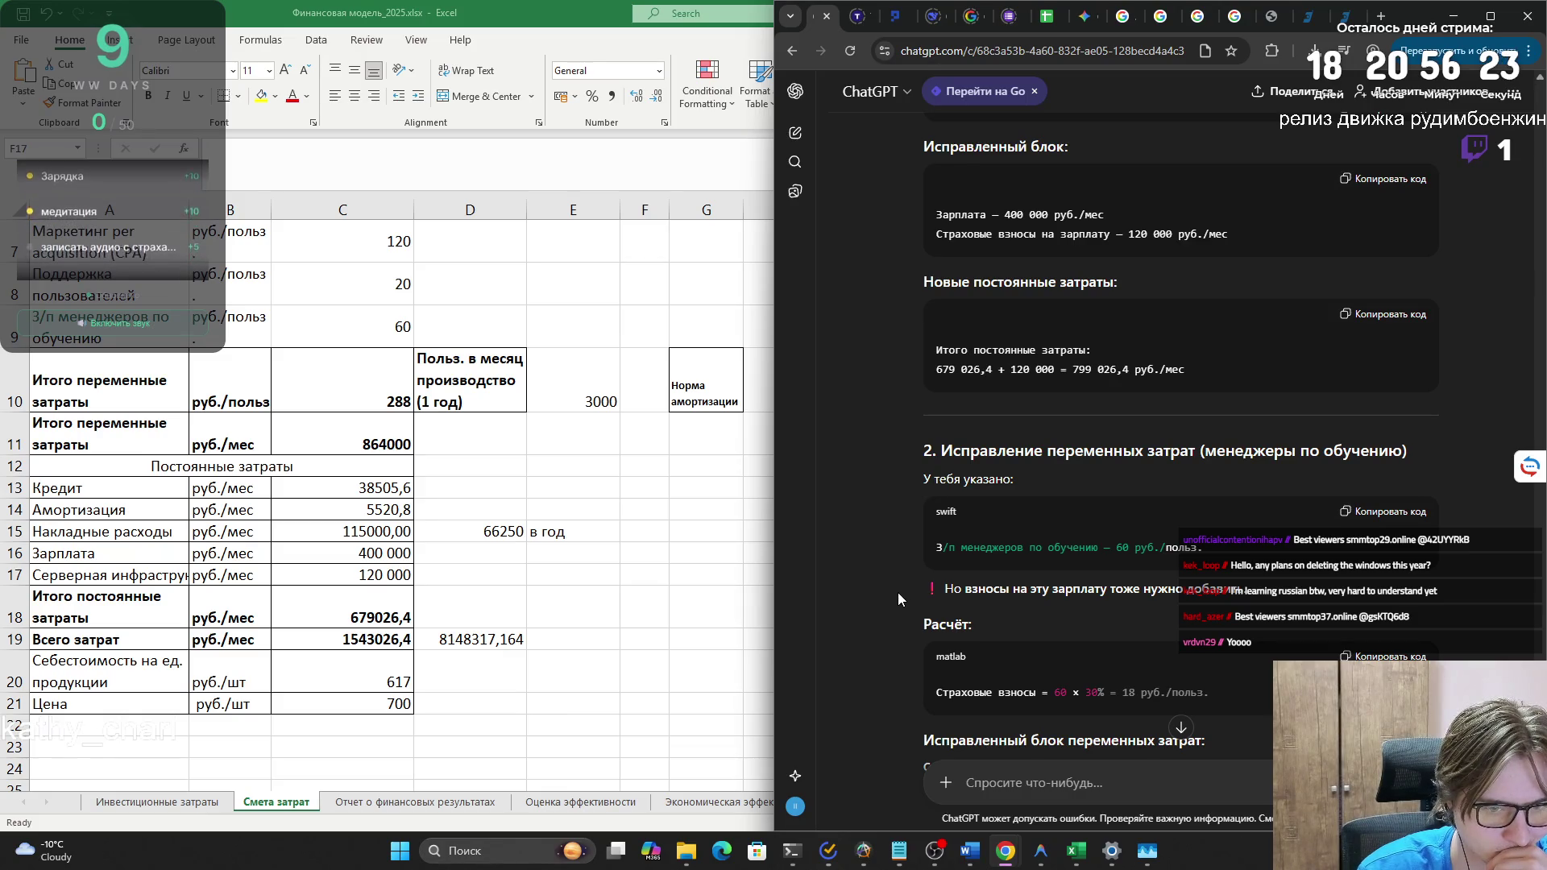
{"action": "scroll", "coordinate": [898, 593], "scroll_direction": "down", "scroll_amount": 1}
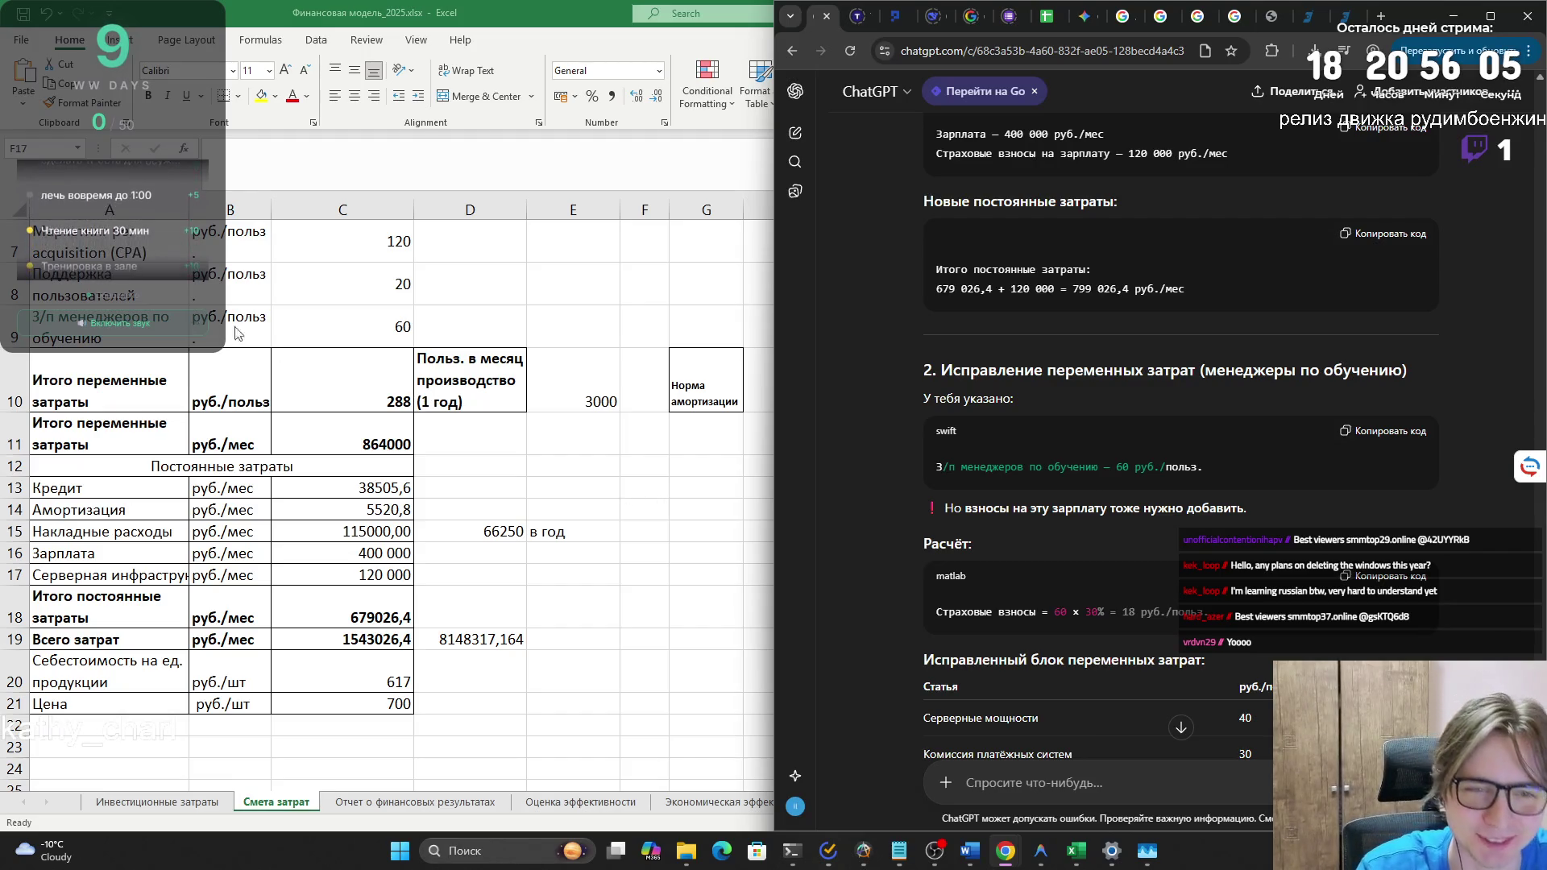
{"action": "scroll", "coordinate": [288, 341], "scroll_direction": "up", "scroll_amount": 2}
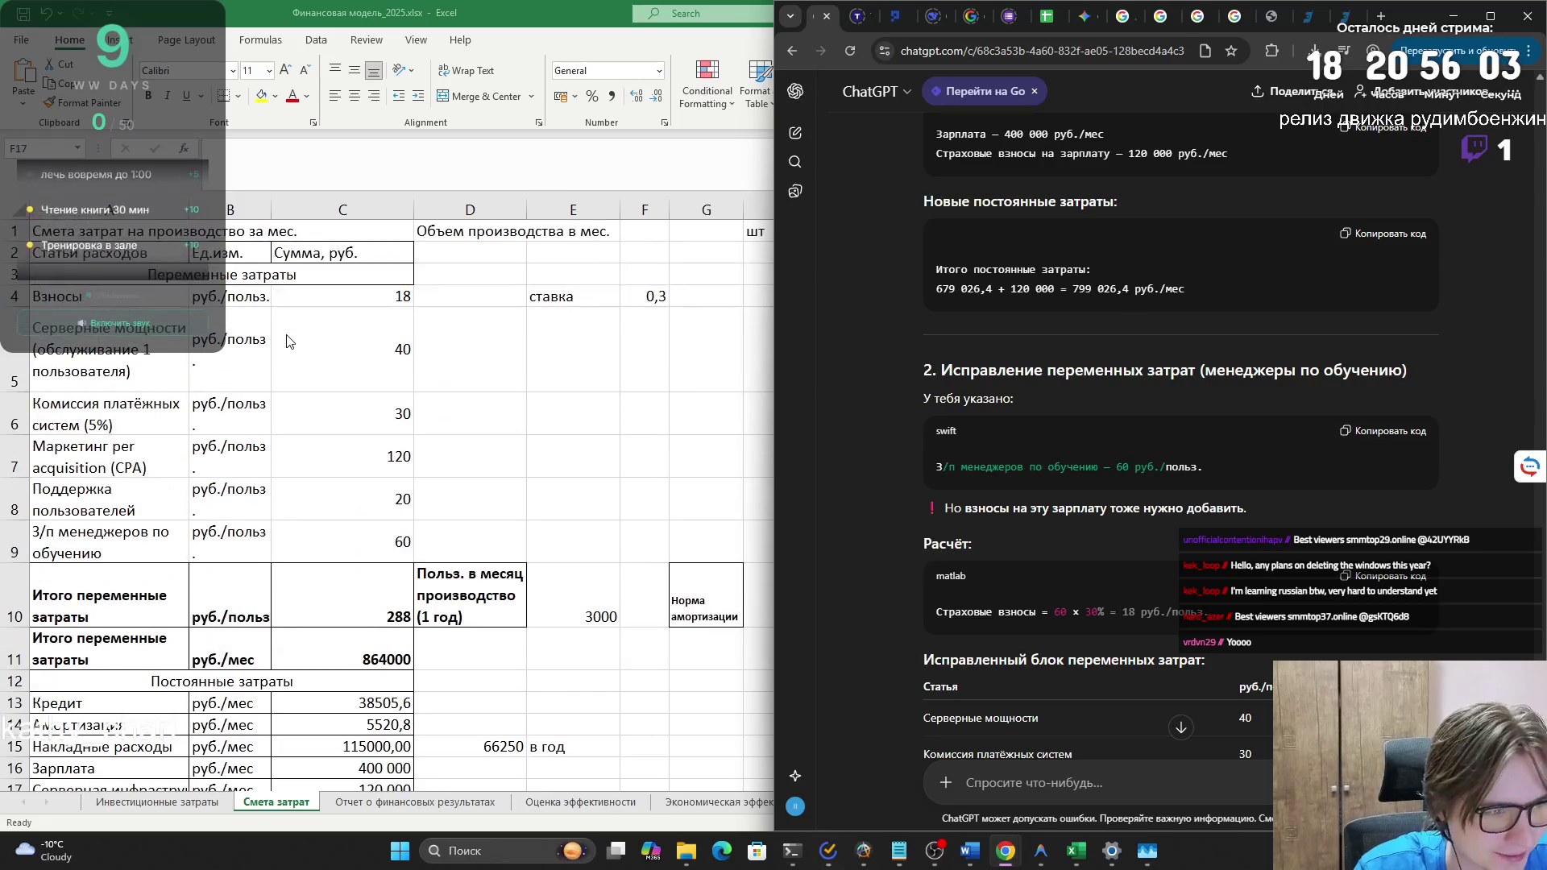
{"action": "scroll", "coordinate": [359, 531], "scroll_direction": "down", "scroll_amount": 1}
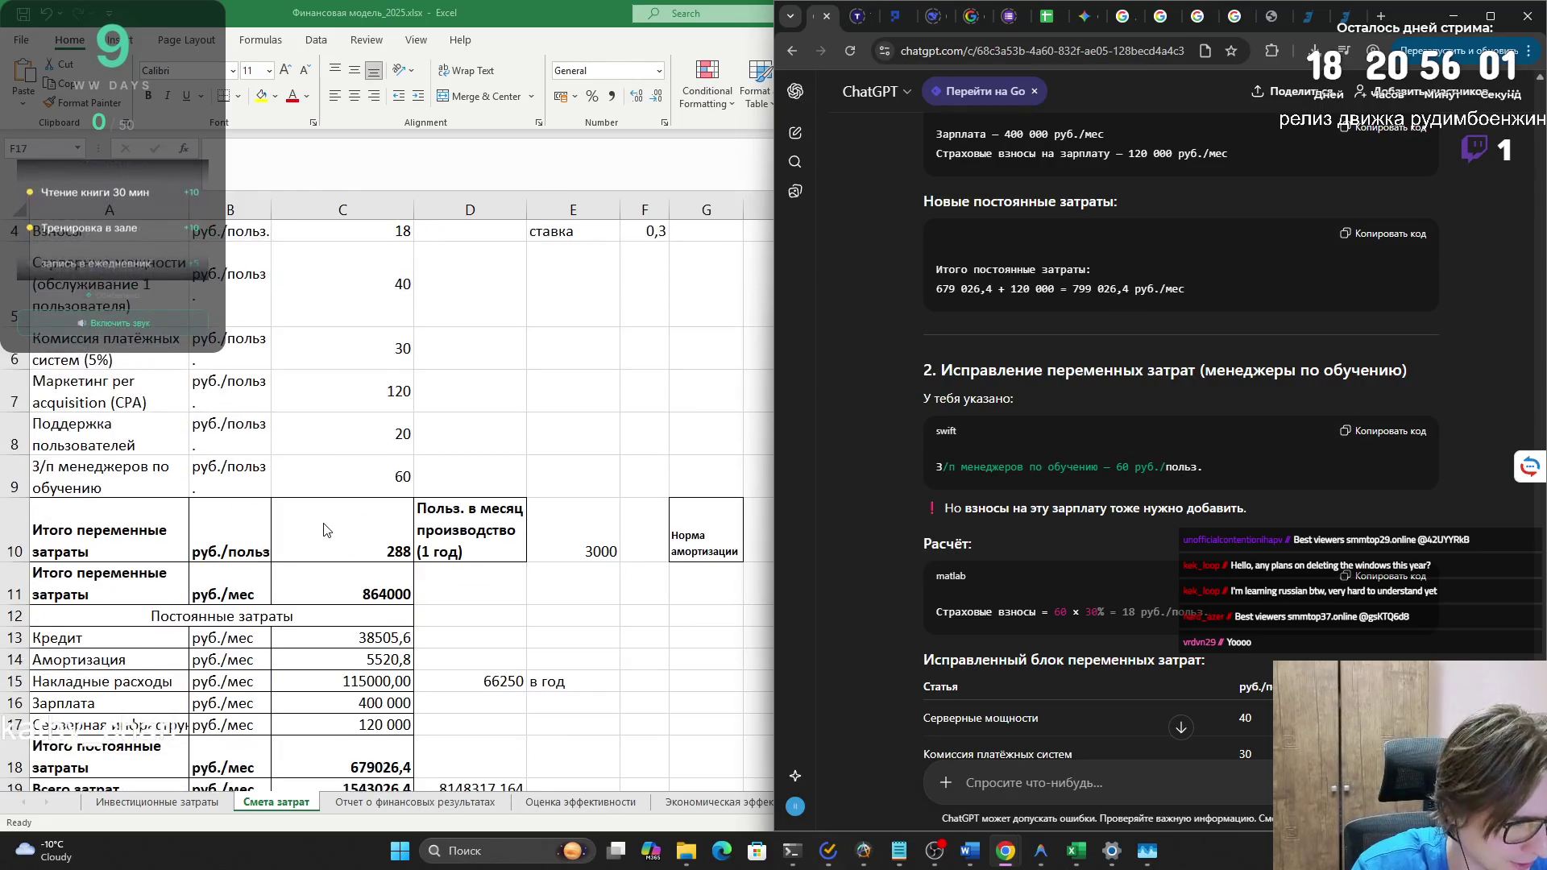
{"action": "scroll", "coordinate": [324, 531], "scroll_direction": "up", "scroll_amount": 1}
{"action": "key", "text": "alt+Tab"}
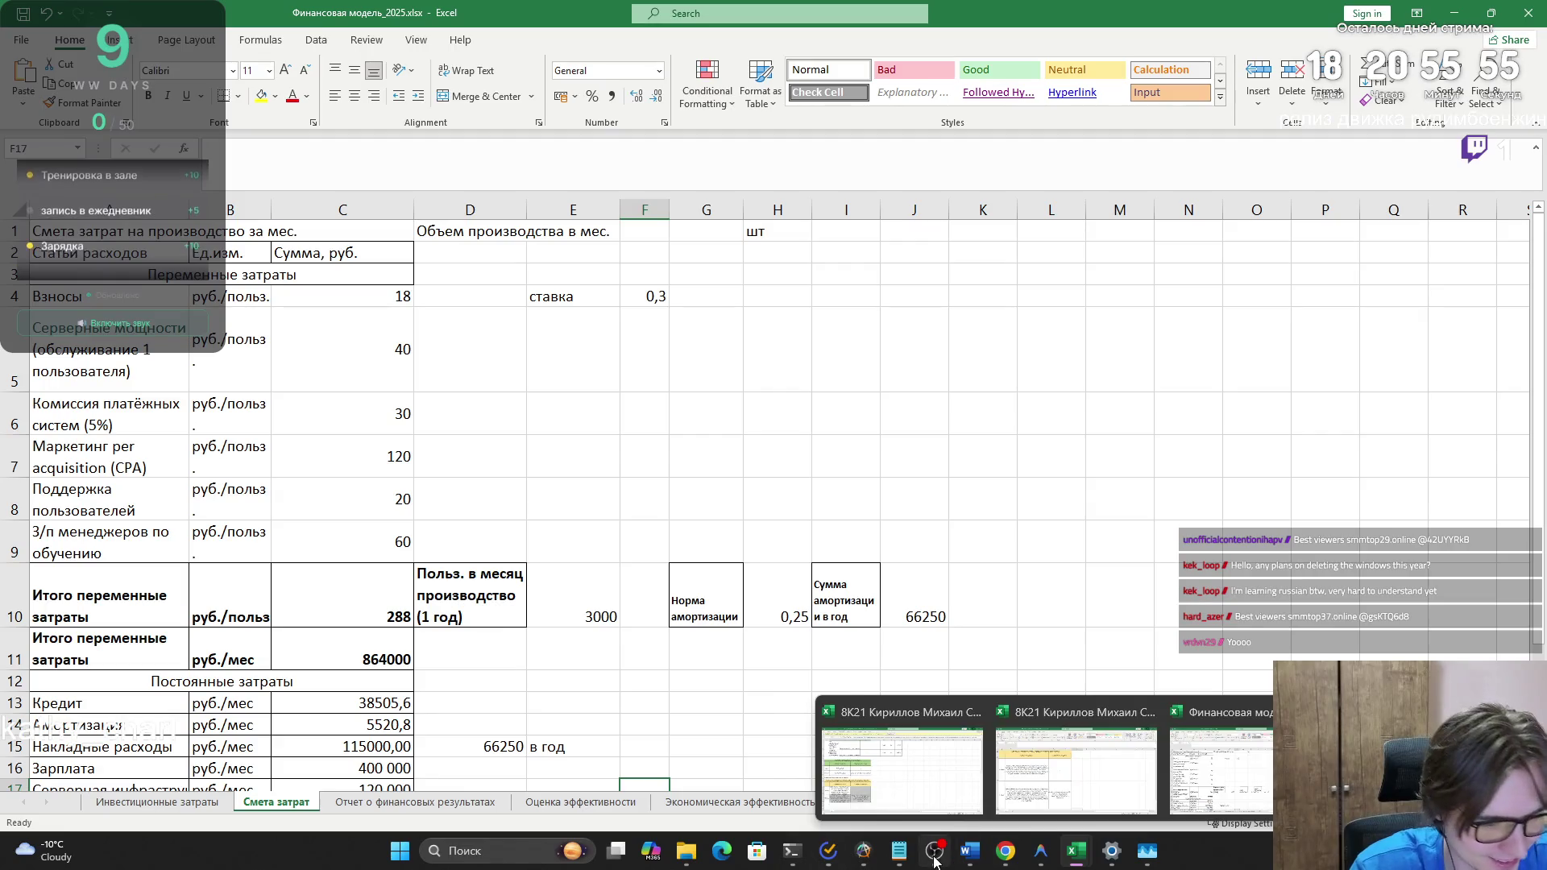
{"action": "mouse_move", "coordinate": [933, 851]}
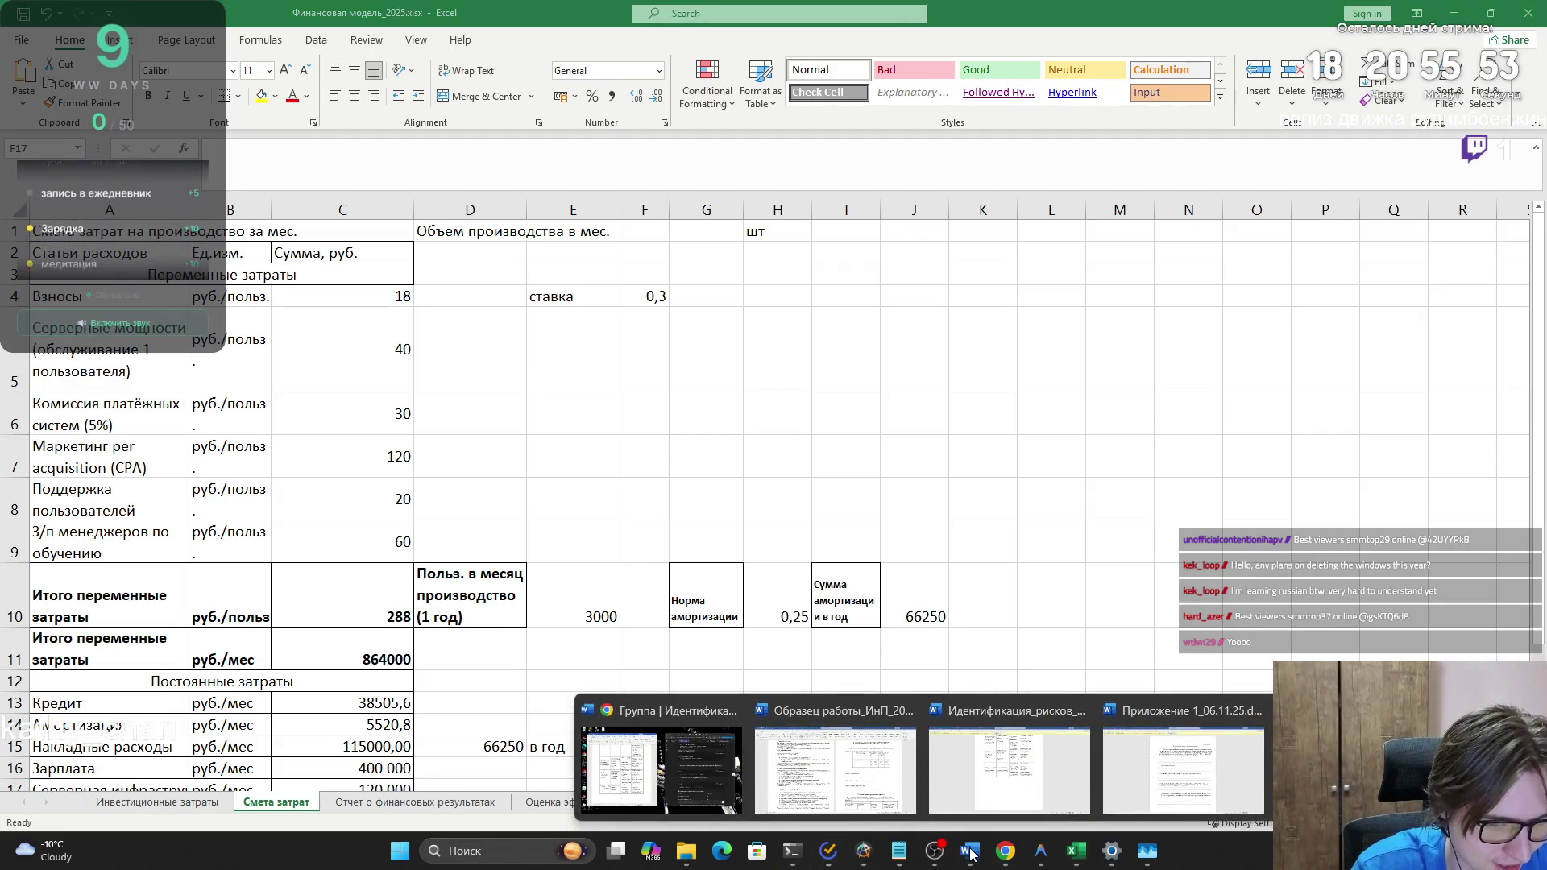
{"action": "left_click", "coordinate": [661, 770]}
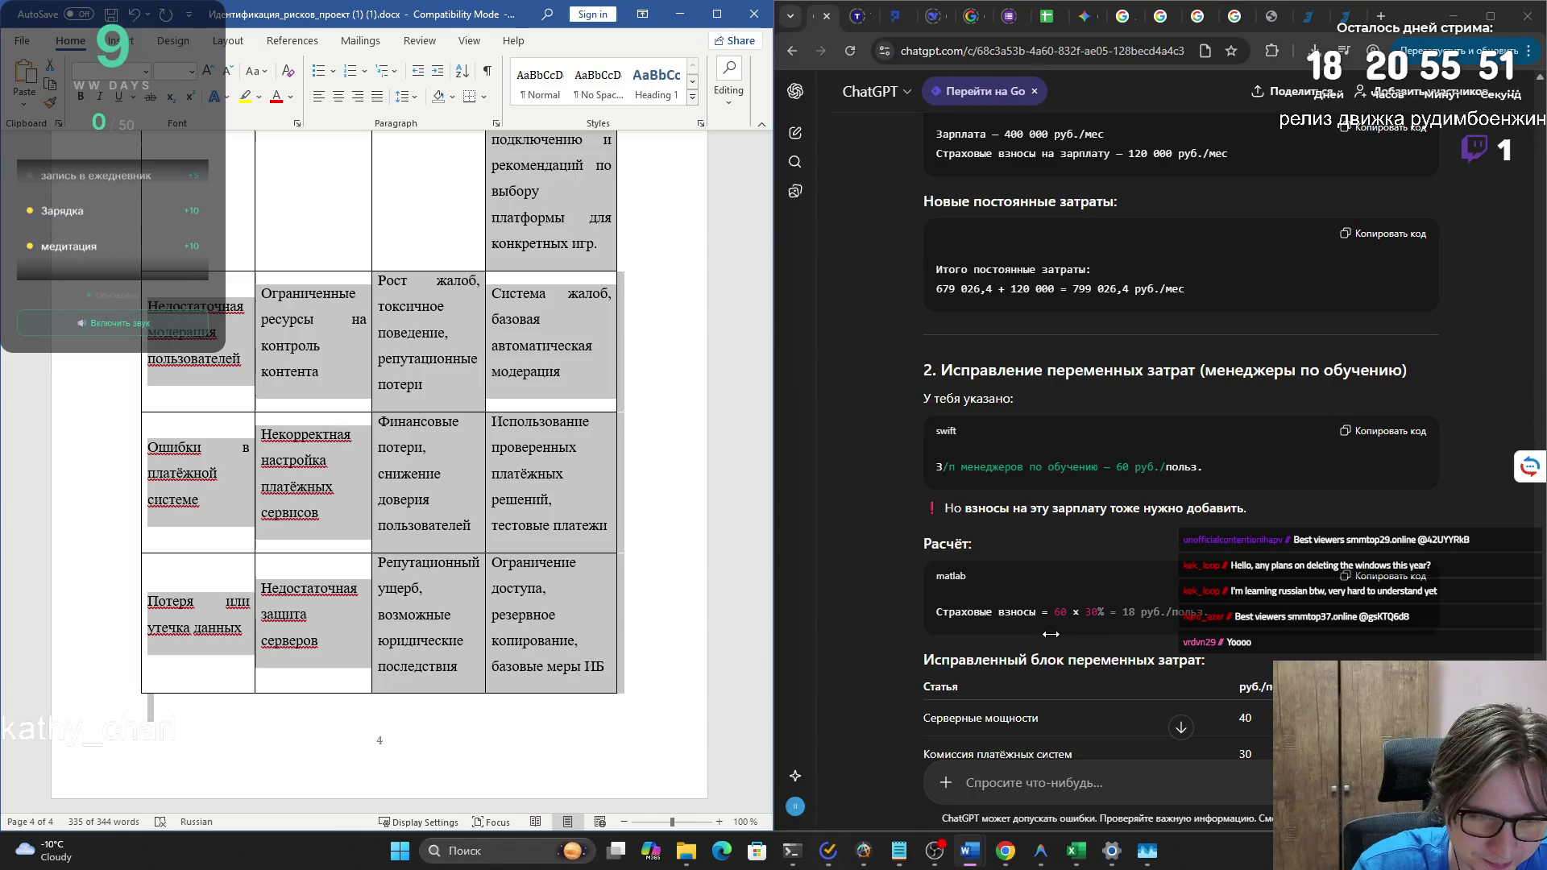
- Mark the managers' payroll-contributions line and new 306 total, review the report, then minimize Word
{"action": "scroll", "coordinate": [1124, 677], "scroll_direction": "down", "scroll_amount": 4}
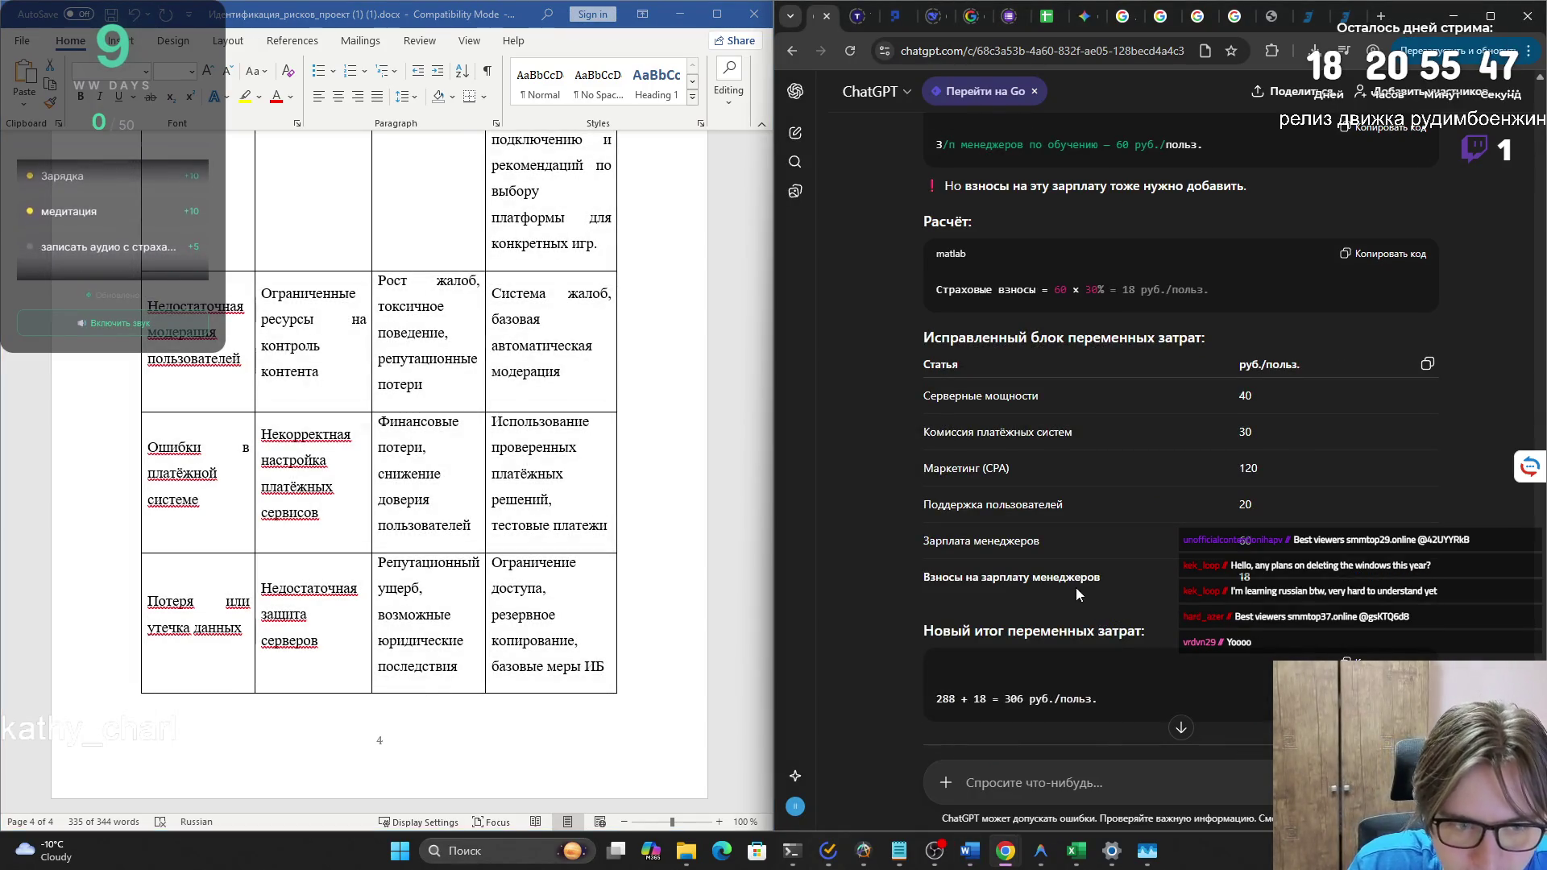
{"action": "mouse_move", "coordinate": [1088, 577]}
{"action": "left_mouse_down"}
{"action": "mouse_move", "coordinate": [1007, 432]}
{"action": "mouse_move", "coordinate": [924, 577]}
{"action": "left_mouse_up"}
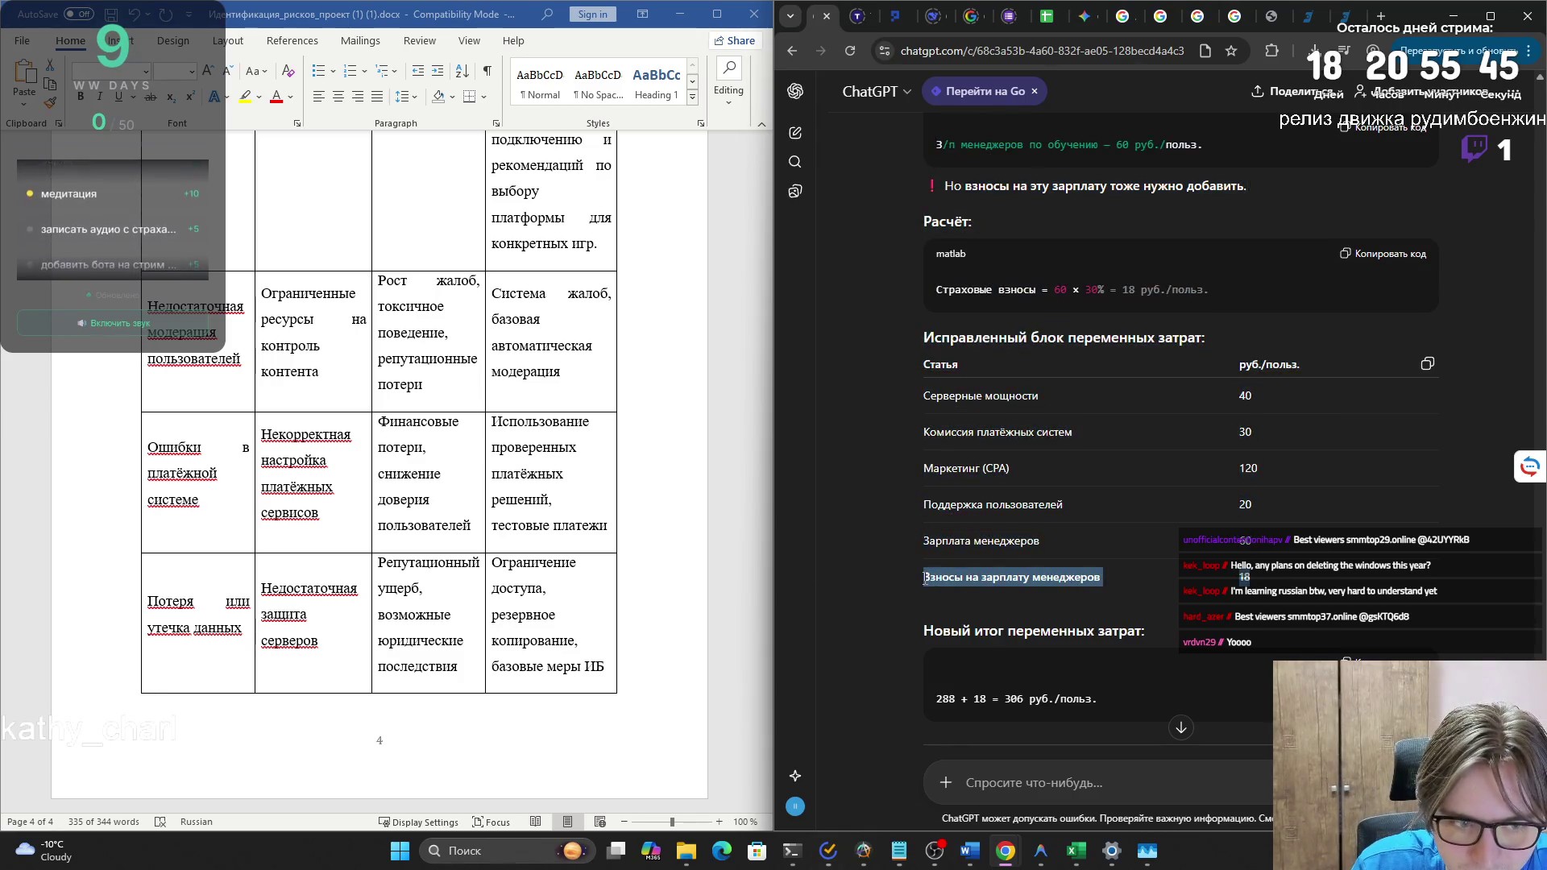
{"action": "left_click_drag", "start_coordinate": [941, 694], "coordinate": [1088, 695]}
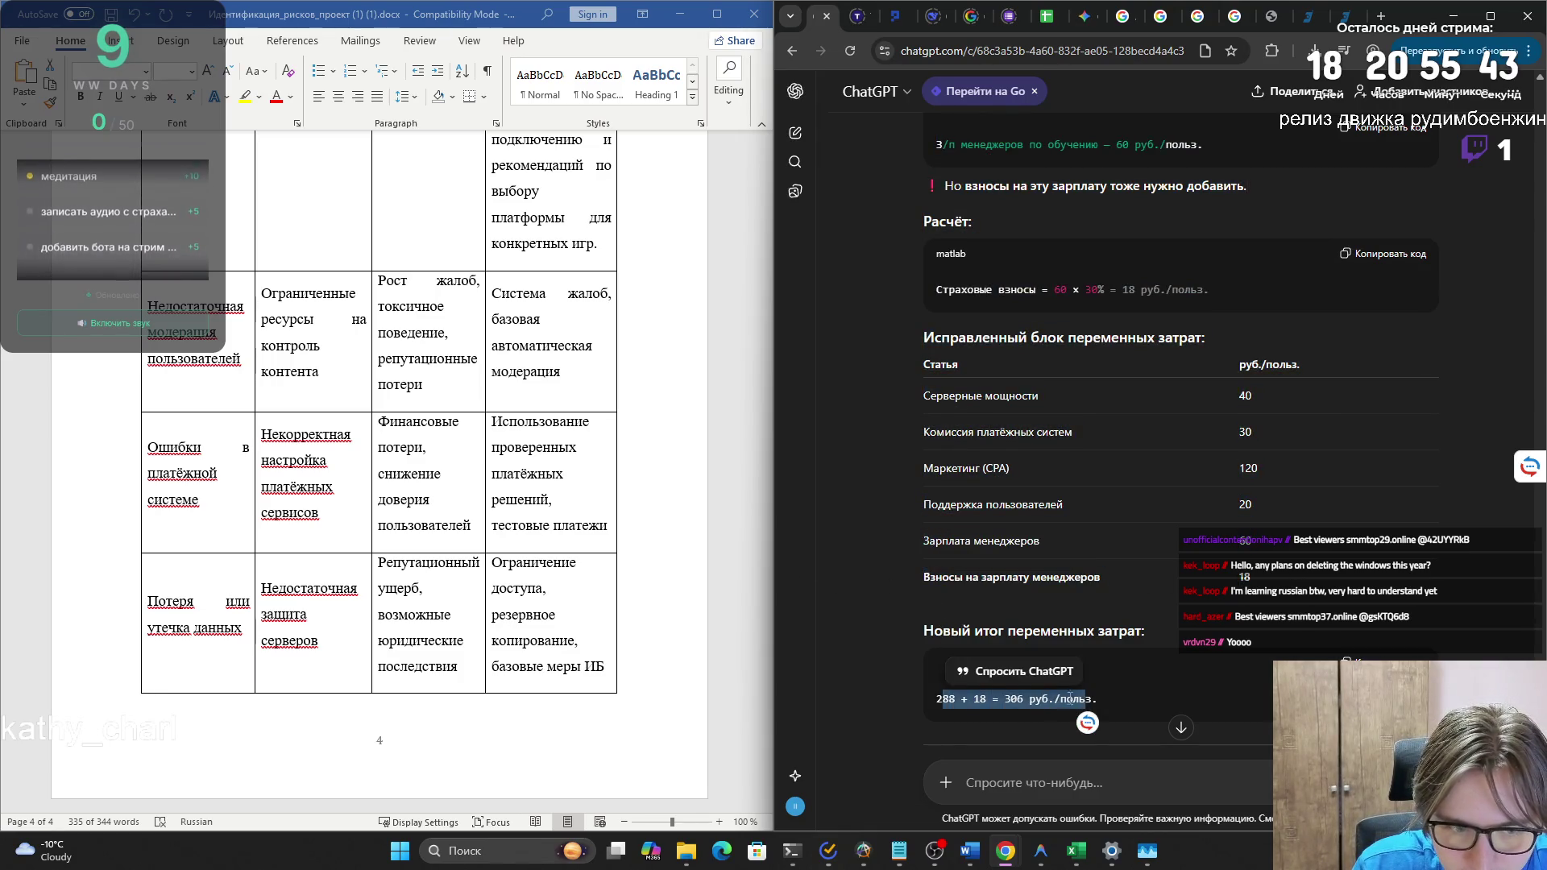
{"action": "left_click", "coordinate": [1013, 695]}
{"action": "scroll", "coordinate": [1013, 695], "scroll_direction": "down", "scroll_amount": 1}
{"action": "scroll", "coordinate": [1012, 695], "scroll_direction": "down", "scroll_amount": 4}
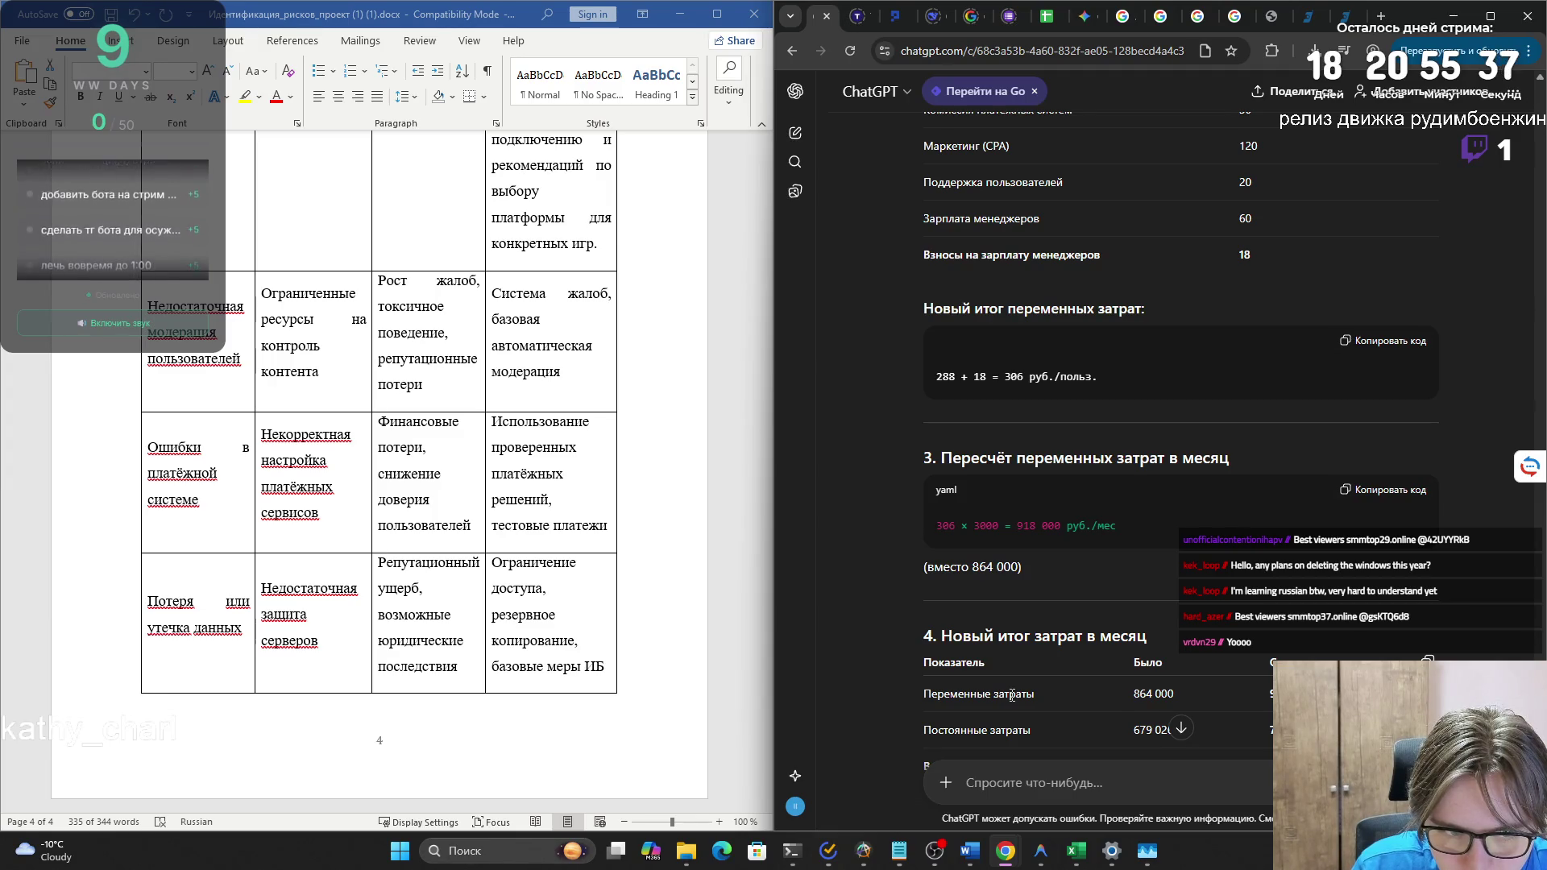
{"action": "scroll", "coordinate": [1012, 695], "scroll_direction": "down", "scroll_amount": 1}
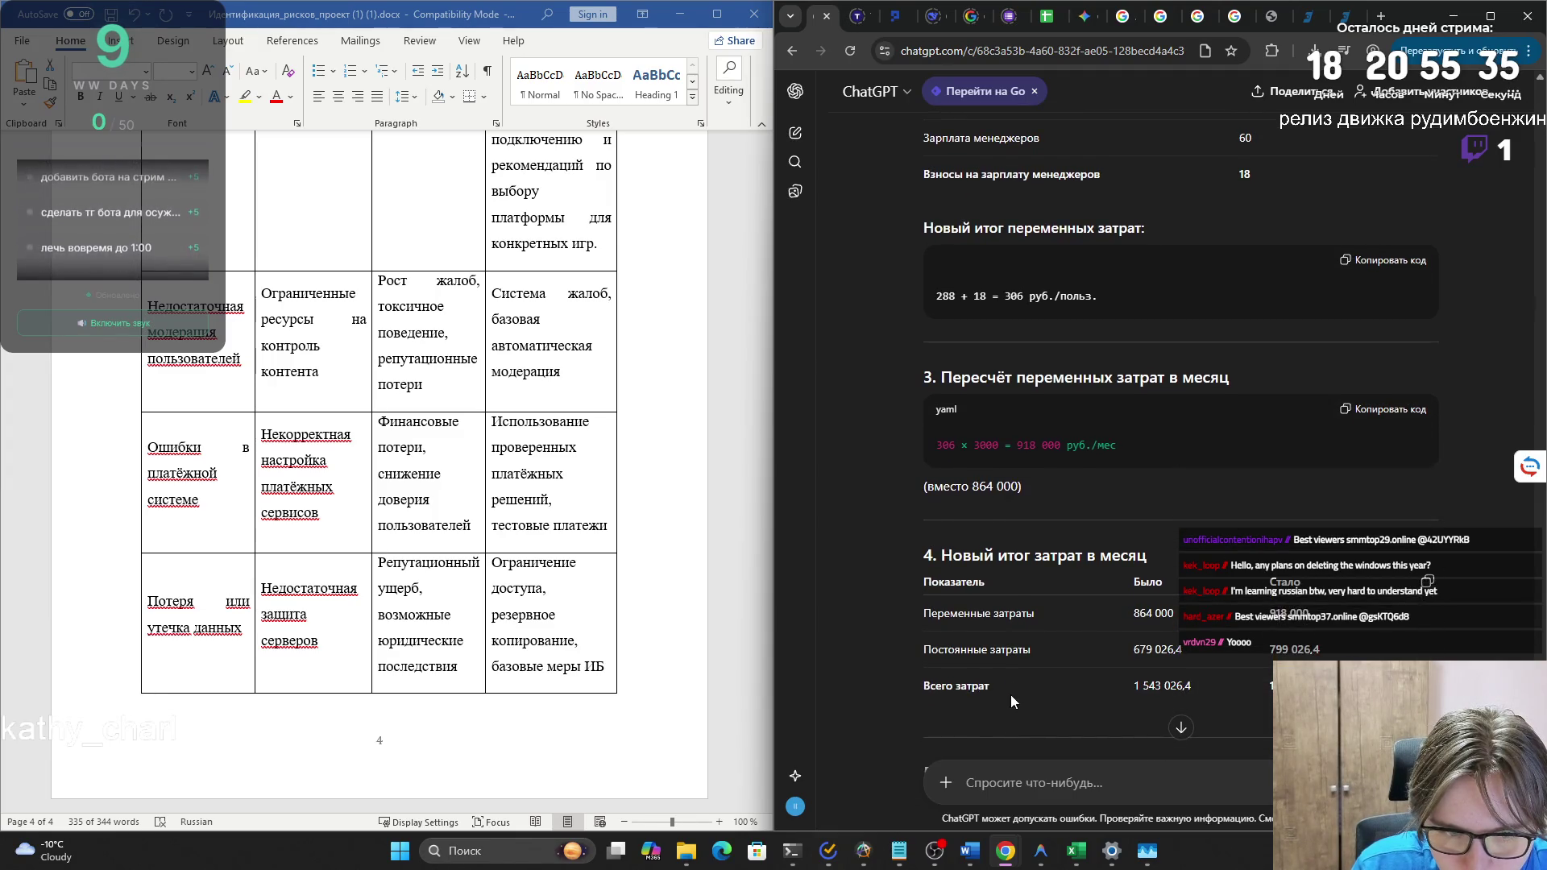
{"action": "scroll", "coordinate": [1011, 694], "scroll_direction": "down", "scroll_amount": 1}
{"action": "scroll", "coordinate": [1010, 695], "scroll_direction": "down", "scroll_amount": 2}
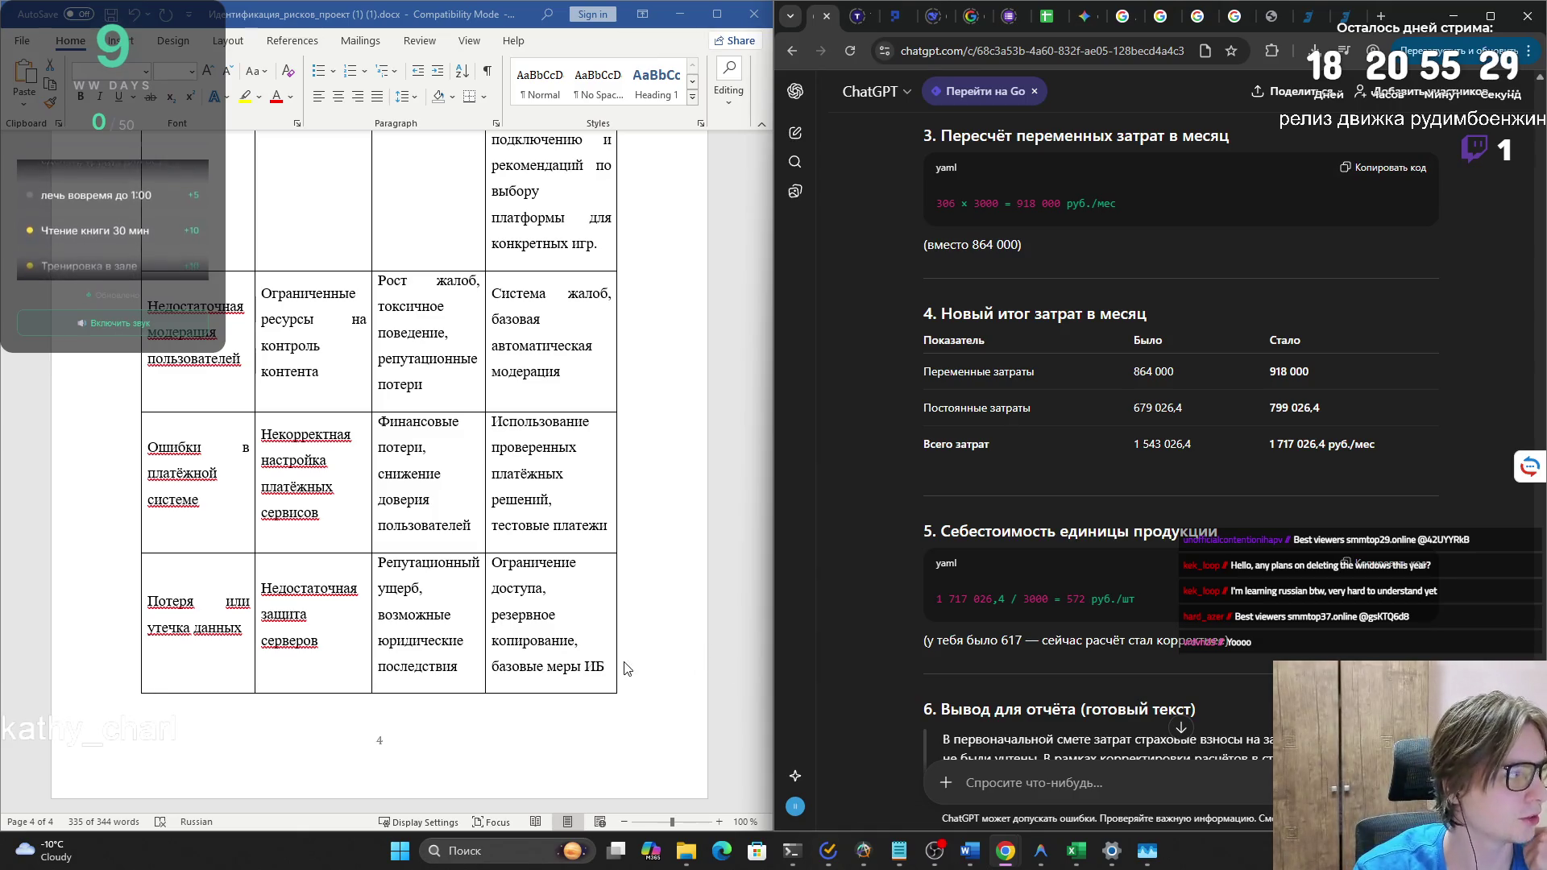
{"action": "scroll", "coordinate": [541, 632], "scroll_direction": "up", "scroll_amount": 6}
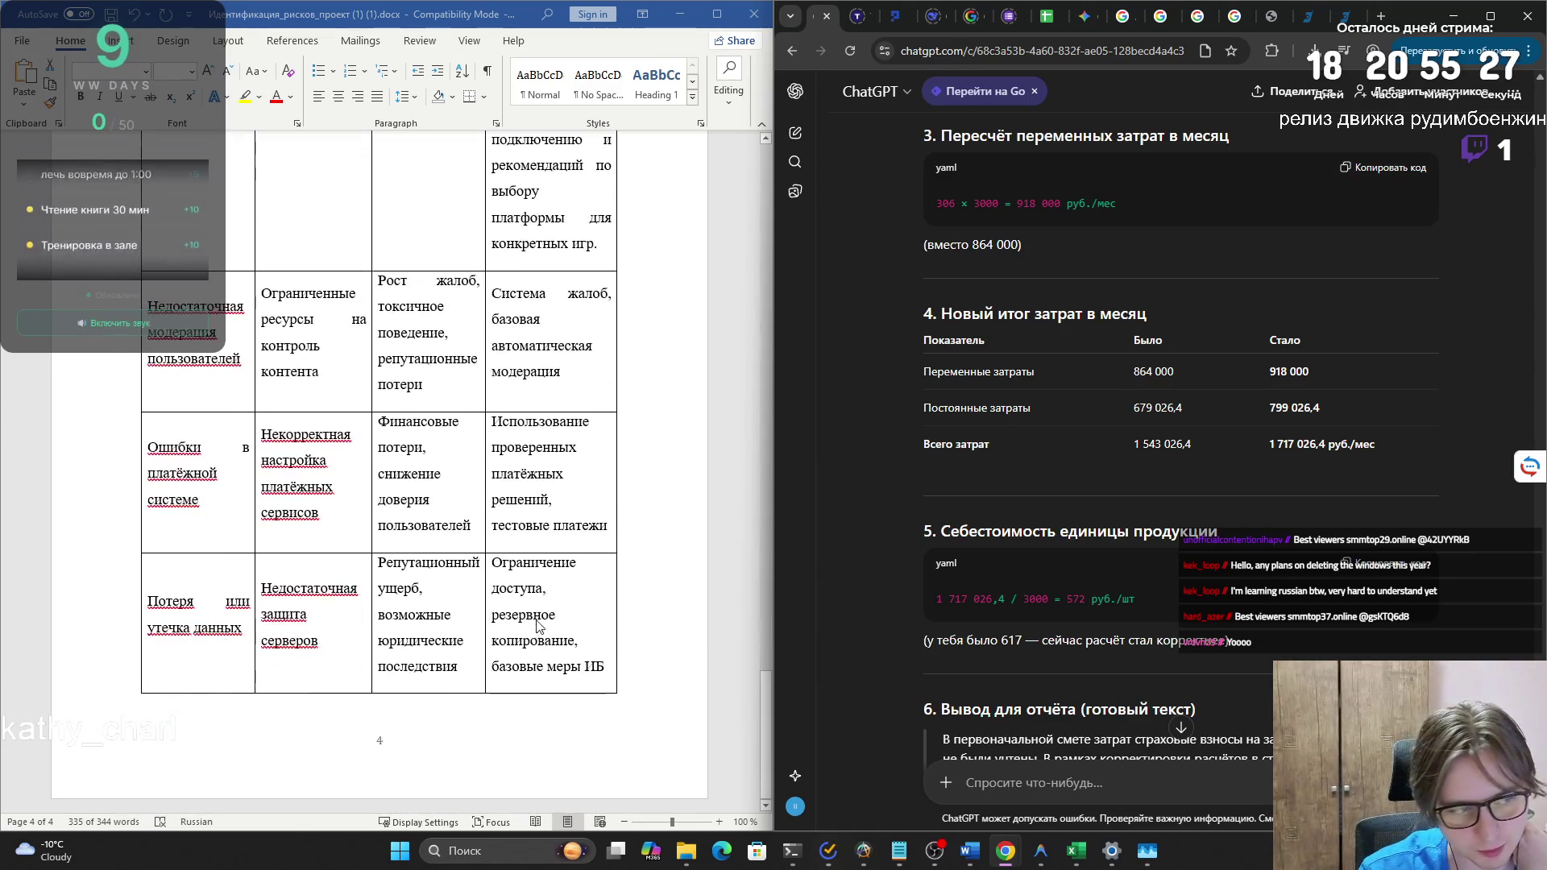
{"action": "scroll", "coordinate": [565, 525], "scroll_direction": "up", "scroll_amount": 7}
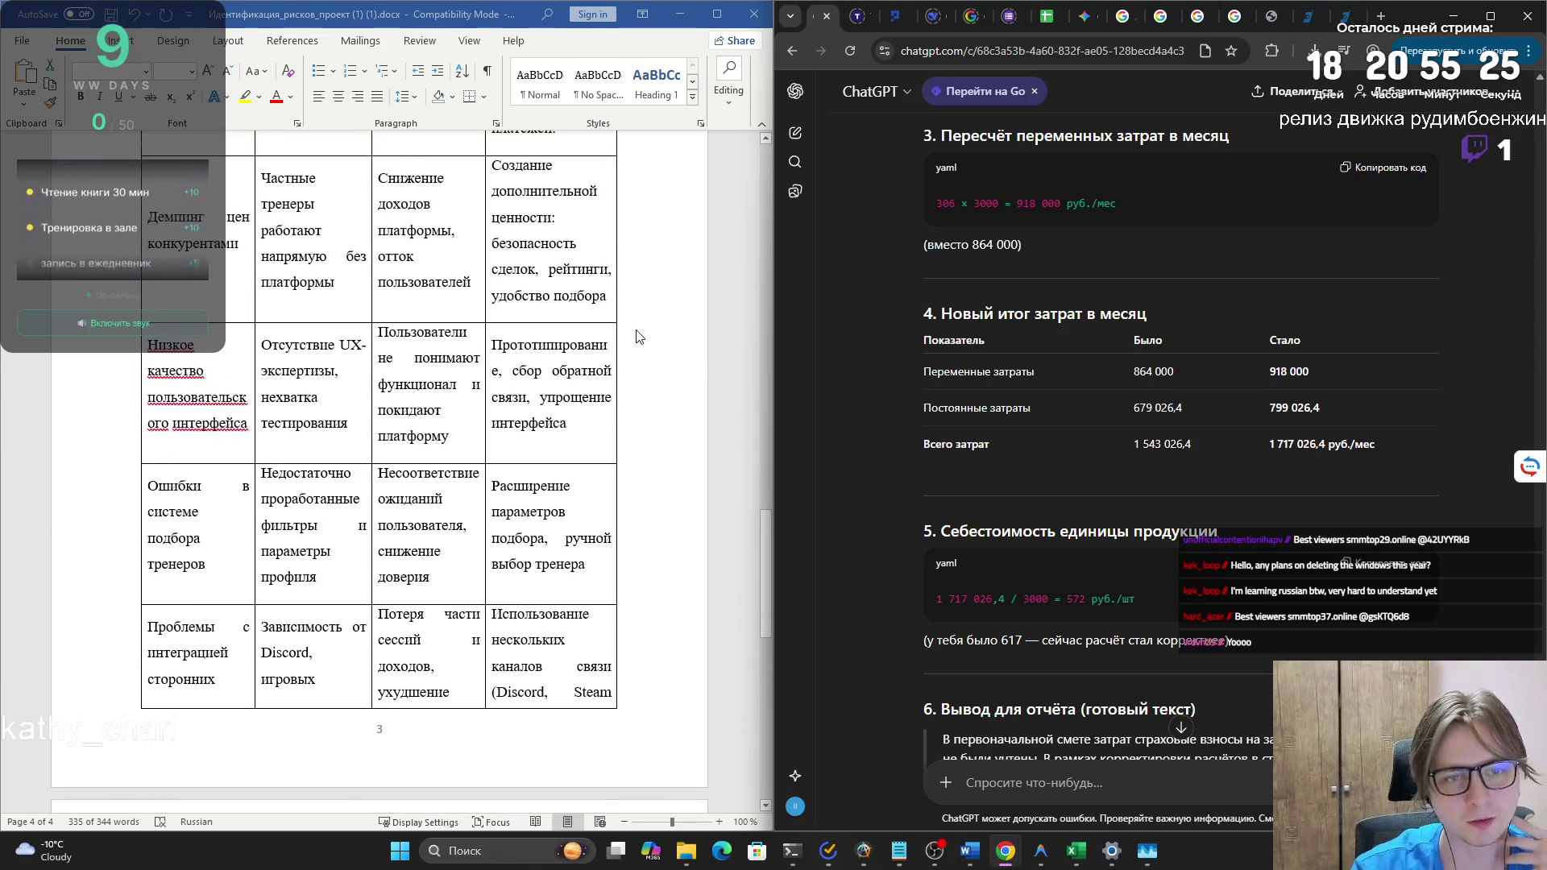
{"action": "left_click", "coordinate": [679, 14]}
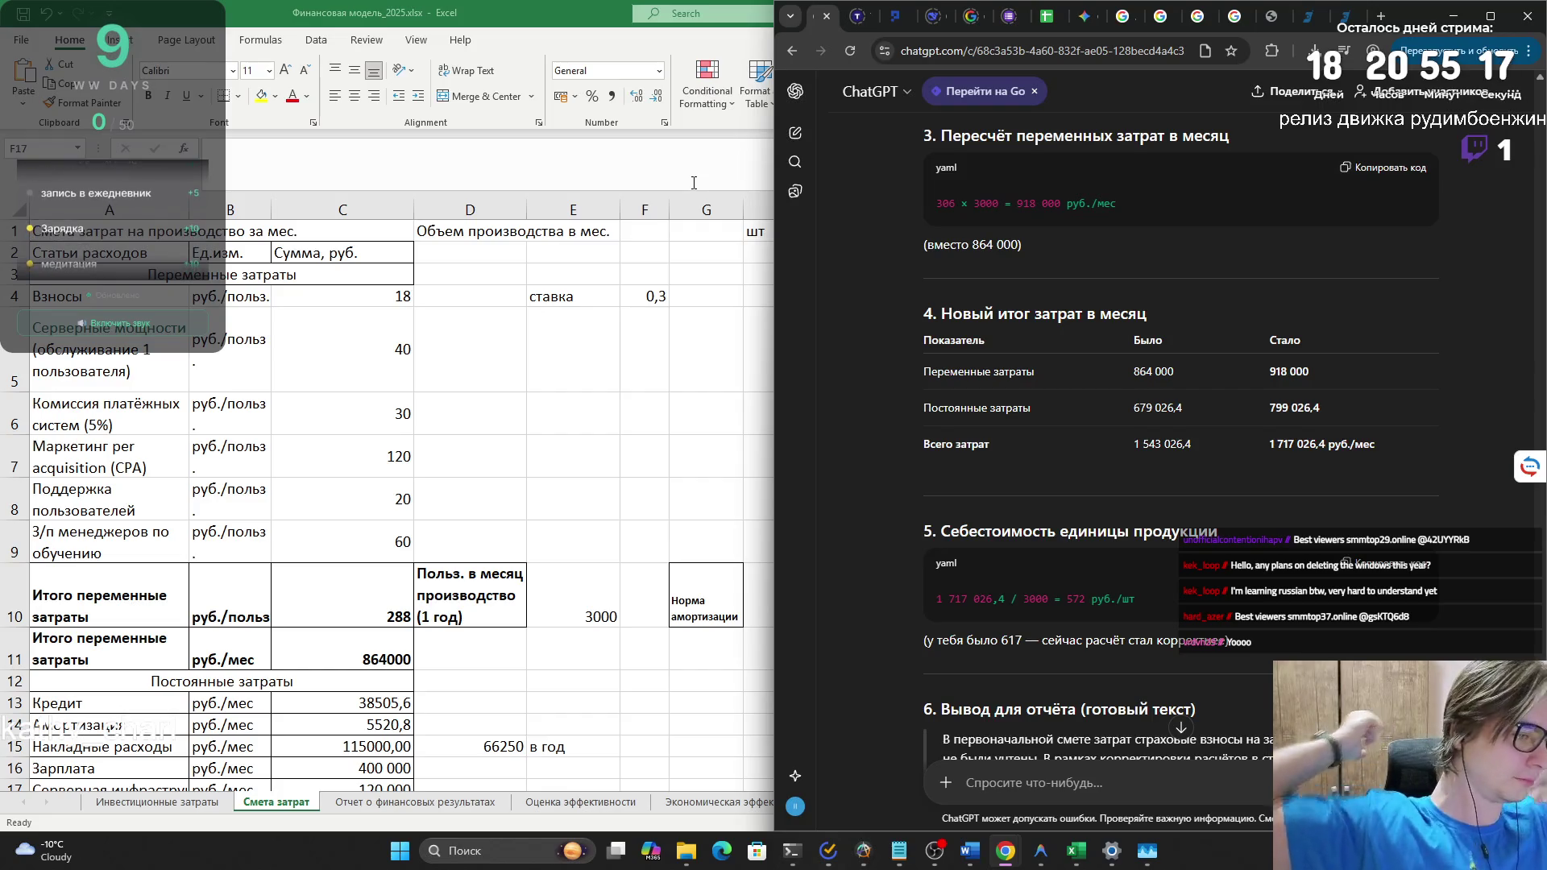
- Page through the results and efficiency sheets to Инвестиционные затраты and select the Грант amount B13
{"action": "left_click", "coordinate": [694, 183]}
{"action": "left_click", "coordinate": [383, 802]}
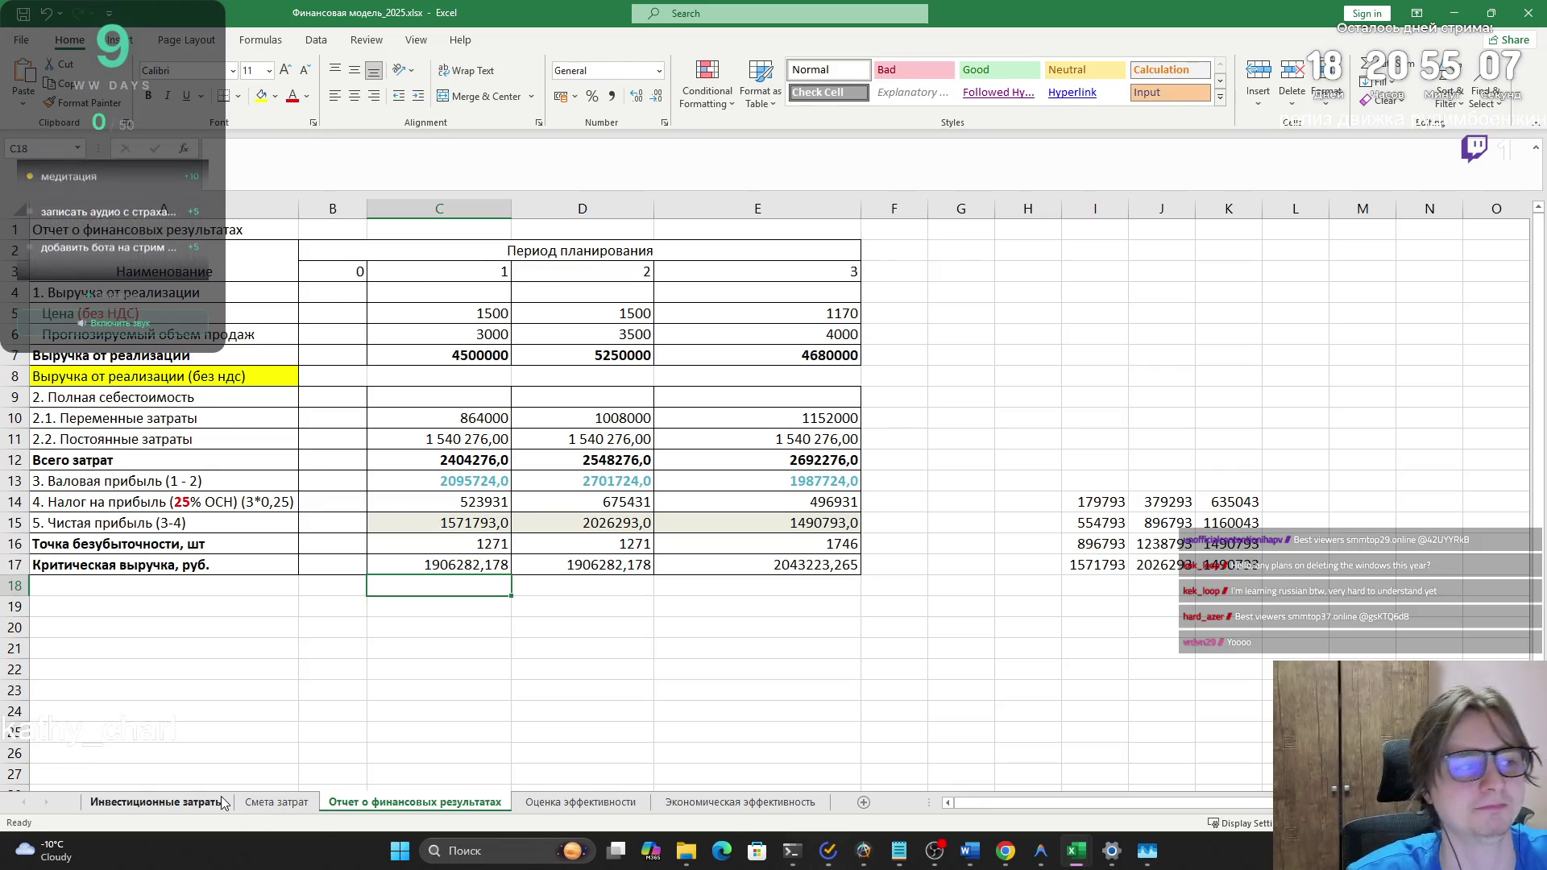
{"action": "key", "text": "ctrl+Page_Down"}
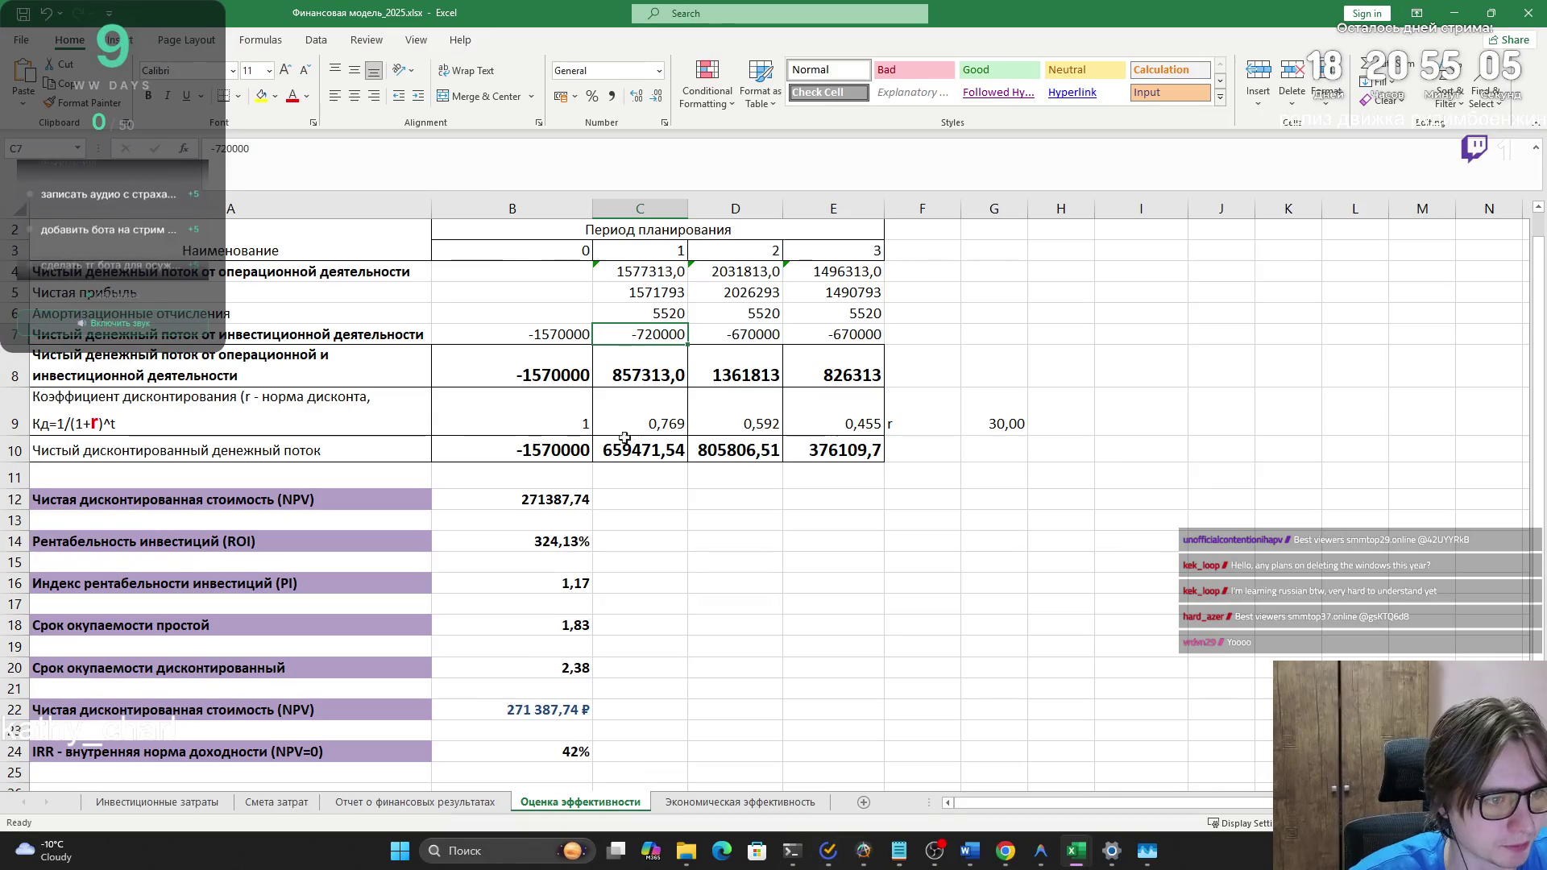
{"action": "left_click", "coordinate": [730, 800]}
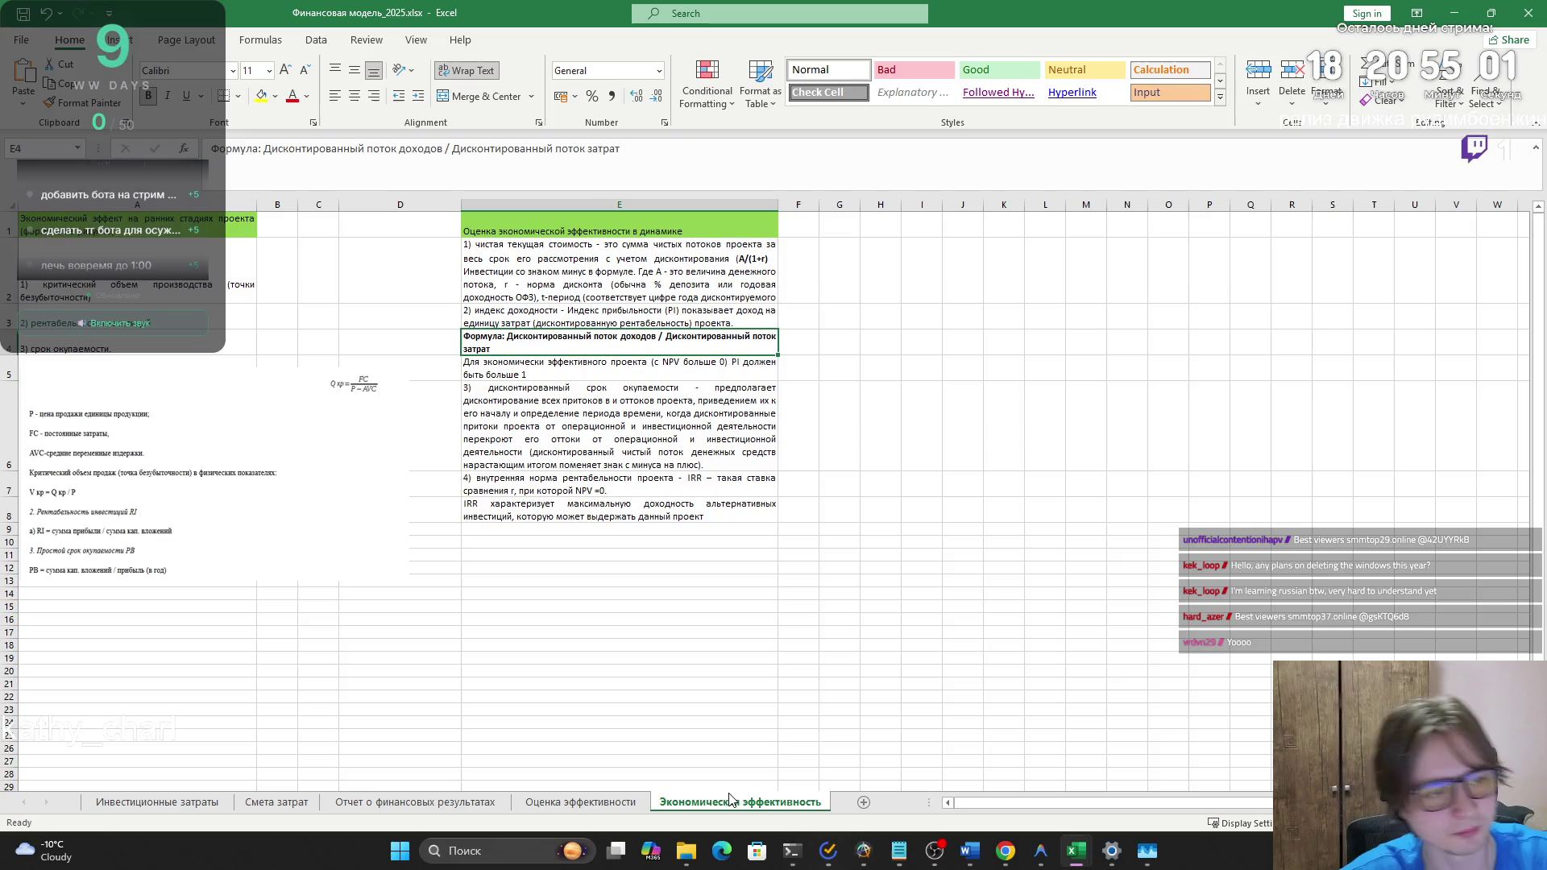
{"action": "left_click", "coordinate": [155, 802]}
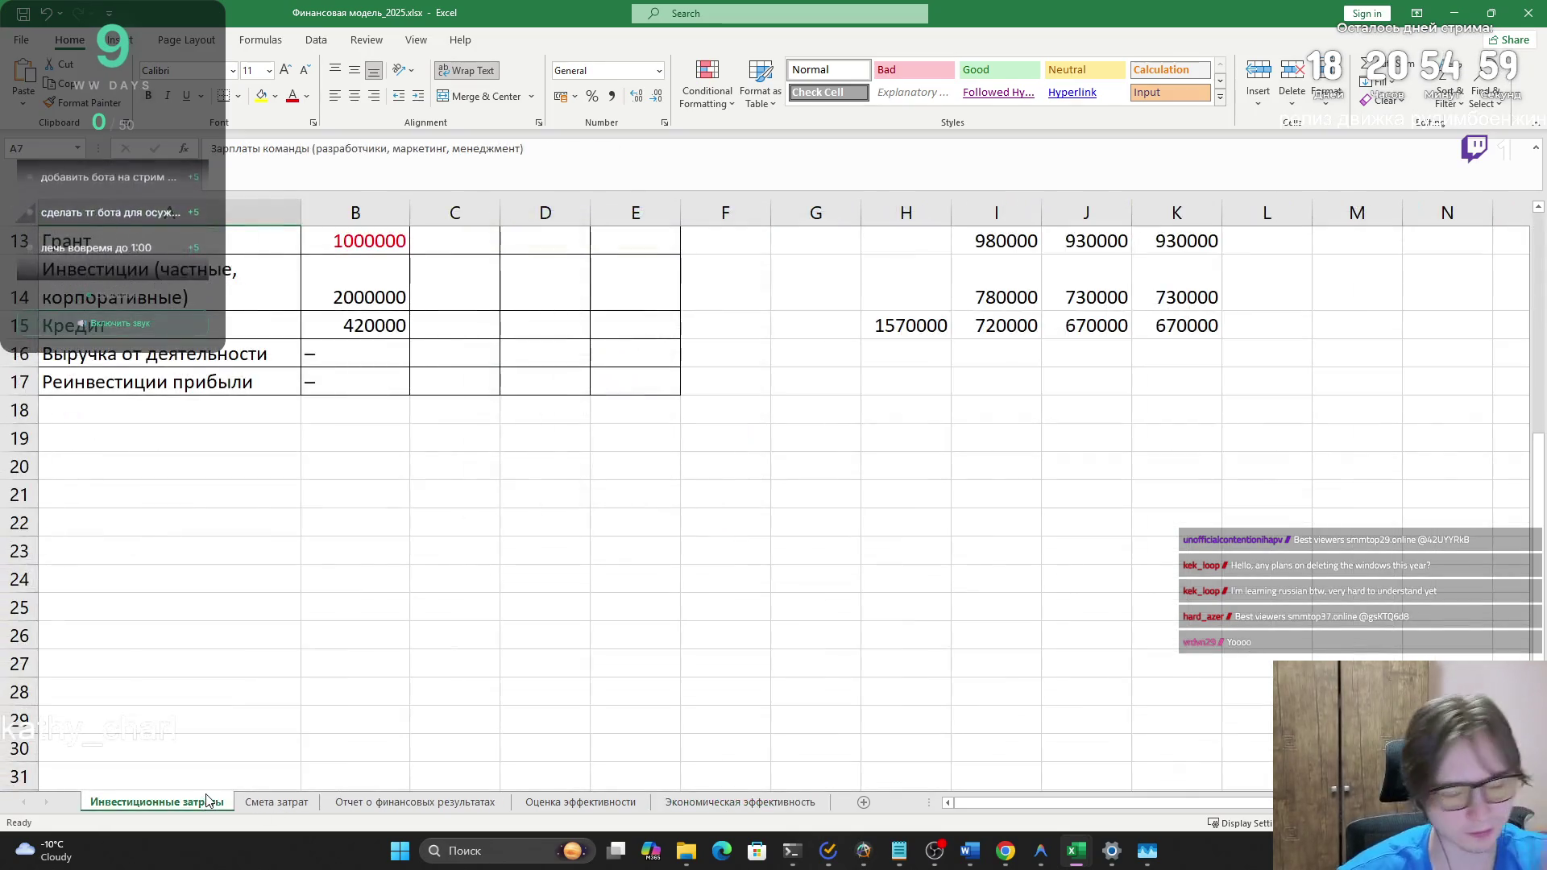
{"action": "scroll", "coordinate": [380, 738], "scroll_direction": "up", "scroll_amount": 4}
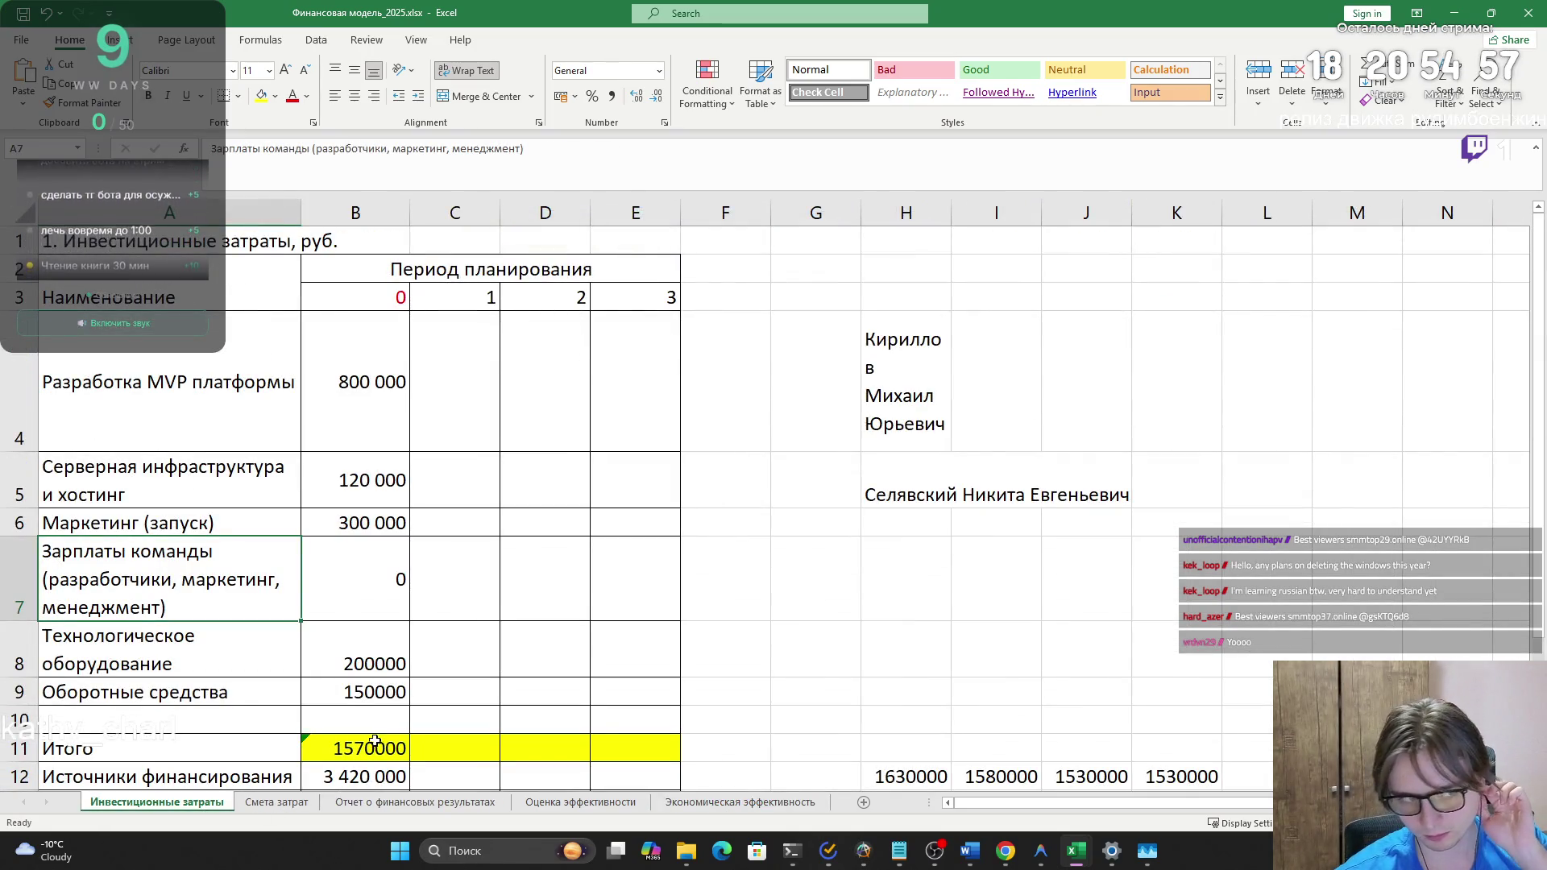
{"action": "scroll", "coordinate": [358, 745], "scroll_direction": "down", "scroll_amount": 2}
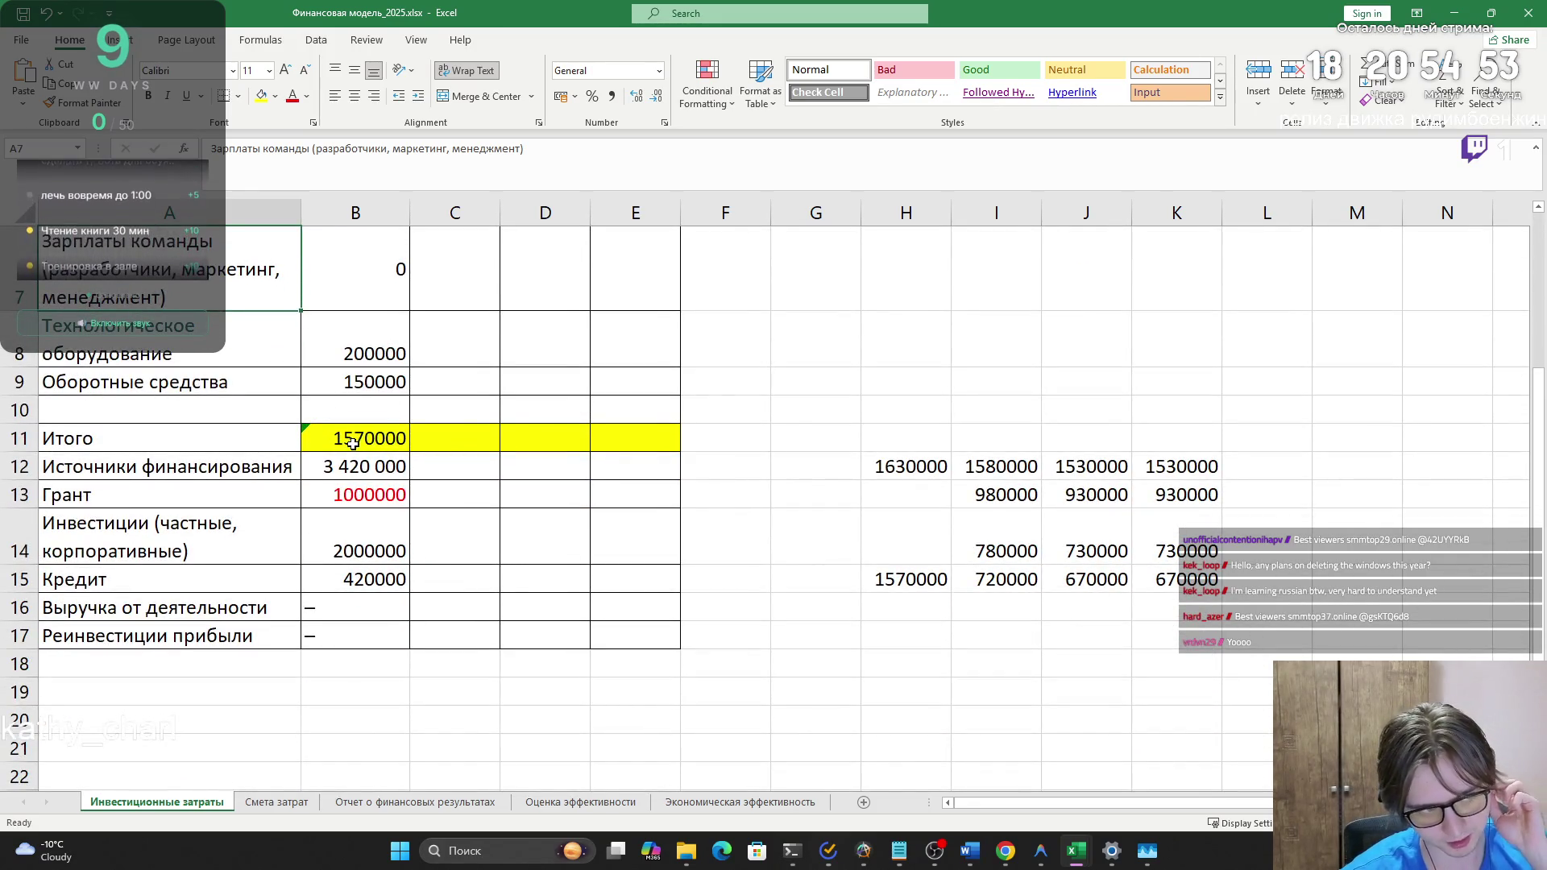
{"action": "left_click", "coordinate": [371, 497]}
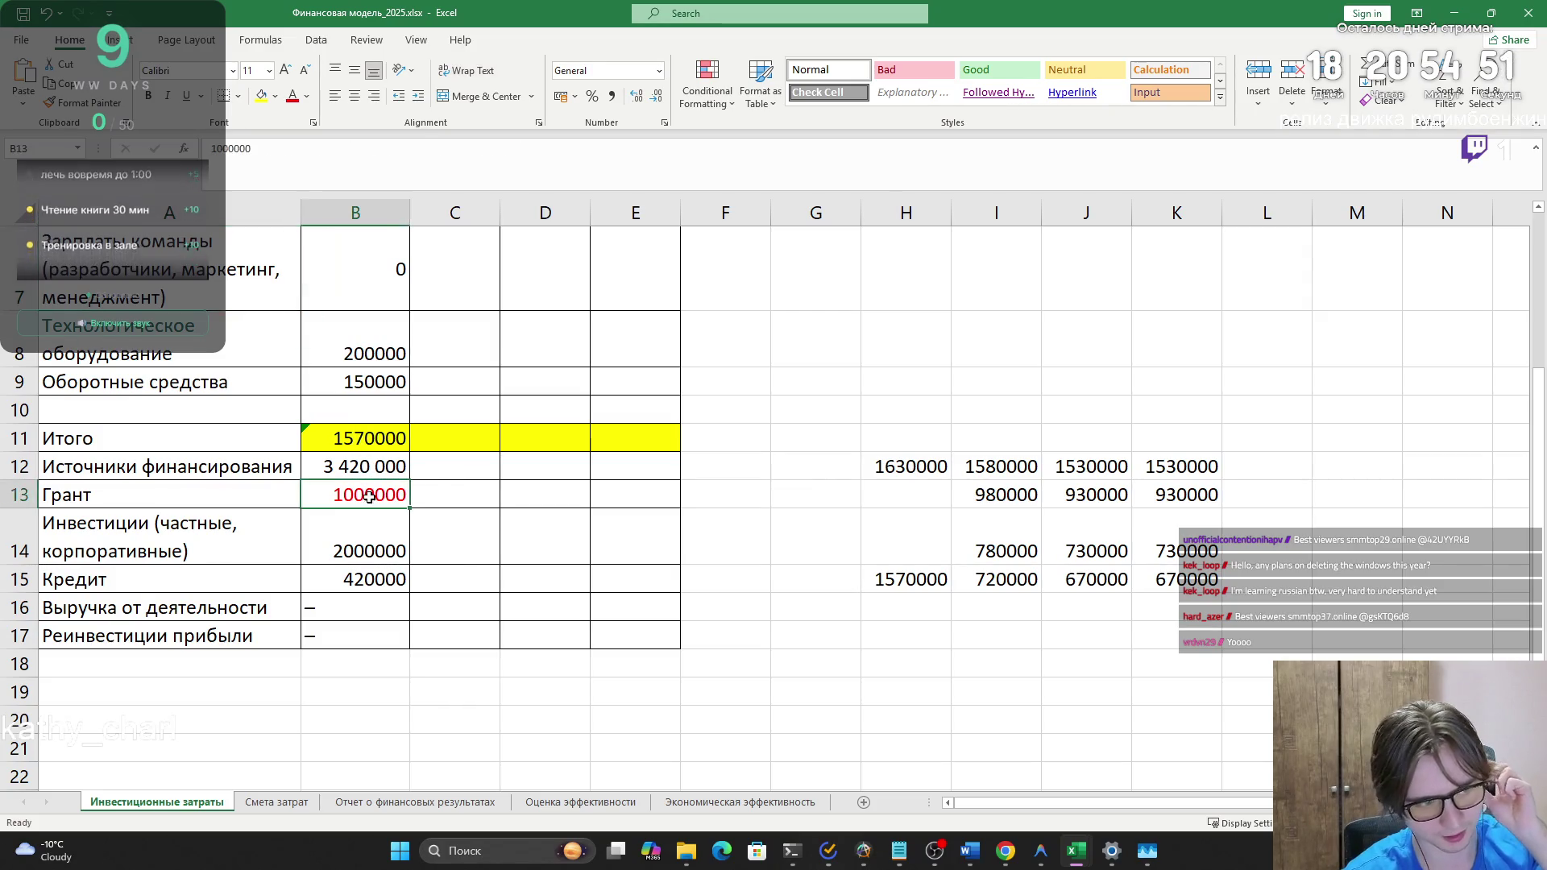
- Clear the 1000000 grant, enter 1000000 private investments and 570000 credit
{"action": "key", "text": "Delete"}
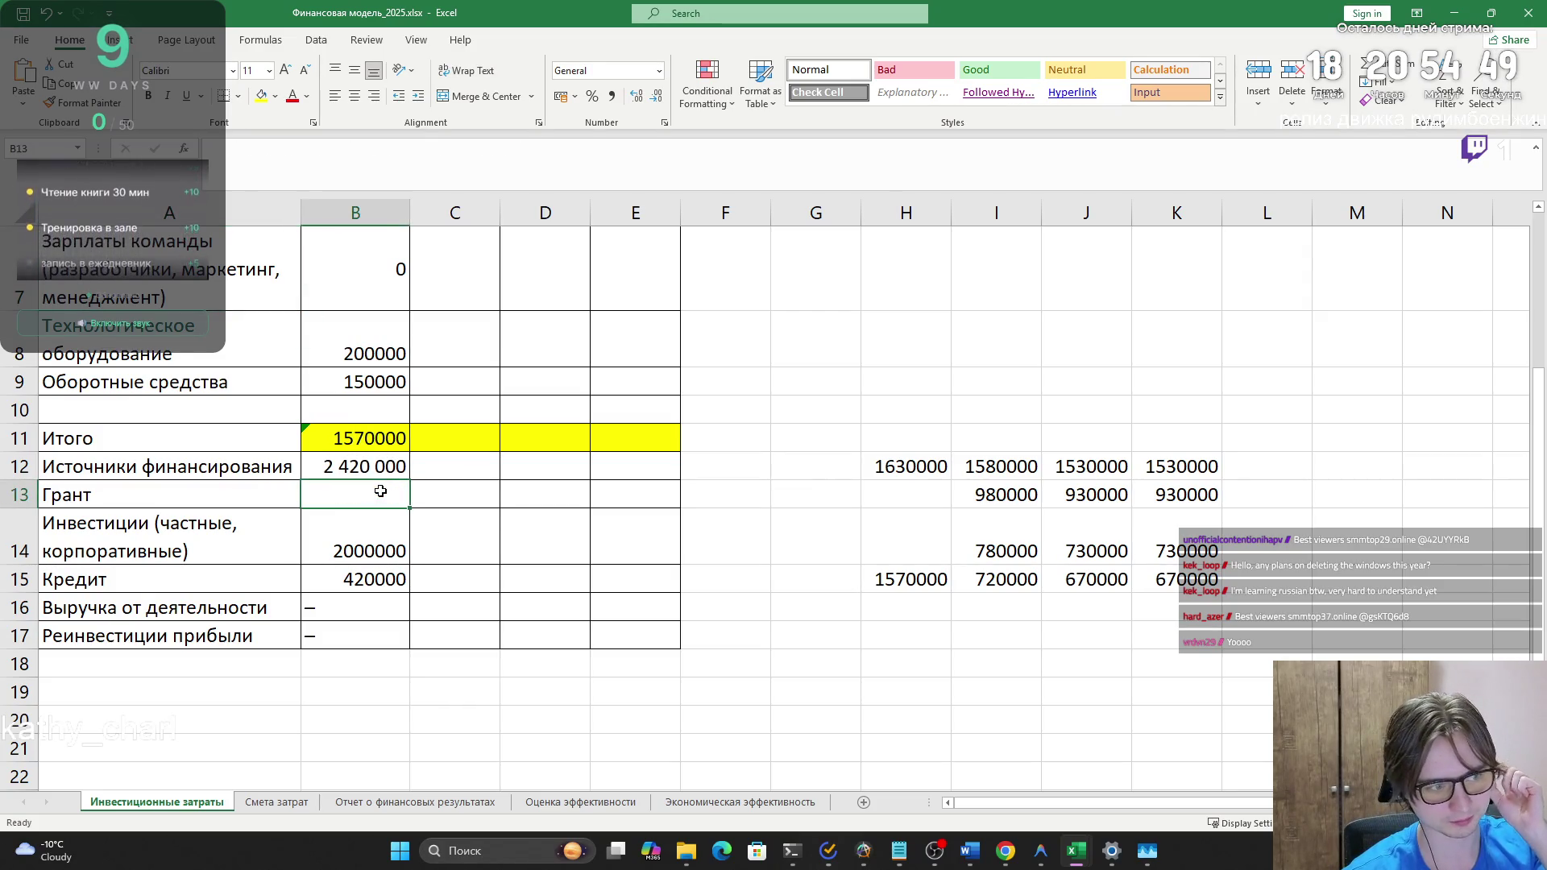
{"action": "left_click", "coordinate": [346, 534]}
{"action": "left_click", "coordinate": [343, 491]}
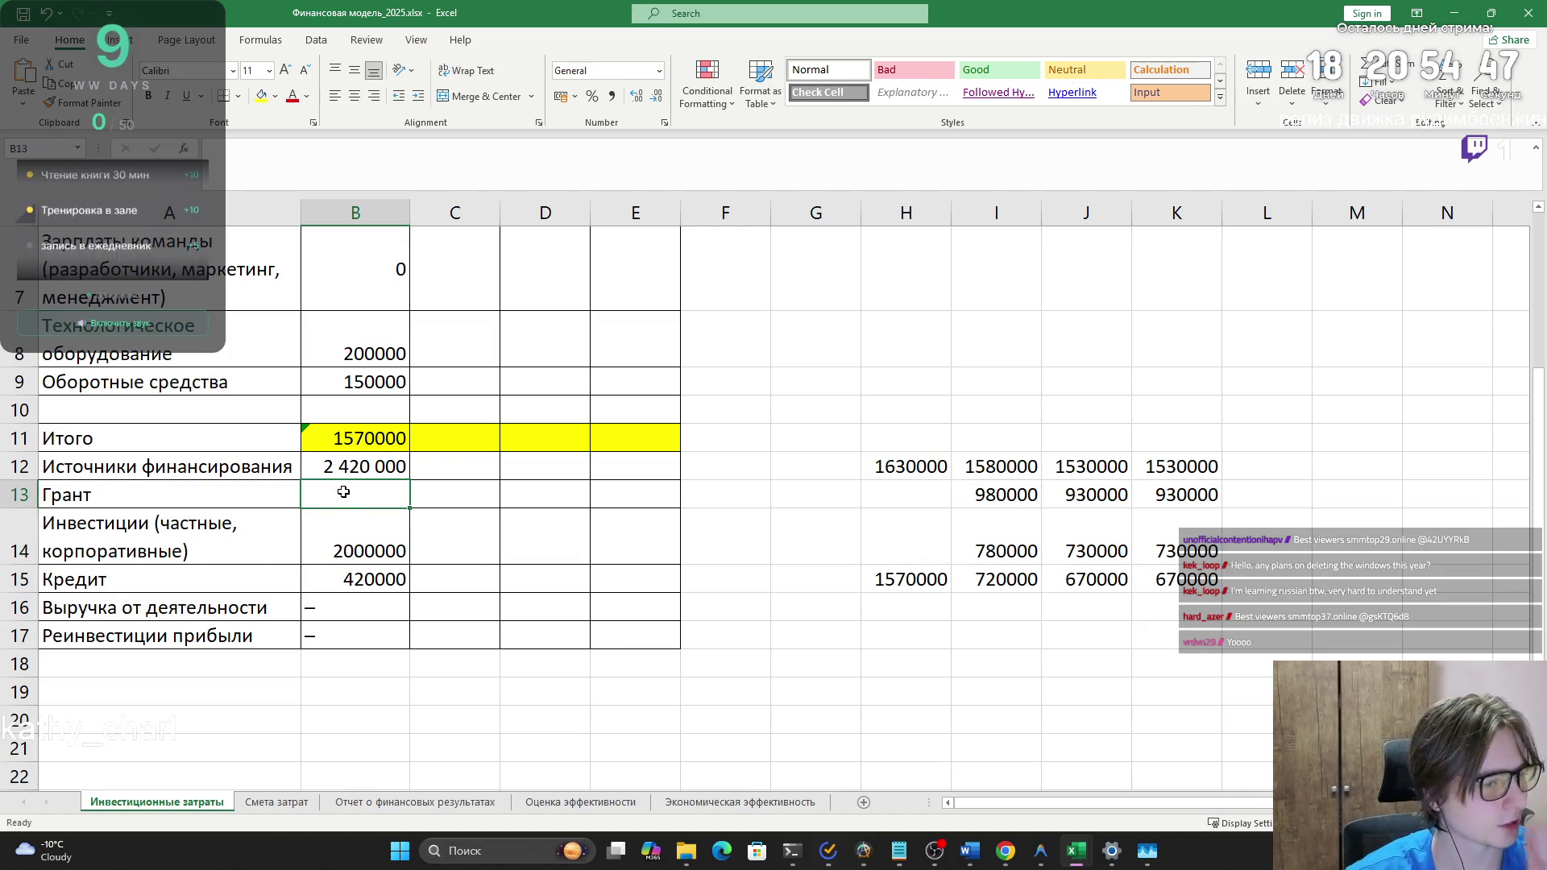
{"action": "left_click", "coordinate": [347, 522]}
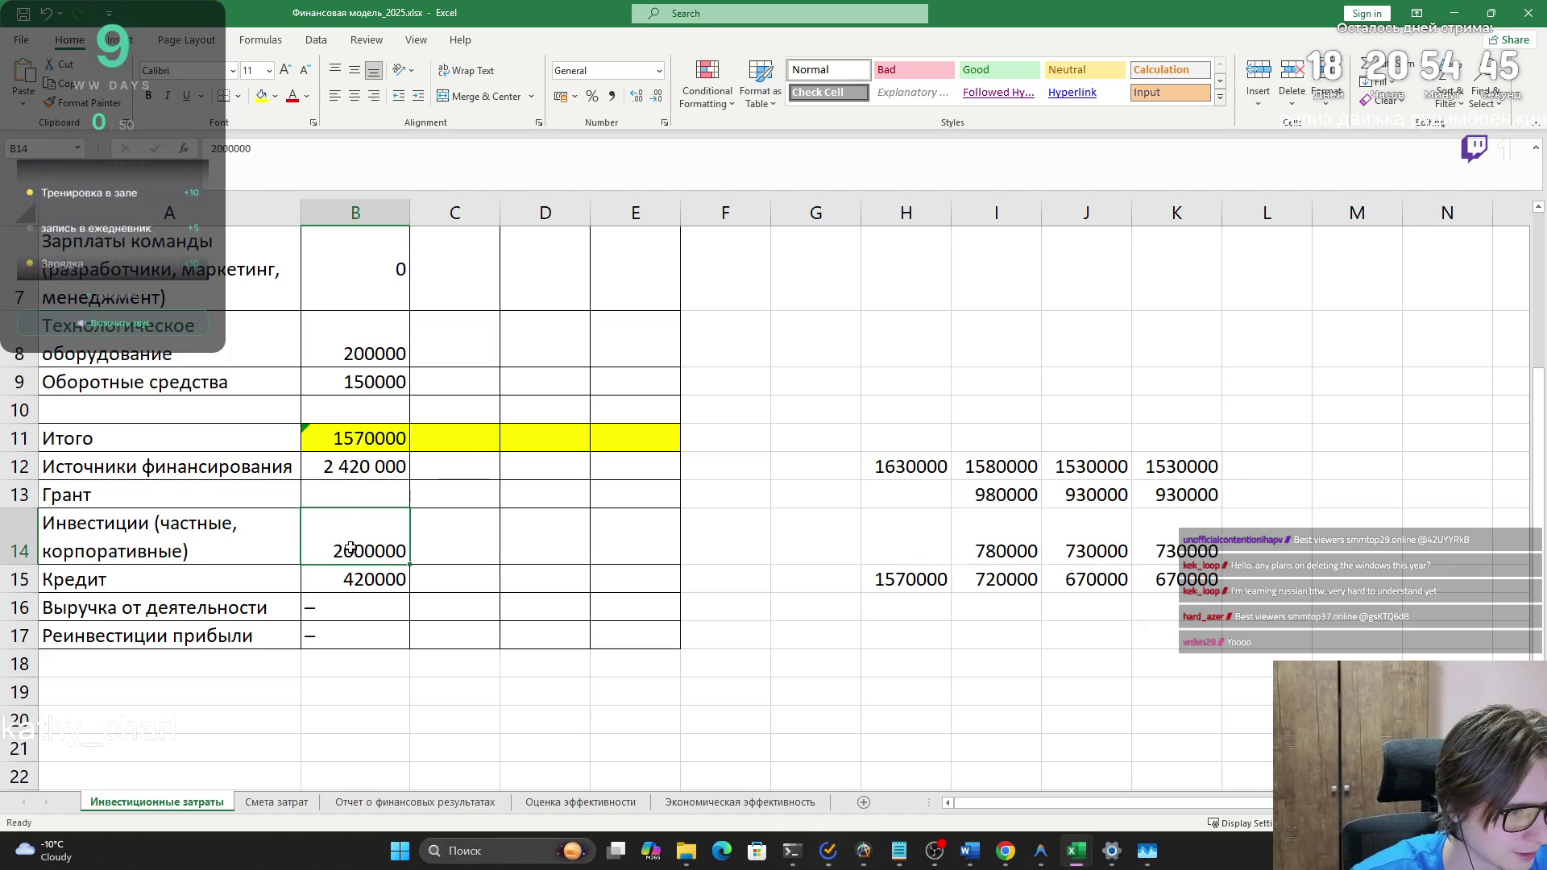
{"action": "type", "text": "10"}
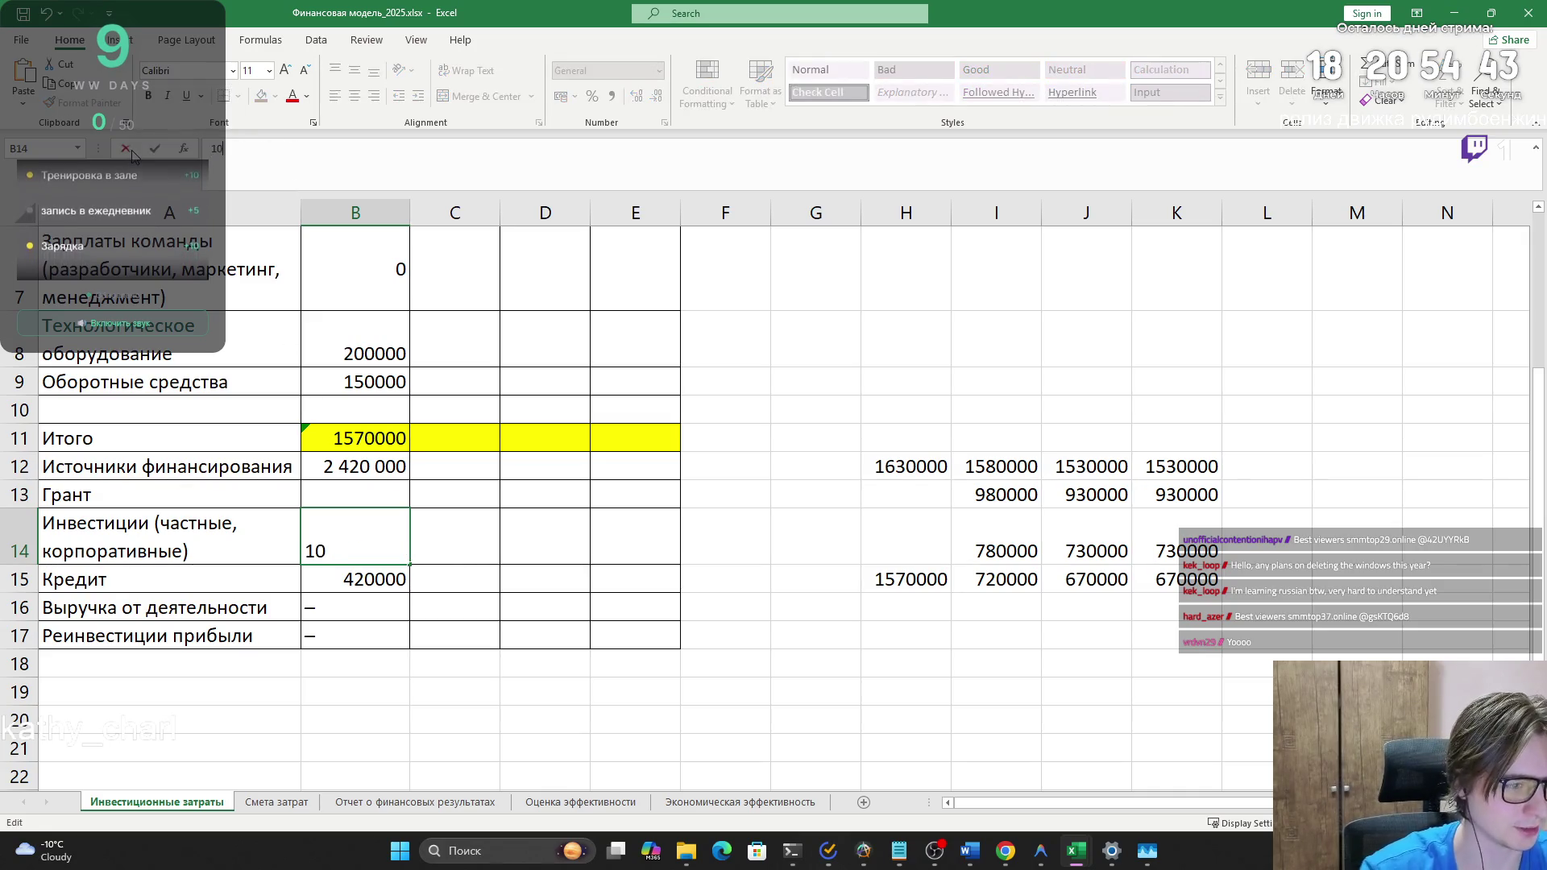
{"action": "key", "text": "Return"}
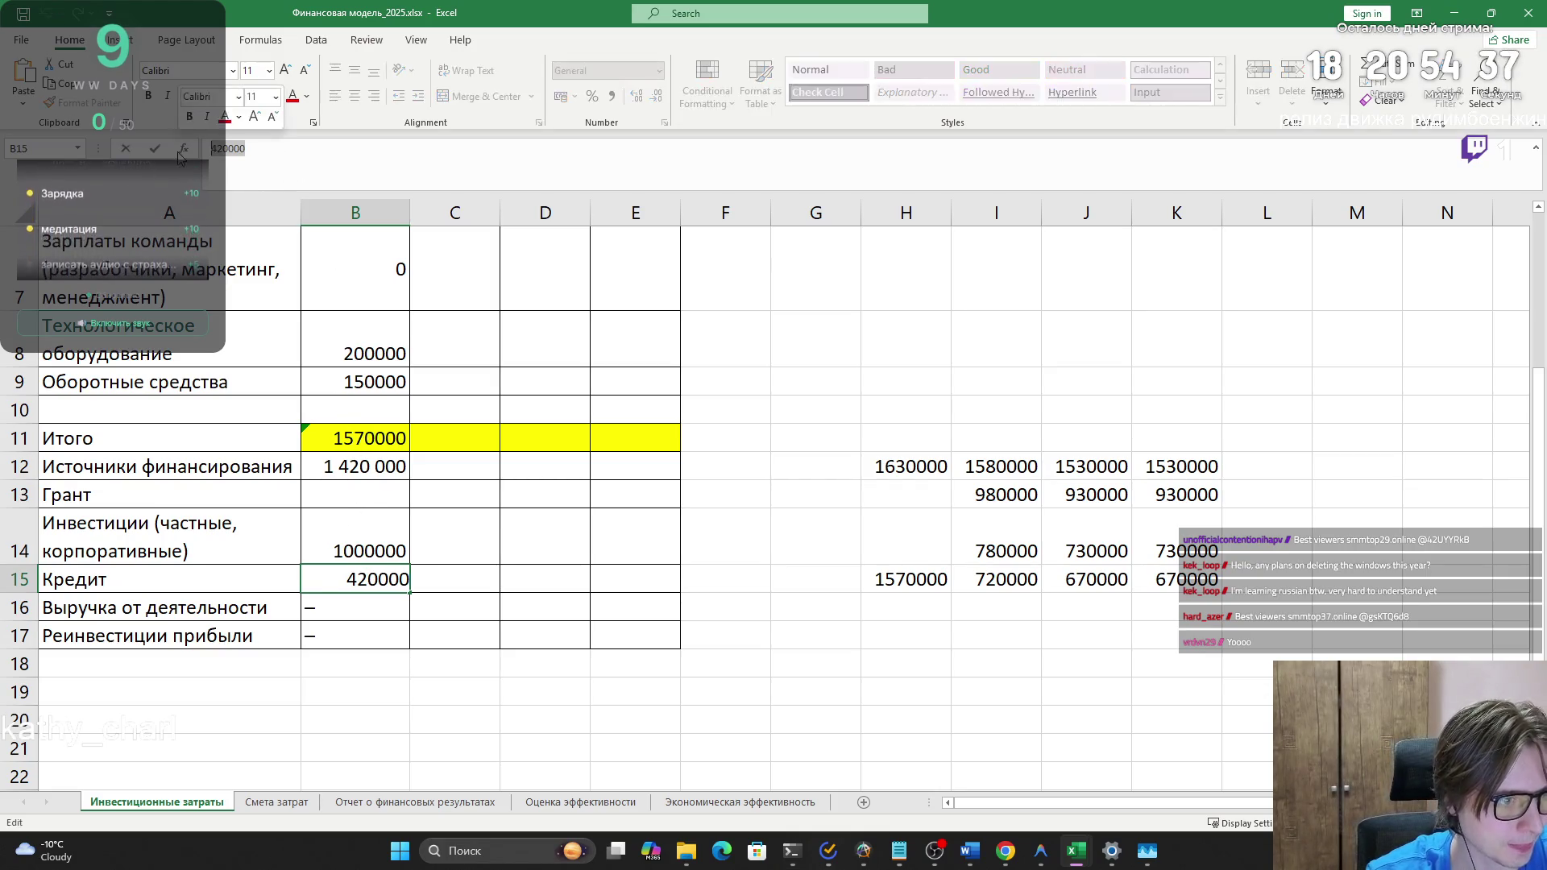
{"action": "type", "text": "570000"}
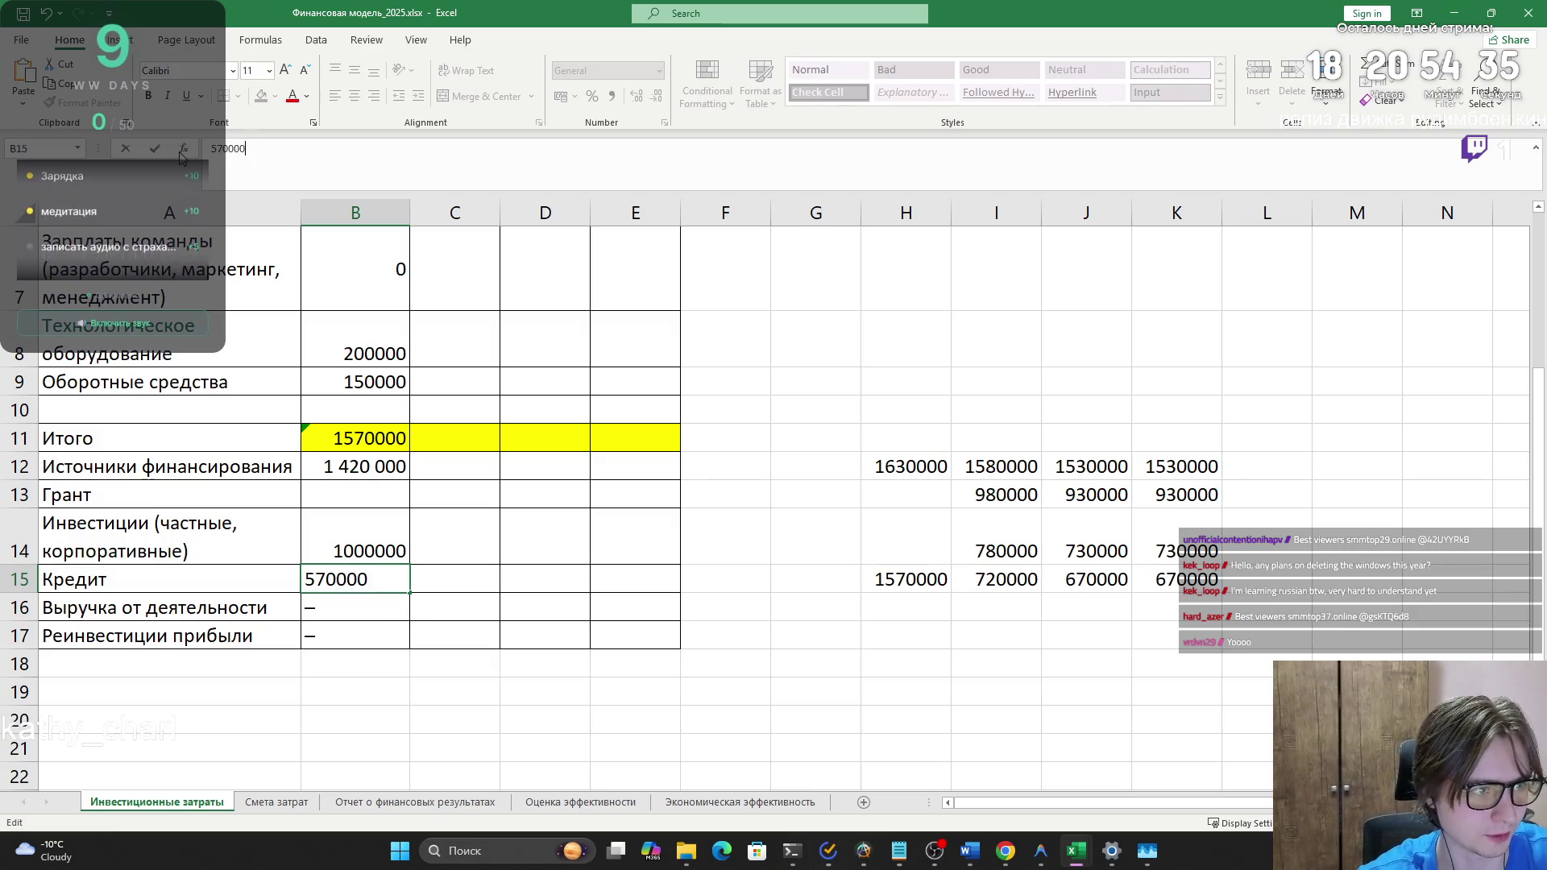
{"action": "key", "text": "Return"}
{"action": "left_click", "coordinate": [348, 534]}
{"action": "left_click", "coordinate": [345, 486]}
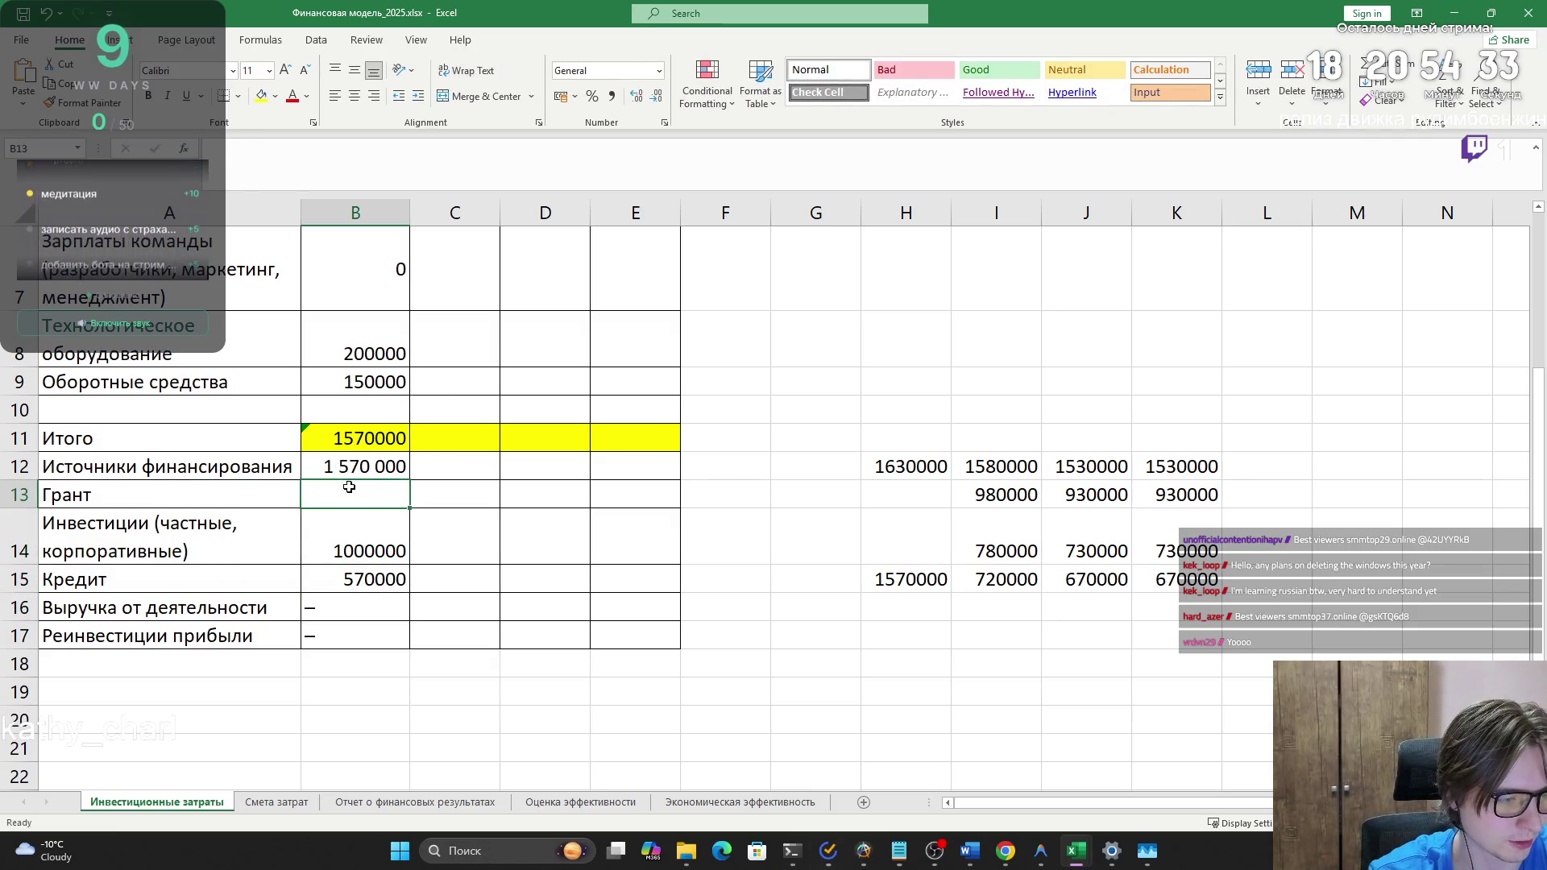
{"action": "left_click_drag", "start_coordinate": [121, 490], "coordinate": [598, 493]}
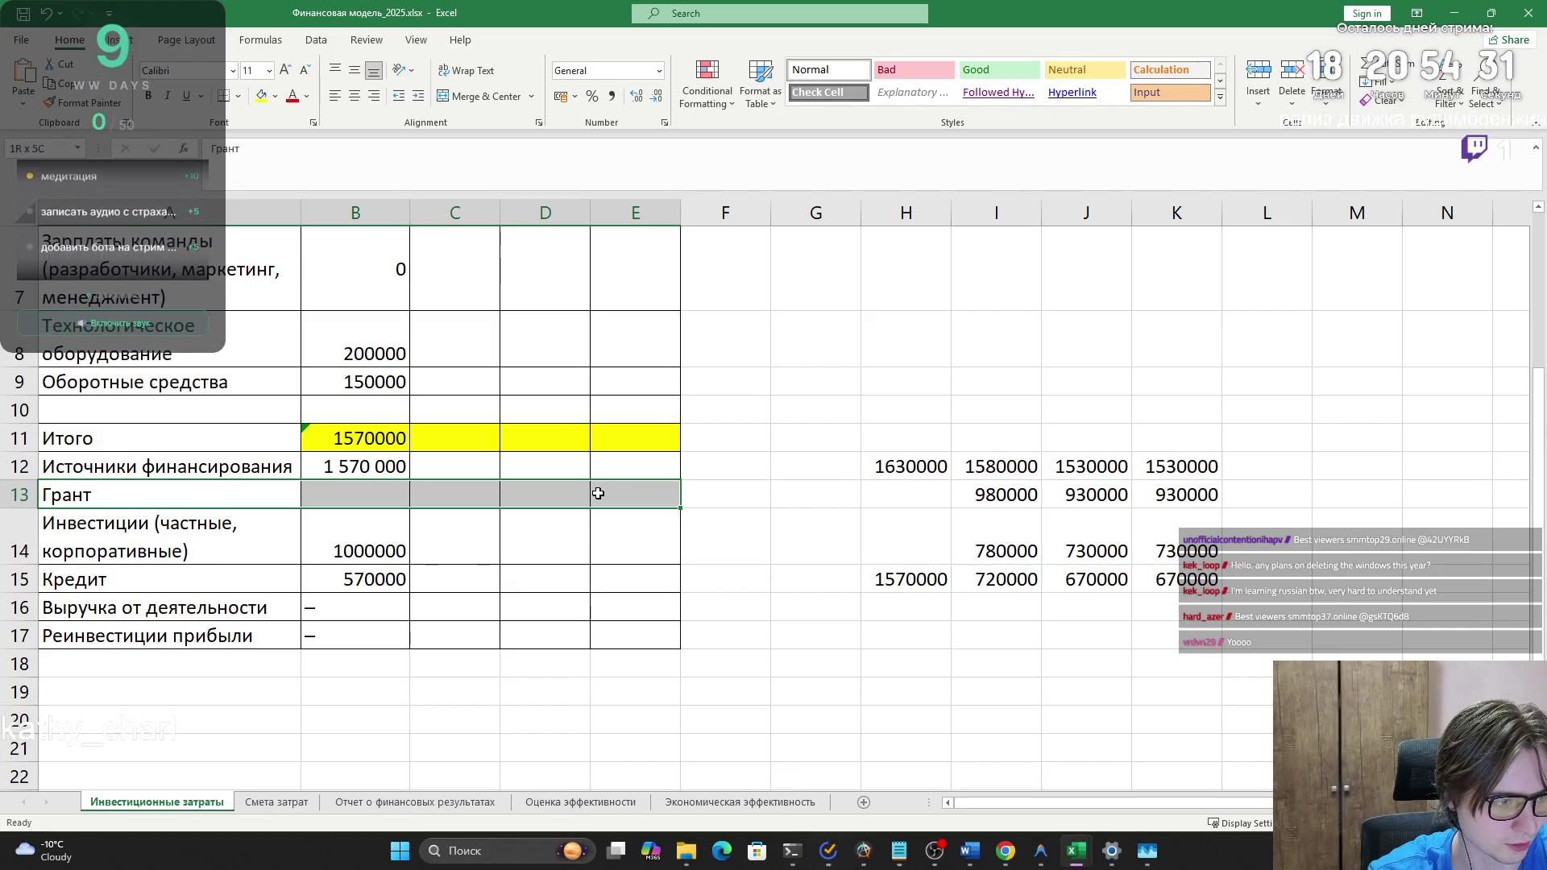
- Clear the revenue and reinvestment rows and enter 1000000 as the grant in B13
{"action": "left_click_drag", "start_coordinate": [121, 608], "coordinate": [635, 639]}
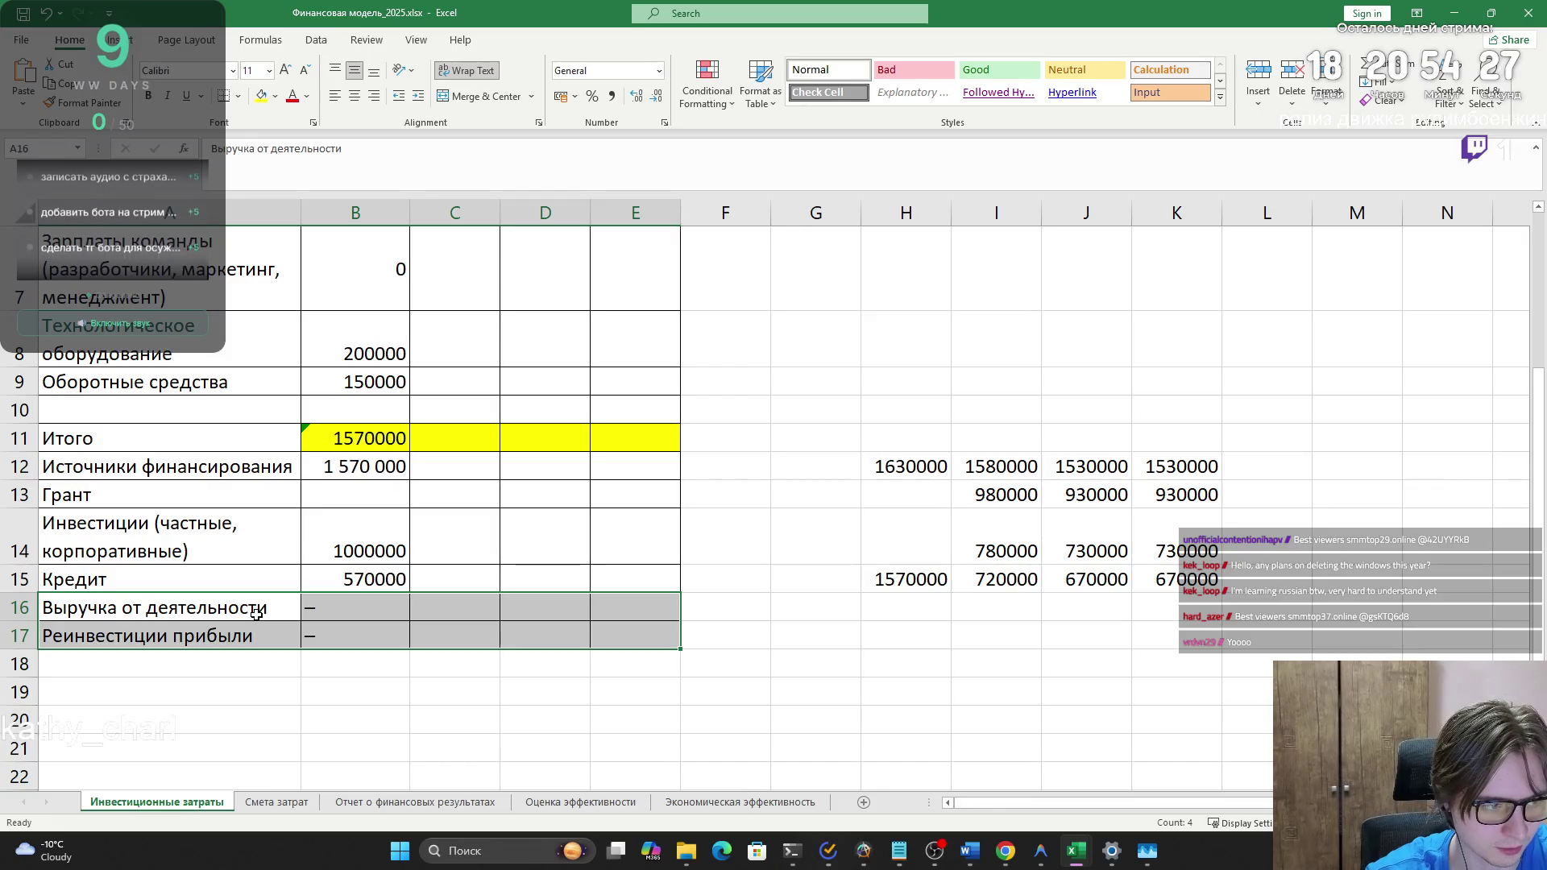
{"action": "key", "text": "ctrl+z"}
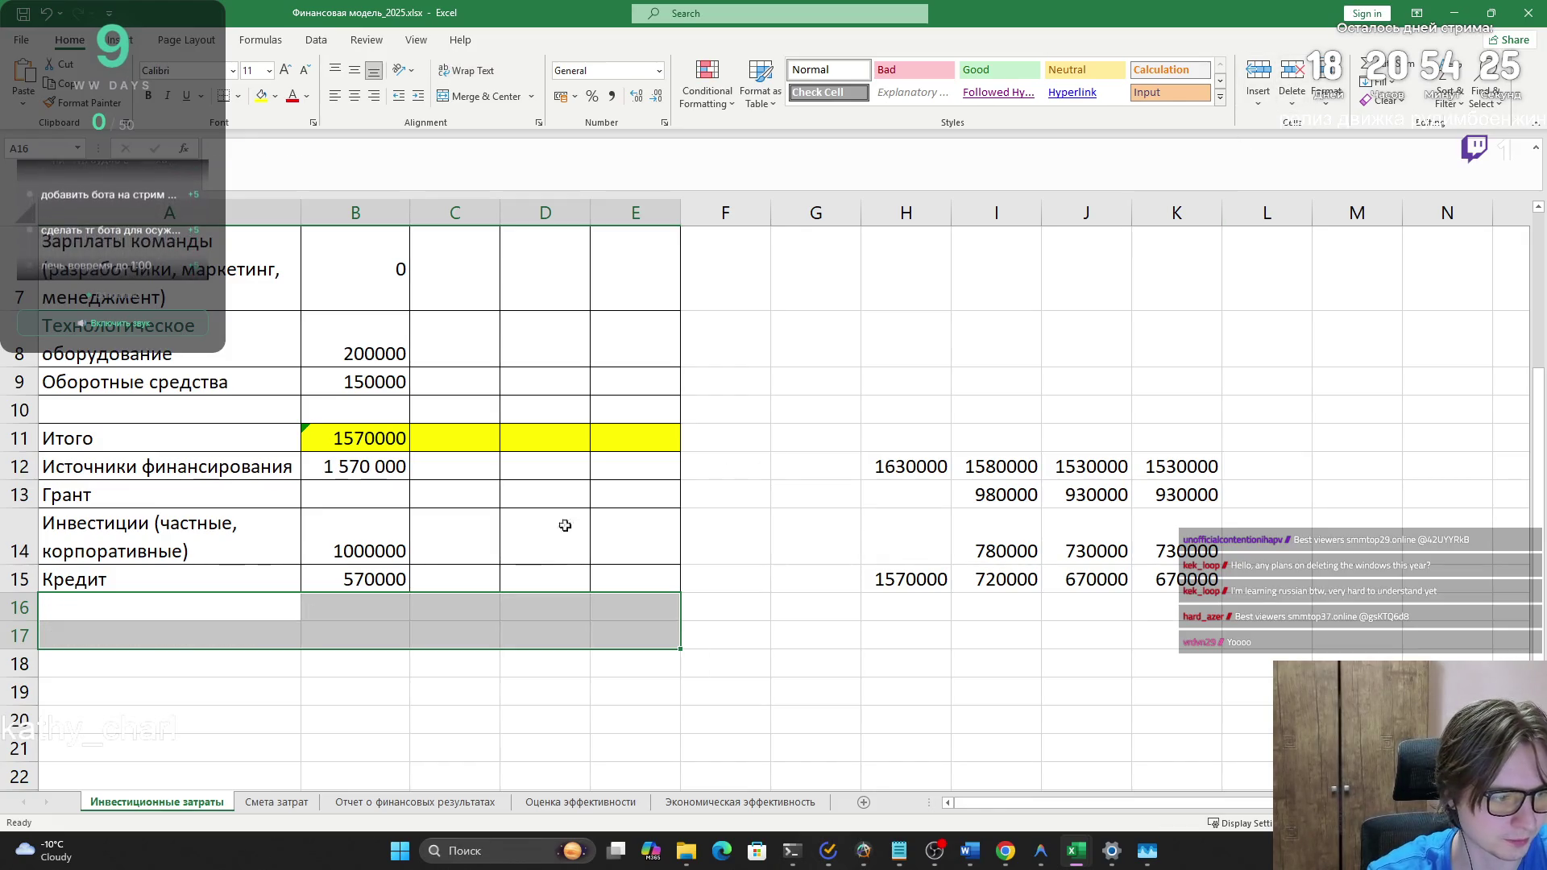
{"action": "left_click", "coordinate": [468, 654]}
{"action": "left_click_drag", "start_coordinate": [205, 495], "coordinate": [605, 486]}
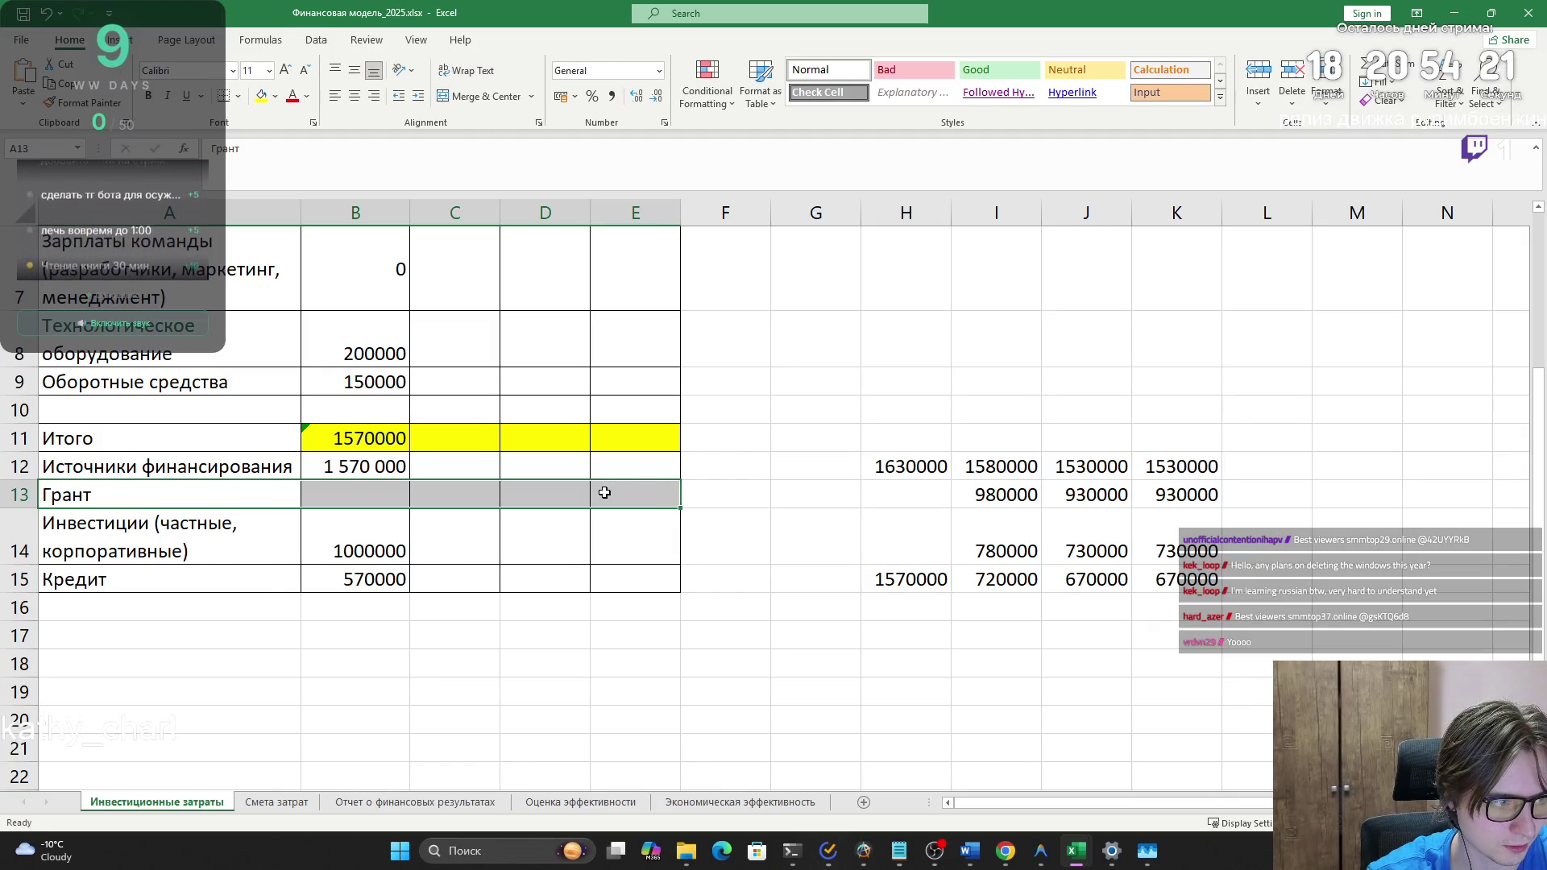
{"action": "left_click", "coordinate": [330, 548]}
{"action": "left_click_drag", "start_coordinate": [269, 543], "coordinate": [726, 544]}
{"action": "left_click", "coordinate": [326, 498]}
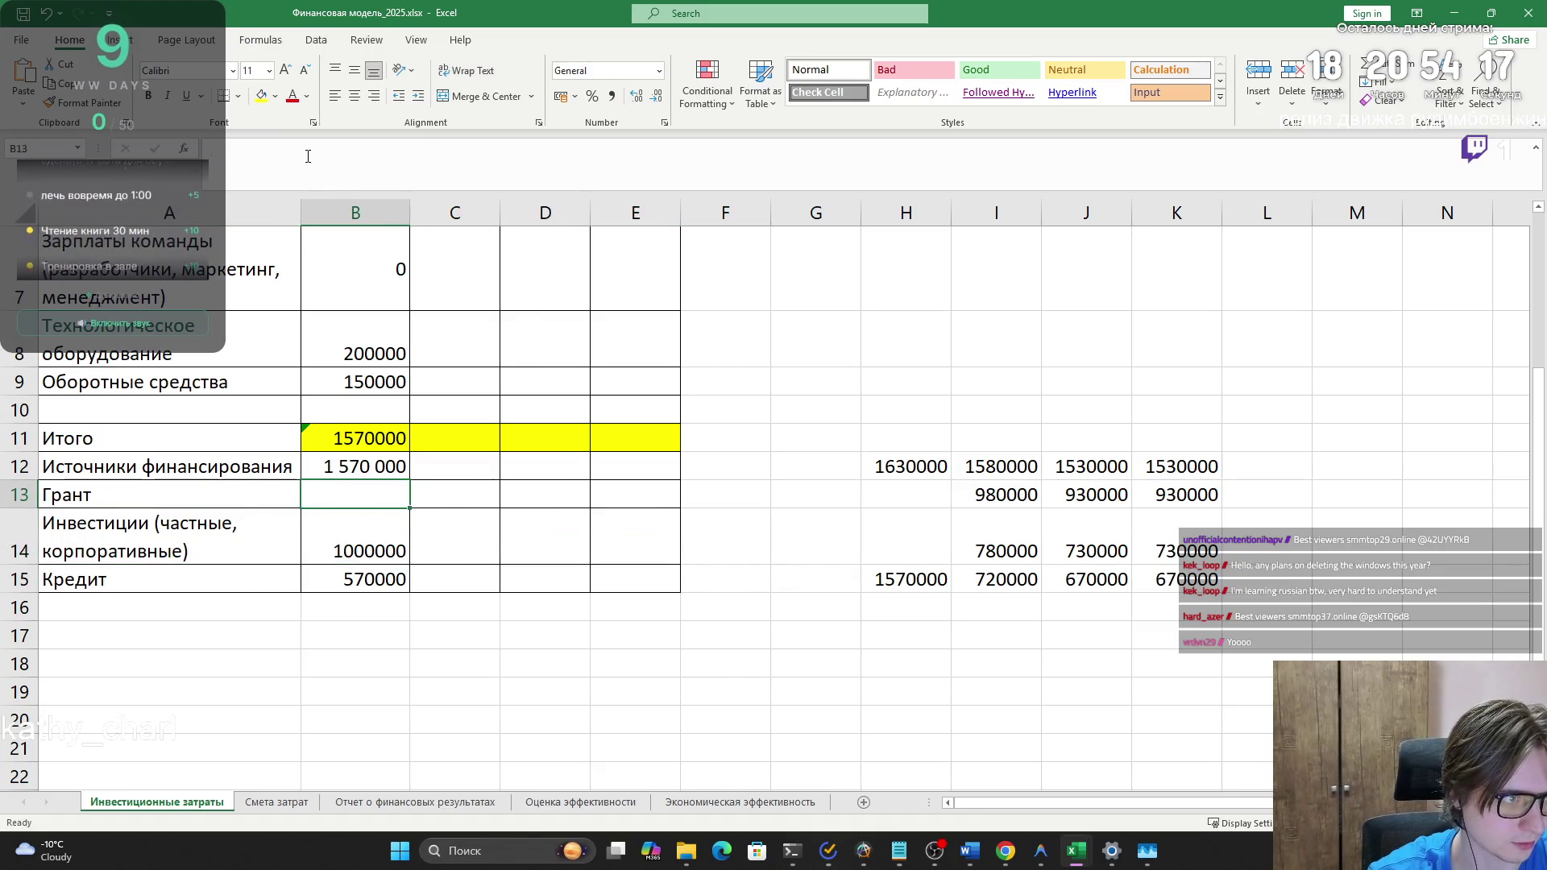
{"action": "type", "text": "100000"}
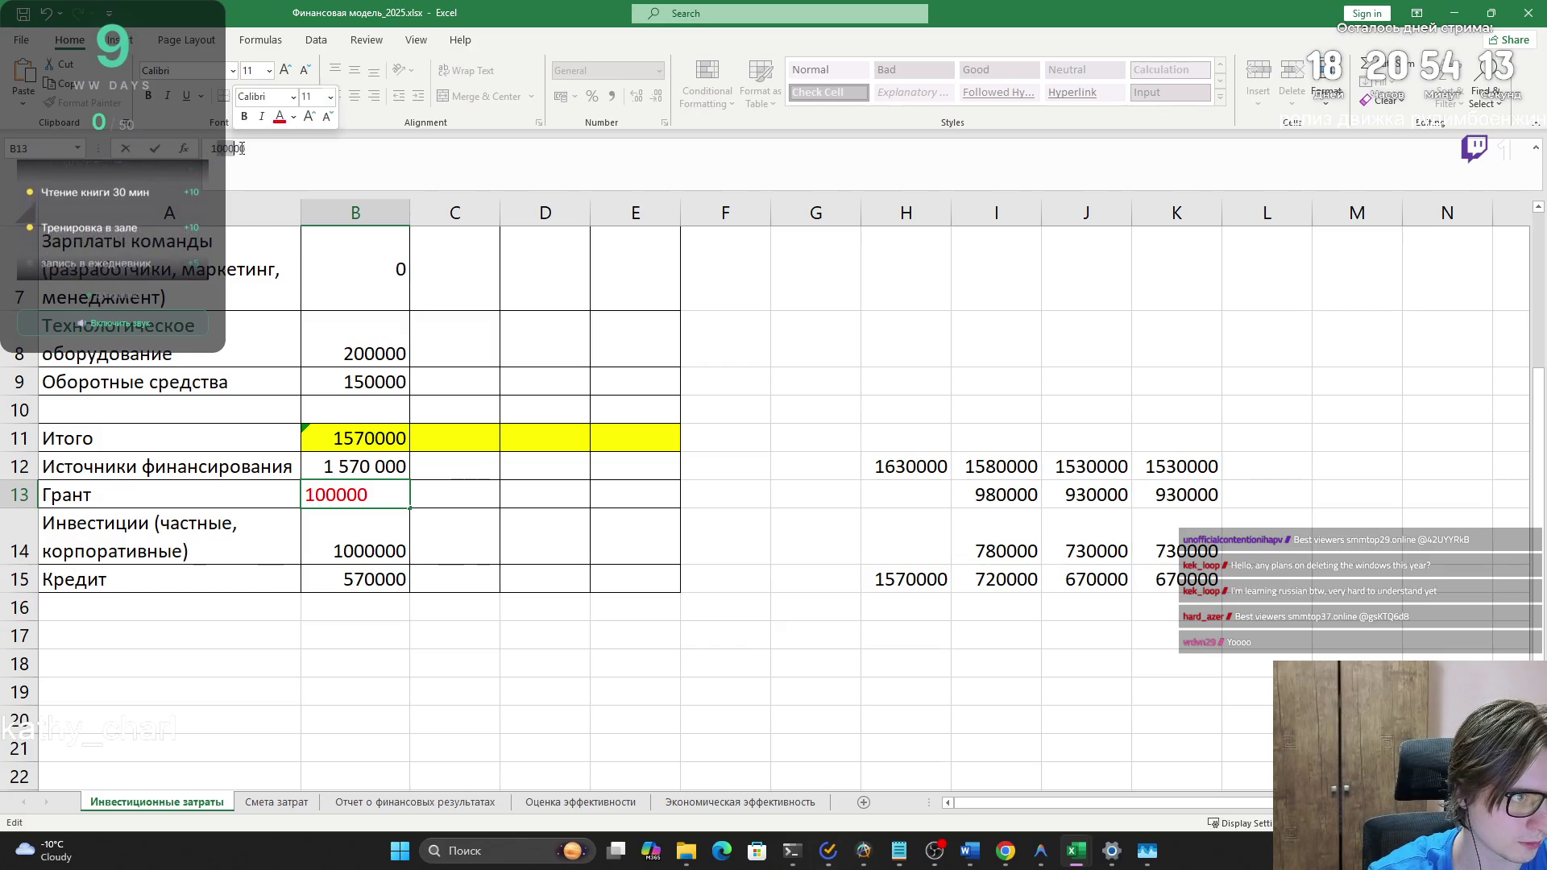
{"action": "type", "text": "00"}
- Delete the investments row with cells shifted up so Кредит follows Грант
{"action": "mouse_move", "coordinate": [174, 548]}
{"action": "left_mouse_down"}
{"action": "mouse_move", "coordinate": [501, 553]}
{"action": "mouse_move", "coordinate": [641, 532]}
{"action": "left_mouse_up"}
{"action": "key", "text": "Delete"}
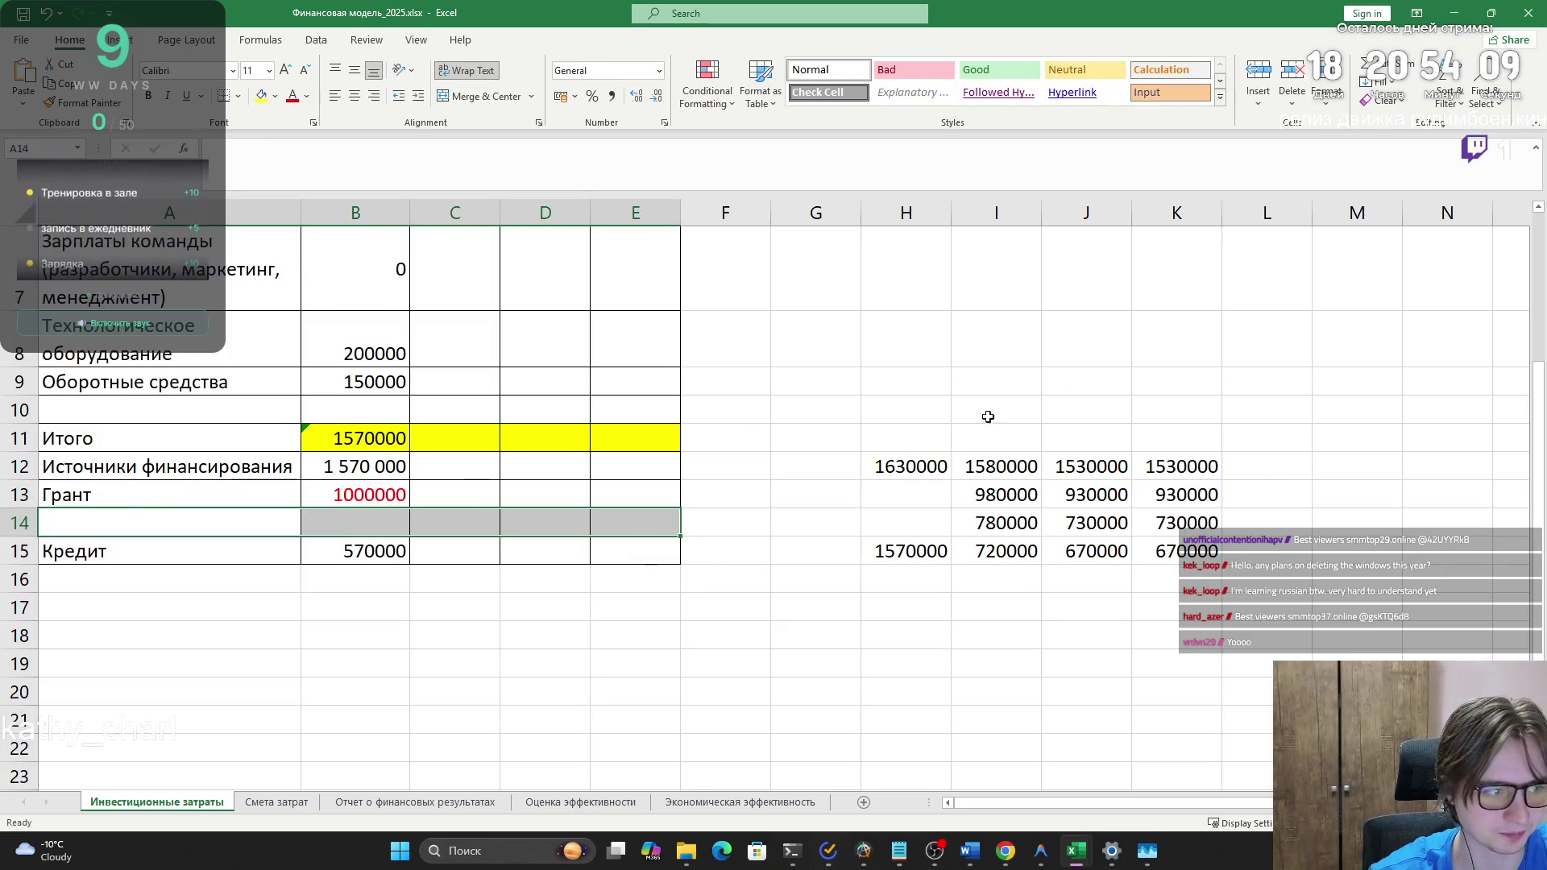
{"action": "left_click", "coordinate": [1291, 80]}
{"action": "left_click", "coordinate": [545, 691]}
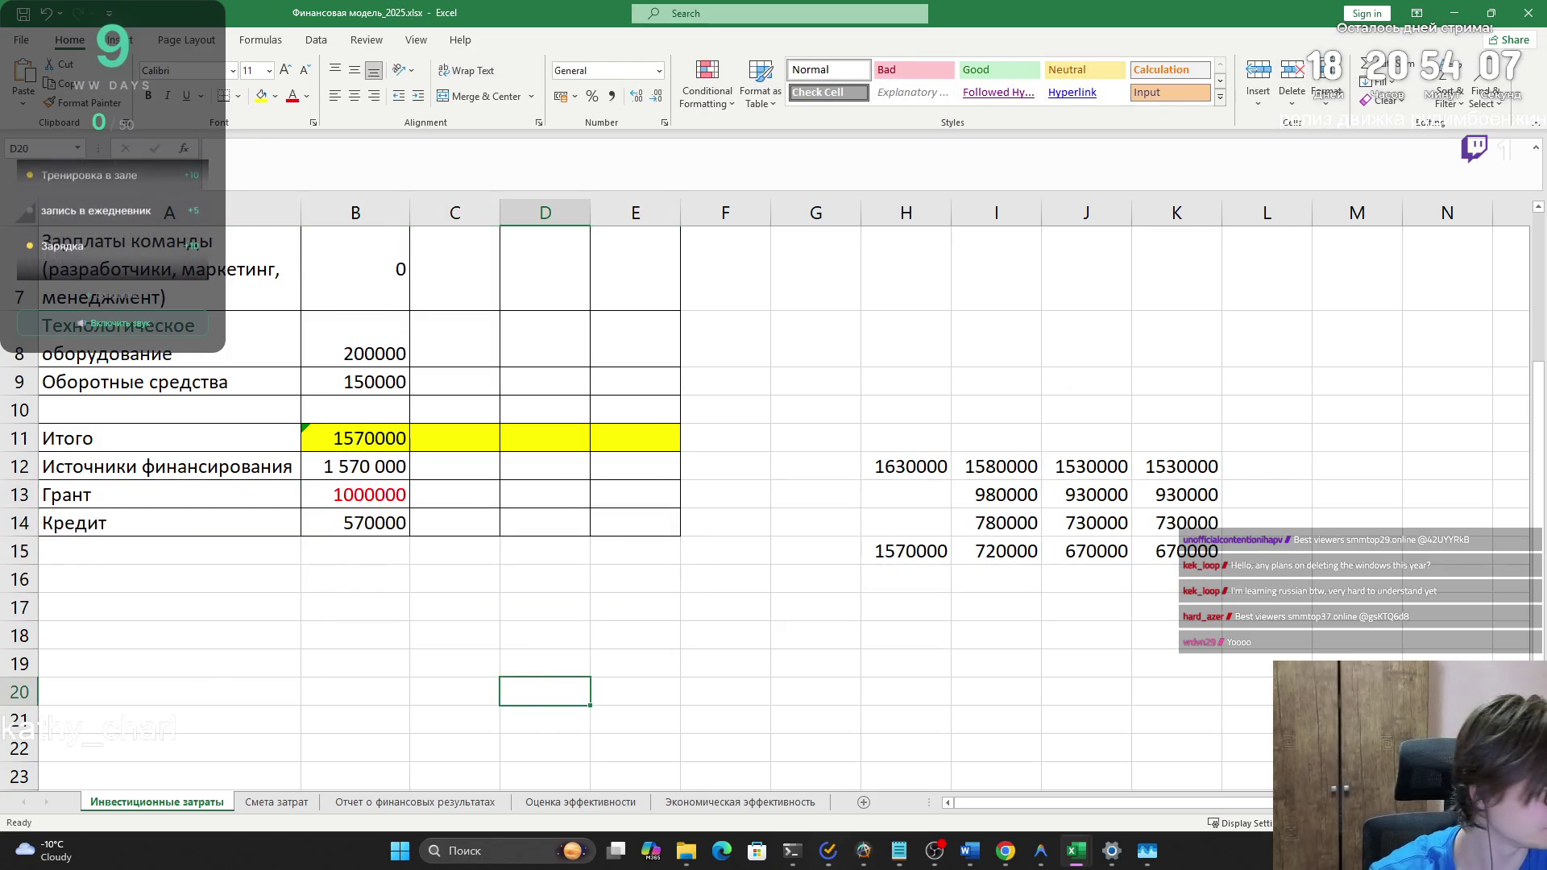
{"action": "key", "text": "alt+Tab"}
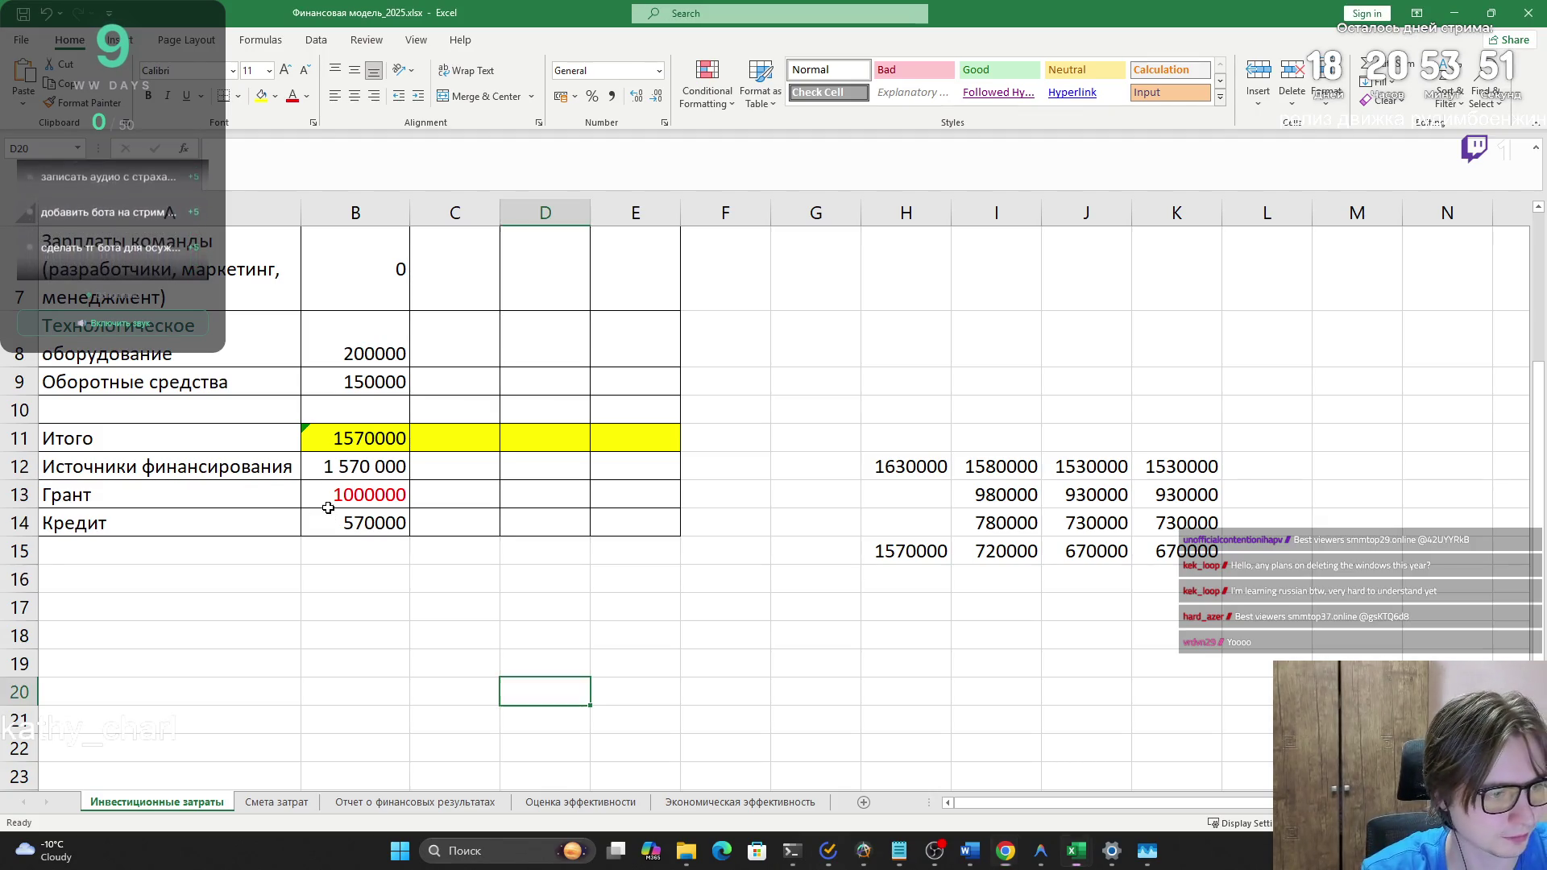
{"action": "left_click", "coordinate": [357, 545]}
{"action": "scroll", "coordinate": [356, 545], "scroll_direction": "up", "scroll_amount": 2}
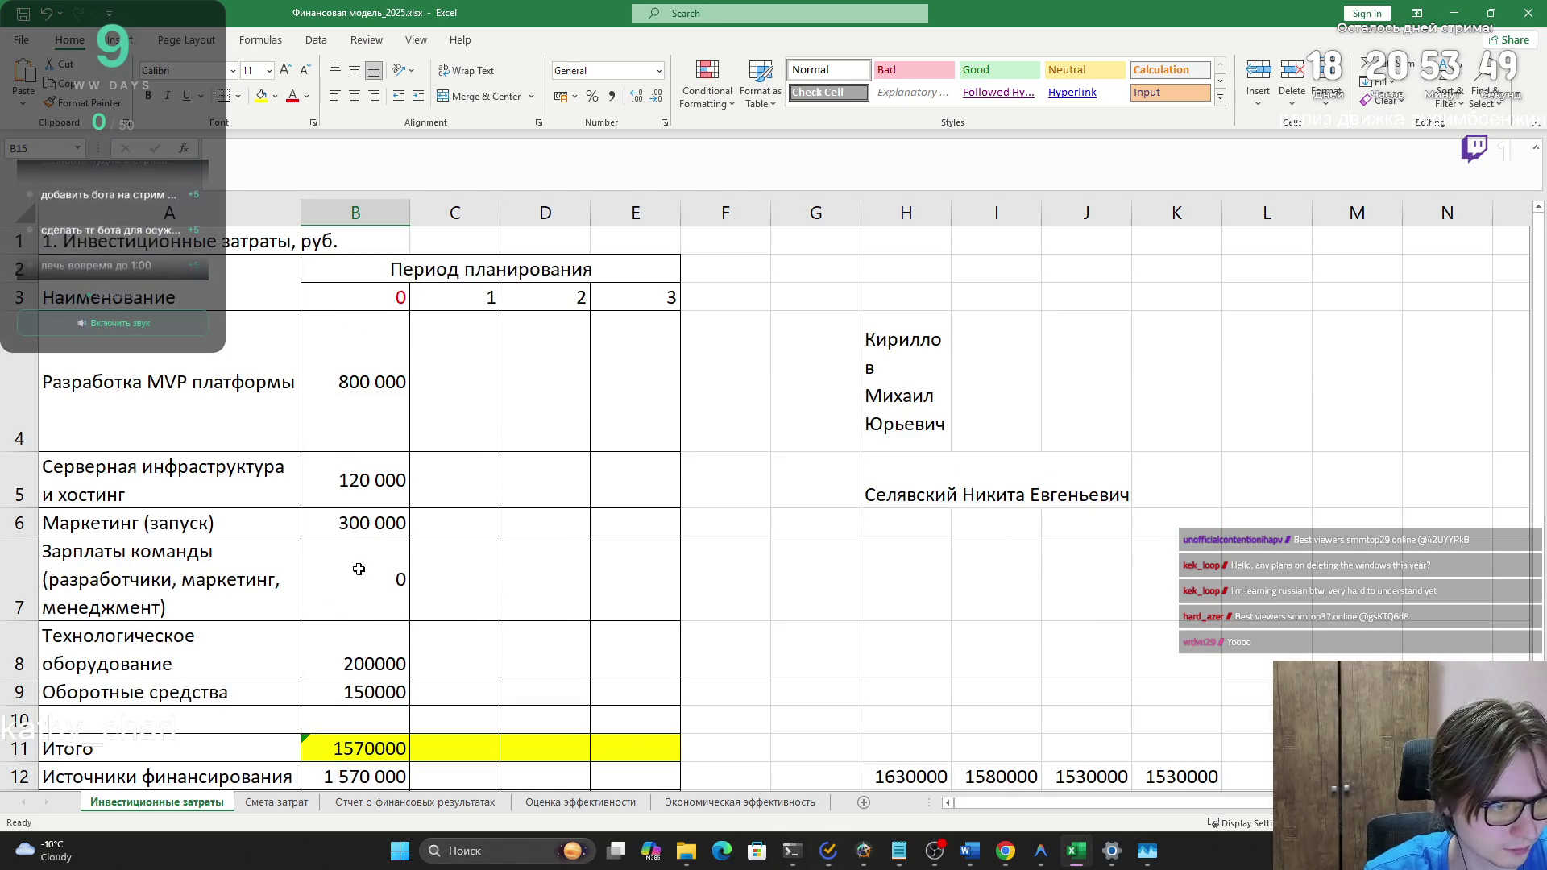
- Check the team salaries and MVP development amounts in the investment table
{"action": "mouse_move", "coordinate": [360, 568]}
{"action": "left_mouse_down"}
{"action": "mouse_move", "coordinate": [344, 408]}
{"action": "mouse_move", "coordinate": [343, 556]}
{"action": "left_mouse_up"}
{"action": "left_click", "coordinate": [359, 380]}
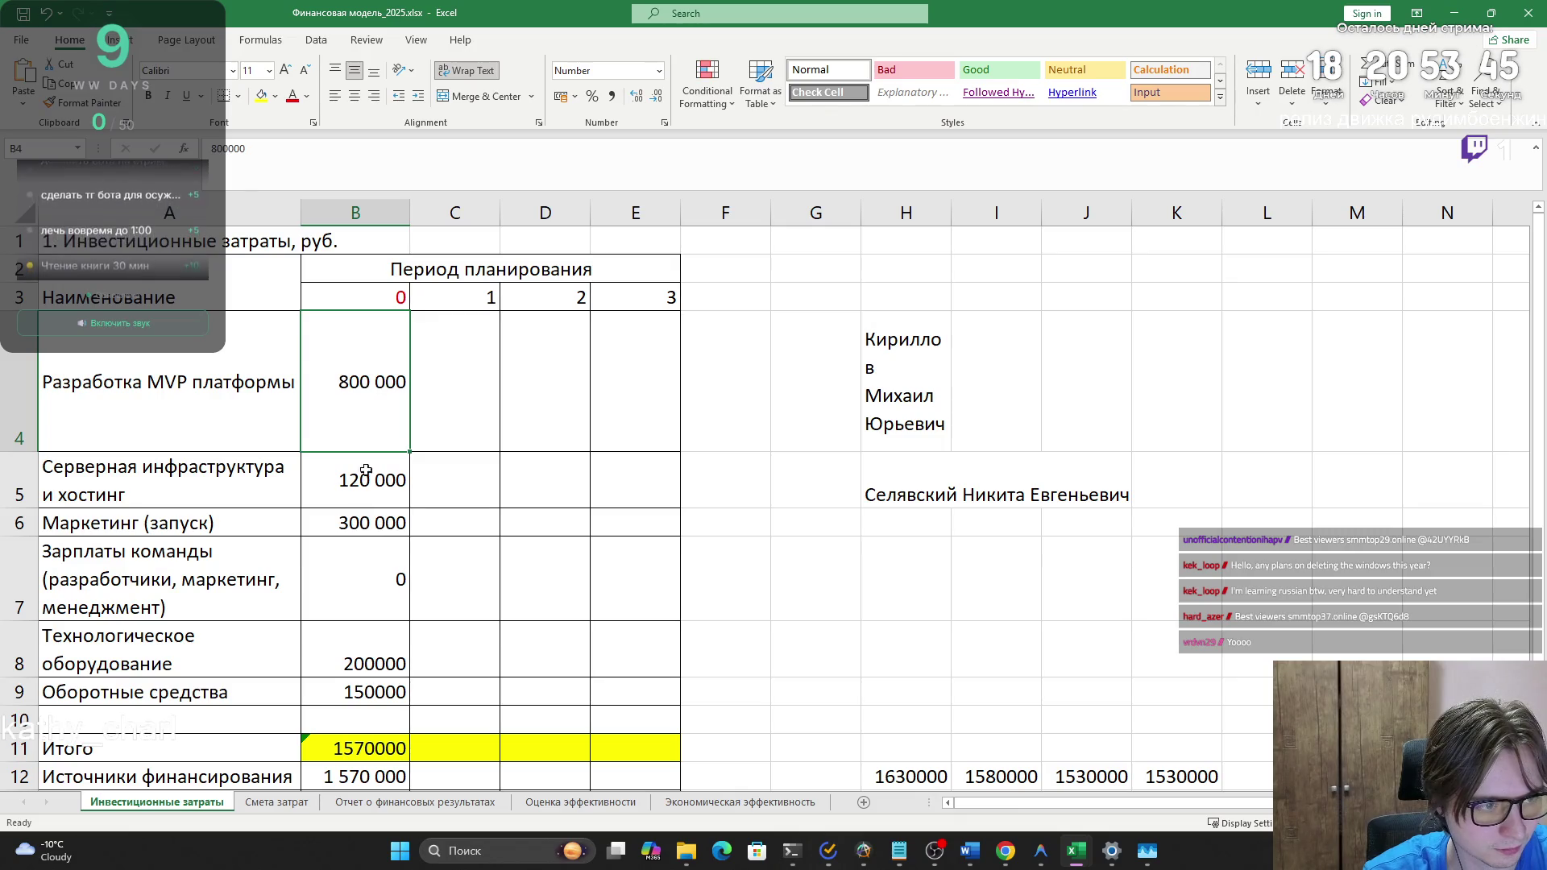
{"action": "left_click", "coordinate": [355, 570]}
{"action": "scroll", "coordinate": [353, 572], "scroll_direction": "down", "scroll_amount": 1}
{"action": "scroll", "coordinate": [346, 570], "scroll_direction": "down", "scroll_amount": 3}
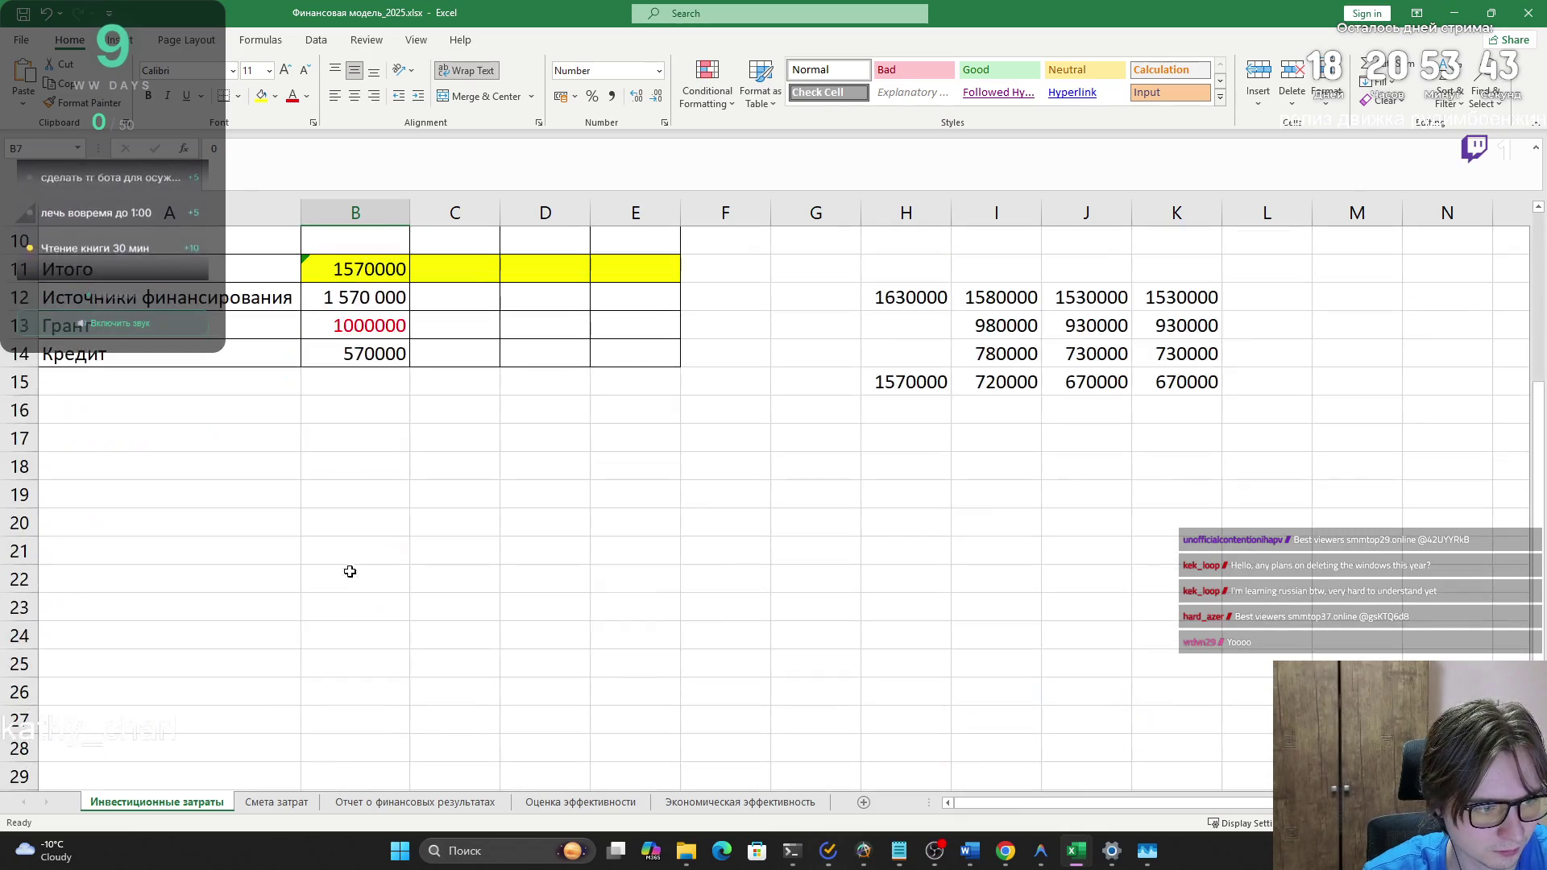
{"action": "scroll", "coordinate": [328, 516], "scroll_direction": "up", "scroll_amount": 3}
- Delete the empty row above Итого with cells shifted up, then go to Смета затрат
{"action": "left_click_drag", "start_coordinate": [274, 636], "coordinate": [537, 651]}
{"action": "left_click_drag", "start_coordinate": [64, 636], "coordinate": [615, 632]}
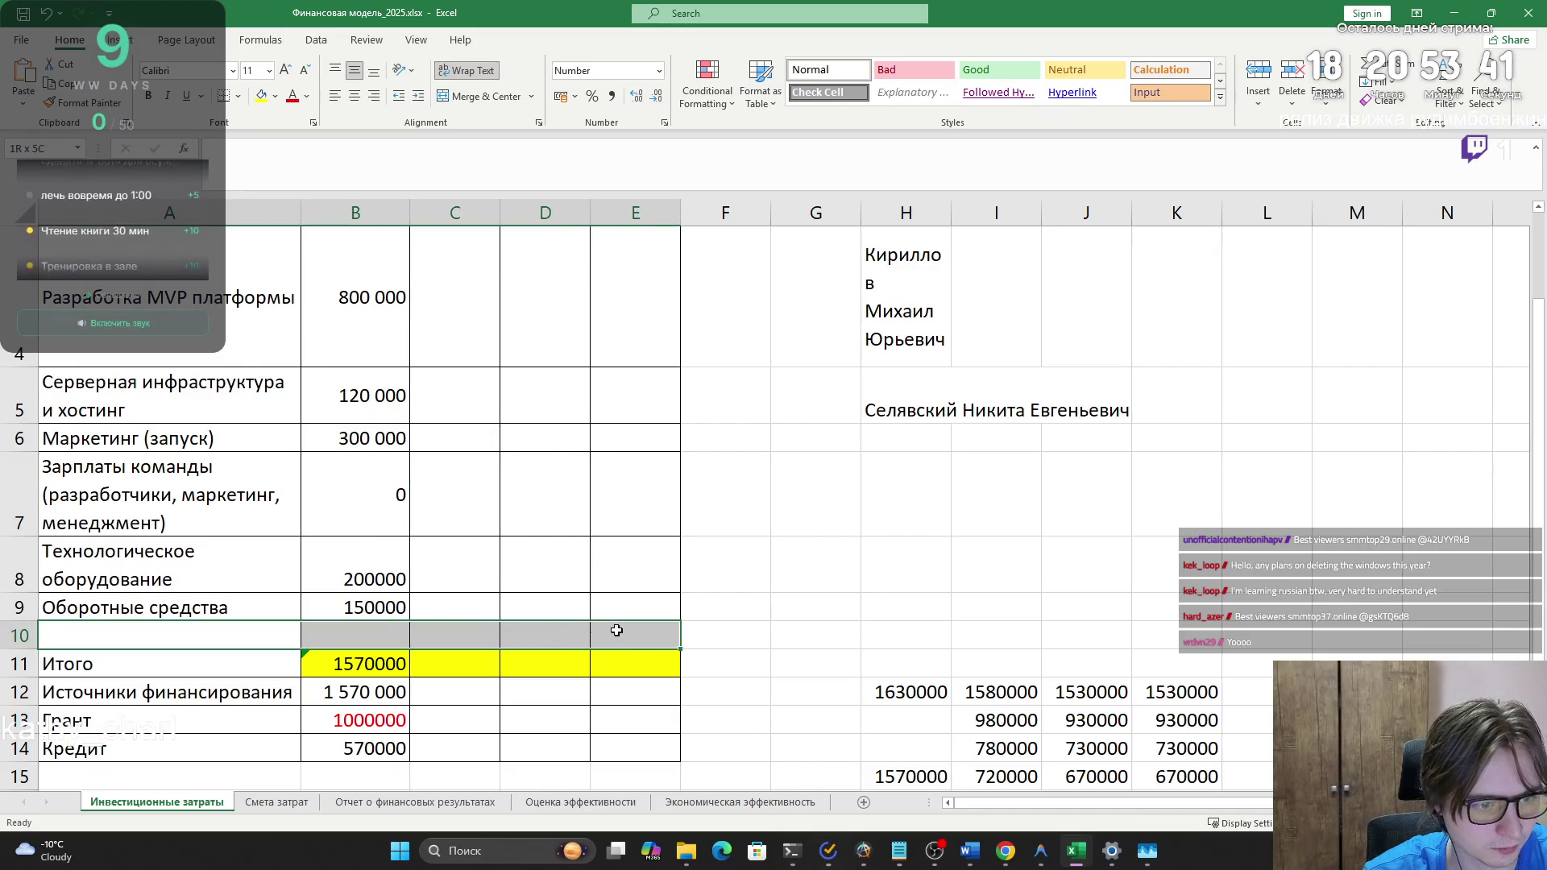
{"action": "key", "text": "ctrl+minus"}
{"action": "key", "text": "Return"}
{"action": "left_click", "coordinate": [884, 539]}
{"action": "scroll", "coordinate": [885, 540], "scroll_direction": "up", "scroll_amount": 1}
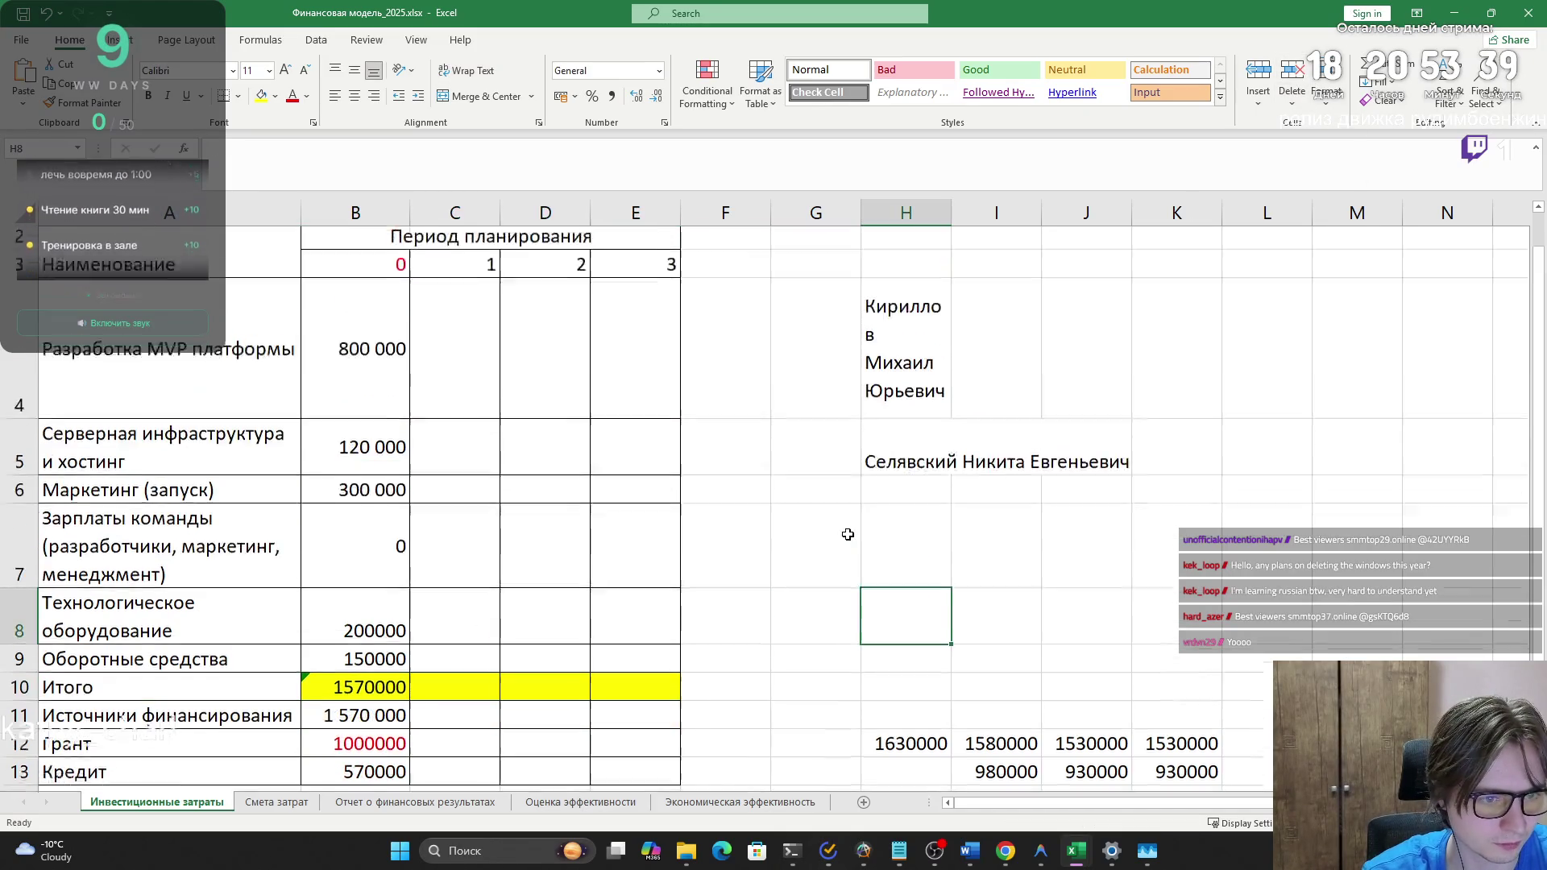
{"action": "scroll", "coordinate": [802, 526], "scroll_direction": "down", "scroll_amount": 2}
{"action": "scroll", "coordinate": [707, 687], "scroll_direction": "up", "scroll_amount": 2}
{"action": "scroll", "coordinate": [707, 687], "scroll_direction": "down", "scroll_amount": 1}
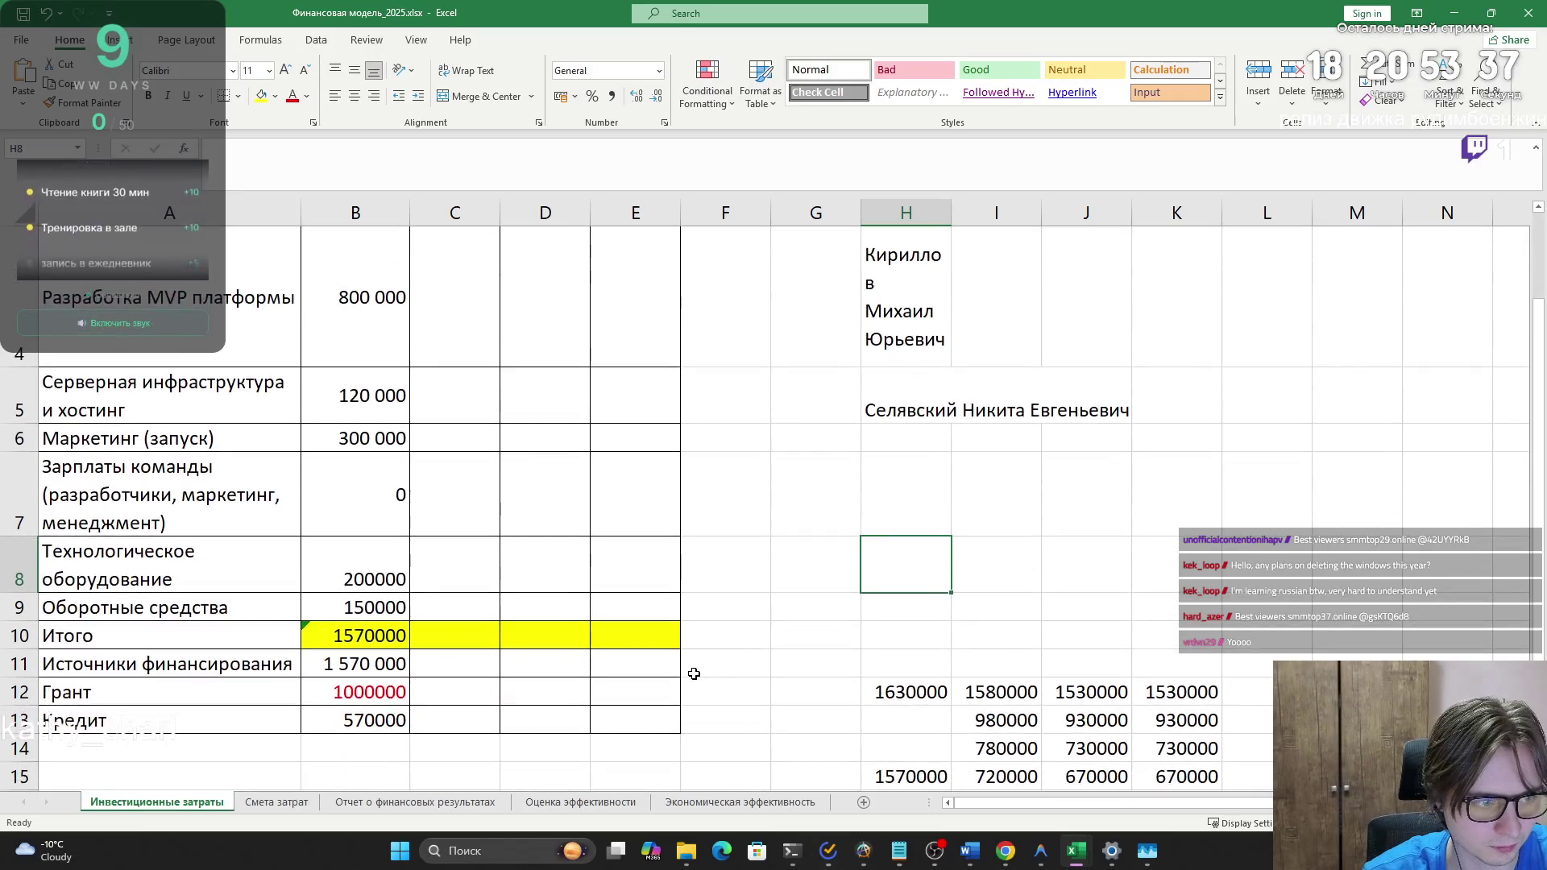
{"action": "left_click", "coordinate": [276, 802]}
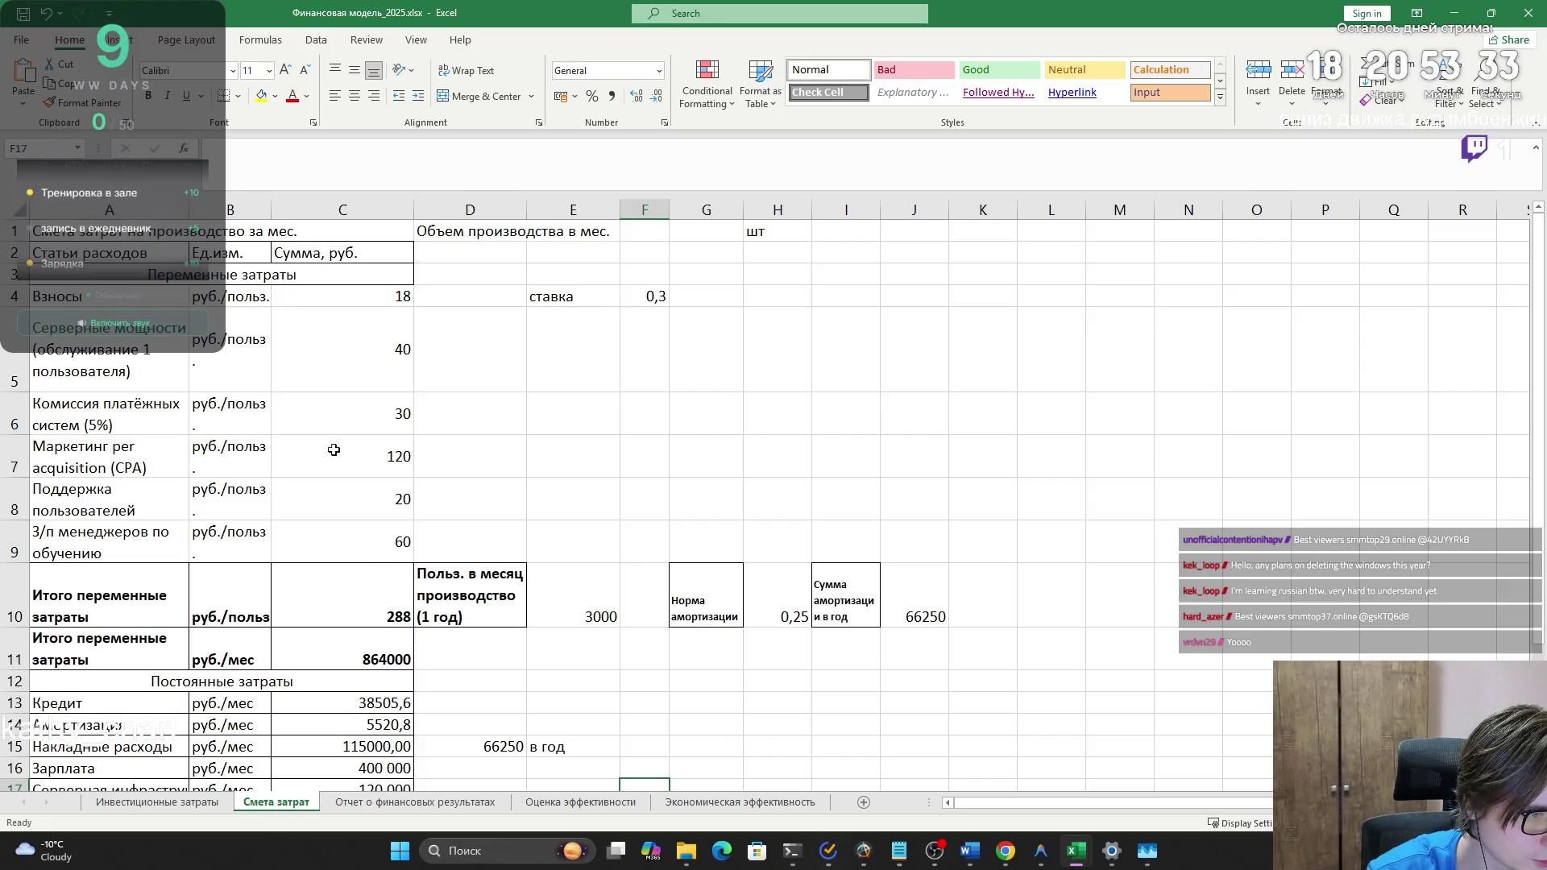
- Insert a blank row above the Зарплата row of the Смета затрат cost table
{"action": "left_click", "coordinate": [368, 298]}
{"action": "left_click", "coordinate": [353, 548]}
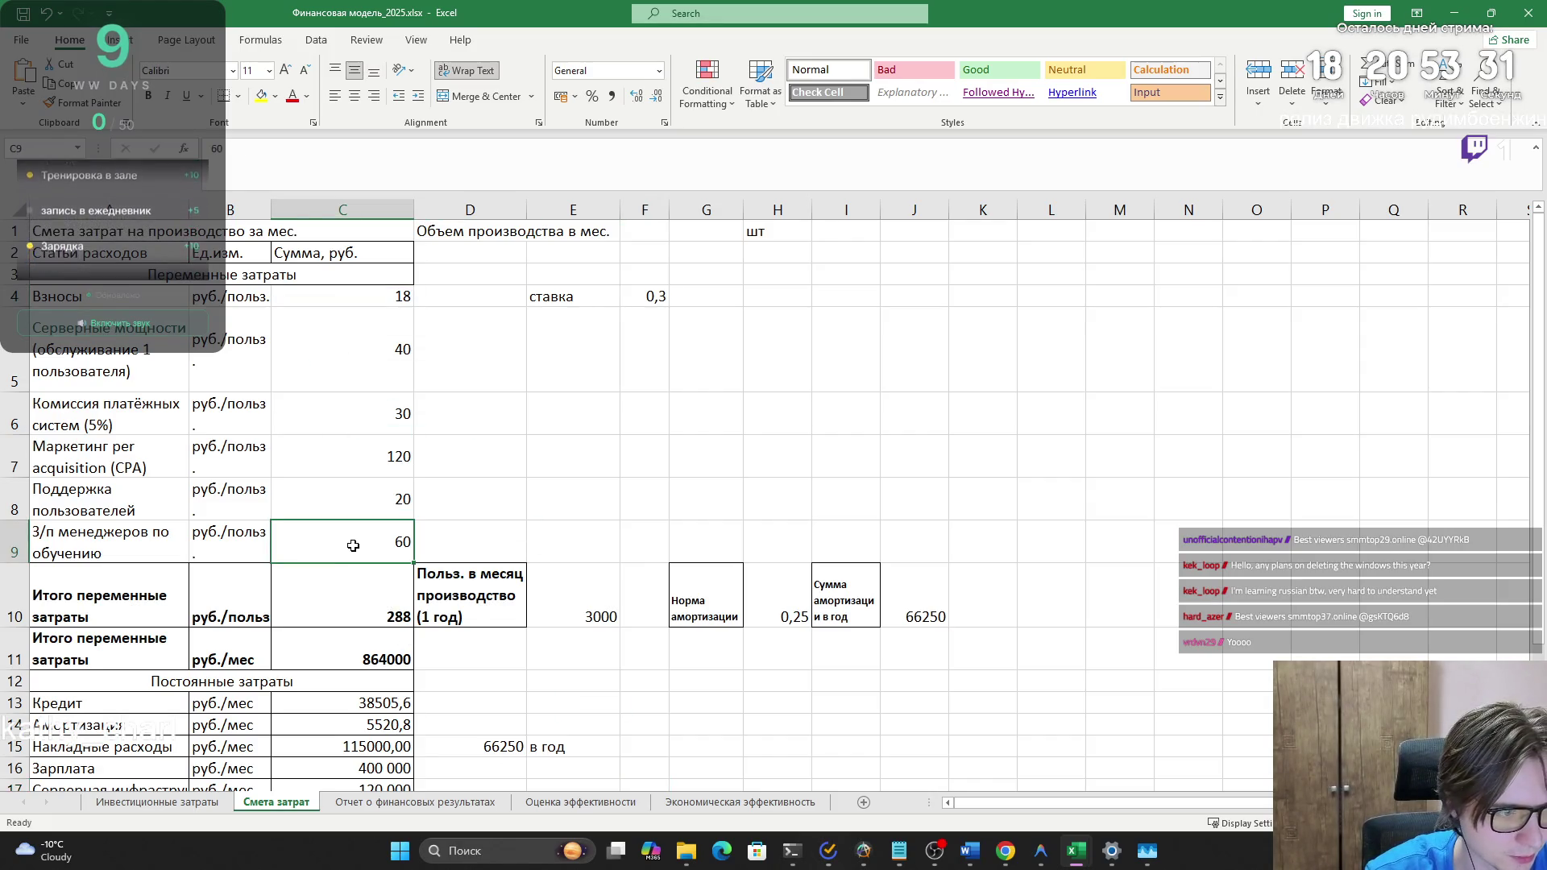
{"action": "scroll", "coordinate": [345, 543], "scroll_direction": "down", "scroll_amount": 4}
{"action": "scroll", "coordinate": [338, 494], "scroll_direction": "up", "scroll_amount": 1}
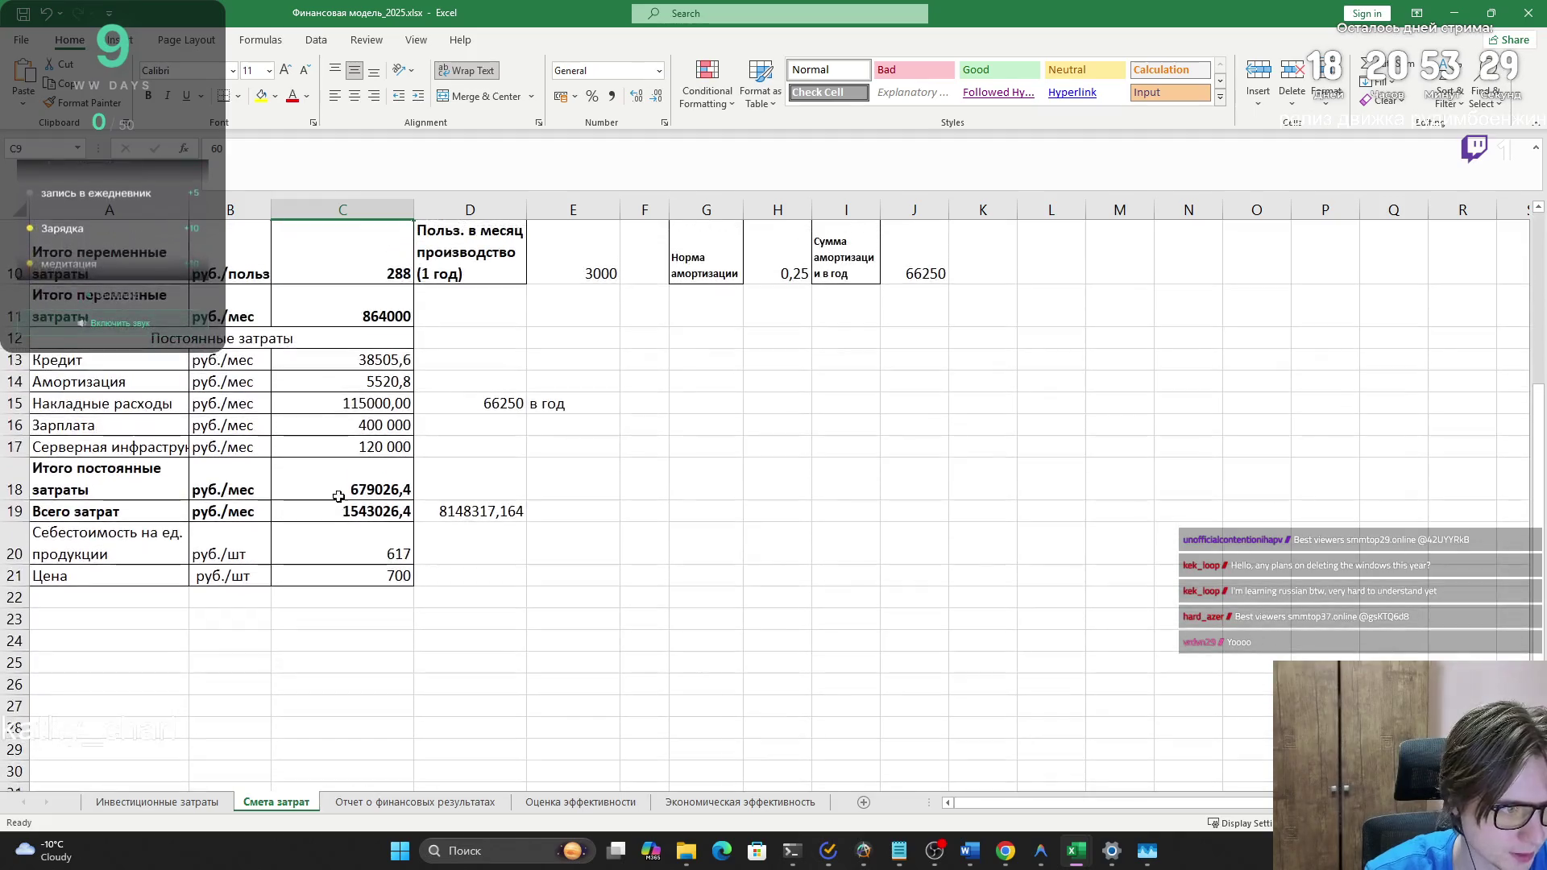
{"action": "left_click", "coordinate": [323, 427]}
{"action": "left_click_drag", "start_coordinate": [149, 428], "coordinate": [361, 438]}
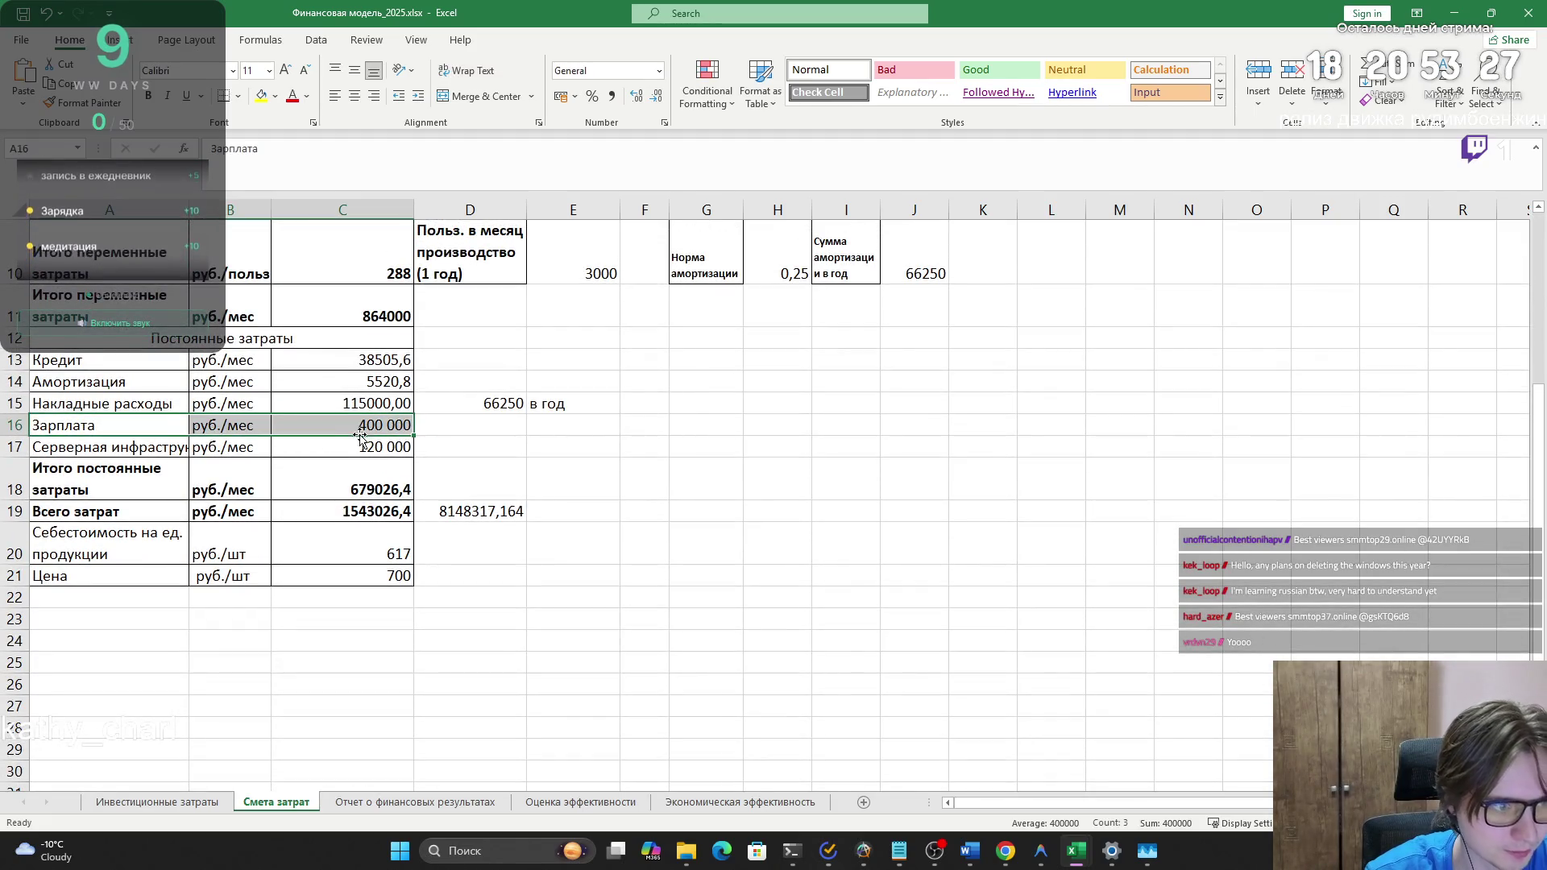
{"action": "left_click", "coordinate": [1259, 92]}
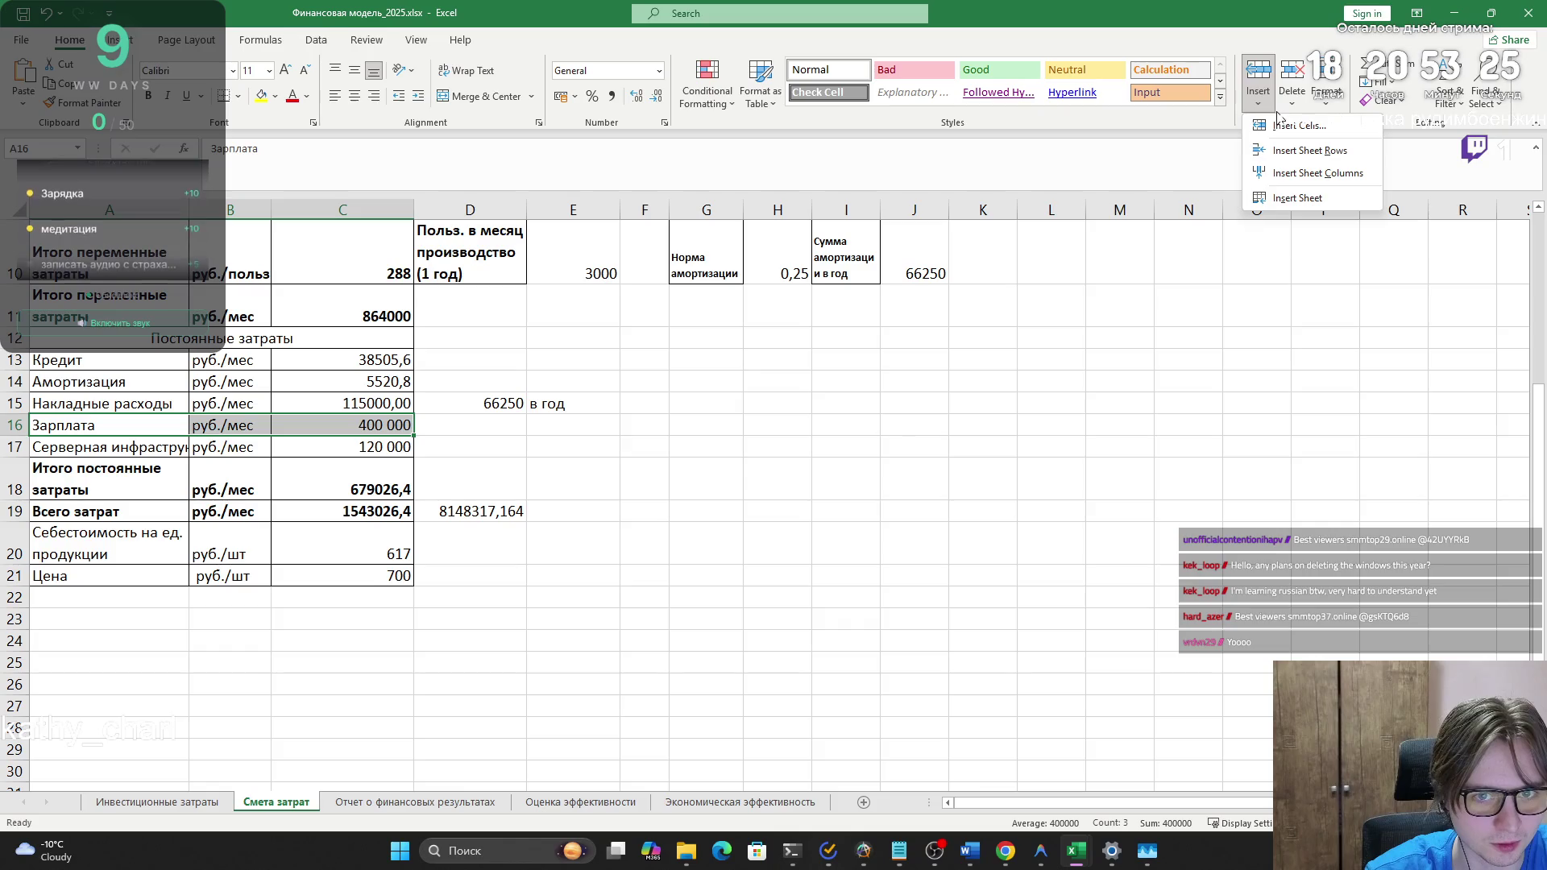
{"action": "left_click", "coordinate": [1282, 154]}
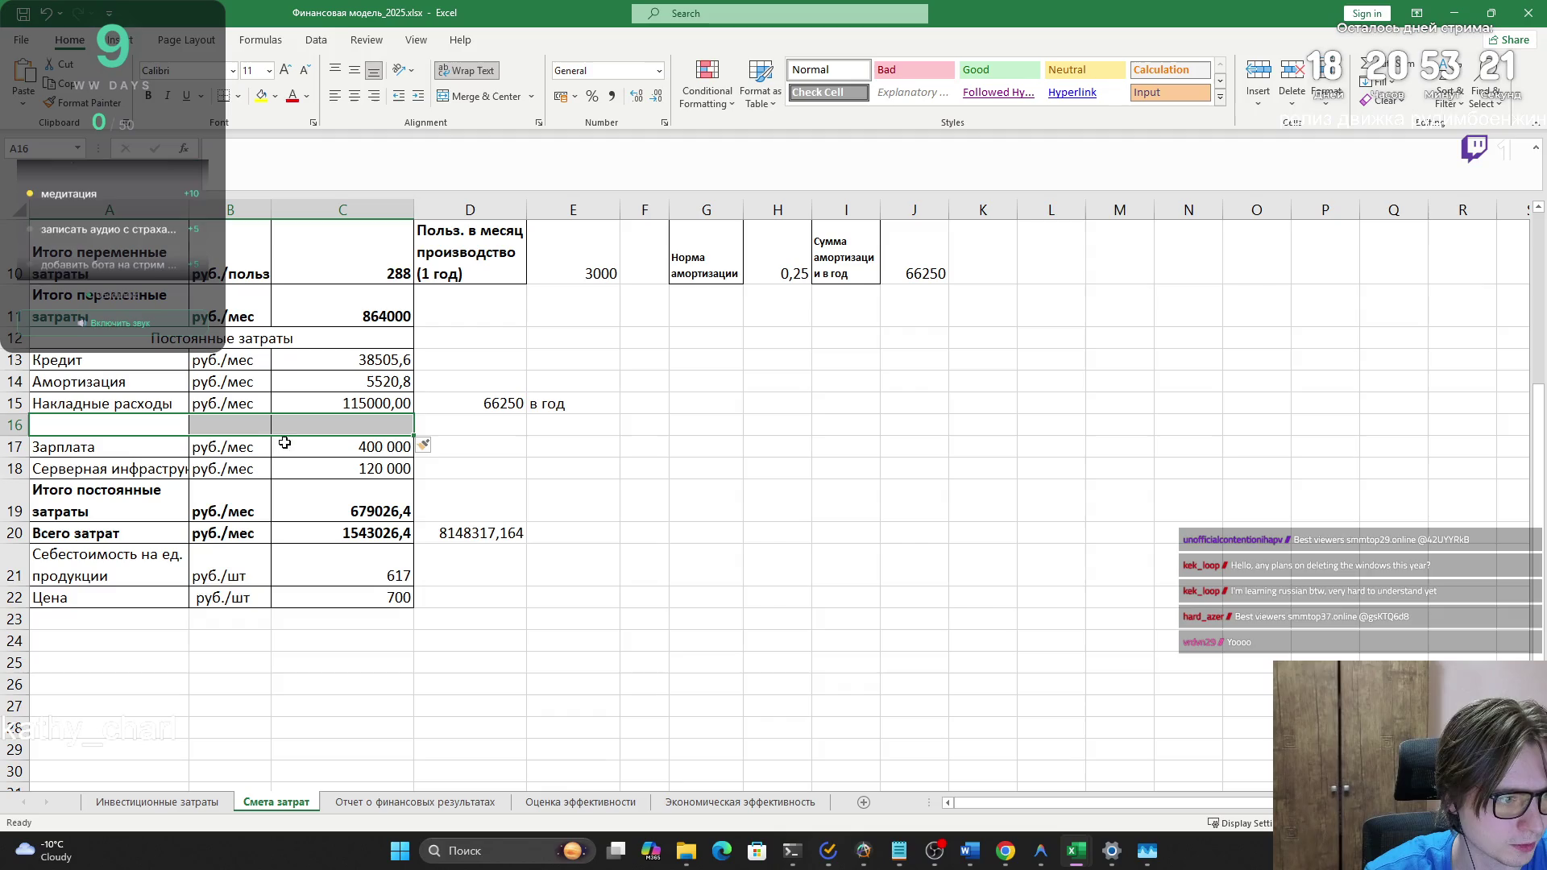
- Copy the руб./мес unit into the new row's unit cell B16
{"action": "left_click", "coordinate": [229, 403]}
{"action": "key", "text": "ctrl+c"}
{"action": "left_click", "coordinate": [229, 424]}
{"action": "key", "text": "ctrl+v"}
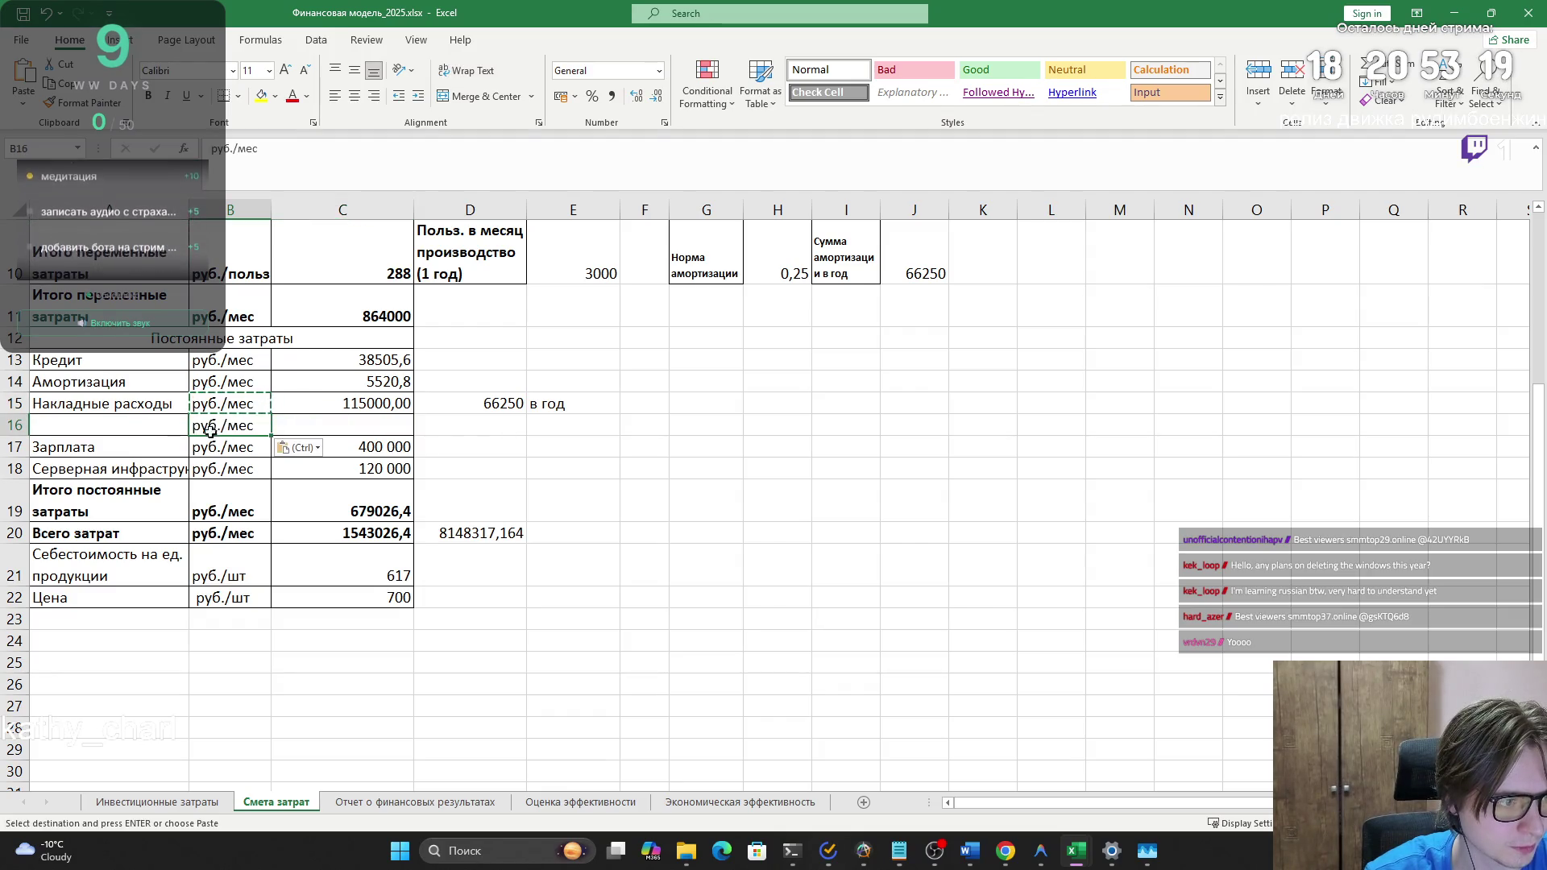
{"action": "left_click", "coordinate": [150, 425]}
{"action": "key", "text": "alt+Tab"}
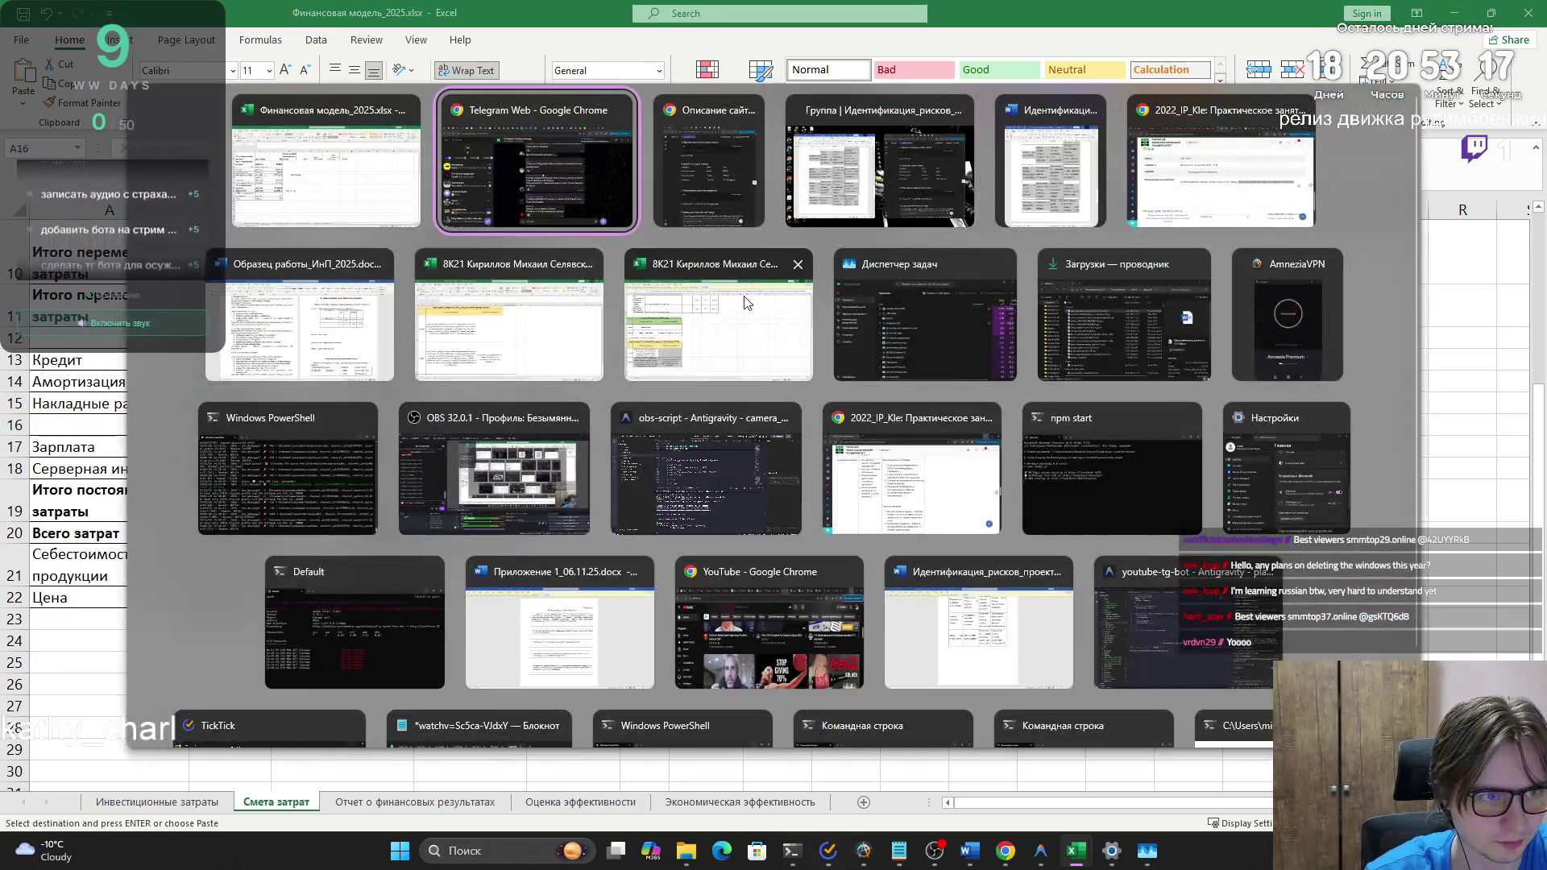
- Copy 'Страховые взносы' from the ChatGPT answer into cell A16
{"action": "key", "text": "alt+Tab"}
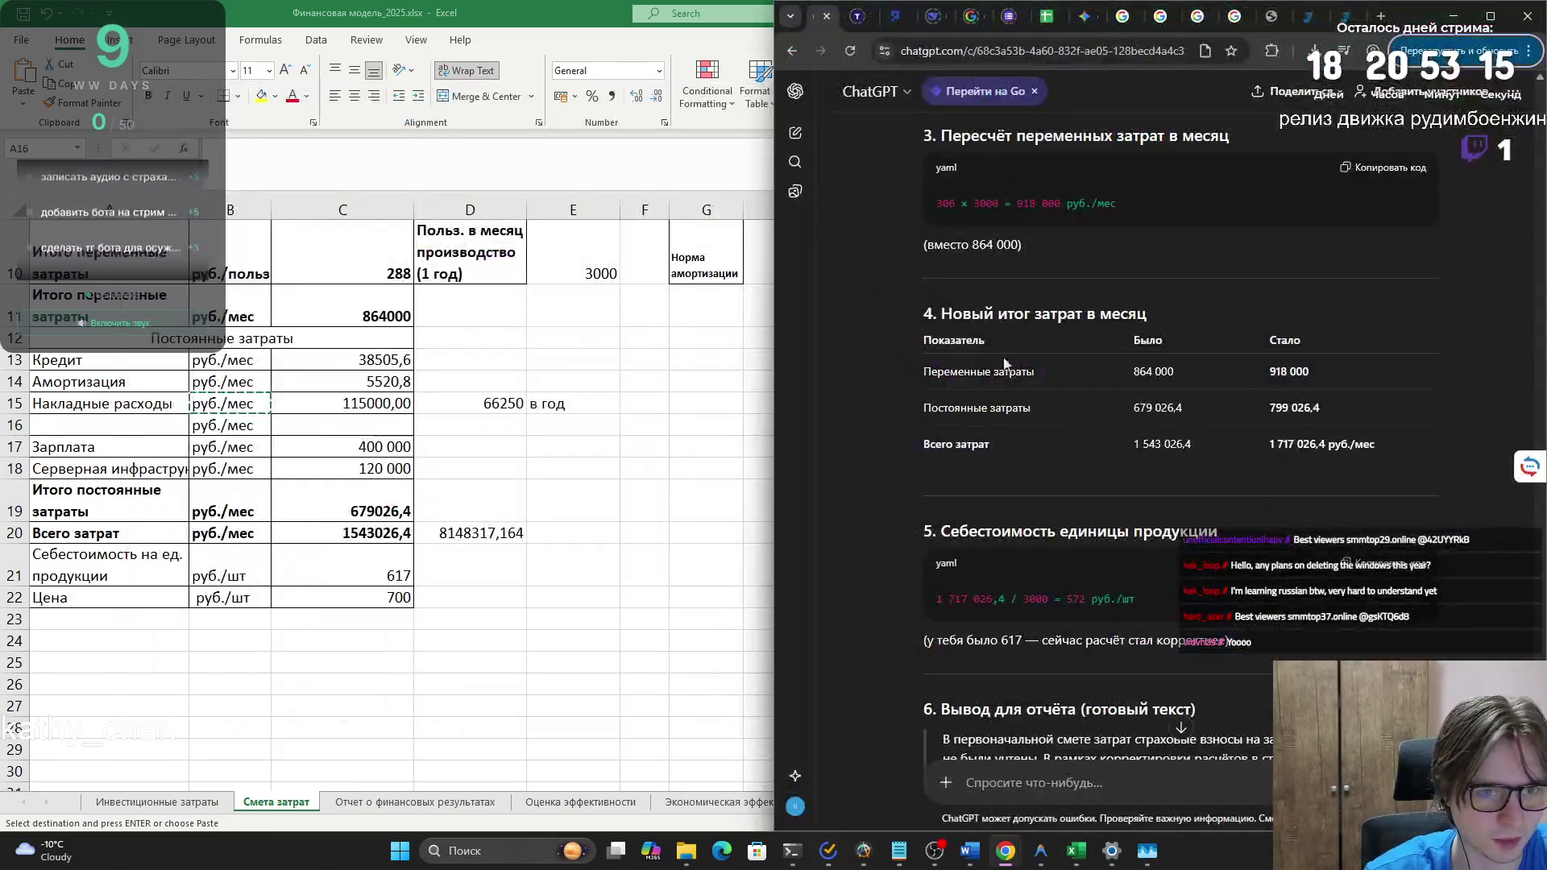
{"action": "scroll", "coordinate": [1075, 532], "scroll_direction": "up", "scroll_amount": 15}
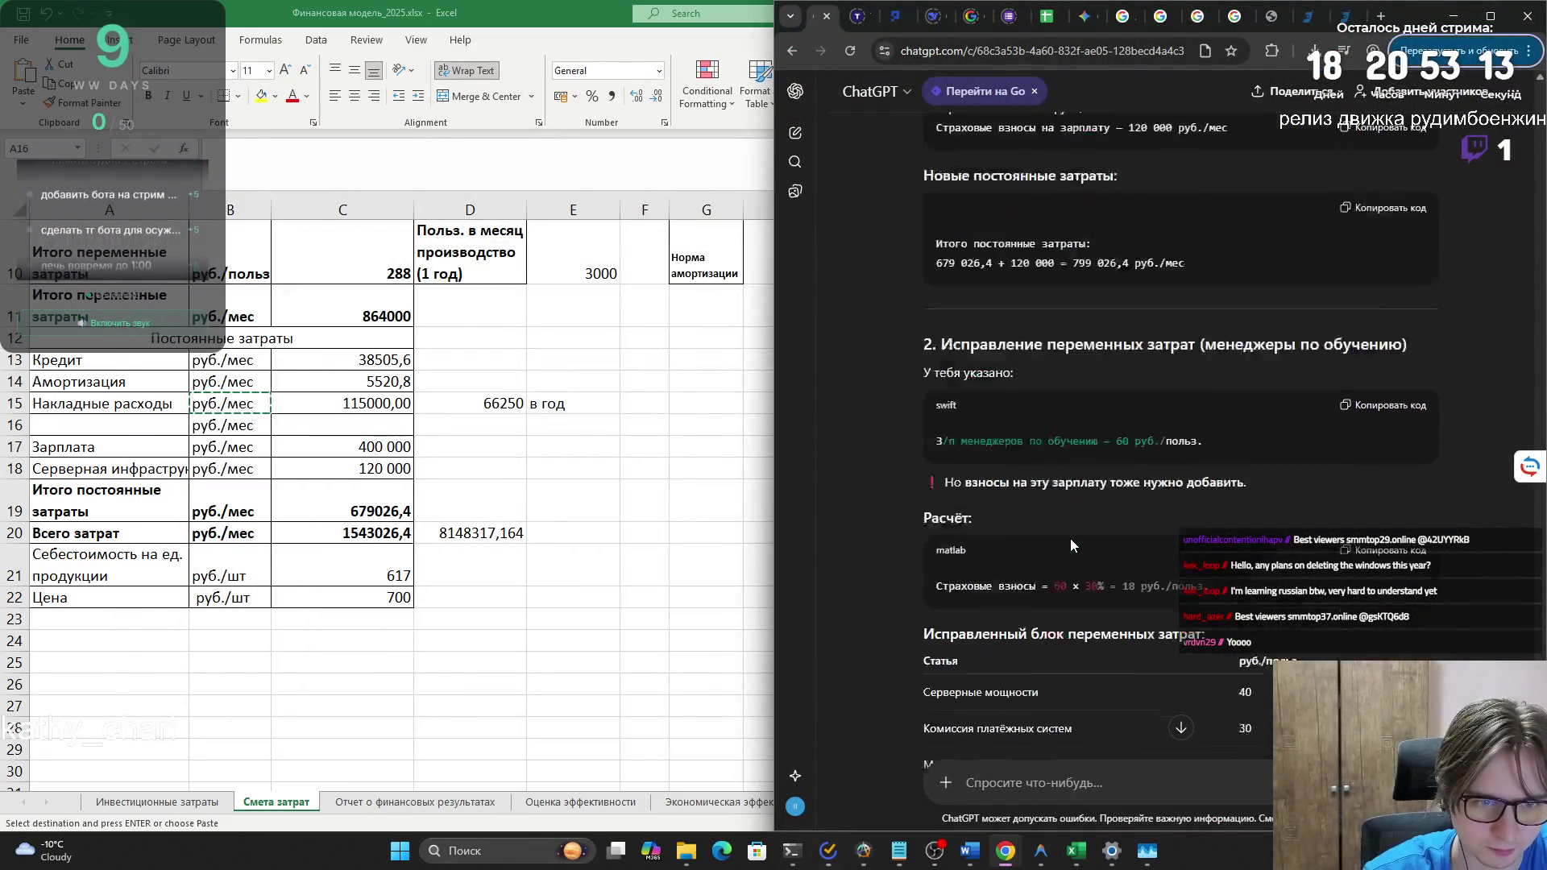
{"action": "scroll", "coordinate": [1070, 538], "scroll_direction": "down", "scroll_amount": 2}
{"action": "left_click_drag", "start_coordinate": [1037, 612], "coordinate": [935, 612]}
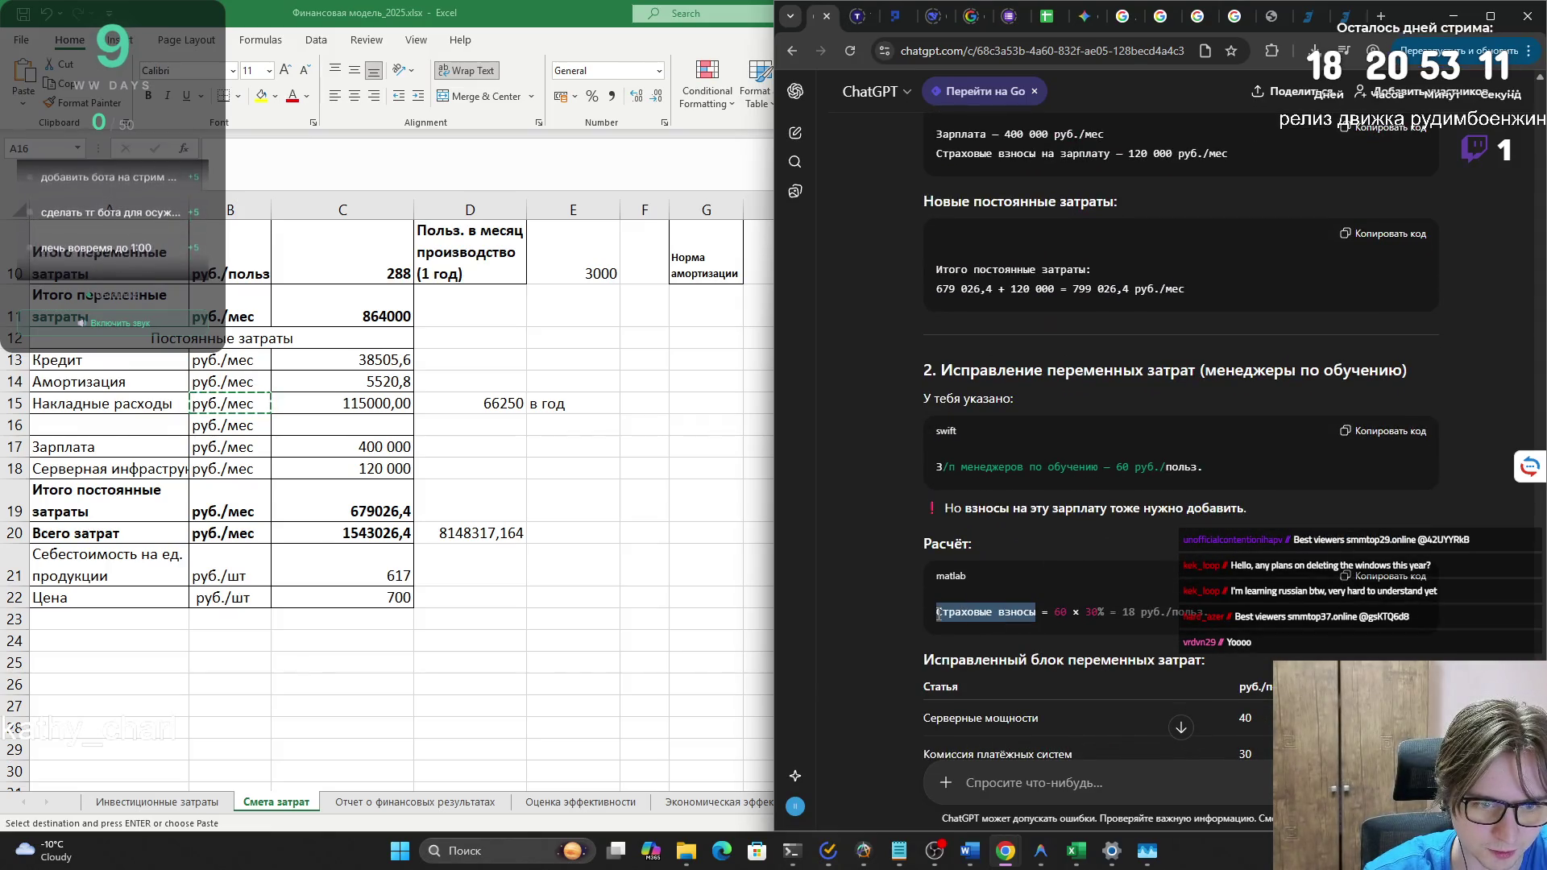
{"action": "key", "text": "ctrl+c"}
{"action": "left_click", "coordinate": [64, 419]}
{"action": "key", "text": "ctrl+v"}
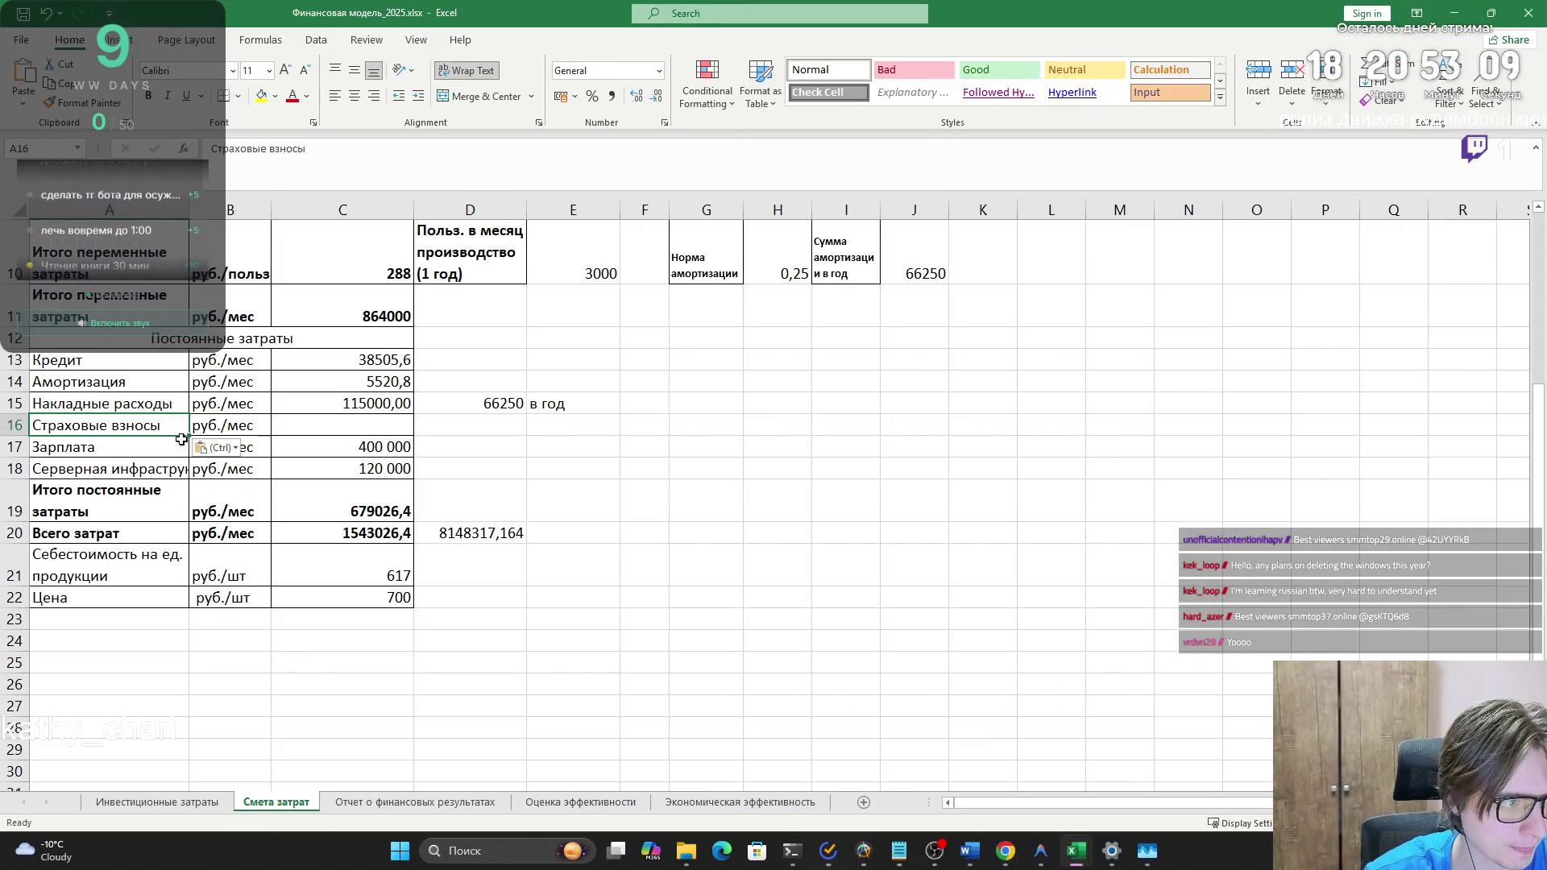
- Copy 'на зарплату' from the answer, undoing the paste that overwrote A16
{"action": "key", "text": "alt+Tab"}
{"action": "scroll", "coordinate": [1056, 548], "scroll_direction": "up", "scroll_amount": 4}
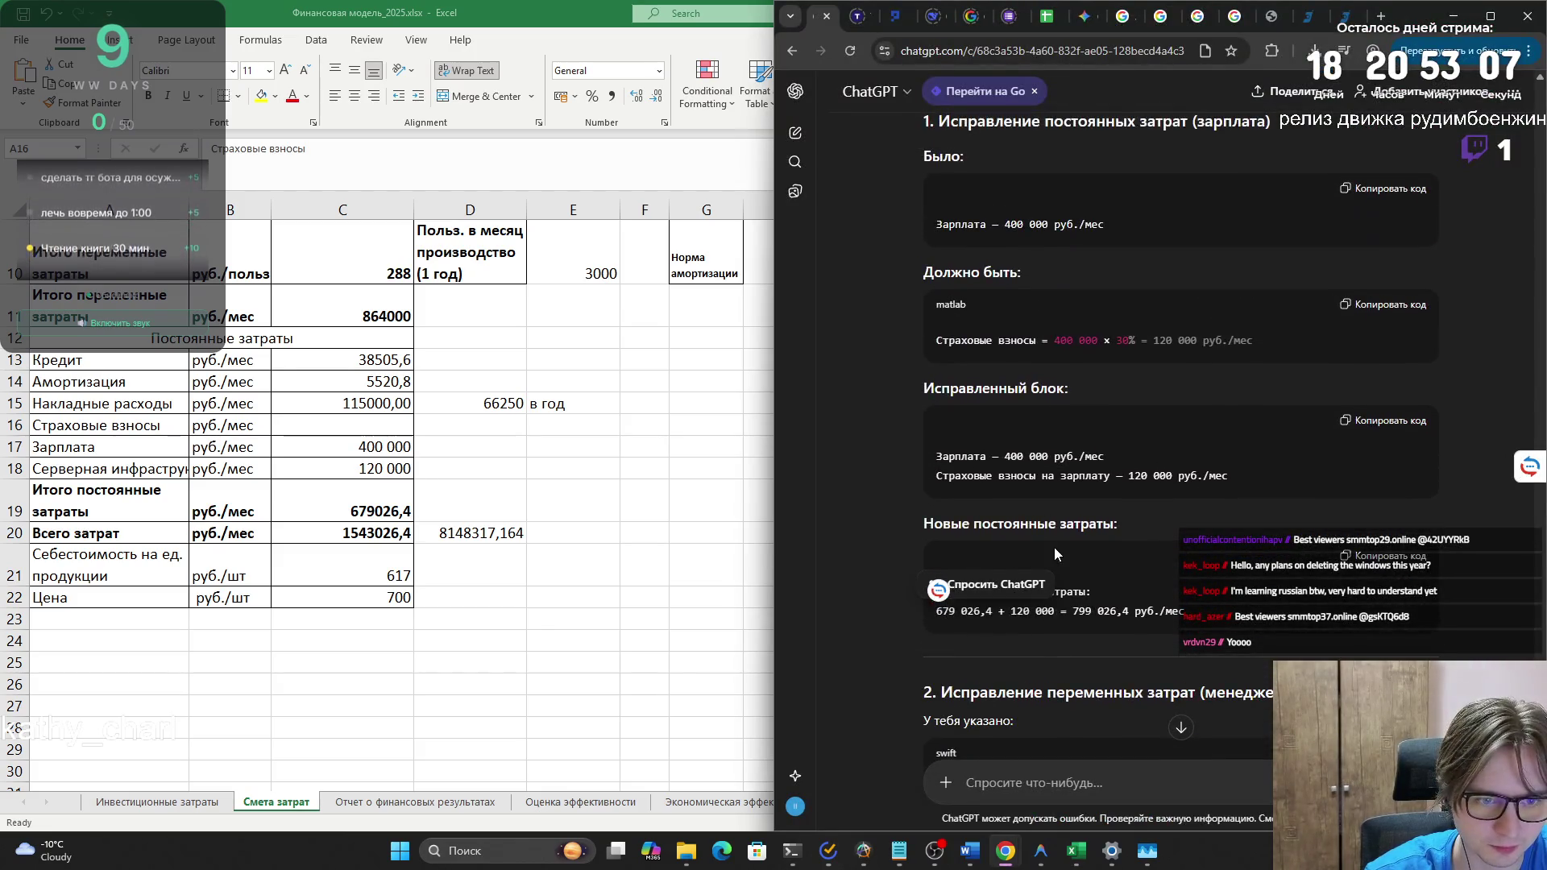
{"action": "left_click_drag", "start_coordinate": [1039, 476], "coordinate": [1117, 475]}
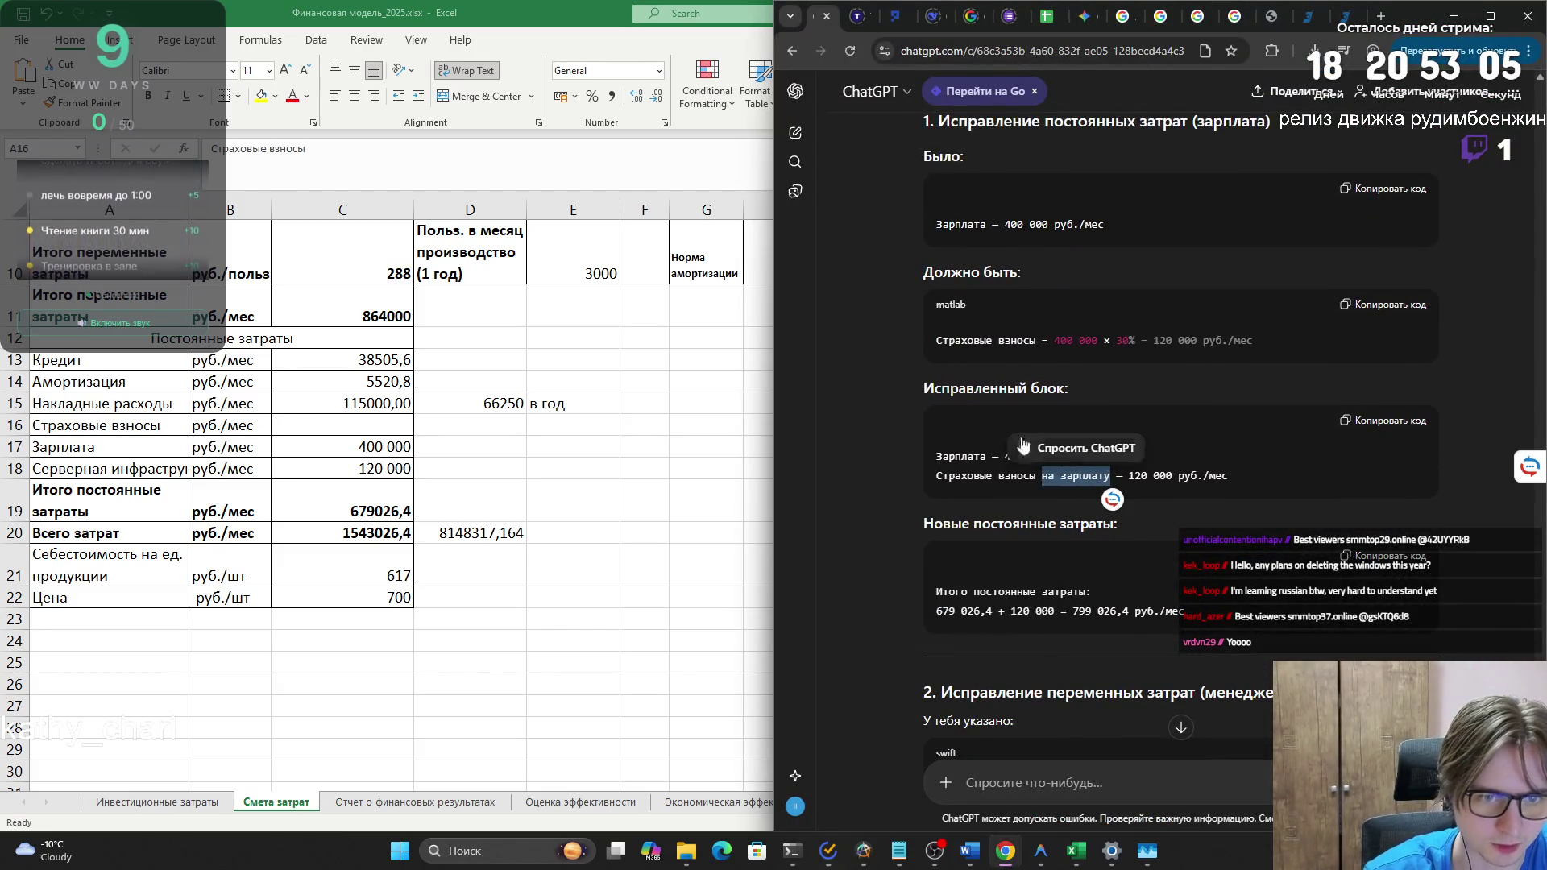
{"action": "left_click", "coordinate": [485, 161]}
{"action": "key", "text": "ctrl+v"}
{"action": "key", "text": "ctrl+z"}
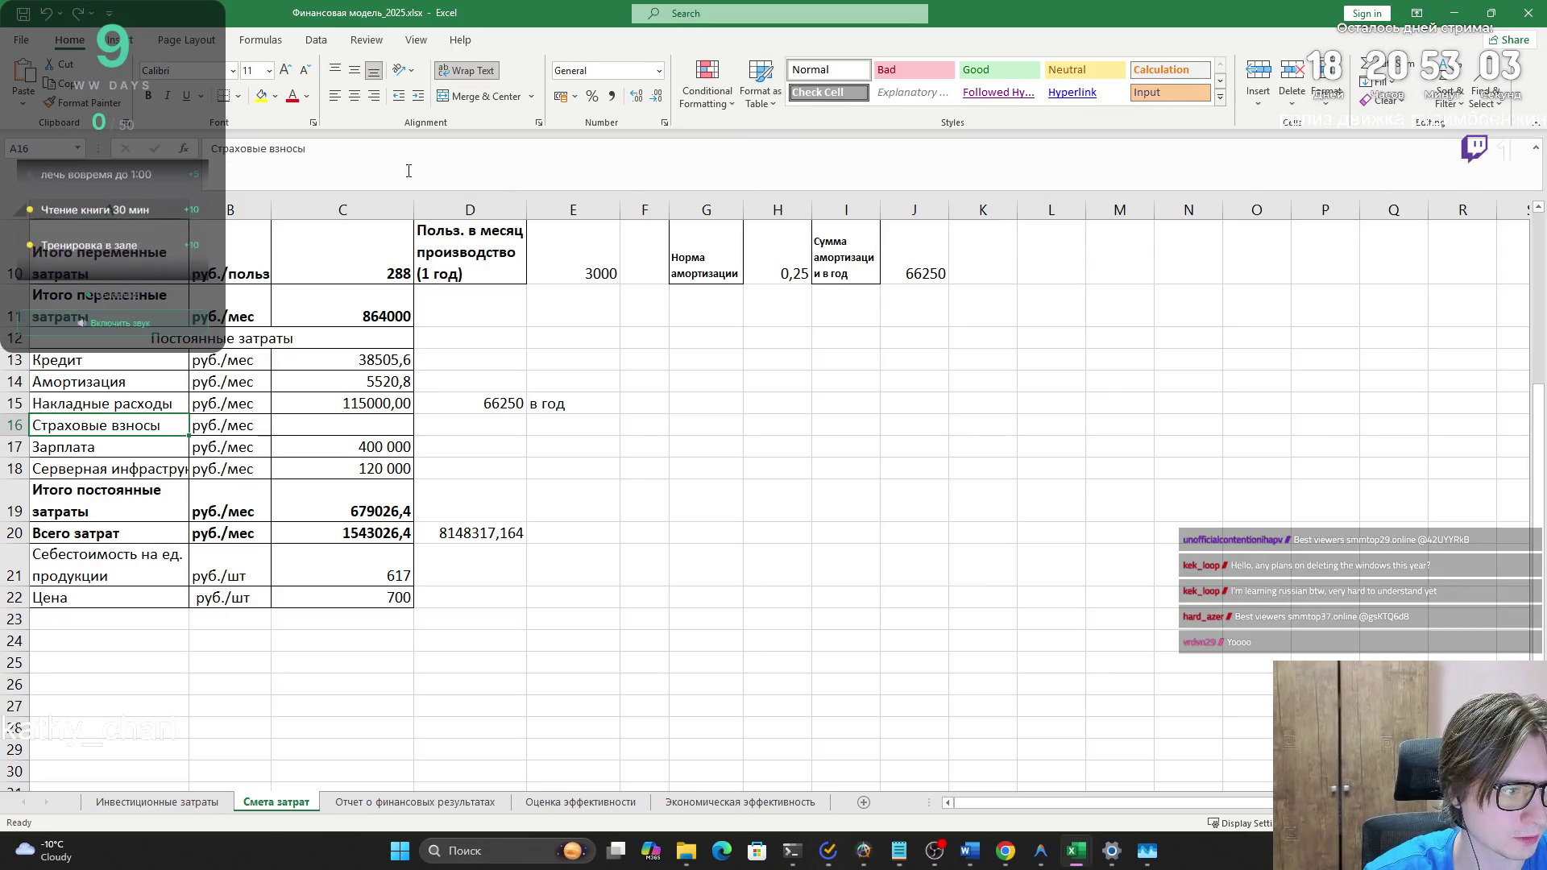
- Extend the A16 label to 'Страховые взносы на зарплату'
{"action": "left_click", "coordinate": [391, 160]}
{"action": "key", "text": "ctrl+v"}
{"action": "left_click", "coordinate": [620, 500]}
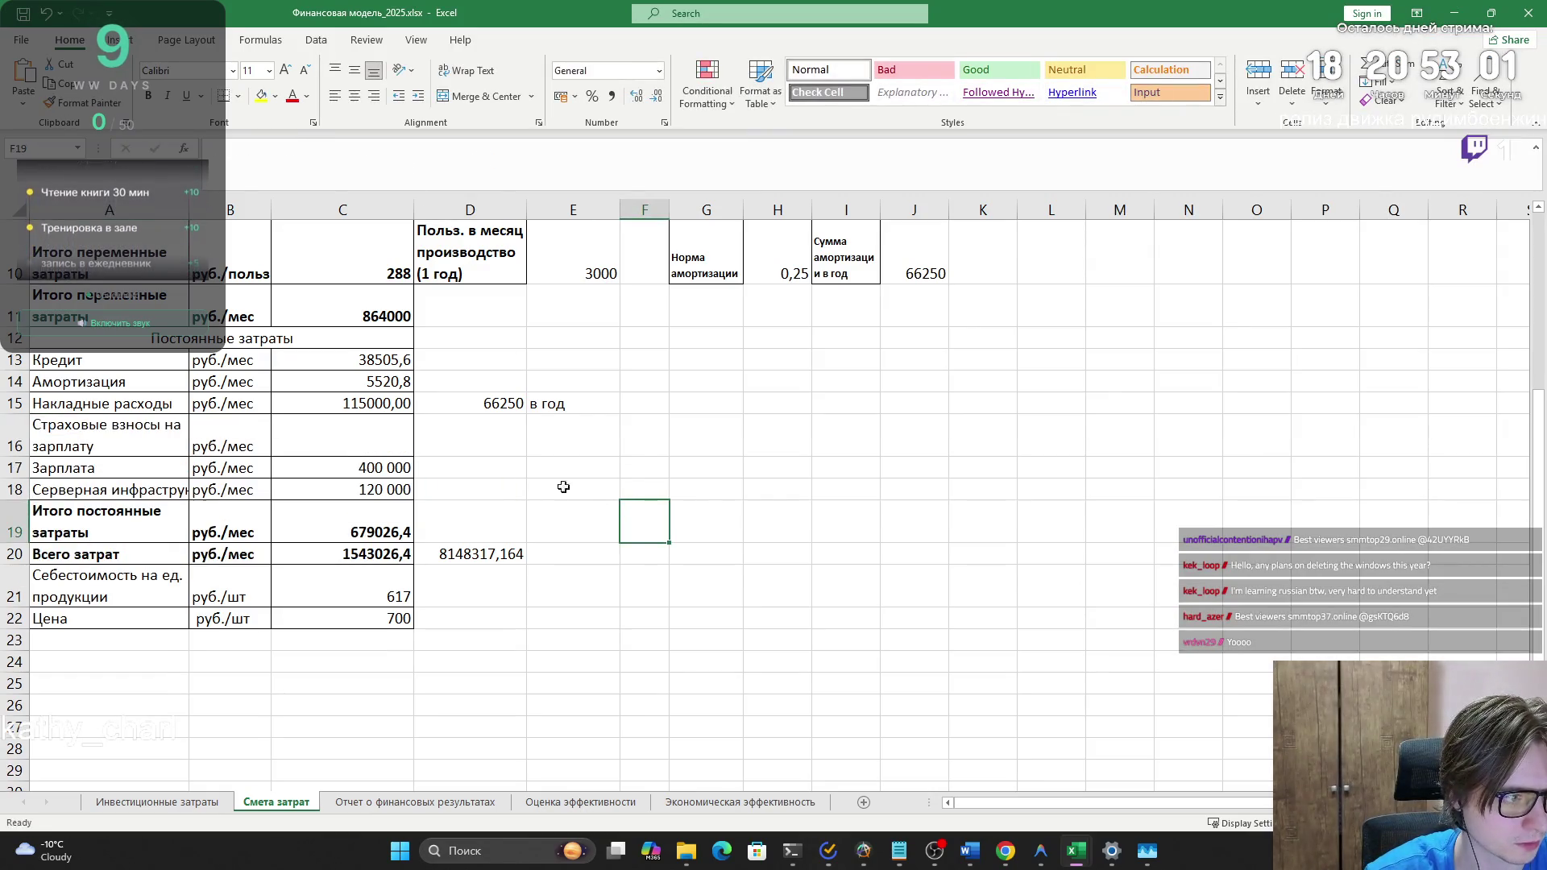
- Enter =C17*30% in C16, giving 120000,00 in contributions
{"action": "left_click", "coordinate": [328, 431]}
{"action": "key", "text": "alt+Tab"}
{"action": "key", "text": "alt+Tab"}
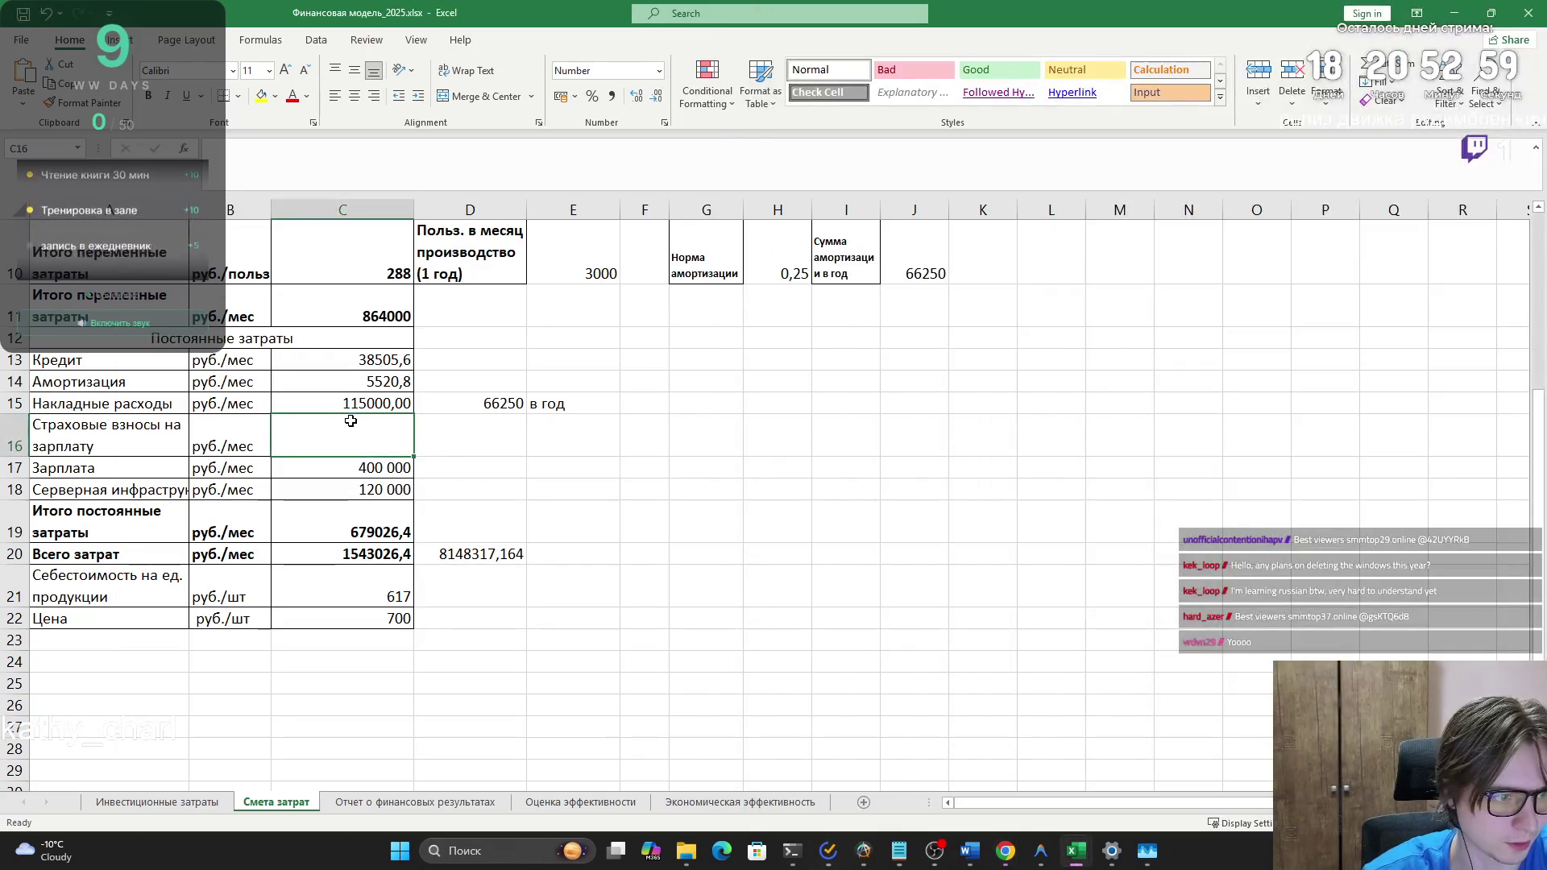
{"action": "type", "text": "="}
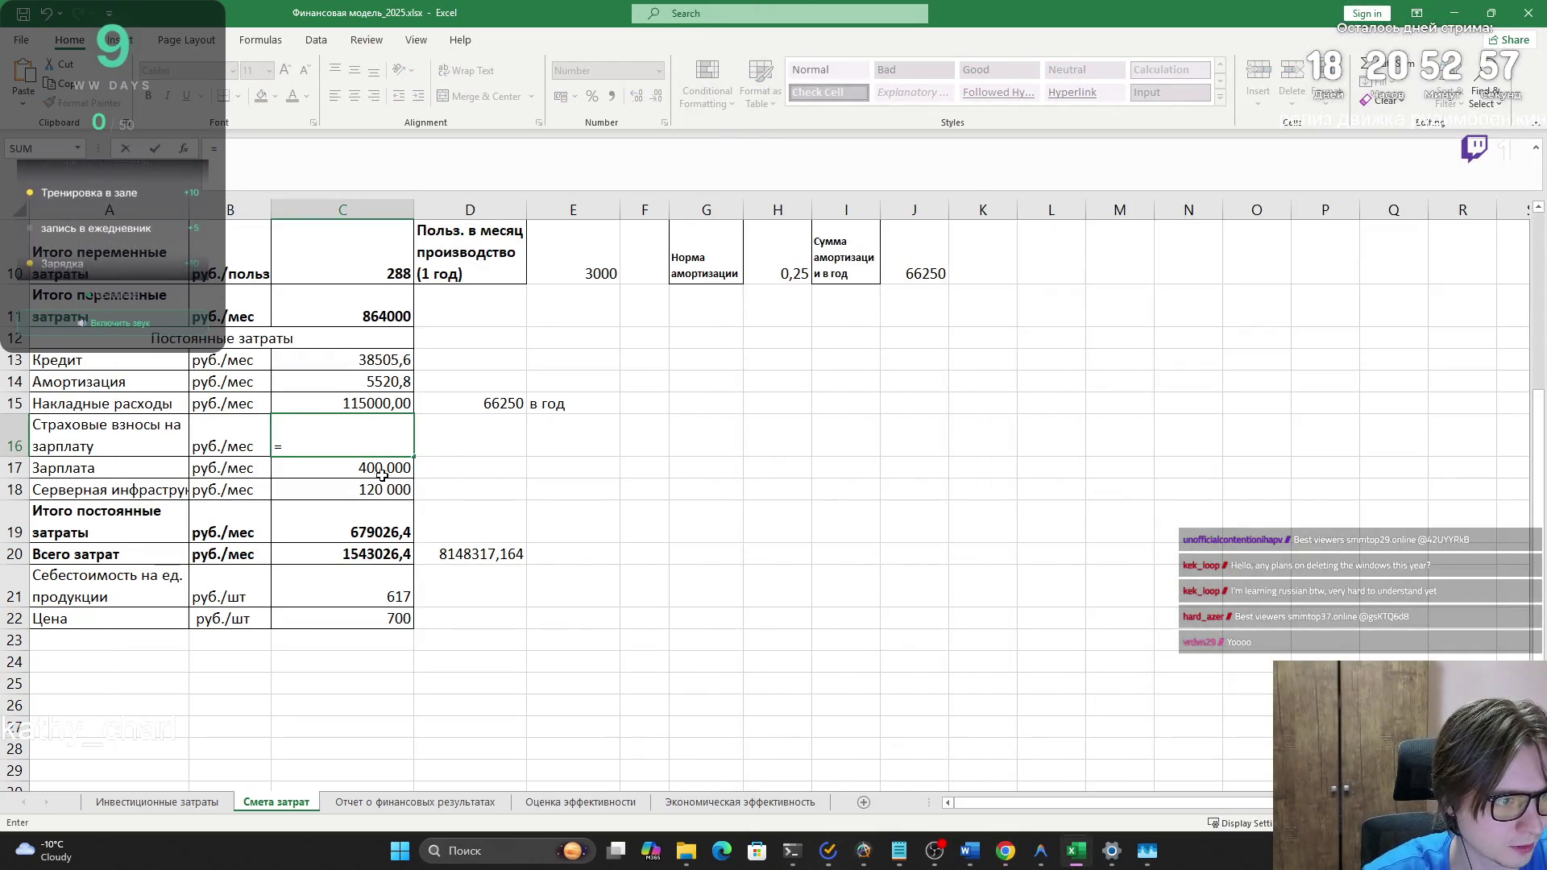
{"action": "left_click", "coordinate": [379, 472]}
{"action": "left_click", "coordinate": [319, 147]}
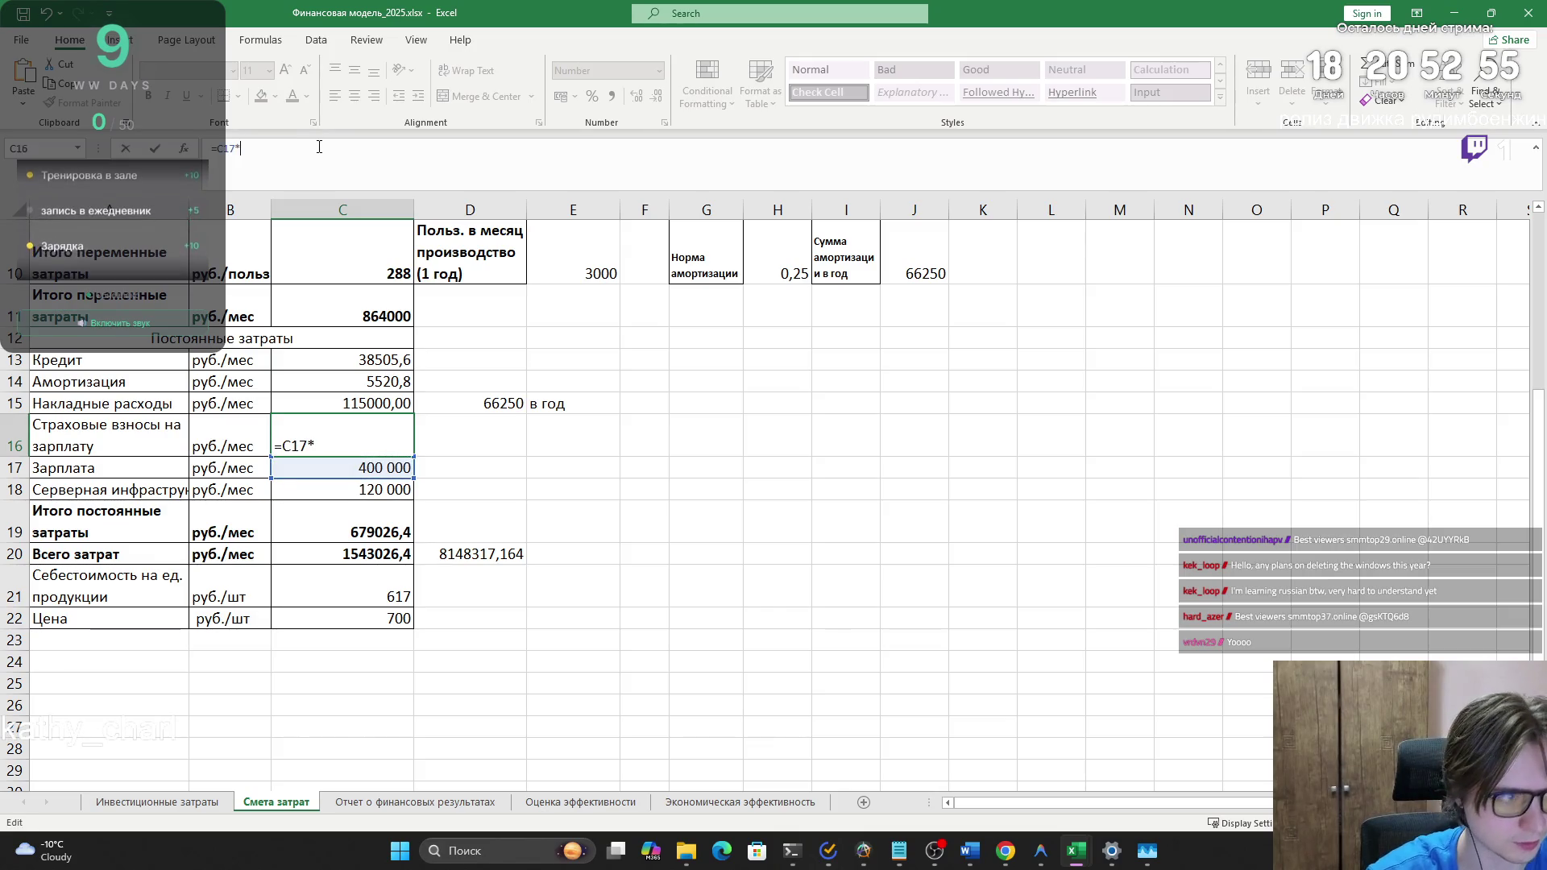
{"action": "key", "text": "Return"}
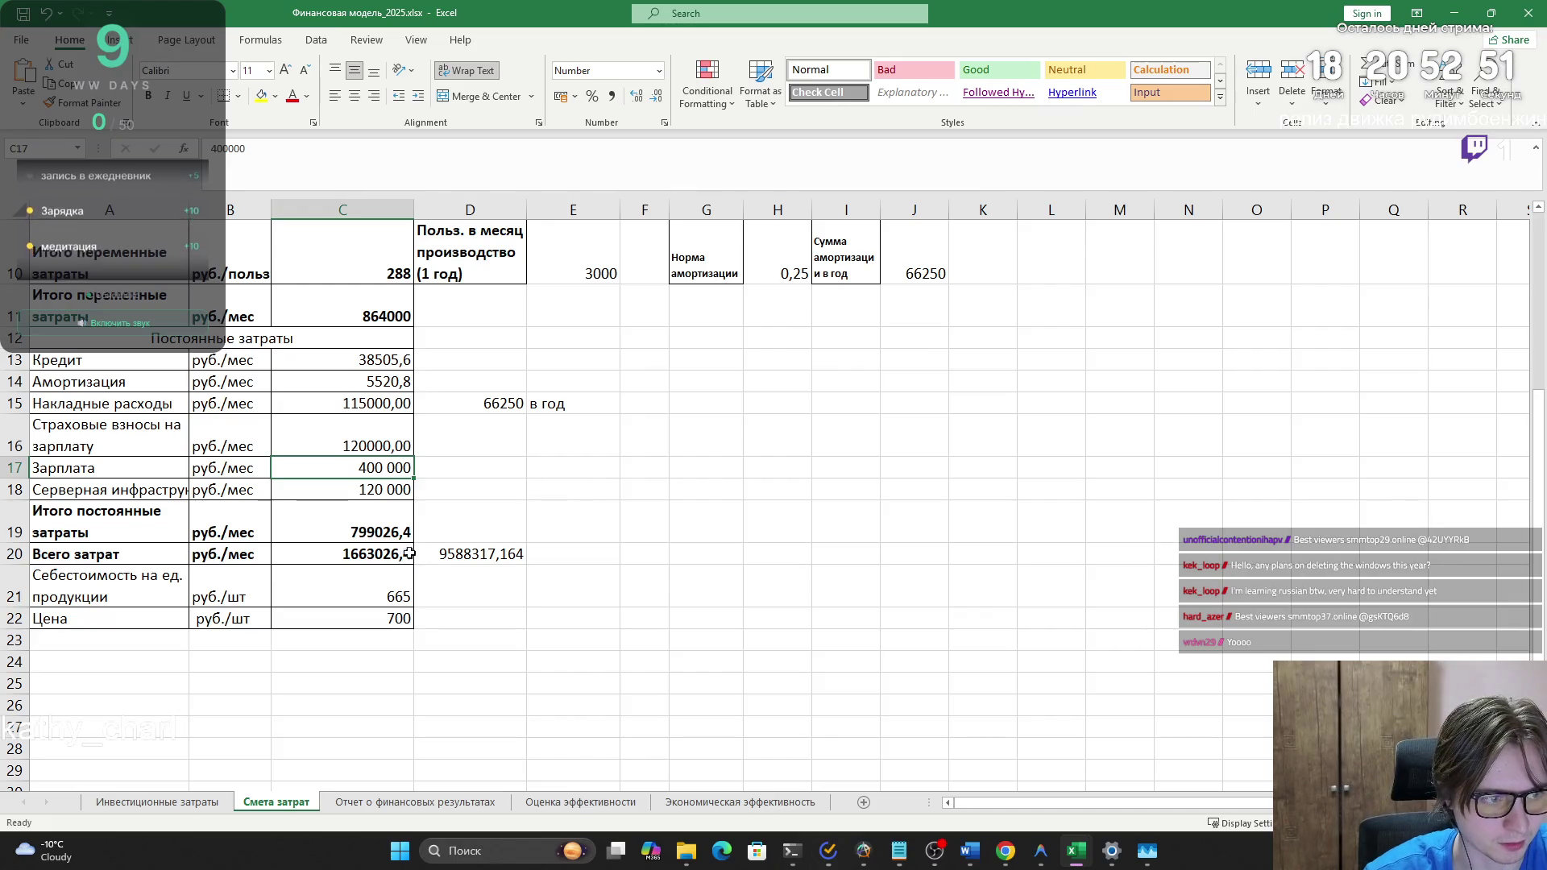
- Verify the C20 total and C19 SUM formulas now give 1663026,4 and 799026,4
{"action": "key", "text": "Down"}
{"action": "key", "text": "Down"}
{"action": "key", "text": "Down"}
{"action": "left_click", "coordinate": [409, 180]}
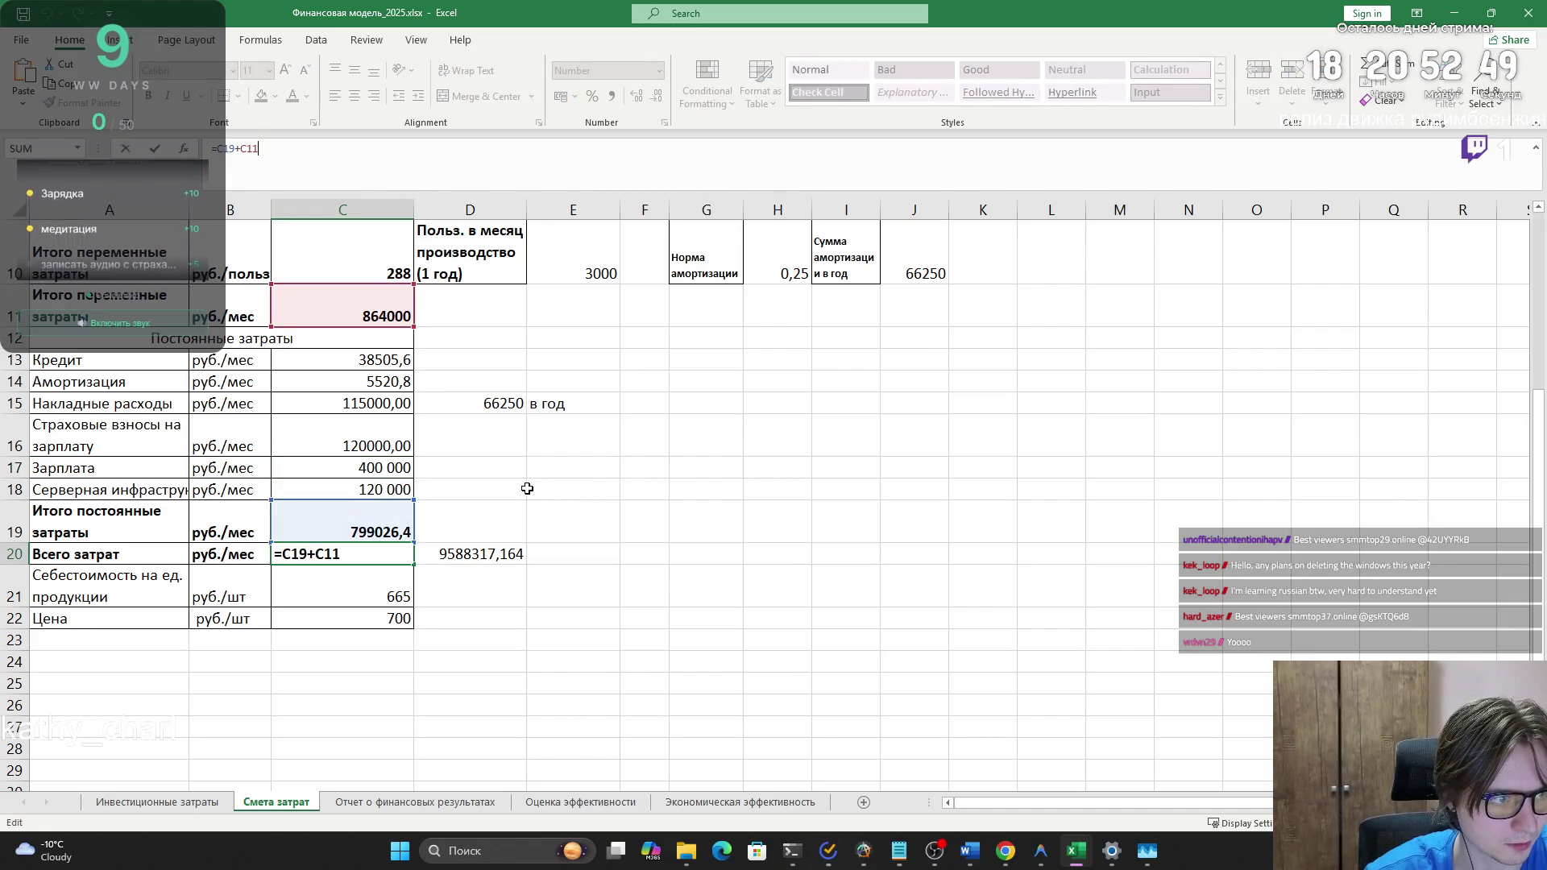
{"action": "left_click", "coordinate": [520, 490]}
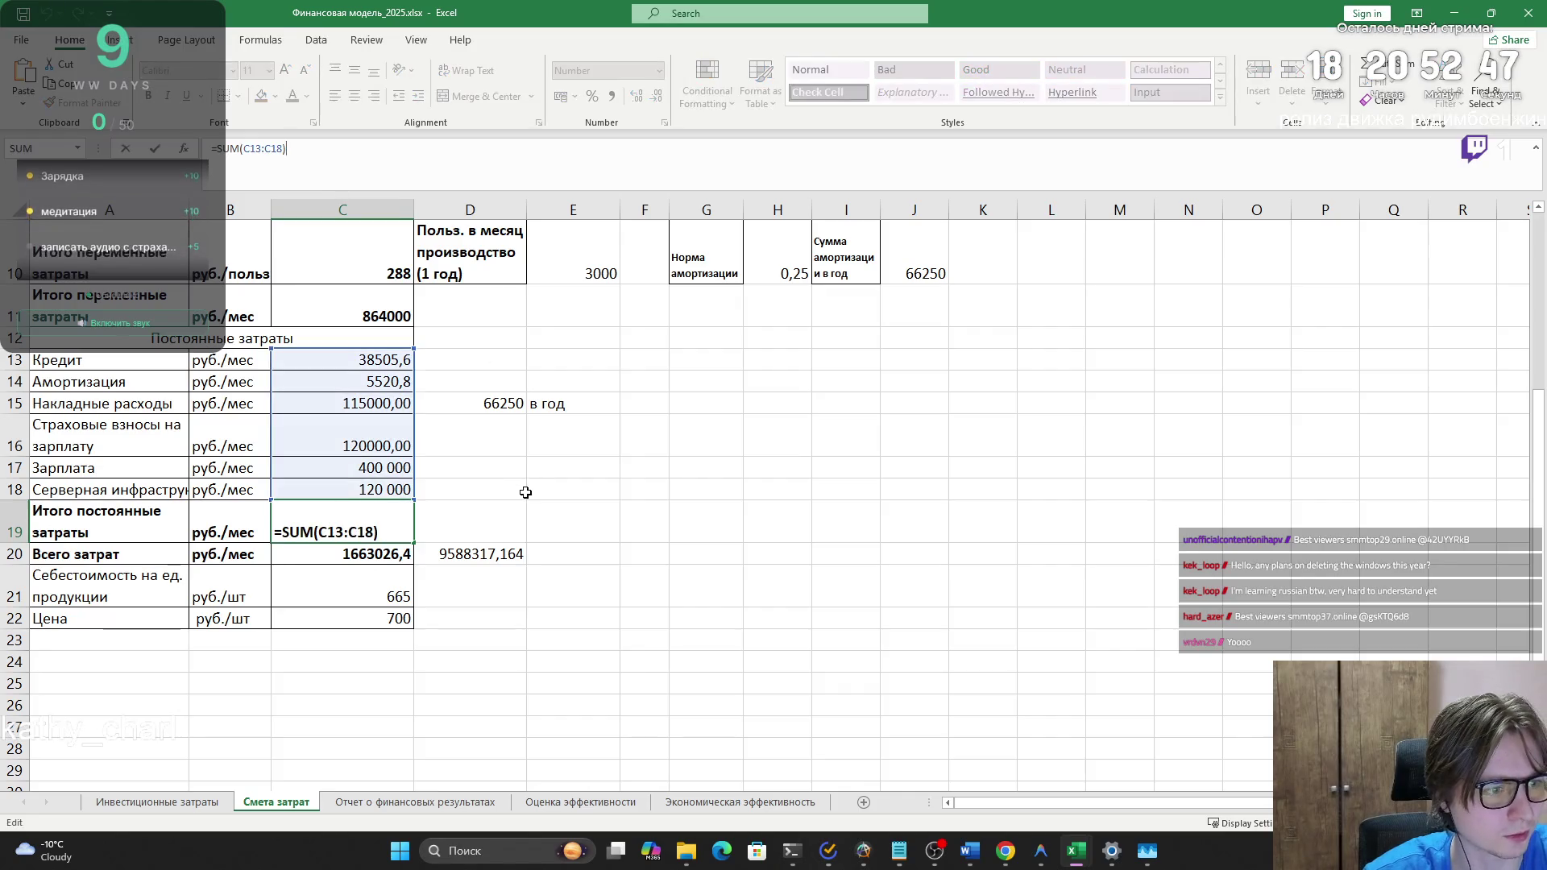
{"action": "key", "text": "alt+Tab"}
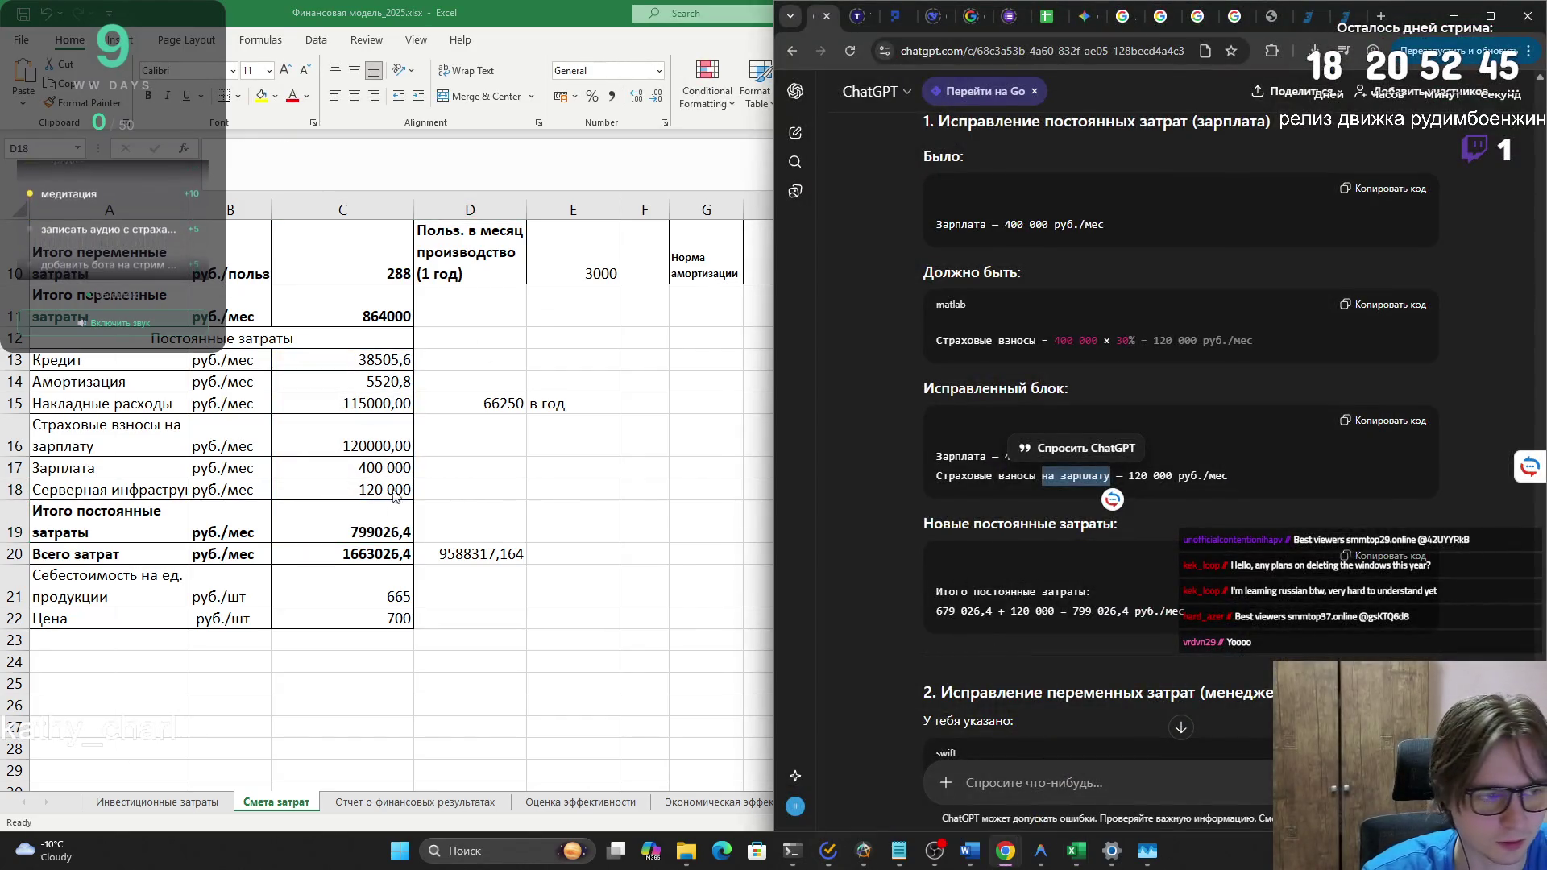
{"action": "key", "text": "alt+Tab"}
{"action": "left_click", "coordinate": [368, 501]}
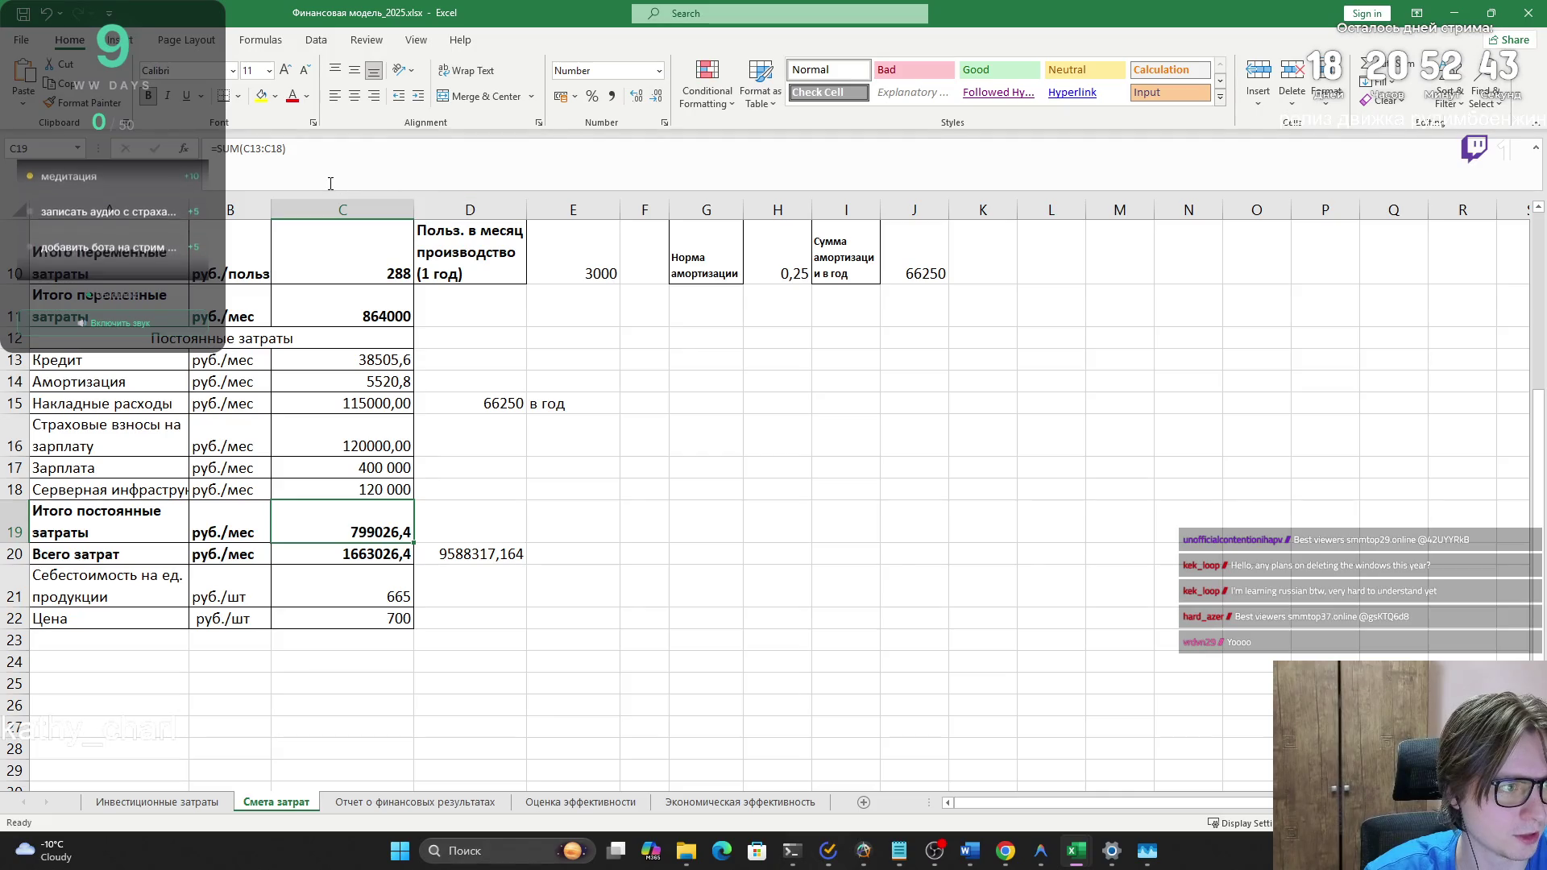
{"action": "left_click_drag", "start_coordinate": [219, 151], "coordinate": [318, 163]}
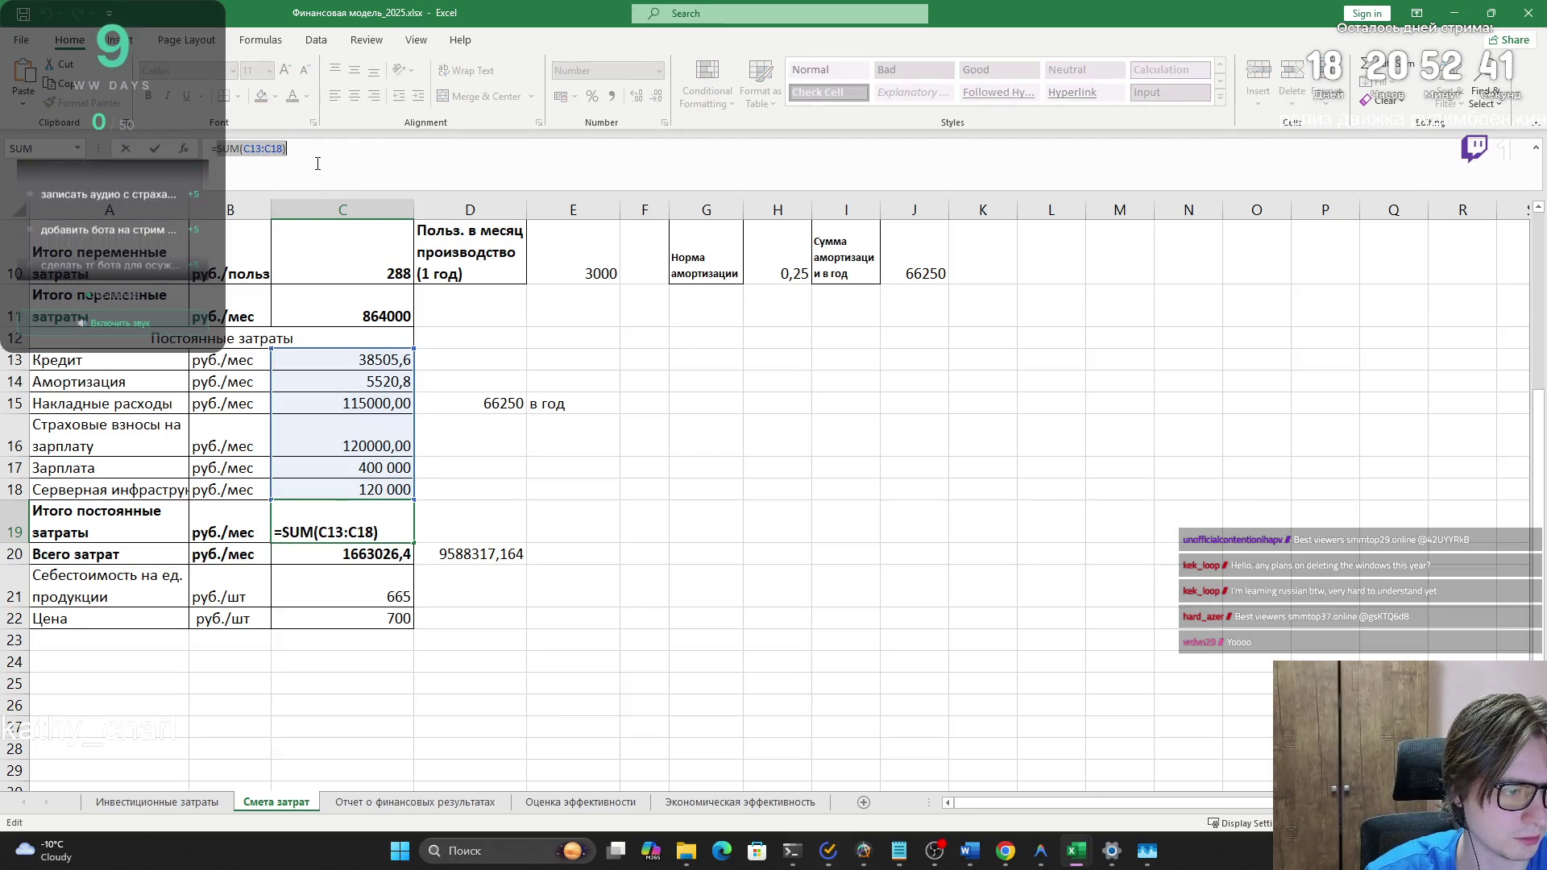
{"action": "left_click", "coordinate": [561, 511]}
{"action": "key", "text": "Escape"}
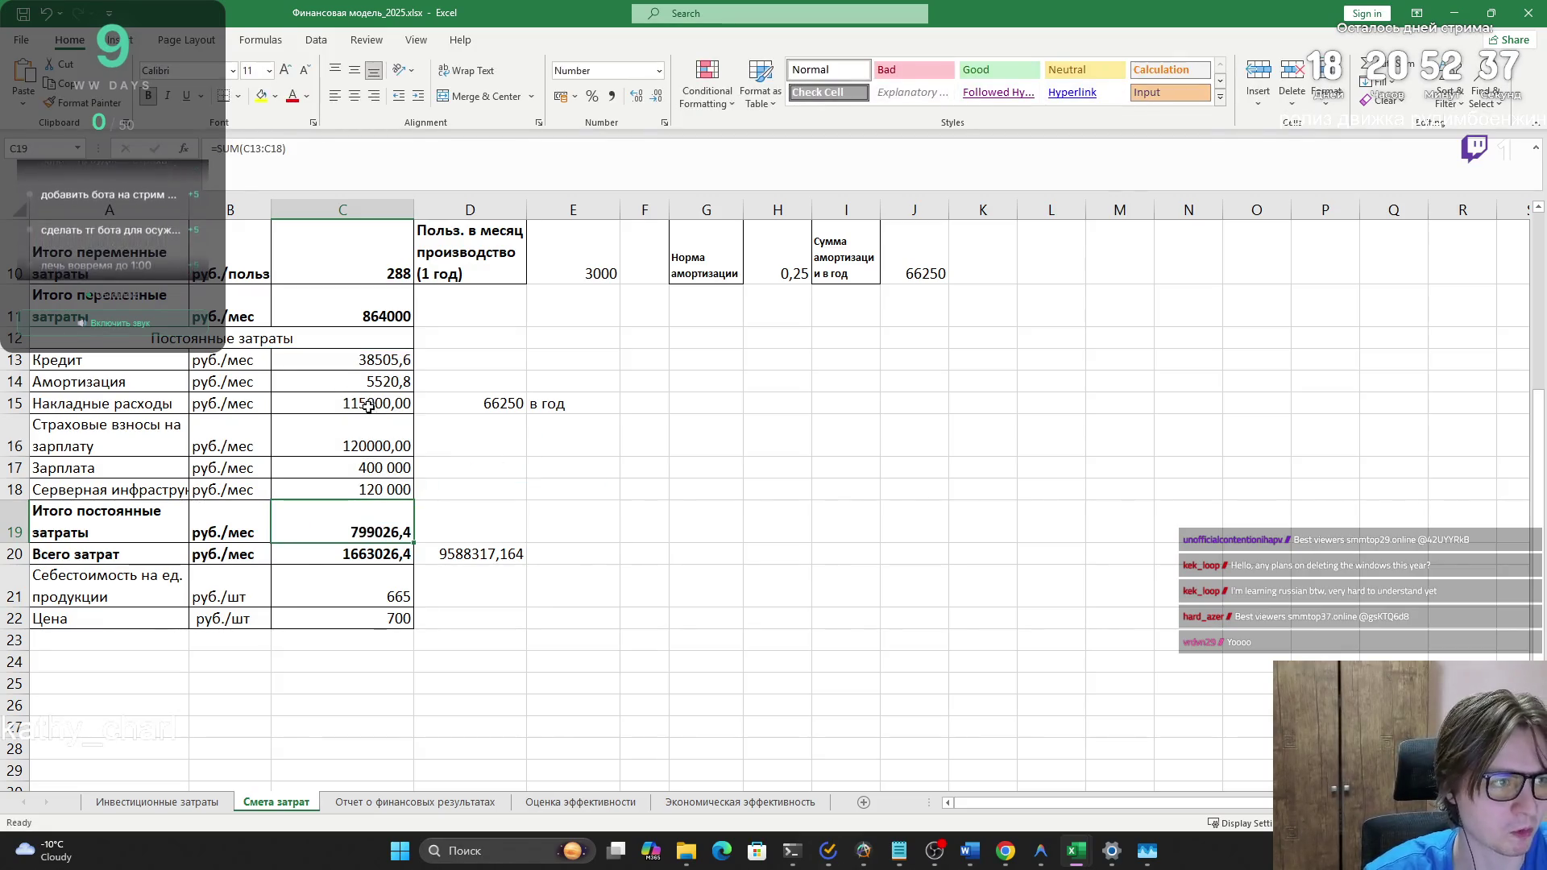
{"action": "left_click", "coordinate": [22, 39]}
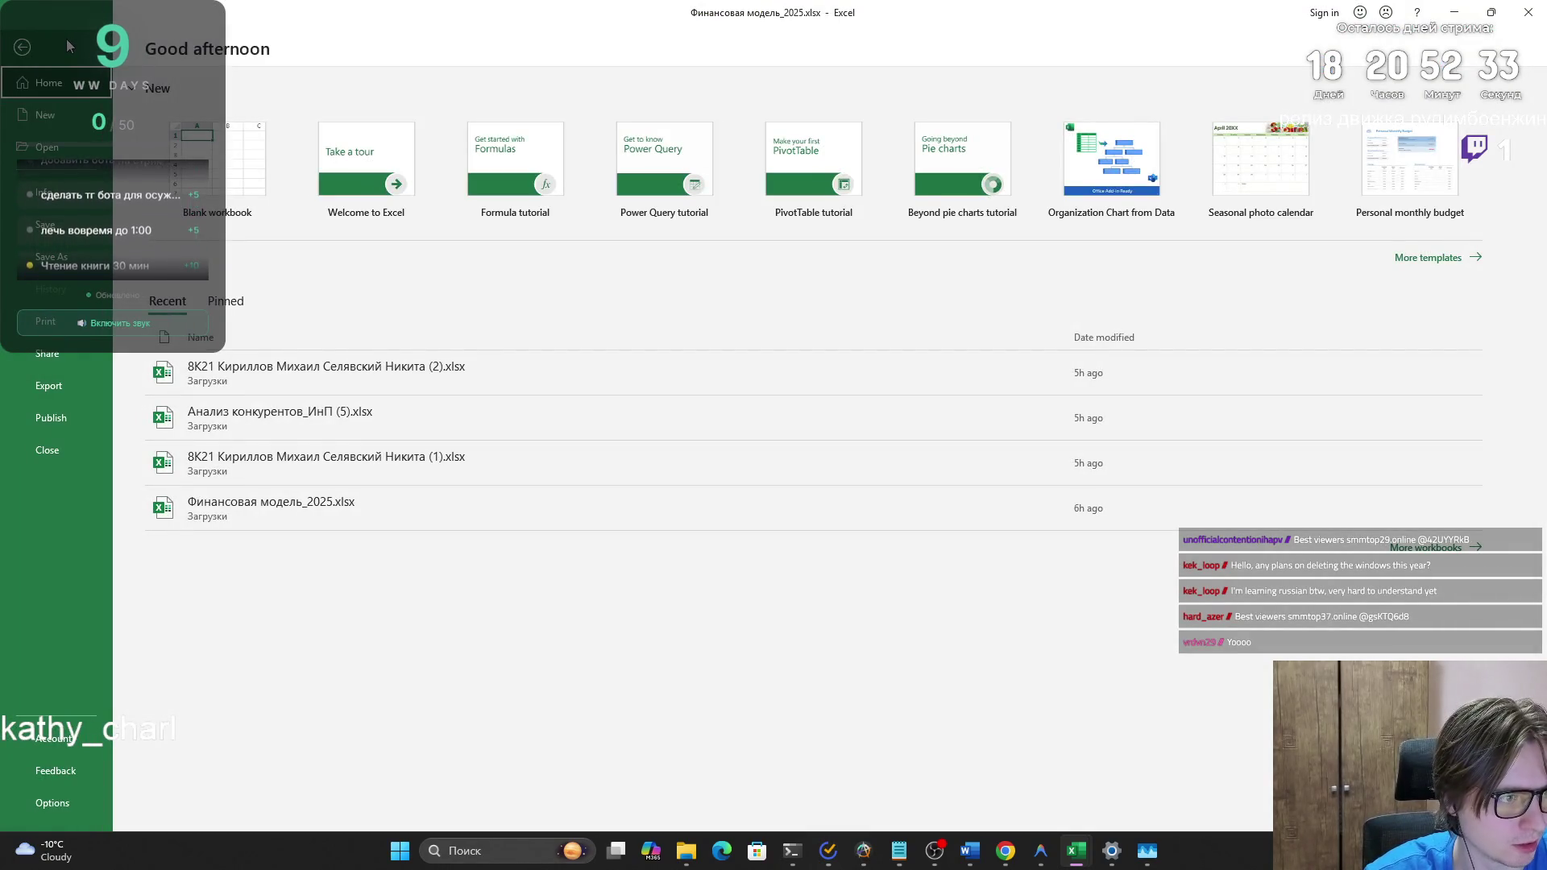
{"action": "key", "text": "Escape"}
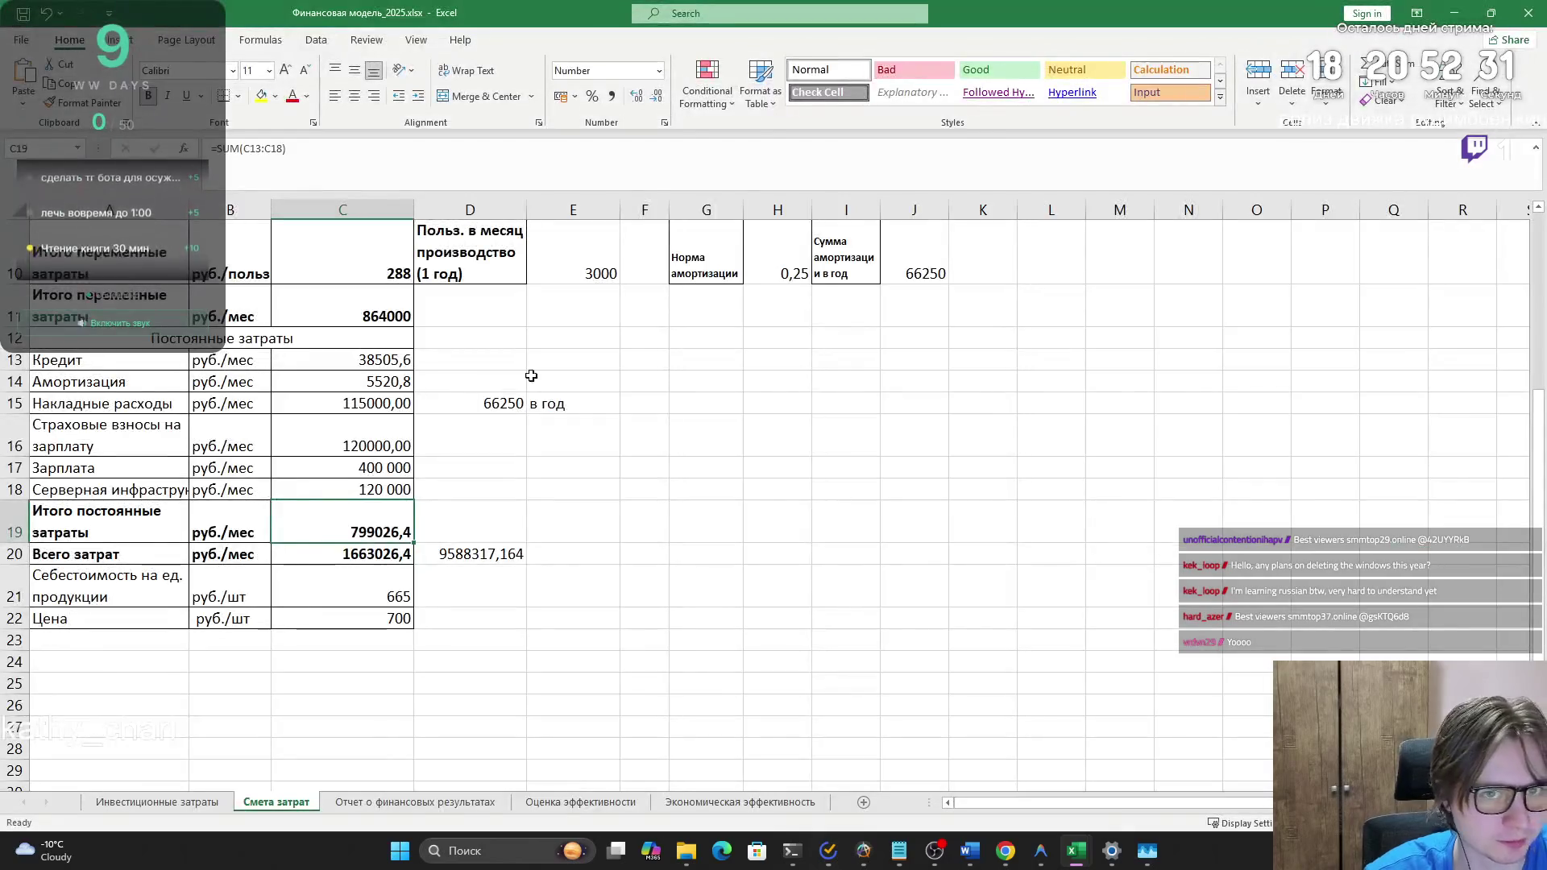
{"action": "key", "text": "alt+Tab"}
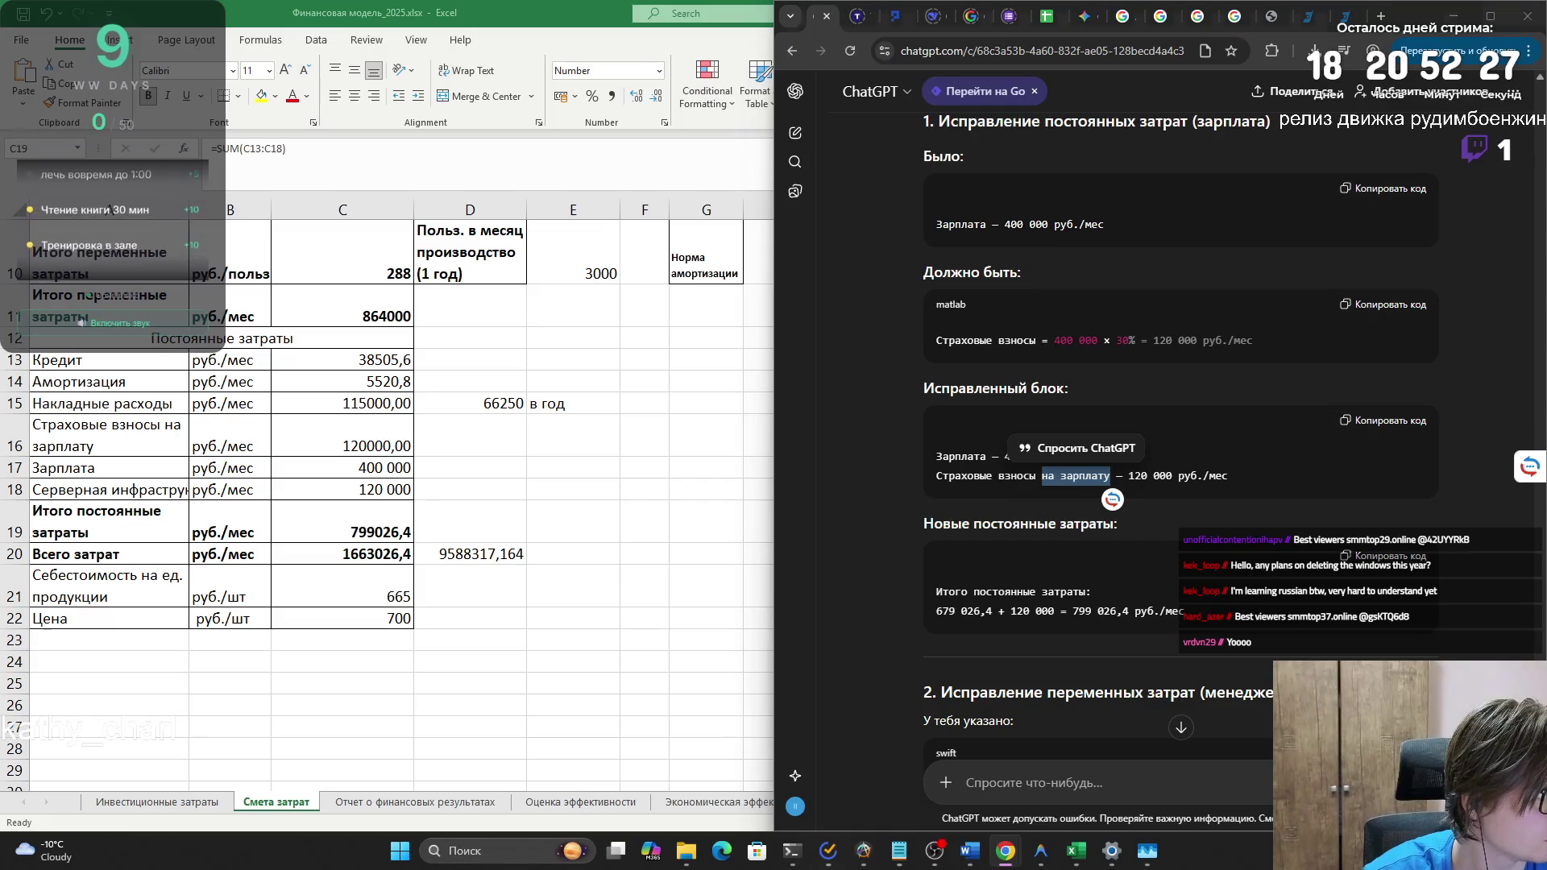
{"action": "left_click", "coordinate": [1170, 591]}
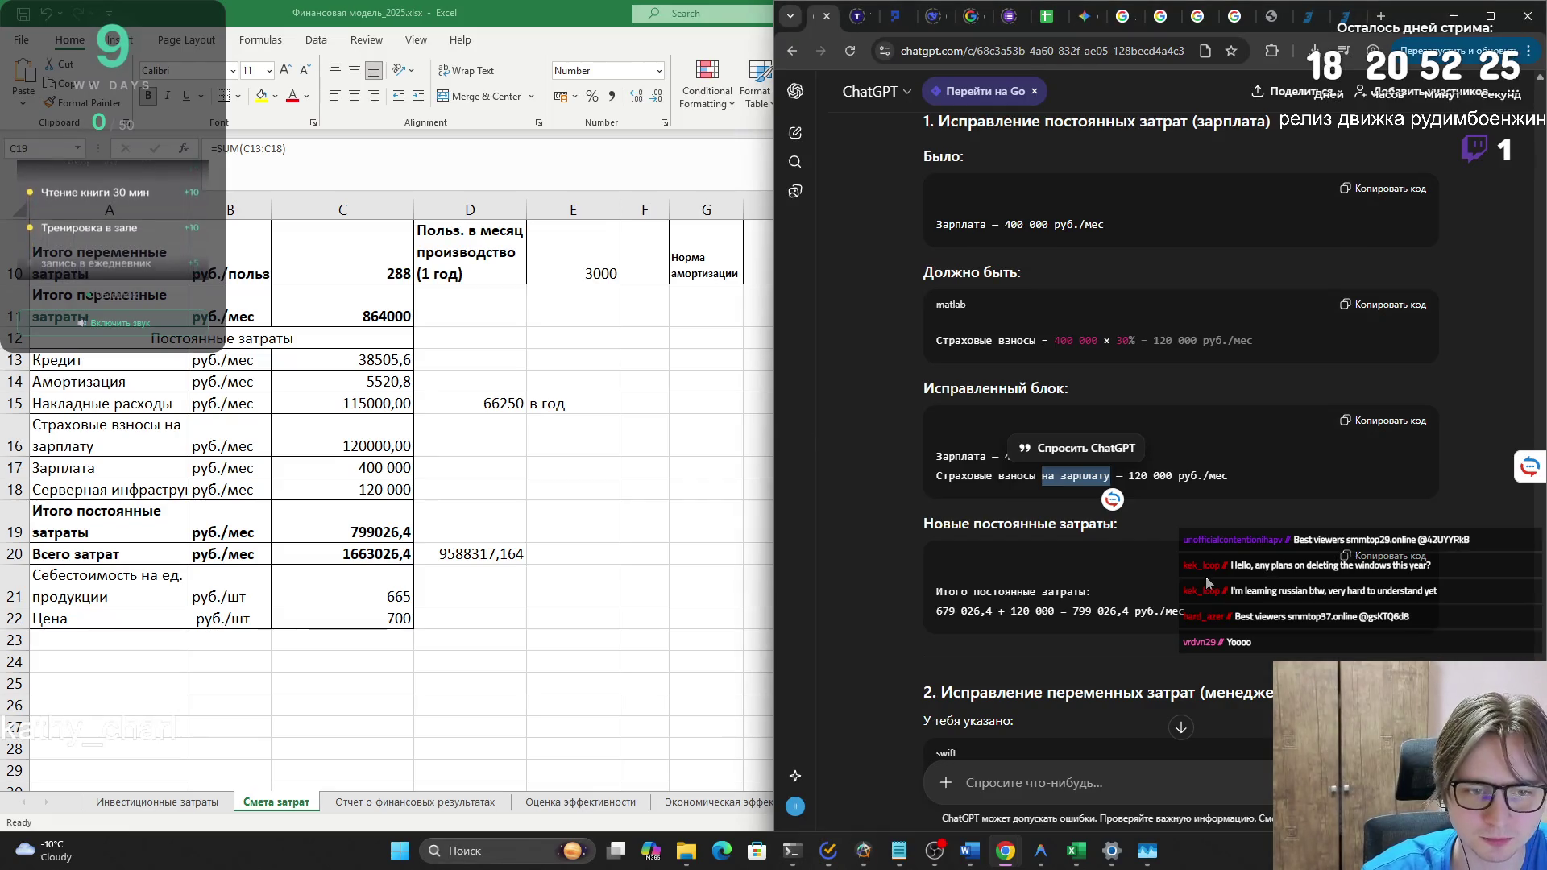
{"action": "scroll", "coordinate": [1157, 588], "scroll_direction": "up", "scroll_amount": 3}
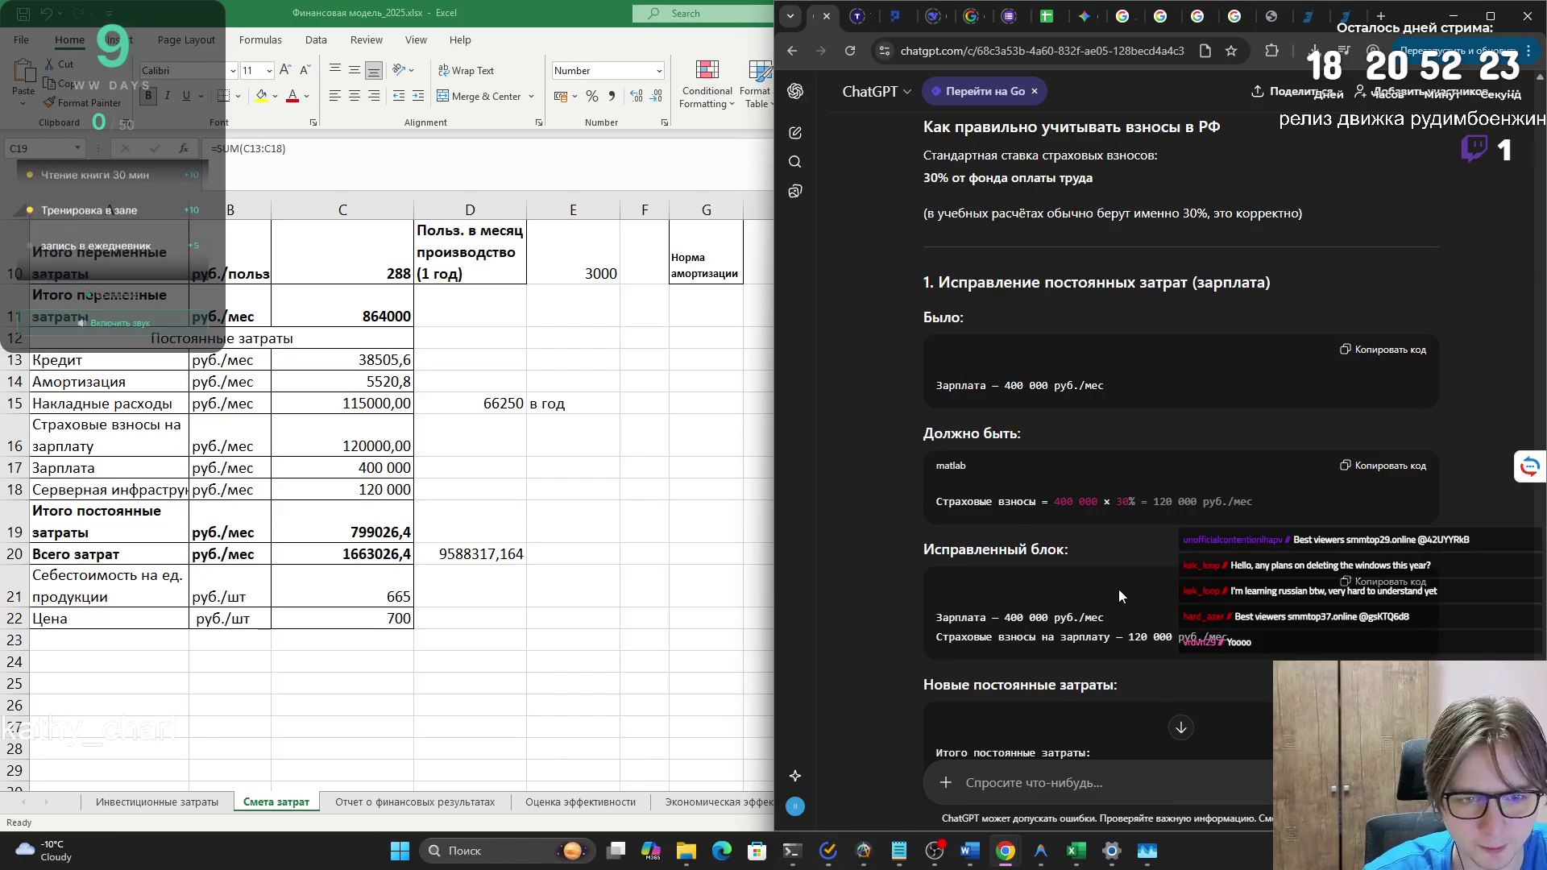
{"action": "scroll", "coordinate": [1119, 611], "scroll_direction": "down", "scroll_amount": 3}
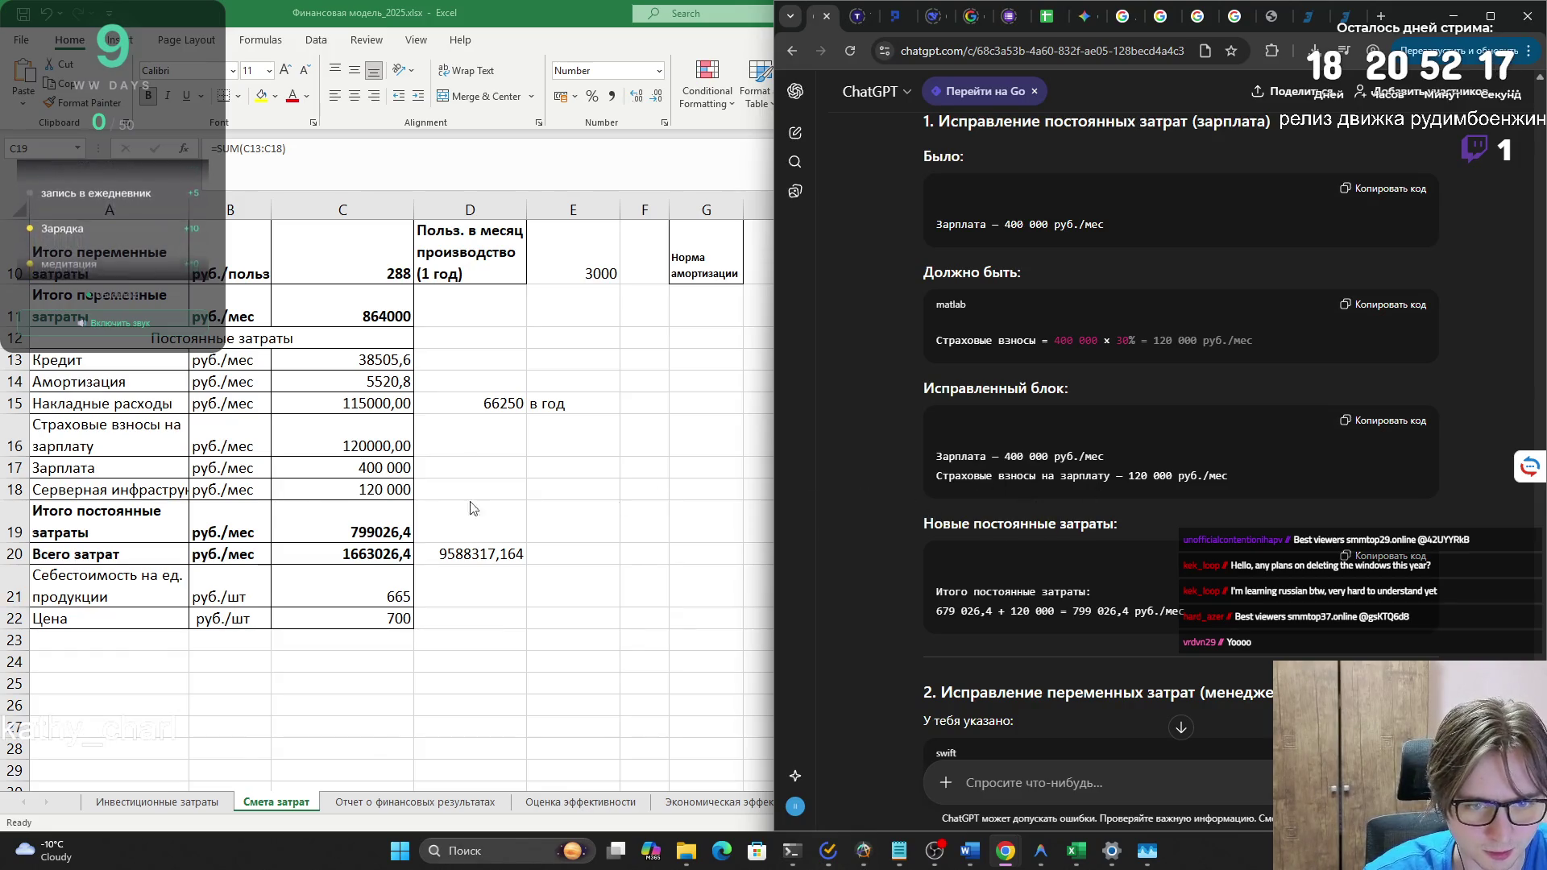
{"action": "scroll", "coordinate": [315, 549], "scroll_direction": "up", "scroll_amount": 3}
{"action": "left_click", "coordinate": [315, 549]}
{"action": "left_click", "coordinate": [341, 542]}
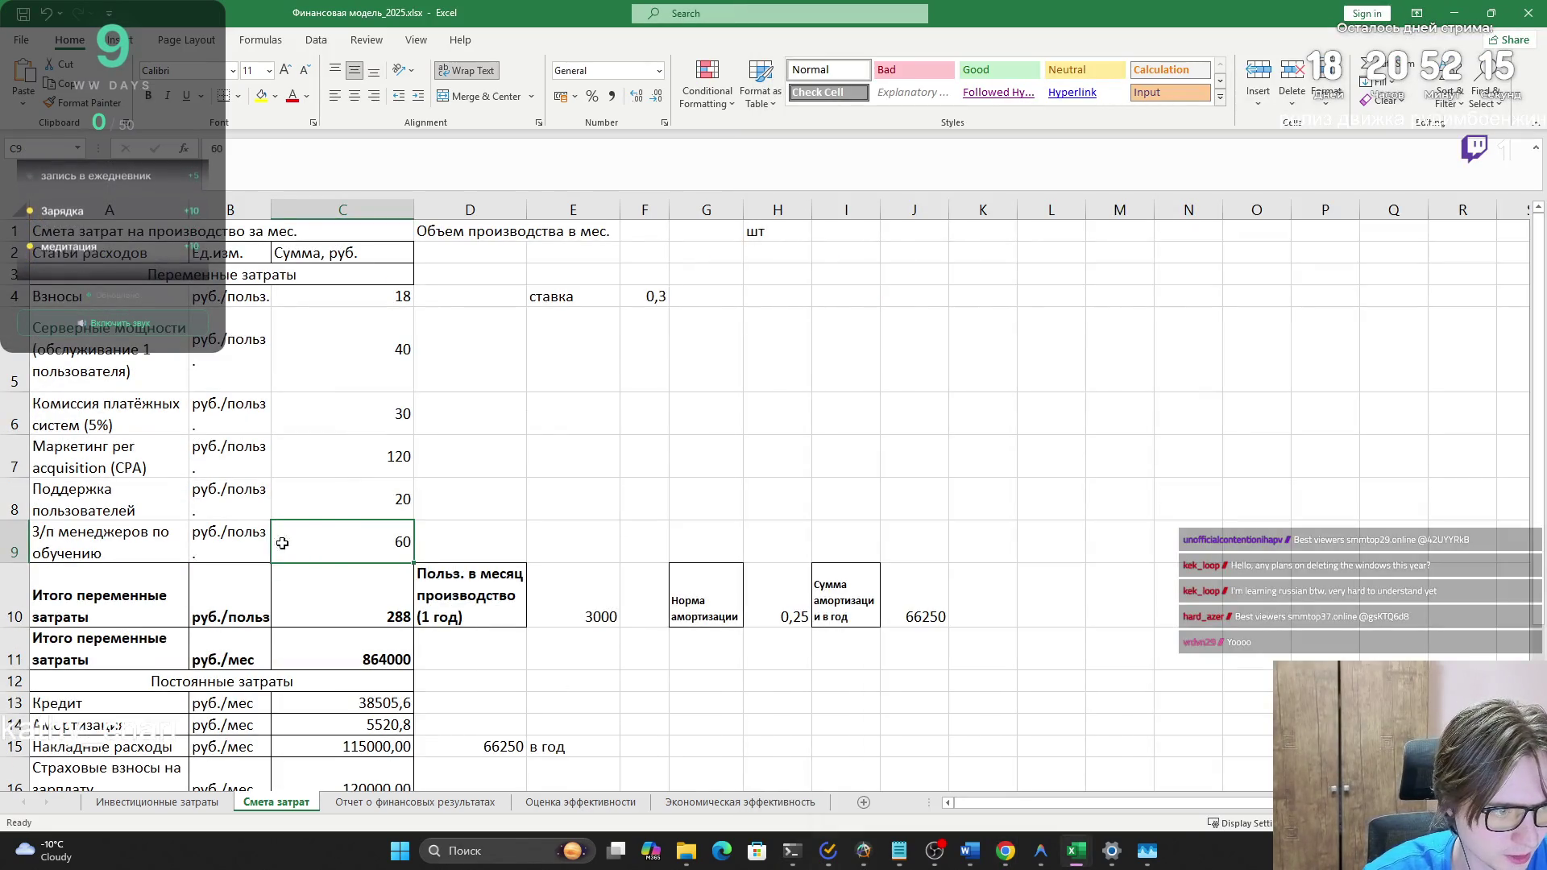
- Insert a whole blank row at row 9 above the managers' training pay
{"action": "left_click_drag", "start_coordinate": [282, 543], "coordinate": [103, 535]}
{"action": "left_click", "coordinate": [1258, 77]}
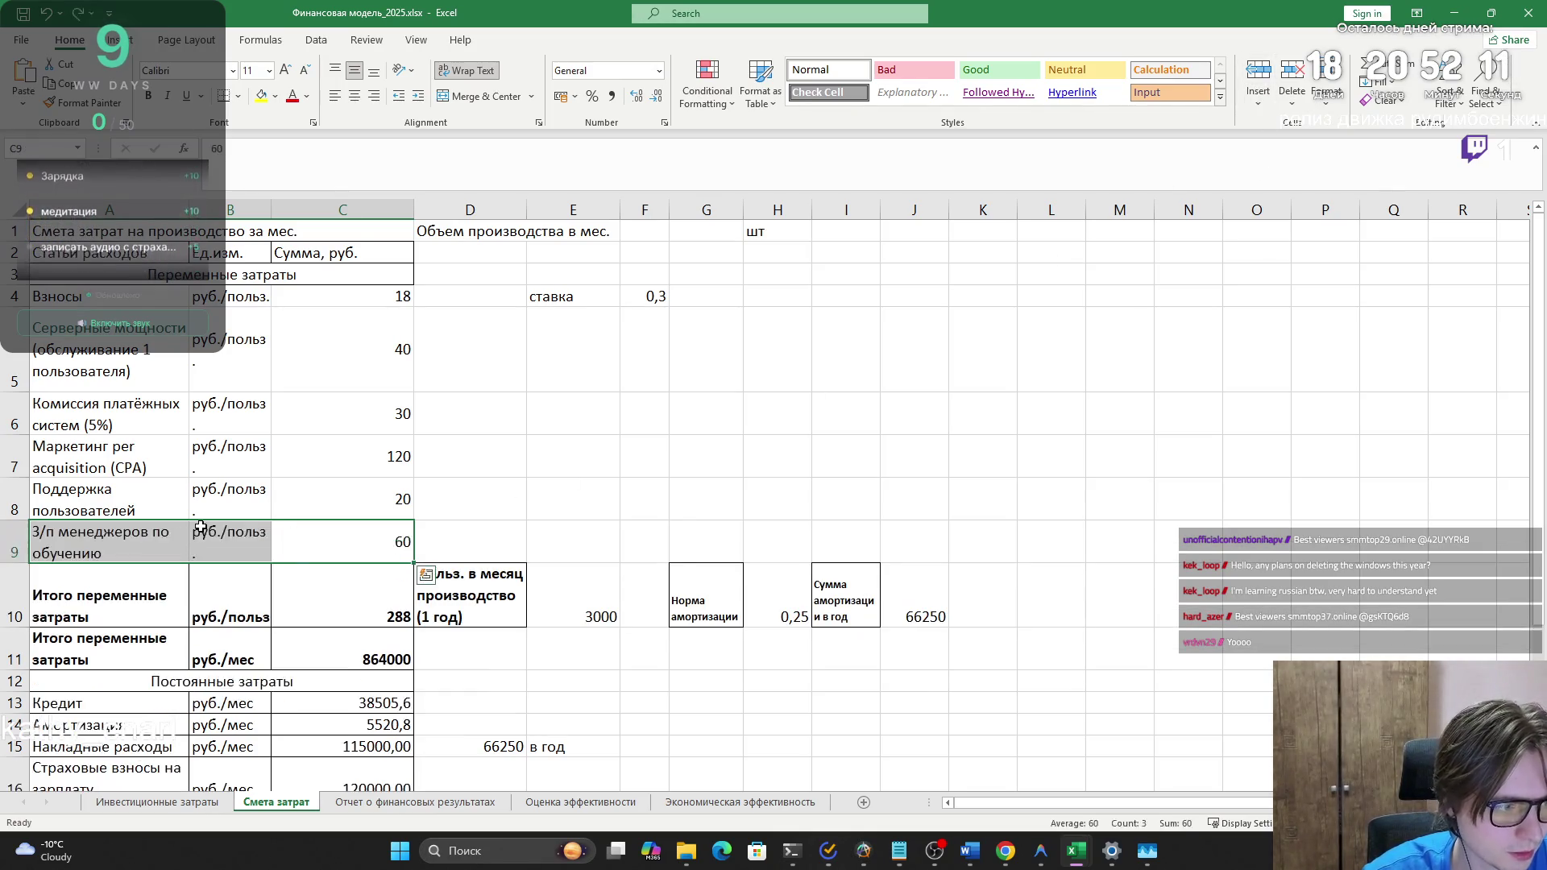
{"action": "key", "text": "ctrl+z"}
{"action": "left_click", "coordinate": [1258, 77]}
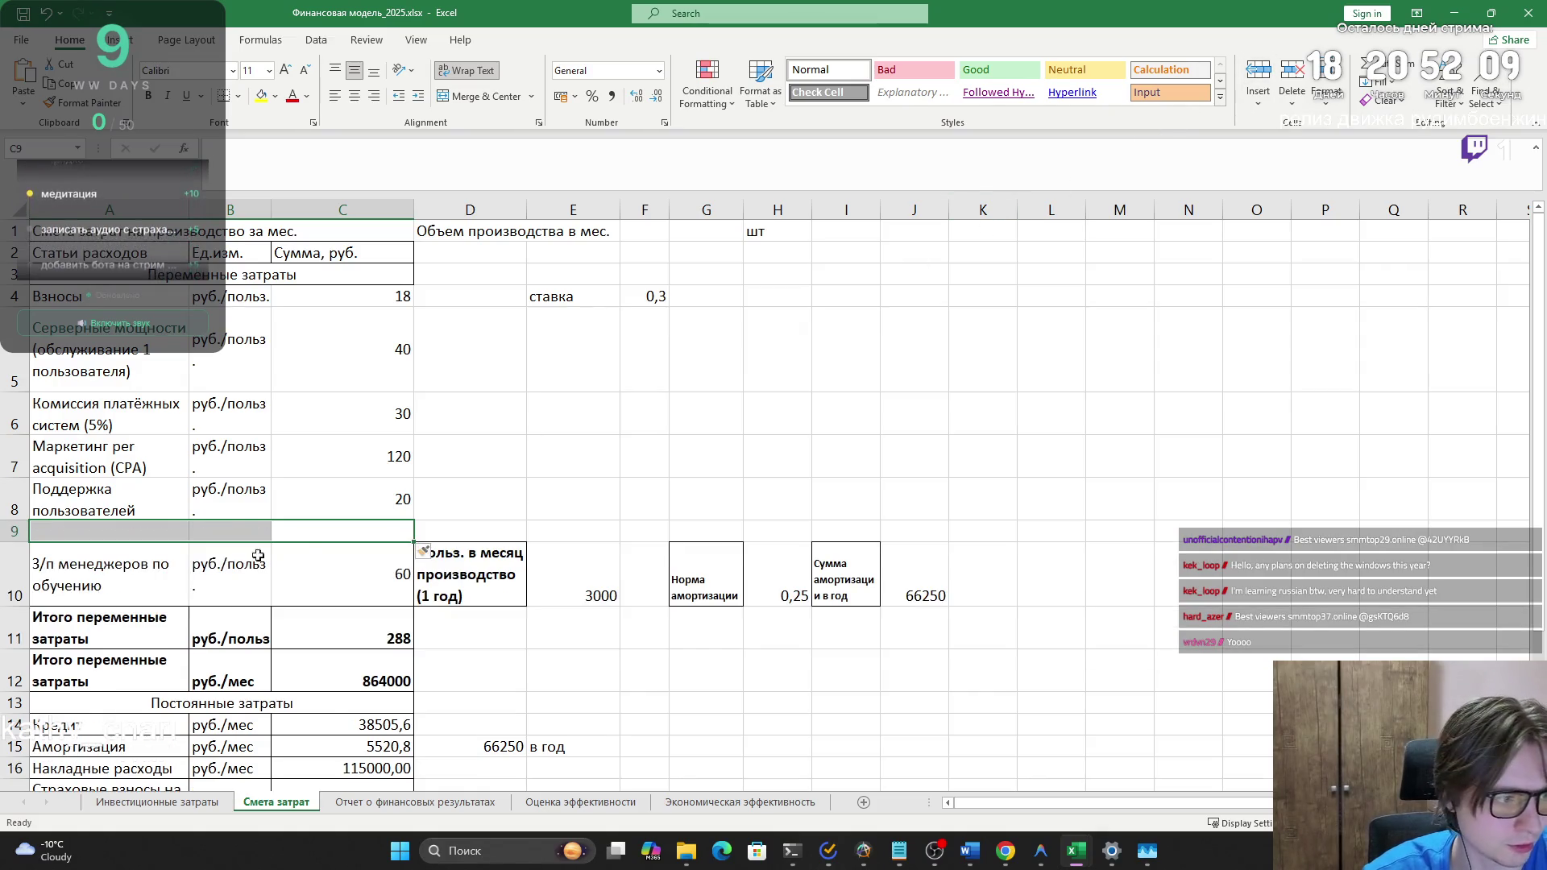
{"action": "left_click", "coordinate": [96, 532]}
{"action": "key", "text": "ctrl+z"}
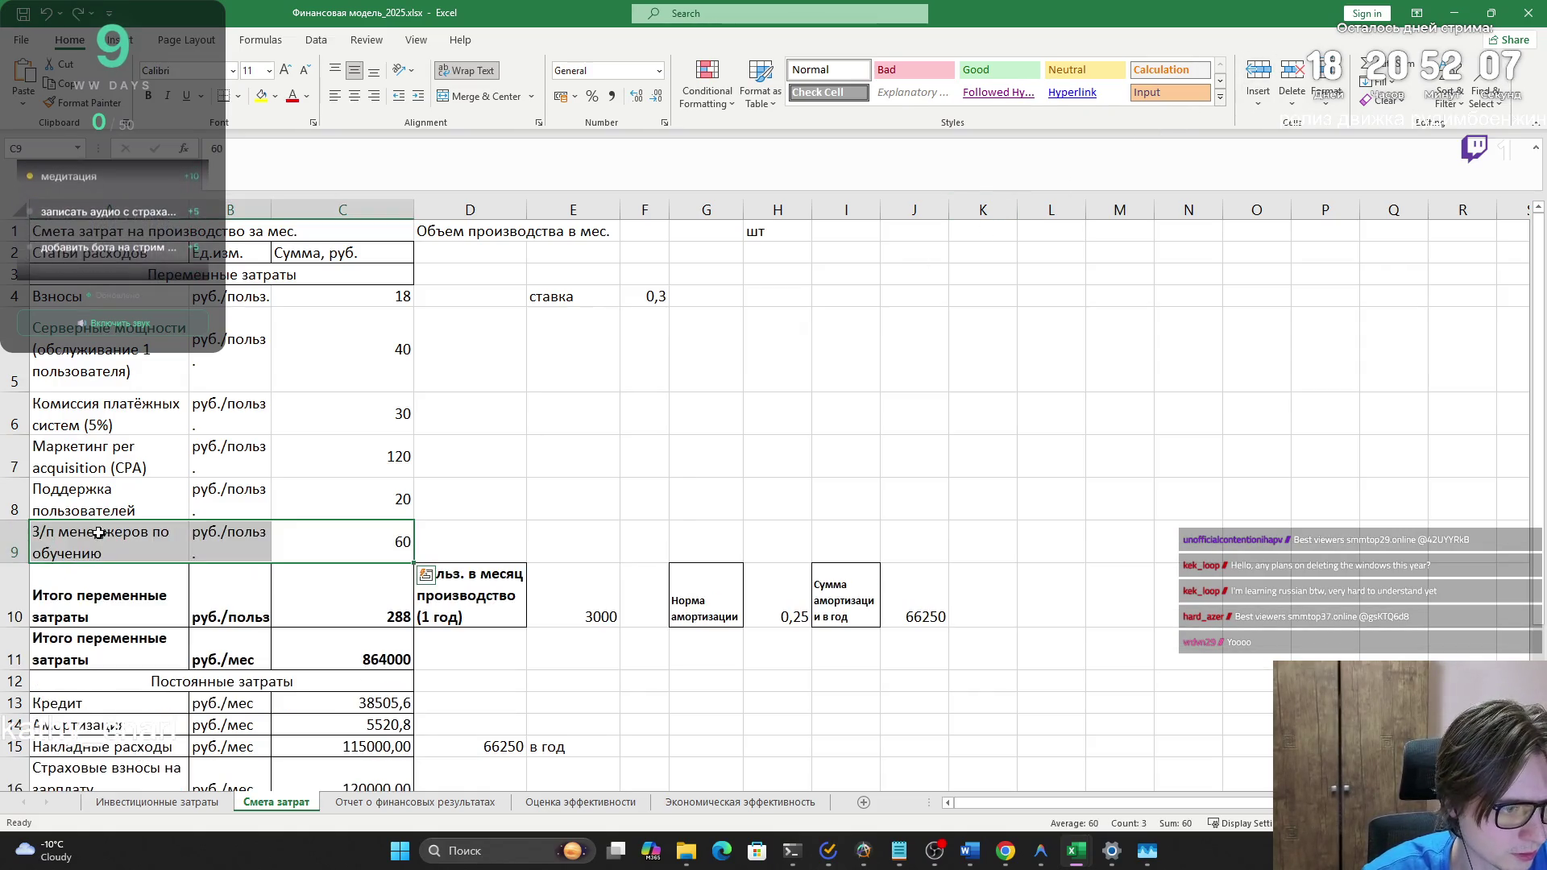
{"action": "left_click", "coordinate": [1258, 103]}
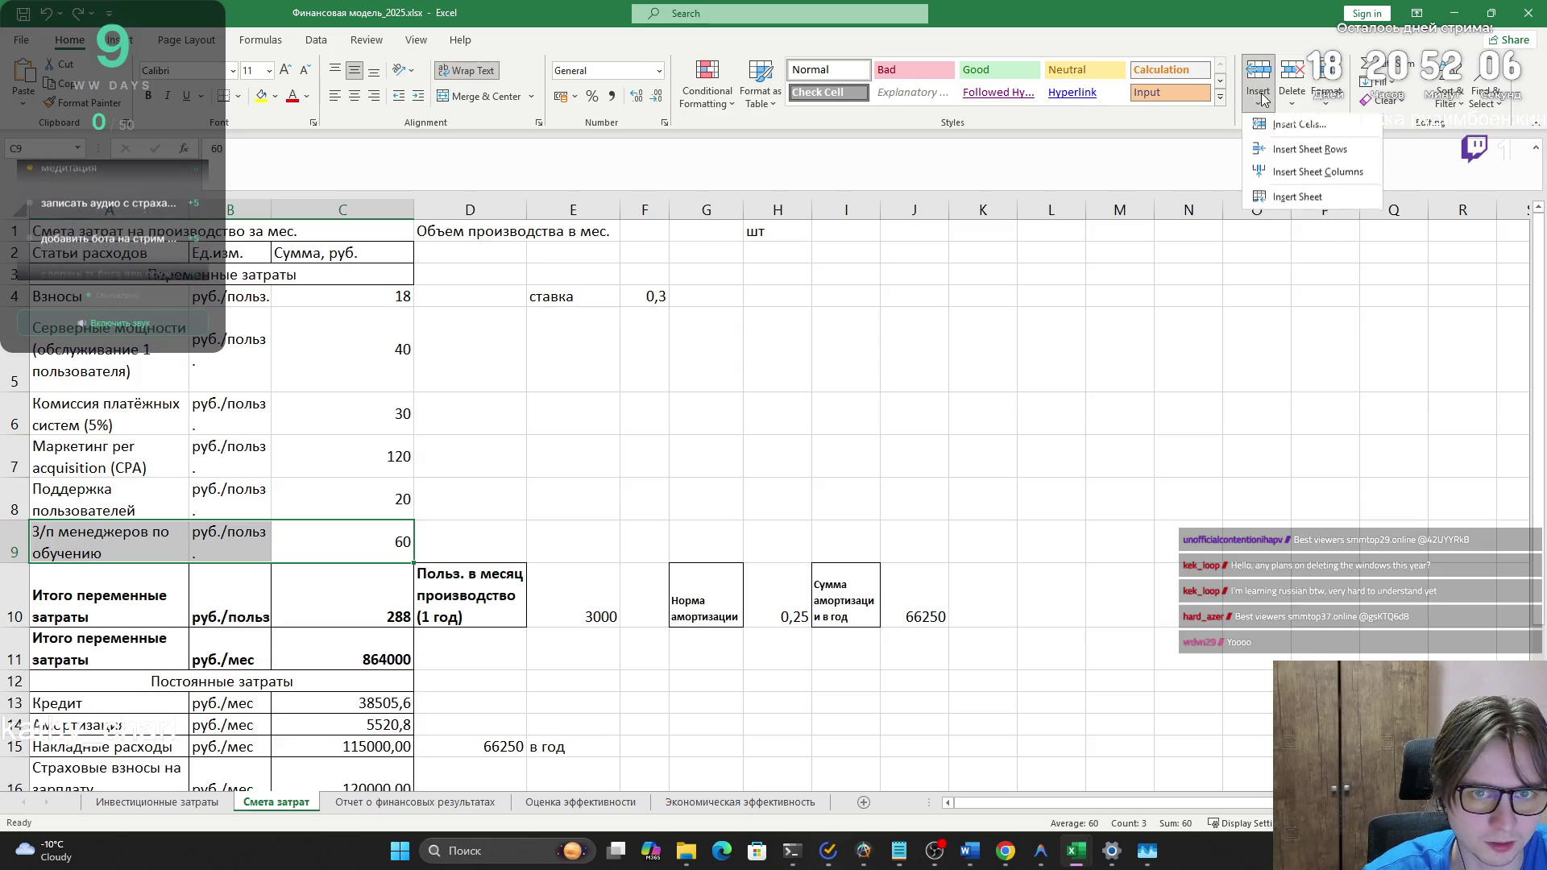
{"action": "left_click", "coordinate": [1283, 149]}
- Copy the руб./польз. unit from B10 into B9
{"action": "left_click", "coordinate": [96, 530]}
{"action": "left_click", "coordinate": [230, 564]}
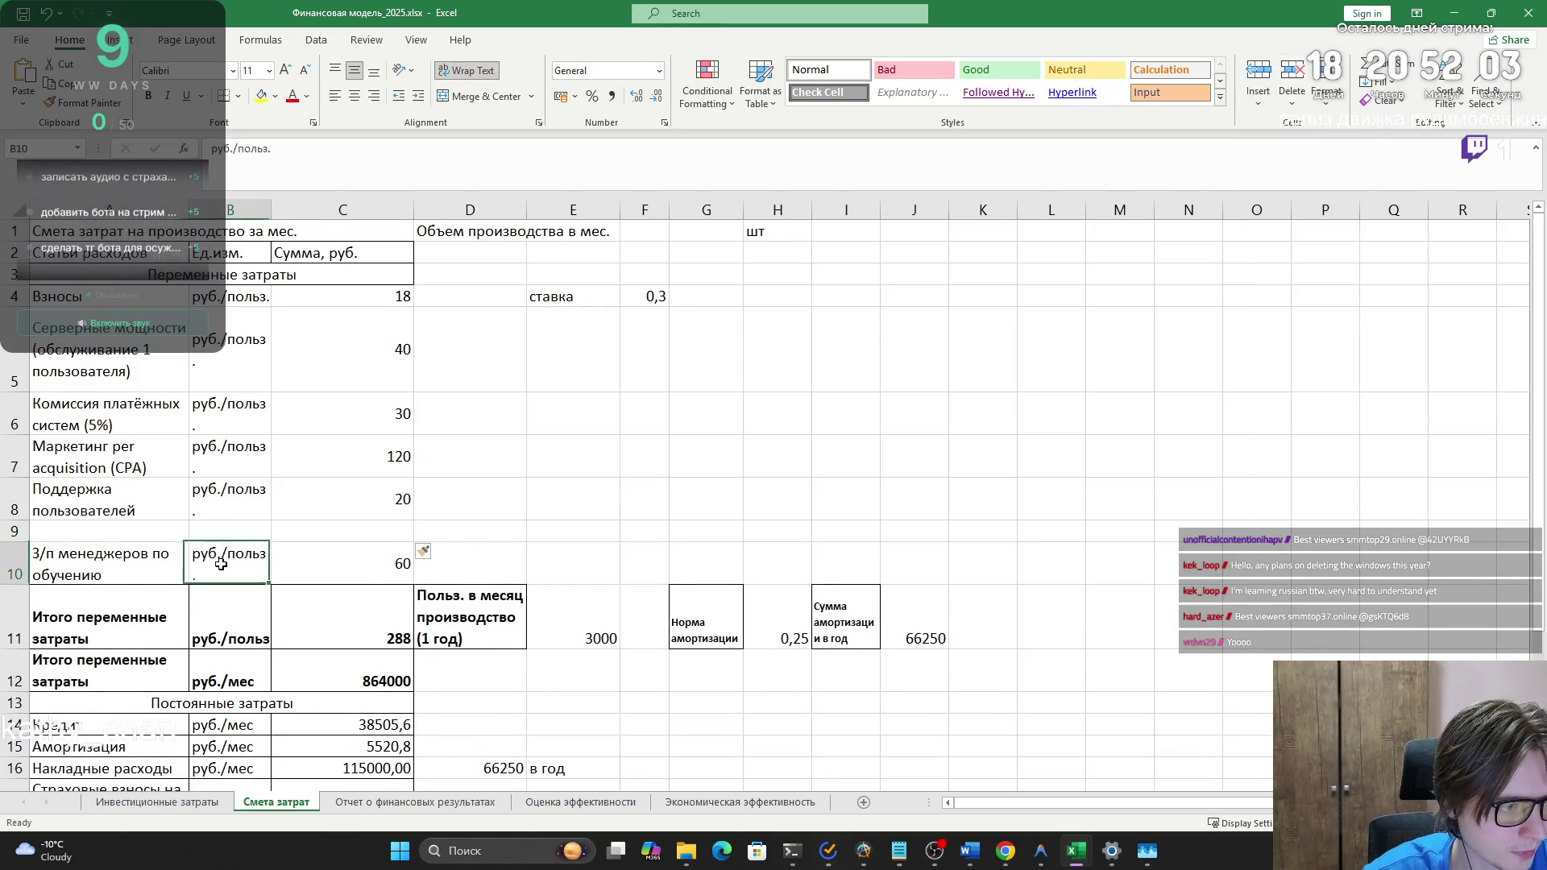
{"action": "key", "text": "ctrl+c"}
{"action": "left_click", "coordinate": [223, 530]}
{"action": "key", "text": "ctrl+v"}
- Label A9 'Страховые взносы на зарплату'
{"action": "left_click", "coordinate": [95, 555]}
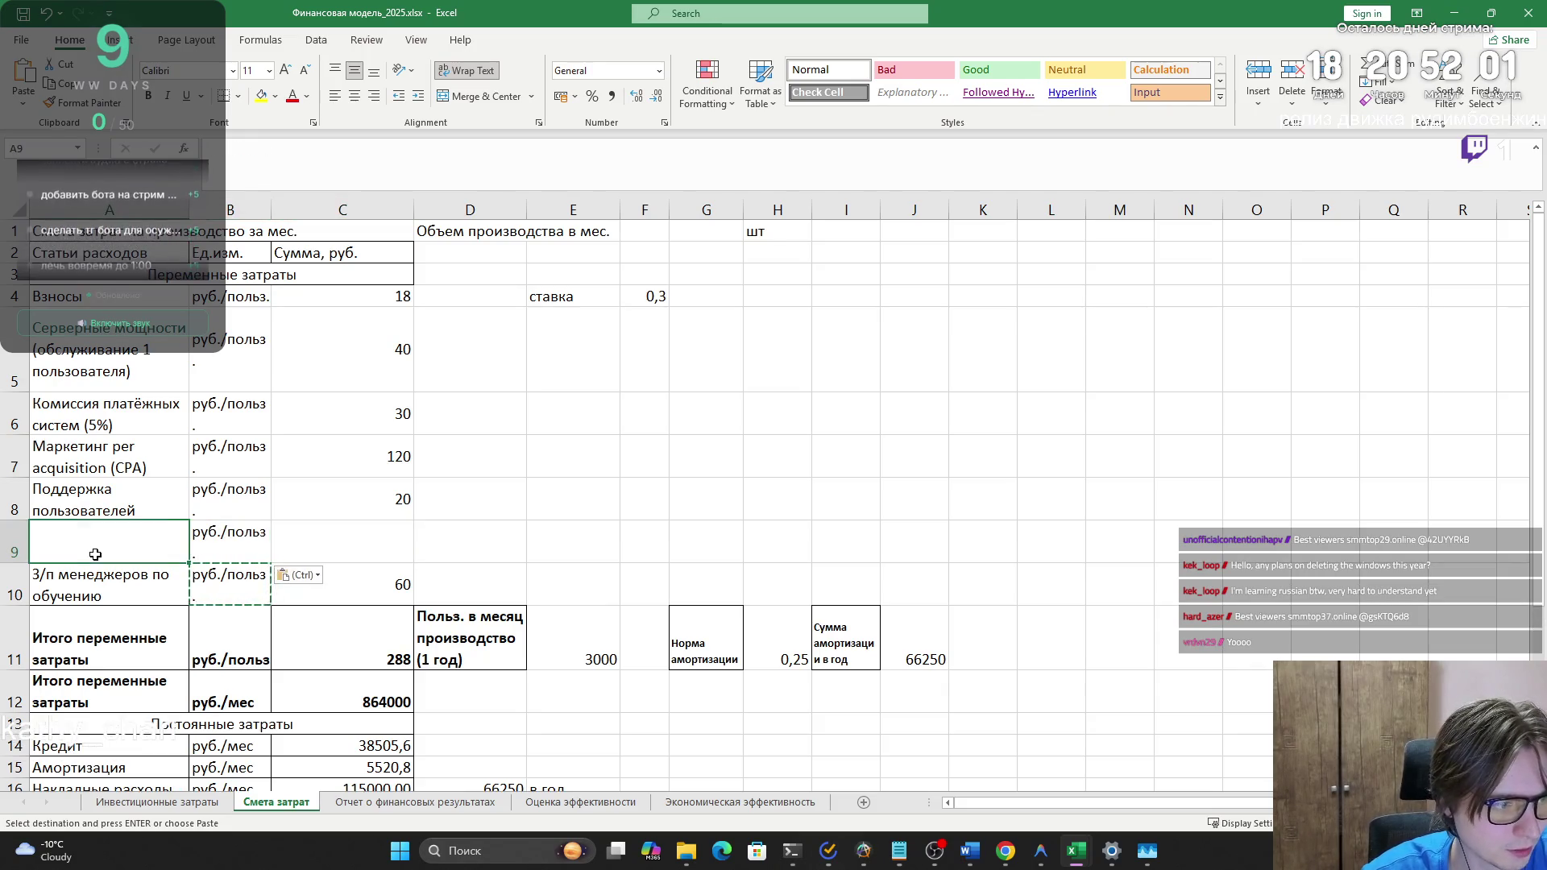
{"action": "type", "text": "Страховые взносы на зарплату"}
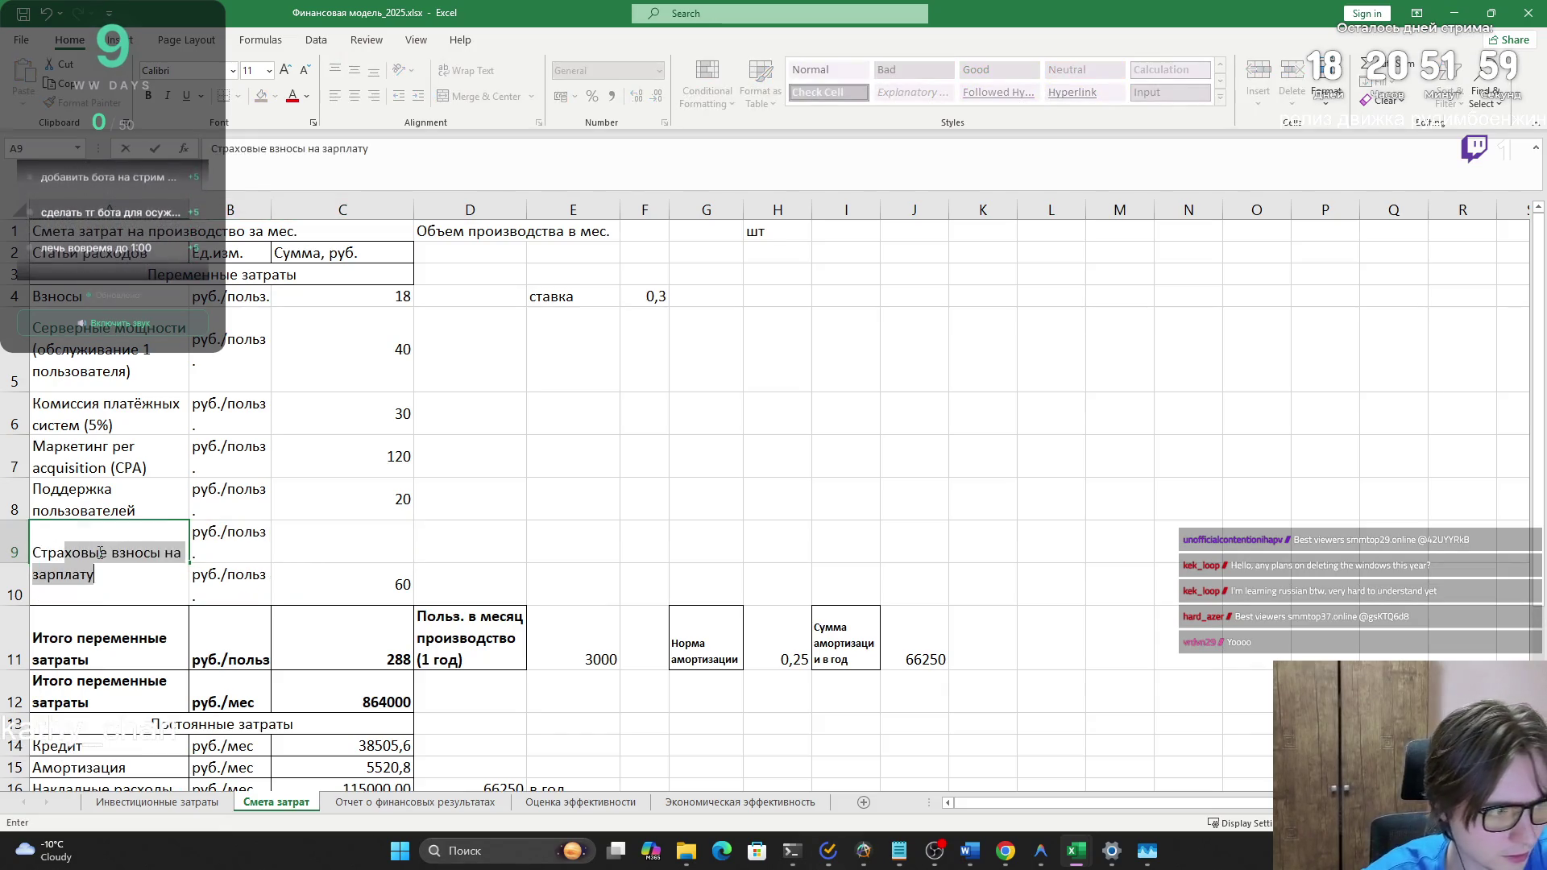
{"action": "key", "text": "Tab"}
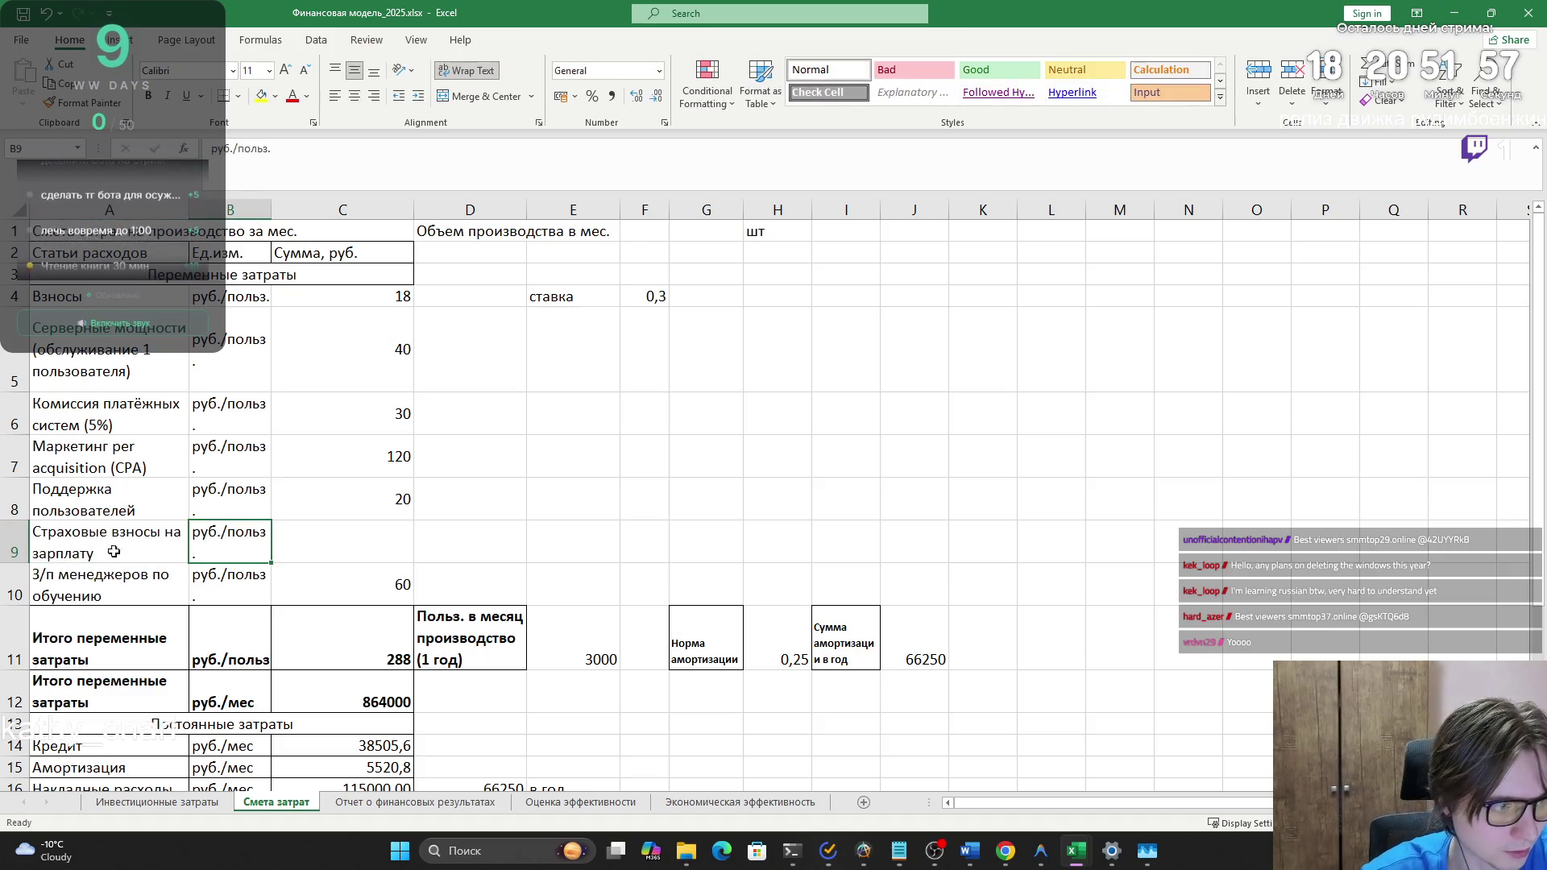
- Enter =C10*0,3 in C9 for 30% contributions on training pay
{"action": "left_click", "coordinate": [332, 534]}
{"action": "type", "text": "="}
{"action": "left_click", "coordinate": [348, 577]}
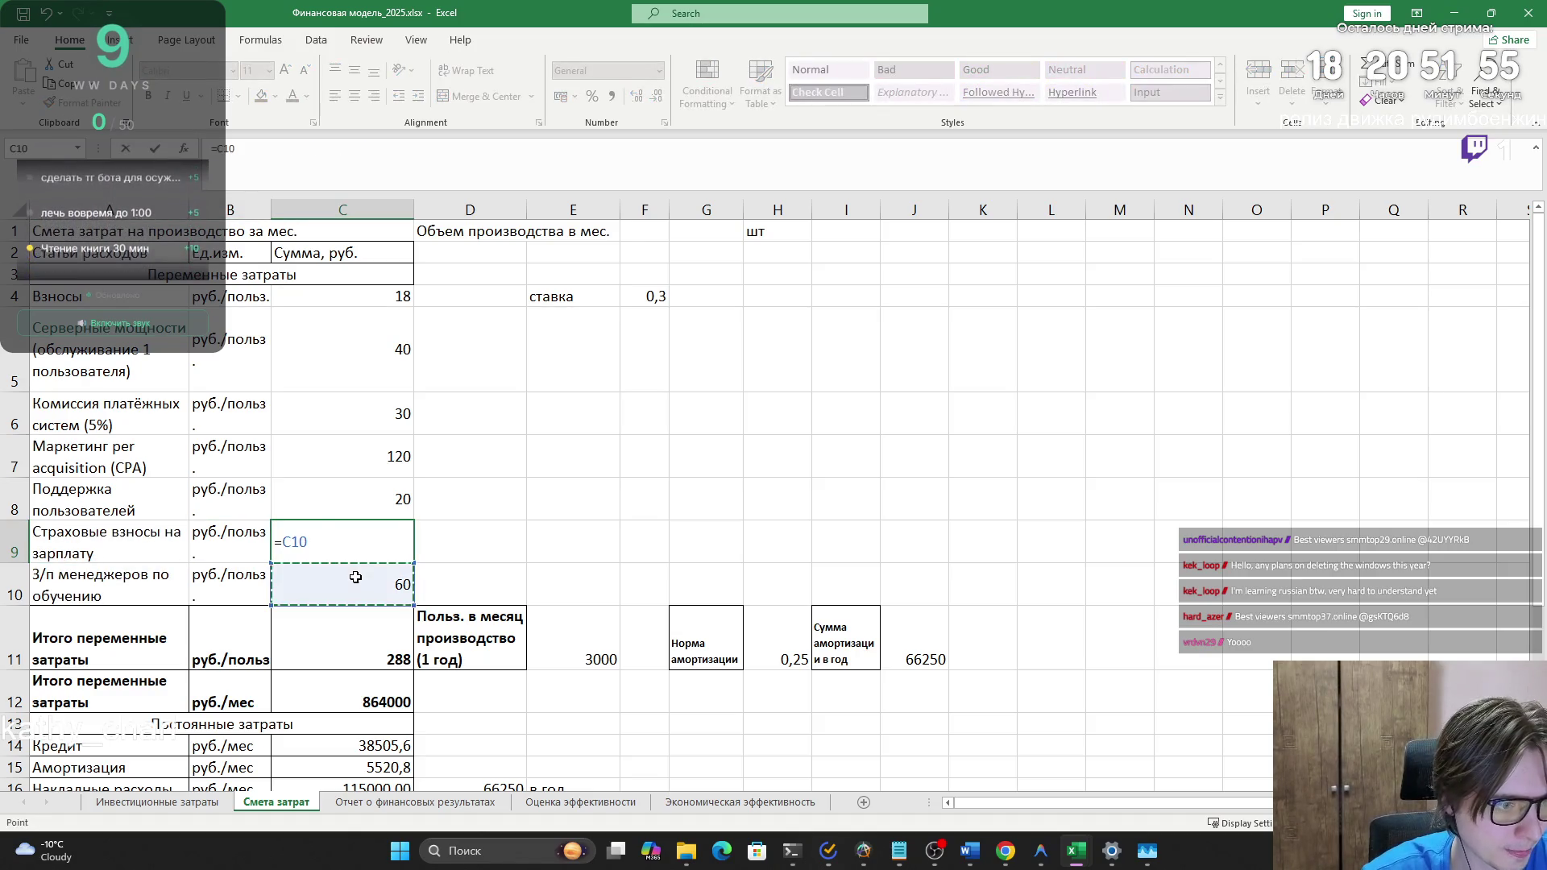
{"action": "type", "text": "0,3"}
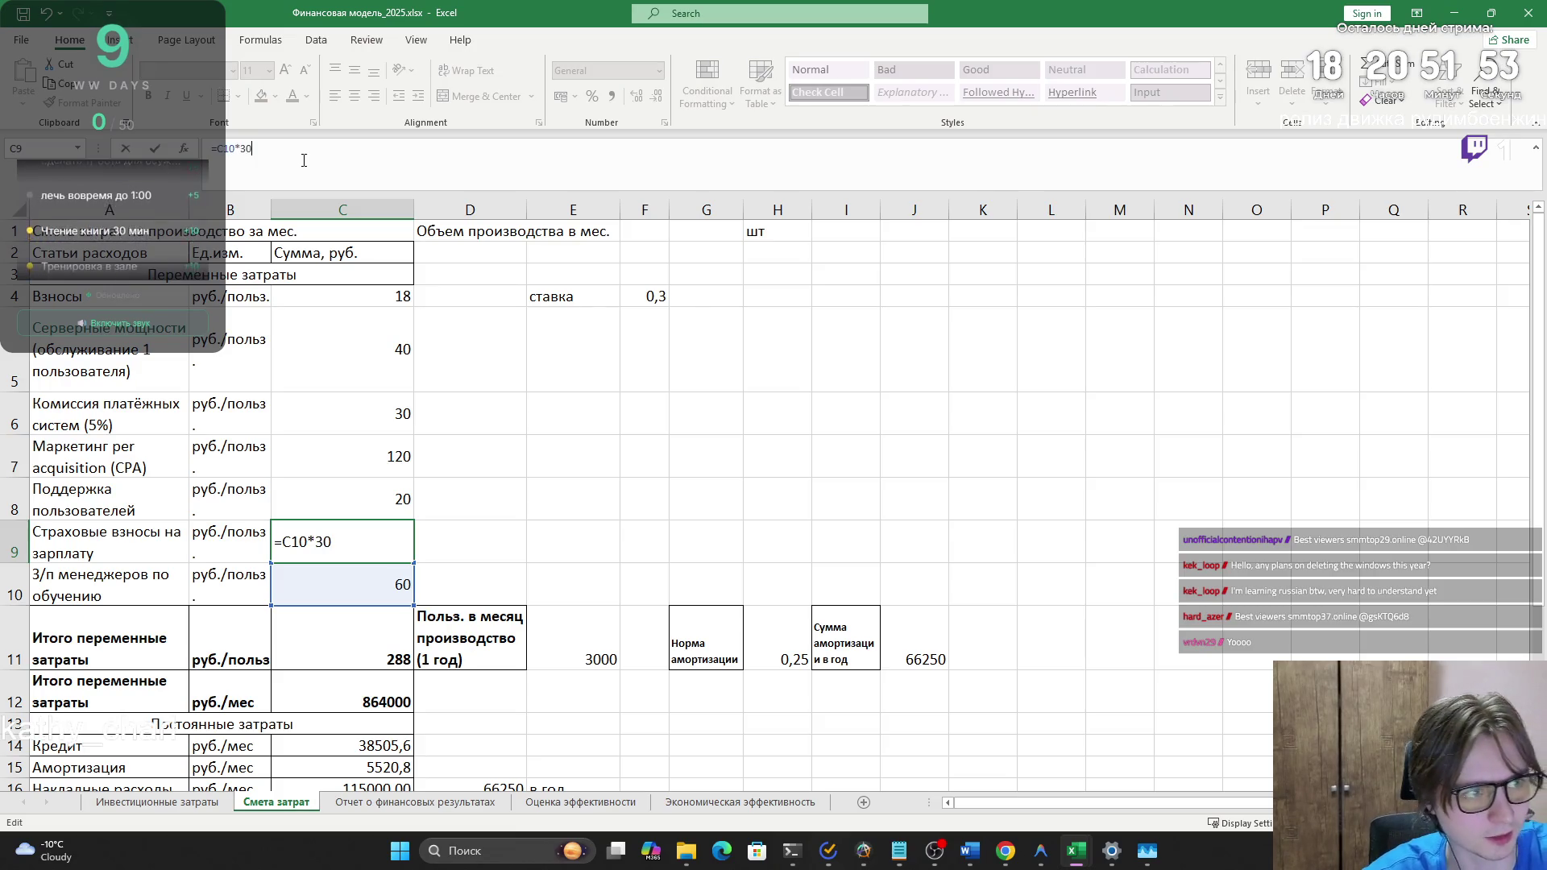
{"action": "key", "text": "Return"}
- Check that the variable cost total rose to 306
{"action": "left_click", "coordinate": [632, 529]}
{"action": "scroll", "coordinate": [625, 566], "scroll_direction": "down", "scroll_amount": 1}
{"action": "left_click", "coordinate": [339, 580]}
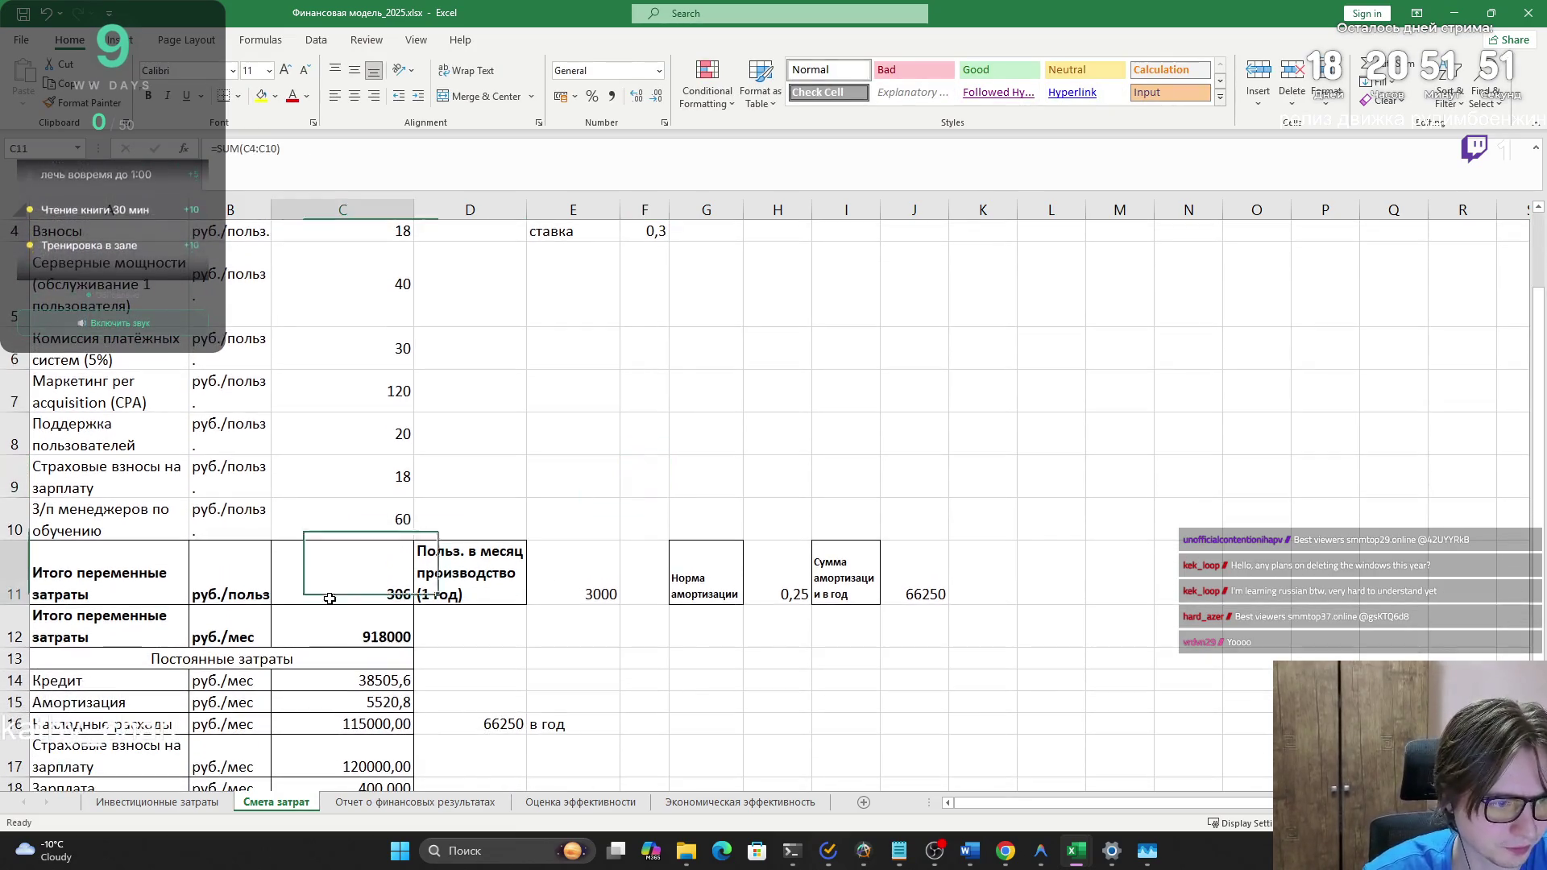
{"action": "left_click", "coordinate": [573, 660]}
{"action": "scroll", "coordinate": [621, 646], "scroll_direction": "down", "scroll_amount": 2}
{"action": "left_click", "coordinate": [388, 310]}
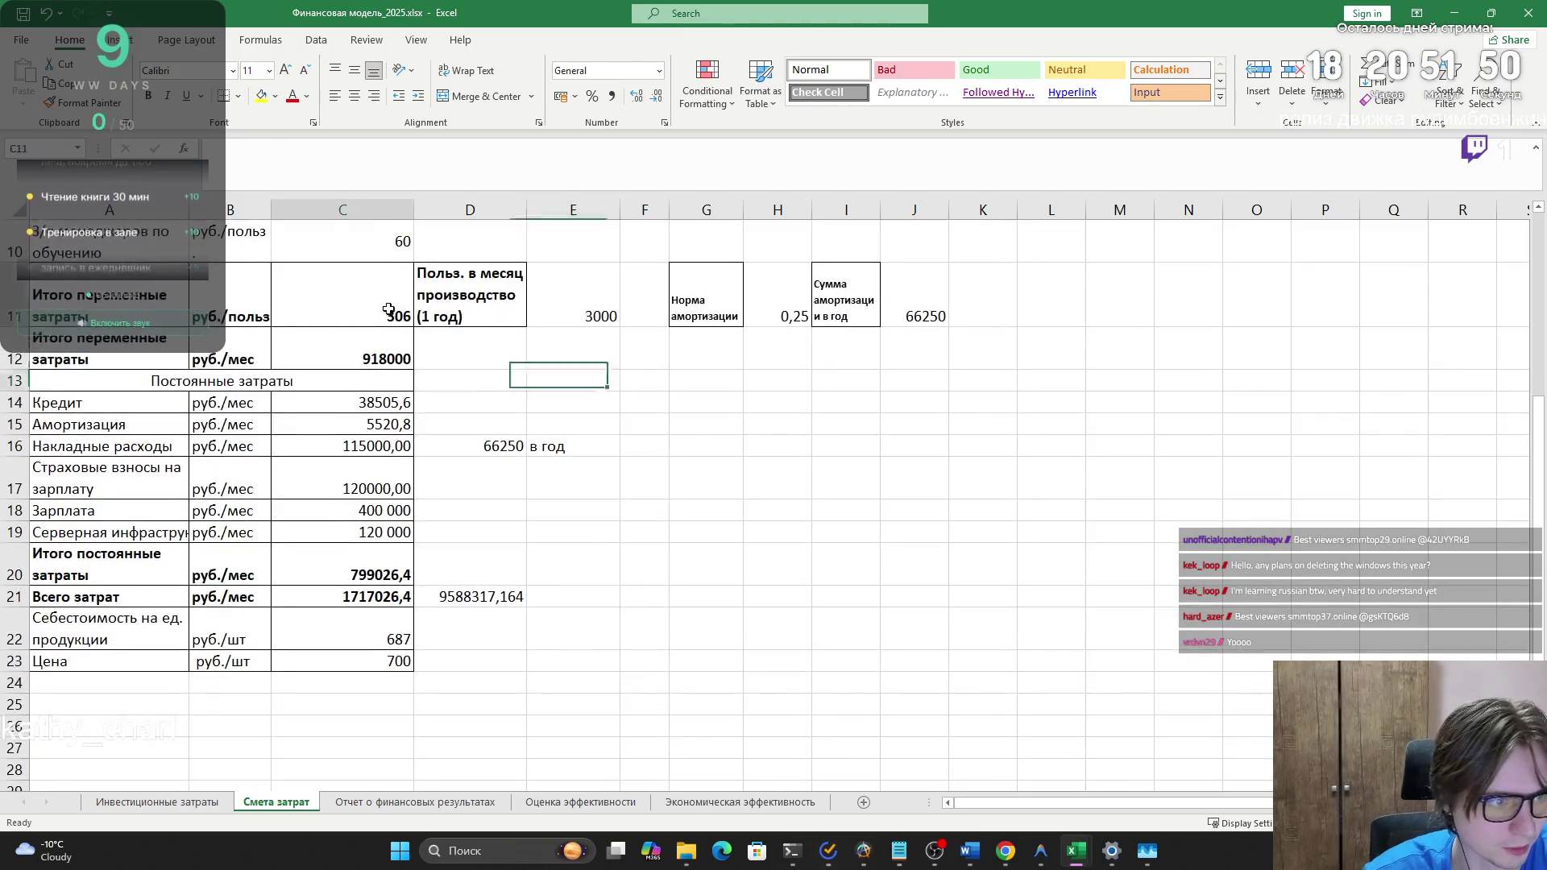
{"action": "left_click", "coordinate": [534, 399]}
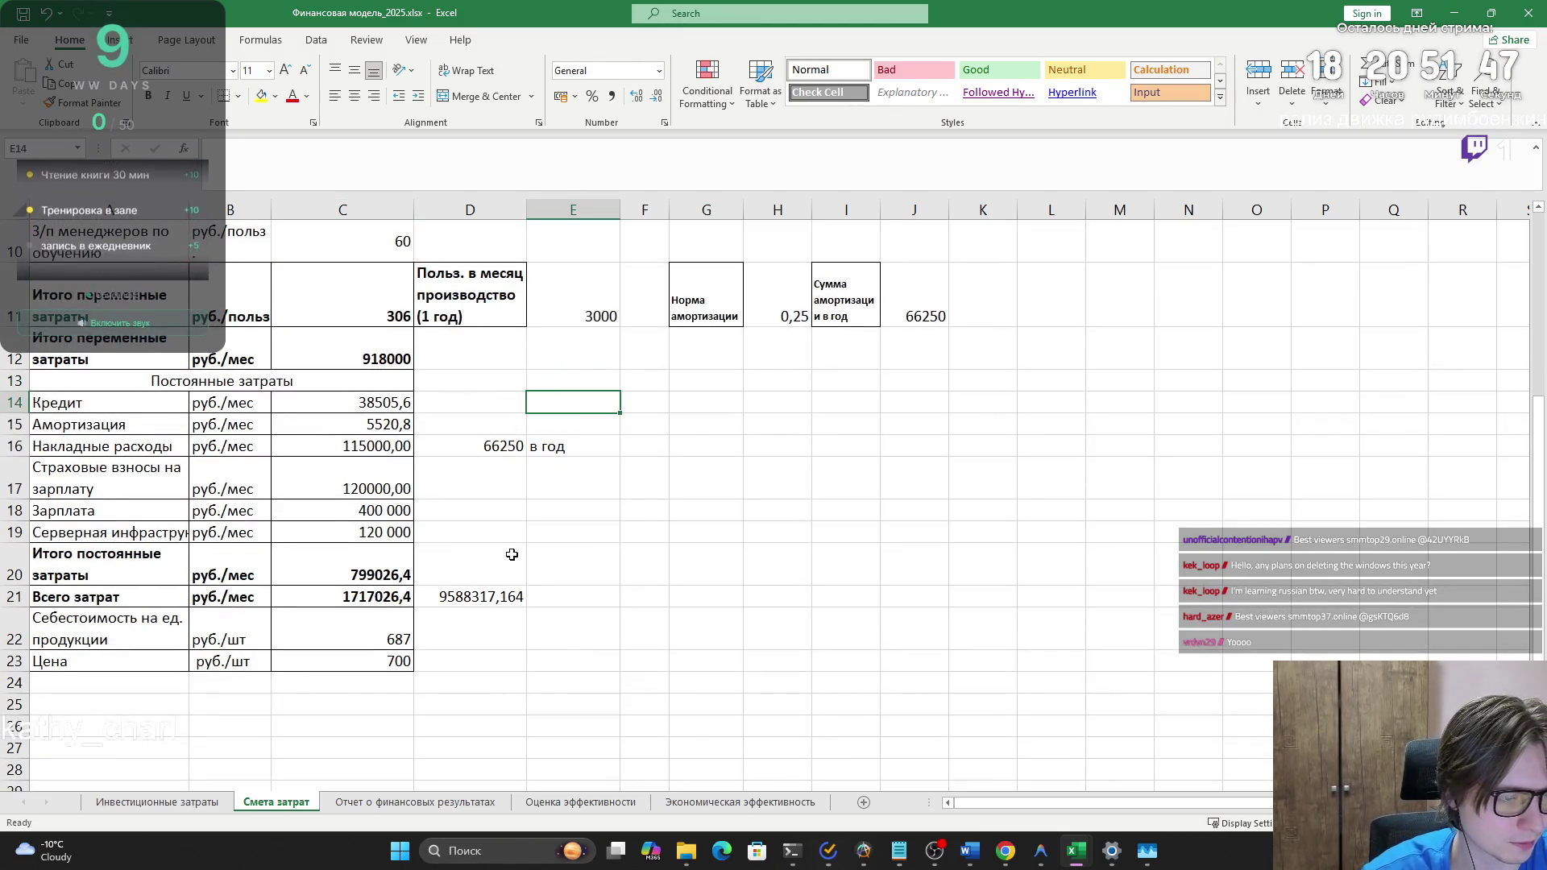
- Confirm the C22 unit cost formula =C21/2500 still gives 687
{"action": "key", "text": "alt+Tab"}
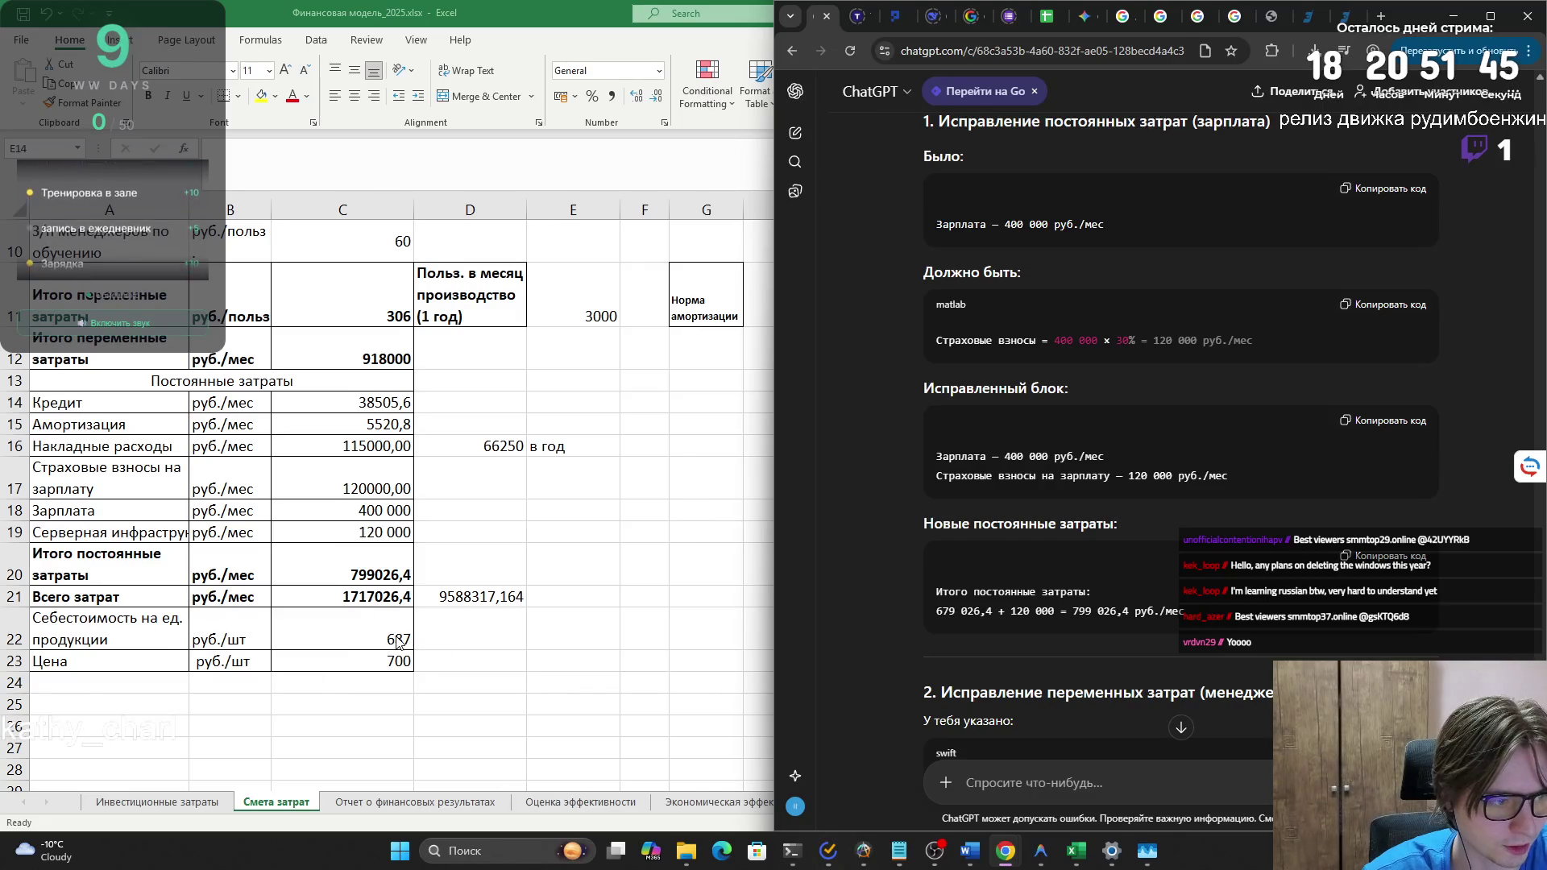
{"action": "left_click", "coordinate": [396, 642]}
{"action": "double_click", "coordinate": [396, 643]}
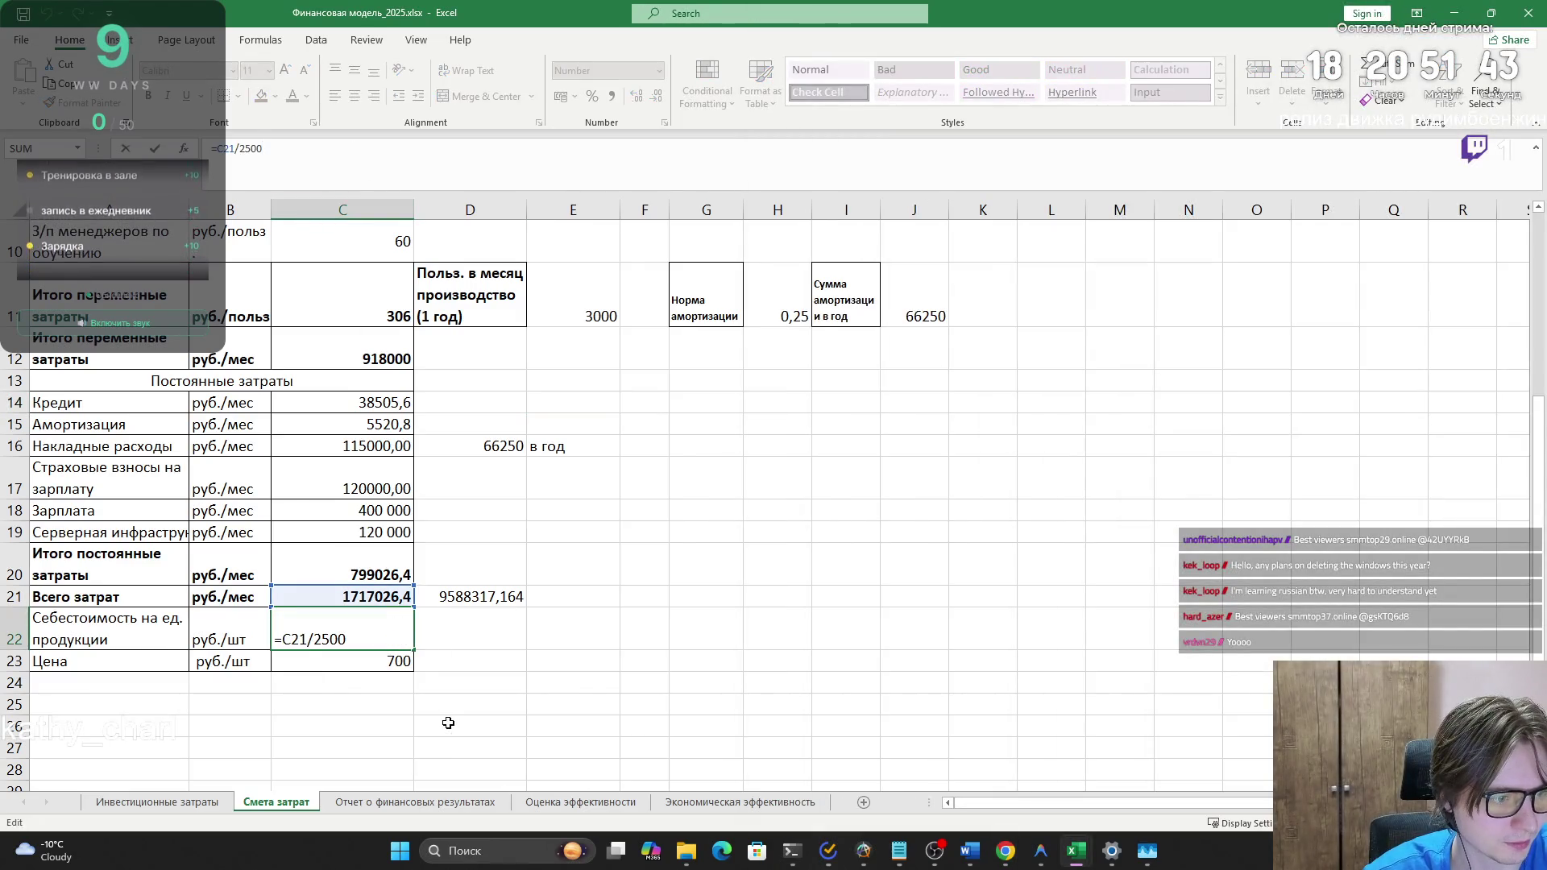
{"action": "left_click", "coordinate": [489, 716]}
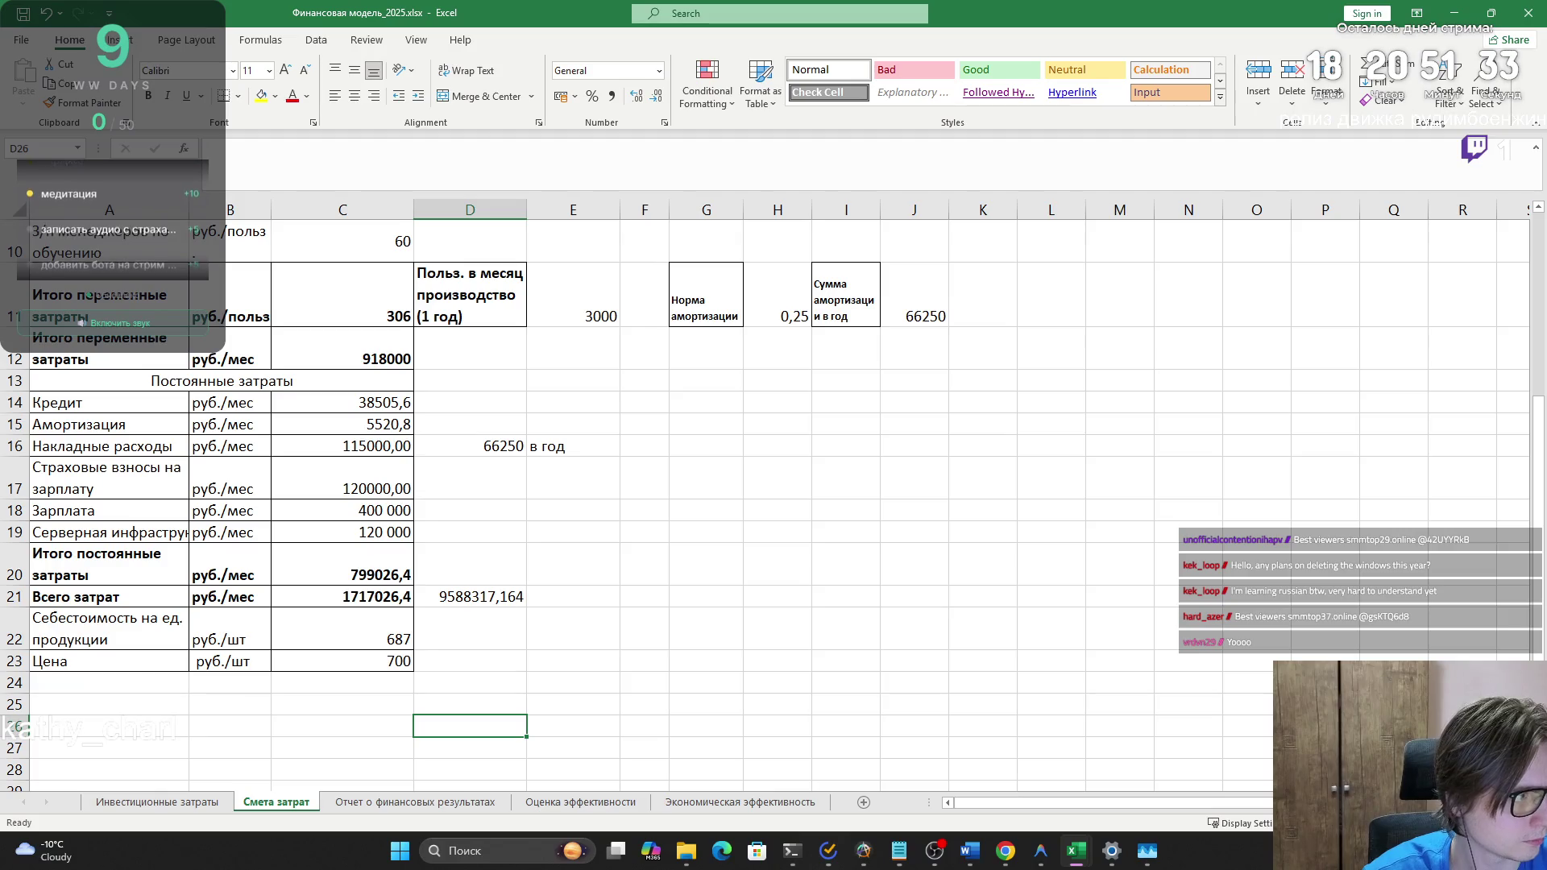
{"action": "left_click", "coordinate": [356, 602]}
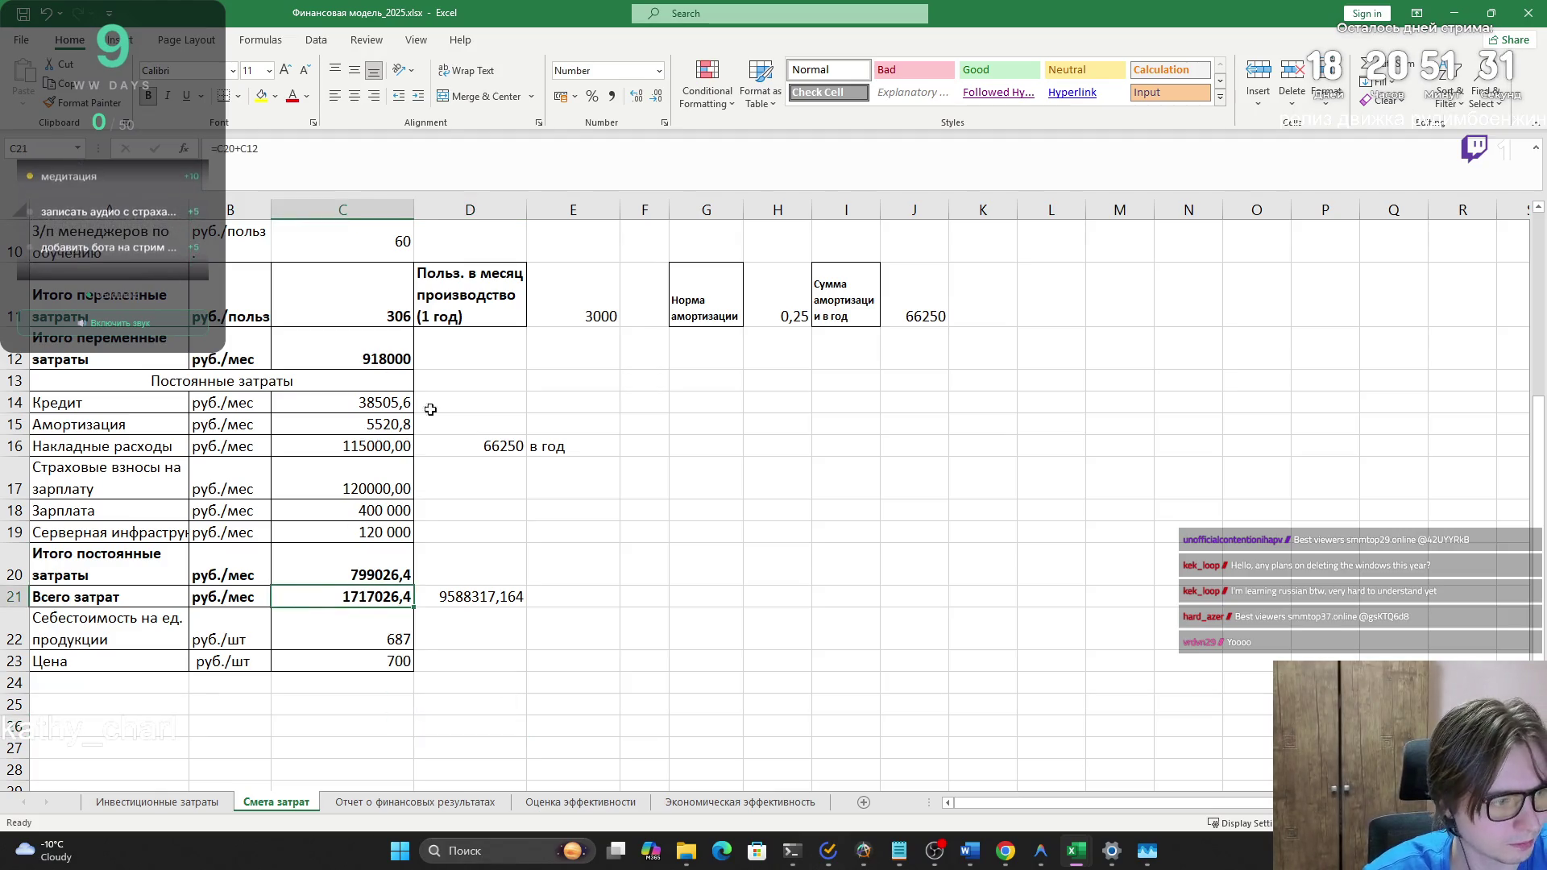
{"action": "left_click", "coordinate": [386, 637]}
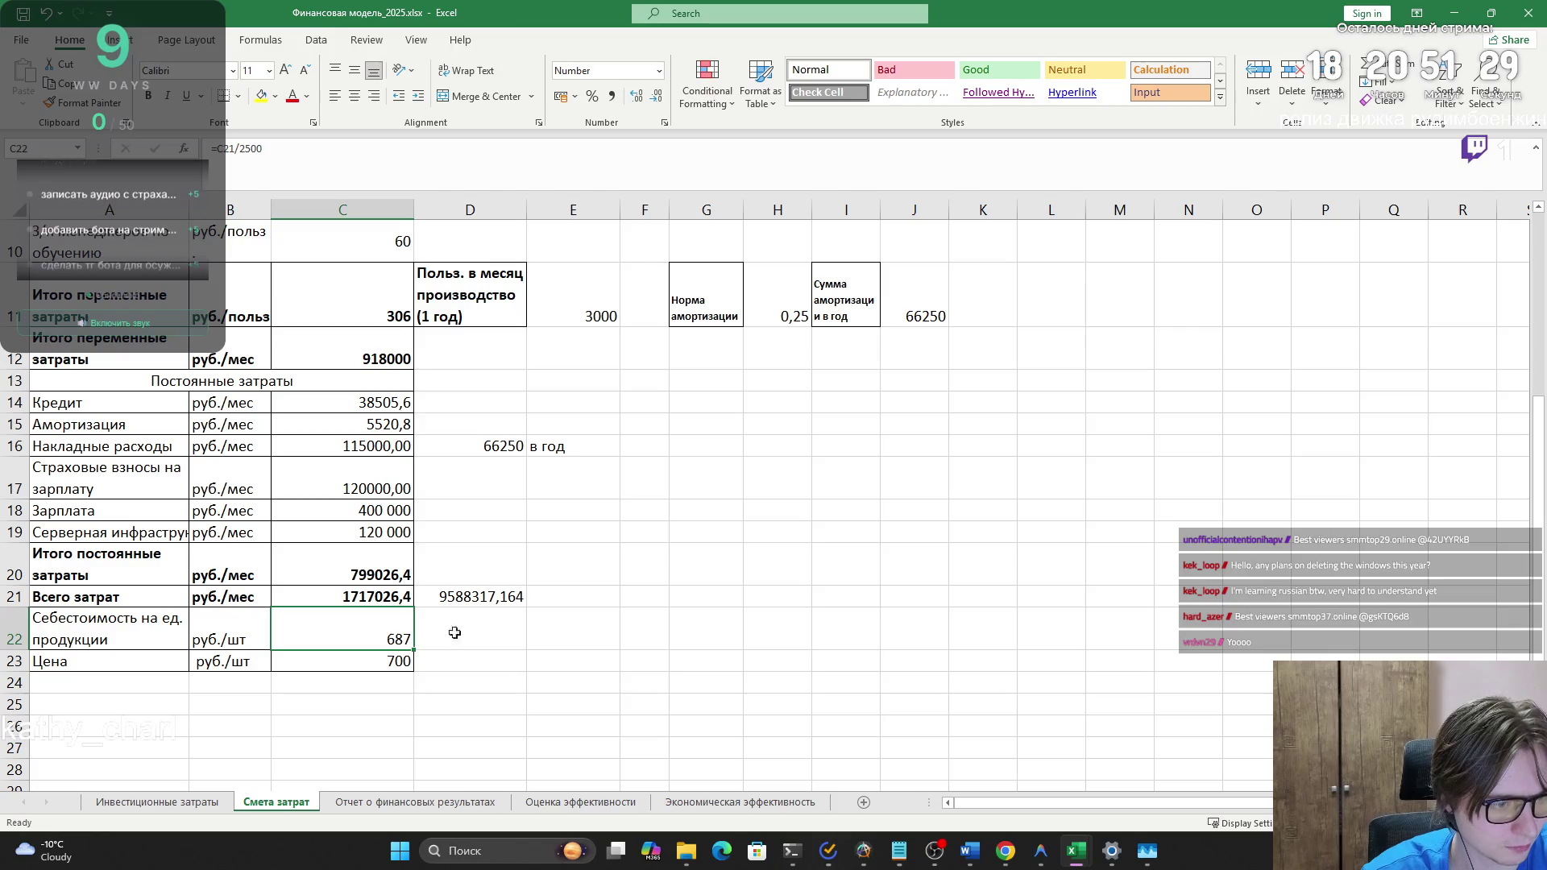
- Compare with ChatGPT's corrections, then open the Отчет о финансовых результатах sheet
{"action": "key", "text": "alt+Tab"}
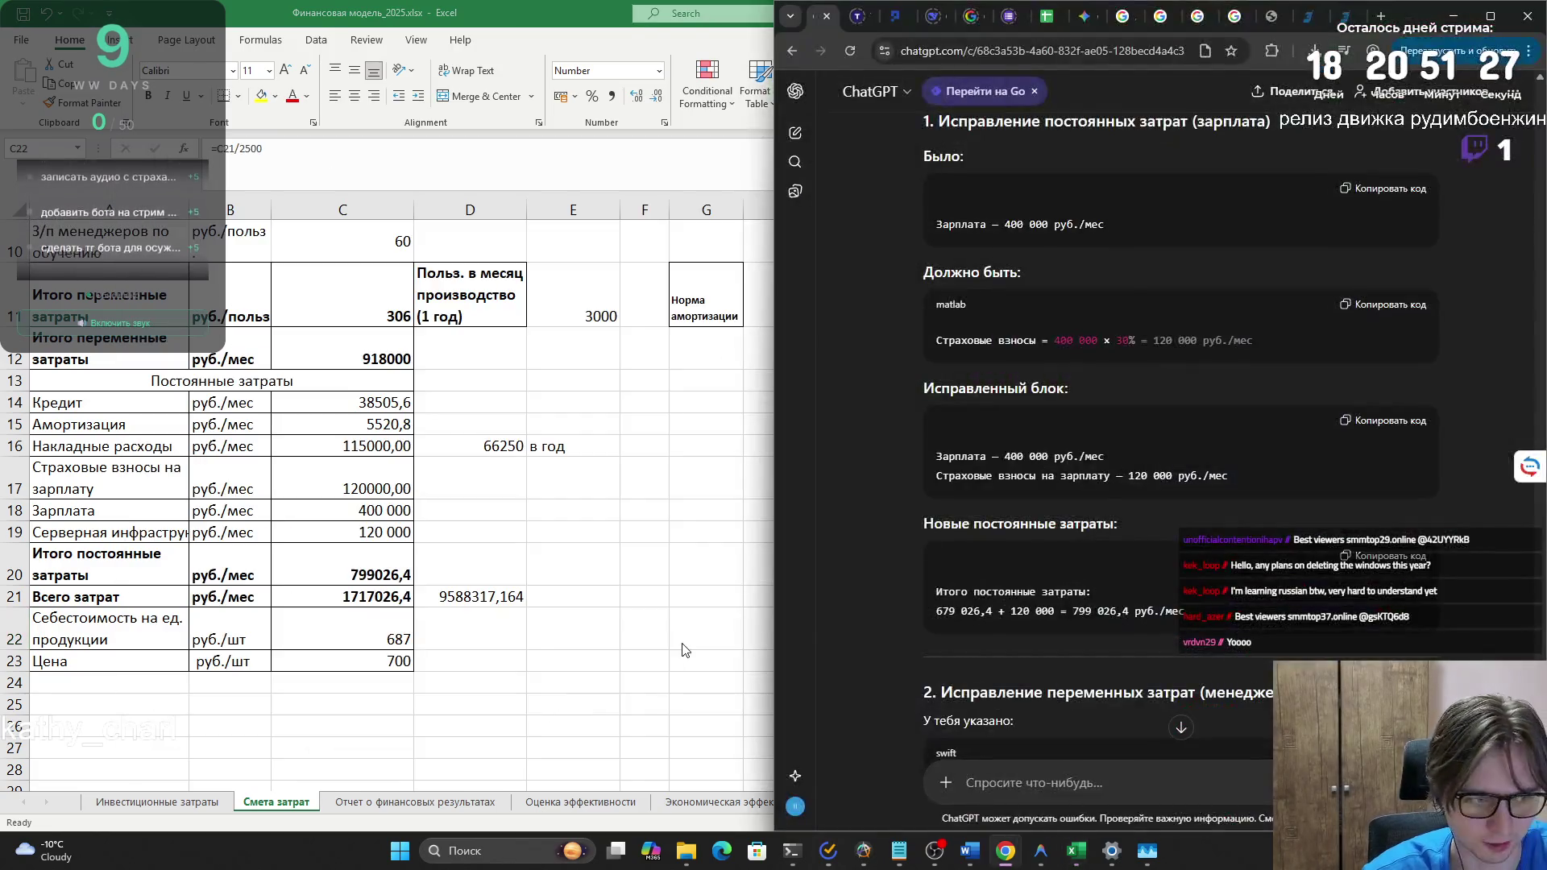
{"action": "scroll", "coordinate": [1079, 523], "scroll_direction": "down", "scroll_amount": 5}
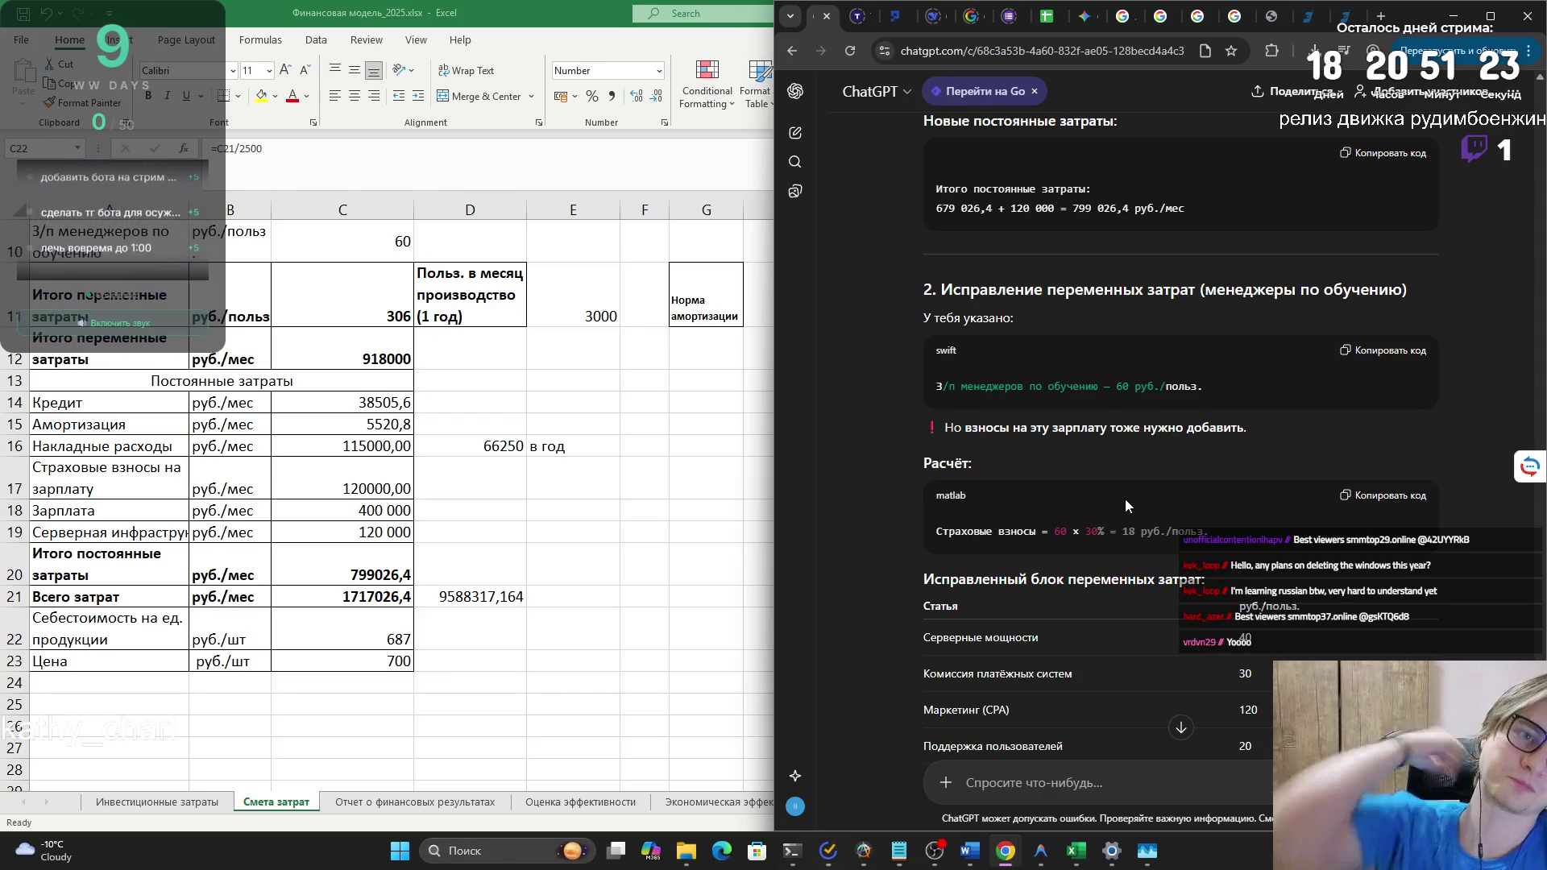
{"action": "scroll", "coordinate": [1125, 500], "scroll_direction": "down", "scroll_amount": 15}
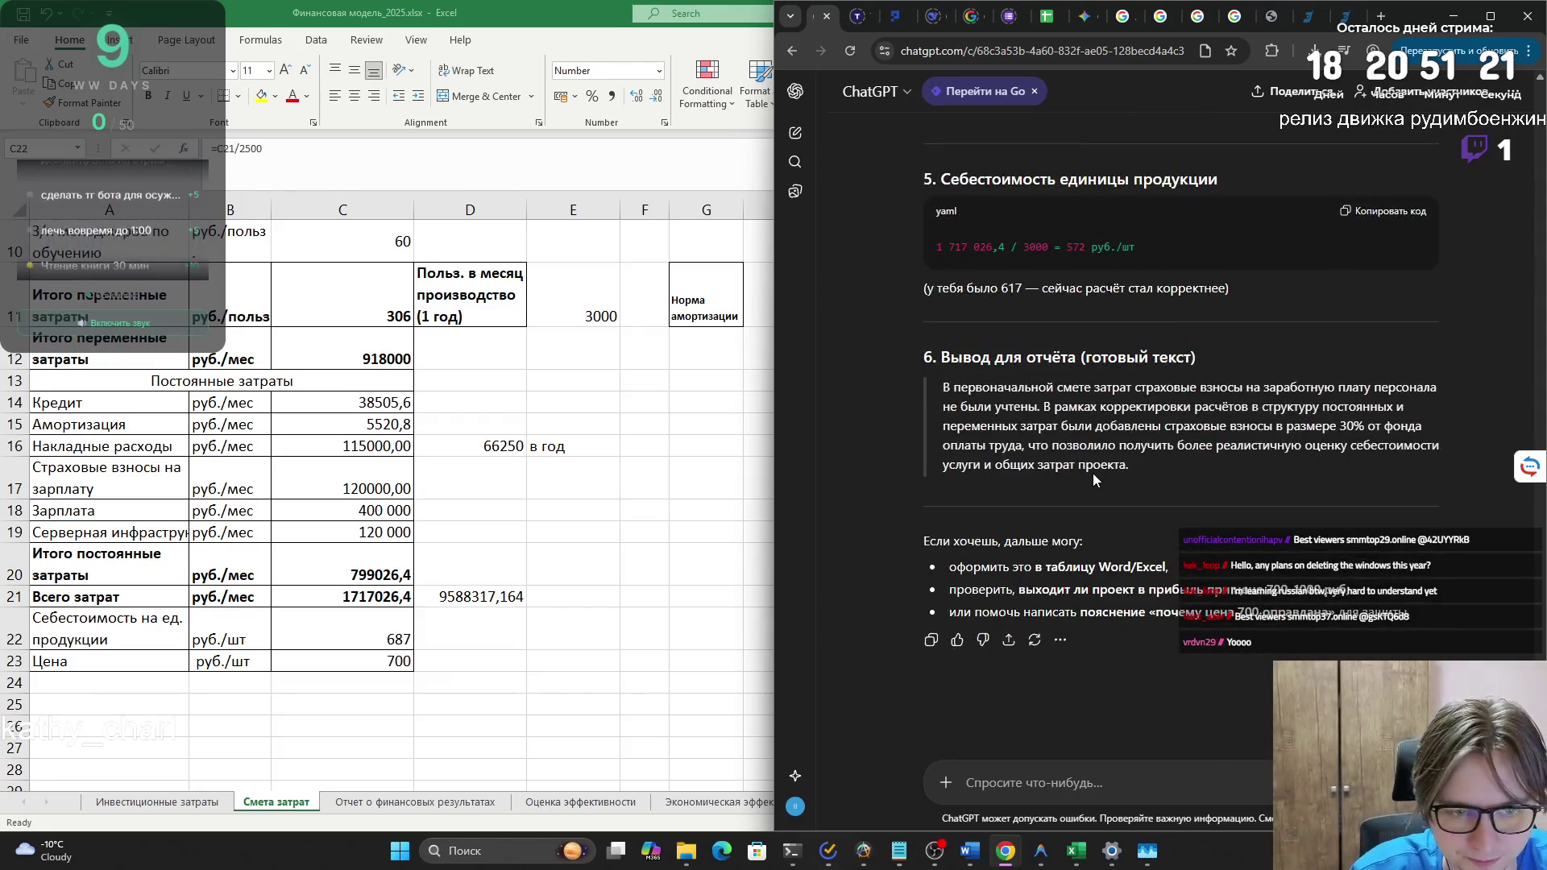
{"action": "left_click", "coordinate": [640, 585]}
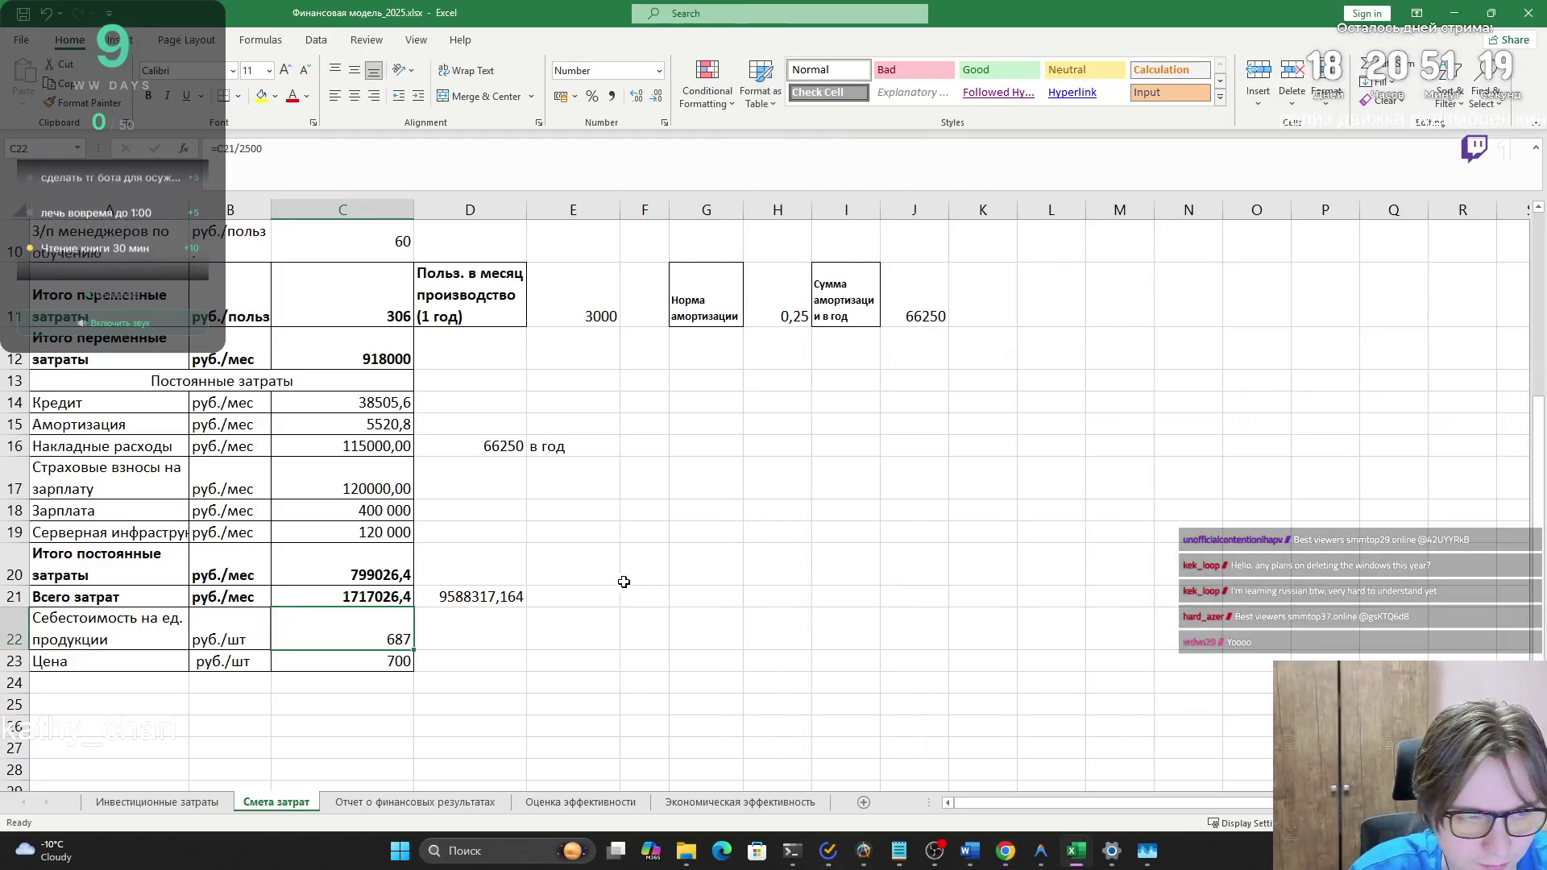
{"action": "left_click", "coordinate": [335, 803]}
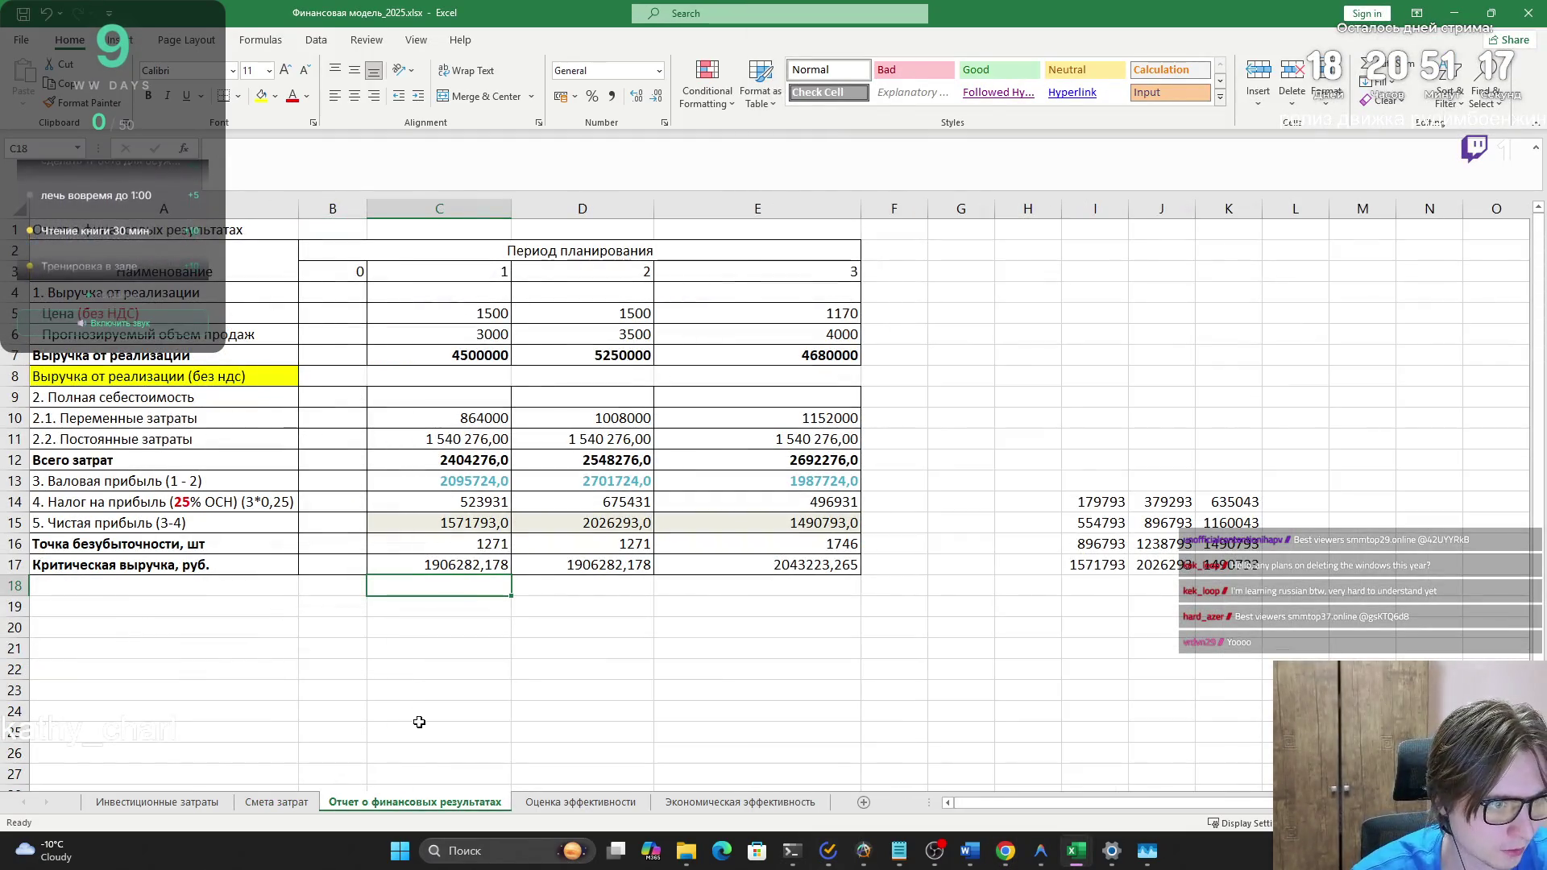
- Set the period 1 price in C5 to 700
{"action": "left_click", "coordinate": [442, 357]}
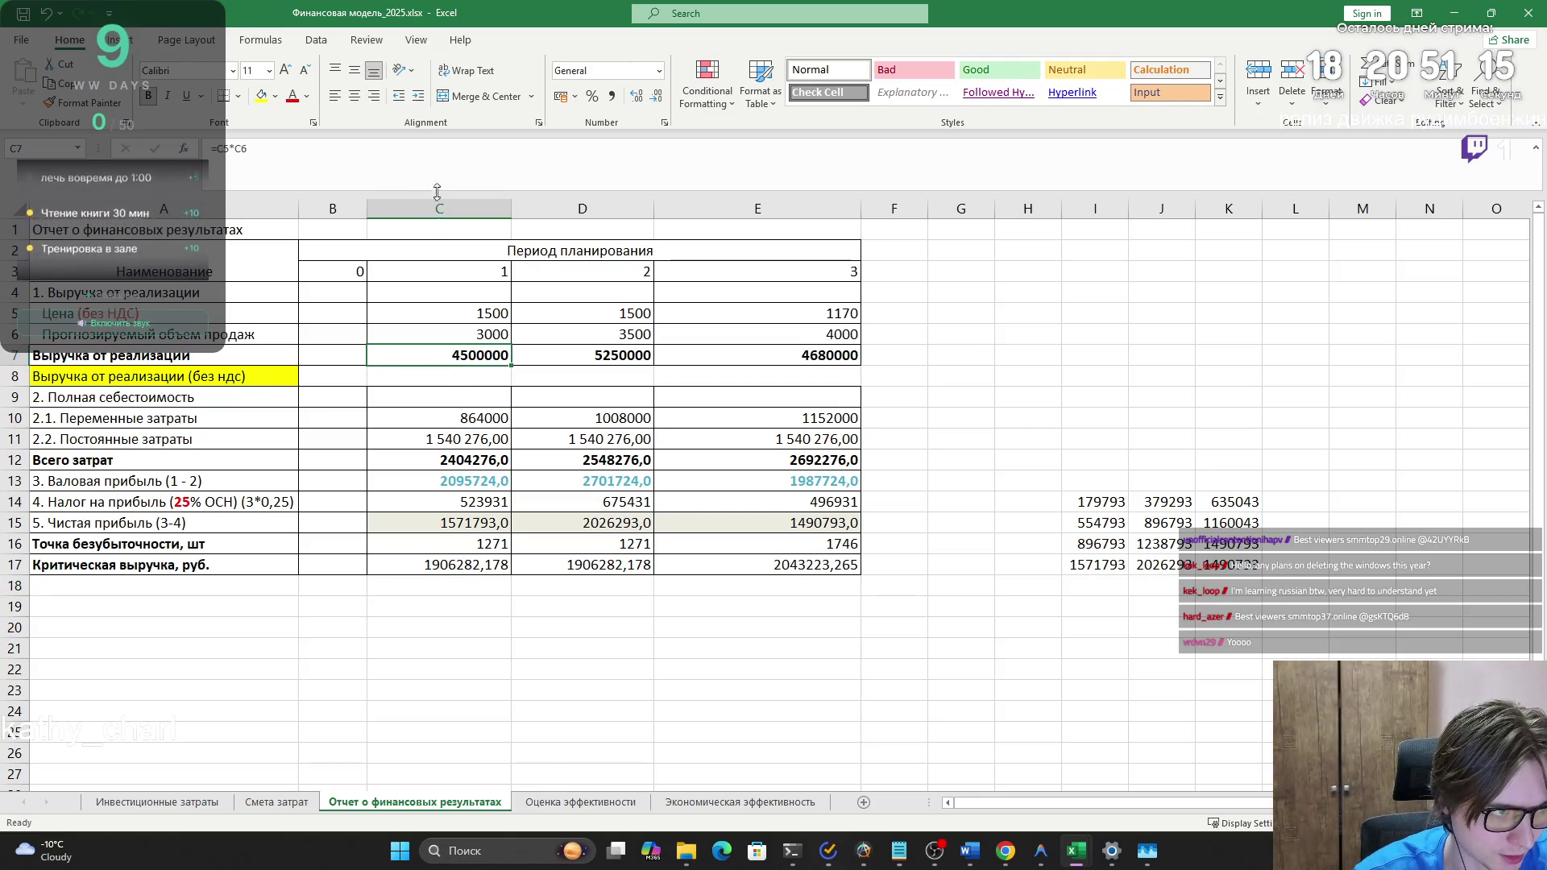
{"action": "key", "text": "F2"}
{"action": "key", "text": "Escape"}
{"action": "left_click", "coordinate": [471, 312]}
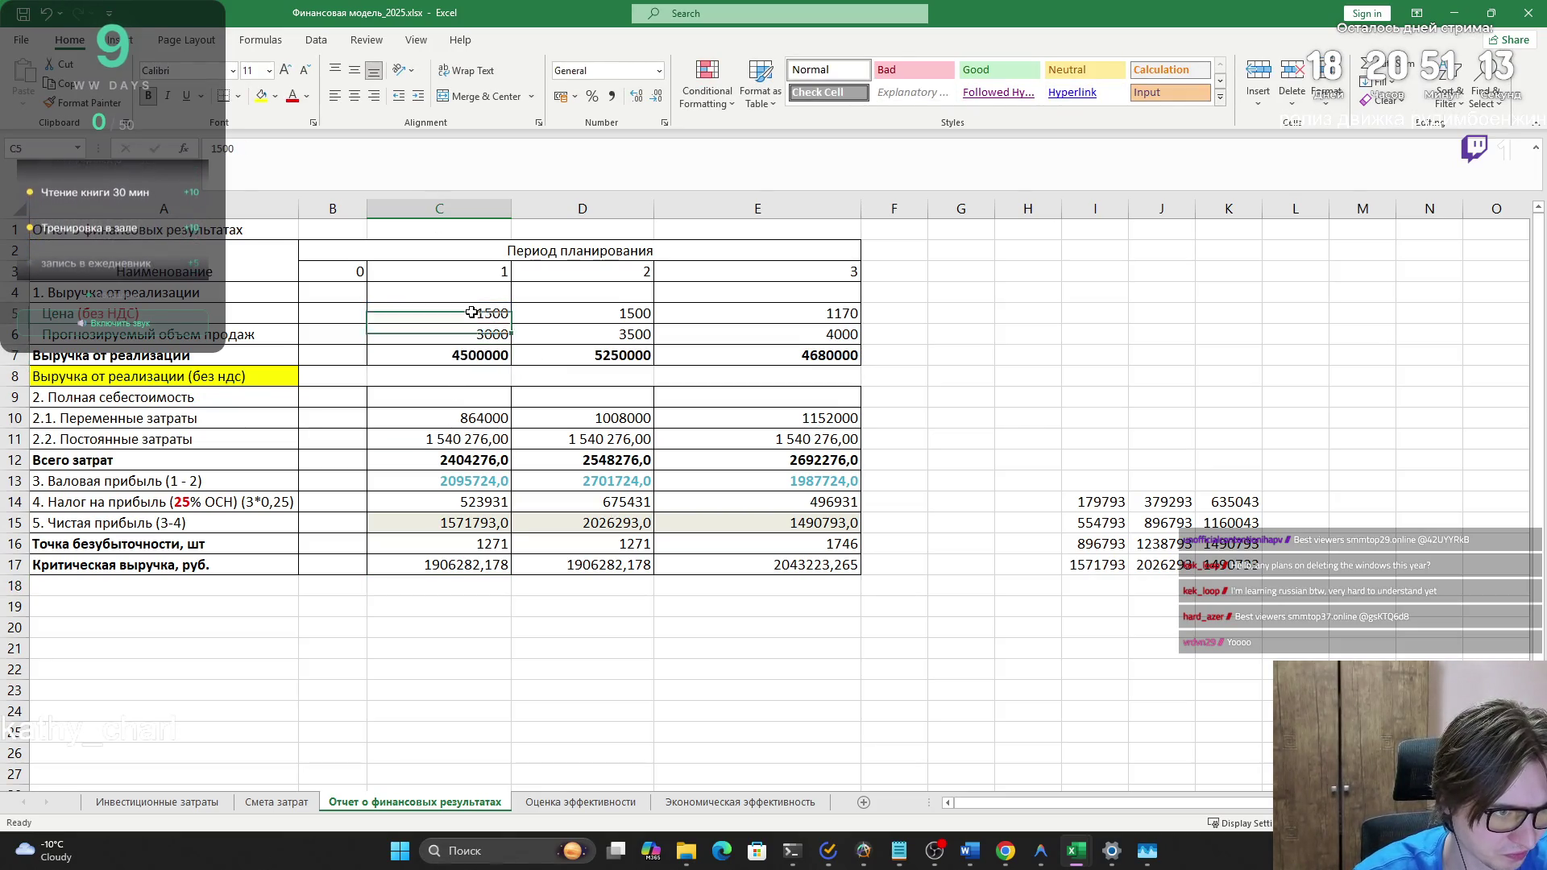
{"action": "type", "text": "70"}
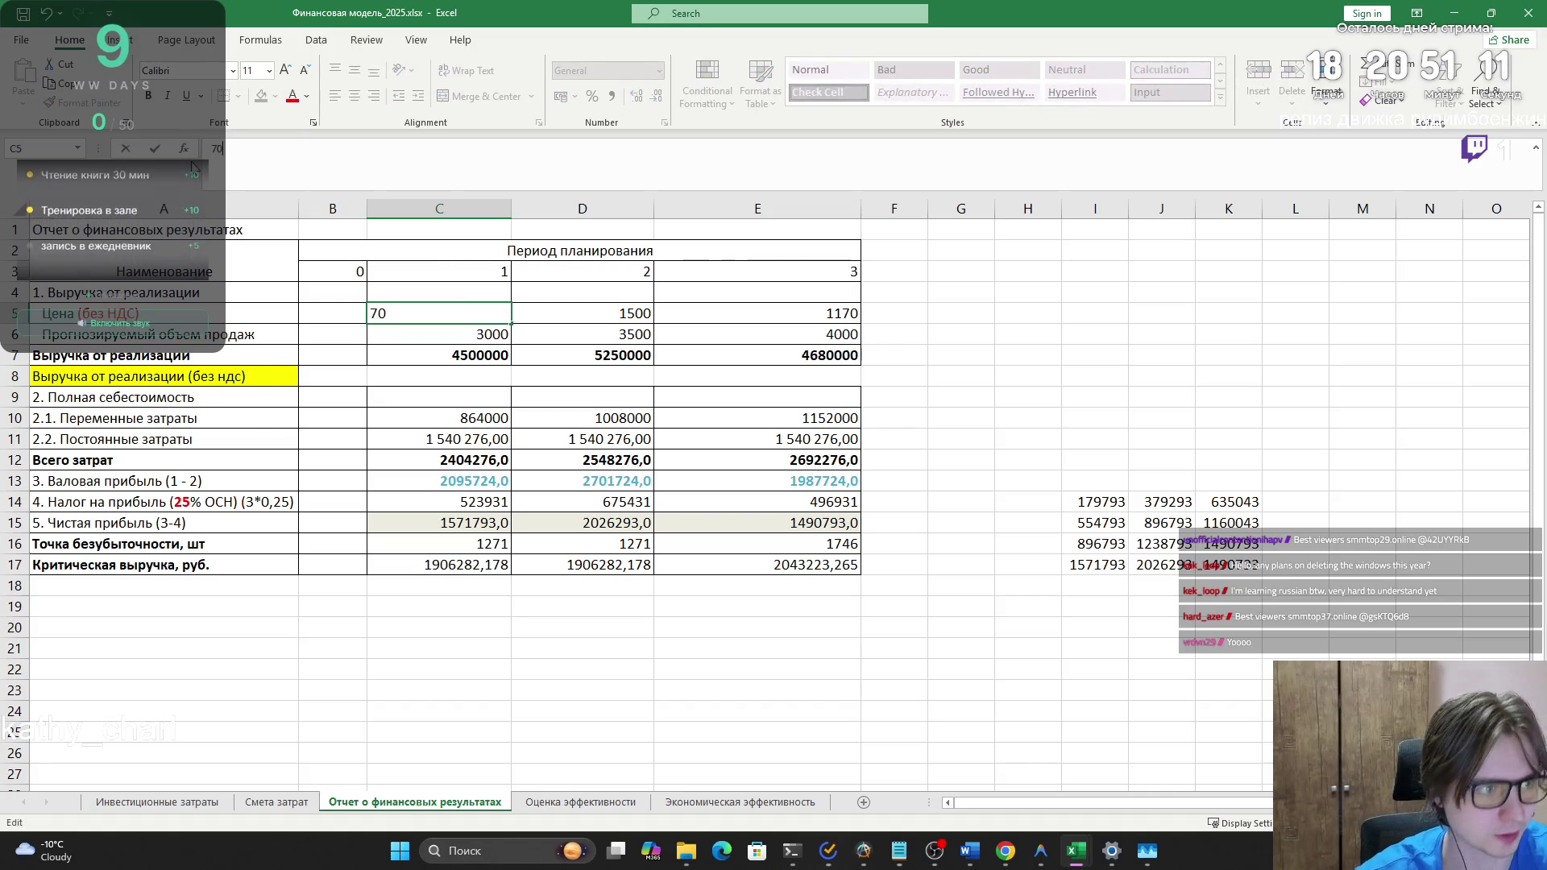
{"action": "key", "text": "Tab"}
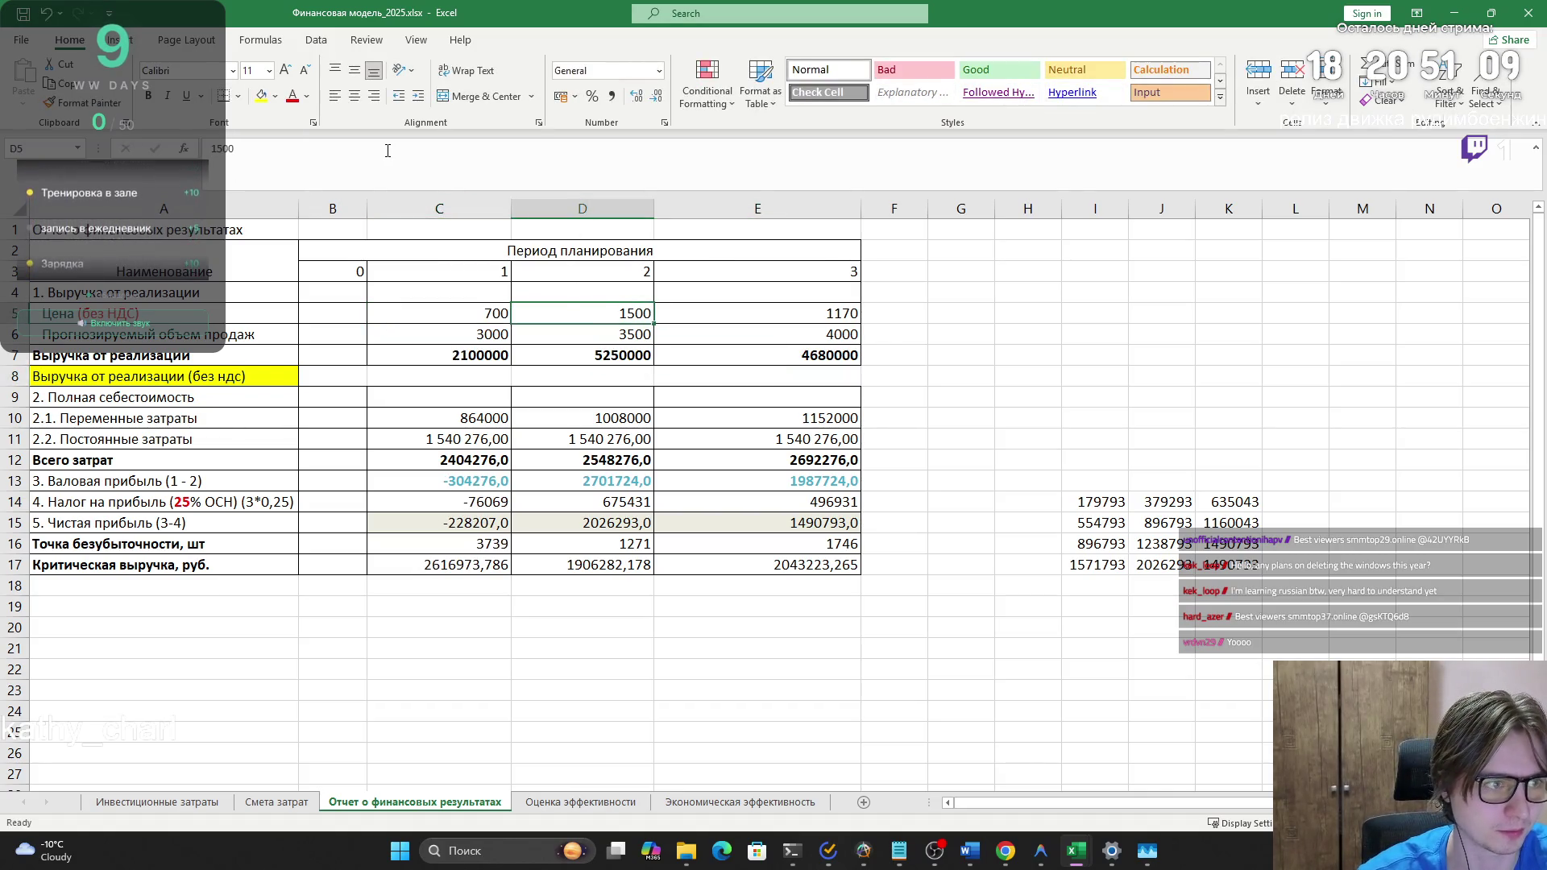
- Set the period 2 price in D5 to 700
{"action": "left_click", "coordinate": [394, 149]}
{"action": "key", "text": "BackSpace"}
{"action": "key", "text": "BackSpace"}
{"action": "type", "text": "70"}
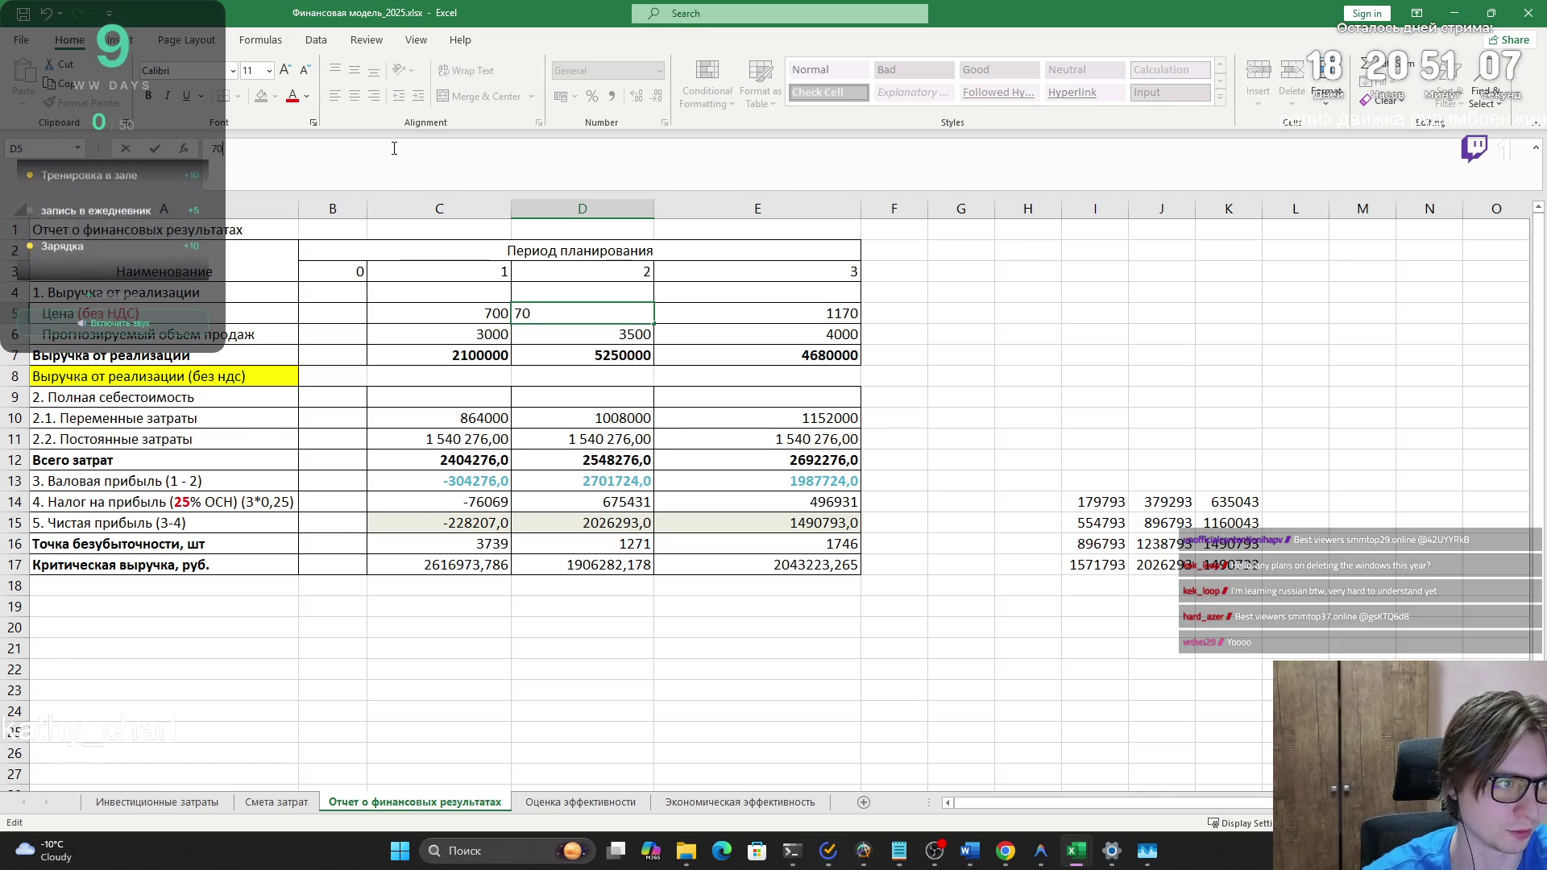
{"action": "left_click", "coordinate": [890, 439]}
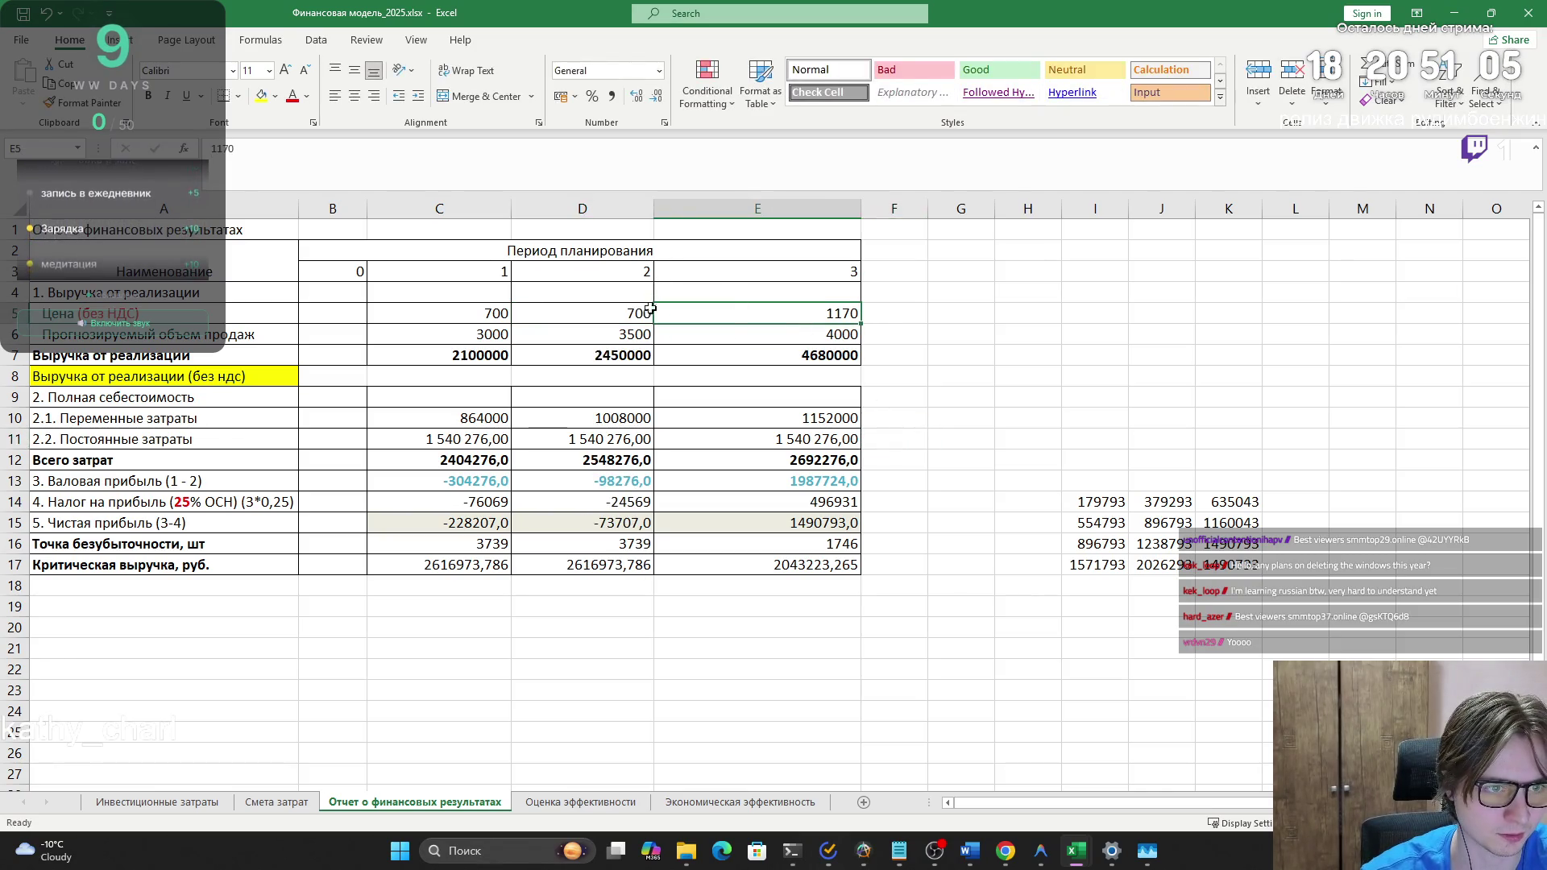
{"action": "left_click", "coordinate": [582, 313]}
{"action": "key", "text": "ctrl+z"}
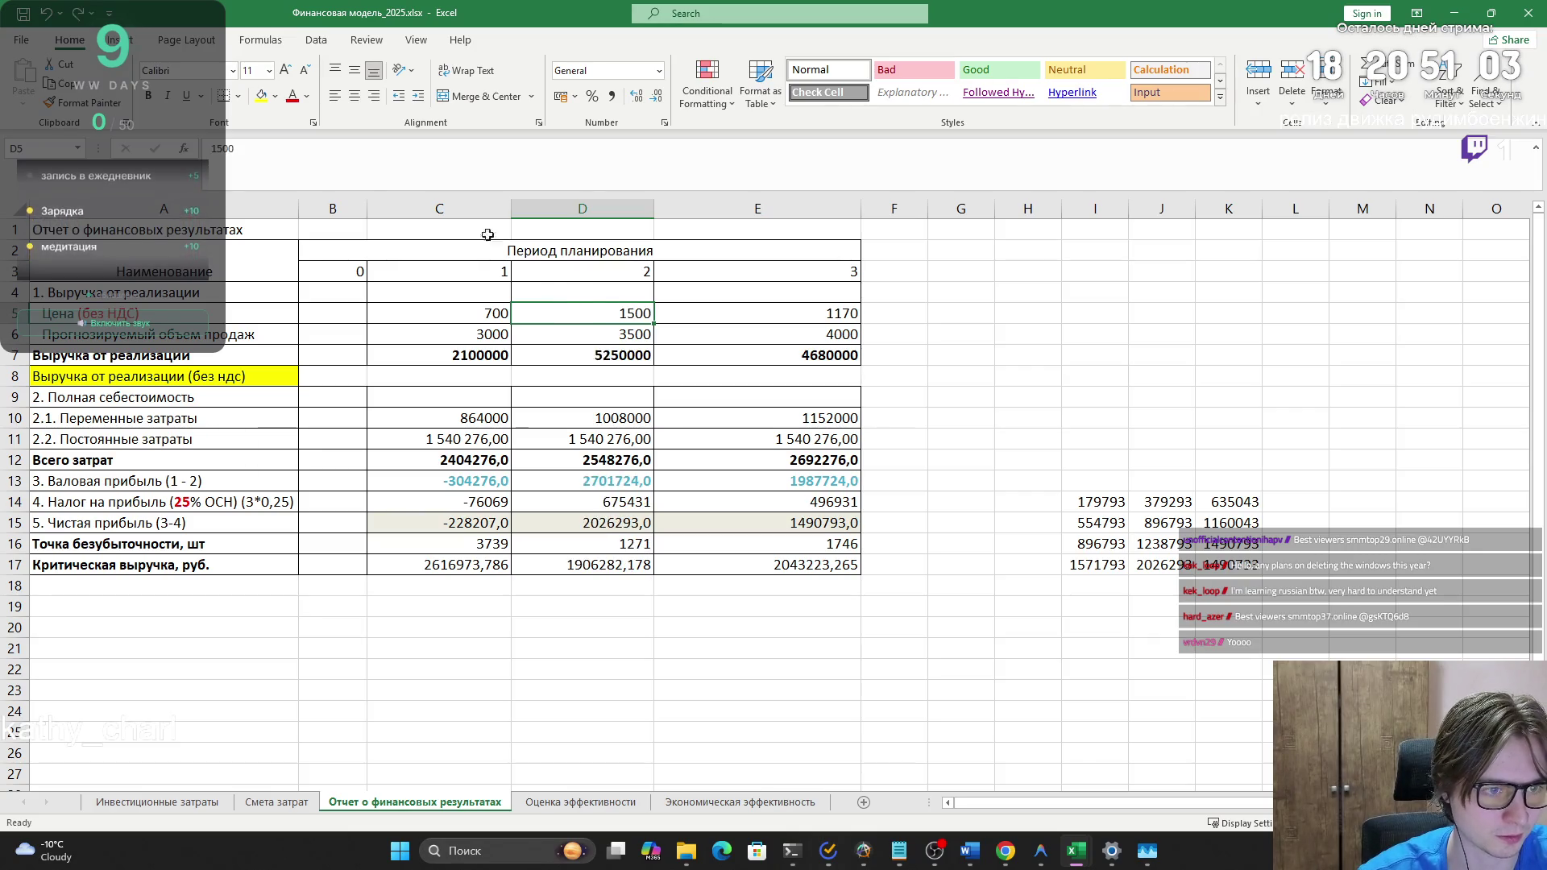
{"action": "type", "text": "700"}
{"action": "key", "text": "Return"}
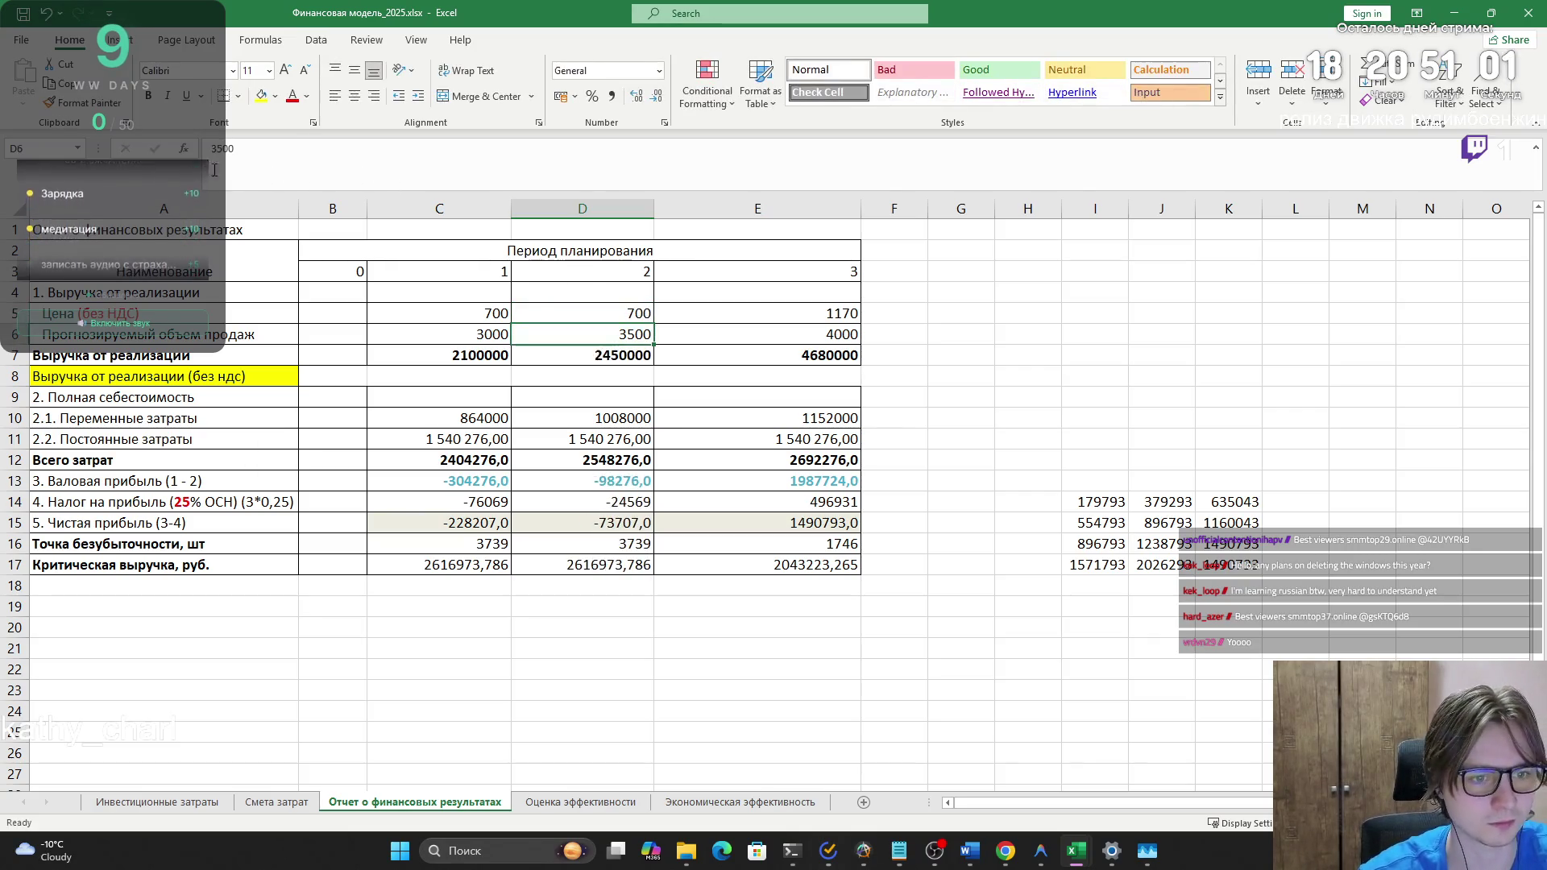
- Set the period 3 price in E5 to 750
{"action": "left_click", "coordinate": [752, 310]}
{"action": "type", "text": "11"}
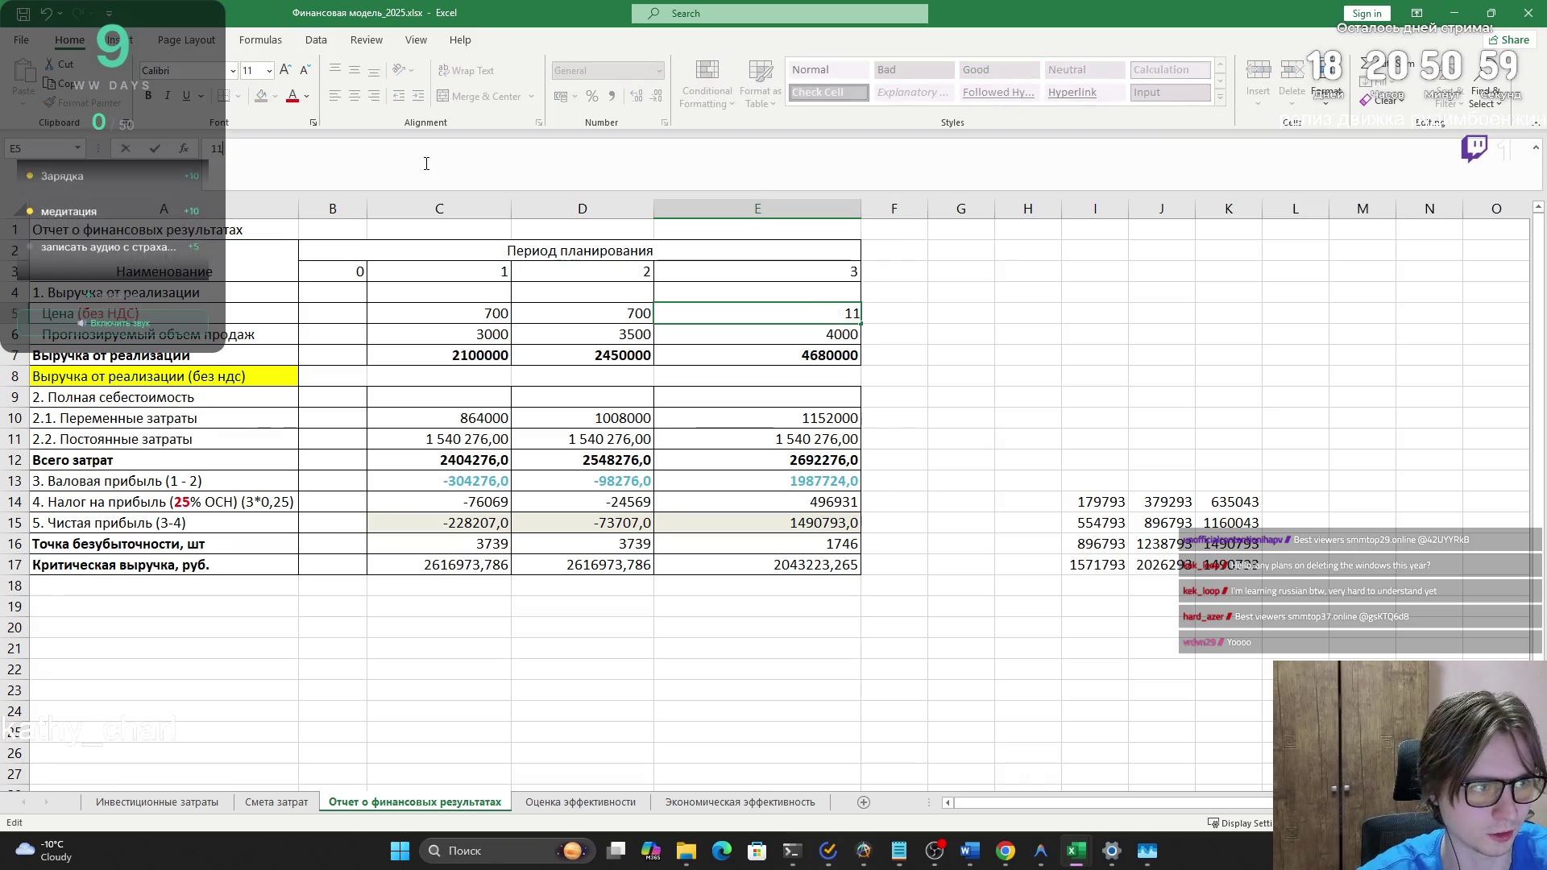
{"action": "type", "text": "10"}
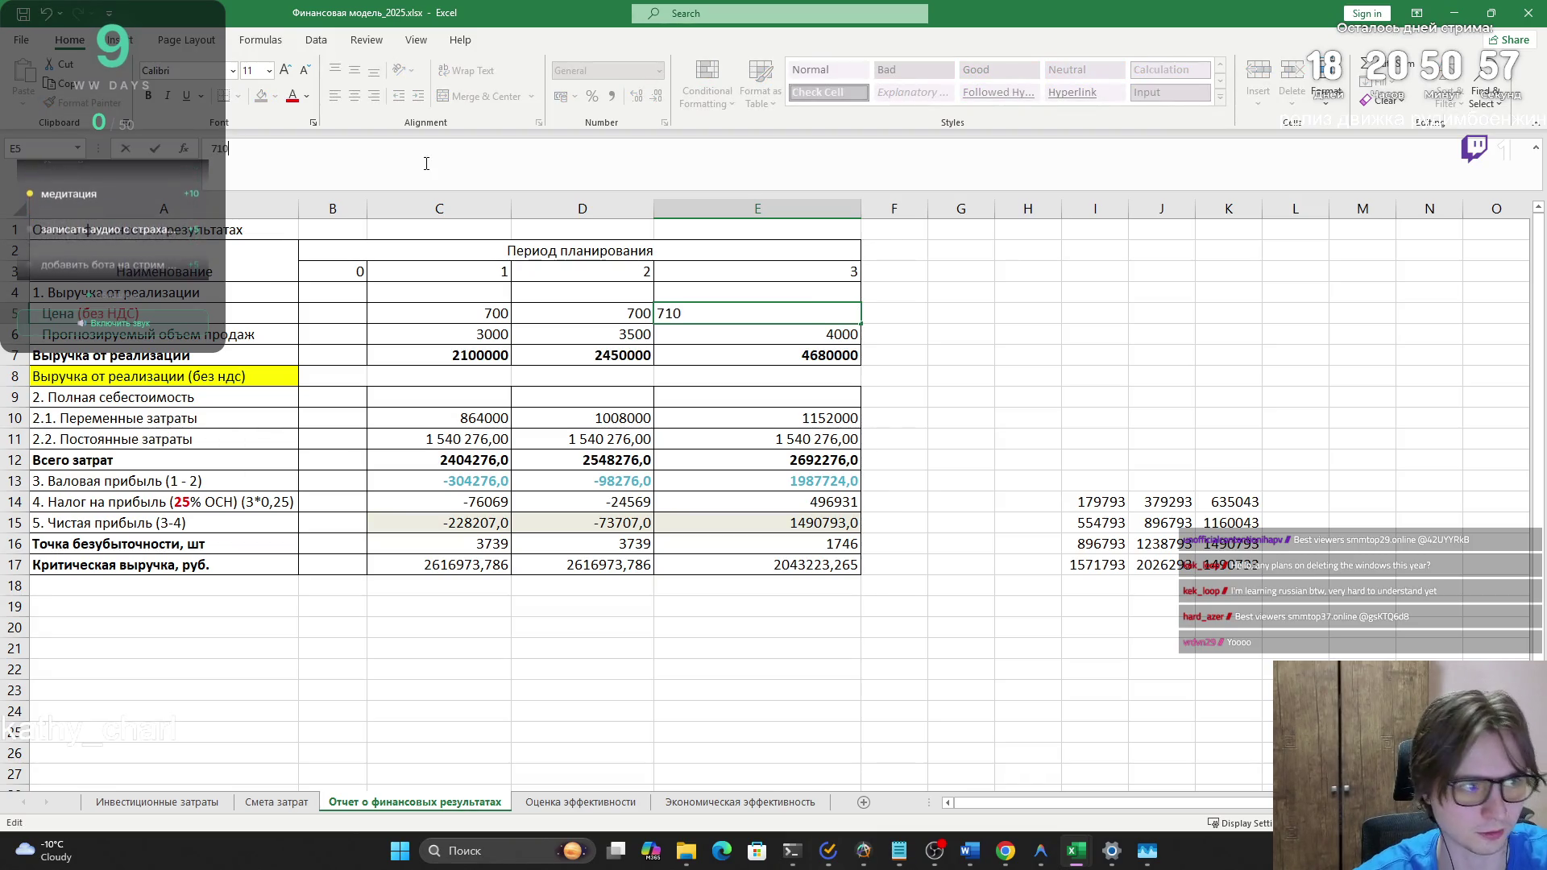
{"action": "key", "text": "BackSpace"}
{"action": "key", "text": "BackSpace"}
{"action": "type", "text": "50"}
{"action": "key", "text": "Return"}
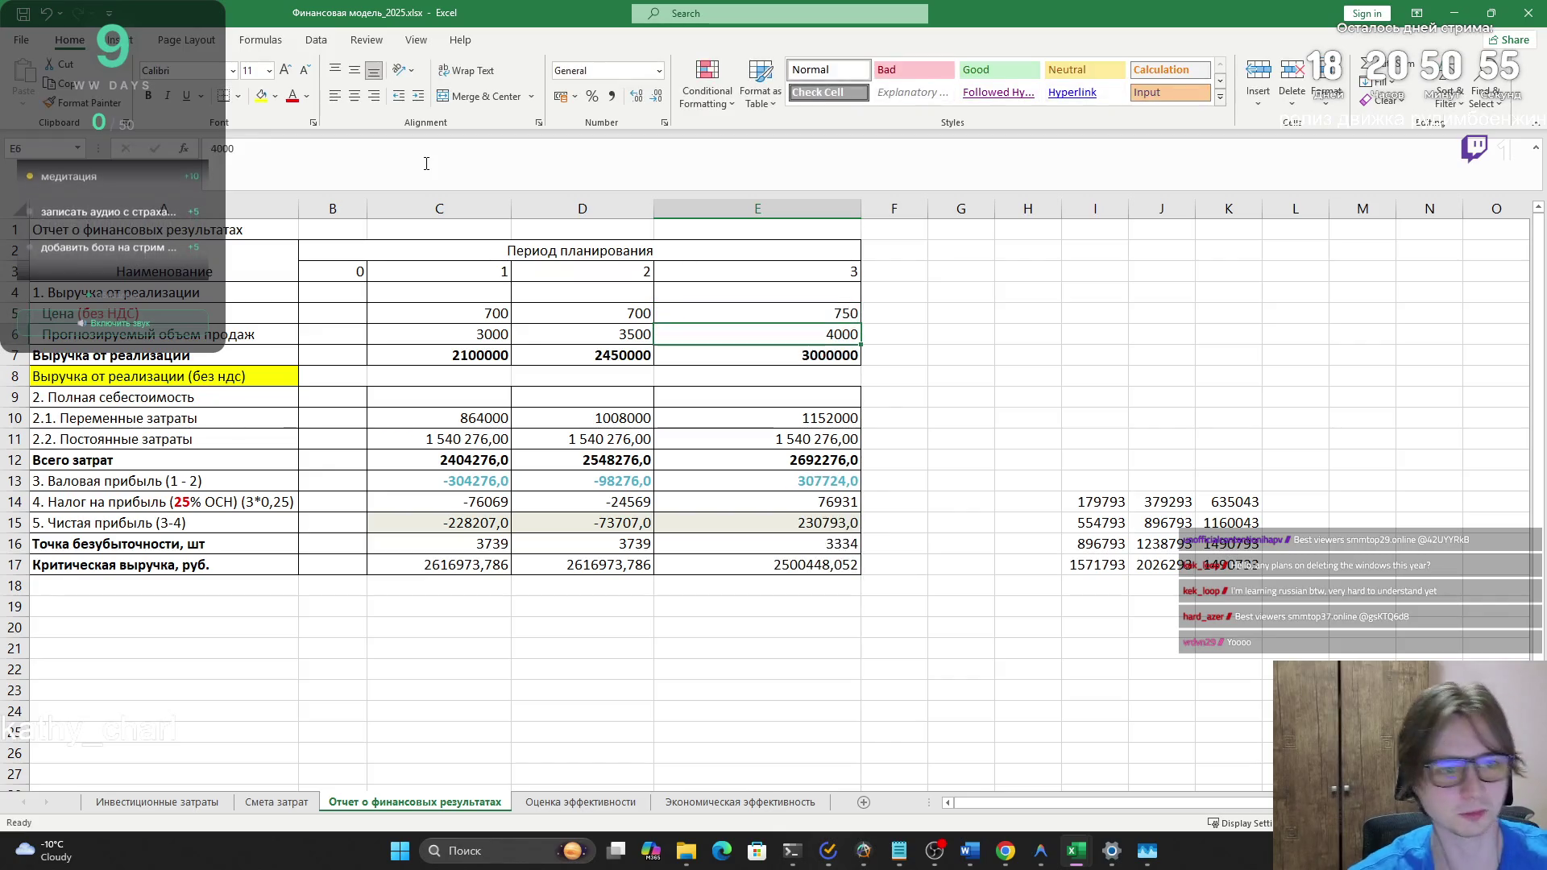
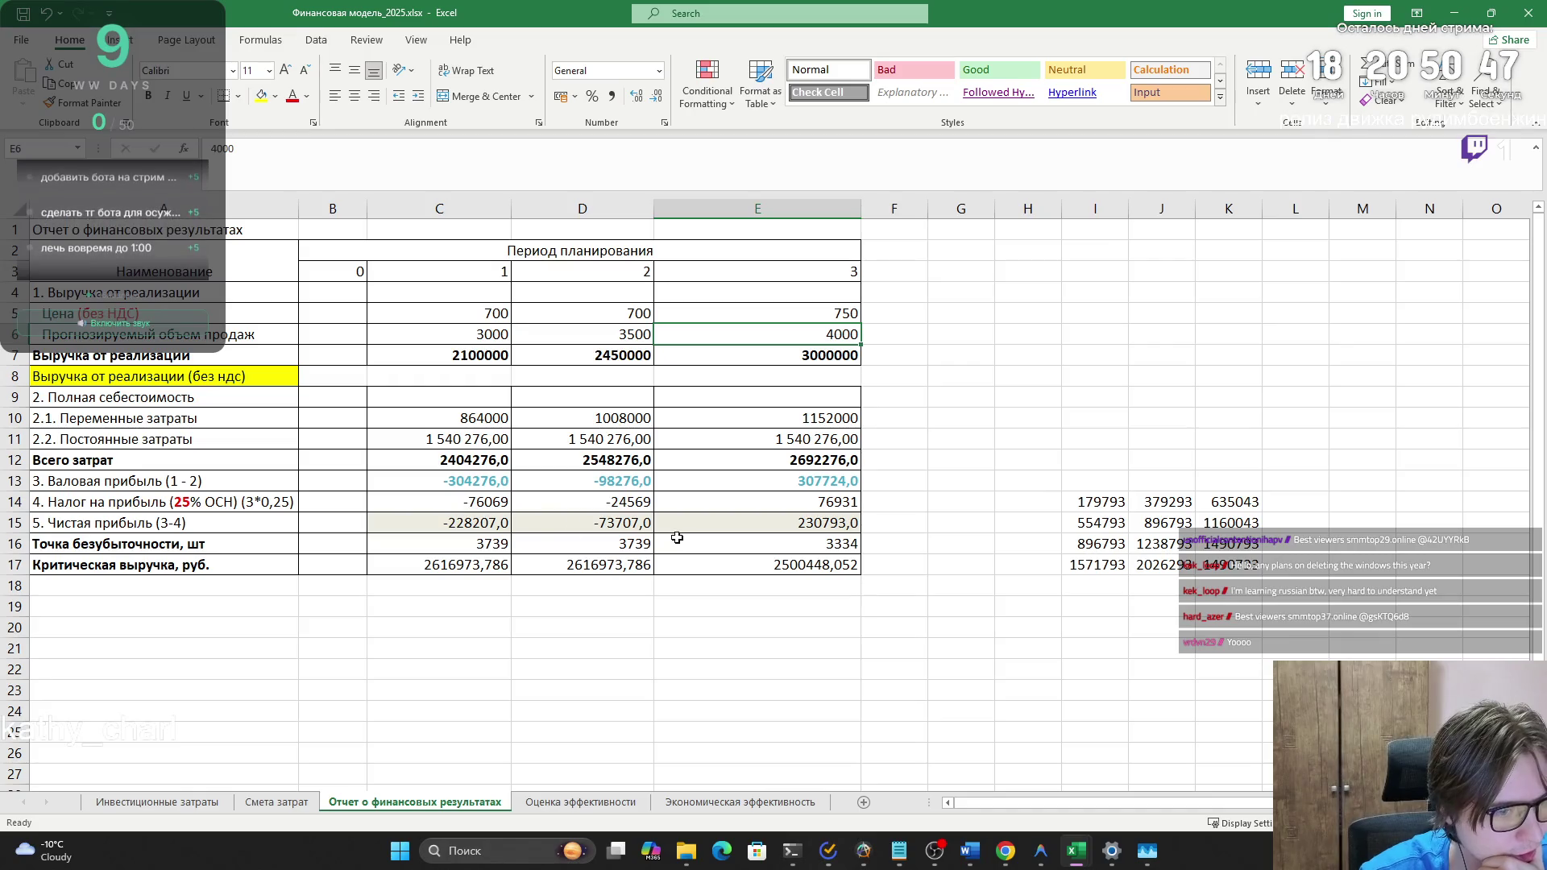
- Review the net profit and variable cost formulas and check the per-unit cost on Смета затрат
{"action": "left_click", "coordinate": [598, 528]}
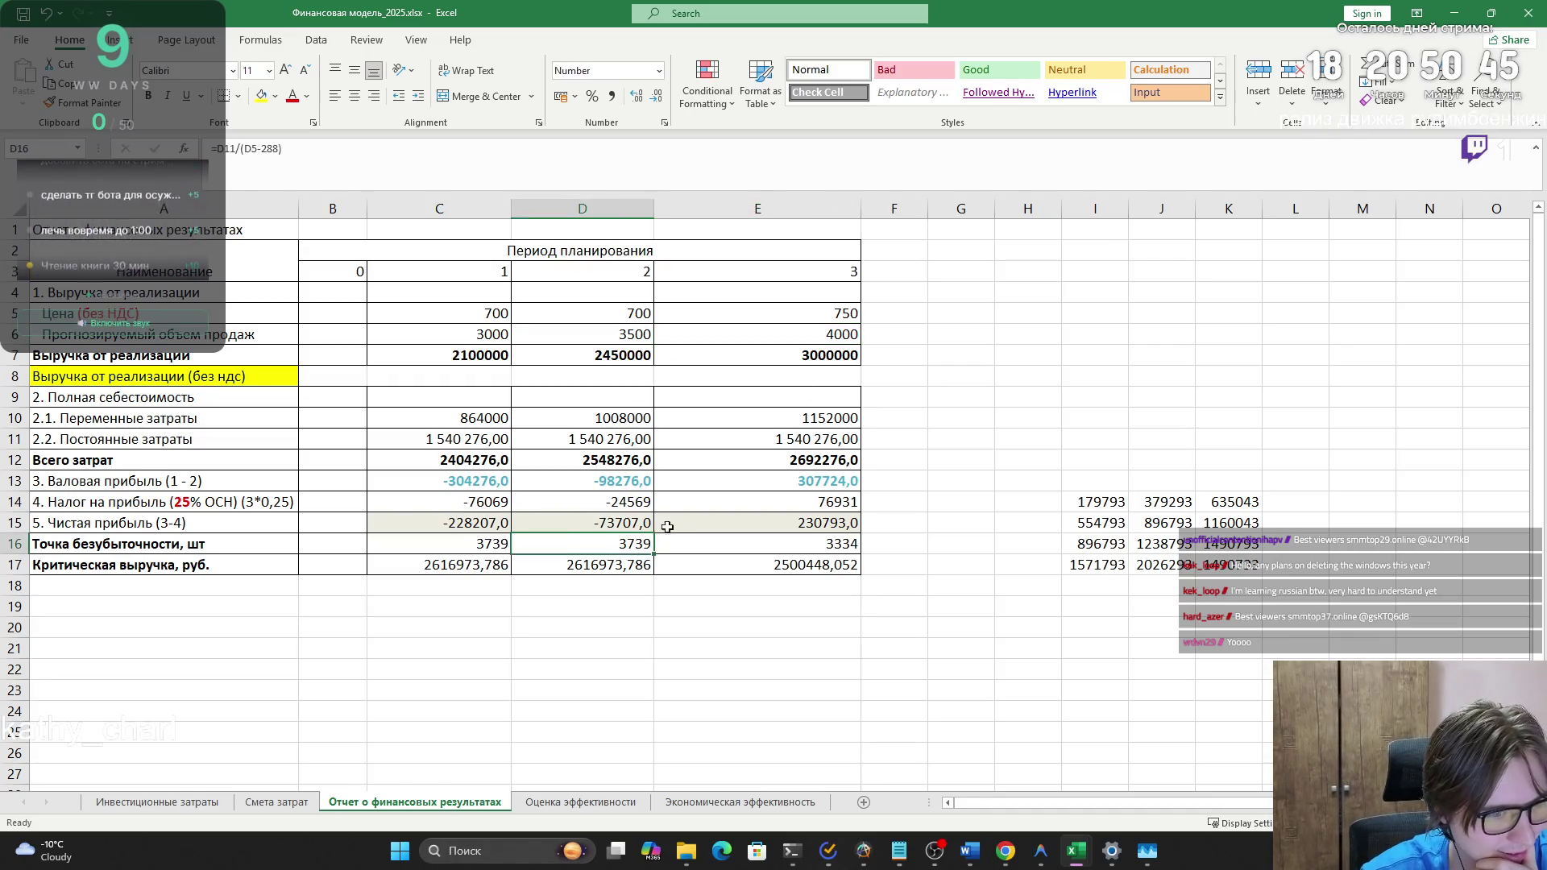
{"action": "left_click", "coordinate": [711, 524]}
{"action": "left_click", "coordinate": [475, 418]}
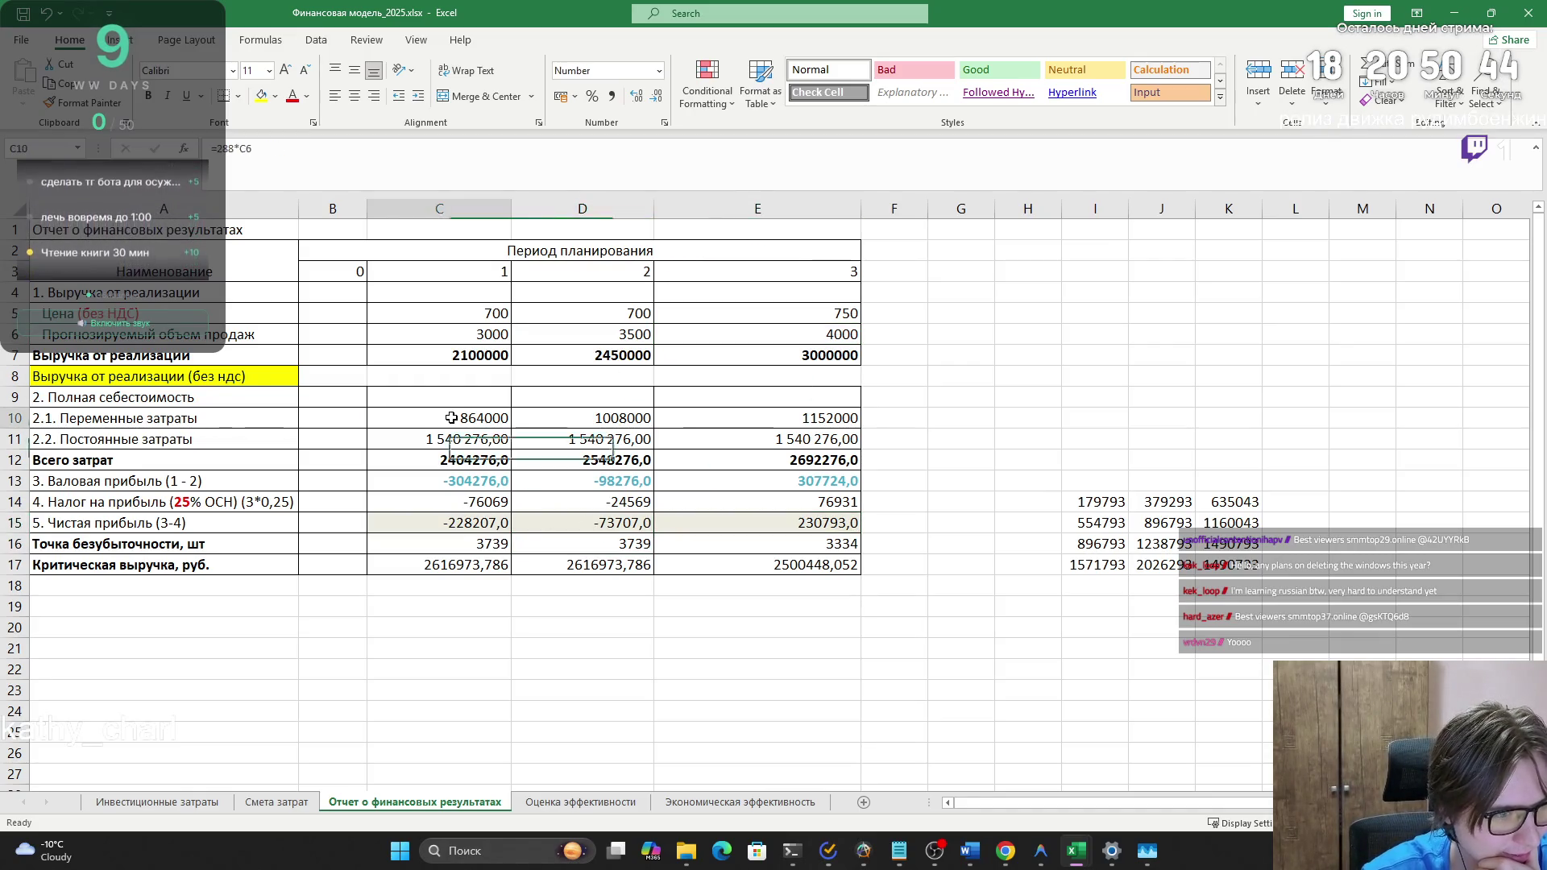
{"action": "left_click", "coordinate": [589, 403]}
{"action": "left_click", "coordinate": [445, 413]}
{"action": "left_click", "coordinate": [329, 167]}
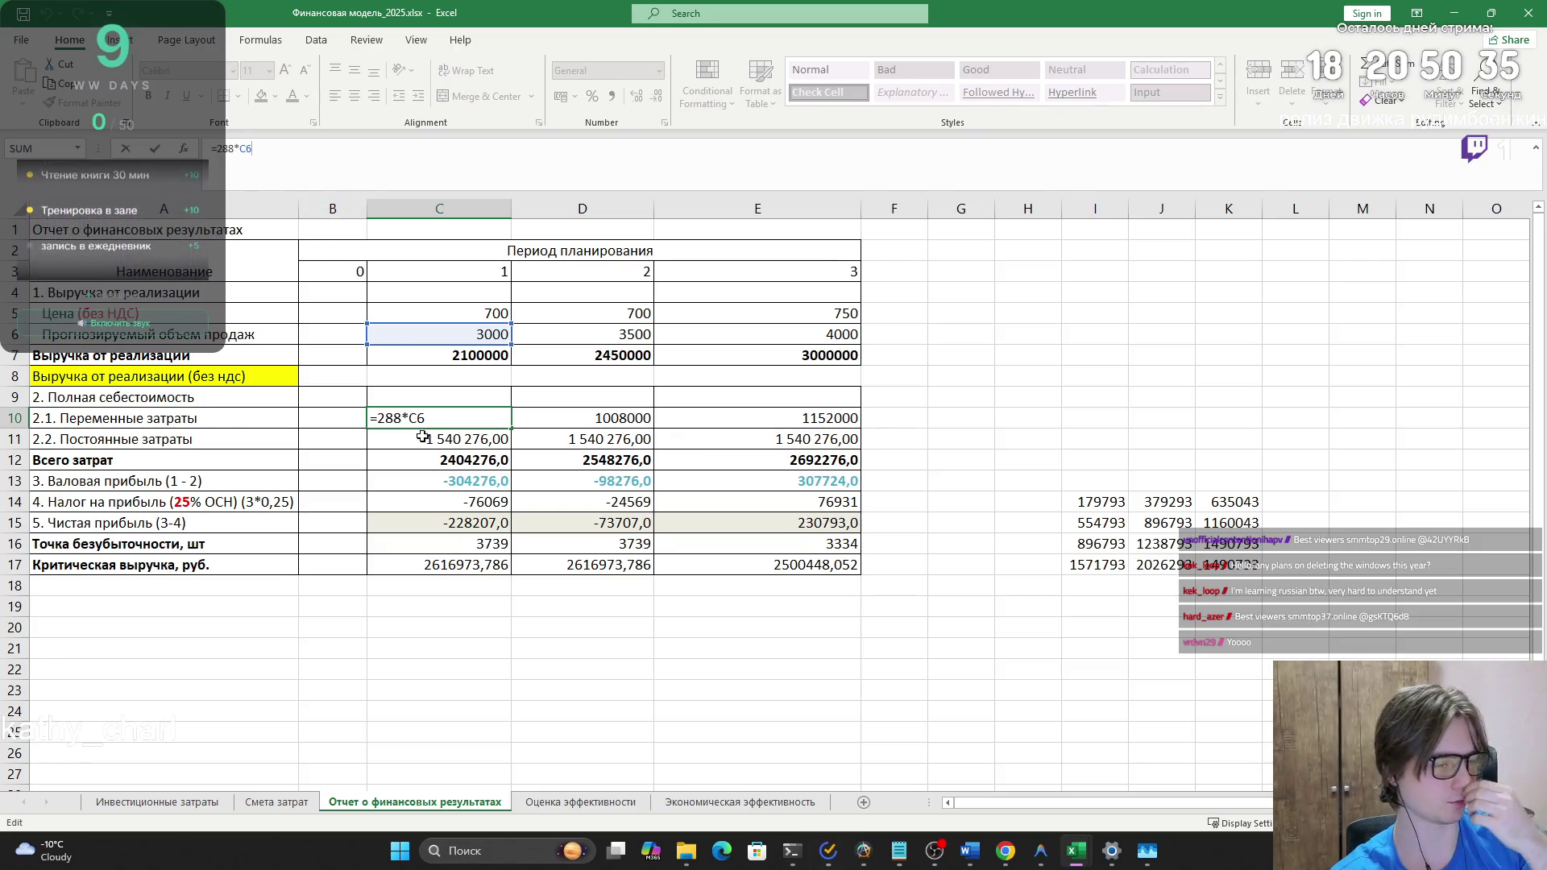
{"action": "left_click", "coordinate": [277, 802]}
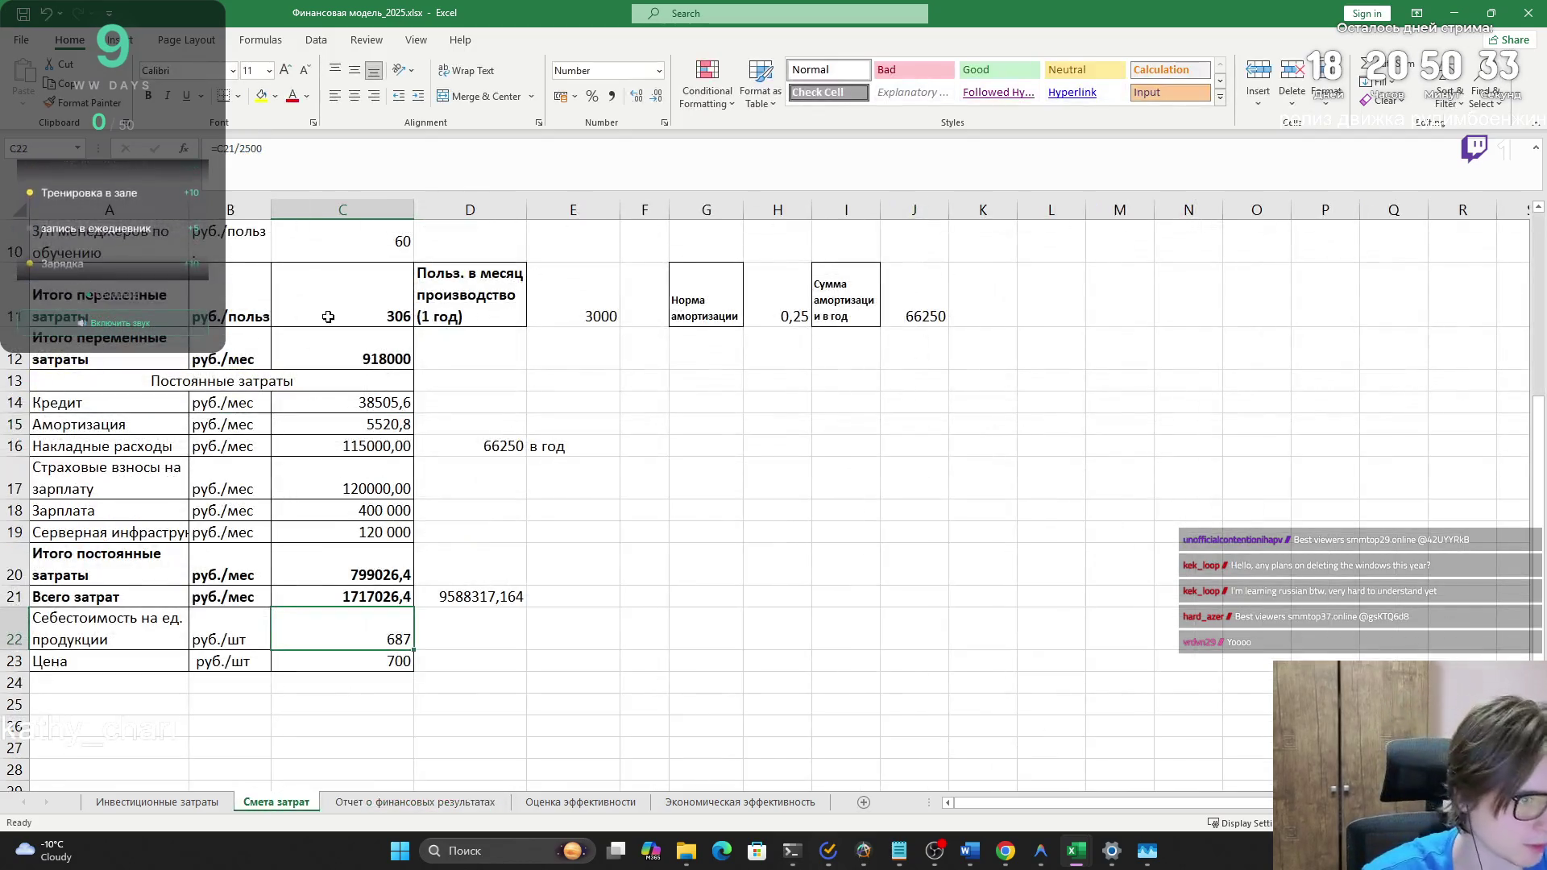
{"action": "left_click", "coordinate": [439, 801]}
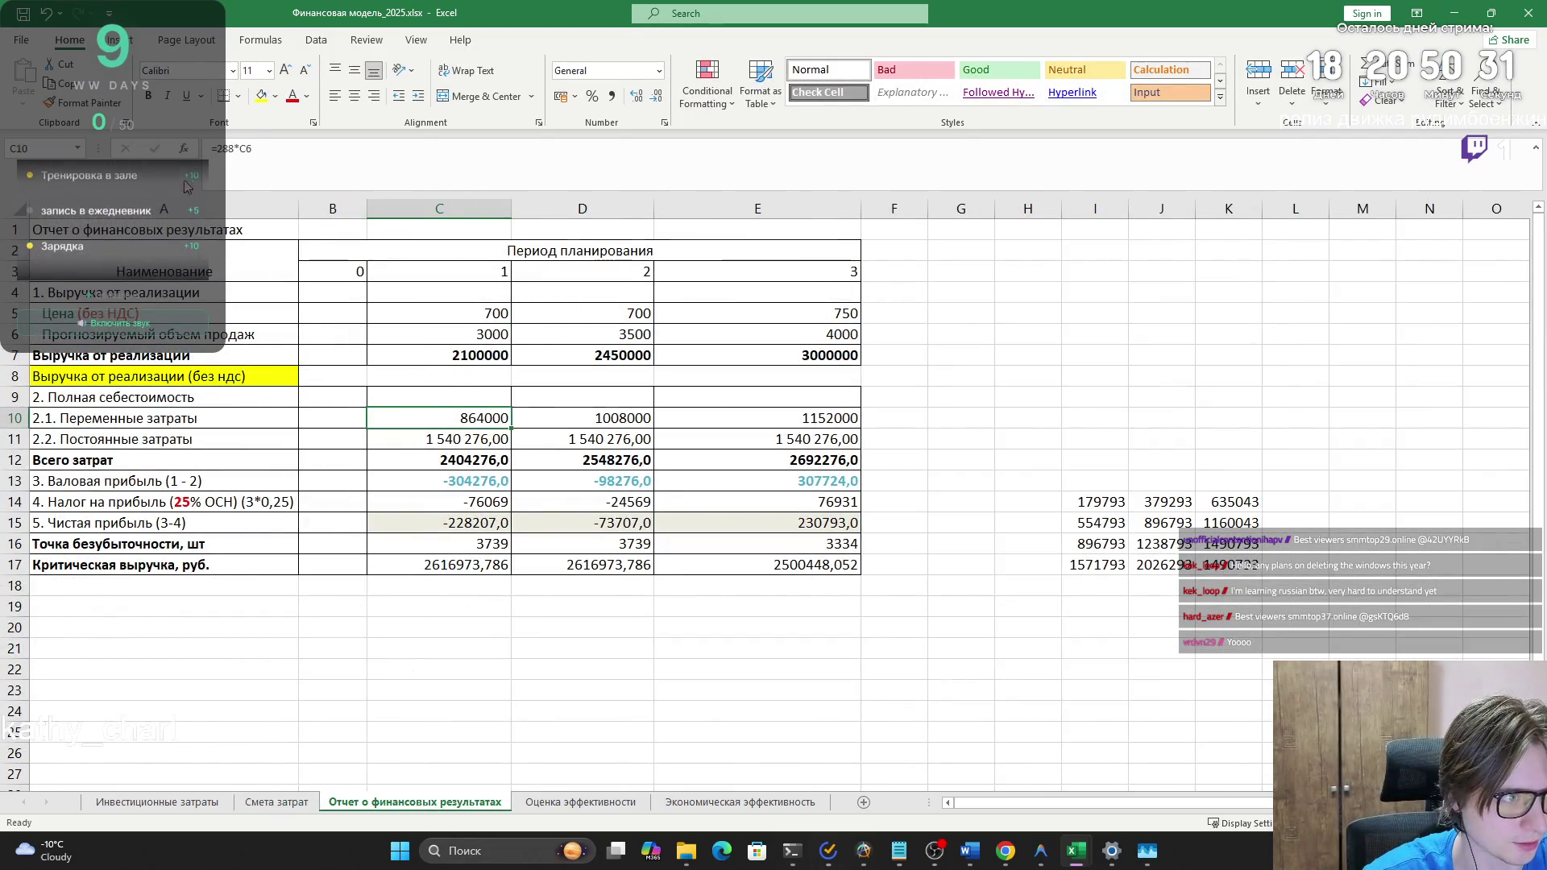
- Change C10's formula to =306*C6 and fill it across D10:E10
{"action": "double_click", "coordinate": [230, 149]}
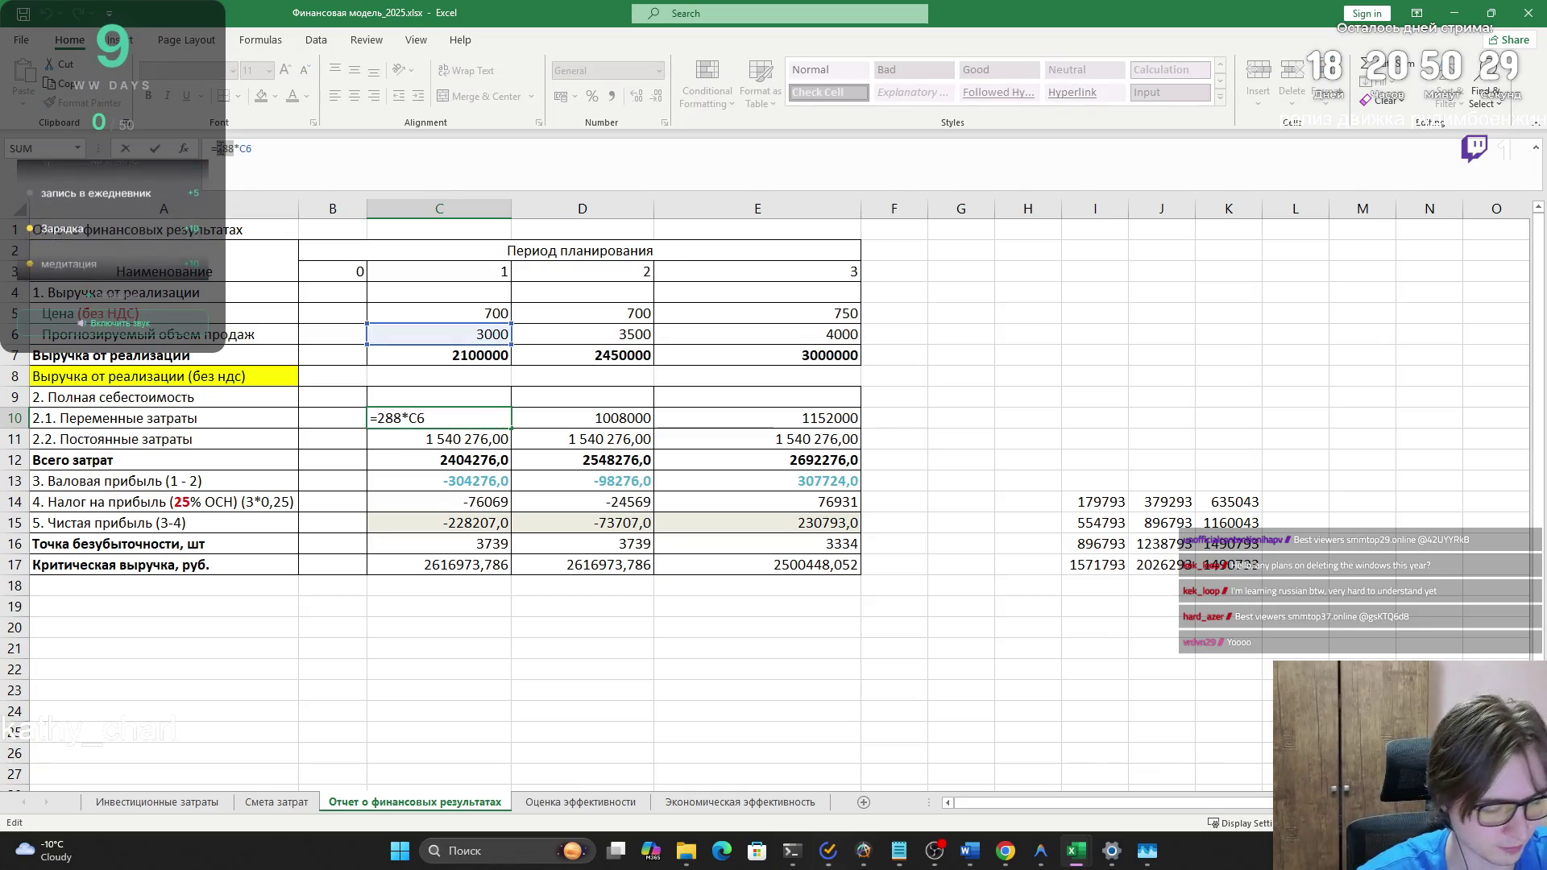
{"action": "type", "text": "306"}
{"action": "key", "text": "Return"}
{"action": "left_click", "coordinate": [588, 419]}
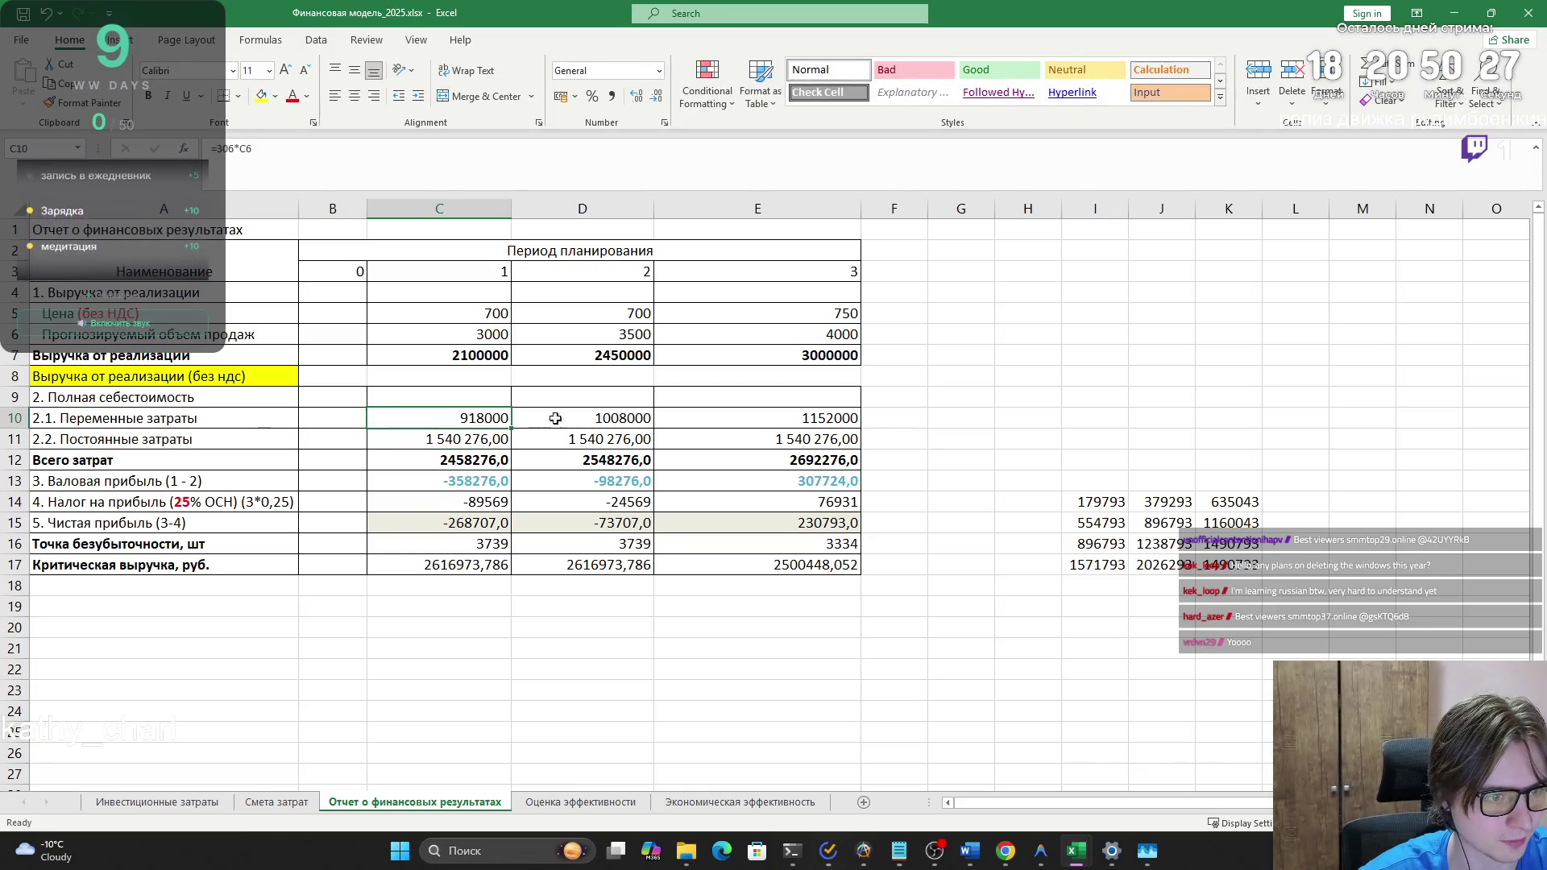
{"action": "left_click", "coordinate": [483, 418]}
{"action": "left_click_drag", "start_coordinate": [510, 428], "coordinate": [798, 421]}
- Verify that the copied variable cost formulas in D10 and E10 reference the correct cells
{"action": "left_click", "coordinate": [583, 412]}
{"action": "left_click", "coordinate": [691, 419]}
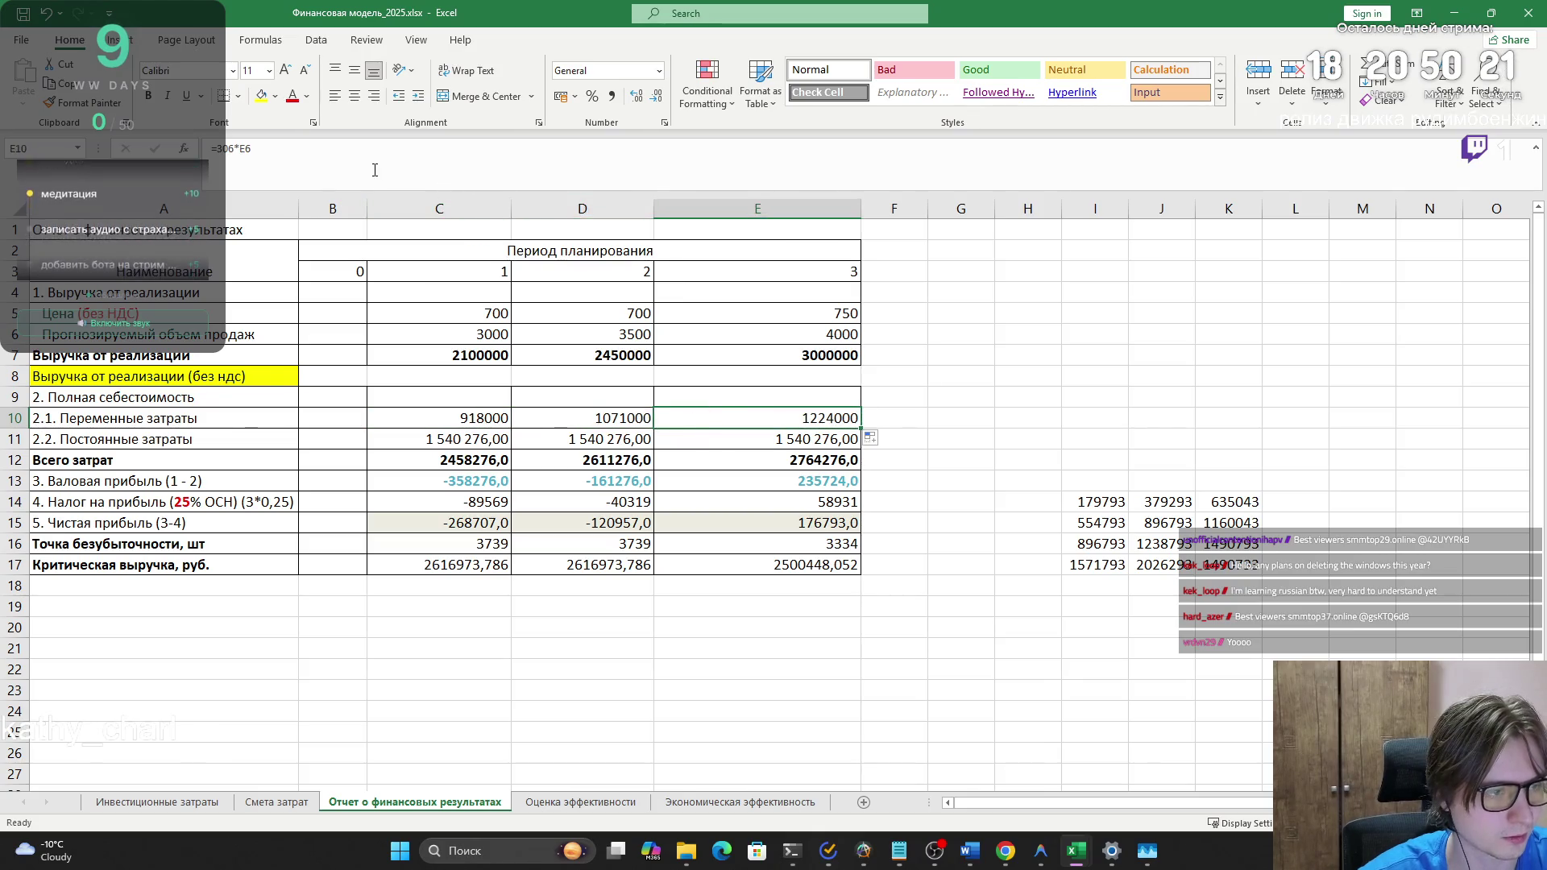
{"action": "key", "text": "F2"}
{"action": "key", "text": "Escape"}
{"action": "key", "text": "Left"}
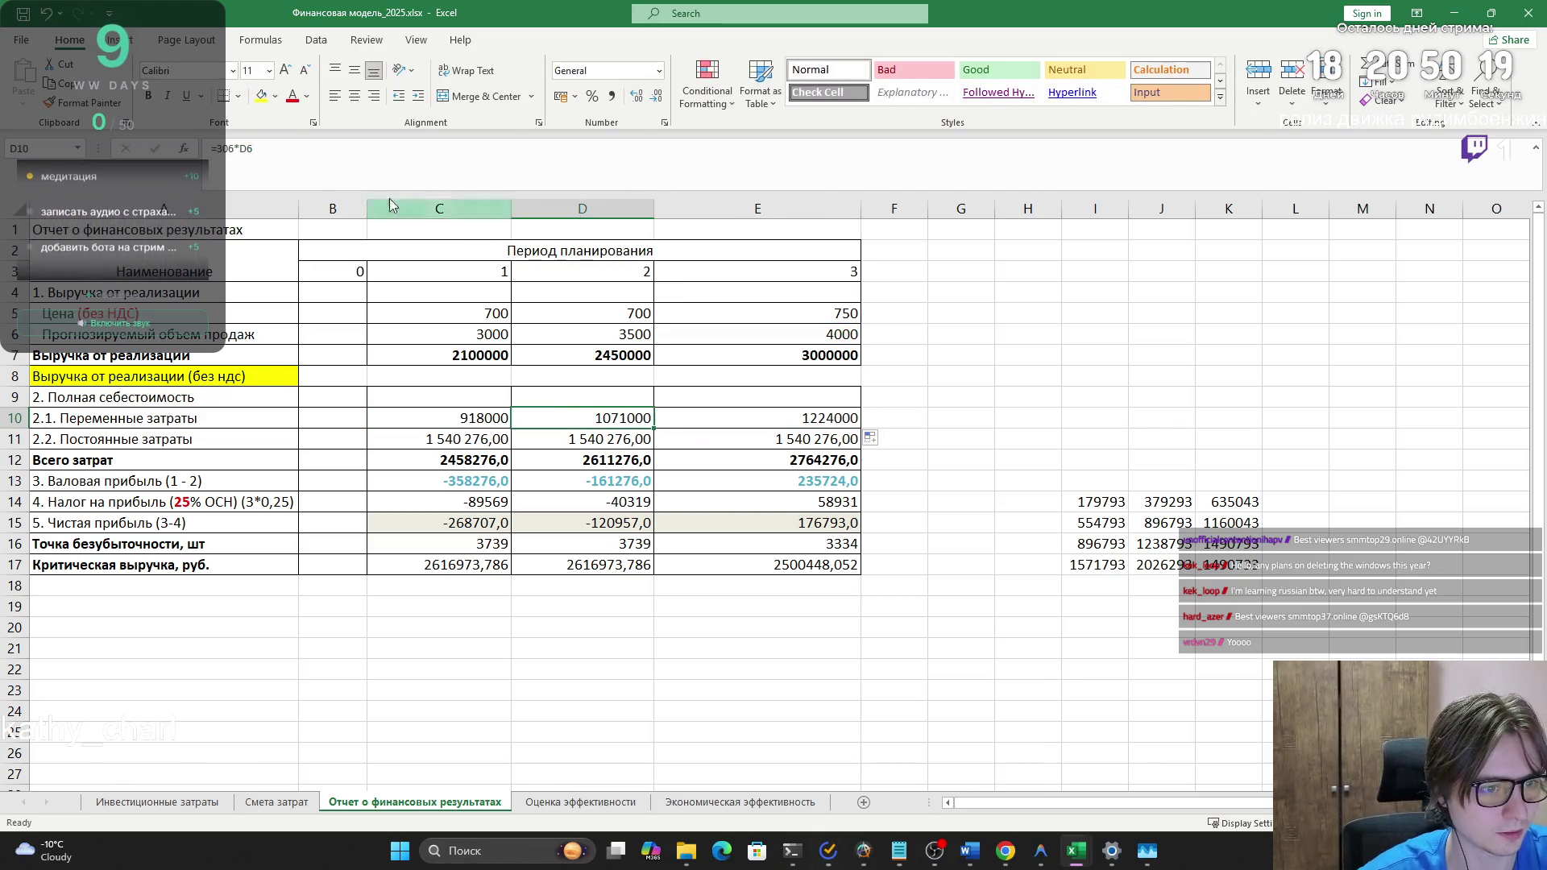
{"action": "key", "text": "F2"}
{"action": "key", "text": "Escape"}
{"action": "left_click", "coordinate": [470, 525]}
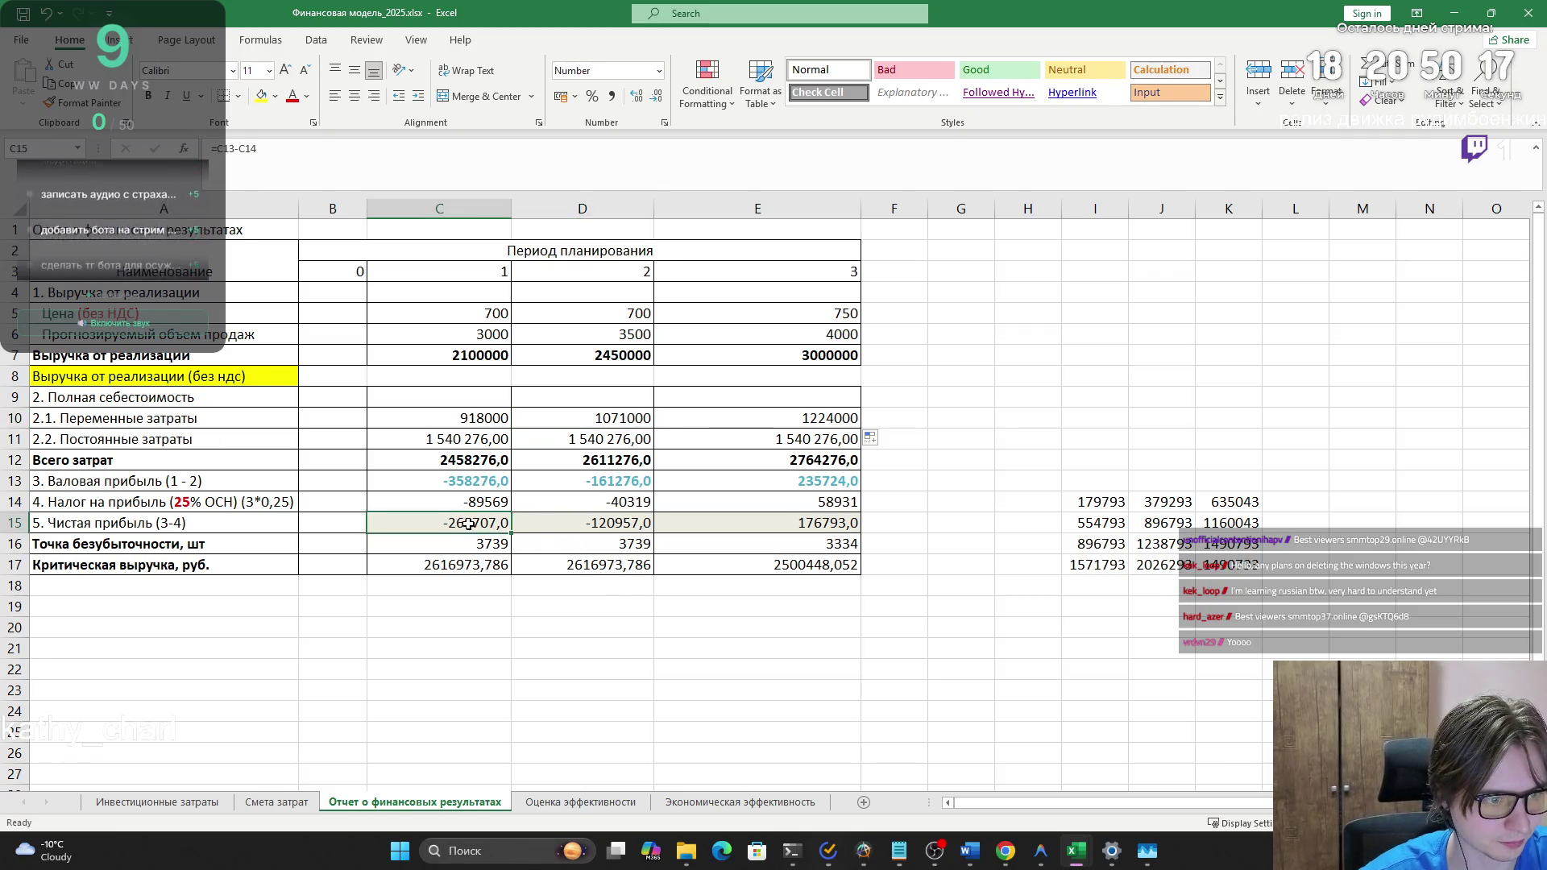
- Check the net profit formula in C15, the total costs in C12 and fixed costs for all periods
{"action": "key", "text": "F2"}
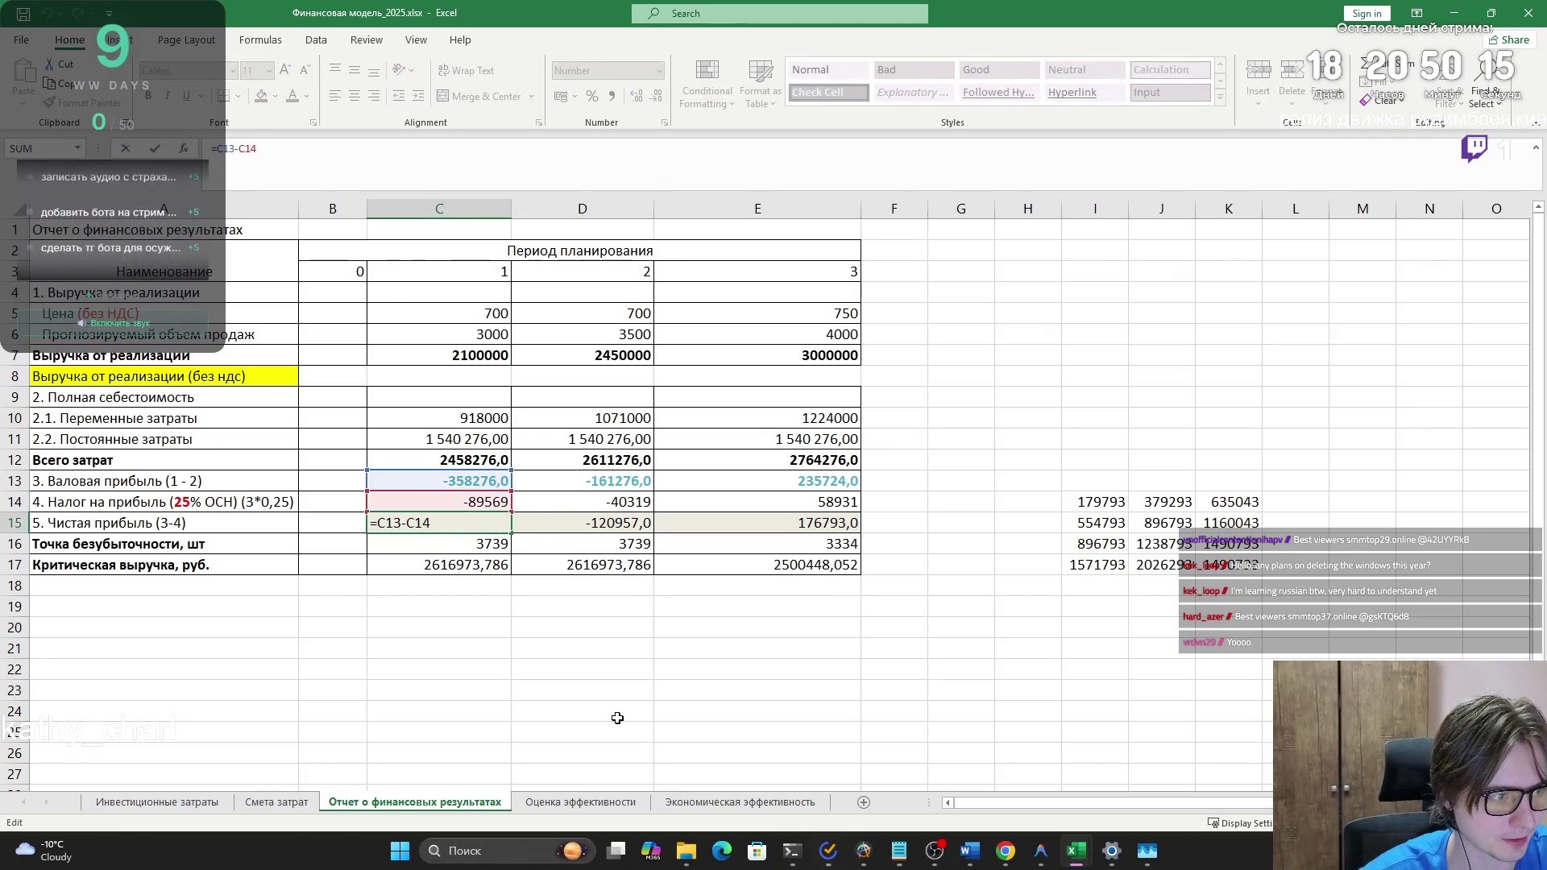
{"action": "key", "text": "Escape"}
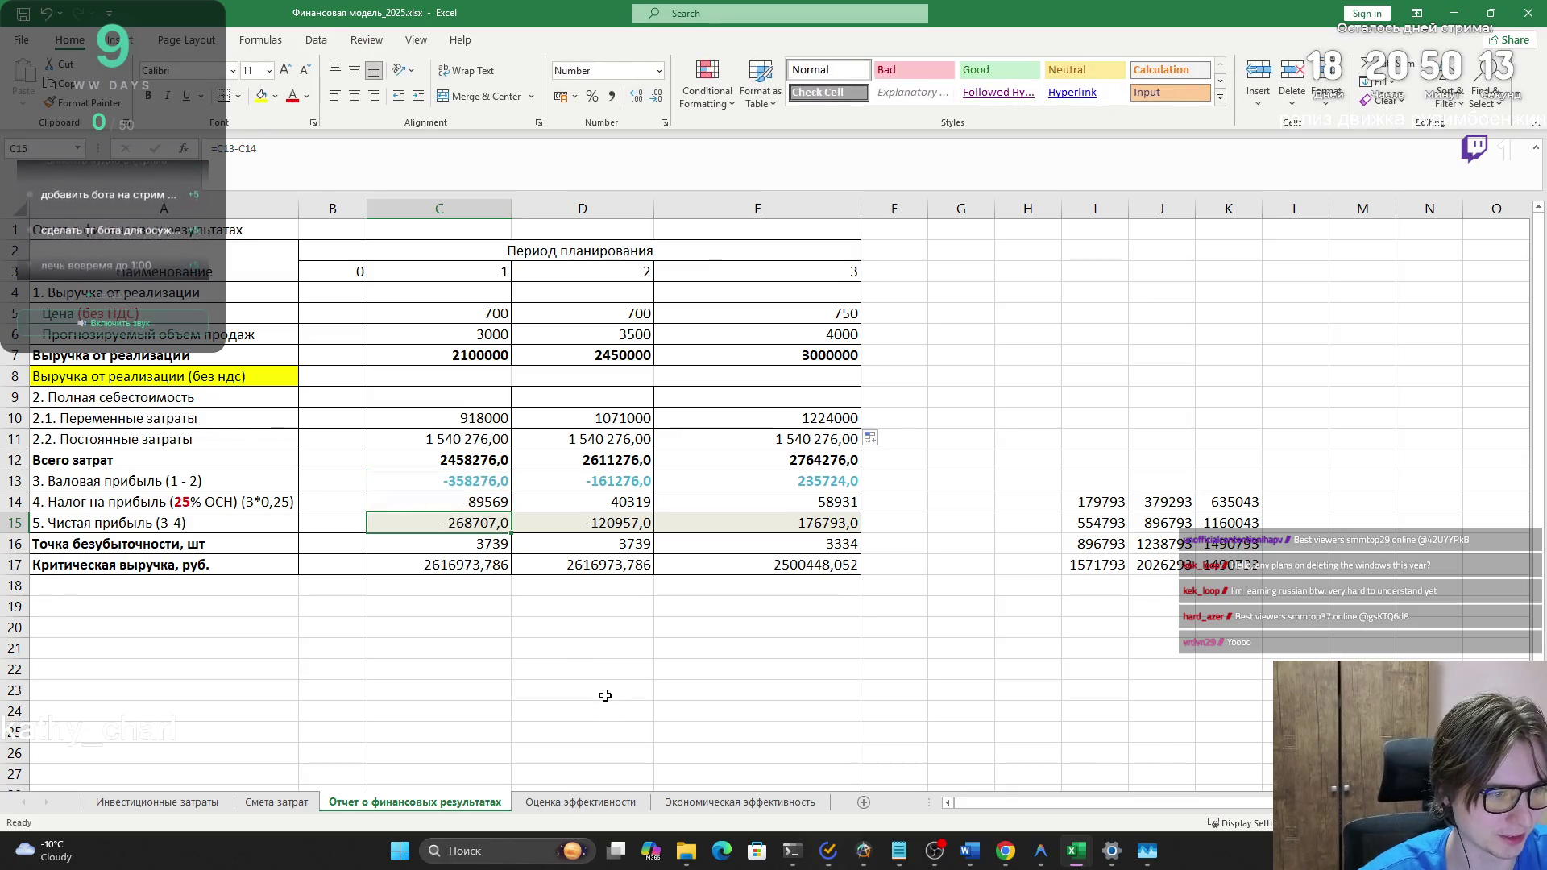
{"action": "left_click", "coordinate": [433, 456]}
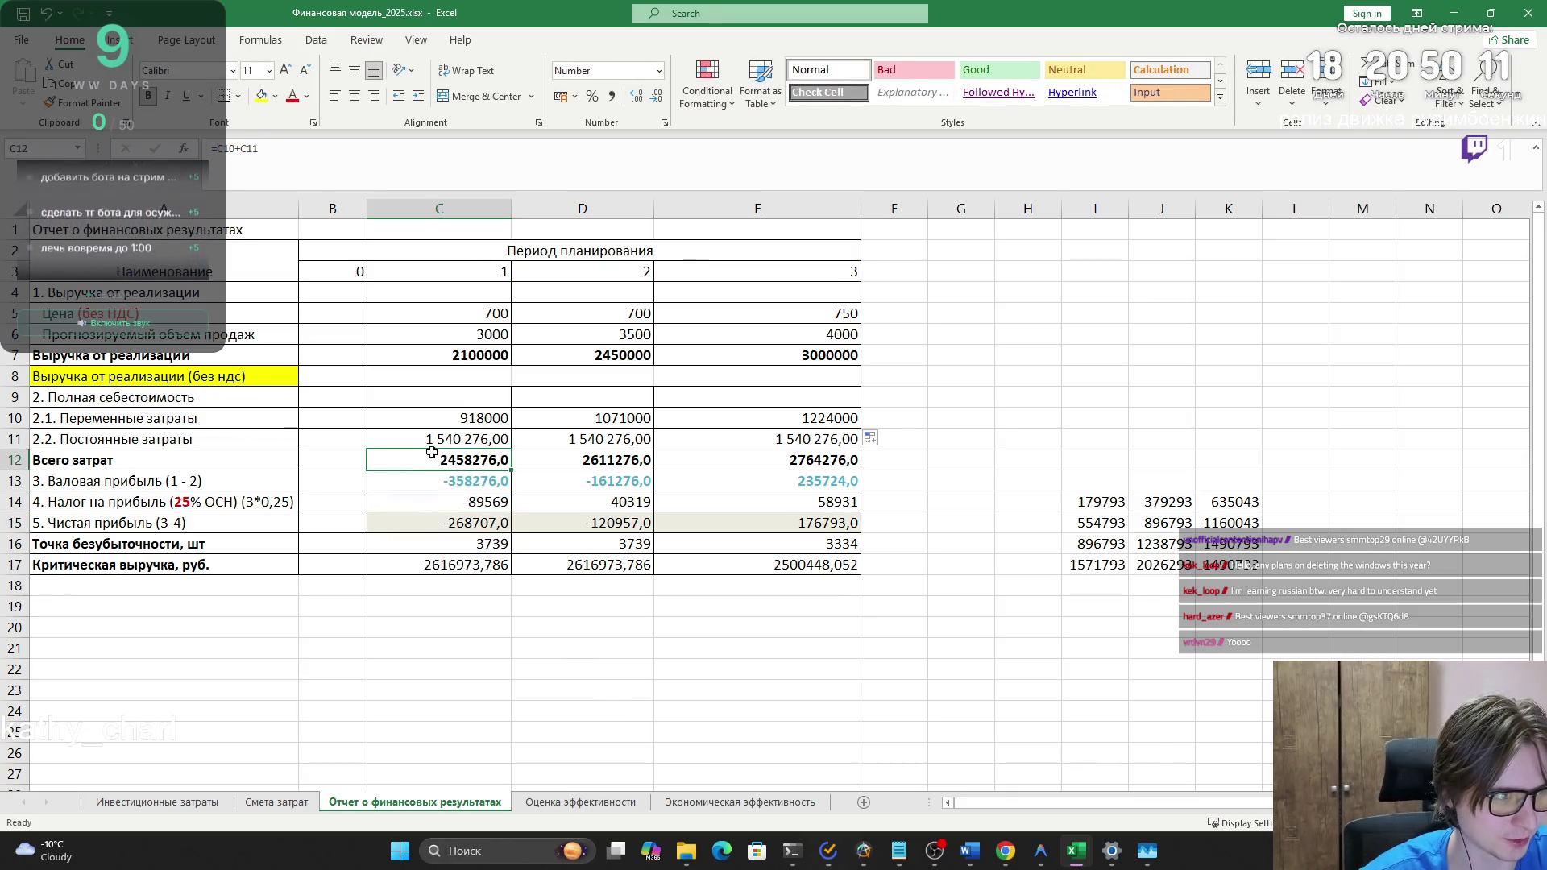
{"action": "key", "text": "F2"}
{"action": "key", "text": "Escape"}
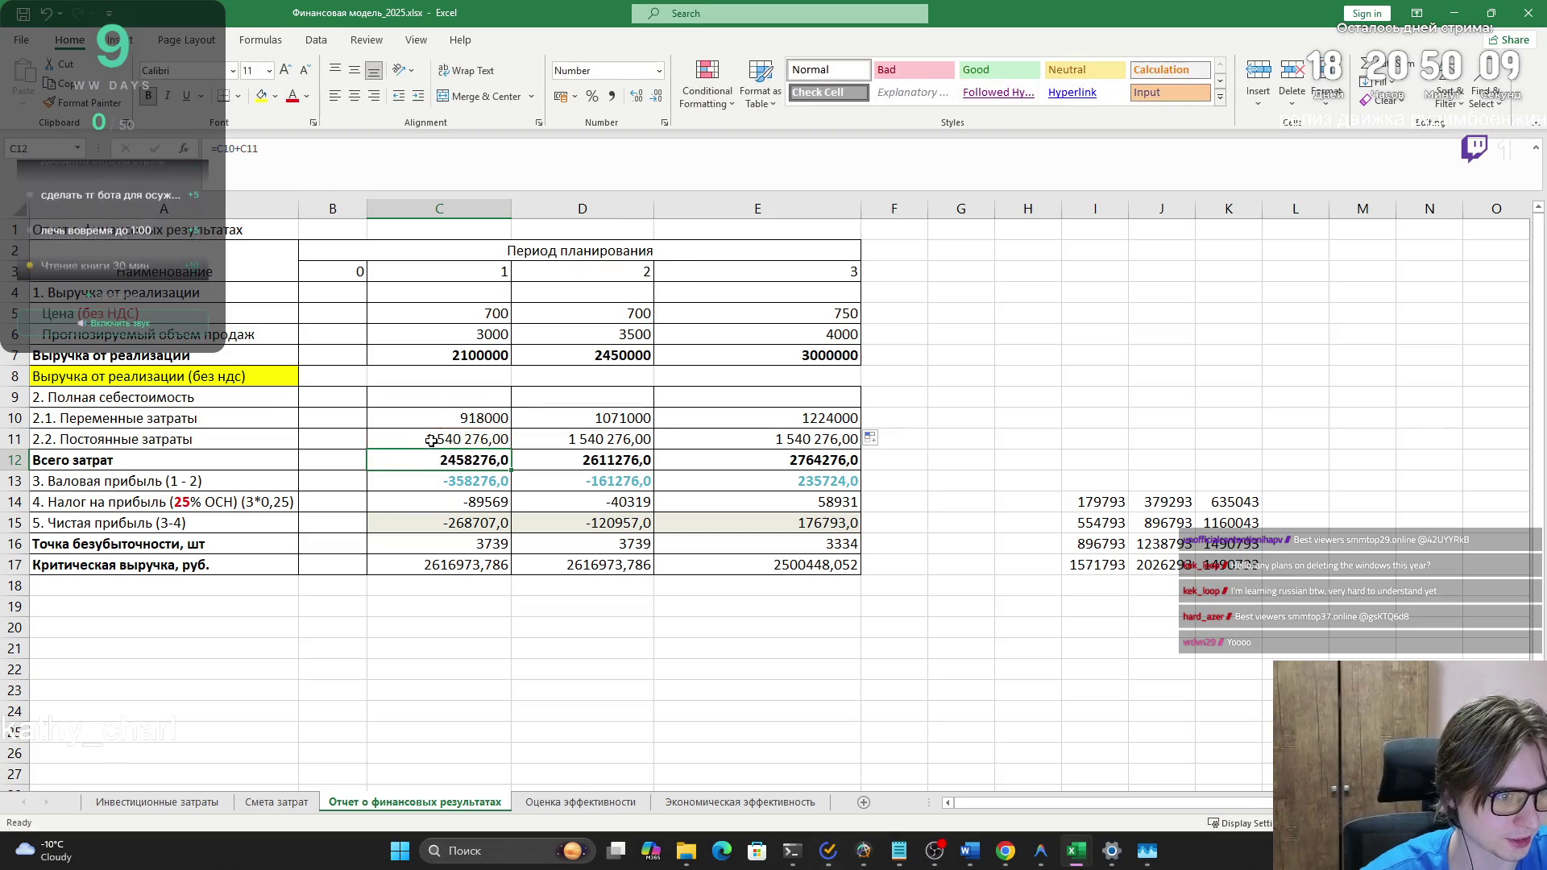
{"action": "left_click", "coordinate": [433, 439]}
{"action": "left_click", "coordinate": [559, 444]}
{"action": "left_click", "coordinate": [703, 448]}
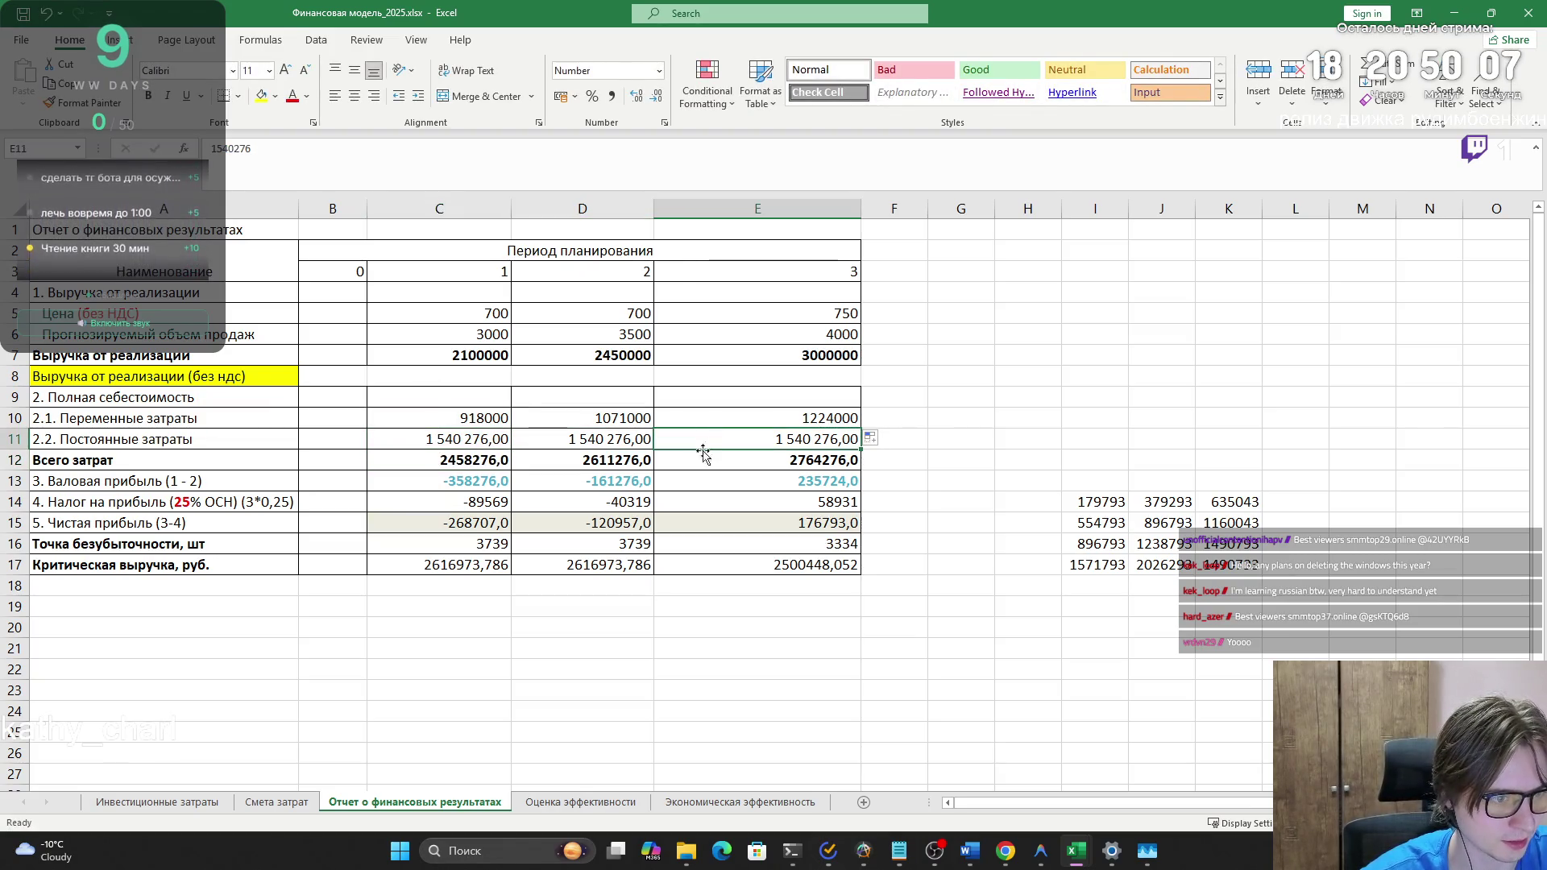
- Compare the fixed costs total in C20 on Смета затрат with C11 and the side figures I14:K14
{"action": "left_click", "coordinate": [276, 803]}
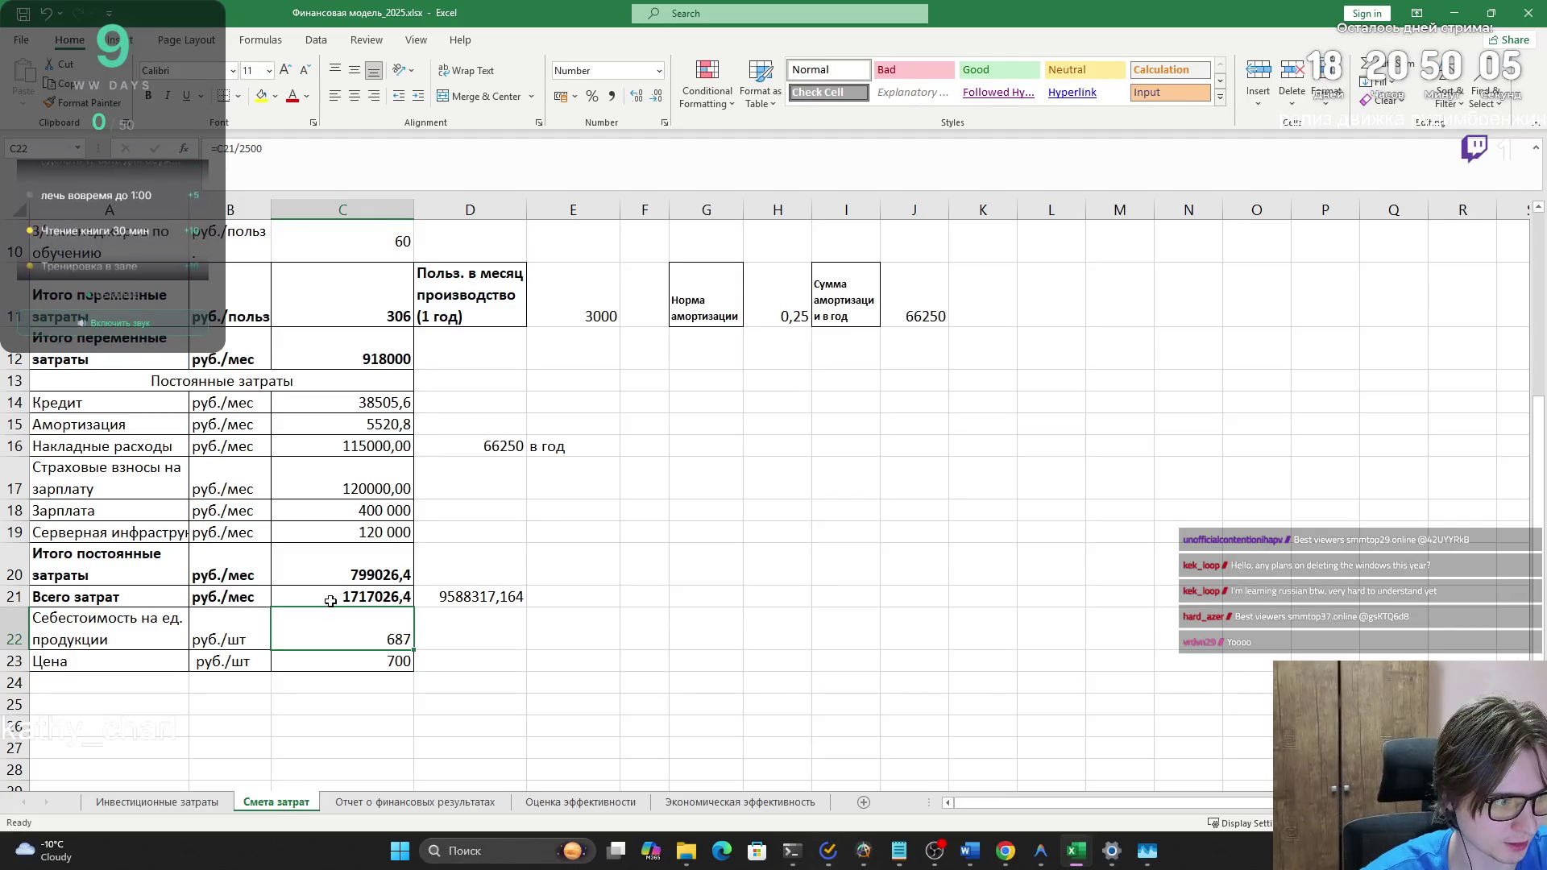
{"action": "left_click", "coordinate": [354, 576]}
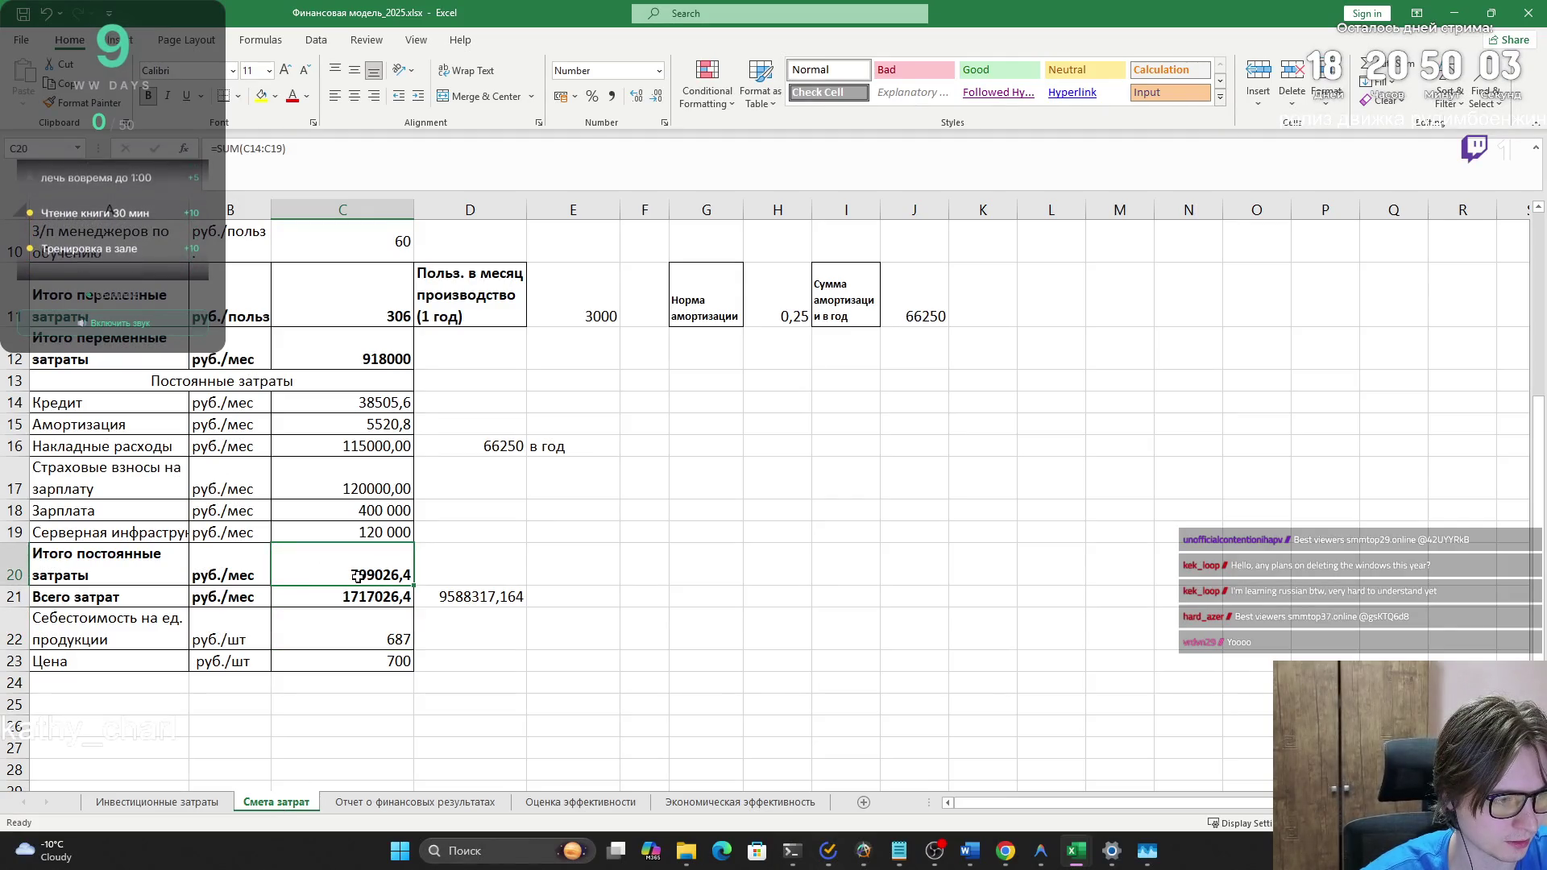
{"action": "left_click", "coordinate": [196, 804]}
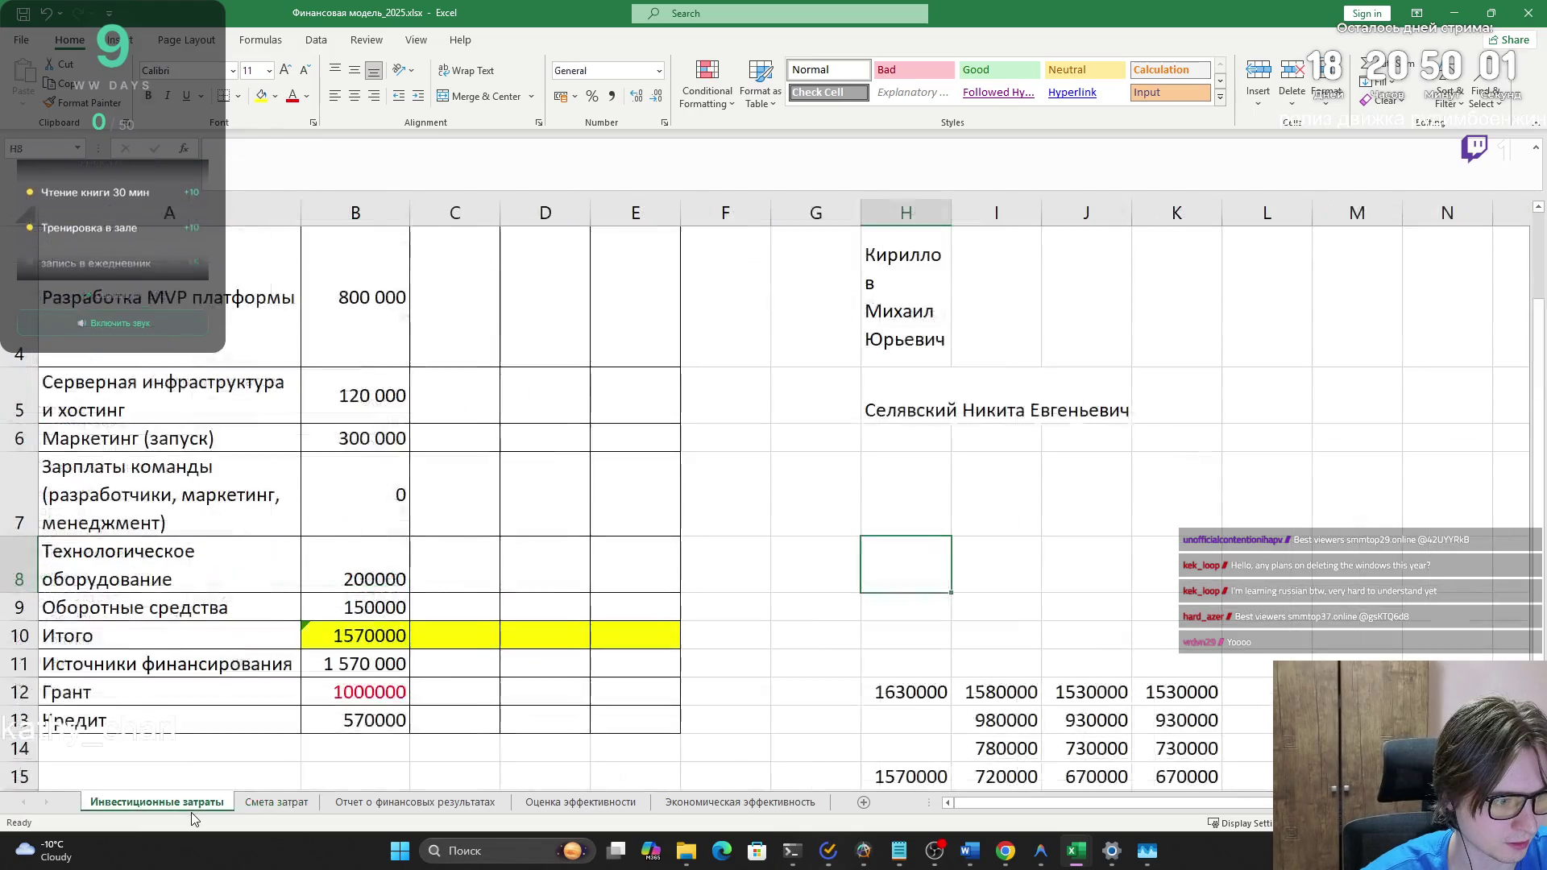
{"action": "left_click", "coordinate": [276, 803]}
{"action": "left_click", "coordinate": [338, 804]}
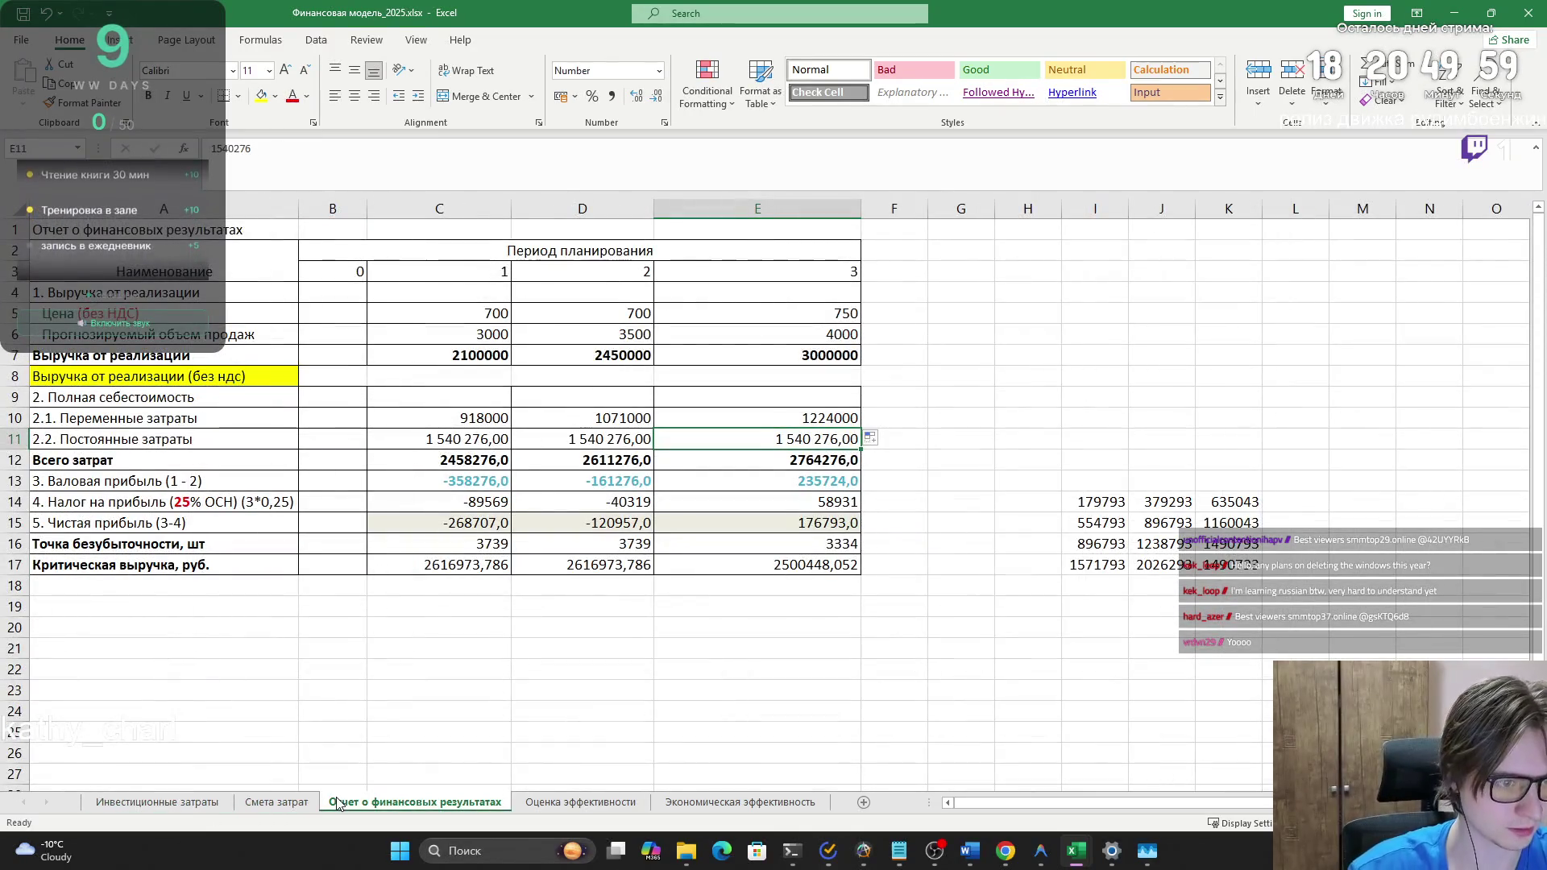
{"action": "left_click", "coordinate": [467, 444]}
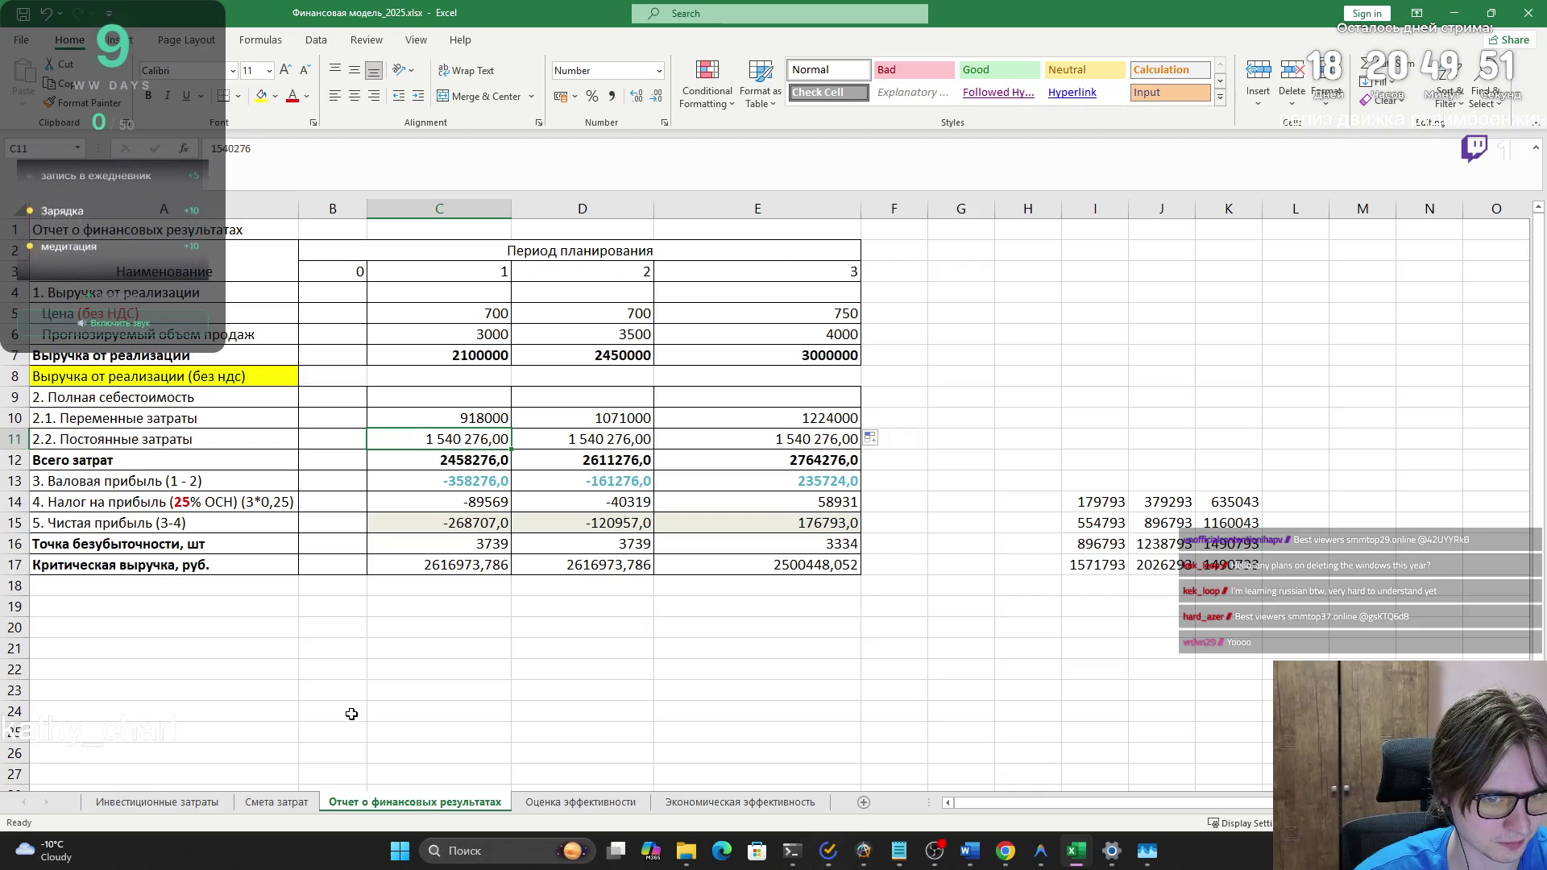
{"action": "left_click_drag", "start_coordinate": [1095, 501], "coordinate": [1229, 501]}
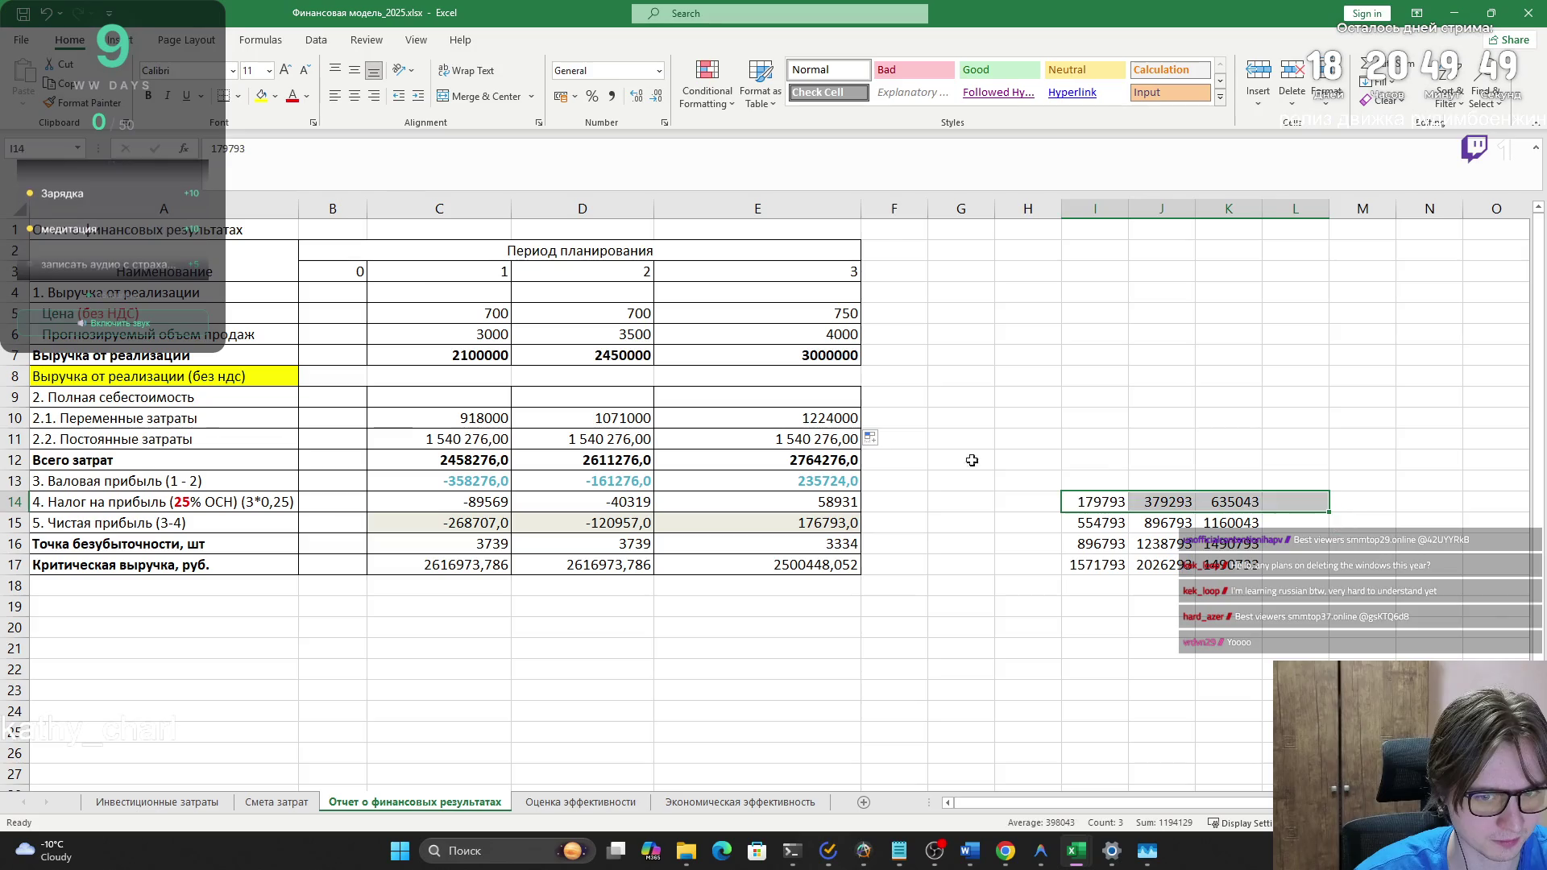
{"action": "left_click", "coordinate": [893, 459]}
- Recheck the updated C10 variable costs formula, ending on Смета затрат with C12 selected
{"action": "left_click", "coordinate": [297, 802]}
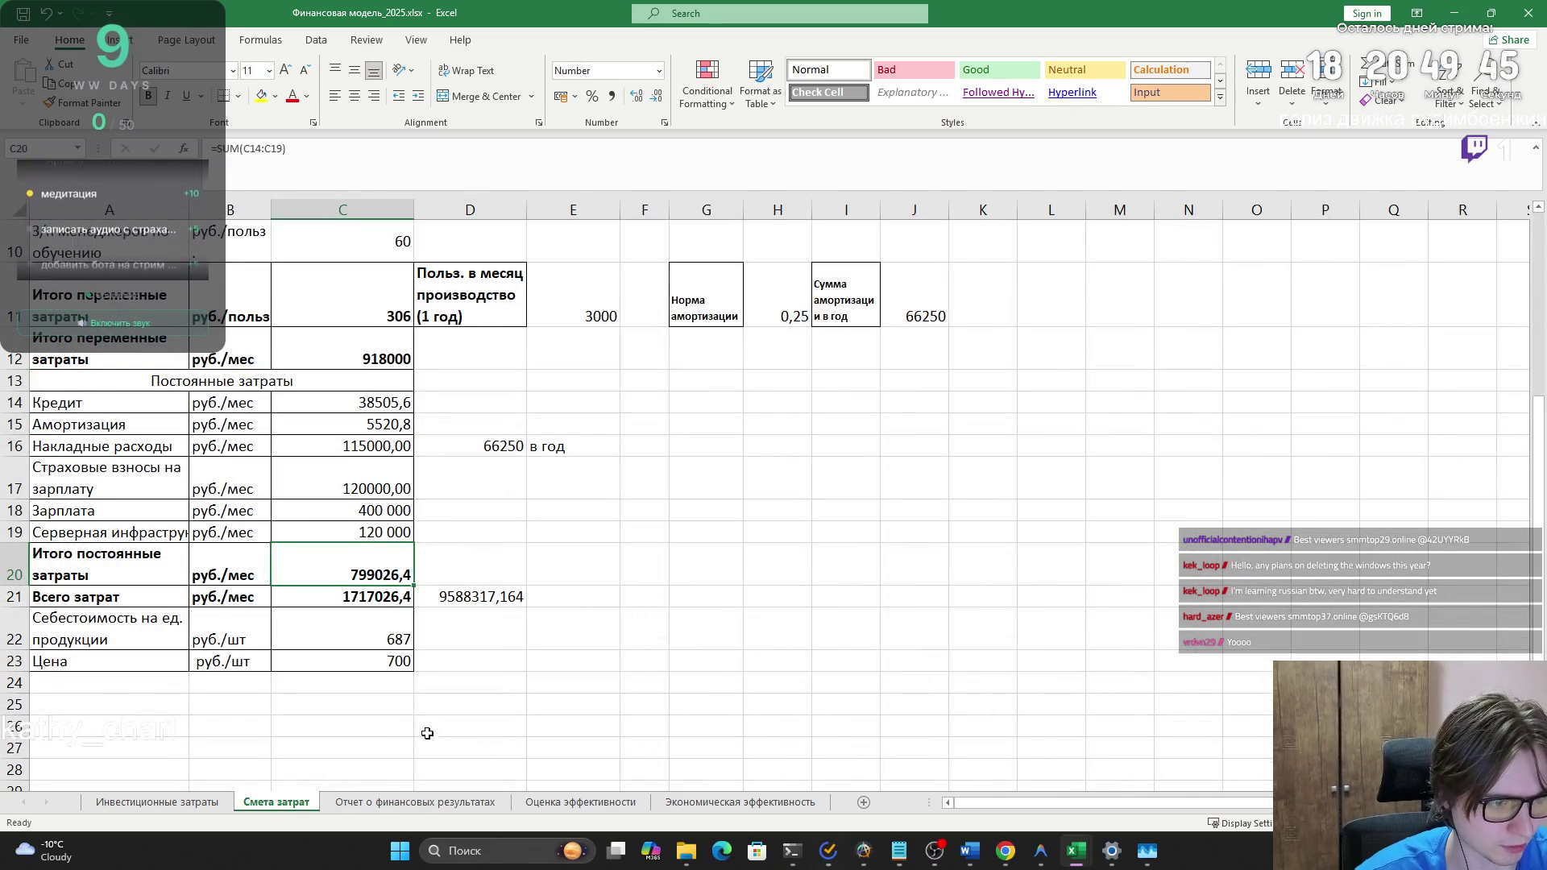
{"action": "left_click", "coordinate": [380, 800]}
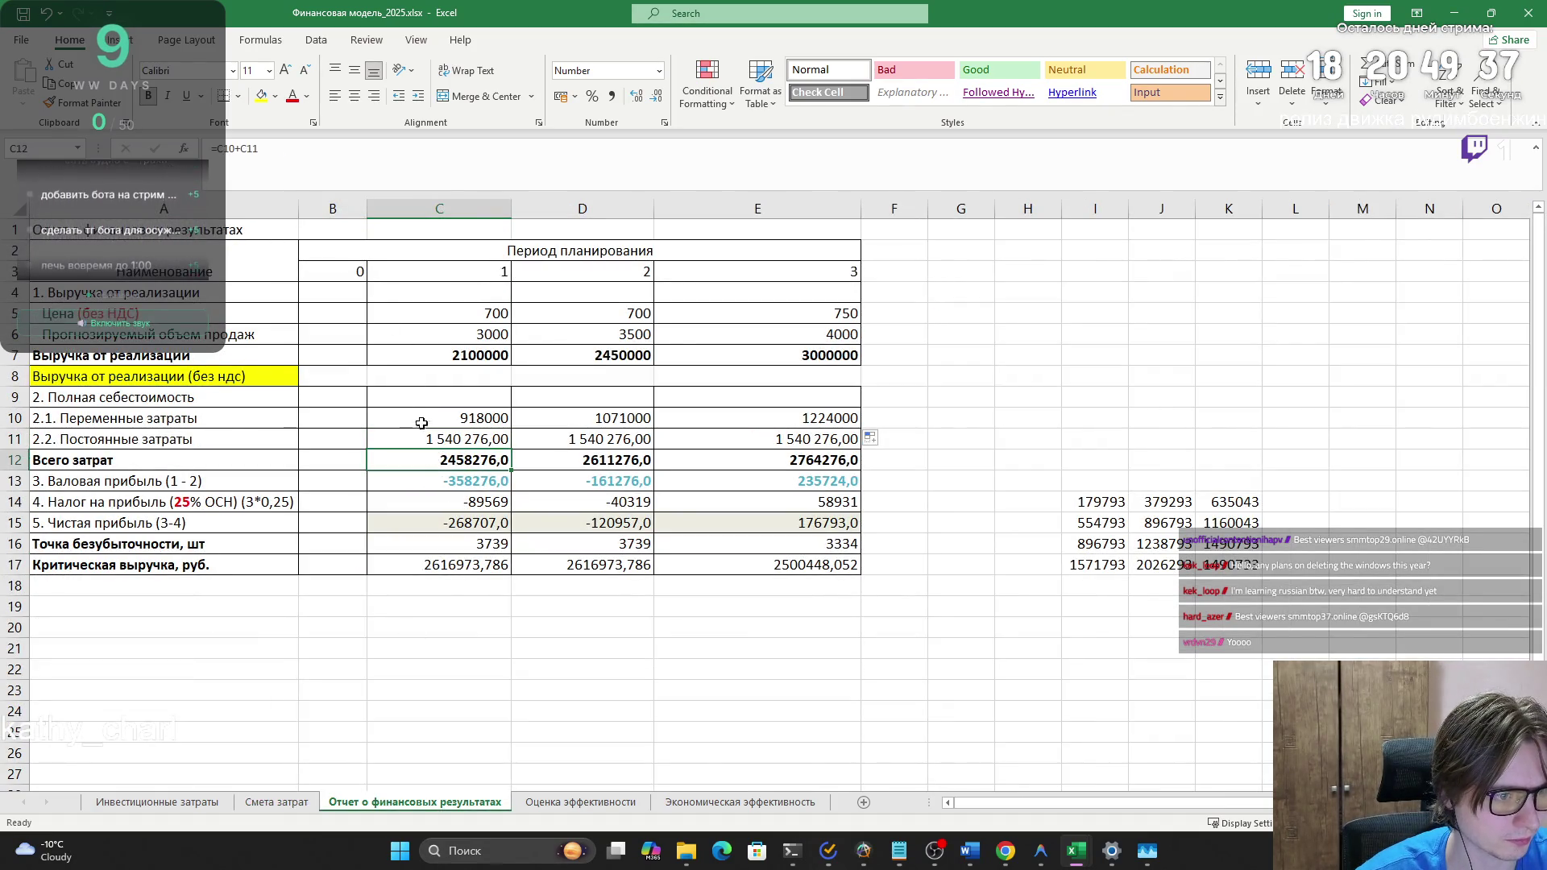
{"action": "left_click", "coordinate": [448, 416]}
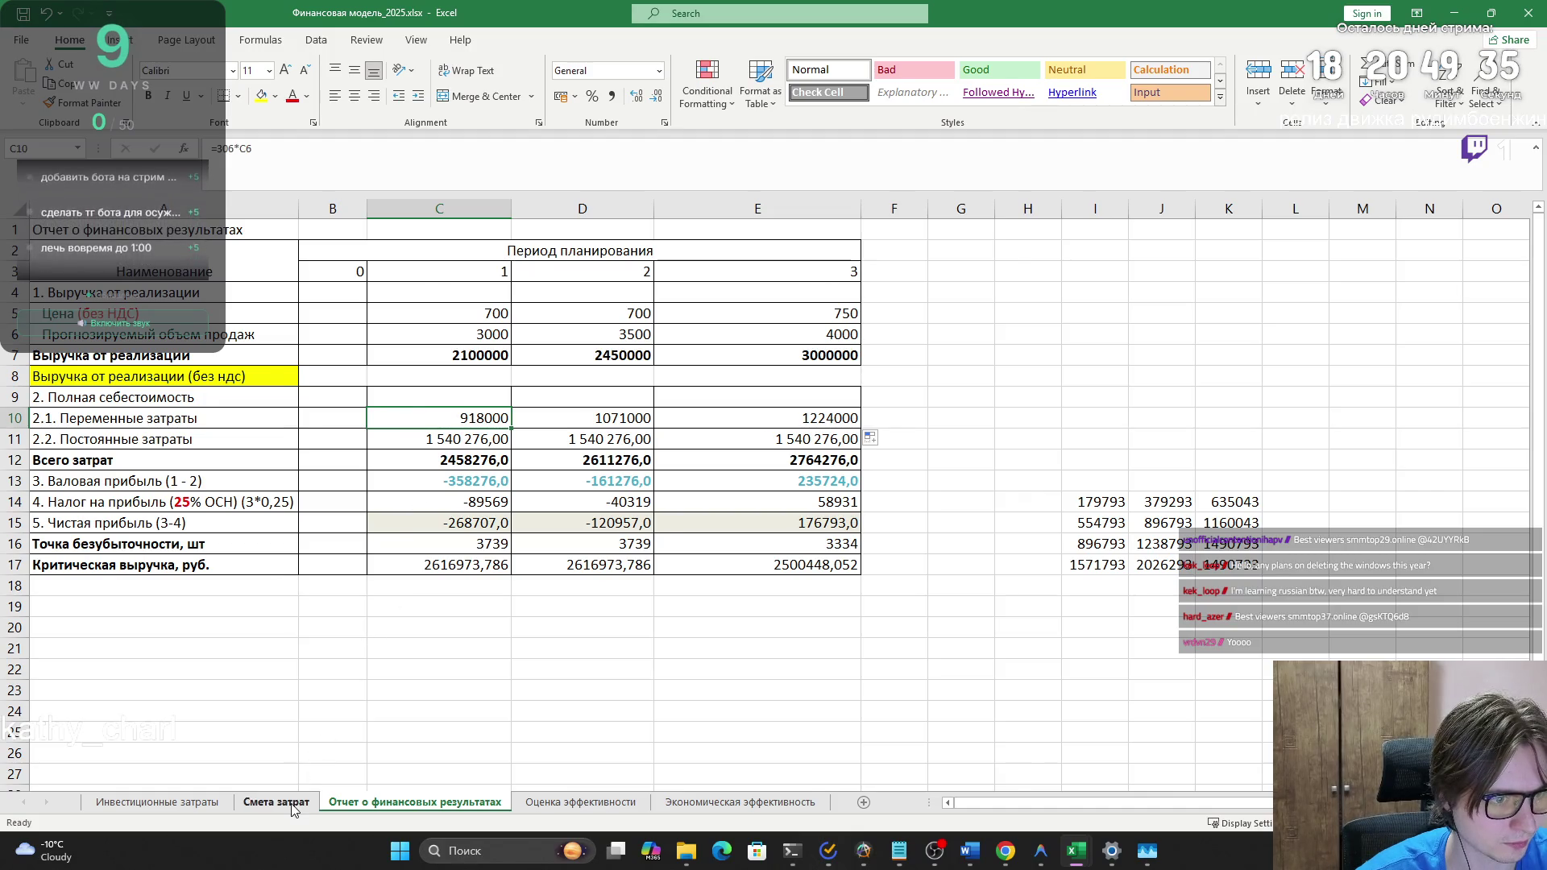
{"action": "left_click", "coordinate": [291, 805]}
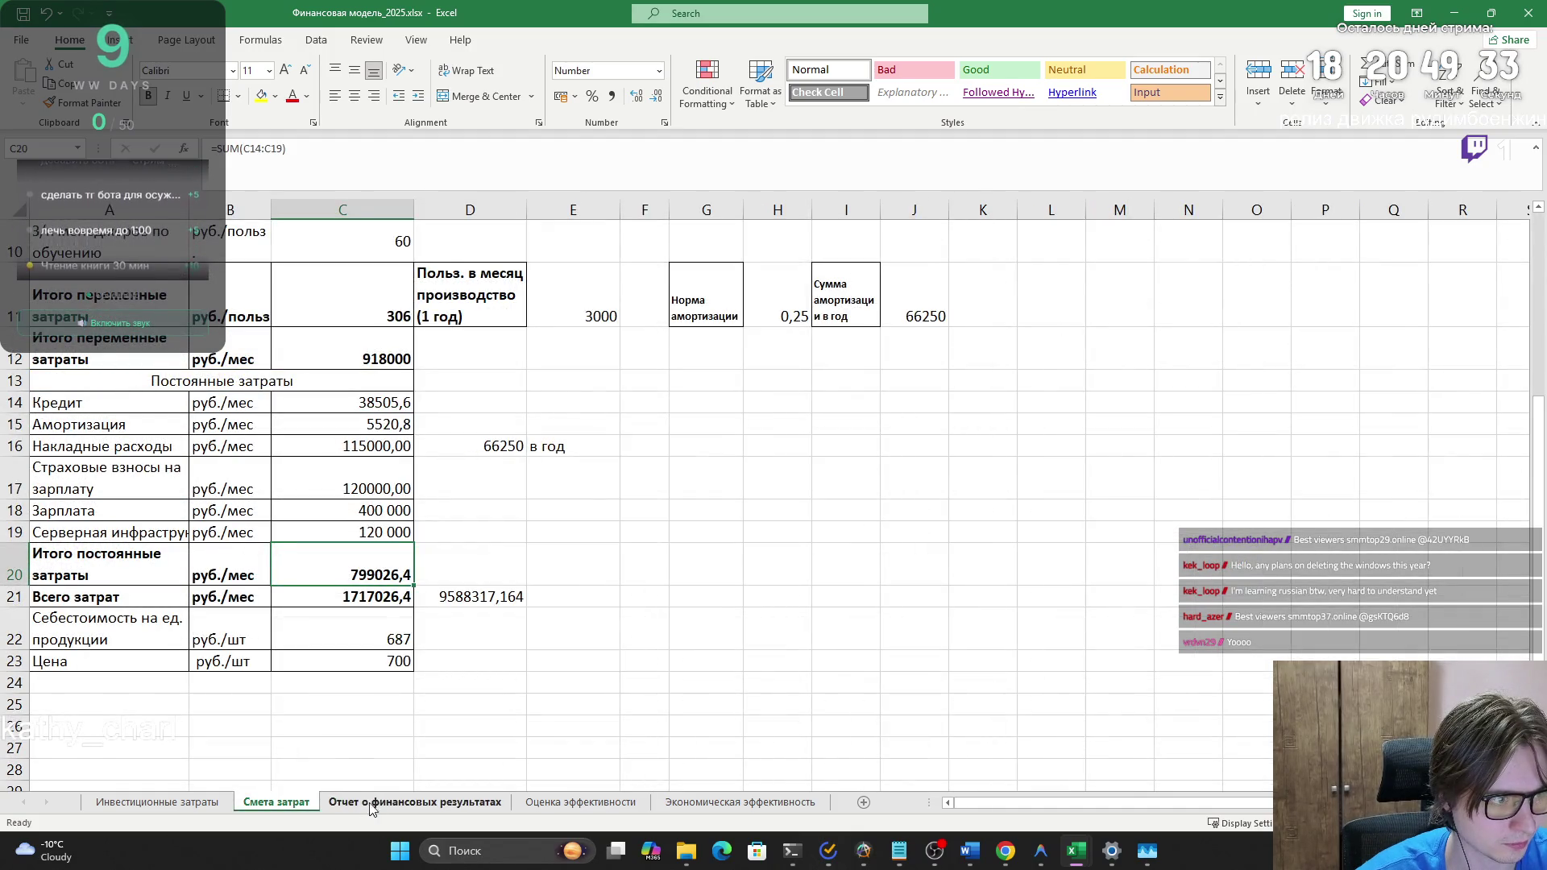
{"action": "left_click", "coordinate": [378, 805]}
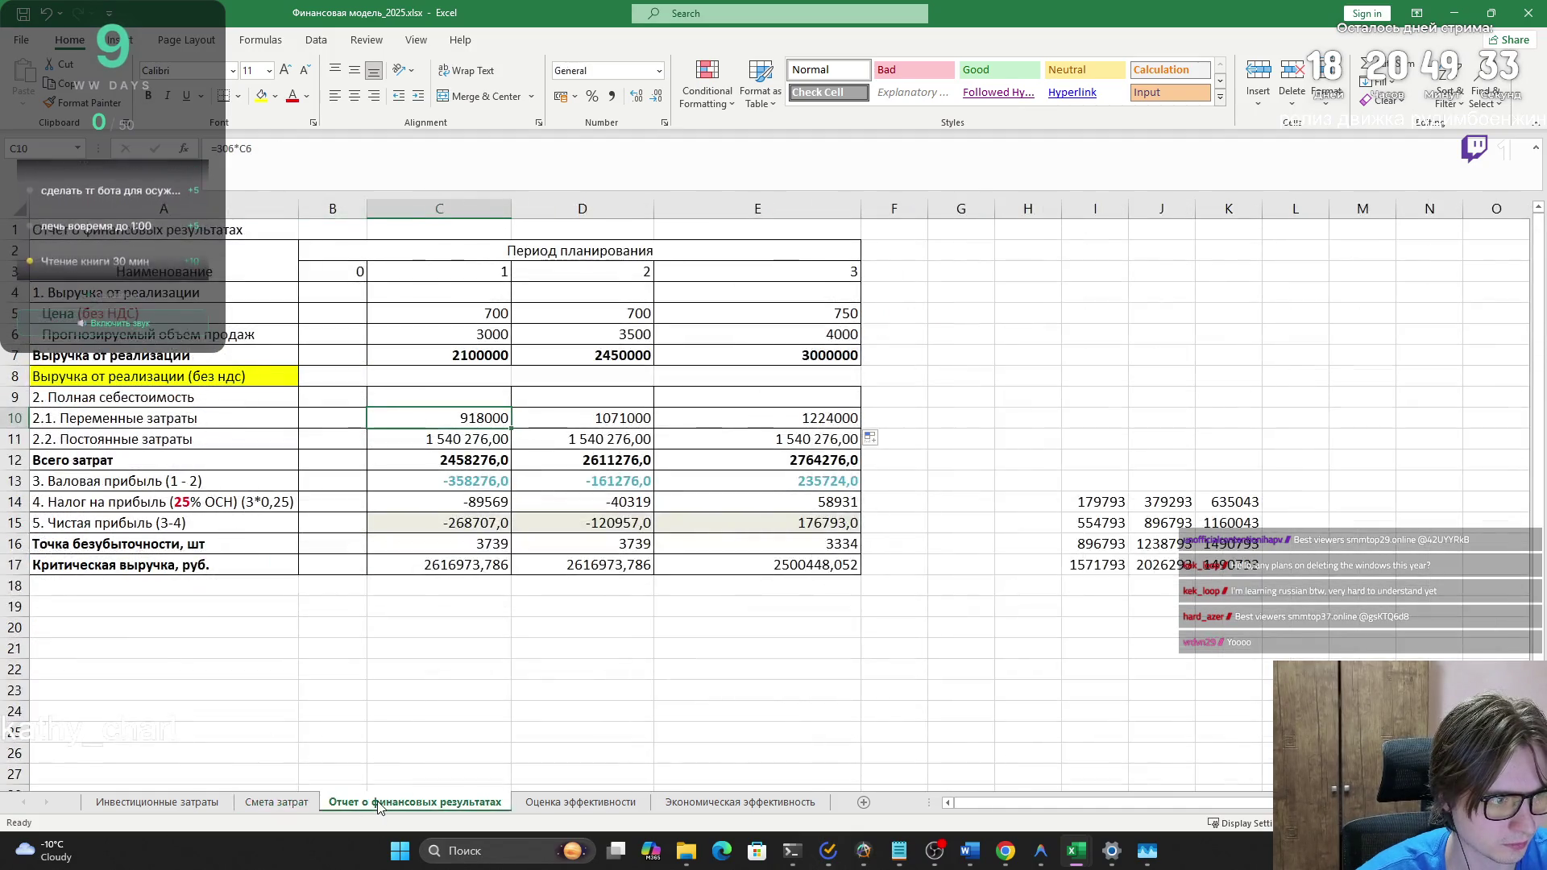
{"action": "left_click", "coordinate": [313, 804]}
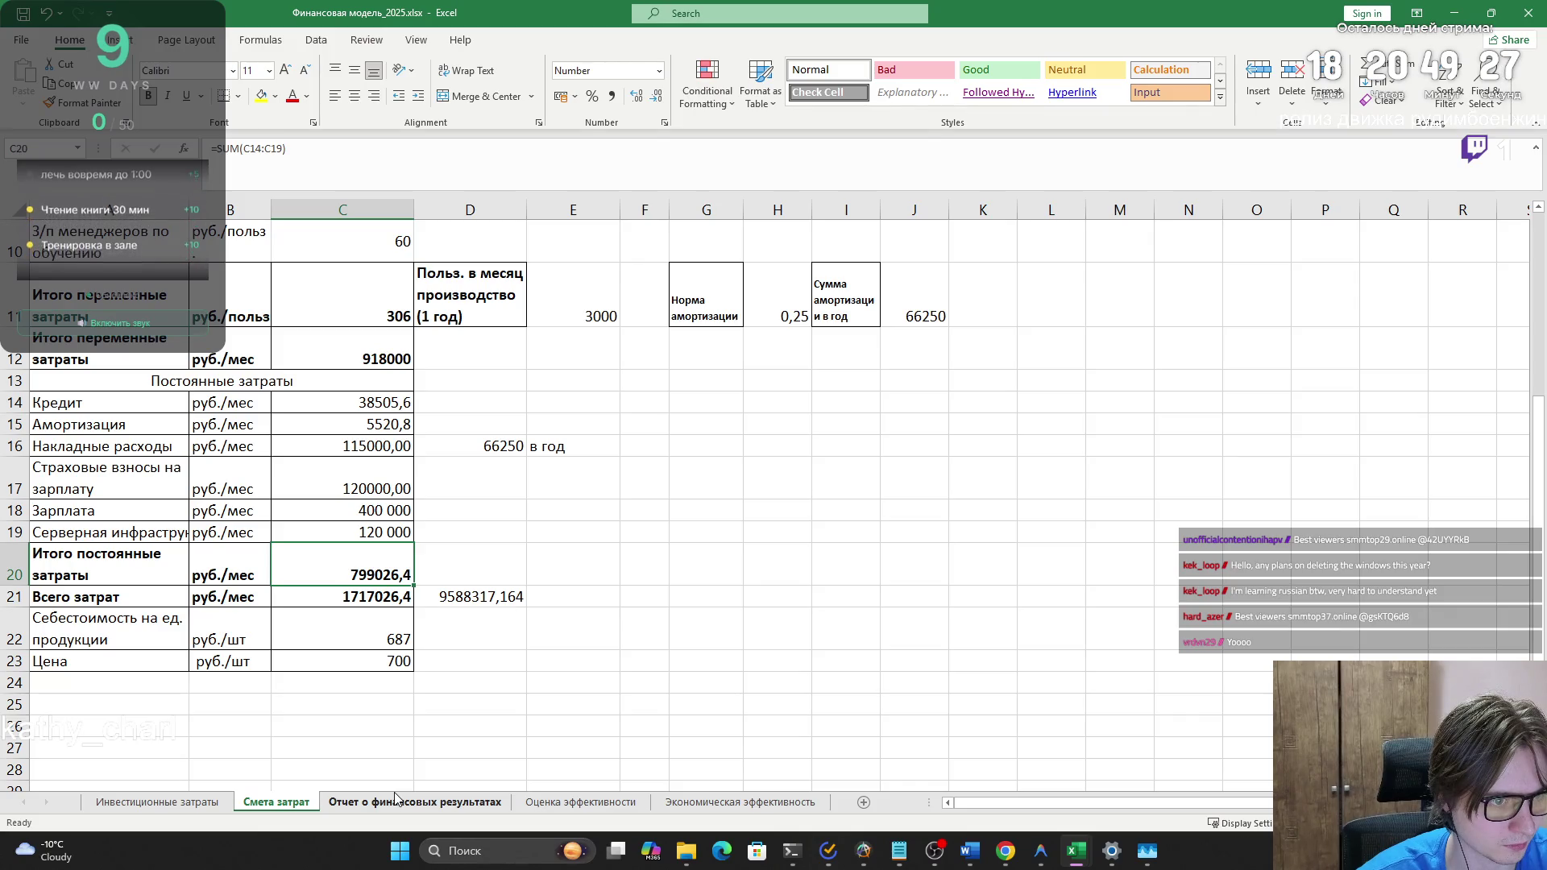
{"action": "left_click", "coordinate": [356, 346]}
- Enter 799026,4 in H20 on the Смета затрат sheet
{"action": "double_click", "coordinate": [369, 359]}
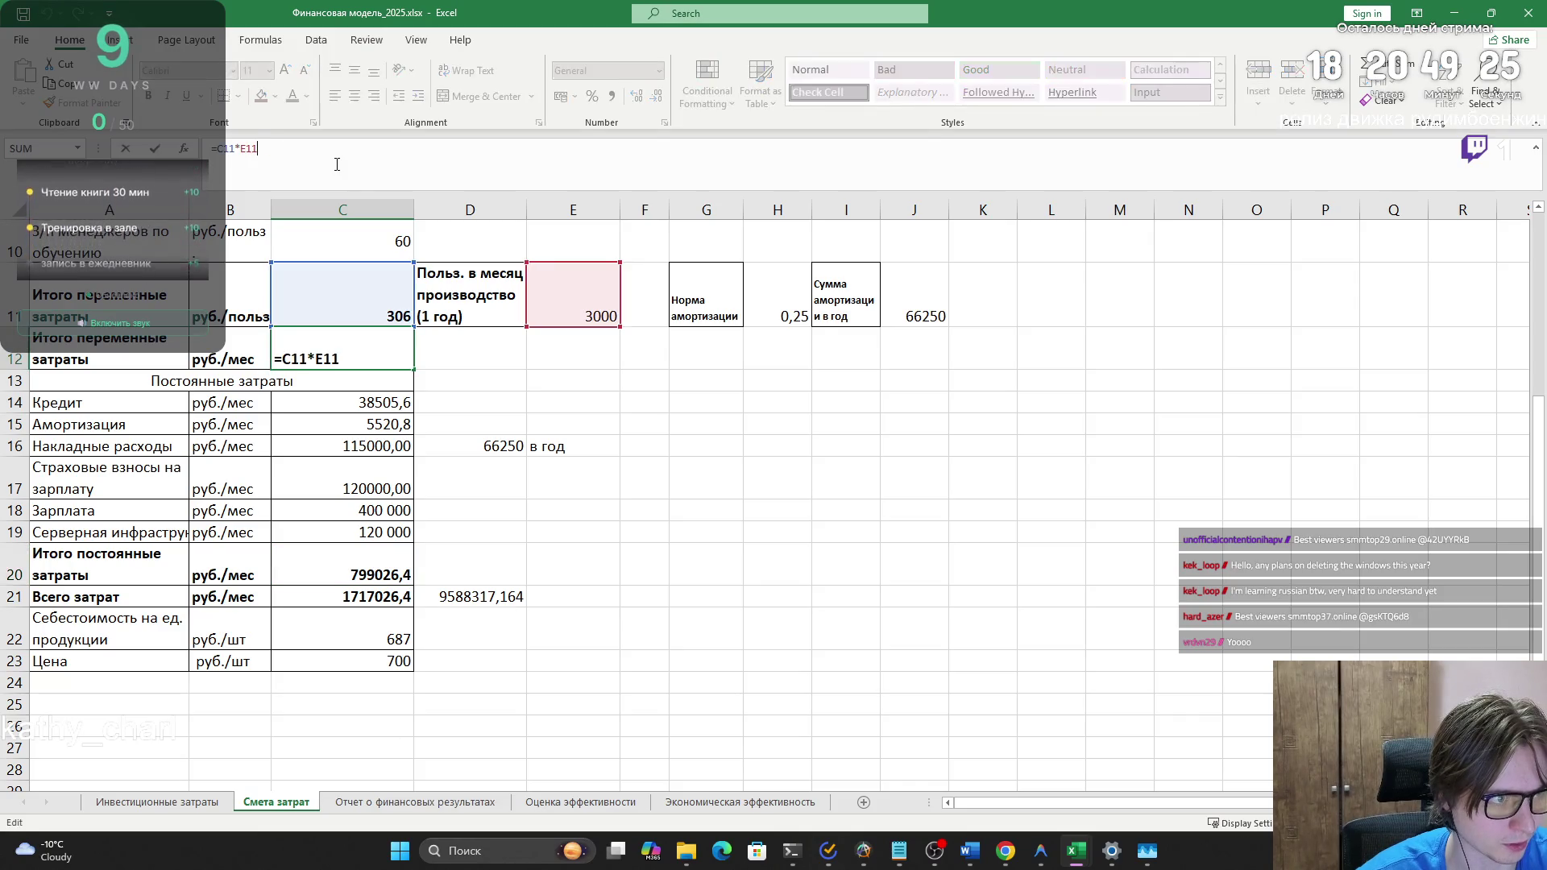
{"action": "left_click", "coordinate": [475, 423]}
{"action": "left_click", "coordinate": [382, 573]}
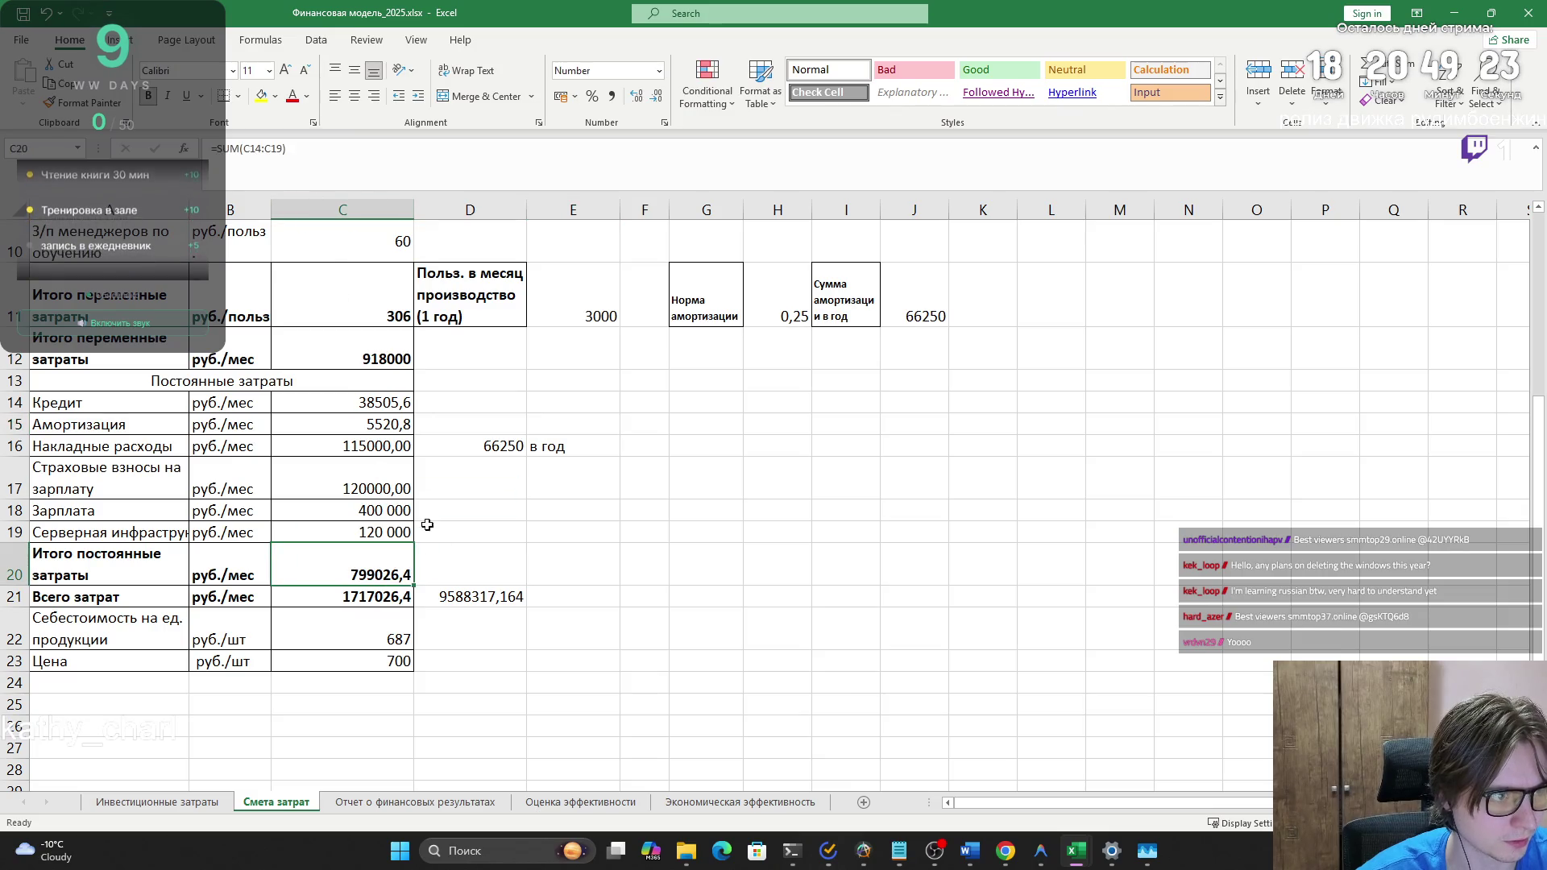
{"action": "left_click", "coordinate": [750, 573]}
{"action": "type", "text": "799"}
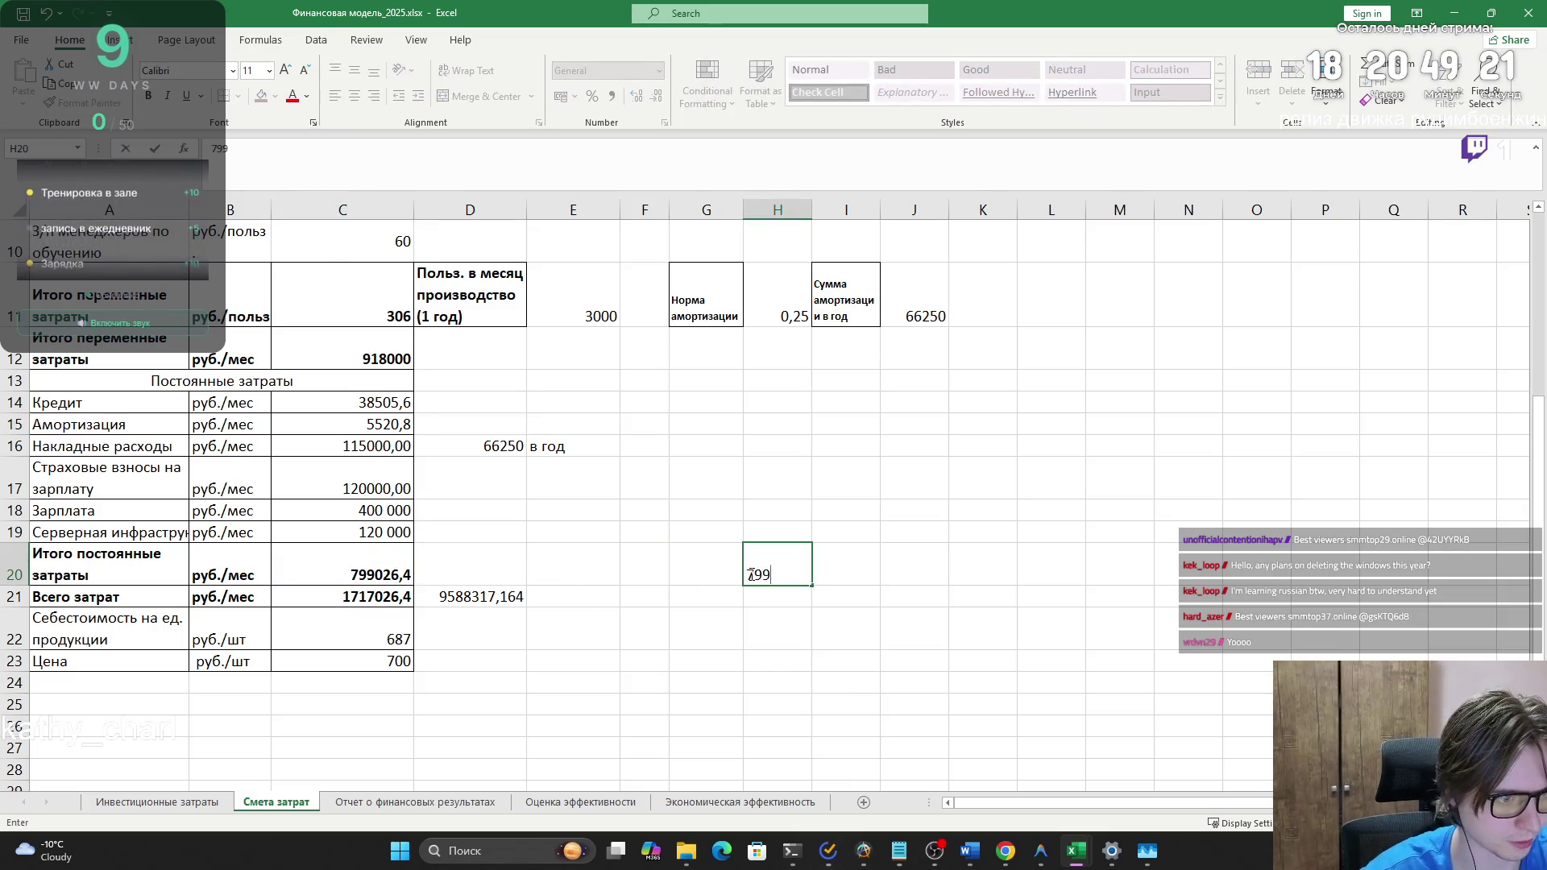
{"action": "type", "text": "026ю"}
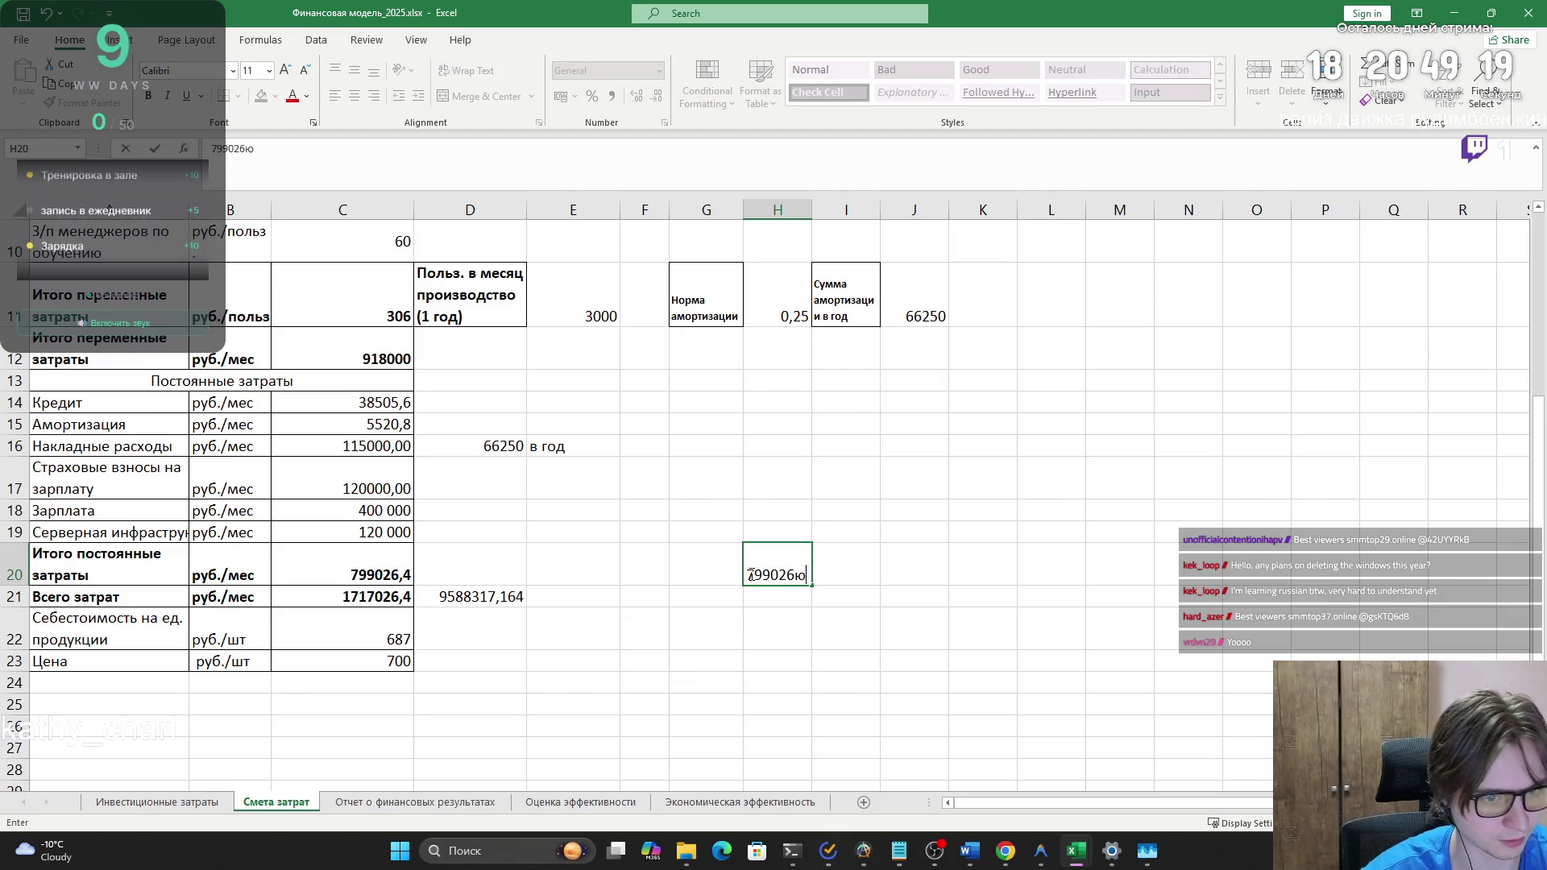
{"action": "key", "text": "Return"}
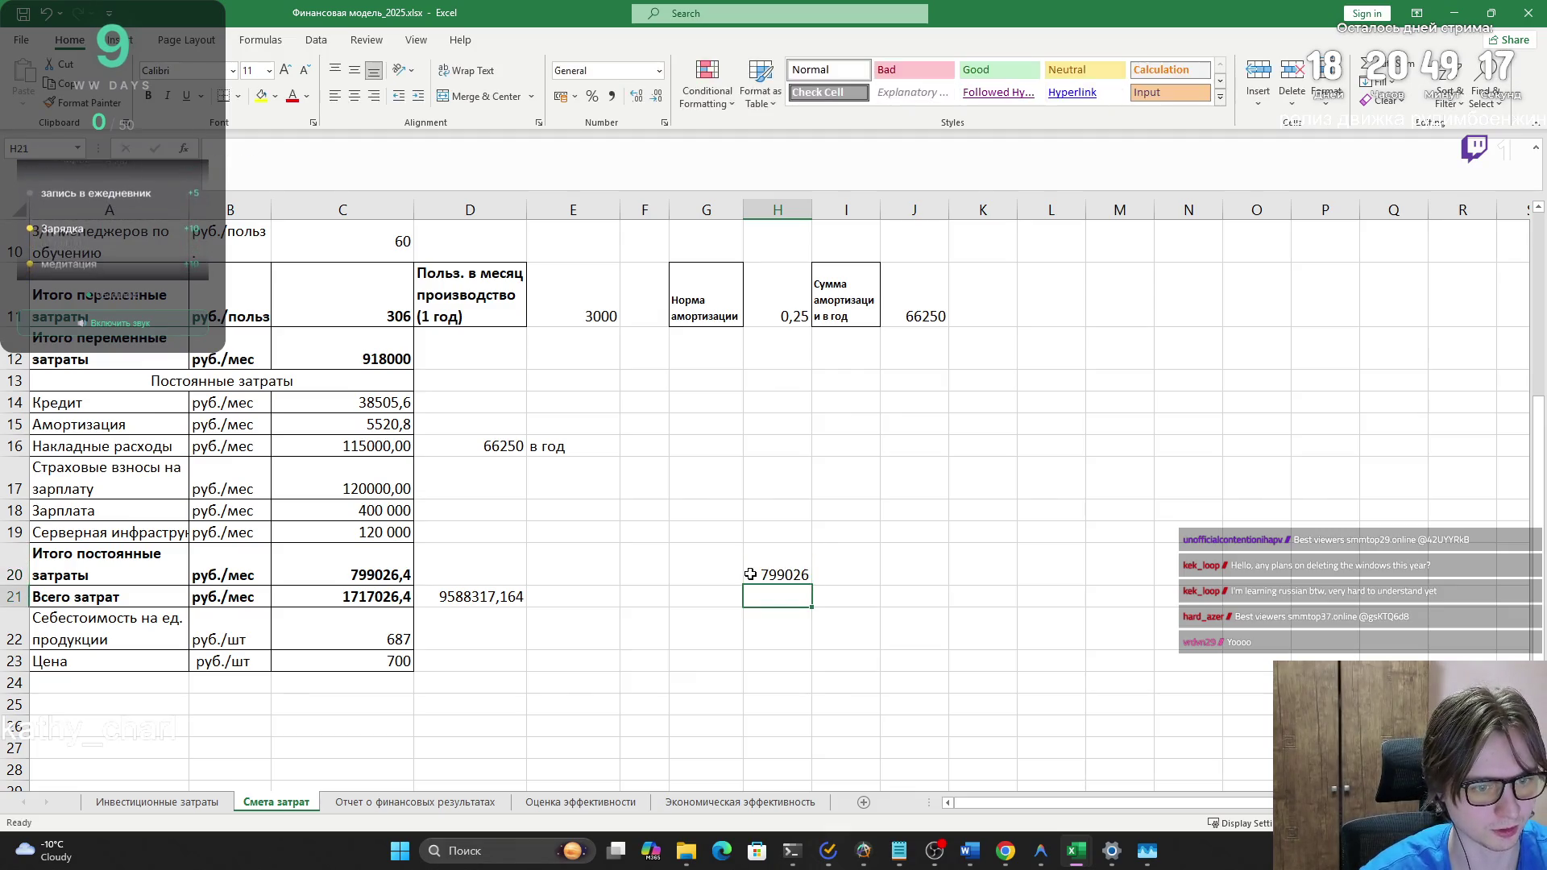
{"action": "left_click", "coordinate": [761, 573]}
{"action": "left_click", "coordinate": [387, 150]}
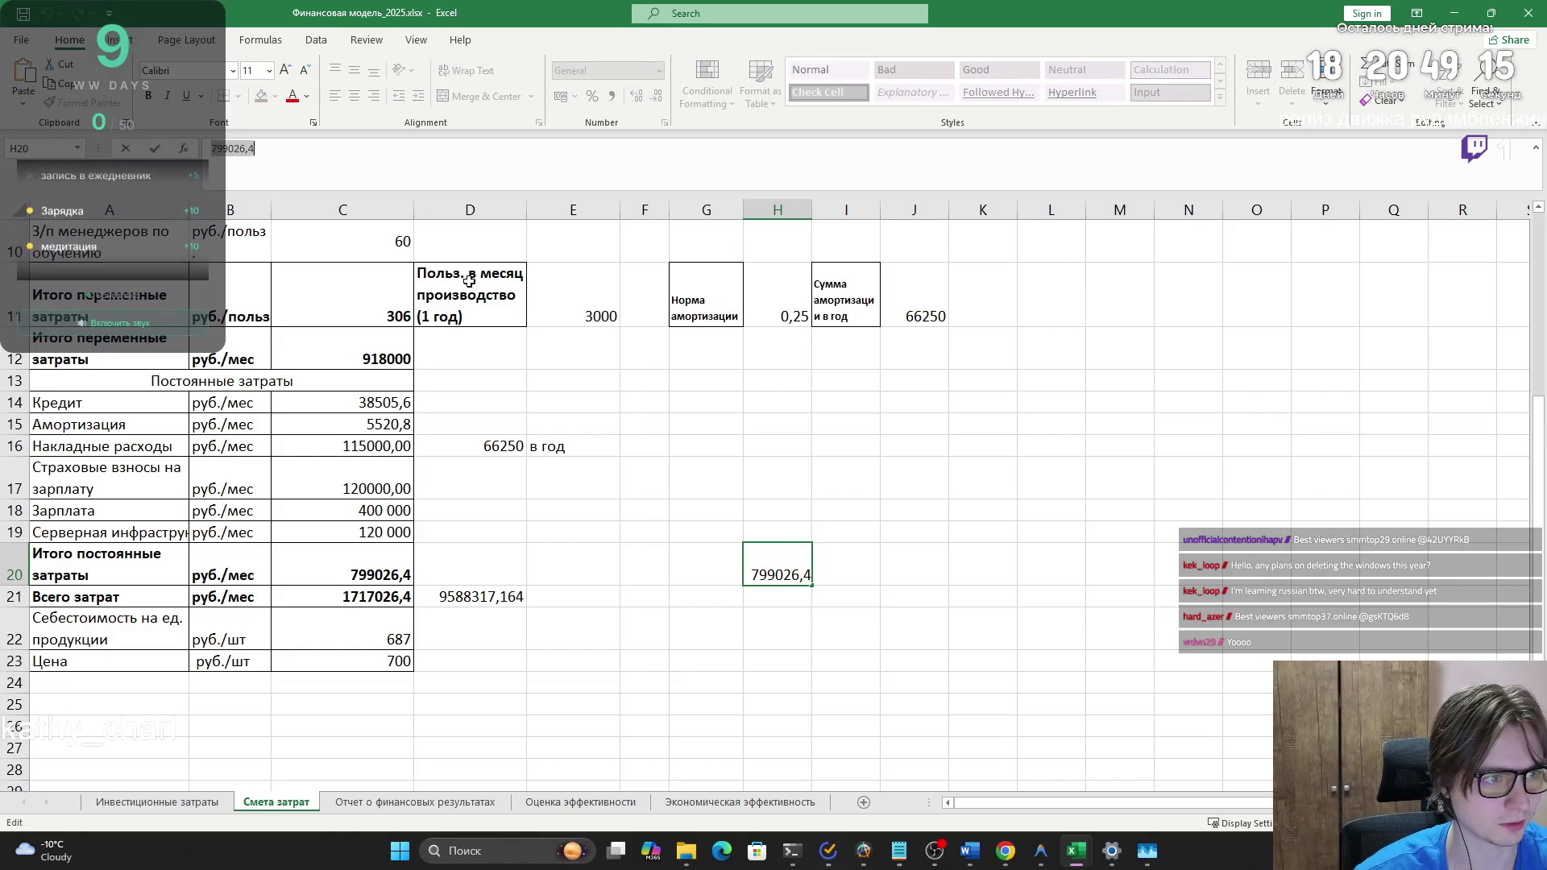
{"action": "left_click", "coordinate": [691, 673]}
- Undo a mismatched paste into C11:E11 and stage 799026,4 in spare cell I9 to copy
{"action": "key", "text": "ctrl+Page_Down"}
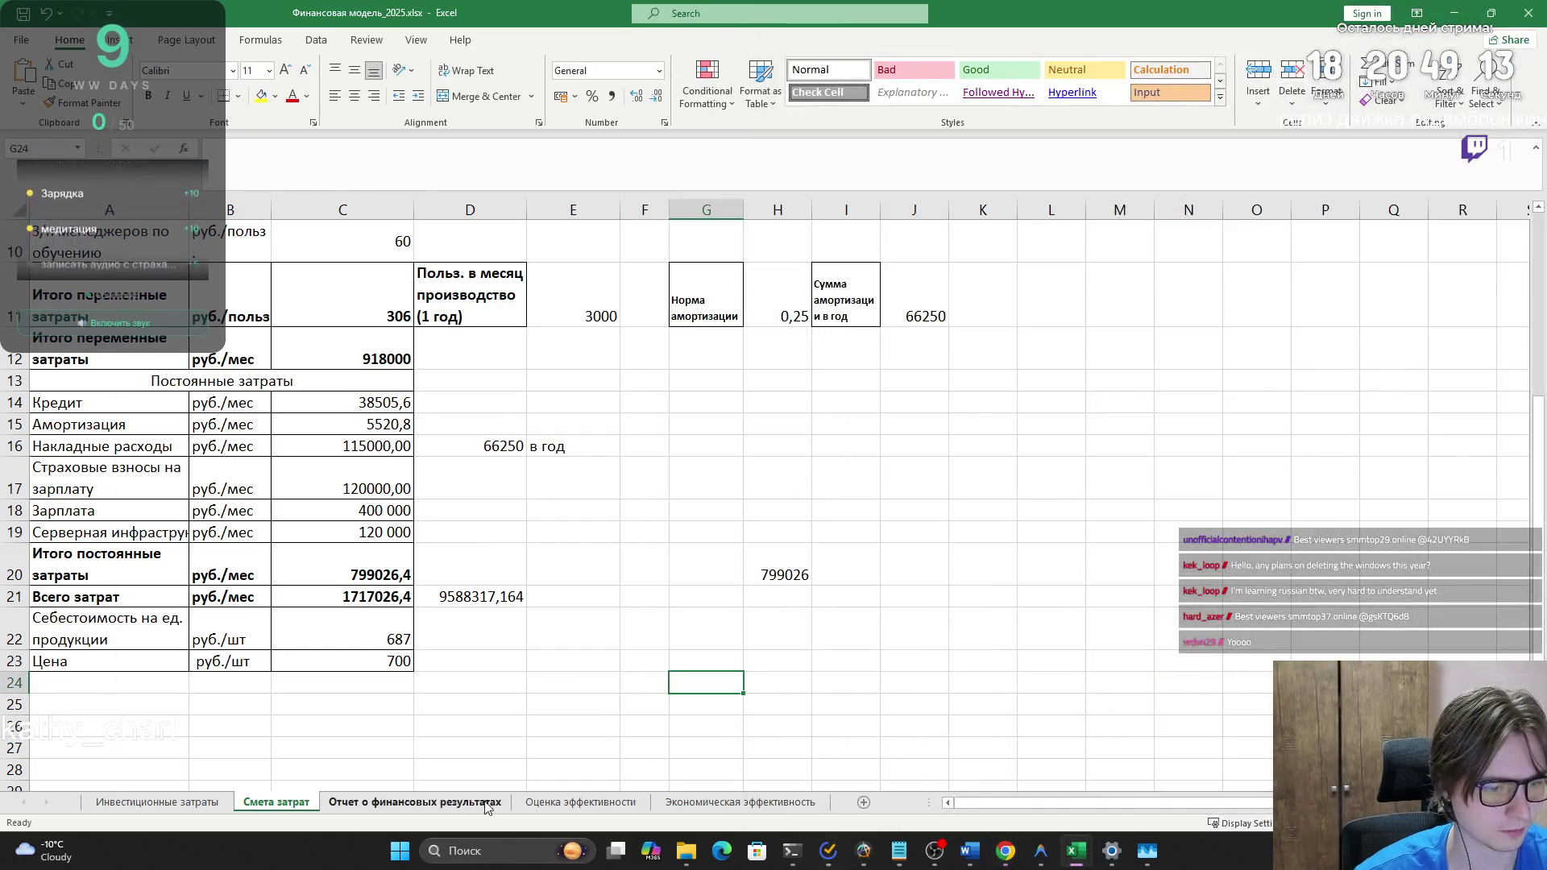
{"action": "left_click", "coordinate": [435, 439]}
{"action": "left_click_drag", "start_coordinate": [435, 439], "coordinate": [802, 442]}
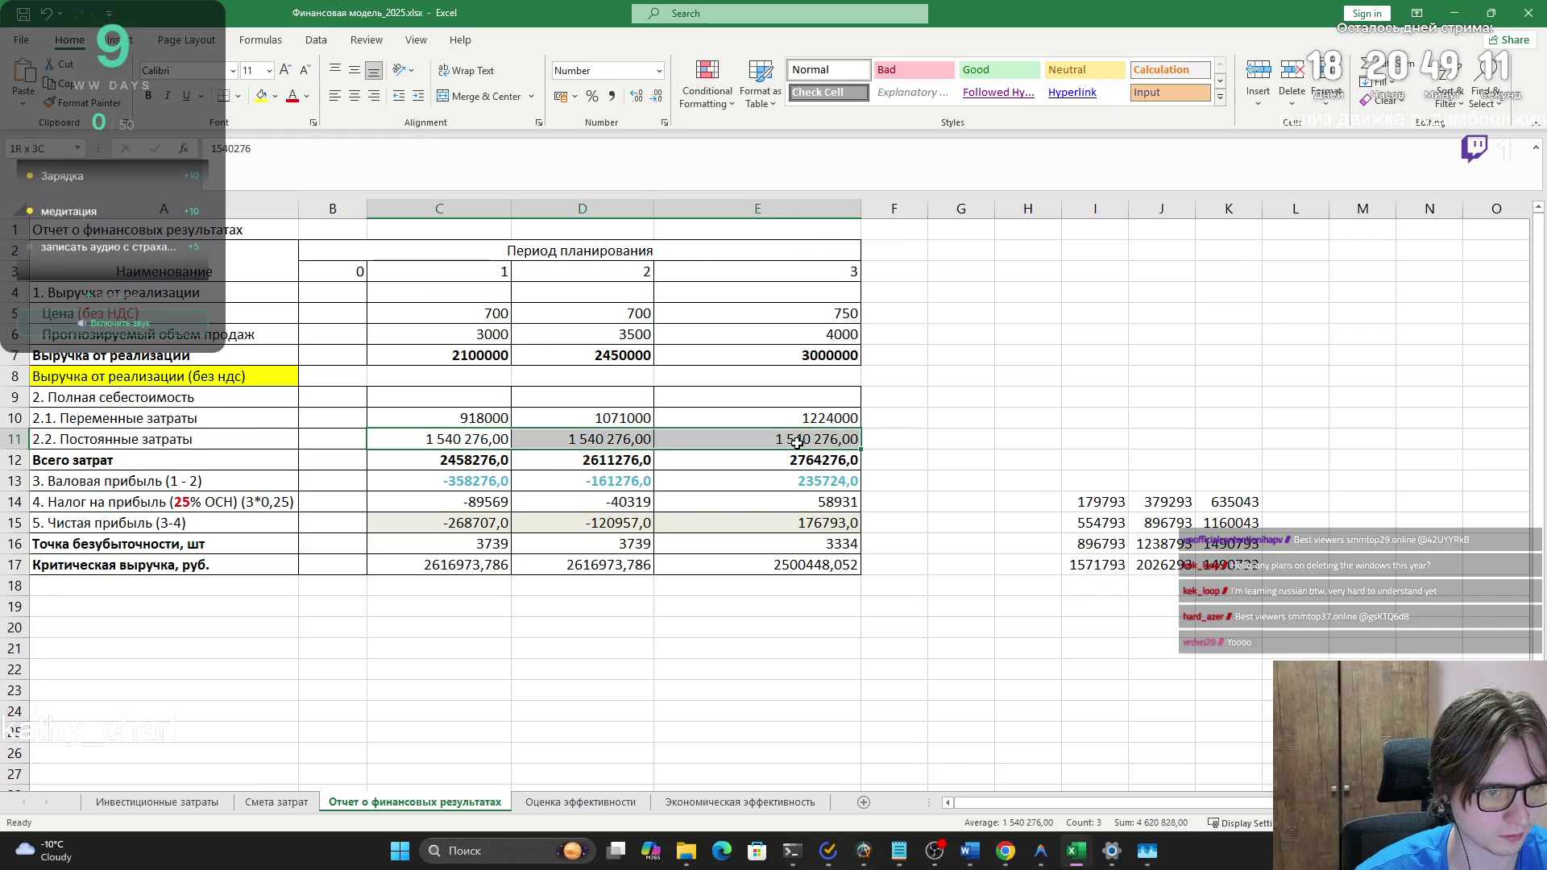
{"action": "key", "text": "ctrl+v"}
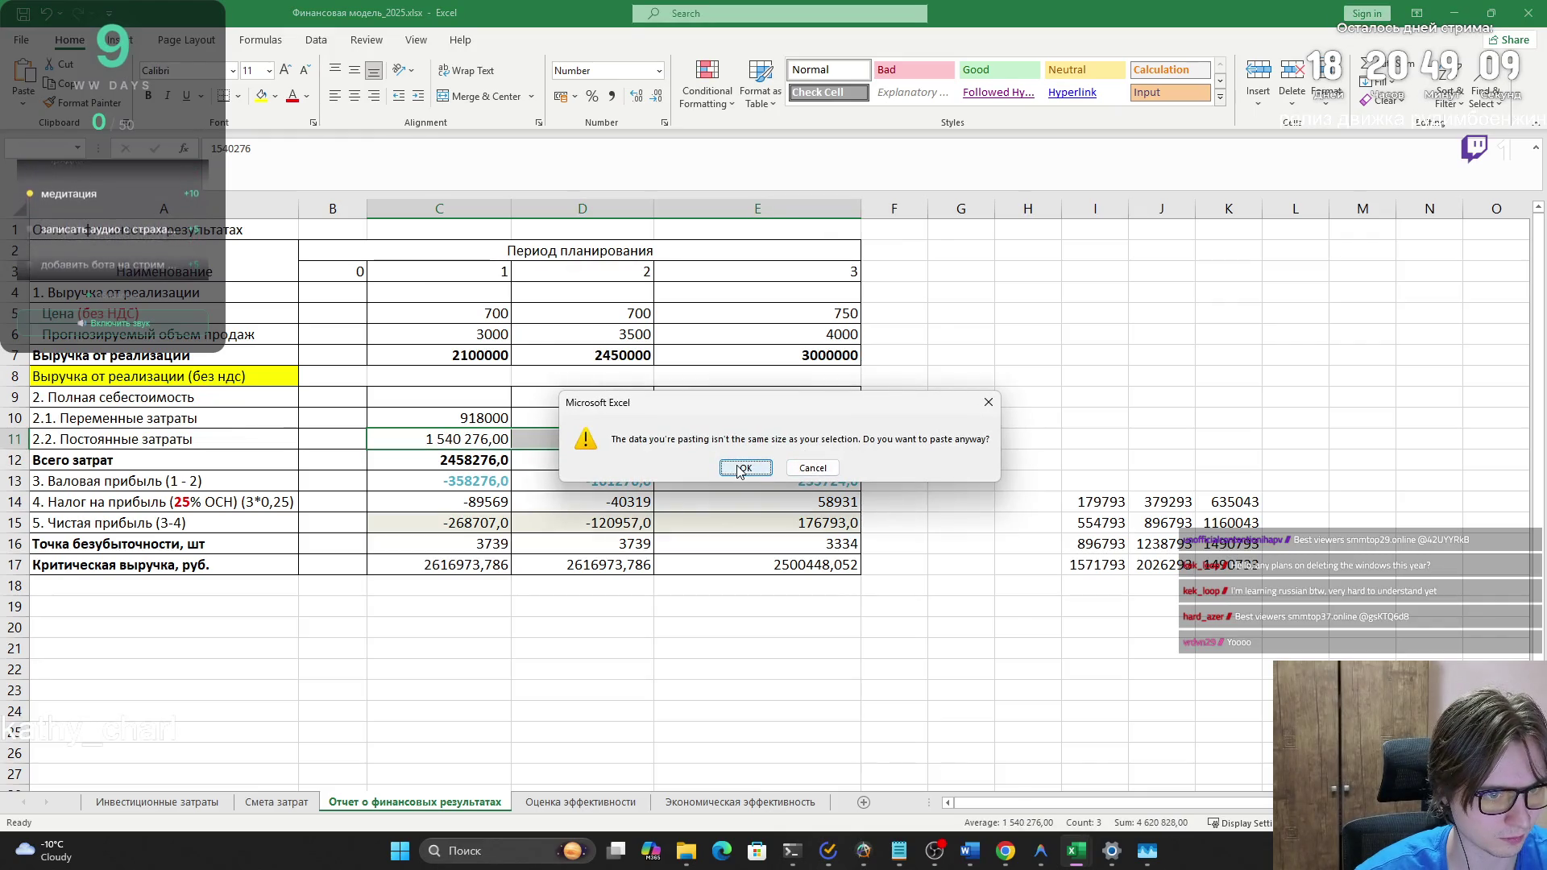
{"action": "left_click", "coordinate": [745, 470]}
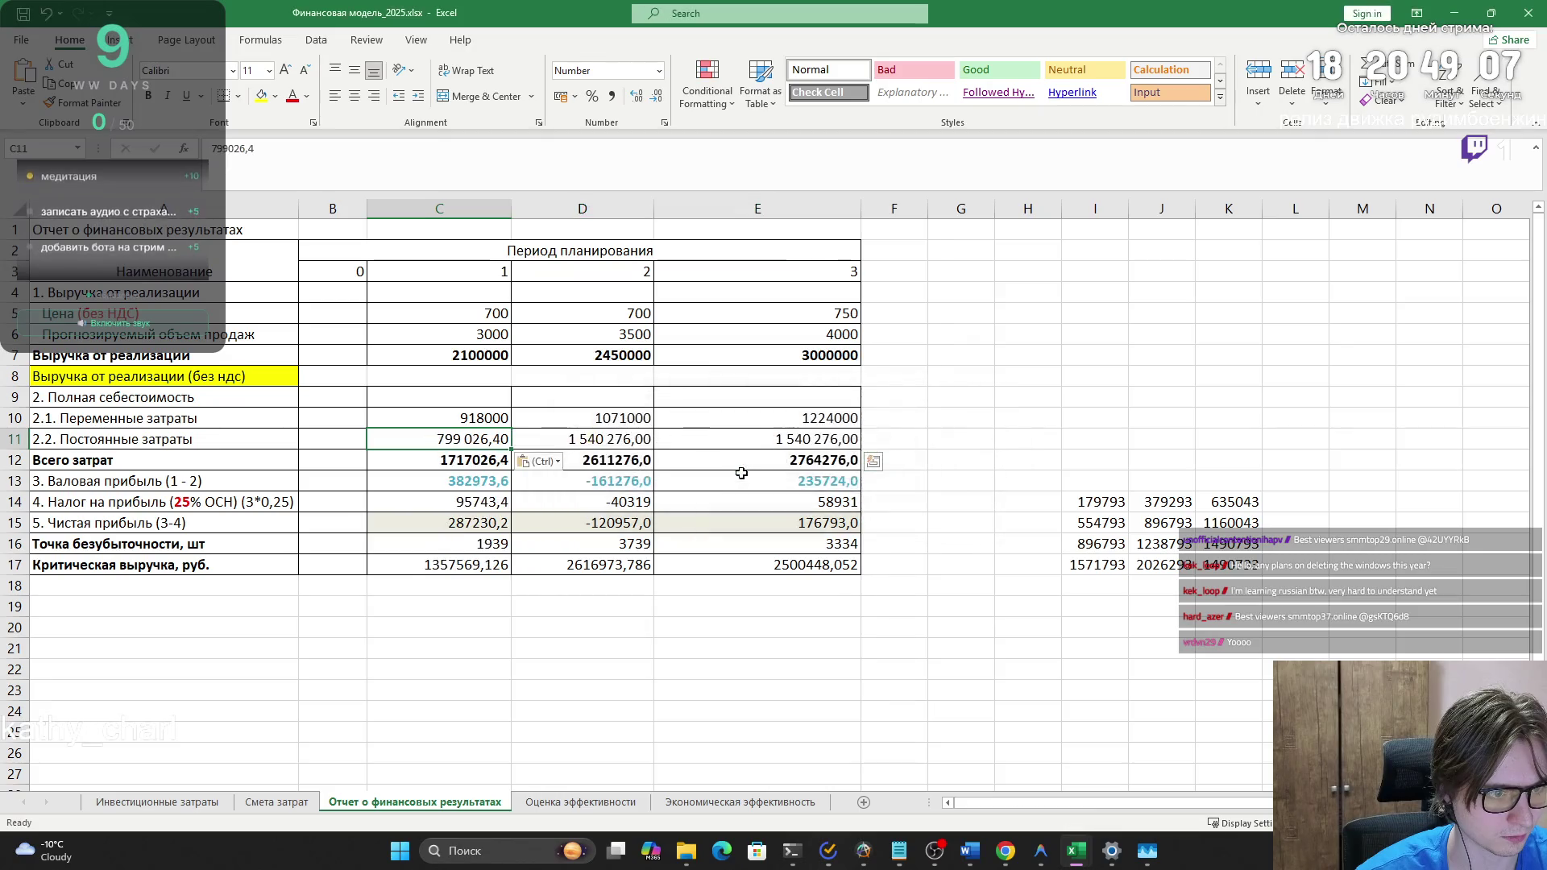
{"action": "key", "text": "ctrl+z"}
{"action": "left_click", "coordinate": [1103, 397]}
{"action": "type", "text": "799026,4"}
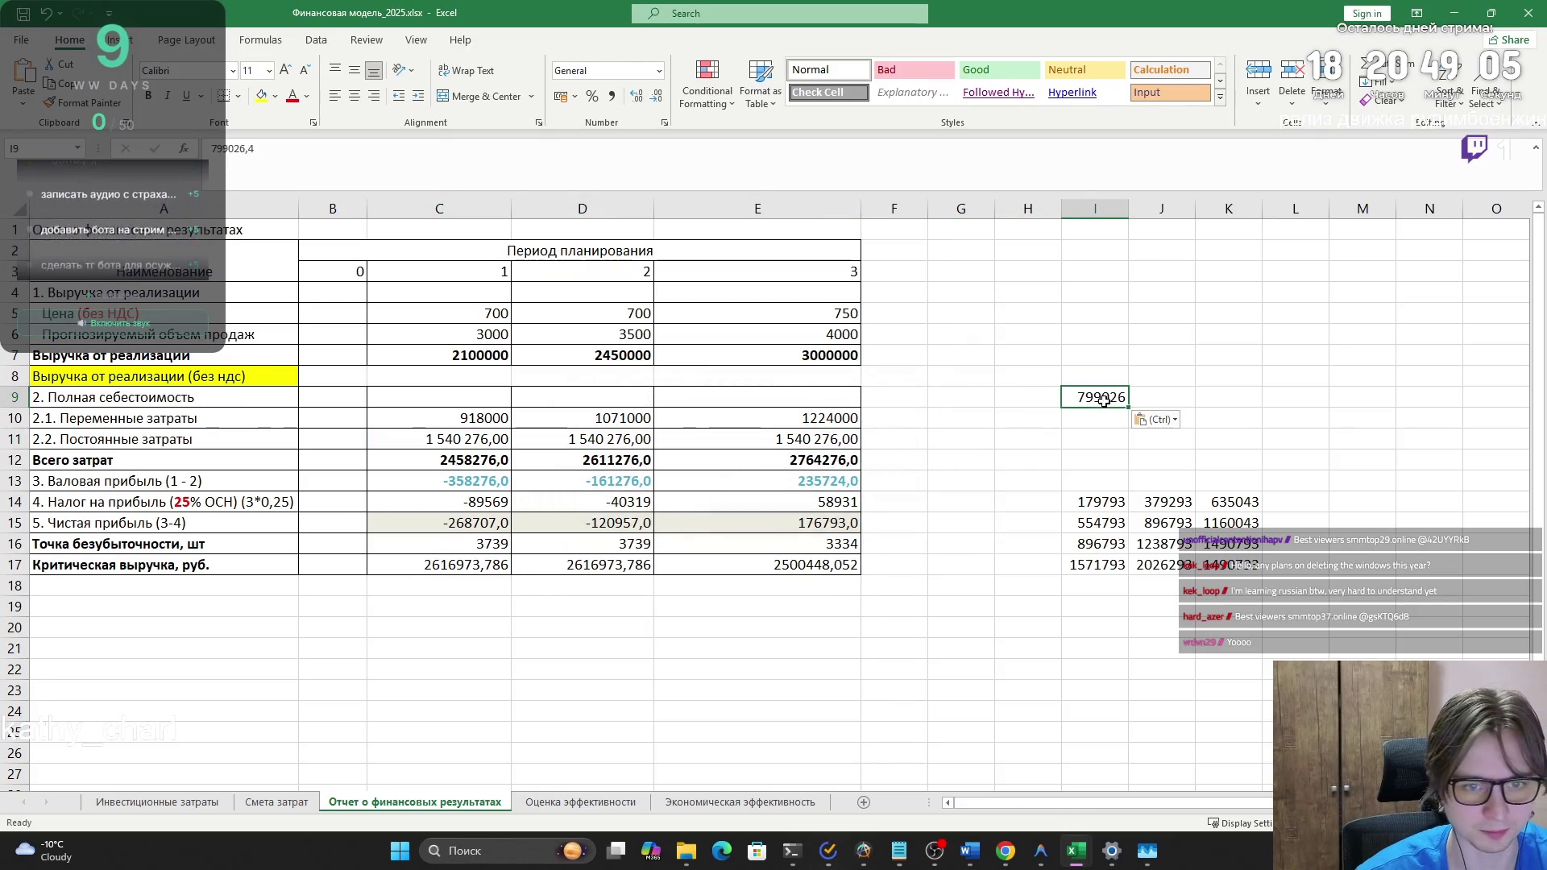
{"action": "key", "text": "ctrl+c"}
- Paste 799026,4 into the fixed costs cells C11, D11 and E11
{"action": "left_click", "coordinate": [451, 439]}
{"action": "key", "text": "ctrl+v"}
{"action": "left_click", "coordinate": [596, 439]}
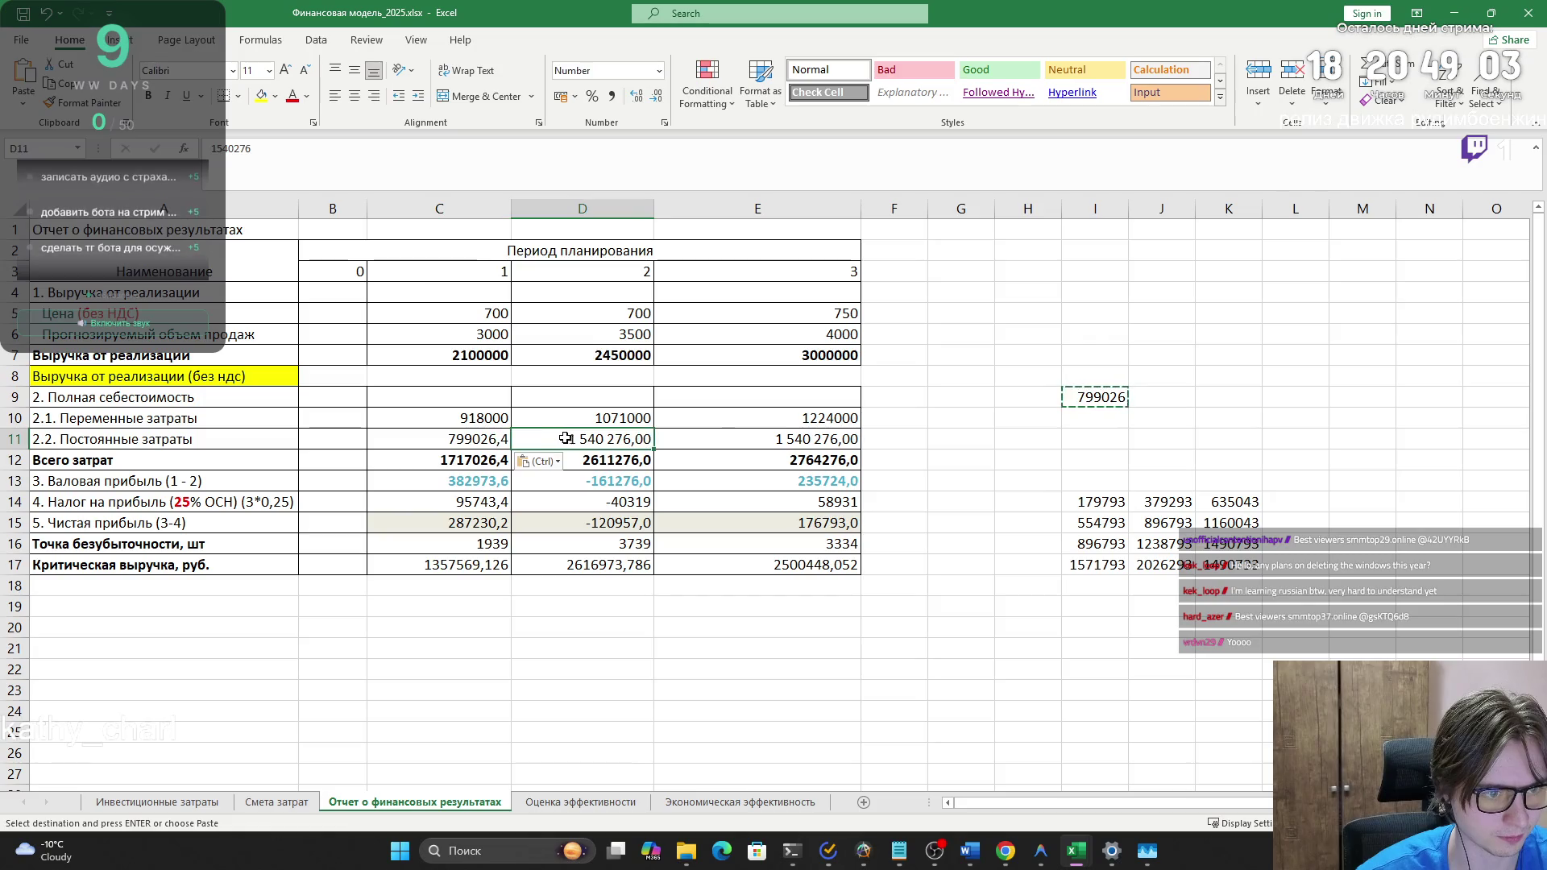
{"action": "key", "text": "ctrl+v"}
{"action": "left_click", "coordinate": [724, 440]}
{"action": "key", "text": "ctrl+v"}
{"action": "left_click", "coordinate": [840, 667]}
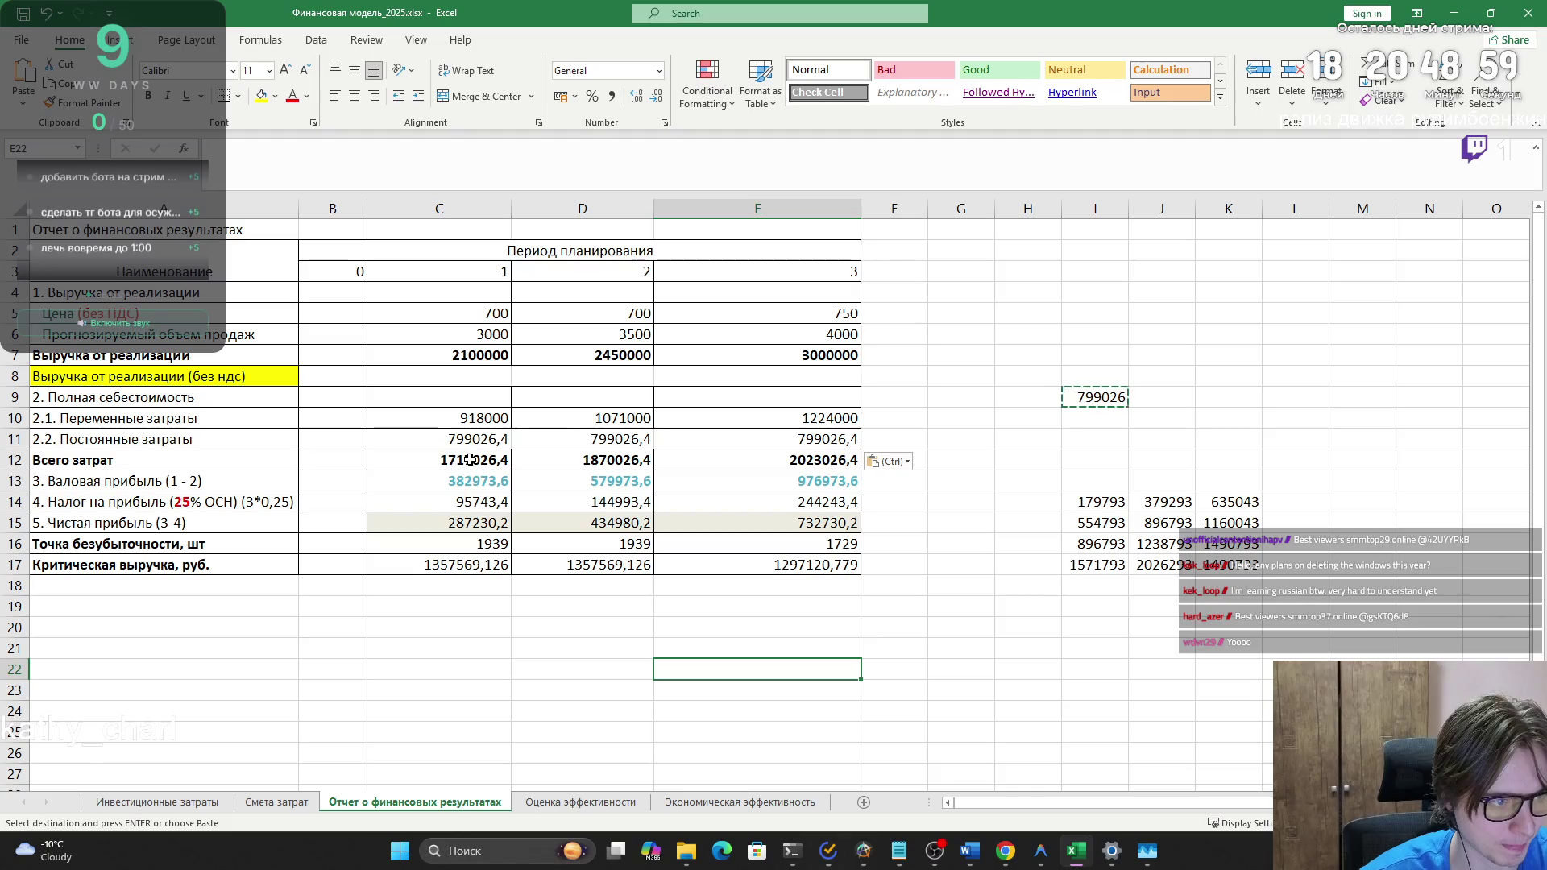
- Check the recalculated net profit, break-even and critical revenue formulas for each period
{"action": "left_click", "coordinate": [472, 524]}
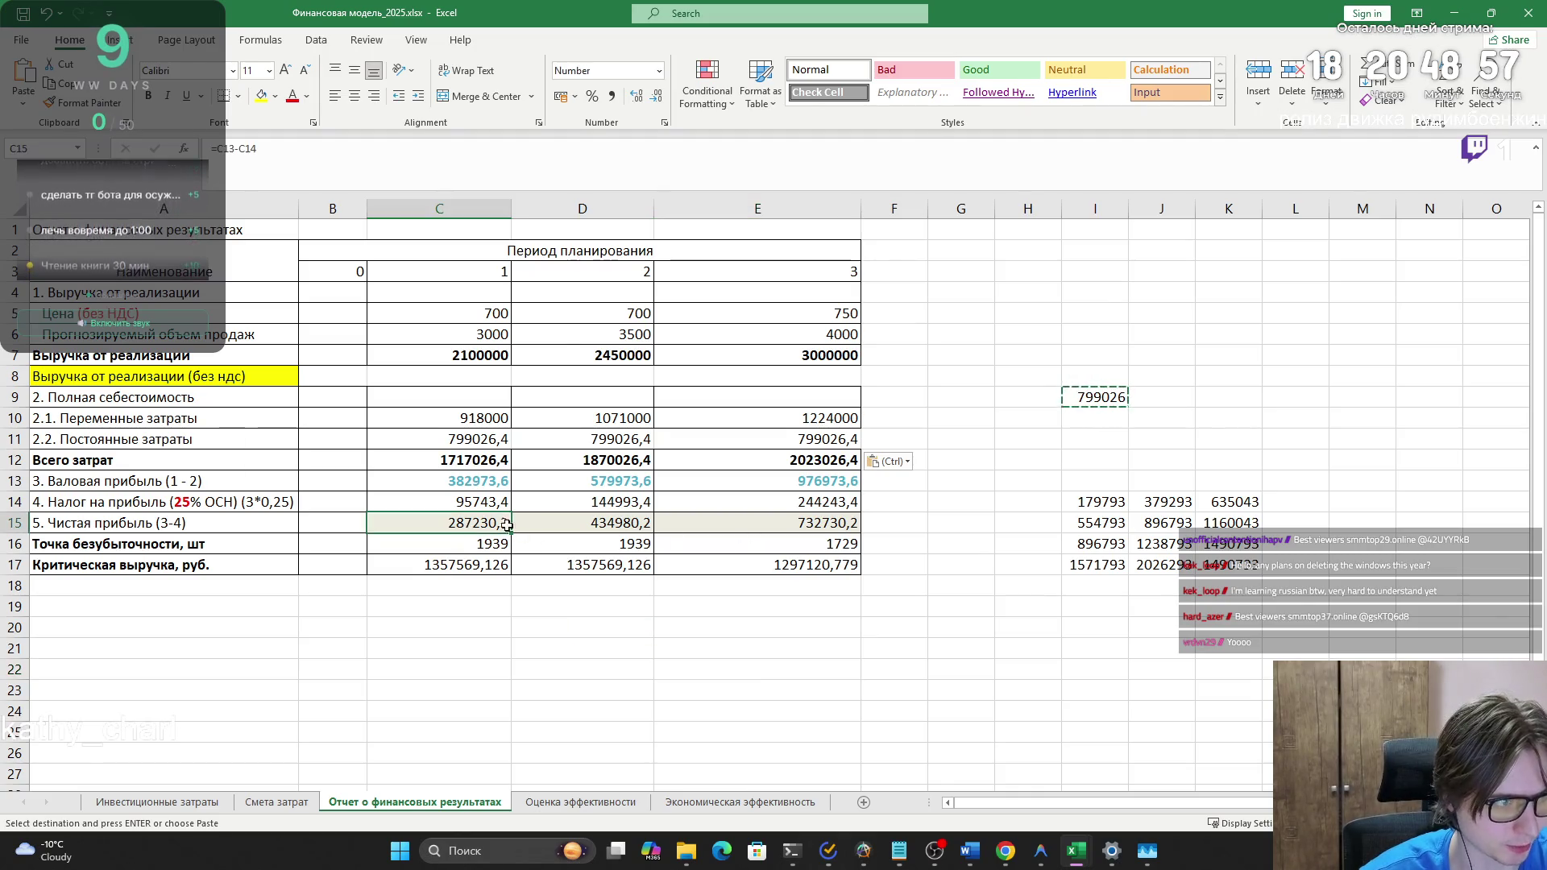
{"action": "left_click", "coordinate": [580, 523]}
{"action": "left_click", "coordinate": [681, 521]}
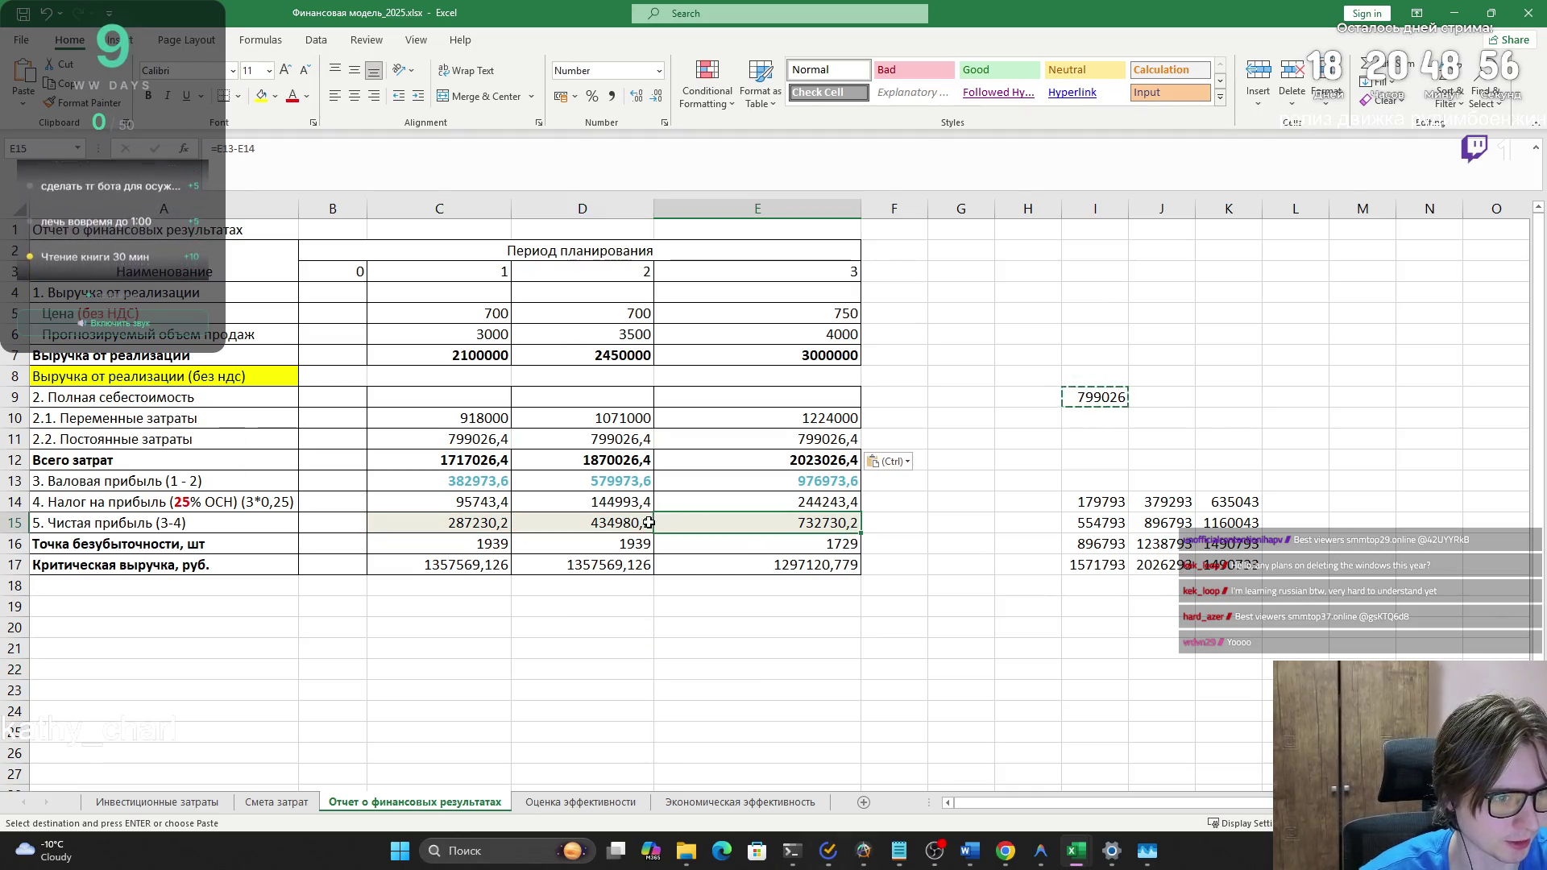
{"action": "left_click", "coordinate": [468, 542]}
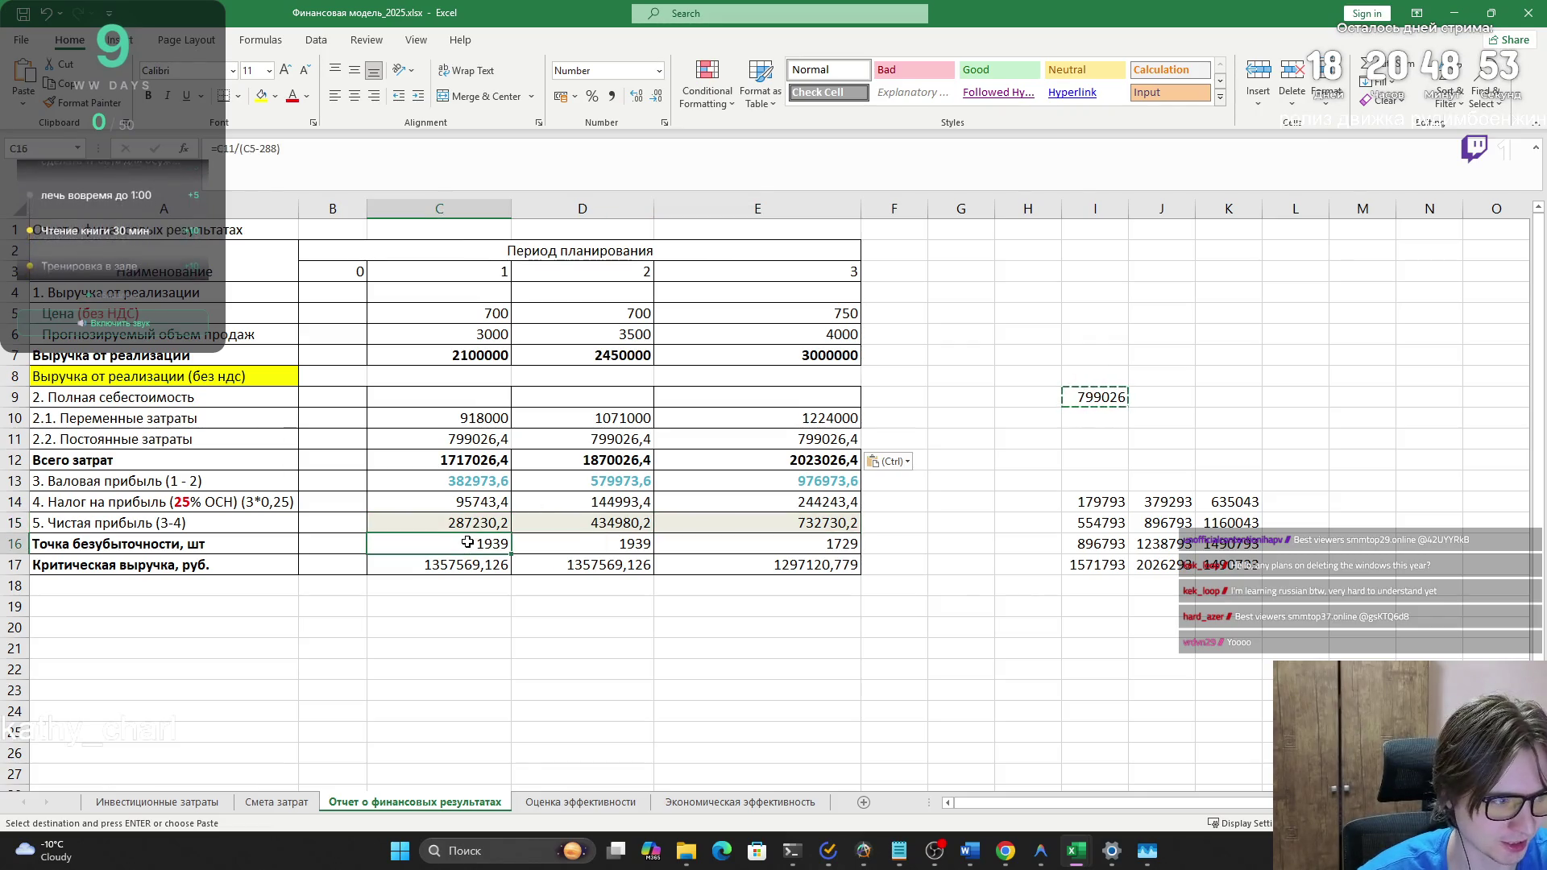
{"action": "left_click", "coordinate": [639, 542]}
{"action": "left_click", "coordinate": [774, 568]}
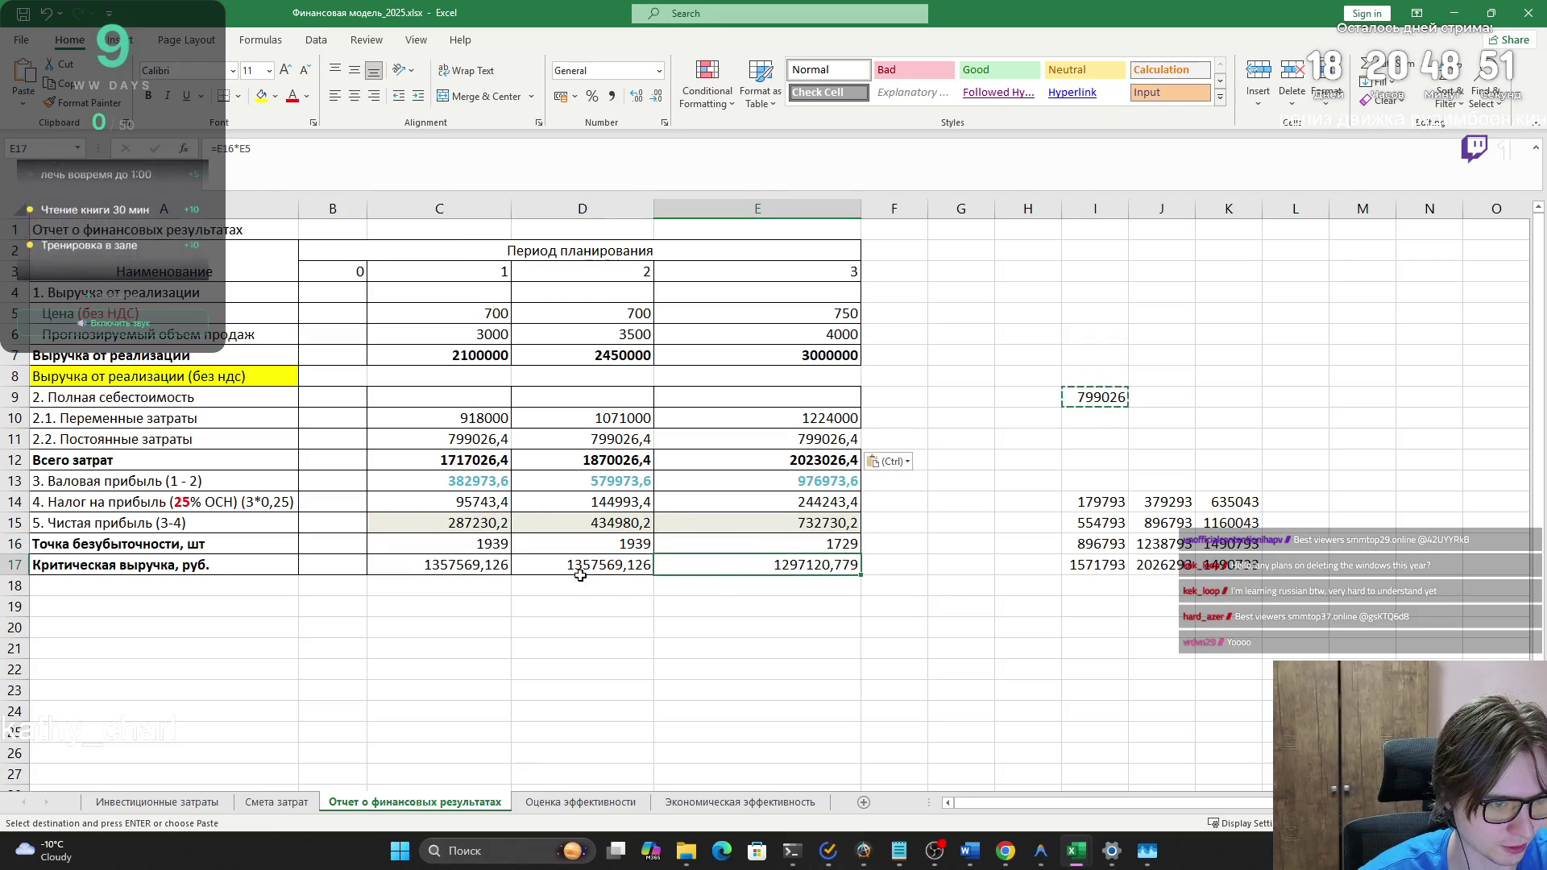
- Review the break-even, critical revenue, net profit and tax results cell by cell
{"action": "key", "text": "Left"}
{"action": "key", "text": "Left"}
{"action": "key", "text": "Up"}
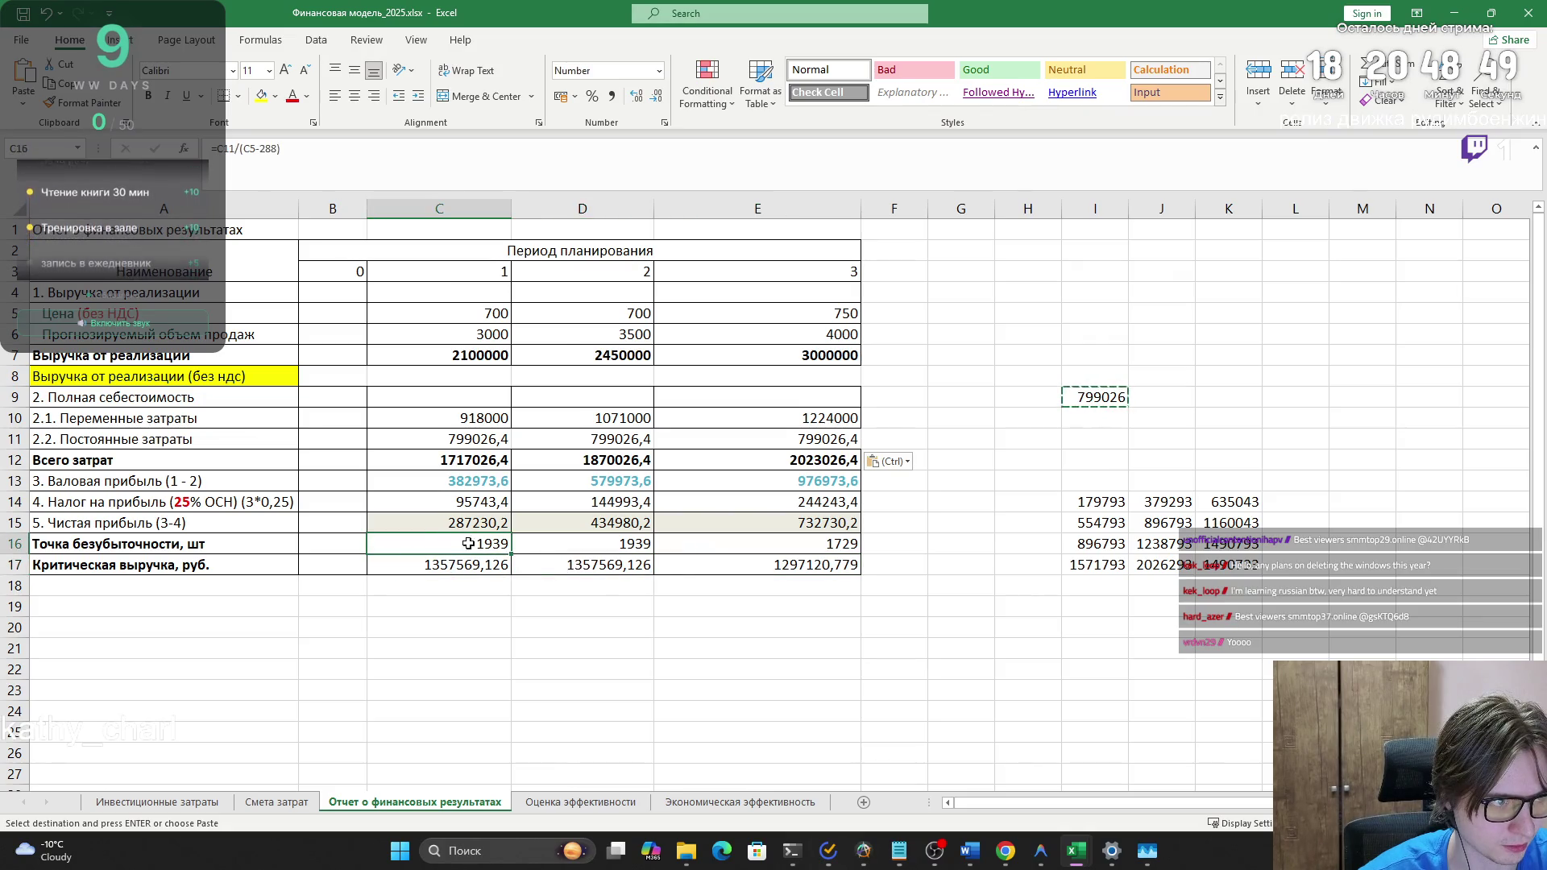
{"action": "key", "text": "Right"}
{"action": "key", "text": "Down"}
{"action": "key", "text": "Left"}
{"action": "key", "text": "Right"}
{"action": "key", "text": "Right"}
{"action": "key", "text": "Up"}
{"action": "key", "text": "Up"}
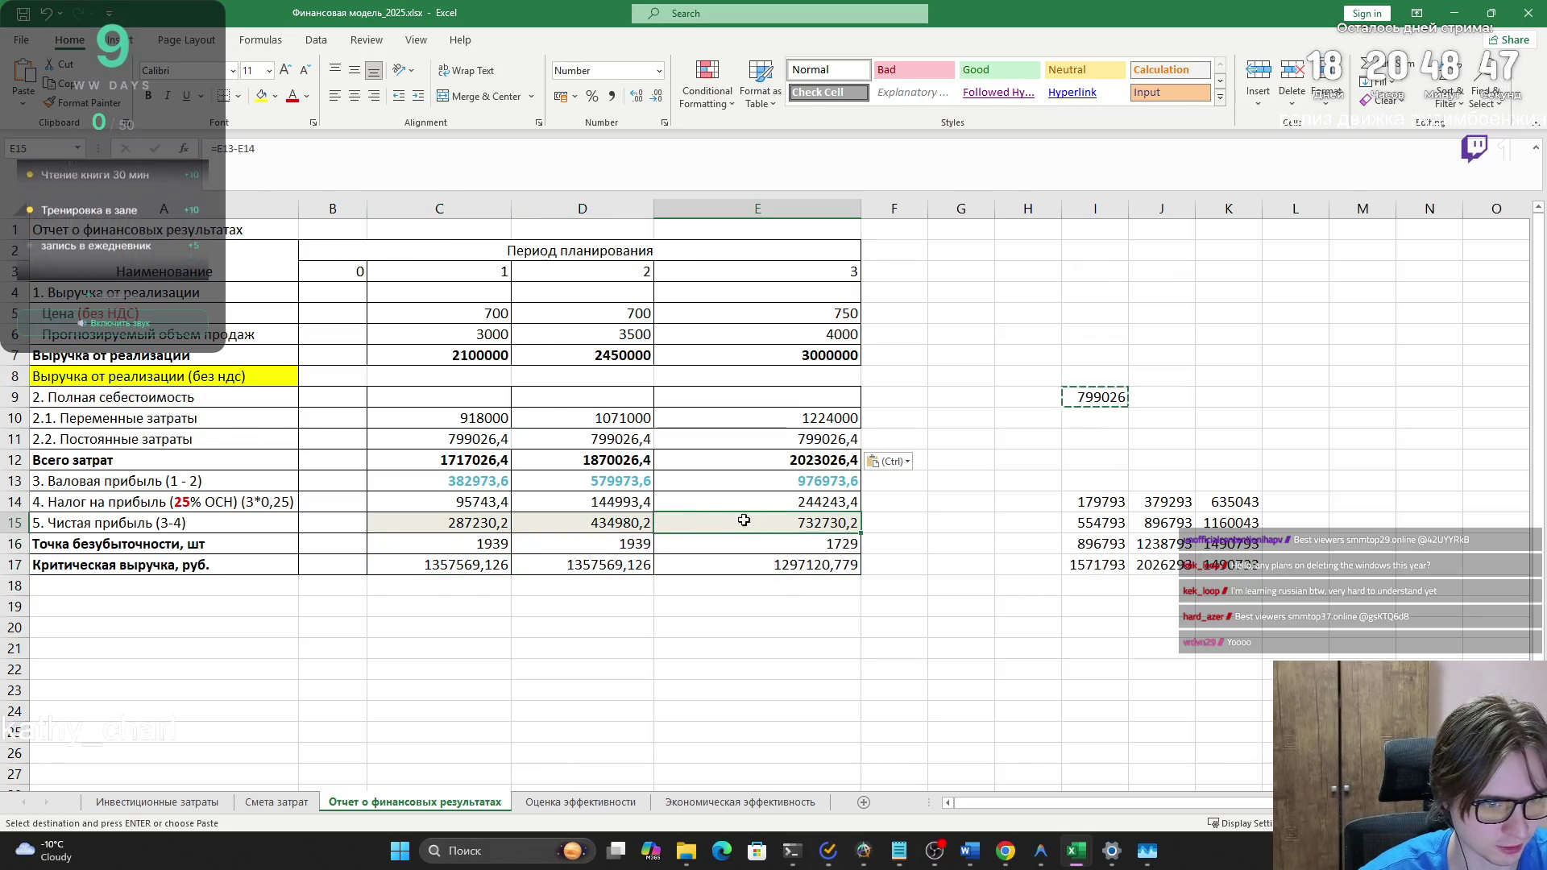
{"action": "key", "text": "Left"}
{"action": "key", "text": "Up"}
- Apply All Borders to fixed costs C11:E11, then go to the Оценка эффективности sheet
{"action": "left_click", "coordinate": [779, 481]}
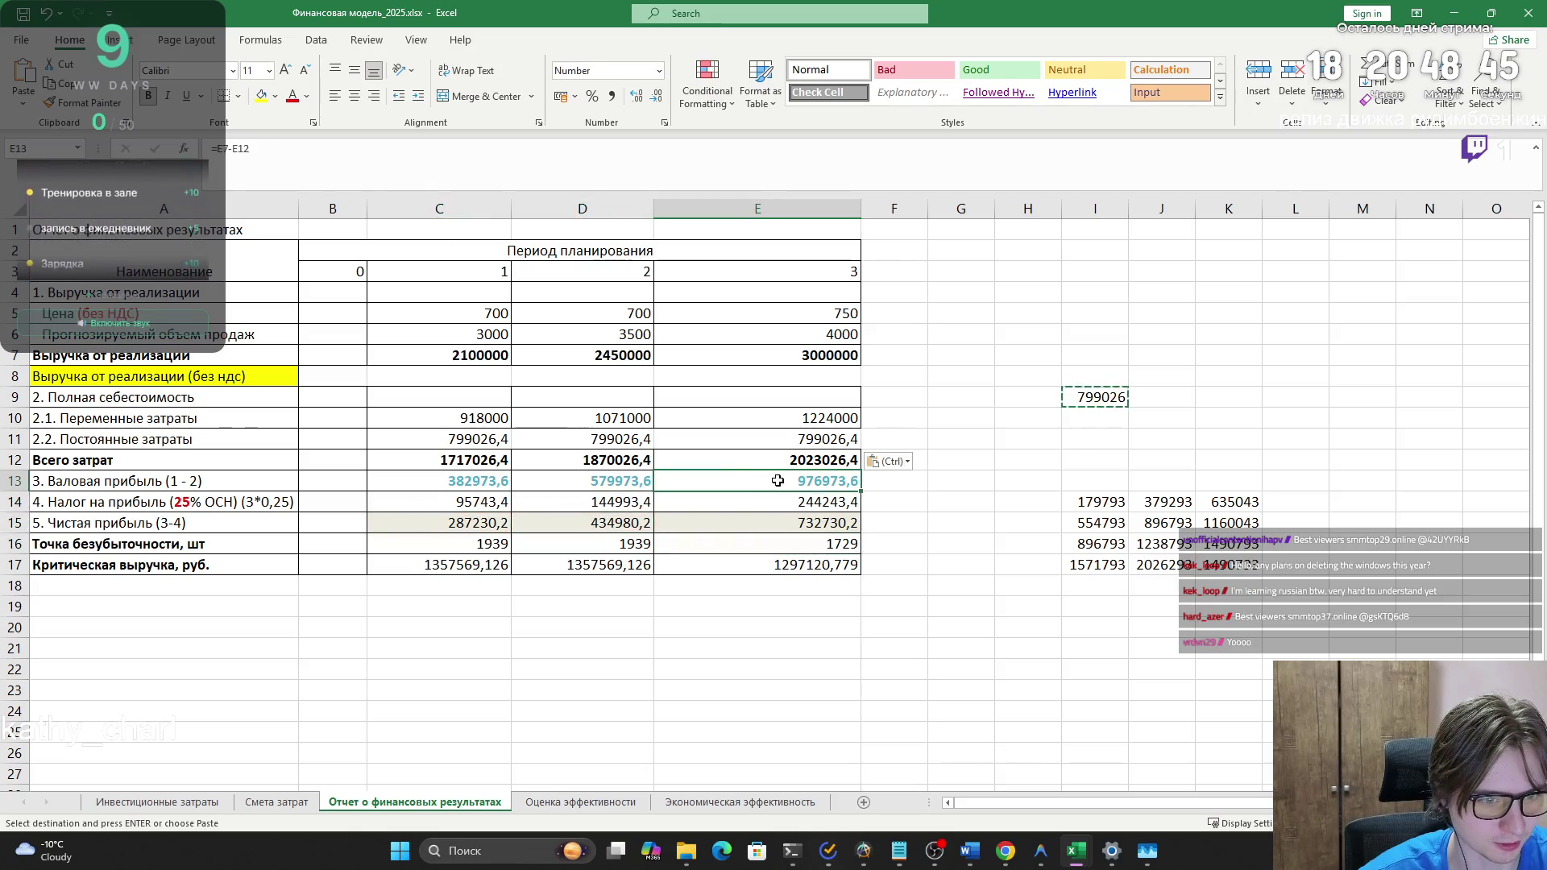
{"action": "left_click", "coordinate": [756, 459]}
{"action": "key", "text": "Up"}
{"action": "key", "text": "shift+Left"}
{"action": "key", "text": "shift+Left"}
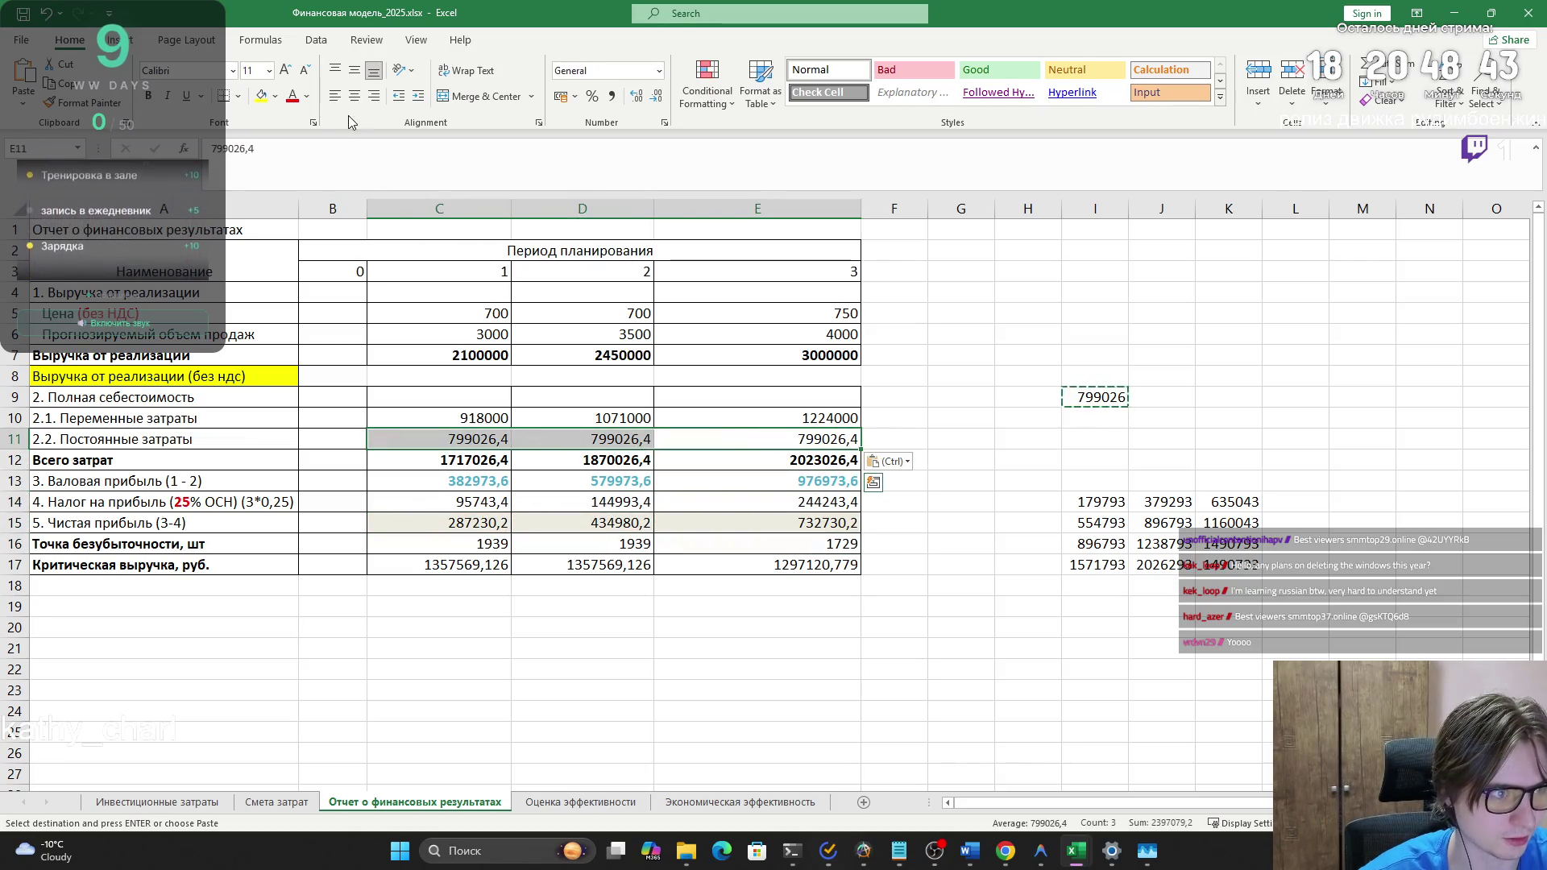
{"action": "left_click", "coordinate": [239, 96]}
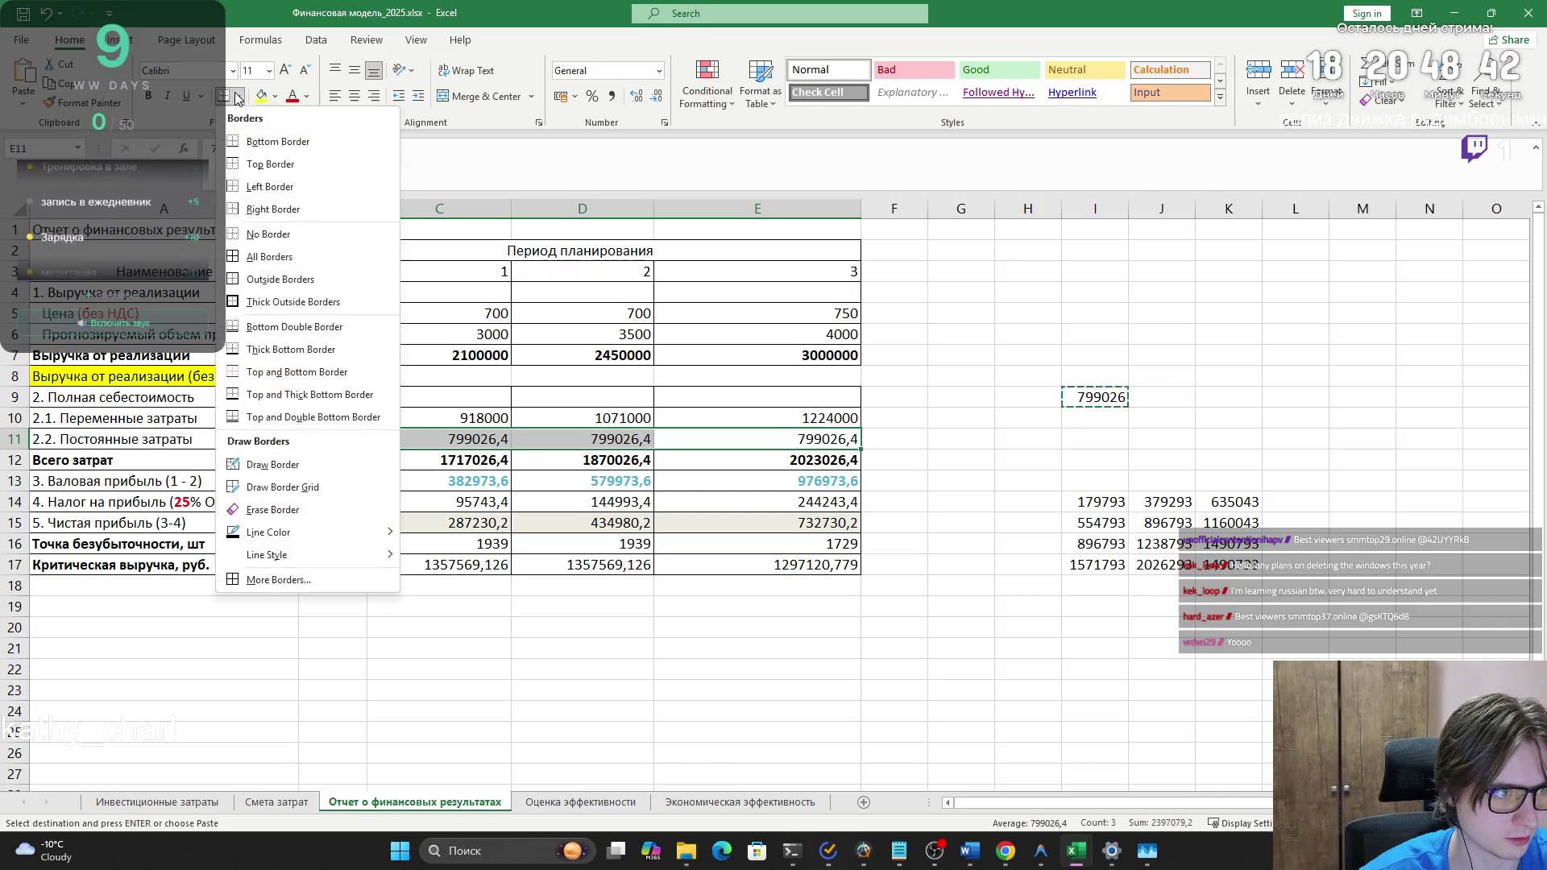
{"action": "left_click", "coordinate": [308, 247]}
{"action": "left_click", "coordinate": [695, 626]}
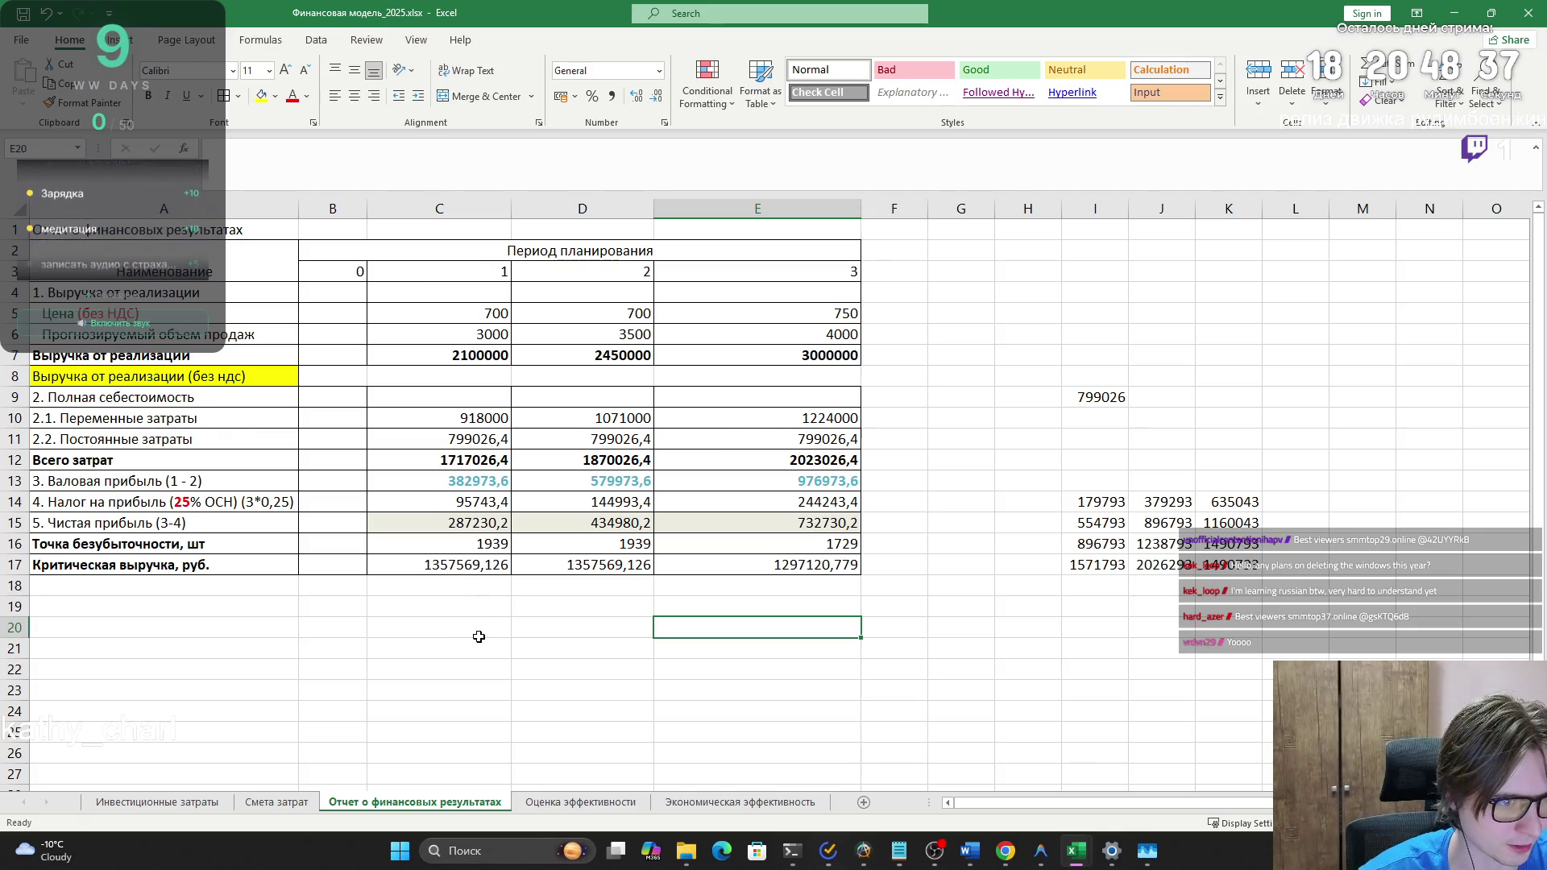
{"action": "left_click", "coordinate": [576, 802]}
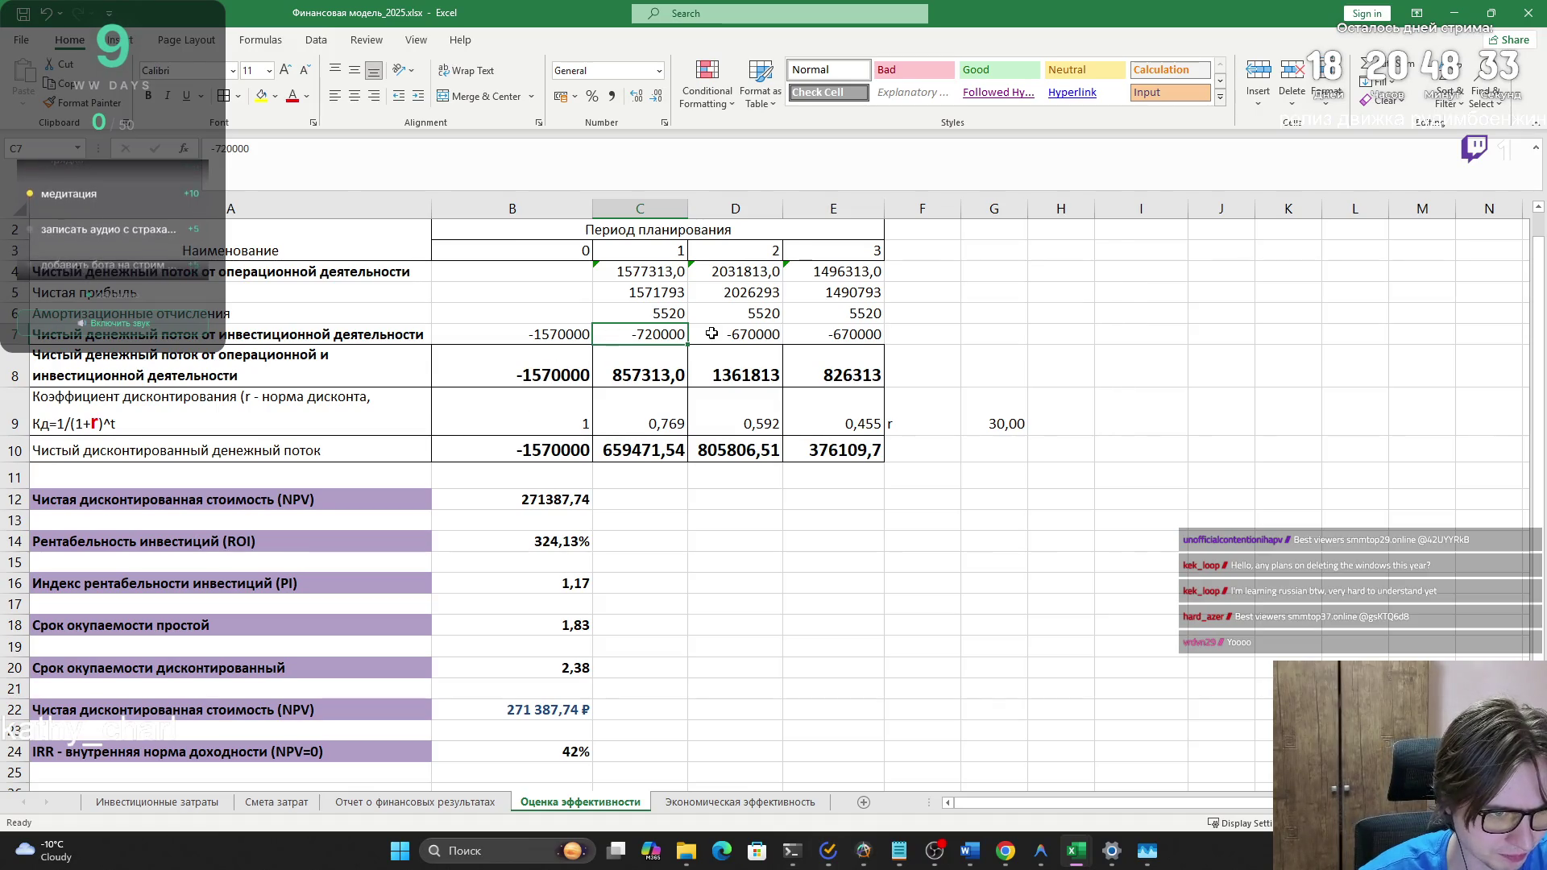
- Clear the period 1–3 investment cash flows and review the B8 and C8 sum formulas
{"action": "left_click_drag", "start_coordinate": [860, 335], "coordinate": [656, 333]}
{"action": "key", "text": "Delete"}
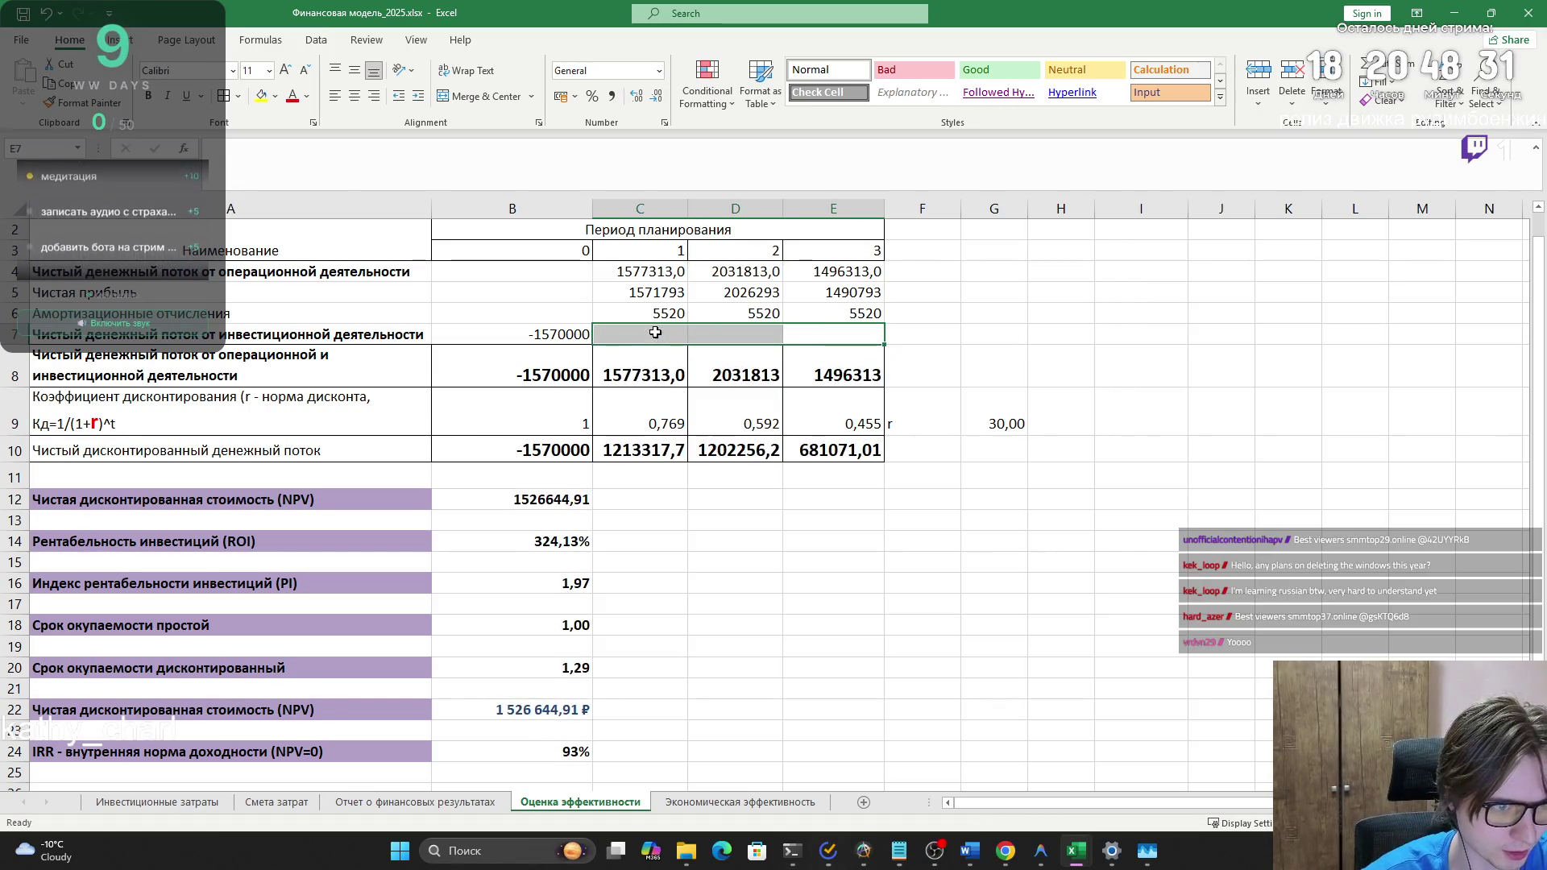
{"action": "left_click", "coordinate": [564, 337]}
{"action": "left_click", "coordinate": [613, 361]}
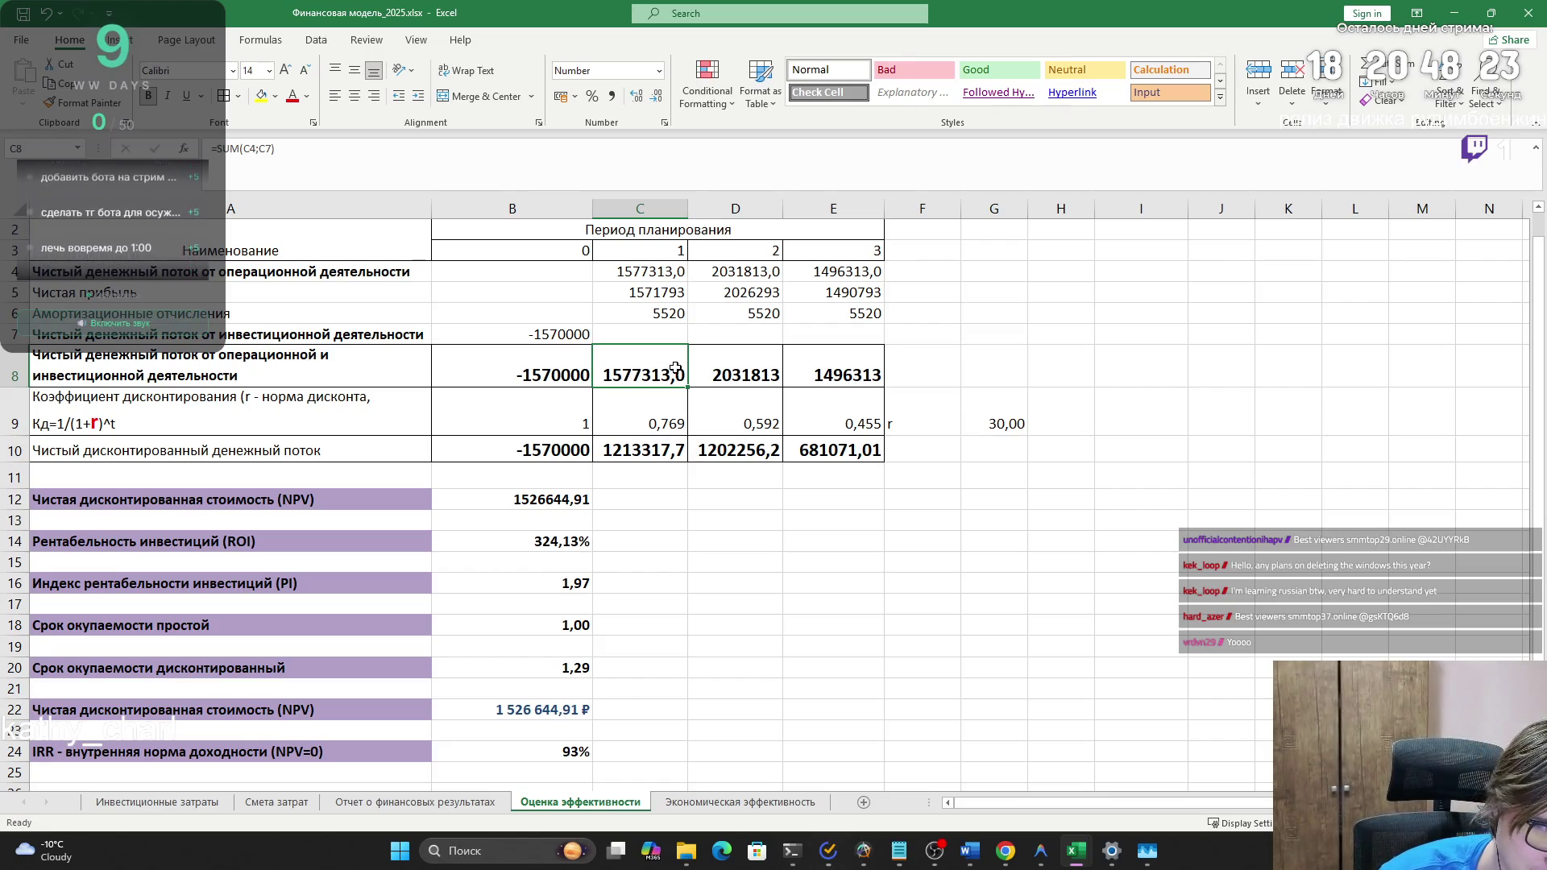
{"action": "key", "text": "F2"}
{"action": "left_click", "coordinate": [963, 331]}
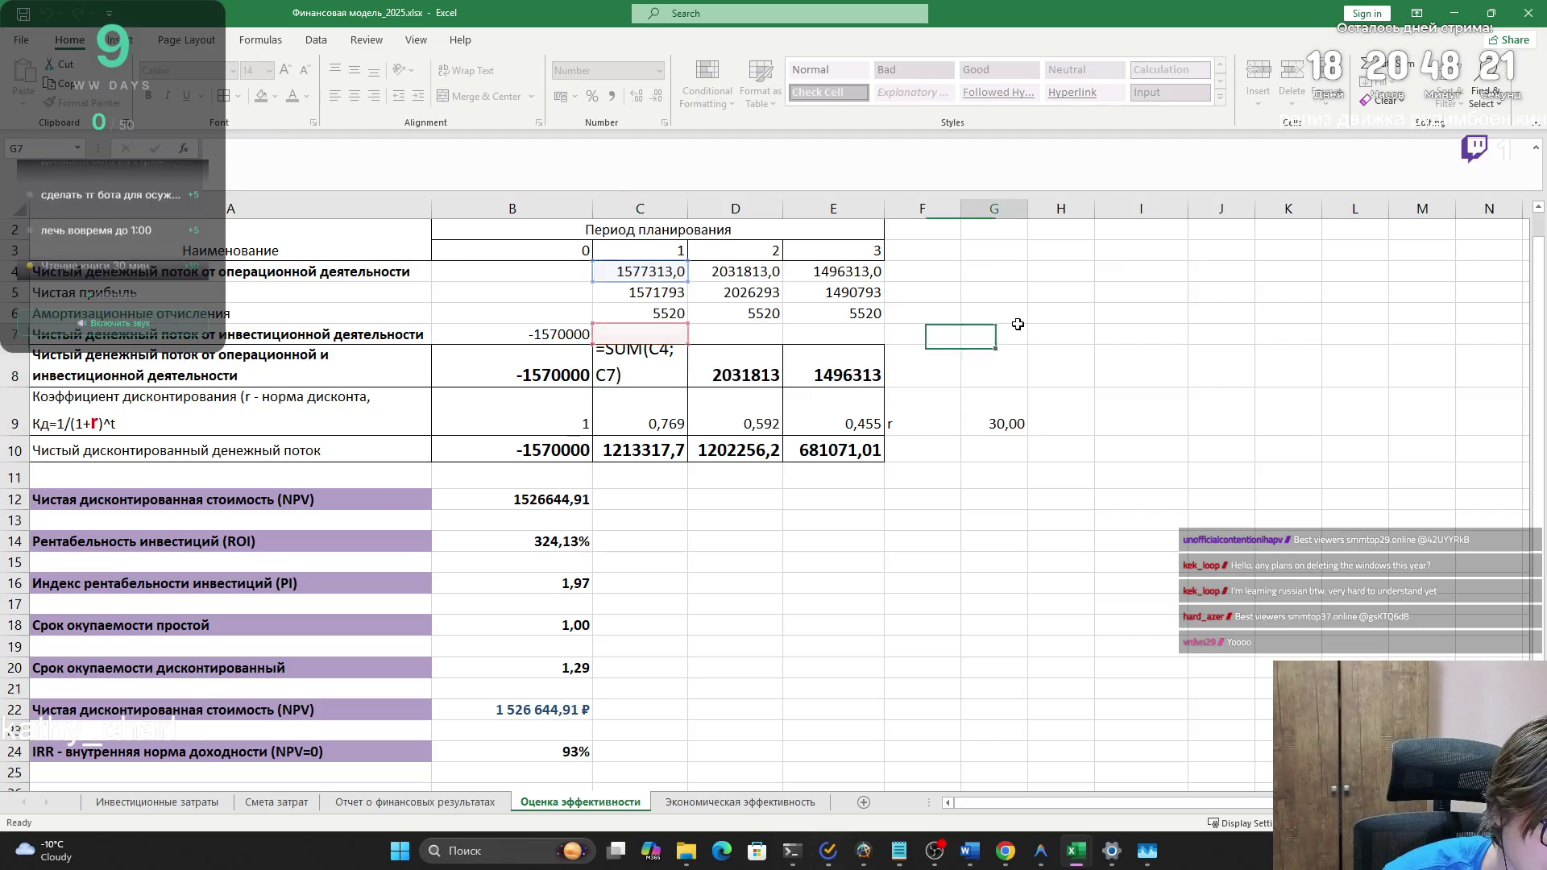
{"action": "left_click", "coordinate": [558, 363]}
{"action": "key", "text": "F2"}
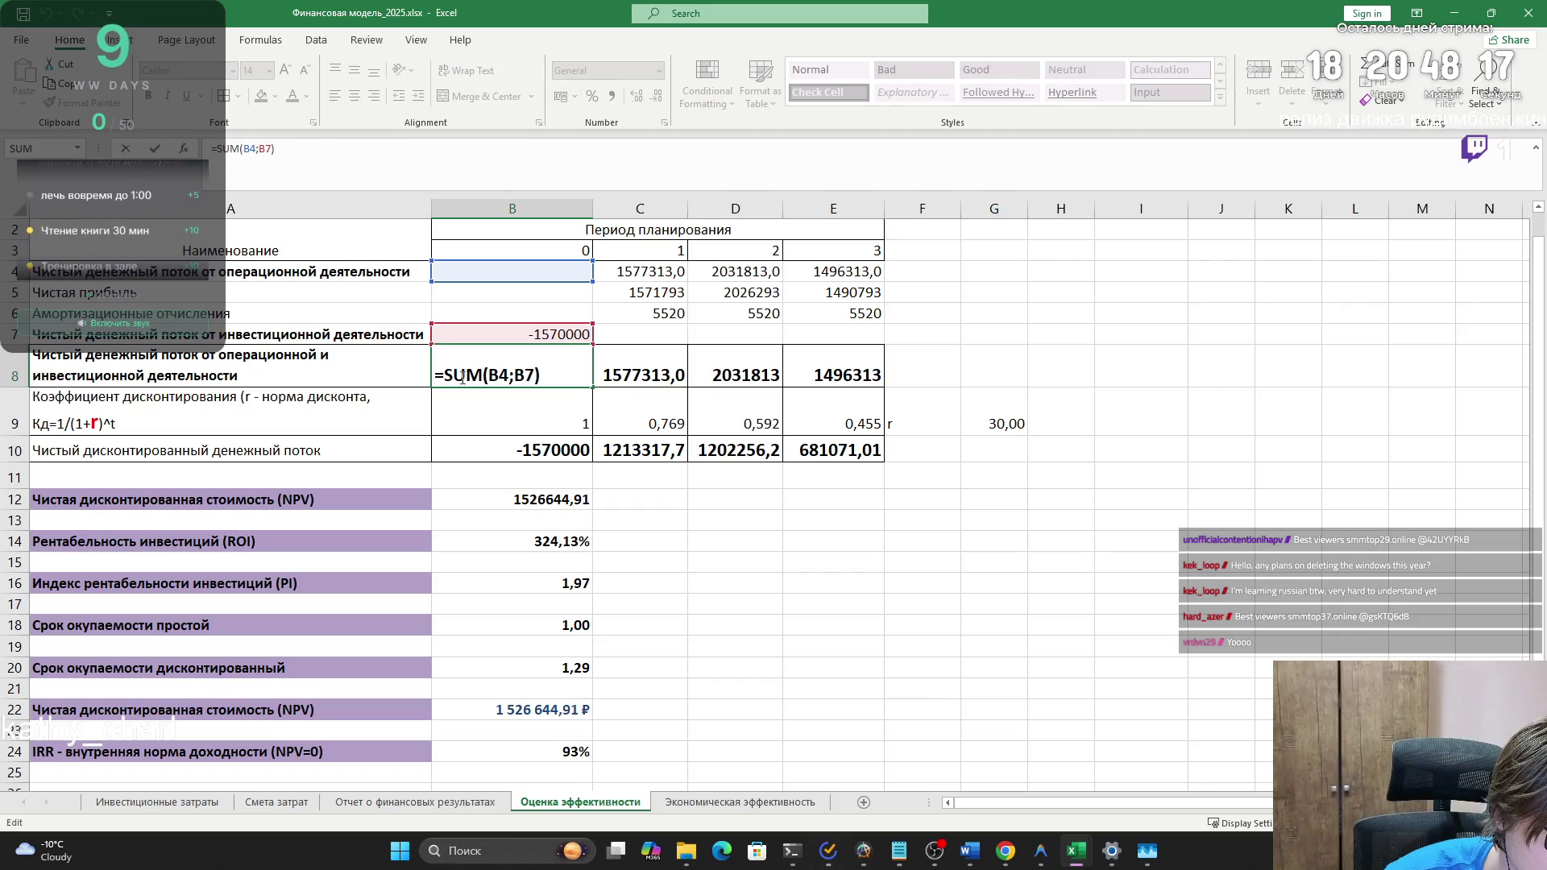
{"action": "left_click", "coordinate": [660, 376]}
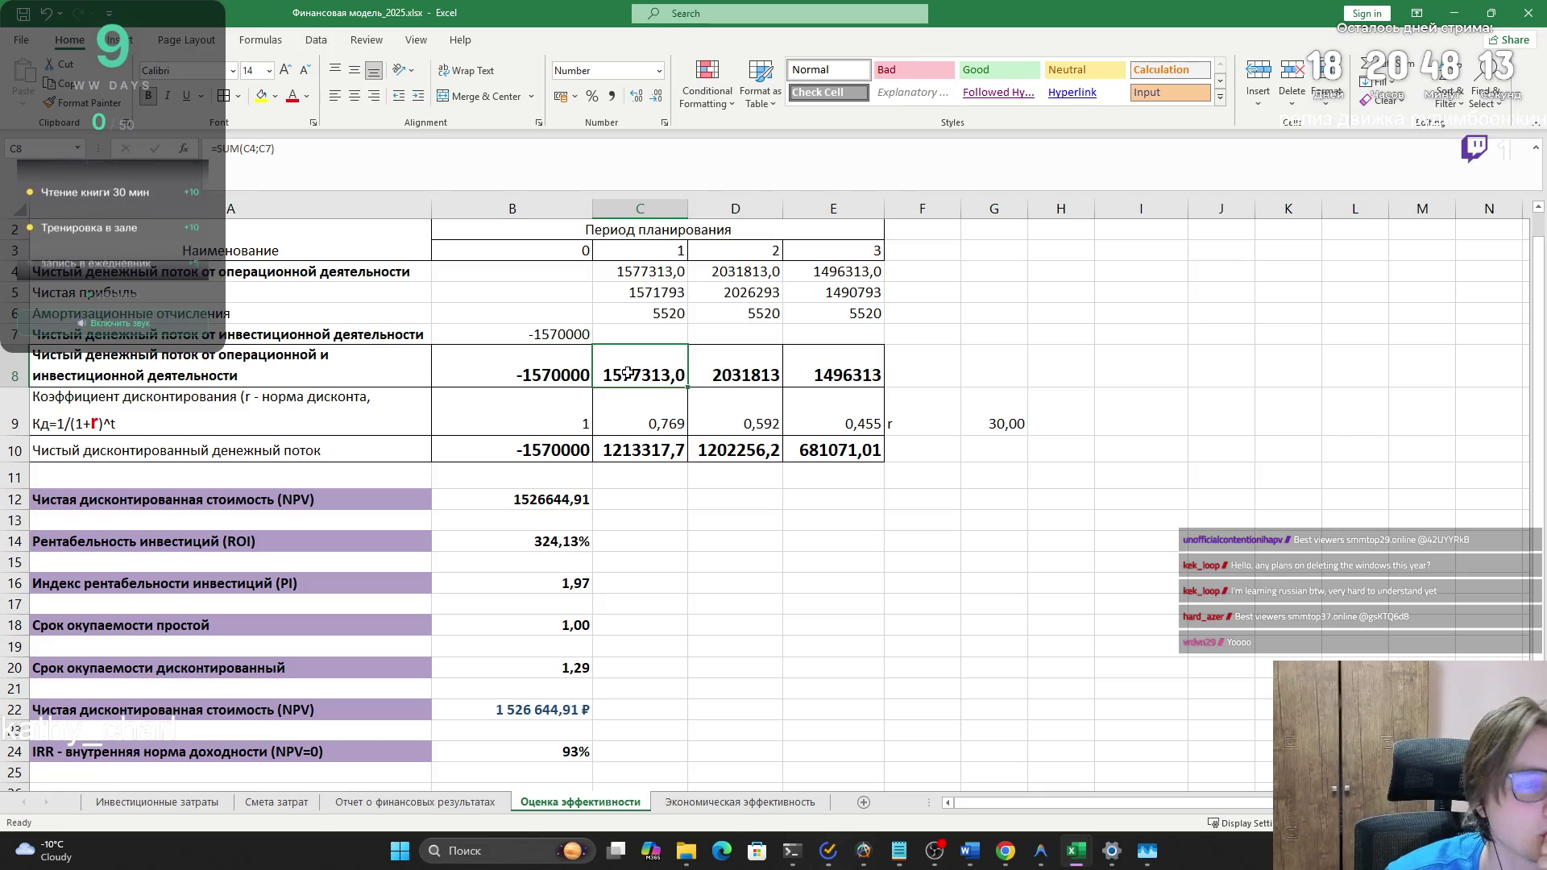
- Repoint the C8, D8 and E8 sums so each period adds the previous total
{"action": "key", "text": "F2"}
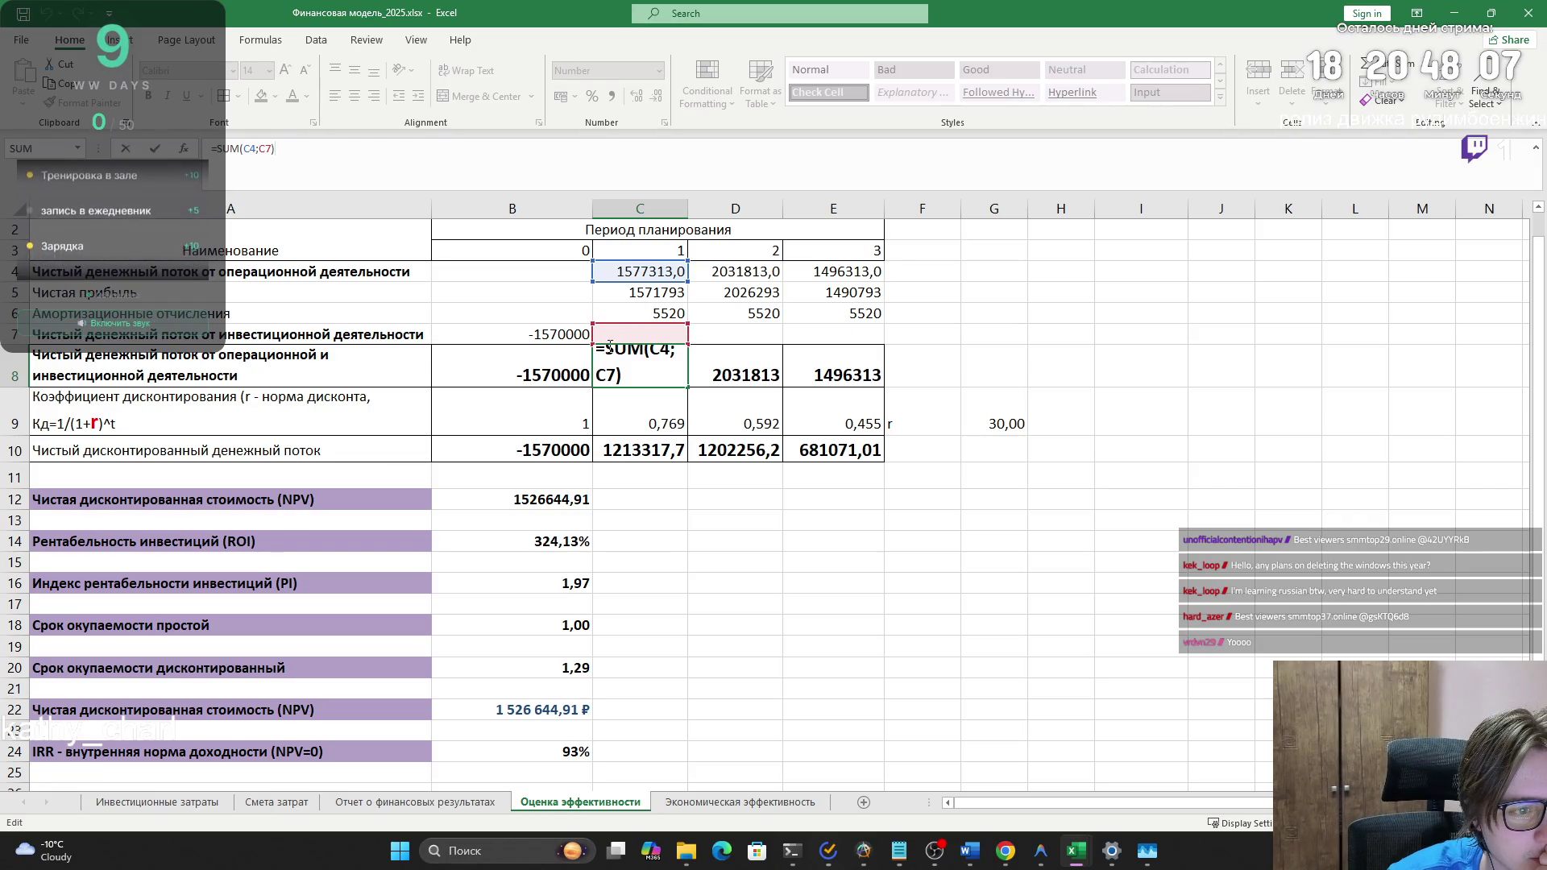
{"action": "left_click_drag", "start_coordinate": [629, 325], "coordinate": [532, 326]}
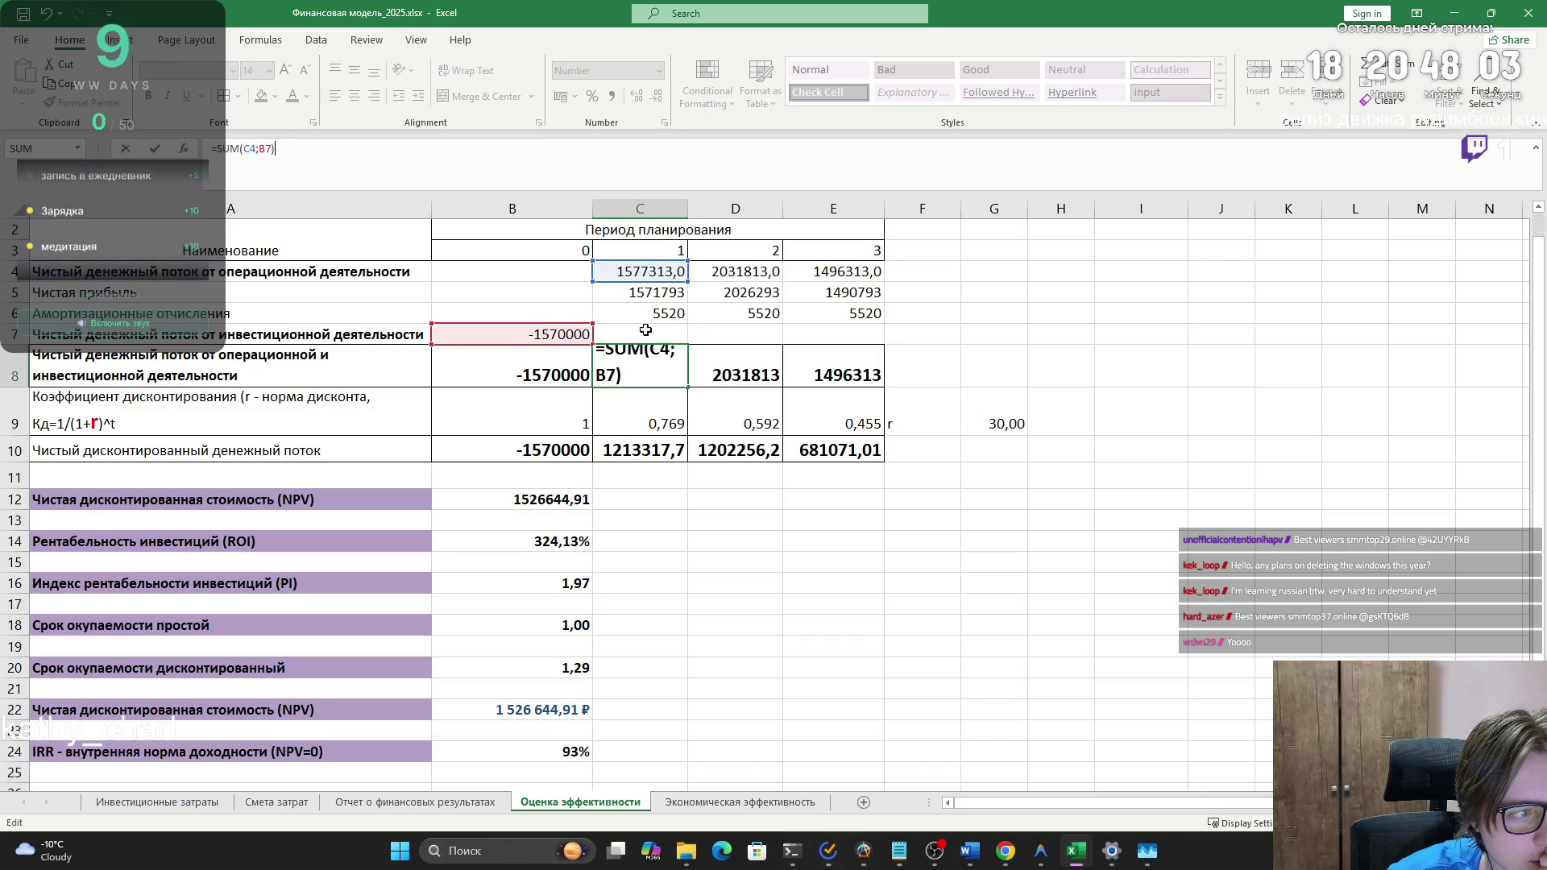
{"action": "left_click", "coordinate": [1015, 348]}
{"action": "key", "text": "Left"}
{"action": "key", "text": "Left"}
{"action": "key", "text": "Left"}
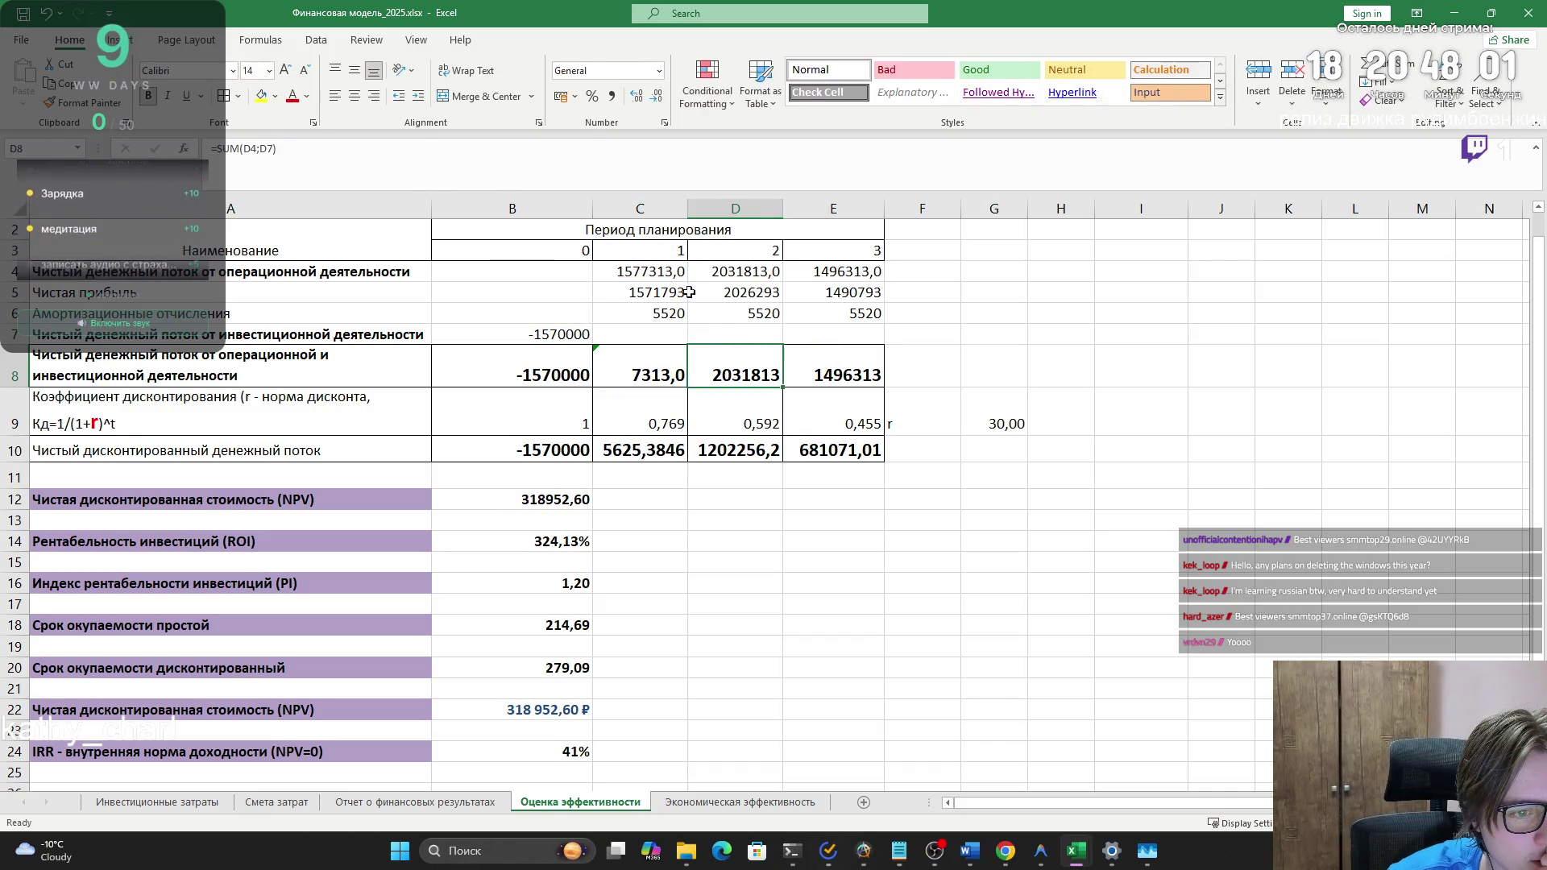
{"action": "key", "text": "F2"}
{"action": "left_click_drag", "start_coordinate": [717, 325], "coordinate": [639, 362]}
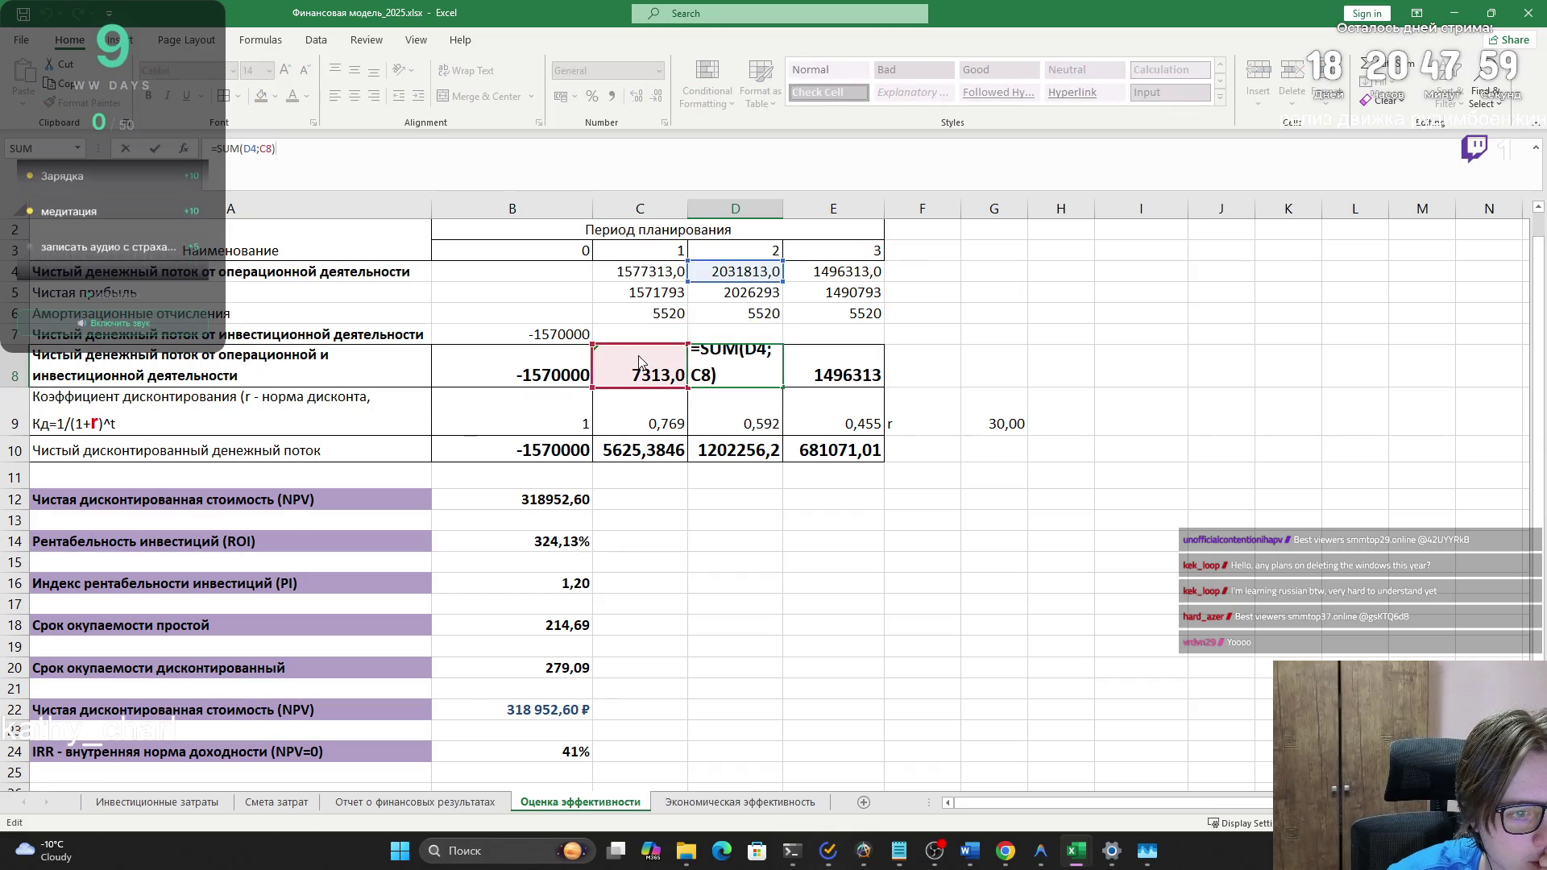
{"action": "left_click", "coordinate": [1007, 348]}
{"action": "left_click", "coordinate": [847, 347]}
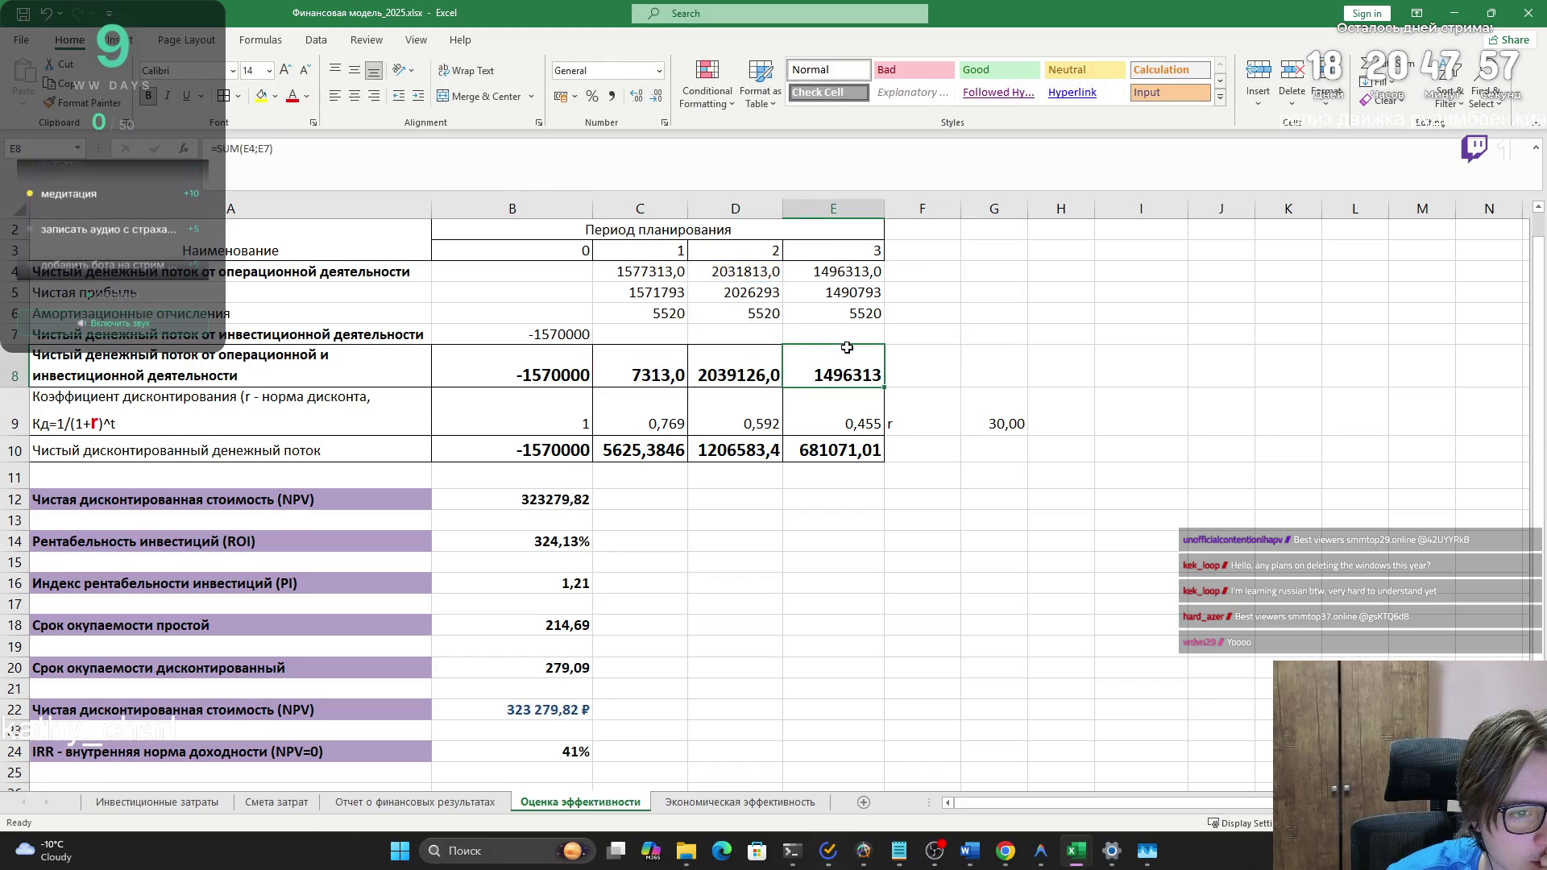
{"action": "key", "text": "F2"}
{"action": "left_click_drag", "start_coordinate": [798, 332], "coordinate": [732, 365]}
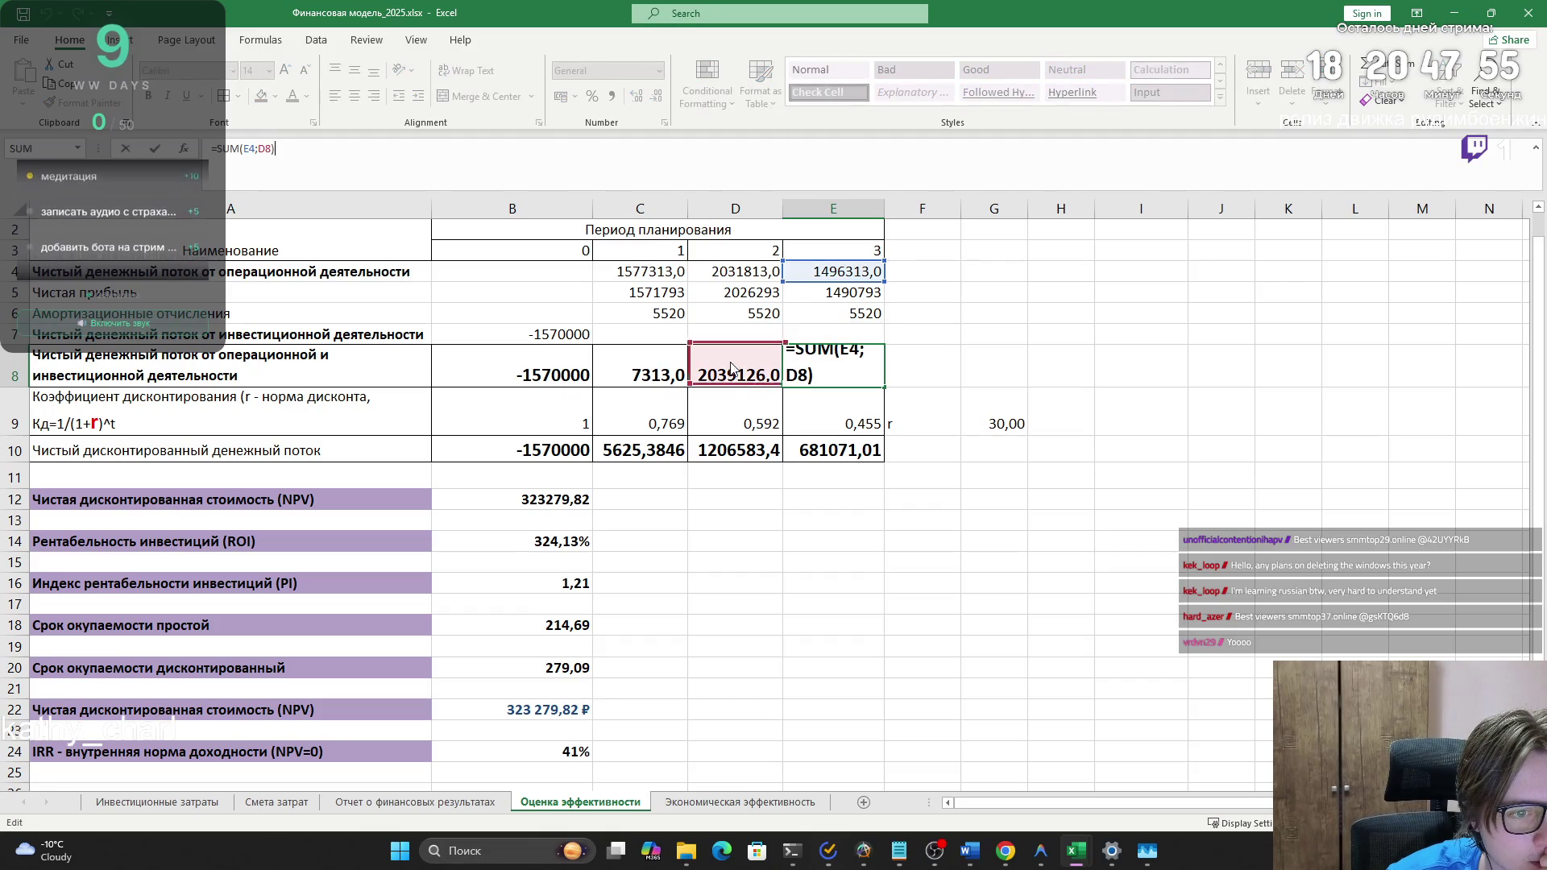
{"action": "left_click", "coordinate": [1022, 375]}
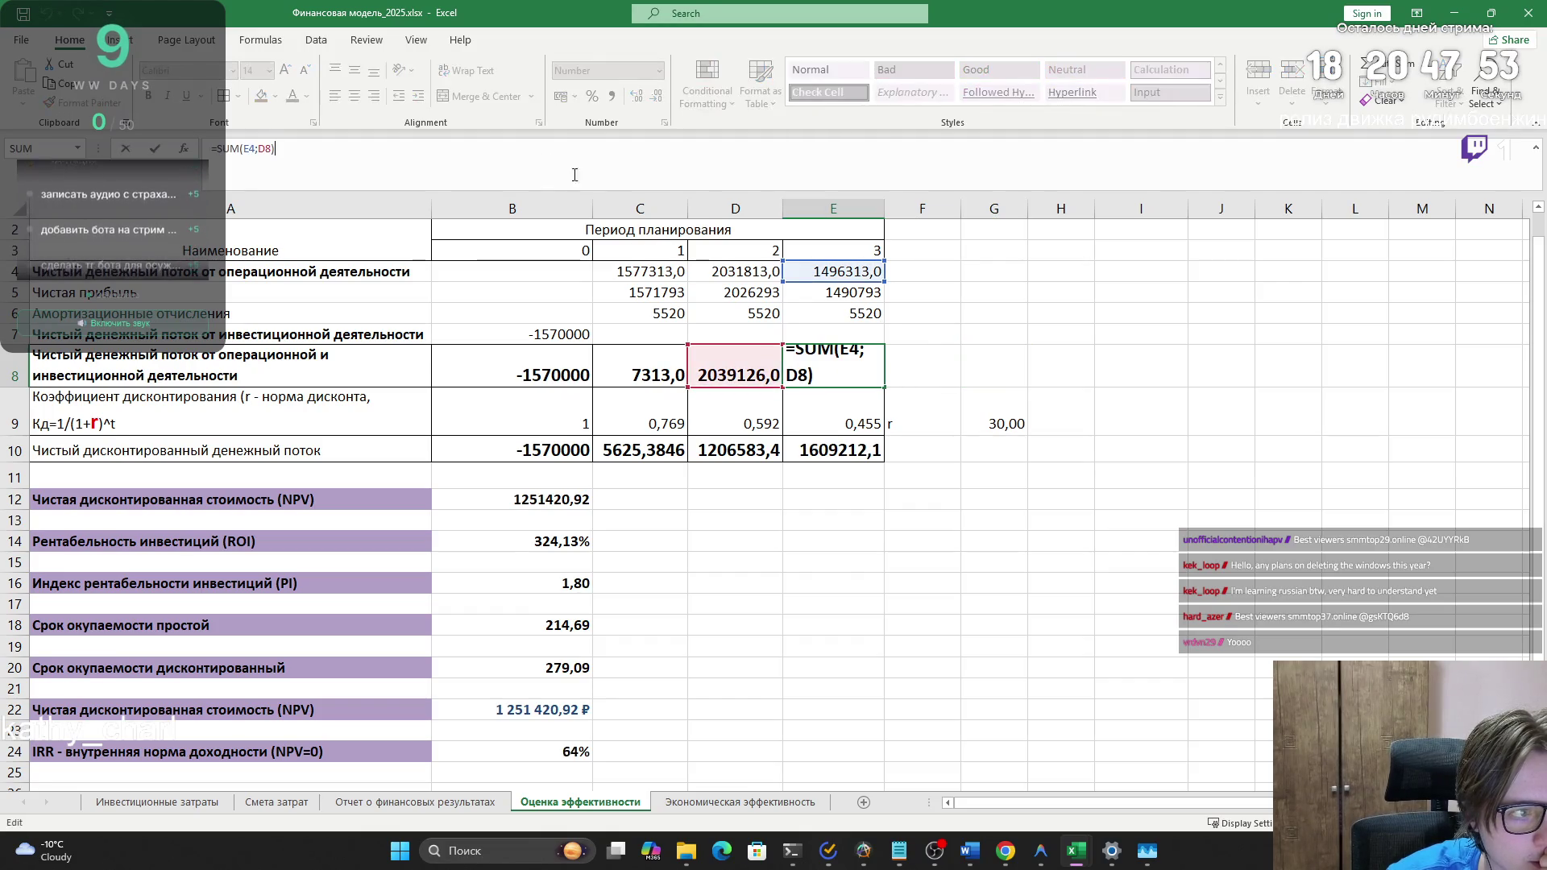
{"action": "left_click", "coordinate": [916, 342]}
- Check E4's operating cash flow and the B8, C8 and E8 formulas
{"action": "left_click", "coordinate": [821, 276]}
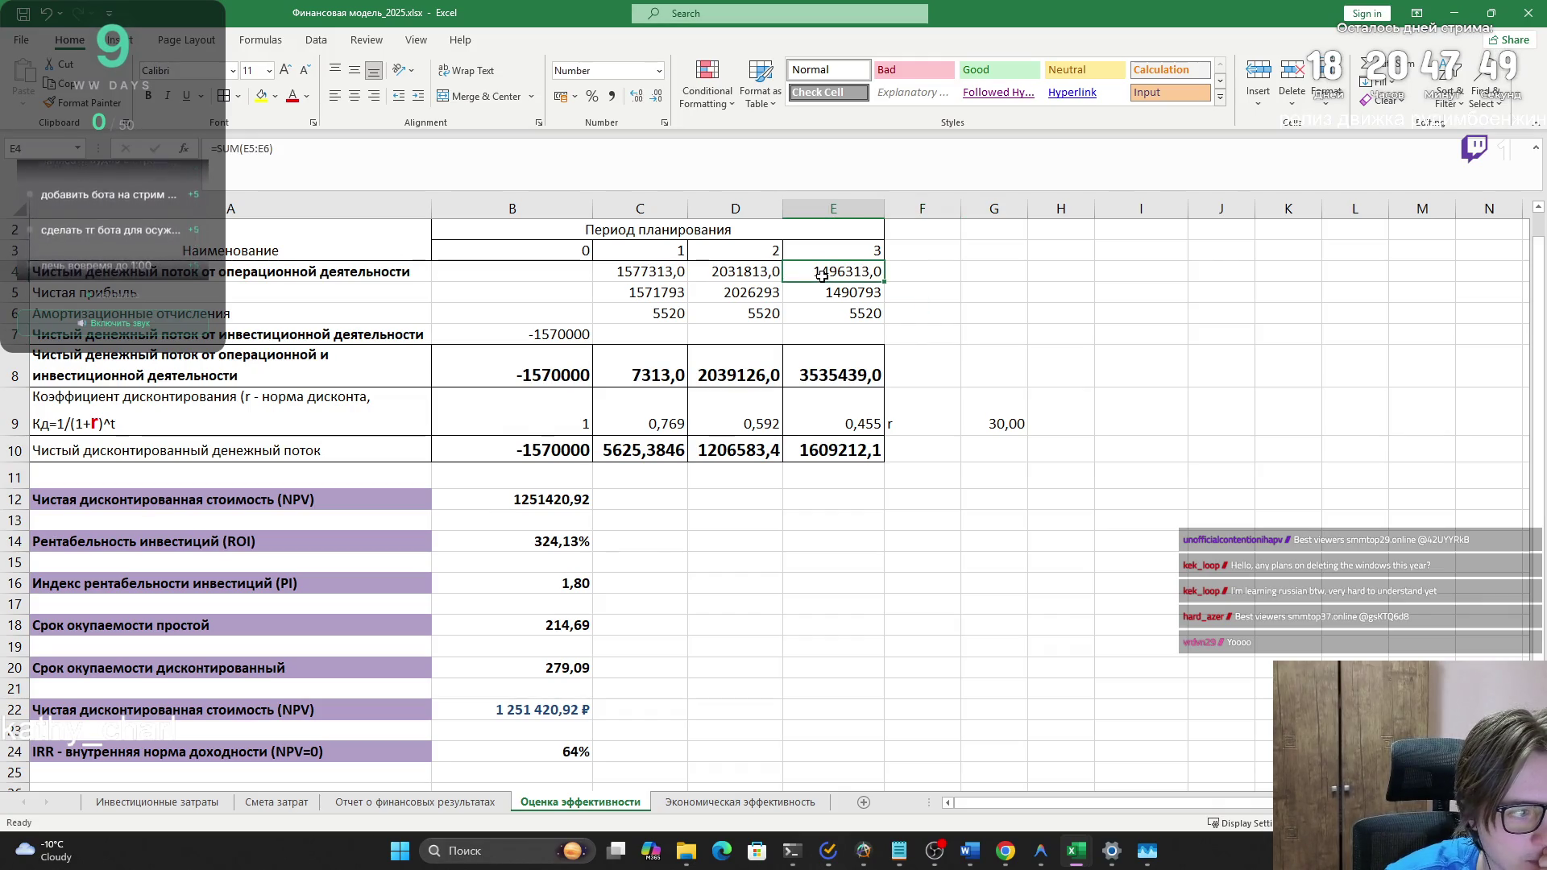
{"action": "left_click", "coordinate": [810, 377]}
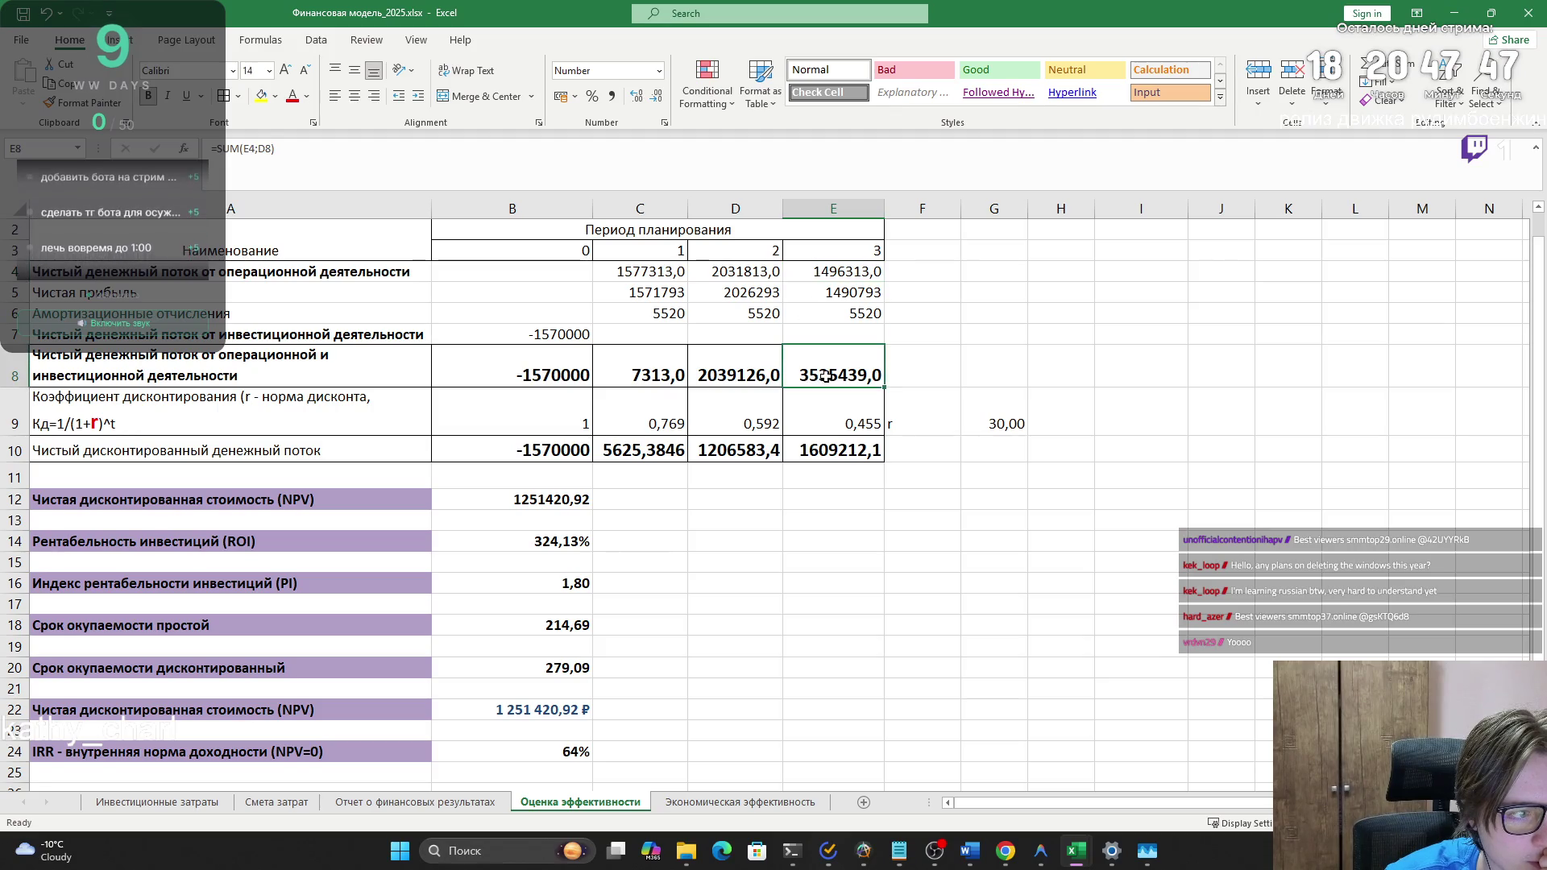
{"action": "left_click", "coordinate": [636, 364]}
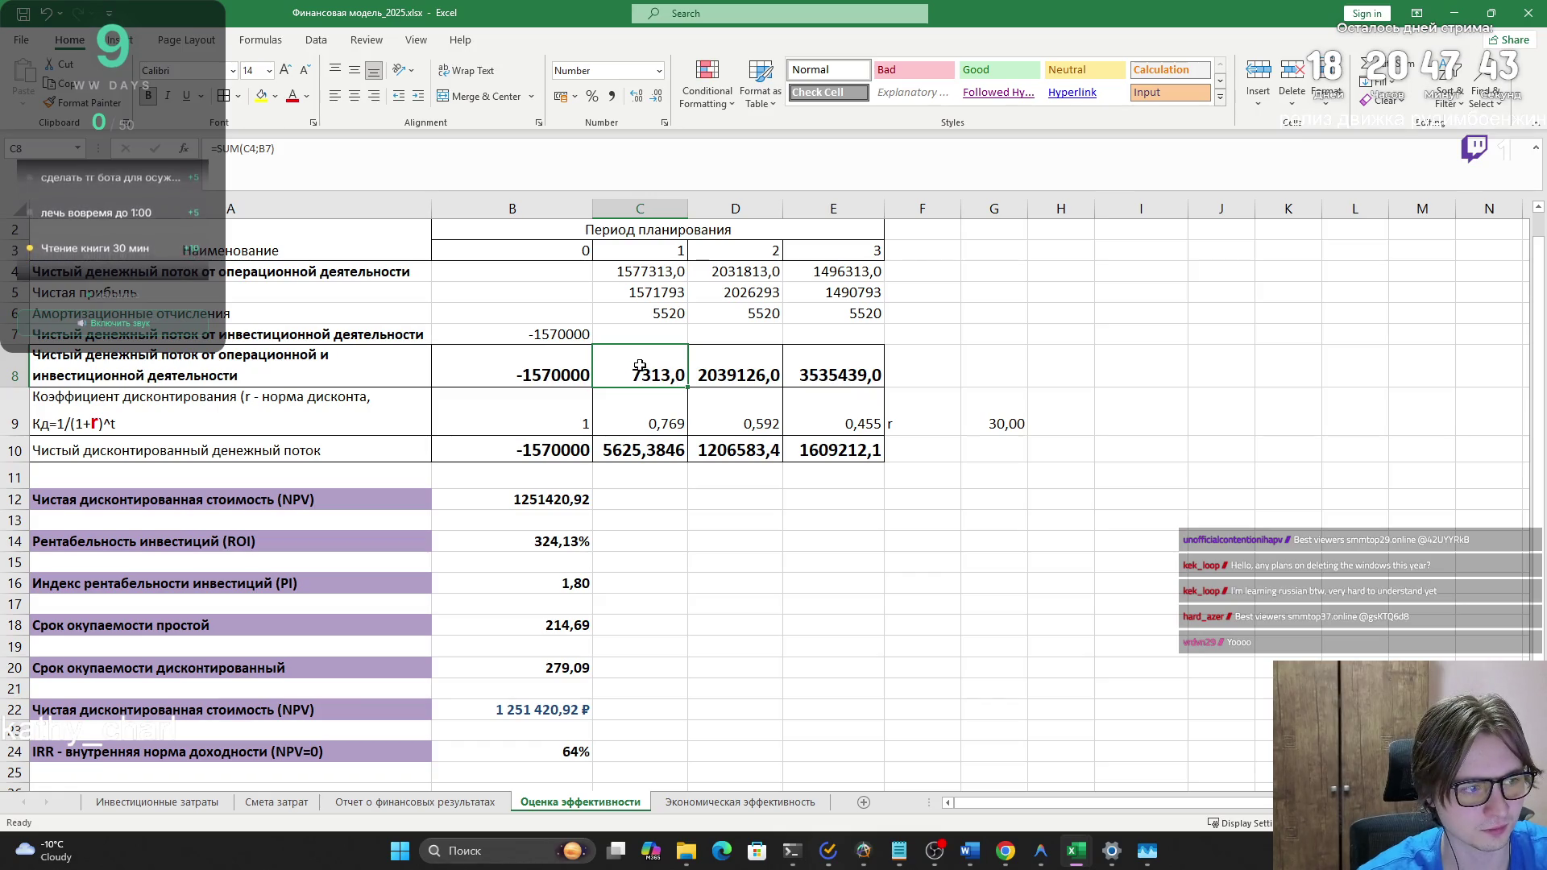
{"action": "key", "text": "Right"}
{"action": "key", "text": "Right"}
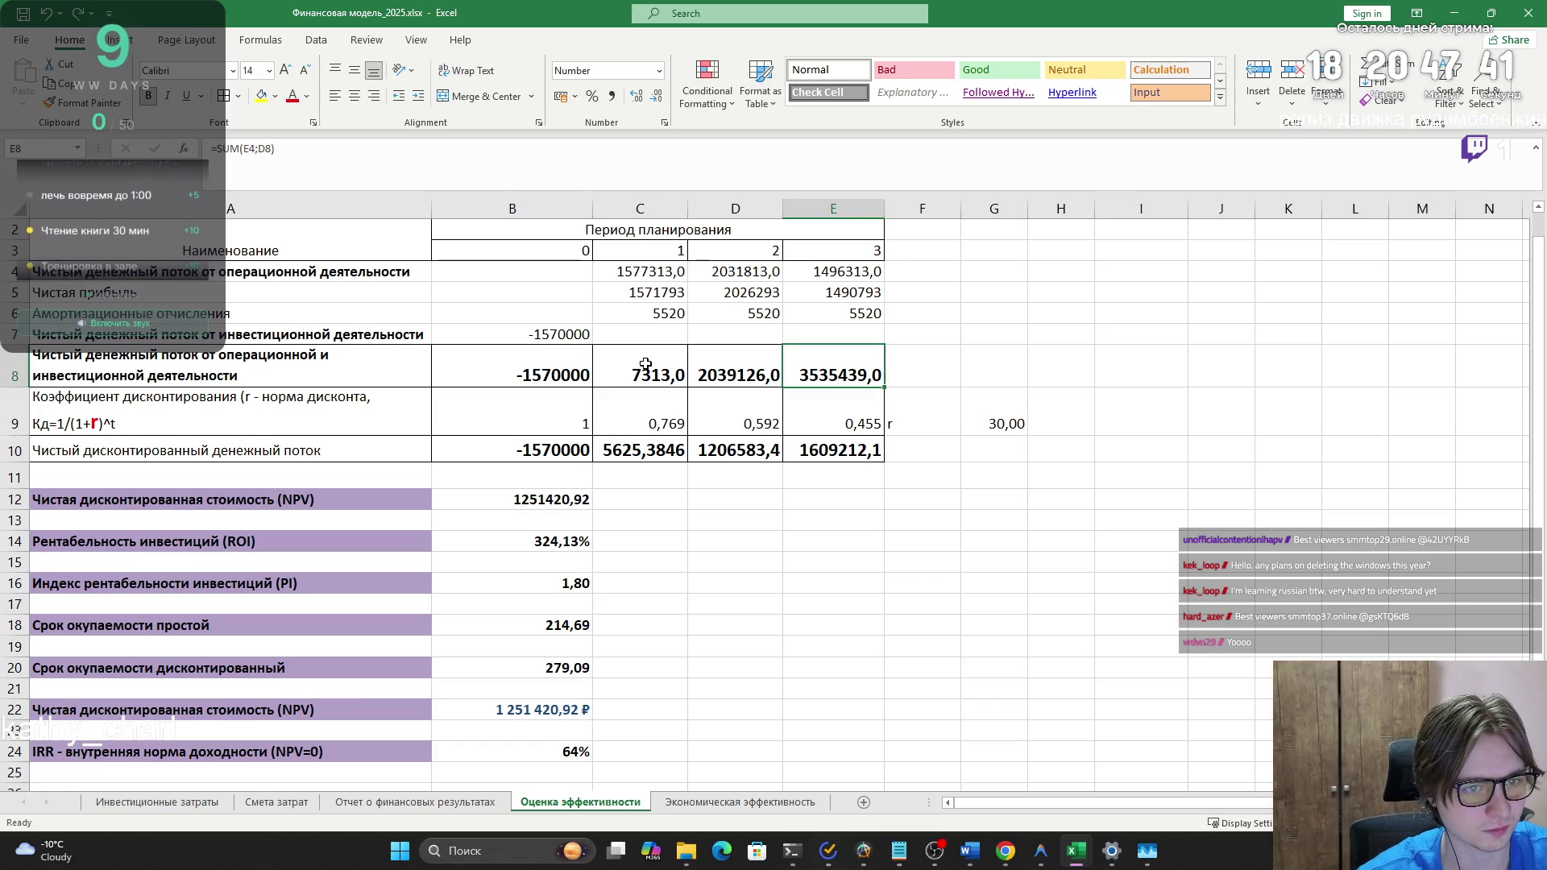
{"action": "left_click", "coordinate": [541, 365]}
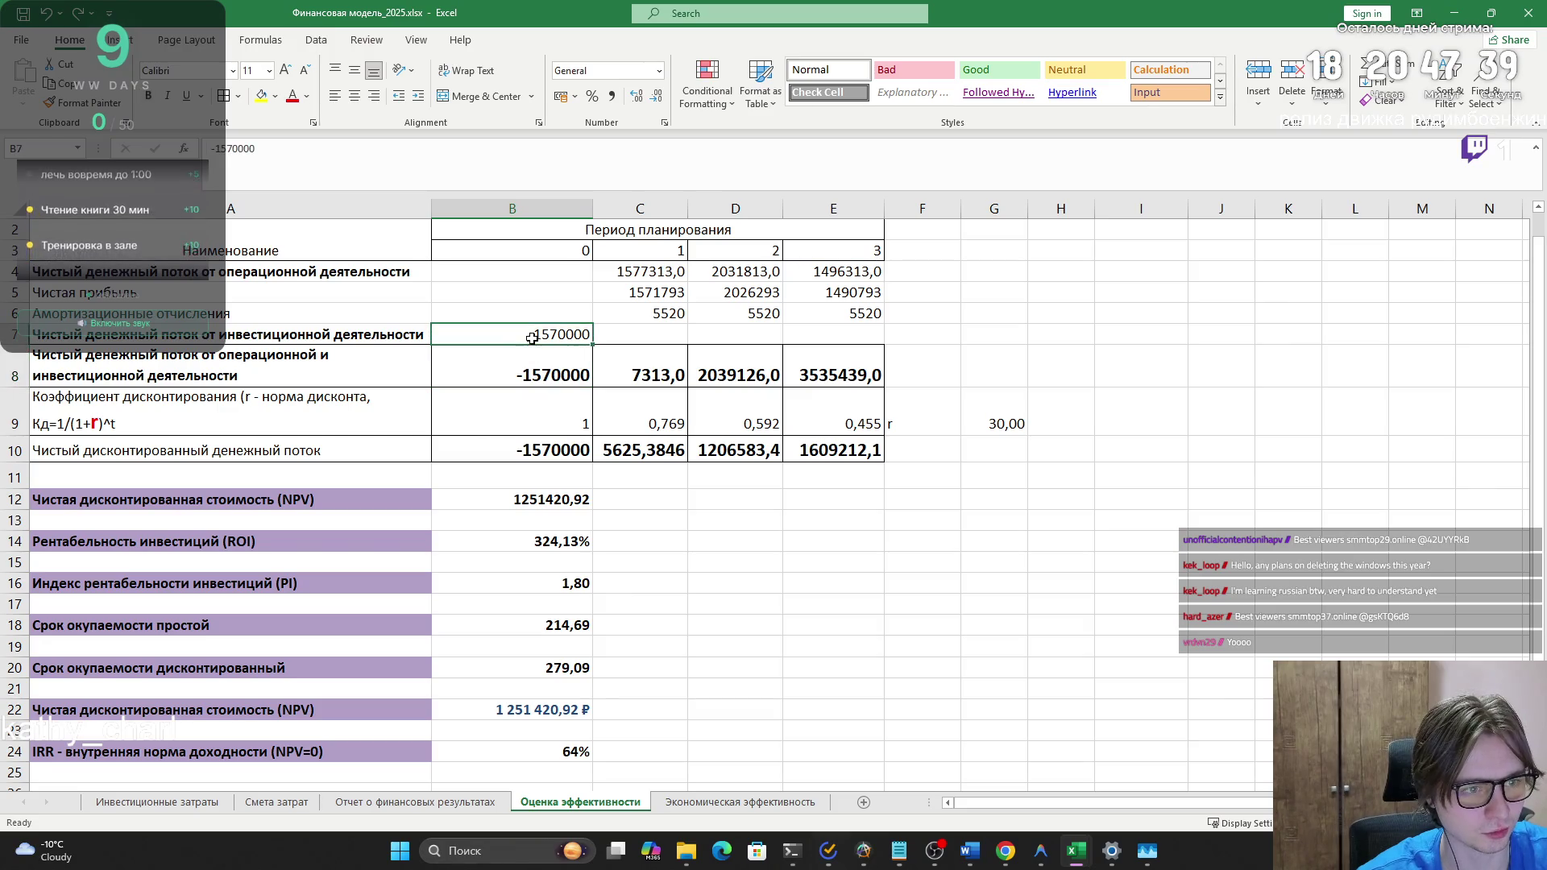
- Correct C8's reference from B7 to B8 so it reads =SUM(C4;B8)
{"action": "key", "text": "Right"}
{"action": "key", "text": "F2"}
{"action": "key", "text": "BackSpace"}
{"action": "key", "text": "BackSpace"}
{"action": "type", "text": "7)"}
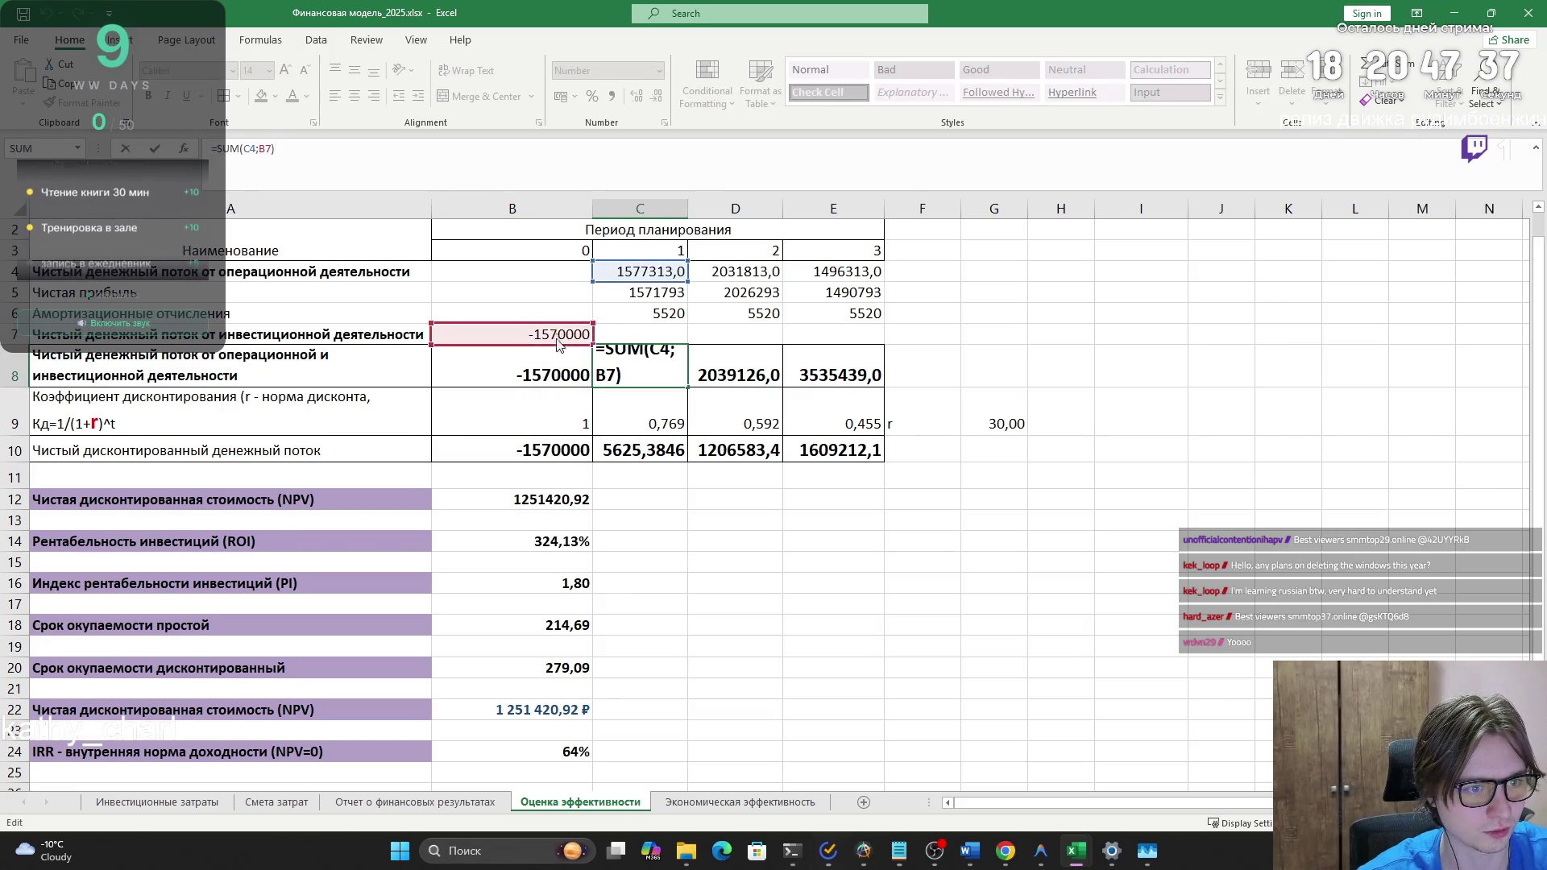
{"action": "key", "text": "BackSpace"}
{"action": "key", "text": "BackSpace"}
{"action": "type", "text": "8)"}
{"action": "key", "text": "ctrl+Return"}
{"action": "key", "text": "F2"}
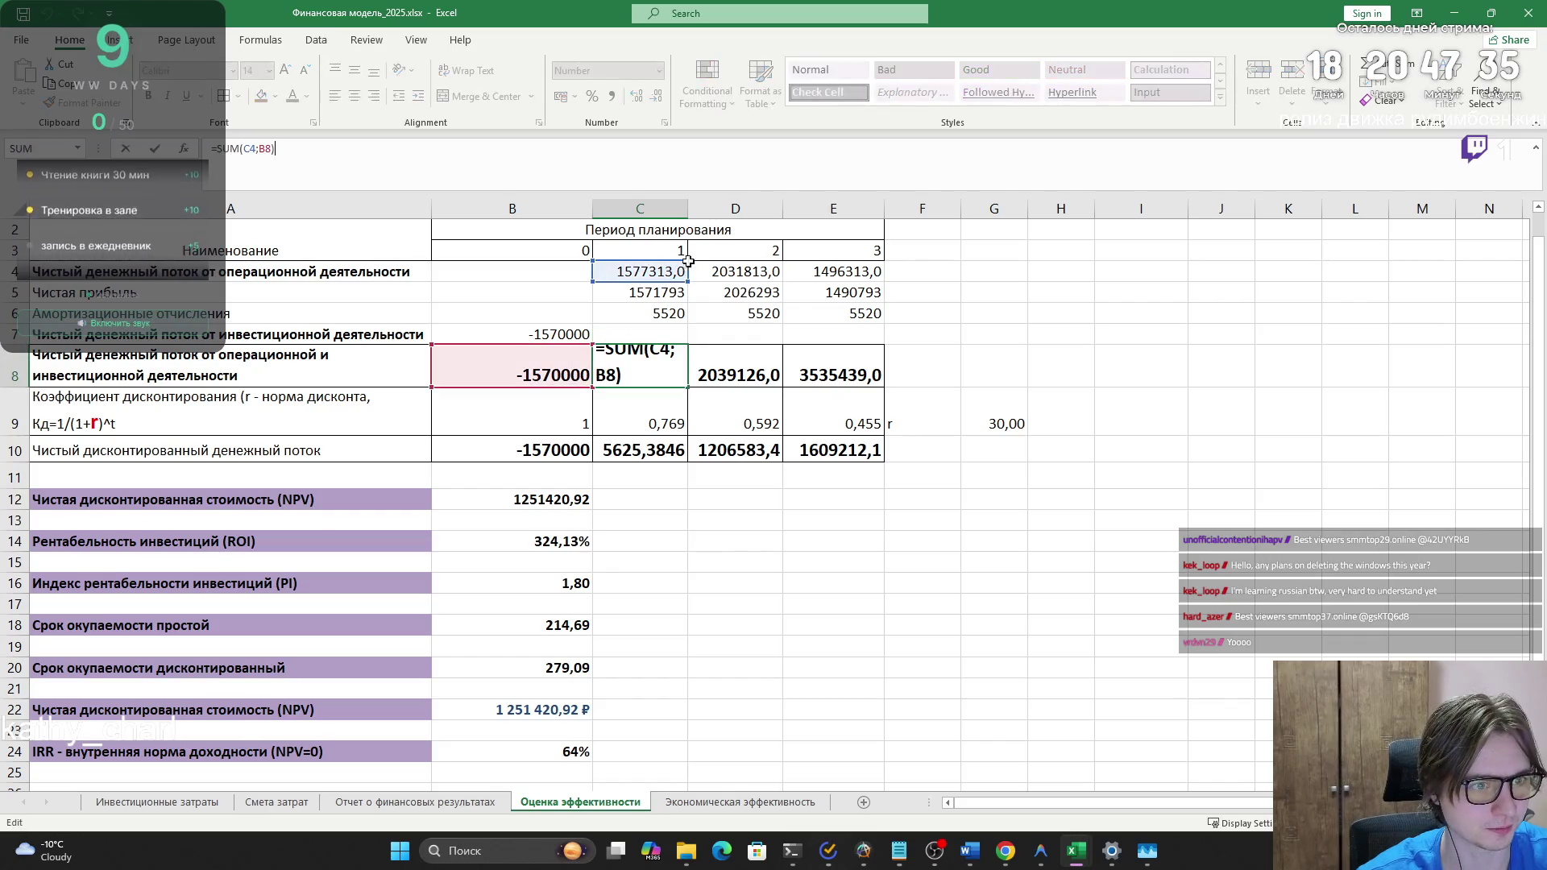
{"action": "key", "text": "Escape"}
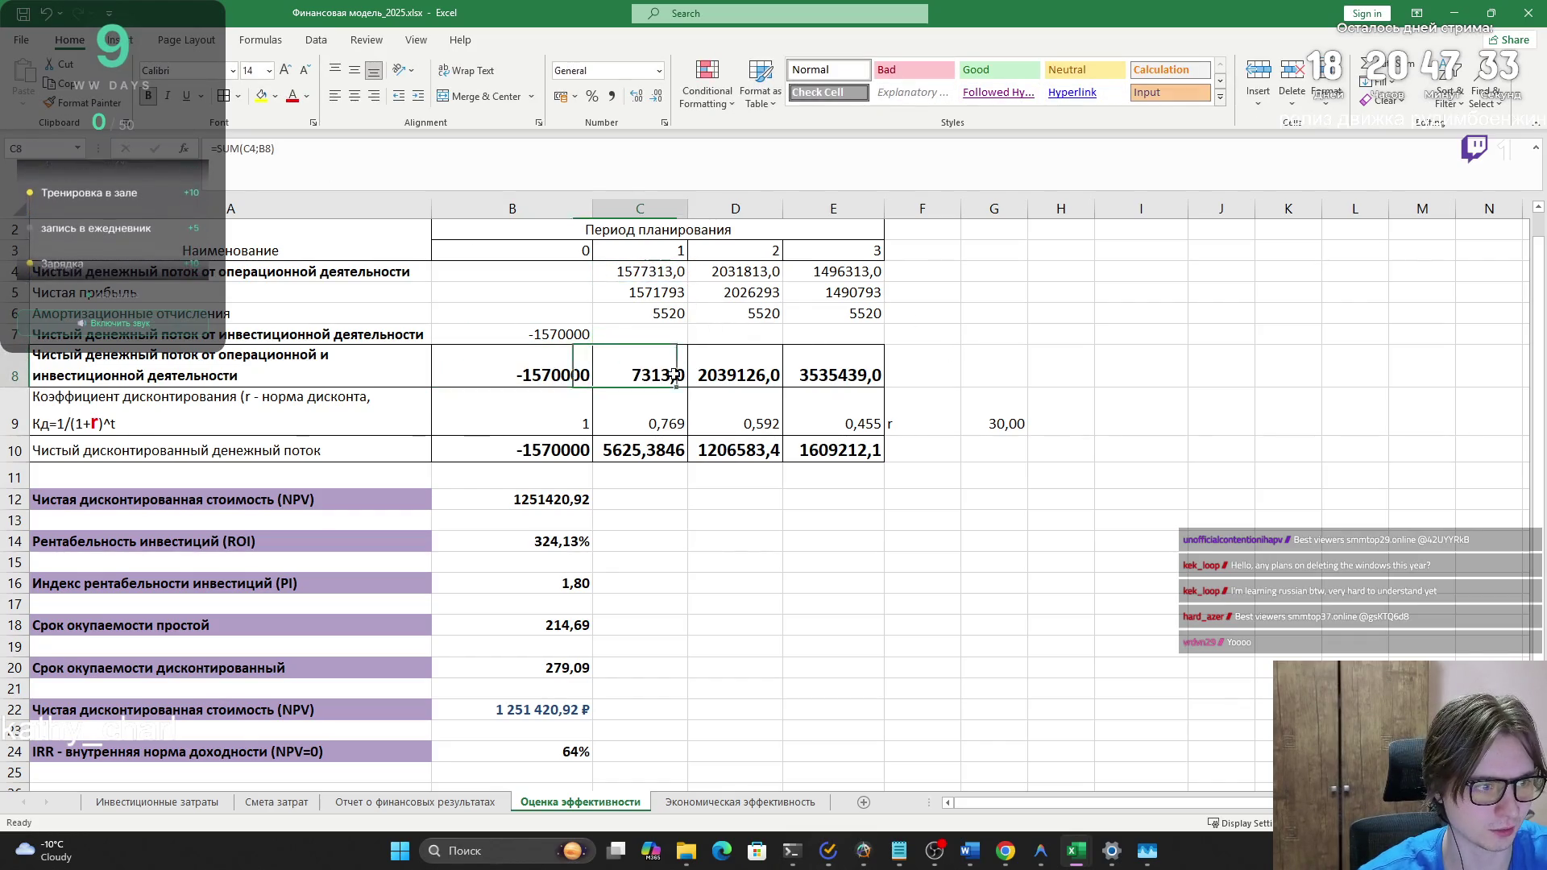
{"action": "key", "text": "Right"}
- Select the row 8 cumulative values from B8 to E8 to review them
{"action": "left_click", "coordinate": [806, 374]}
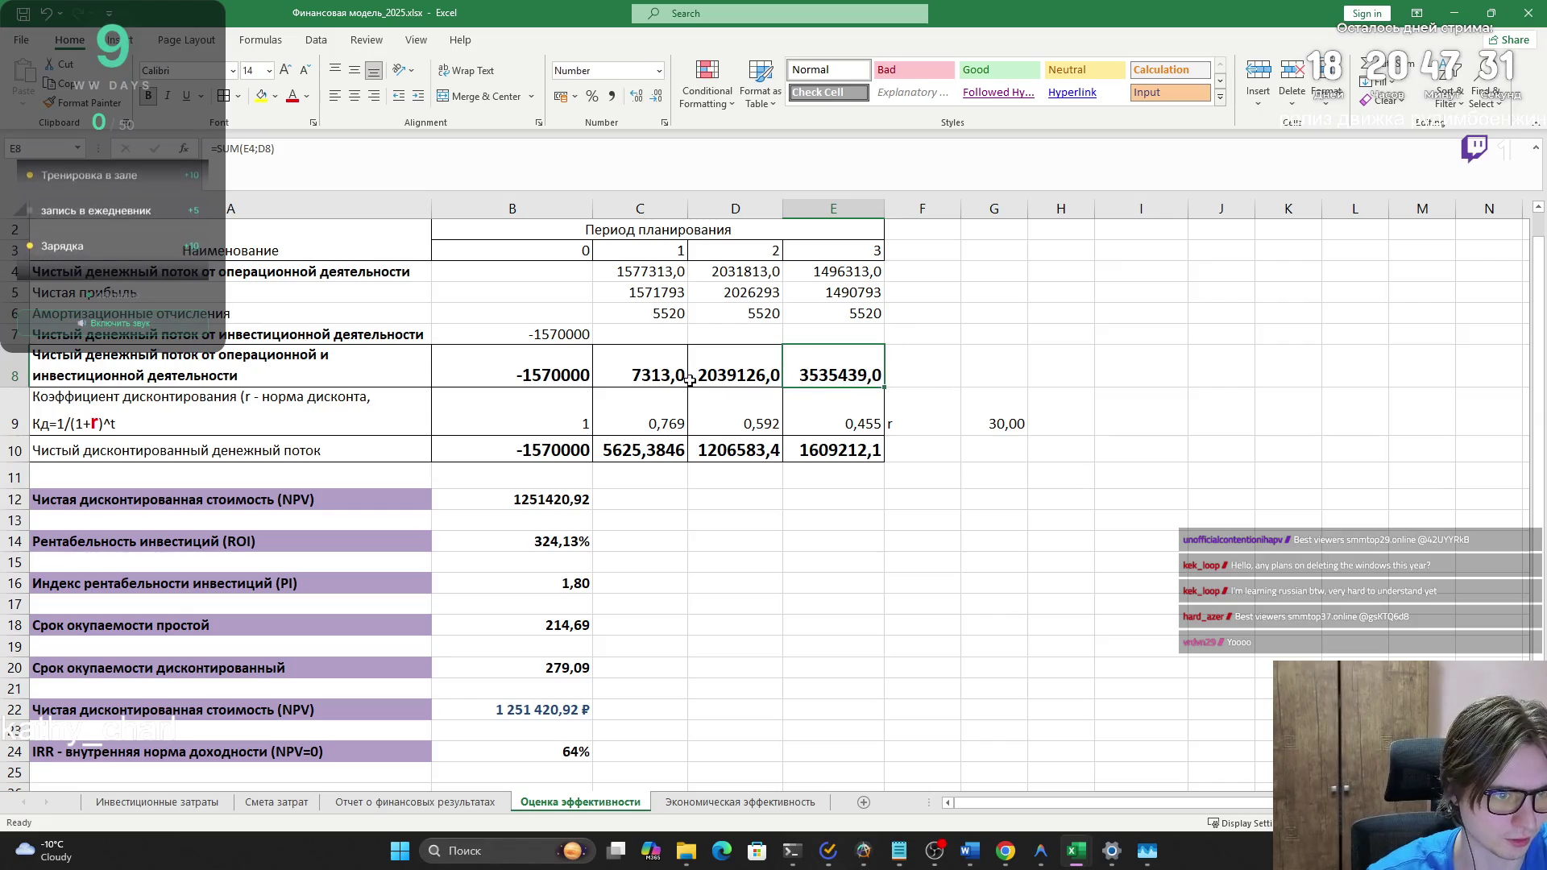
{"action": "key", "text": "Left"}
{"action": "key", "text": "Left"}
{"action": "key", "text": "Left"}
{"action": "left_click", "coordinate": [835, 371], "text": "shift"}
{"action": "left_click", "coordinate": [994, 367]}
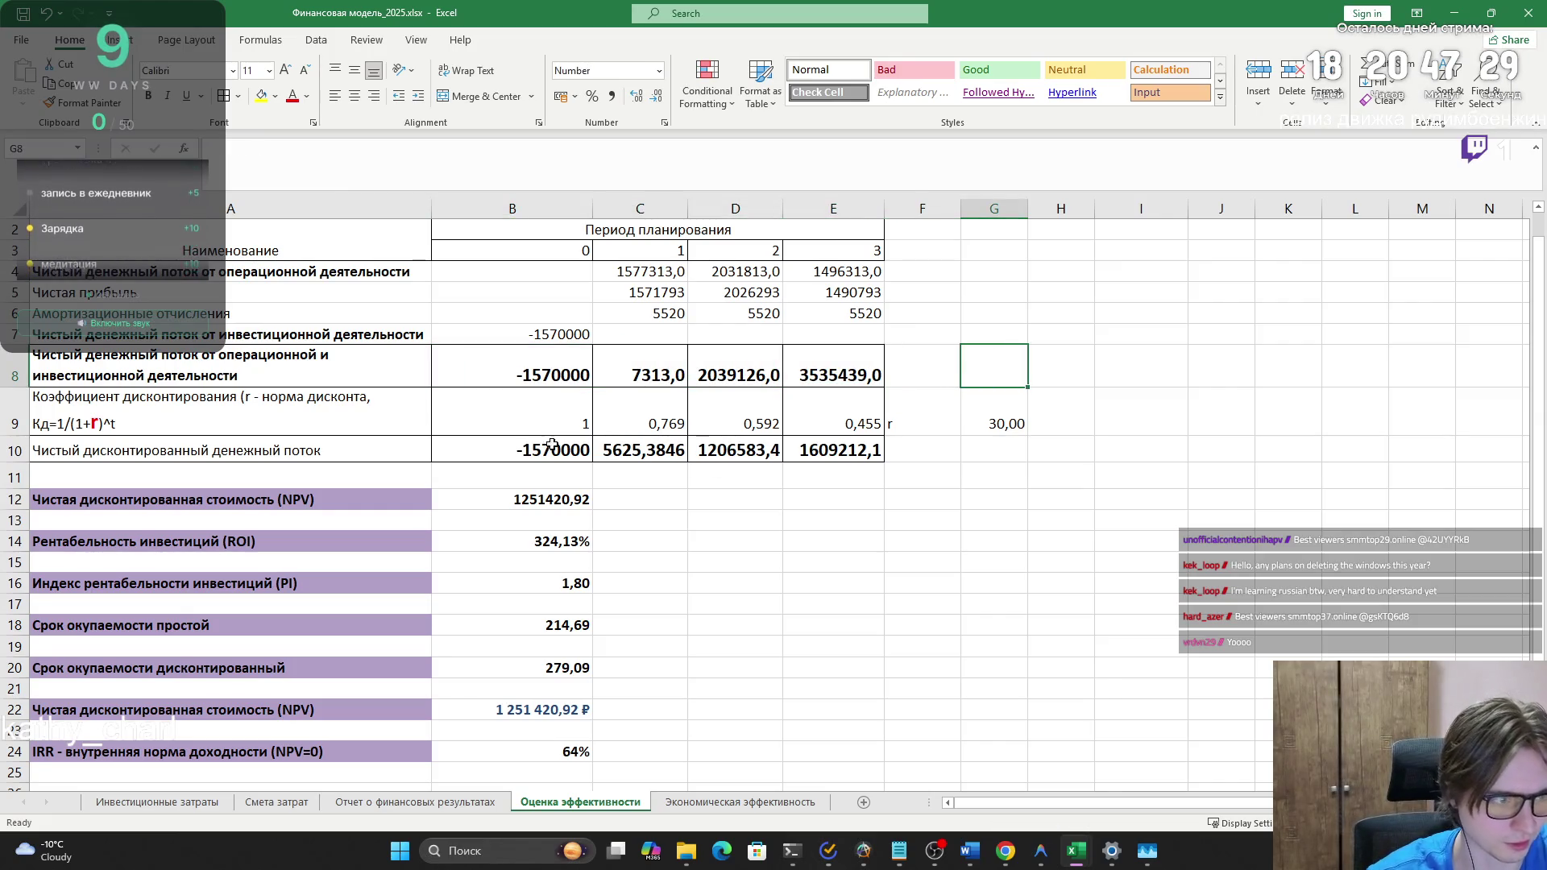
- Inspect the B10 to E10 discounted cash flow formulas without changing them
{"action": "double_click", "coordinate": [512, 444]}
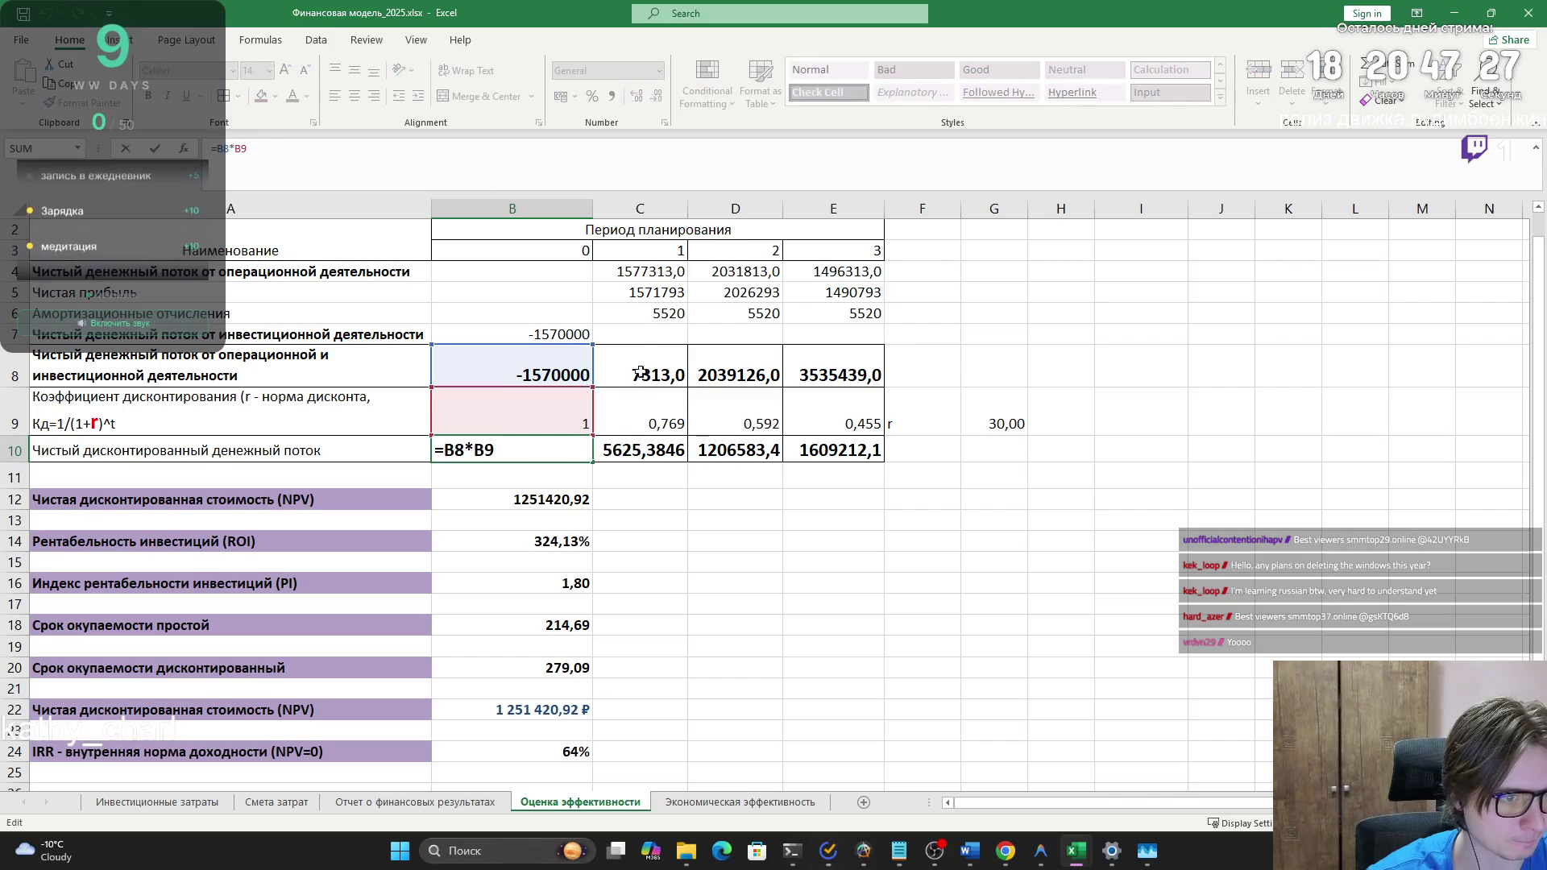
{"action": "key", "text": "Escape"}
{"action": "left_click", "coordinate": [643, 442]}
{"action": "double_click", "coordinate": [643, 443]}
{"action": "key", "text": "Escape"}
{"action": "key", "text": "Right"}
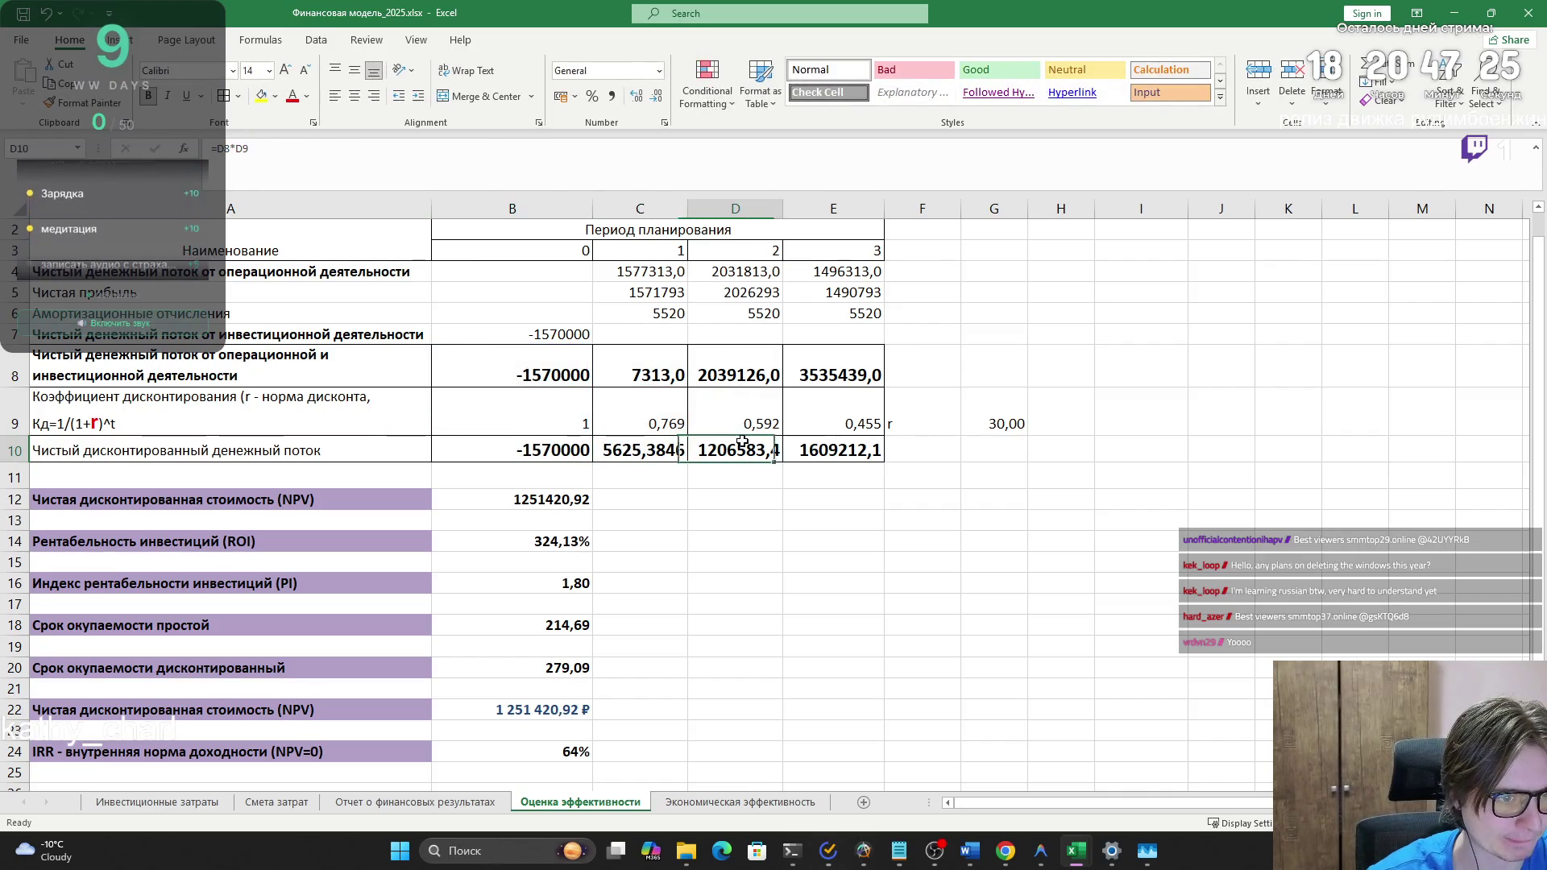
{"action": "key", "text": "F2"}
{"action": "key", "text": "Escape"}
{"action": "key", "text": "Right"}
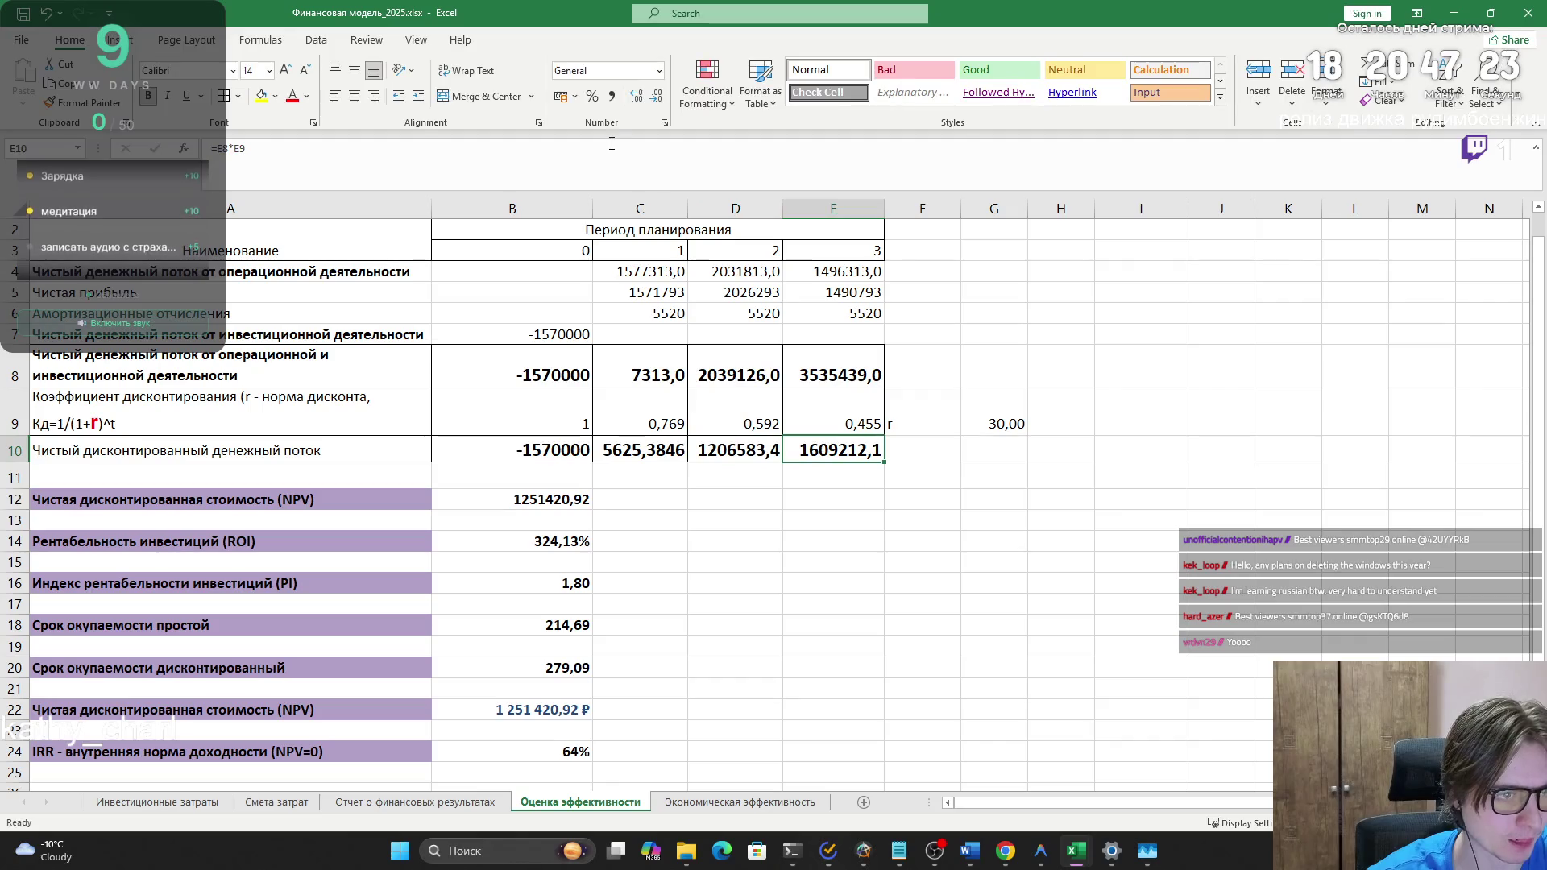
{"action": "key", "text": "F2"}
{"action": "key", "text": "Escape"}
{"action": "scroll", "coordinate": [537, 481], "scroll_direction": "down", "scroll_amount": 1}
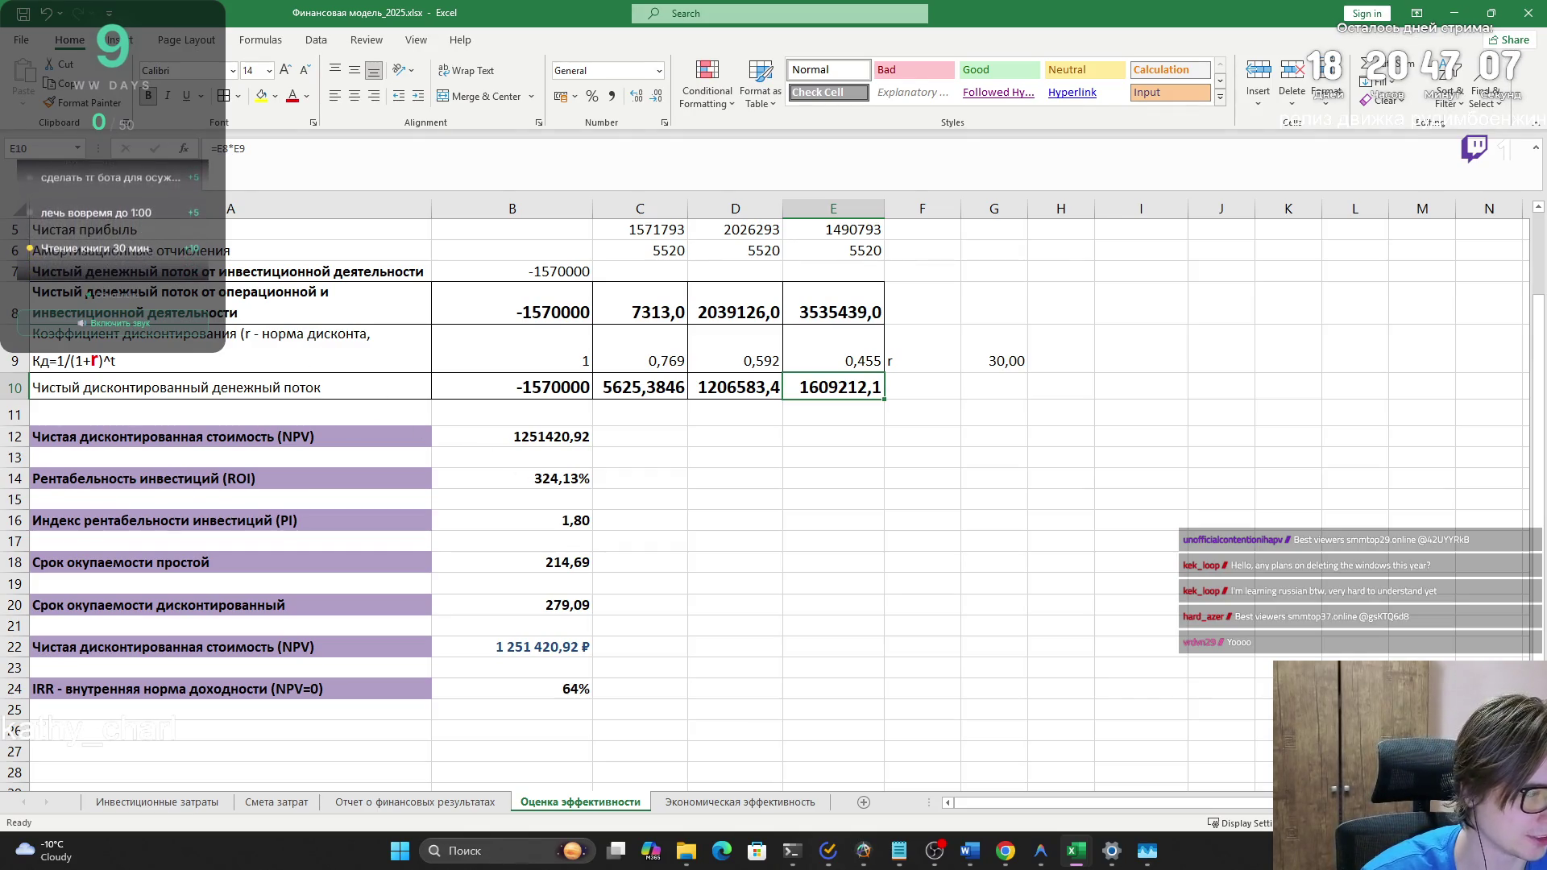
{"action": "key", "text": "alt+Tab"}
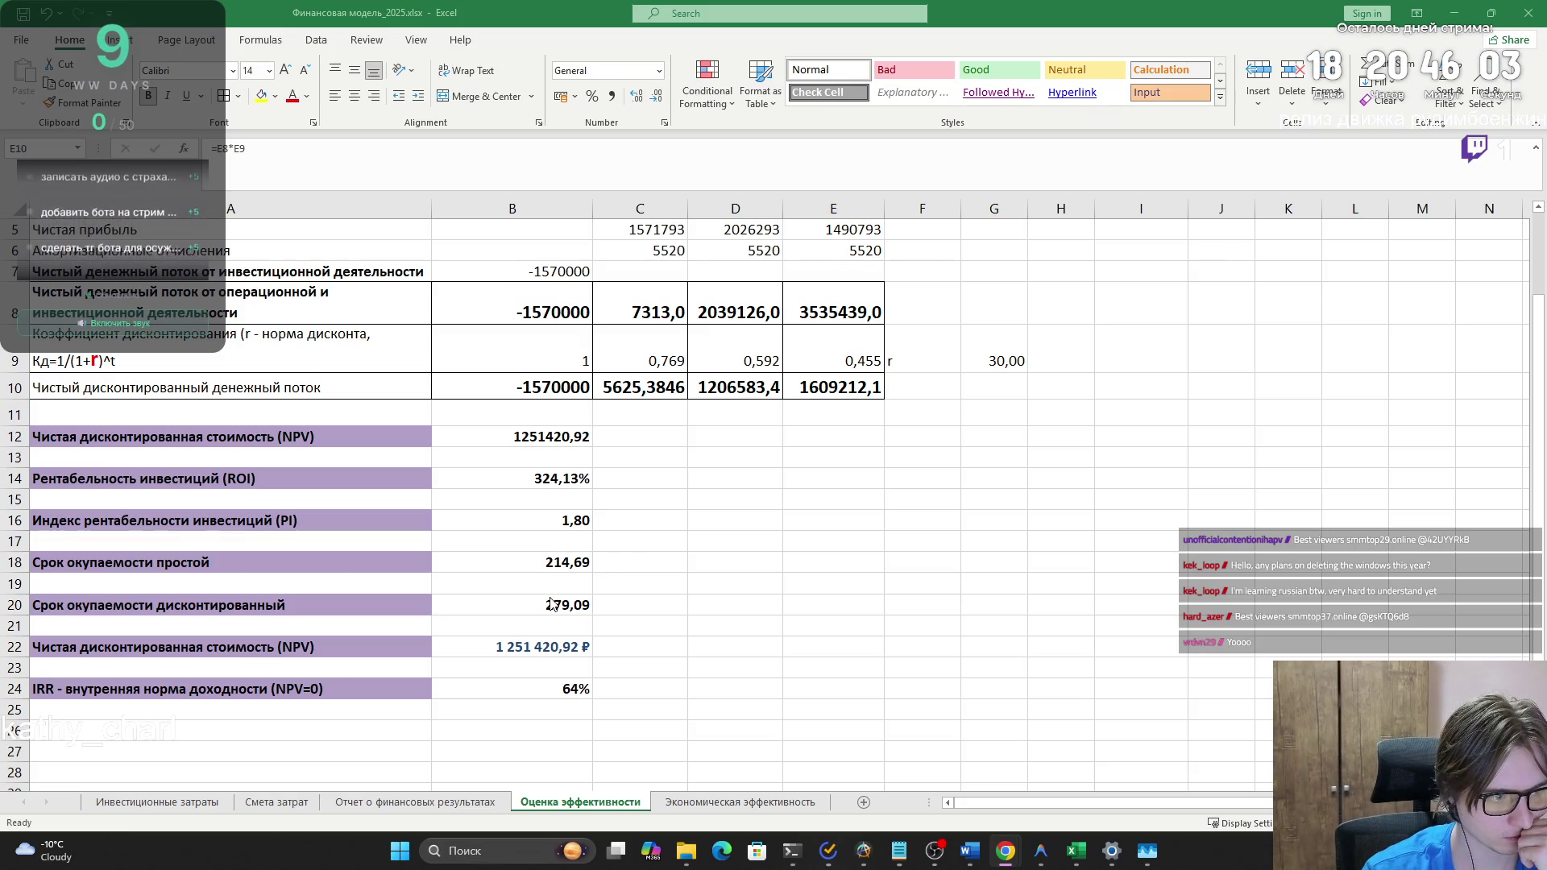
{"action": "left_click", "coordinate": [555, 569]}
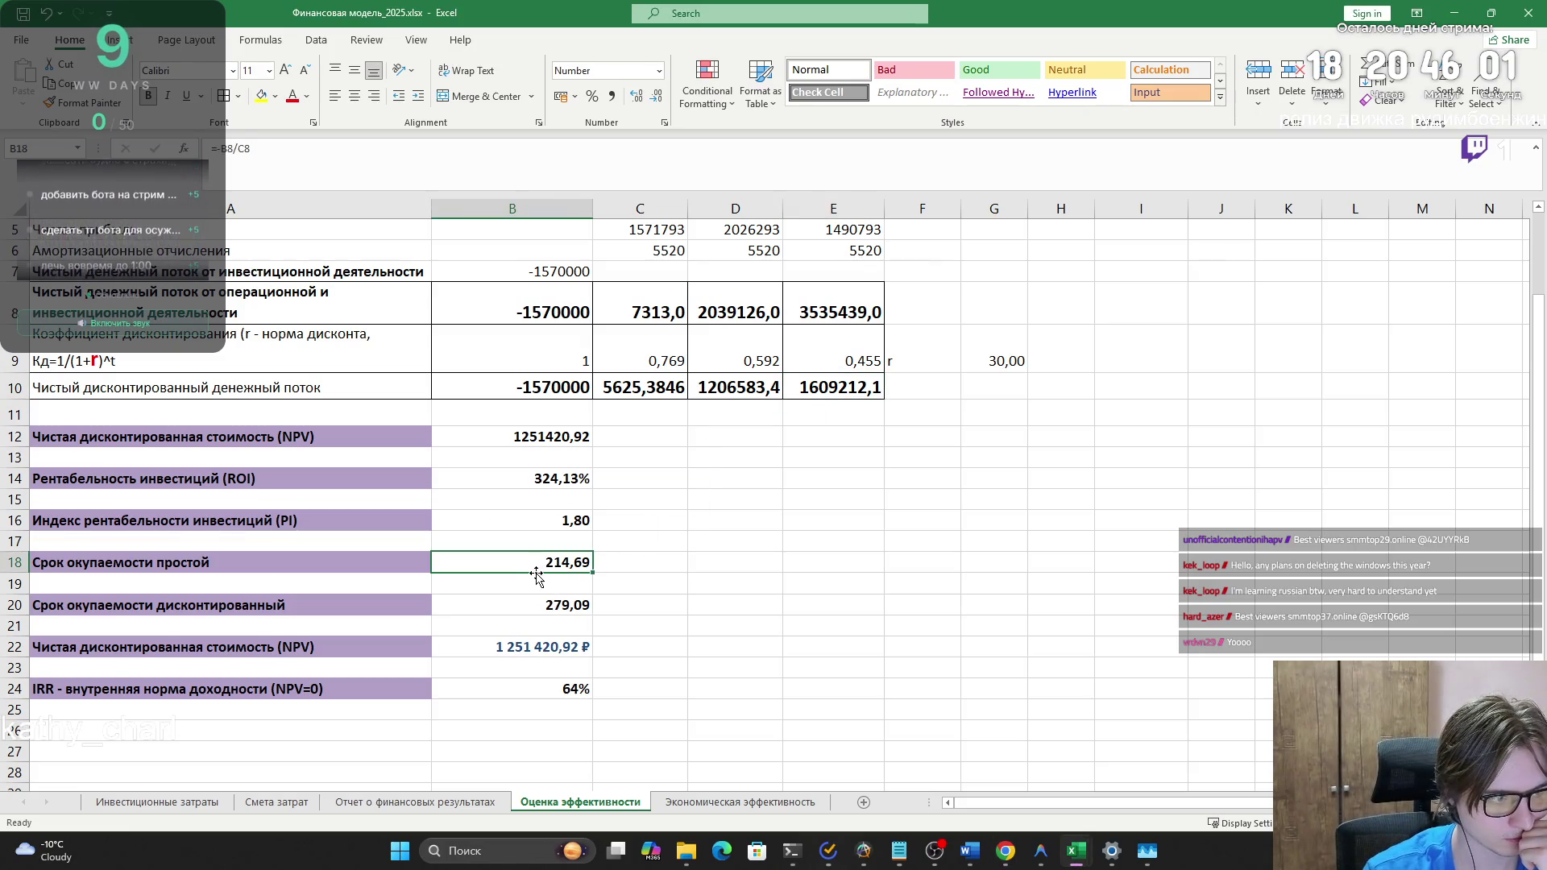
- Confirm the B18 payback formula and point C8's sum back at C7
{"action": "left_click", "coordinate": [429, 189]}
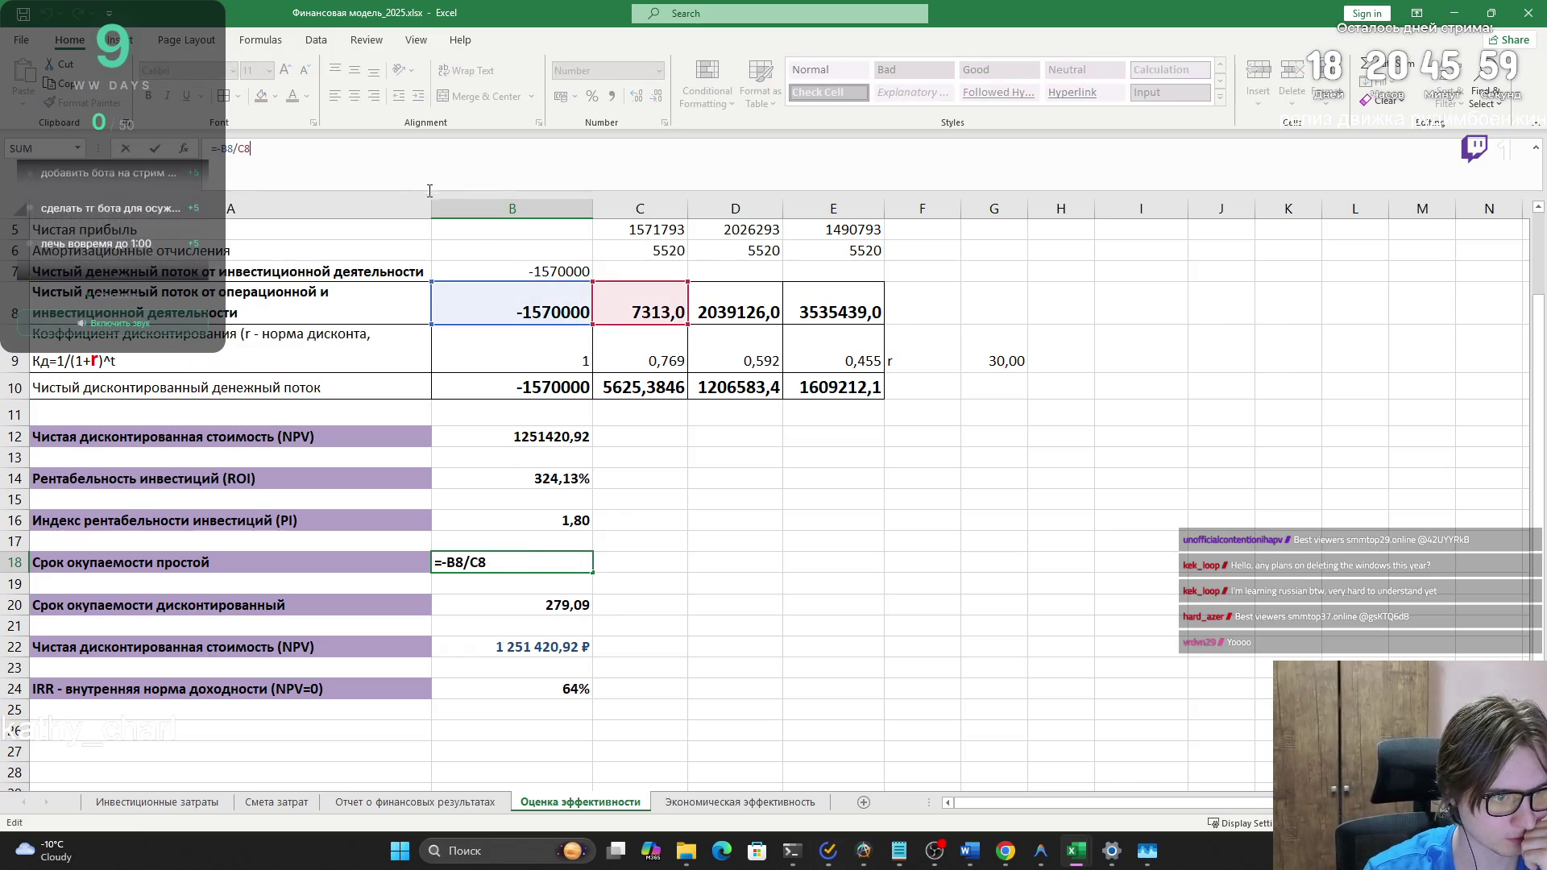
{"action": "left_click", "coordinate": [627, 501]}
{"action": "left_click", "coordinate": [621, 286]}
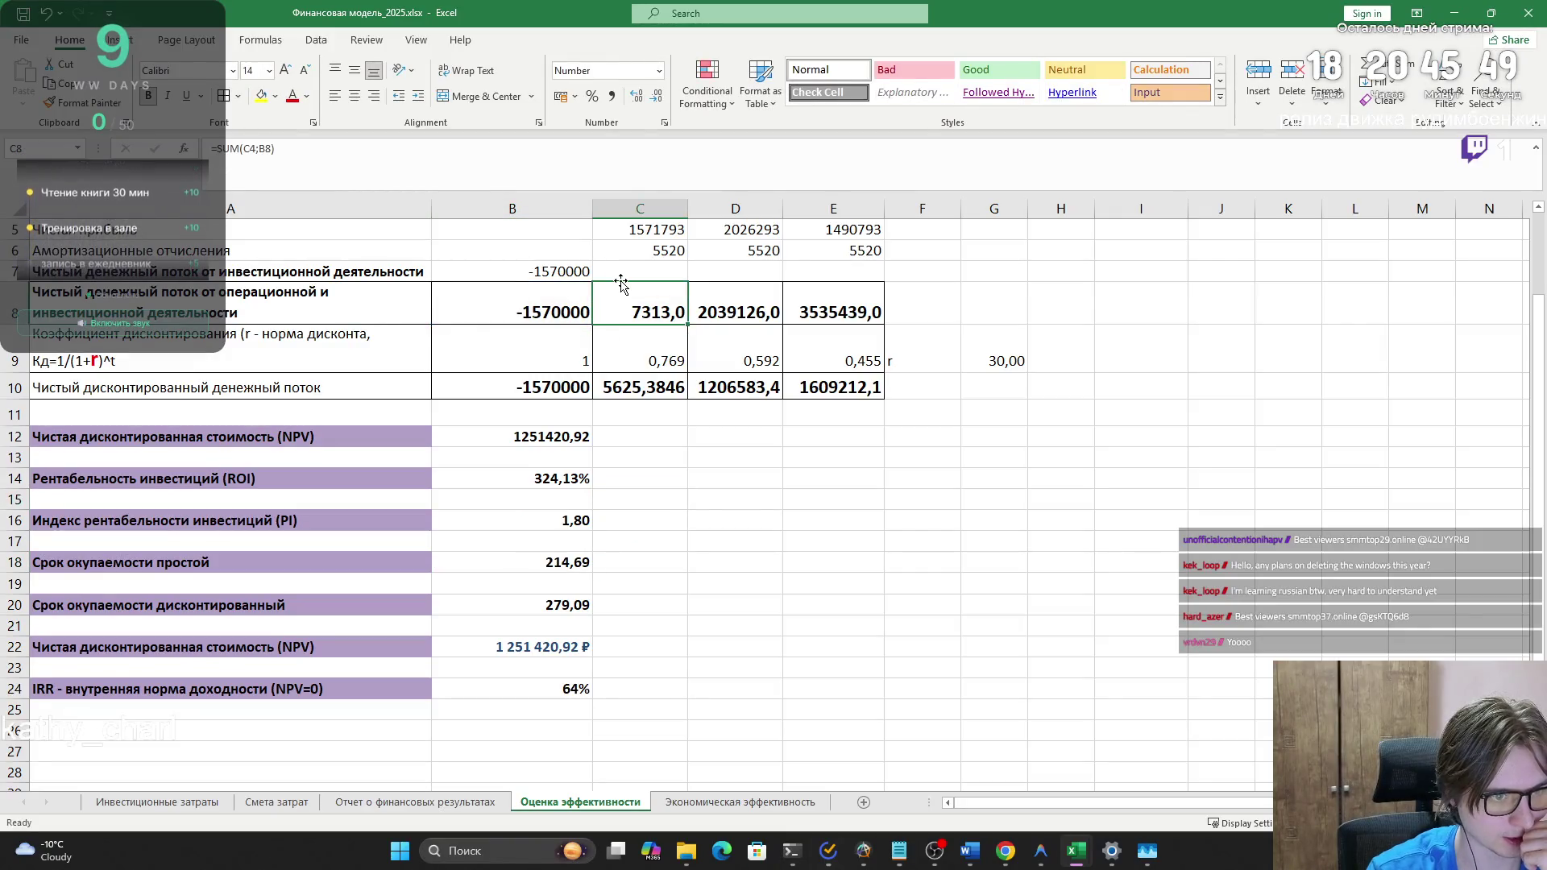
{"action": "double_click", "coordinate": [615, 300]}
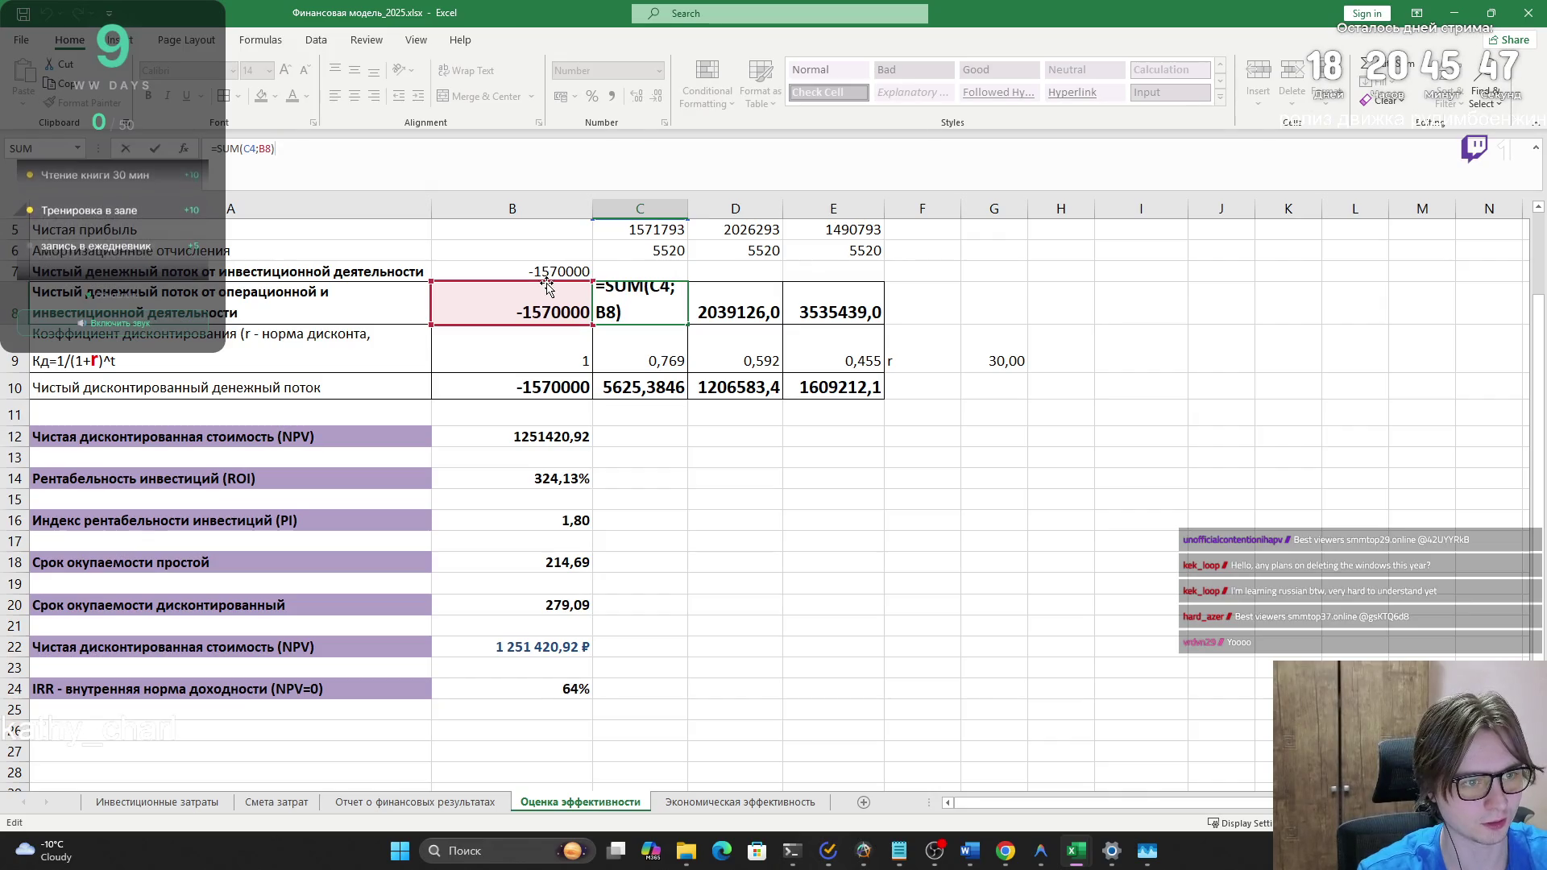
{"action": "left_click", "coordinate": [639, 270]}
{"action": "left_click", "coordinate": [1098, 429]}
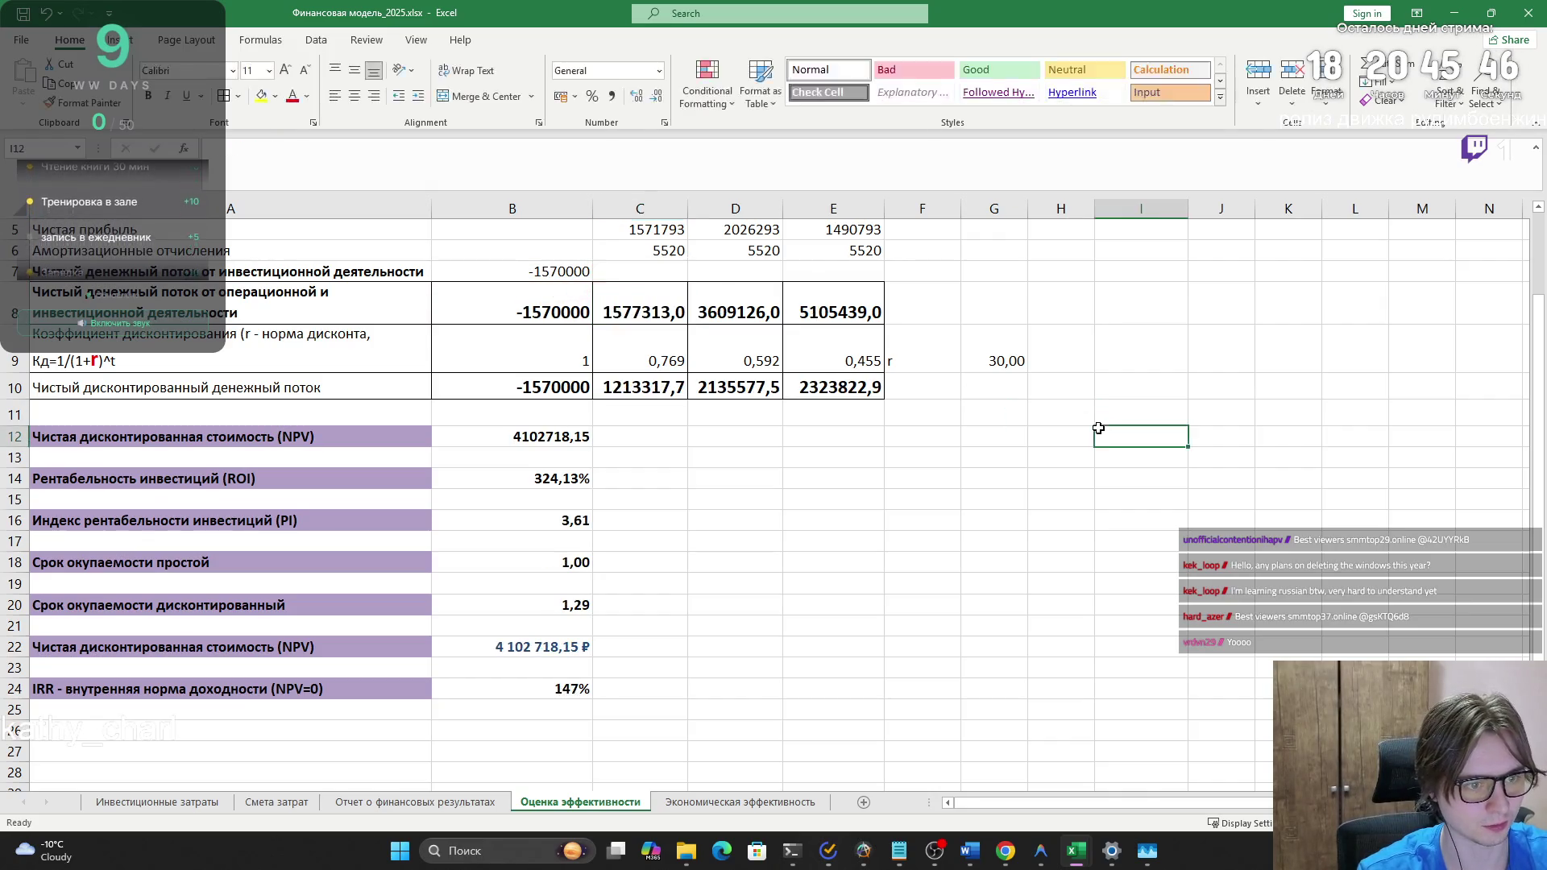
- Point the D8 and E8 sums back at D7 and E7
{"action": "left_click", "coordinate": [735, 306]}
{"action": "double_click", "coordinate": [735, 306]}
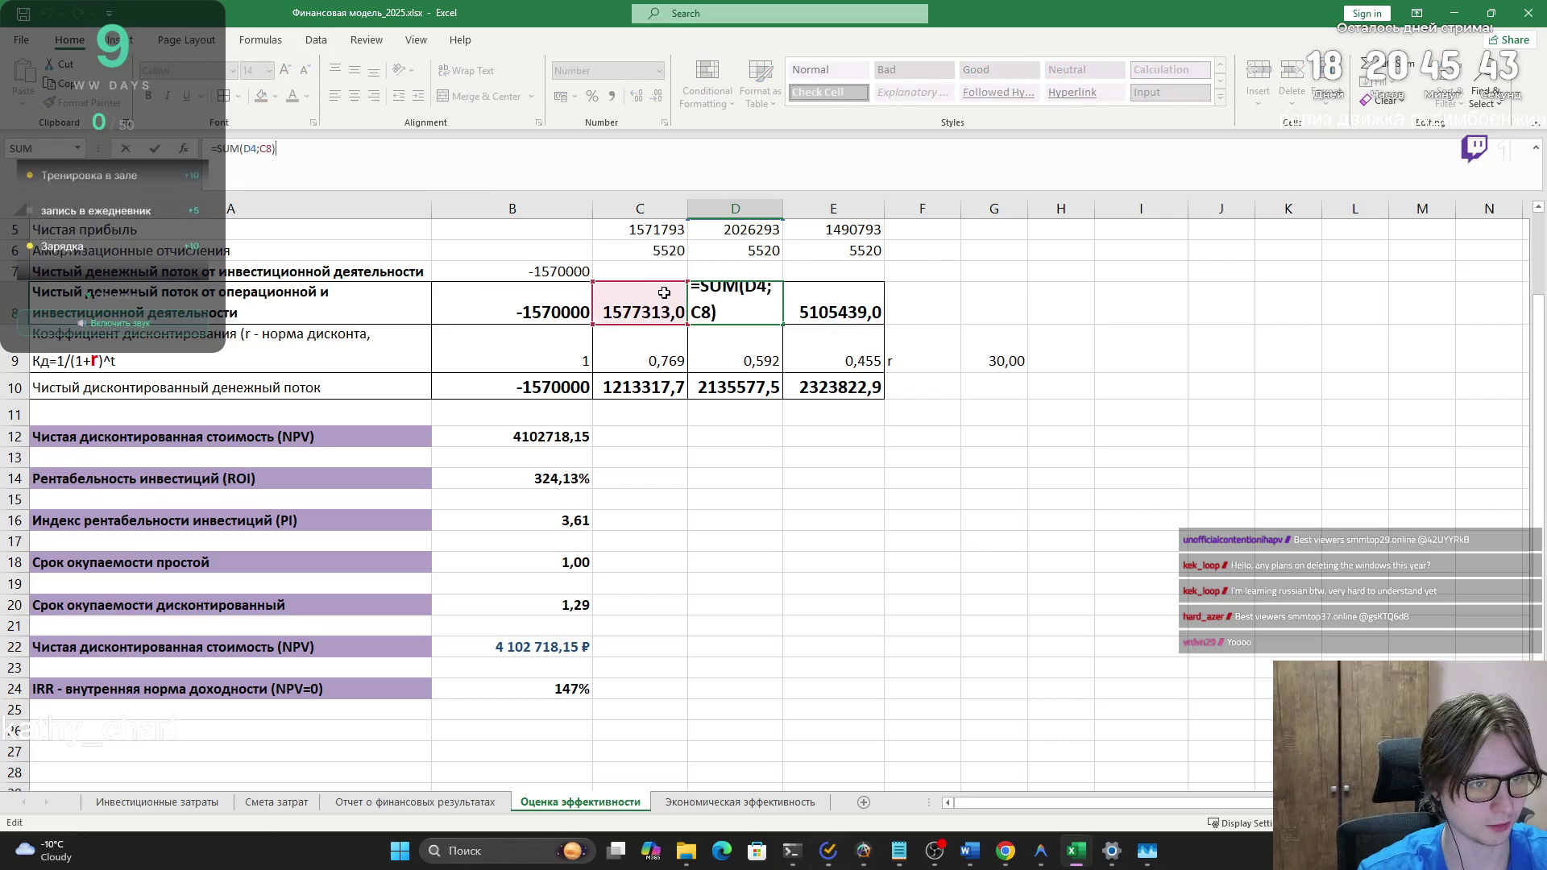
{"action": "left_click", "coordinate": [735, 270]}
{"action": "key", "text": "Return"}
{"action": "left_click", "coordinate": [858, 314]}
{"action": "left_click", "coordinate": [386, 155]}
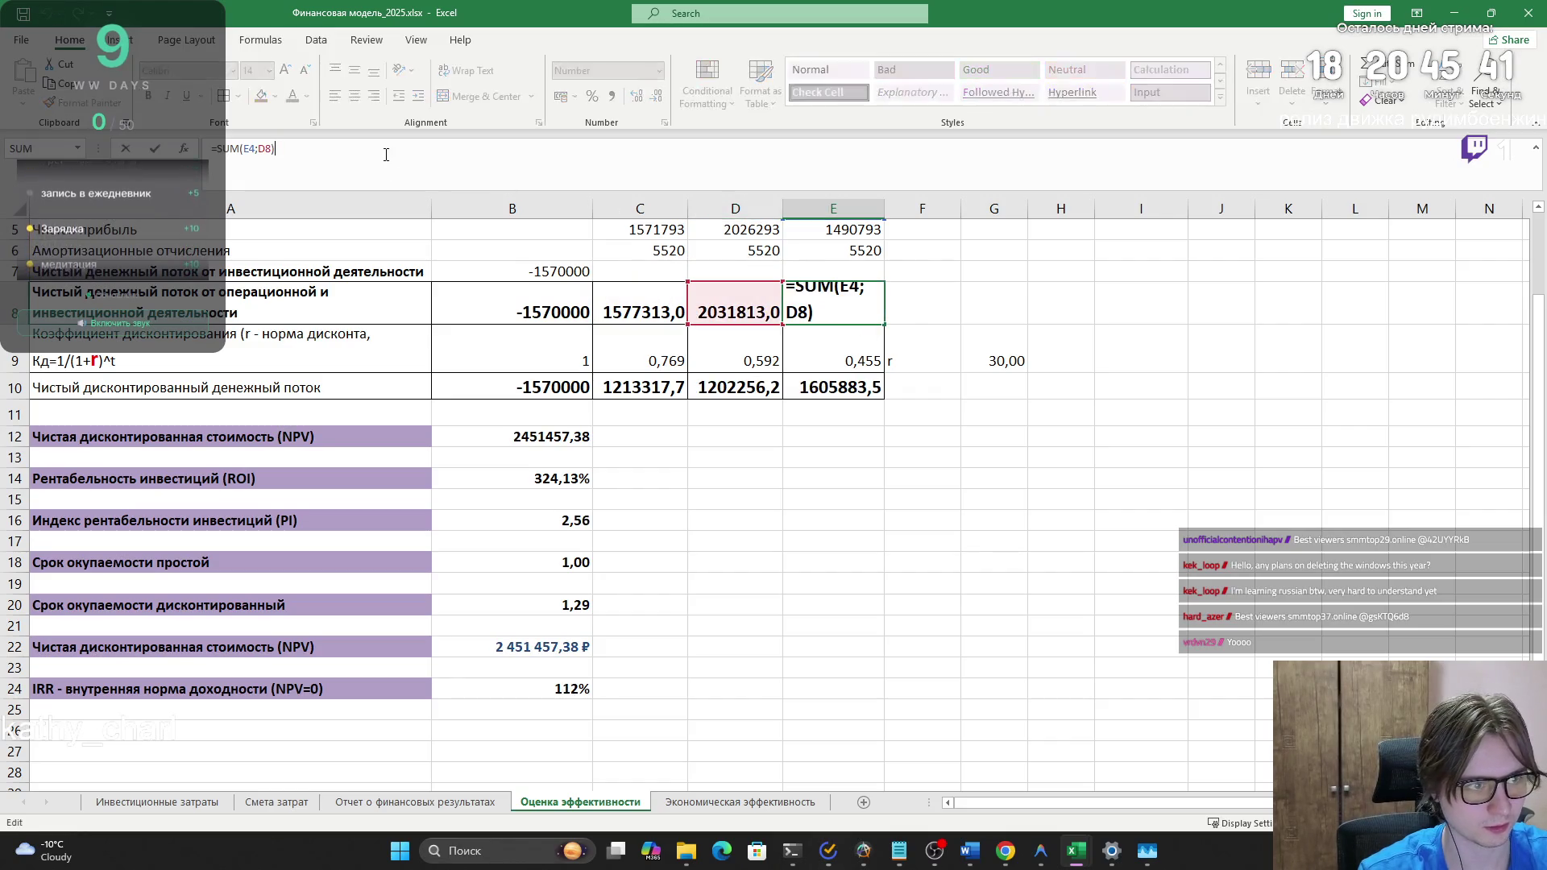
{"action": "left_click", "coordinate": [813, 272]}
{"action": "key", "text": "Return"}
{"action": "left_click", "coordinate": [833, 436]}
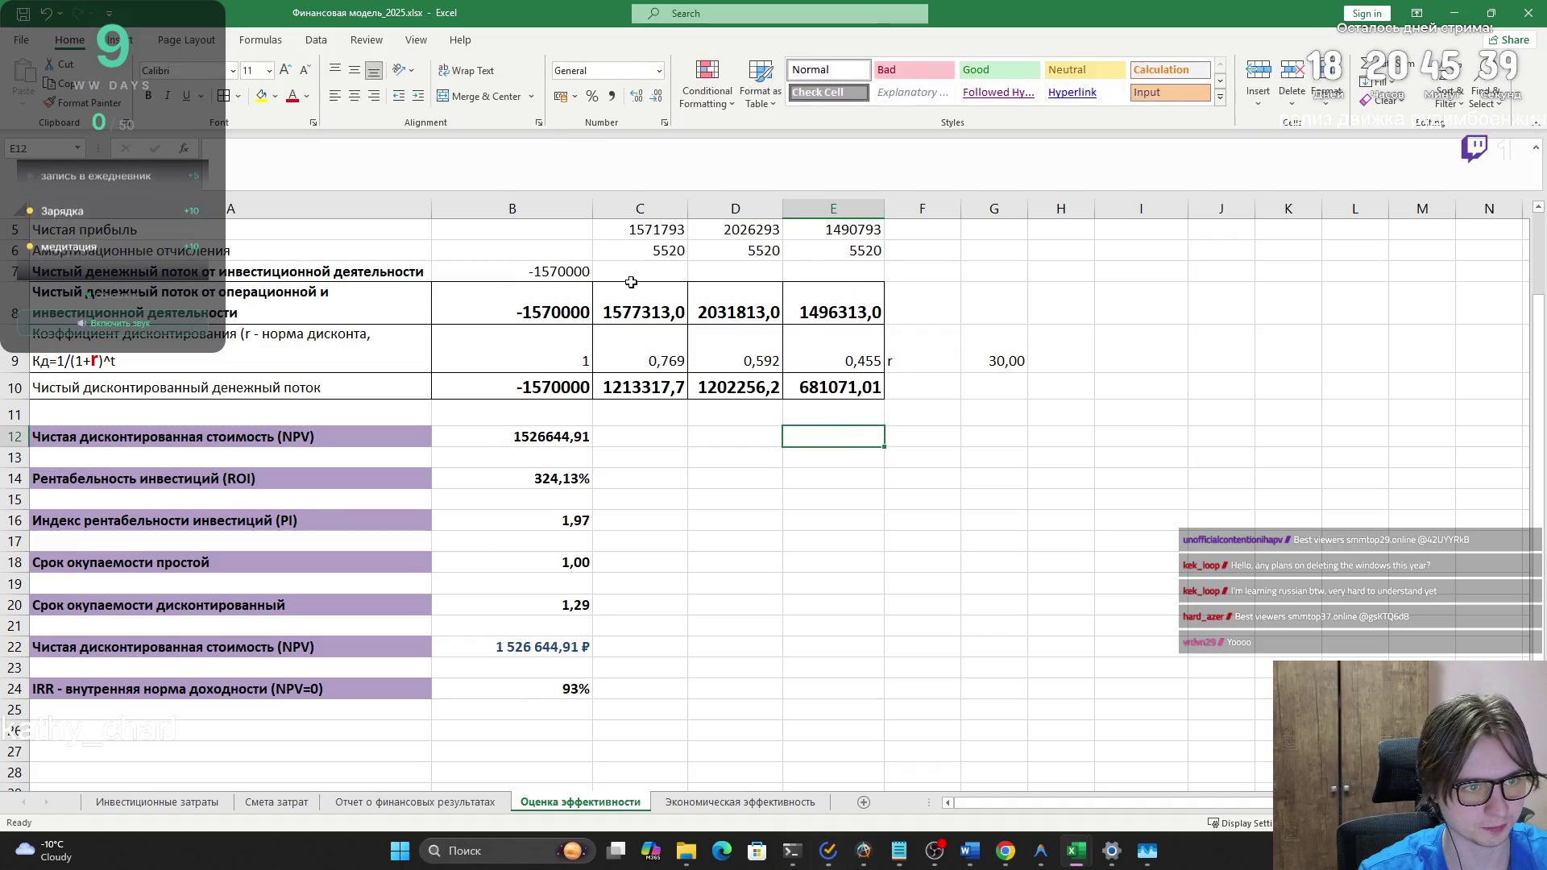
{"action": "left_click_drag", "start_coordinate": [676, 274], "coordinate": [838, 273]}
{"action": "left_click", "coordinate": [690, 540]}
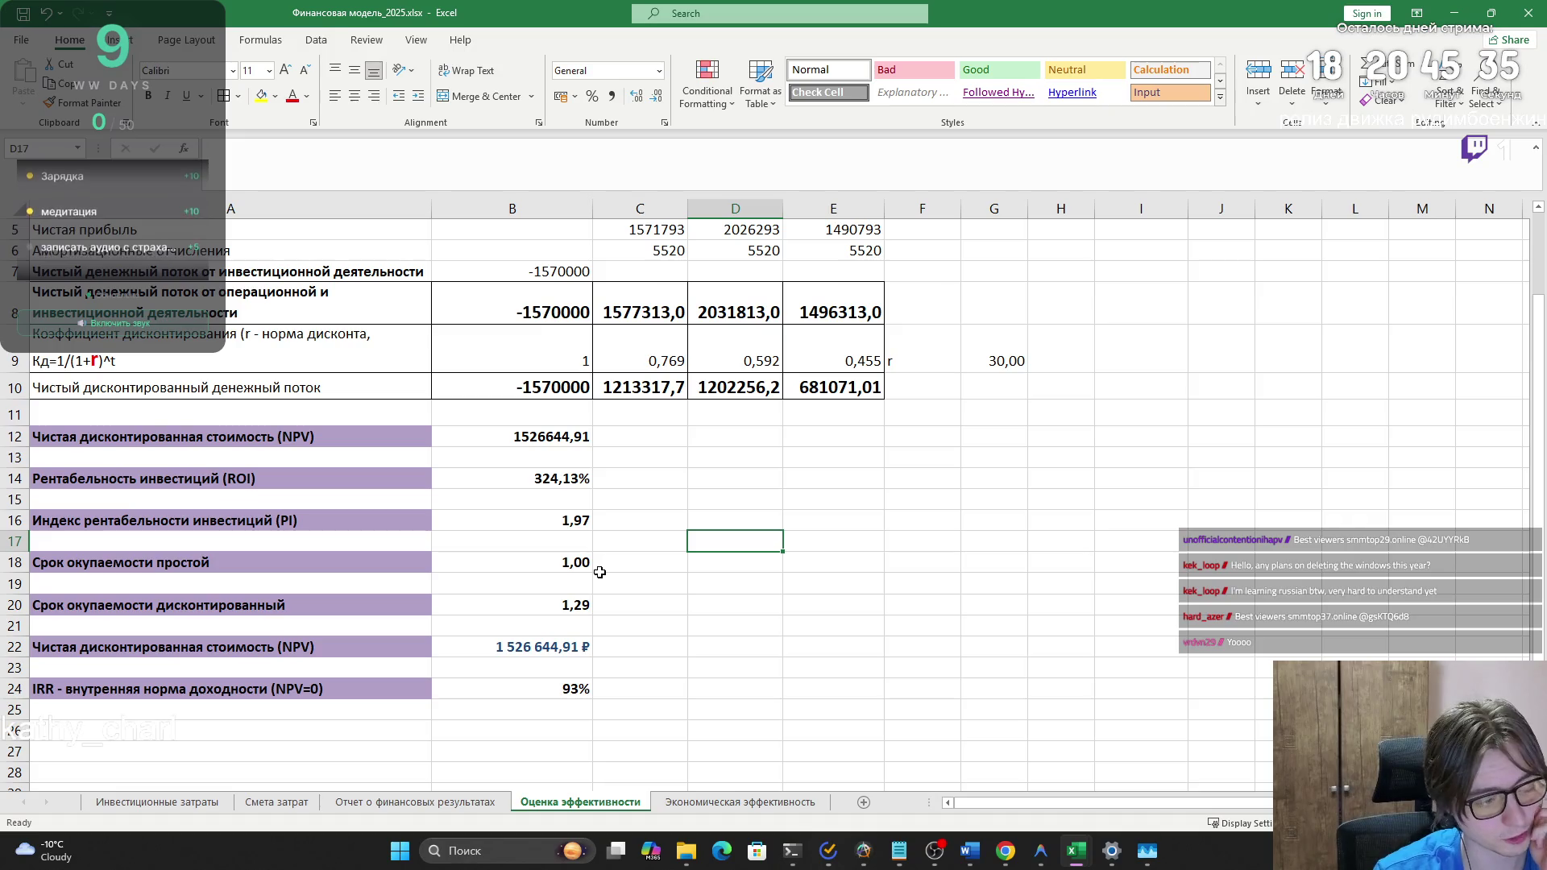
- Review payback periods 1,00 and 1,29, NPV 1526644,91, profitability index and IRR 93%
{"action": "left_click", "coordinate": [554, 563]}
{"action": "left_click", "coordinate": [551, 606]}
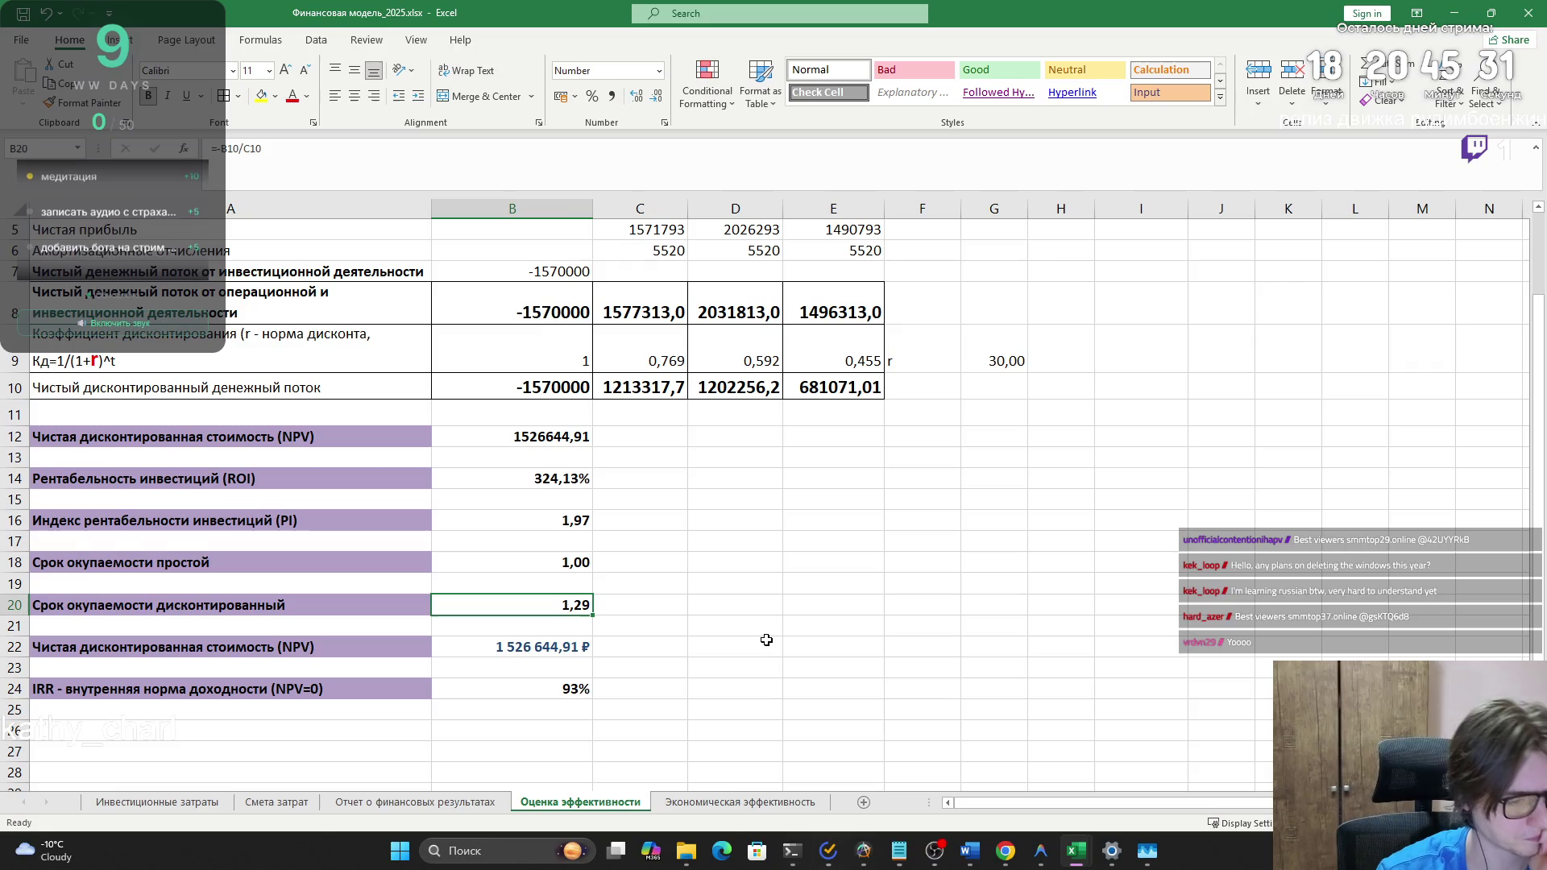
{"action": "left_click", "coordinate": [506, 532]}
{"action": "left_click", "coordinate": [500, 493]}
{"action": "left_click", "coordinate": [489, 445]}
{"action": "left_click", "coordinate": [496, 523]}
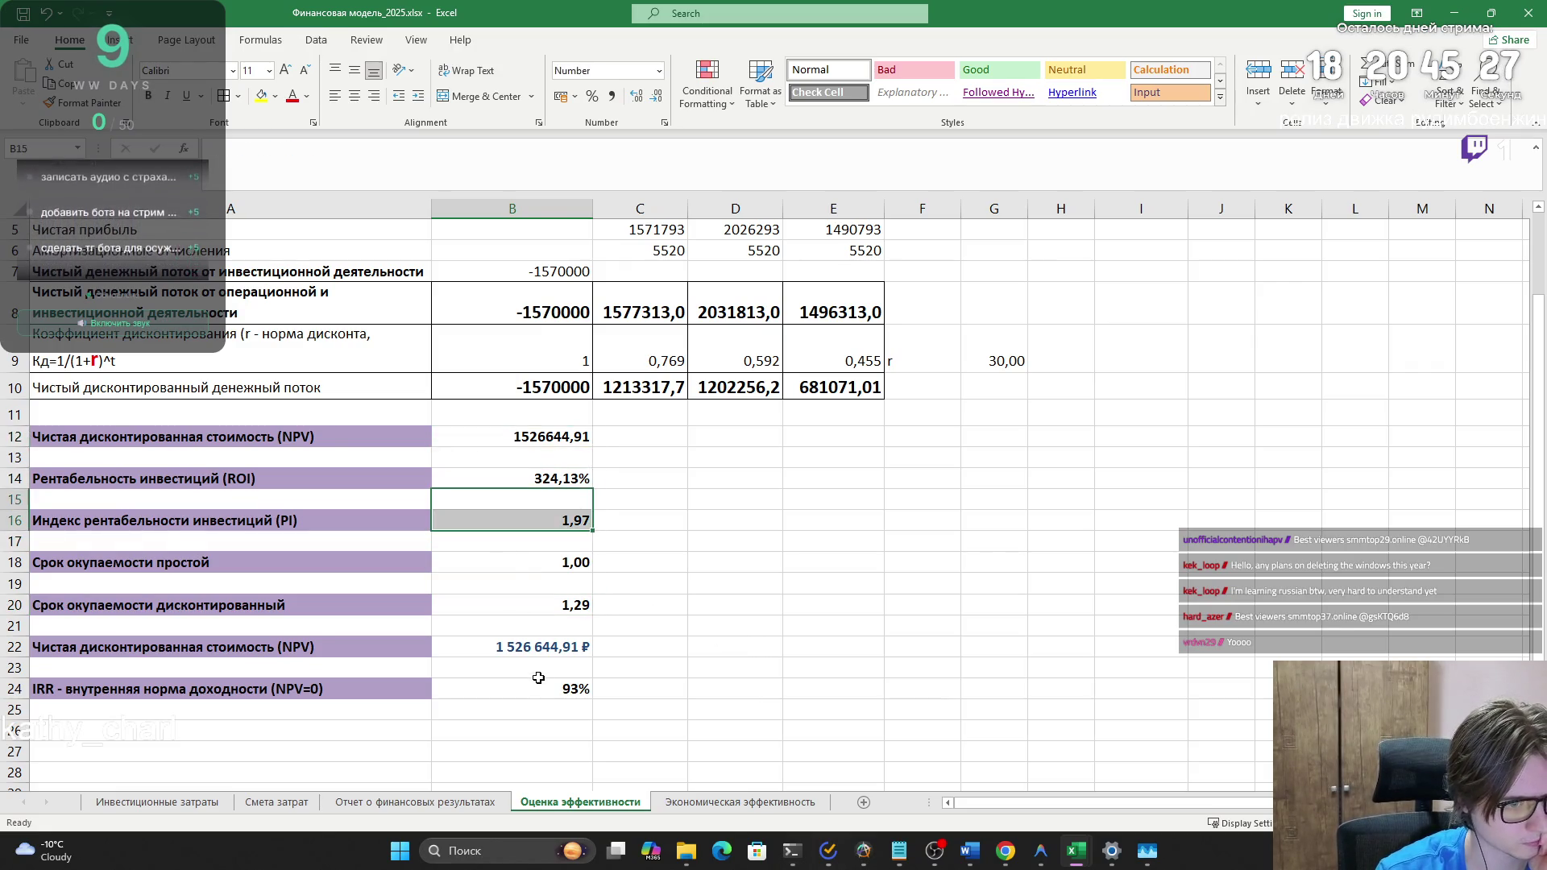
{"action": "left_click", "coordinate": [531, 689]}
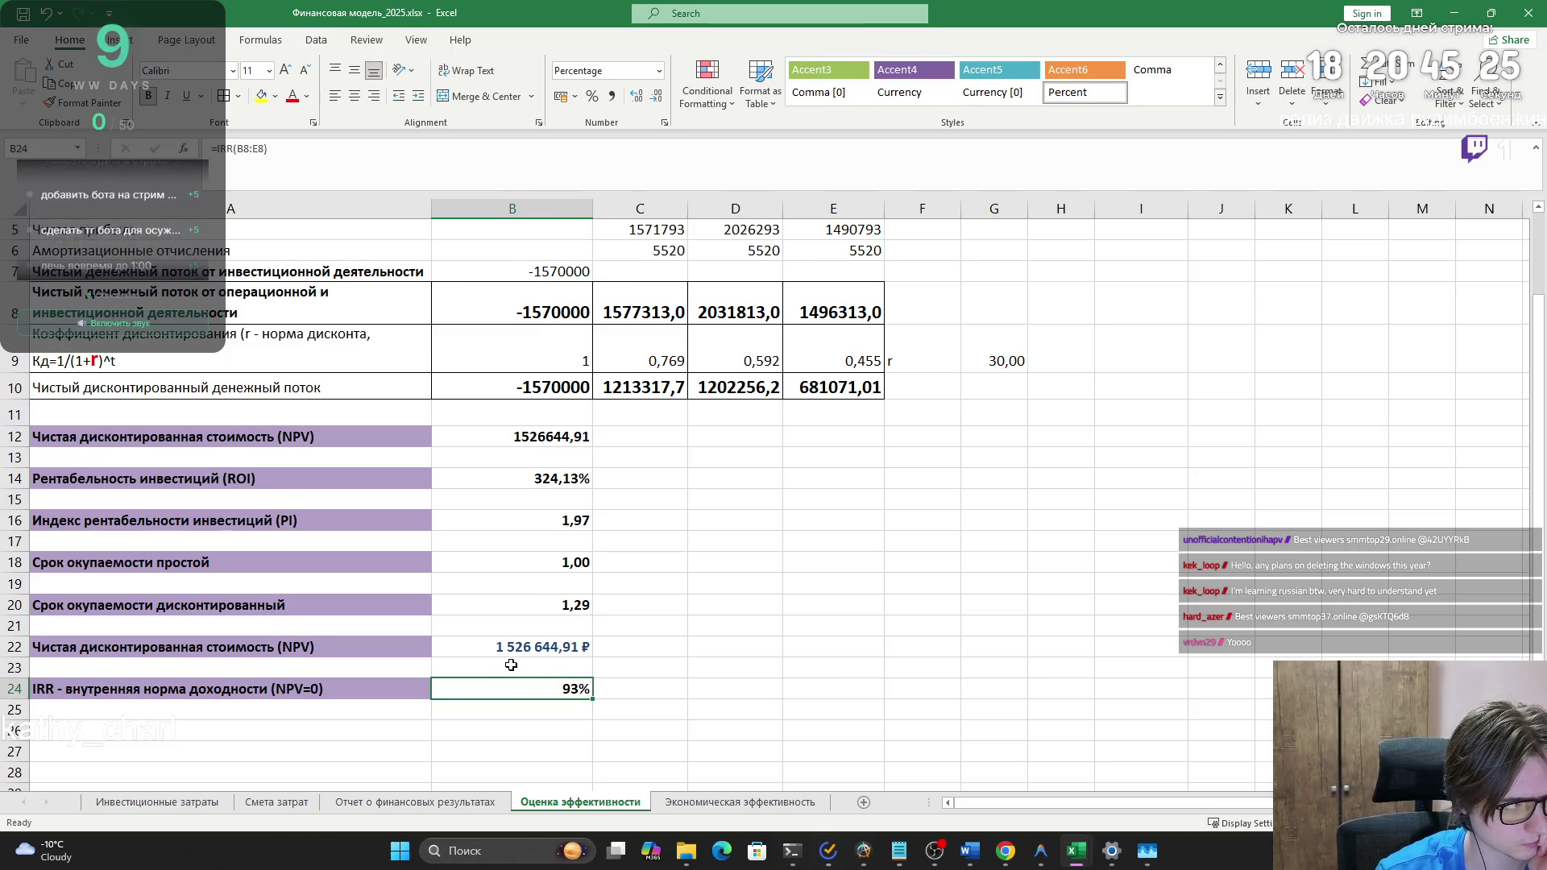
{"action": "scroll", "coordinate": [510, 665], "scroll_direction": "up", "scroll_amount": 2}
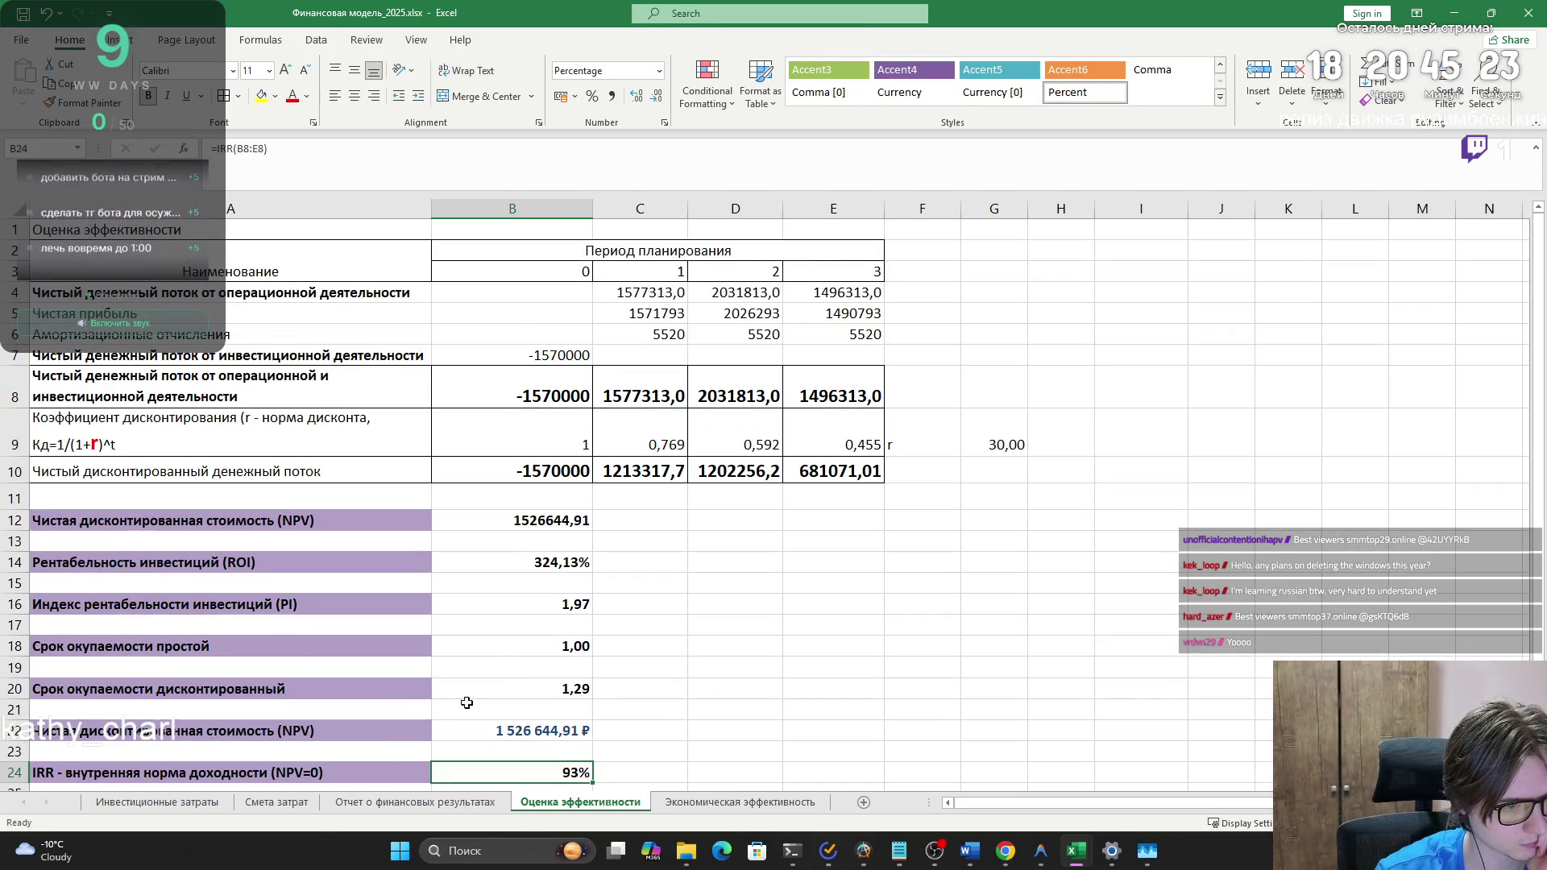
- Check the row 5 prices and C6 forecast sales volume on Отчет о финансовых результатах
{"action": "left_click", "coordinate": [419, 802]}
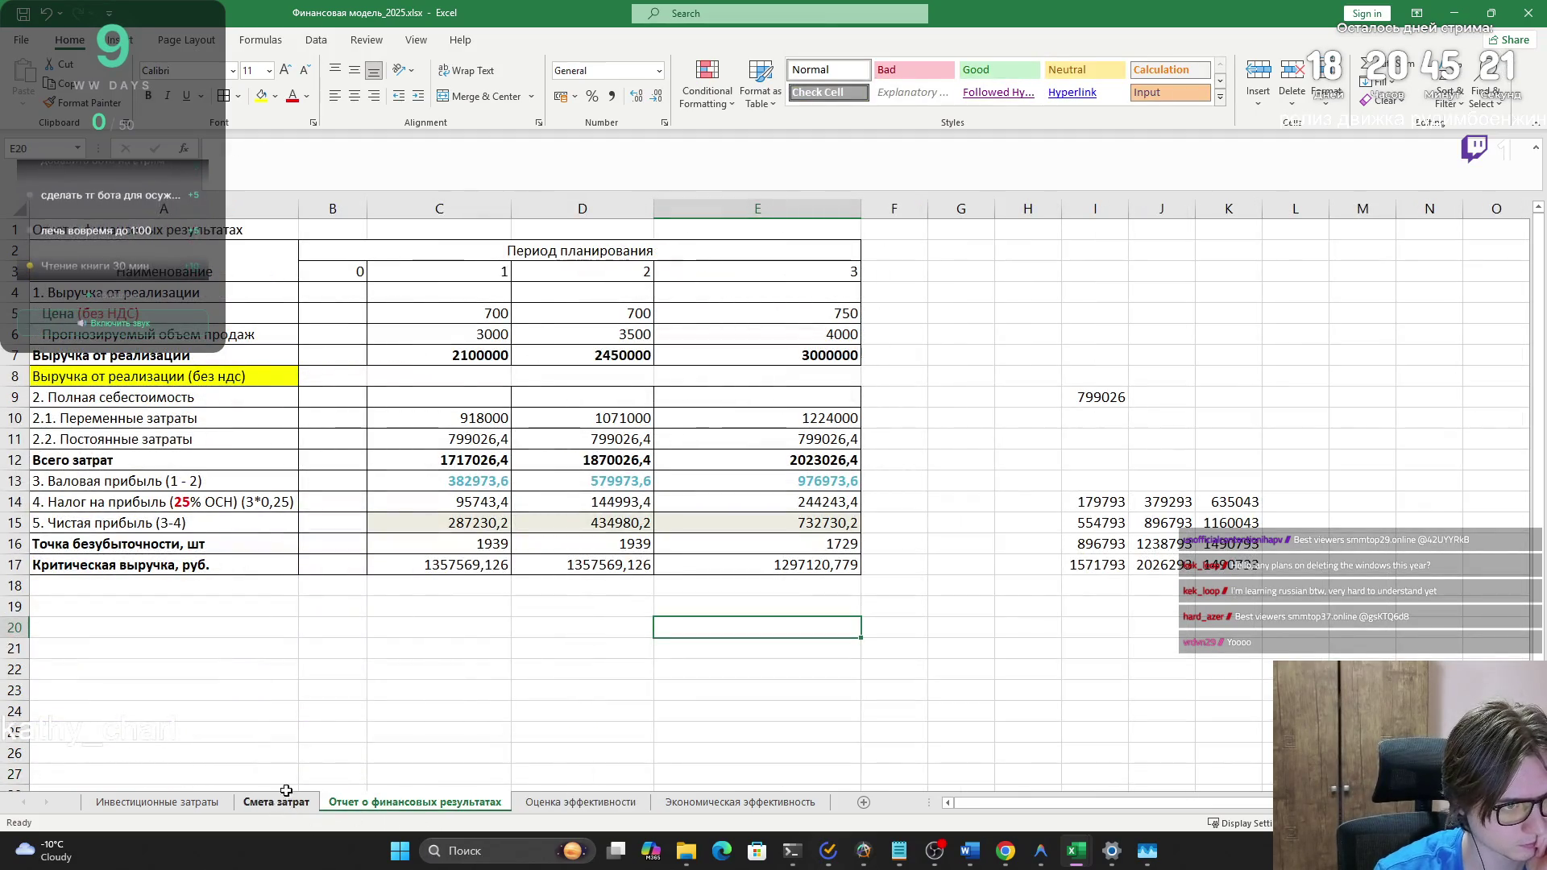
{"action": "left_click", "coordinate": [475, 312]}
{"action": "left_click", "coordinate": [613, 312]}
{"action": "left_click", "coordinate": [732, 313]}
{"action": "left_click", "coordinate": [432, 312]}
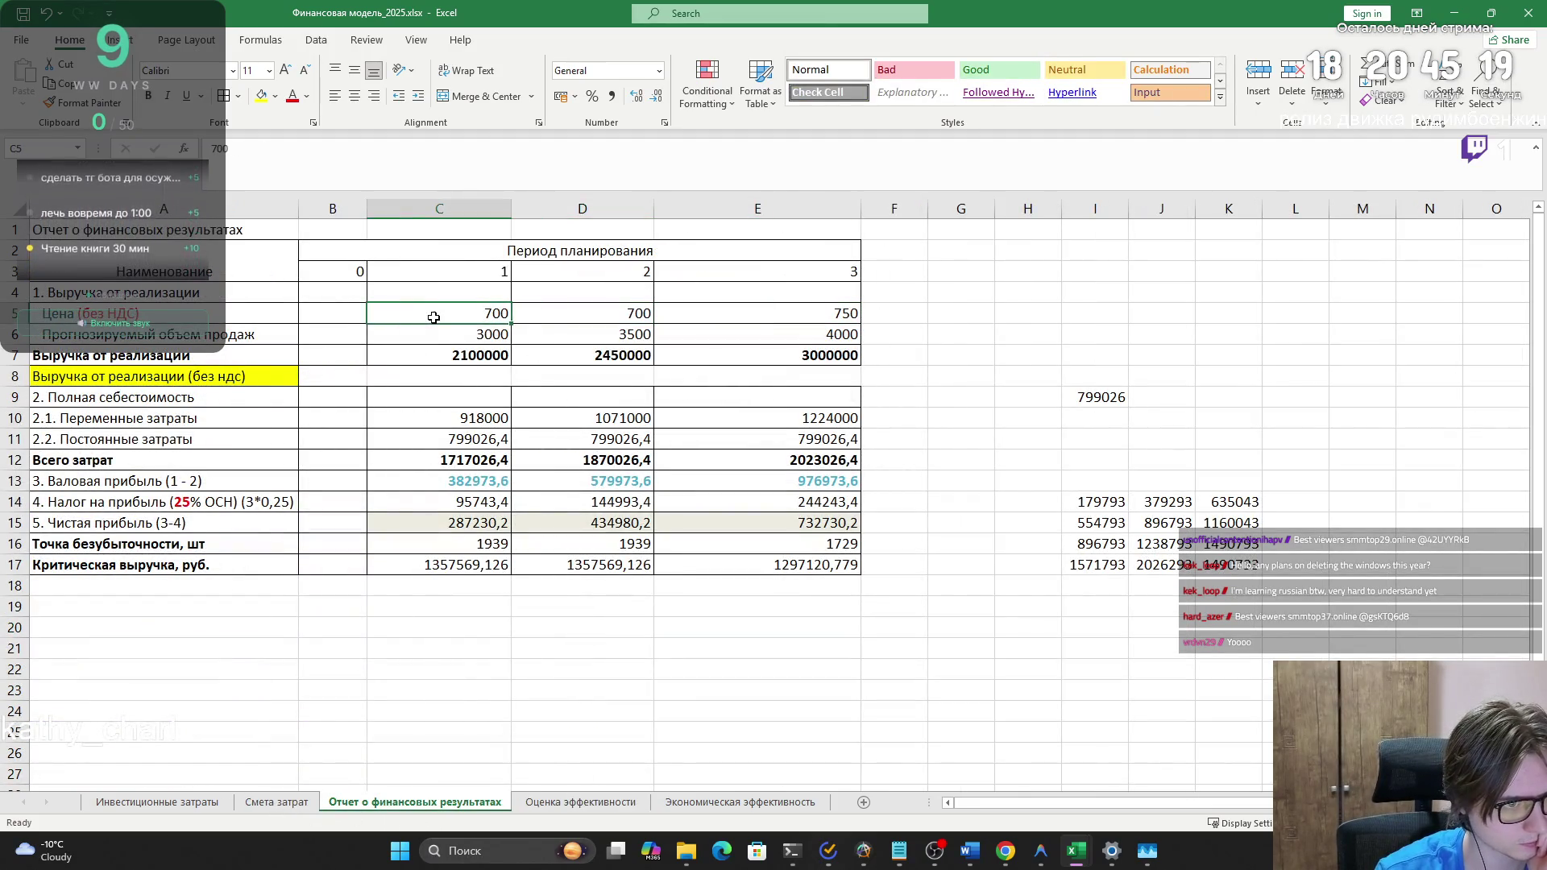
{"action": "left_click", "coordinate": [439, 334]}
{"action": "left_click", "coordinate": [158, 803]}
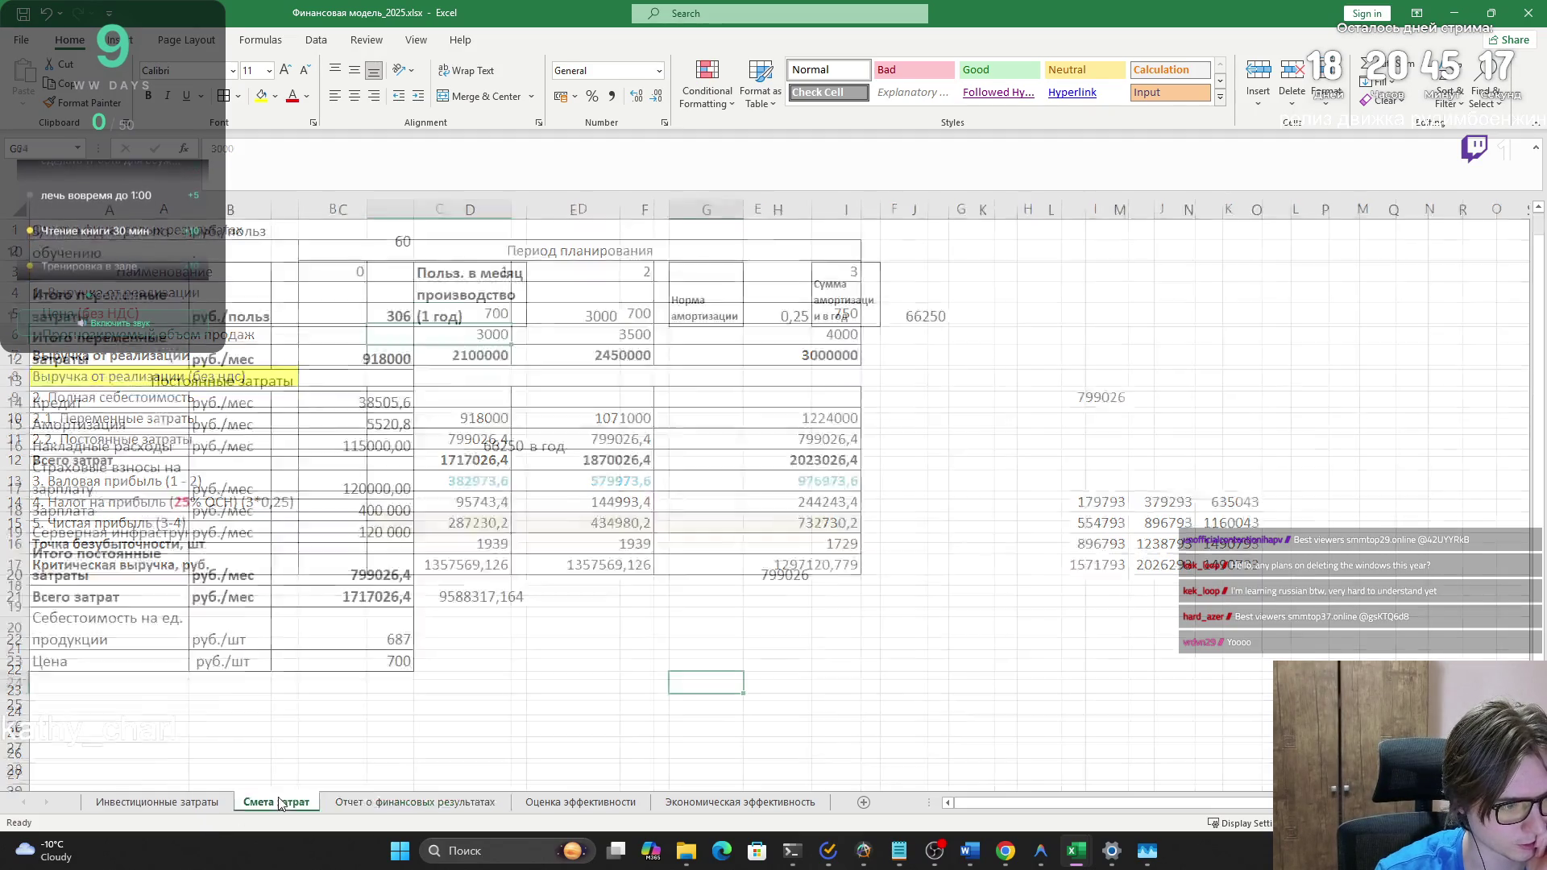
- Copy the entire investment costs table (total 1570000) from the Инвестиционные затраты sheet
{"action": "left_click", "coordinate": [544, 802]}
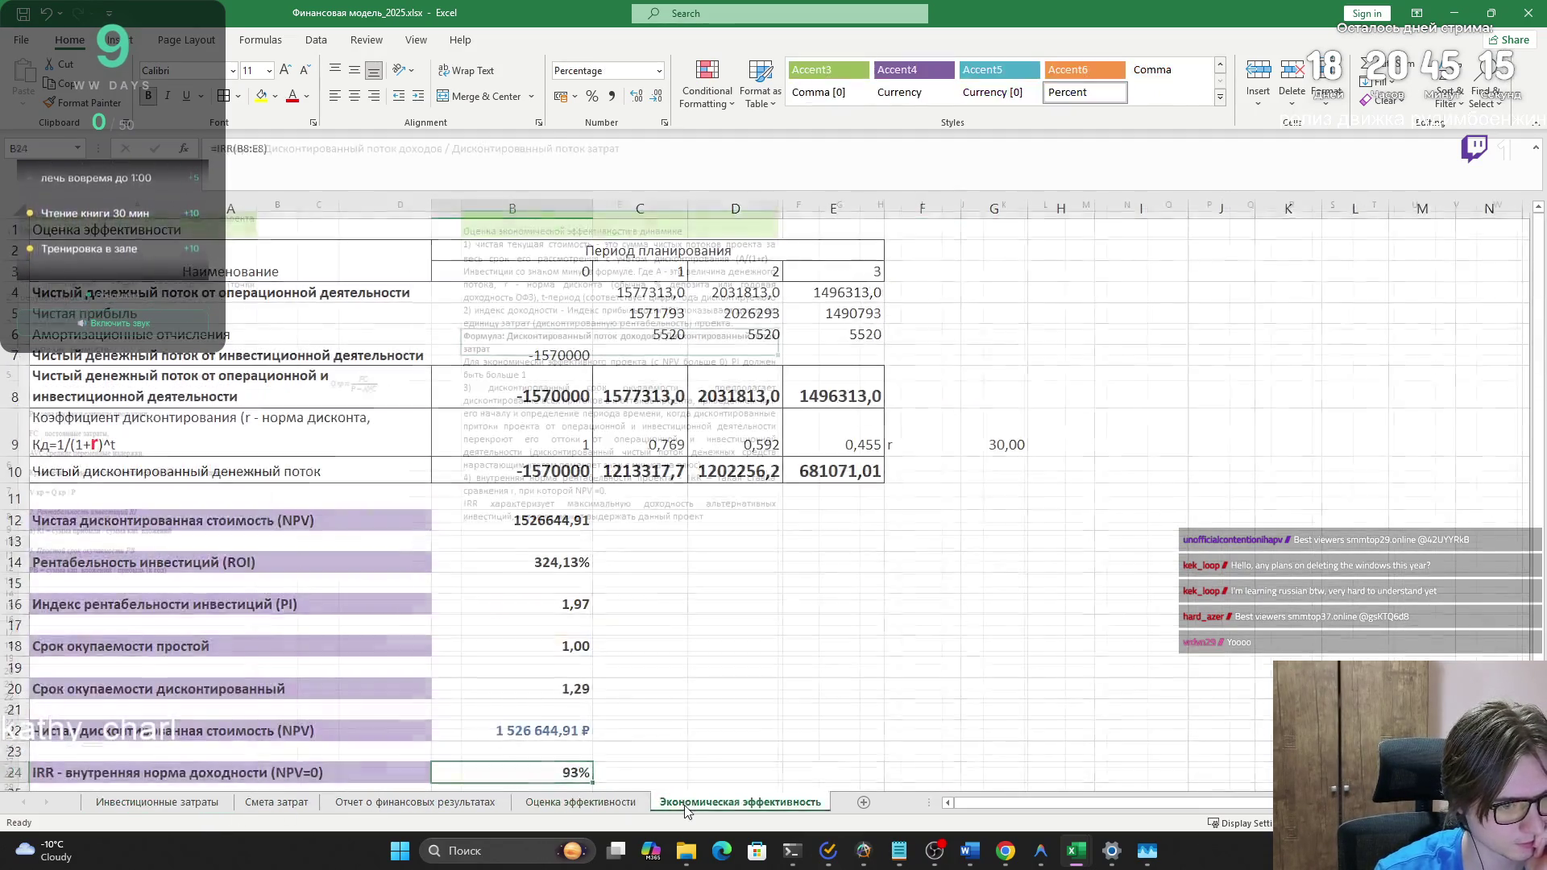
{"action": "left_click", "coordinate": [740, 802]}
{"action": "mouse_move", "coordinate": [1000, 855]}
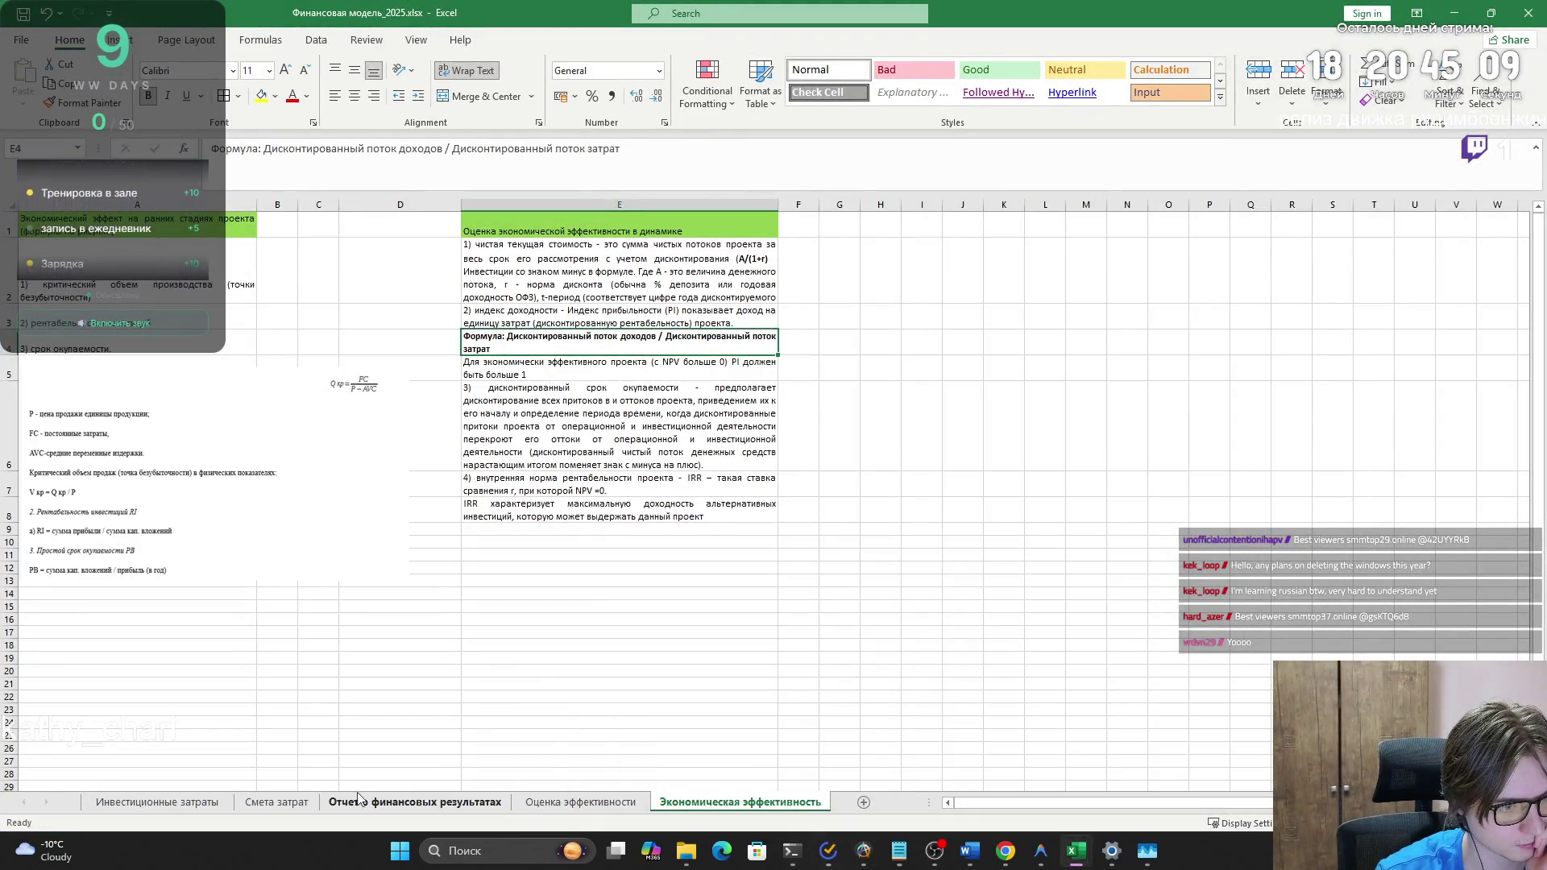
{"action": "left_click", "coordinate": [276, 802]}
{"action": "left_click", "coordinate": [157, 802]}
{"action": "scroll", "coordinate": [426, 646], "scroll_direction": "down", "scroll_amount": 2}
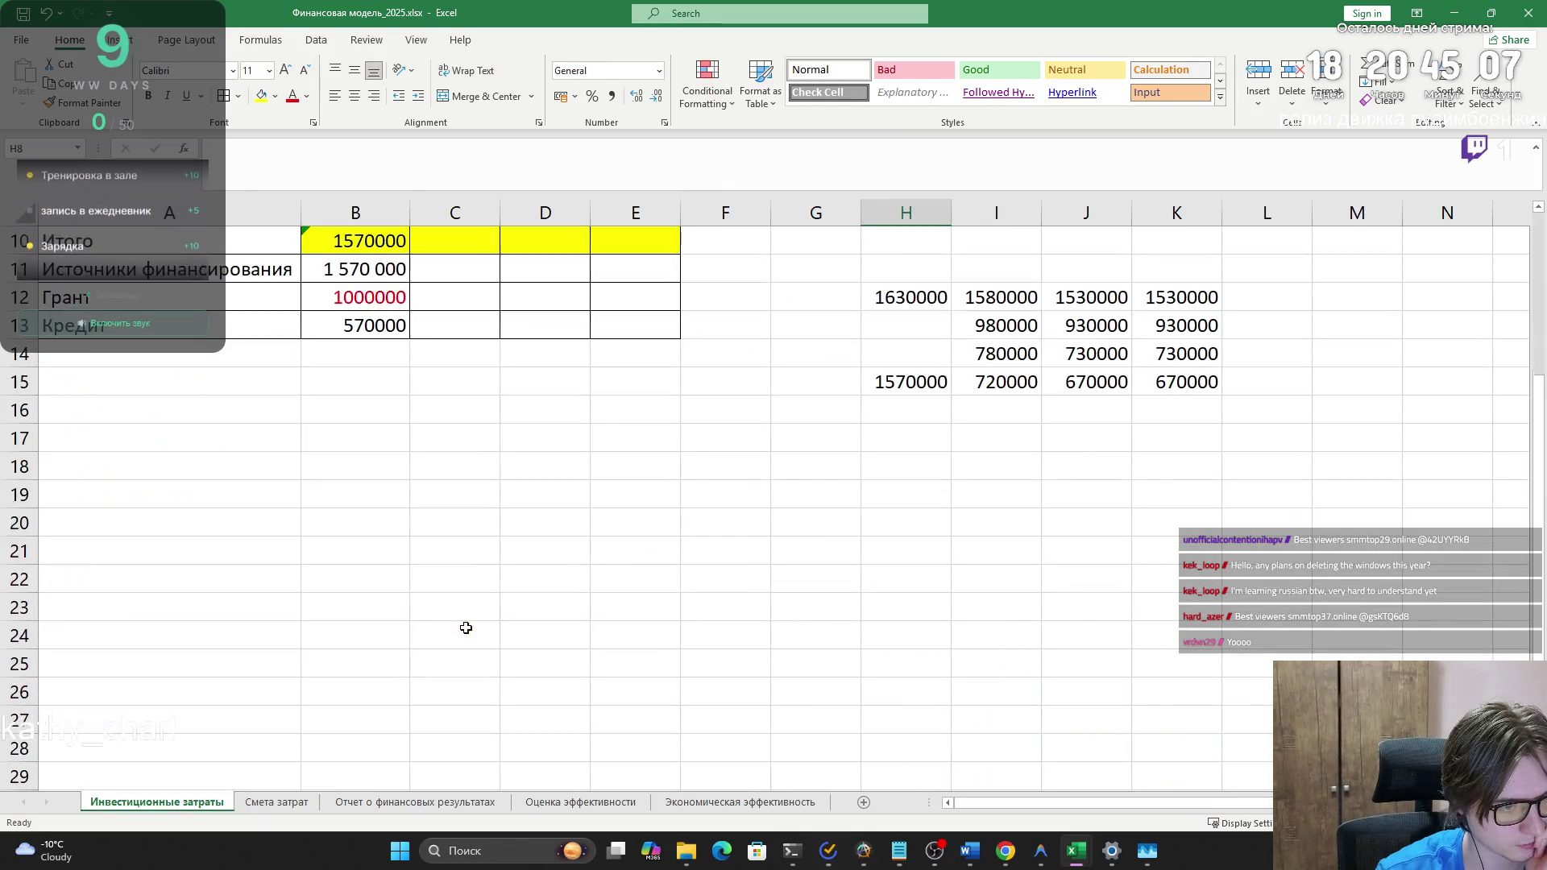
{"action": "scroll", "coordinate": [462, 626], "scroll_direction": "up", "scroll_amount": 2}
{"action": "left_click", "coordinate": [597, 720]}
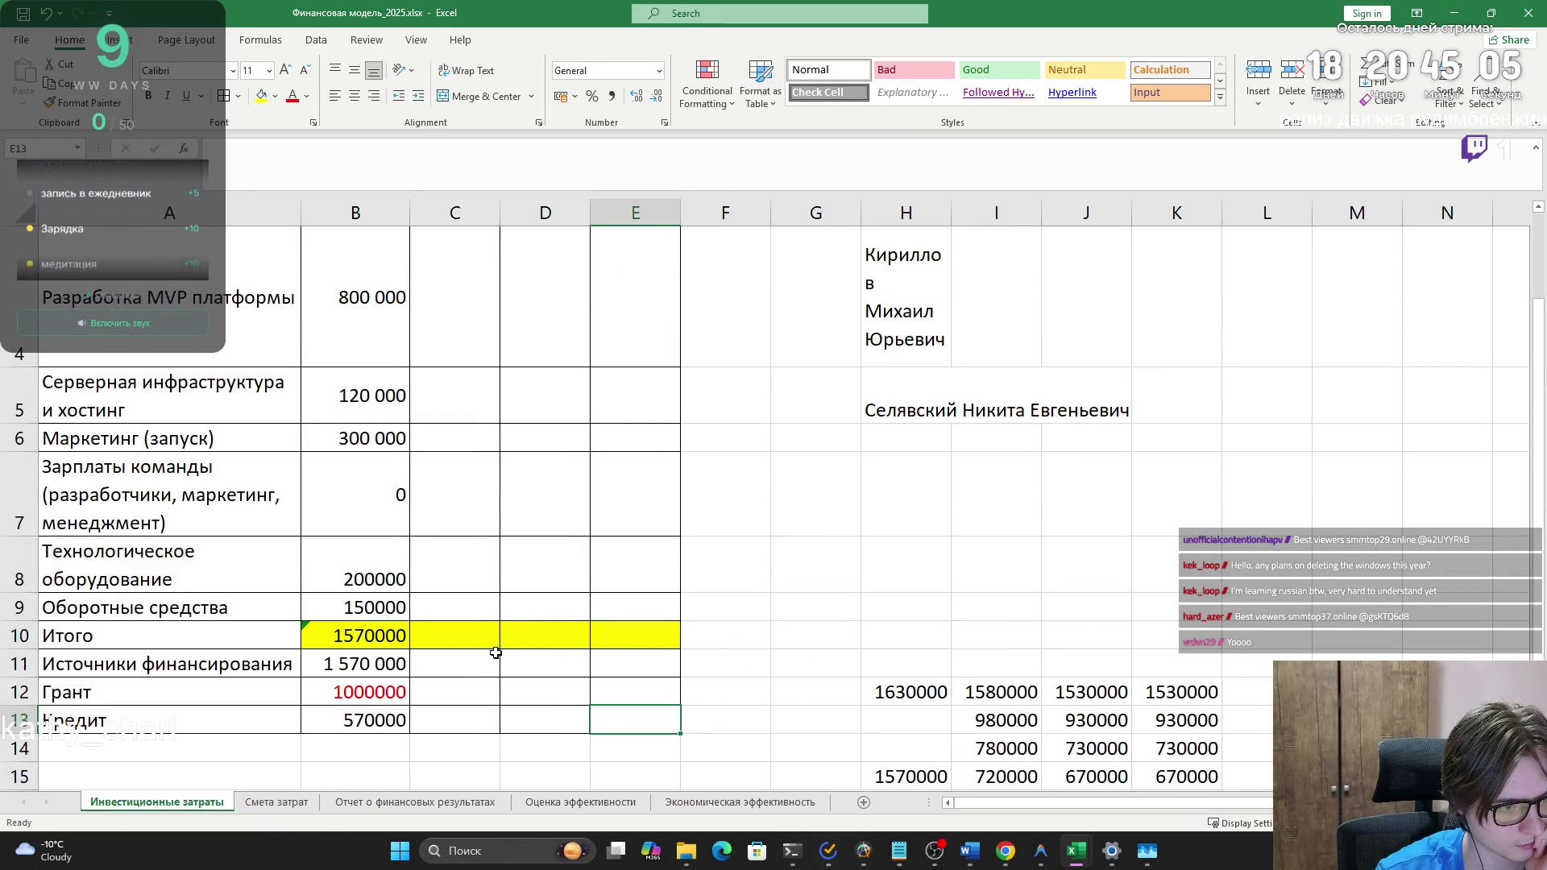
{"action": "scroll", "coordinate": [493, 648], "scroll_direction": "up", "scroll_amount": 1}
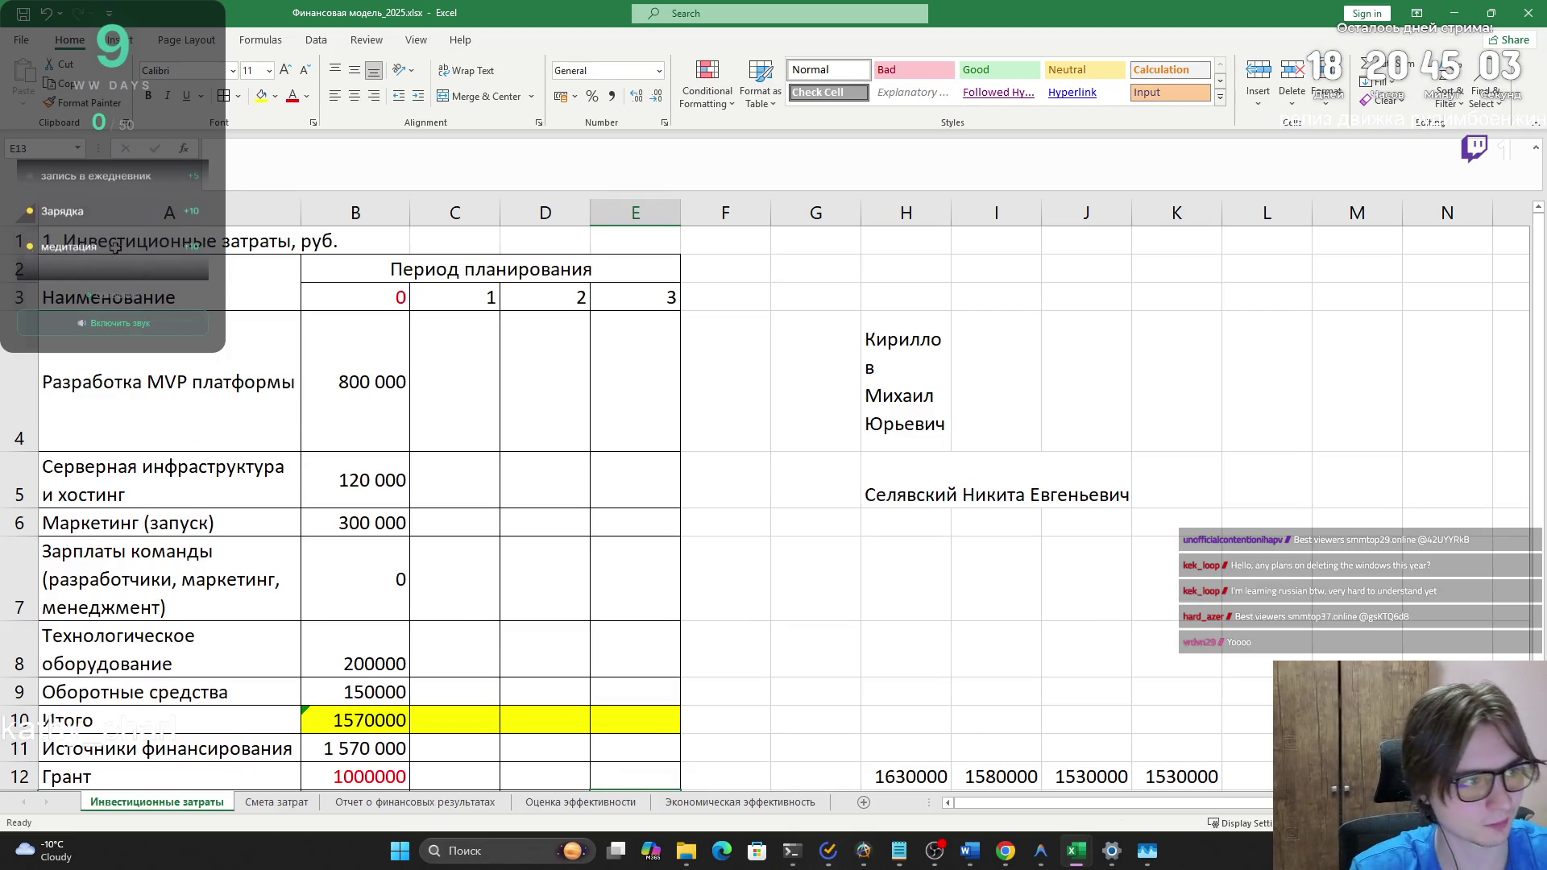
{"action": "key", "text": "ctrl+a"}
{"action": "key", "text": "ctrl+c"}
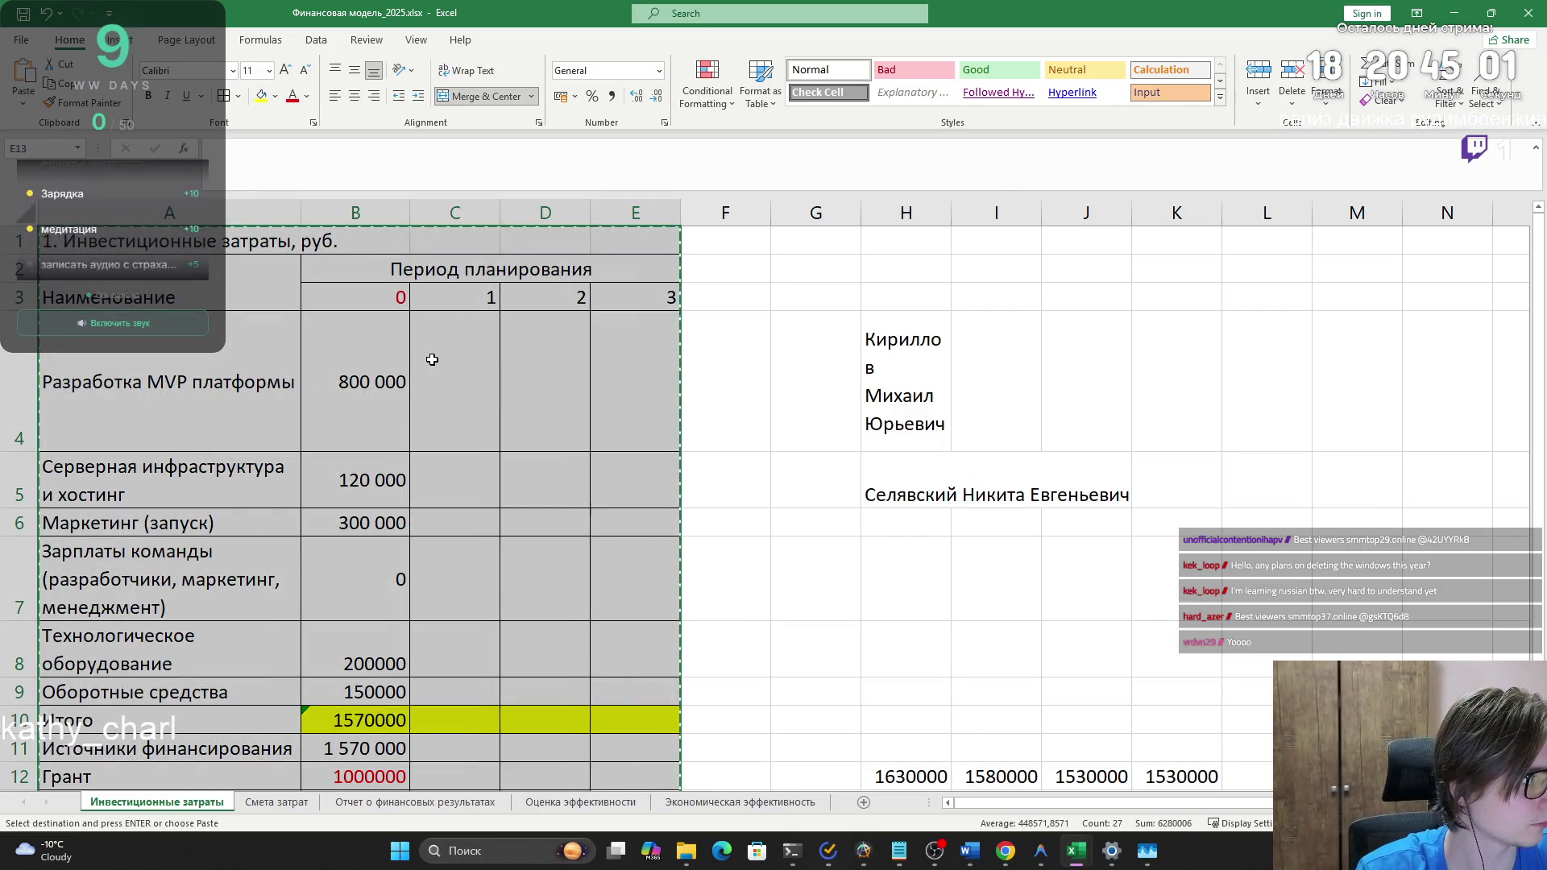
{"action": "key", "text": "alt+Tab"}
{"action": "key", "text": "alt+Tab"}
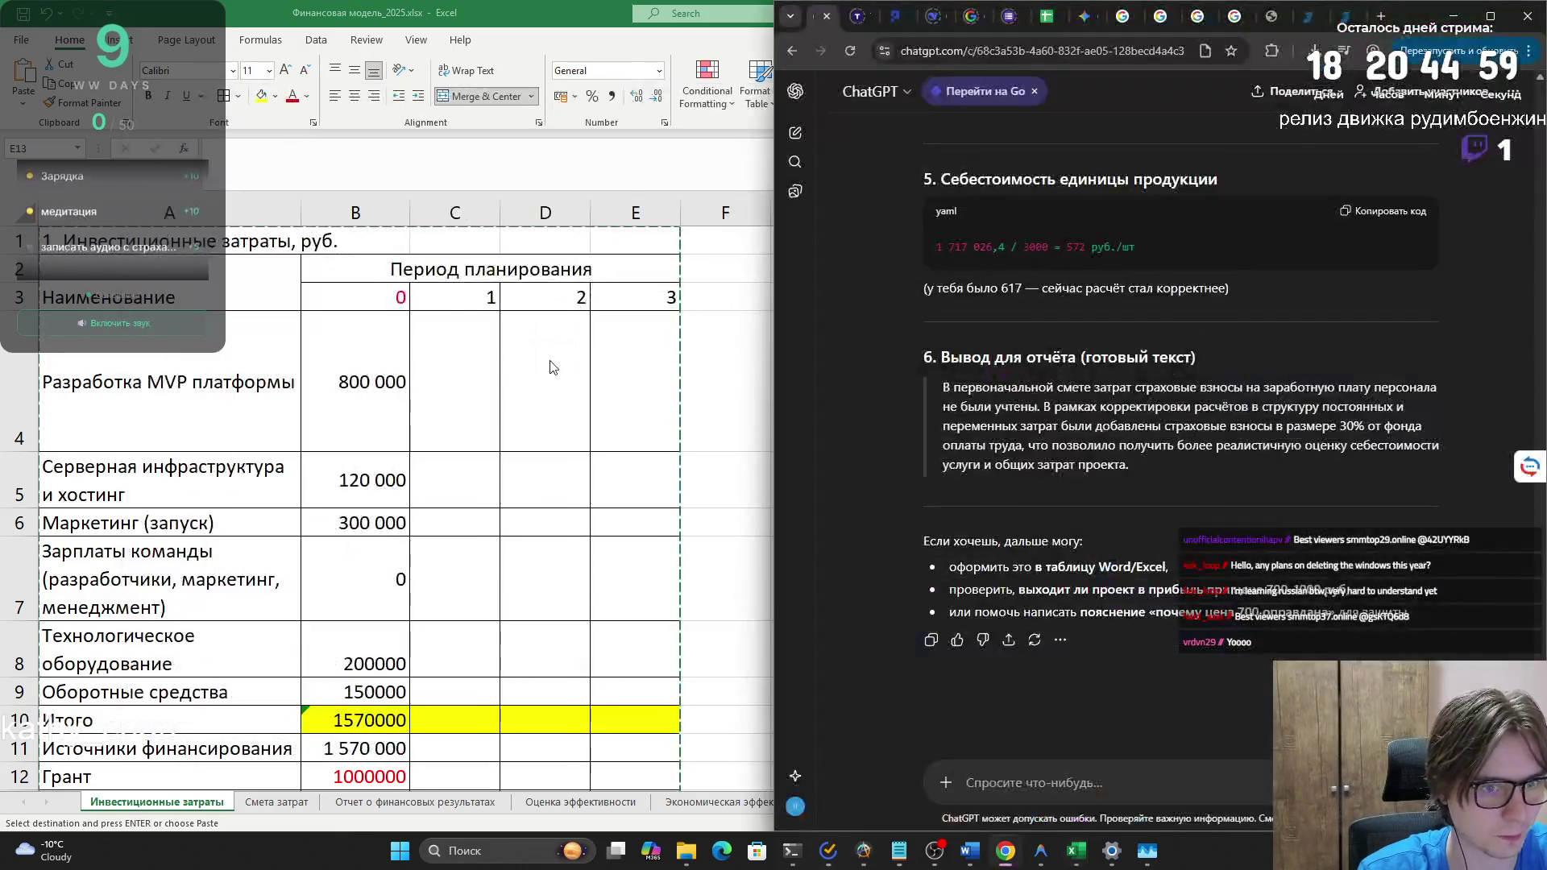
{"action": "key", "text": "alt+Tab"}
{"action": "key", "text": "alt+Tab"}
{"action": "left_click", "coordinate": [862, 137]}
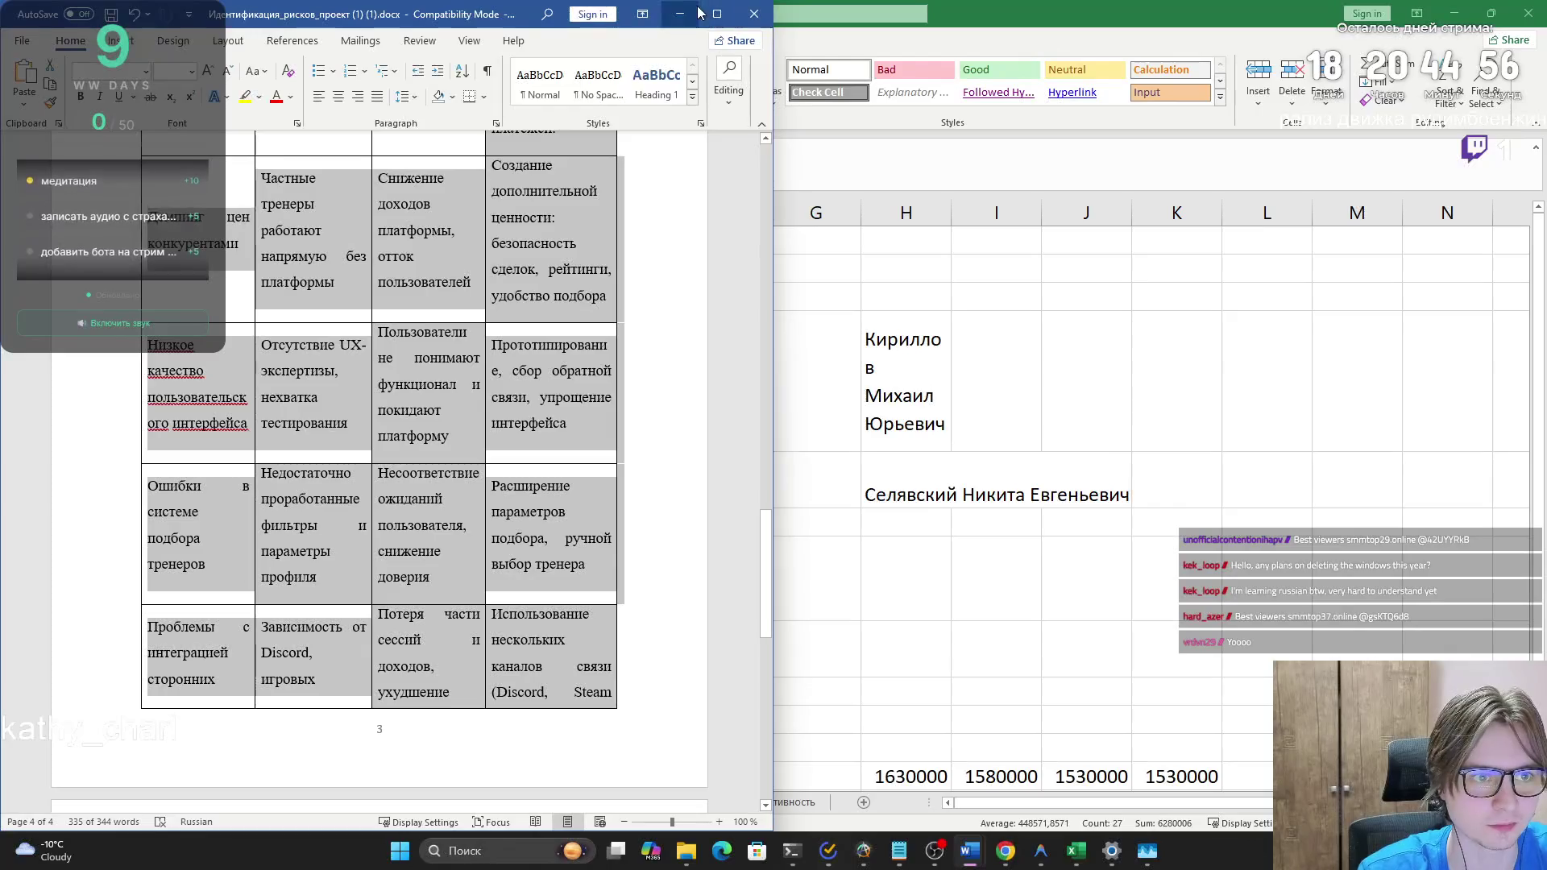
{"action": "left_click", "coordinate": [698, 13]}
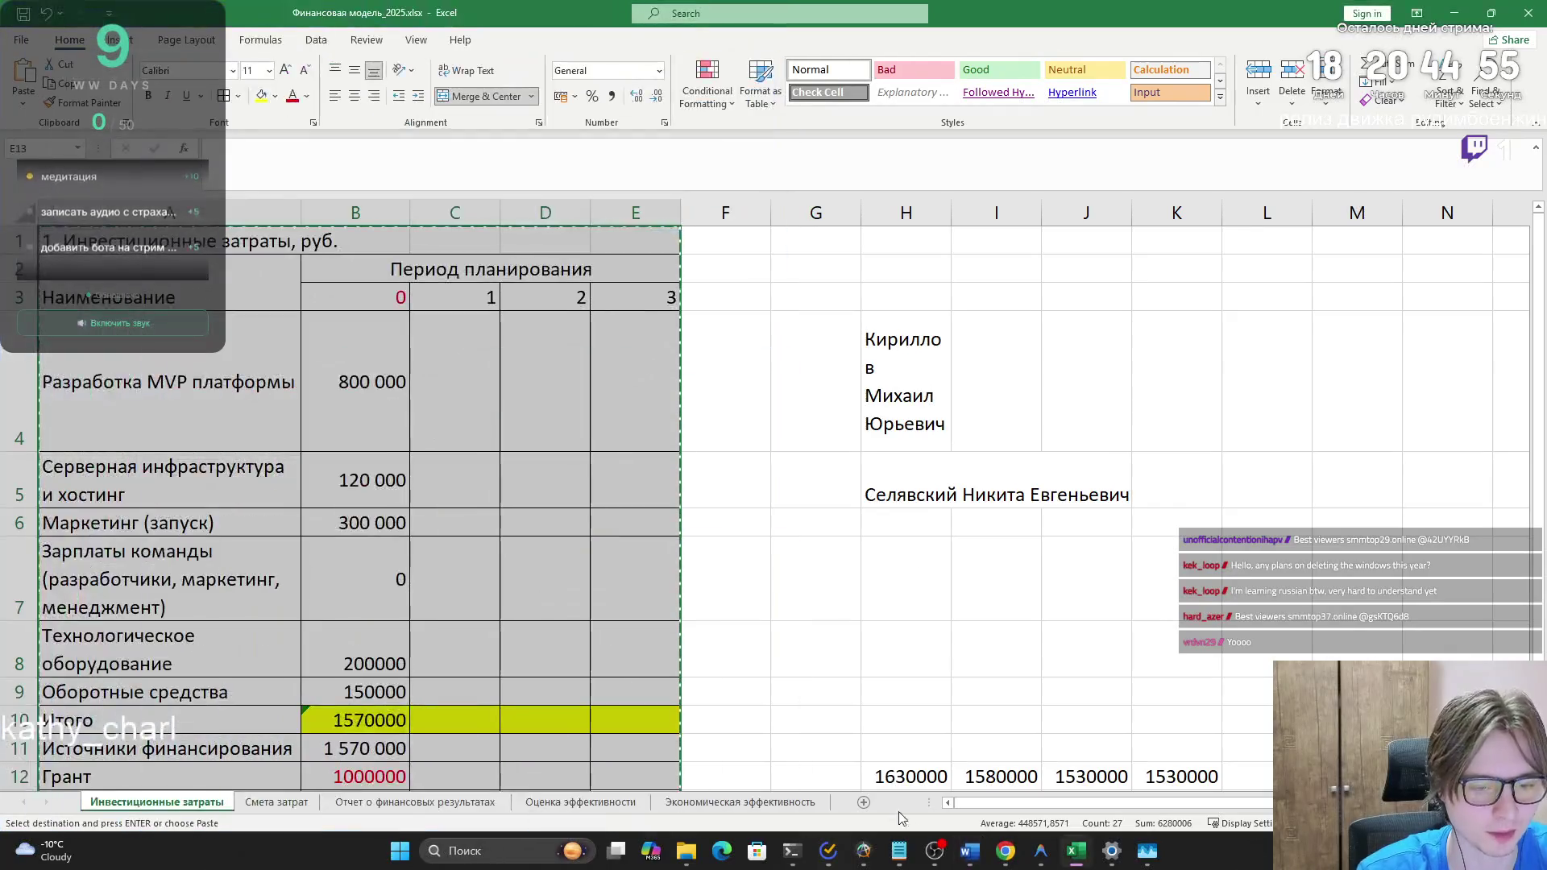
{"action": "mouse_move", "coordinate": [1005, 850]}
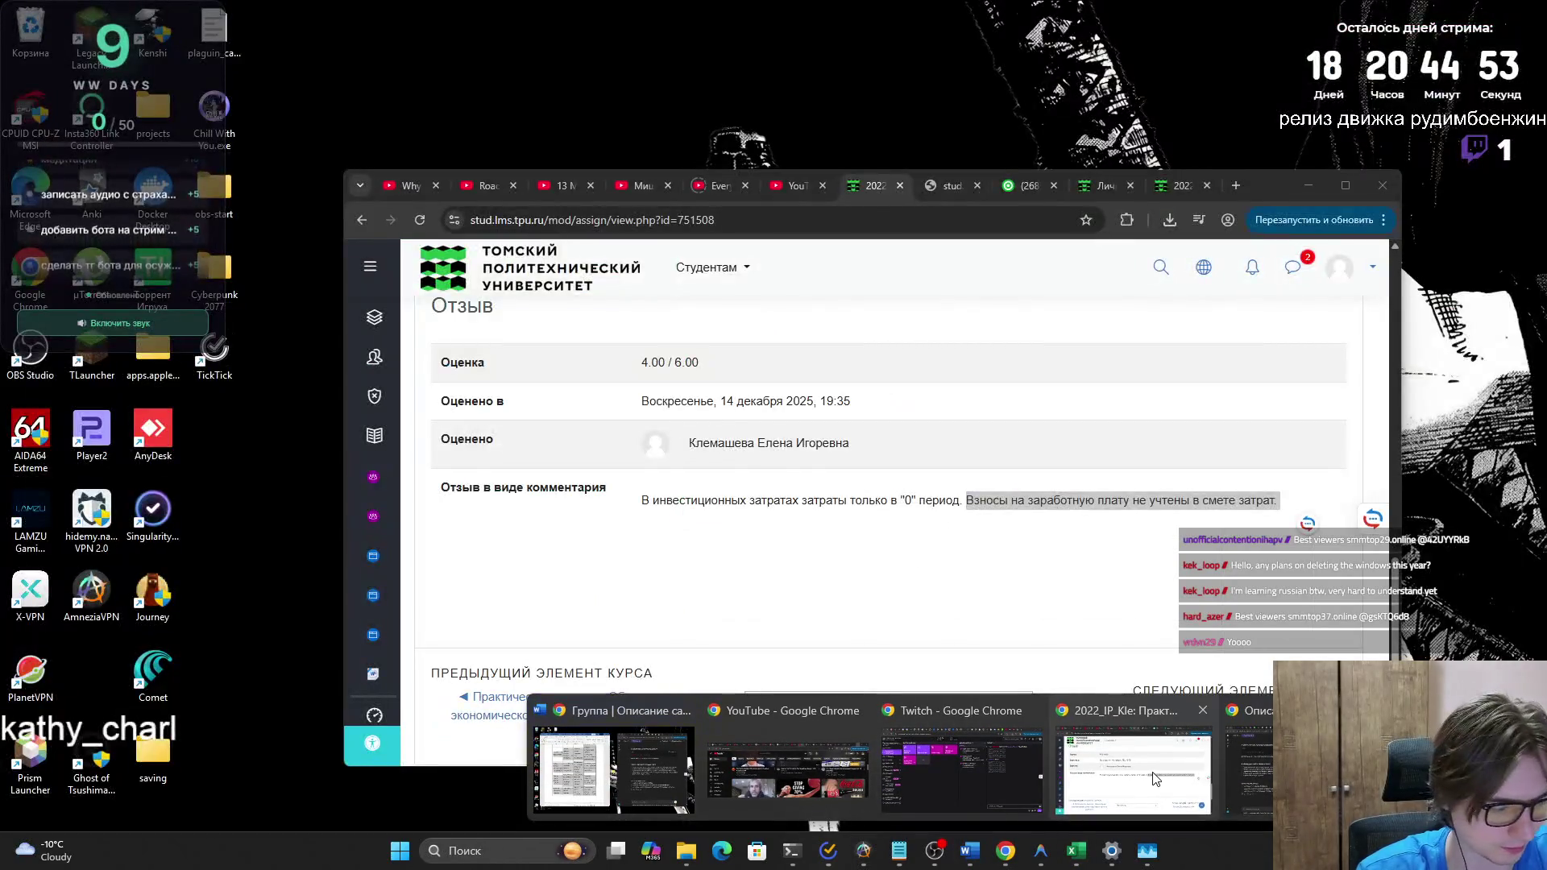
{"action": "left_click", "coordinate": [1105, 778]}
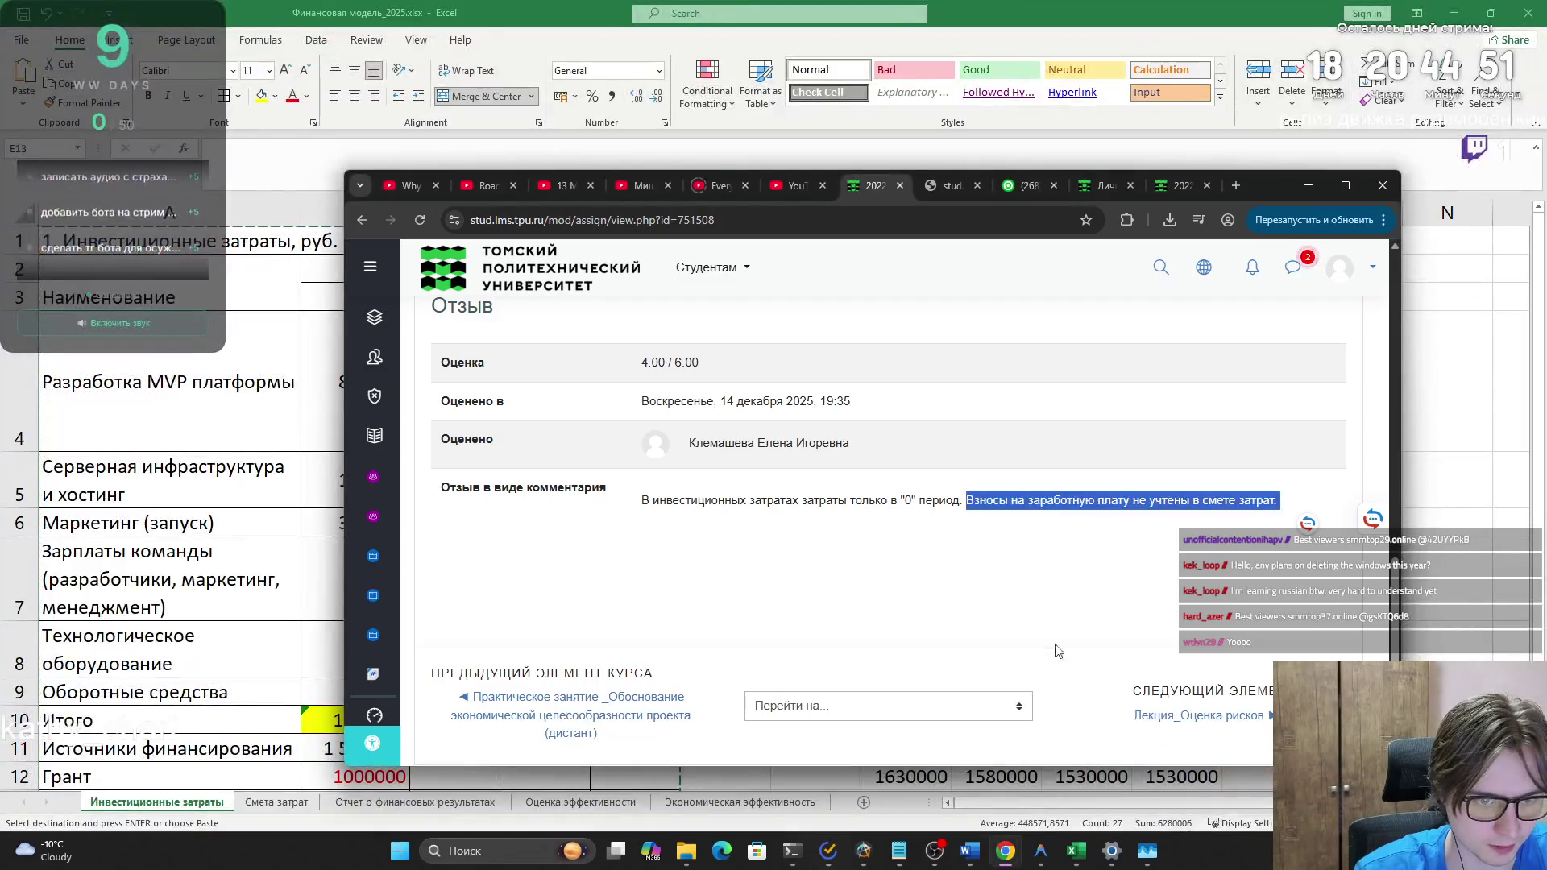
{"action": "left_click", "coordinate": [1308, 186]}
{"action": "key", "text": "alt+Tab"}
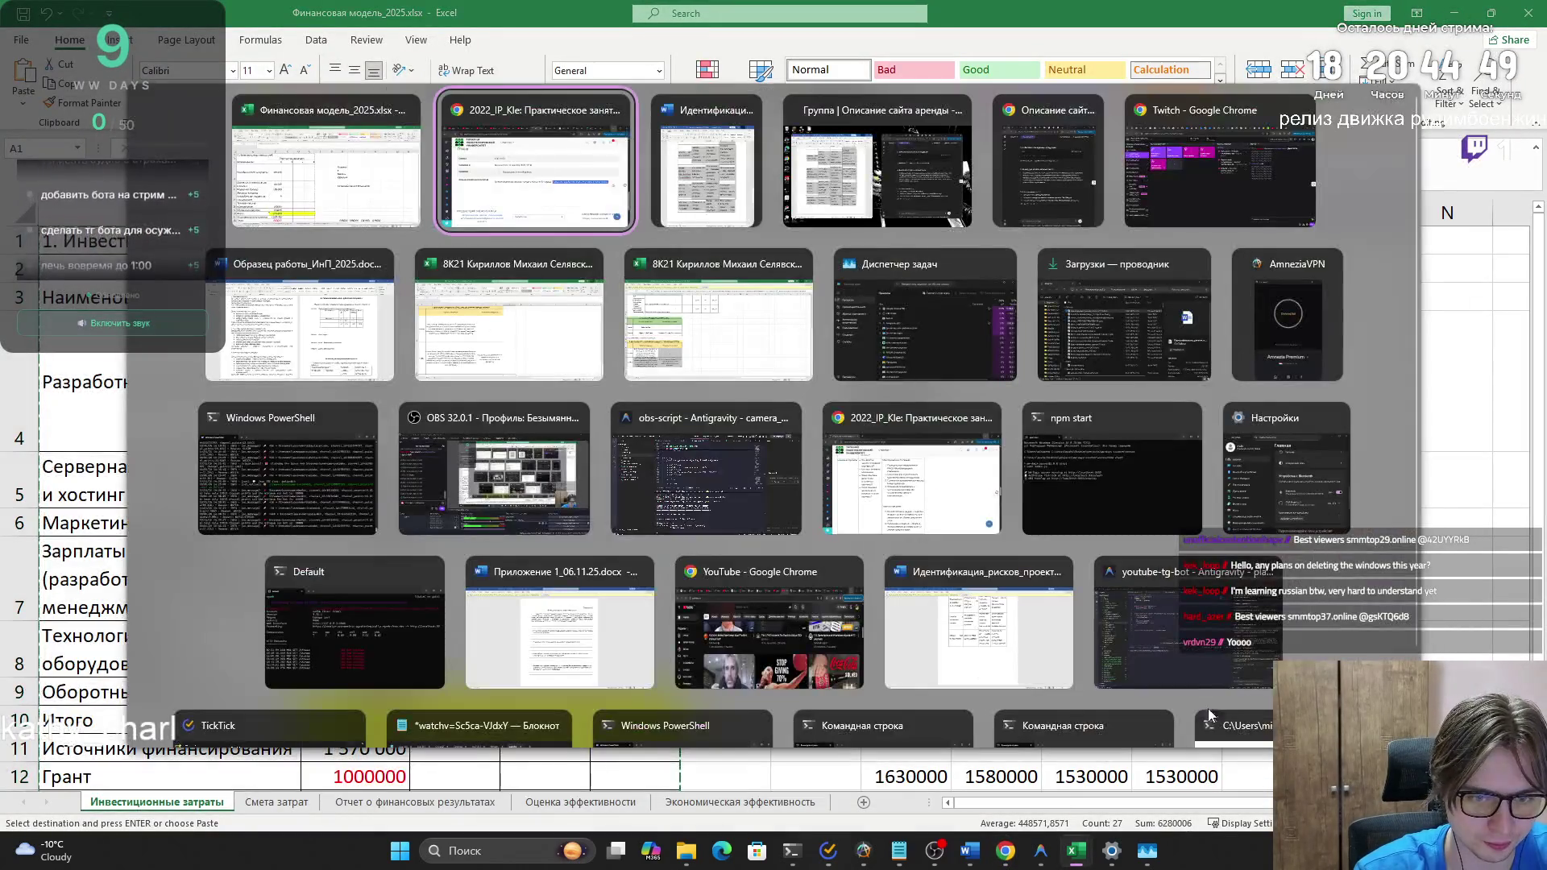
{"action": "key", "text": "Escape"}
{"action": "mouse_move", "coordinate": [969, 850]}
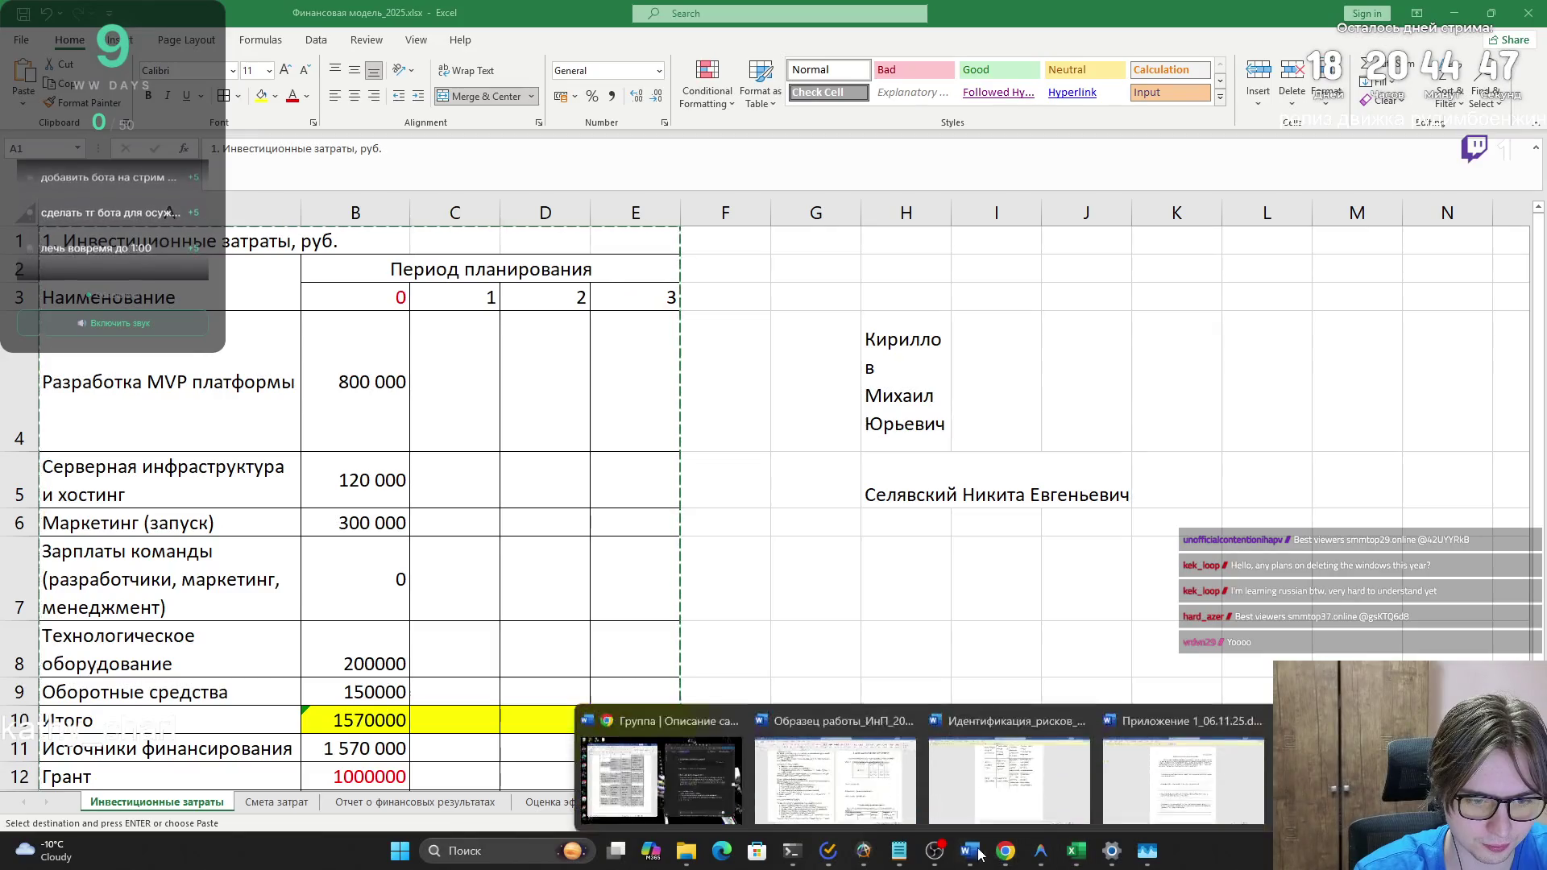
{"action": "left_click", "coordinate": [876, 780]}
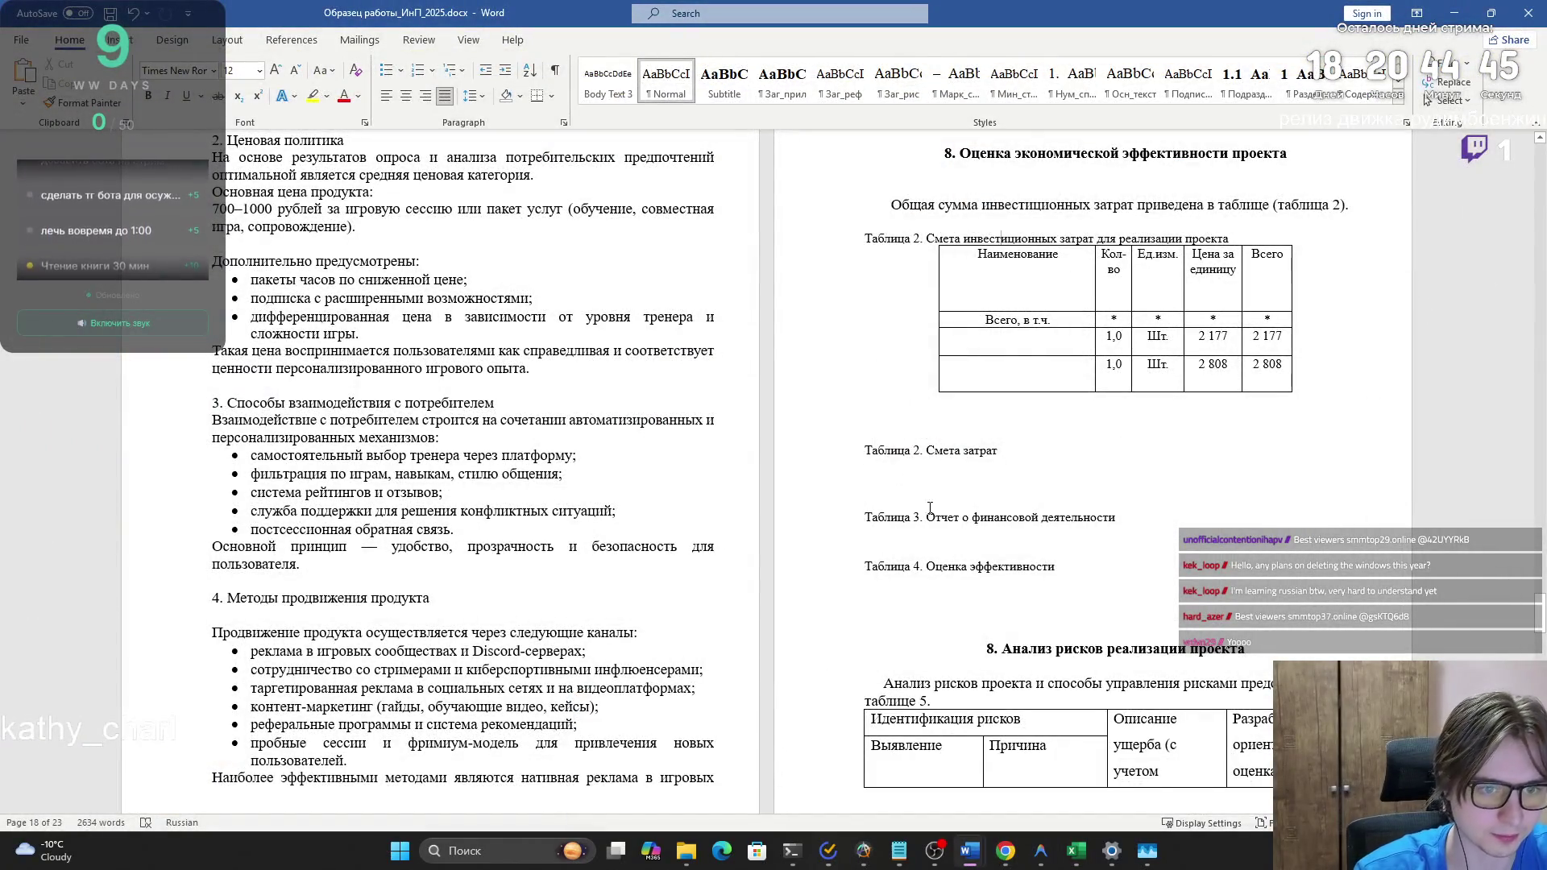
- Paste the copied investment costs table into the Word report
{"action": "mouse_move", "coordinate": [1008, 426]}
{"action": "left_mouse_down"}
{"action": "mouse_move", "coordinate": [991, 249]}
{"action": "mouse_move", "coordinate": [987, 393]}
{"action": "left_mouse_up"}
{"action": "key", "text": "XF86AudioLowerVolume"}
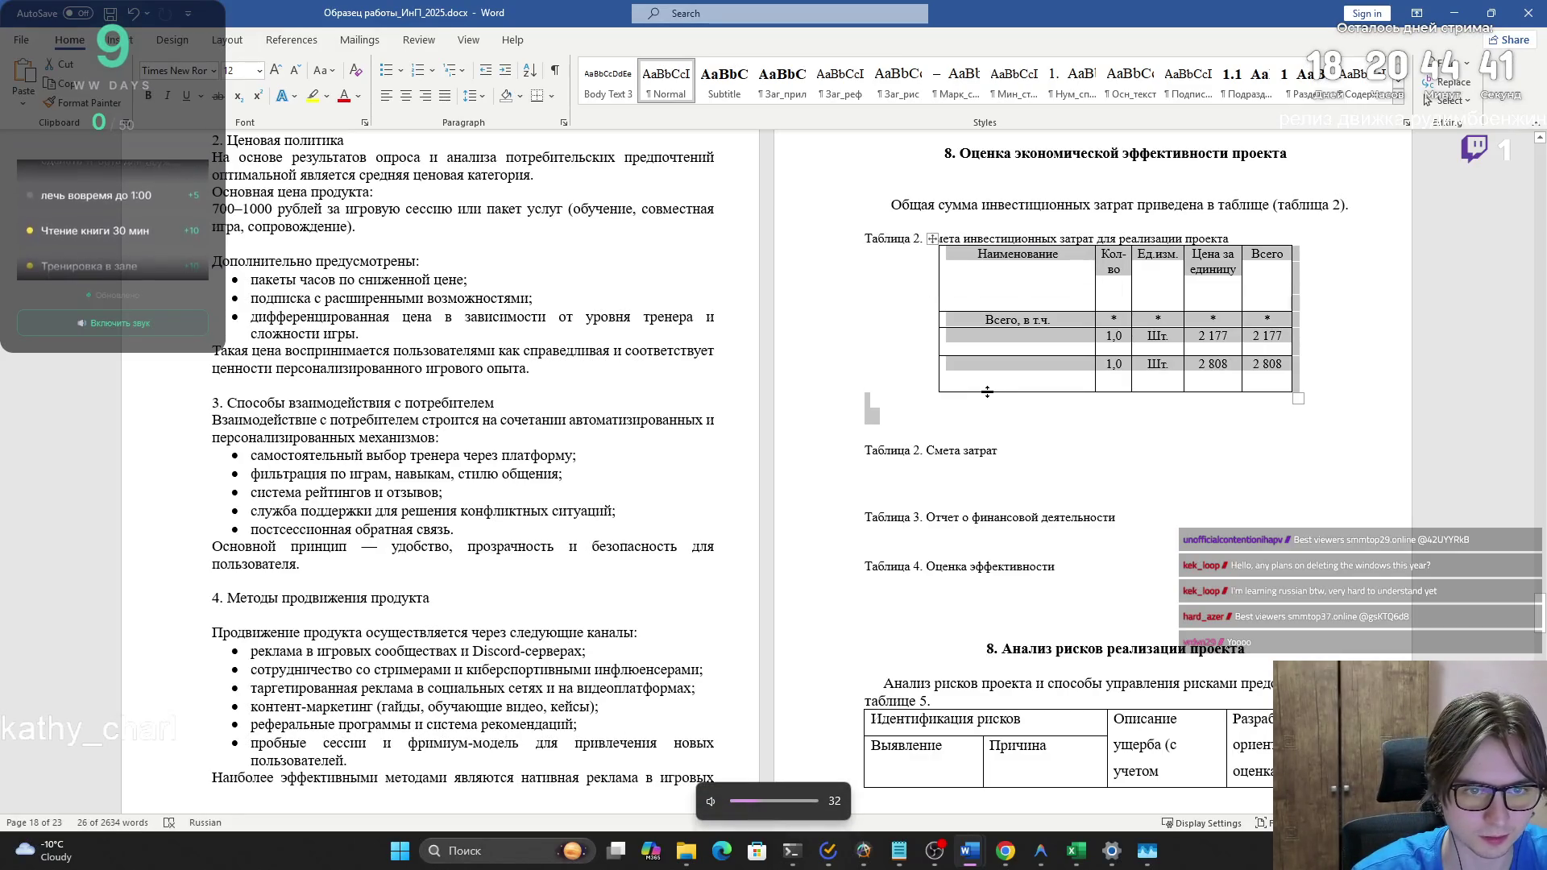
{"action": "key", "text": "XF86AudioRaiseVolume"}
{"action": "key", "text": "XF86AudioRaiseVolume"}
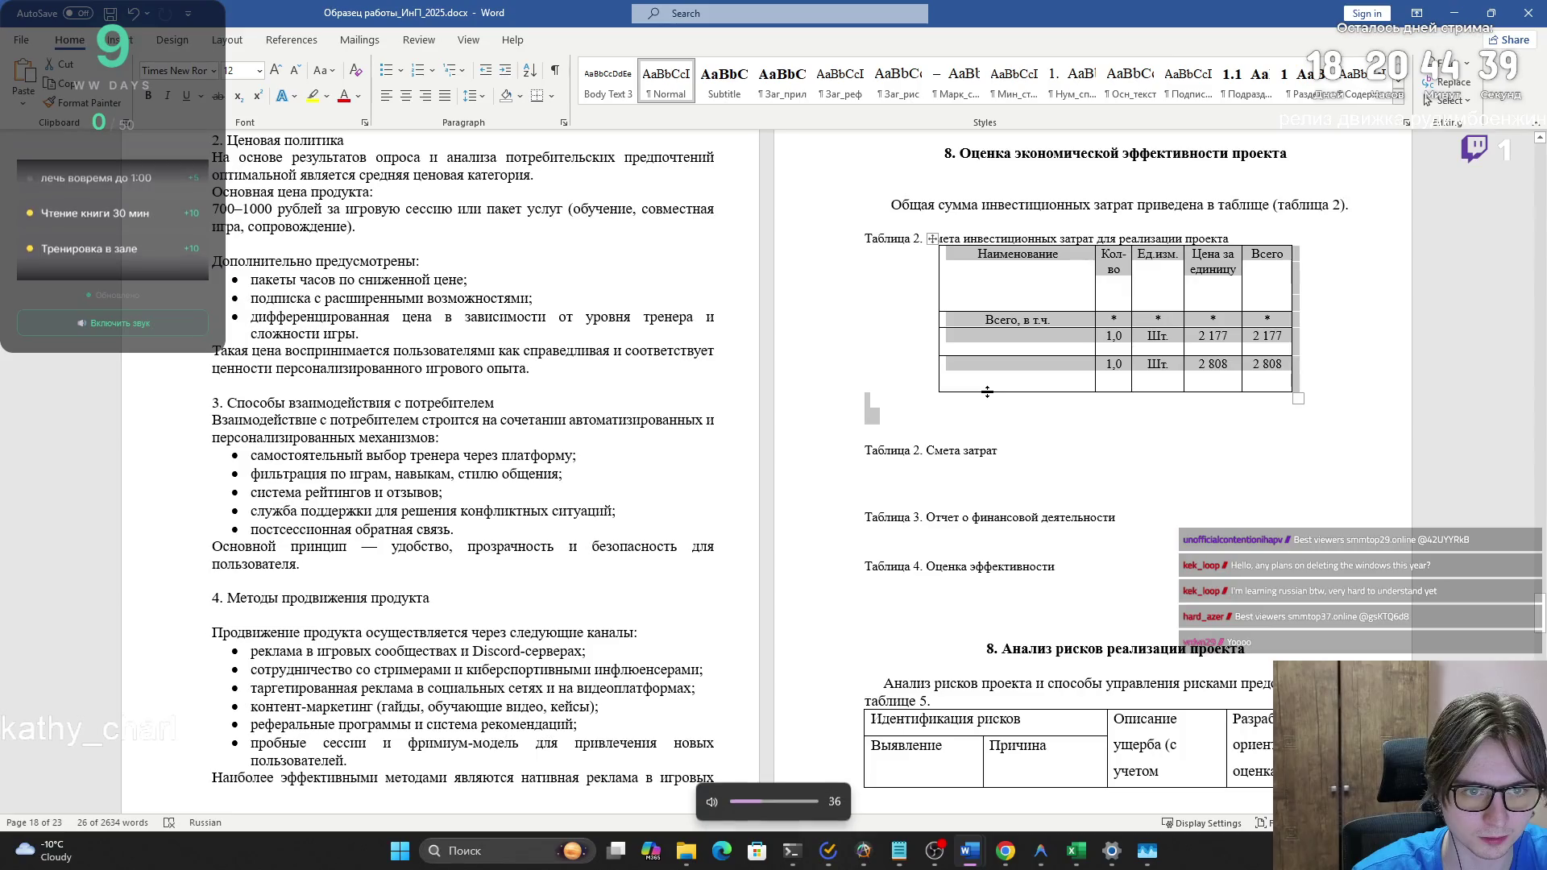
{"action": "key", "text": "Delete"}
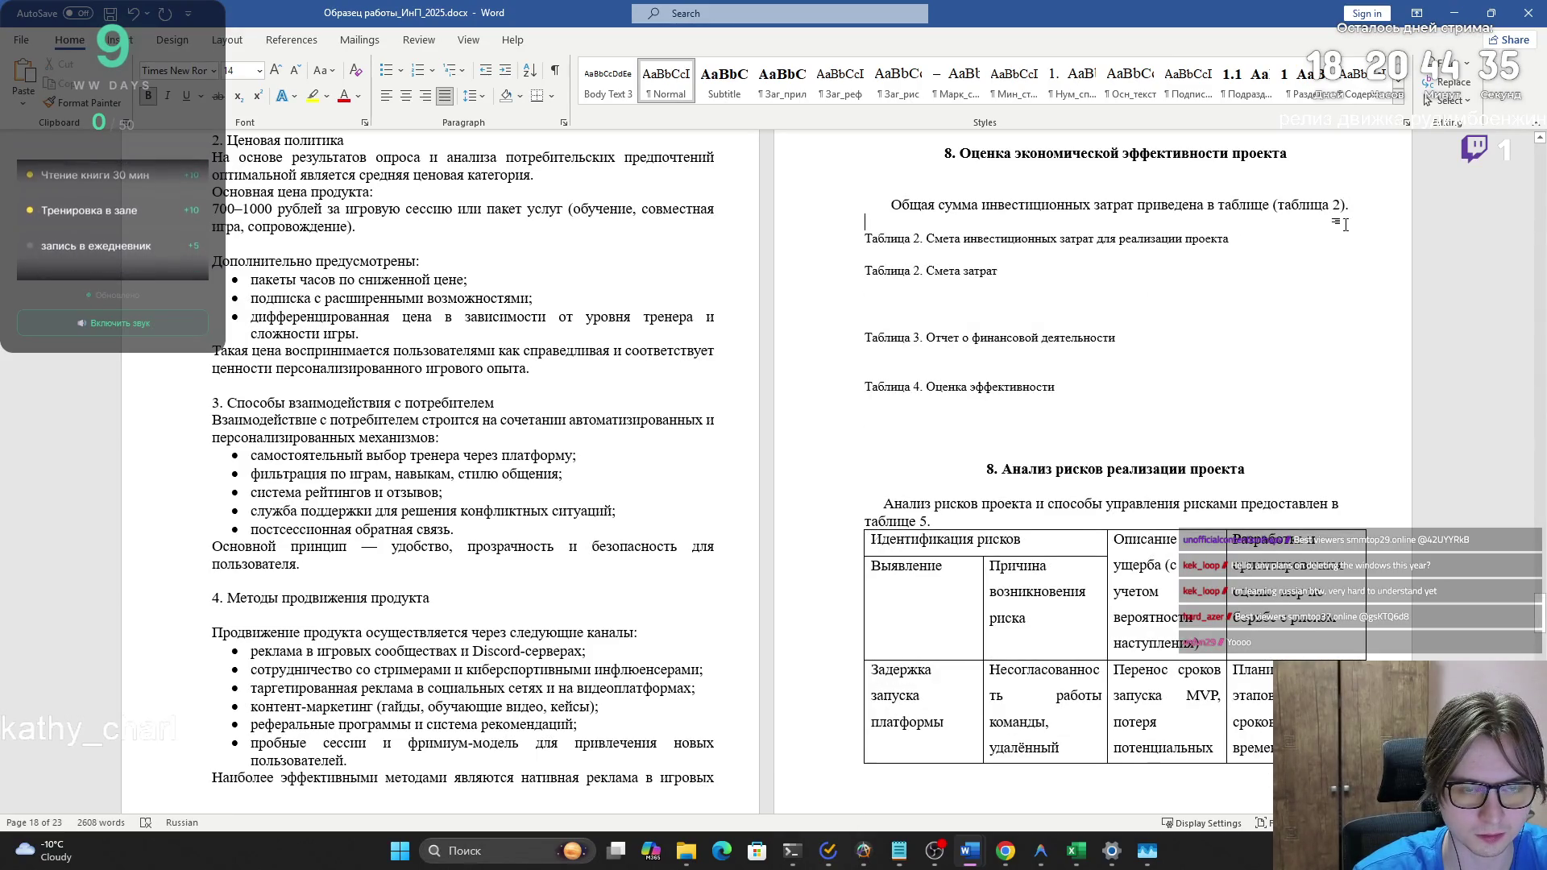
{"action": "key", "text": "ctrl+z"}
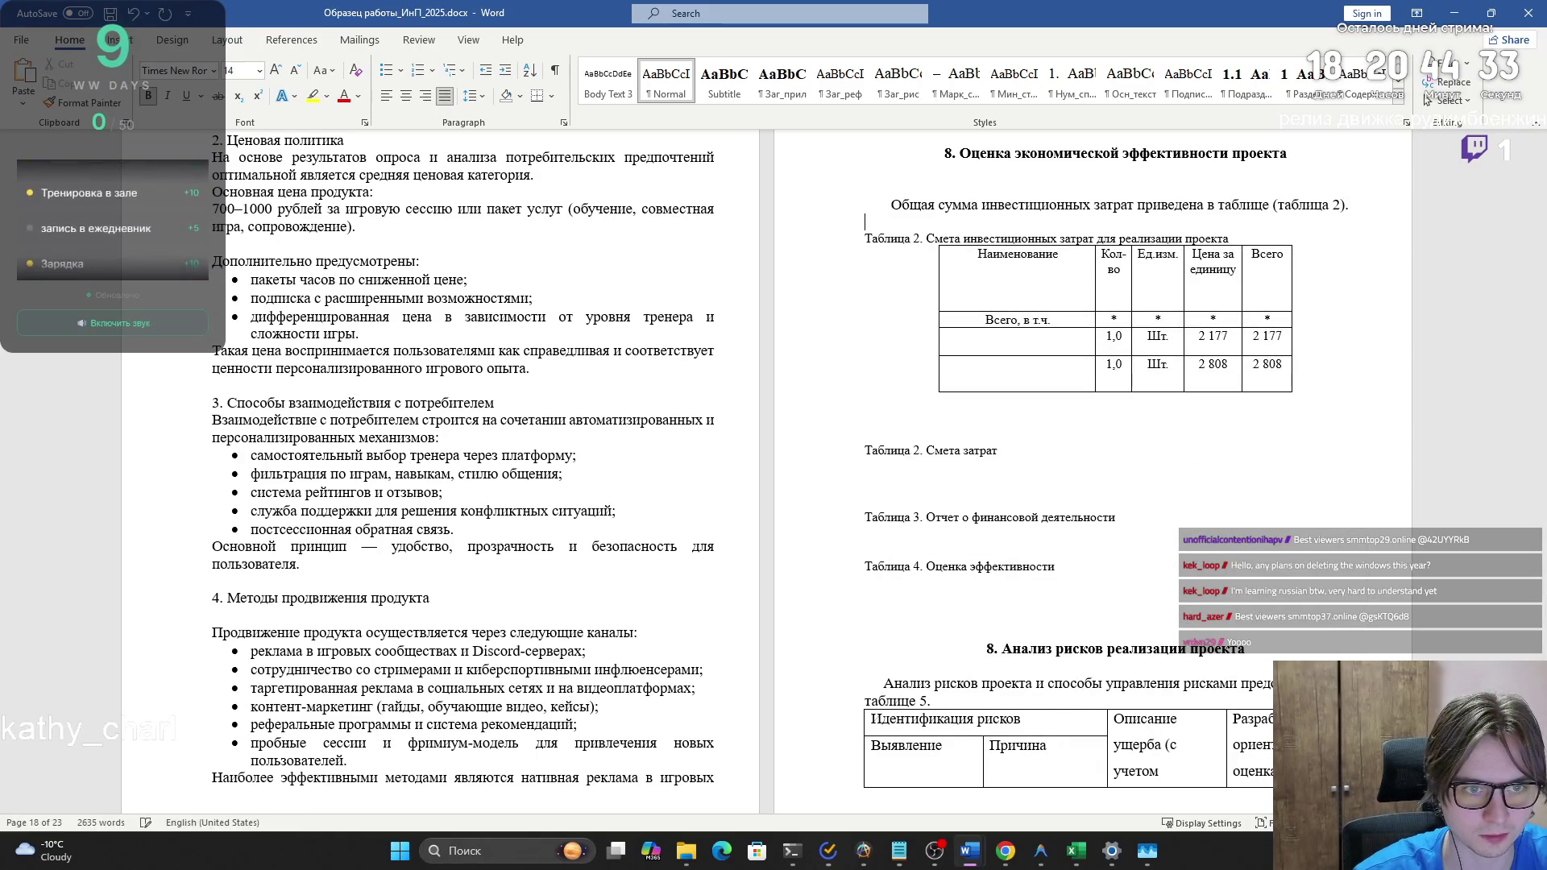
{"action": "key", "text": "ctrl+v"}
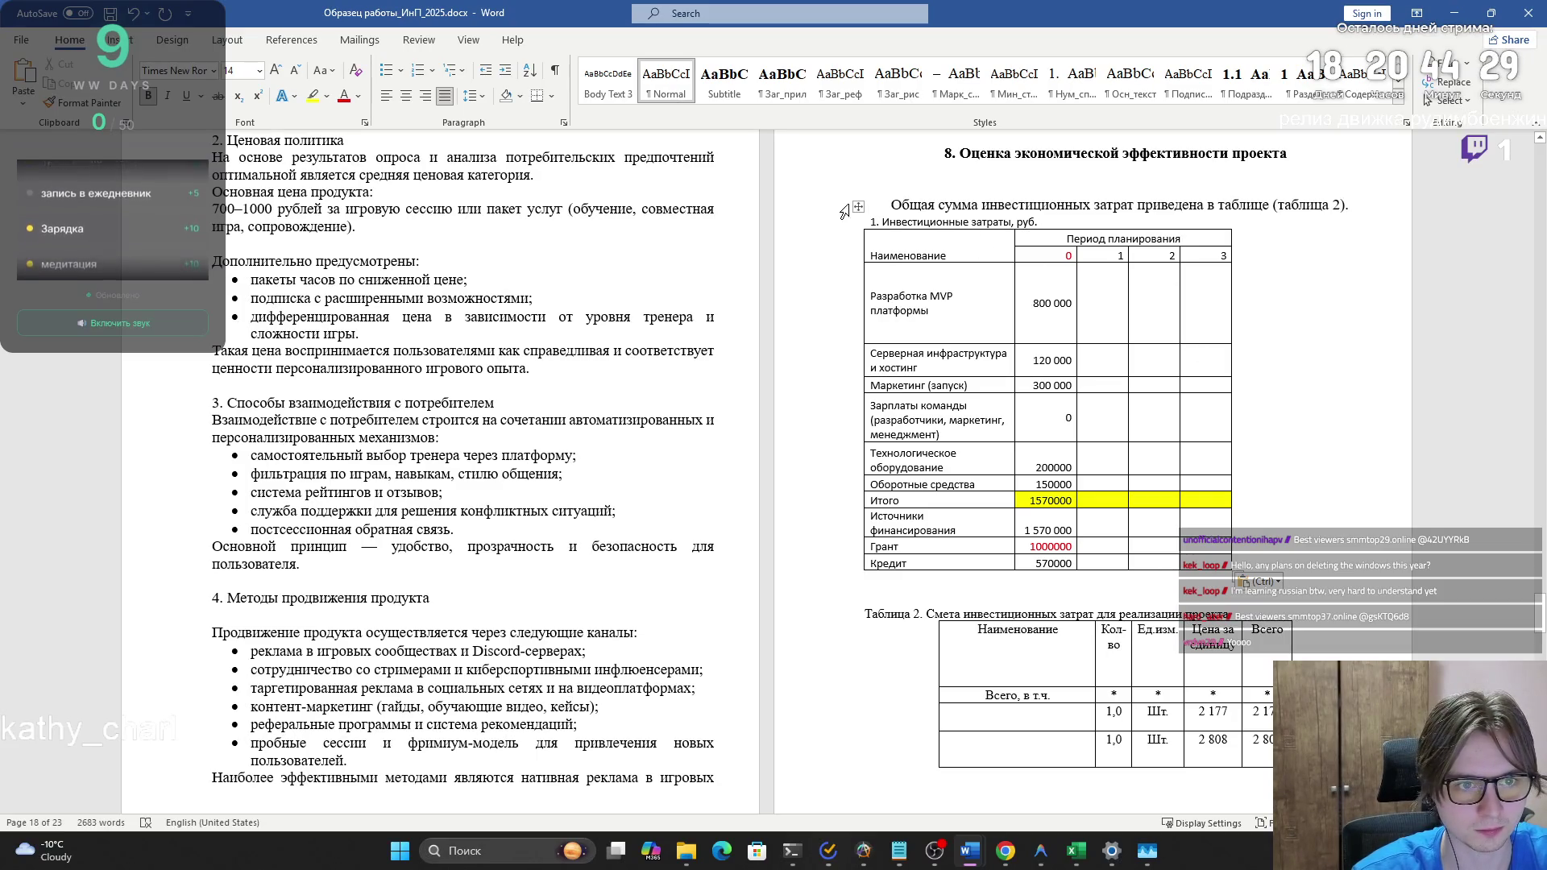
- Centre the pasted table and delete its title row '1. Инвестиционные затраты, руб.'
{"action": "left_click_drag", "start_coordinate": [858, 207], "coordinate": [902, 206]}
{"action": "left_click", "coordinate": [916, 219]}
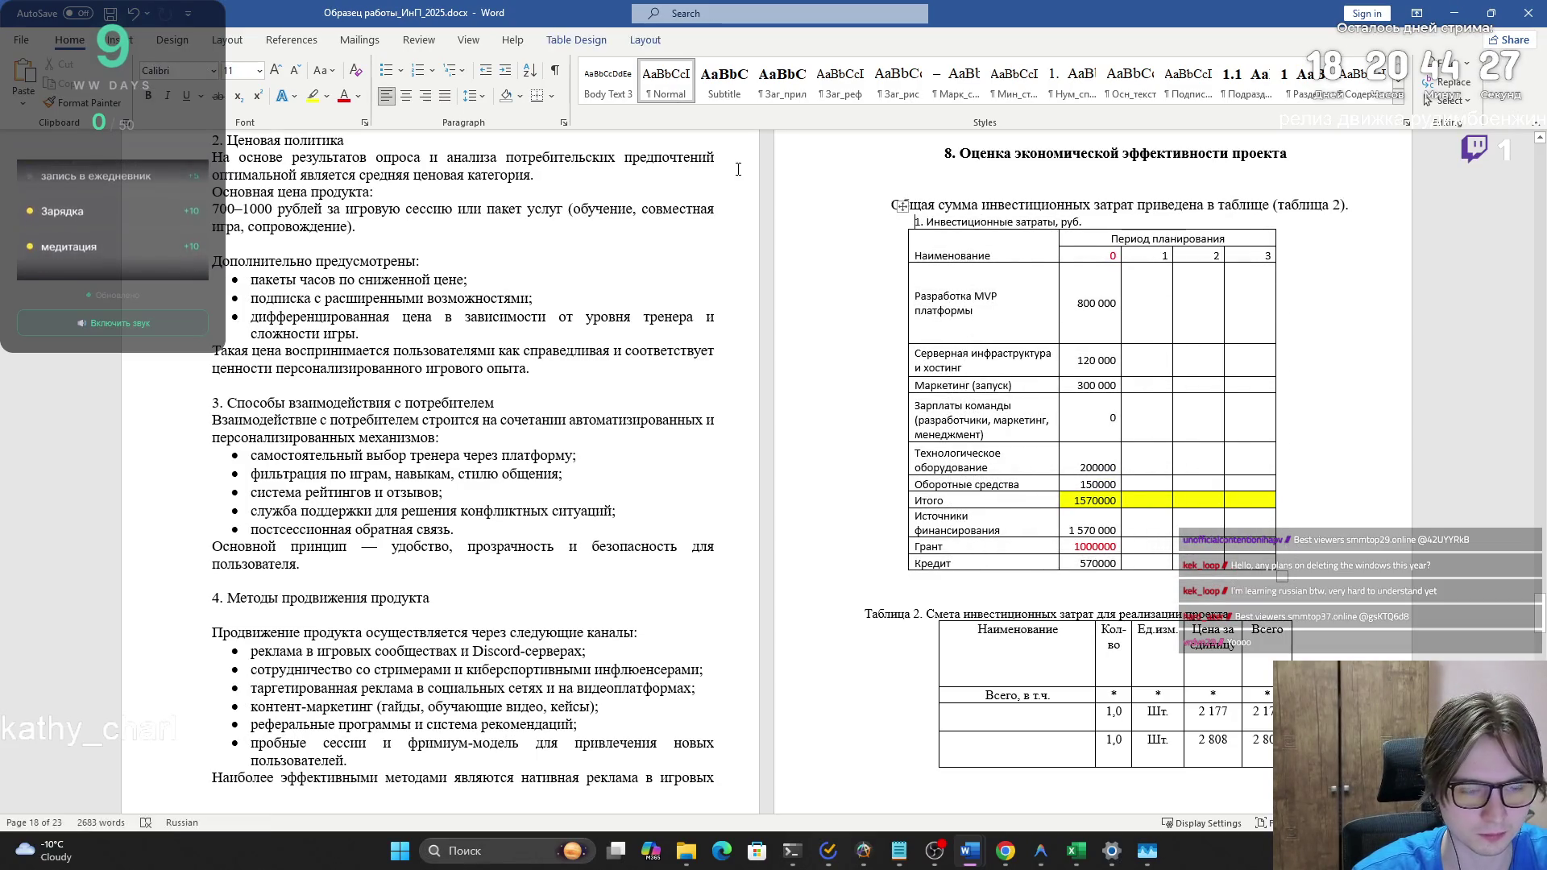
{"action": "left_click", "coordinate": [407, 96]}
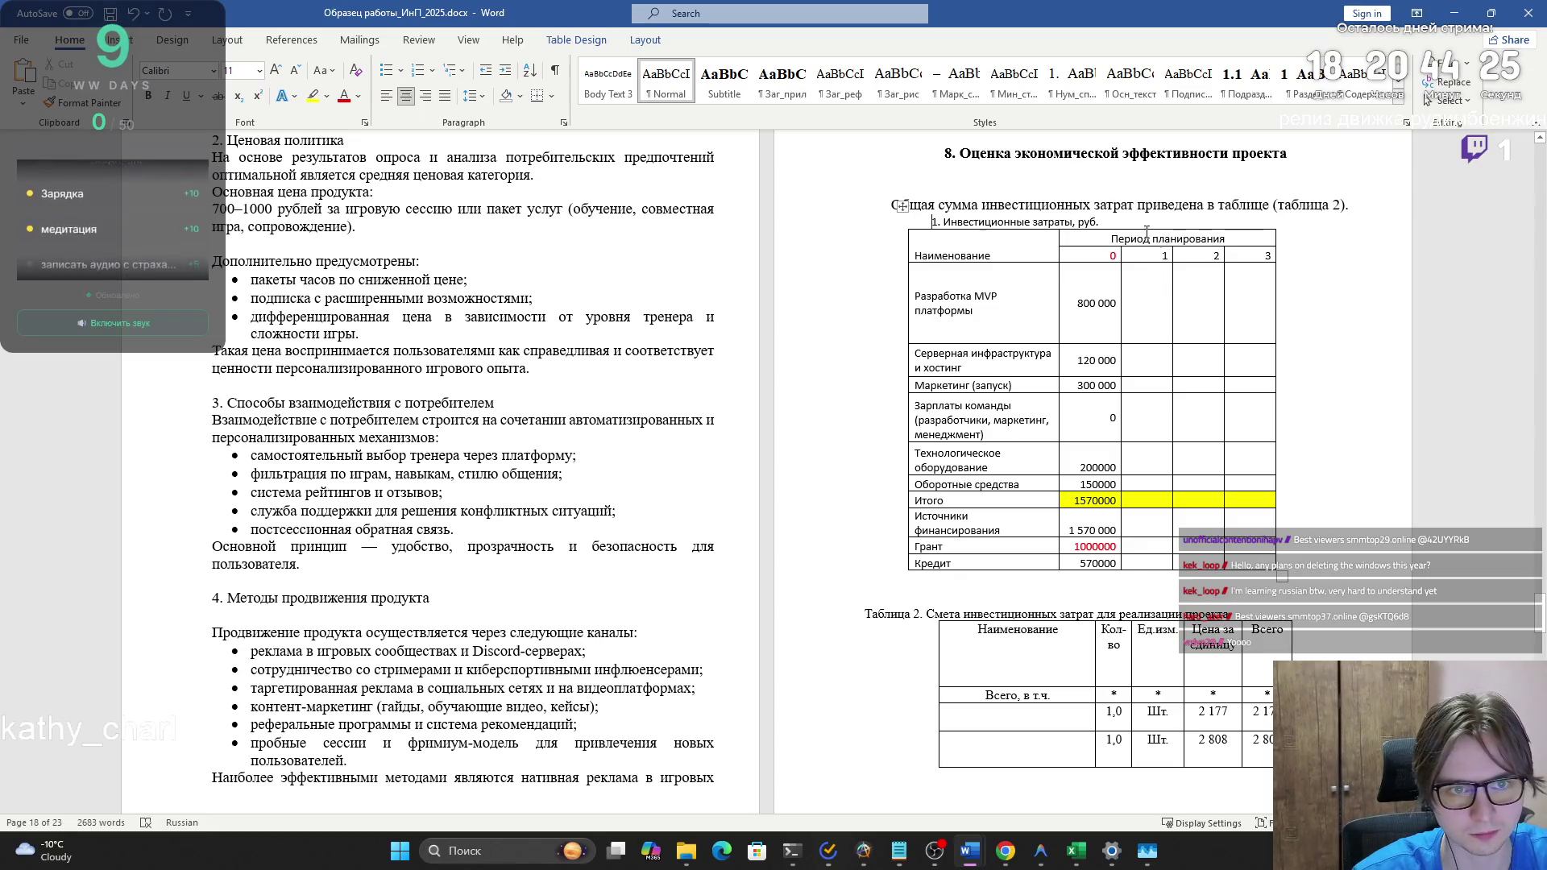
{"action": "triple_click", "coordinate": [941, 224]}
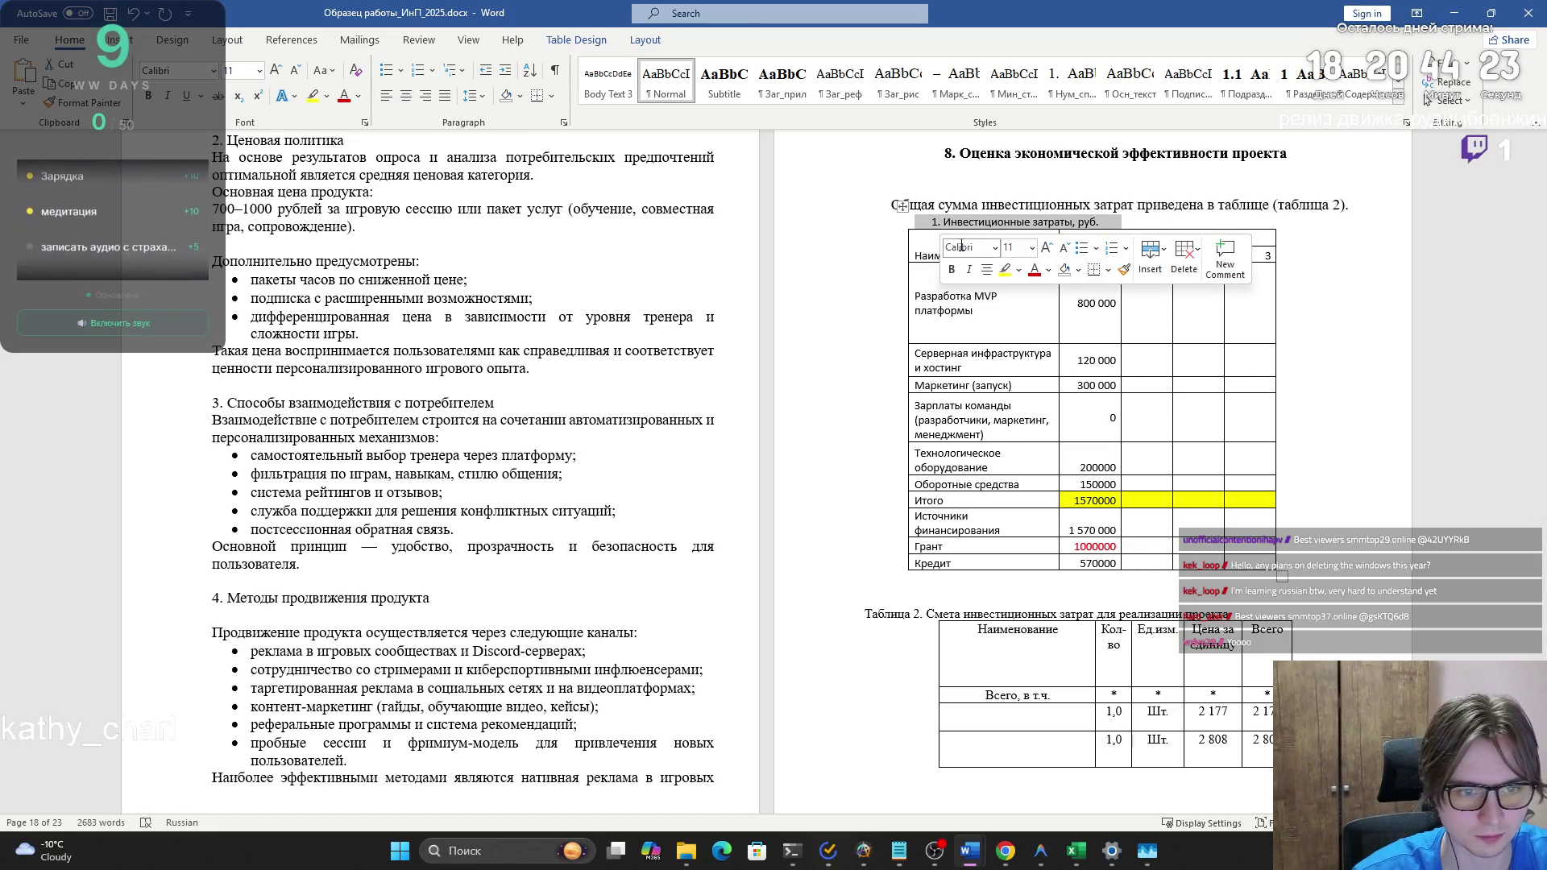
{"action": "key", "text": "BackSpace"}
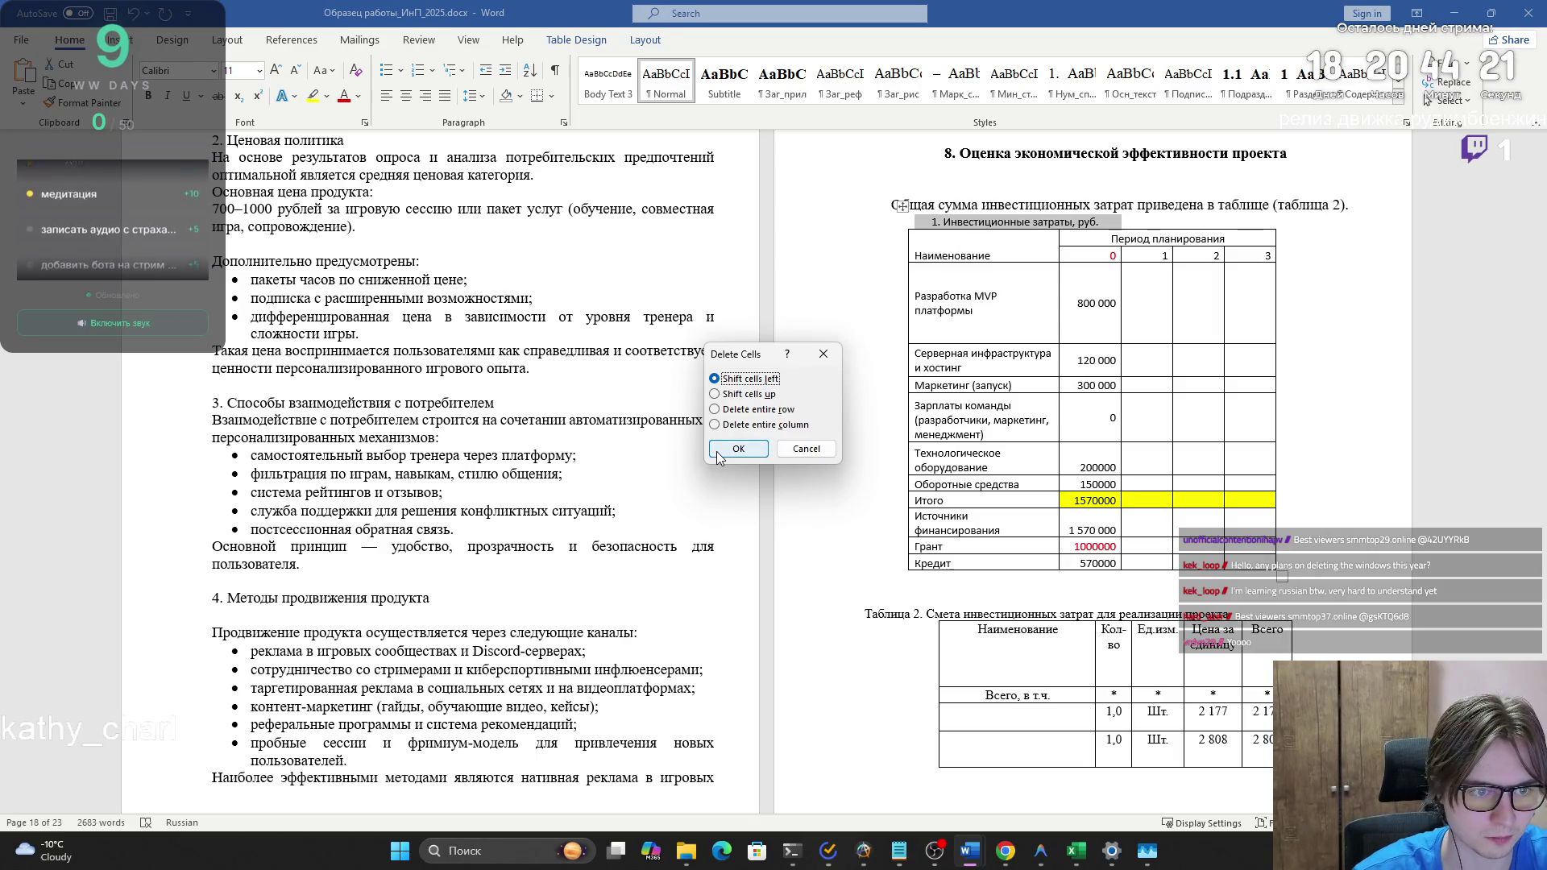
{"action": "left_click", "coordinate": [729, 409]}
{"action": "left_click", "coordinate": [739, 449]}
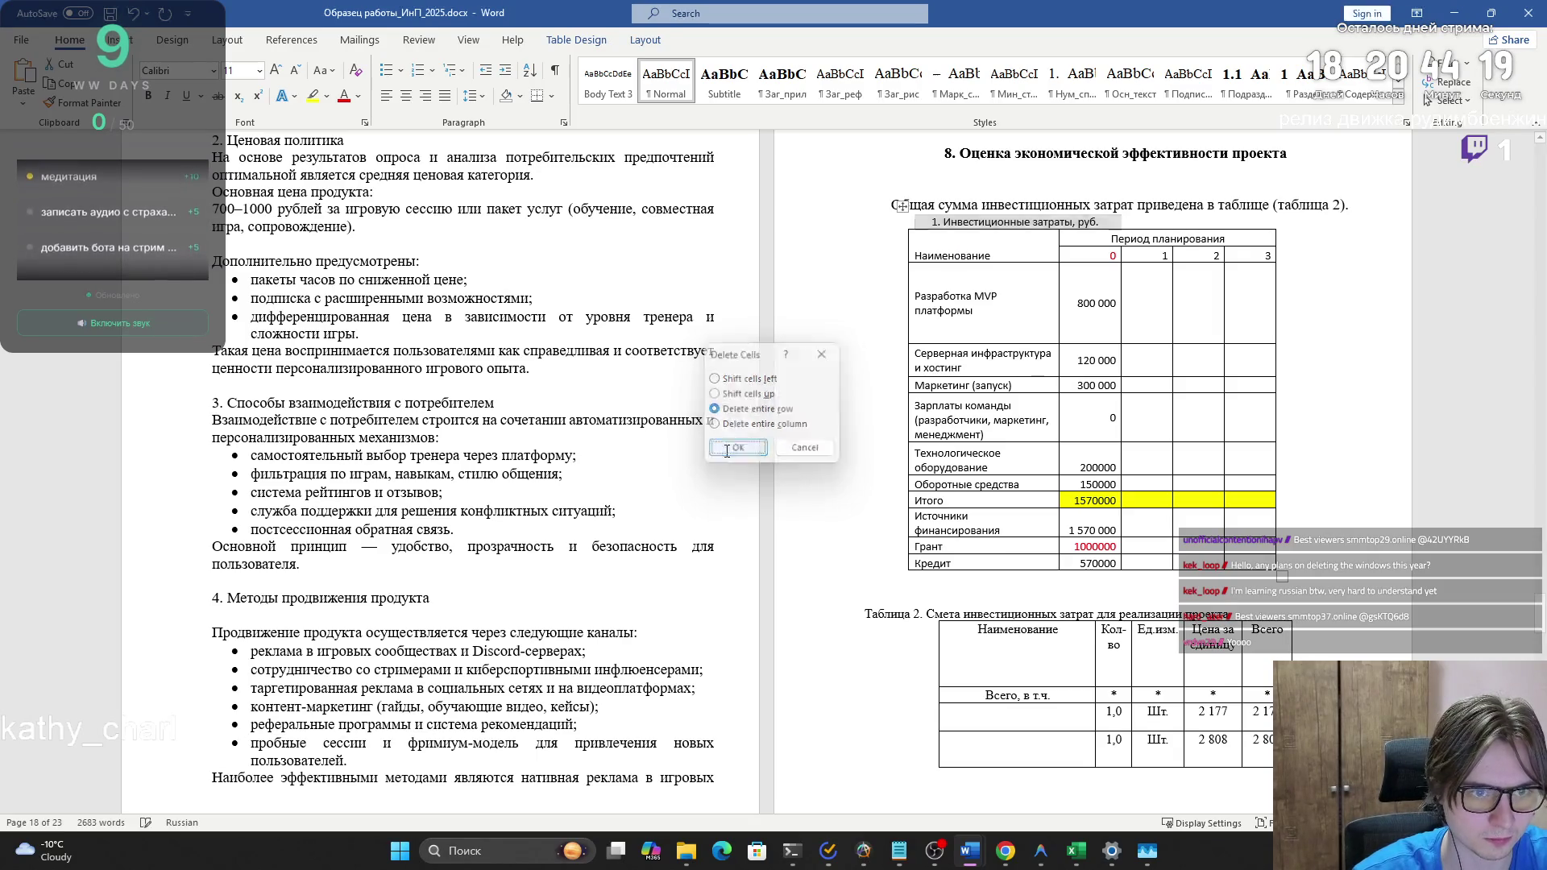
- Fix the blank lines between the intro sentence, the table and the caption
{"action": "left_click", "coordinate": [1372, 207]}
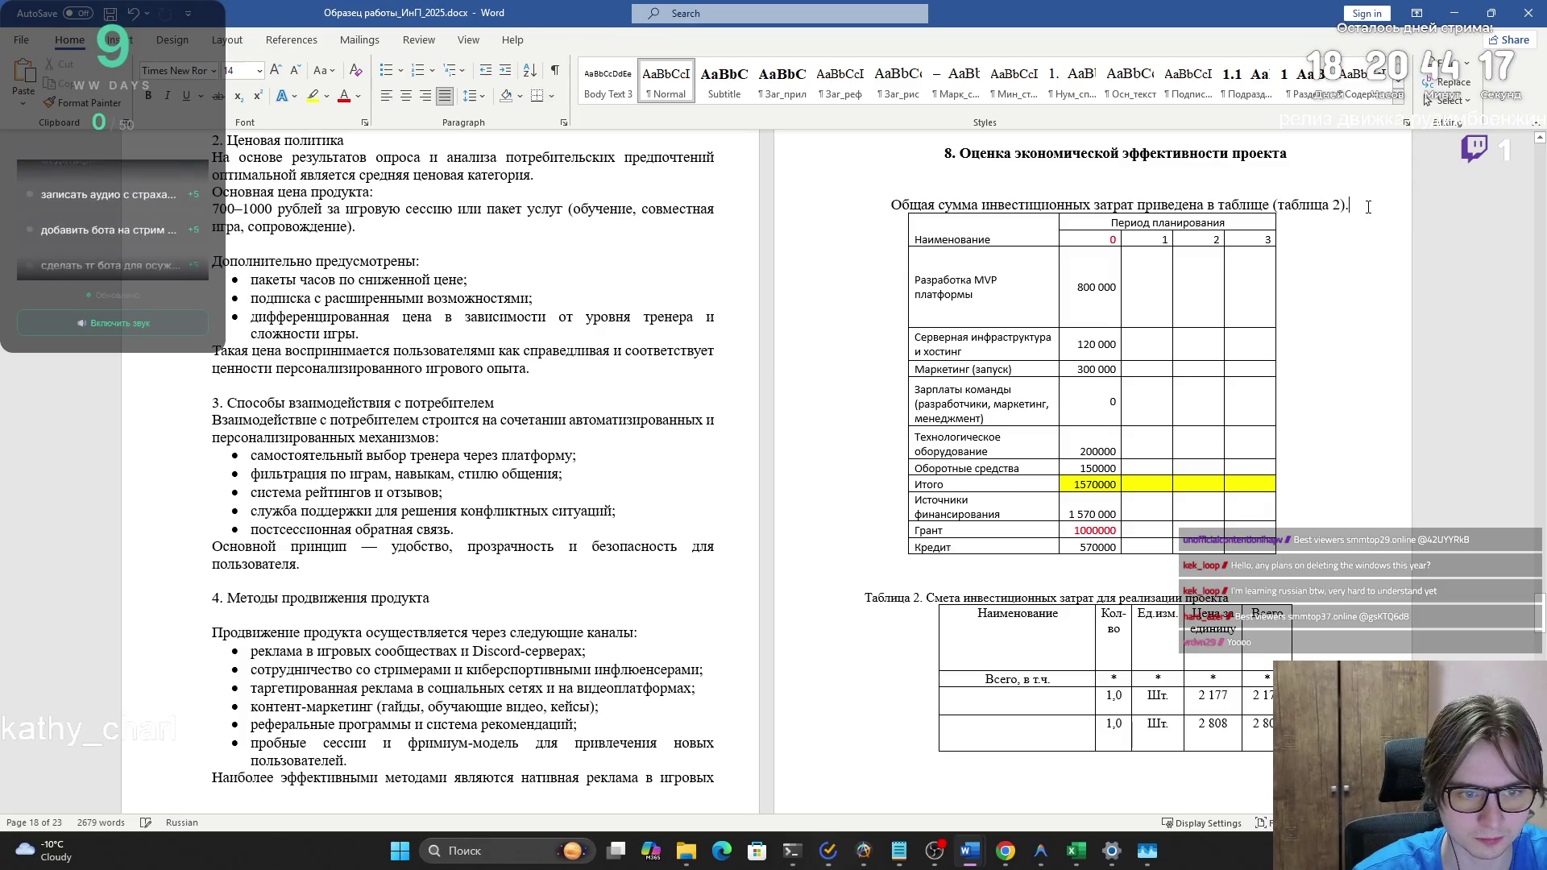
{"action": "key", "text": "Return"}
{"action": "left_click", "coordinate": [1054, 580]}
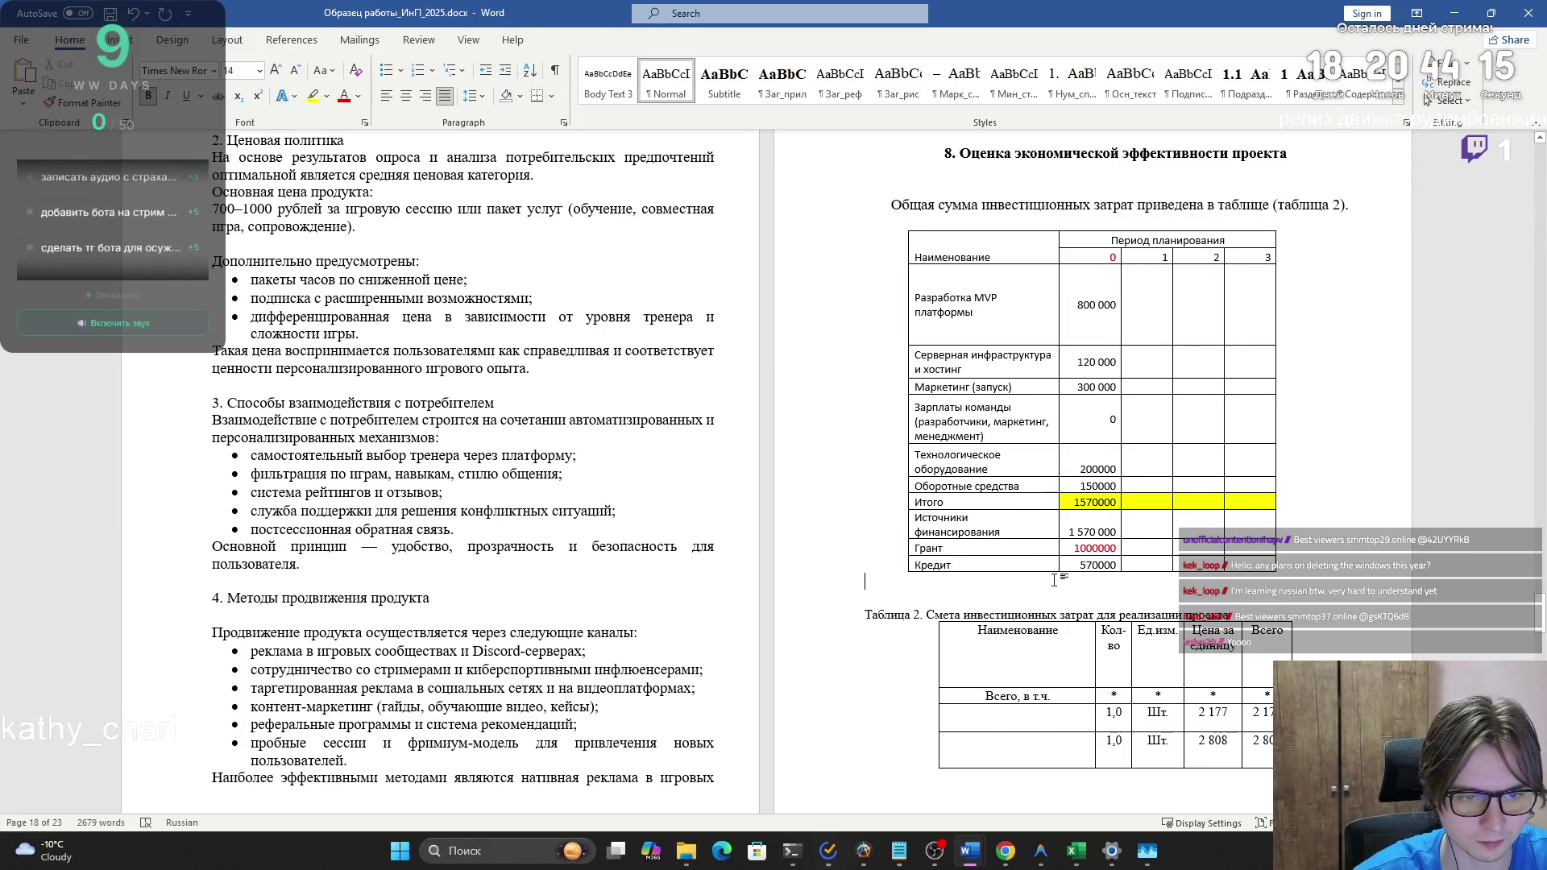
{"action": "key", "text": "BackSpace"}
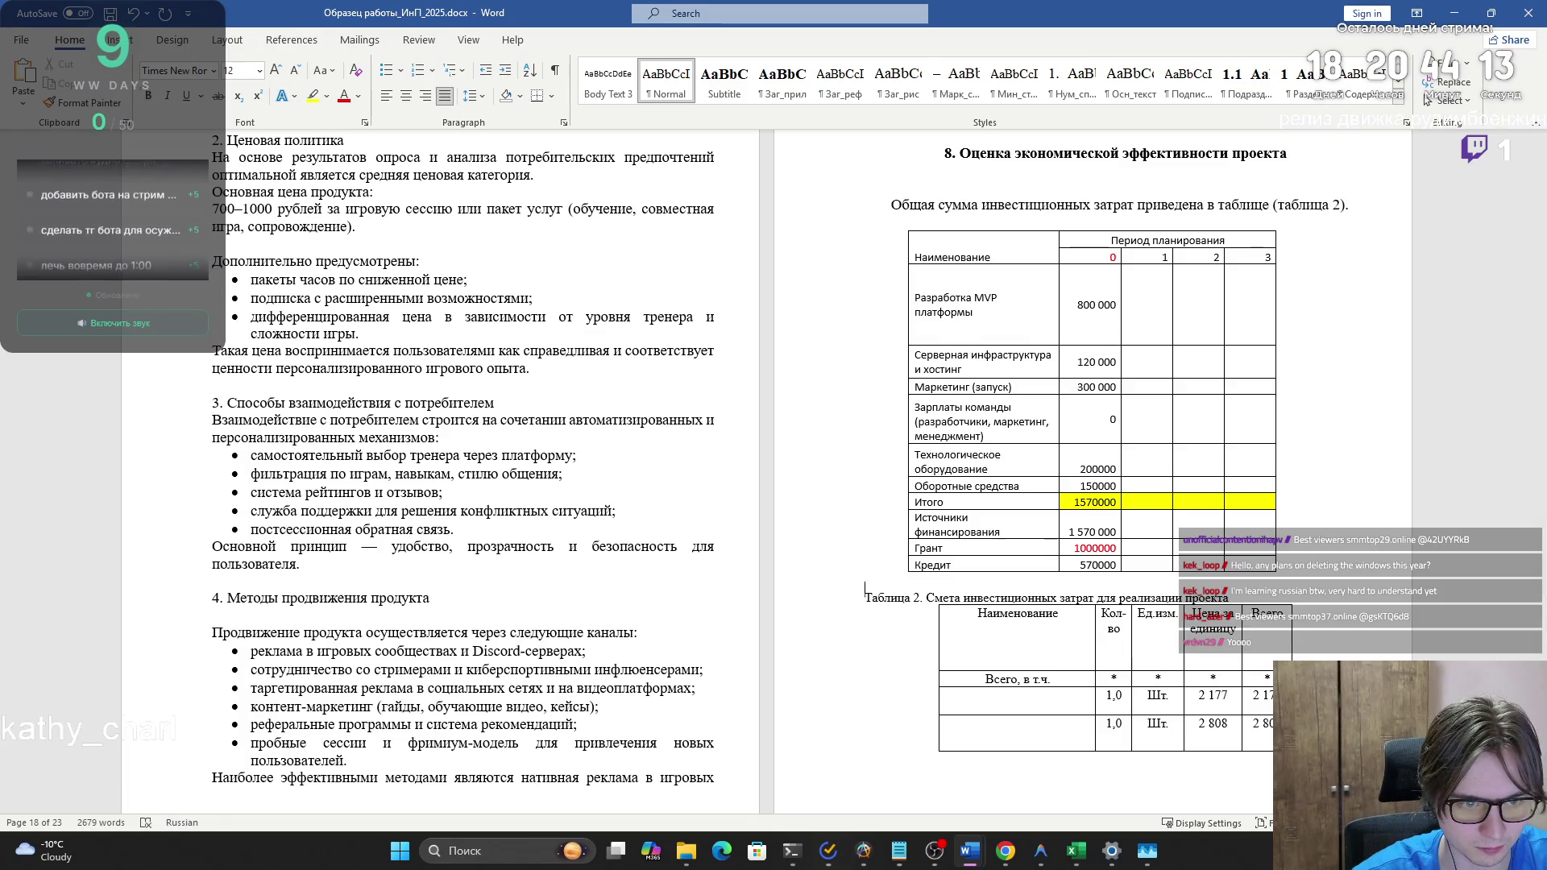
{"action": "key", "text": "BackSpace"}
{"action": "key", "text": "alt+shift"}
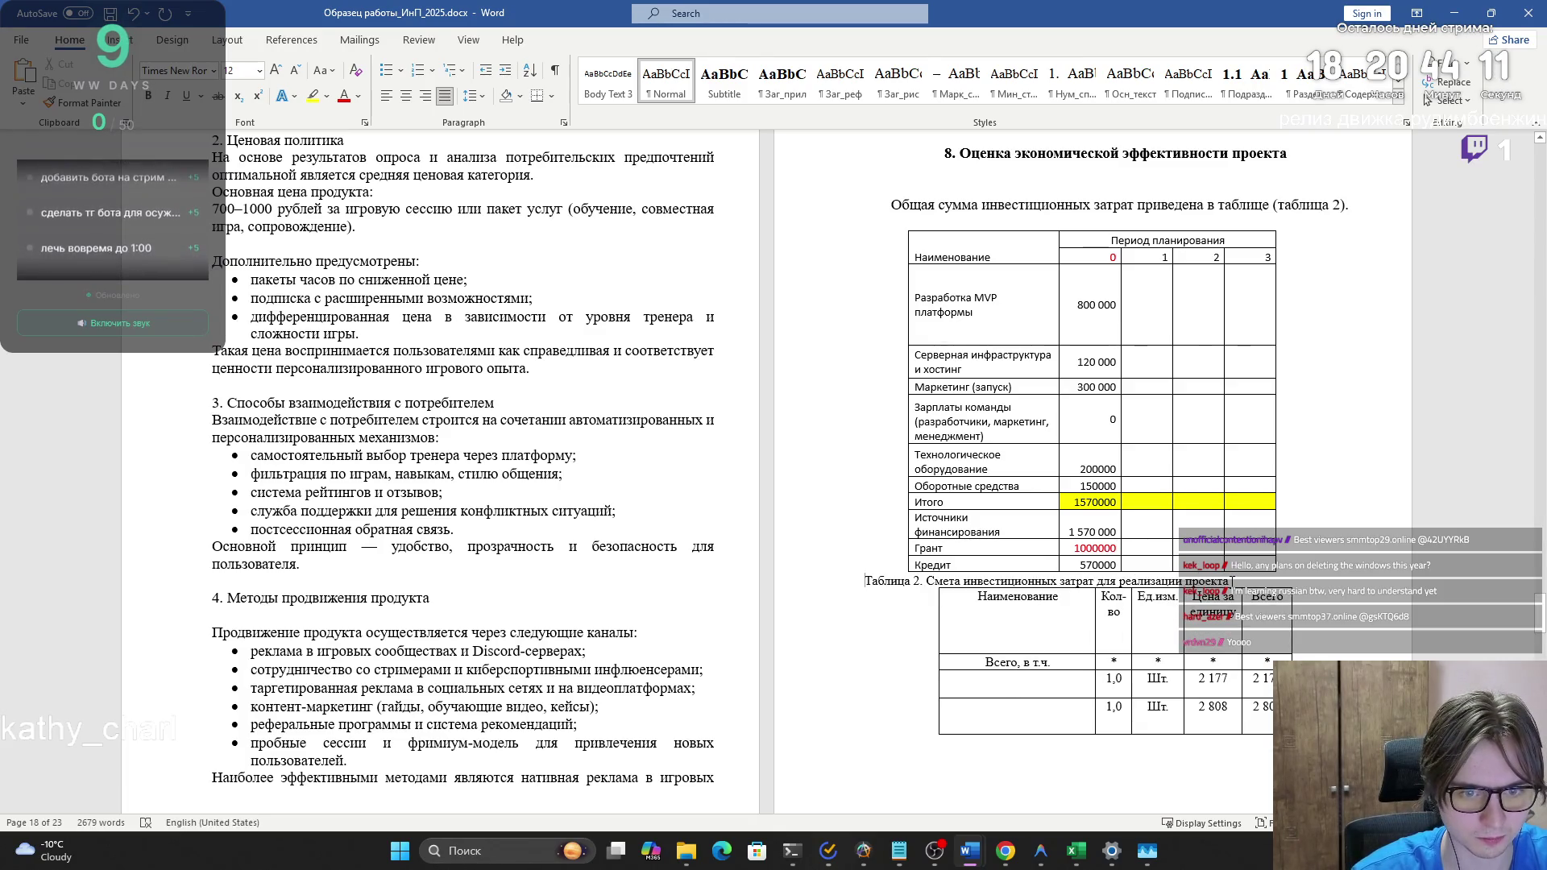
{"action": "key", "text": "Return"}
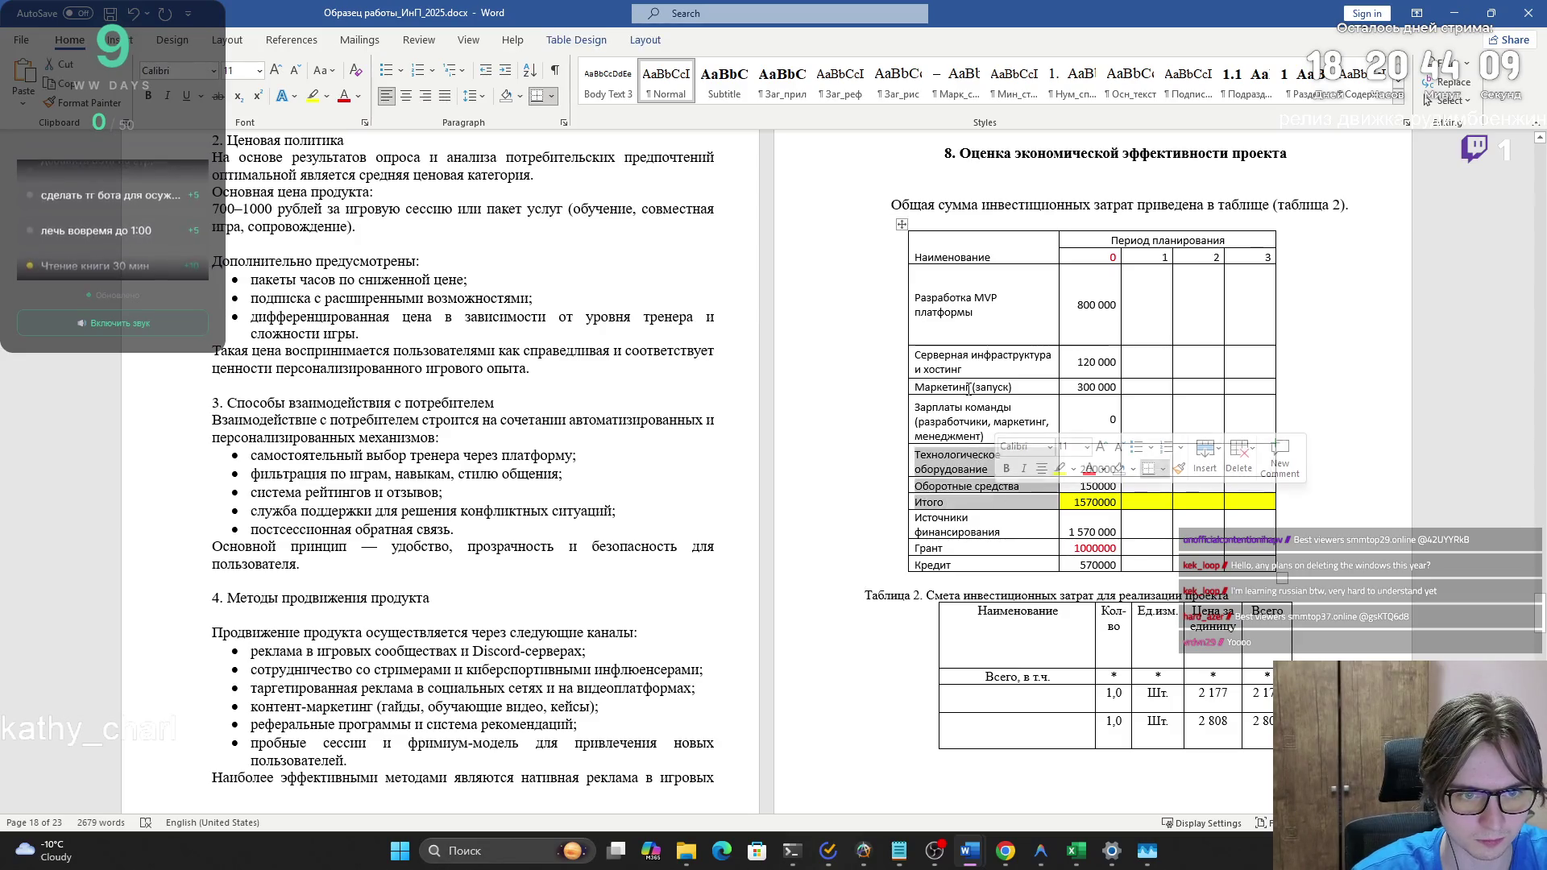
{"action": "left_click", "coordinate": [951, 369]}
{"action": "left_click", "coordinate": [922, 224]}
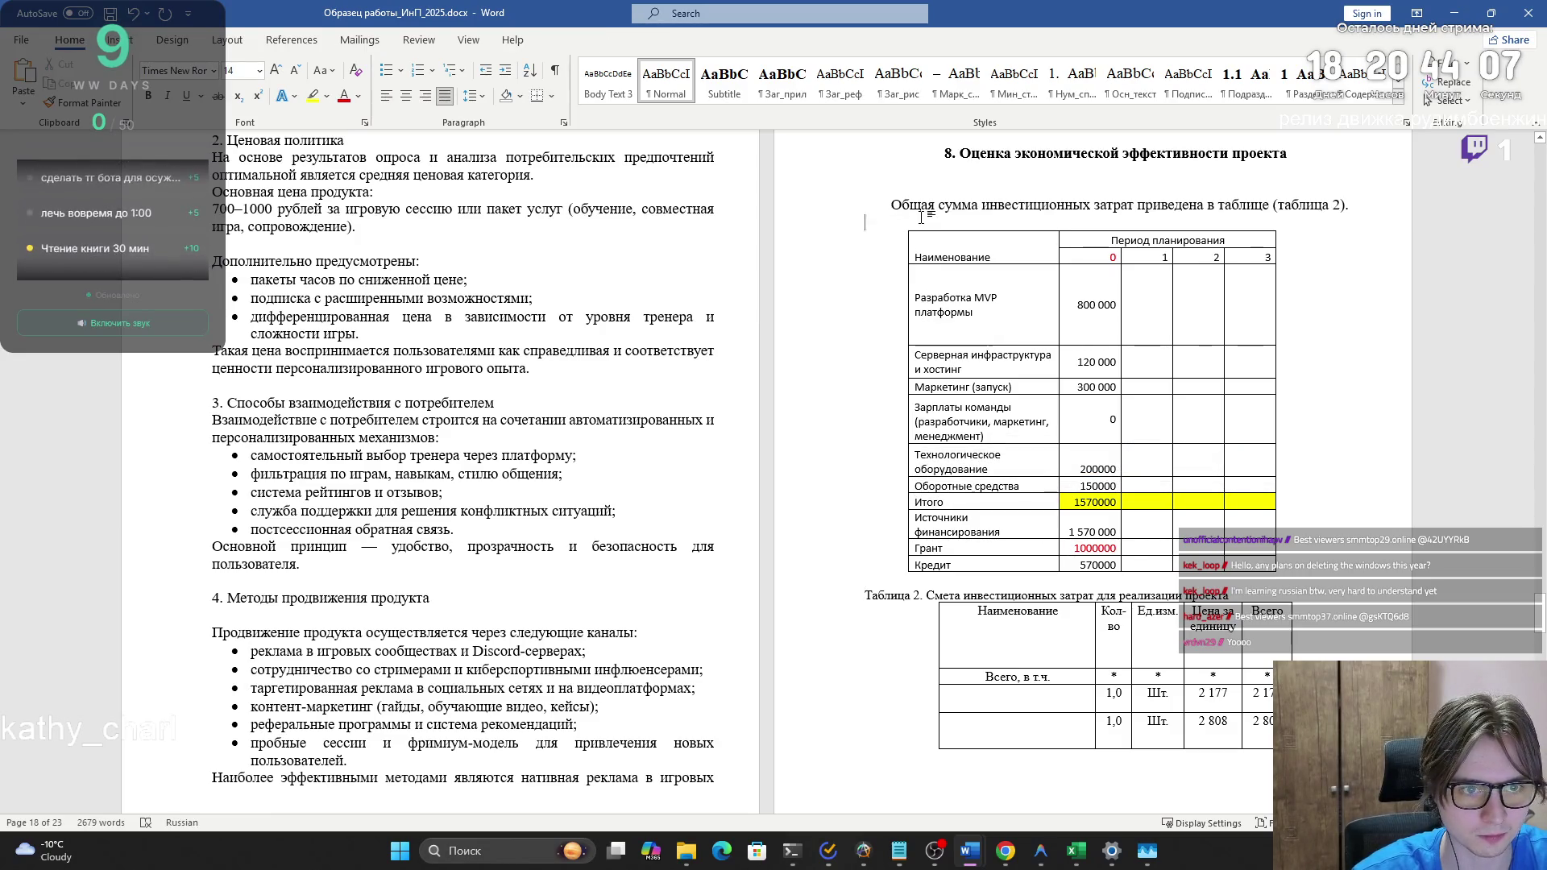
- Bring up the Table 2 grid's context menu, then switch back to the Excel workbook
{"action": "scroll", "coordinate": [961, 474], "scroll_direction": "down", "scroll_amount": 2}
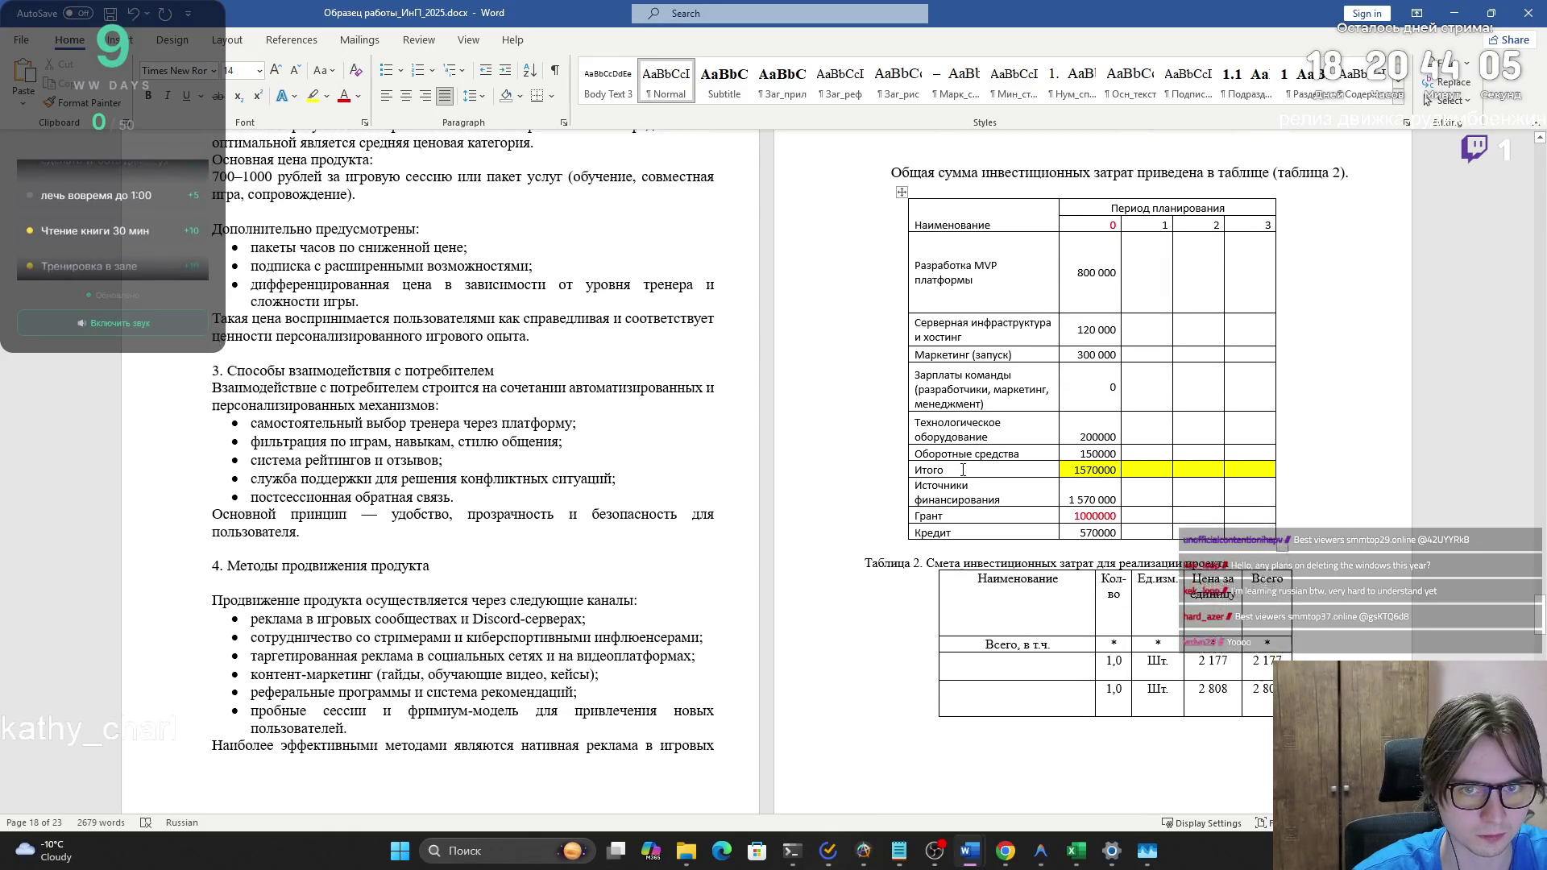
{"action": "scroll", "coordinate": [961, 475], "scroll_direction": "up", "scroll_amount": 3}
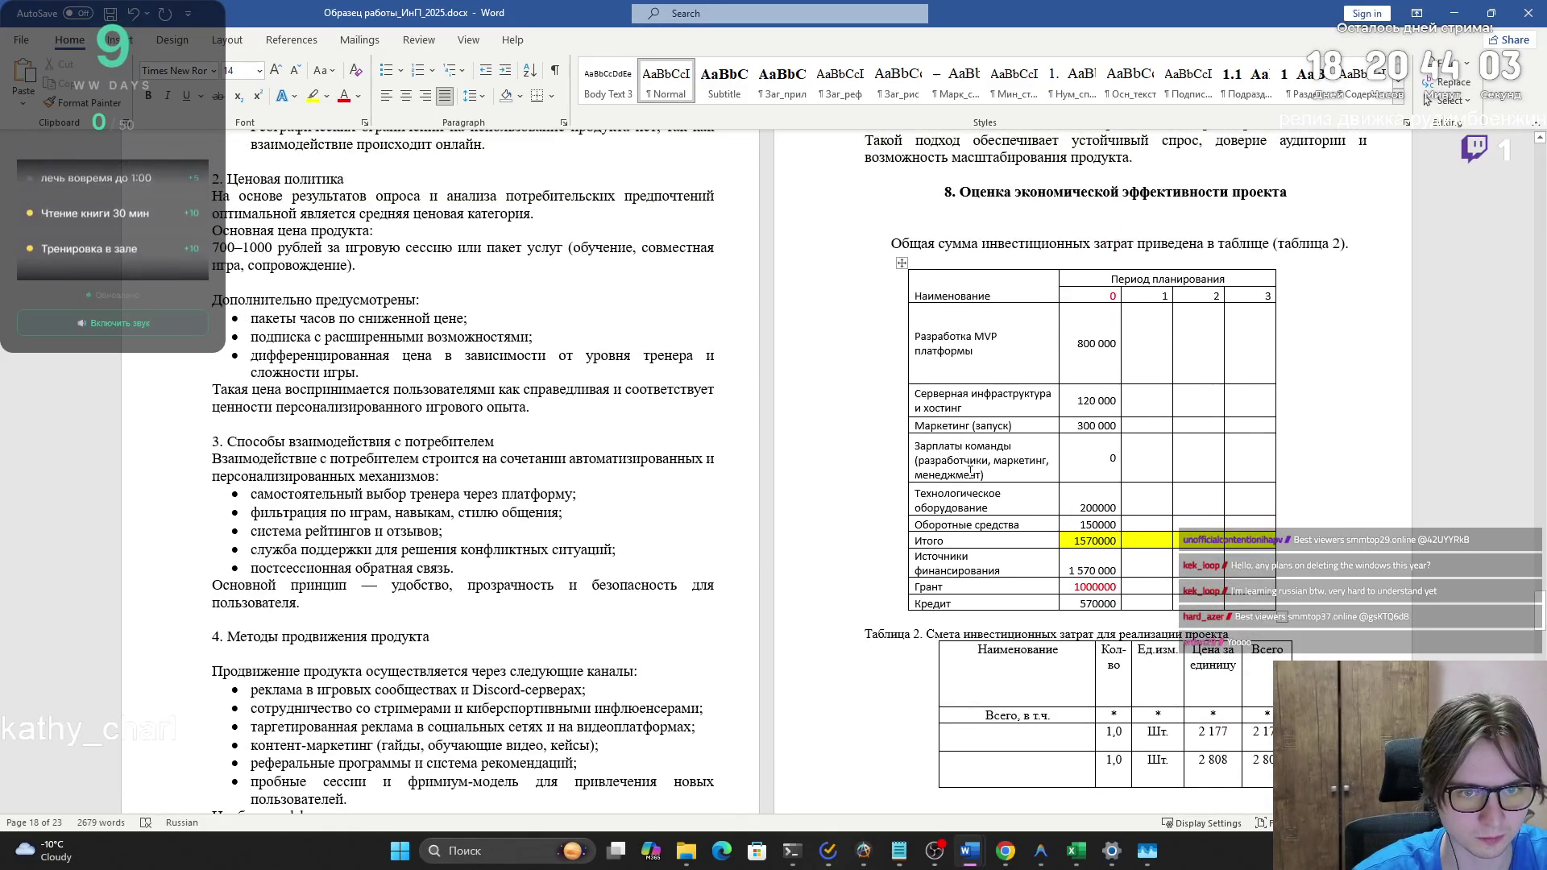
{"action": "scroll", "coordinate": [961, 469], "scroll_direction": "down", "scroll_amount": 5}
{"action": "scroll", "coordinate": [983, 468], "scroll_direction": "down", "scroll_amount": 5}
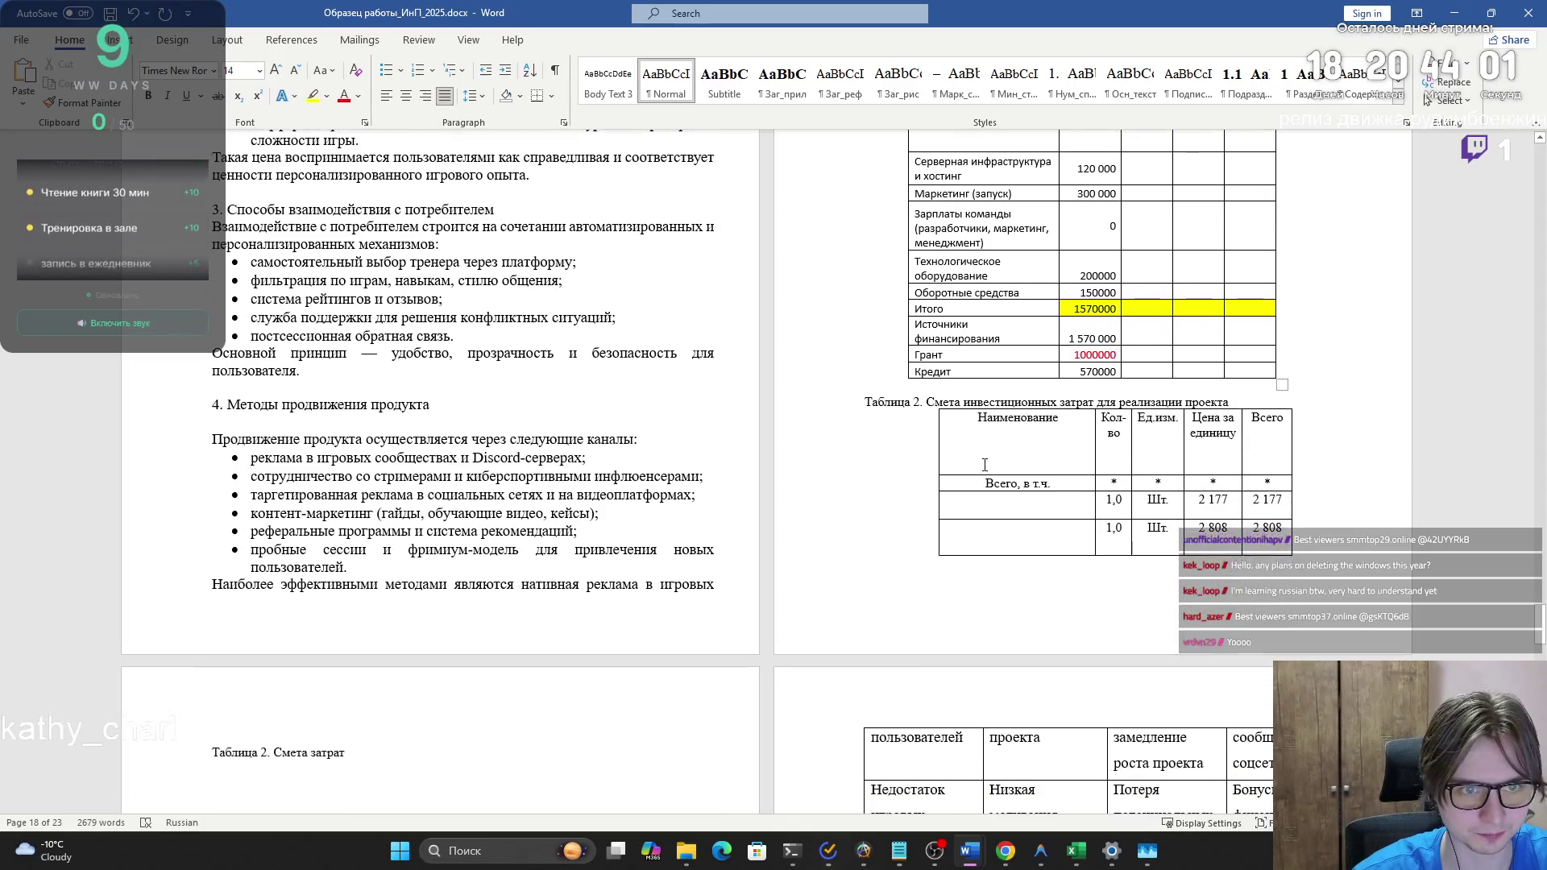
{"action": "scroll", "coordinate": [985, 465], "scroll_direction": "down", "scroll_amount": 4}
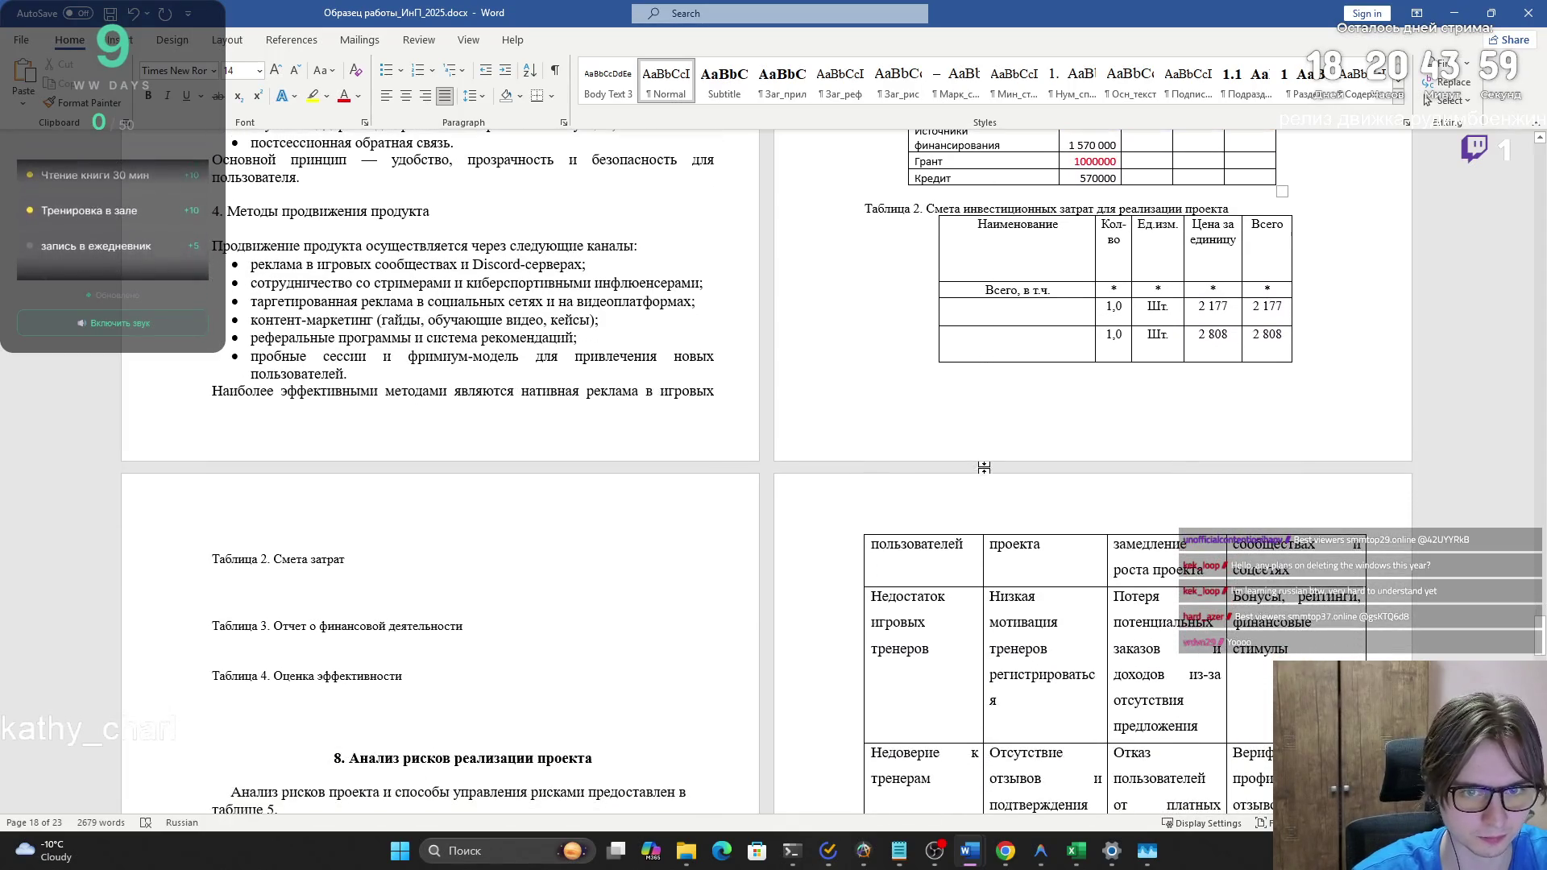
{"action": "scroll", "coordinate": [986, 470], "scroll_direction": "up", "scroll_amount": 6}
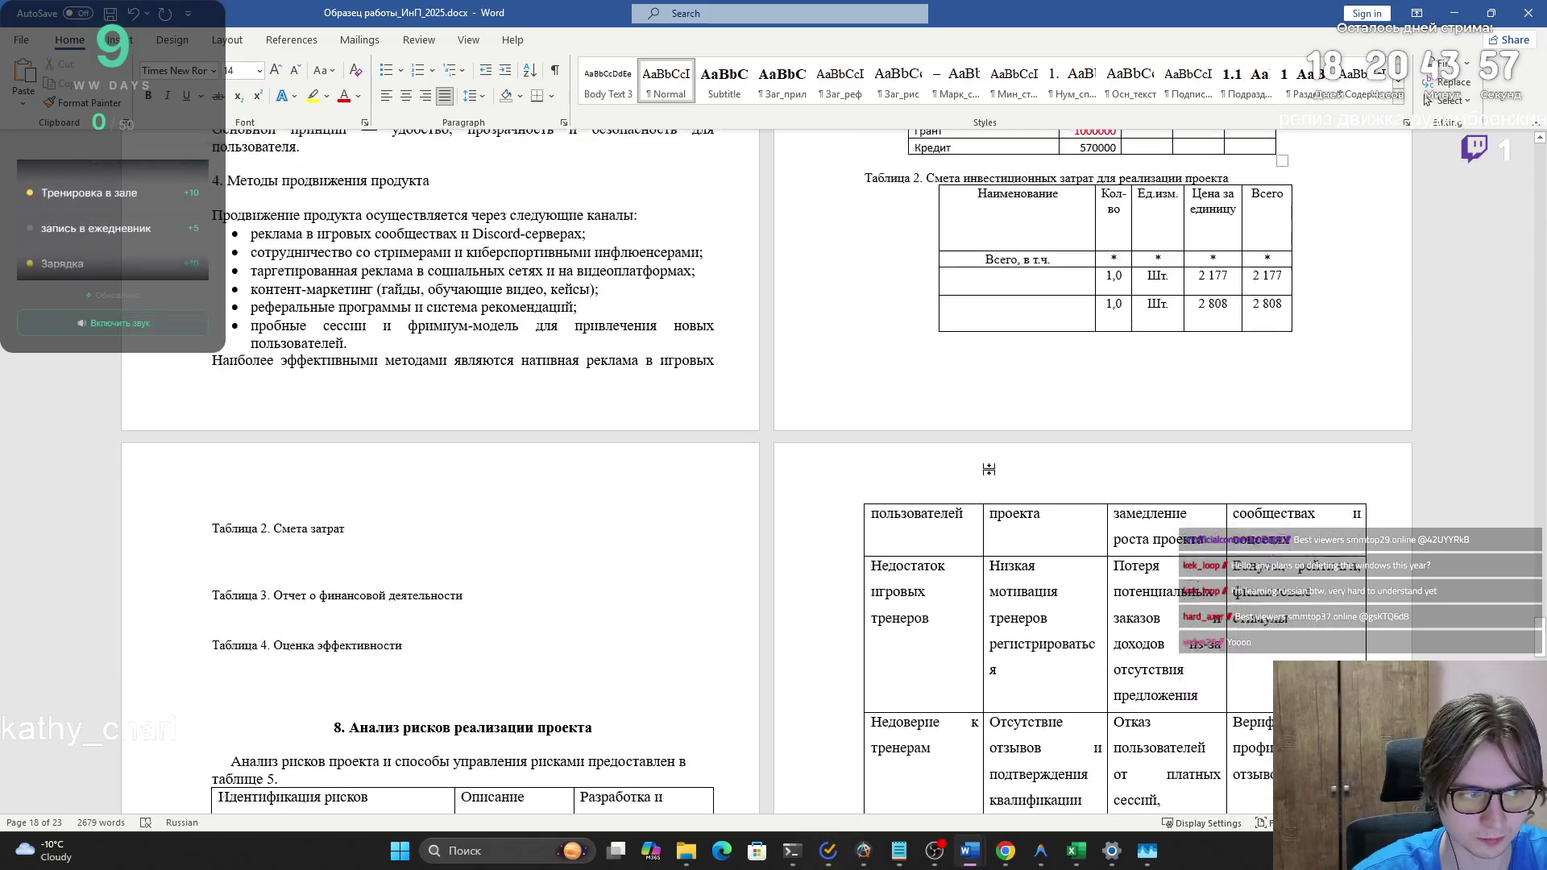
{"action": "left_click", "coordinate": [969, 382]}
{"action": "right_click", "coordinate": [973, 445]}
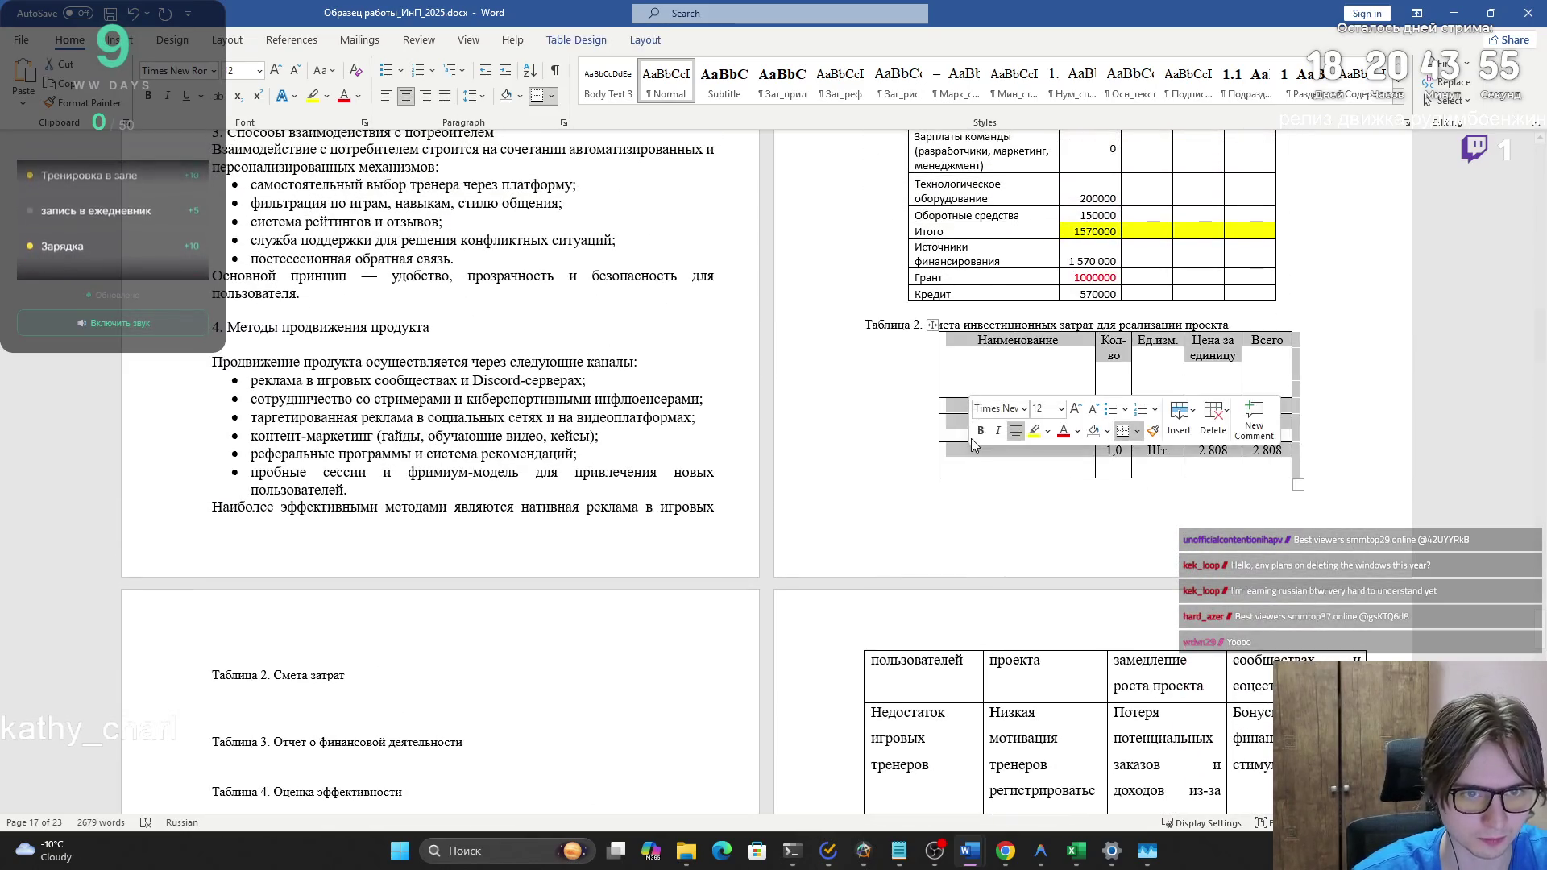
{"action": "key", "text": "alt+Tab"}
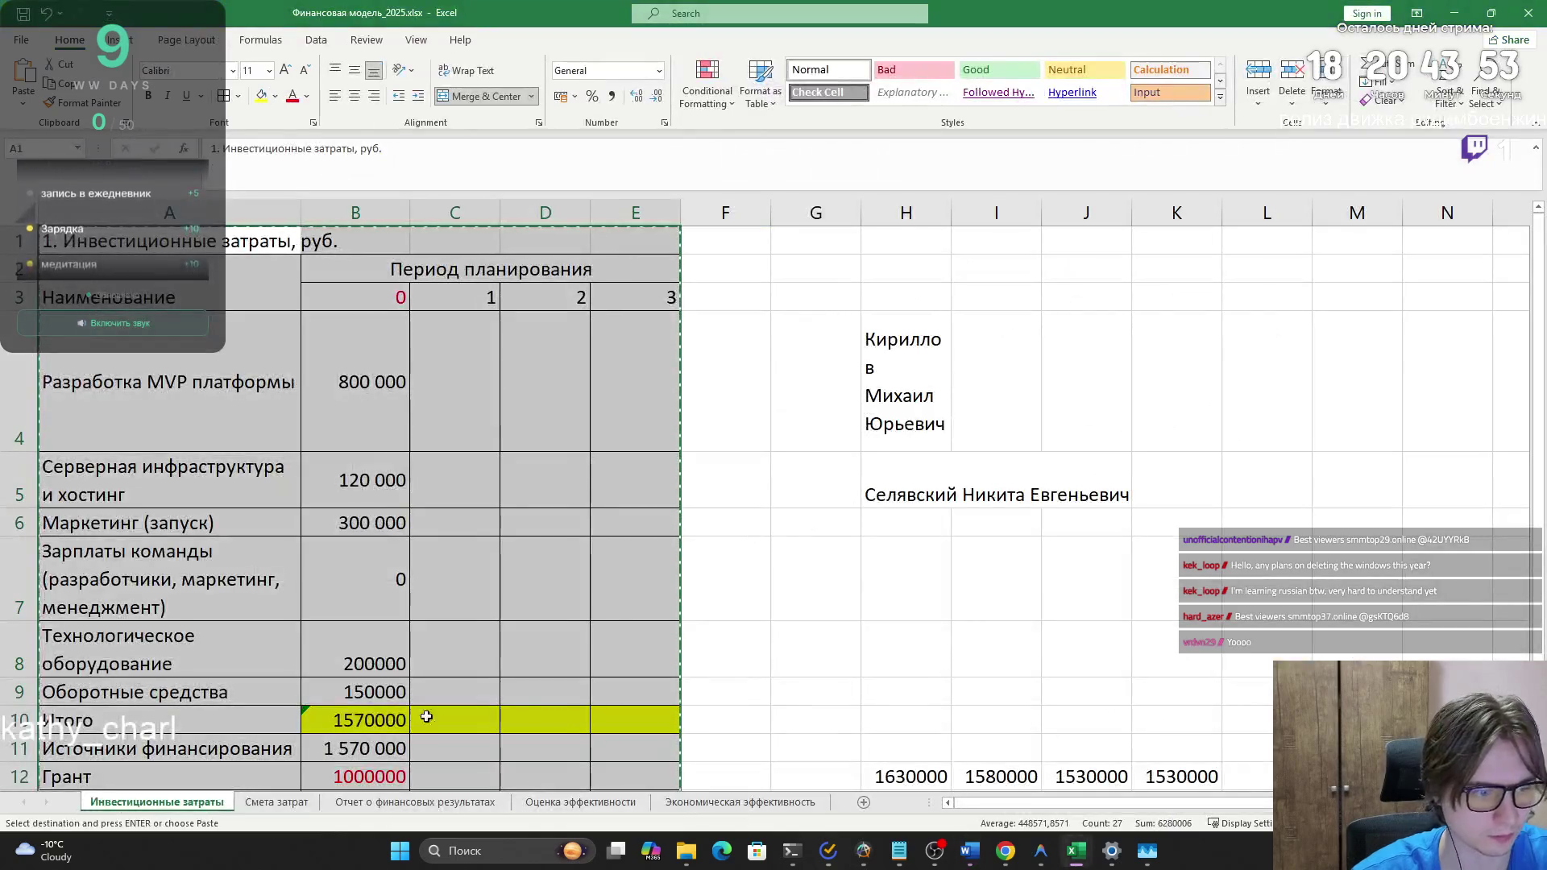
- Open the Смета затрат sheet and check the cost table down to C23 (700), glancing at Word
{"action": "left_click", "coordinate": [246, 802]}
{"action": "left_click", "coordinate": [462, 691]}
{"action": "scroll", "coordinate": [462, 693], "scroll_direction": "up", "scroll_amount": 4}
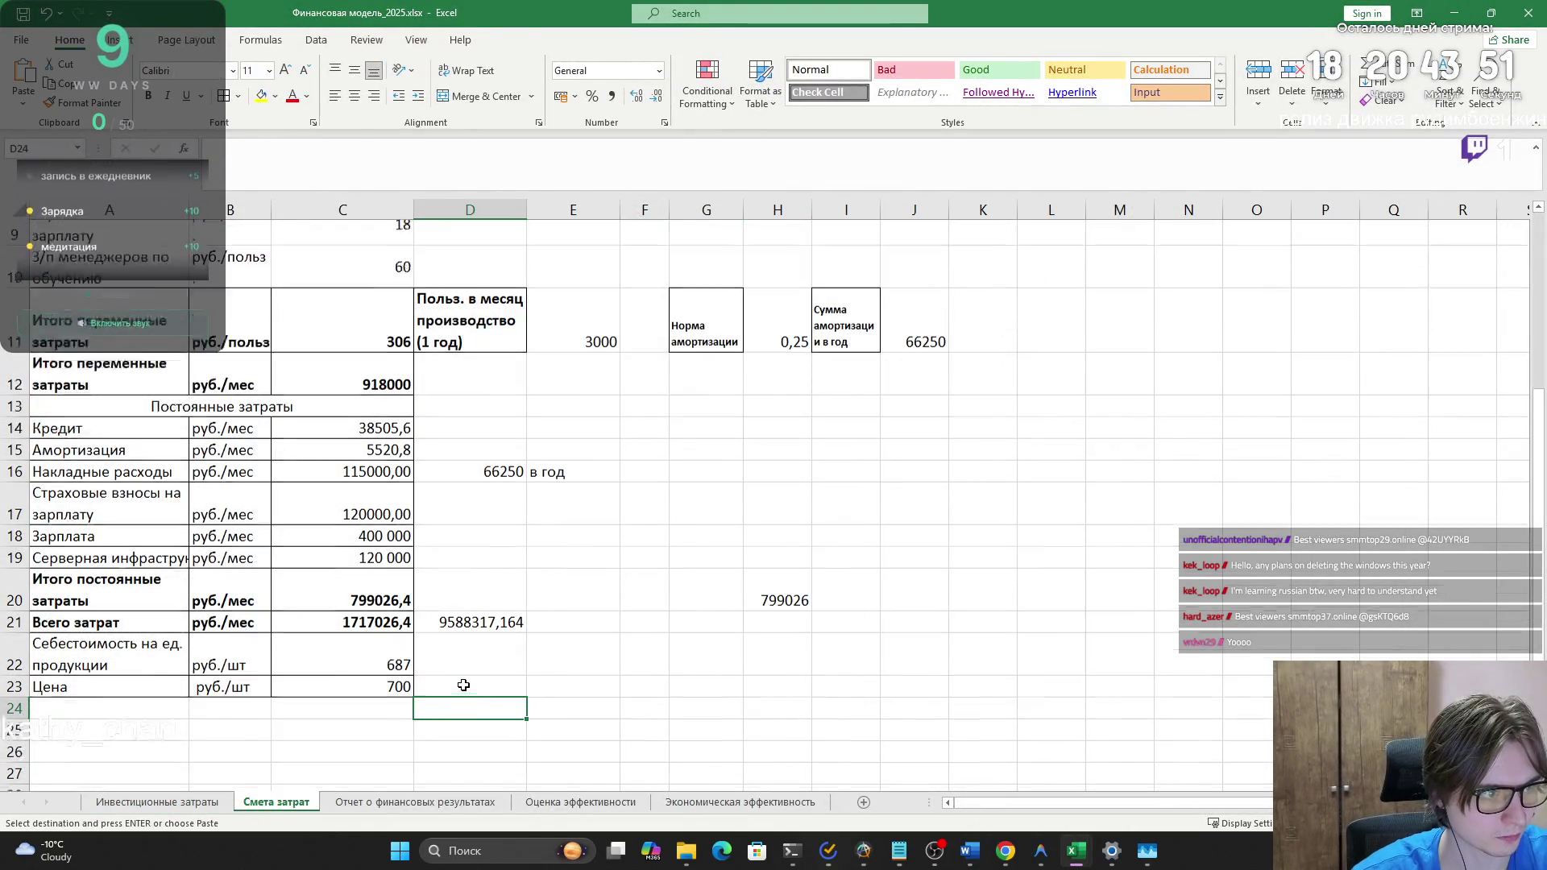
{"action": "scroll", "coordinate": [462, 693], "scroll_direction": "down", "scroll_amount": 2}
{"action": "left_click", "coordinate": [403, 661]}
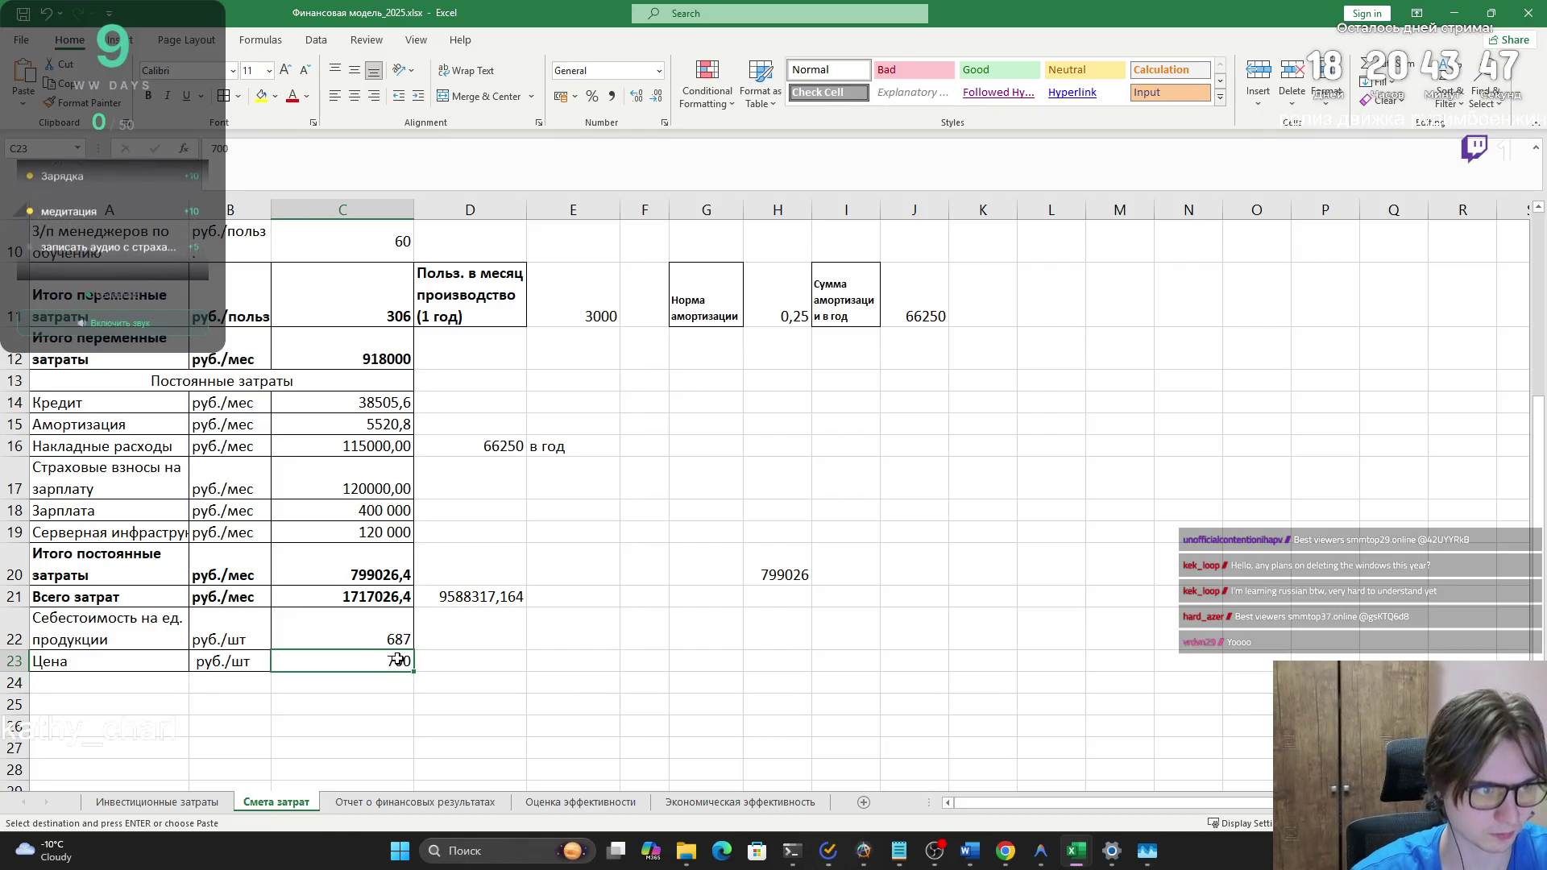
{"action": "key", "text": "alt+Tab"}
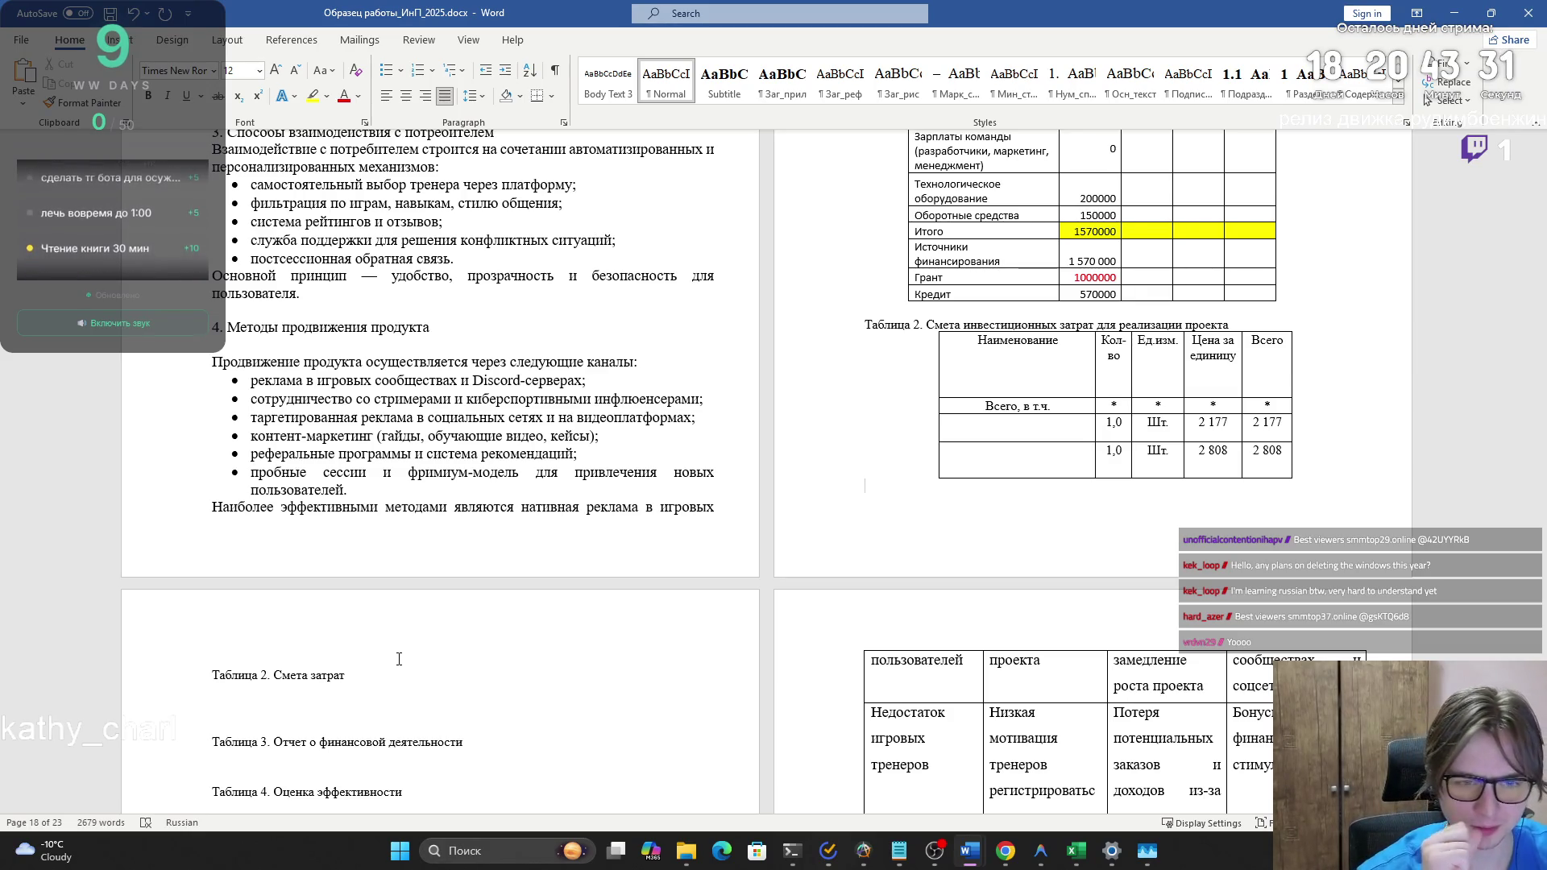
- Select the full cost estimate table A1:C23 and copy it
{"action": "key", "text": "alt+Tab"}
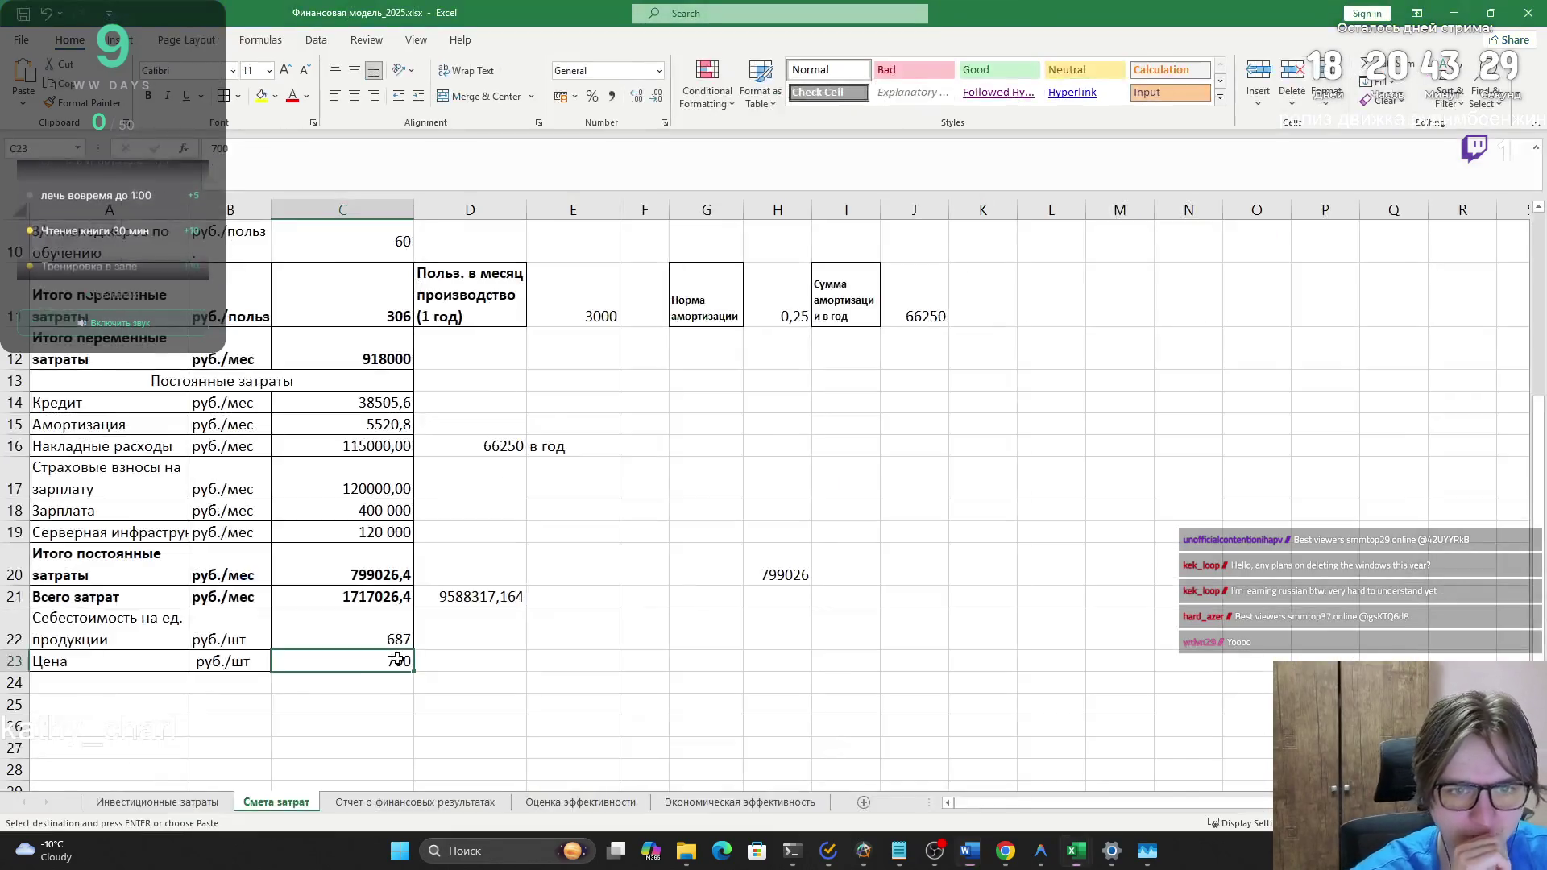
{"action": "scroll", "coordinate": [344, 614], "scroll_direction": "up", "scroll_amount": 3}
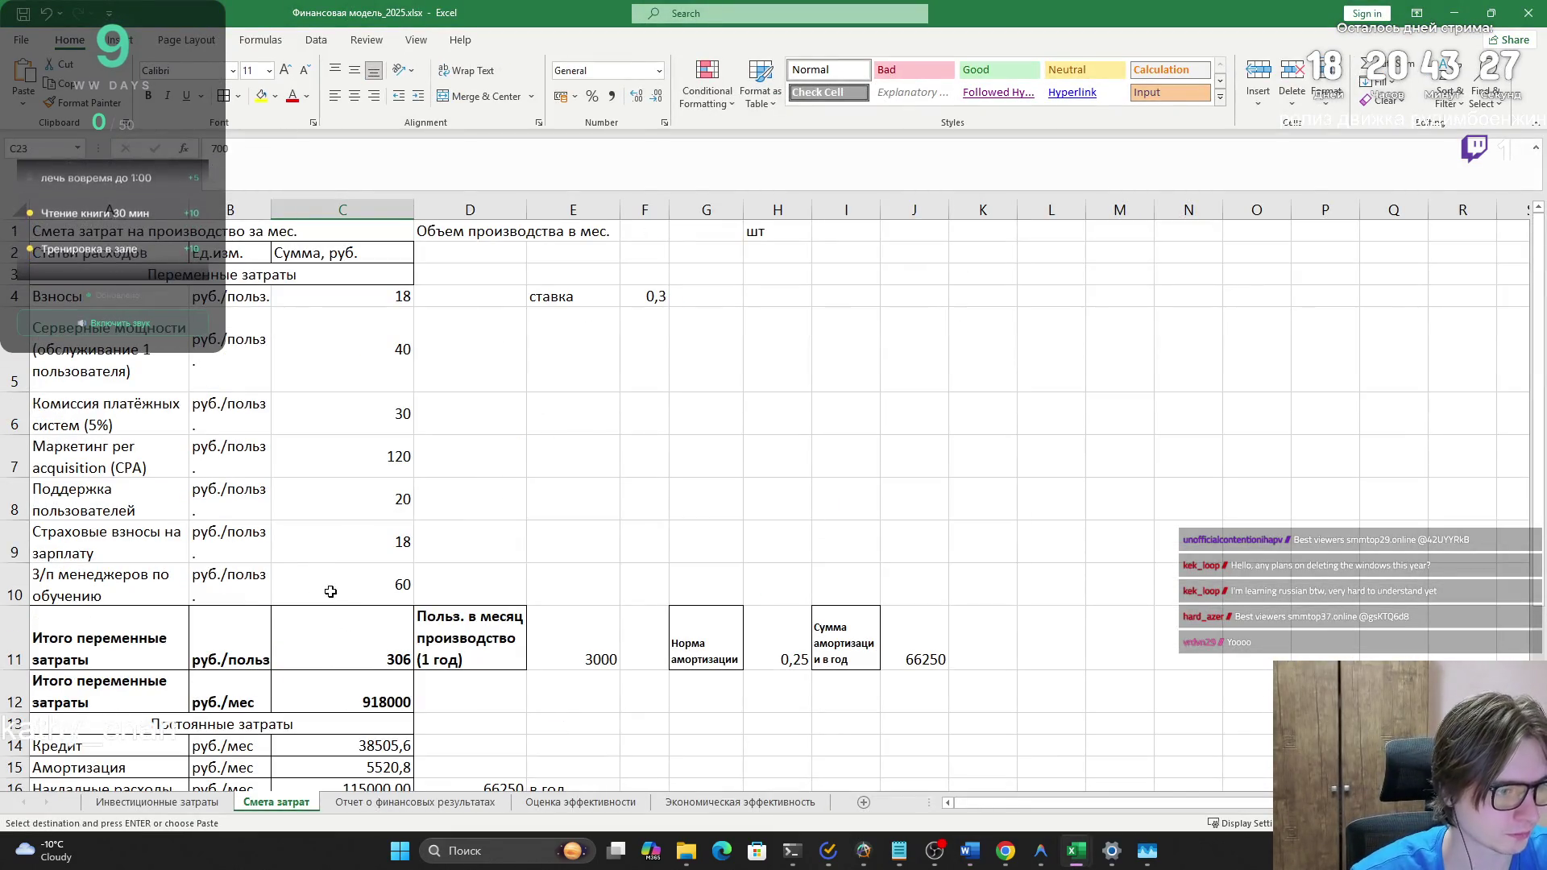
{"action": "mouse_move", "coordinate": [321, 581]}
{"action": "left_mouse_down"}
{"action": "mouse_move", "coordinate": [129, 347]}
{"action": "mouse_move", "coordinate": [124, 277]}
{"action": "left_mouse_up"}
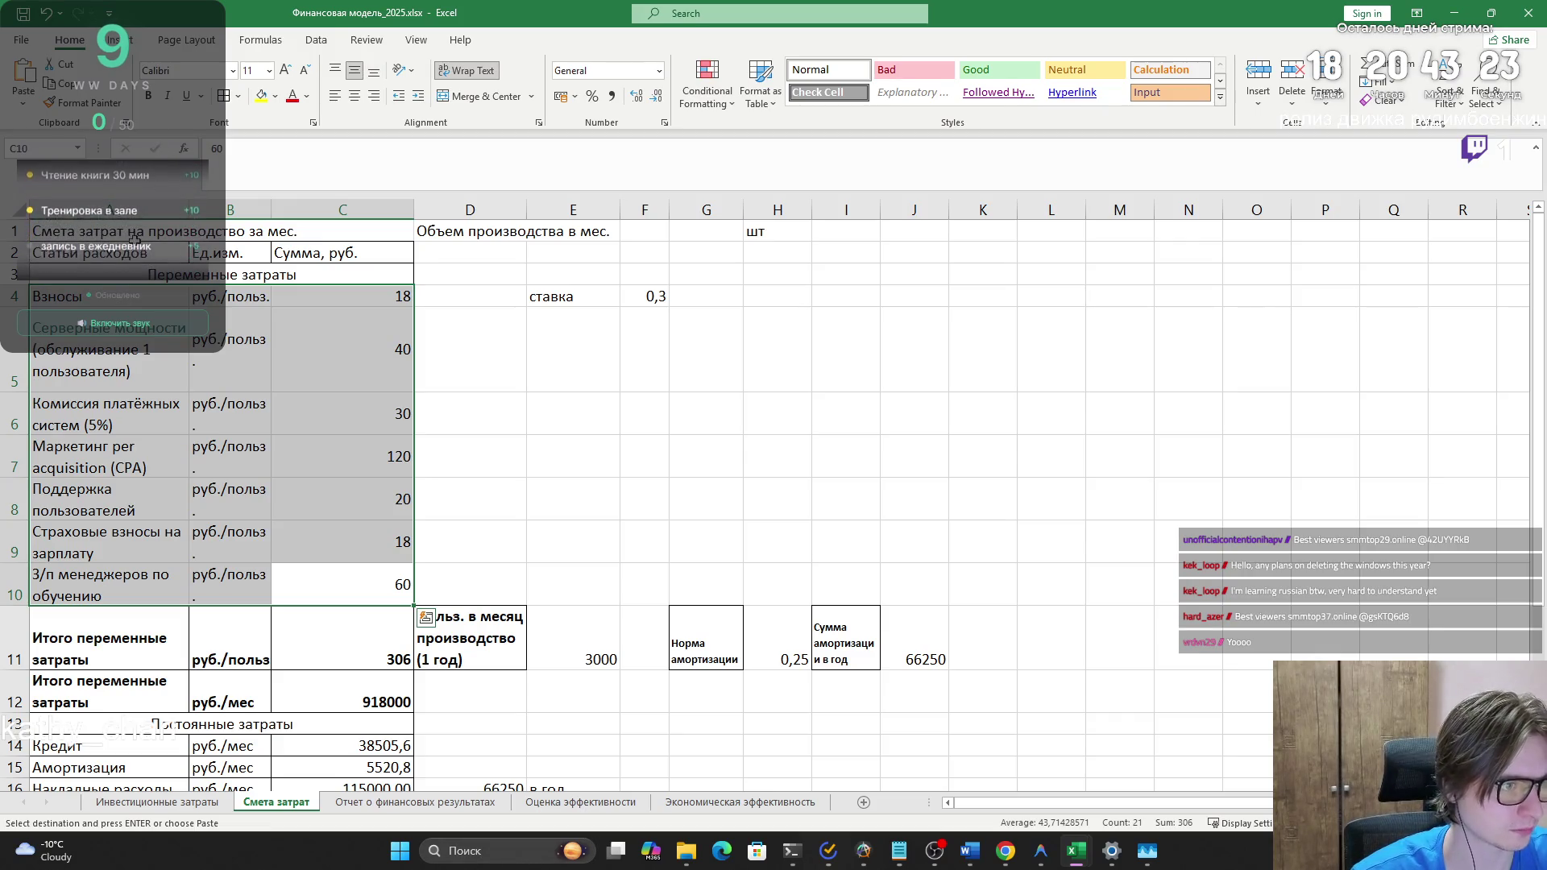
{"action": "key", "text": "Escape"}
{"action": "left_click", "coordinate": [487, 383]}
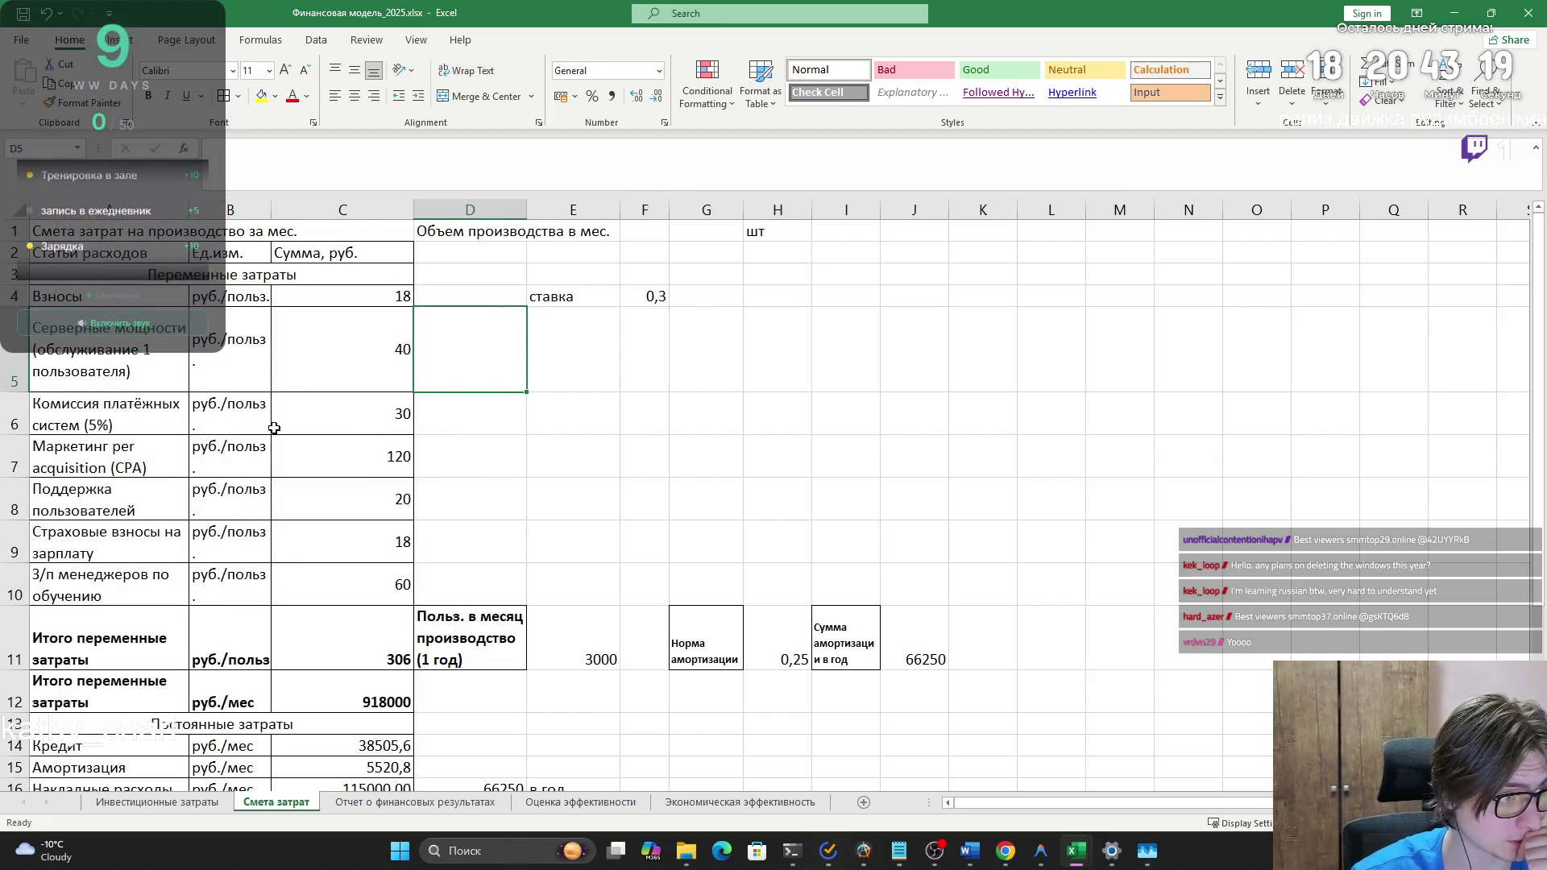
{"action": "scroll", "coordinate": [278, 575], "scroll_direction": "down", "scroll_amount": 3}
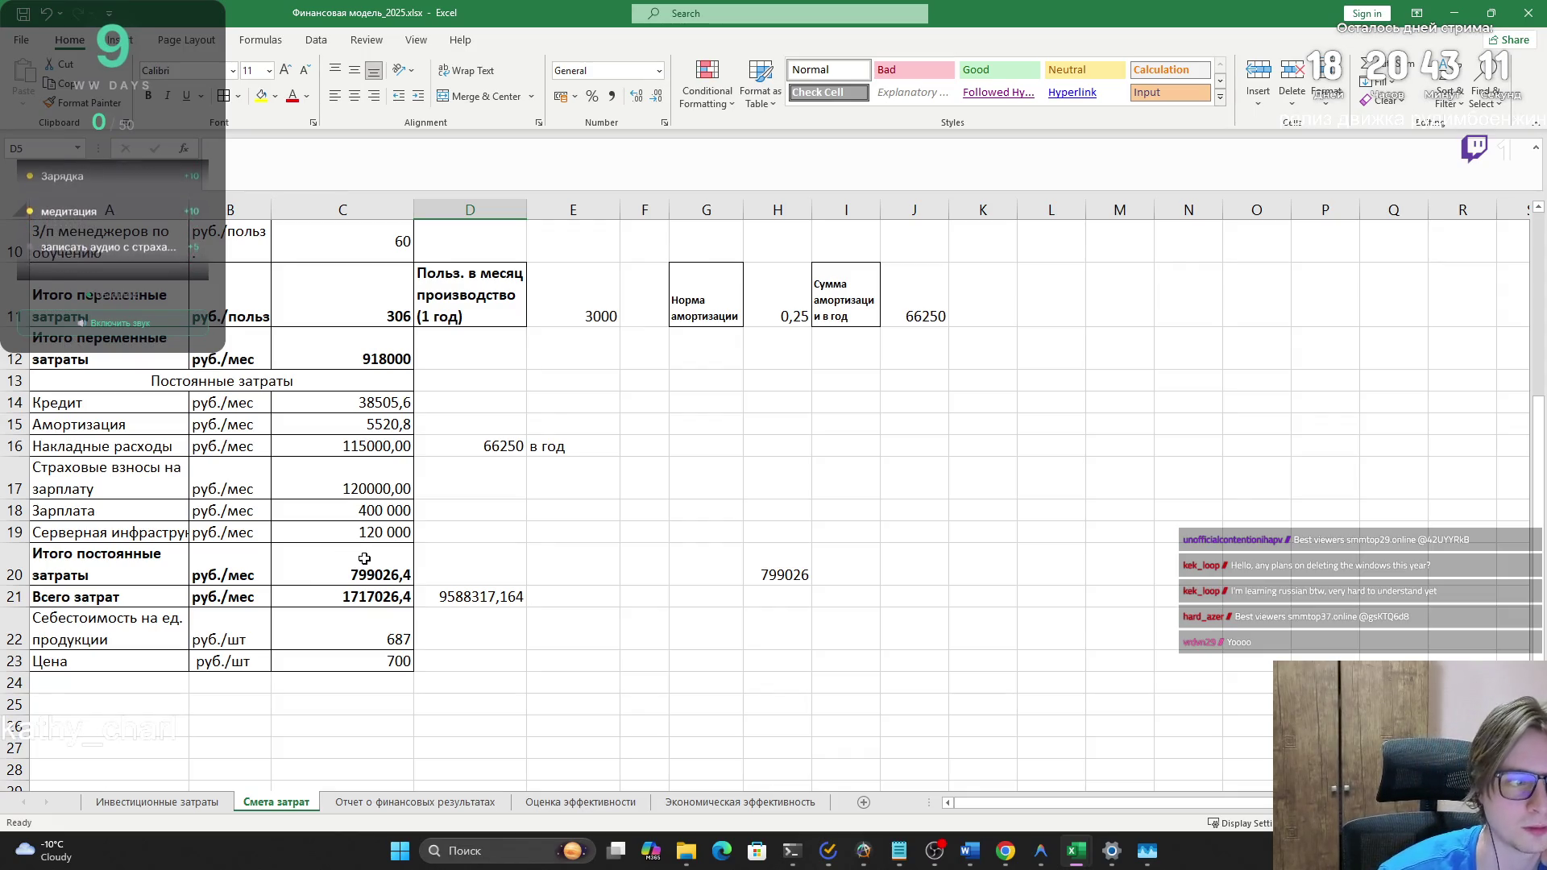
{"action": "mouse_move", "coordinate": [387, 658]}
{"action": "left_mouse_down"}
{"action": "mouse_move", "coordinate": [130, 340]}
{"action": "mouse_move", "coordinate": [121, 218]}
{"action": "mouse_move", "coordinate": [121, 274]}
{"action": "mouse_move", "coordinate": [95, 254]}
{"action": "left_mouse_up"}
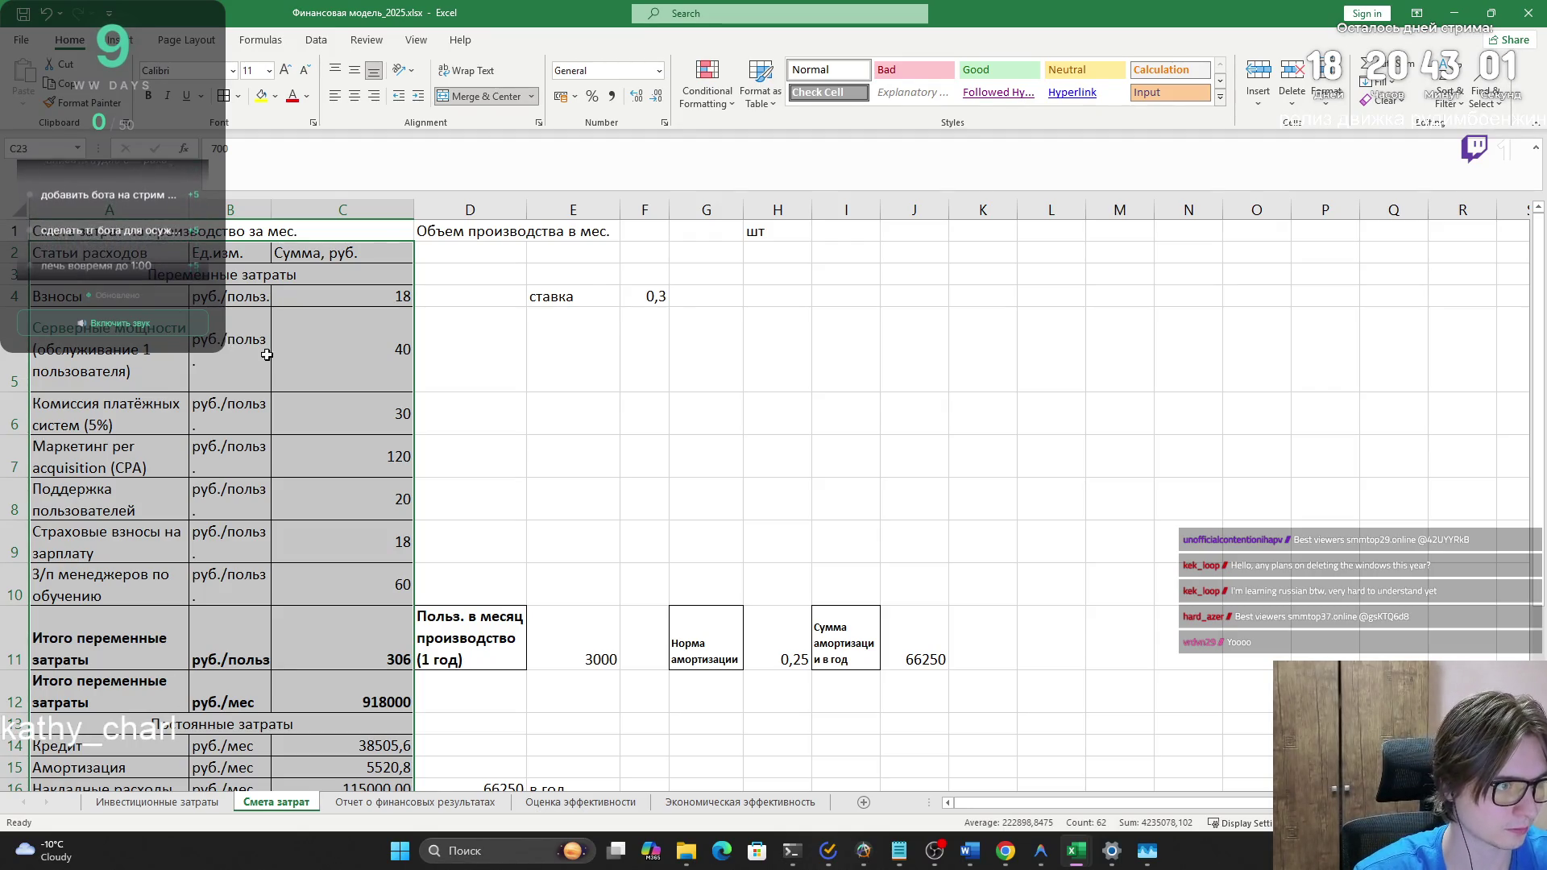
{"action": "key", "text": "ctrl+c"}
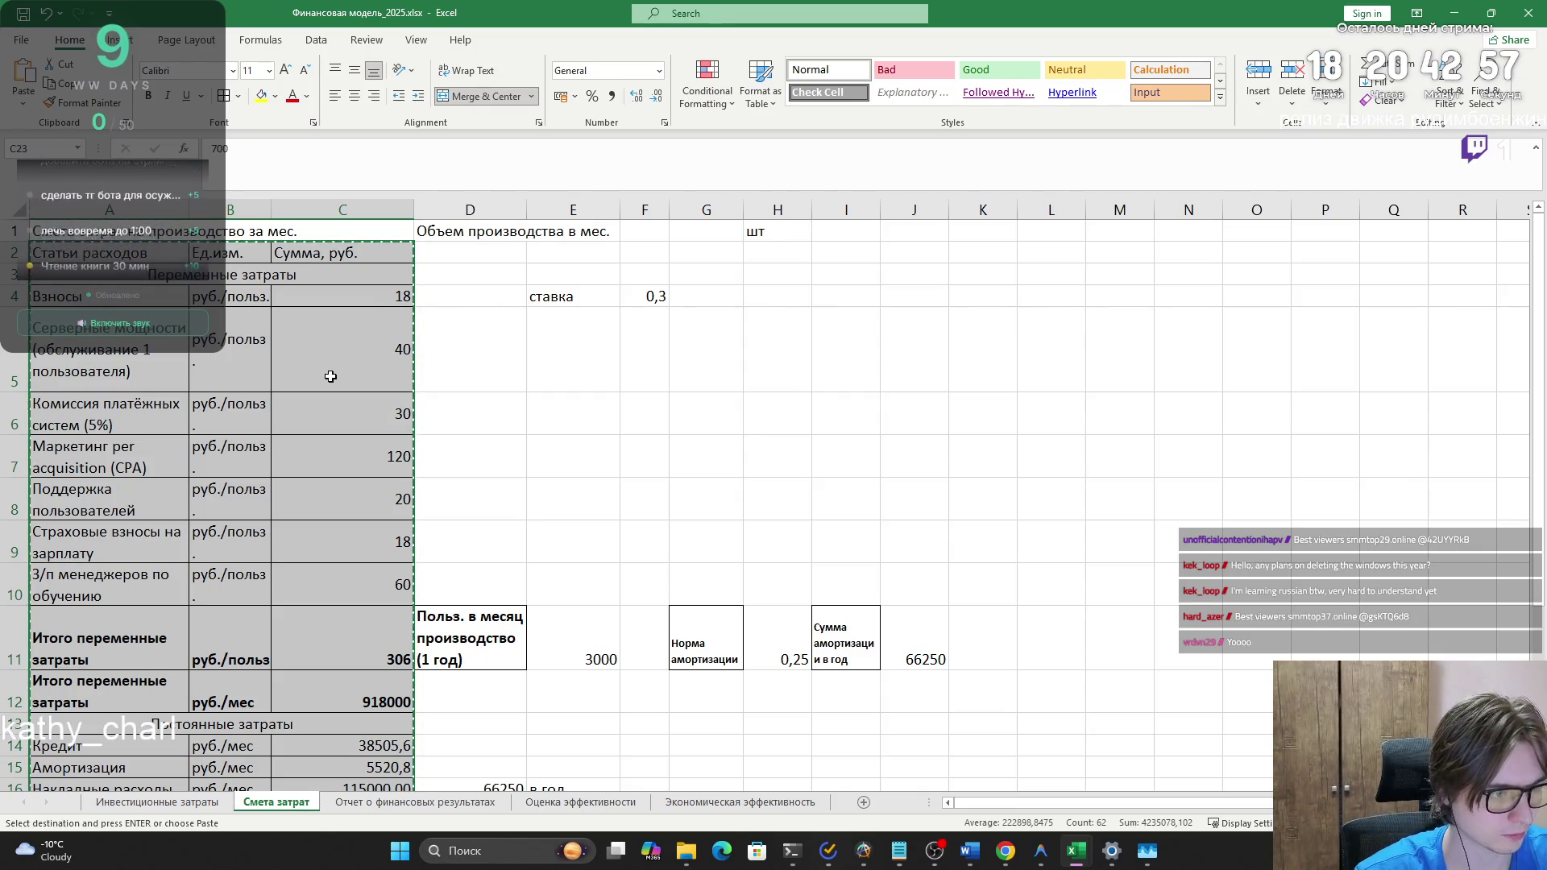
- Clear the selection while keeping the copy and return to the Word report
{"action": "scroll", "coordinate": [331, 376], "scroll_direction": "down", "scroll_amount": 2}
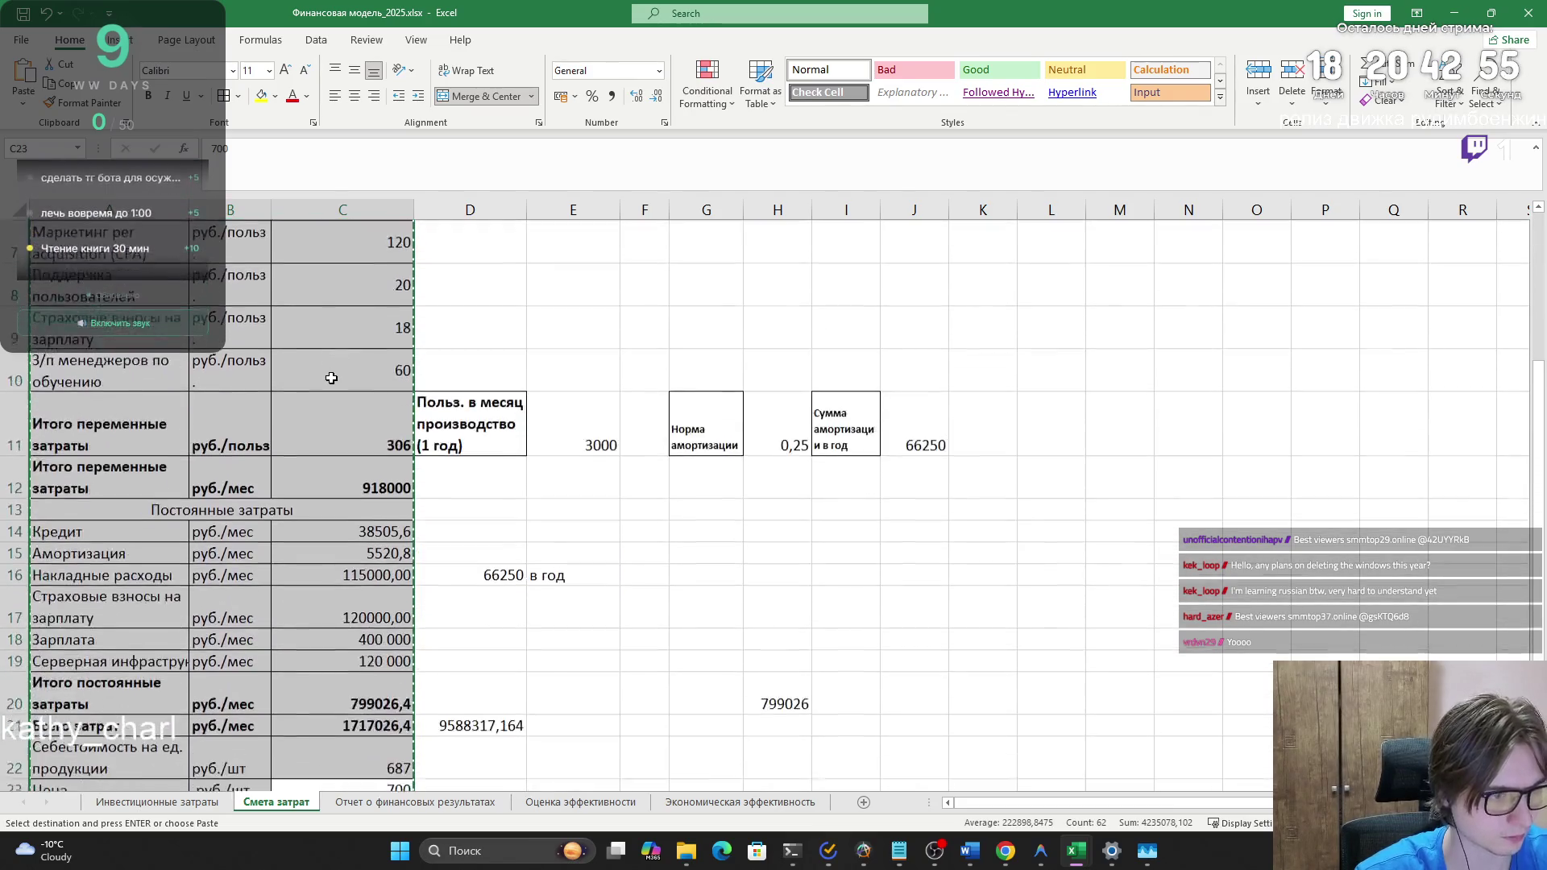
{"action": "scroll", "coordinate": [332, 380], "scroll_direction": "up", "scroll_amount": 2}
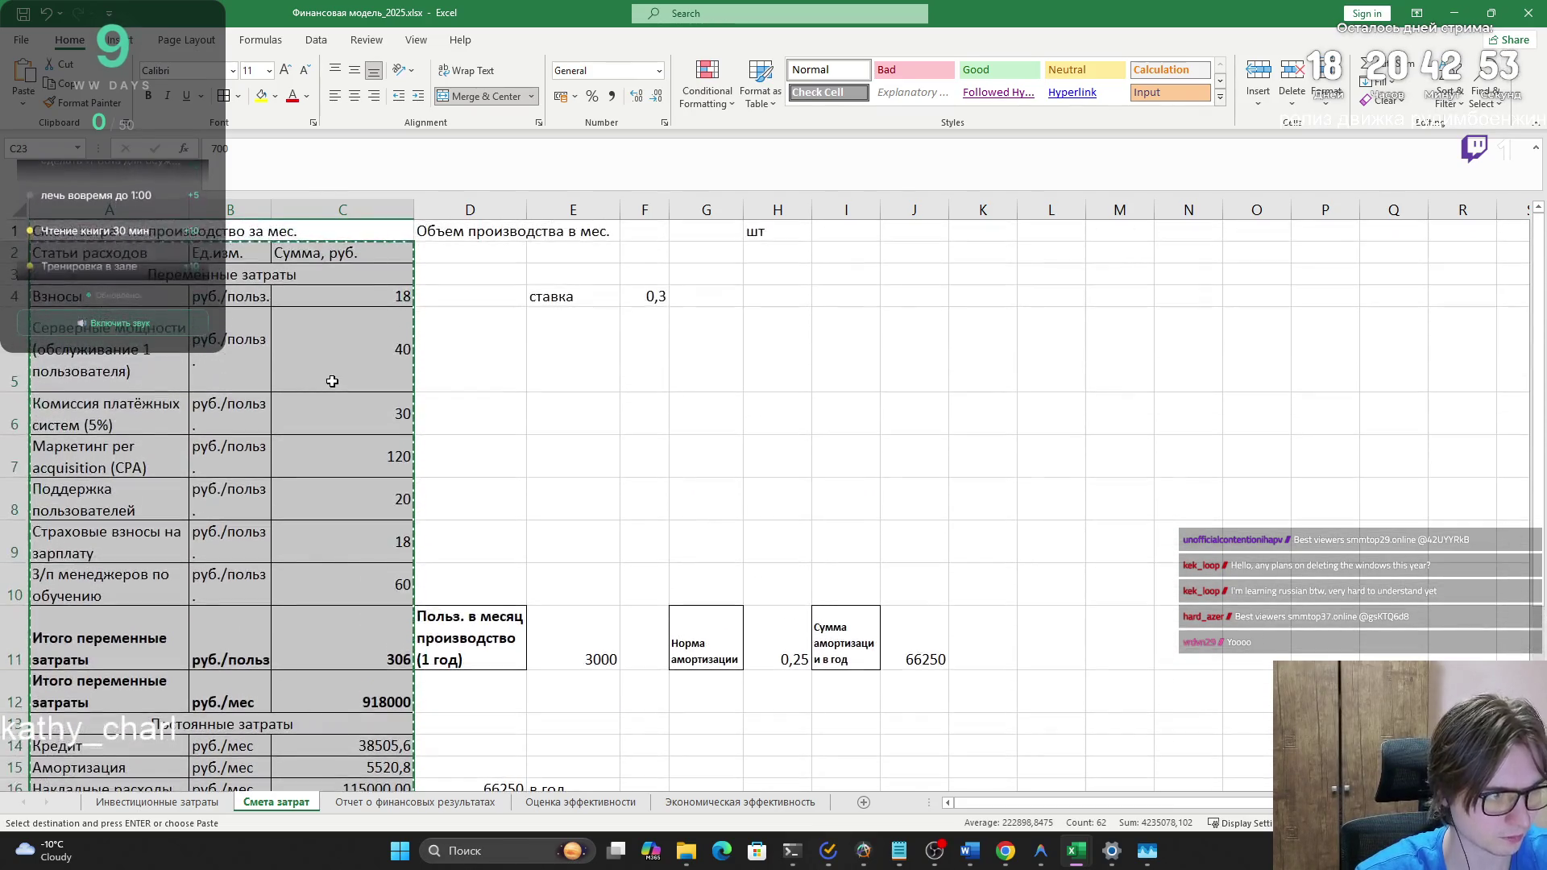
{"action": "scroll", "coordinate": [332, 381], "scroll_direction": "down", "scroll_amount": 3}
{"action": "scroll", "coordinate": [332, 381], "scroll_direction": "up", "scroll_amount": 3}
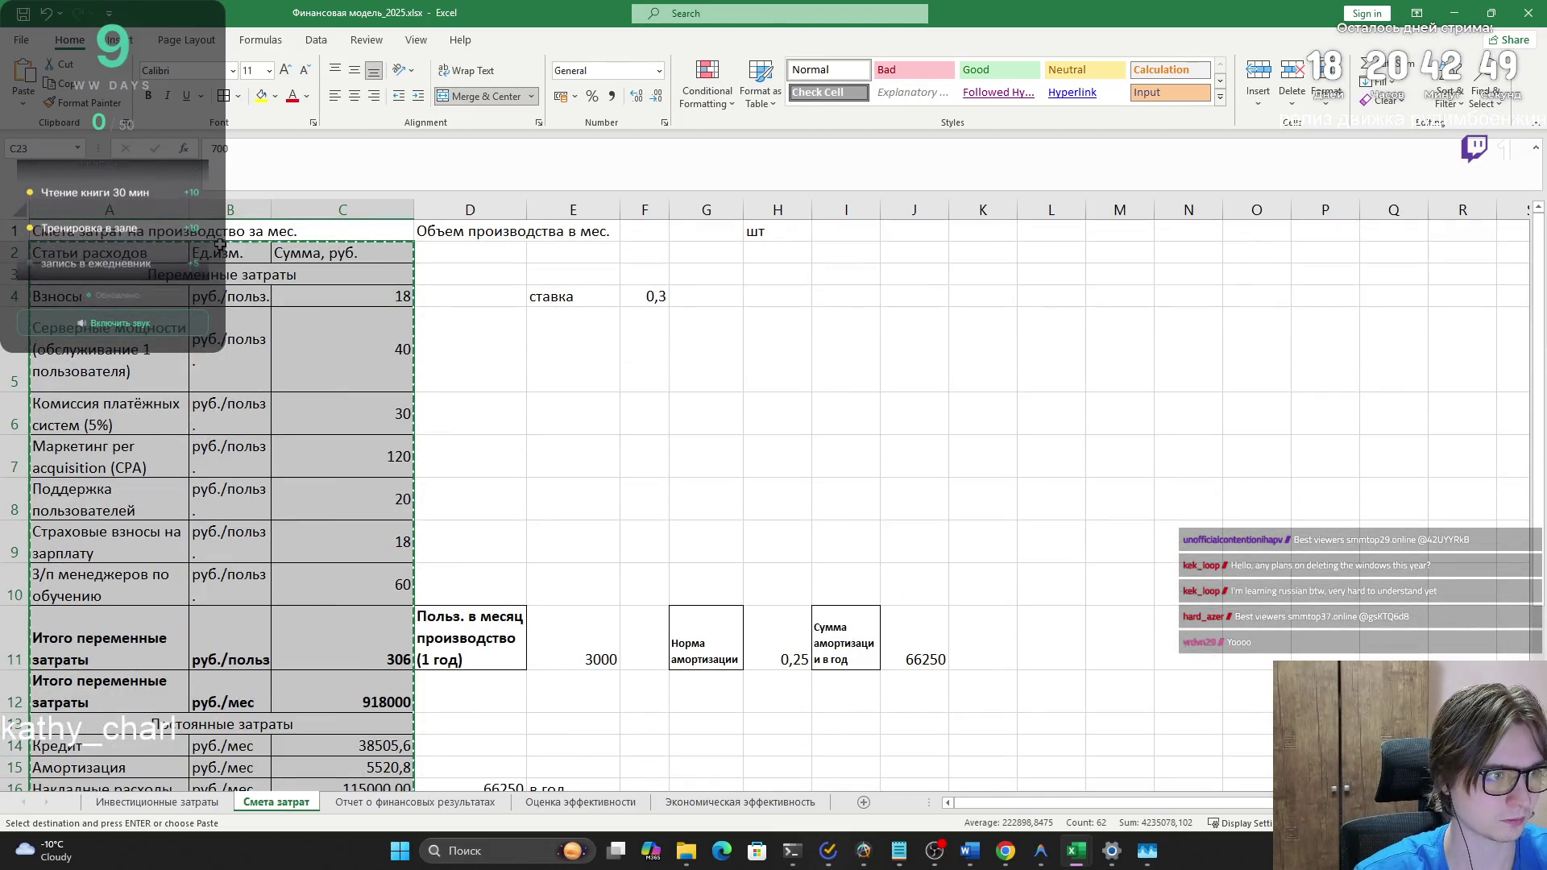
{"action": "left_click", "coordinate": [288, 232]}
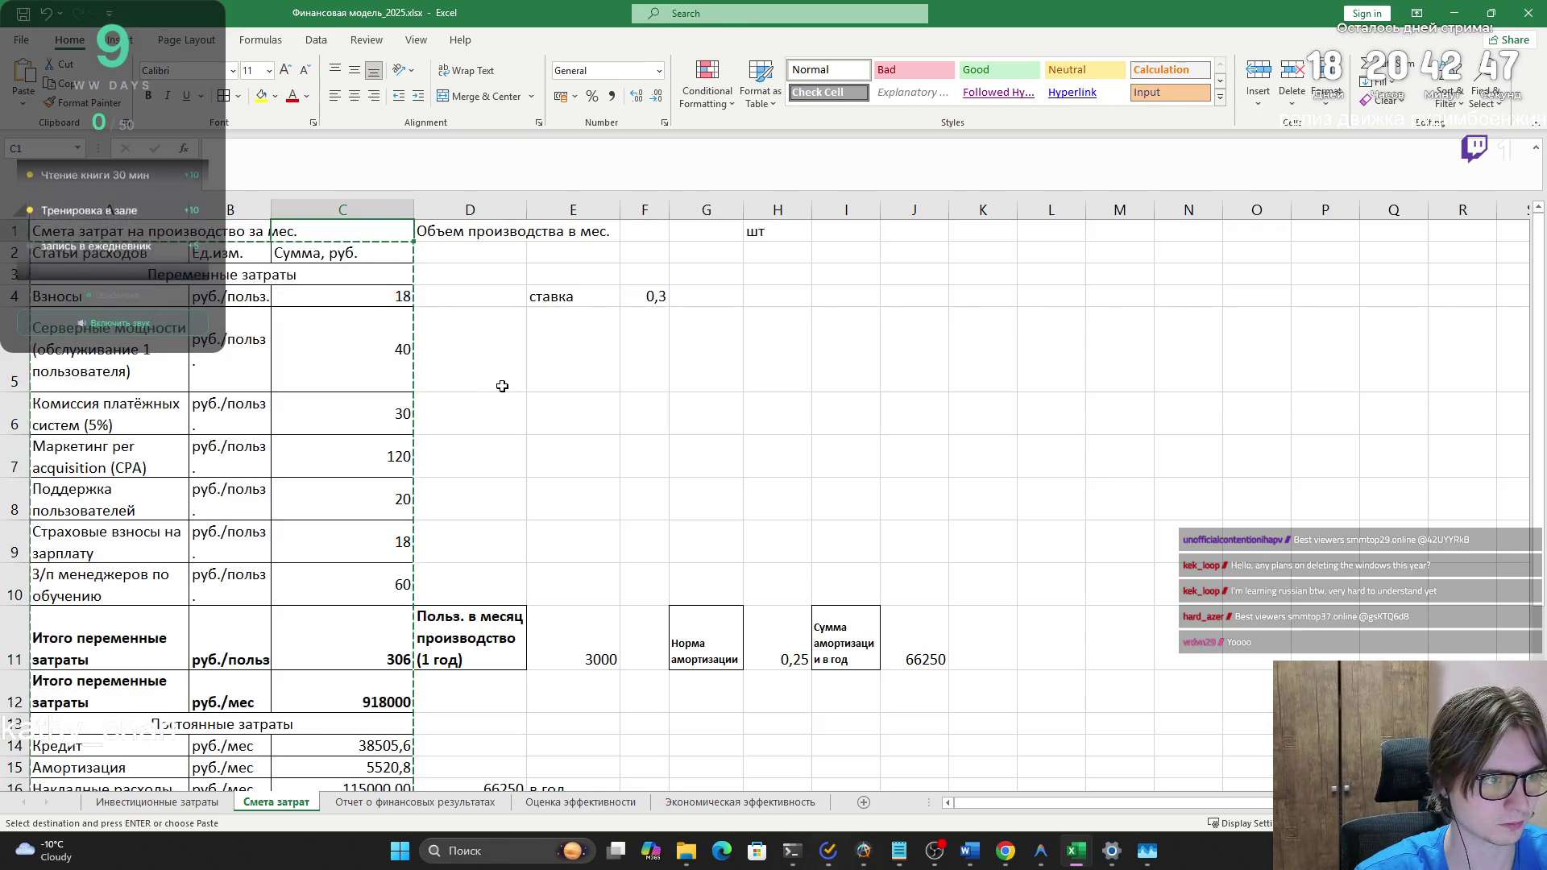
{"action": "key", "text": "alt+Tab"}
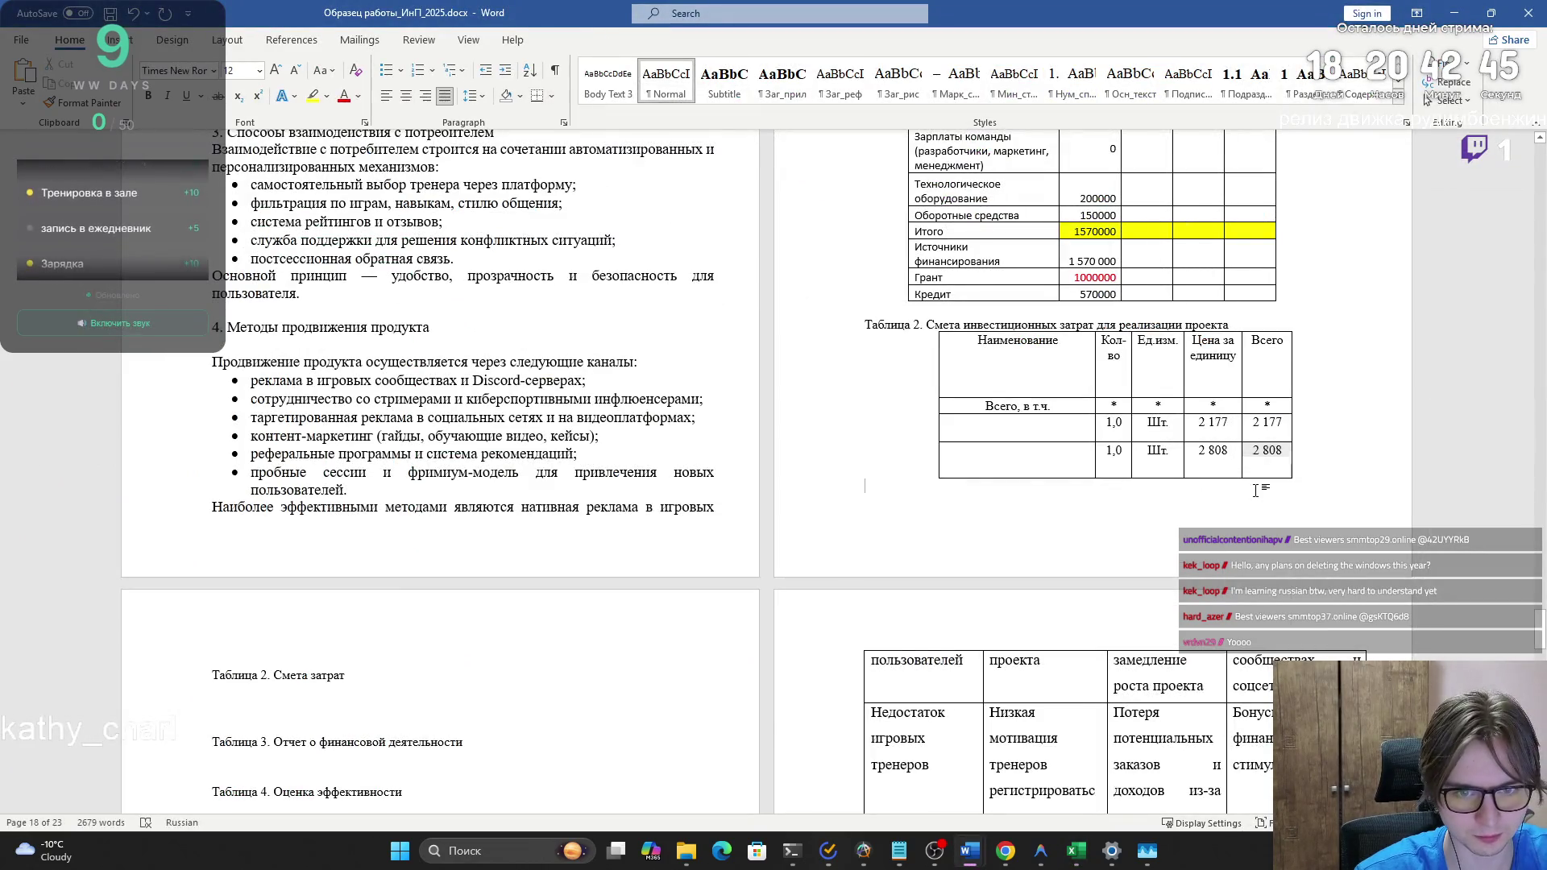
- Replace the old Table 2 grid with the pasted Excel cost table
{"action": "mouse_move", "coordinate": [1251, 468]}
{"action": "left_mouse_down"}
{"action": "mouse_move", "coordinate": [1063, 423]}
{"action": "mouse_move", "coordinate": [997, 381]}
{"action": "left_mouse_up"}
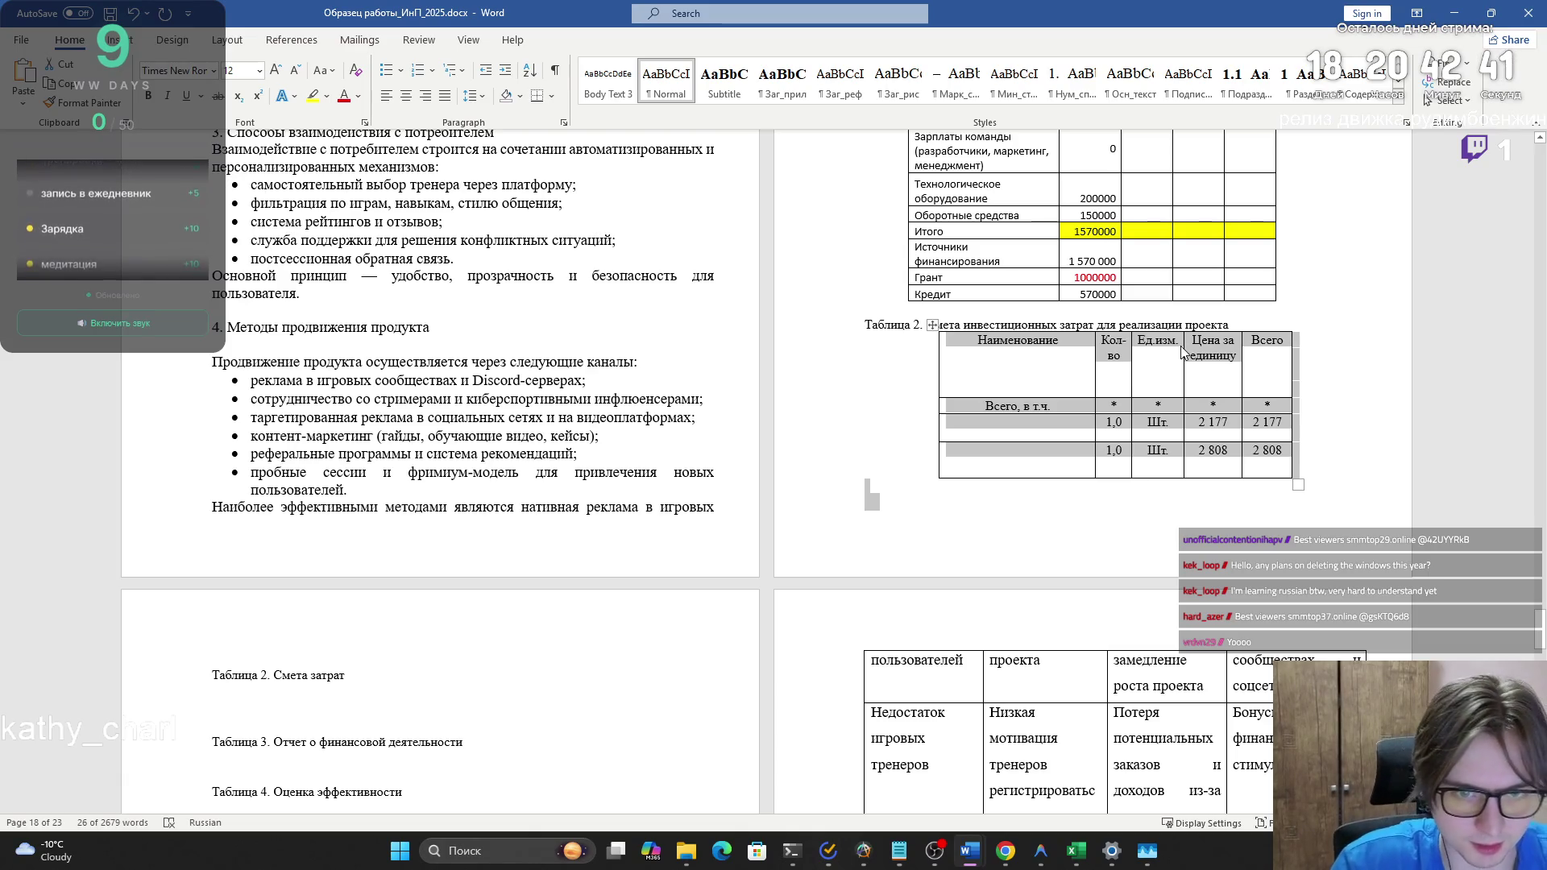
{"action": "key", "text": "alt+Tab"}
{"action": "key", "text": "alt+Tab"}
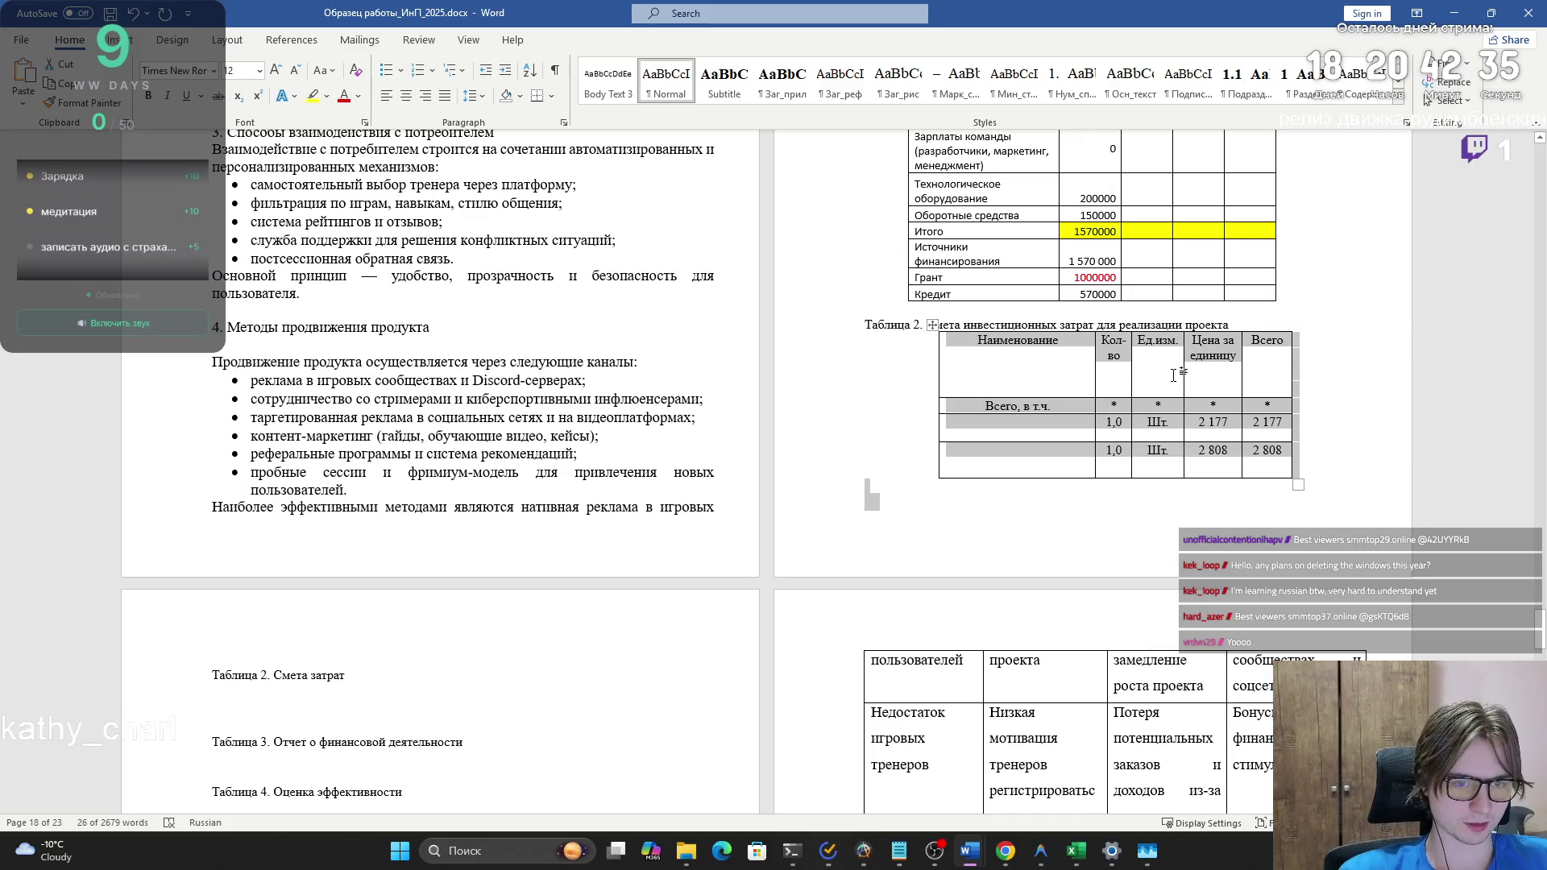
{"action": "key", "text": "BackSpace"}
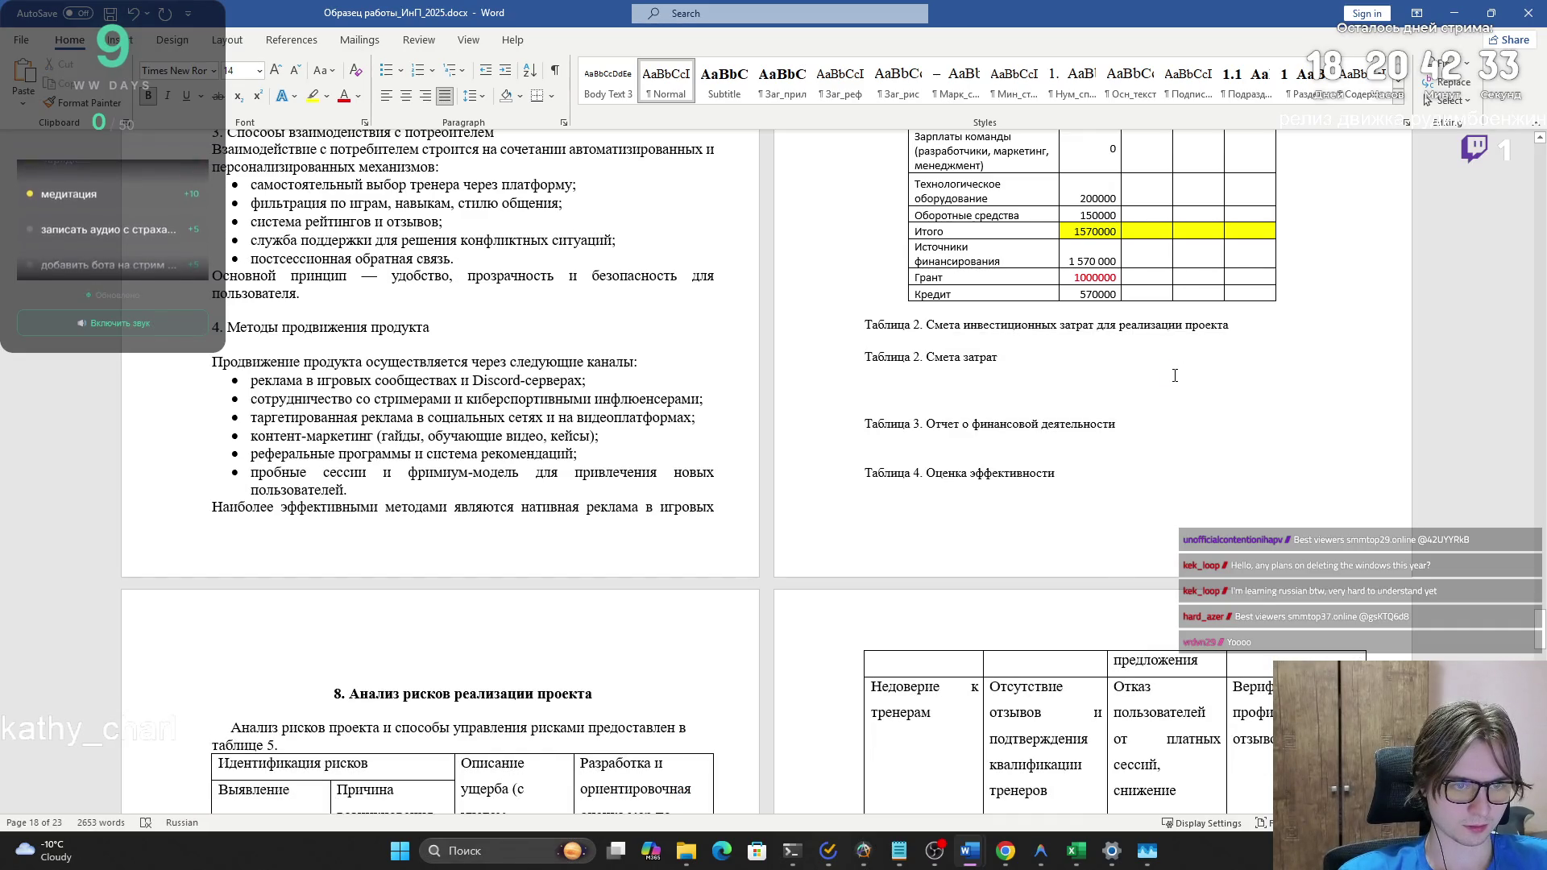
{"action": "key", "text": "ctrl+v"}
- Add a centred empty line below the Table 2 caption
{"action": "scroll", "coordinate": [1175, 375], "scroll_direction": "up", "scroll_amount": 3}
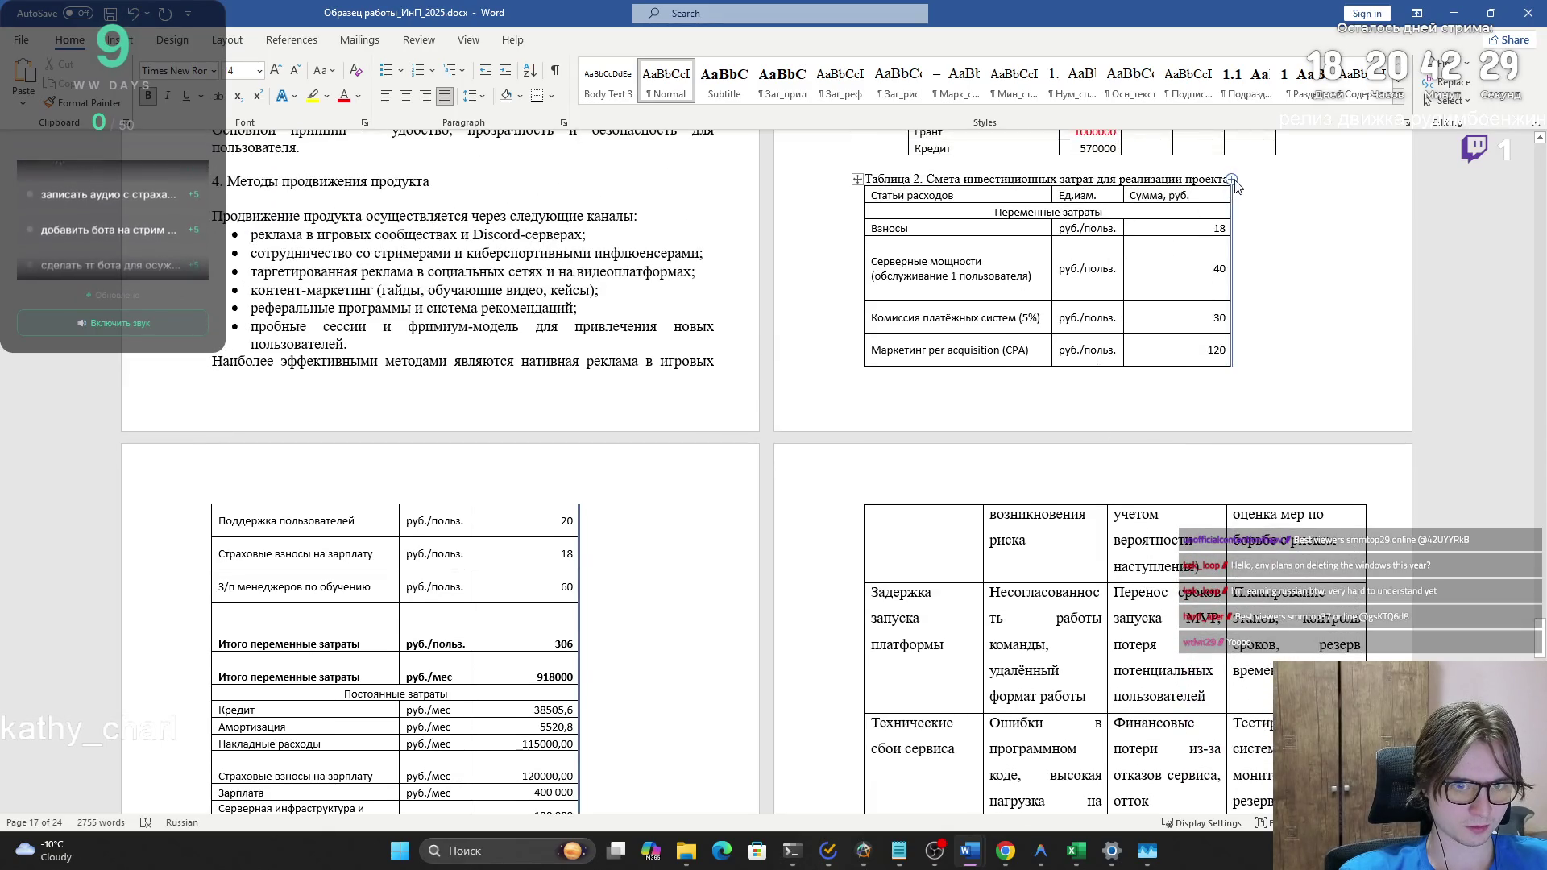
{"action": "left_click", "coordinate": [1248, 179]}
{"action": "key", "text": "Return"}
{"action": "key", "text": "Return"}
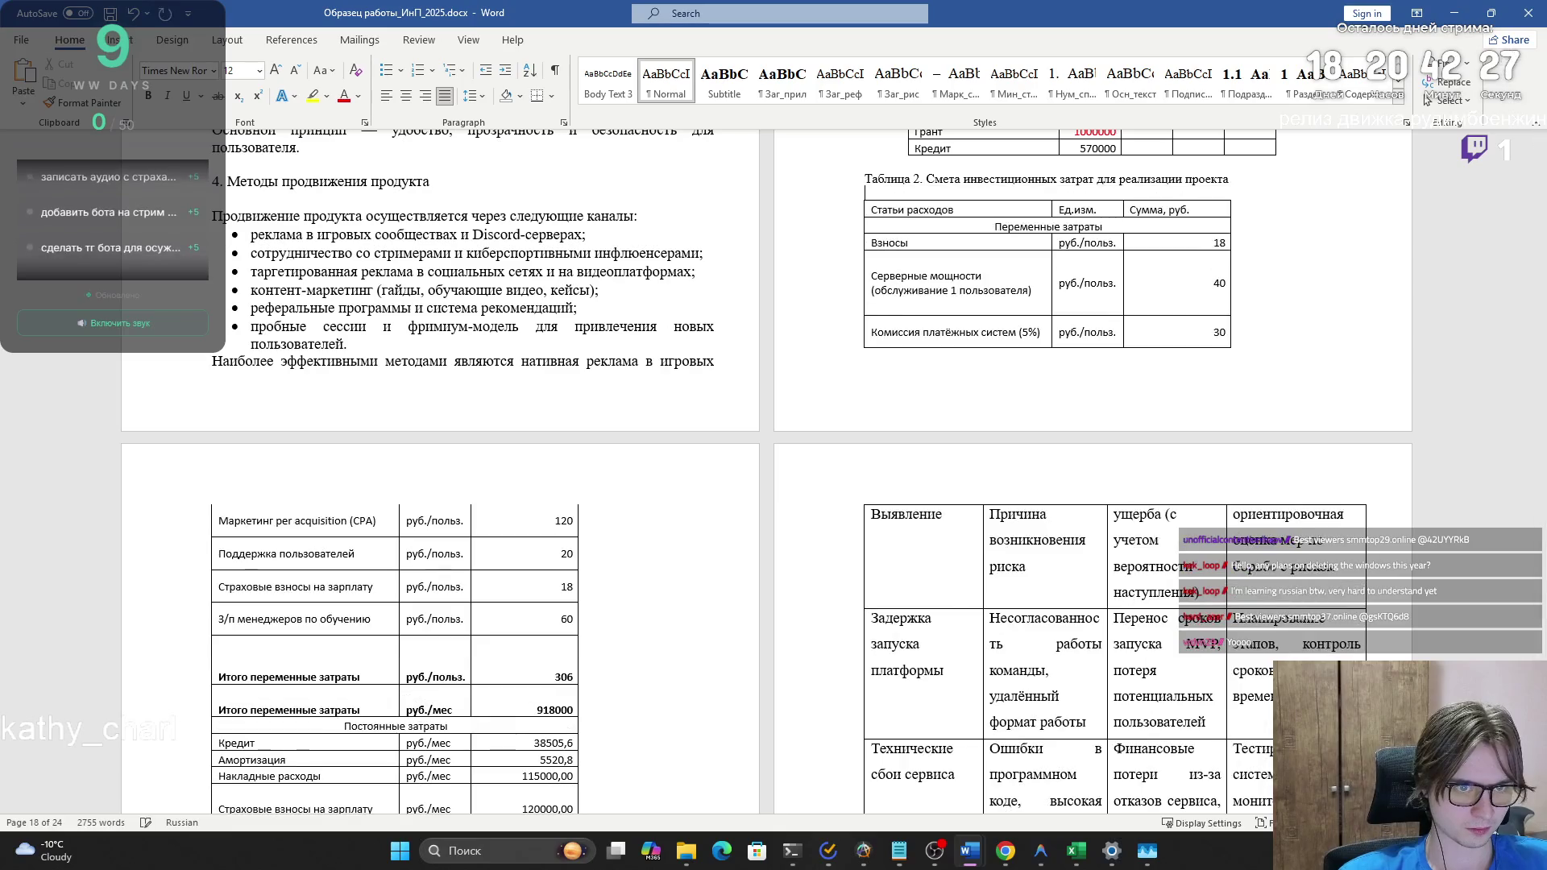
{"action": "key", "text": "BackSpace"}
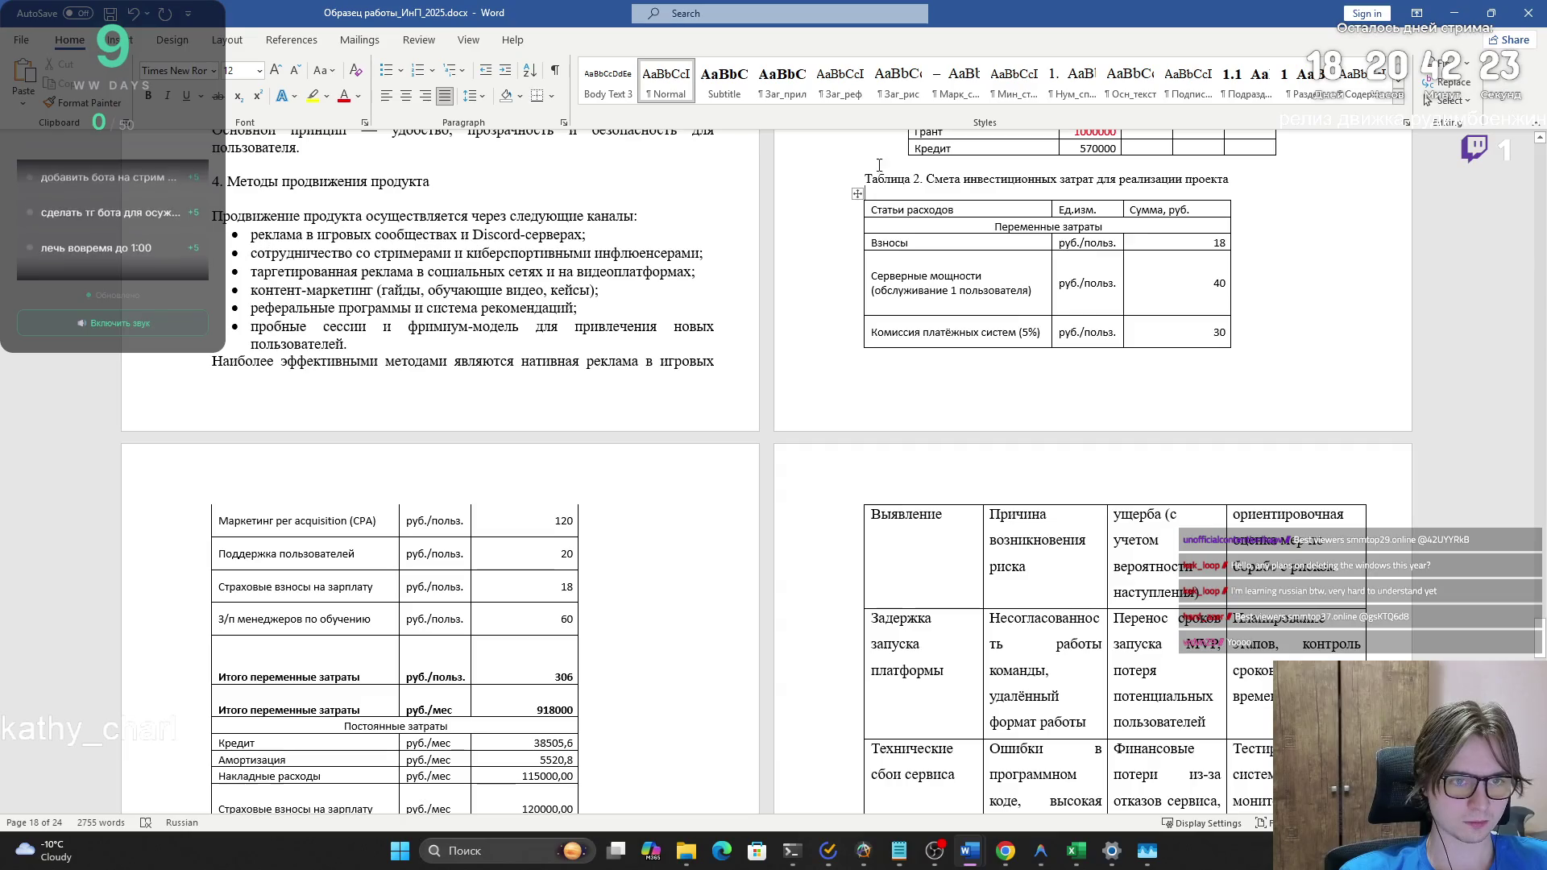
{"action": "left_click", "coordinate": [407, 96]}
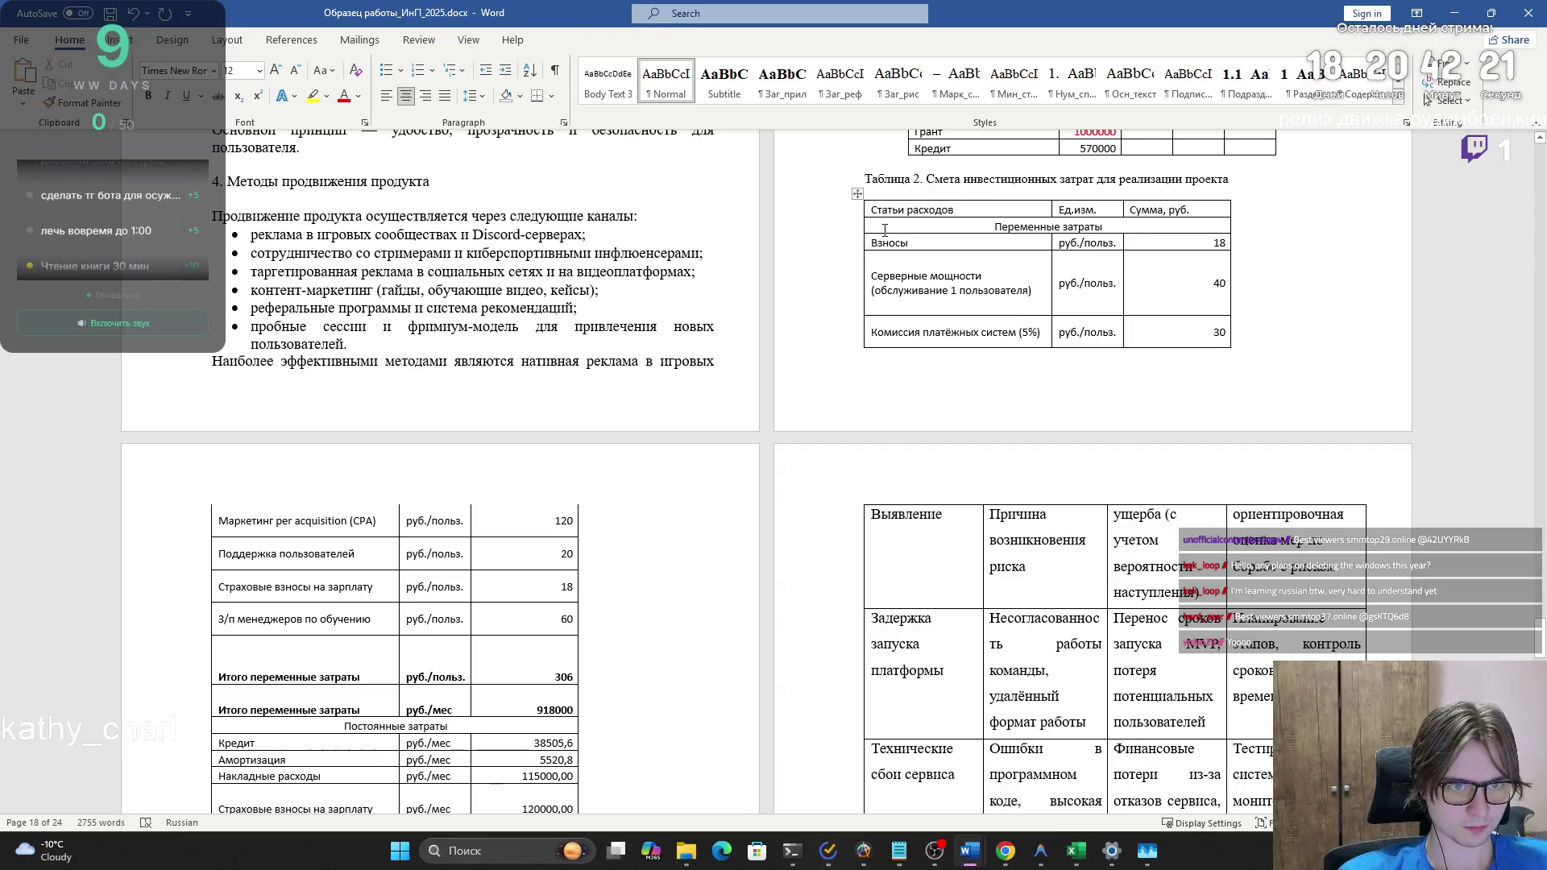
- Undo the accidental table move, remove the cost table, and centre a new empty line
{"action": "left_click_drag", "start_coordinate": [857, 195], "coordinate": [886, 190]}
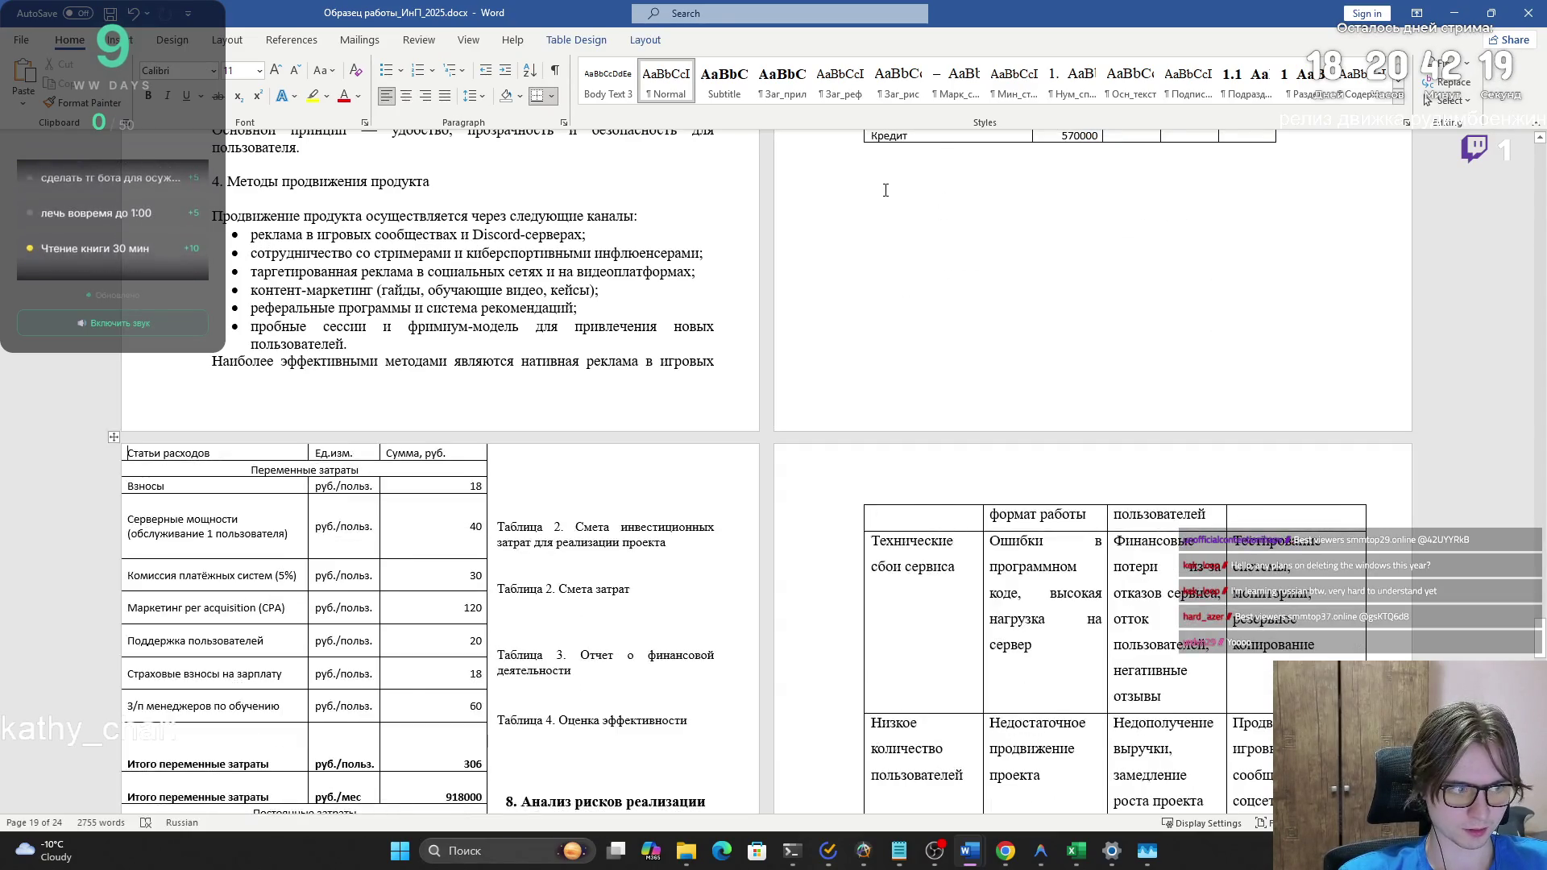
{"action": "key", "text": "ctrl+z"}
{"action": "key", "text": "Return"}
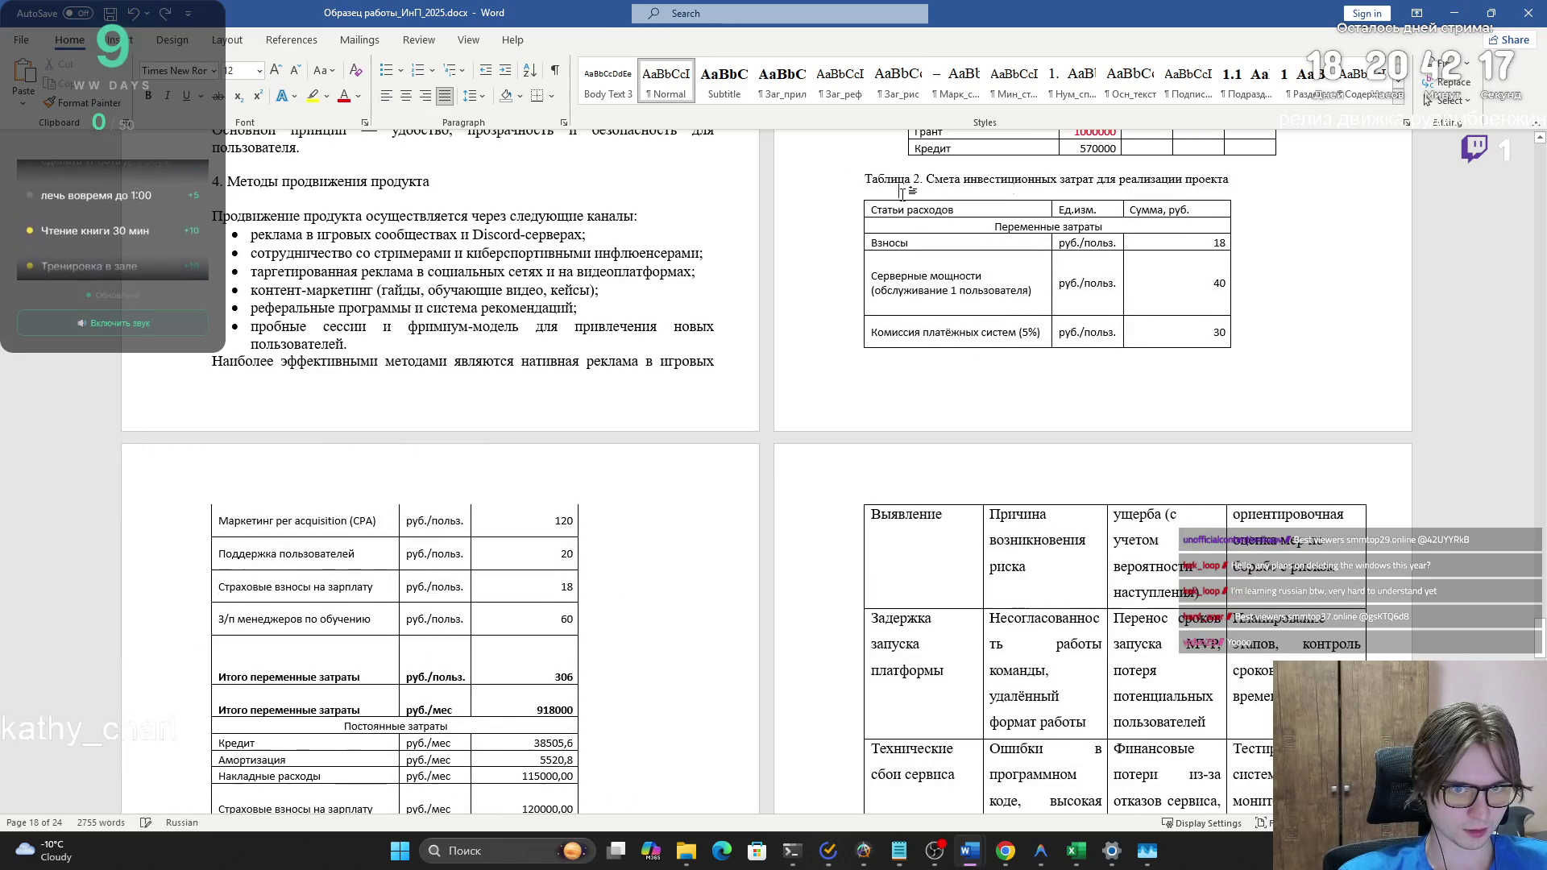
{"action": "key", "text": "ctrl+z"}
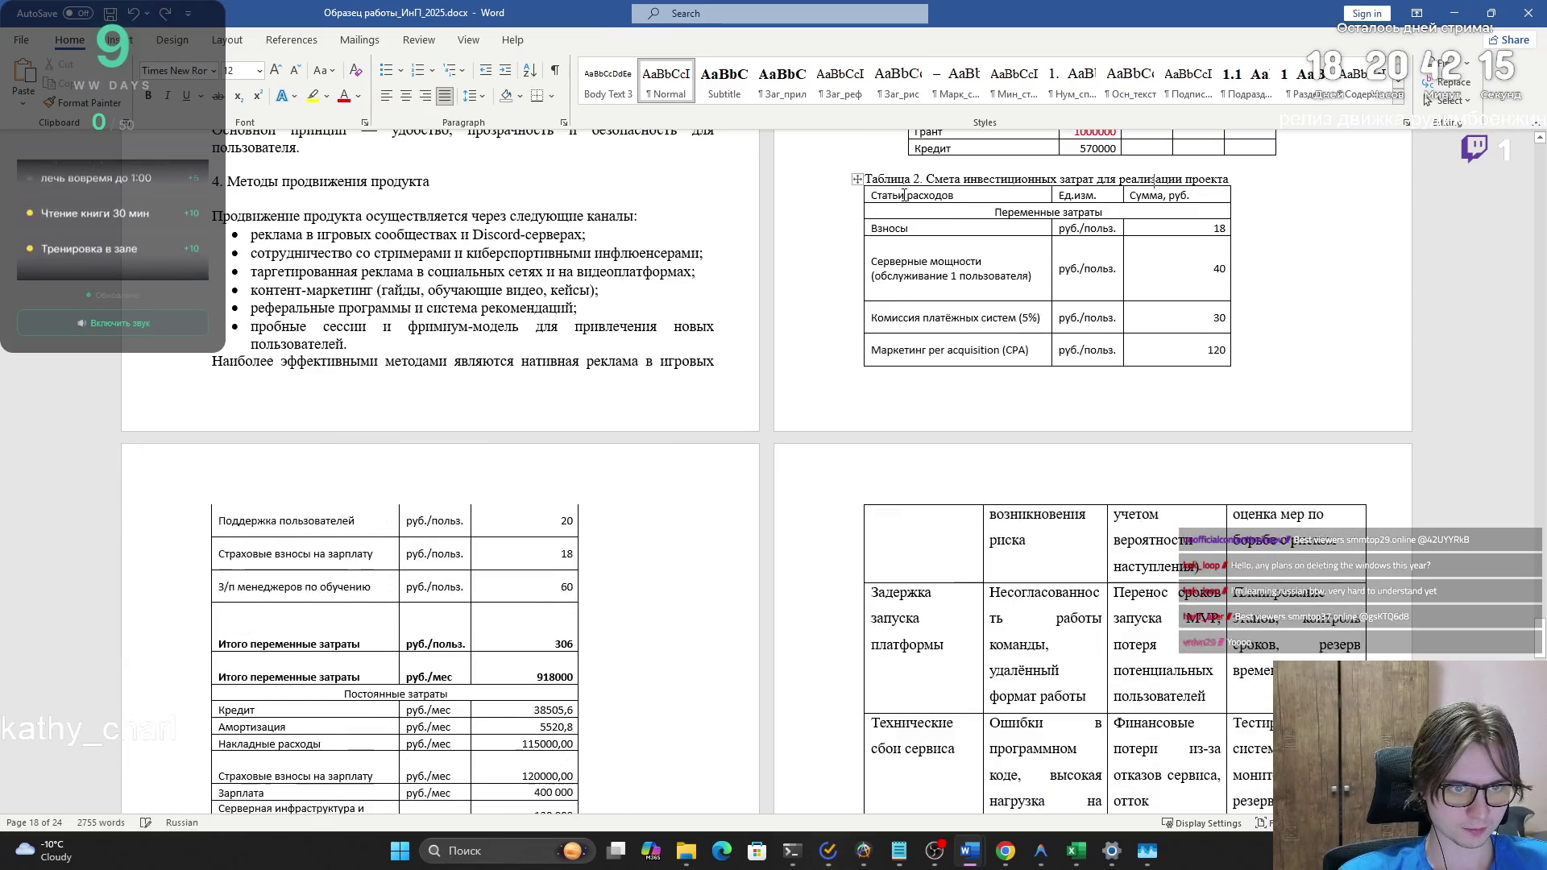
{"action": "key", "text": "Return"}
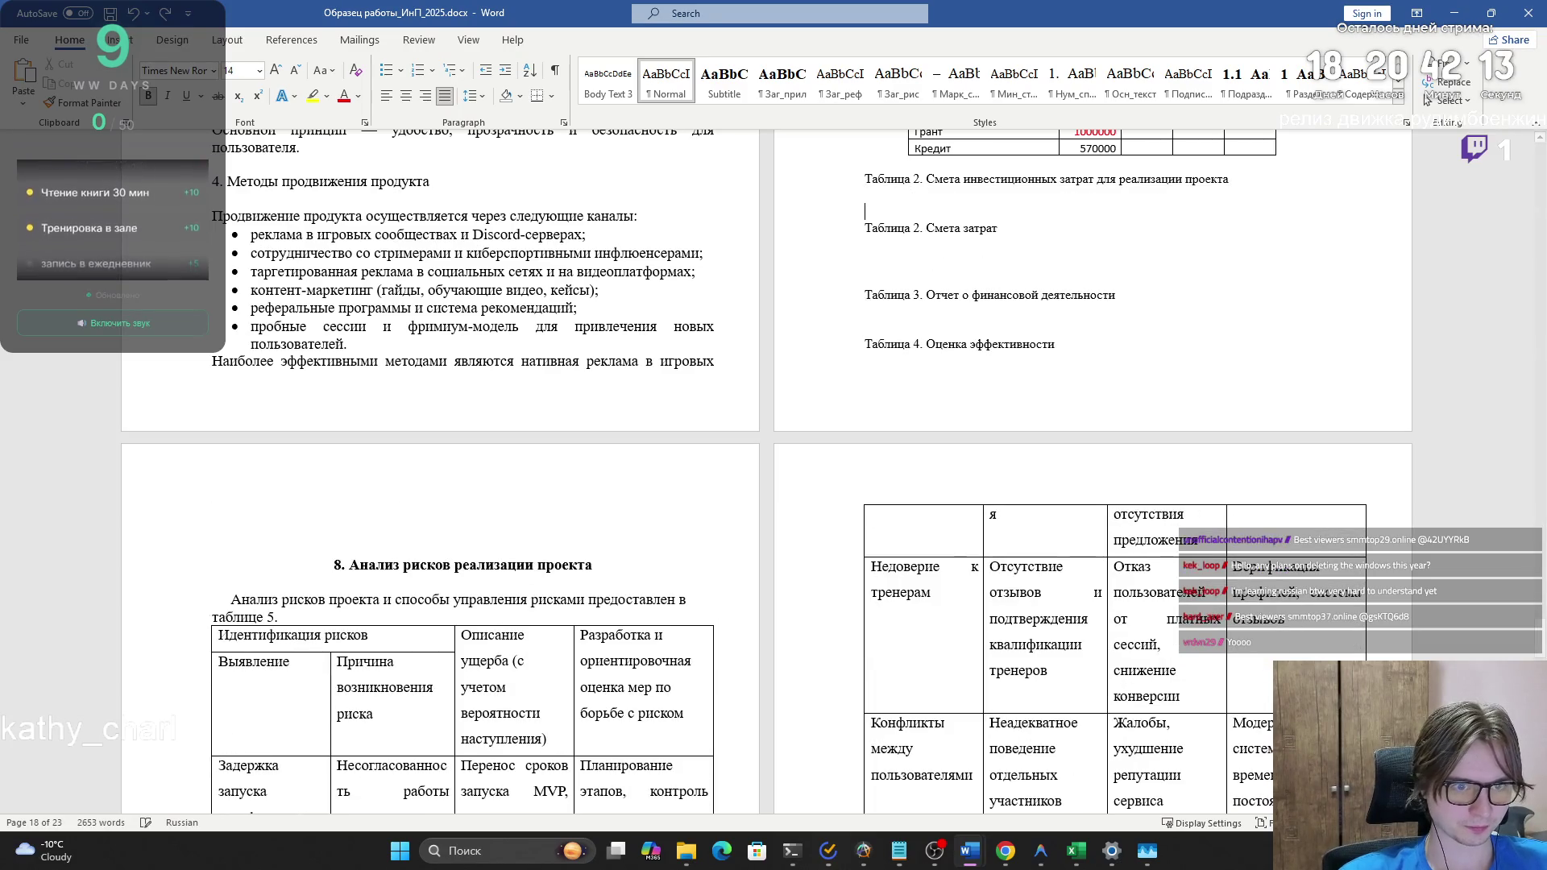
{"action": "left_click", "coordinate": [407, 97]}
{"action": "key", "text": "alt+Tab"}
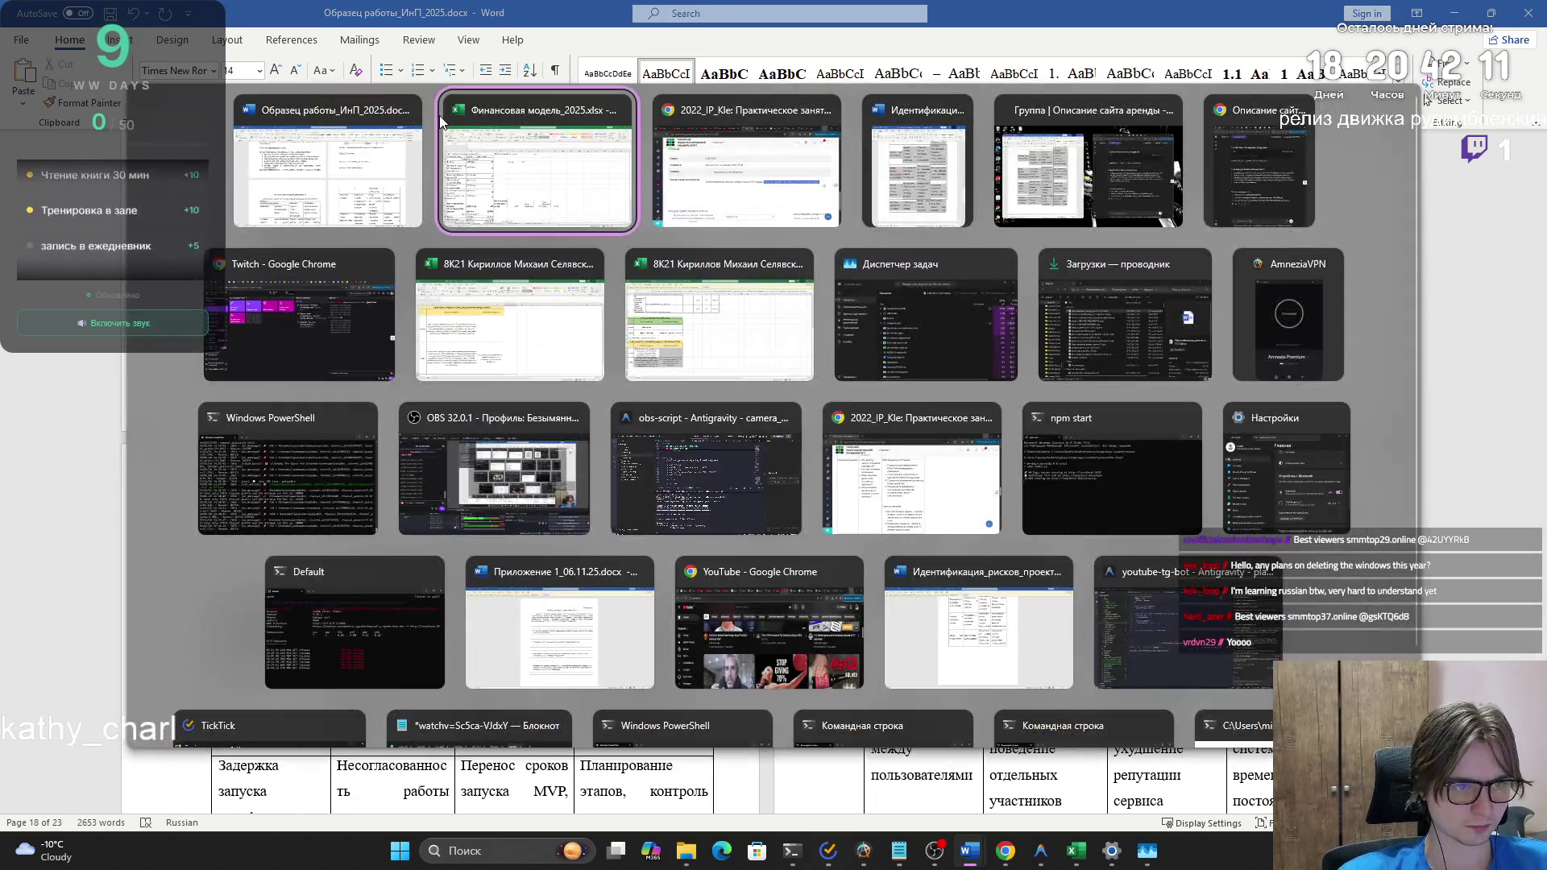
- Paste the copied cost table into the report, undoing an accidental drag
{"action": "key", "text": "alt+Tab"}
{"action": "key", "text": "ctrl+v"}
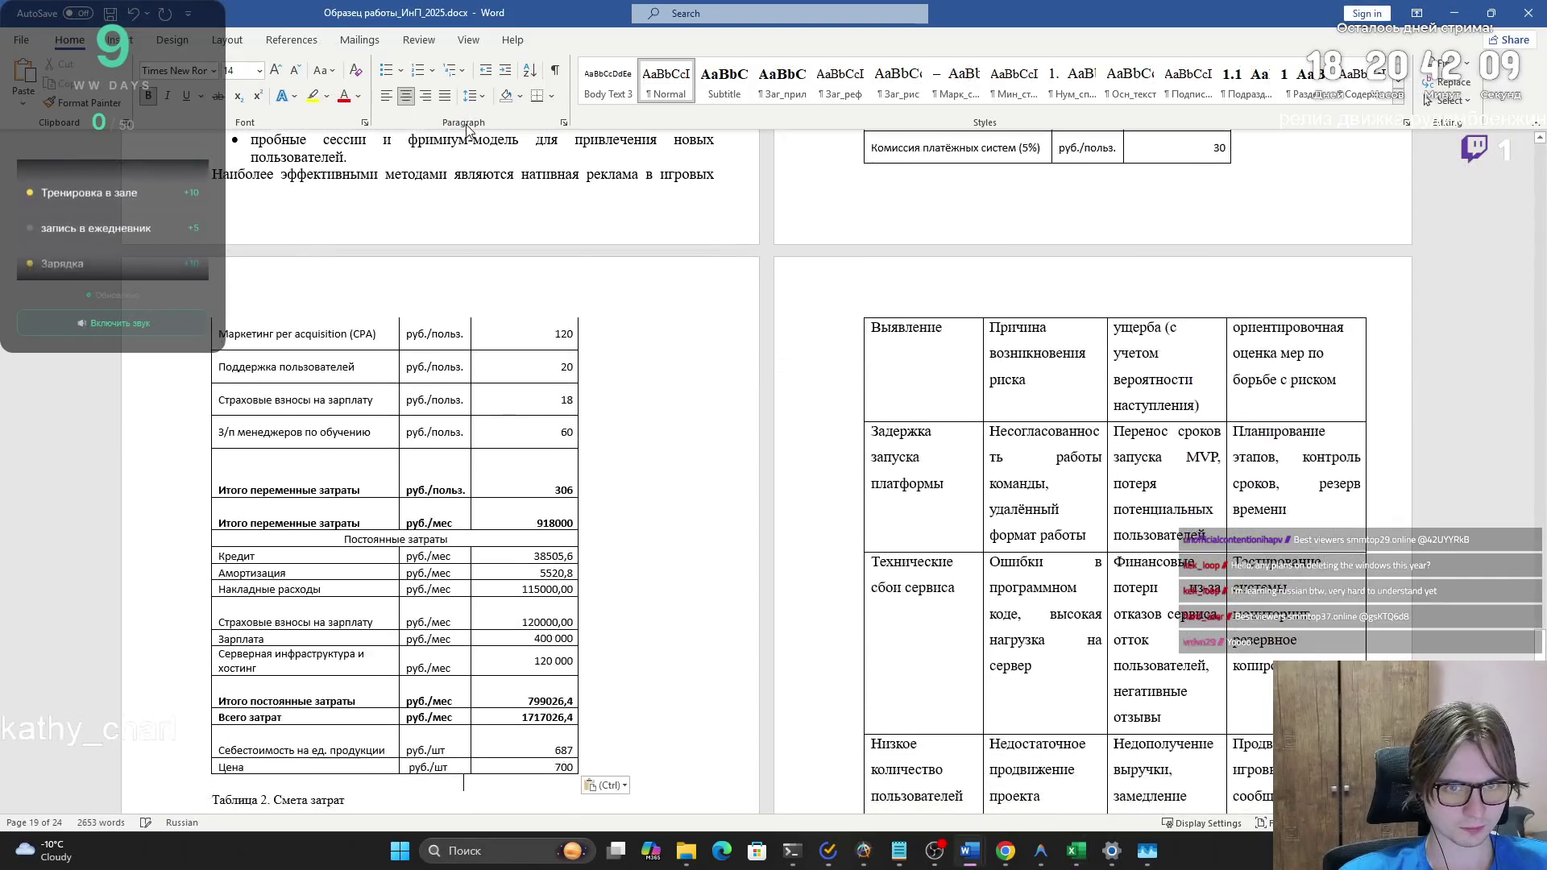
{"action": "scroll", "coordinate": [1121, 278], "scroll_direction": "up", "scroll_amount": 3}
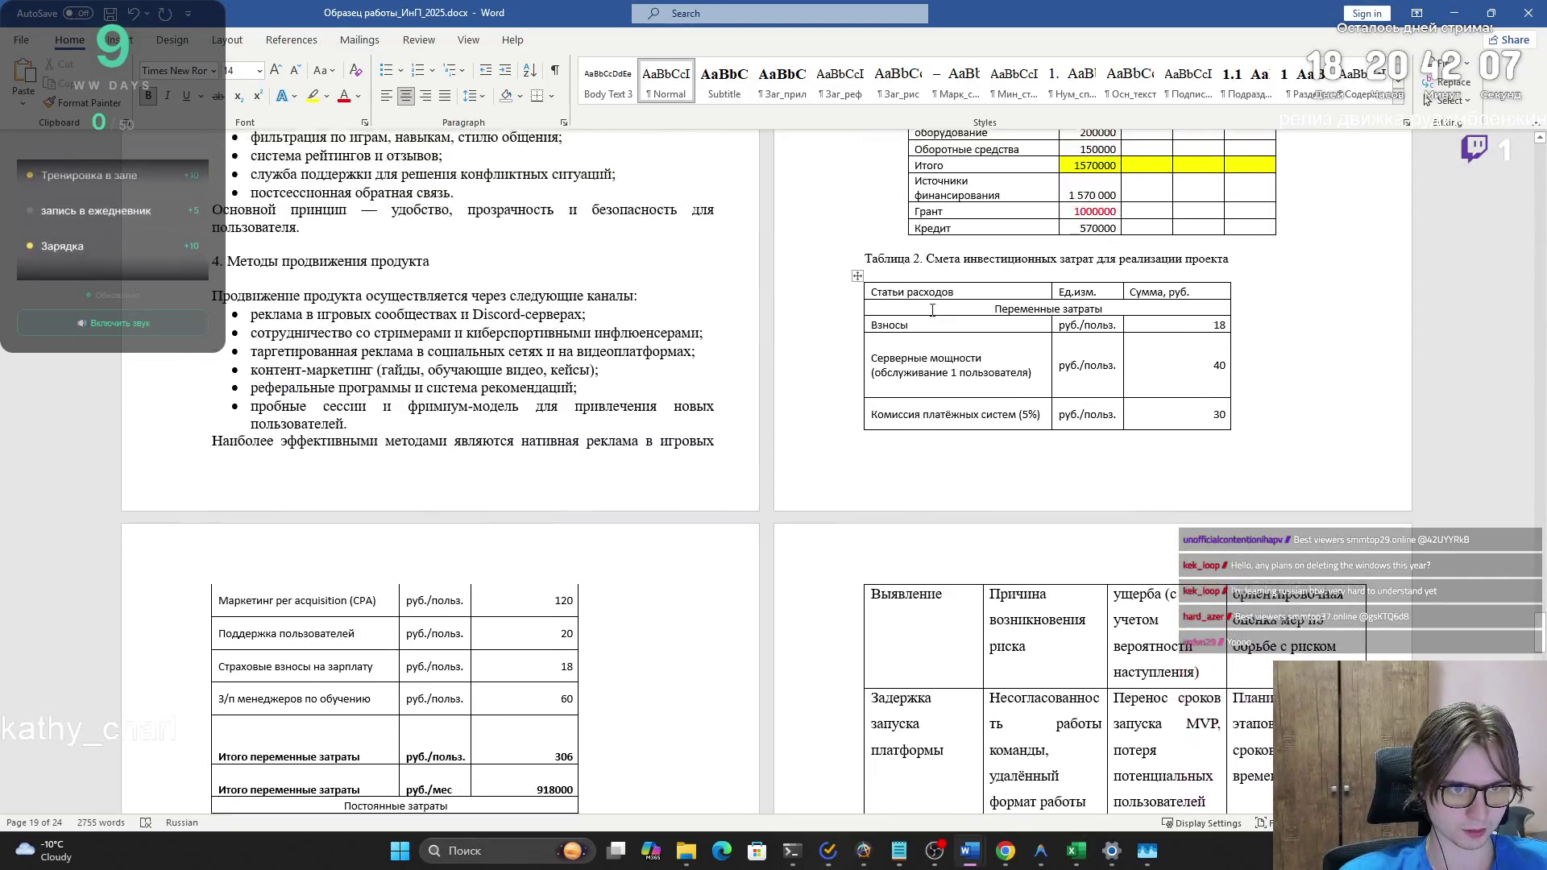
{"action": "left_click_drag", "start_coordinate": [1121, 277], "coordinate": [1110, 282]}
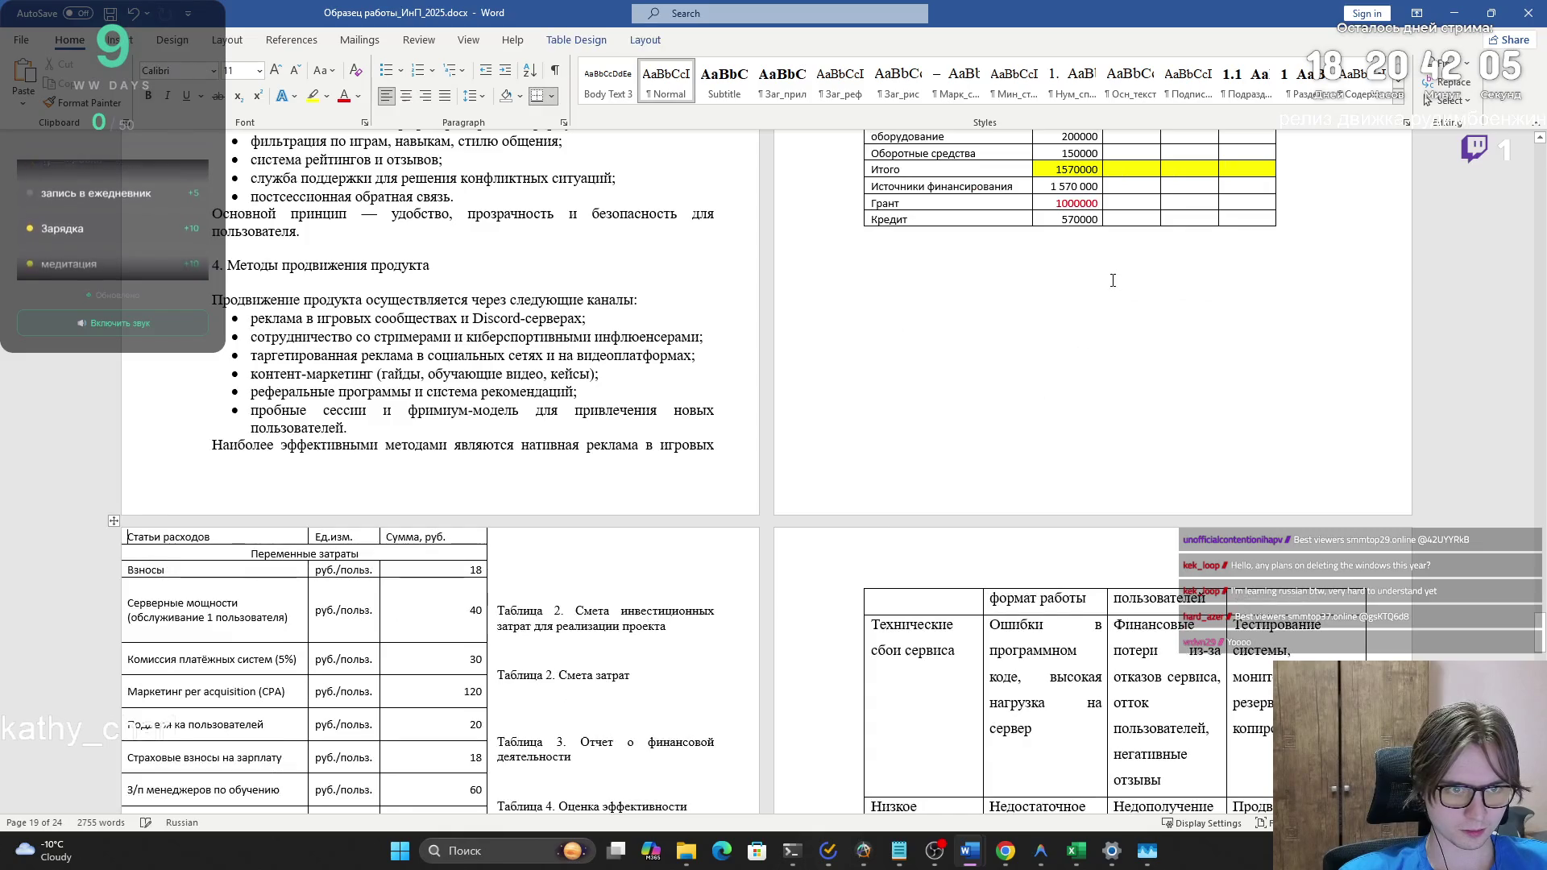
{"action": "scroll", "coordinate": [1103, 286], "scroll_direction": "down", "scroll_amount": 2}
{"action": "key", "text": "ctrl+z"}
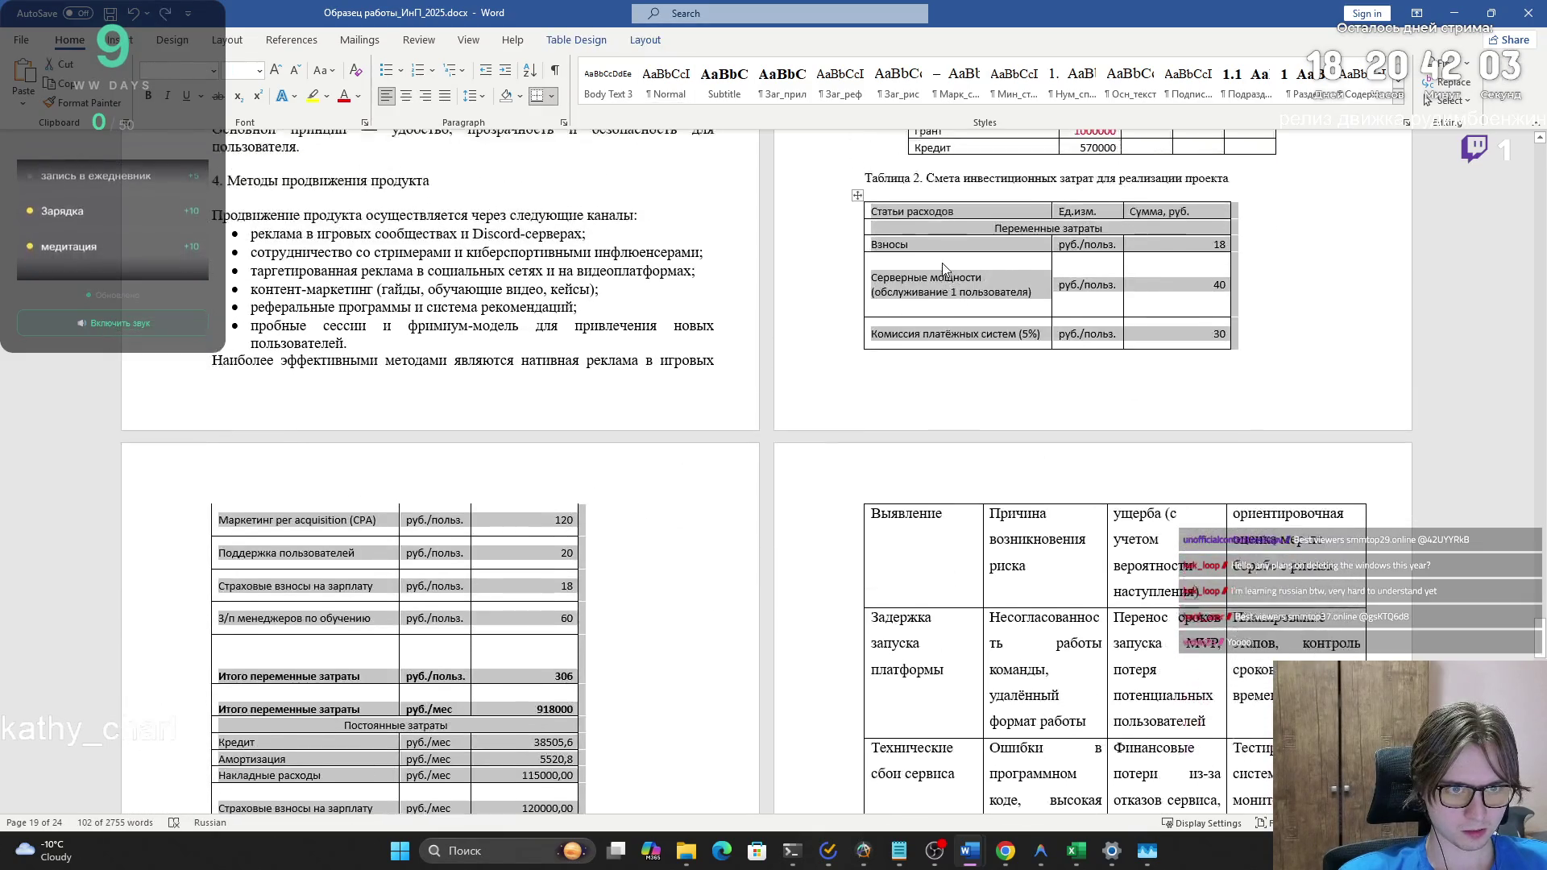
- Add a blank line above the caption and centre the cost table on the page
{"action": "left_click", "coordinate": [213, 607]}
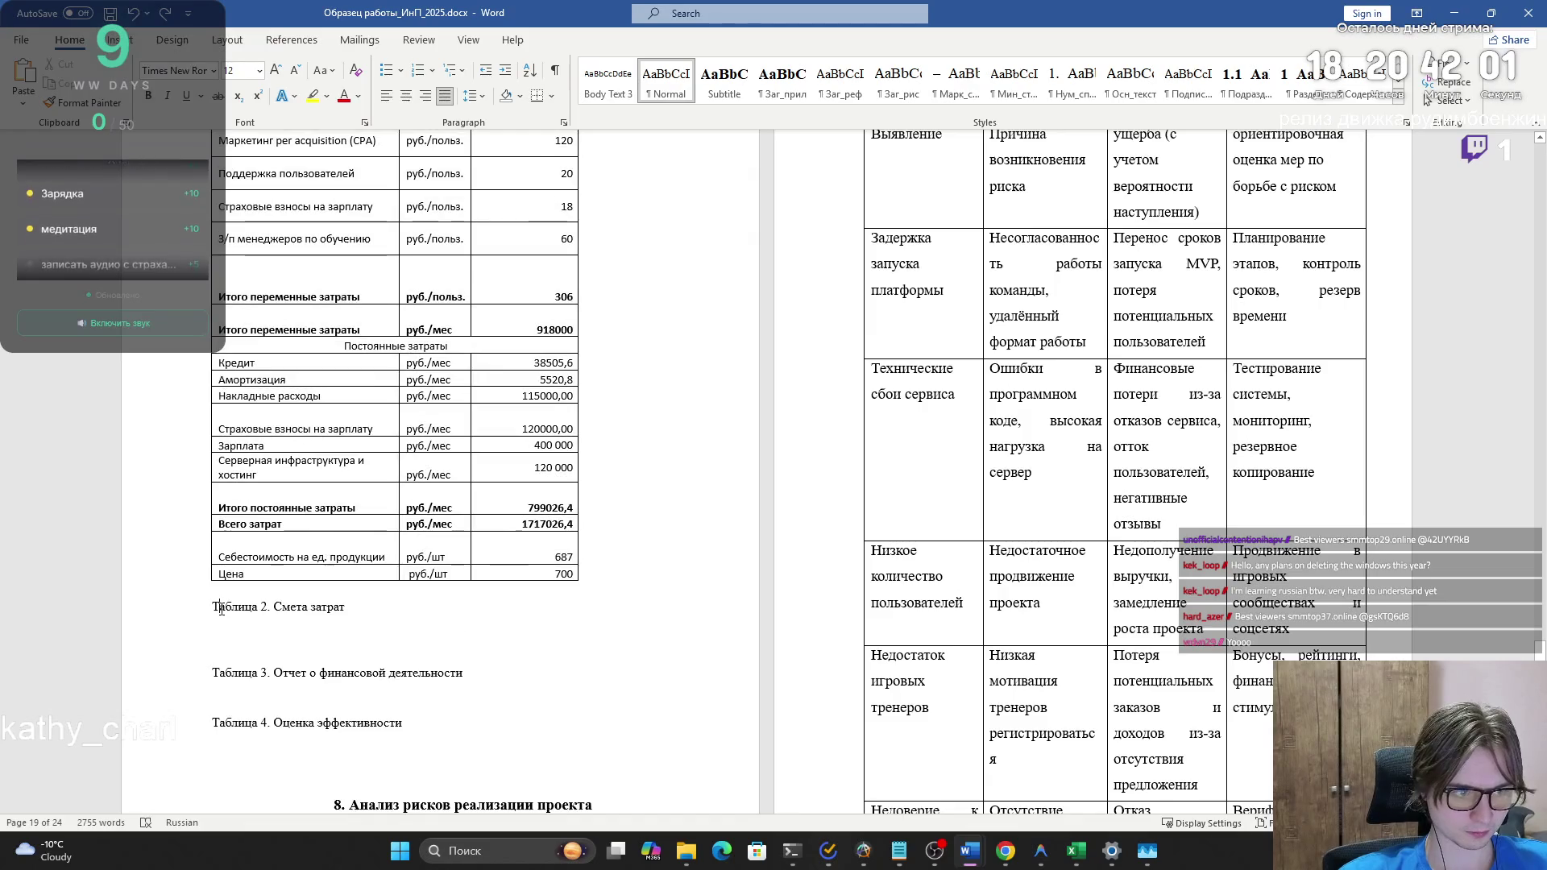
{"action": "key", "text": "Return"}
{"action": "scroll", "coordinate": [306, 564], "scroll_direction": "up", "scroll_amount": 7}
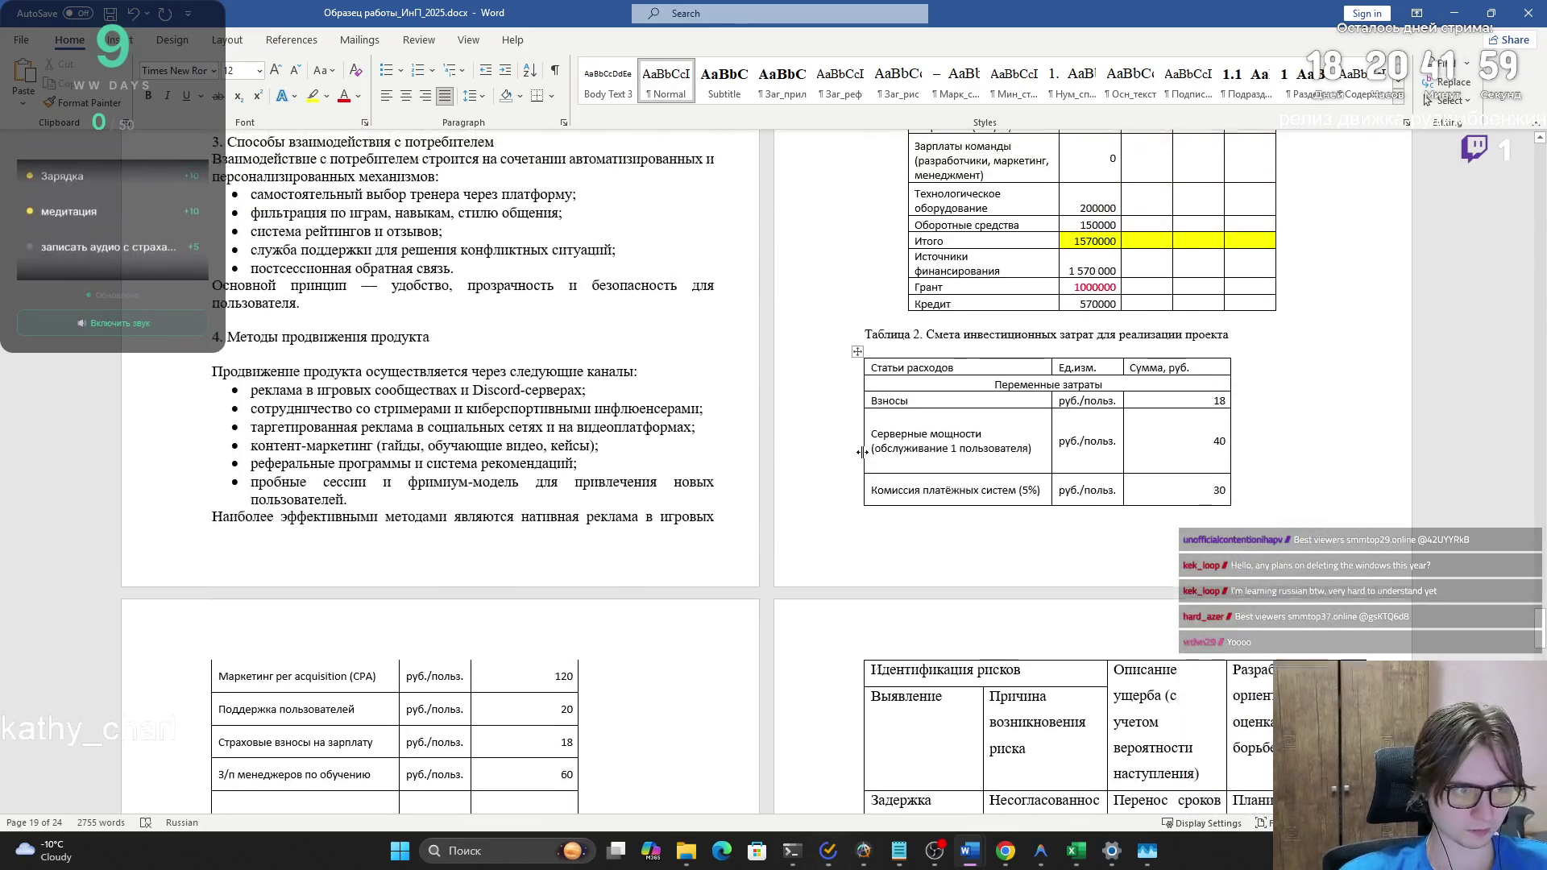
{"action": "left_click_drag", "start_coordinate": [864, 360], "coordinate": [214, 616]}
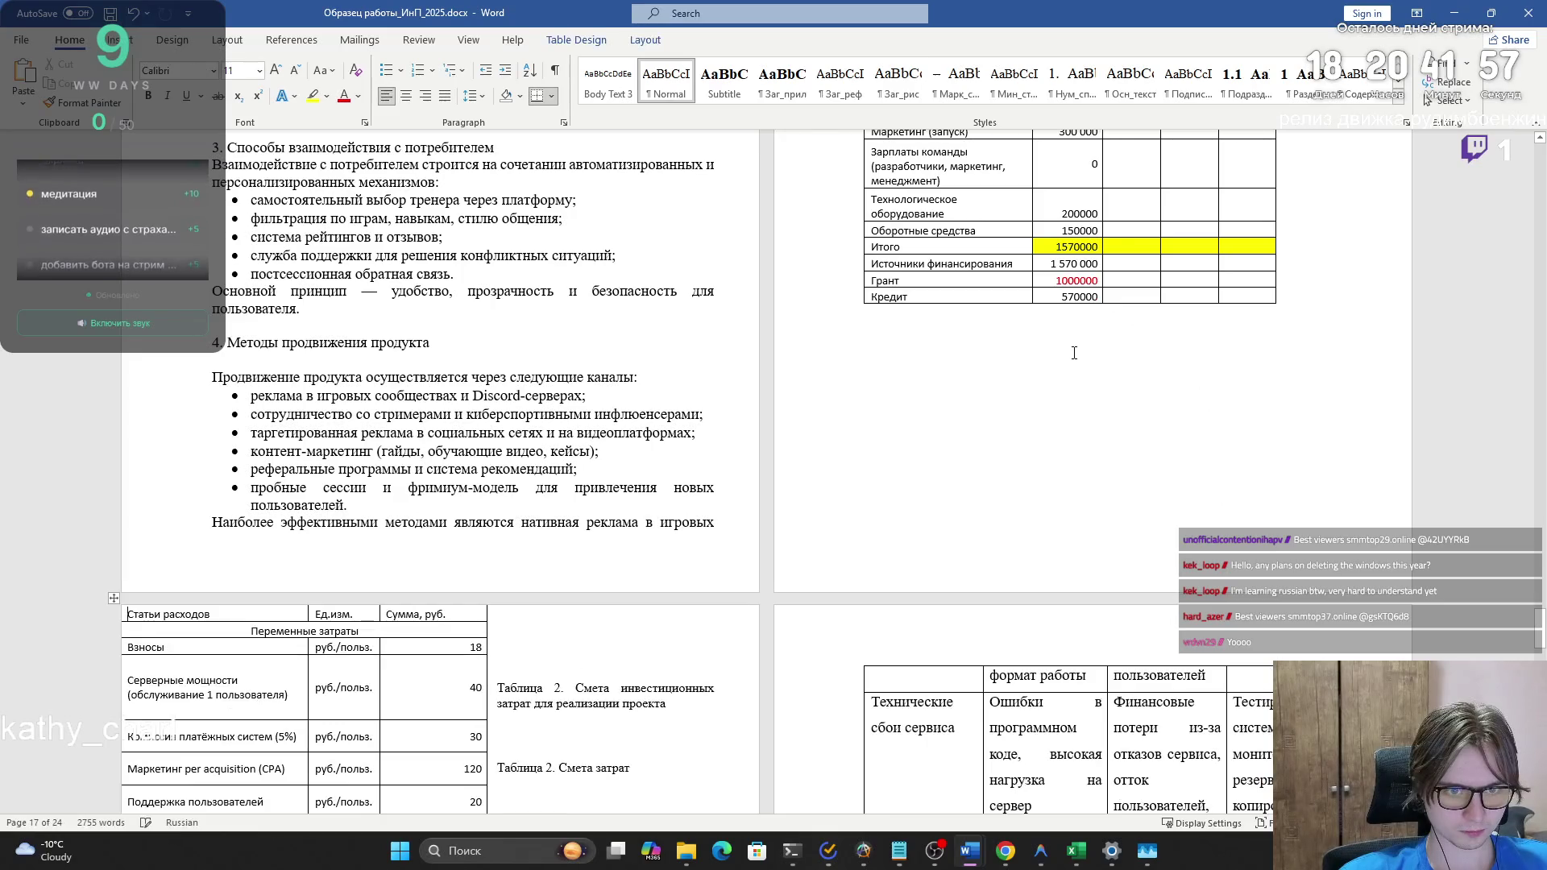
{"action": "key", "text": "ctrl+z"}
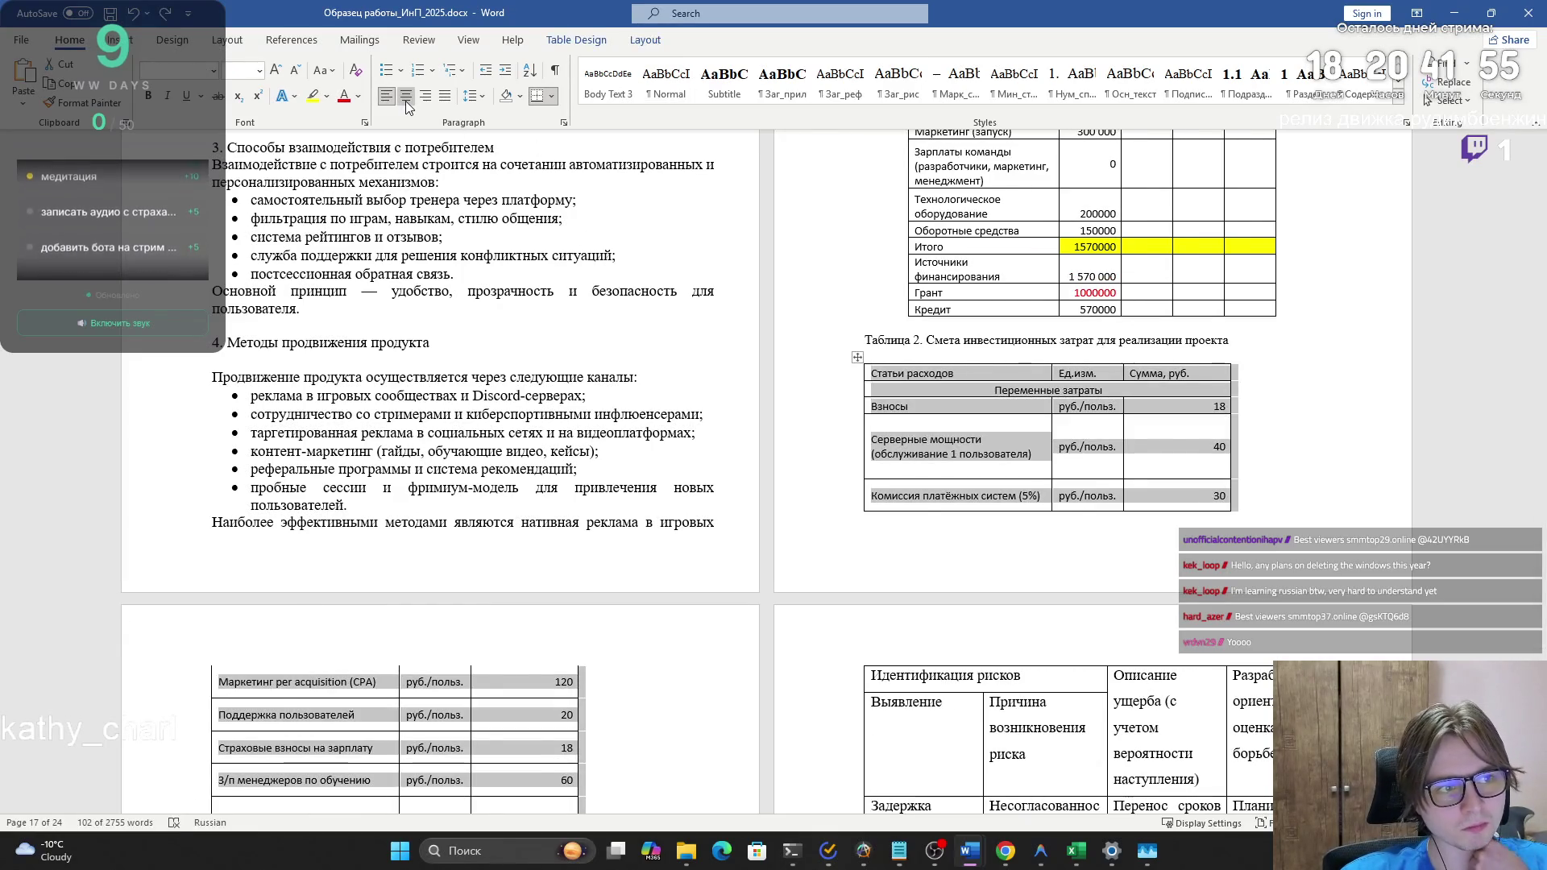
{"action": "left_click", "coordinate": [404, 99]}
- Remove the extra blank line and centre the Таблица 2. Смета затрат caption
{"action": "scroll", "coordinate": [999, 486], "scroll_direction": "down", "scroll_amount": 7}
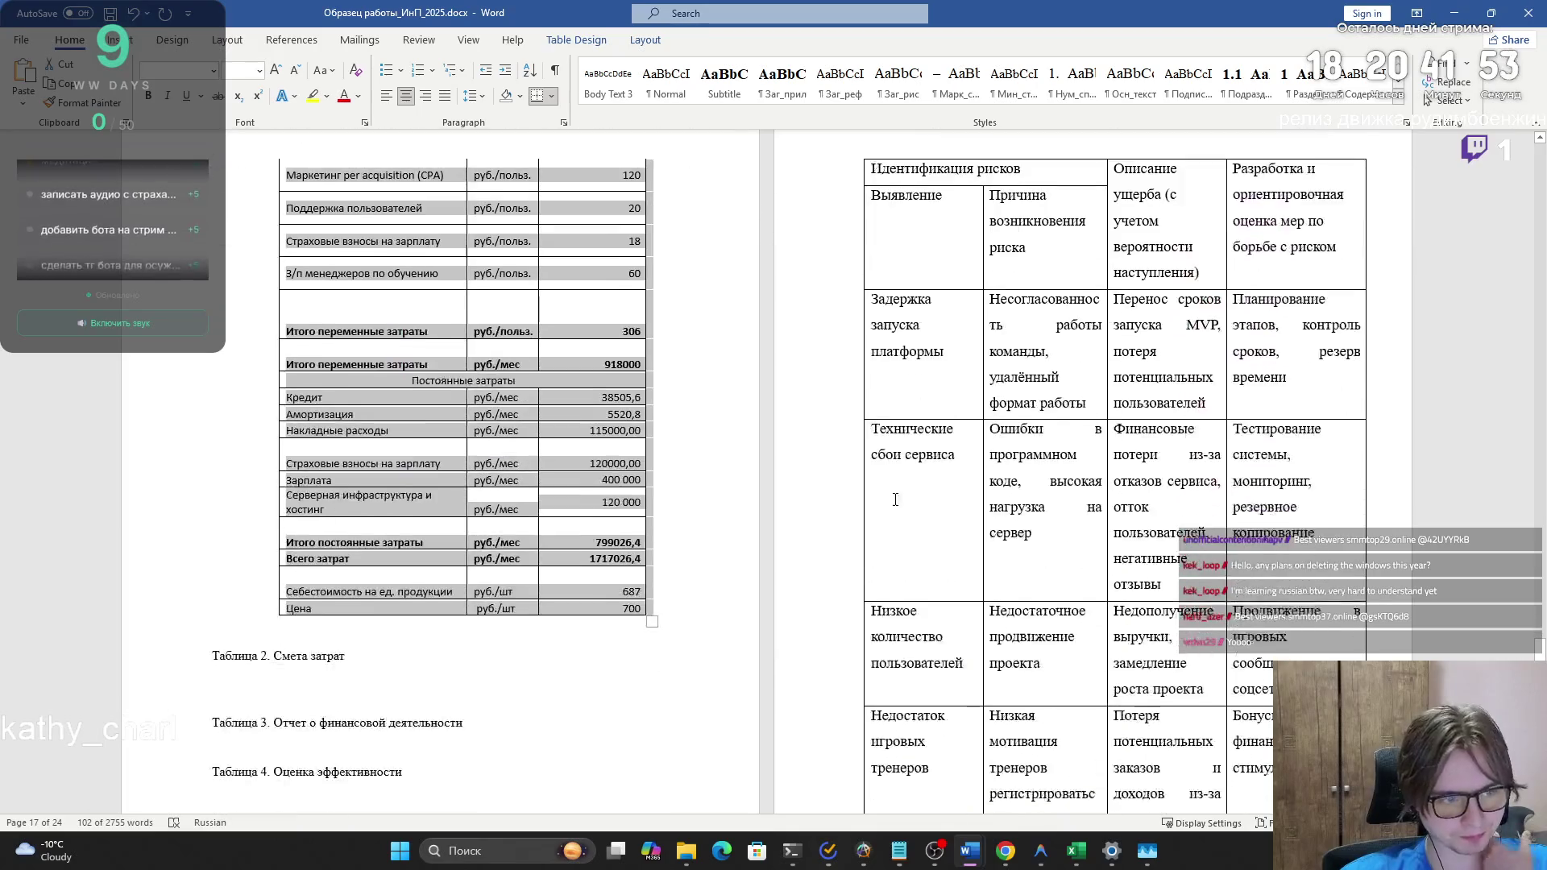
{"action": "left_click", "coordinate": [449, 633]}
{"action": "left_click", "coordinate": [441, 608]}
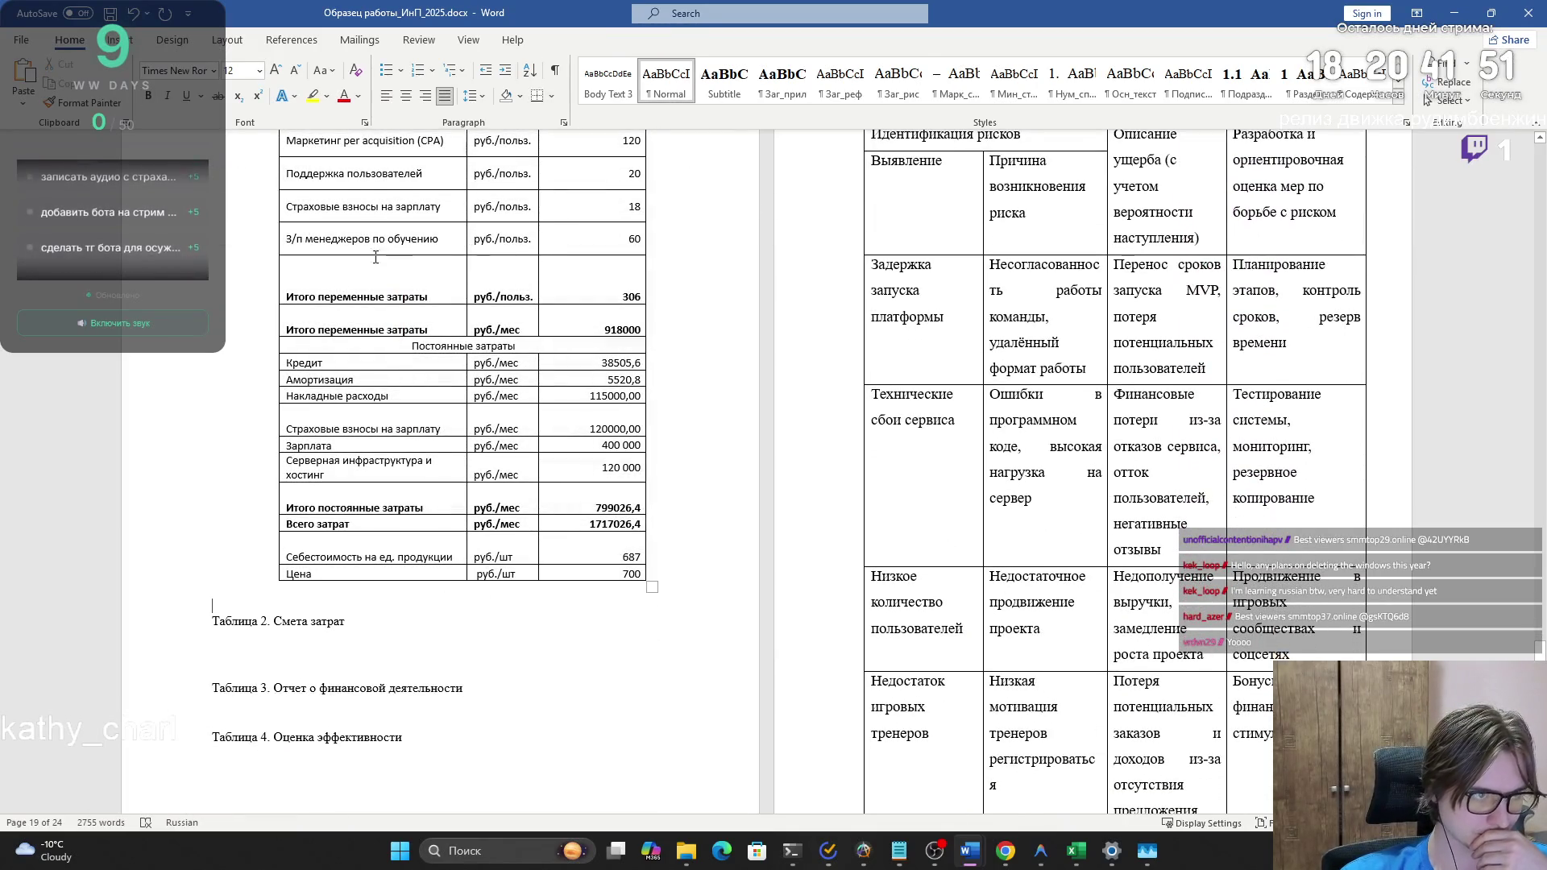
{"action": "key", "text": "BackSpace"}
{"action": "left_click", "coordinate": [406, 96]}
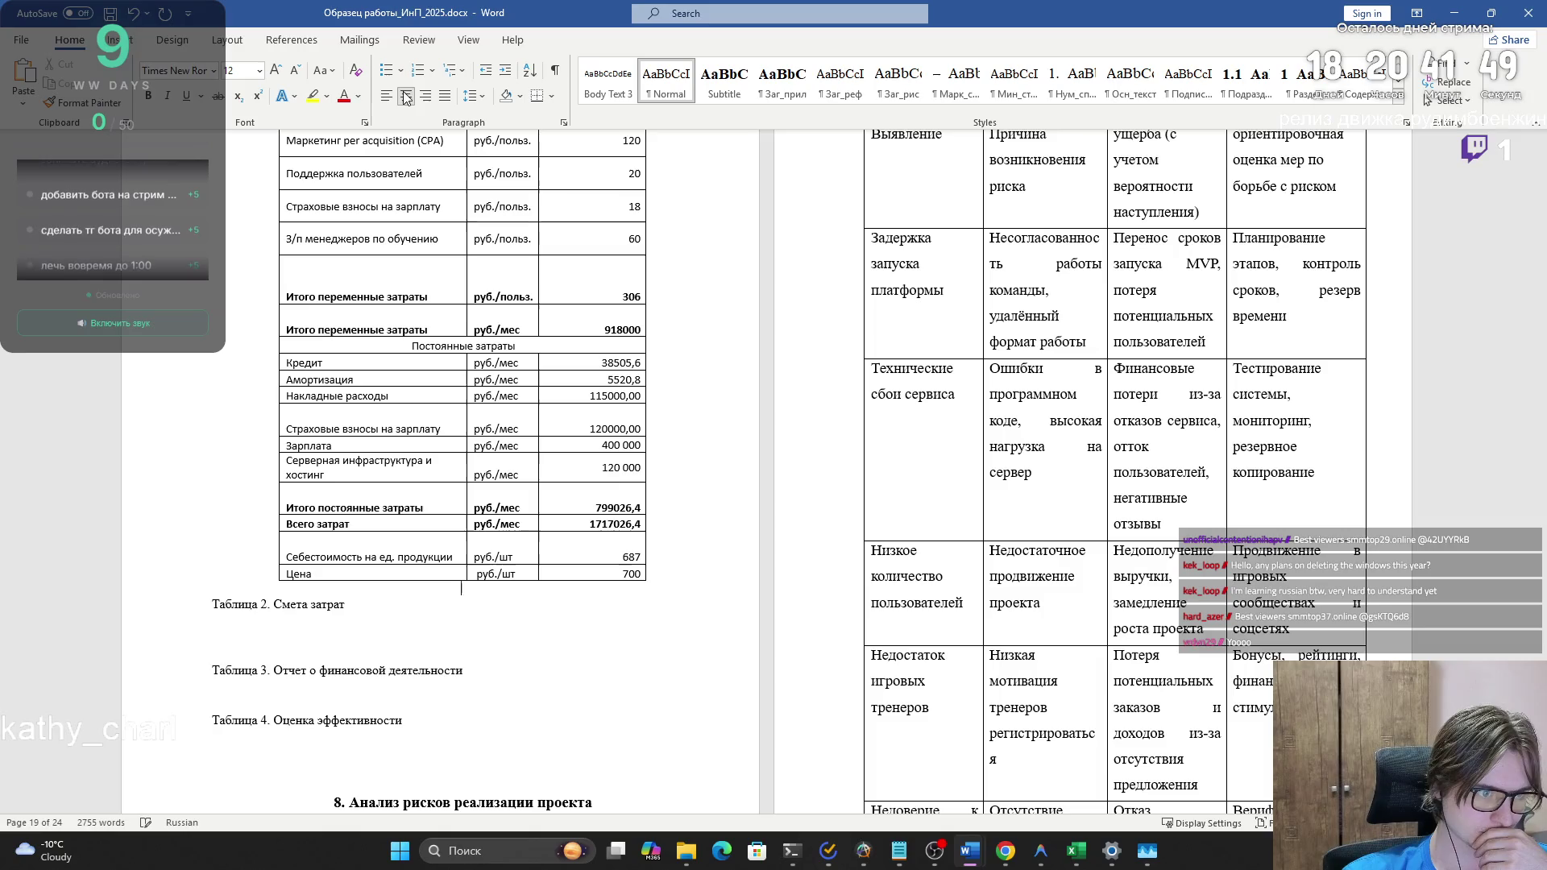
{"action": "left_click_drag", "start_coordinate": [355, 606], "coordinate": [212, 606]}
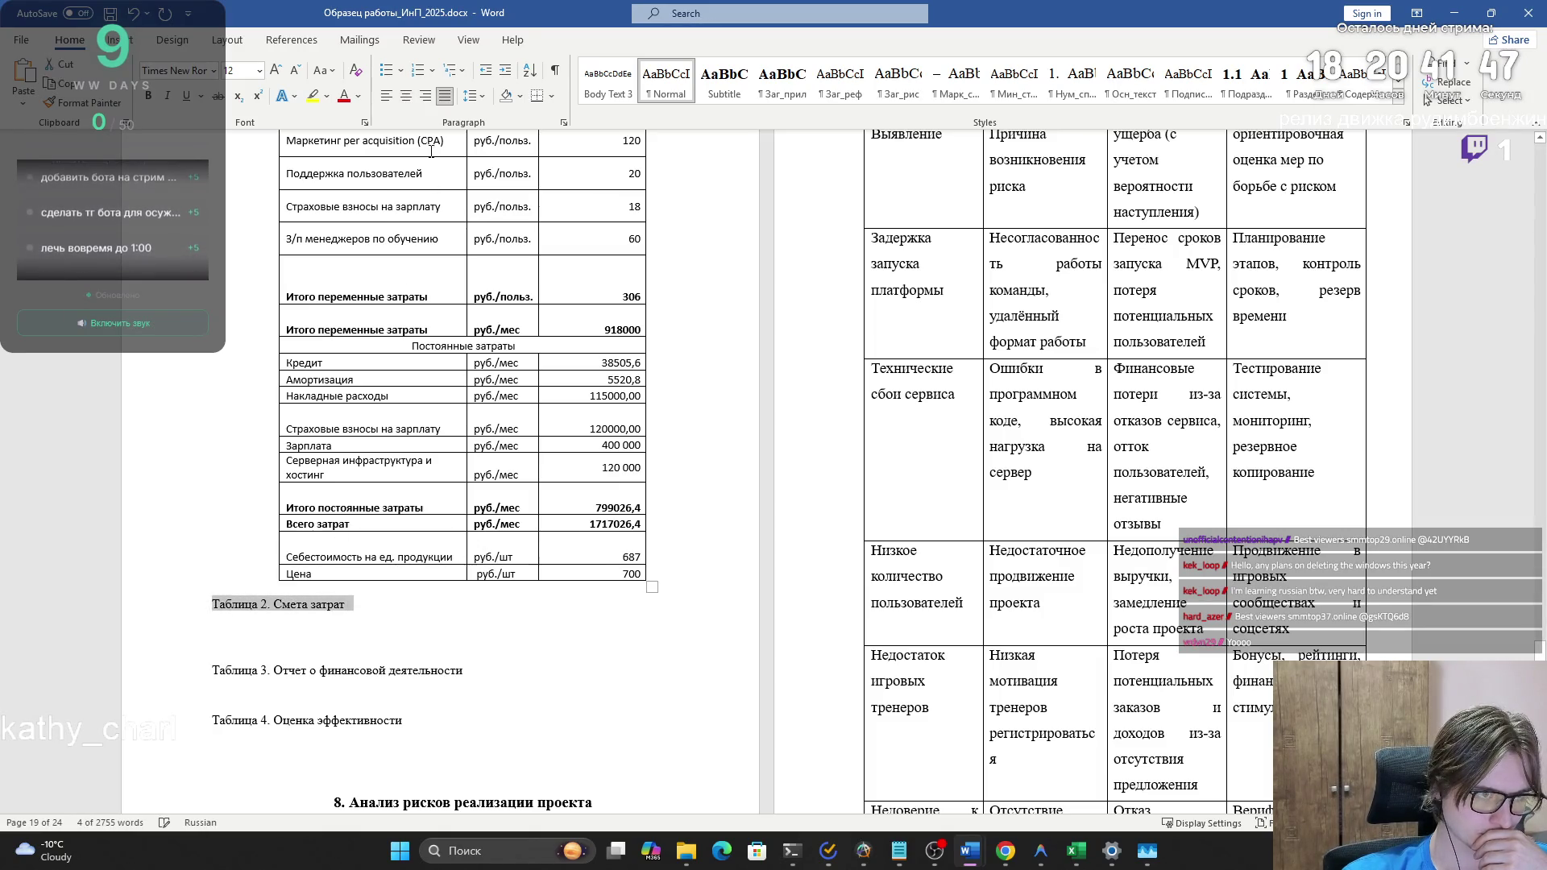
{"action": "key", "text": "ctrl+e"}
{"action": "left_click", "coordinate": [535, 604]}
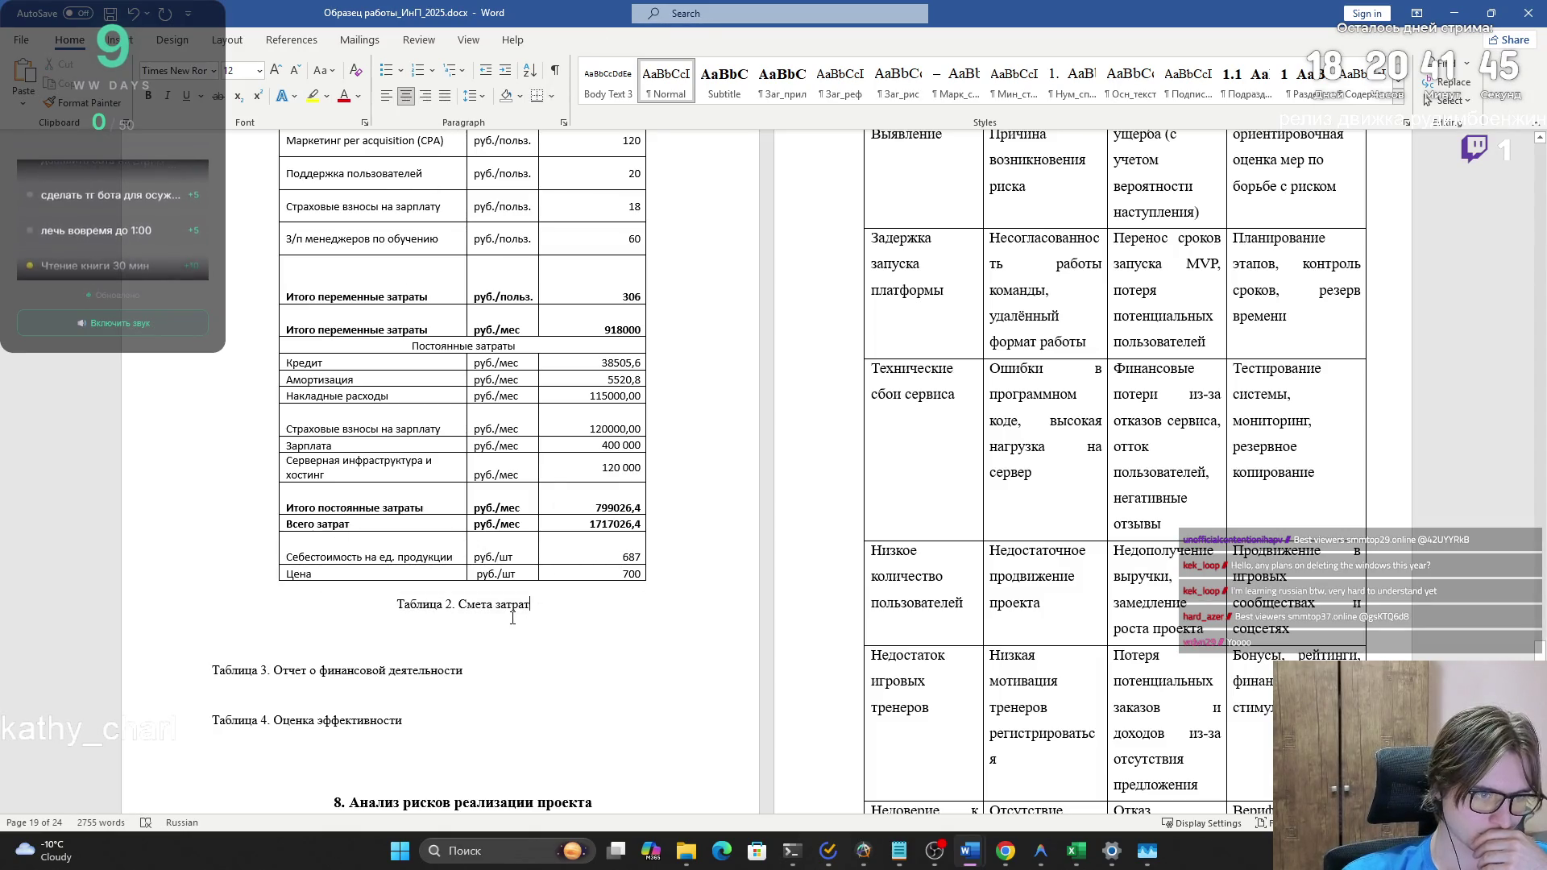
- Centre the Таблица 3. Отчет о финансовой деятельности caption
{"action": "scroll", "coordinate": [519, 614], "scroll_direction": "up", "scroll_amount": 6}
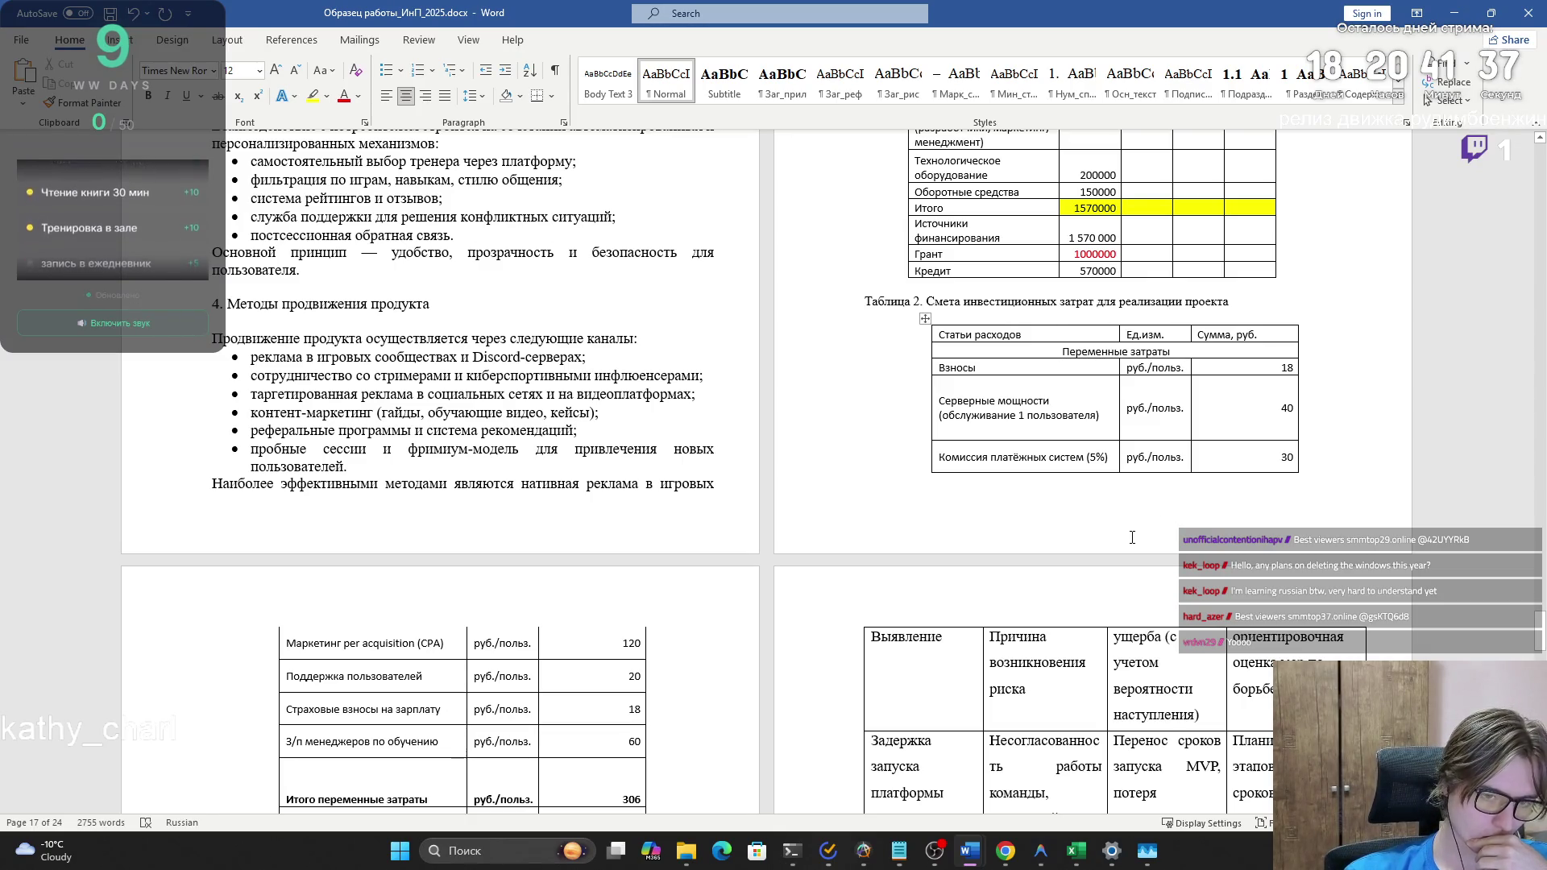
{"action": "scroll", "coordinate": [1132, 537], "scroll_direction": "down", "scroll_amount": 5}
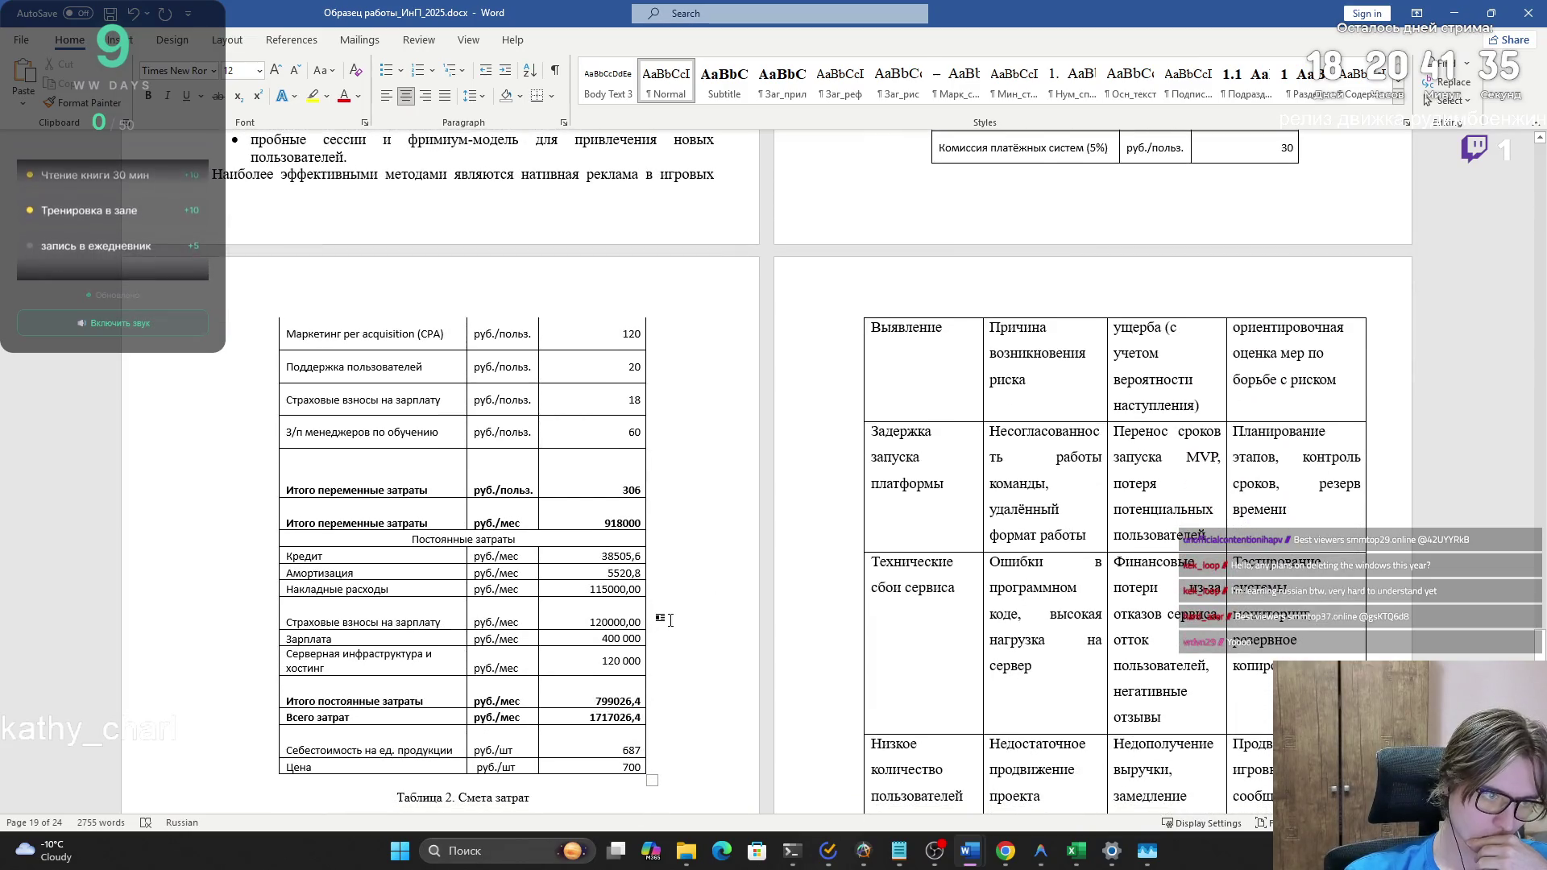
{"action": "scroll", "coordinate": [670, 620], "scroll_direction": "down", "scroll_amount": 2}
{"action": "scroll", "coordinate": [669, 630], "scroll_direction": "up", "scroll_amount": 8}
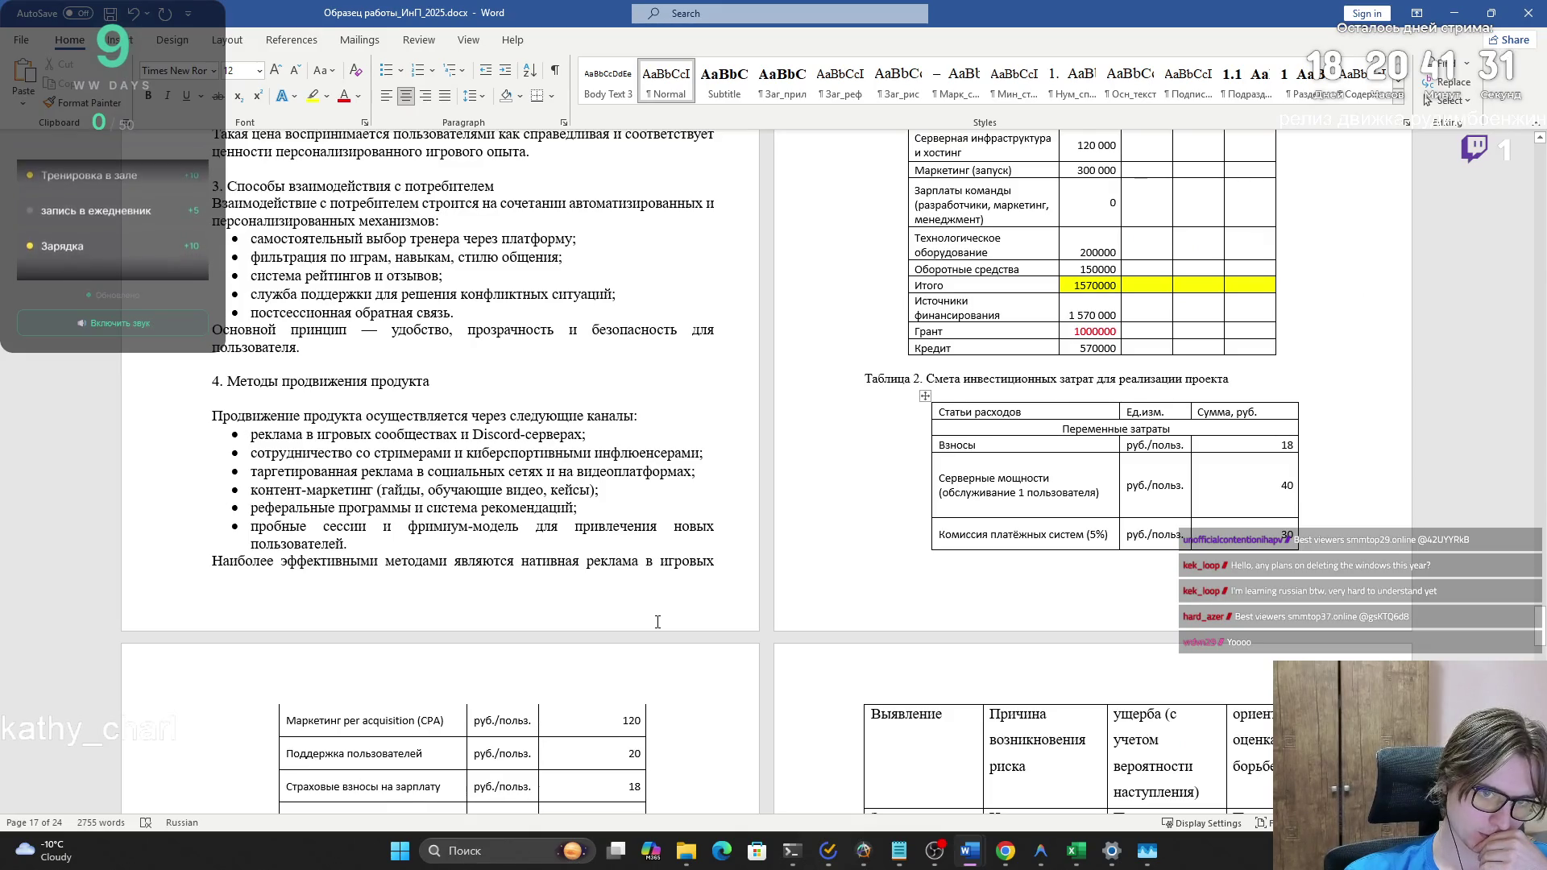
{"action": "scroll", "coordinate": [658, 622], "scroll_direction": "down", "scroll_amount": 10}
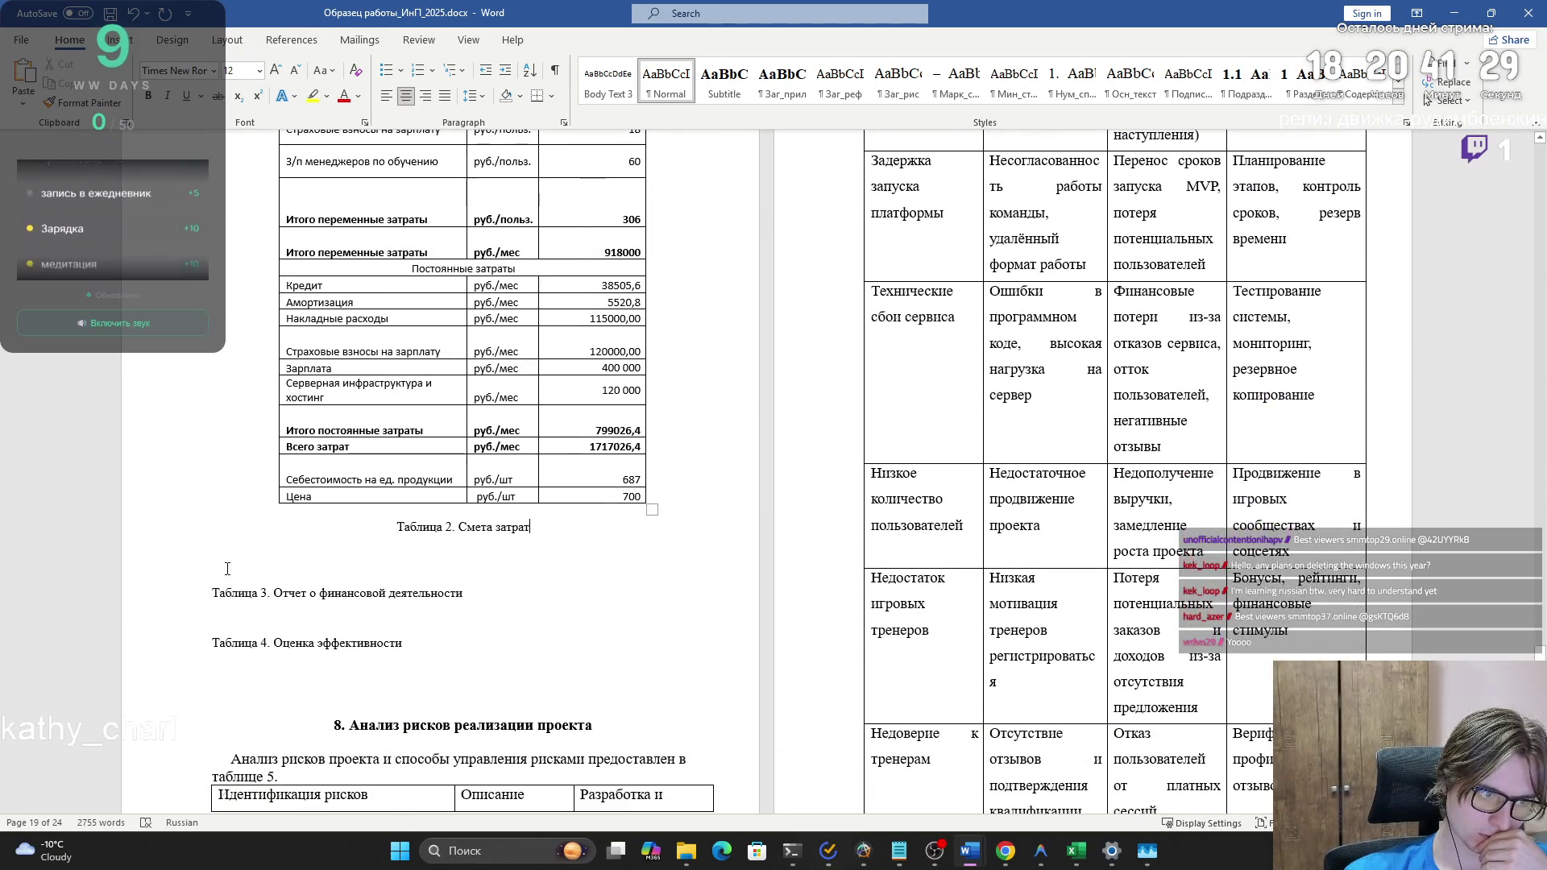
{"action": "left_click", "coordinate": [403, 103]}
- Copy table A1:E17 from the Отчет о финансовых результатах sheet and return to Word
{"action": "key", "text": "alt+Tab"}
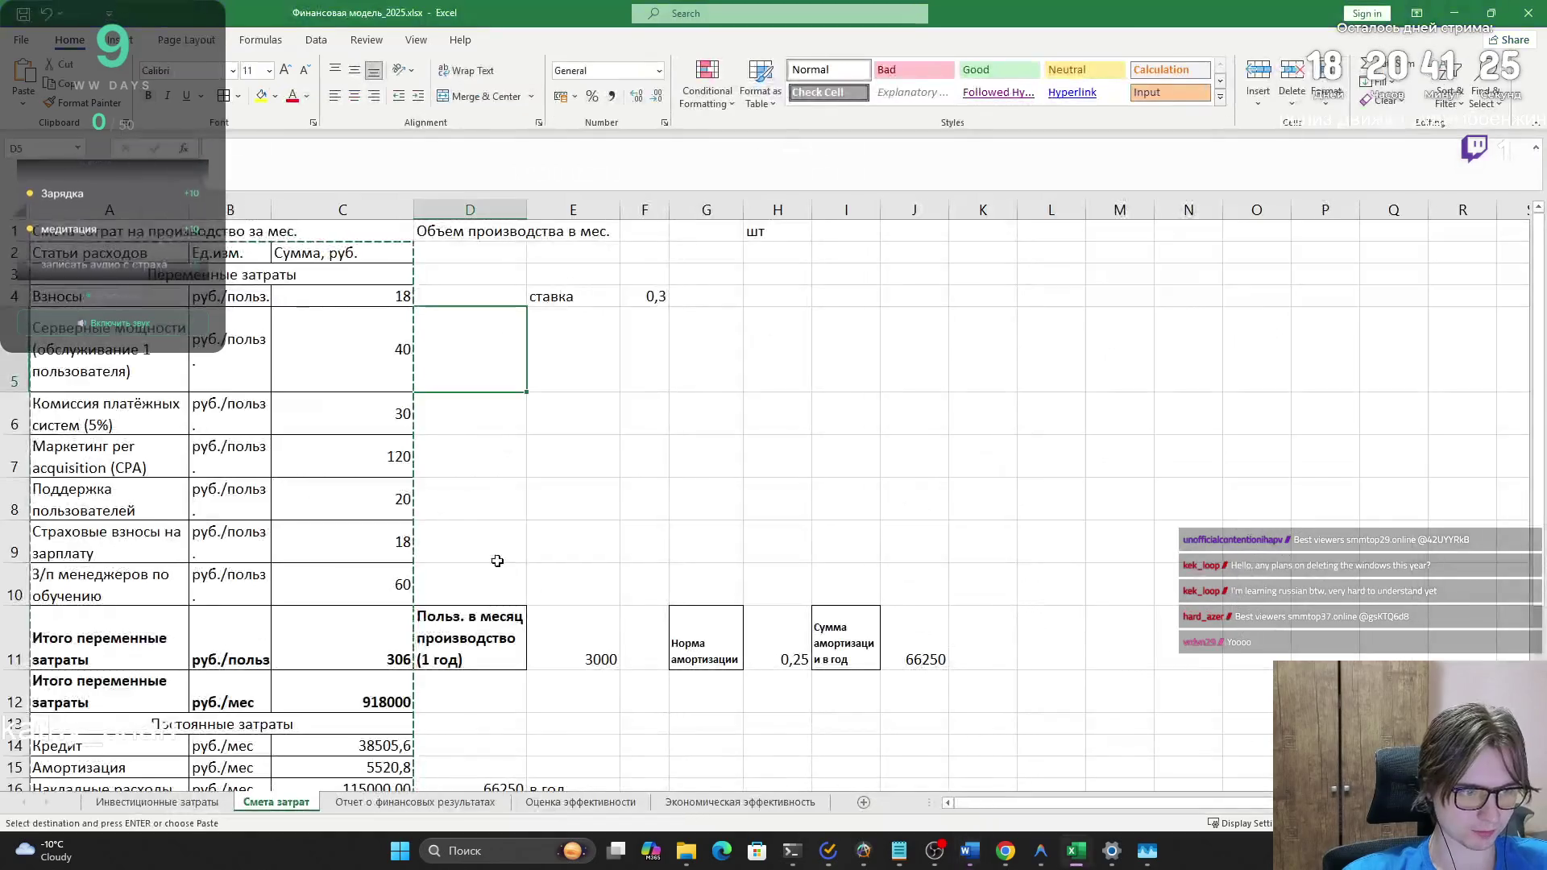
{"action": "left_click", "coordinate": [415, 802]}
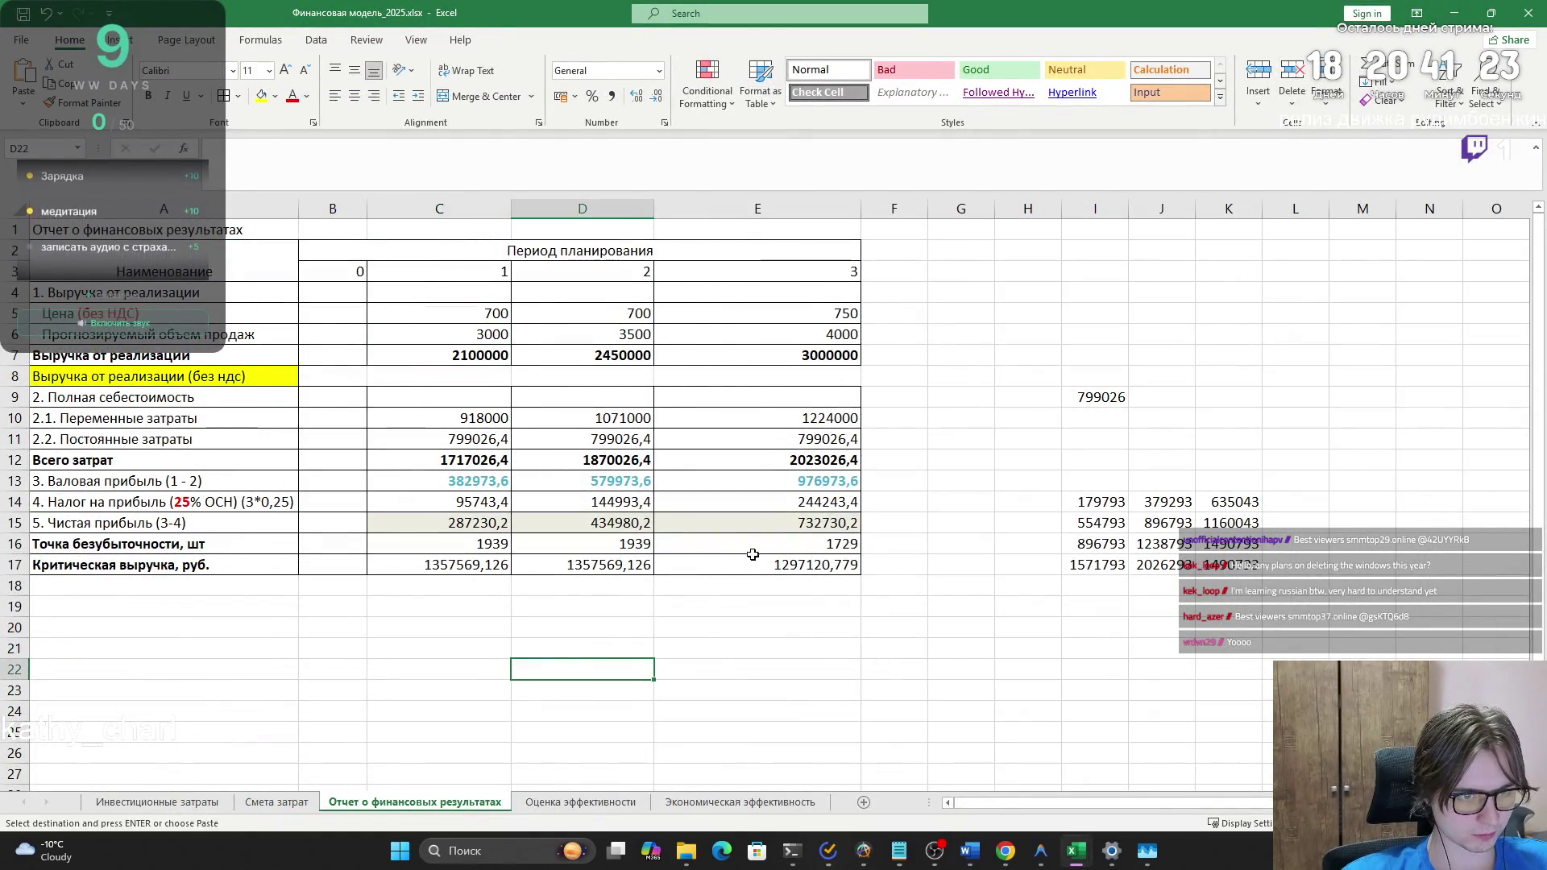
{"action": "mouse_move", "coordinate": [753, 556]}
{"action": "left_mouse_down"}
{"action": "mouse_move", "coordinate": [749, 504]}
{"action": "mouse_move", "coordinate": [121, 266]}
{"action": "mouse_move", "coordinate": [127, 229]}
{"action": "mouse_move", "coordinate": [121, 244]}
{"action": "mouse_move", "coordinate": [725, 403]}
{"action": "mouse_move", "coordinate": [767, 558]}
{"action": "left_mouse_up"}
{"action": "key", "text": "ctrl+c"}
{"action": "left_click", "coordinate": [713, 622]}
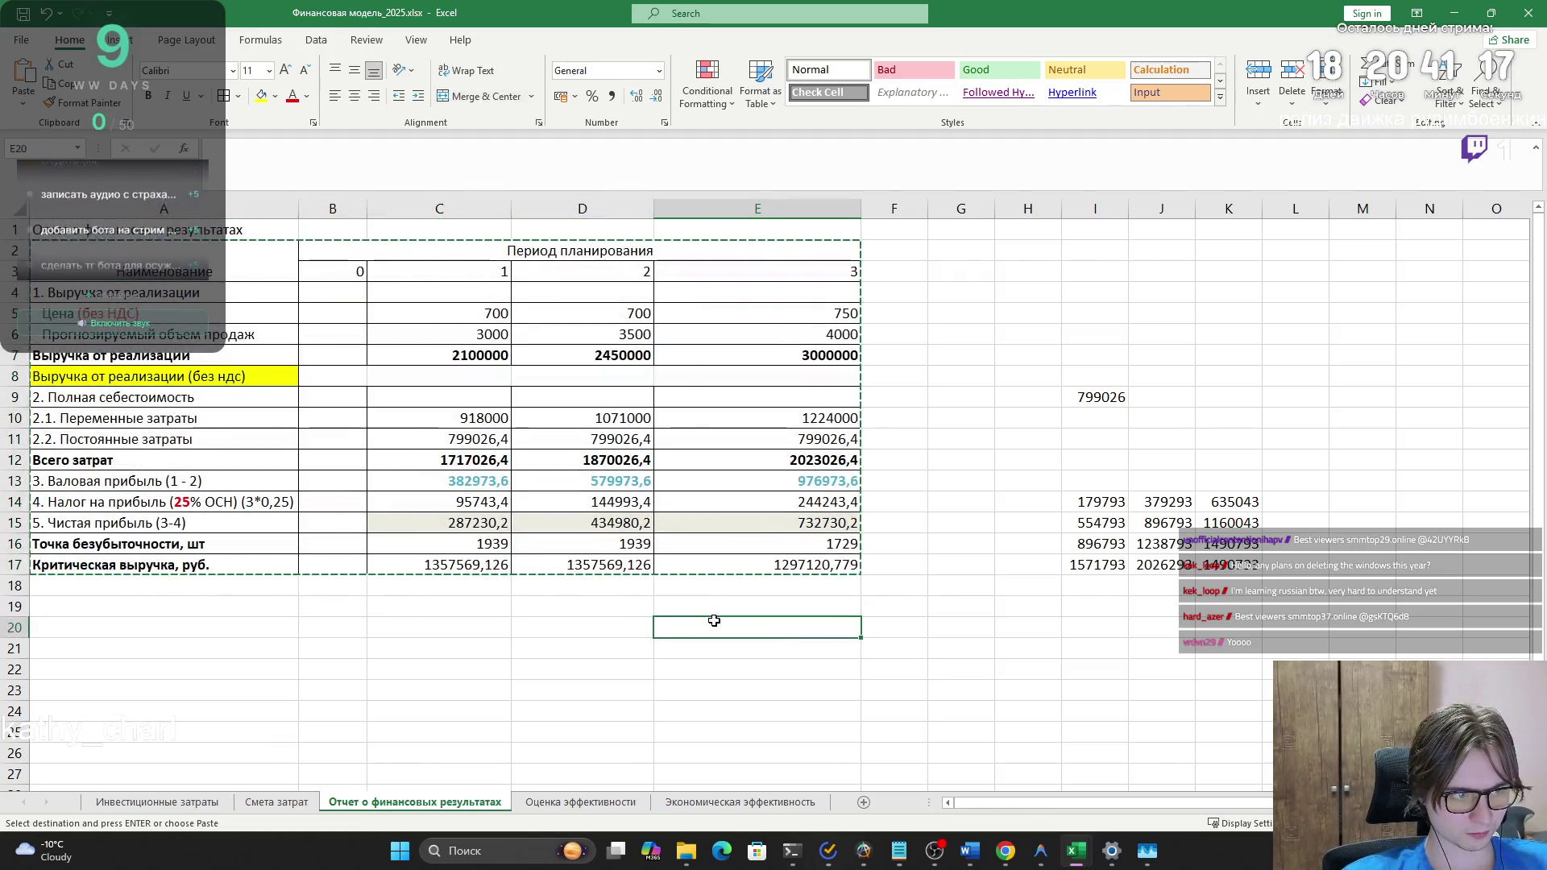
{"action": "key", "text": "alt"}
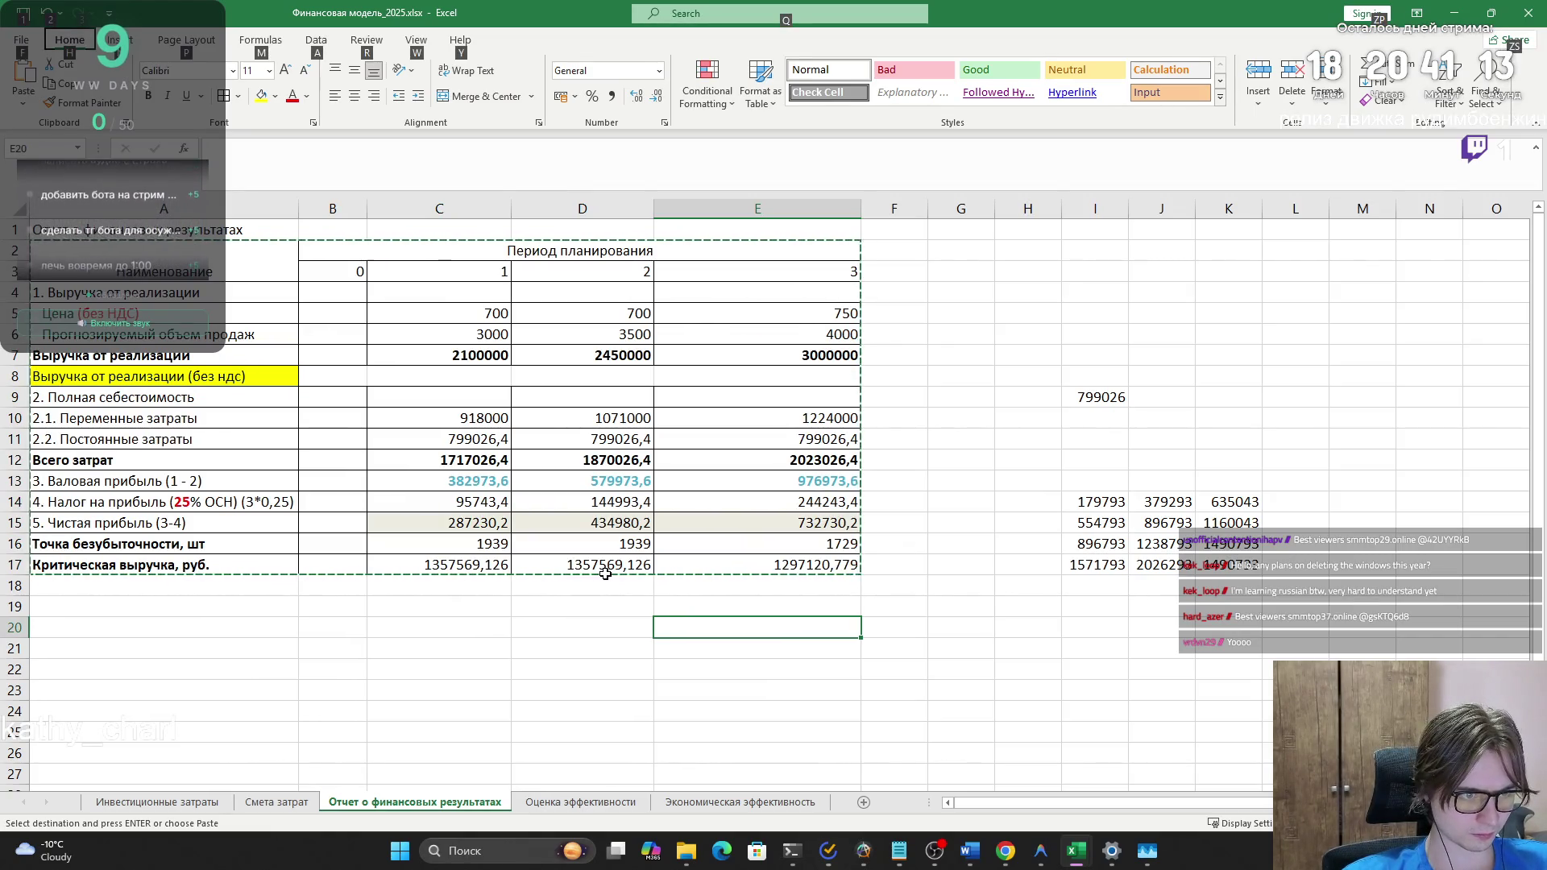
{"action": "key", "text": "alt+Tab"}
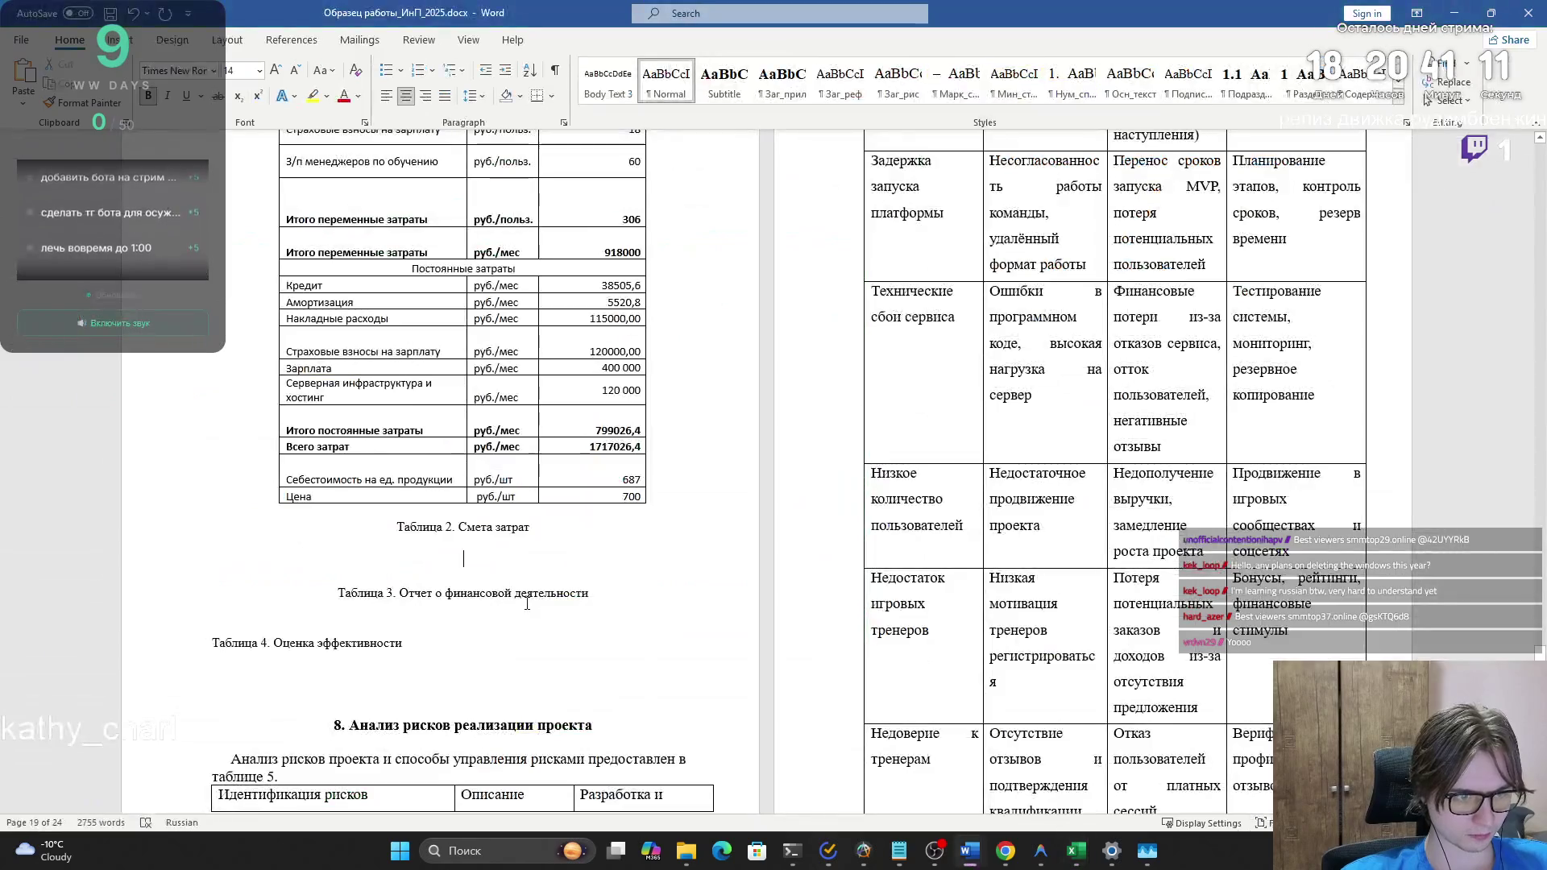
- Paste the financial results table under Таблица 2, undoing an accidental move
{"action": "key", "text": "ctrl+v"}
{"action": "scroll", "coordinate": [529, 603], "scroll_direction": "down", "scroll_amount": 3}
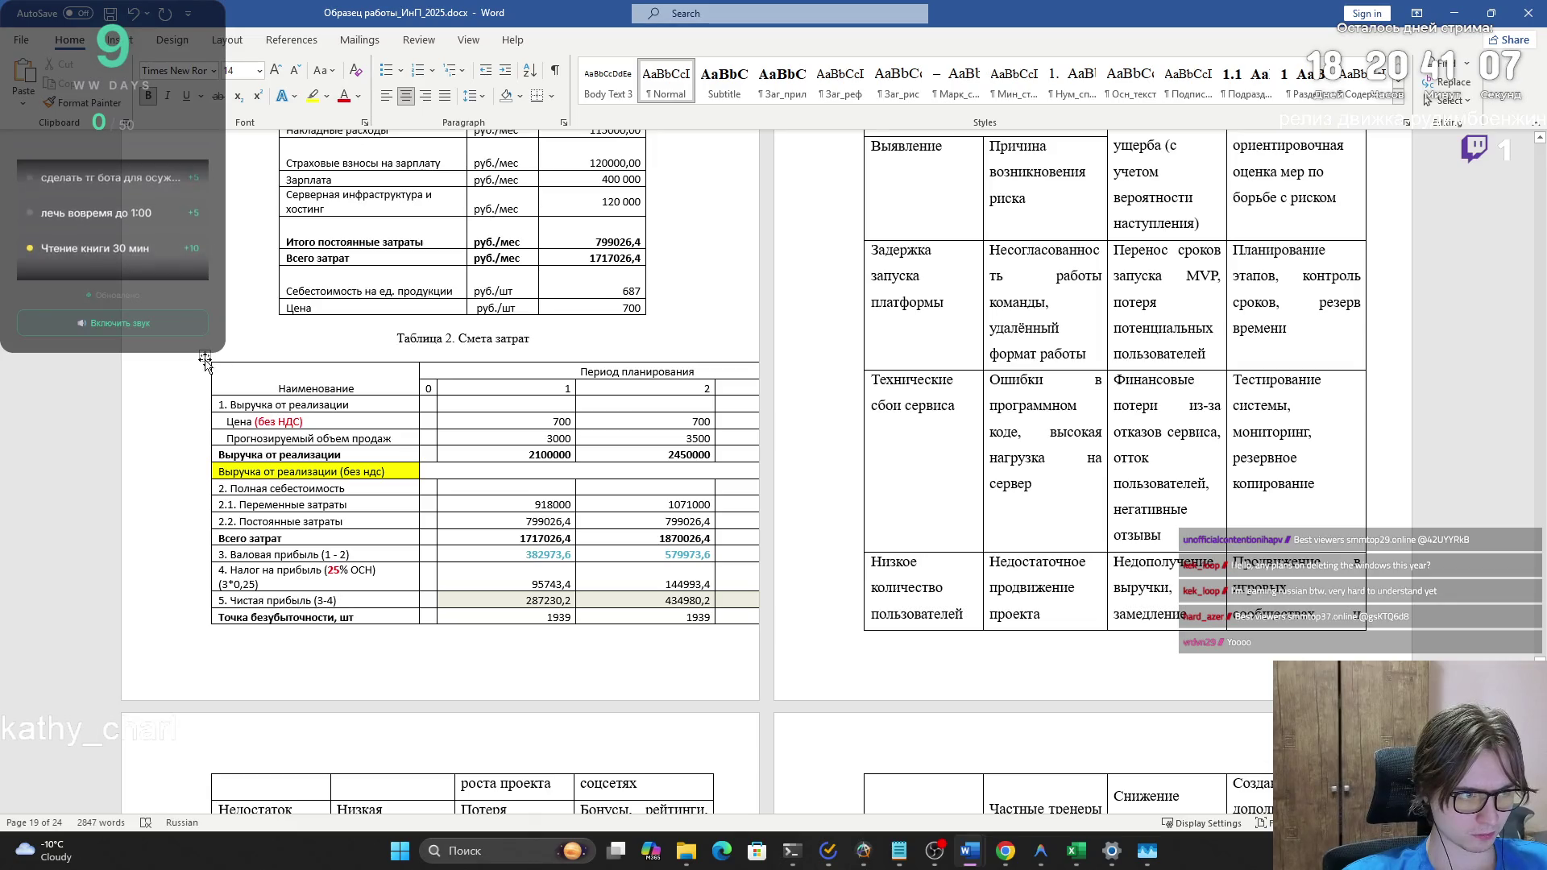
{"action": "left_click_drag", "start_coordinate": [205, 363], "coordinate": [176, 365]}
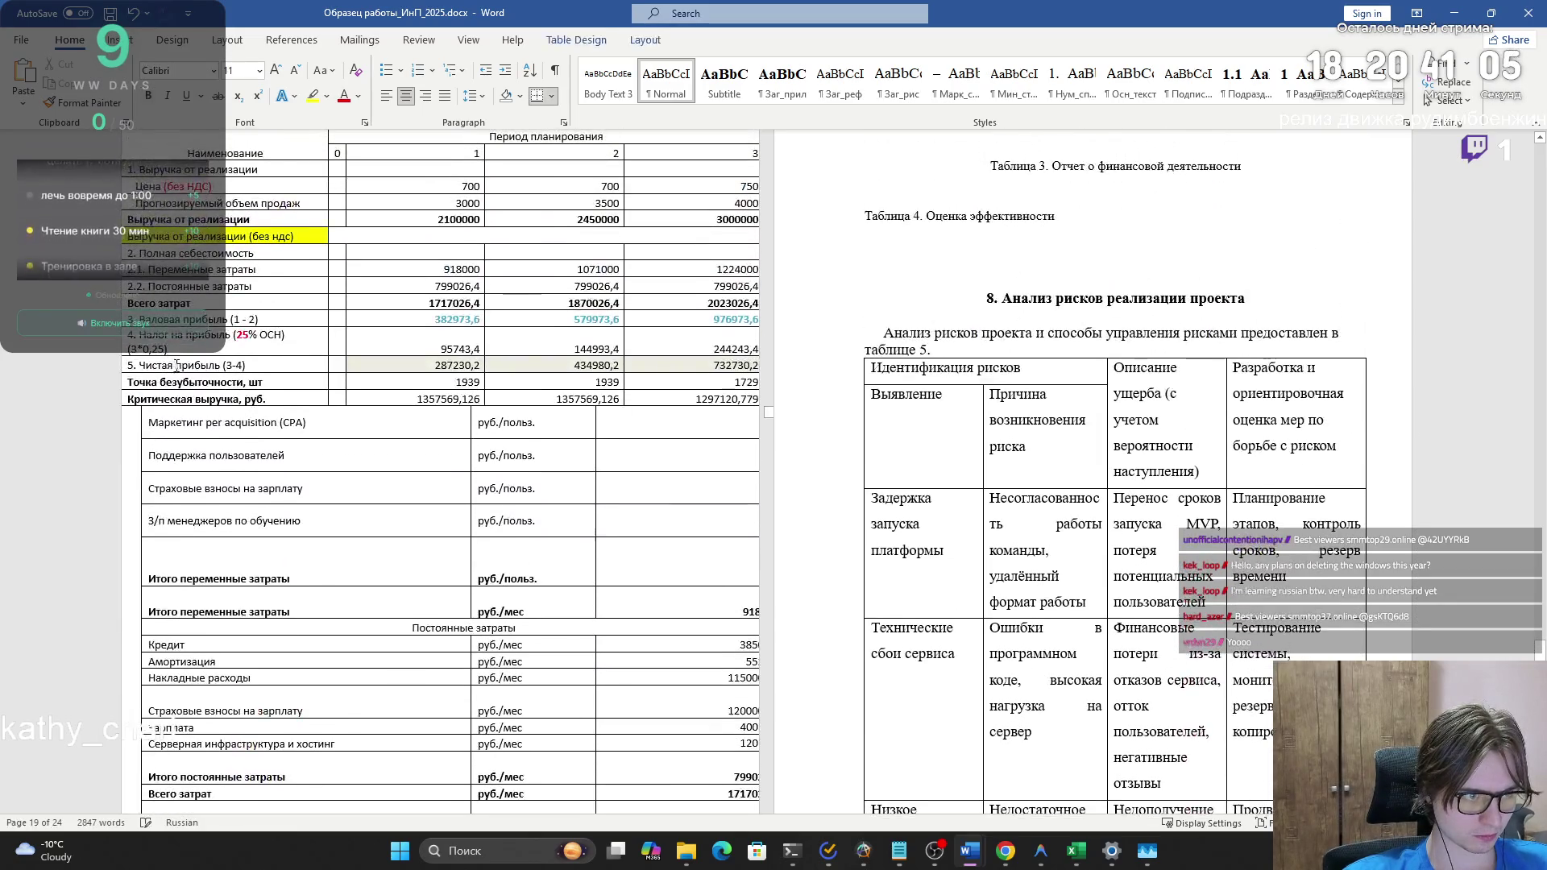
{"action": "key", "text": "ctrl+z"}
{"action": "scroll", "coordinate": [419, 466], "scroll_direction": "down", "scroll_amount": 5}
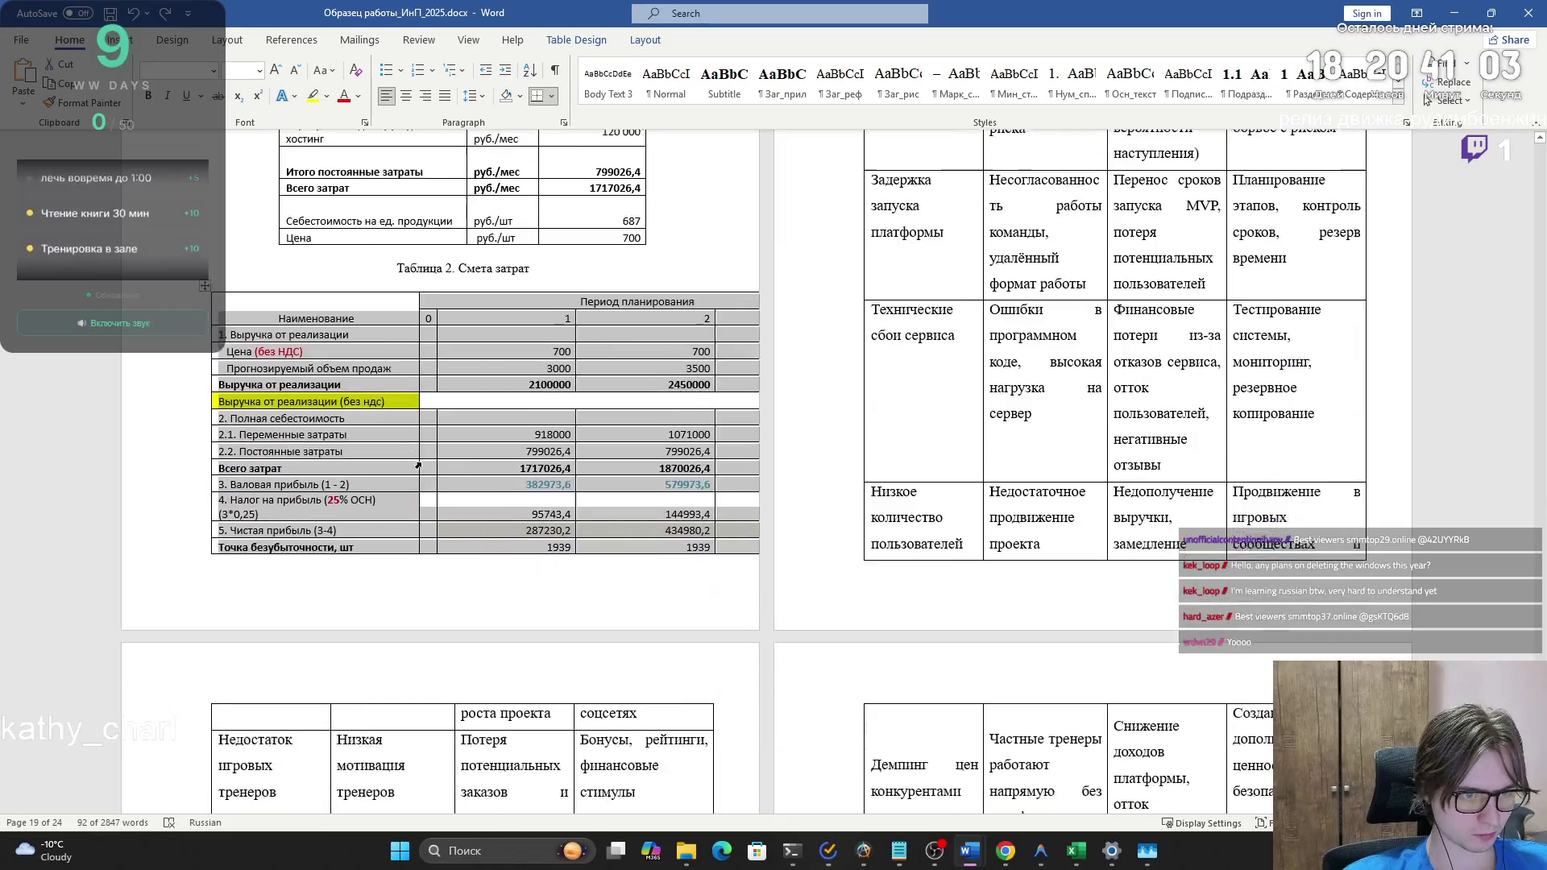
{"action": "scroll", "coordinate": [418, 465], "scroll_direction": "down", "scroll_amount": 3}
{"action": "scroll", "coordinate": [451, 411], "scroll_direction": "up", "scroll_amount": 1}
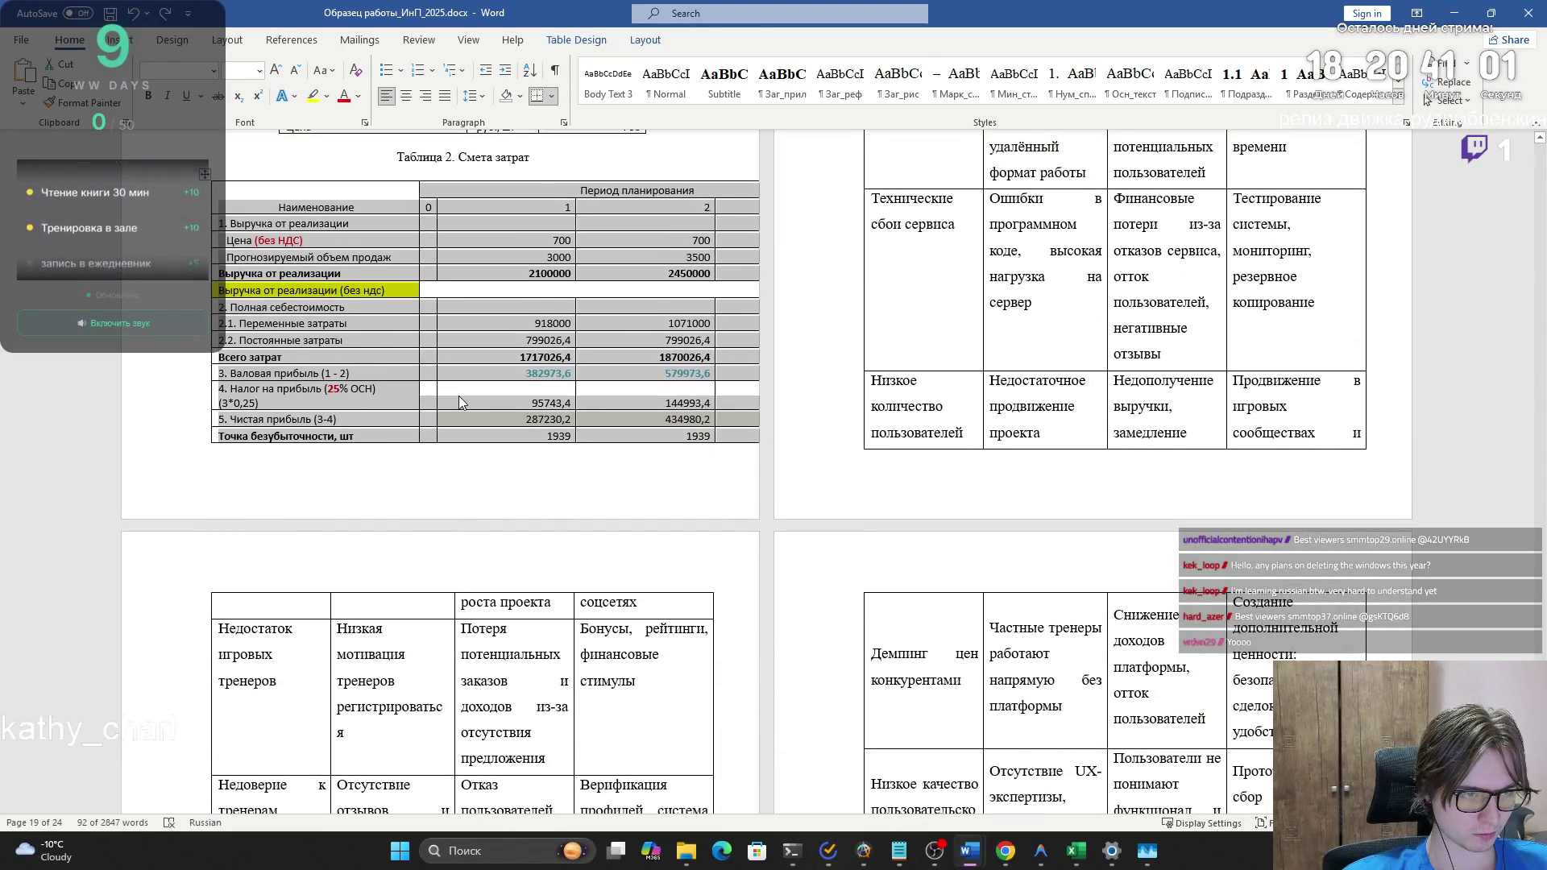
- Compare with the Excel source, then undo the paste to remove the table
{"action": "key", "text": "alt+Tab"}
{"action": "key", "text": "alt+Tab"}
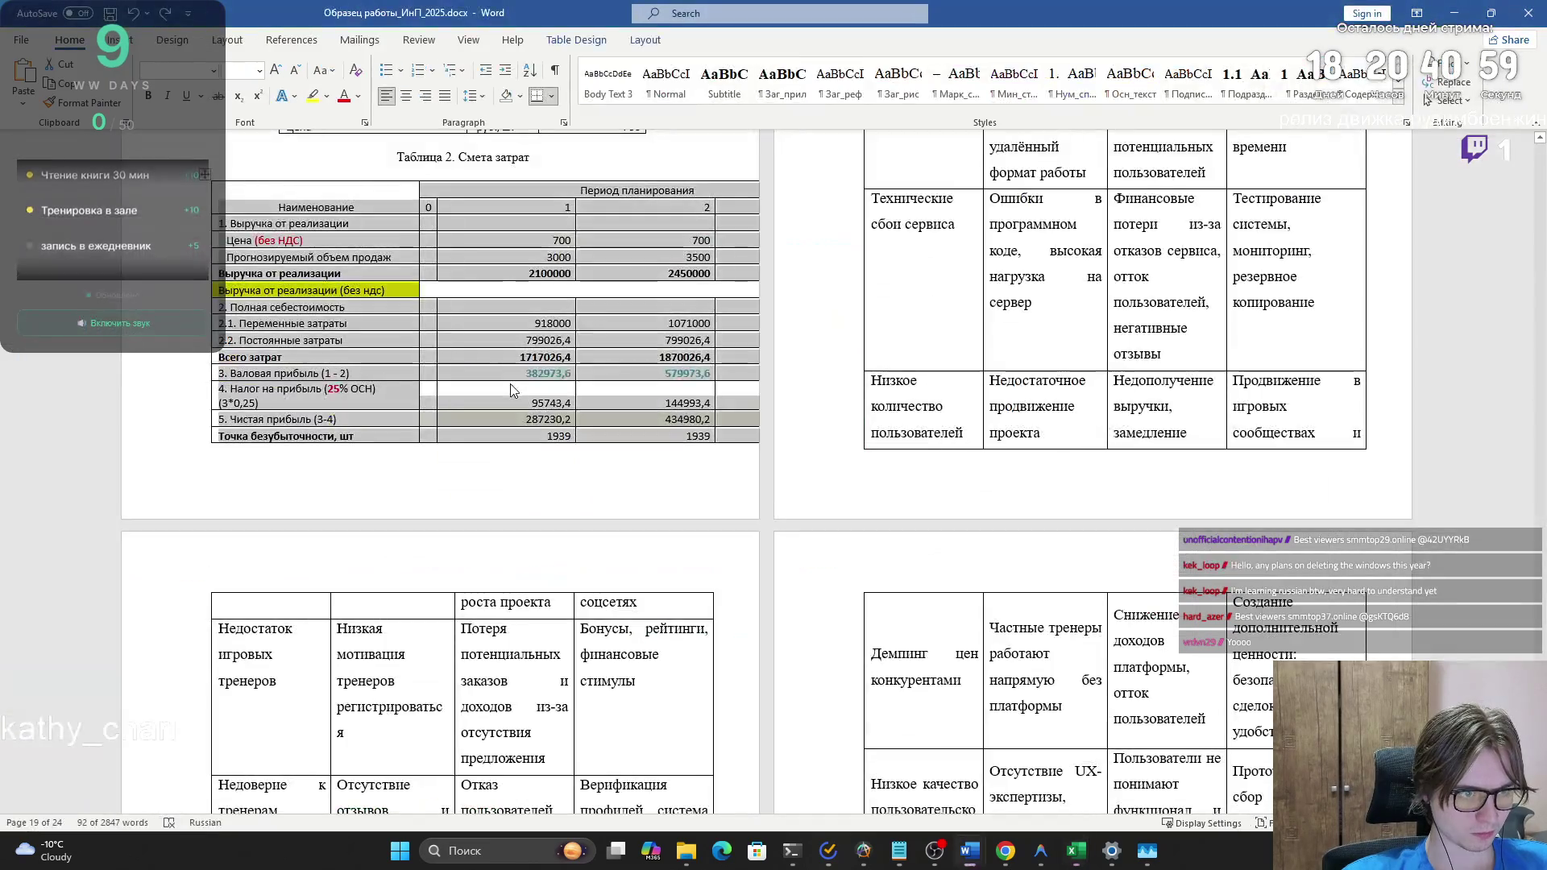
{"action": "key", "text": "ctrl+z"}
{"action": "key", "text": "alt+Tab"}
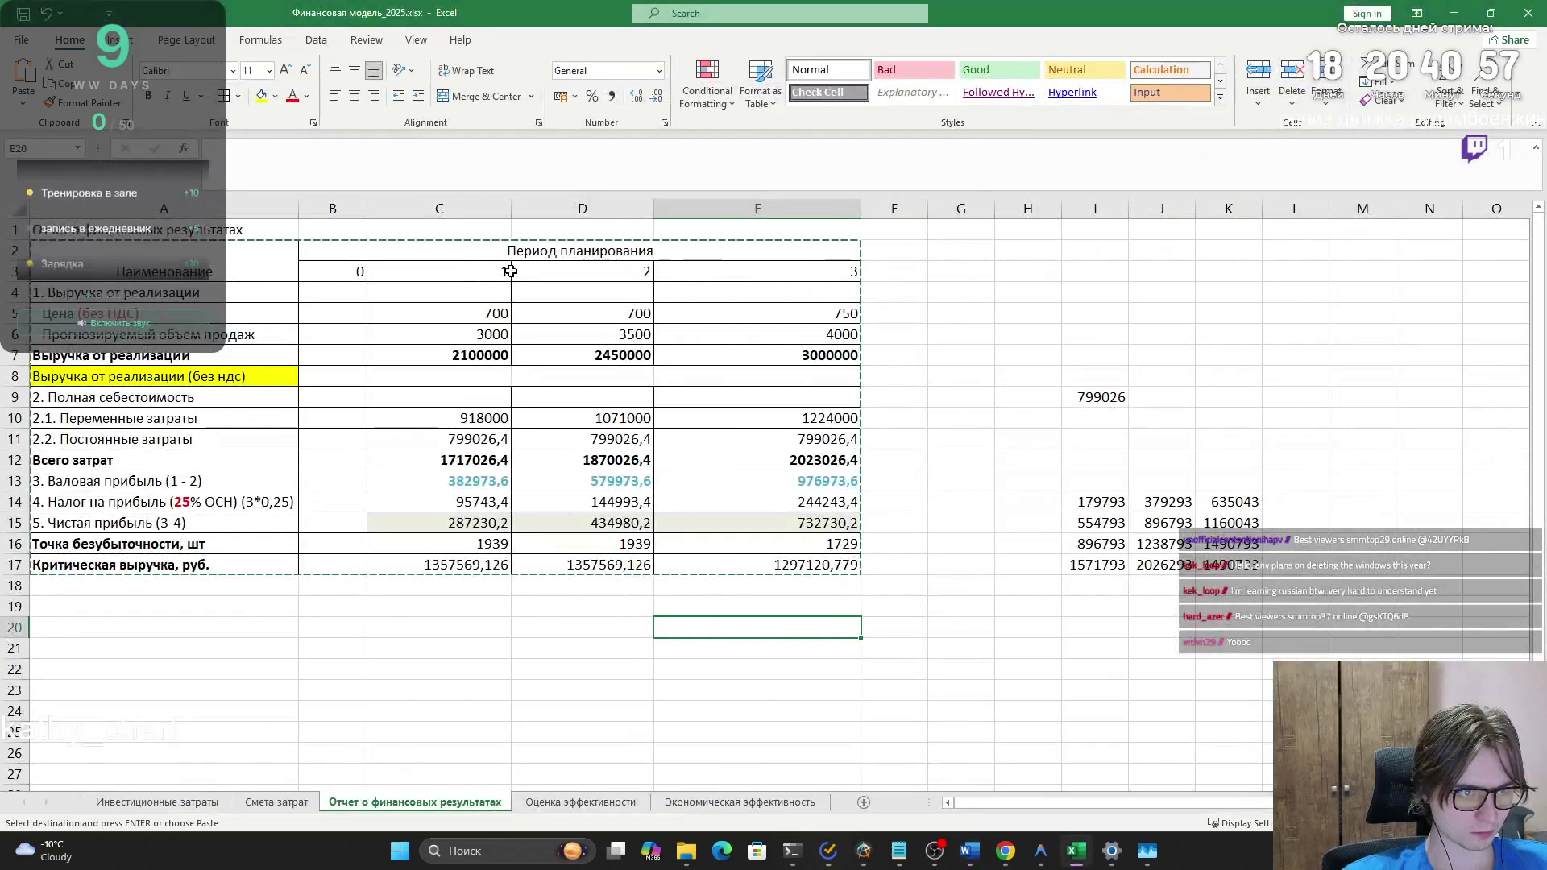
- Narrow columns C, D and E of the financial results table
{"action": "left_click", "coordinate": [510, 272]}
{"action": "key", "text": "Escape"}
{"action": "key", "text": "Right"}
{"action": "key", "text": "Down"}
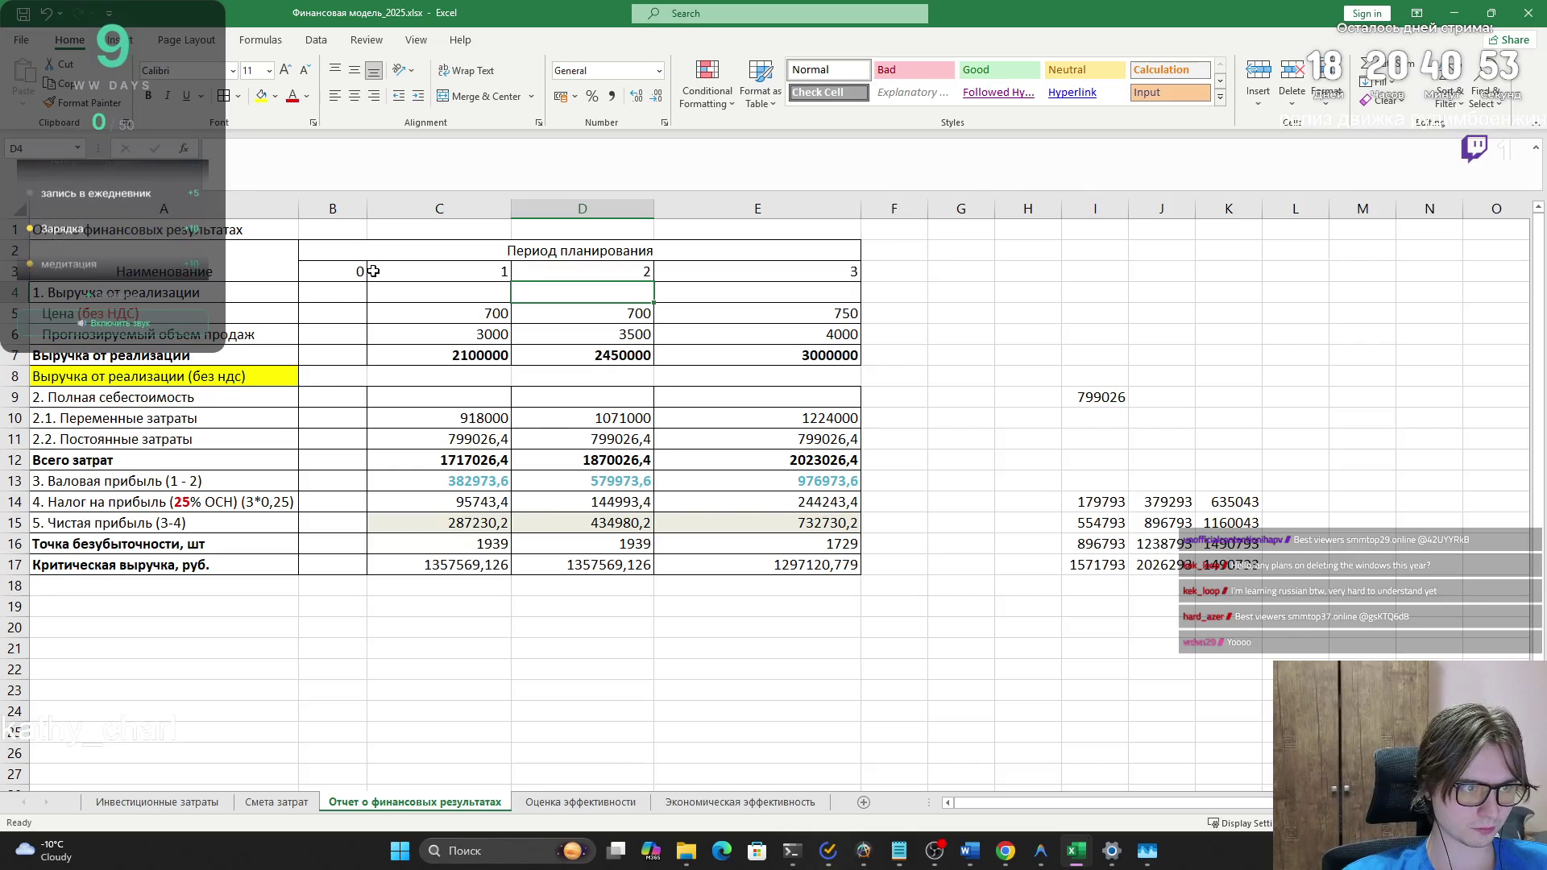
{"action": "mouse_move", "coordinate": [511, 209]}
{"action": "left_mouse_down"}
{"action": "mouse_move", "coordinate": [420, 210]}
{"action": "mouse_move", "coordinate": [456, 214]}
{"action": "left_mouse_up"}
{"action": "left_click_drag", "start_coordinate": [601, 208], "coordinate": [534, 212]}
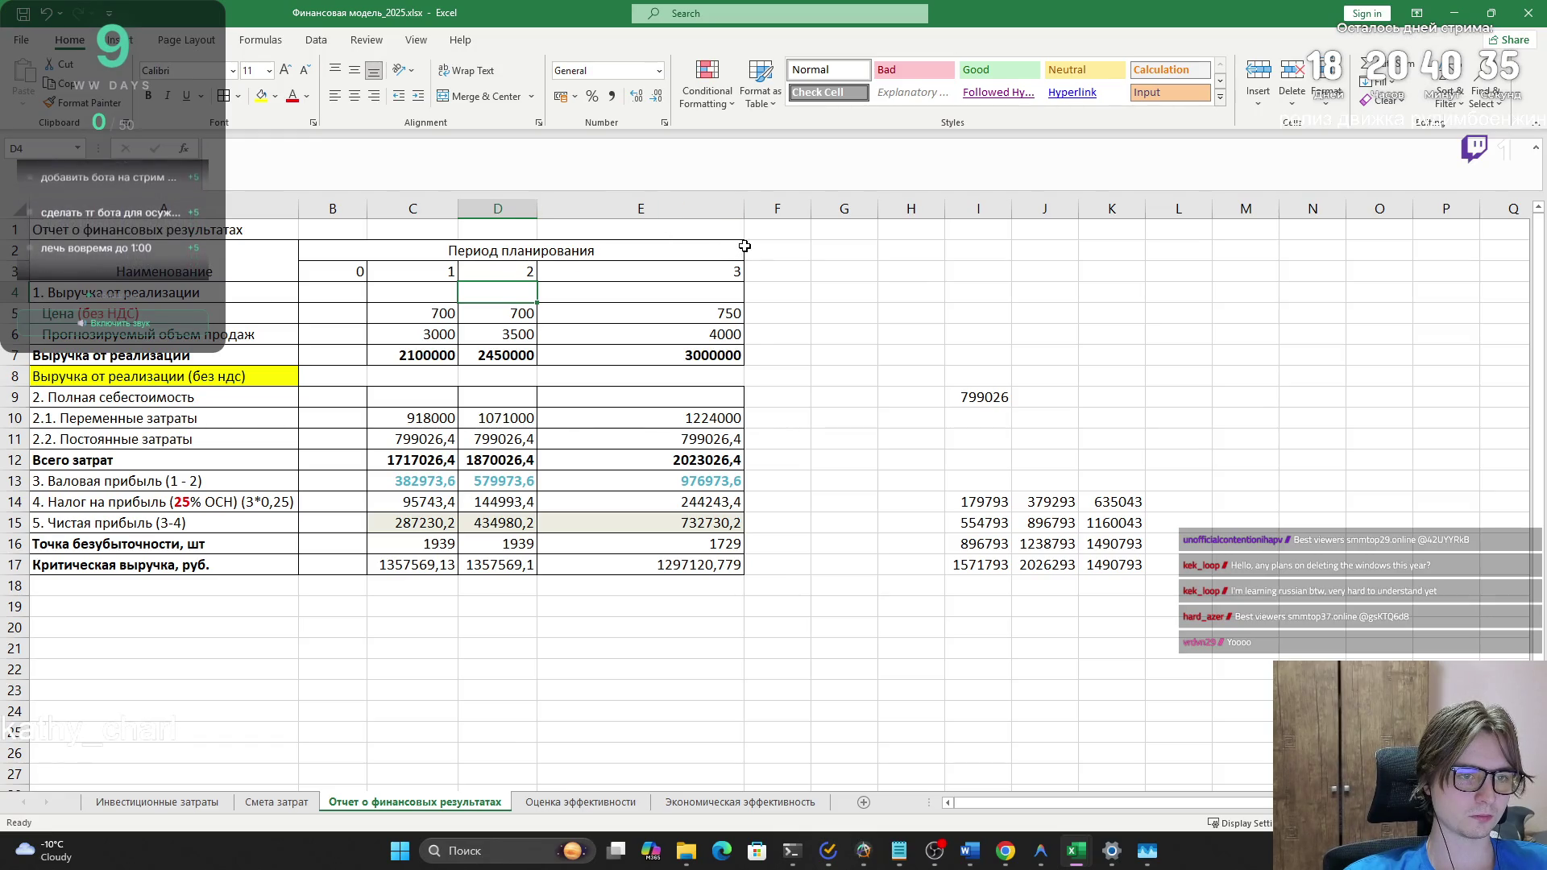
{"action": "mouse_move", "coordinate": [743, 210]}
{"action": "left_mouse_down"}
{"action": "mouse_move", "coordinate": [601, 212]}
{"action": "mouse_move", "coordinate": [626, 208]}
{"action": "left_mouse_up"}
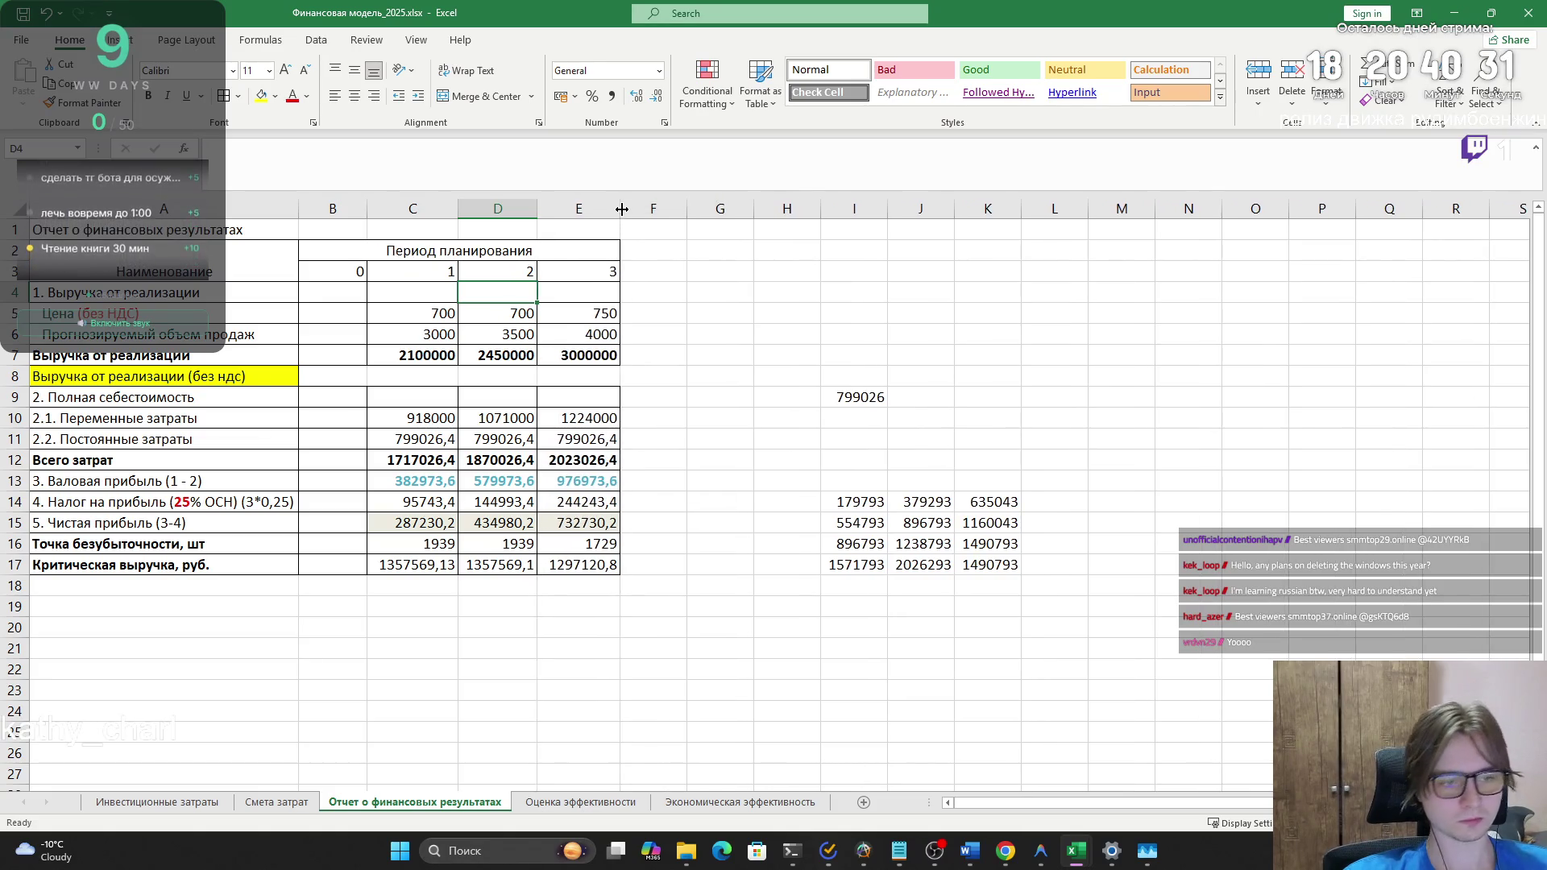
- Copy the table A2:E17 and paste it into Word below the Таблица 2 caption
{"action": "mouse_move", "coordinate": [580, 564]}
{"action": "left_mouse_down"}
{"action": "mouse_move", "coordinate": [121, 399]}
{"action": "mouse_move", "coordinate": [177, 347]}
{"action": "left_mouse_up"}
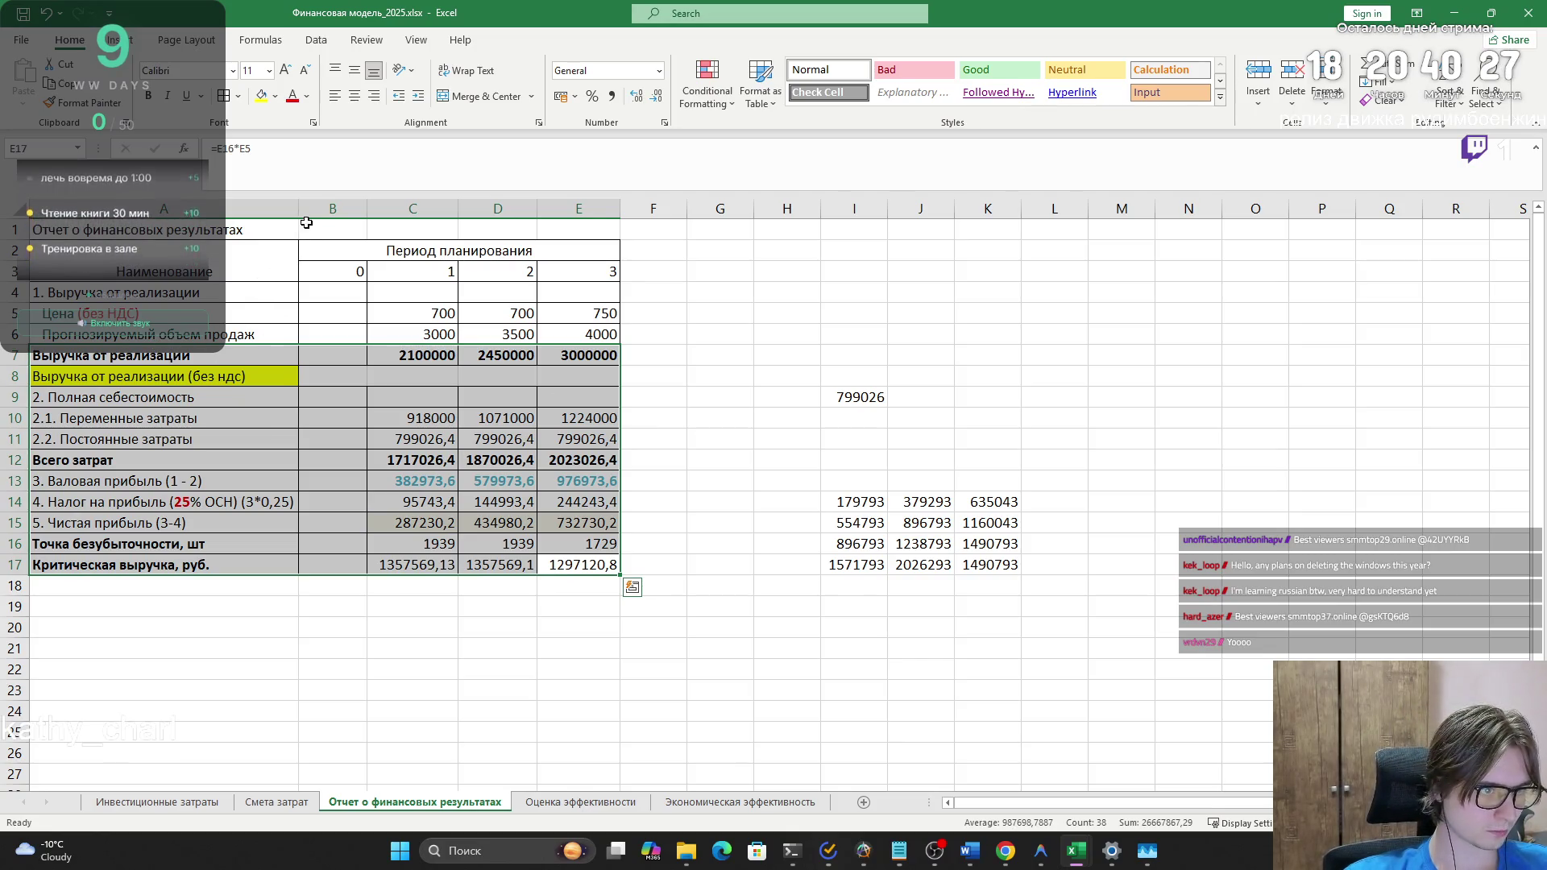
{"action": "left_click_drag", "start_coordinate": [299, 210], "coordinate": [299, 210]}
{"action": "left_click", "coordinate": [498, 522]}
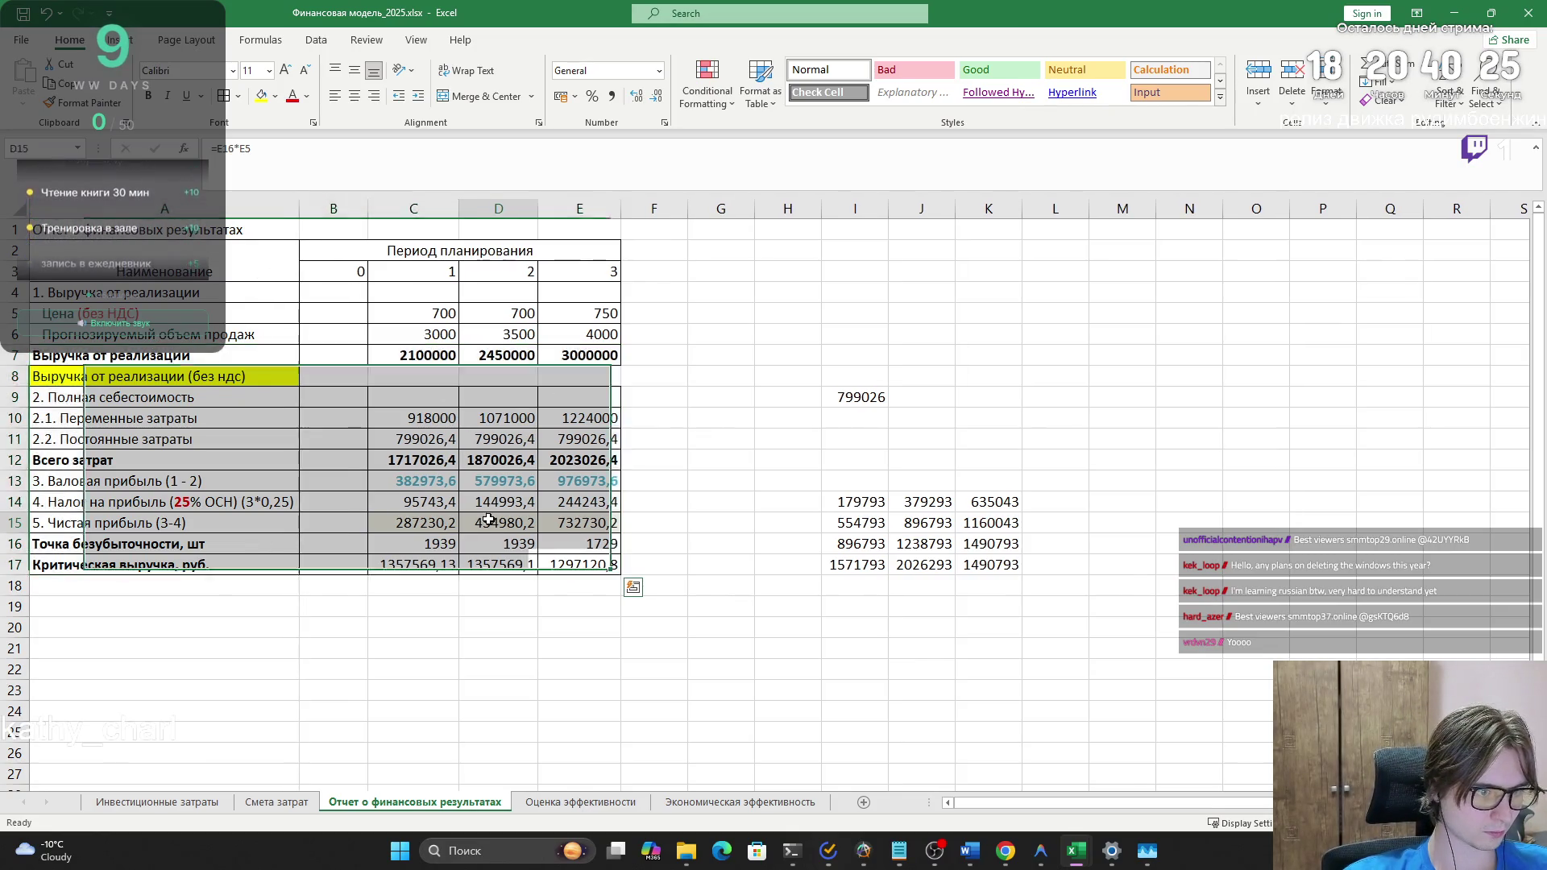
{"action": "mouse_move", "coordinate": [564, 561]}
{"action": "left_mouse_down"}
{"action": "mouse_move", "coordinate": [161, 370]}
{"action": "mouse_move", "coordinate": [153, 249]}
{"action": "left_mouse_up"}
{"action": "key", "text": "ctrl+c"}
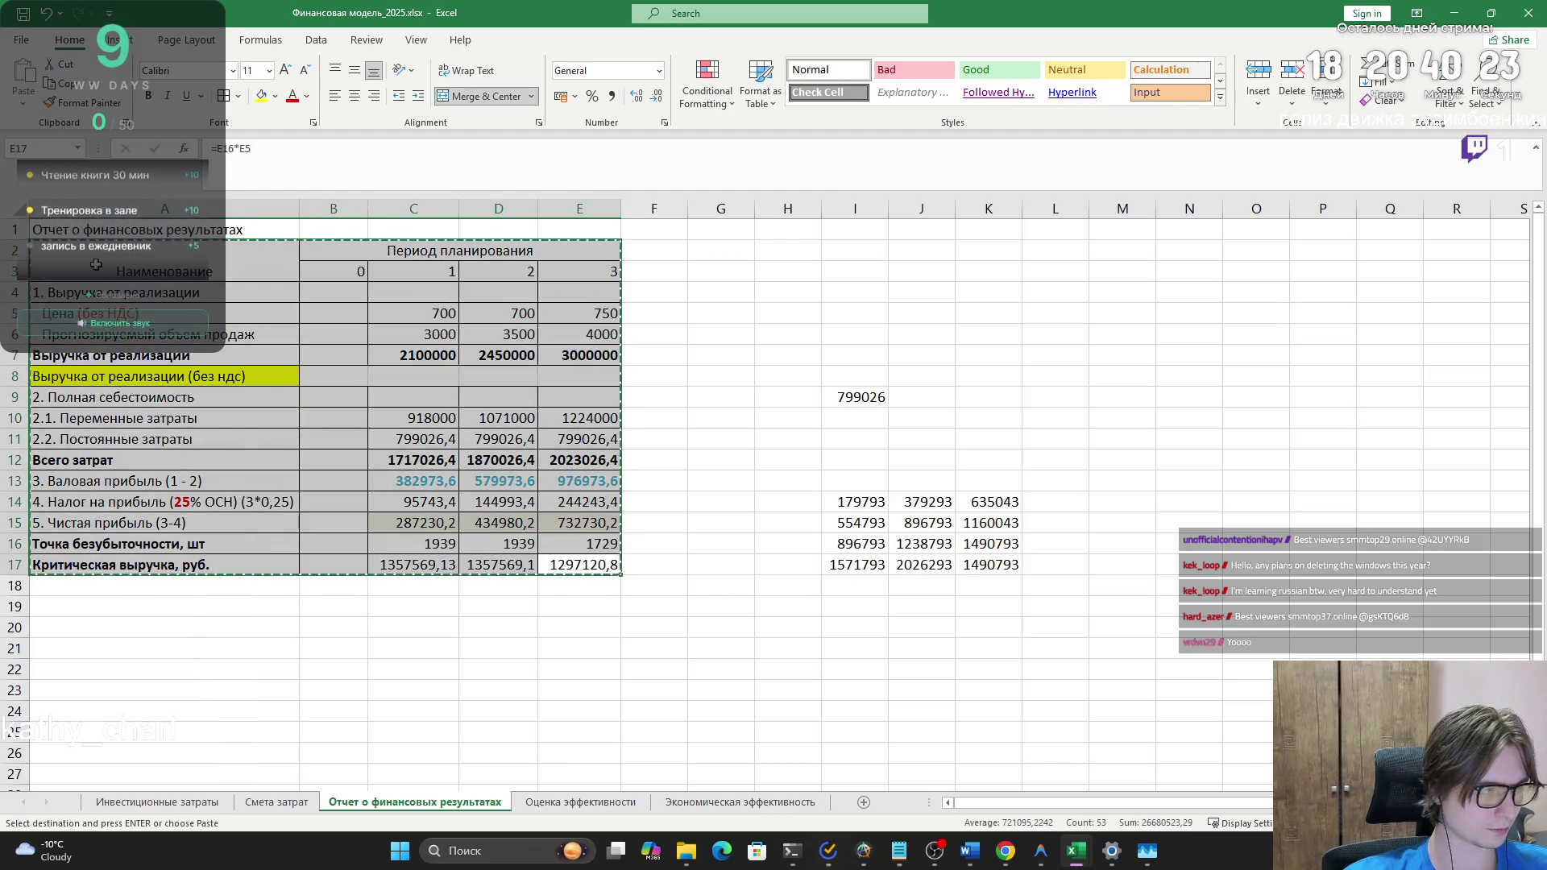
{"action": "key", "text": "alt+Tab"}
{"action": "key", "text": "ctrl+v"}
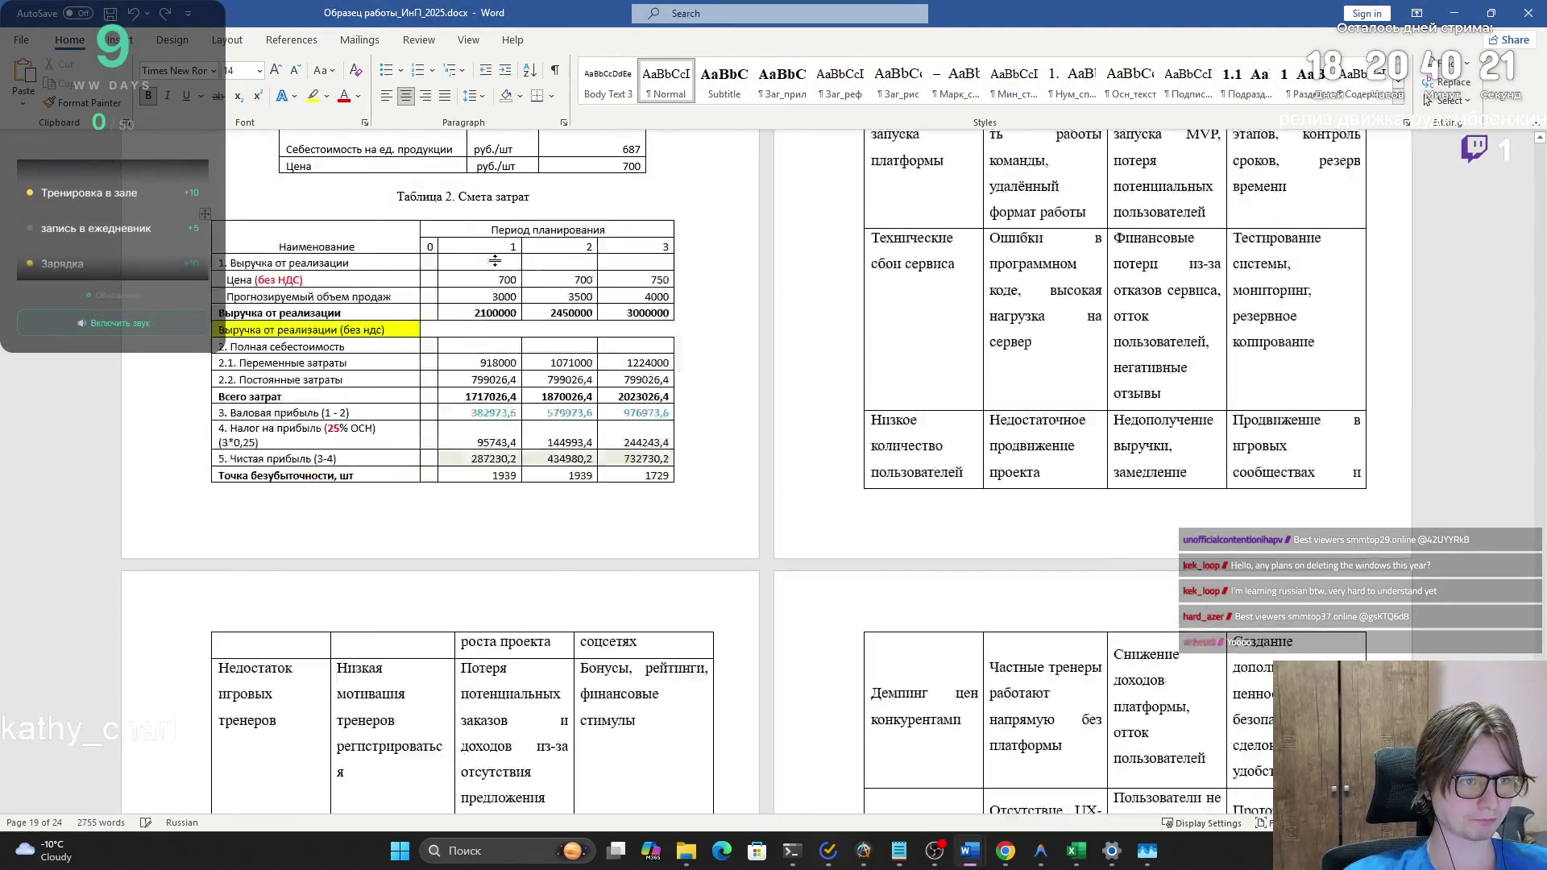
- Undo the table paste in Word and go back to the Excel workbook
{"action": "scroll", "coordinate": [564, 368], "scroll_direction": "up", "scroll_amount": 5}
{"action": "scroll", "coordinate": [565, 368], "scroll_direction": "down", "scroll_amount": 3}
{"action": "scroll", "coordinate": [560, 375], "scroll_direction": "down", "scroll_amount": 2}
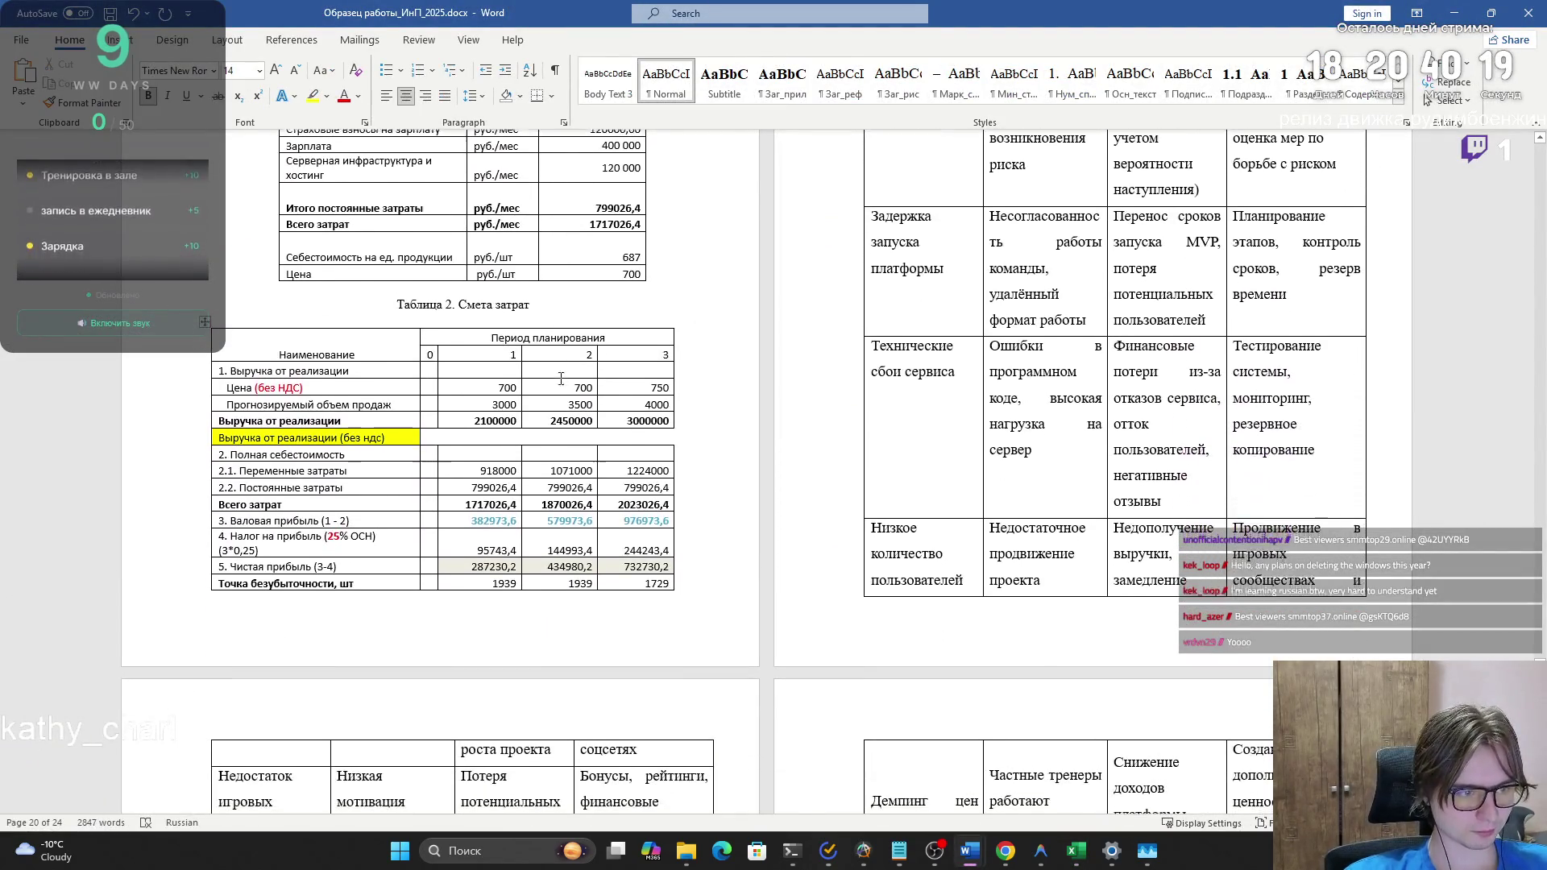
{"action": "key", "text": "ctrl+z"}
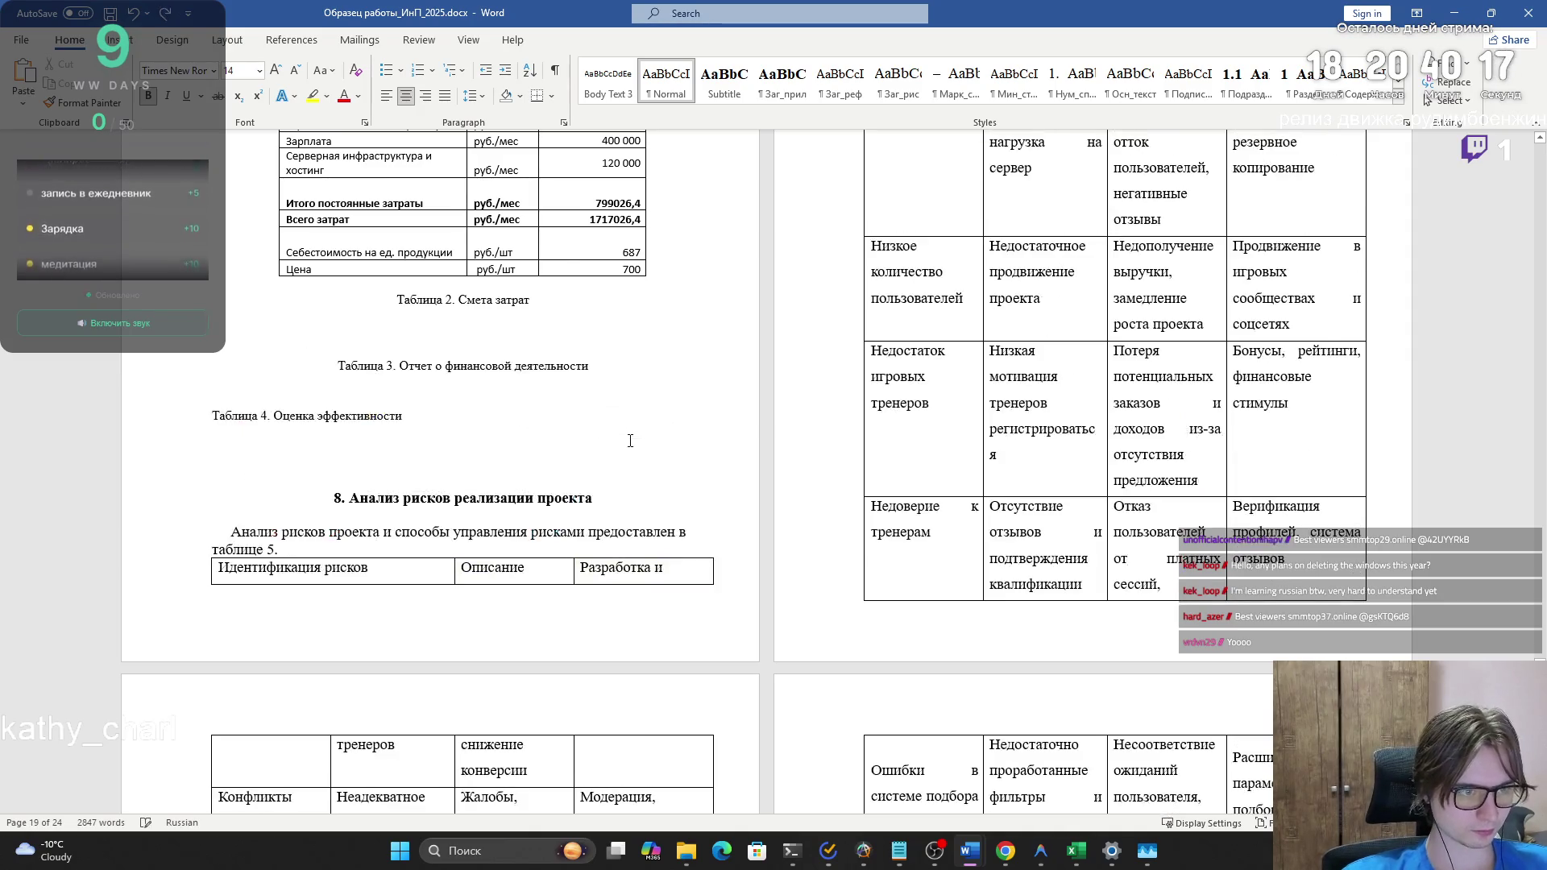
{"action": "key", "text": "alt+Tab"}
- Inspect the row 8 cells A8, B8 and C8 of the financial results table
{"action": "left_click_drag", "start_coordinate": [564, 377], "coordinate": [292, 366]}
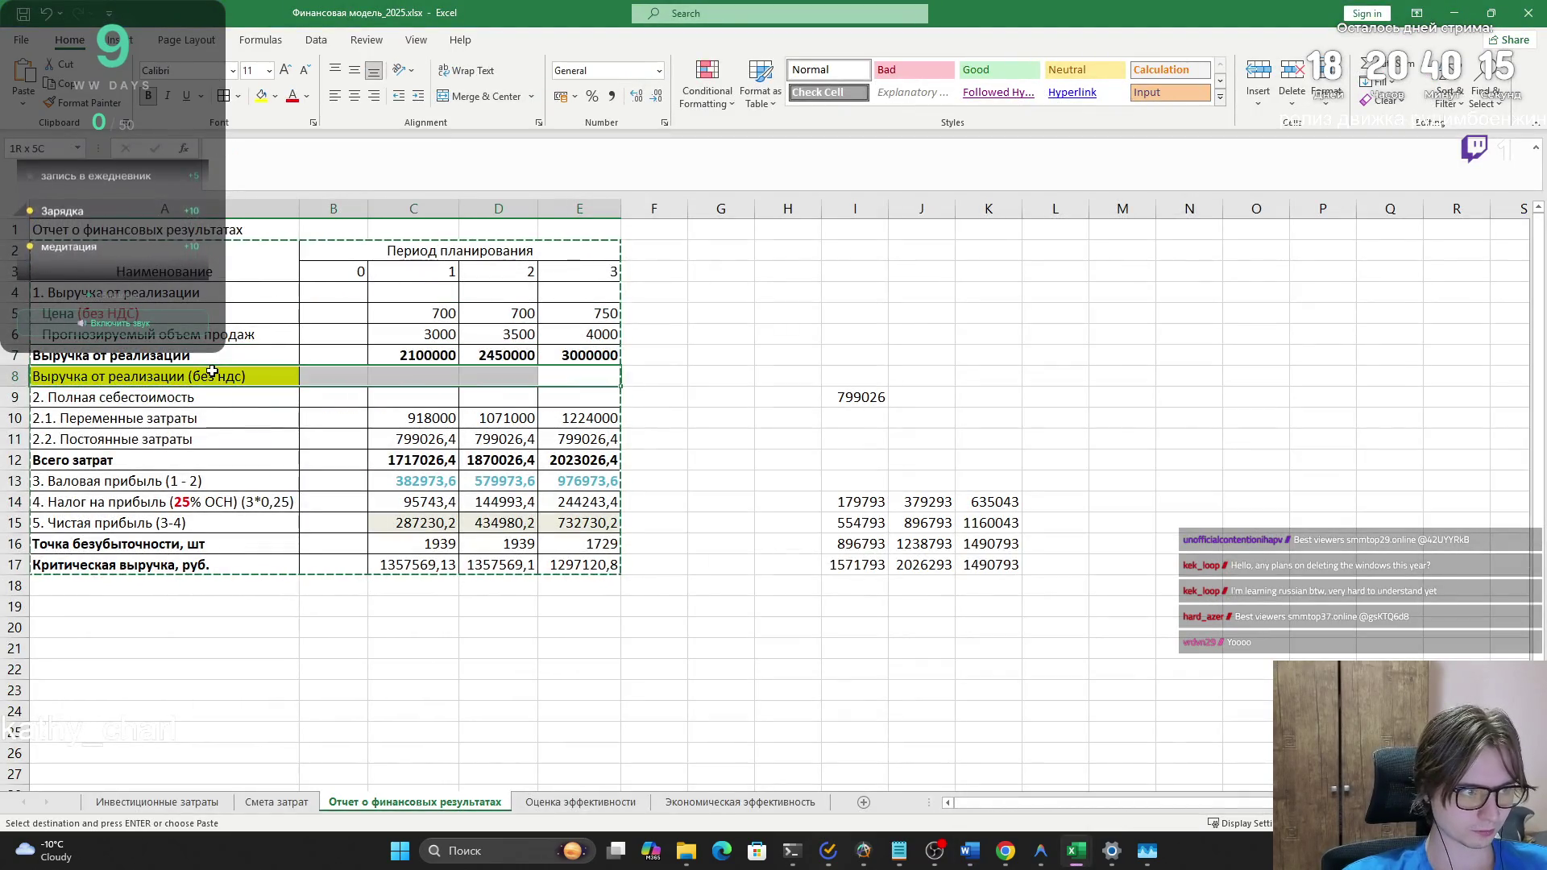
{"action": "key", "text": "Escape"}
{"action": "left_click", "coordinate": [279, 415]}
{"action": "left_click", "coordinate": [237, 379]}
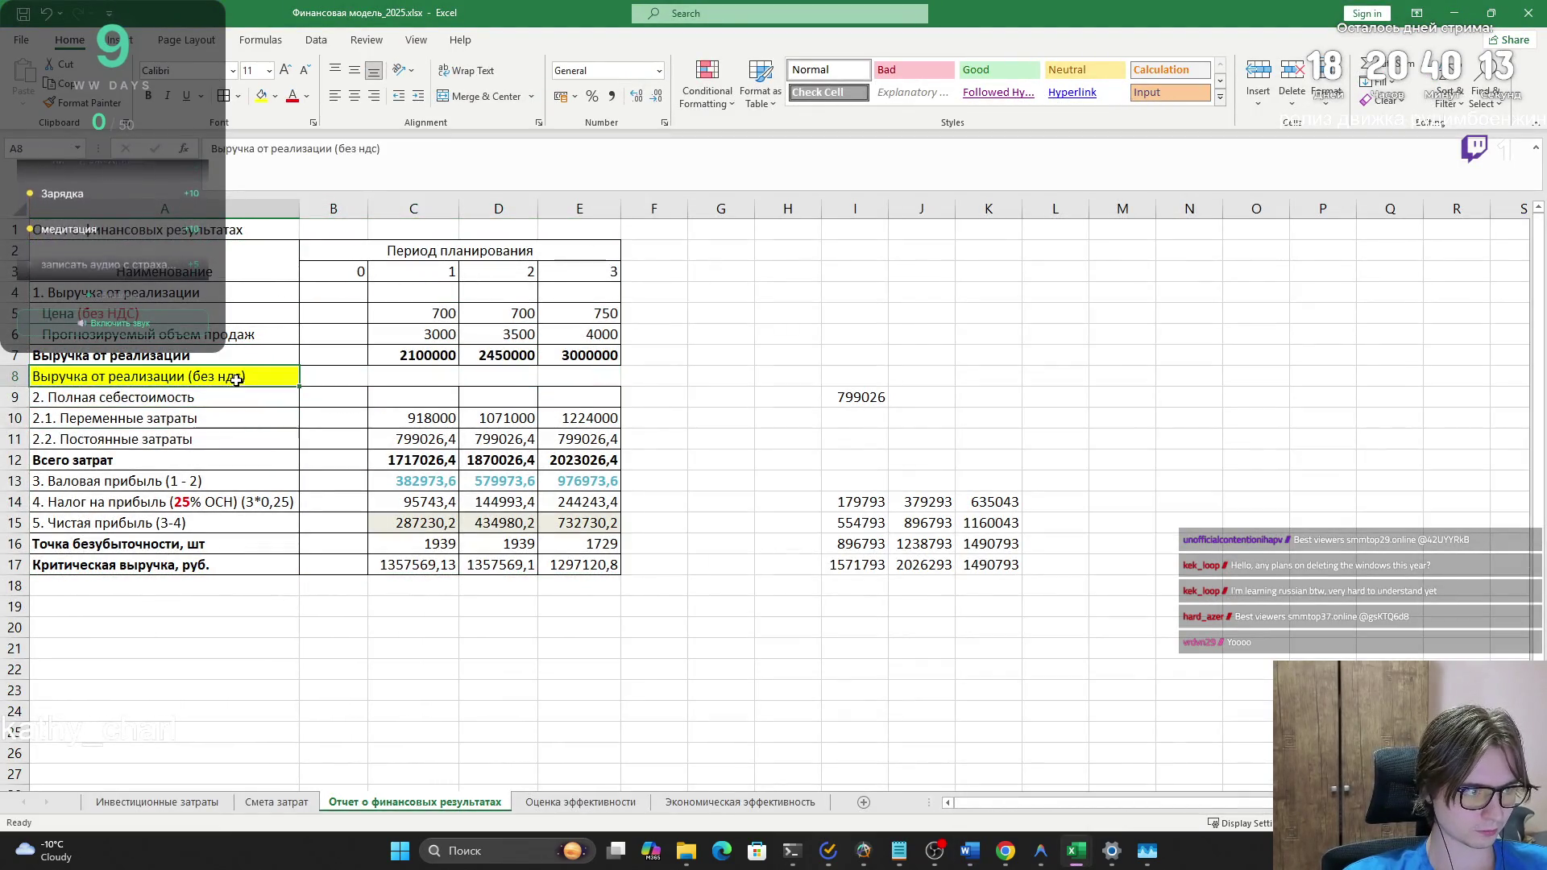
{"action": "left_click", "coordinate": [391, 378]}
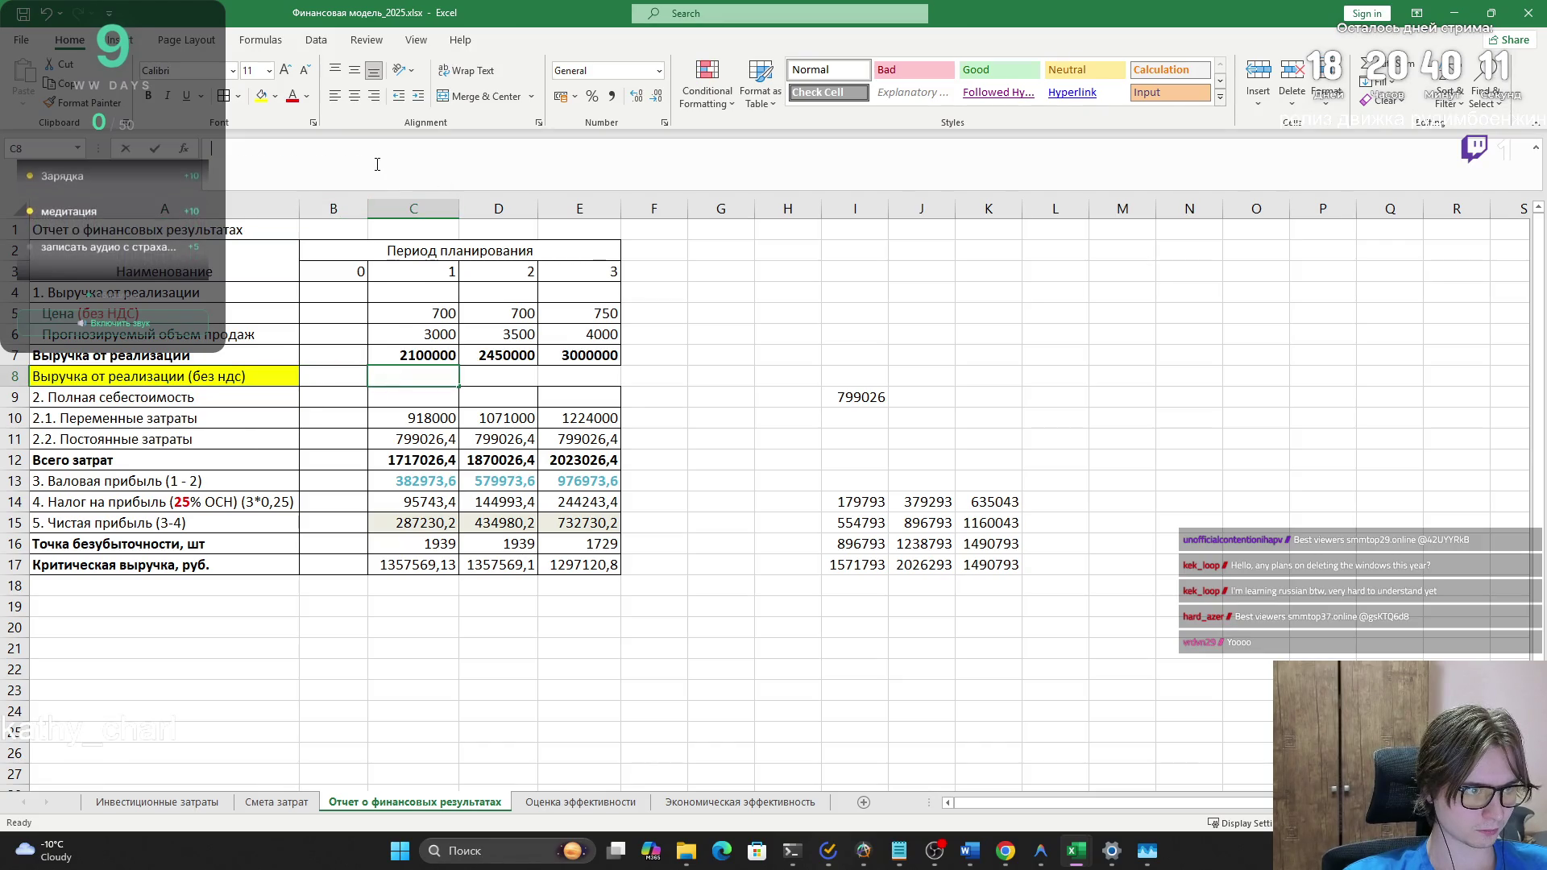
{"action": "left_click", "coordinate": [326, 369]}
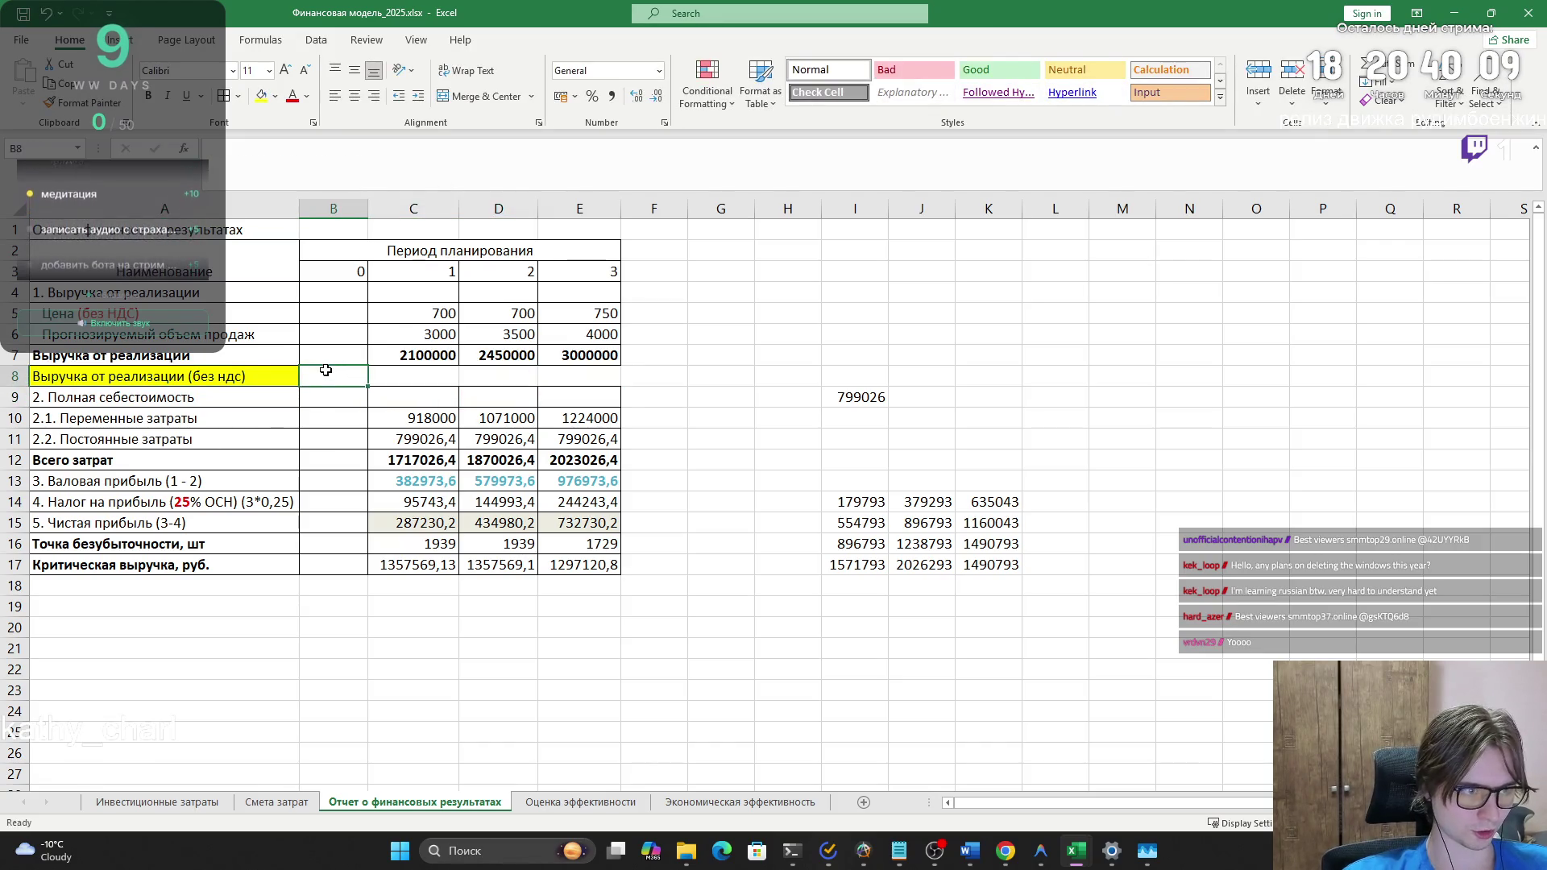
{"action": "mouse_move", "coordinate": [573, 564]}
{"action": "left_mouse_down"}
{"action": "mouse_move", "coordinate": [330, 399]}
{"action": "mouse_move", "coordinate": [161, 250]}
{"action": "mouse_move", "coordinate": [161, 230]}
{"action": "left_mouse_up"}
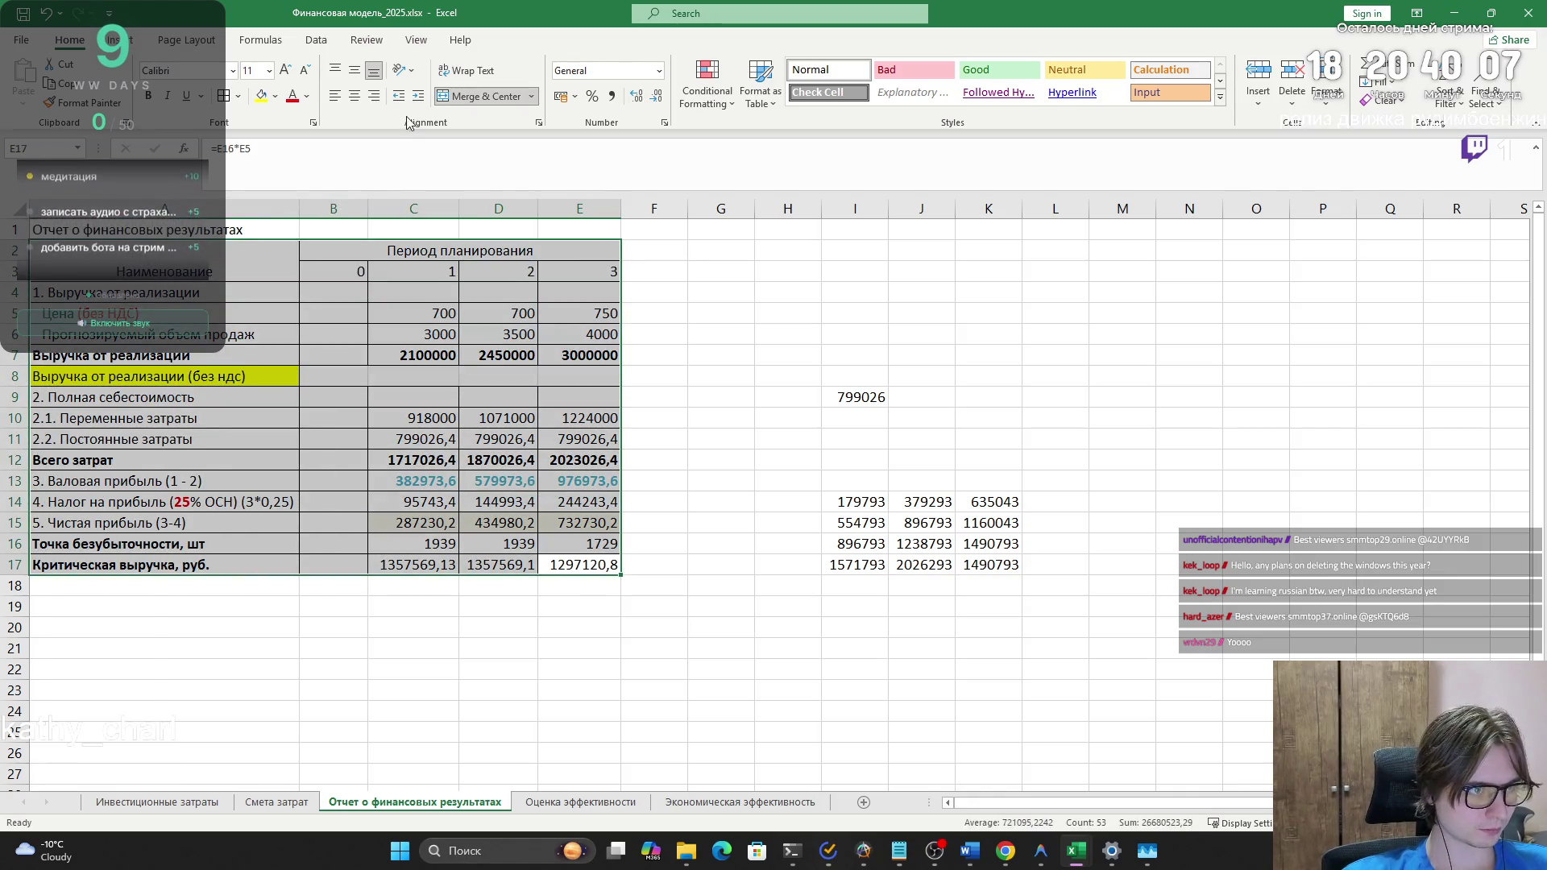
{"action": "left_click", "coordinate": [492, 377]}
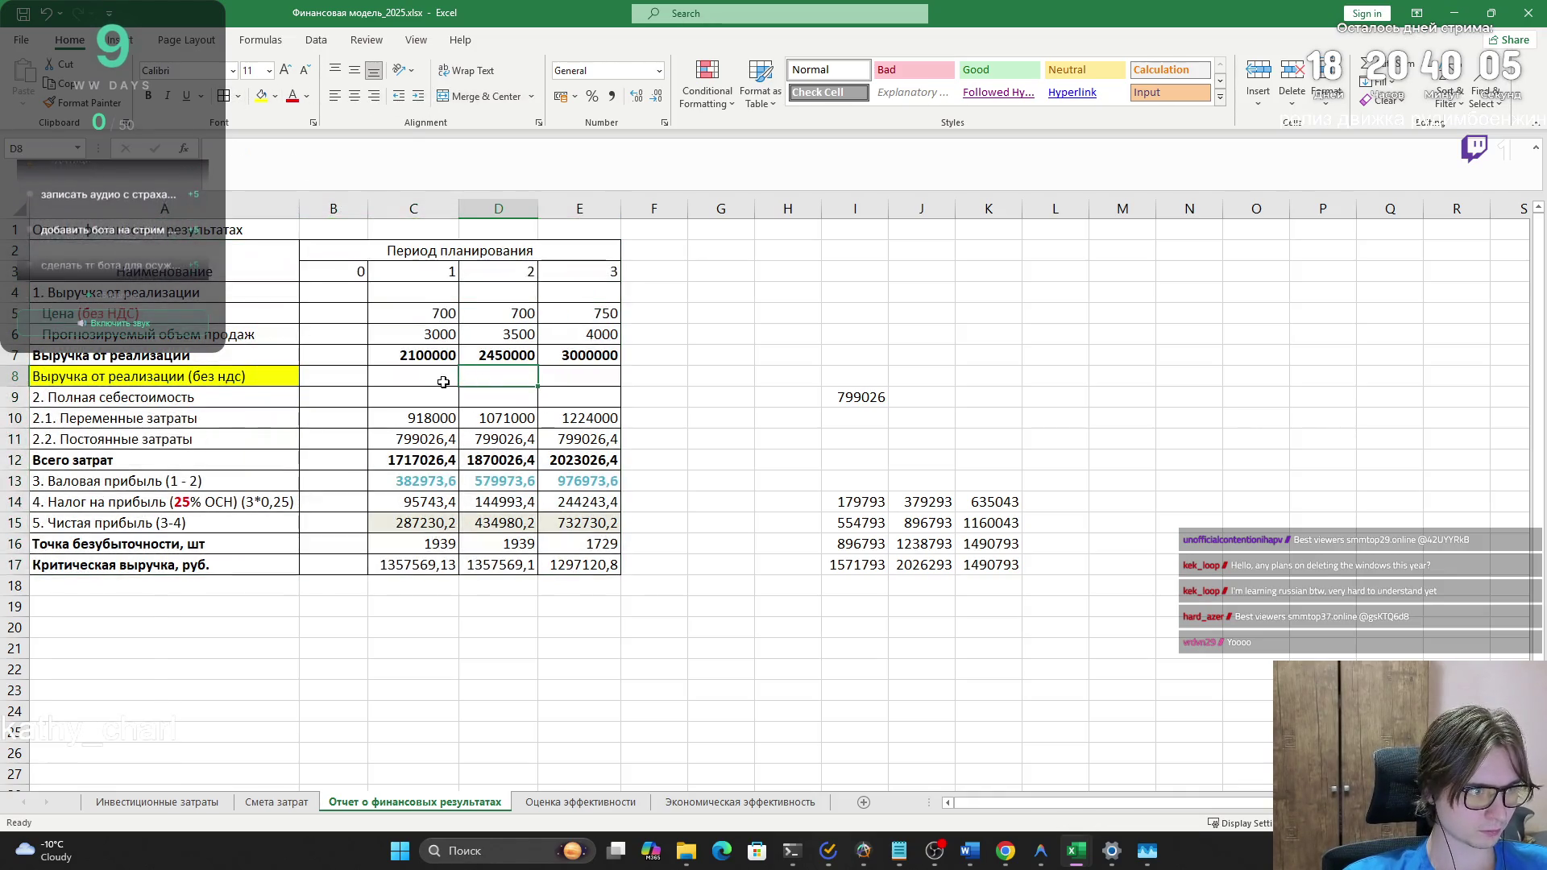
{"action": "left_click_drag", "start_coordinate": [355, 377], "coordinate": [524, 387]}
- Check the prices in C5–E5 (E5 is 750) and view the C7 revenue formula unchanged
{"action": "left_click", "coordinate": [399, 313]}
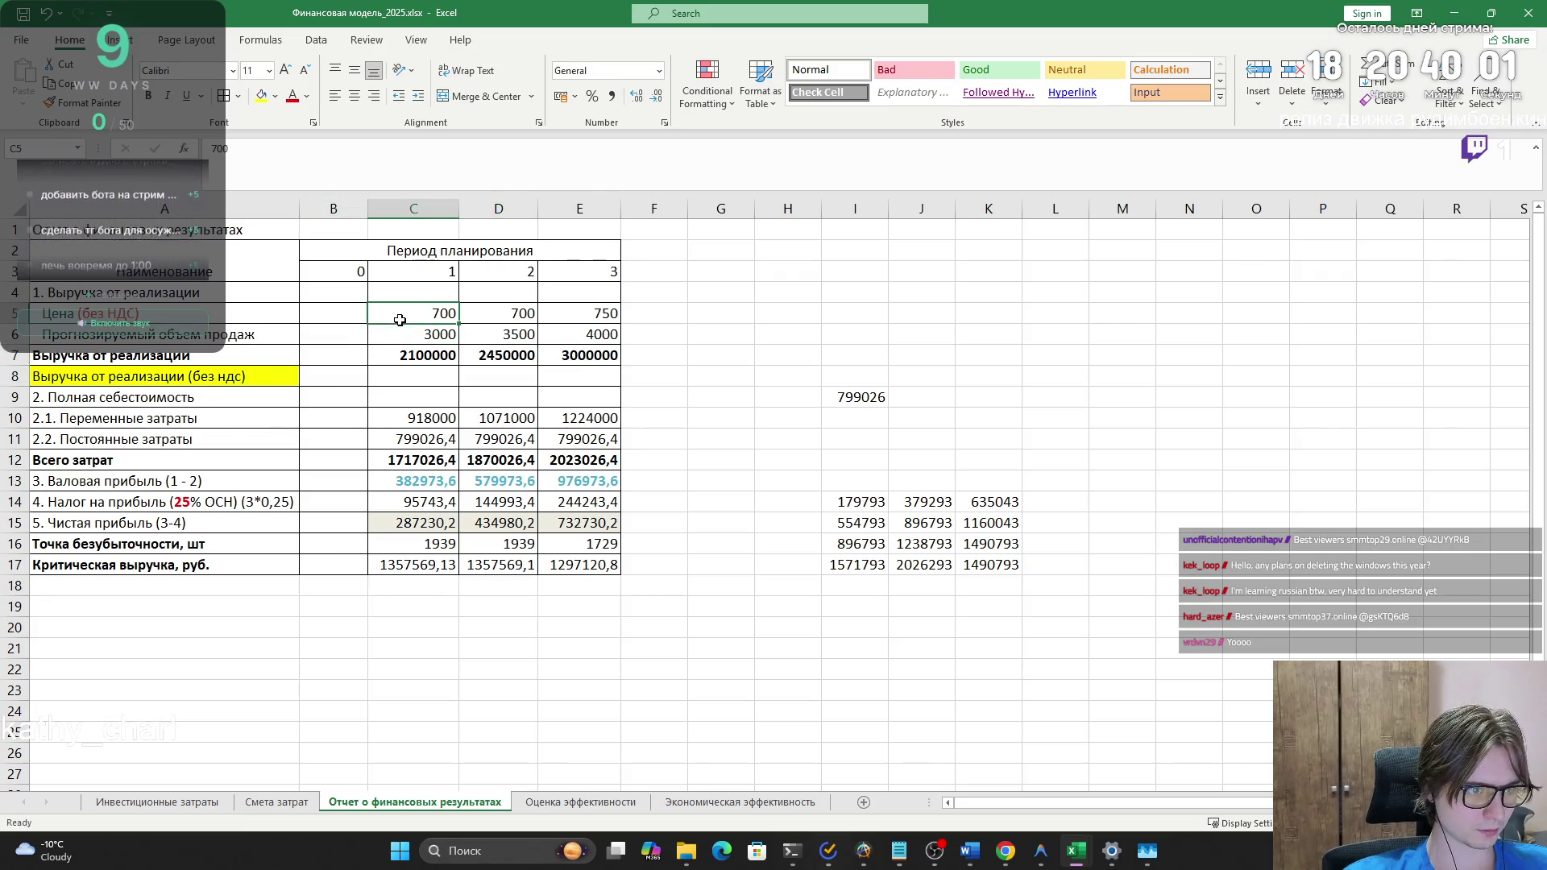
{"action": "left_click", "coordinate": [509, 310]}
{"action": "left_click", "coordinate": [542, 319]}
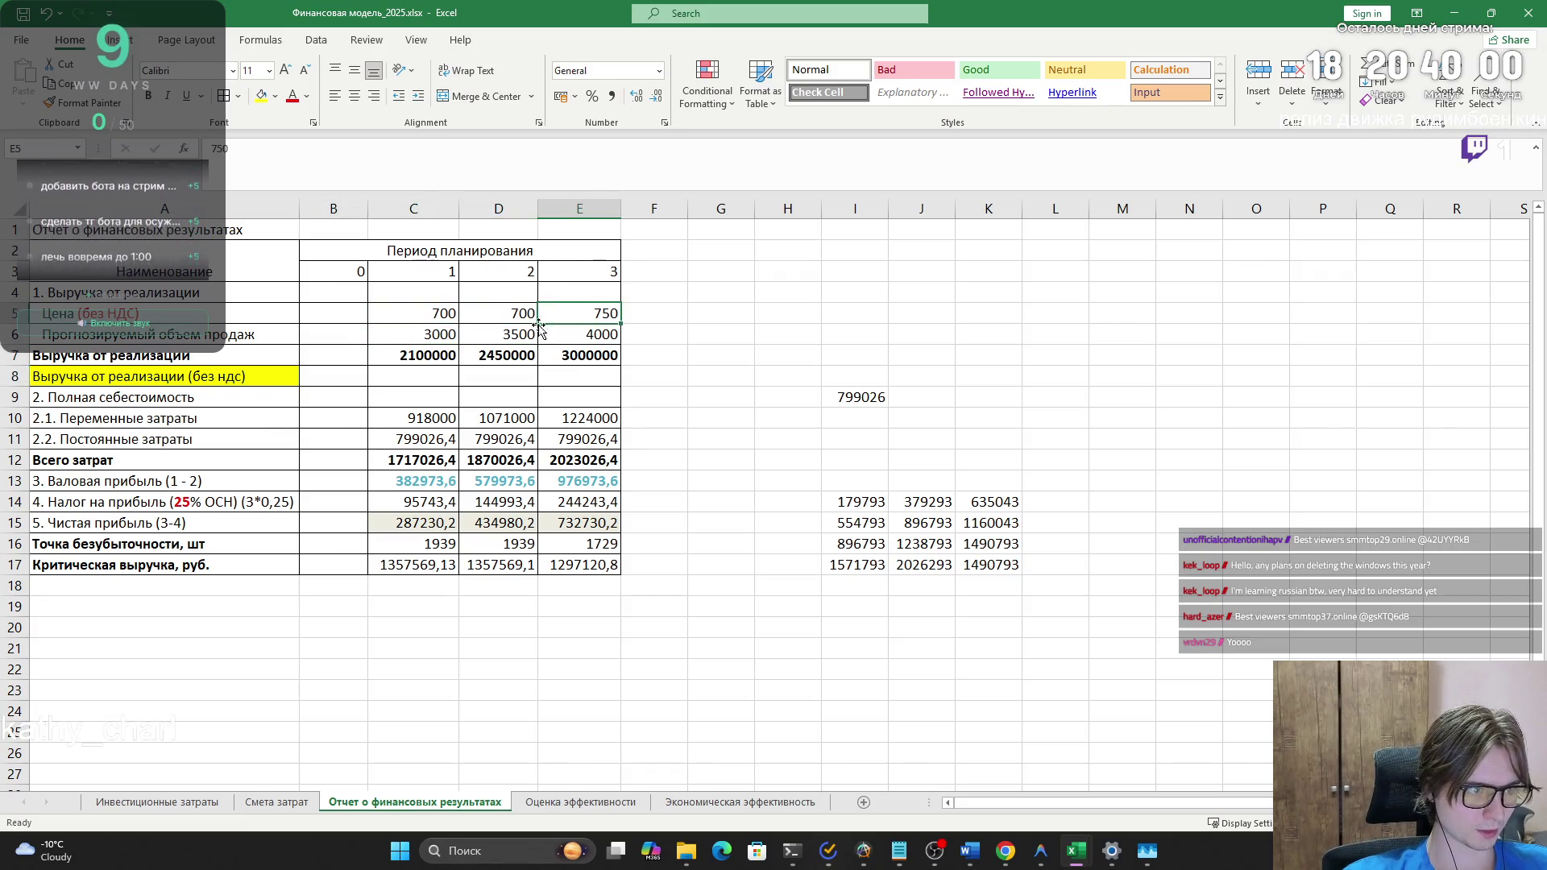
{"action": "left_click", "coordinate": [396, 364]}
{"action": "double_click", "coordinate": [395, 364]}
{"action": "key", "text": "Escape"}
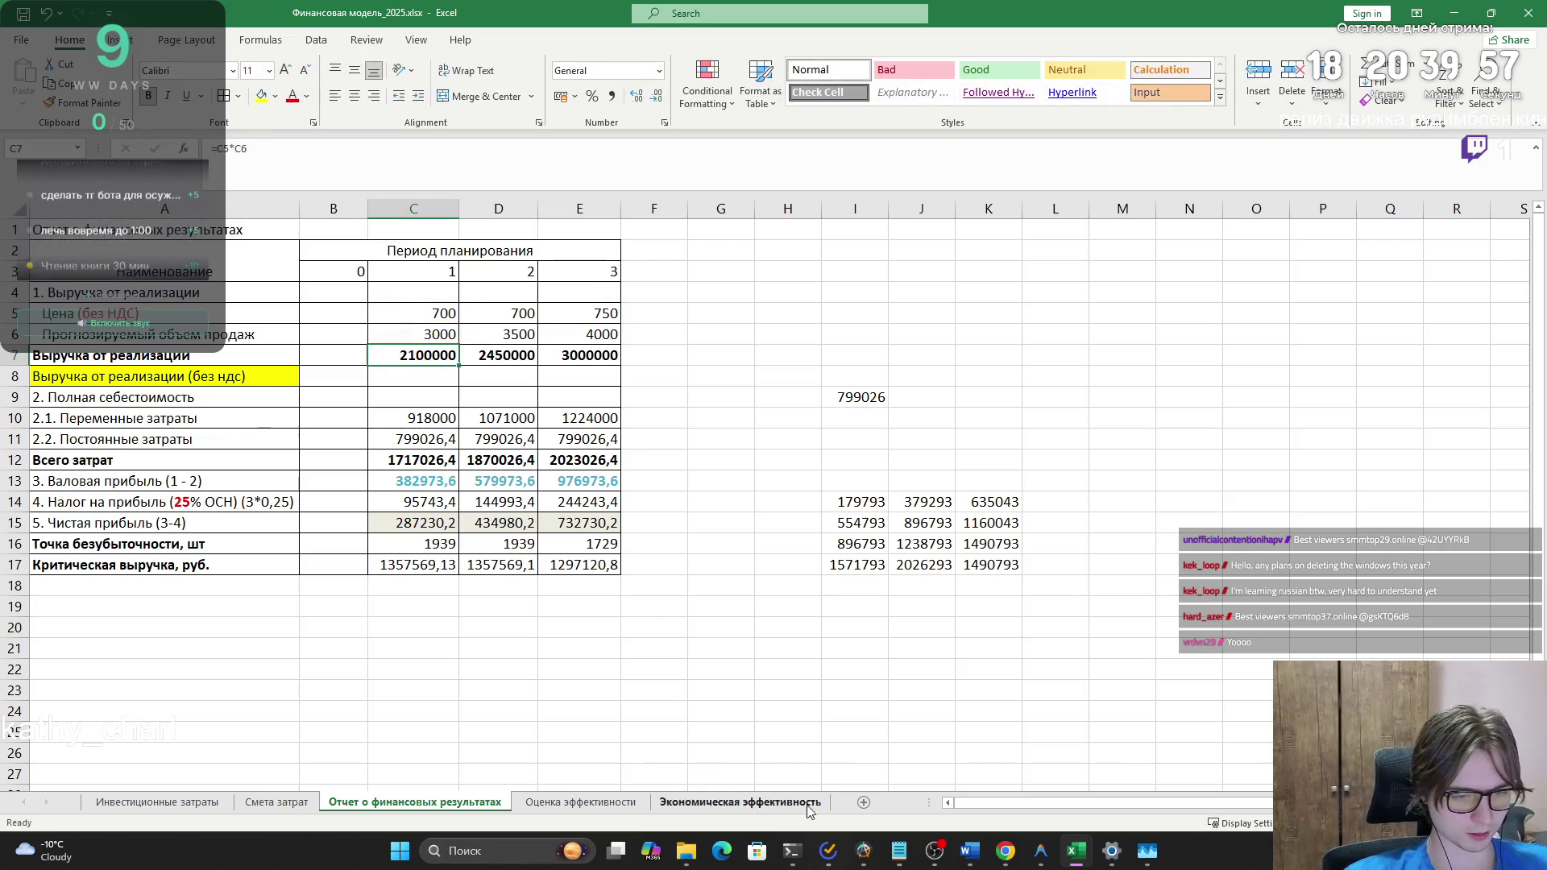
- Bring Chrome forward and look through the university mail inbox
{"action": "mouse_move", "coordinate": [1000, 850]}
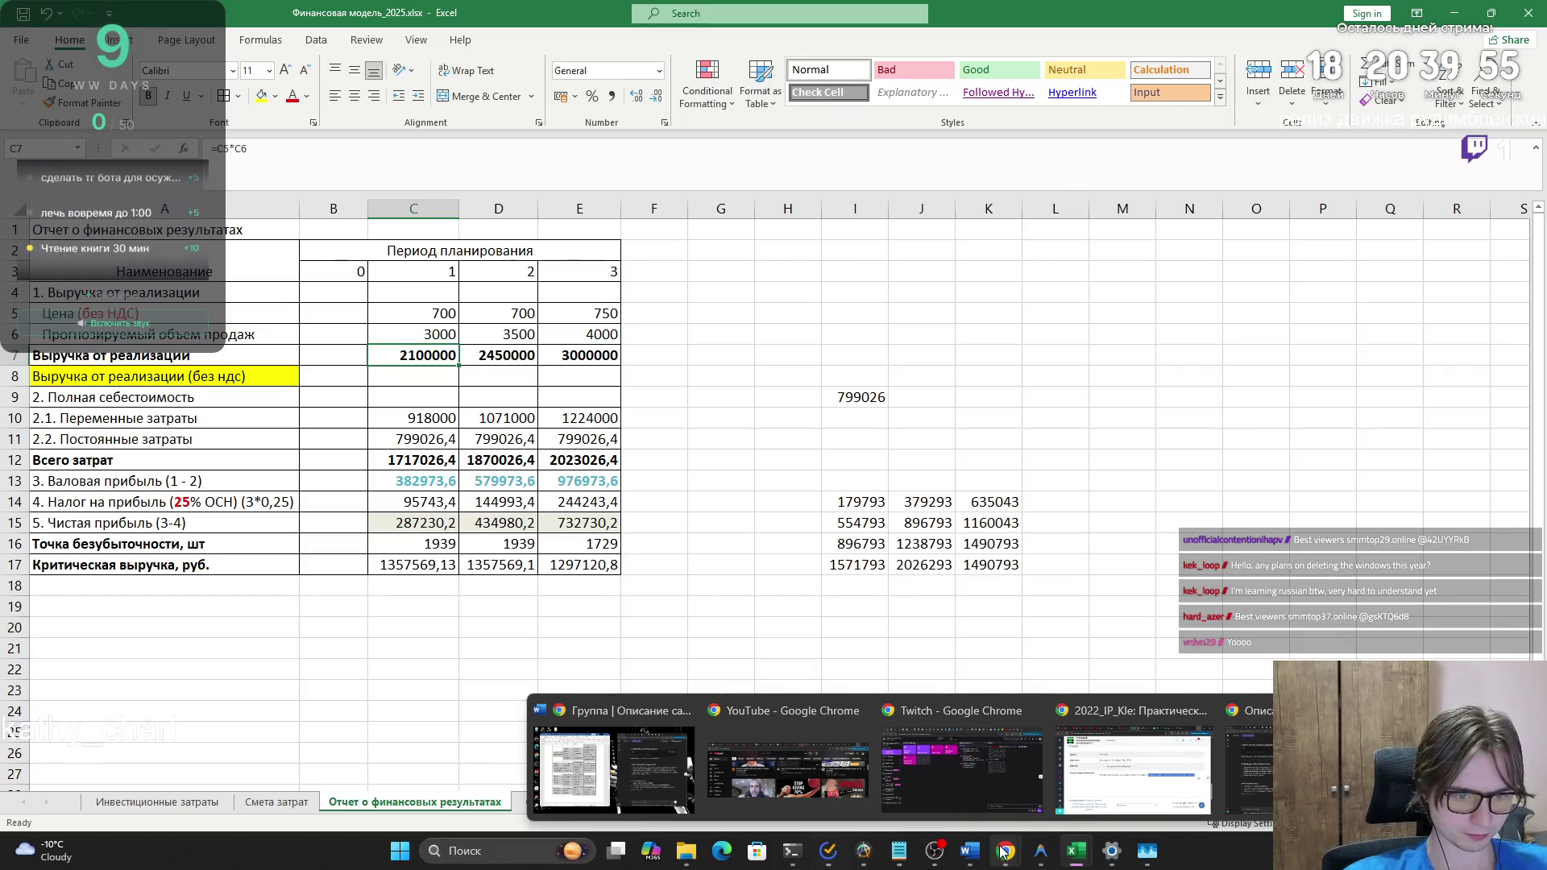
{"action": "left_click", "coordinate": [1132, 770]}
{"action": "left_click", "coordinate": [1019, 187]}
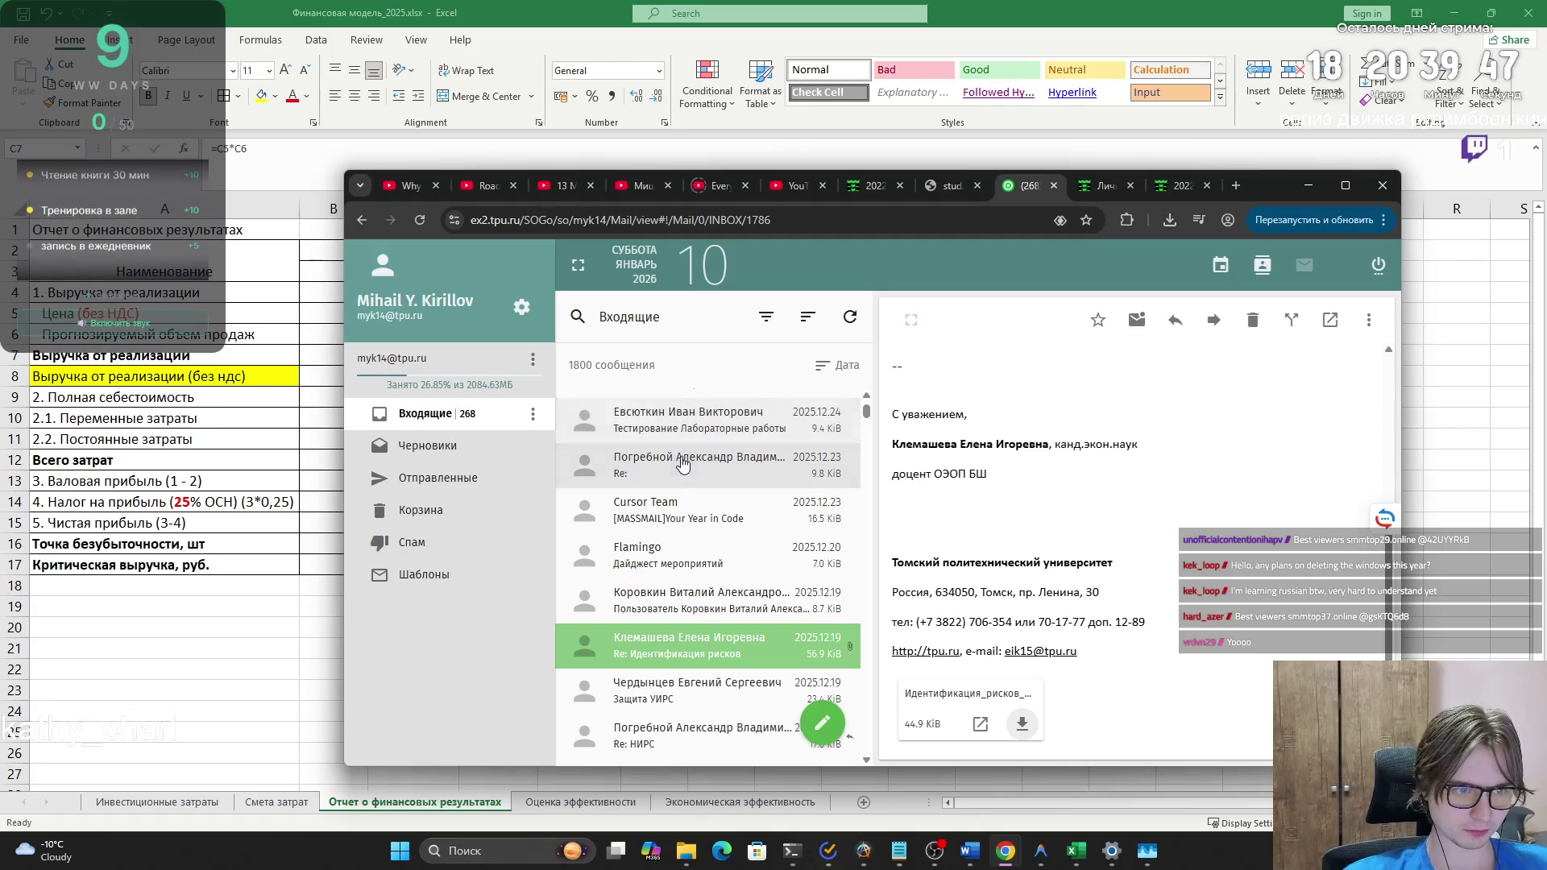
{"action": "scroll", "coordinate": [684, 452], "scroll_direction": "up", "scroll_amount": 5}
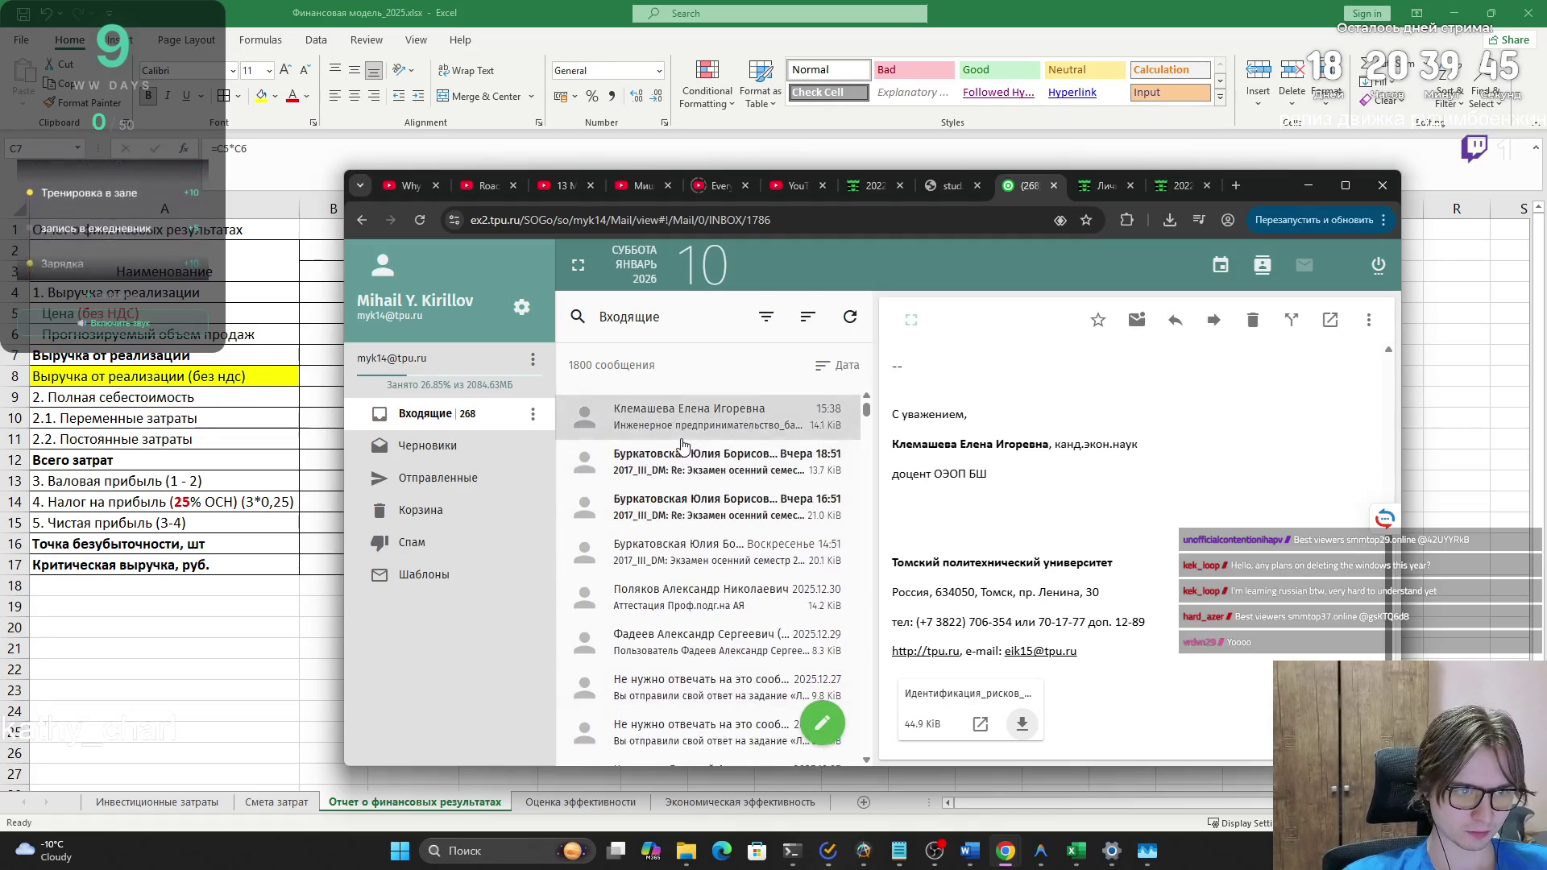
{"action": "scroll", "coordinate": [683, 445], "scroll_direction": "down", "scroll_amount": 4}
{"action": "scroll", "coordinate": [650, 427], "scroll_direction": "down", "scroll_amount": 2}
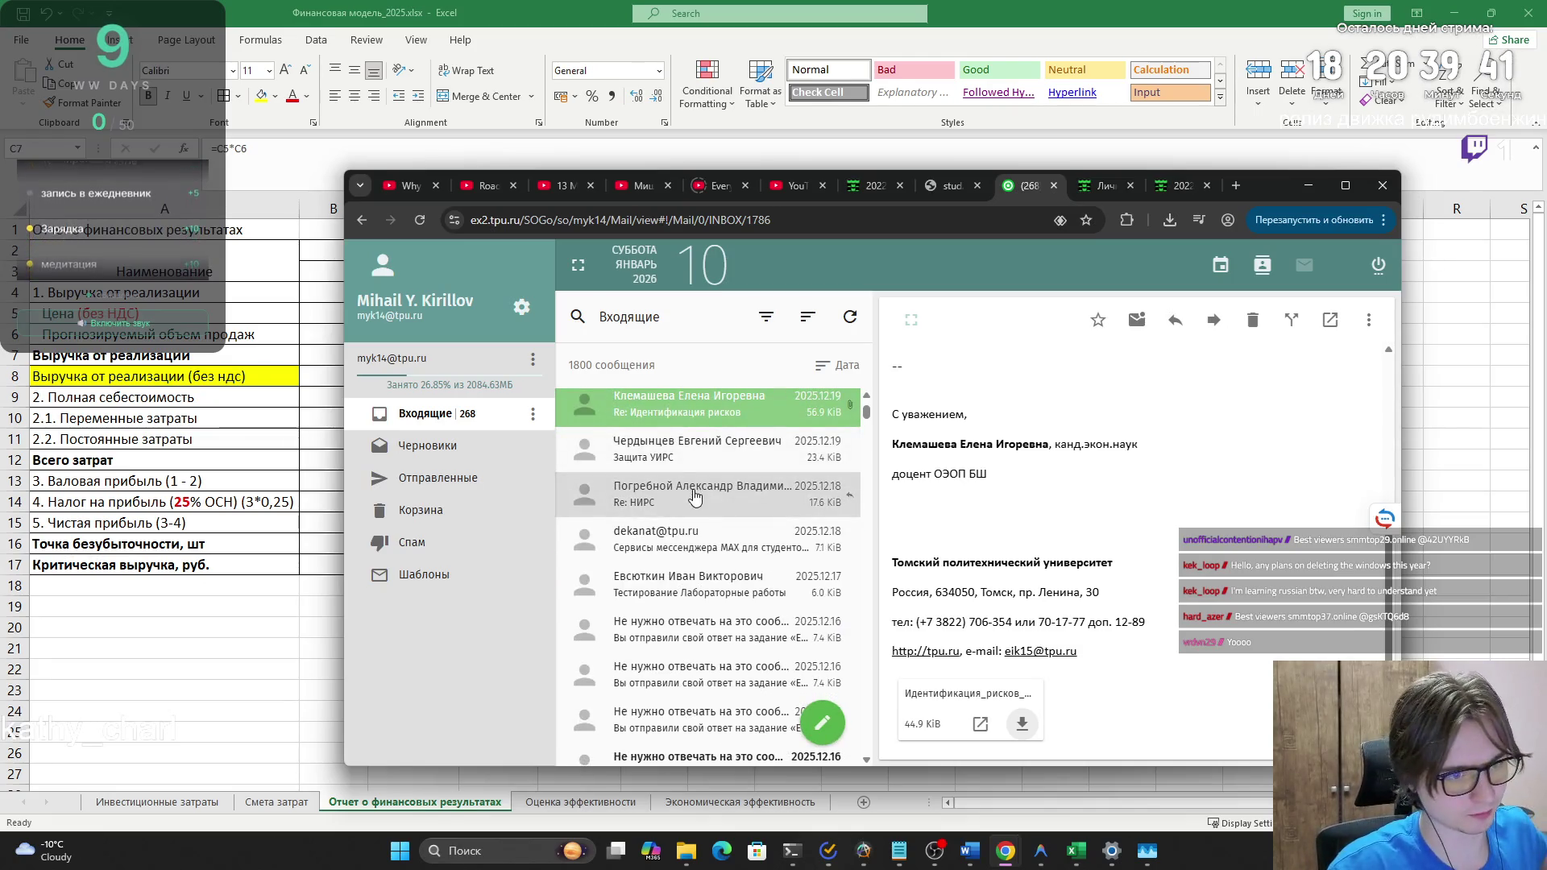
{"action": "scroll", "coordinate": [694, 506], "scroll_direction": "down", "scroll_amount": 1}
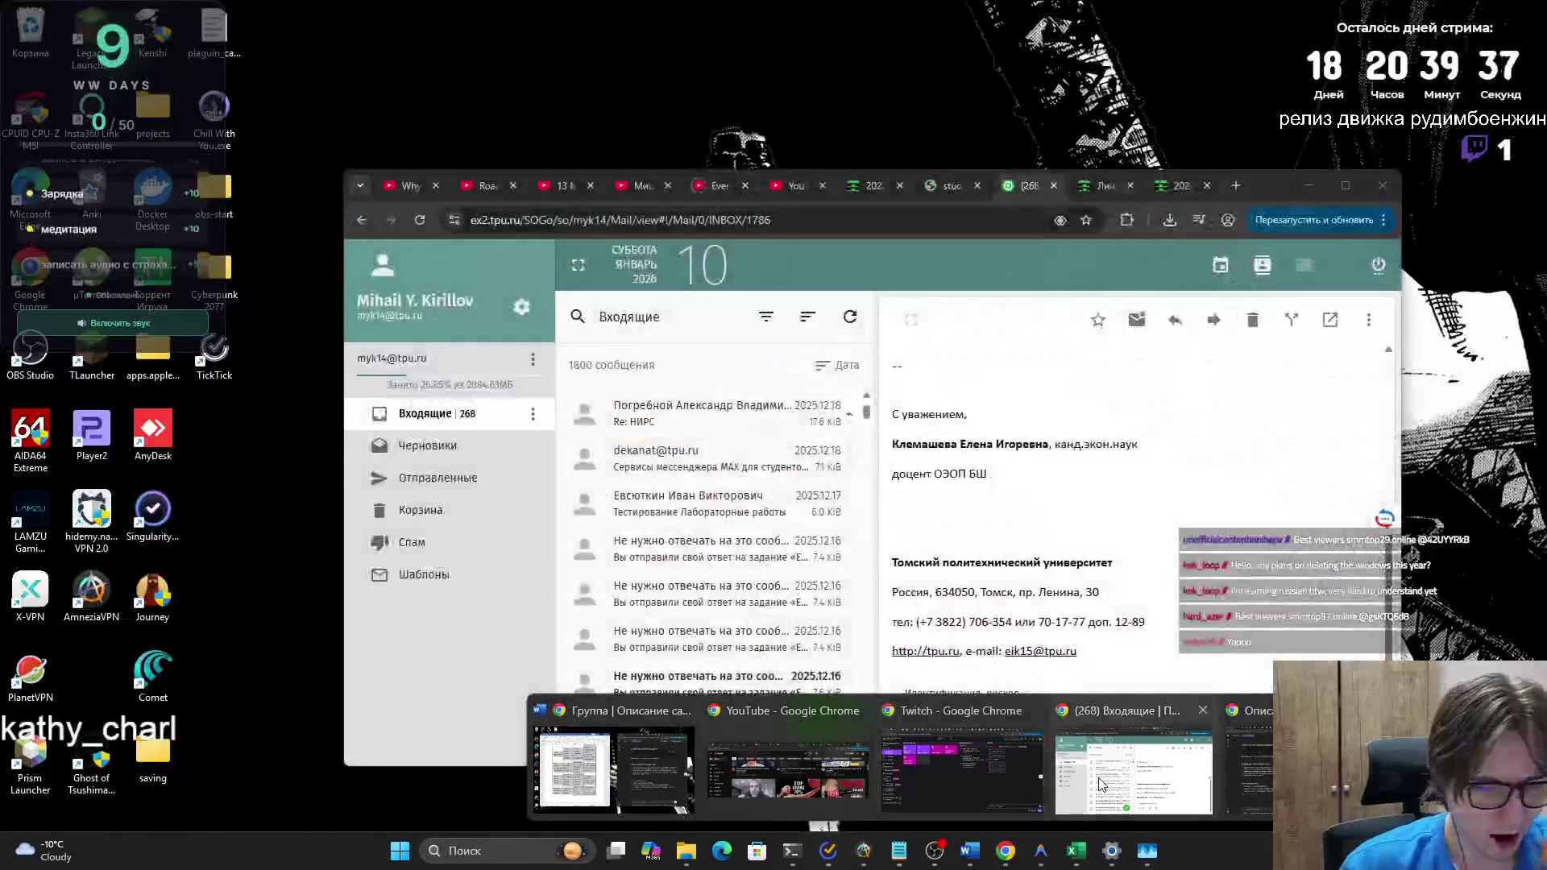
- Download Финансовая модель_2025.xlsx from the course assignment page and open it
{"action": "left_click", "coordinate": [1048, 765]}
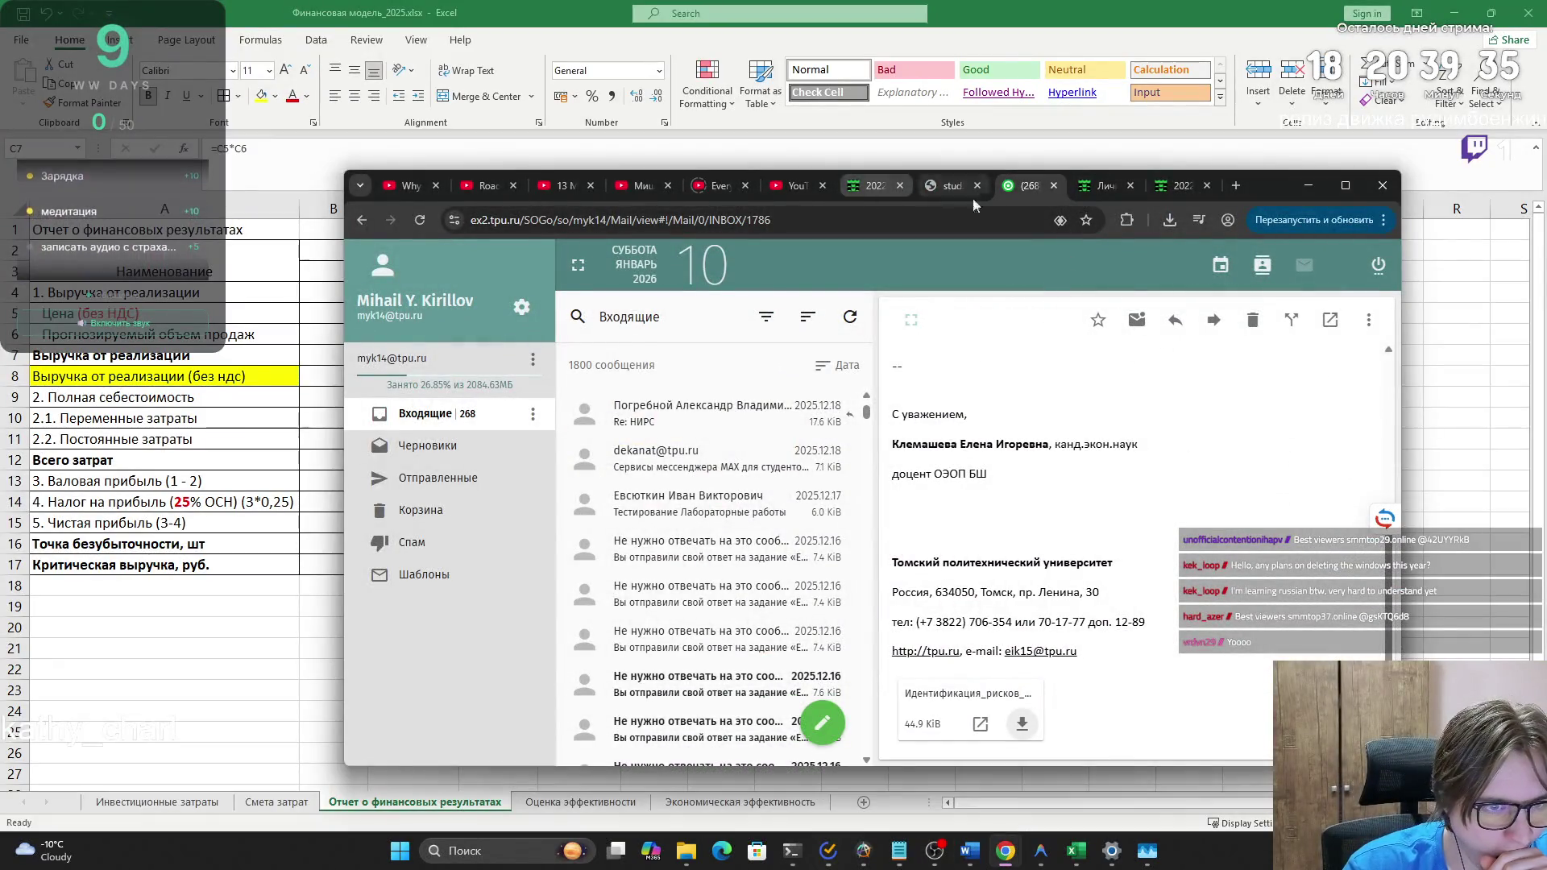
{"action": "left_click", "coordinate": [876, 187]}
{"action": "scroll", "coordinate": [844, 337], "scroll_direction": "up", "scroll_amount": 10}
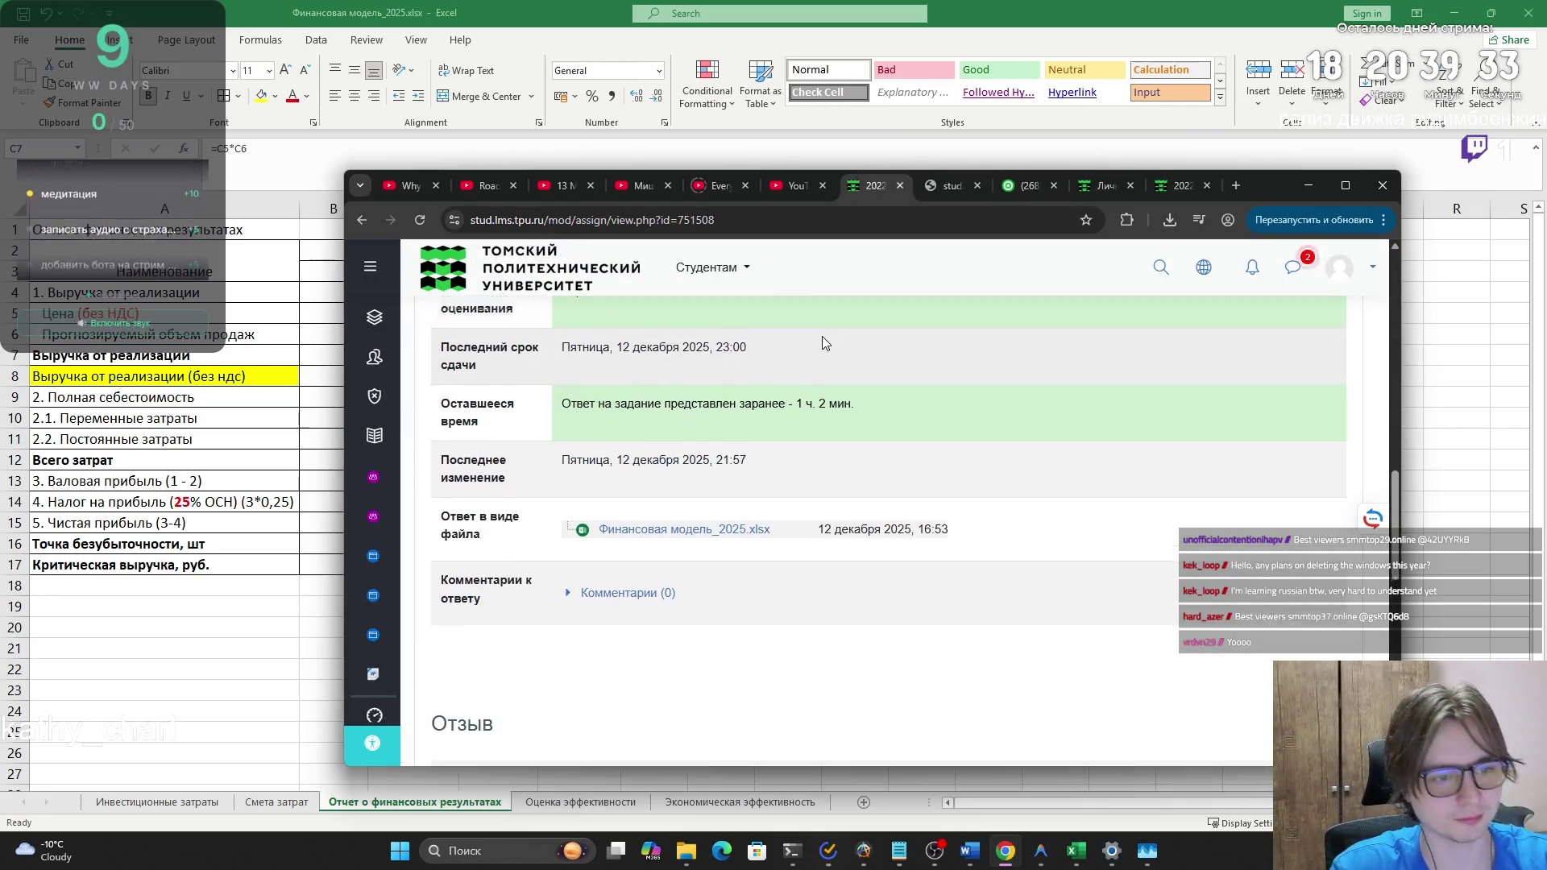
{"action": "scroll", "coordinate": [713, 395], "scroll_direction": "down", "scroll_amount": 5}
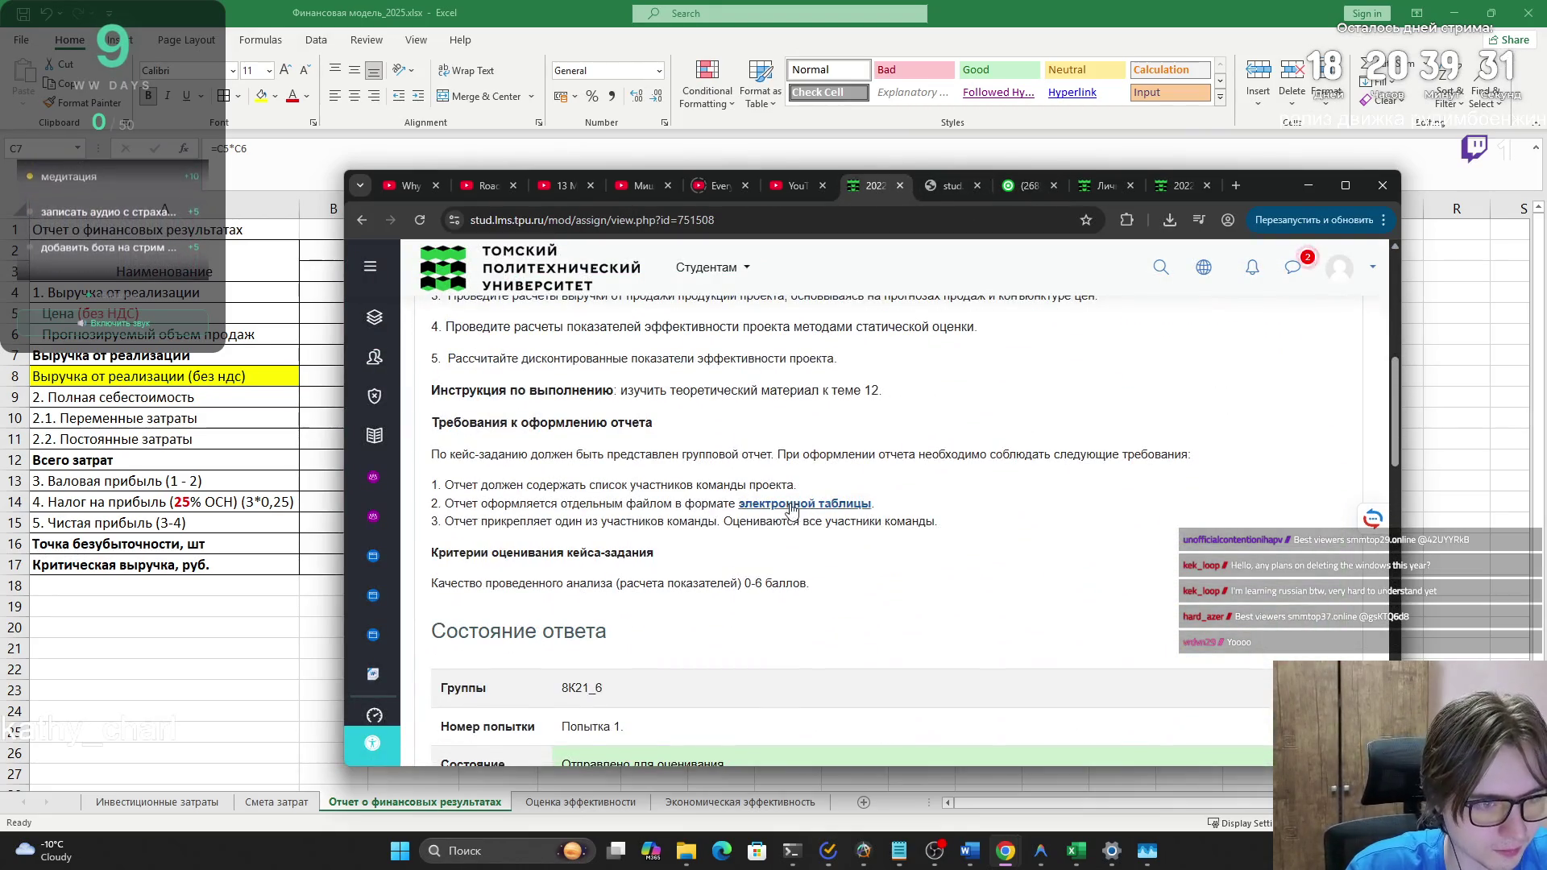
{"action": "left_click", "coordinate": [794, 508]}
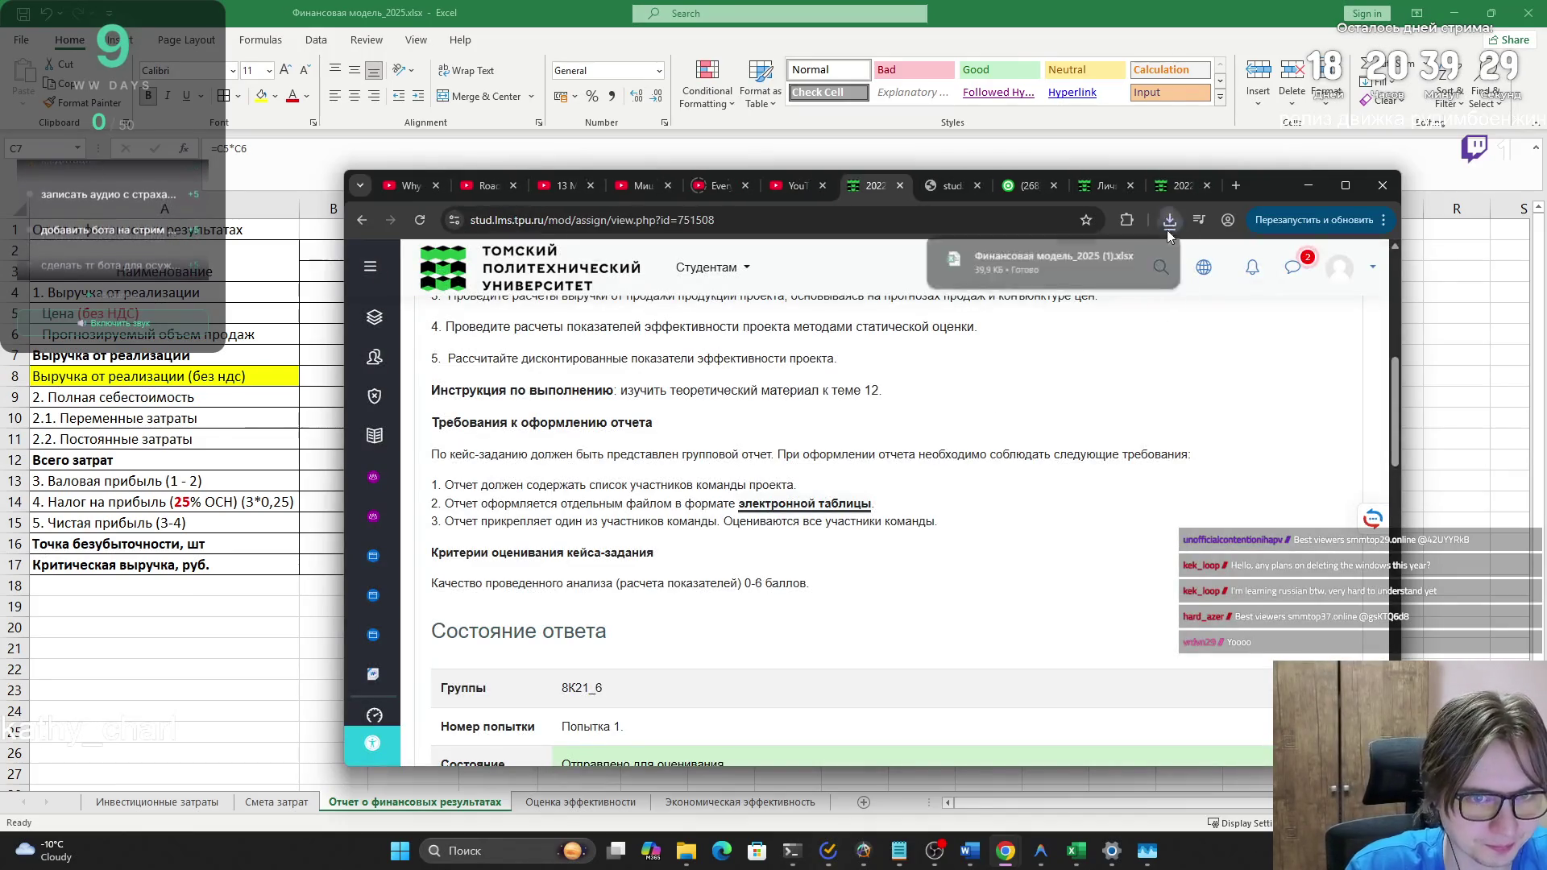
{"action": "key", "text": "alt+Tab"}
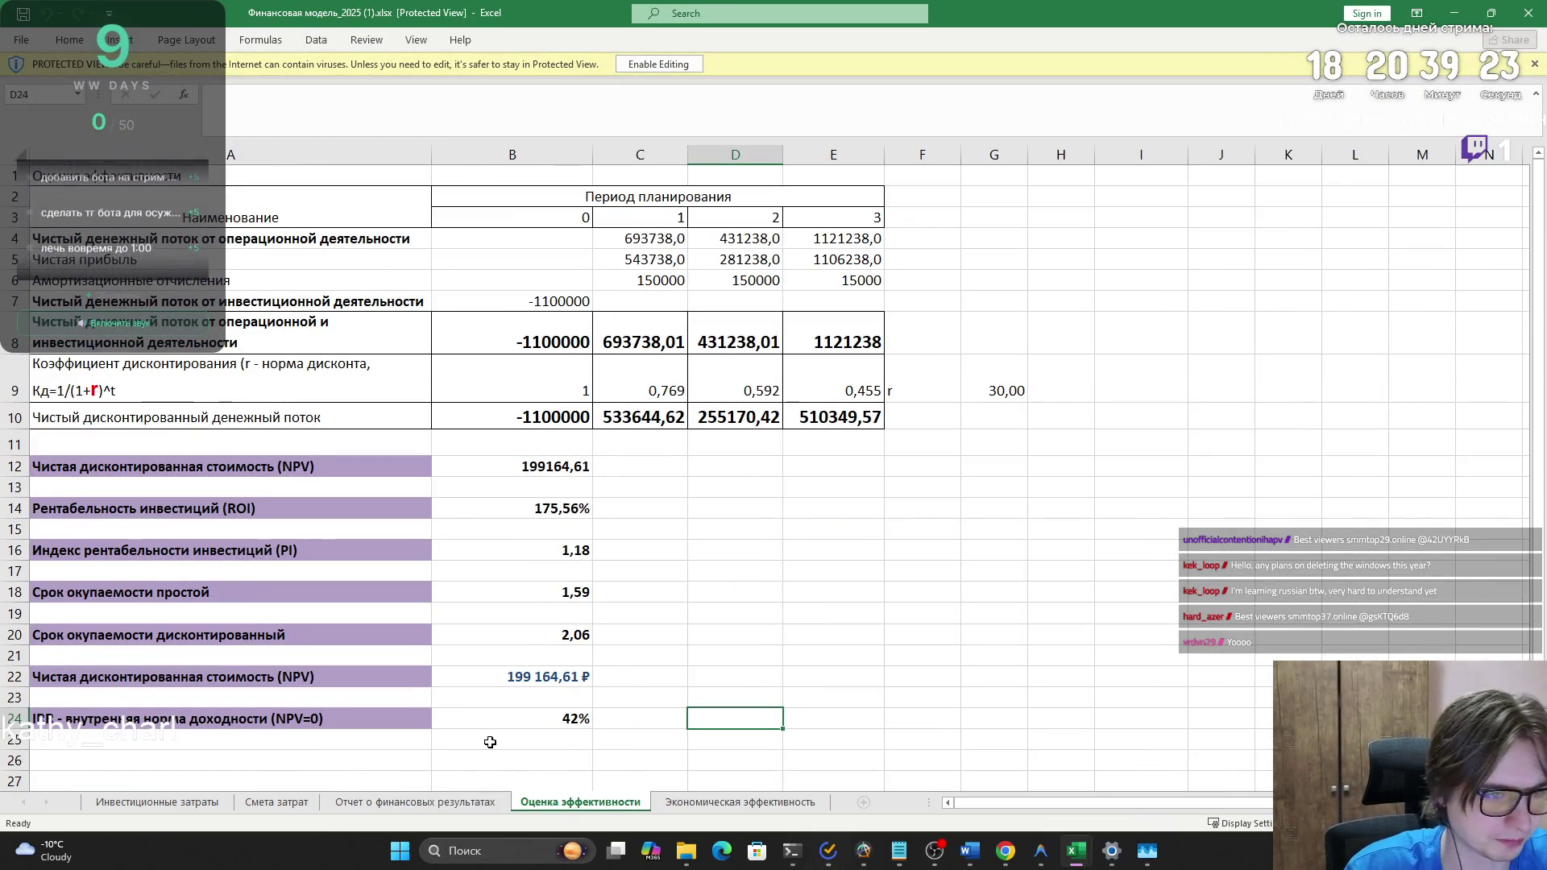
- View the downloaded copy's results sheet, then copy A1:E17 from the original workbook
{"action": "left_click", "coordinate": [435, 807]}
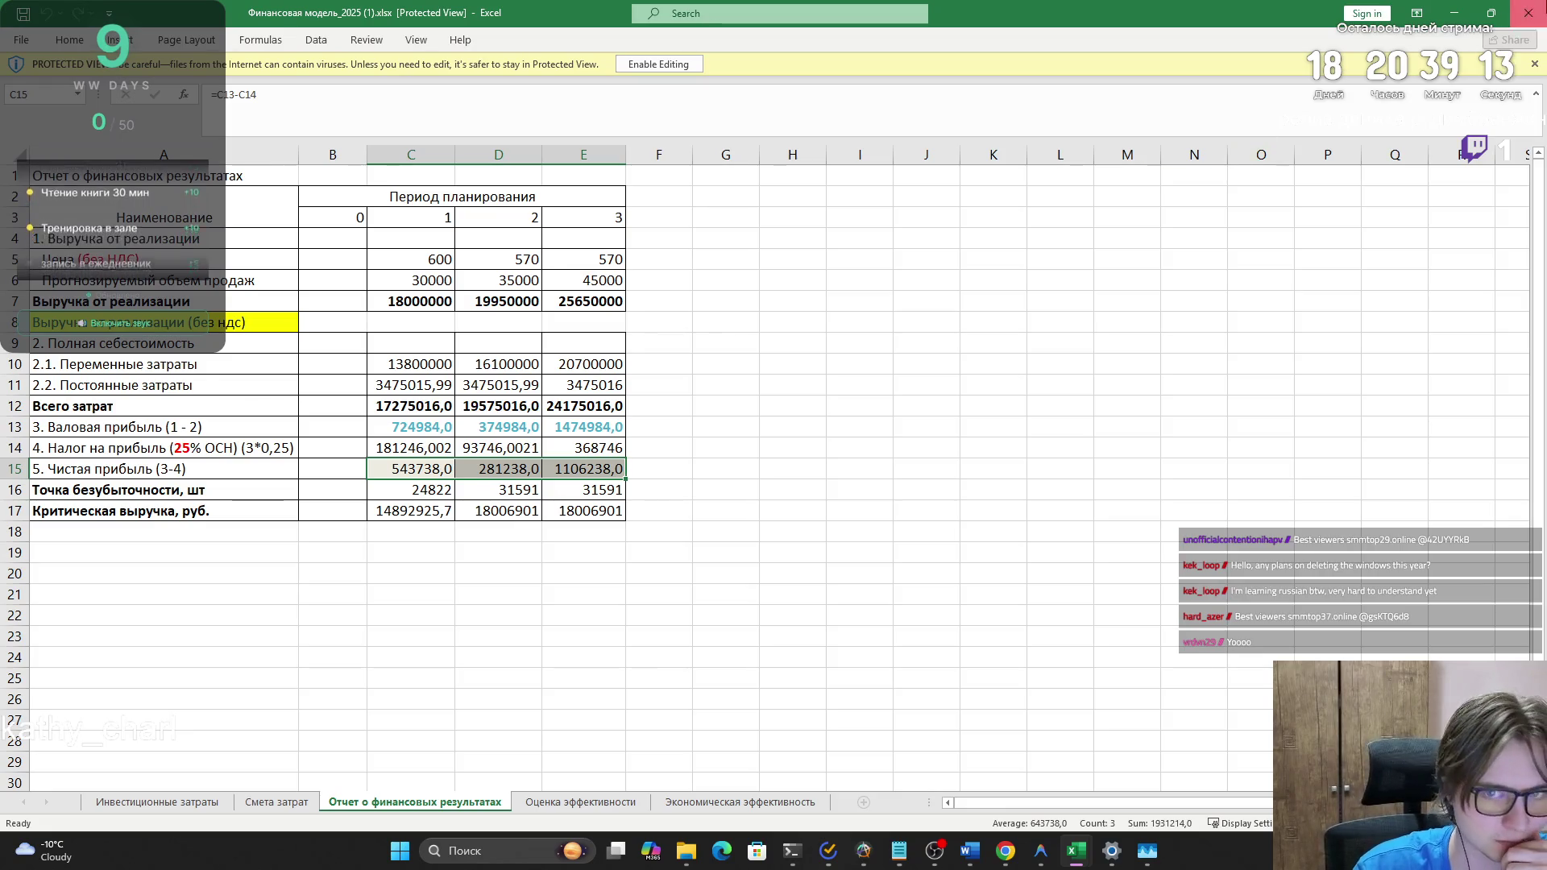
{"action": "key", "text": "alt+Tab"}
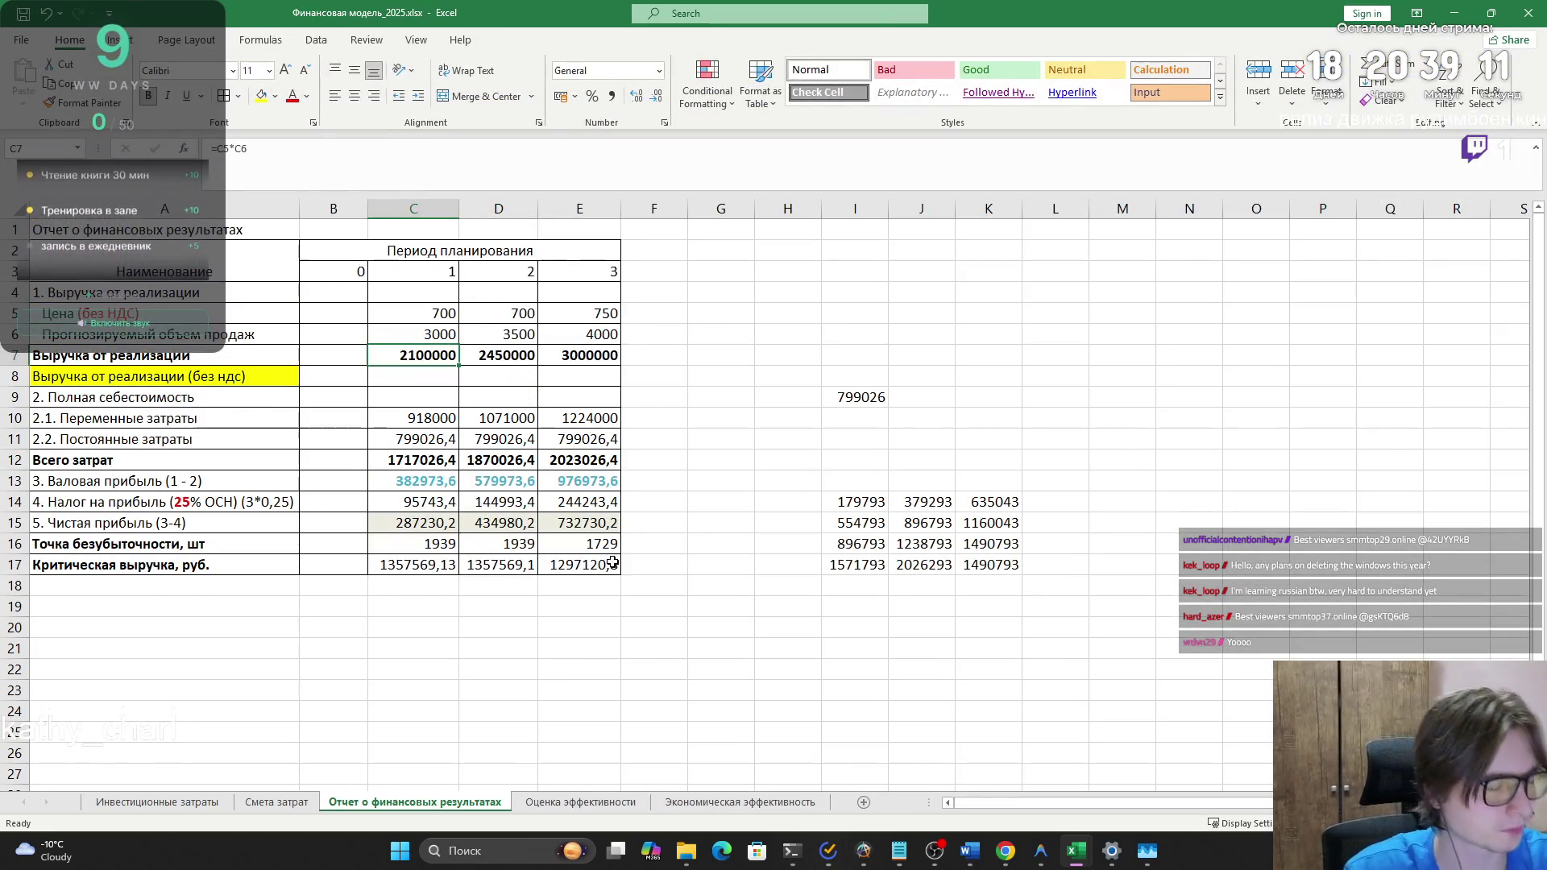
{"action": "left_click", "coordinate": [610, 568]}
{"action": "mouse_move", "coordinate": [585, 568]}
{"action": "left_mouse_down"}
{"action": "mouse_move", "coordinate": [242, 354]}
{"action": "mouse_move", "coordinate": [242, 230]}
{"action": "left_mouse_up"}
{"action": "key", "text": "ctrl+c"}
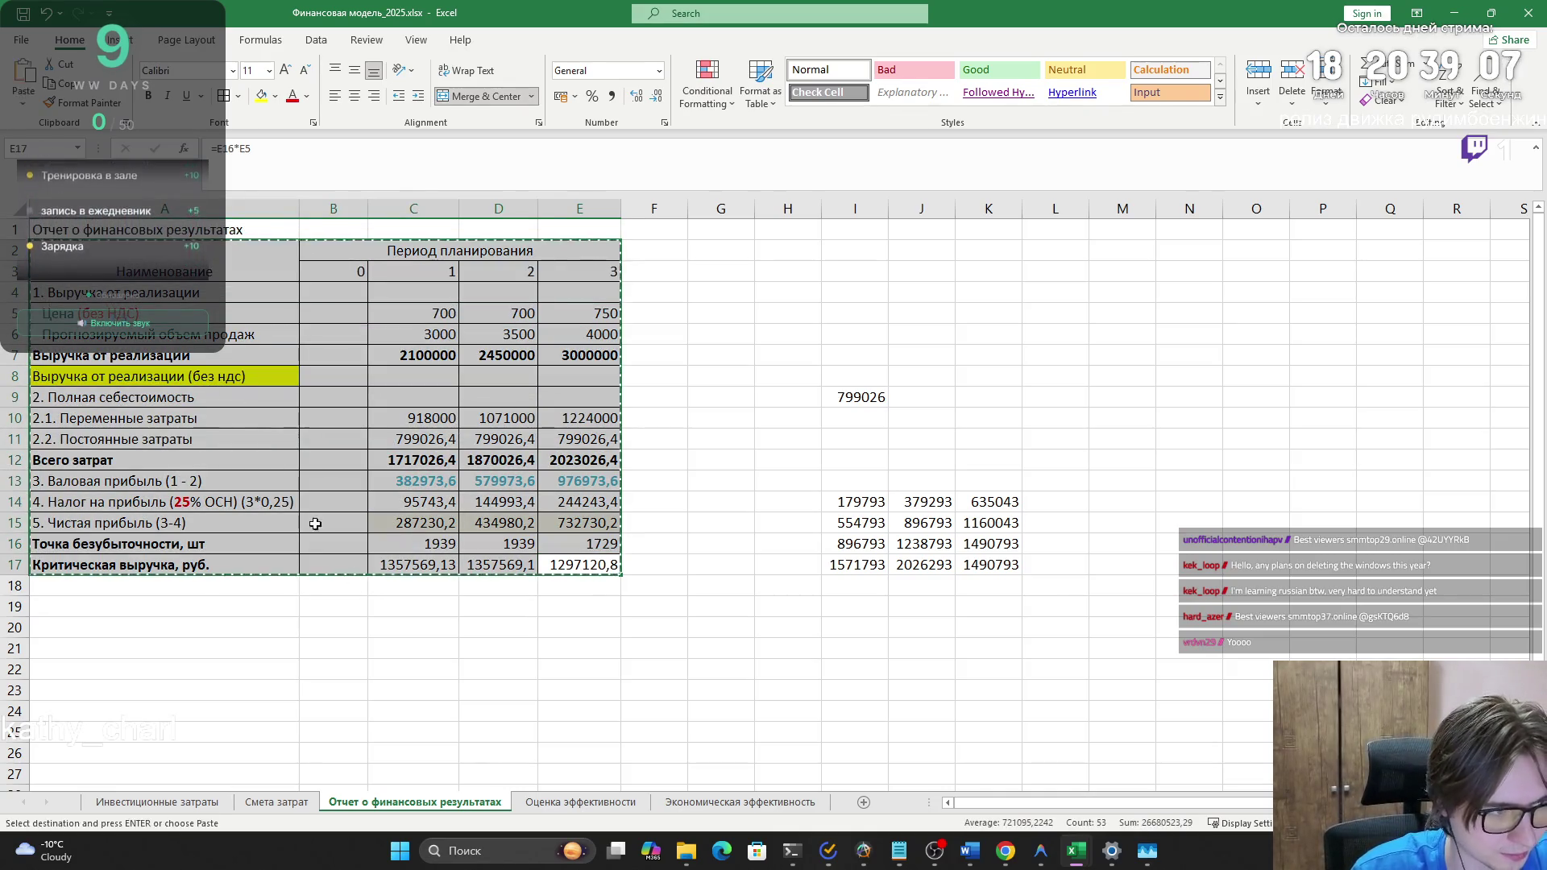
- Deselect the table and bring the Word project report to the front
{"action": "left_click", "coordinate": [415, 668]}
{"action": "key", "text": "alt+Tab"}
{"action": "key", "text": "alt+Tab"}
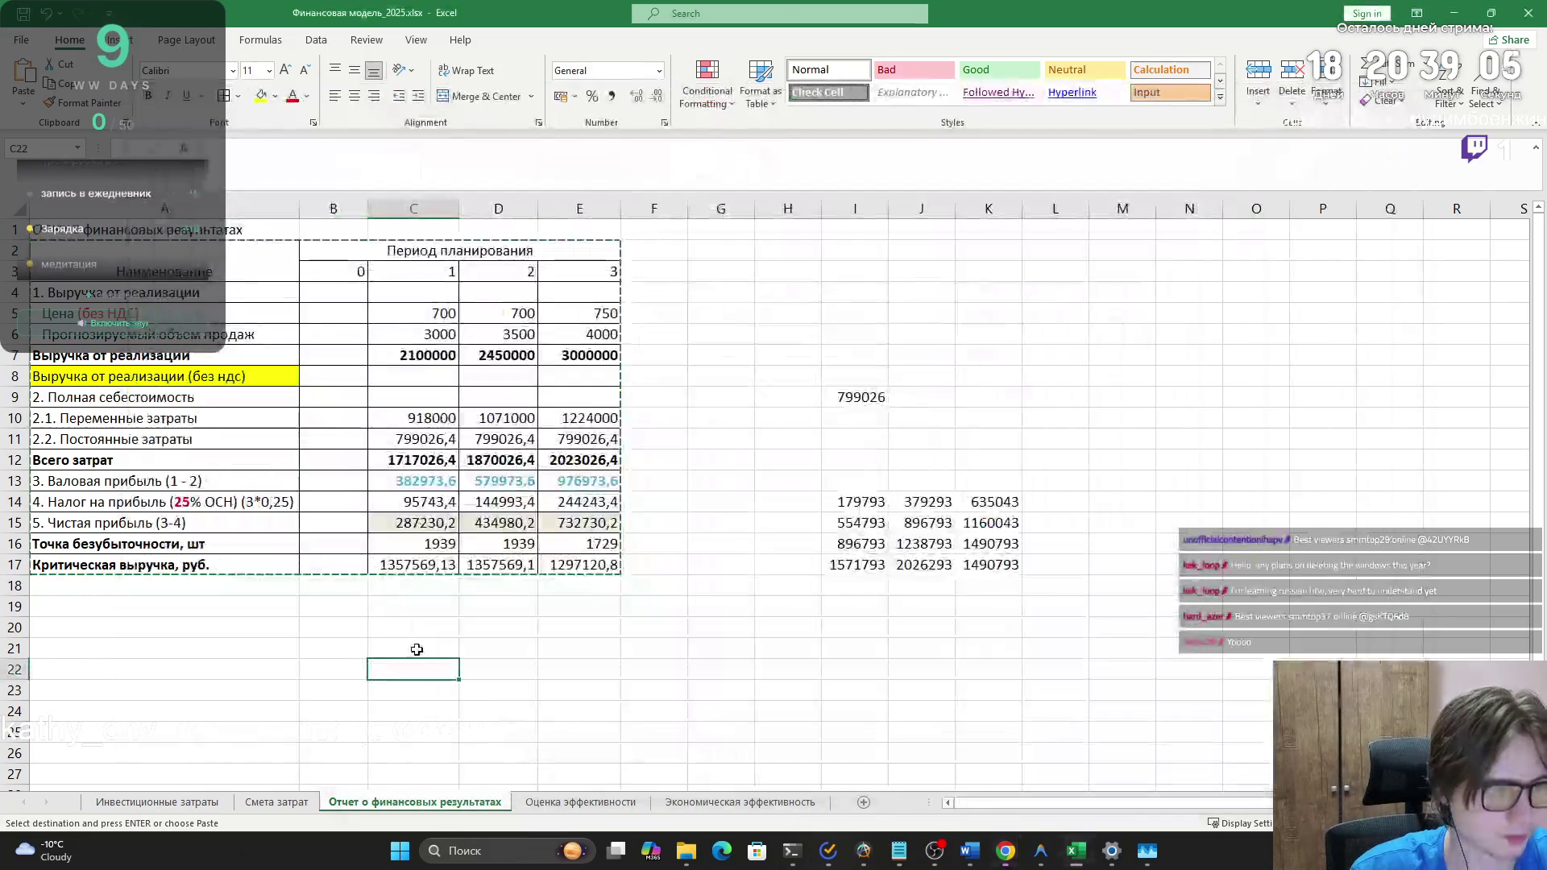
{"action": "key", "text": "alt+Tab"}
{"action": "left_click", "coordinate": [606, 378]}
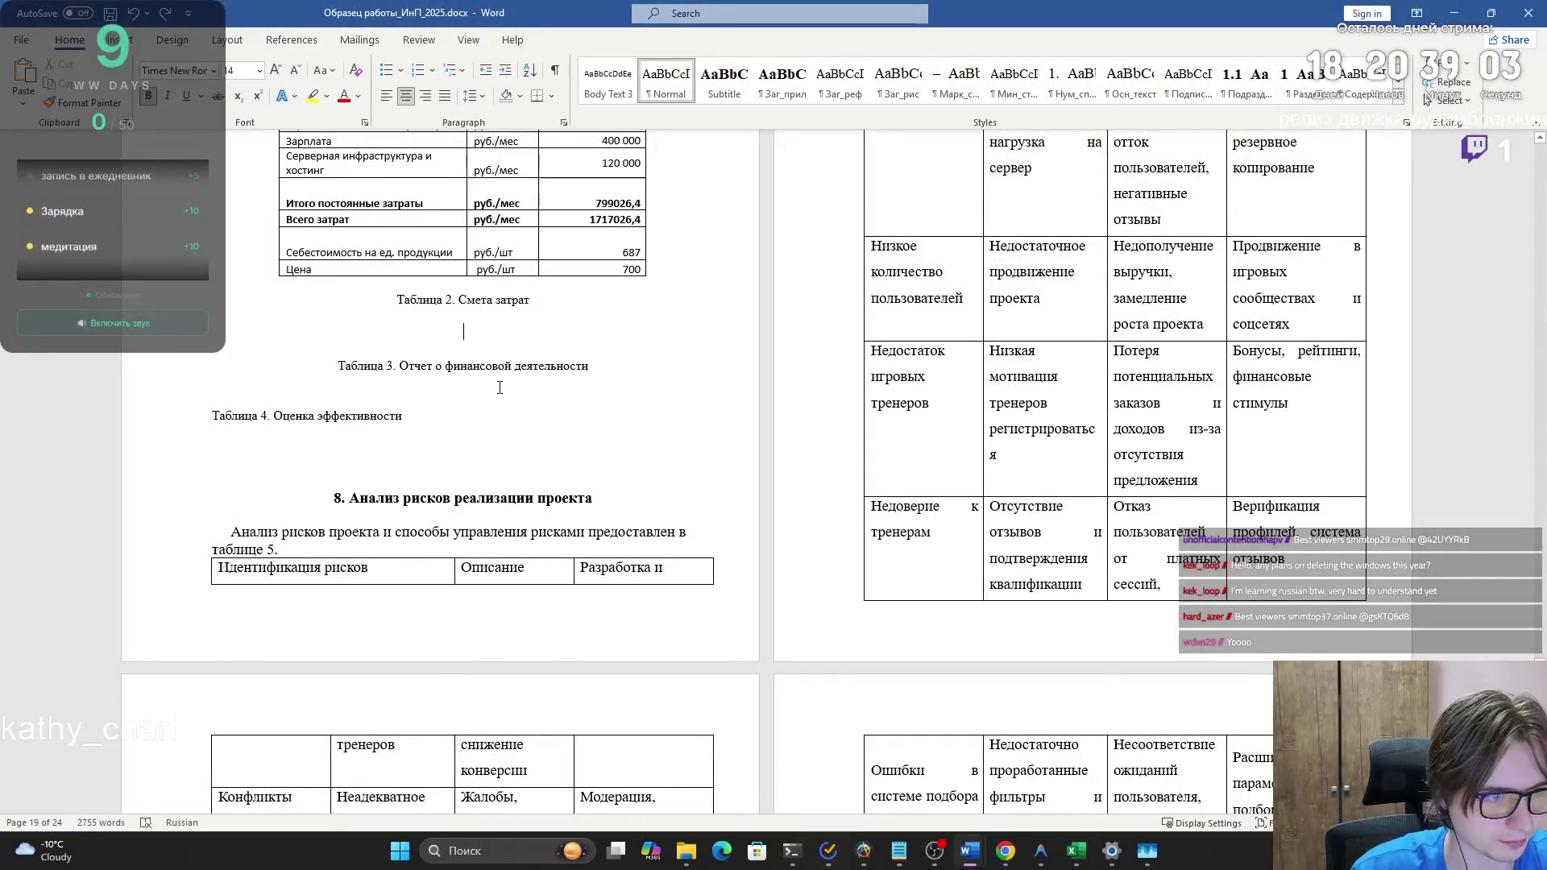
- Paste the copied financial results table into the Word report below Таблица 2
{"action": "key", "text": "ctrl+v"}
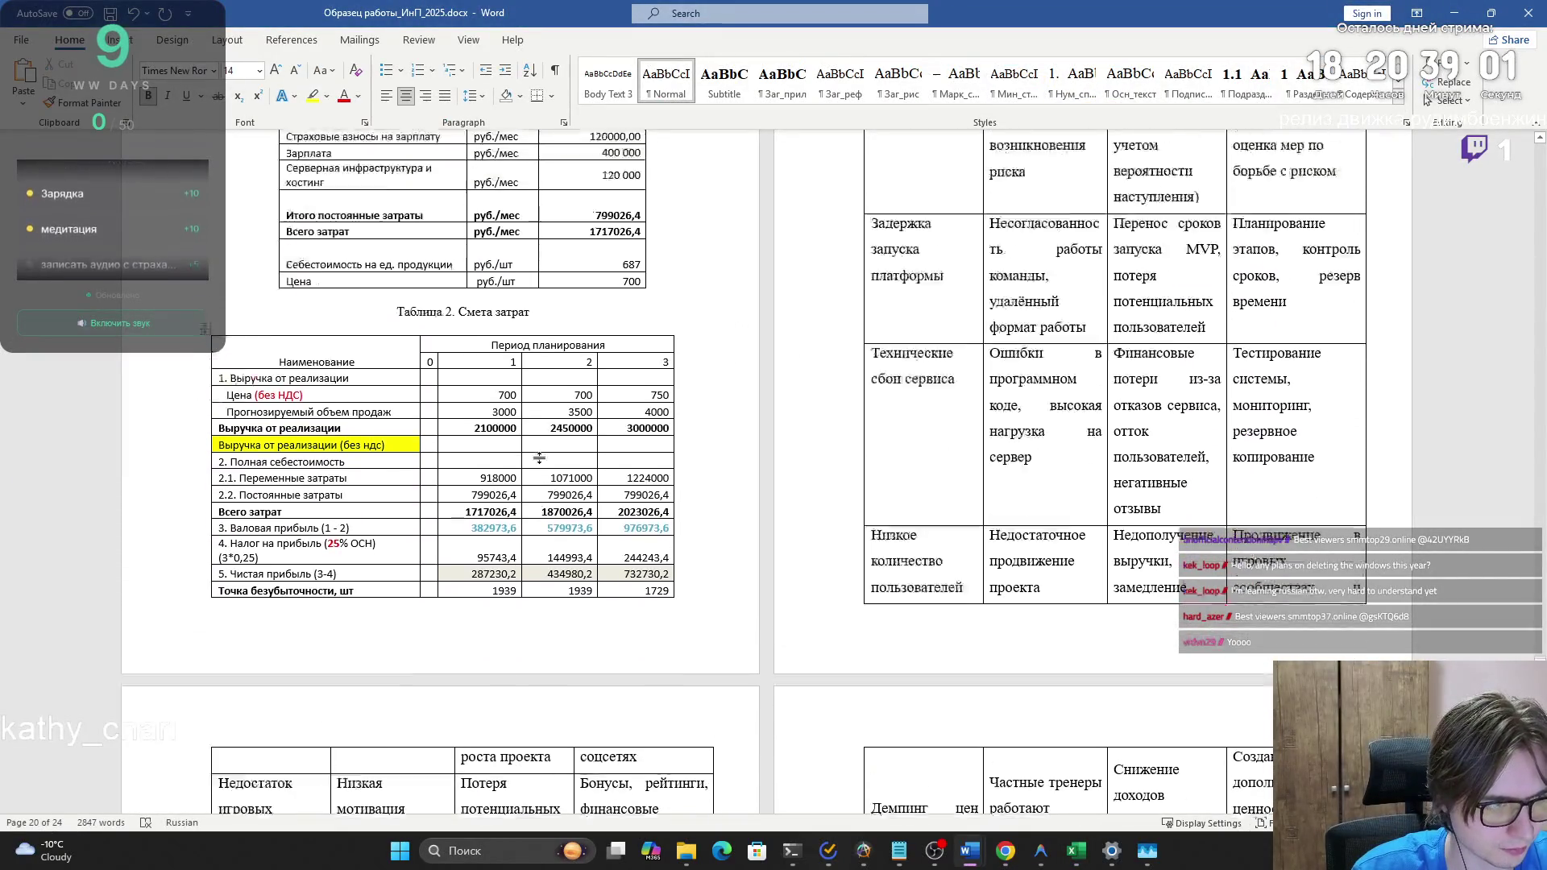
{"action": "scroll", "coordinate": [539, 458], "scroll_direction": "up", "scroll_amount": 5}
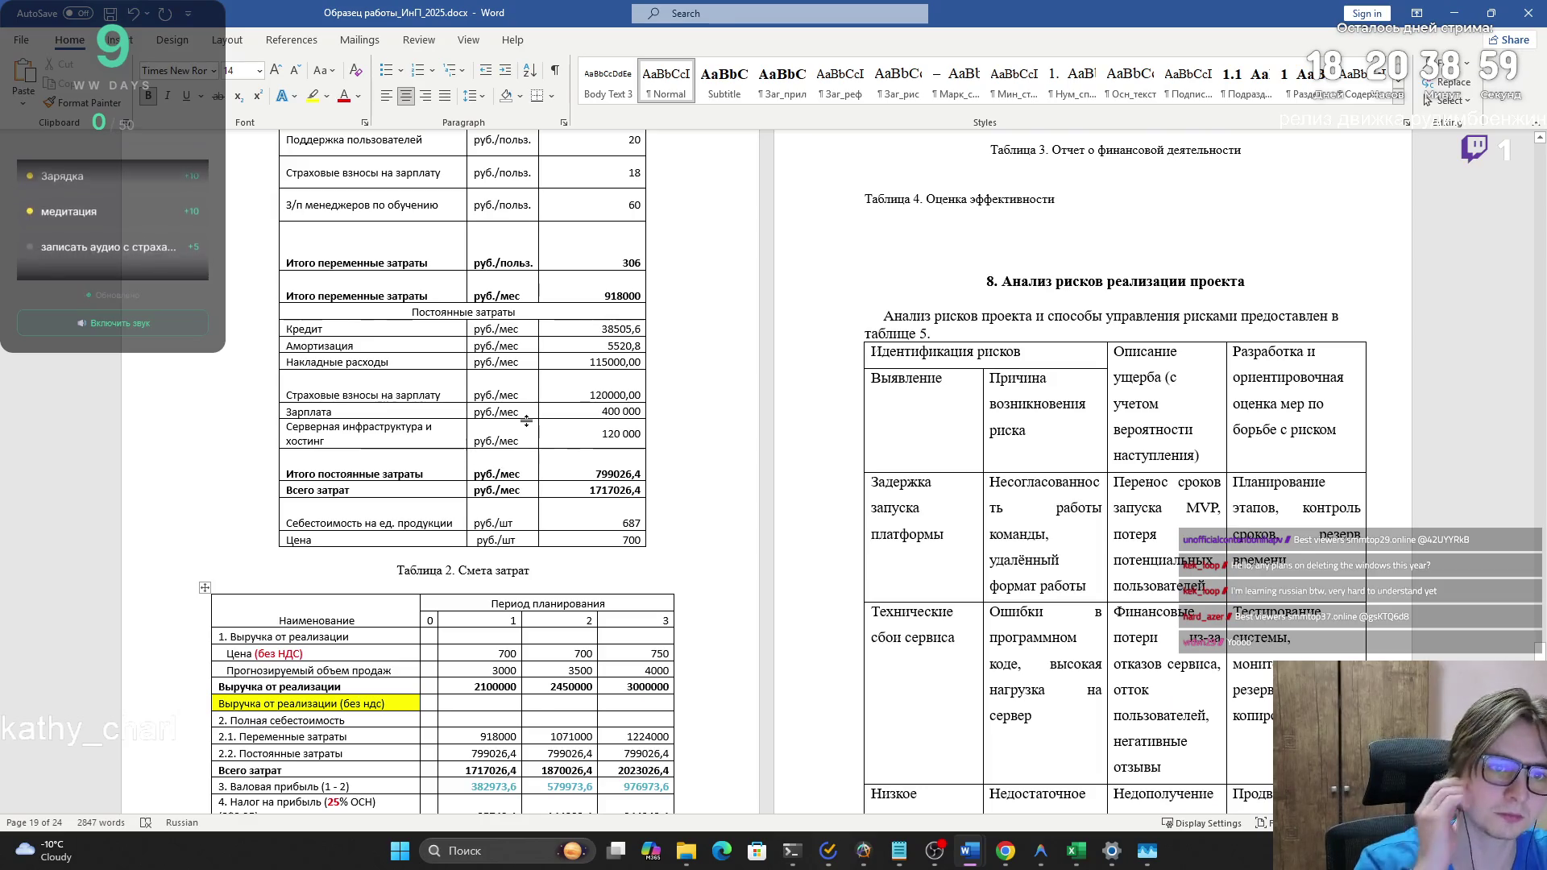
{"action": "scroll", "coordinate": [526, 420], "scroll_direction": "up", "scroll_amount": 3}
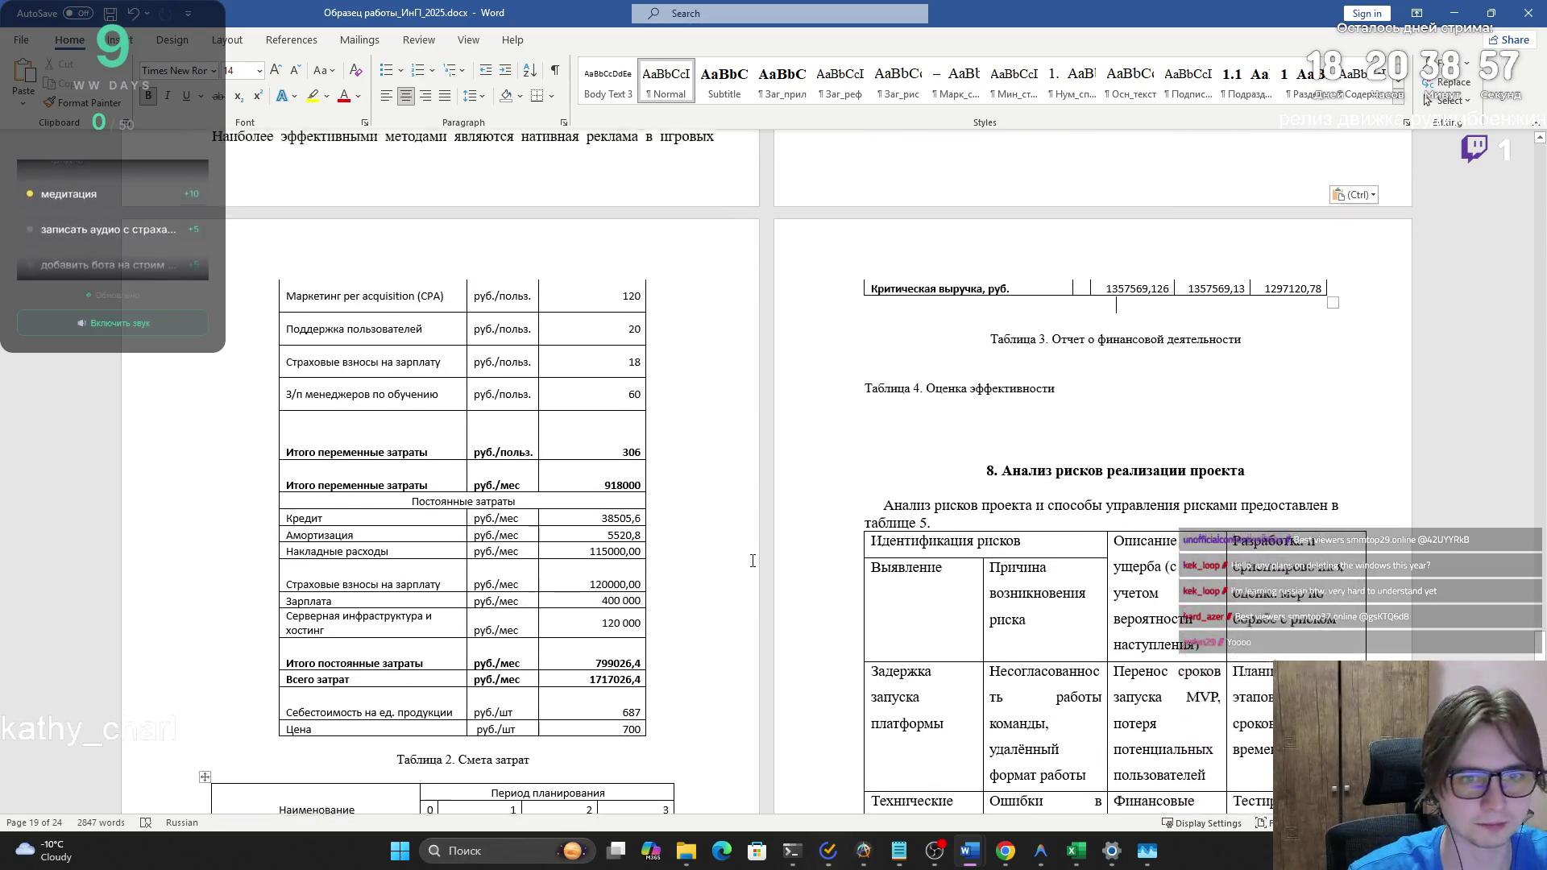
- Remove the blank line, centre the Таблица 3 caption under the table, and return to Excel
{"action": "key", "text": "BackSpace"}
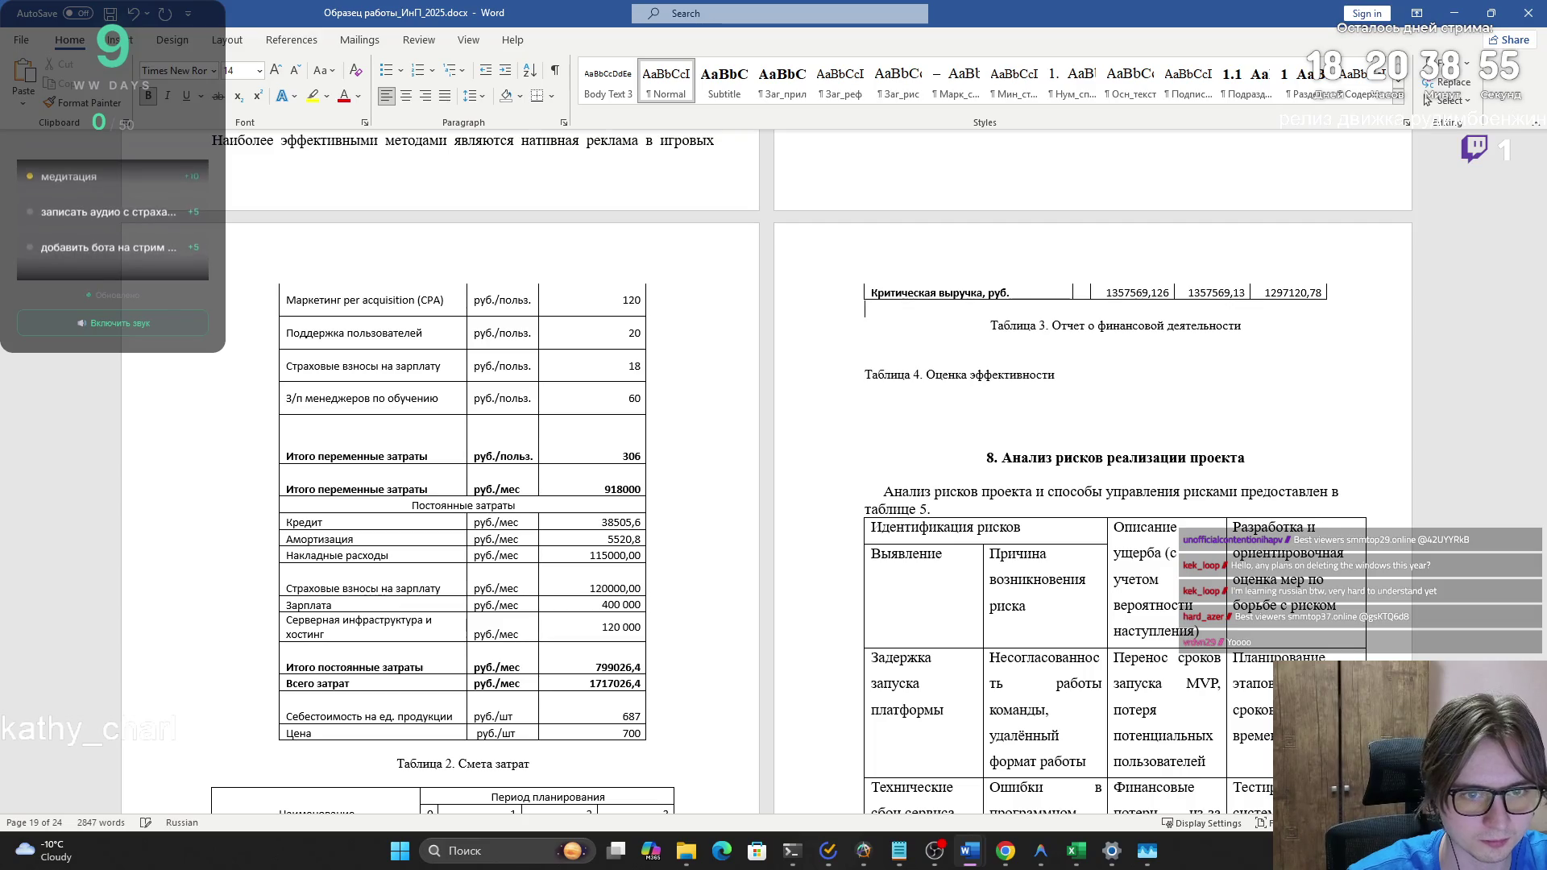
{"action": "key", "text": "BackSpace"}
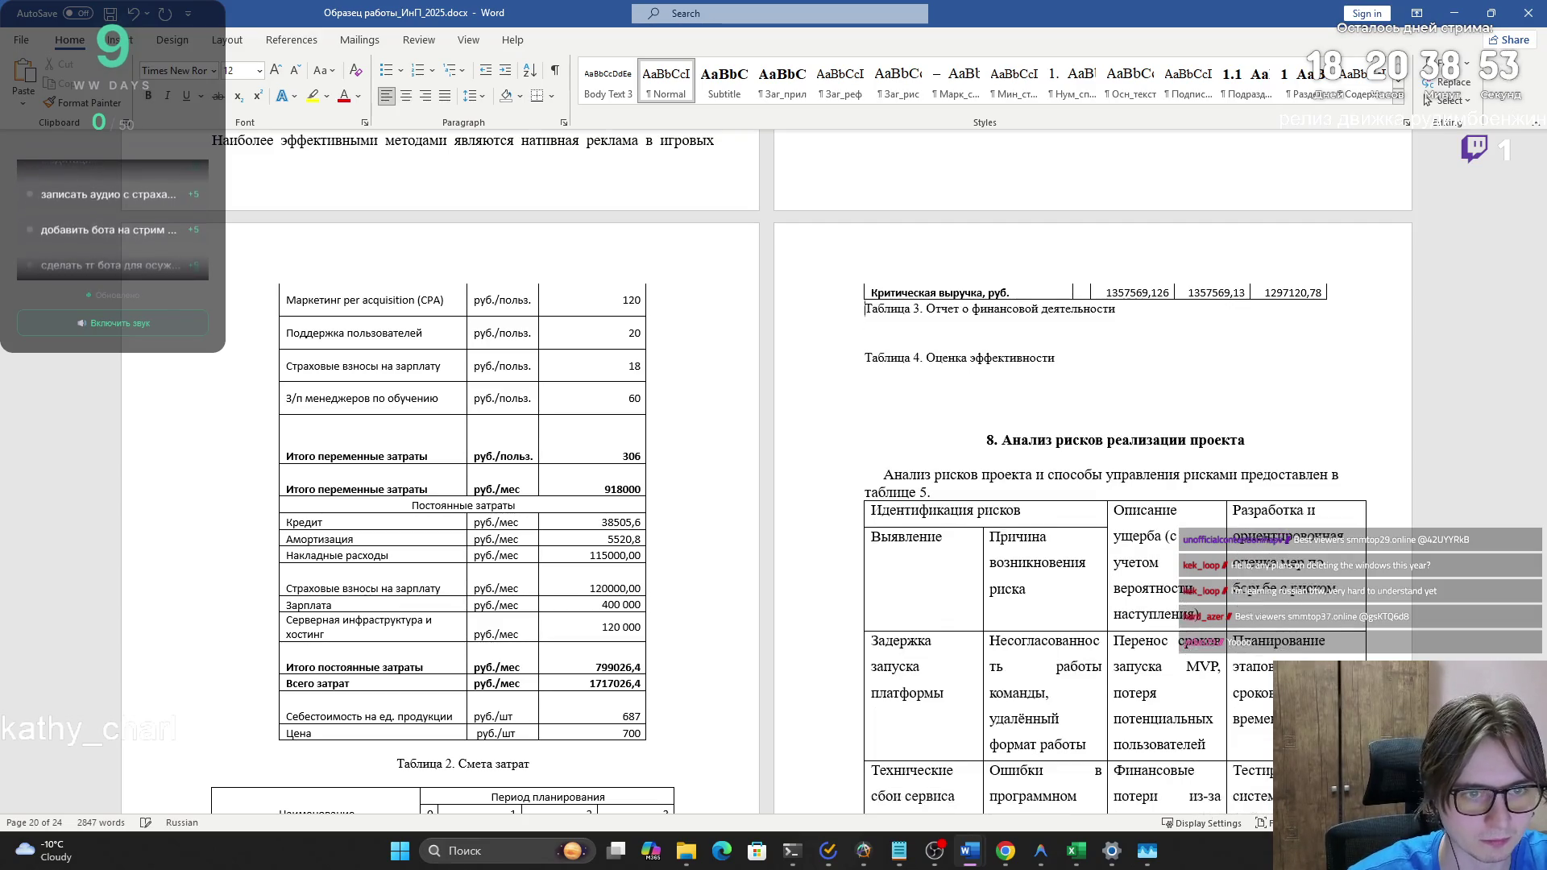
{"action": "left_click", "coordinate": [406, 95]}
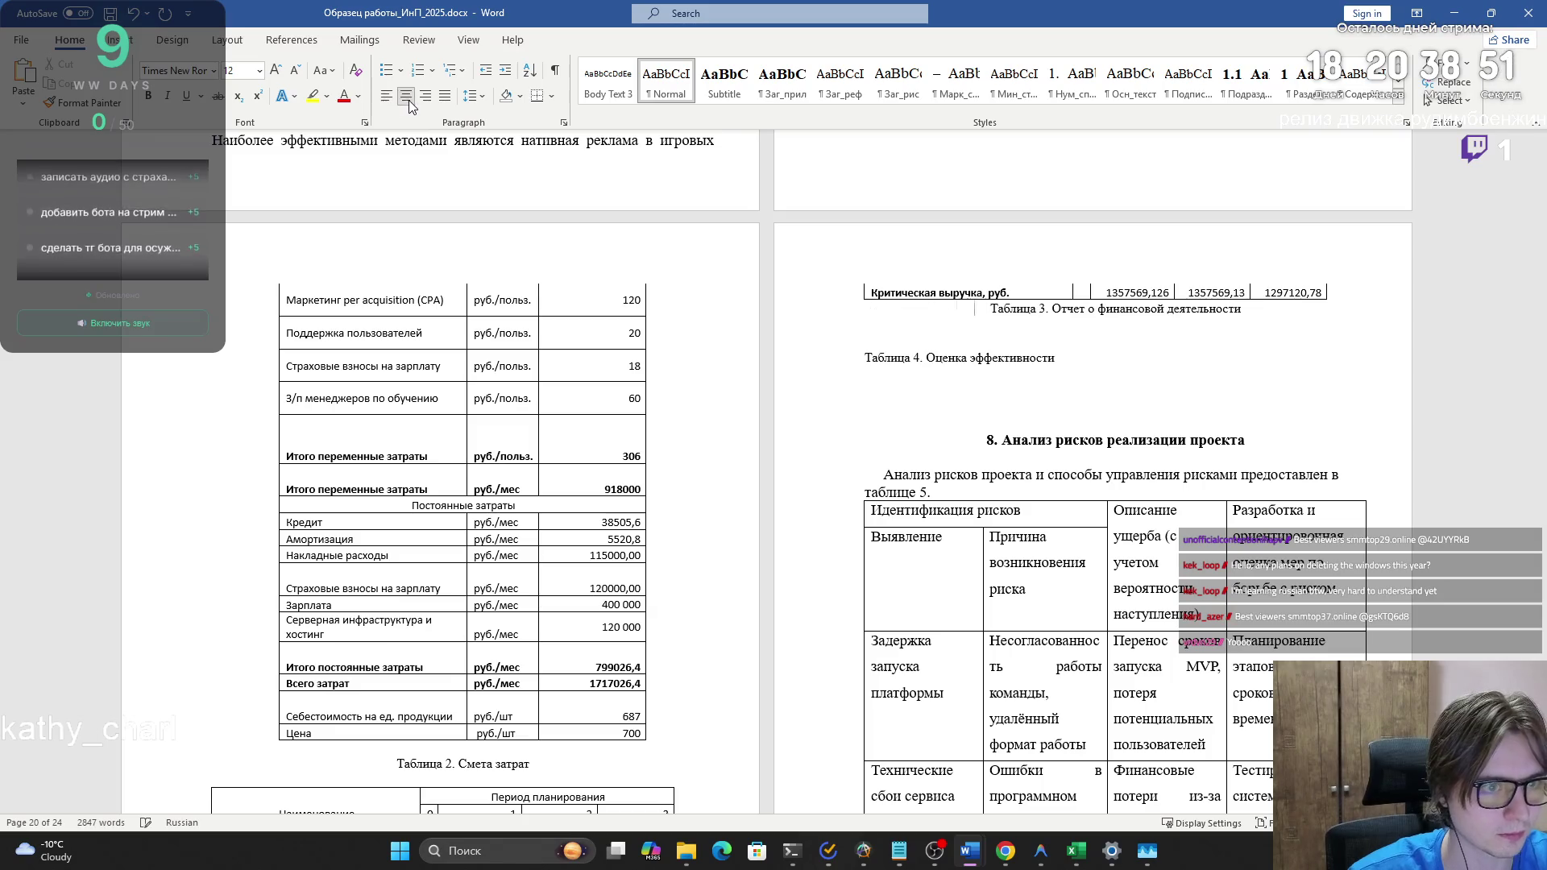
{"action": "left_click", "coordinate": [1096, 357]}
{"action": "left_click", "coordinate": [1077, 851]}
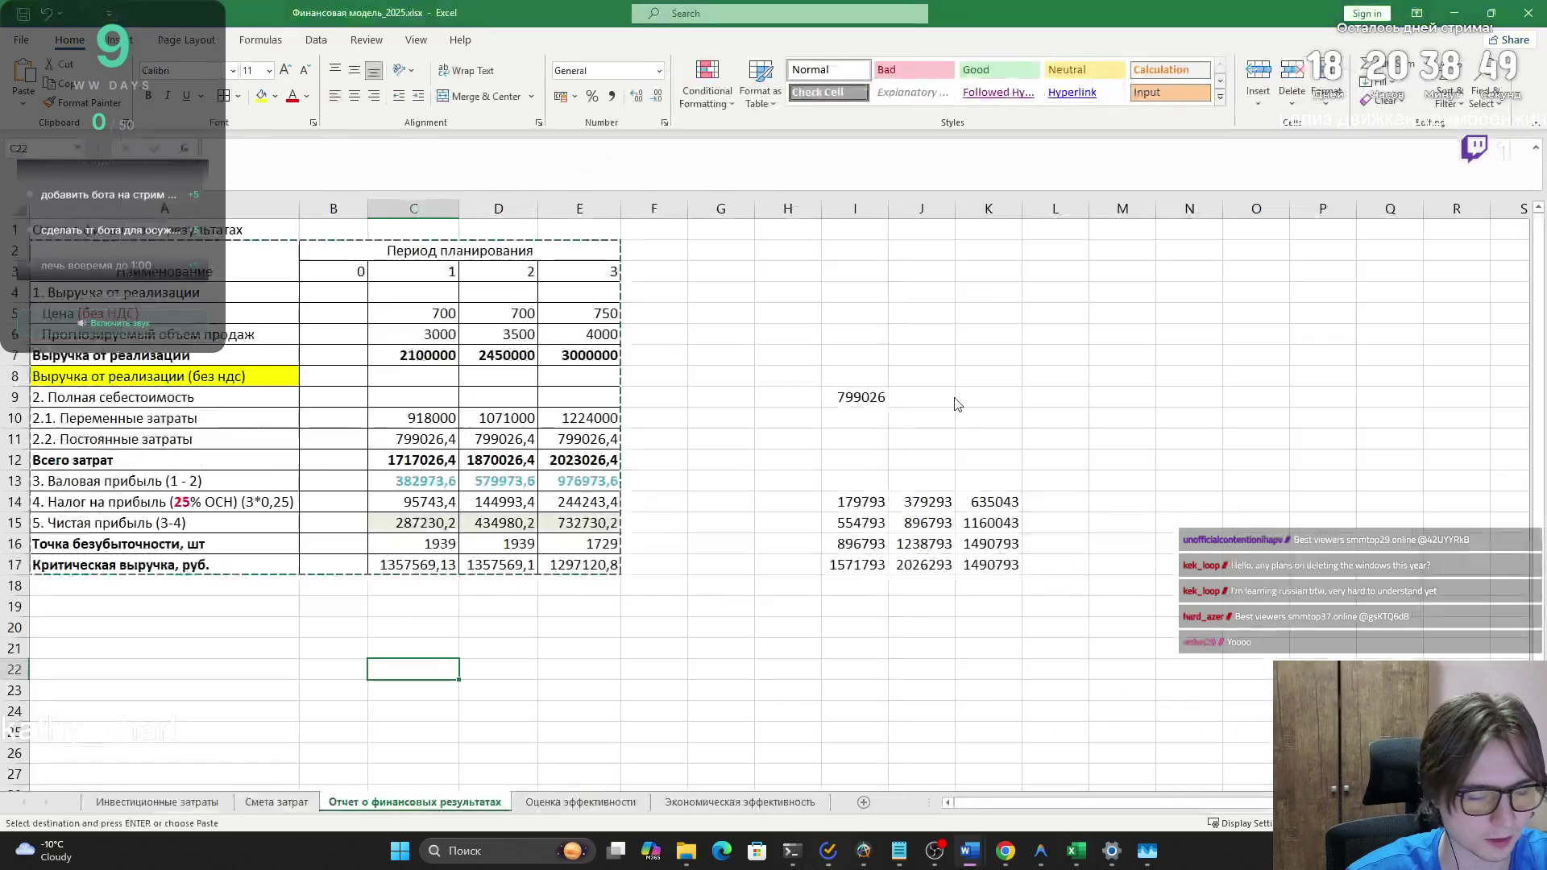
- Open the Оценка эффективности sheet and briefly compare it with the Word report
{"action": "left_click", "coordinate": [534, 805]}
{"action": "left_click", "coordinate": [677, 696]}
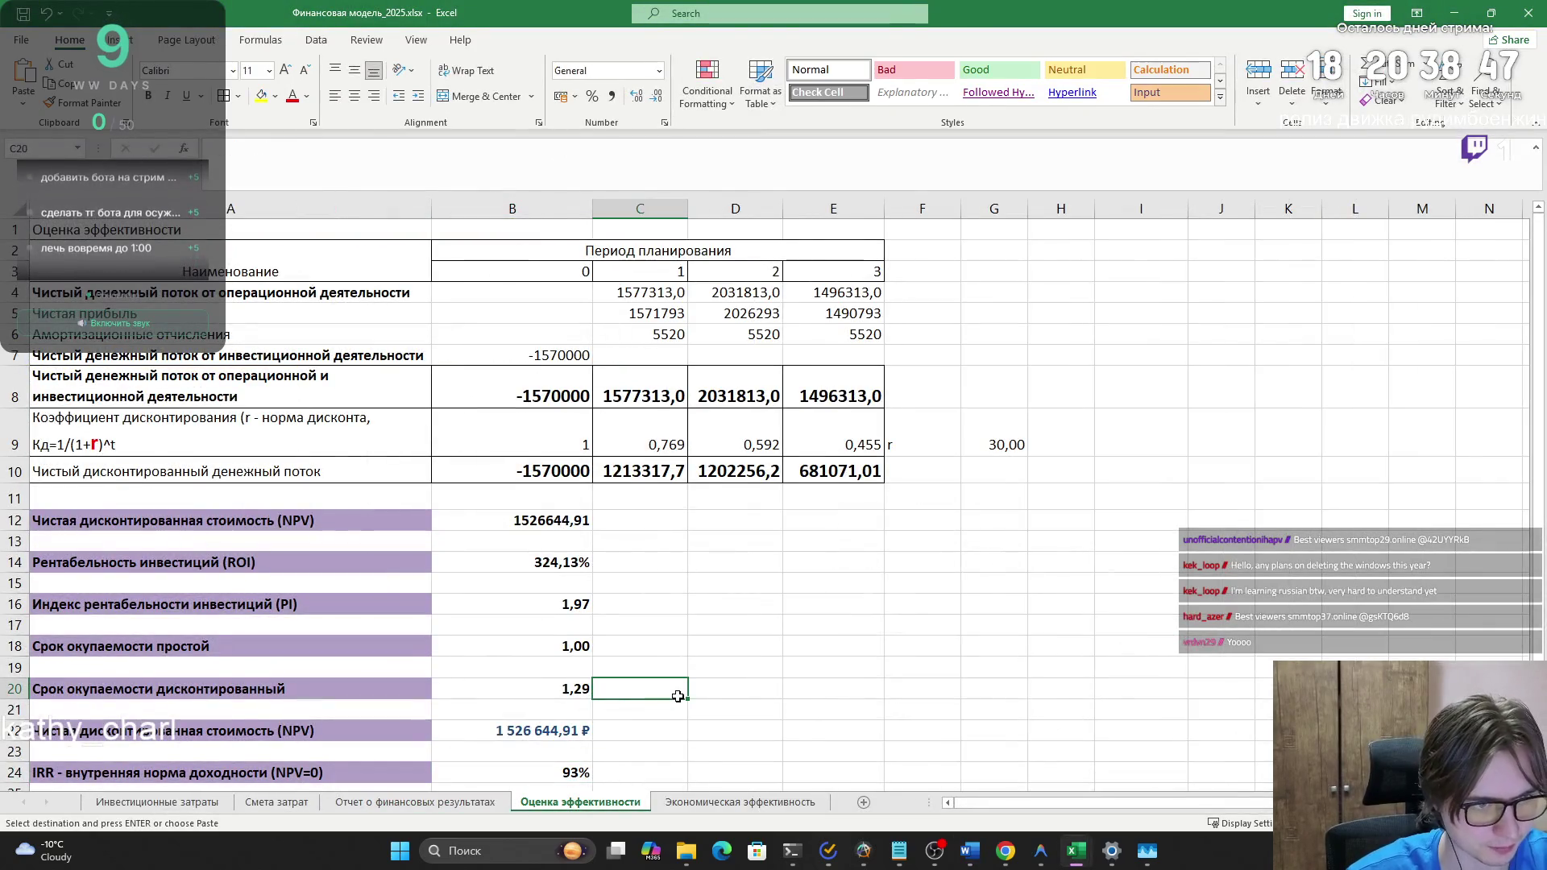
{"action": "scroll", "coordinate": [673, 699], "scroll_direction": "down", "scroll_amount": 3}
{"action": "scroll", "coordinate": [667, 705], "scroll_direction": "up", "scroll_amount": 1}
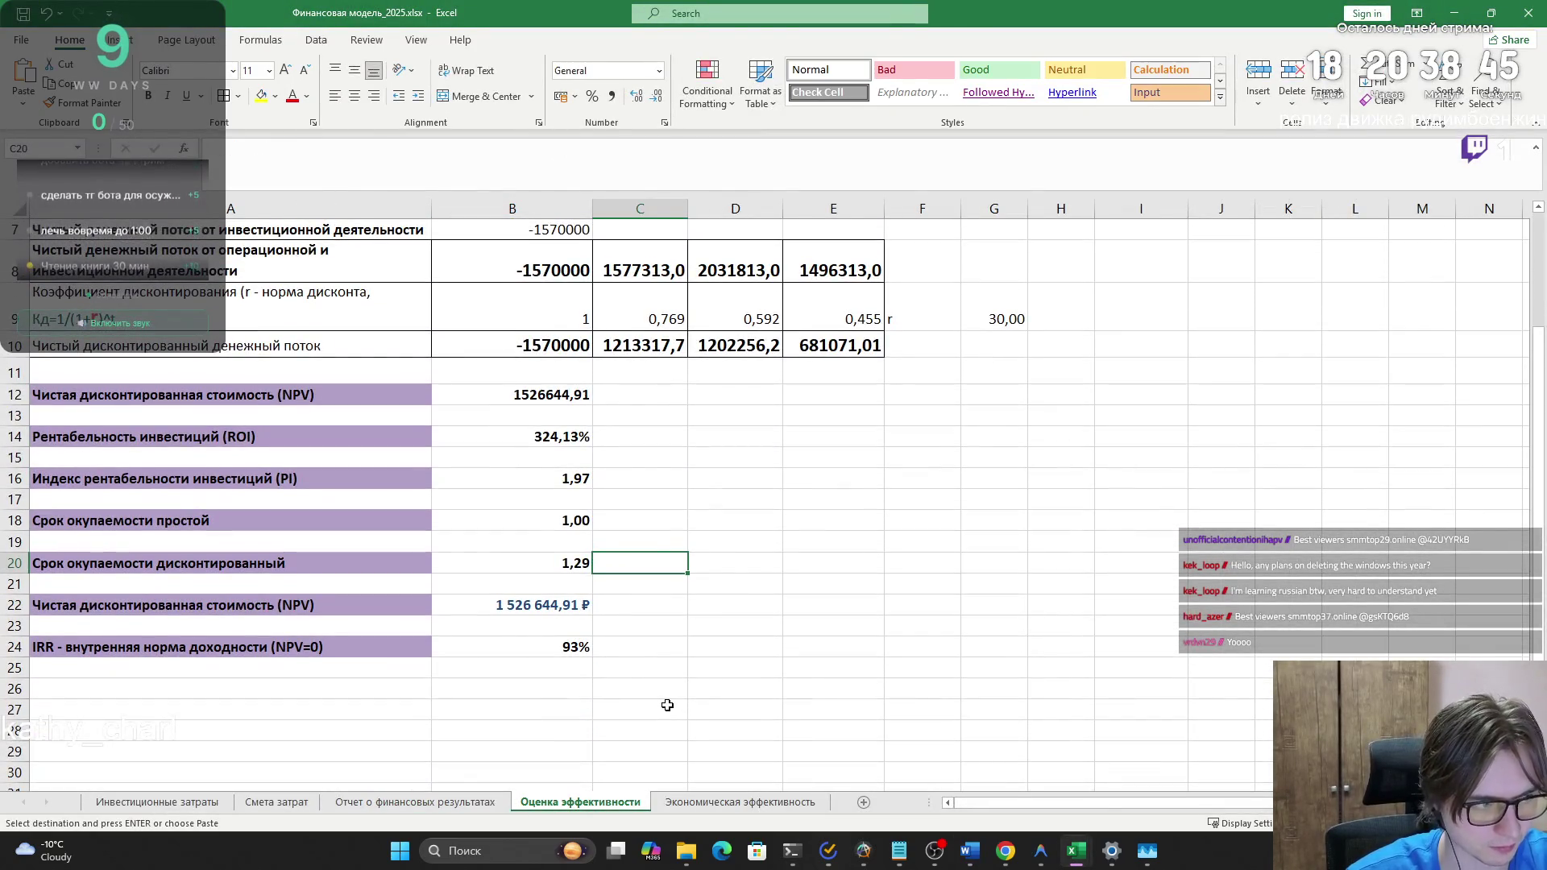
{"action": "key", "text": "alt+Tab"}
{"action": "key", "text": "alt+Tab"}
{"action": "scroll", "coordinate": [672, 697], "scroll_direction": "up", "scroll_amount": 2}
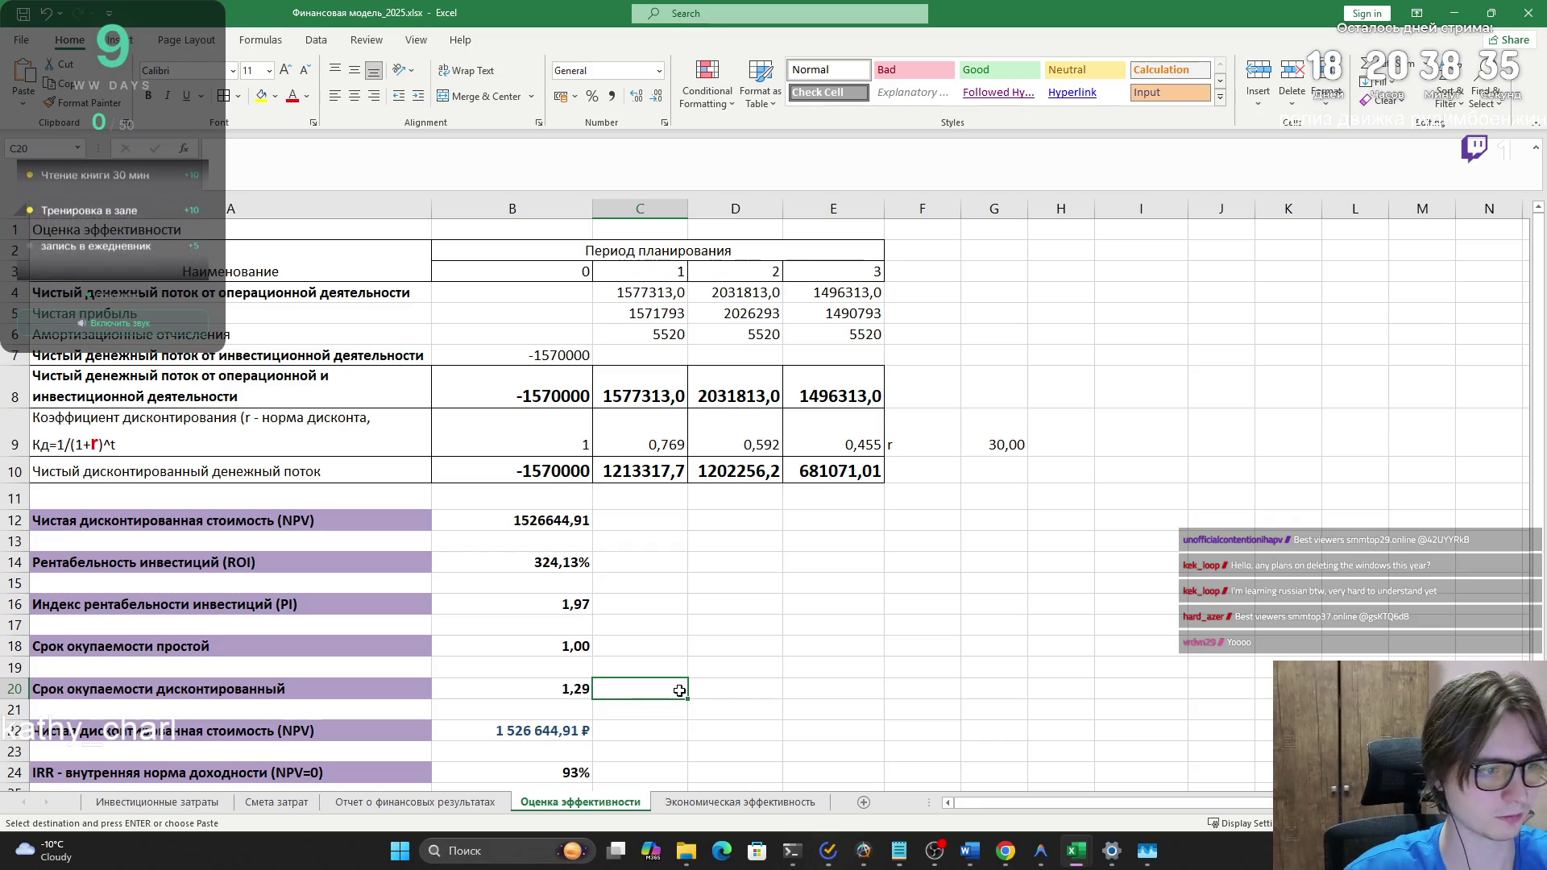
{"action": "scroll", "coordinate": [679, 690], "scroll_direction": "down", "scroll_amount": 2}
- Check the IRR in B24, the 30,00 discount rate in G9, and formulas in E9–E10
{"action": "left_click", "coordinate": [504, 643]}
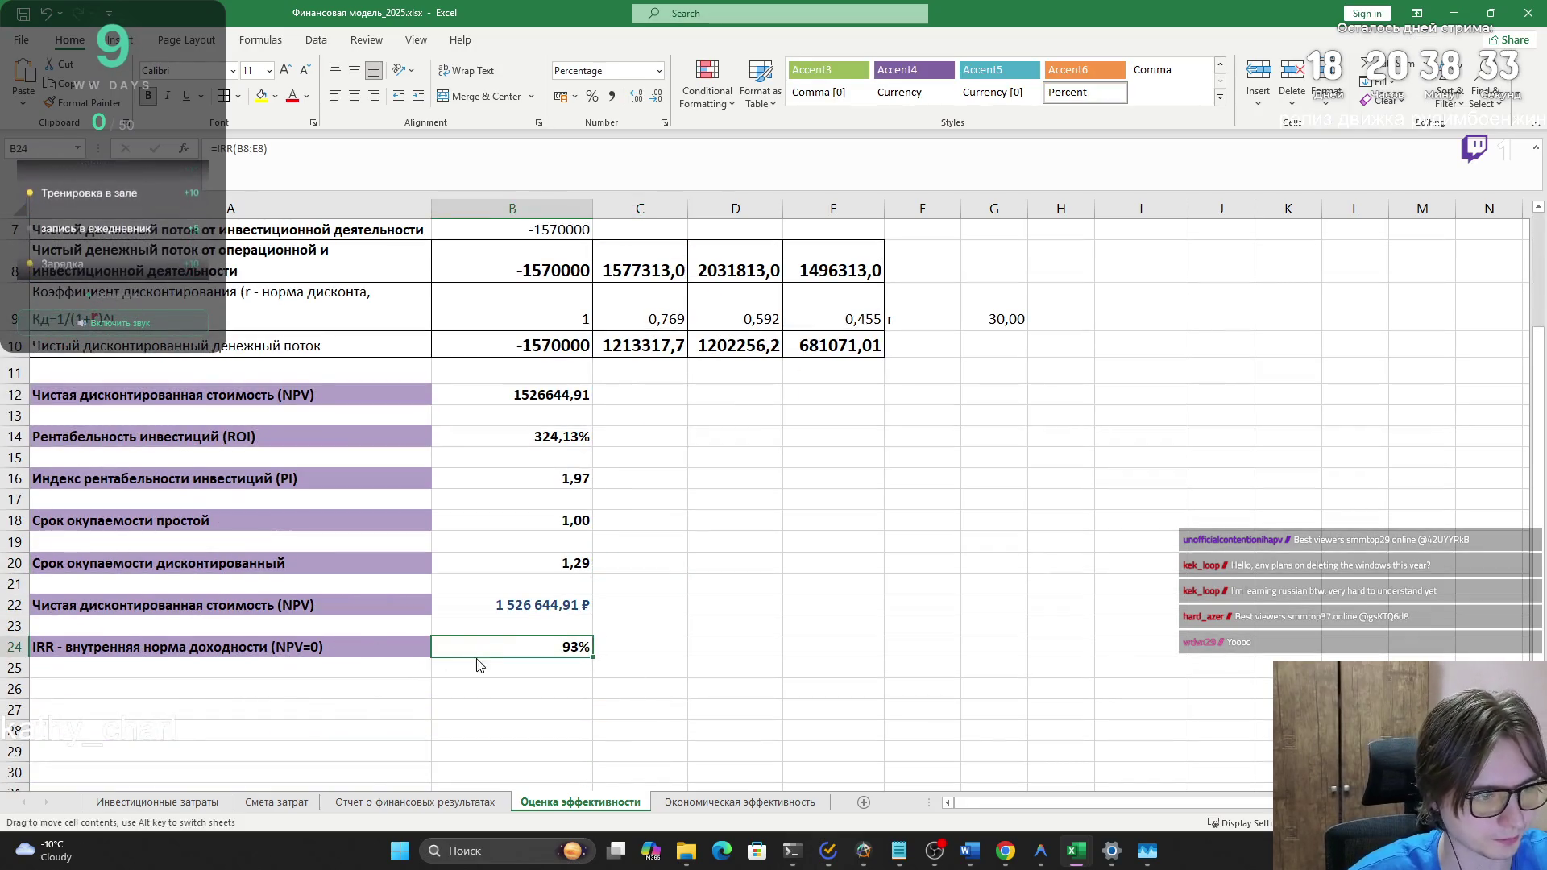
{"action": "left_click_drag", "start_coordinate": [494, 636], "coordinate": [494, 657]}
{"action": "left_click", "coordinate": [497, 703]}
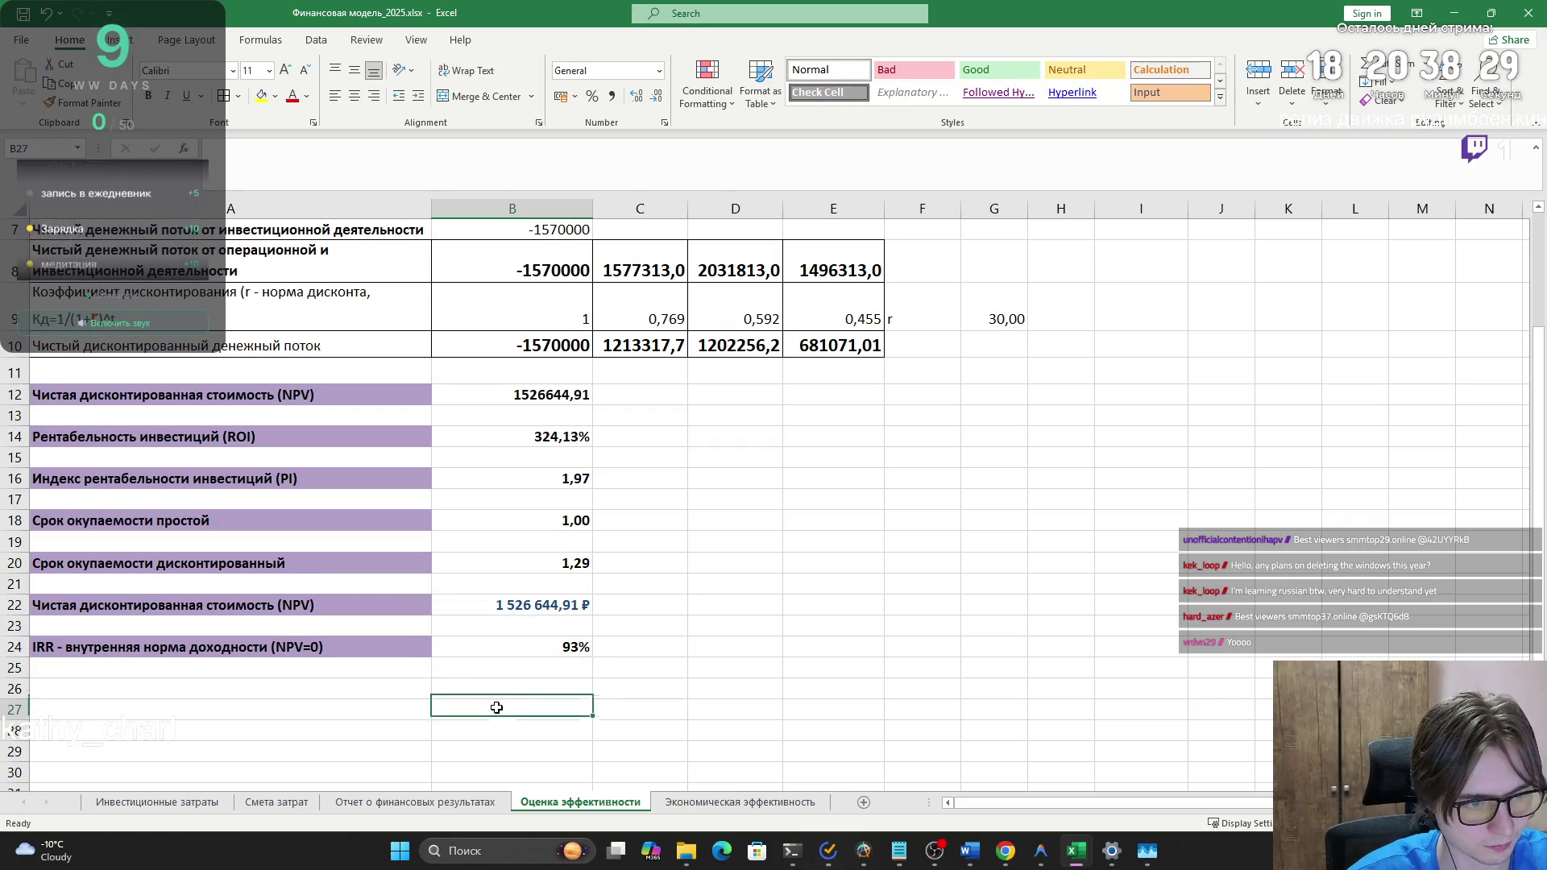
{"action": "scroll", "coordinate": [497, 703], "scroll_direction": "up", "scroll_amount": 2}
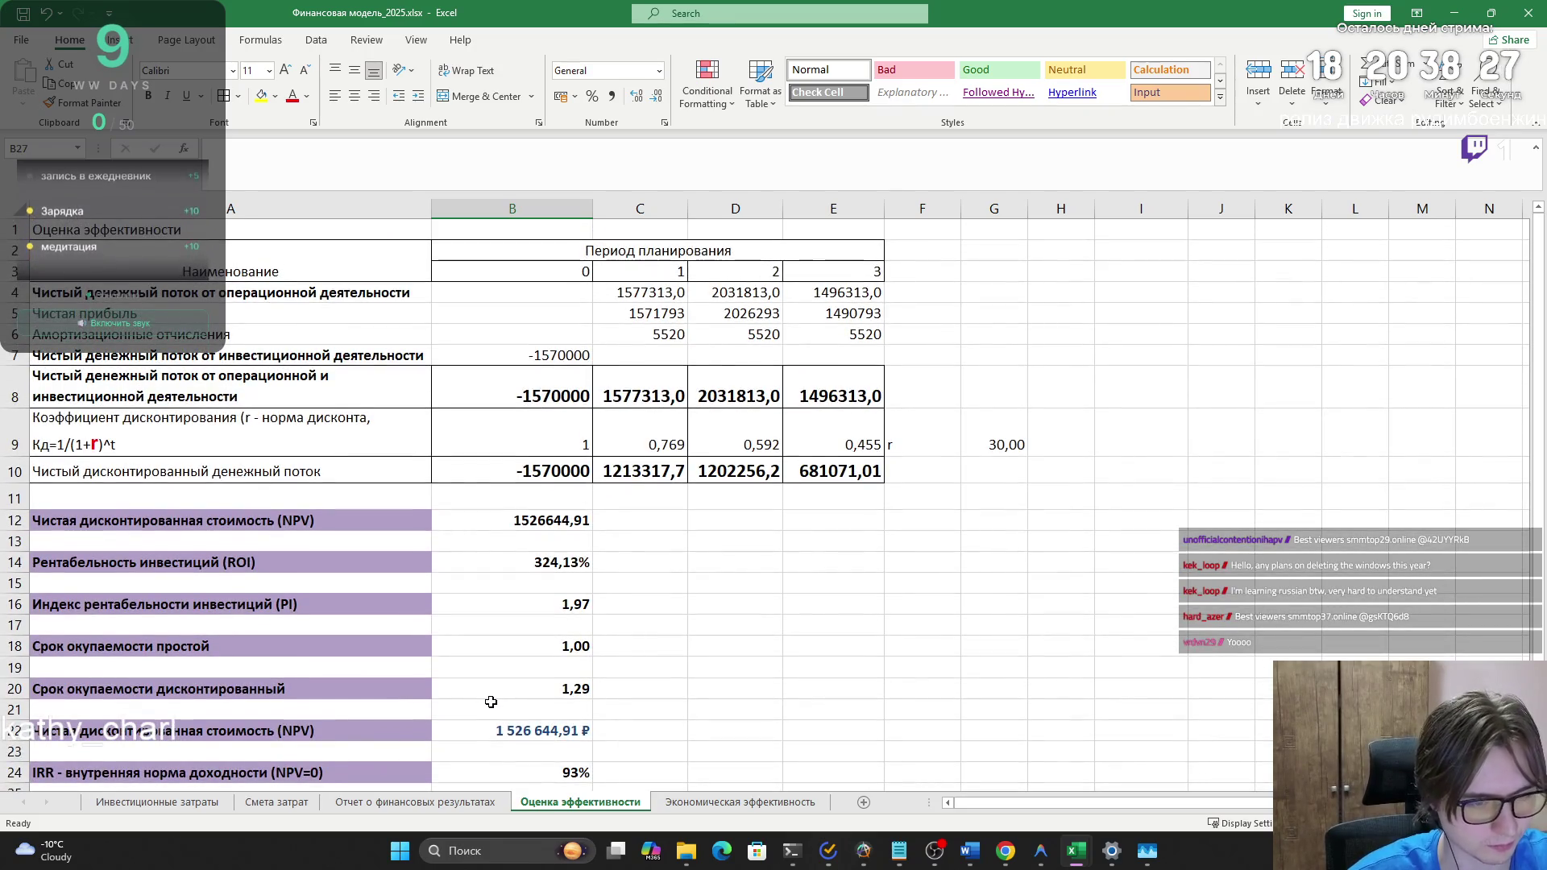
{"action": "mouse_move", "coordinate": [814, 469]}
{"action": "left_mouse_down"}
{"action": "mouse_move", "coordinate": [838, 441]}
{"action": "mouse_move", "coordinate": [746, 443]}
{"action": "left_mouse_up"}
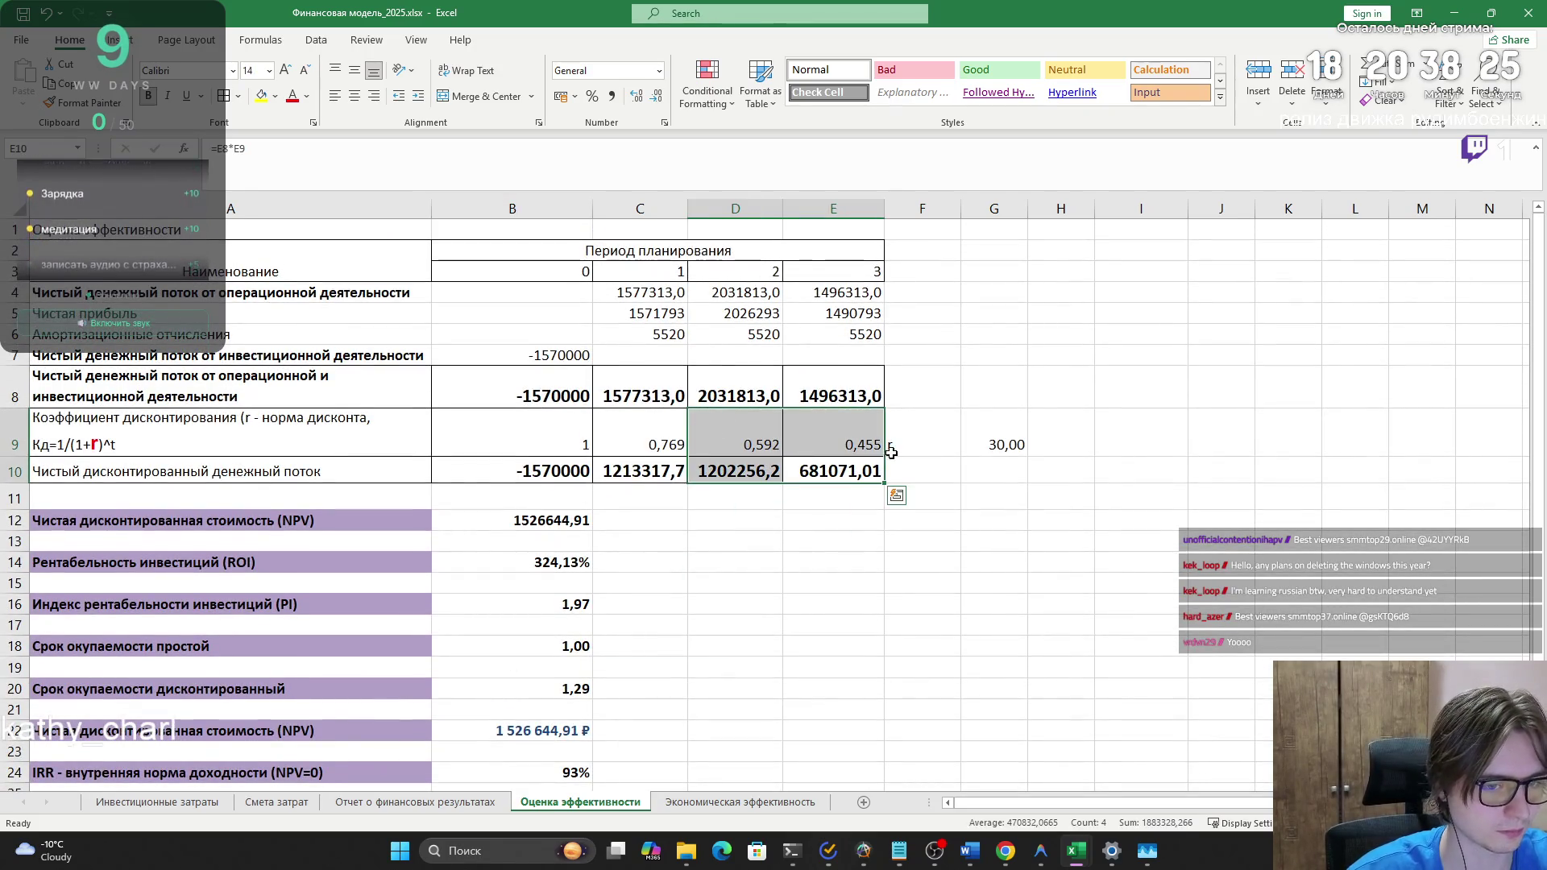
{"action": "left_click", "coordinate": [987, 448]}
{"action": "left_click", "coordinate": [834, 443]}
{"action": "key", "text": "Down"}
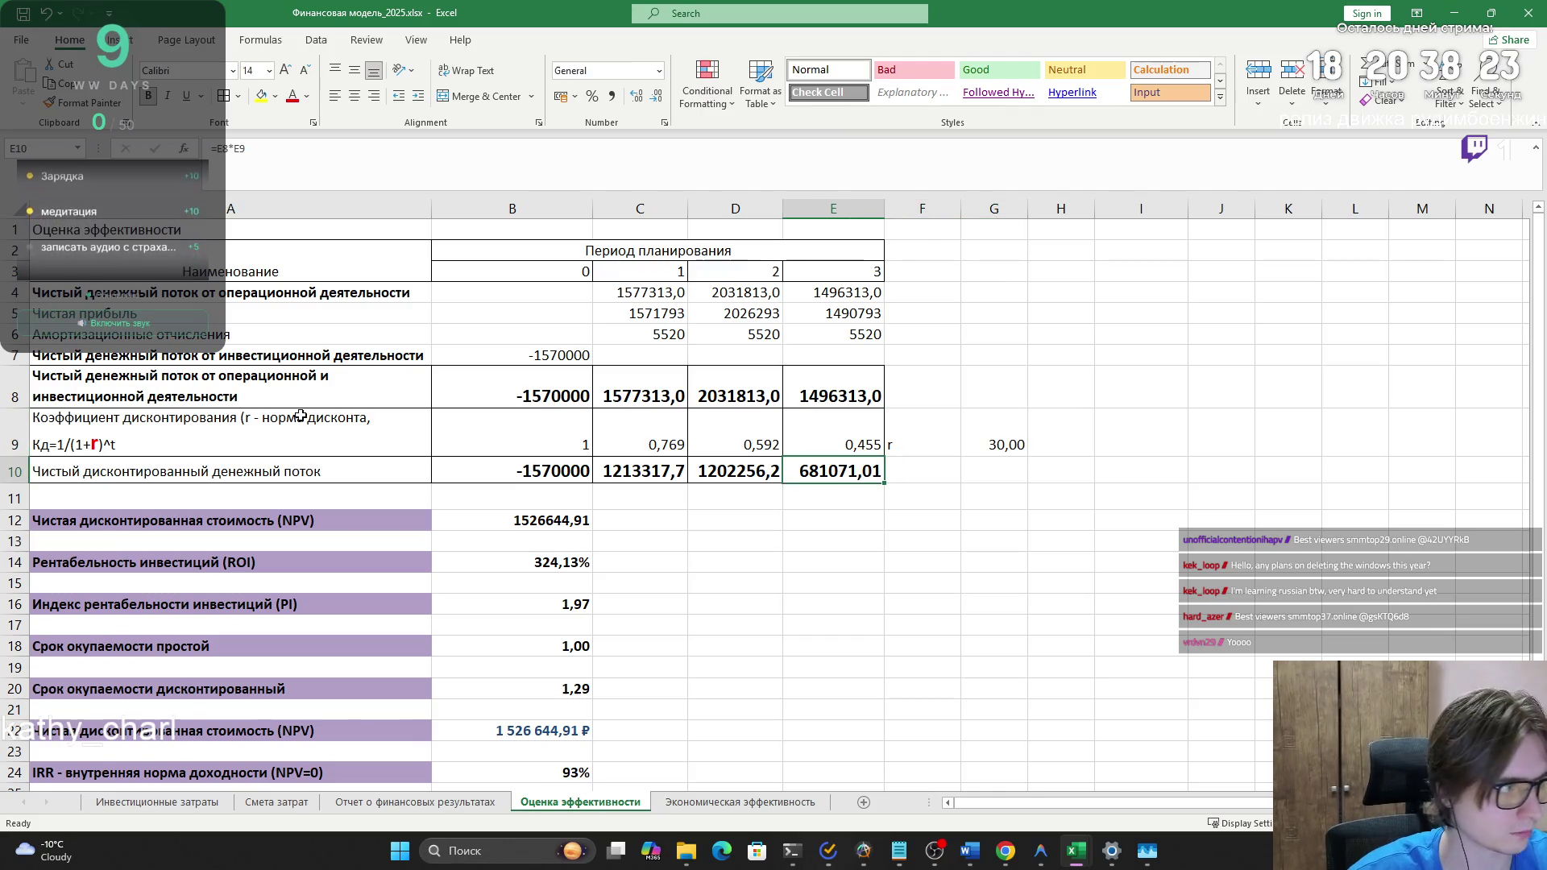
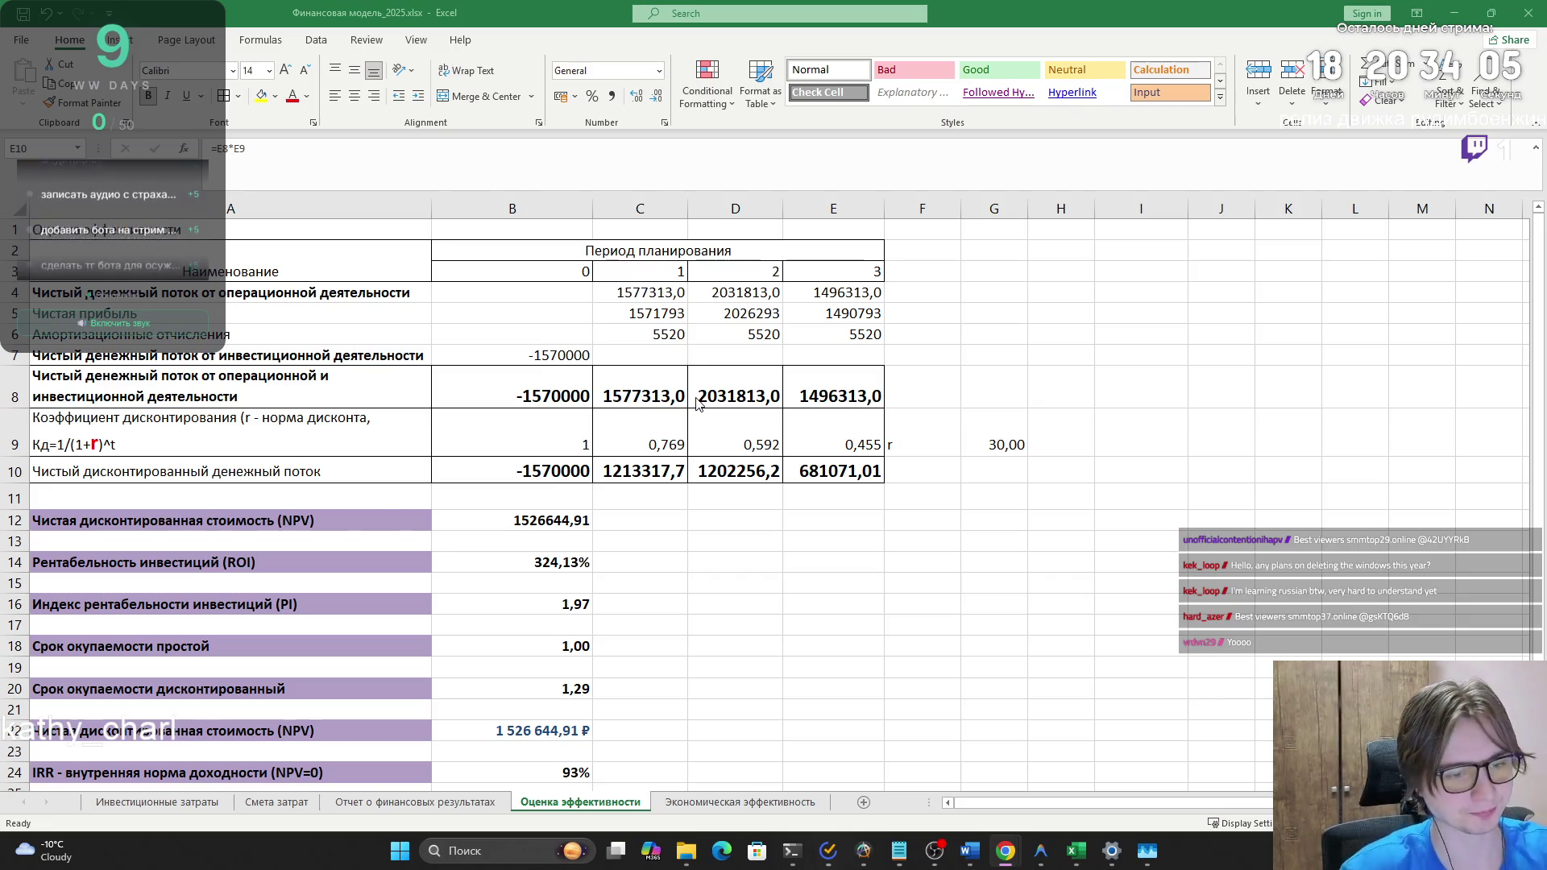
- Copy the efficiency table A2:E10 on Оценка эффективности and switch to the Word report
{"action": "scroll", "coordinate": [689, 407], "scroll_direction": "down", "scroll_amount": 4}
{"action": "scroll", "coordinate": [684, 417], "scroll_direction": "up", "scroll_amount": 4}
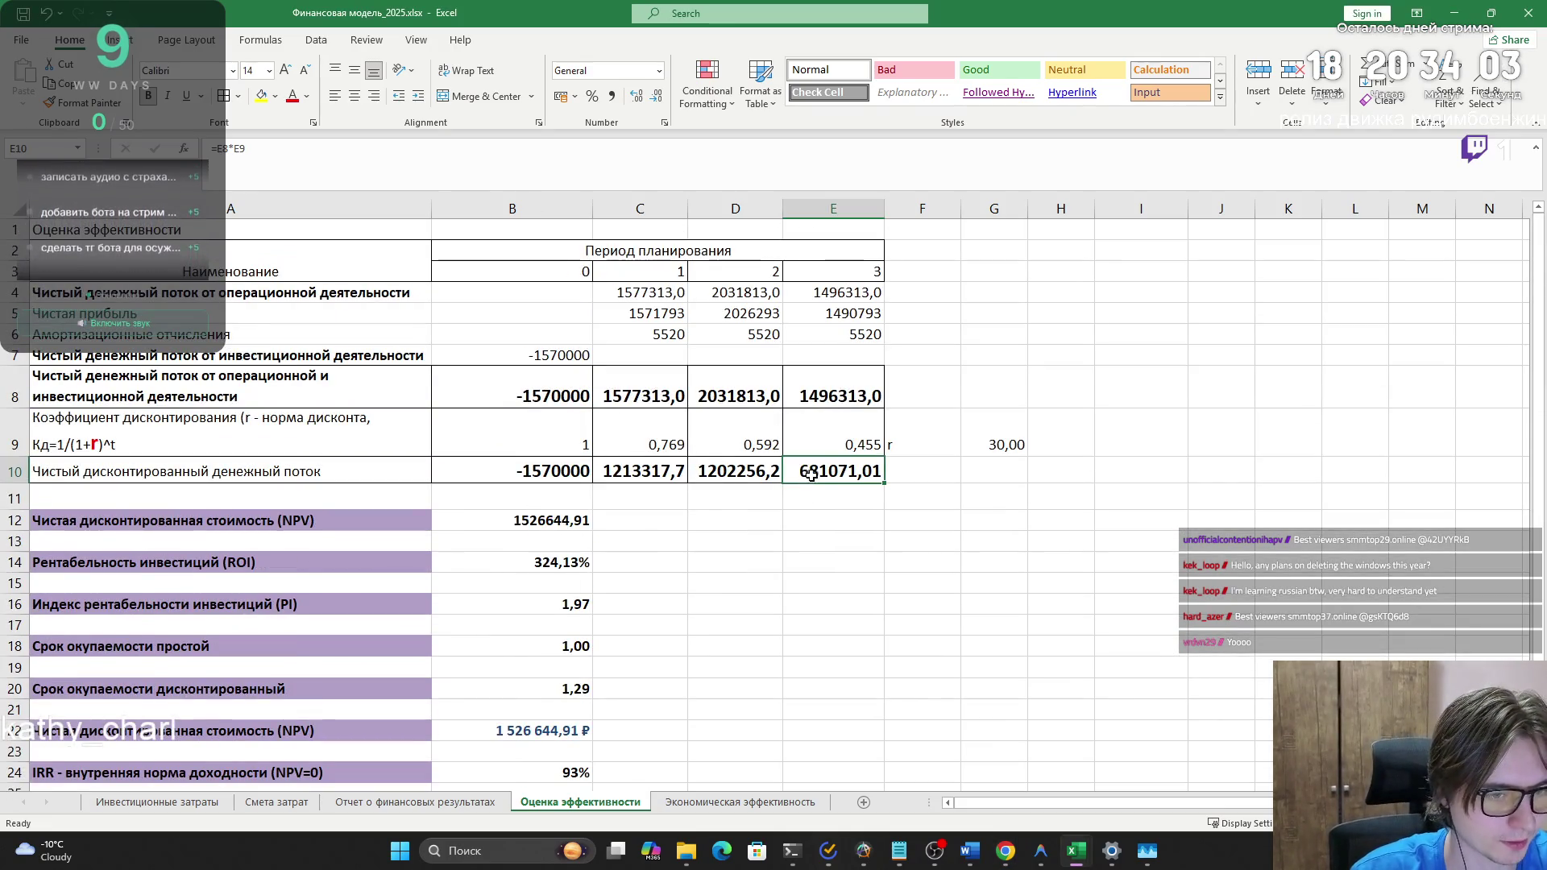
{"action": "mouse_move", "coordinate": [838, 472]}
{"action": "left_mouse_down"}
{"action": "mouse_move", "coordinate": [834, 443]}
{"action": "mouse_move", "coordinate": [242, 294]}
{"action": "mouse_move", "coordinate": [242, 246]}
{"action": "left_mouse_up"}
{"action": "left_click", "coordinate": [556, 356]}
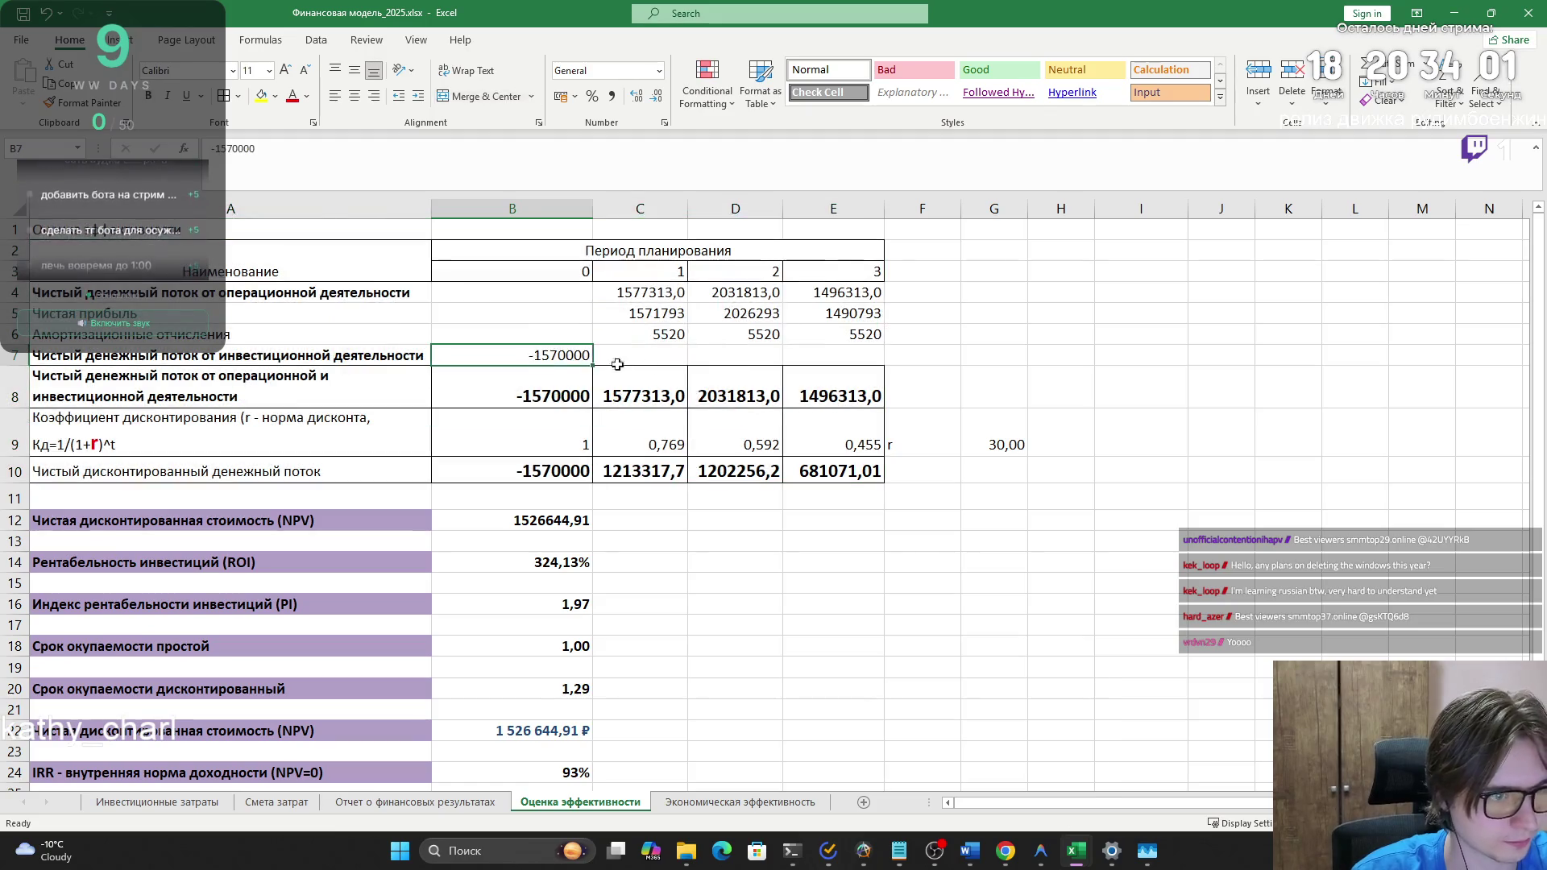
{"action": "left_click_drag", "start_coordinate": [830, 356], "coordinate": [240, 286]}
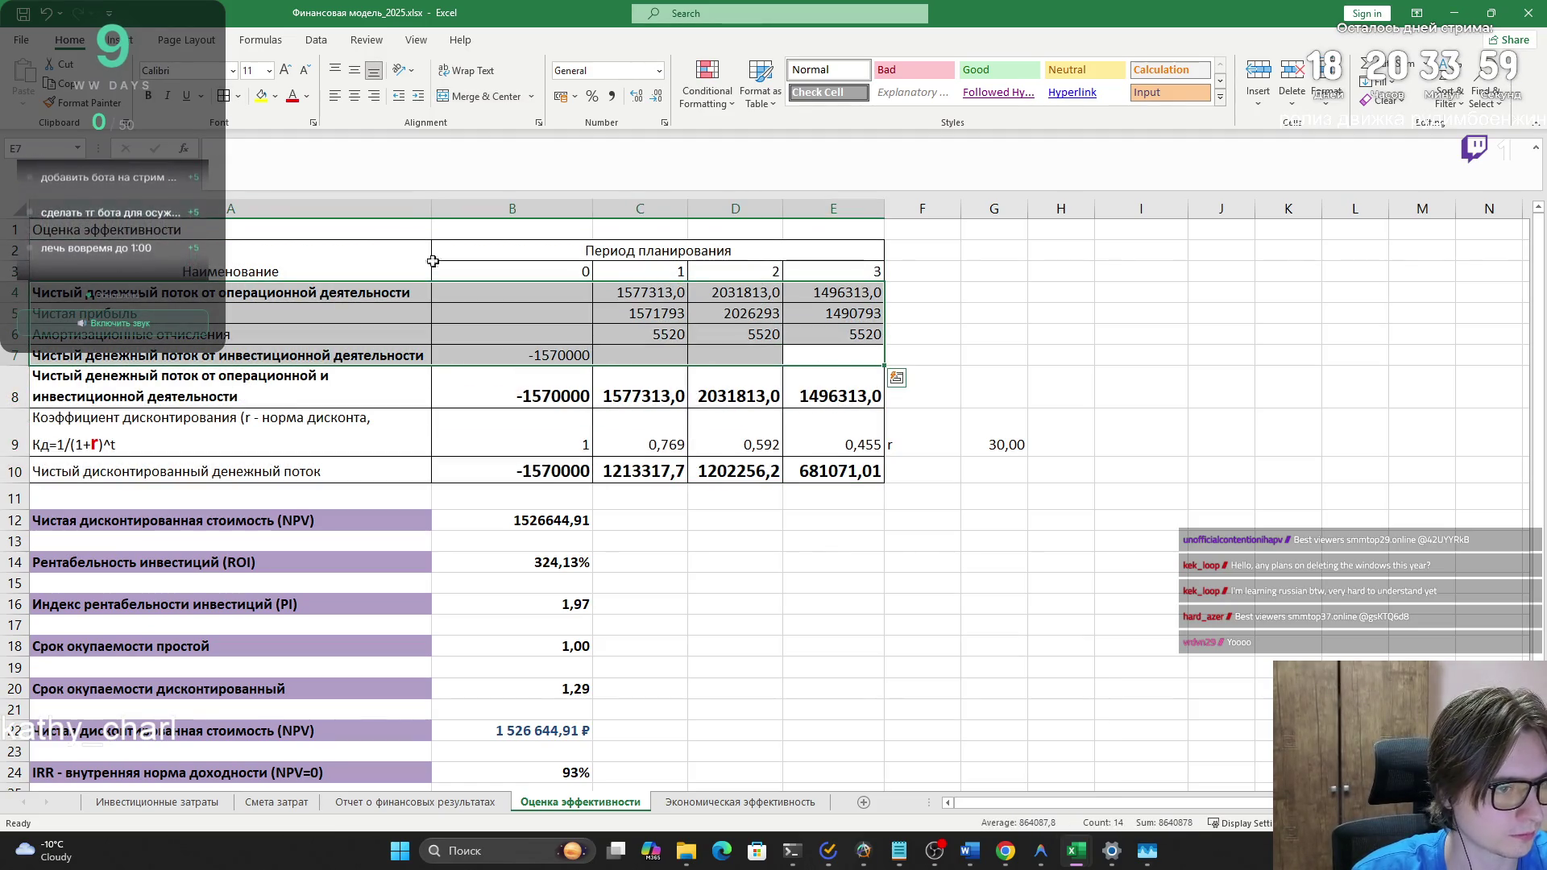
{"action": "mouse_move", "coordinate": [834, 476]}
{"action": "left_mouse_down"}
{"action": "mouse_move", "coordinate": [193, 286]}
{"action": "mouse_move", "coordinate": [193, 250]}
{"action": "left_mouse_up"}
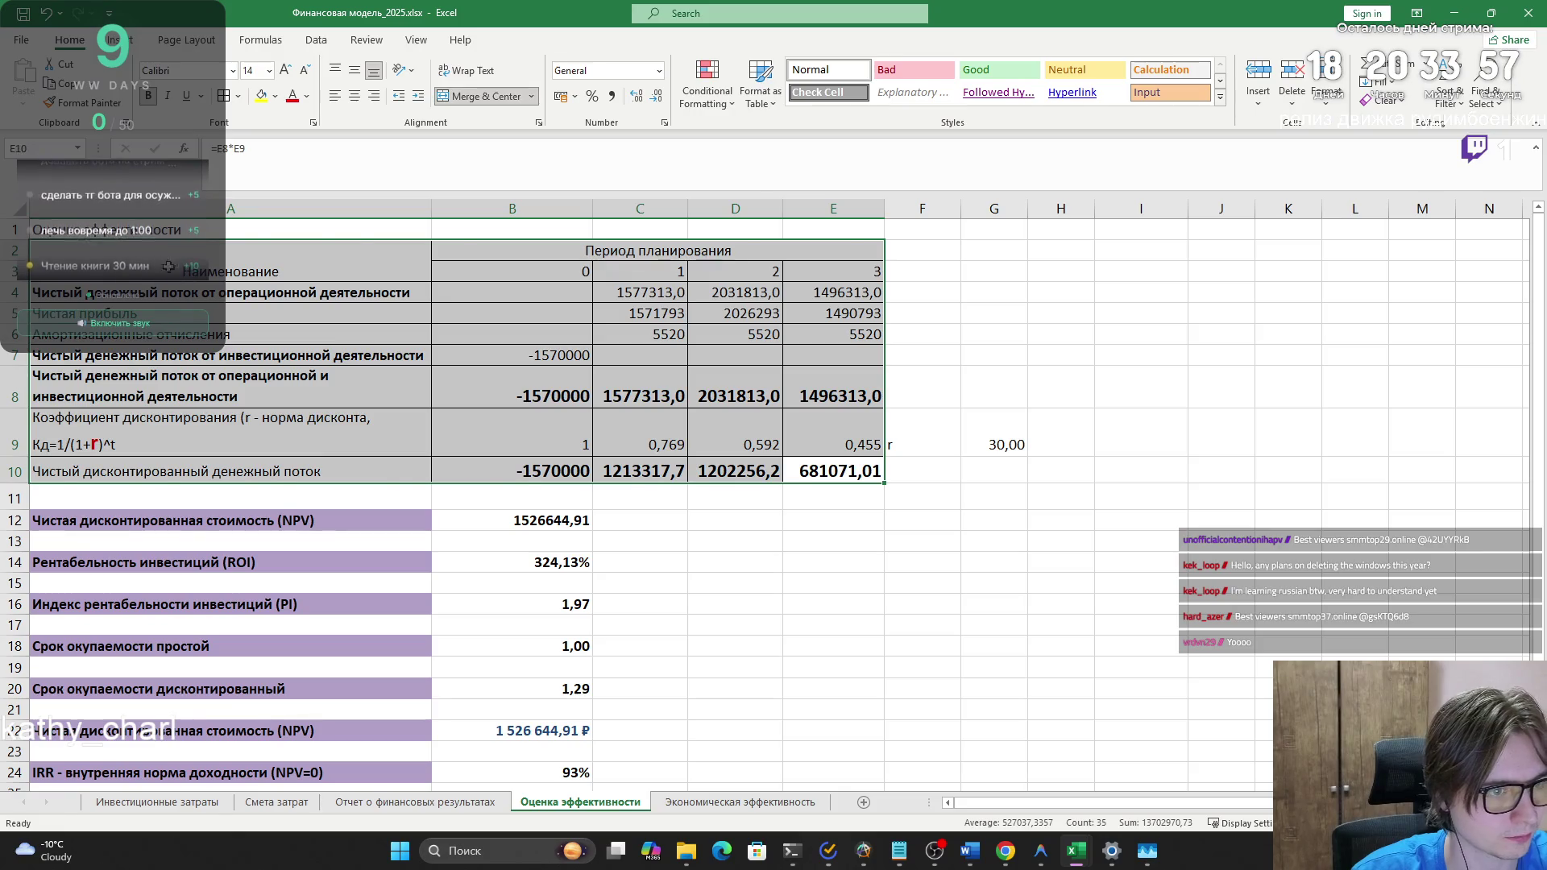
{"action": "key", "text": "ctrl+c"}
{"action": "key", "text": "super+Tab"}
{"action": "left_click", "coordinate": [709, 161]}
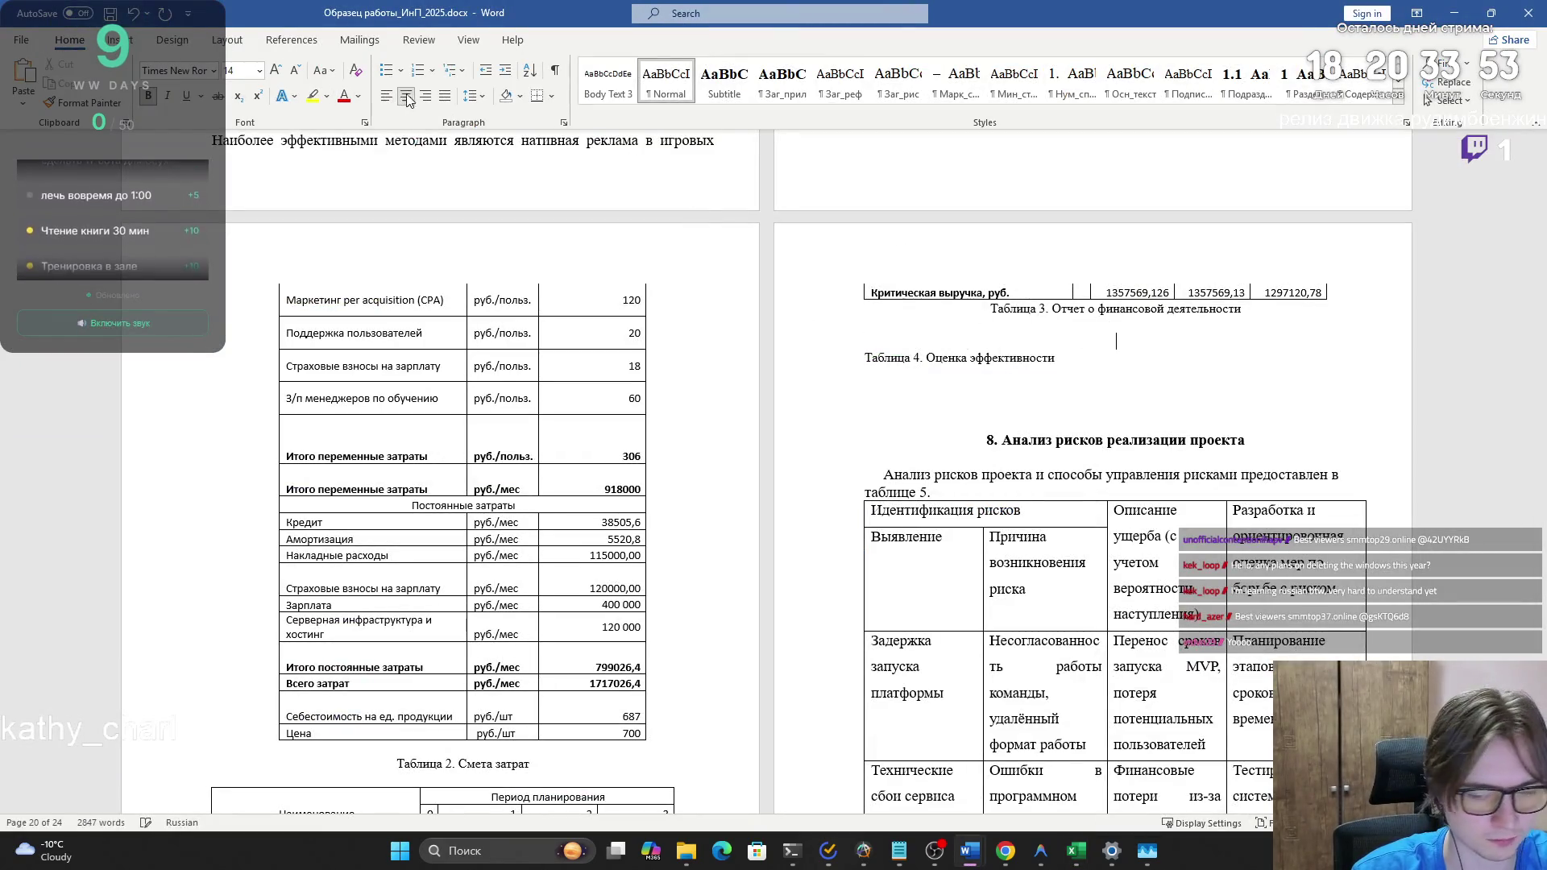
- Test-paste the table under Table 3 in Word, undo it, and return to Excel
{"action": "key", "text": "ctrl+v"}
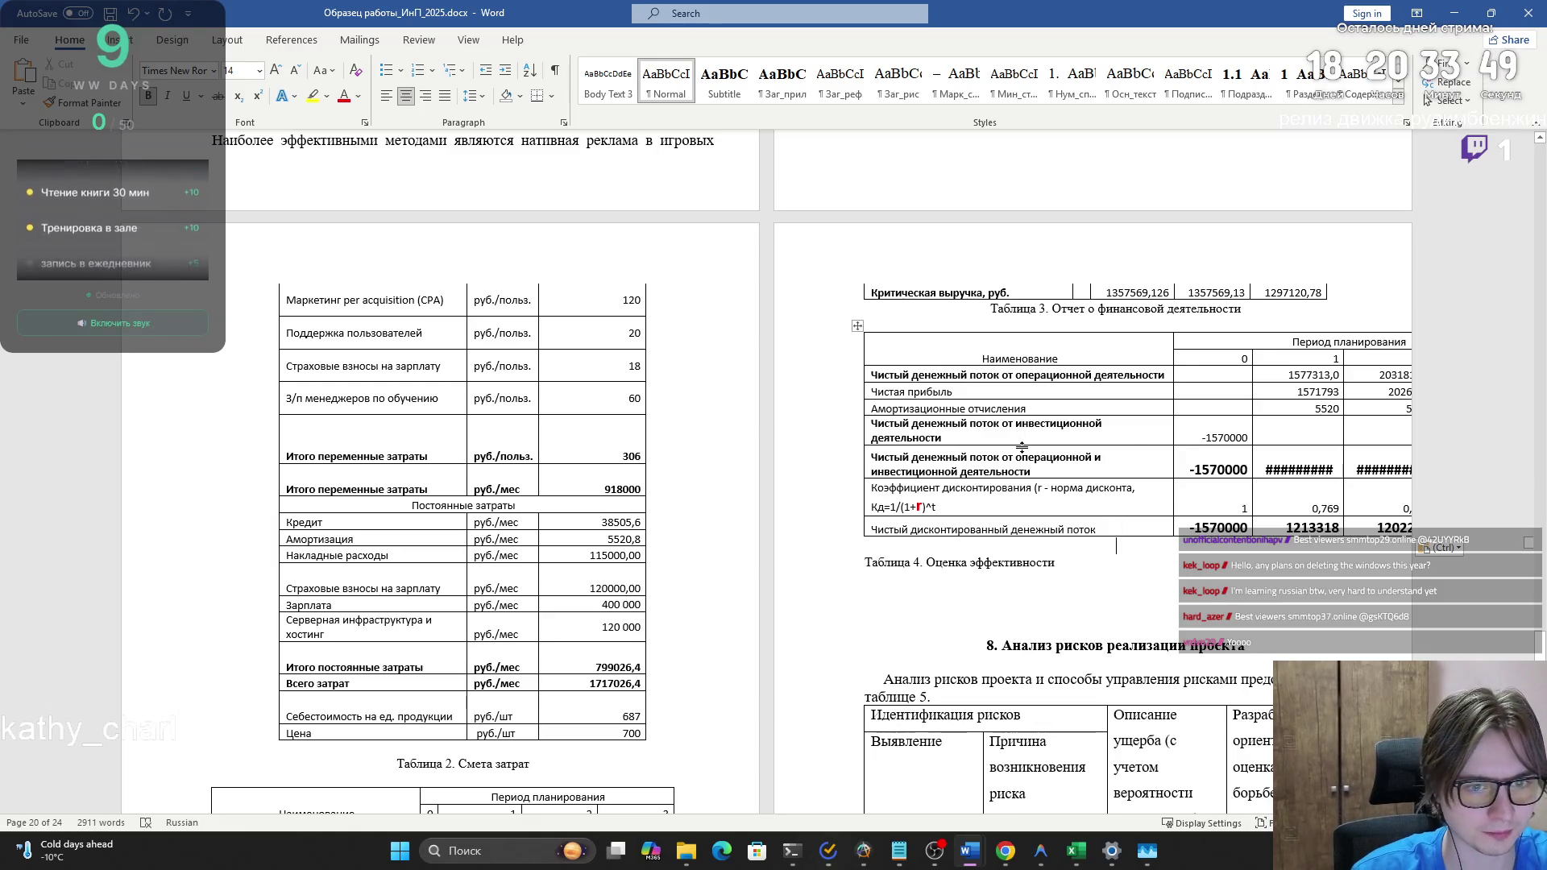
{"action": "key", "text": "ctrl+z"}
{"action": "key", "text": "alt+Tab"}
{"action": "left_click", "coordinate": [708, 383]}
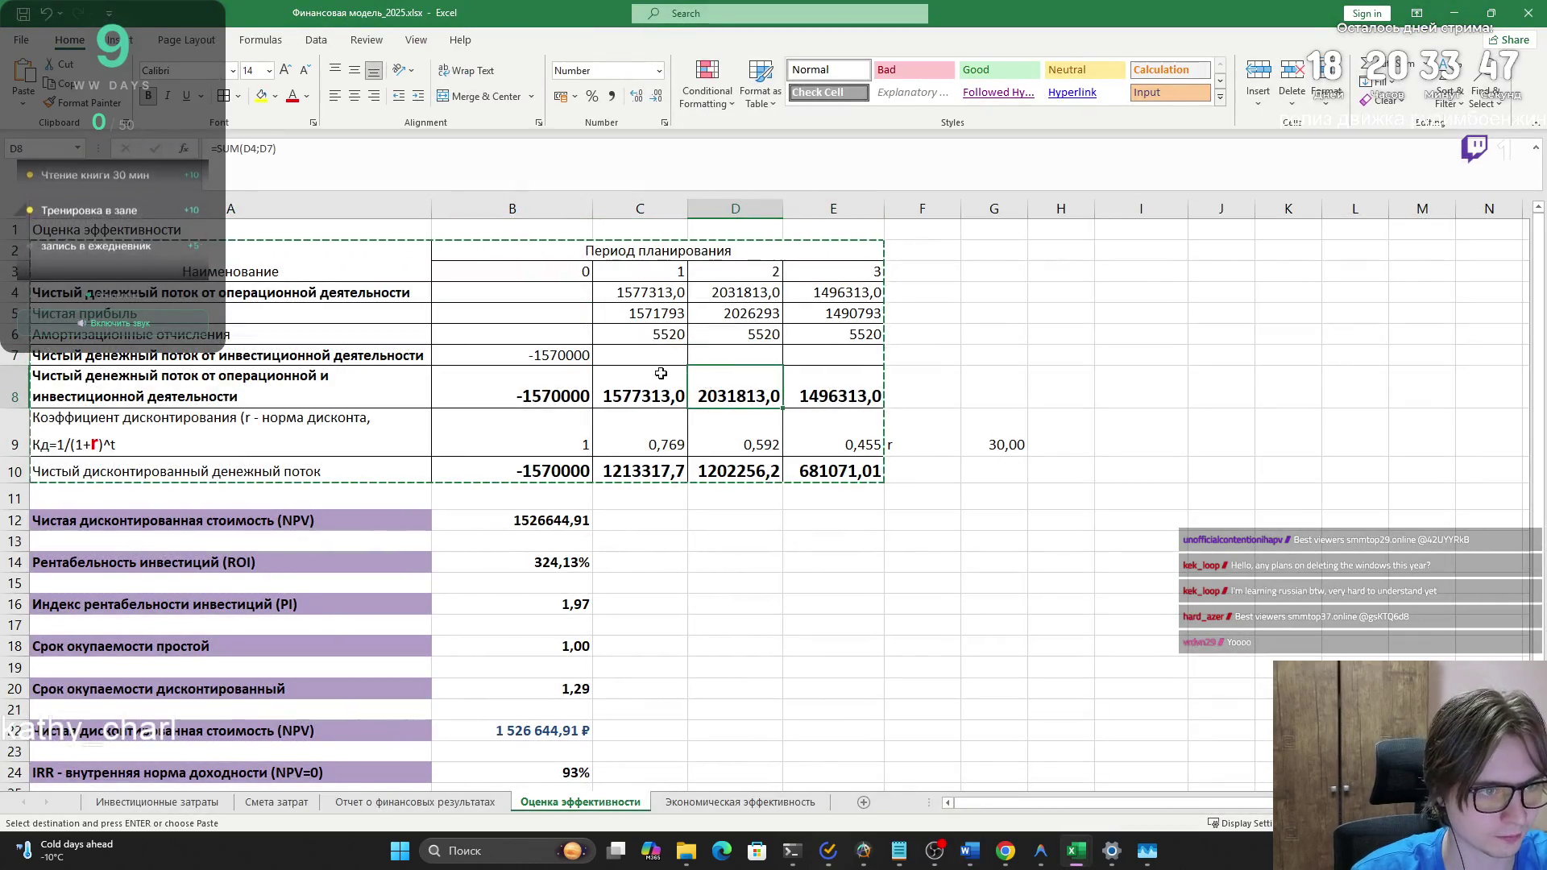
- Narrow column B and recopy the table range A2:E10
{"action": "left_click_drag", "start_coordinate": [592, 211], "coordinate": [535, 215]}
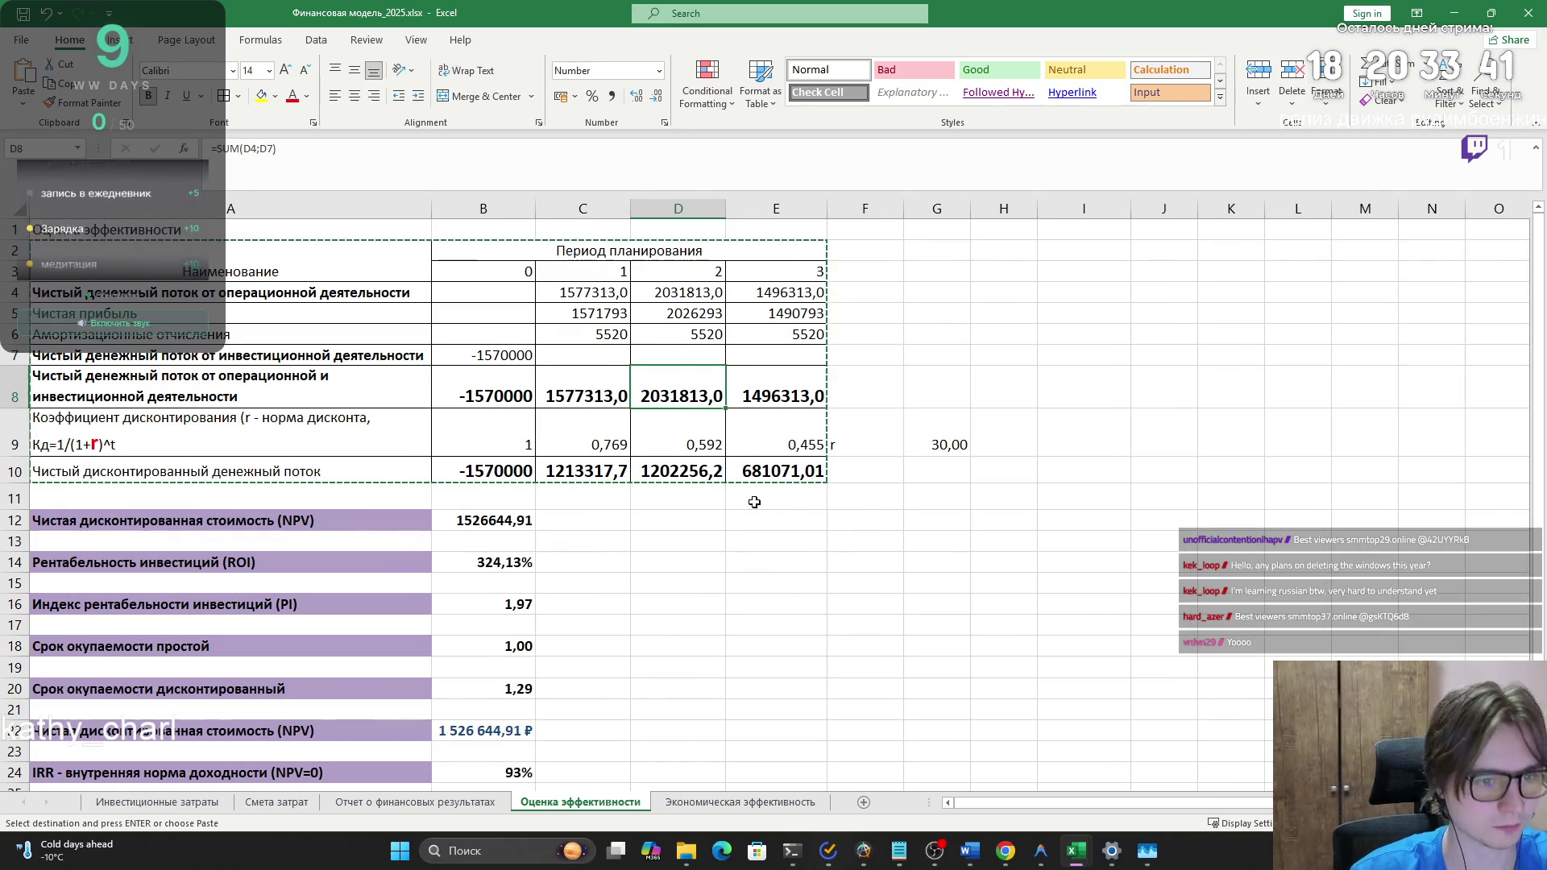
{"action": "key", "text": "Escape"}
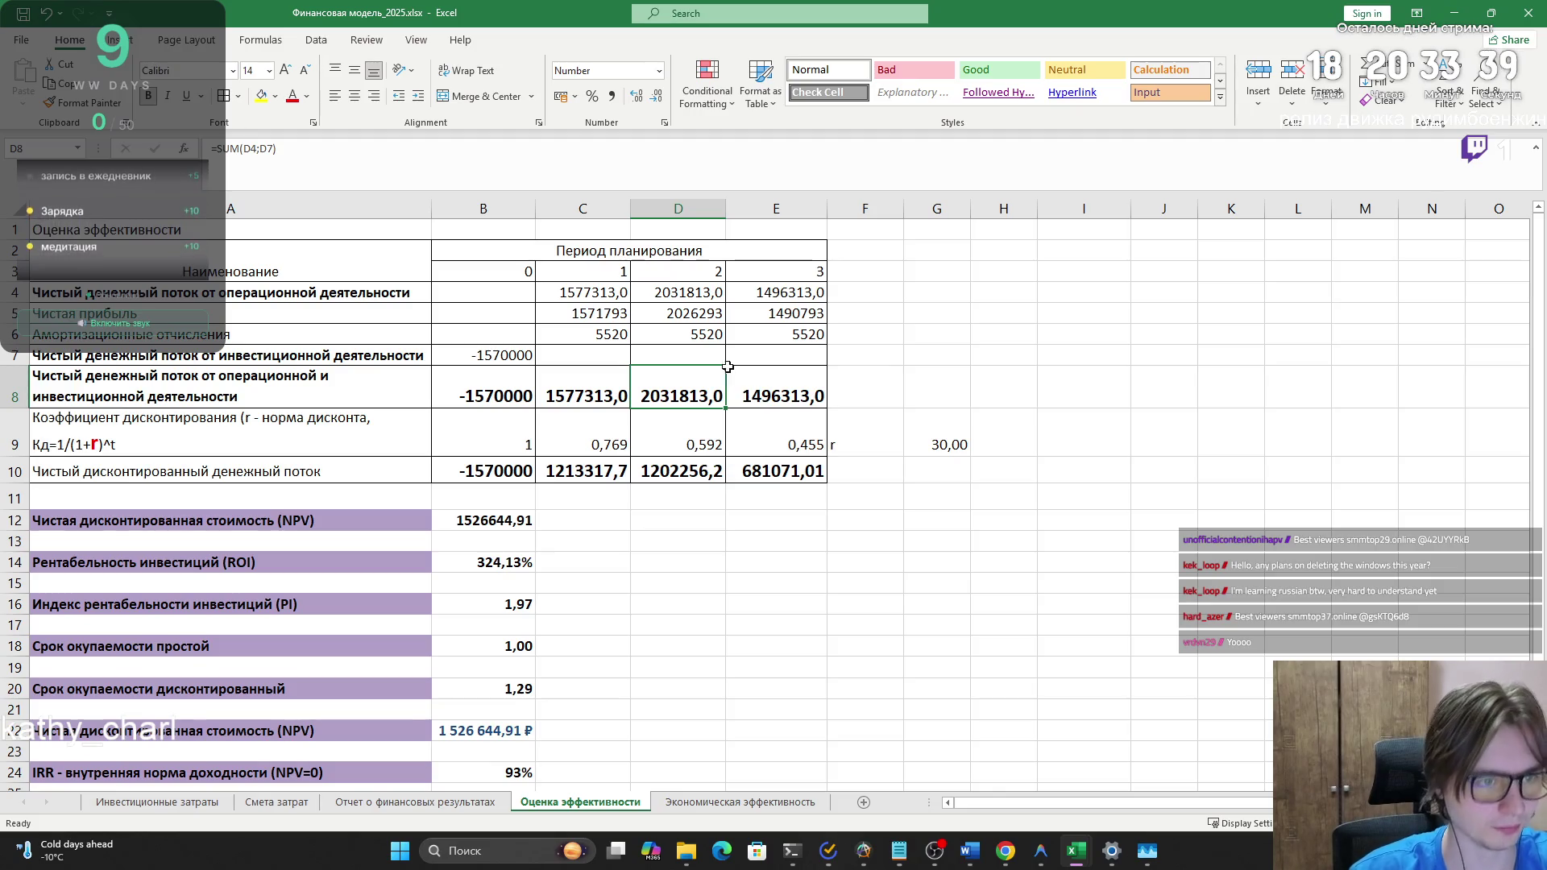
{"action": "mouse_move", "coordinate": [776, 472]}
{"action": "left_mouse_down"}
{"action": "mouse_move", "coordinate": [242, 335]}
{"action": "mouse_move", "coordinate": [323, 251]}
{"action": "left_mouse_up"}
{"action": "key", "text": "ctrl+c"}
- Test-paste the table above the Таблица 4 caption in Word, undo it, and return to Excel
{"action": "key", "text": "alt+Tab"}
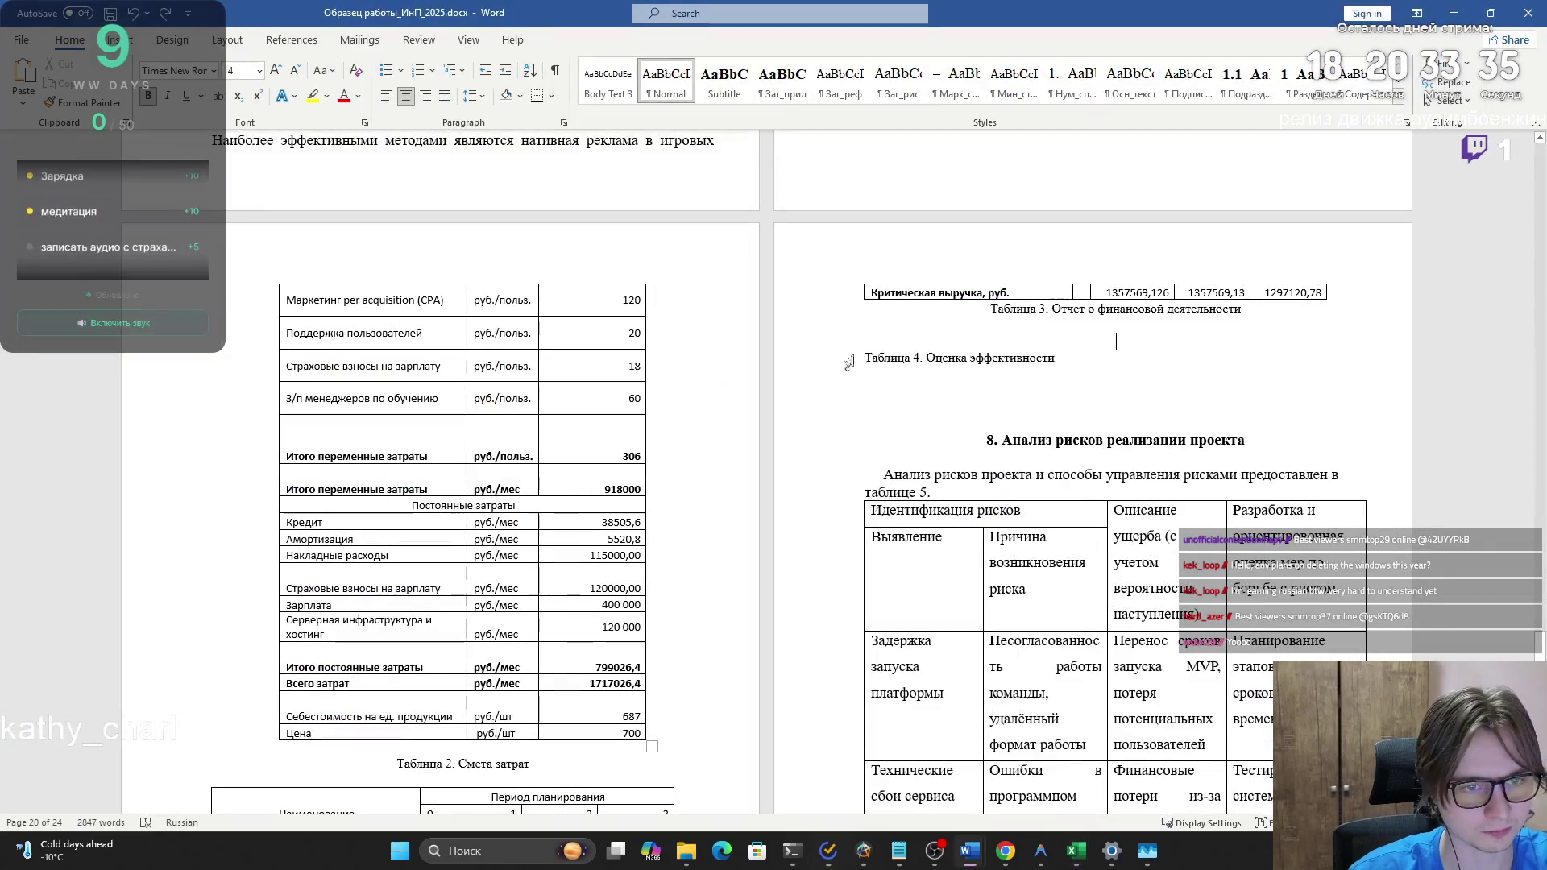
{"action": "key", "text": "ctrl+v"}
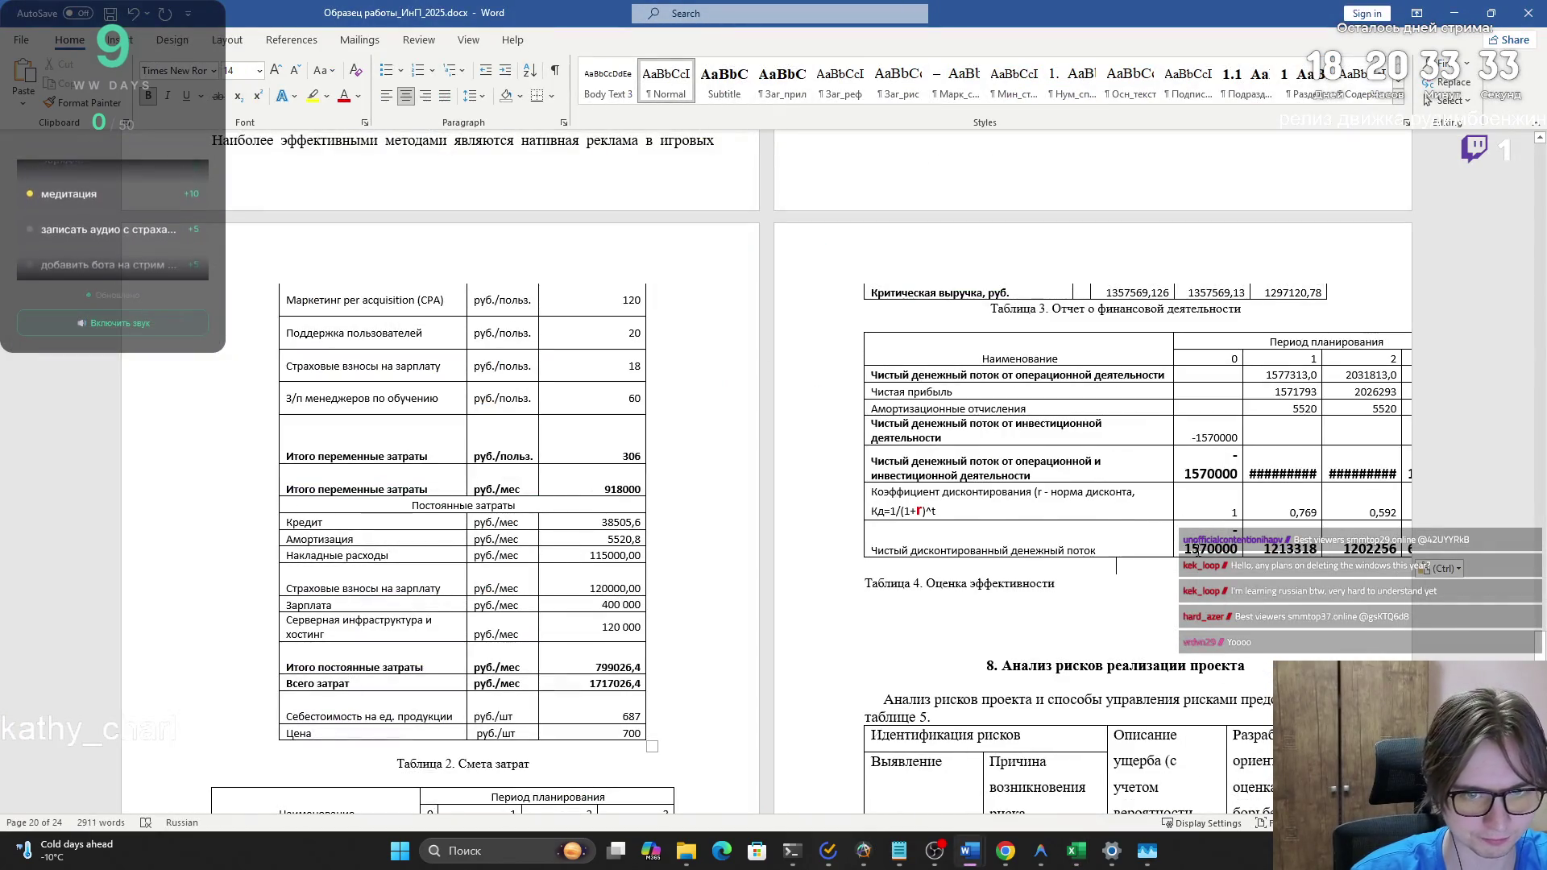
{"action": "key", "text": "ctrl+z"}
{"action": "key", "text": "alt+Tab"}
{"action": "left_click", "coordinate": [775, 539]}
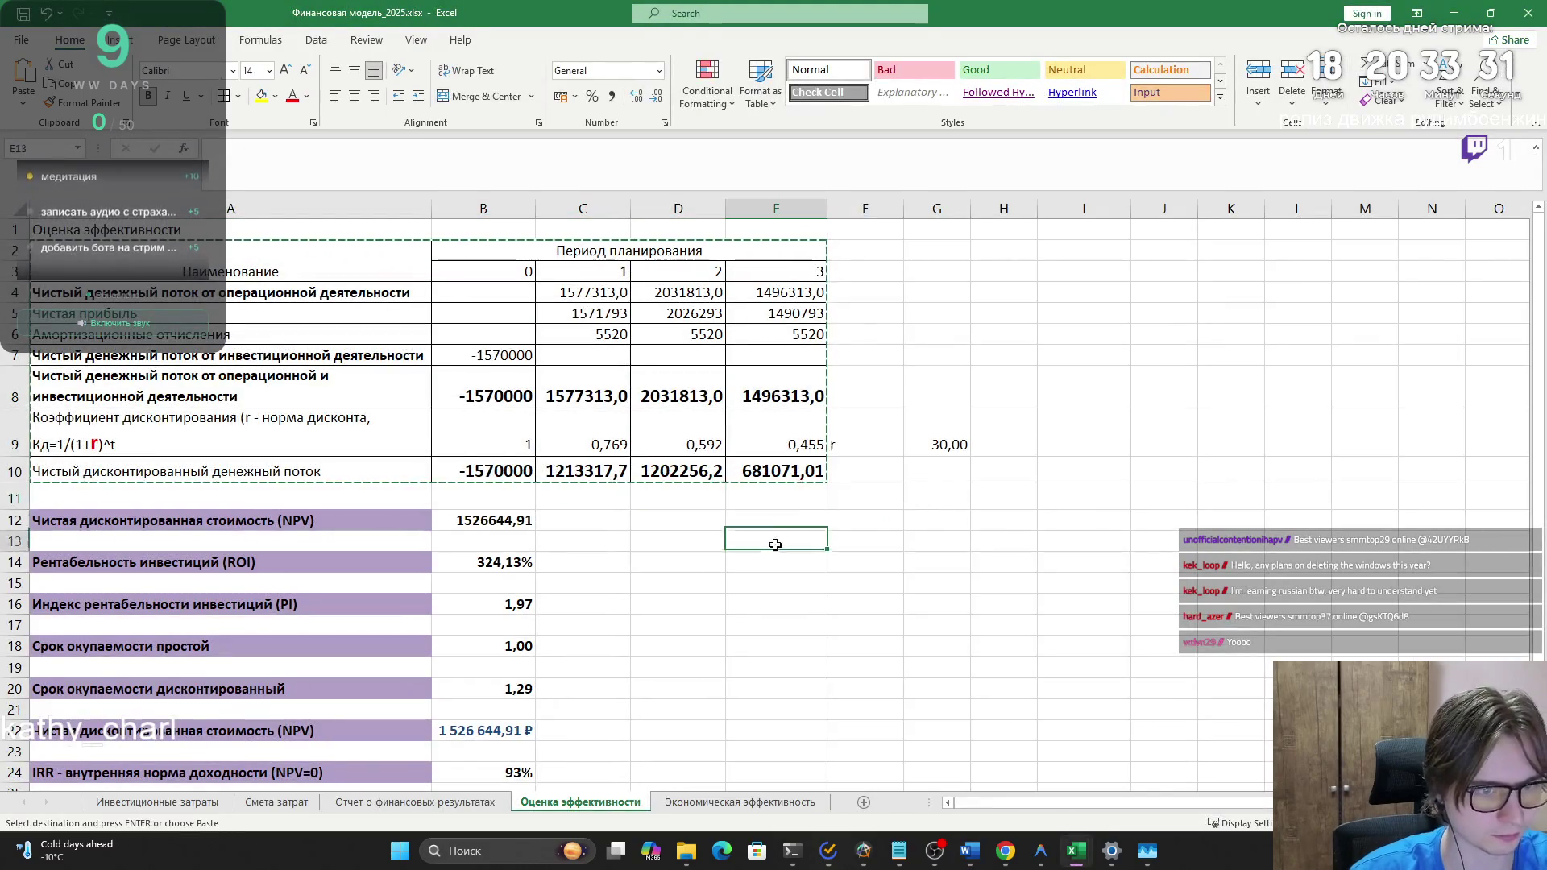
- Check the IRR formula in B24 and the NPV value, glancing at the Экономическая эффективность sheet
{"action": "key", "text": "Escape"}
{"action": "scroll", "coordinate": [701, 501], "scroll_direction": "down", "scroll_amount": 3}
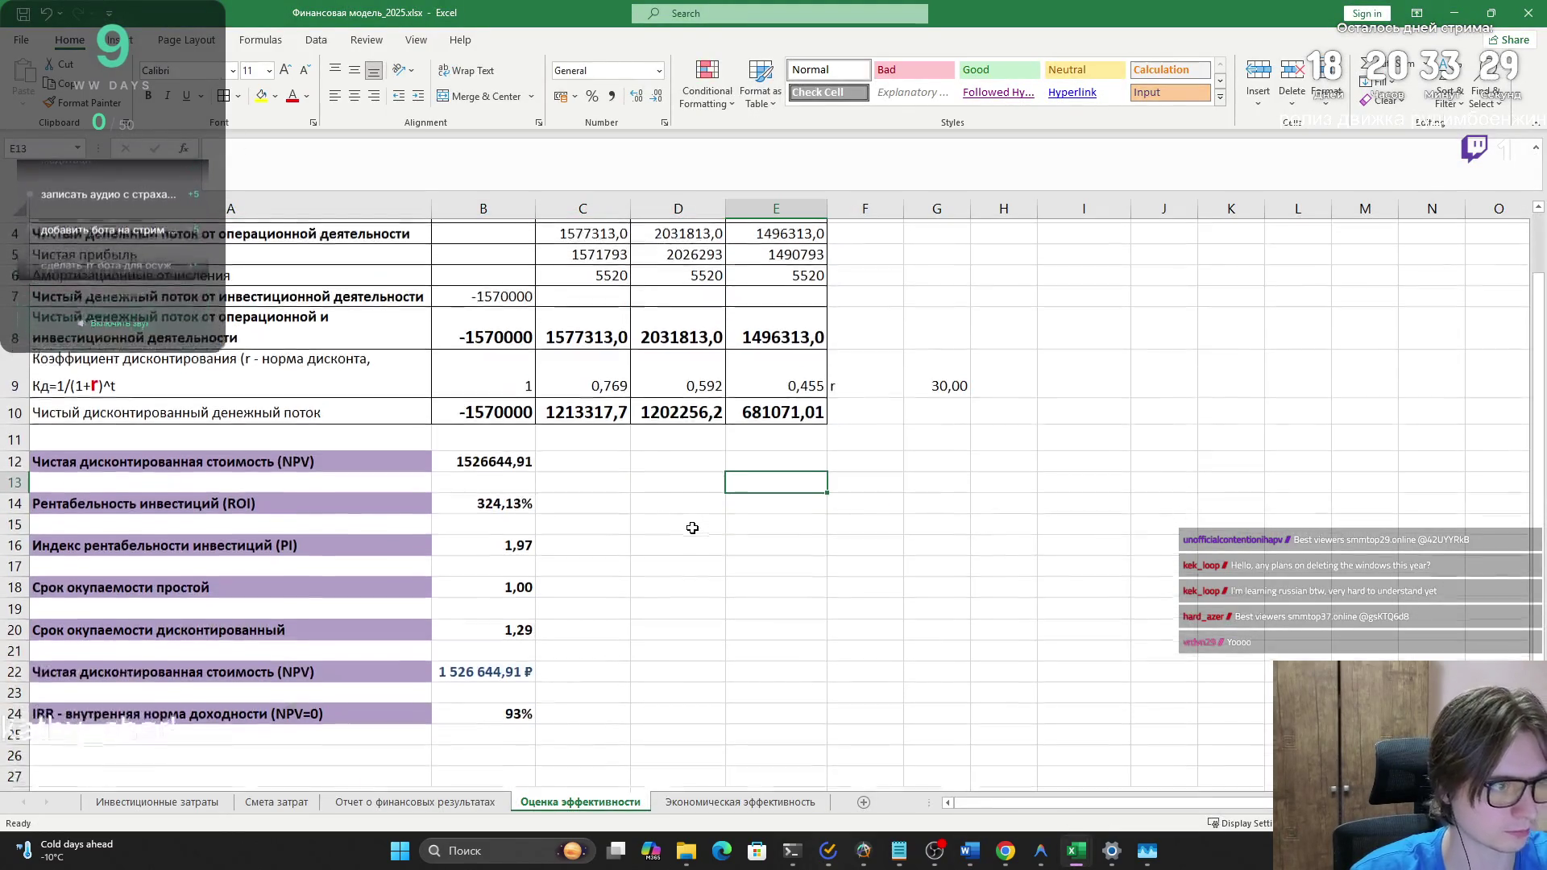
{"action": "scroll", "coordinate": [657, 525], "scroll_direction": "up", "scroll_amount": 3}
{"action": "scroll", "coordinate": [637, 556], "scroll_direction": "up", "scroll_amount": 1}
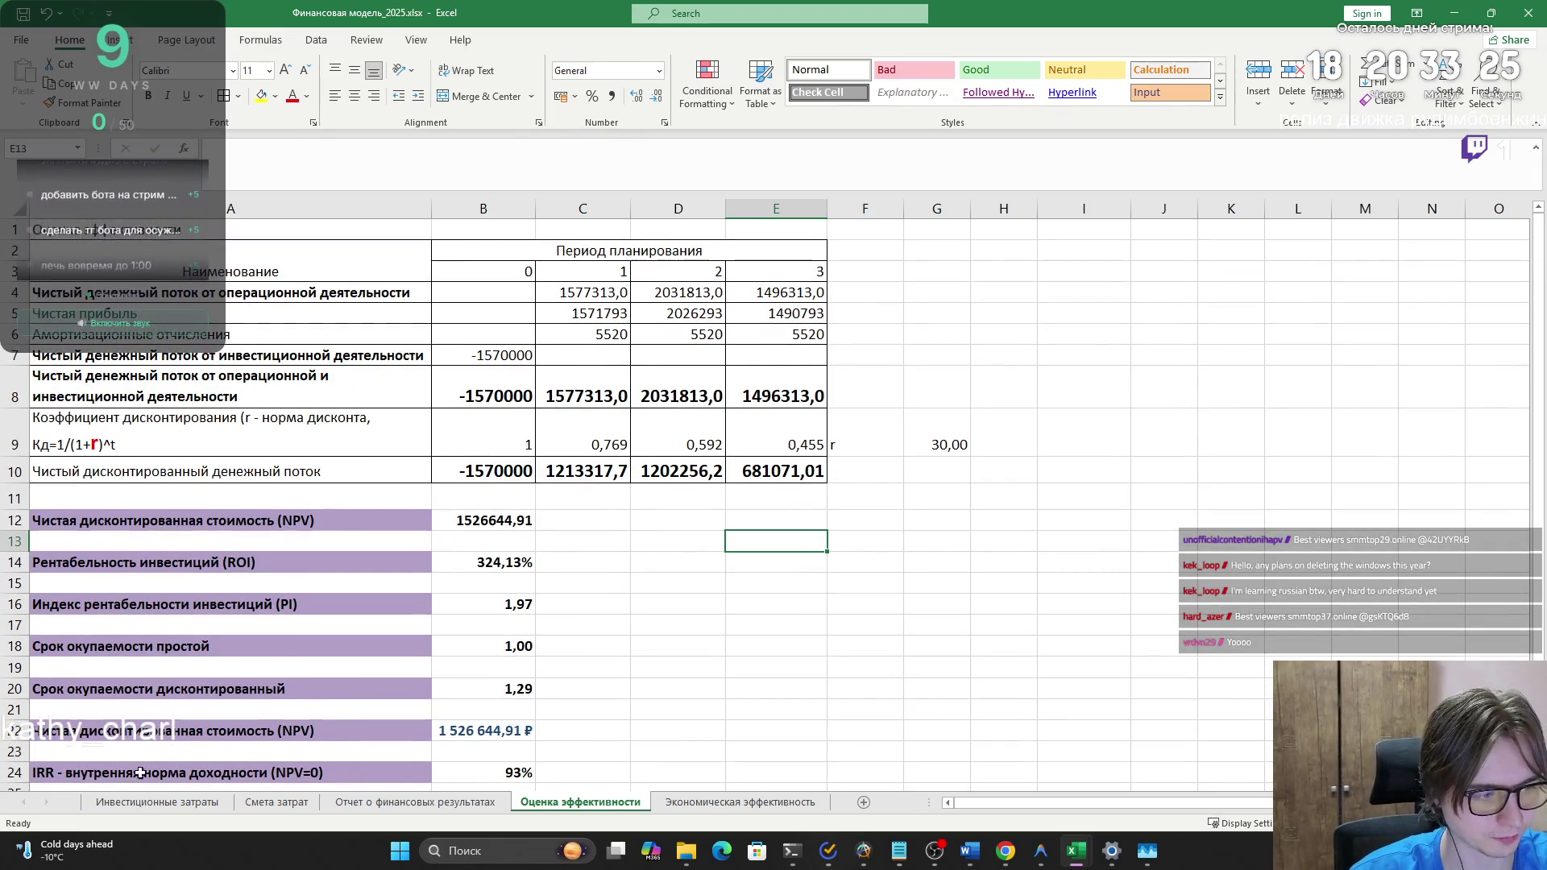
{"action": "left_click", "coordinate": [458, 775]}
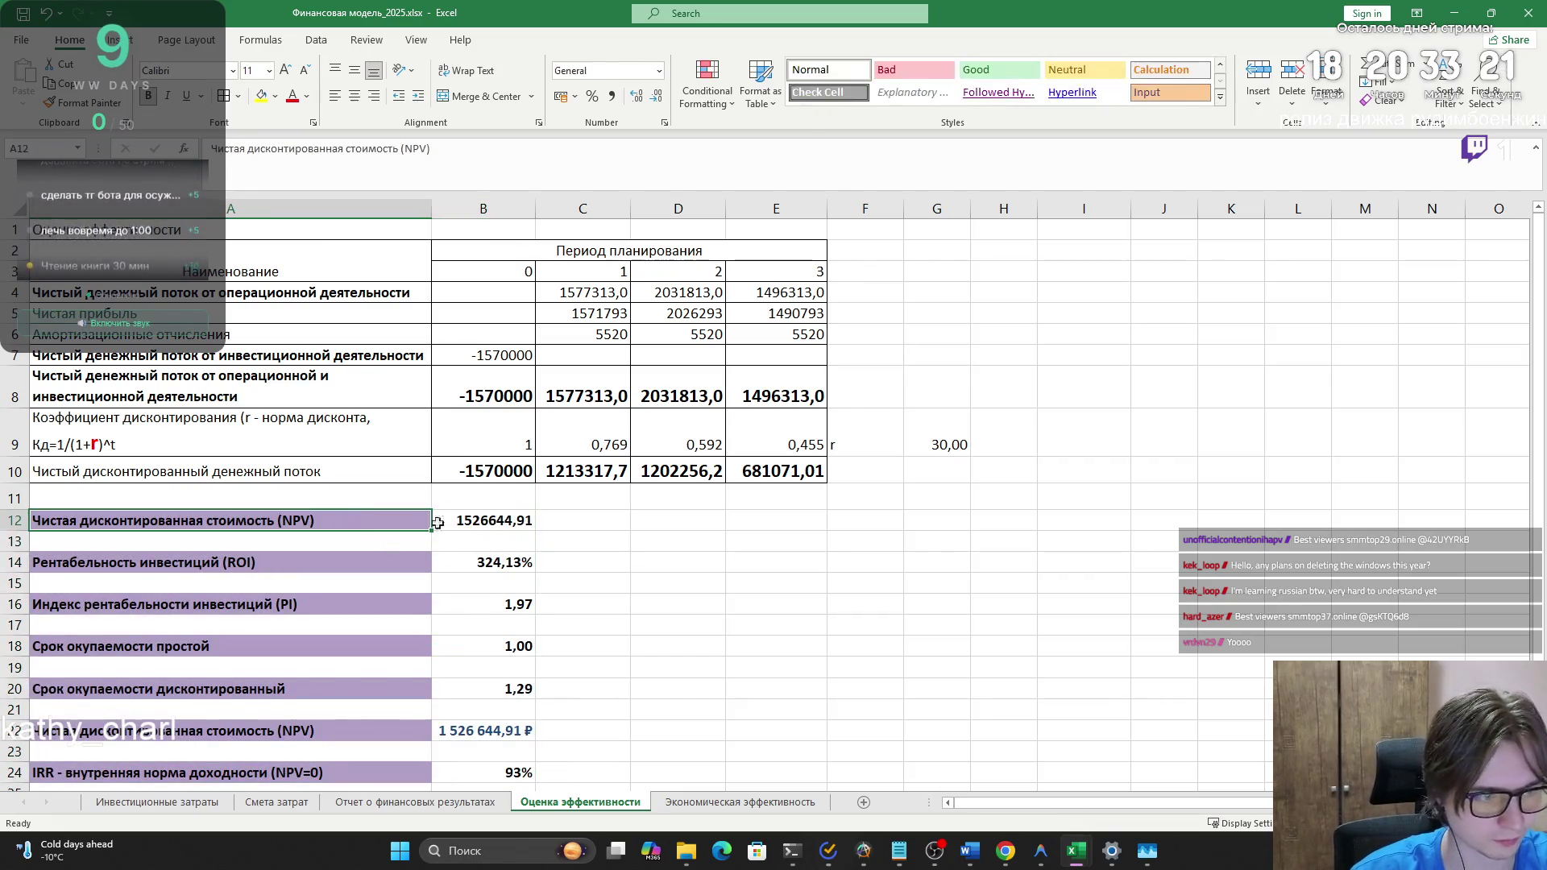
{"action": "left_click_drag", "start_coordinate": [484, 521], "coordinate": [348, 525]}
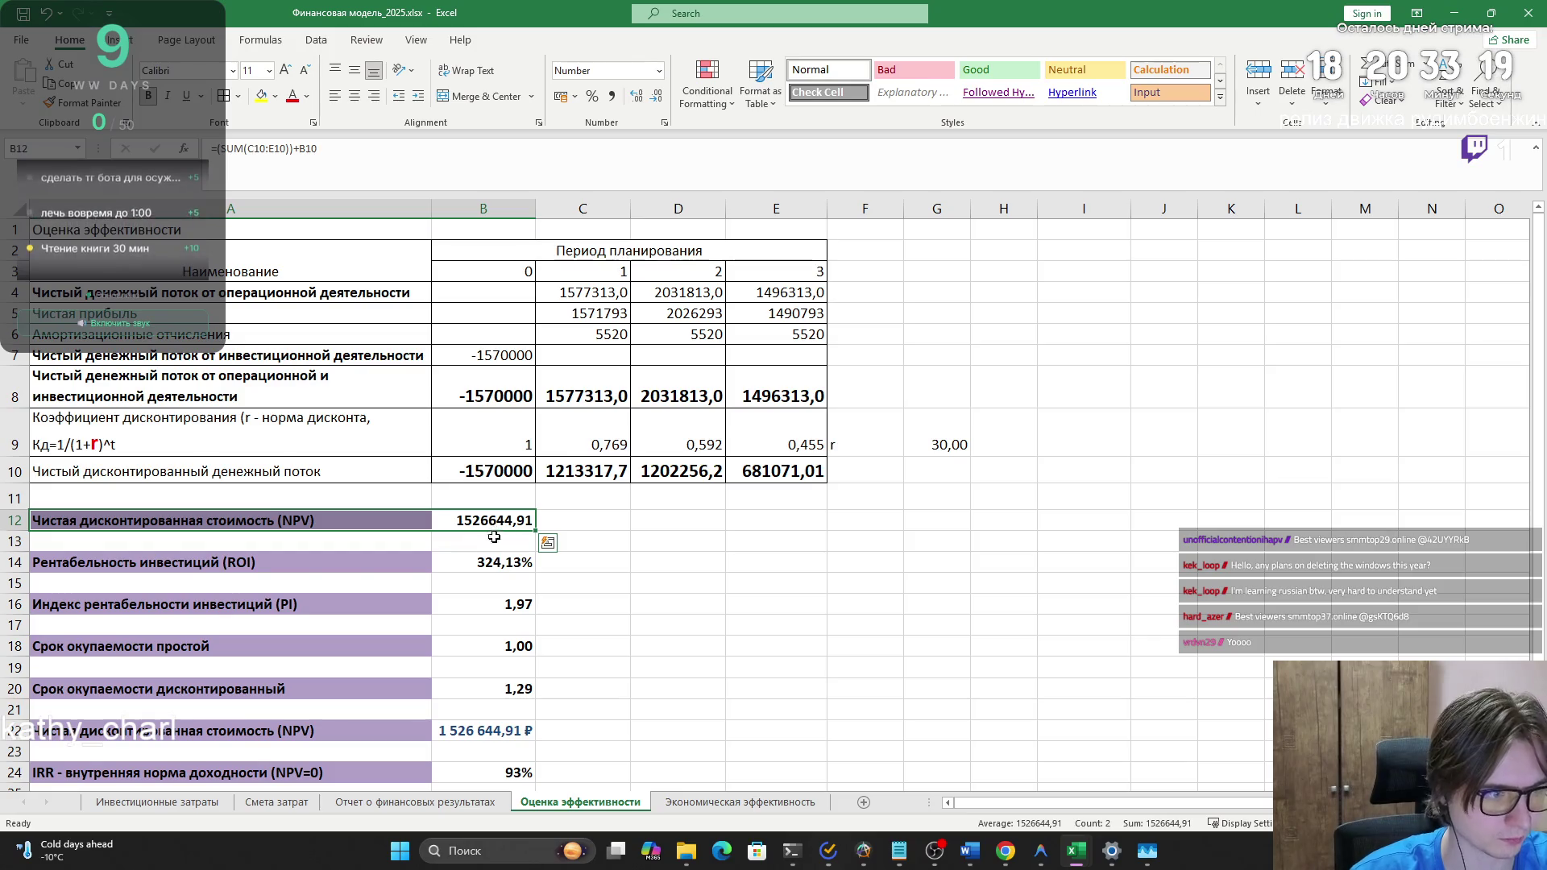
{"action": "left_click", "coordinate": [691, 800]}
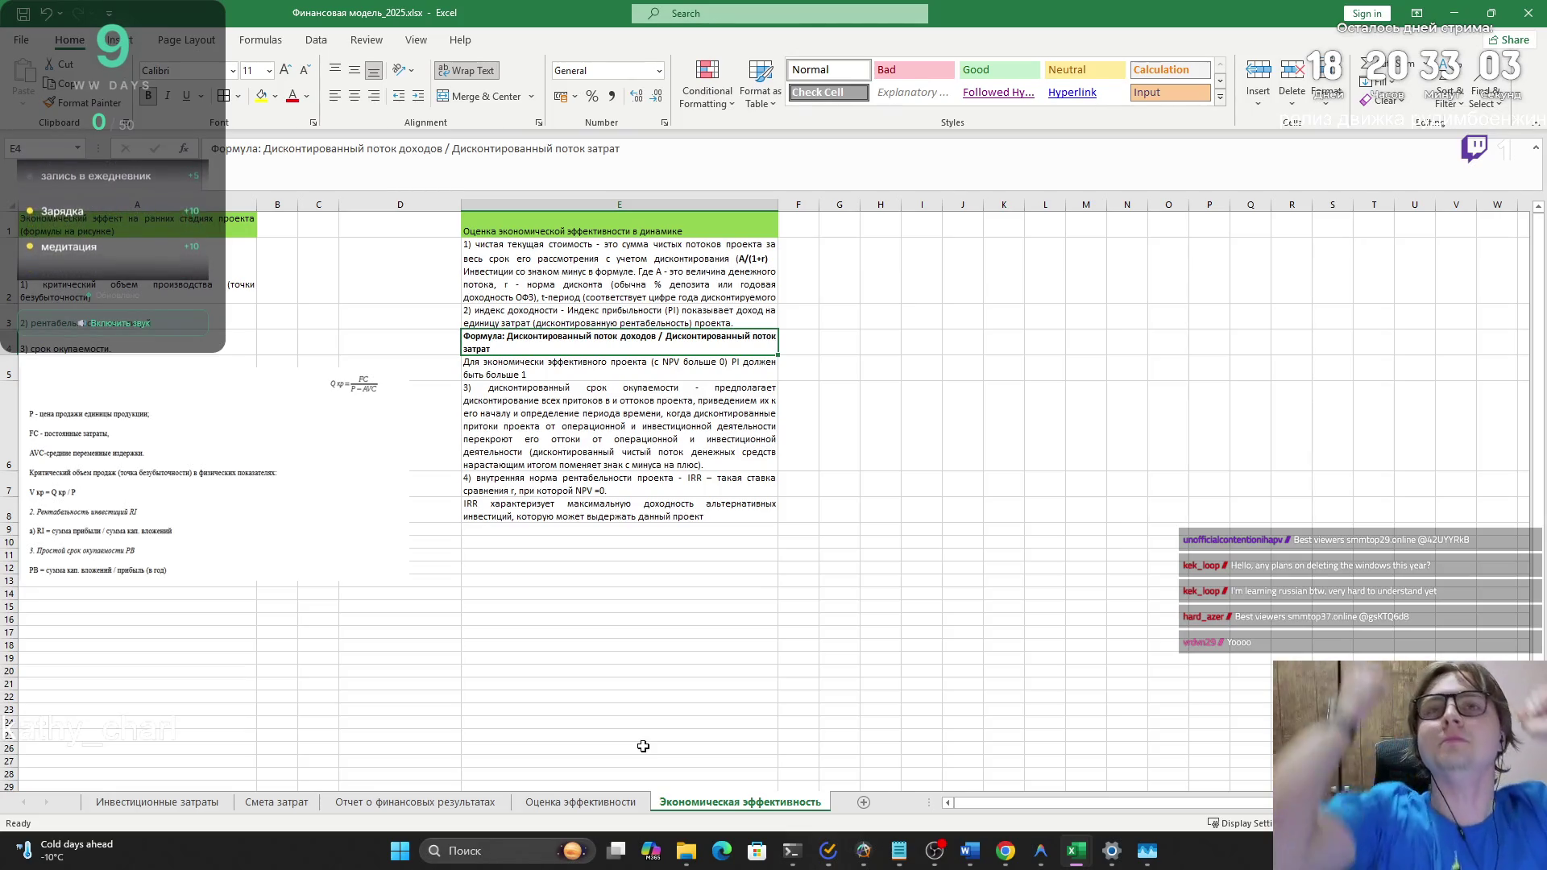
{"action": "left_click", "coordinate": [580, 801]}
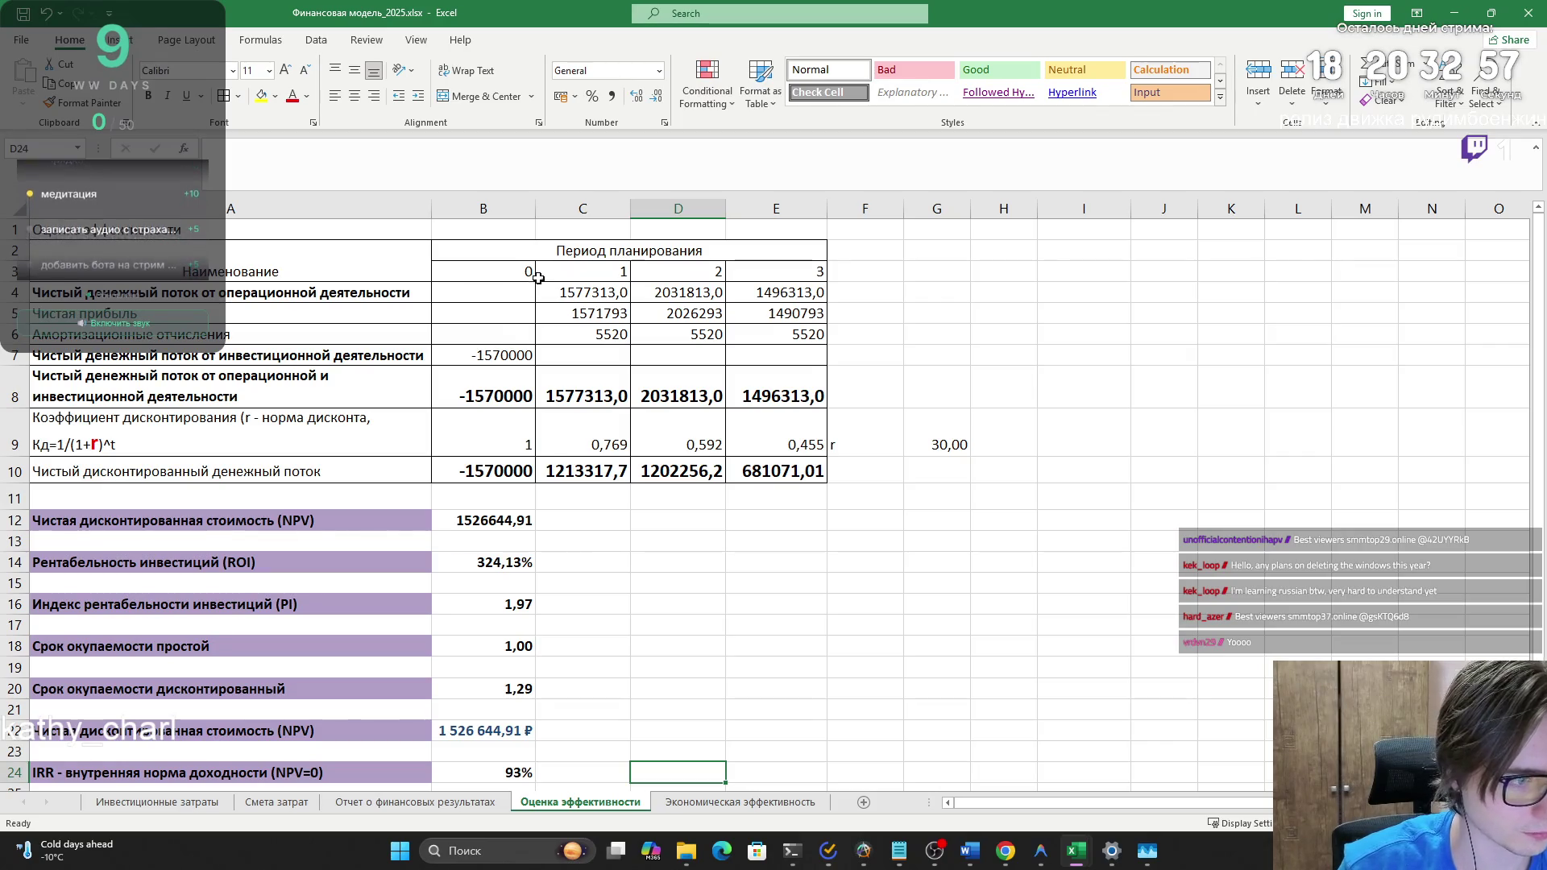
- Narrow column B further so NPV shows ##########, and recopy A2:E10
{"action": "mouse_move", "coordinate": [533, 210]}
{"action": "left_mouse_down"}
{"action": "mouse_move", "coordinate": [508, 209]}
{"action": "mouse_move", "coordinate": [522, 208]}
{"action": "left_mouse_up"}
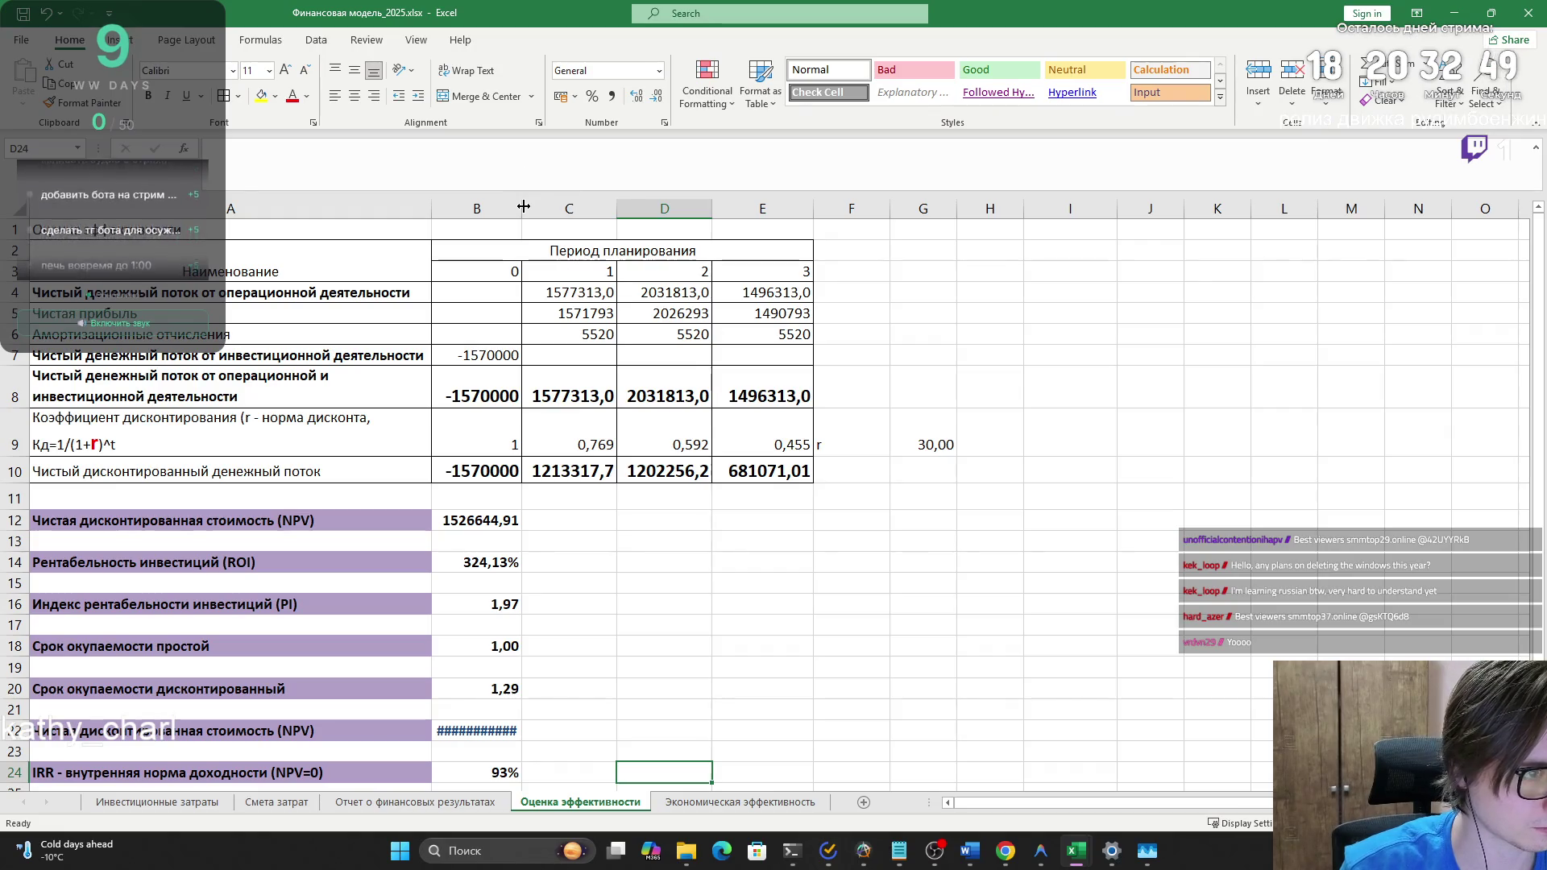
{"action": "left_click_drag", "start_coordinate": [524, 207], "coordinate": [516, 207]}
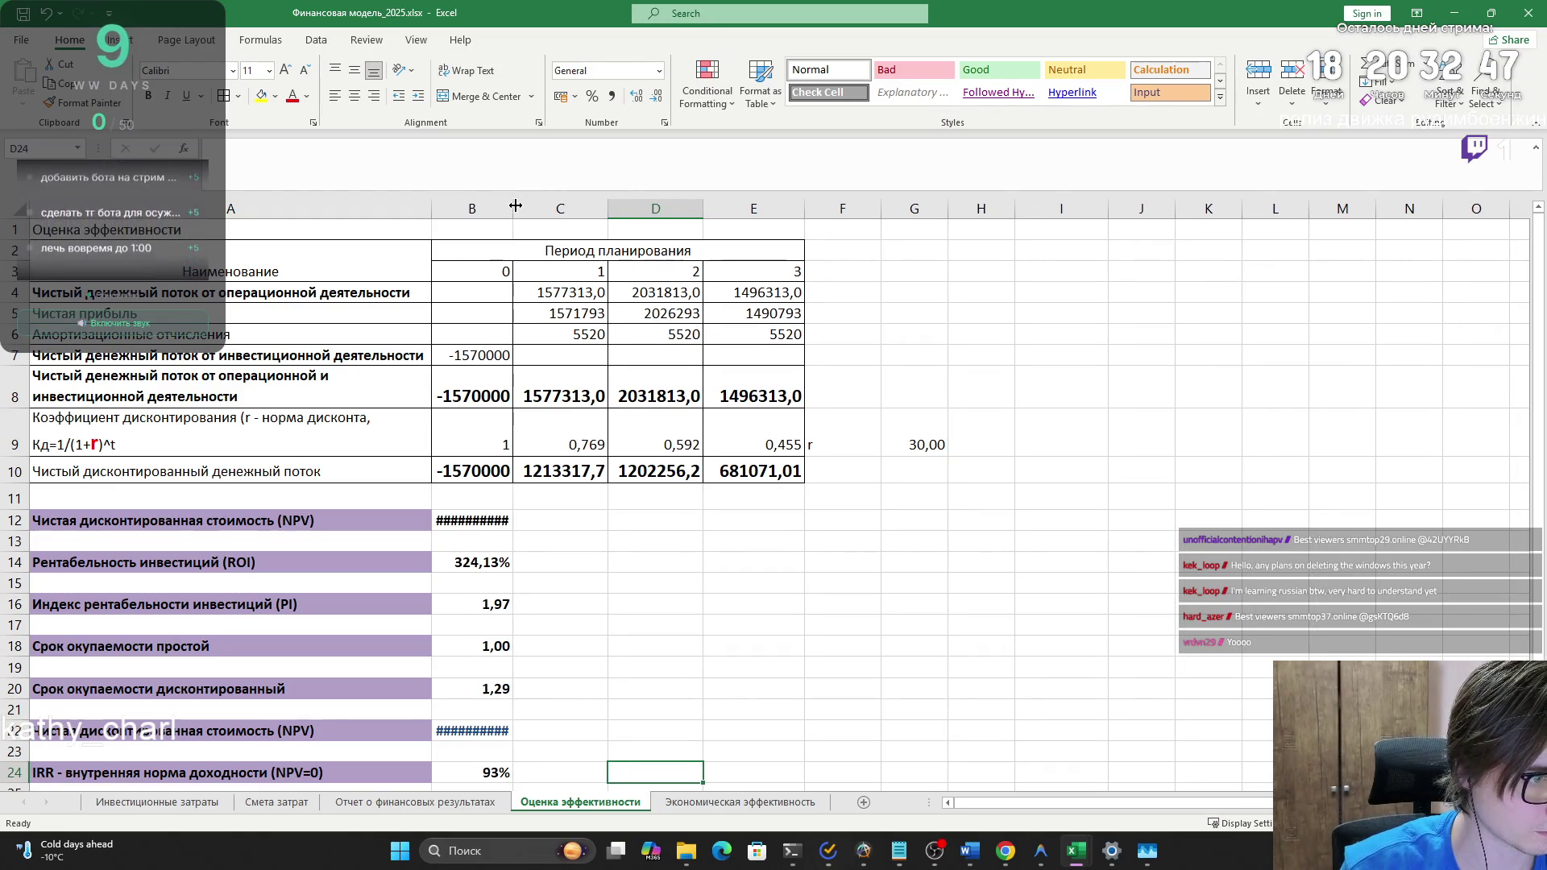
{"action": "left_click_drag", "start_coordinate": [726, 462], "coordinate": [221, 258]}
{"action": "key", "text": "ctrl+c"}
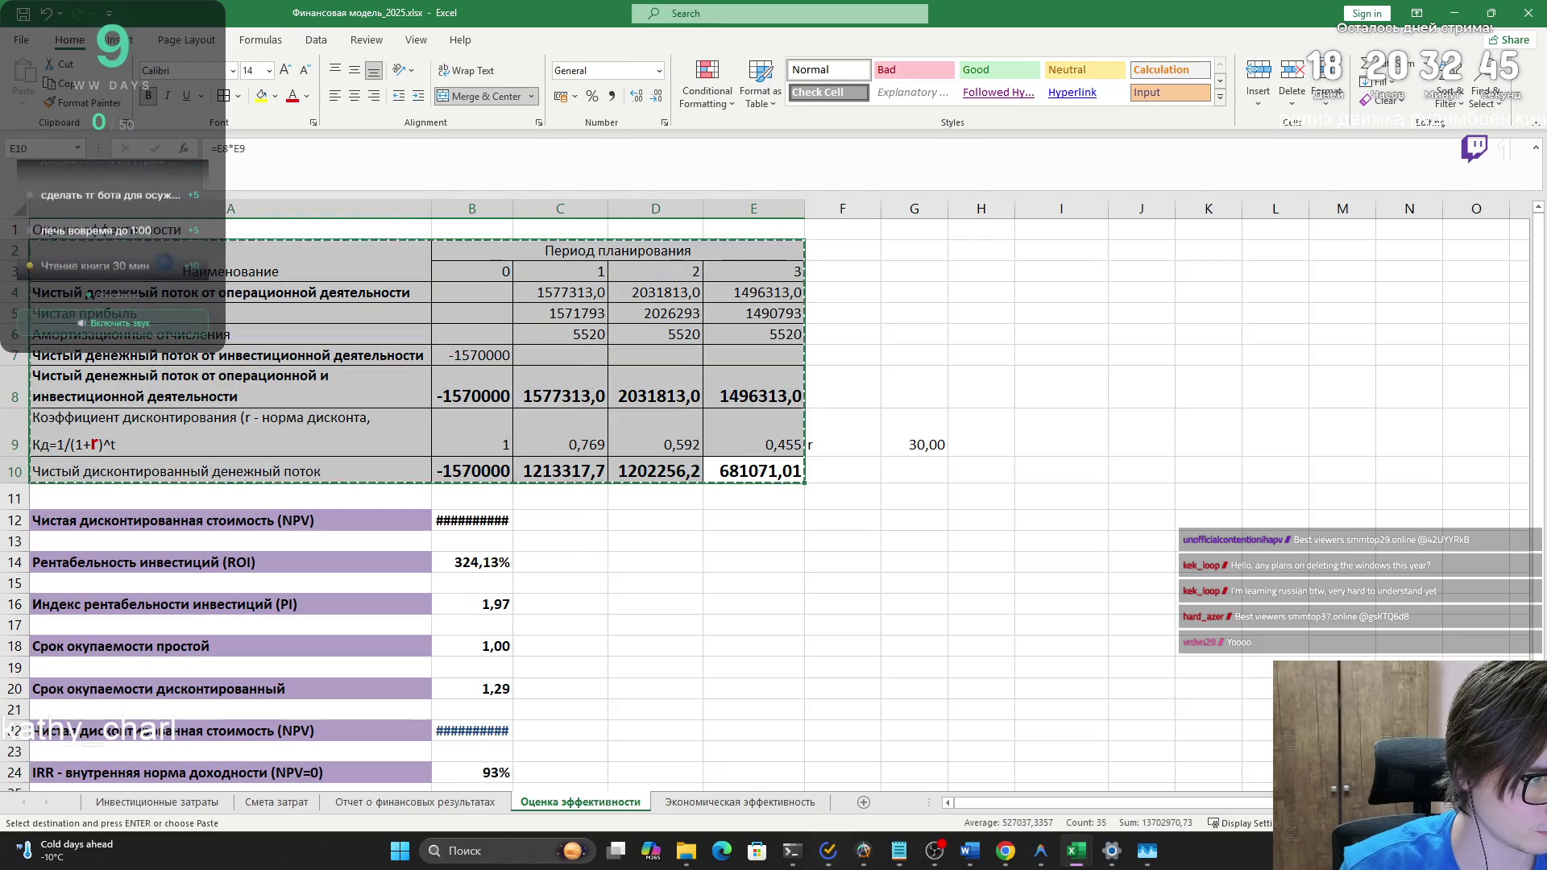
- Test-paste the table below Table 3 in Word, undo it, and return to Excel
{"action": "key", "text": "alt+Tab"}
{"action": "key", "text": "ctrl+v"}
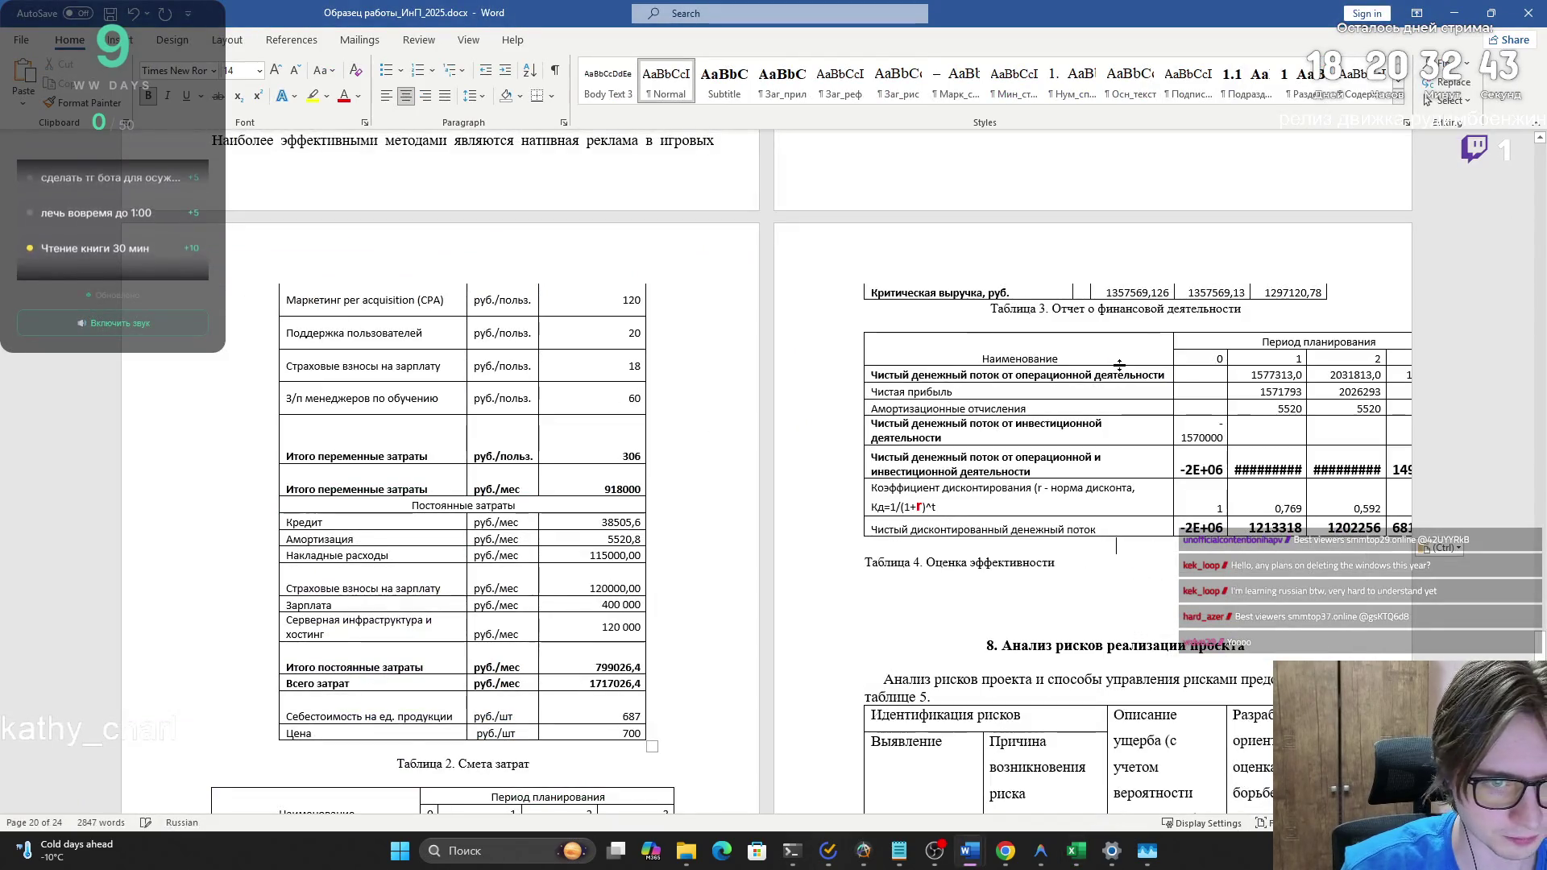
{"action": "key", "text": "ctrl+z"}
{"action": "key", "text": "alt+Tab"}
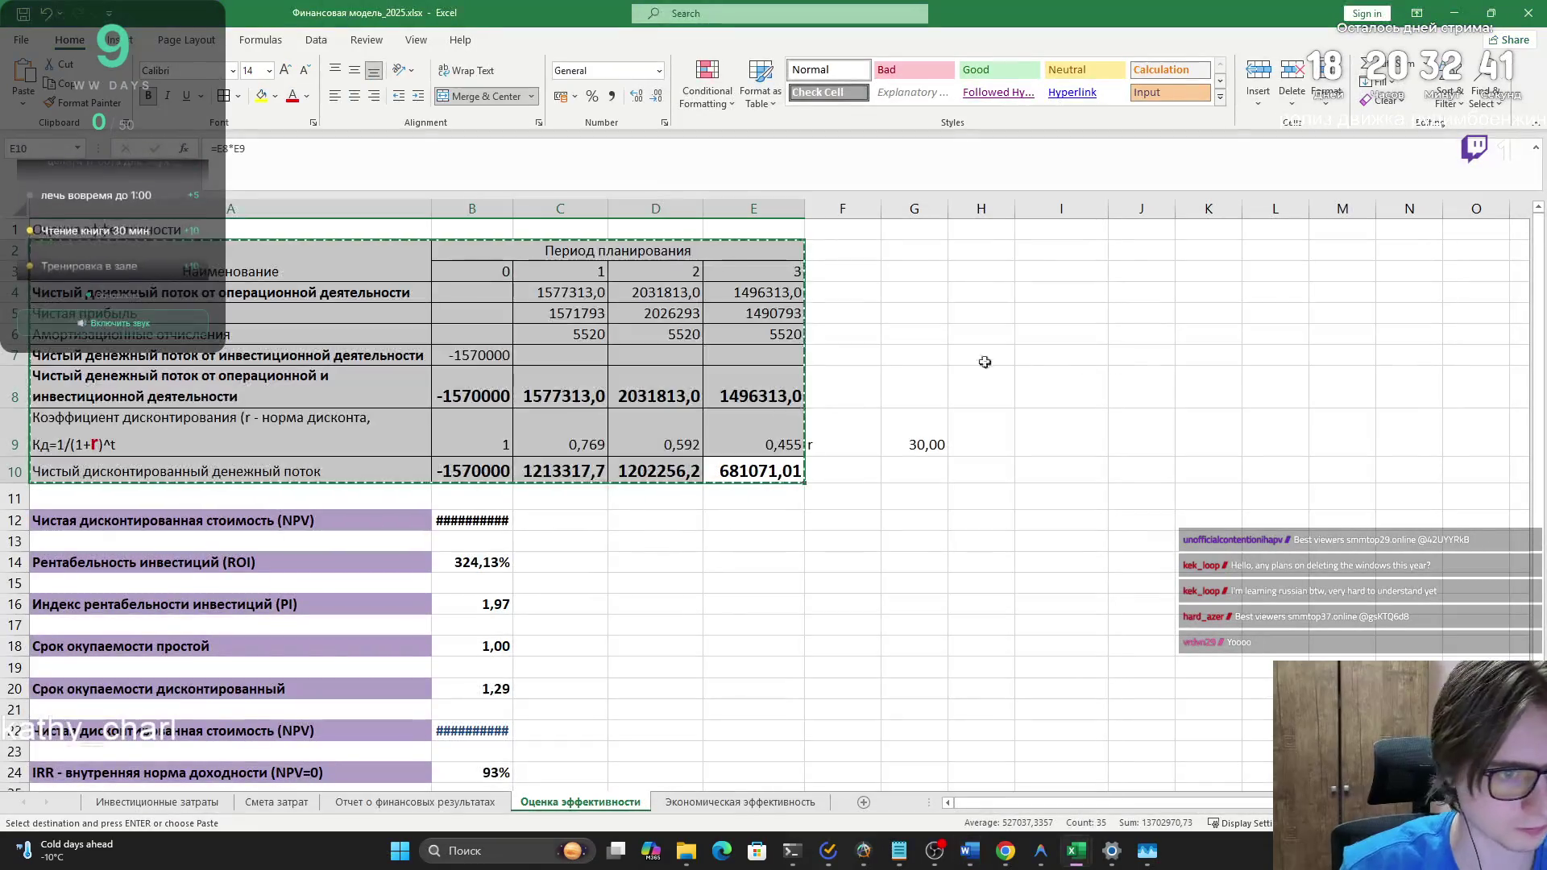
- Remove bold from the row 8 values B8:E8 and check the E10 formula
{"action": "left_click", "coordinate": [448, 389]}
{"action": "left_click_drag", "start_coordinate": [448, 390], "coordinate": [753, 389]}
{"action": "left_click", "coordinate": [145, 98]}
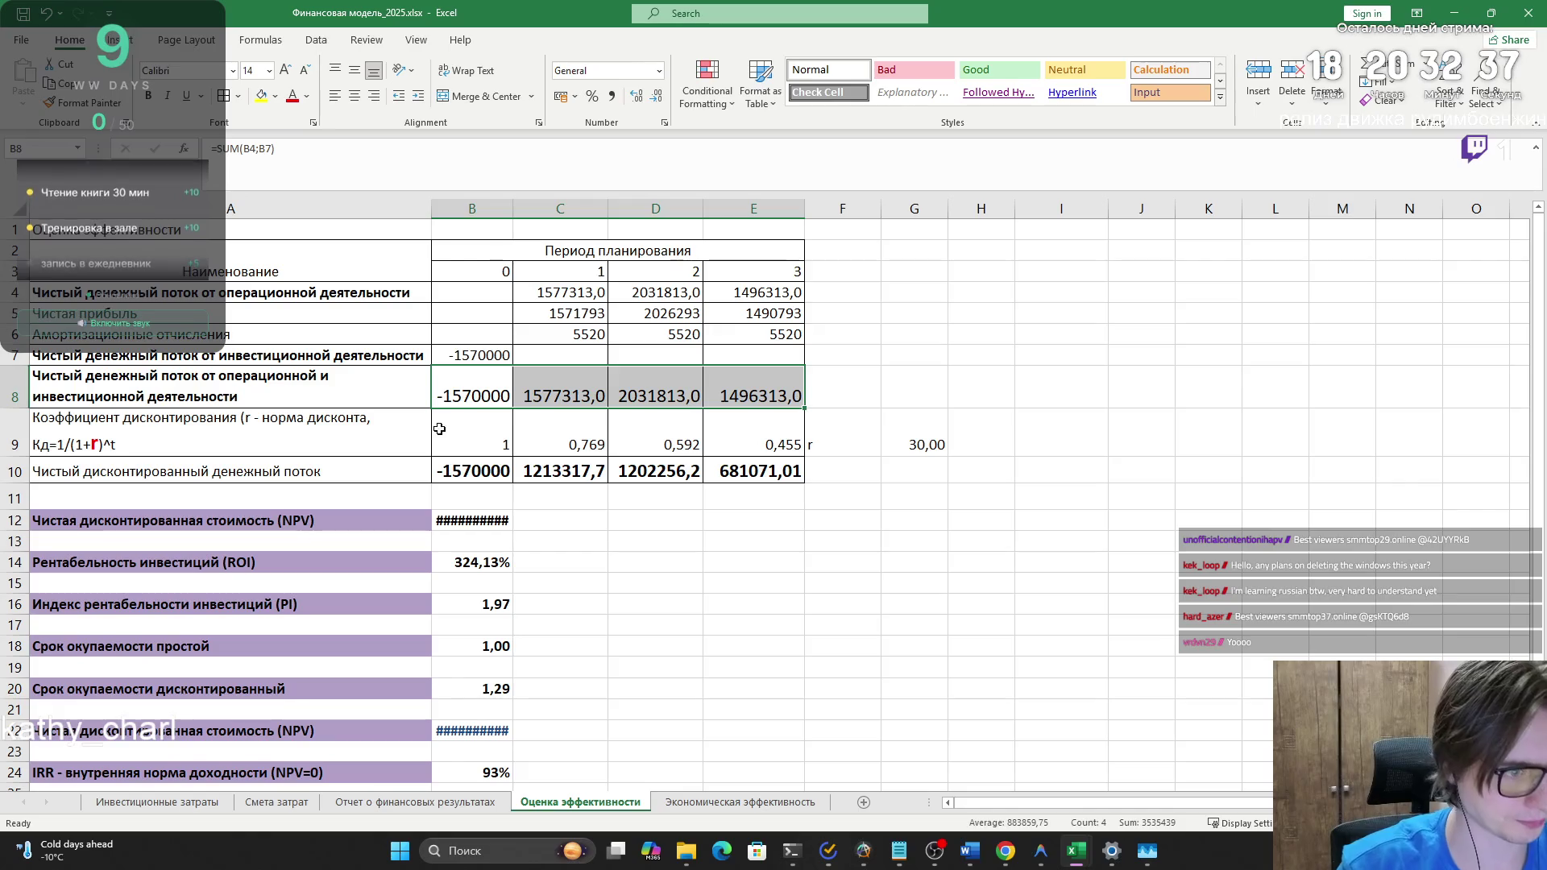
{"action": "left_click_drag", "start_coordinate": [467, 471], "coordinate": [758, 476]}
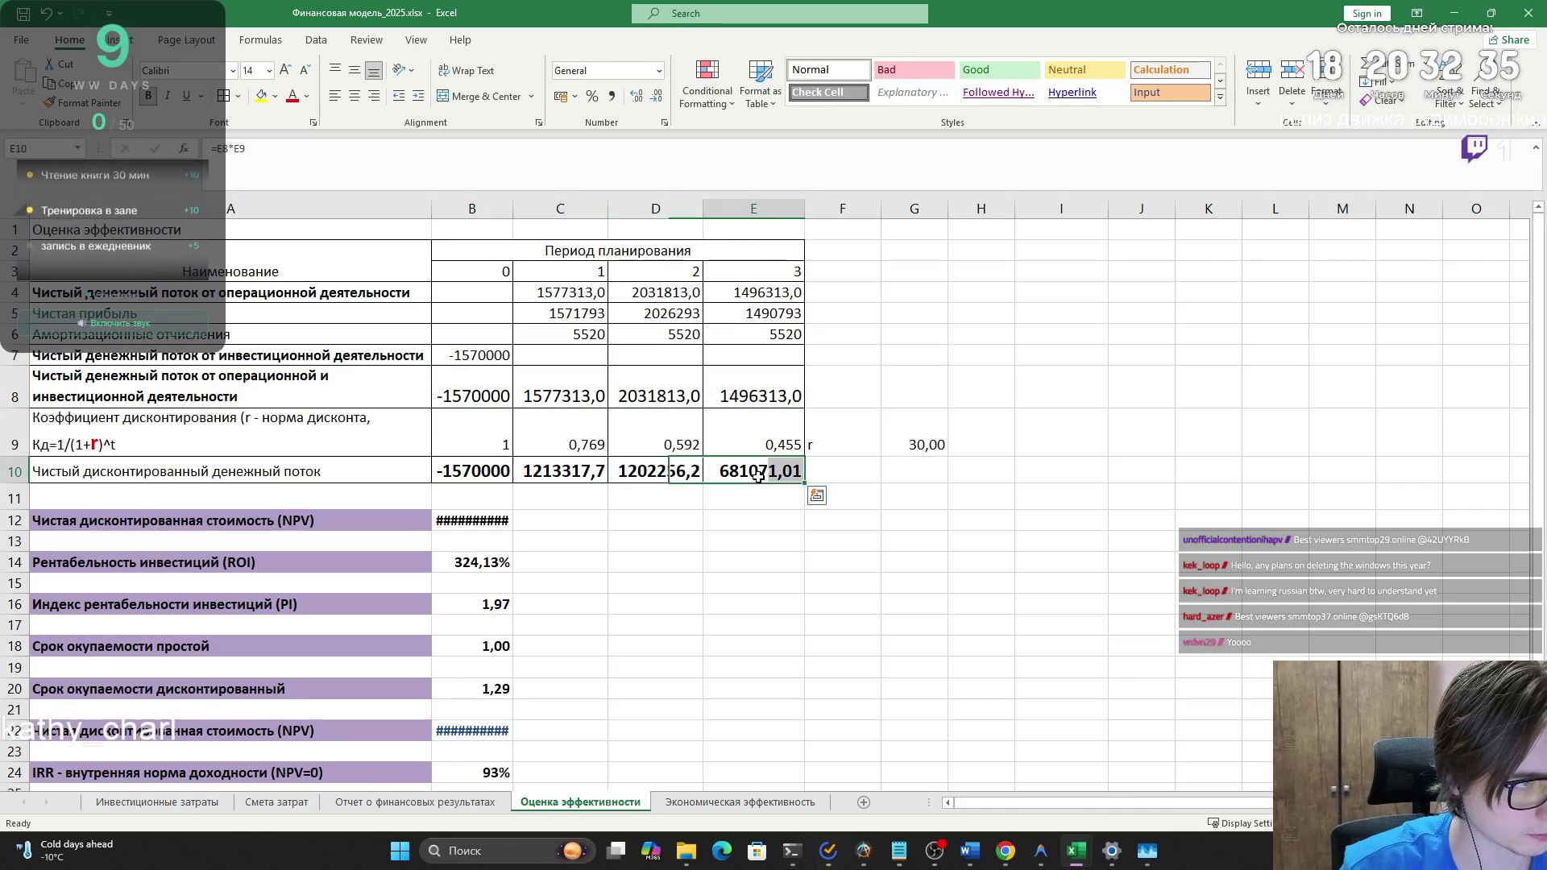
{"action": "double_click", "coordinate": [758, 476]}
{"action": "key", "text": "Return"}
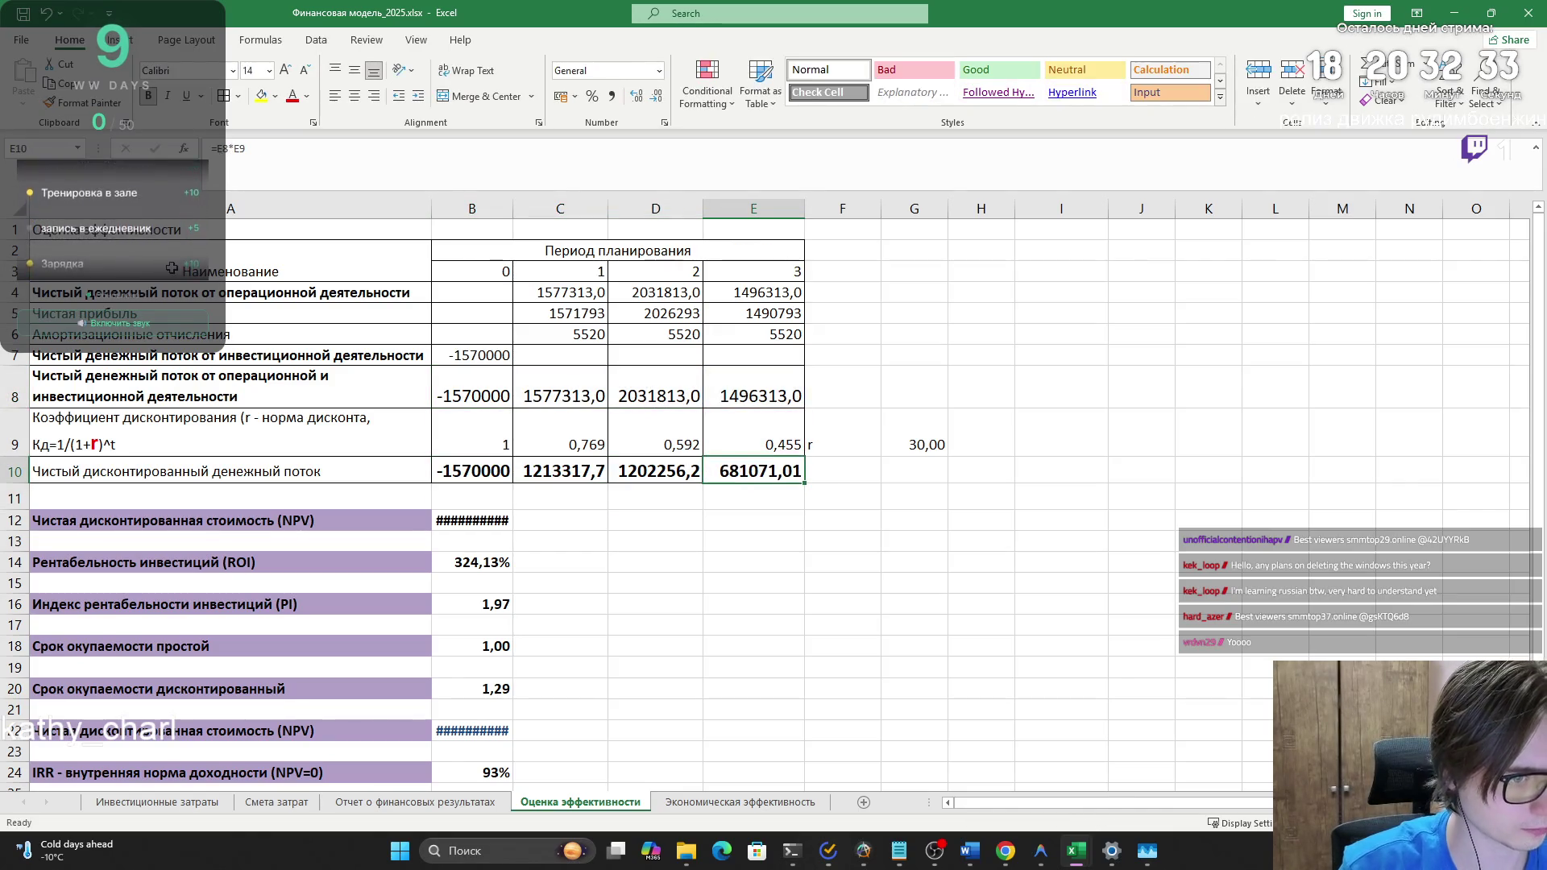
- Set the table A2:E10 to font size 10 and narrow columns B through E
{"action": "left_click_drag", "start_coordinate": [173, 253], "coordinate": [754, 471]}
{"action": "left_click", "coordinate": [269, 70]}
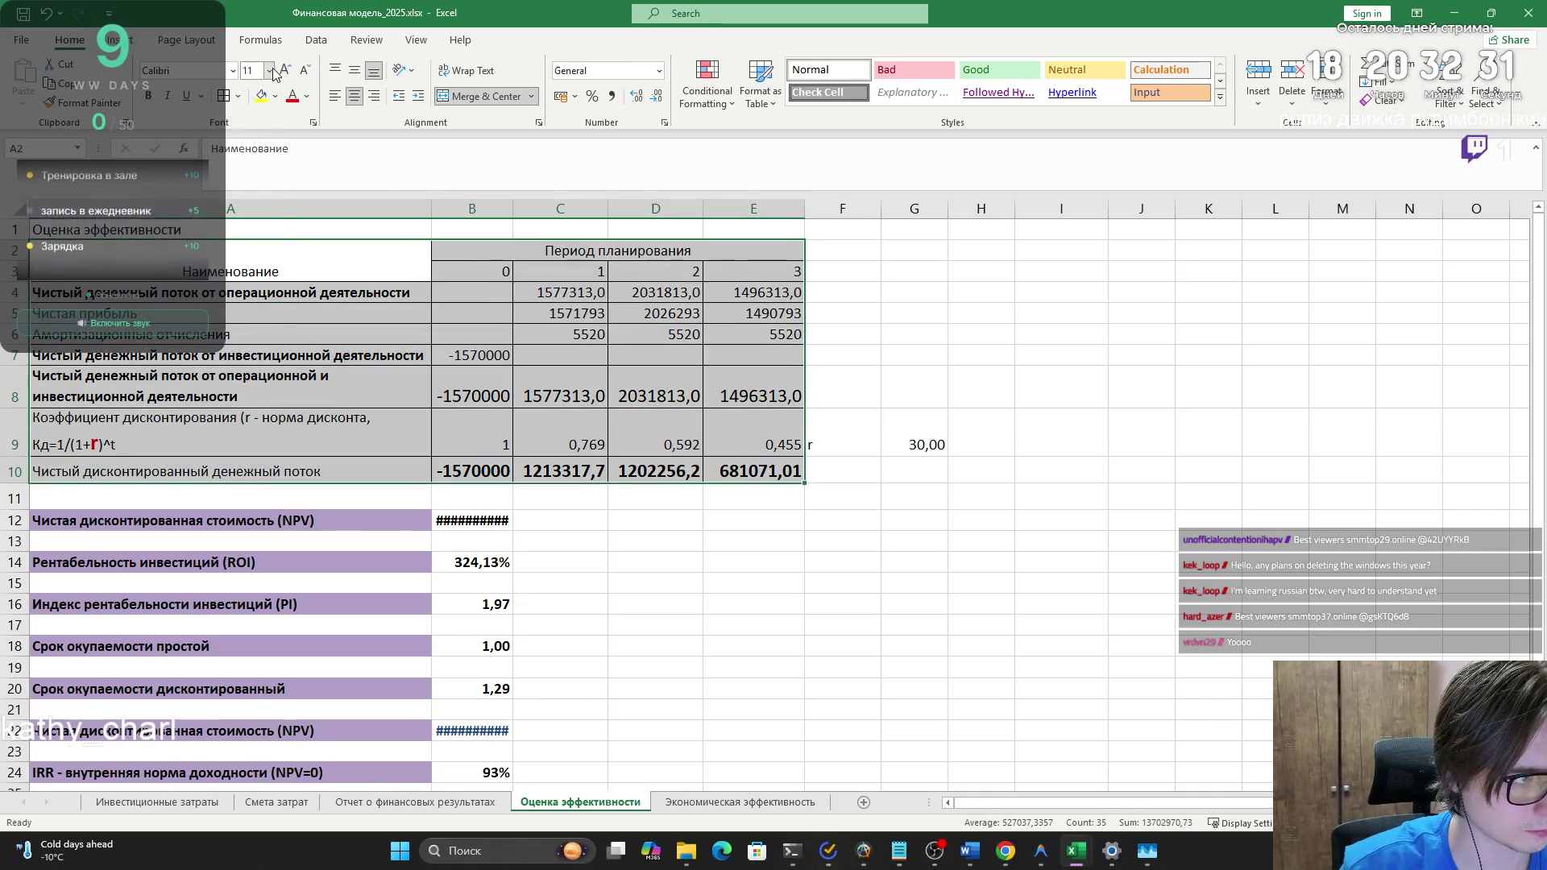
{"action": "left_click", "coordinate": [257, 131]}
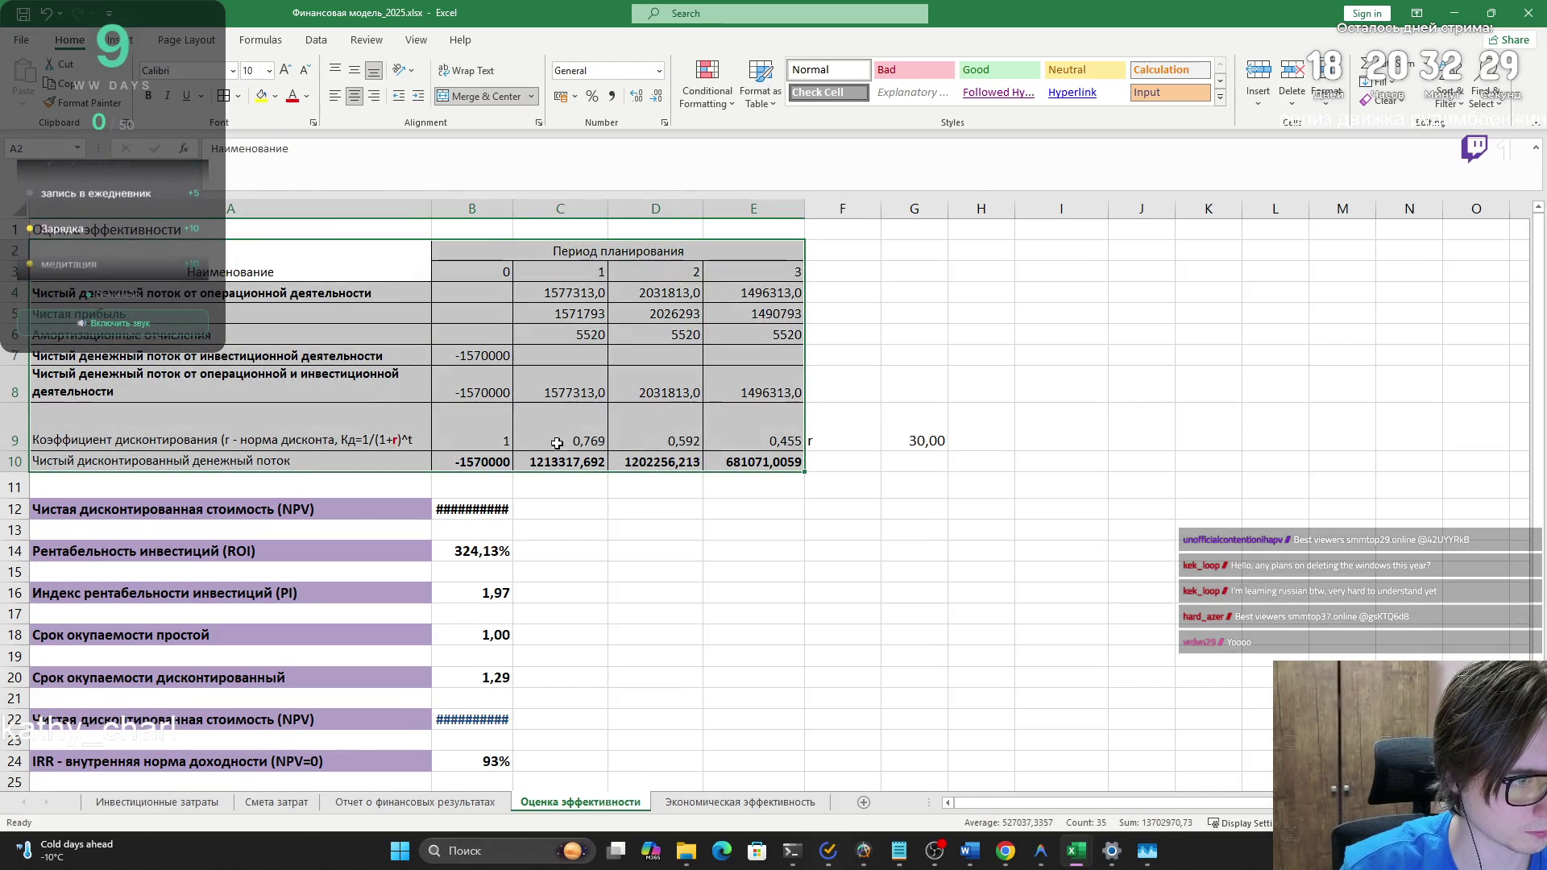
{"action": "left_click_drag", "start_coordinate": [513, 207], "coordinate": [492, 207]}
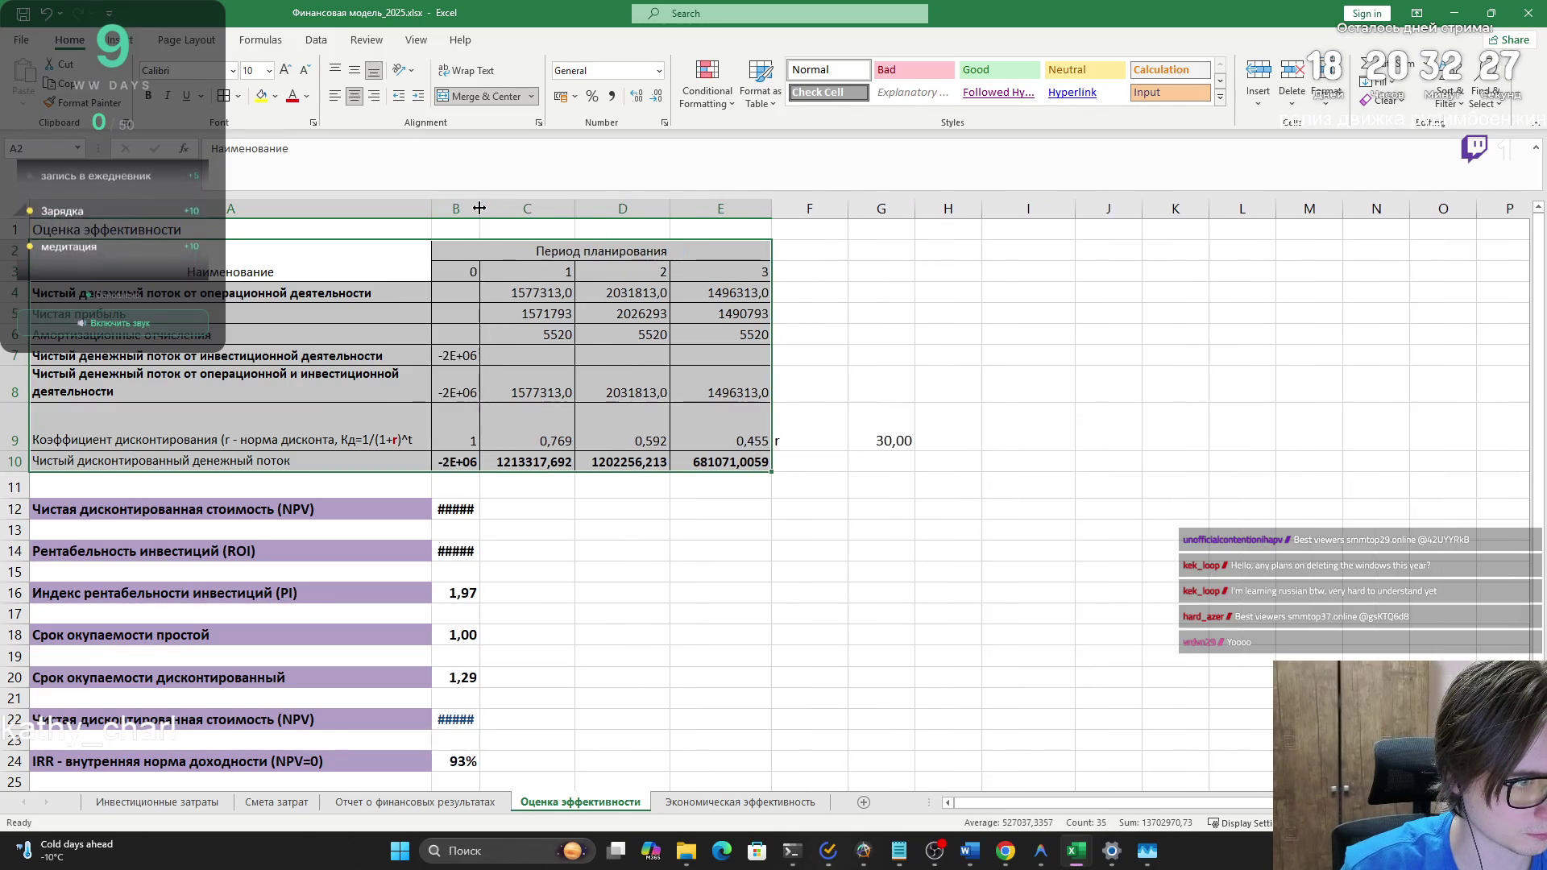
{"action": "left_click_drag", "start_coordinate": [587, 216], "coordinate": [563, 211]}
{"action": "left_click_drag", "start_coordinate": [658, 211], "coordinate": [634, 211]}
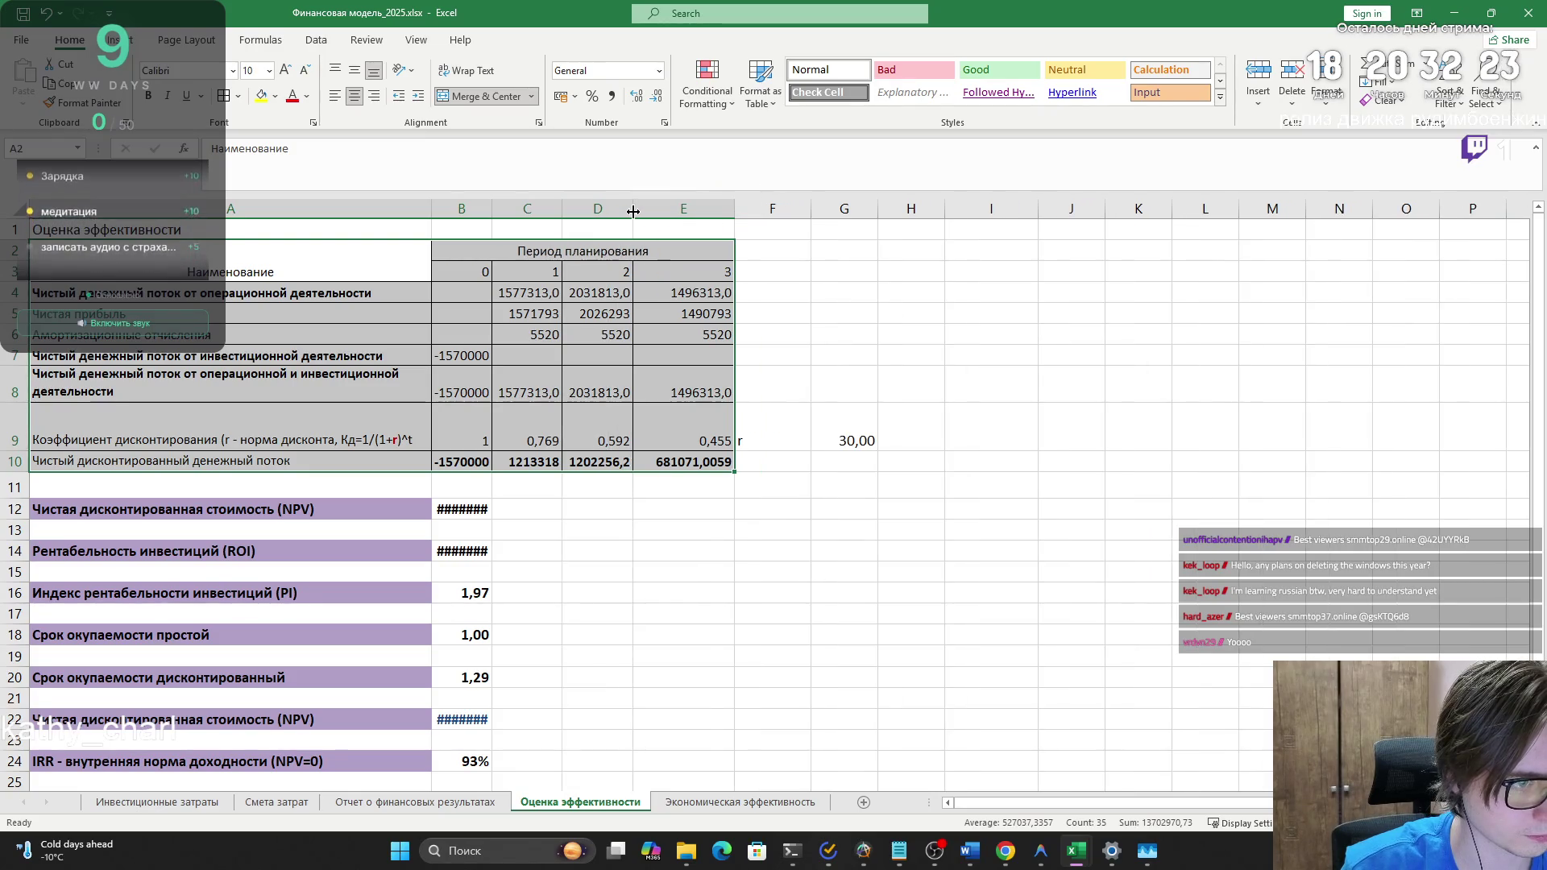
{"action": "left_click_drag", "start_coordinate": [734, 211], "coordinate": [704, 211]}
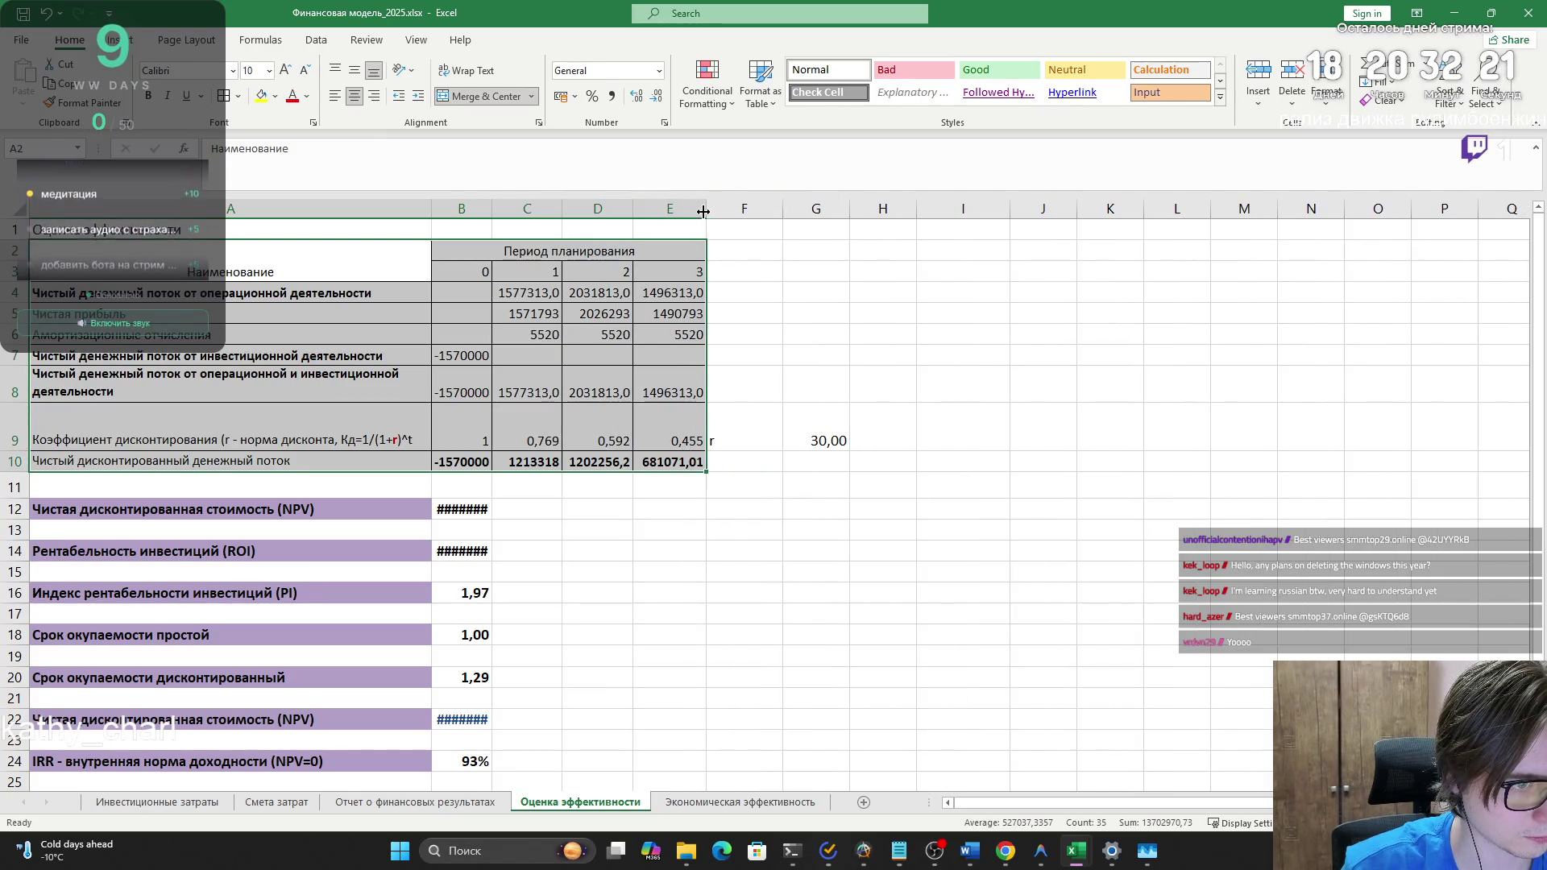
- Copy A2:E10 and paste it into the Word report above the Таблица 4 caption
{"action": "left_click_drag", "start_coordinate": [669, 462], "coordinate": [266, 260]}
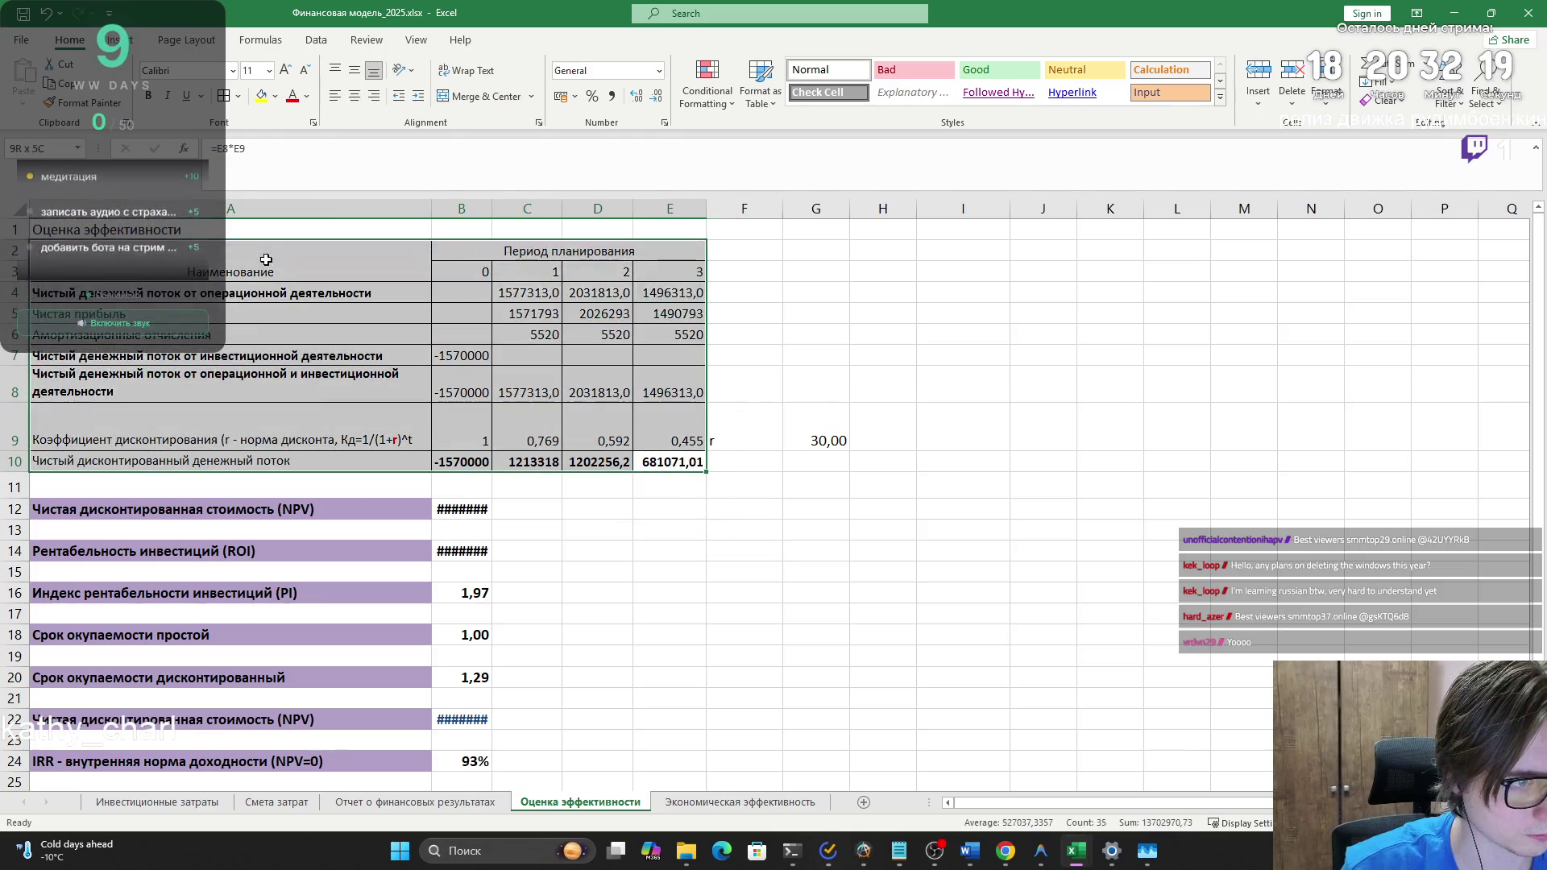
{"action": "key", "text": "ctrl+c"}
{"action": "key", "text": "alt+Tab"}
{"action": "key", "text": "ctrl+v"}
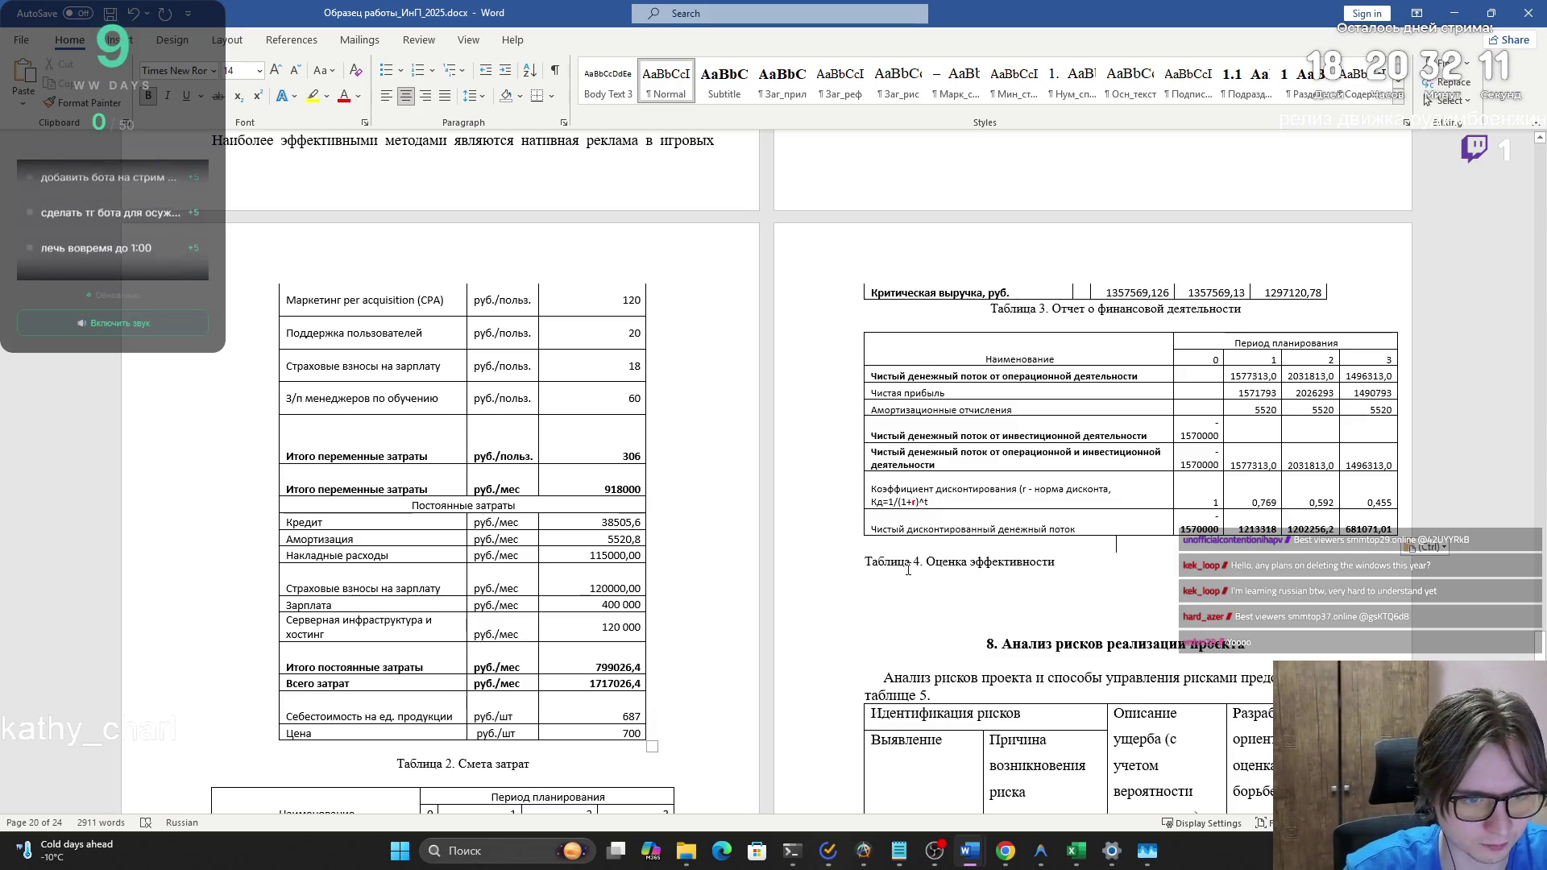
{"action": "key", "text": "alt+Tab"}
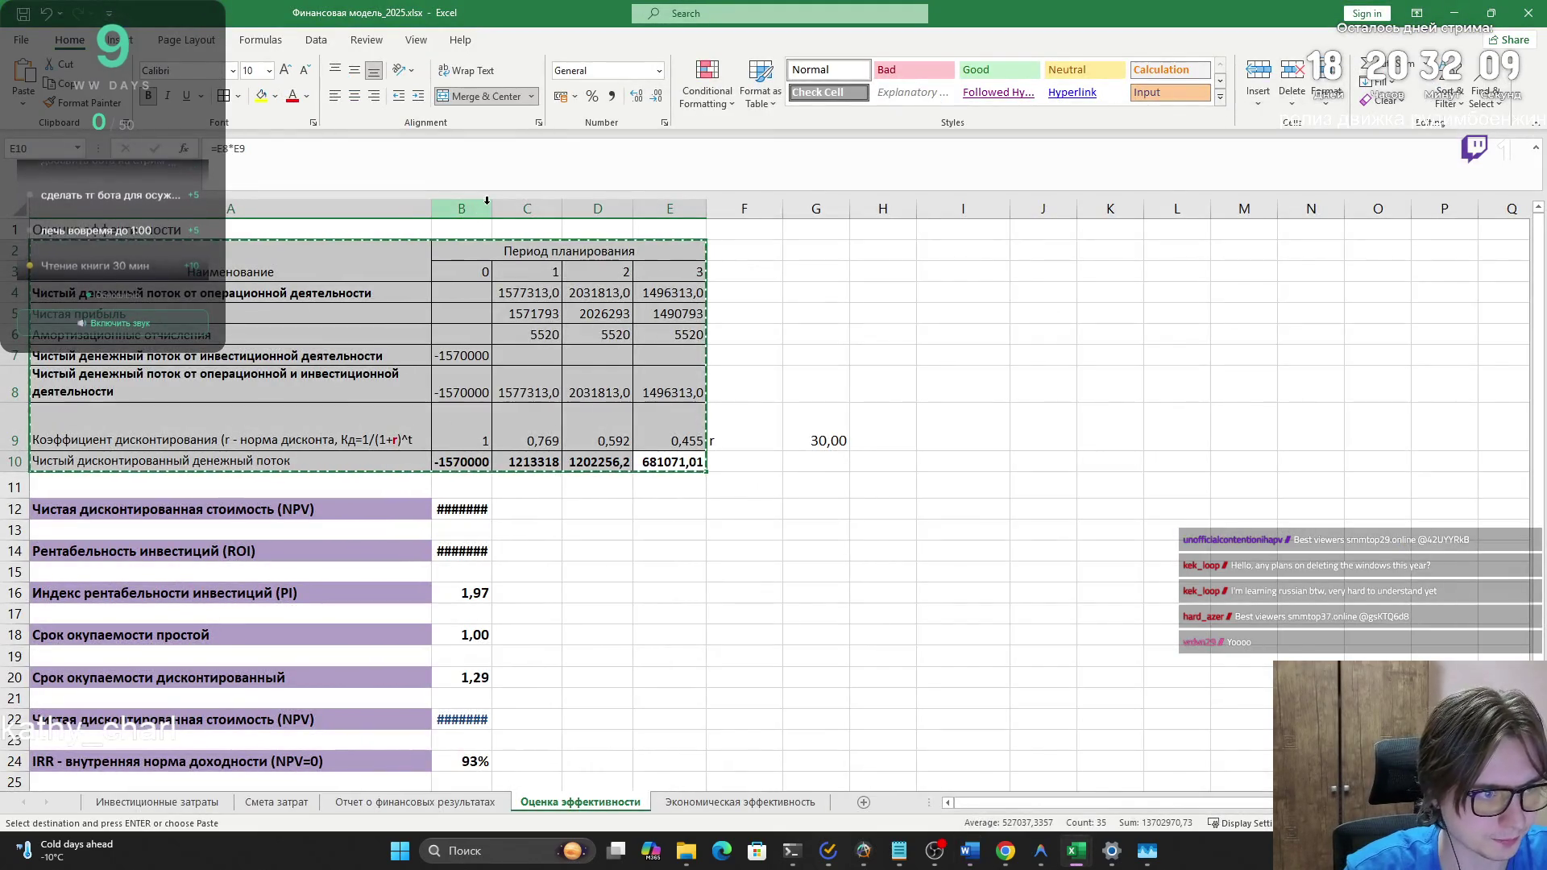
- Widen column B and narrow column A so the indicator values show in full
{"action": "left_click_drag", "start_coordinate": [492, 211], "coordinate": [555, 212]}
{"action": "scroll", "coordinate": [609, 360], "scroll_direction": "down", "scroll_amount": 2}
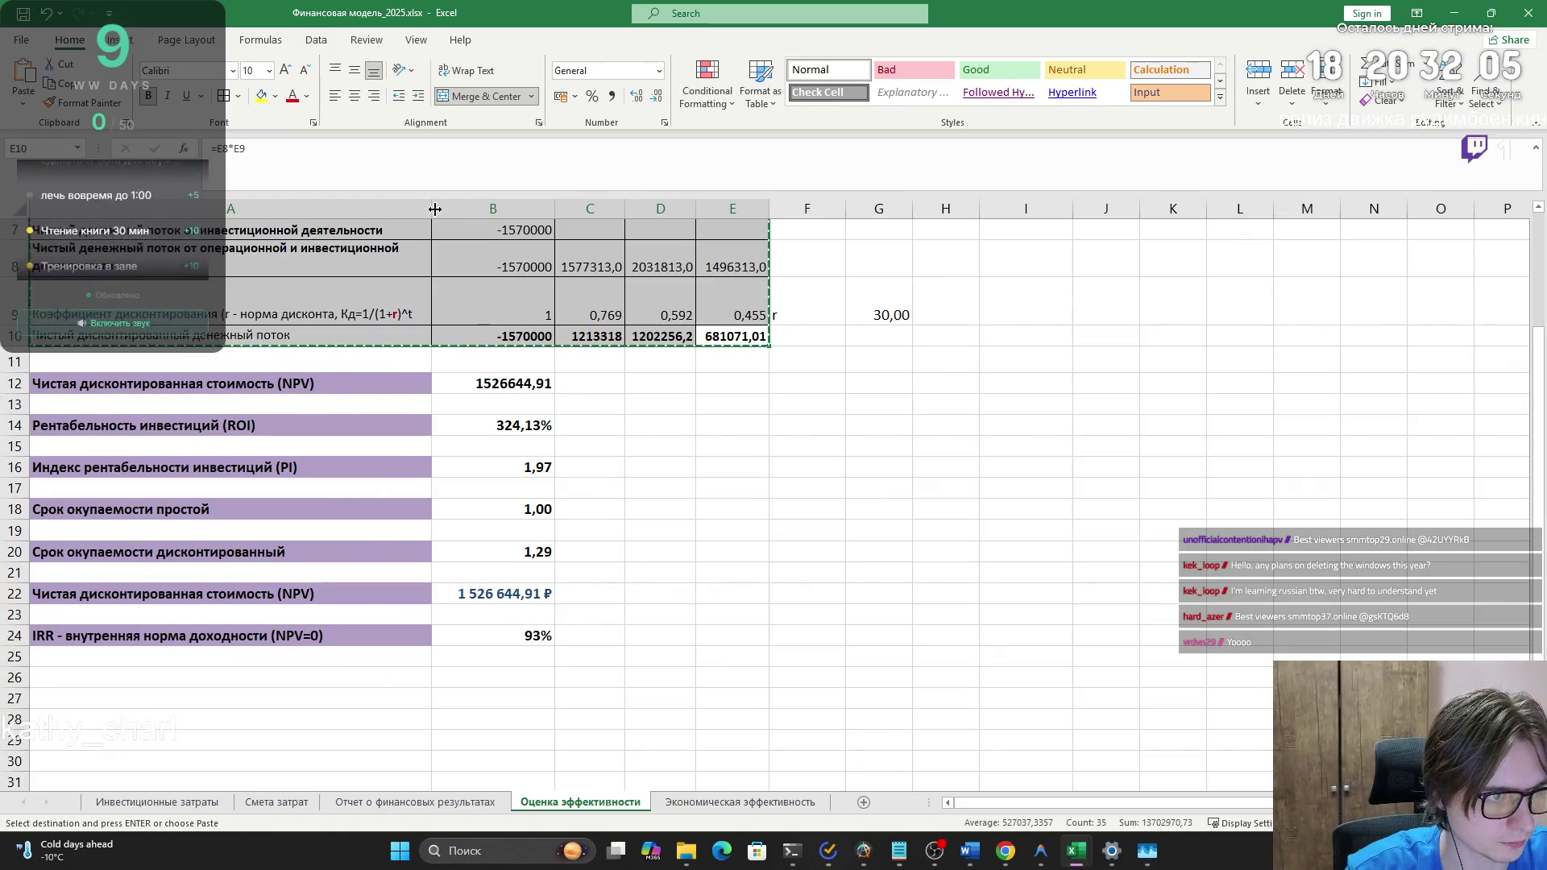
{"action": "left_click_drag", "start_coordinate": [432, 211], "coordinate": [347, 213]}
- Test-paste the indicator block A12:B24 into Word, undo it, and return to Excel
{"action": "mouse_move", "coordinate": [412, 631]}
{"action": "left_mouse_down"}
{"action": "mouse_move", "coordinate": [264, 383]}
{"action": "mouse_move", "coordinate": [425, 650]}
{"action": "left_mouse_up"}
{"action": "left_click", "coordinate": [264, 383]}
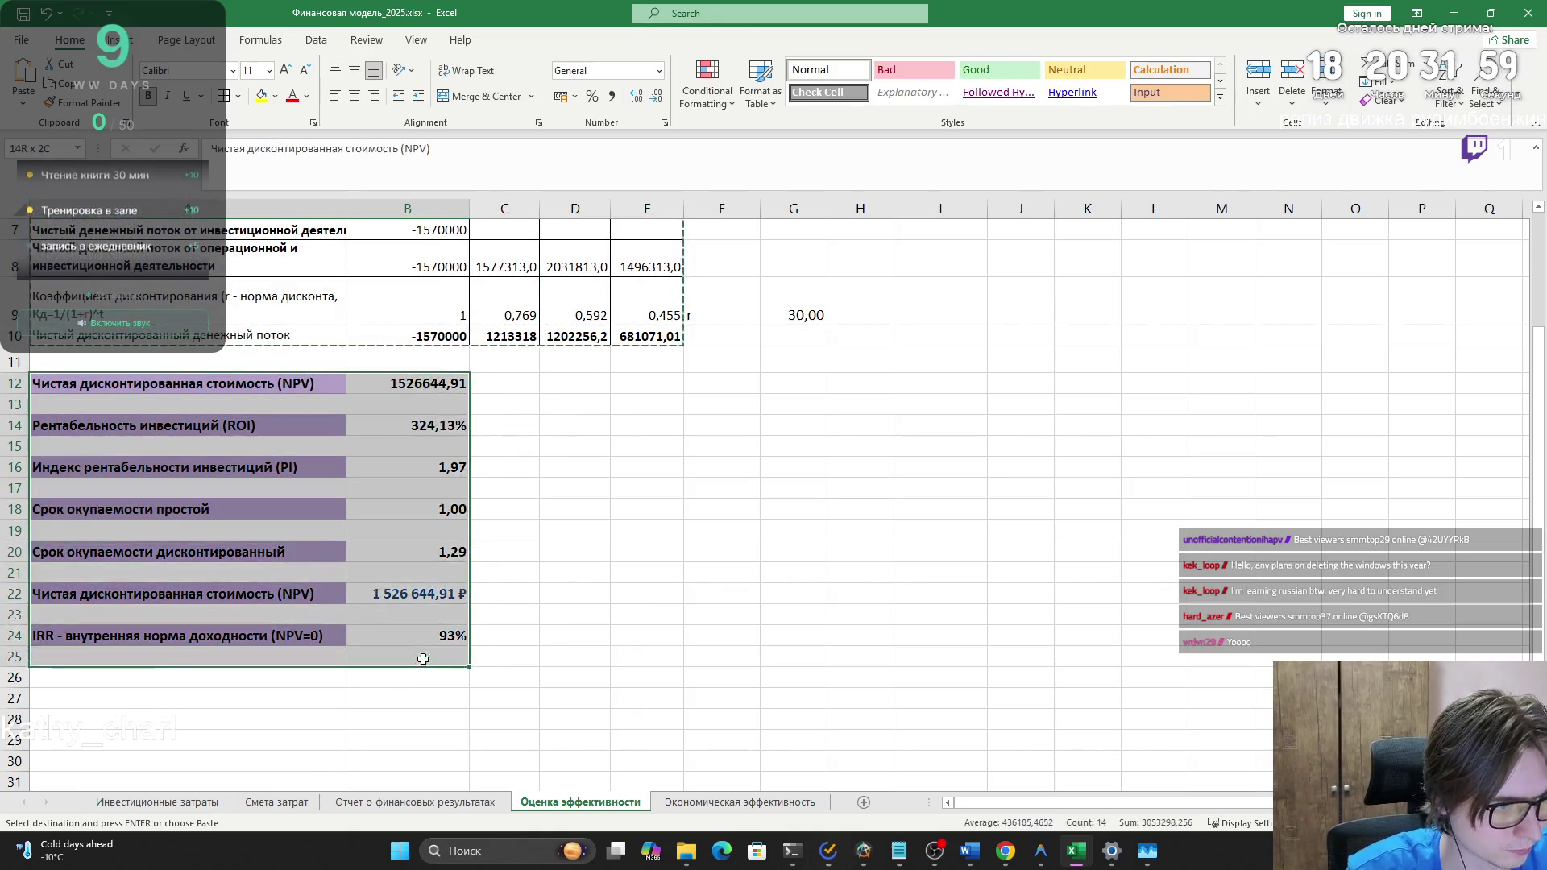
{"action": "key", "text": "alt+Tab"}
{"action": "key", "text": "ctrl+v"}
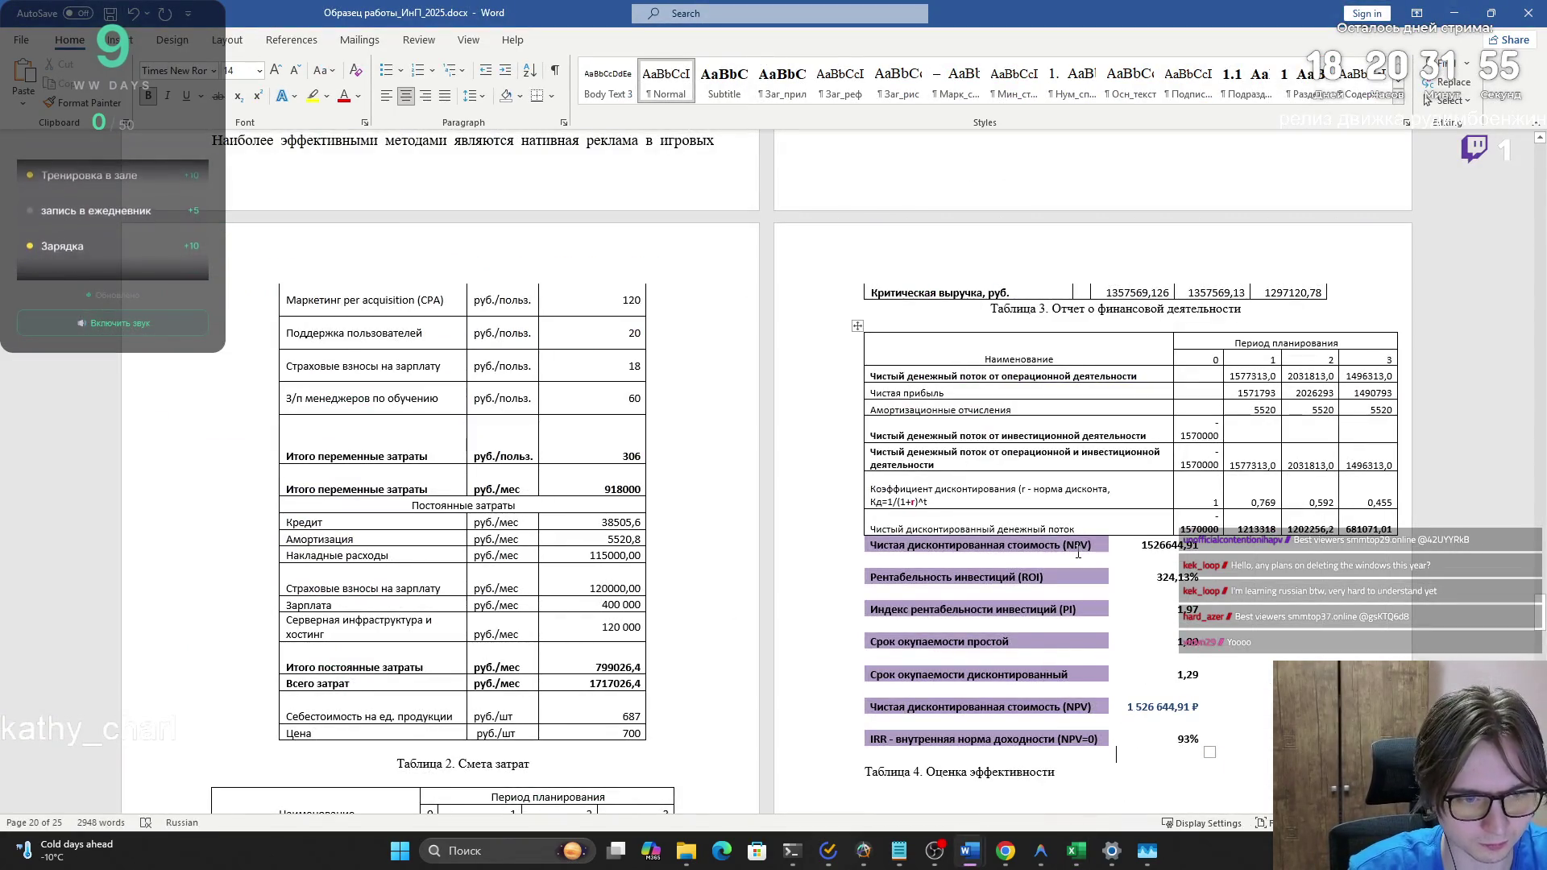
{"action": "key", "text": "ctrl+z"}
{"action": "key", "text": "alt+Tab"}
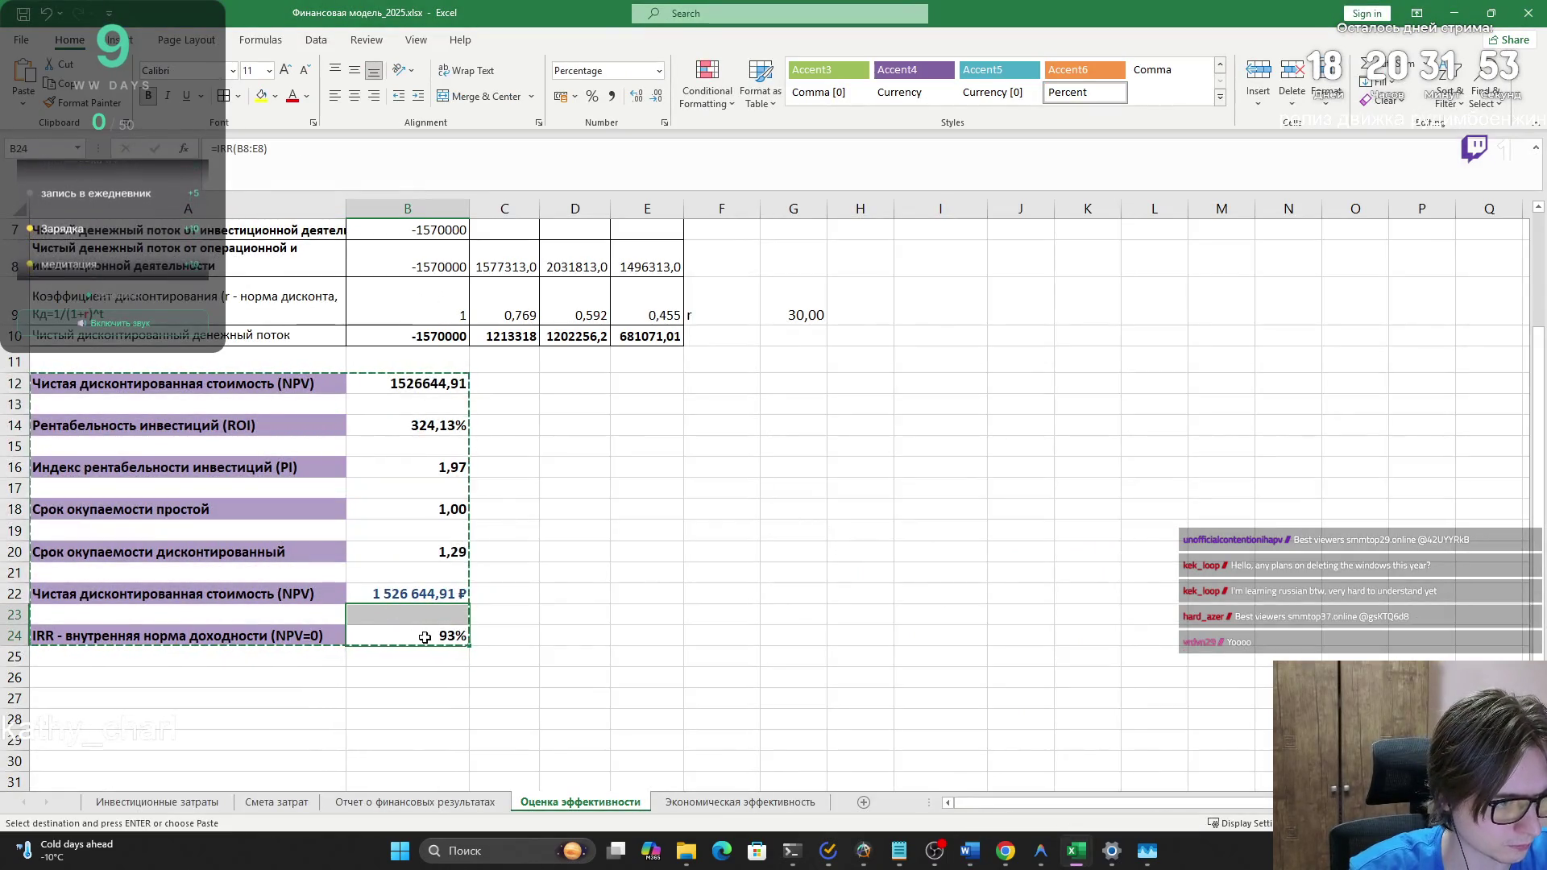
- Apply All Borders to the indicator block A12:B24
{"action": "left_click_drag", "start_coordinate": [411, 637], "coordinate": [183, 360]}
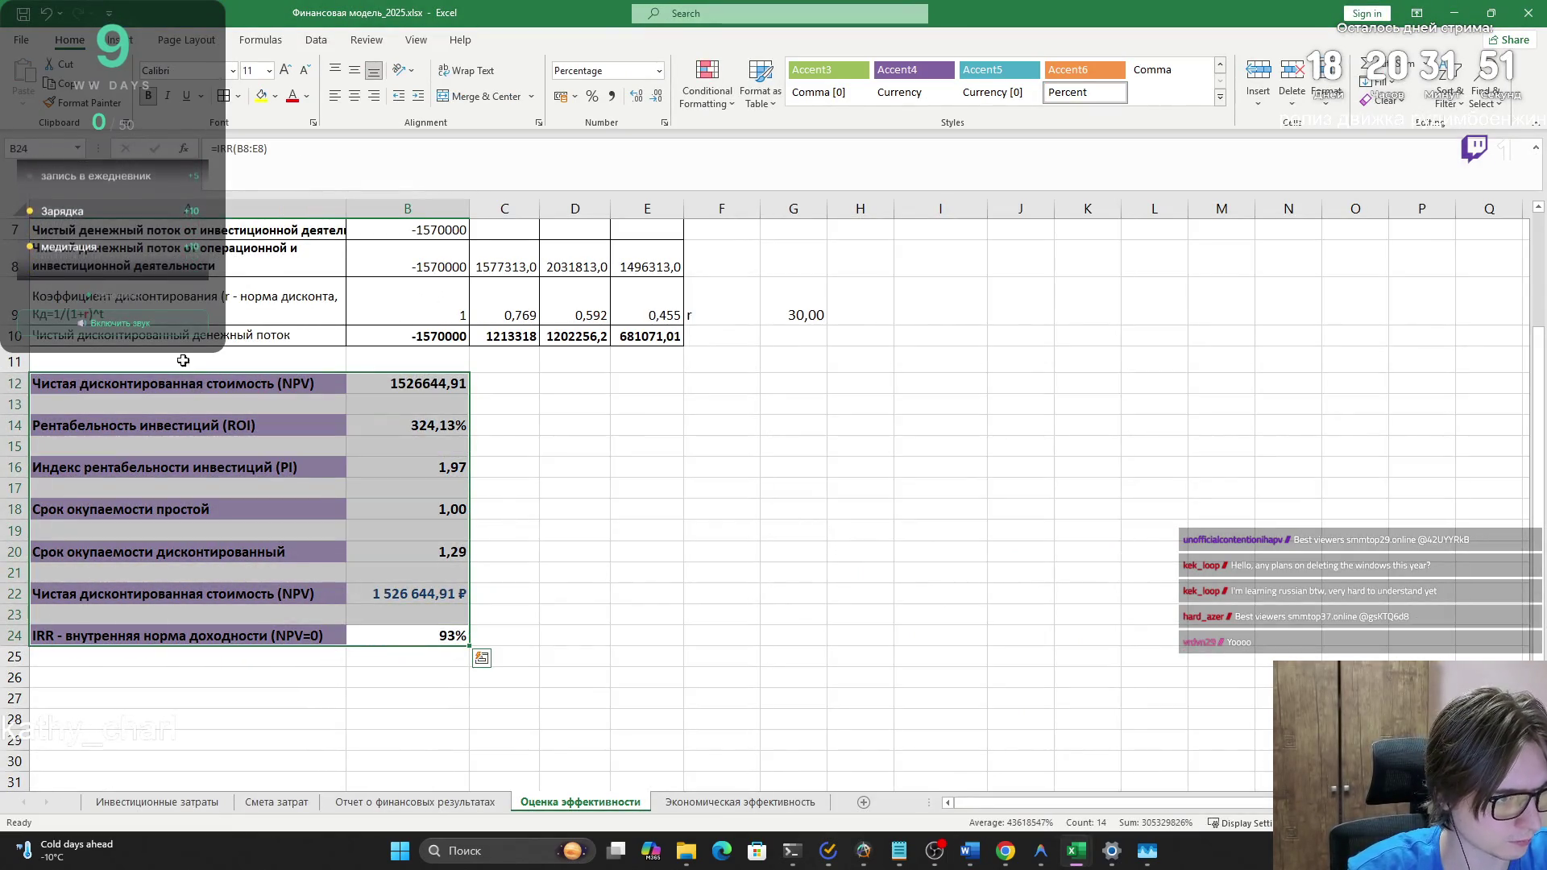
{"action": "left_click", "coordinate": [238, 96]}
{"action": "left_click", "coordinate": [273, 235]}
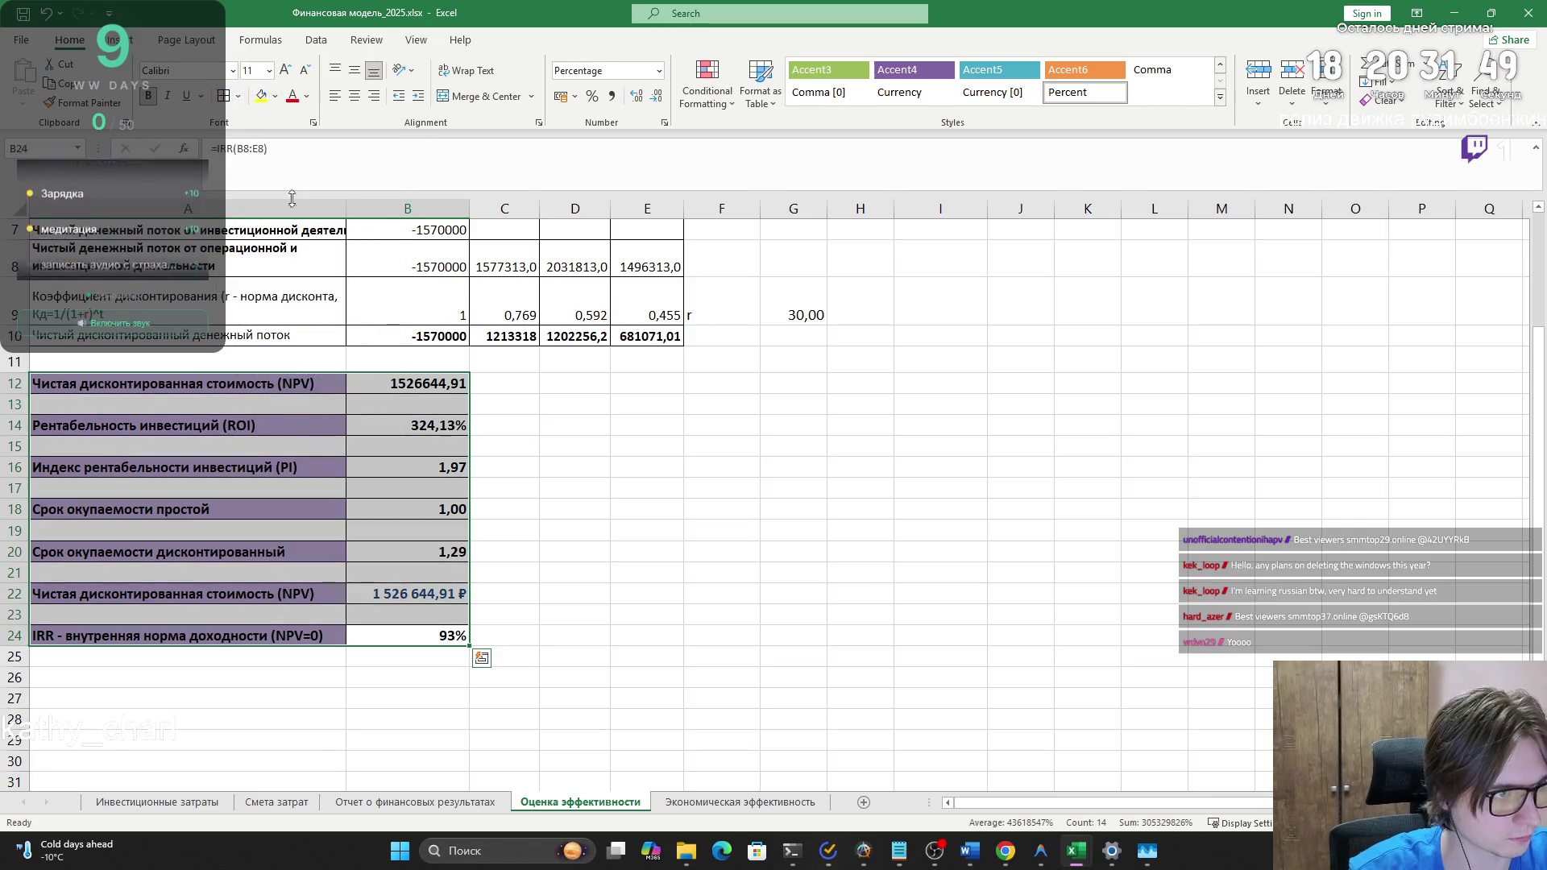
- Delete the six empty rows between the indicators, from under NPV down to above IRR
{"action": "left_click", "coordinate": [411, 405]}
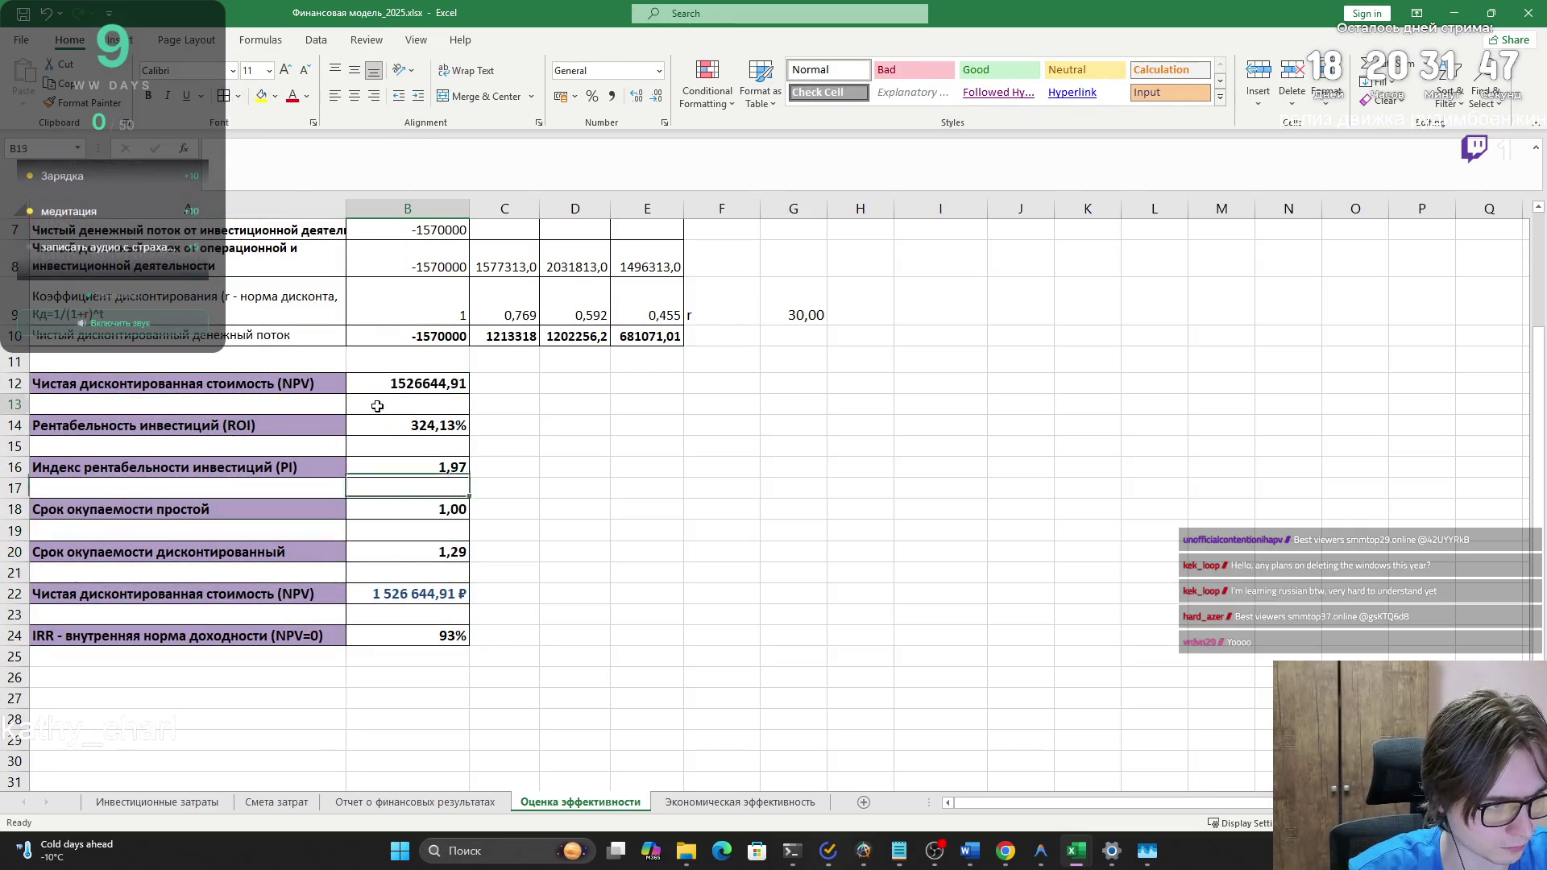
{"action": "left_click_drag", "start_coordinate": [379, 403], "coordinate": [257, 395]}
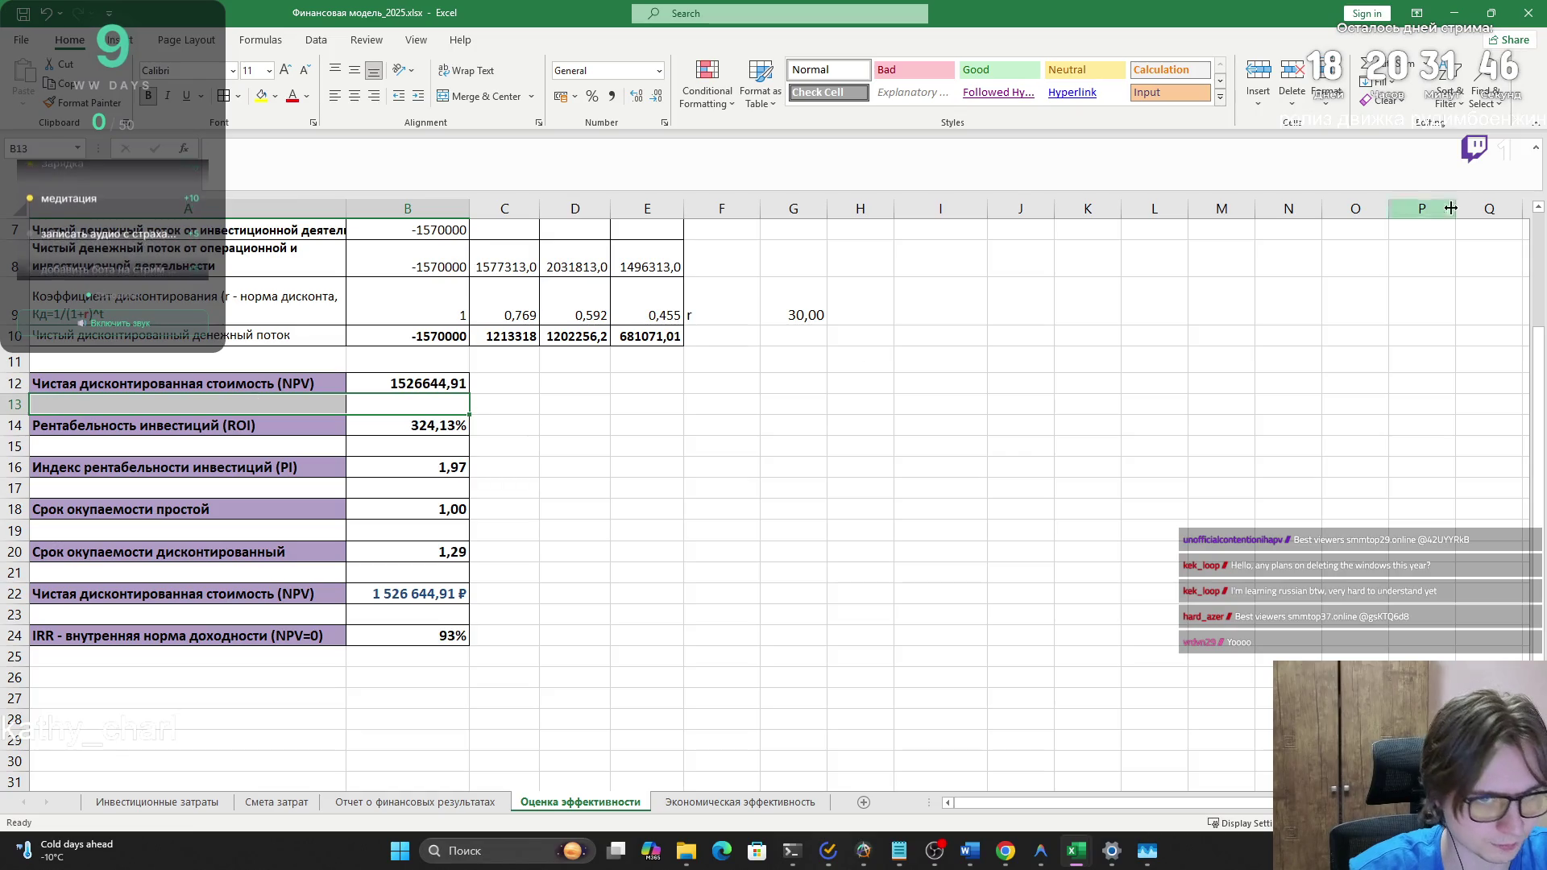
{"action": "left_click", "coordinate": [1292, 81]}
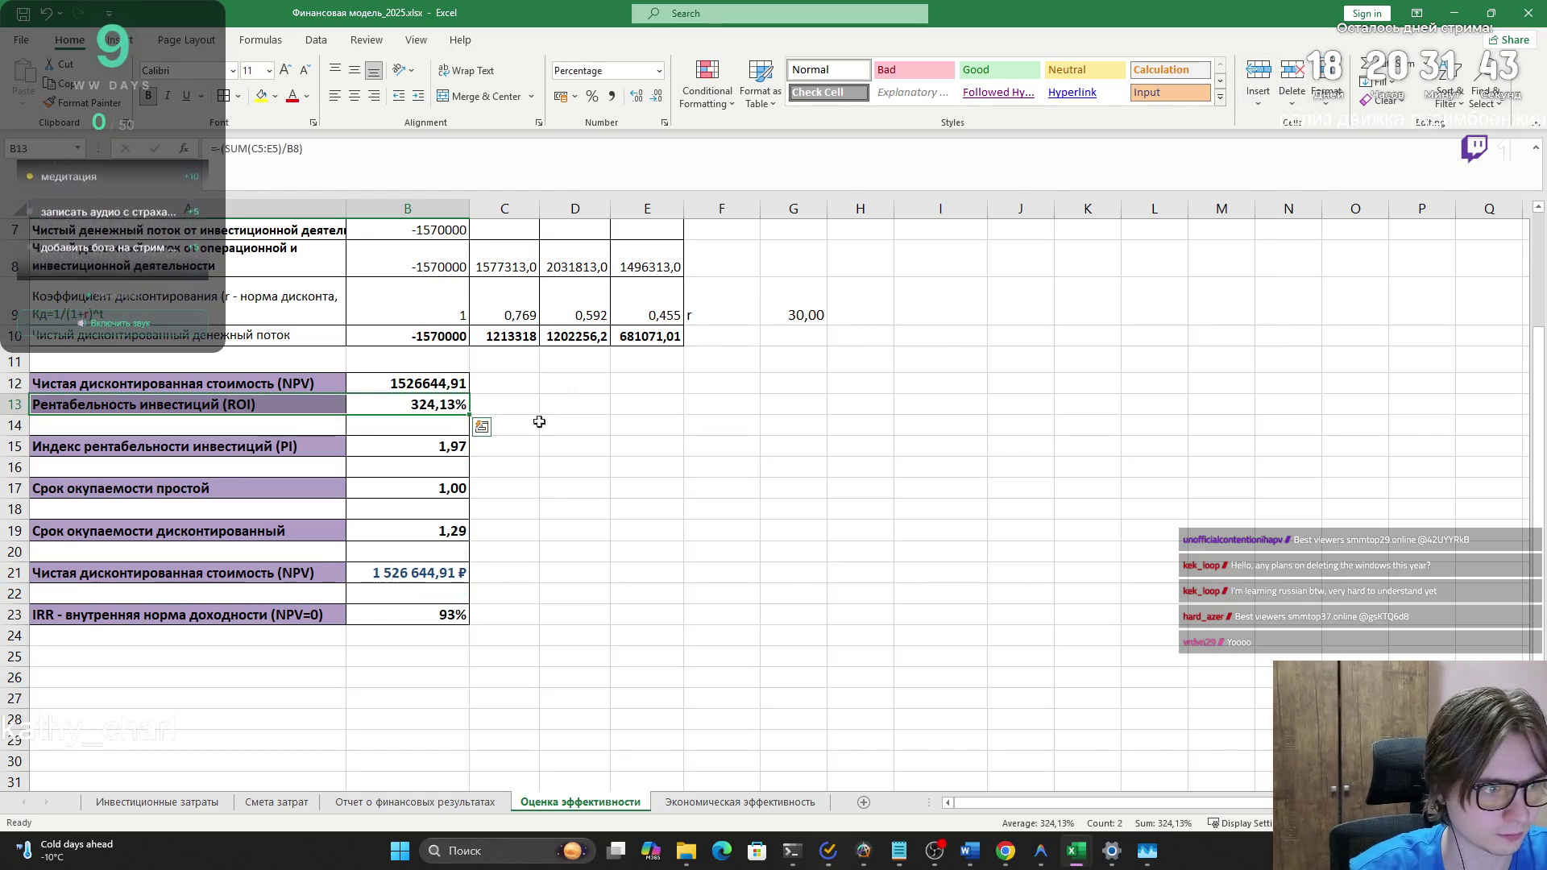
{"action": "left_click_drag", "start_coordinate": [380, 427], "coordinate": [283, 428]}
{"action": "left_click", "coordinate": [1293, 76]}
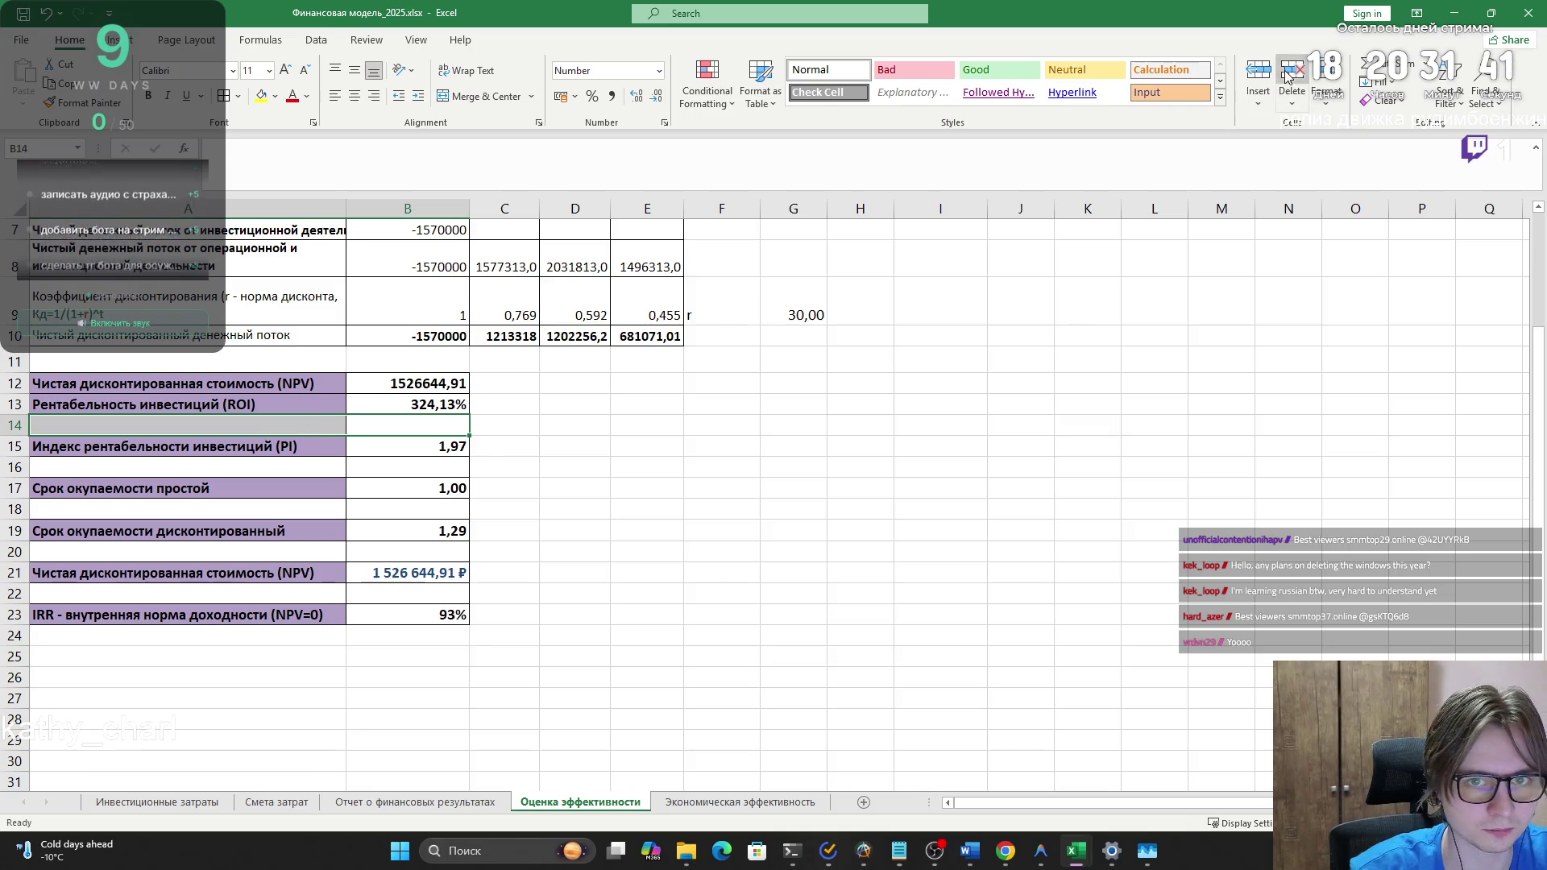
{"action": "left_click", "coordinate": [387, 446]}
{"action": "left_click", "coordinate": [1297, 81]}
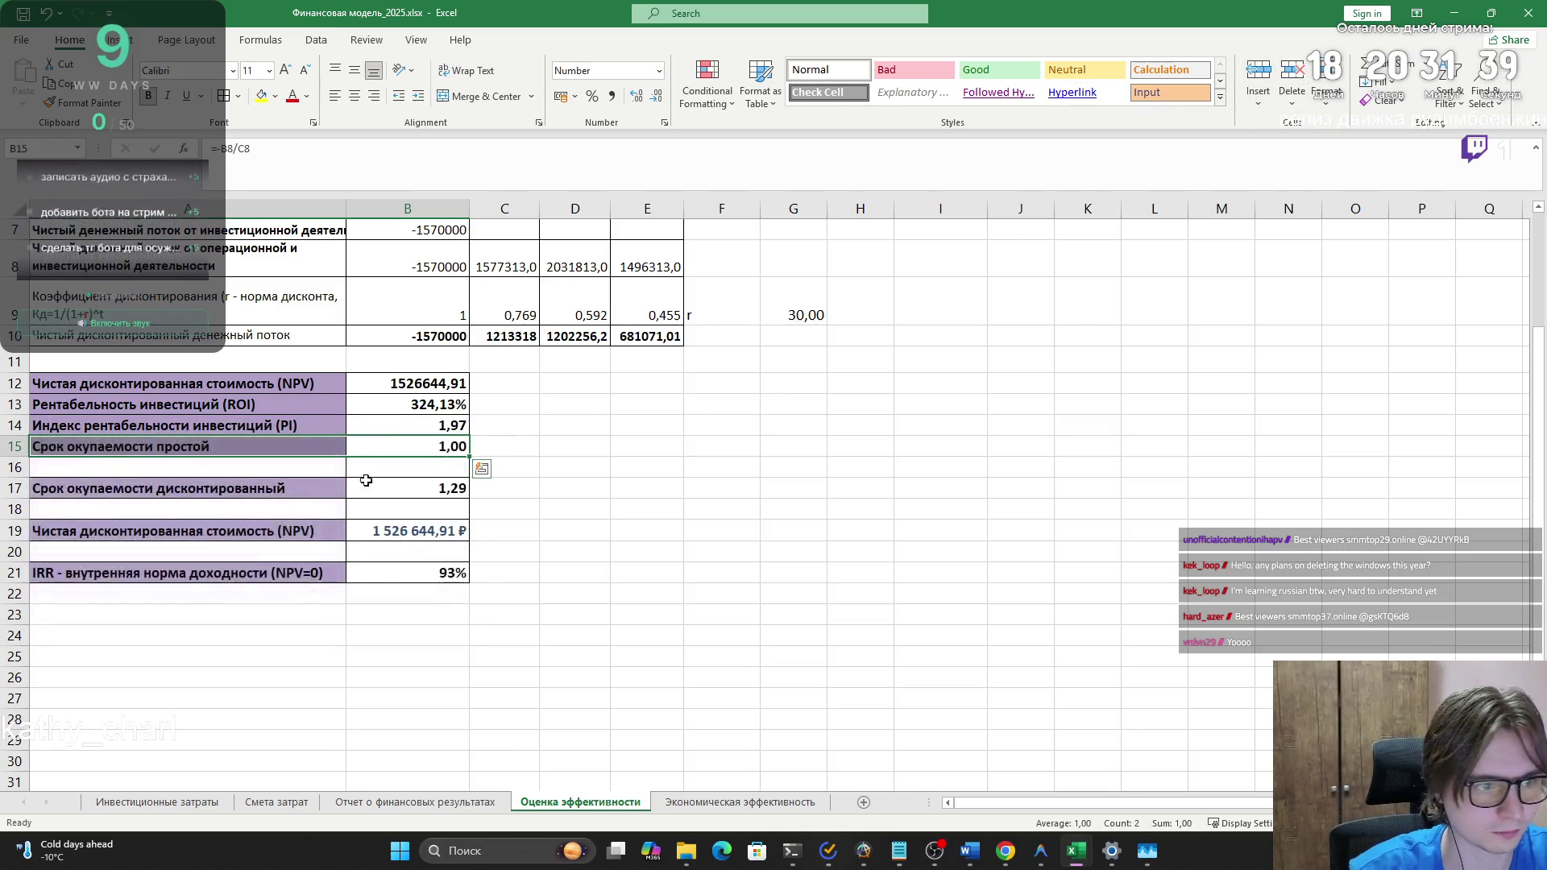
{"action": "left_click", "coordinate": [379, 468]}
{"action": "left_click", "coordinate": [1297, 76]}
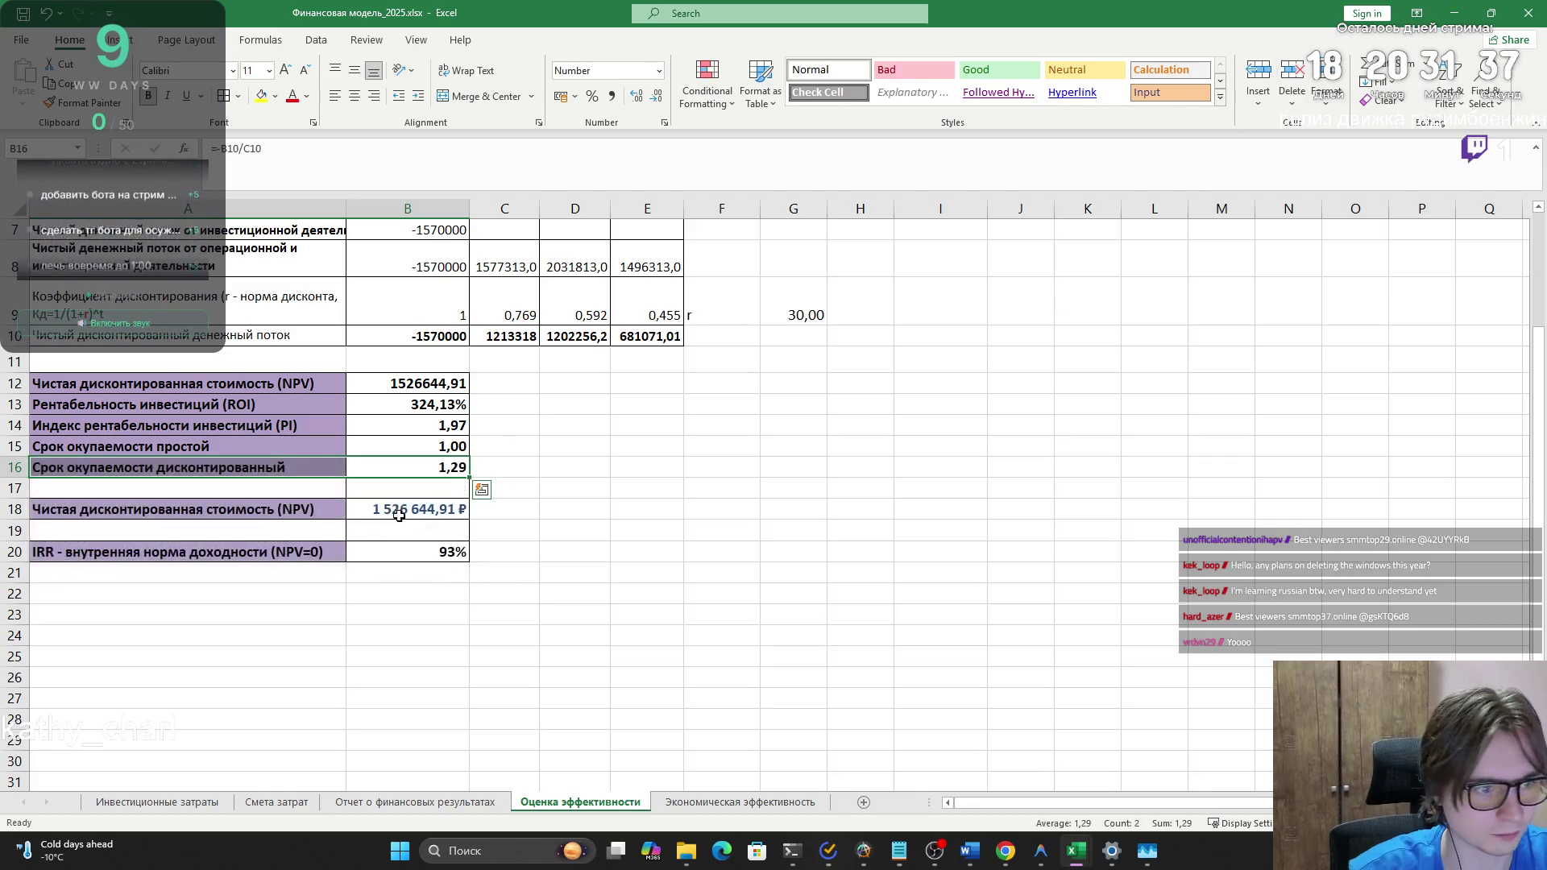
{"action": "left_click", "coordinate": [266, 487]}
{"action": "left_click", "coordinate": [1293, 77]}
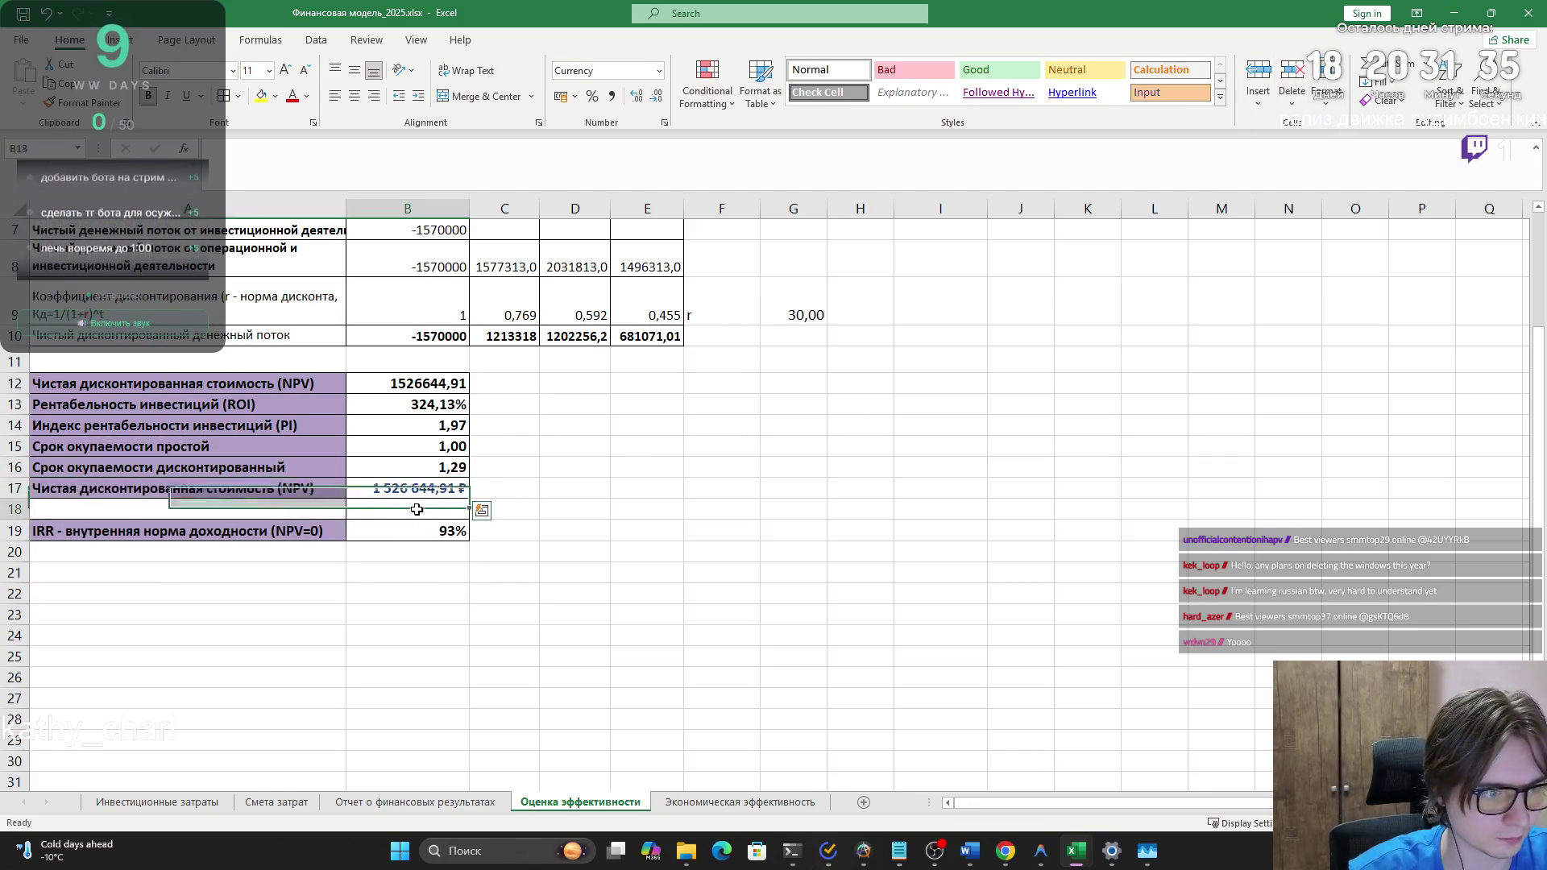
{"action": "left_click", "coordinate": [629, 570]}
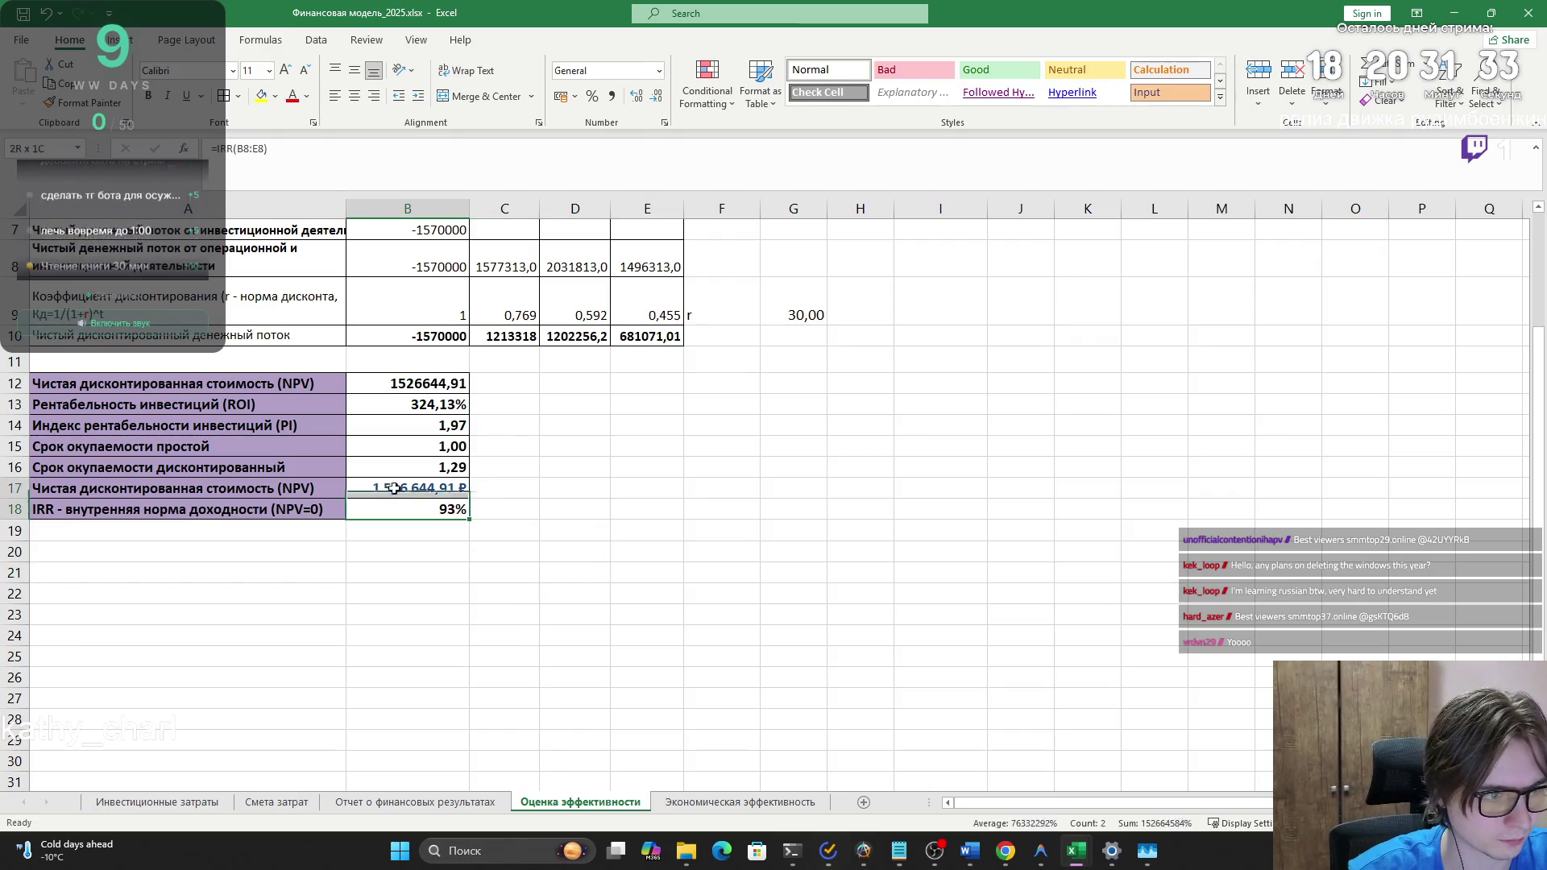
- Copy the compacted indicators A12:B18 and switch to the Word report
{"action": "mouse_move", "coordinate": [121, 384]}
{"action": "left_mouse_down"}
{"action": "mouse_move", "coordinate": [161, 467]}
{"action": "mouse_move", "coordinate": [407, 508]}
{"action": "left_mouse_up"}
{"action": "key", "text": "ctrl+c"}
{"action": "key", "text": "alt+Tab"}
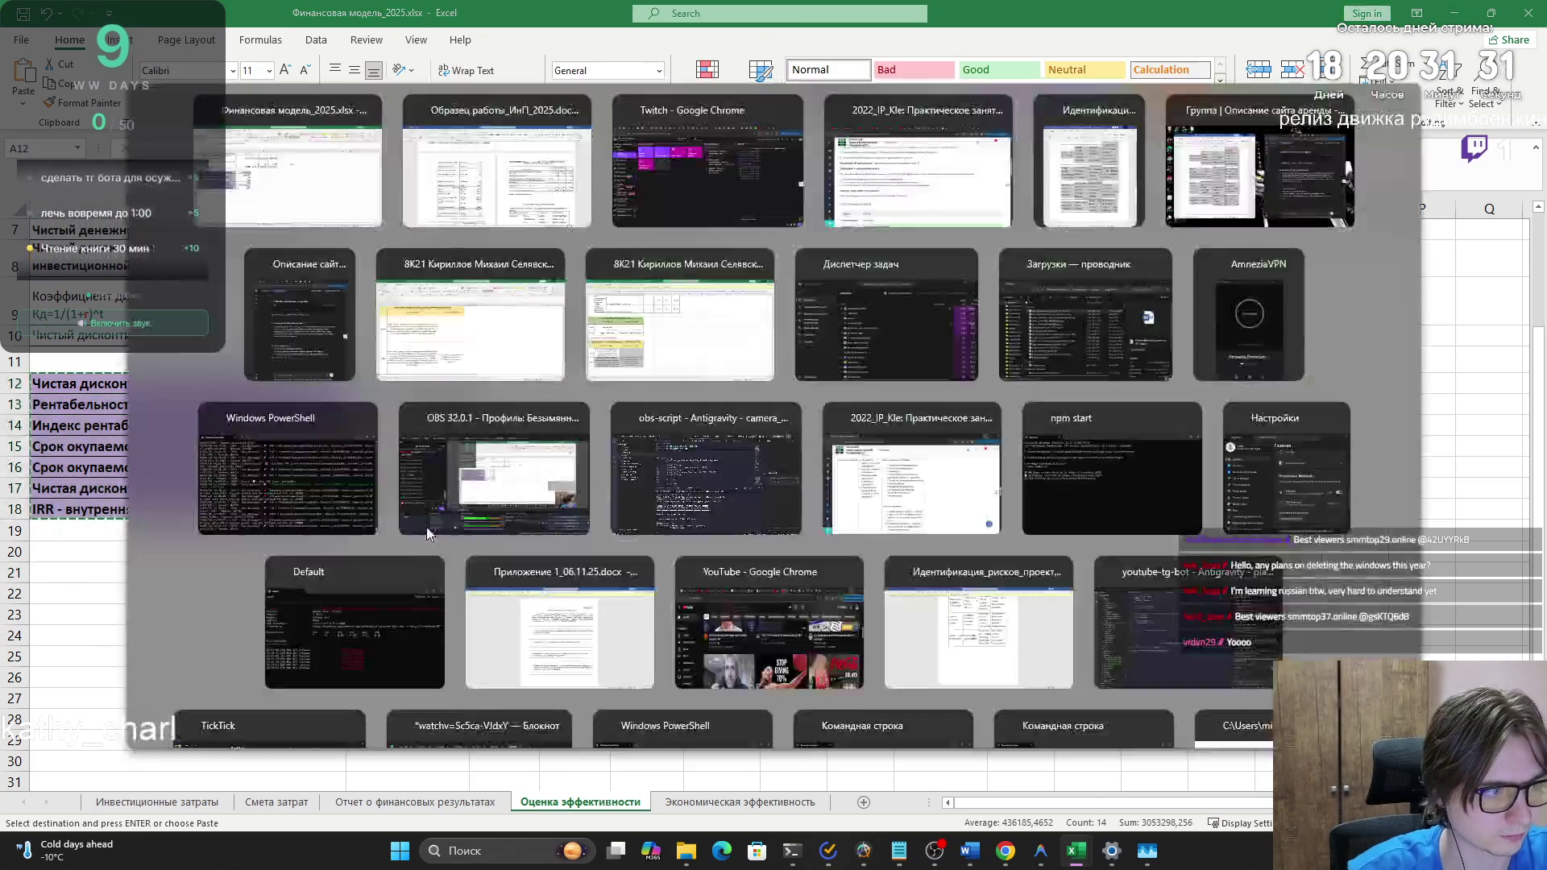
- Paste the indicator table into Word below the cash-flow table
{"action": "key", "text": "ctrl+v"}
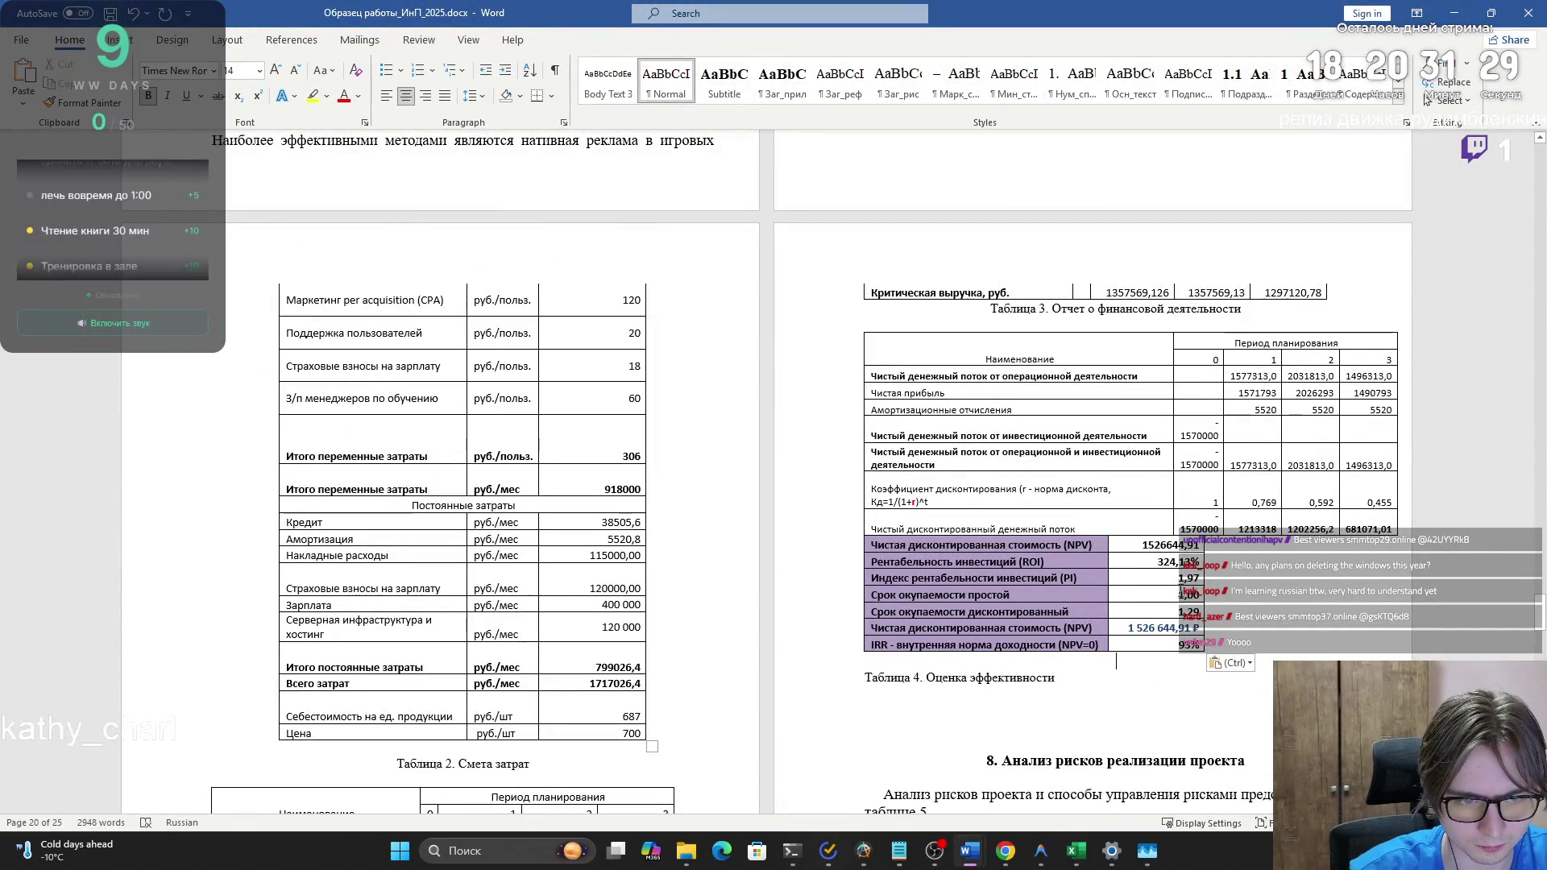
{"action": "key", "text": "ctrl+z"}
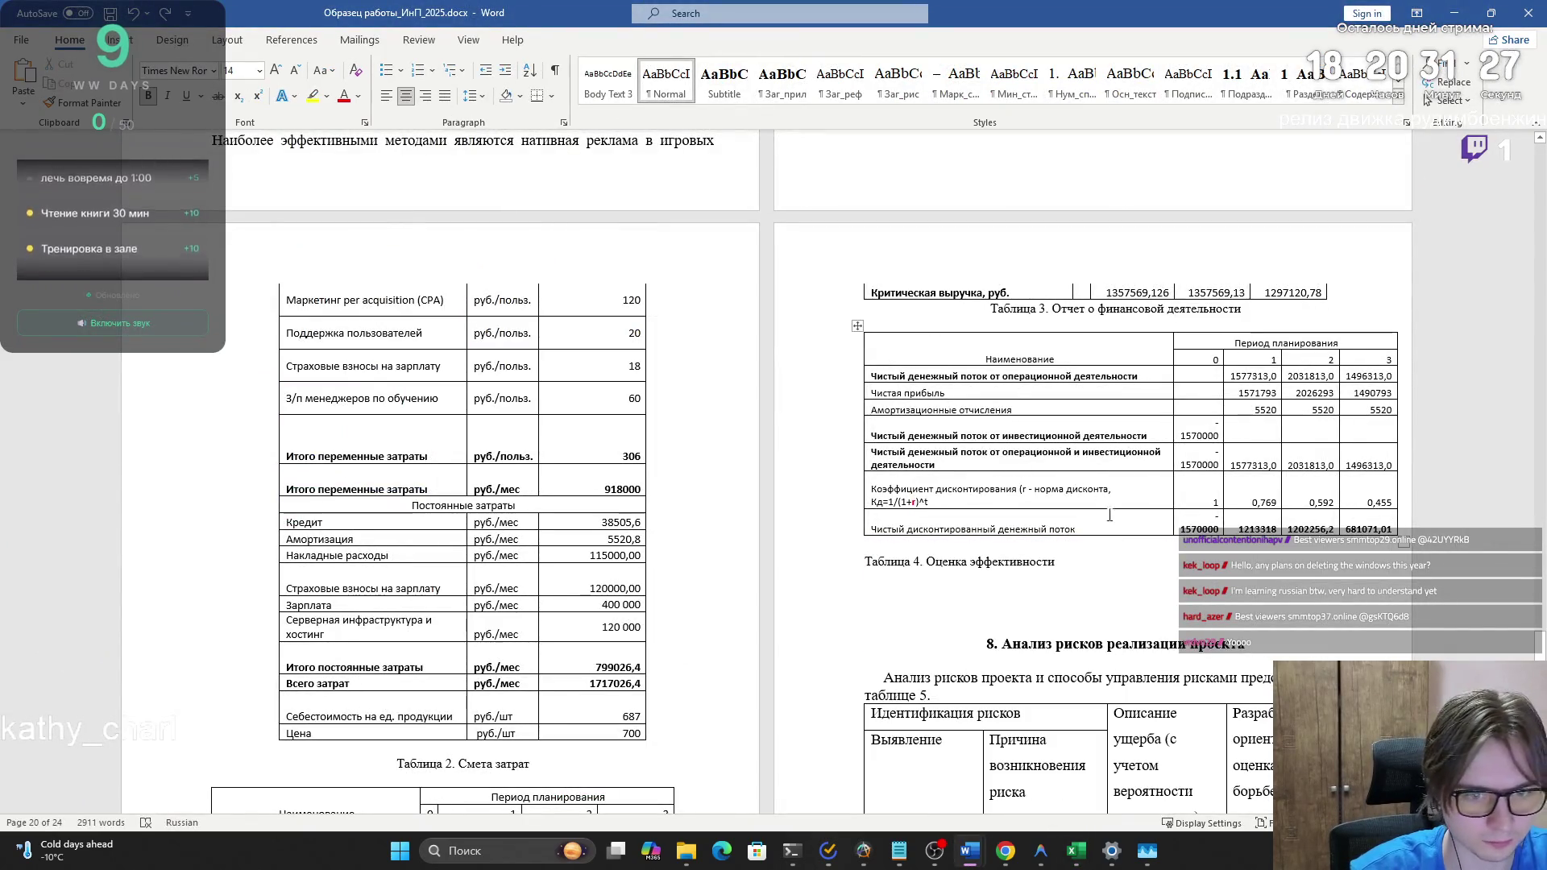
{"action": "key", "text": "ctrl+y"}
- Delete the blank line above the Таблица 4 caption so it sits under the table
{"action": "left_click", "coordinate": [1139, 684]}
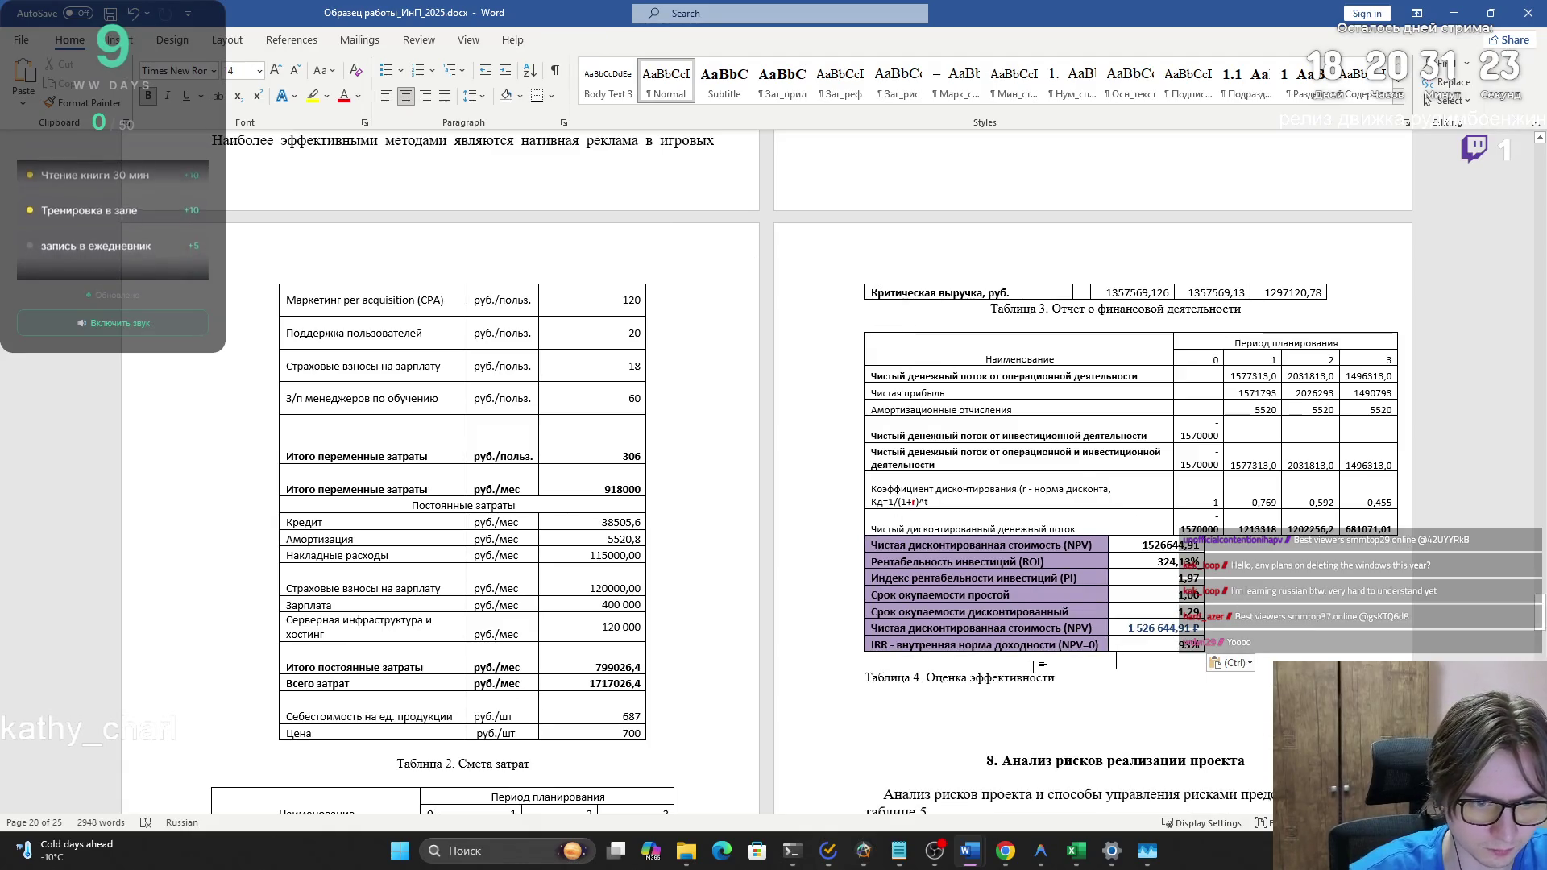
{"action": "key", "text": "ctrl+Left"}
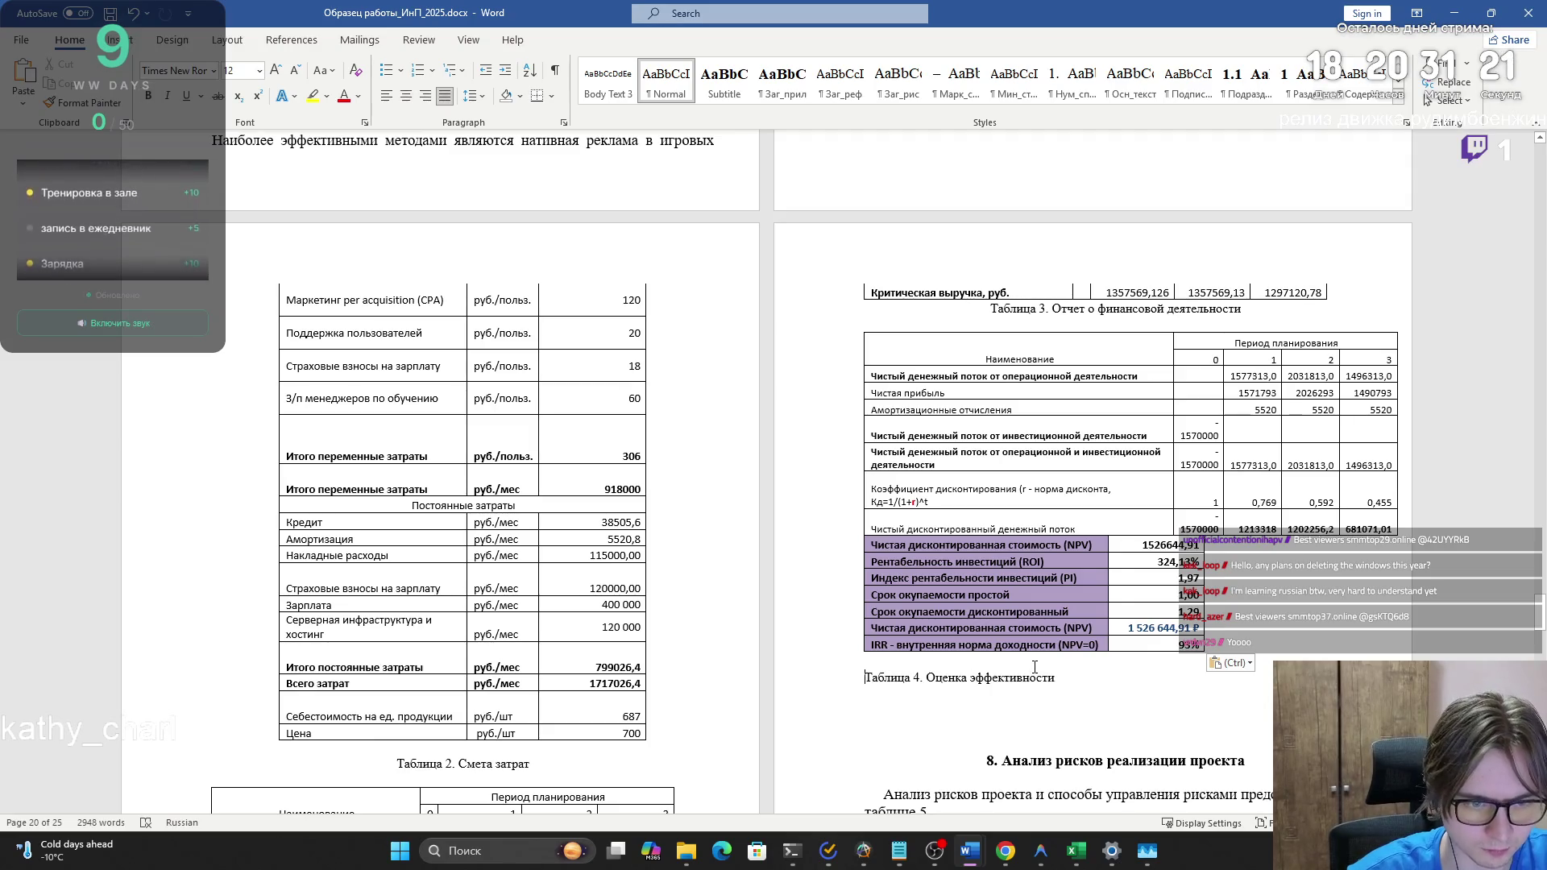
{"action": "key", "text": "Home"}
{"action": "key", "text": "BackSpace"}
{"action": "scroll", "coordinate": [926, 645], "scroll_direction": "down", "scroll_amount": 10}
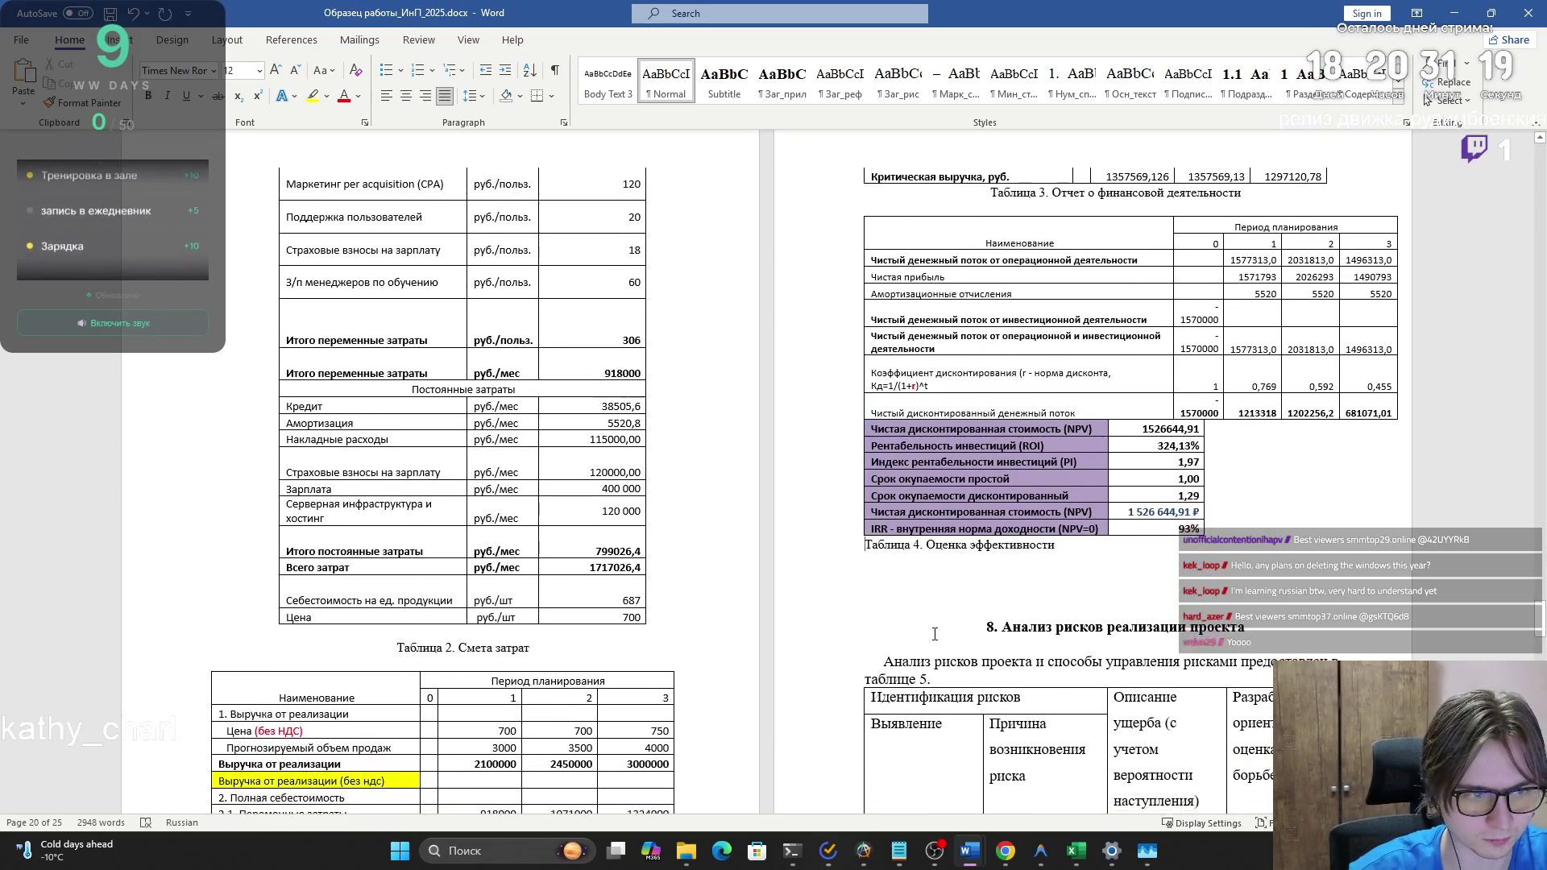
{"action": "scroll", "coordinate": [825, 621], "scroll_direction": "up", "scroll_amount": 6}
{"action": "scroll", "coordinate": [826, 621], "scroll_direction": "up", "scroll_amount": 2}
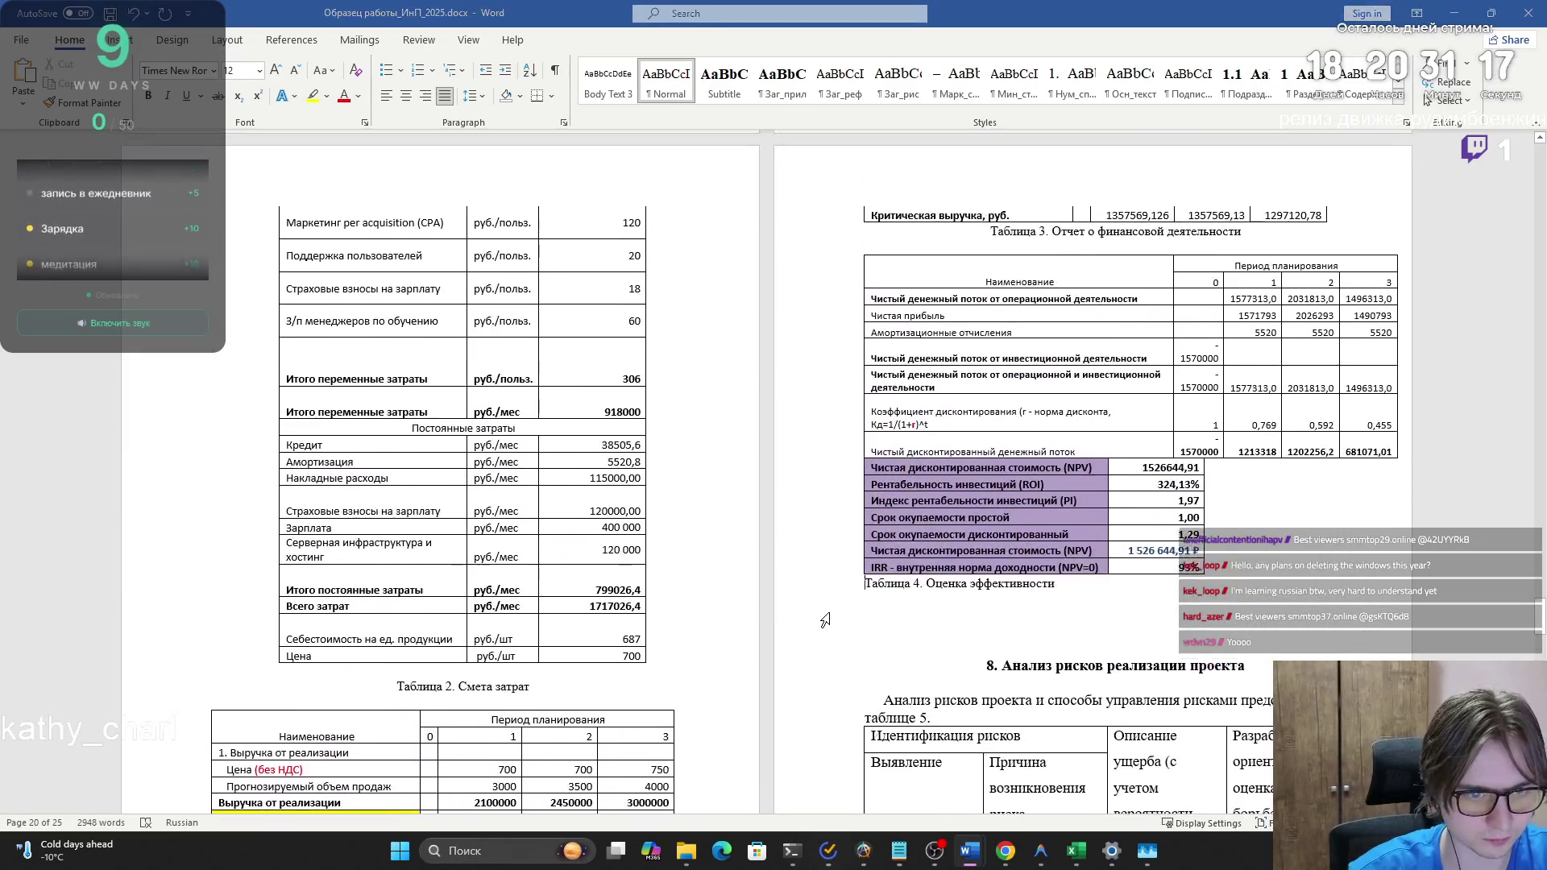
{"action": "key", "text": "alt+Tab"}
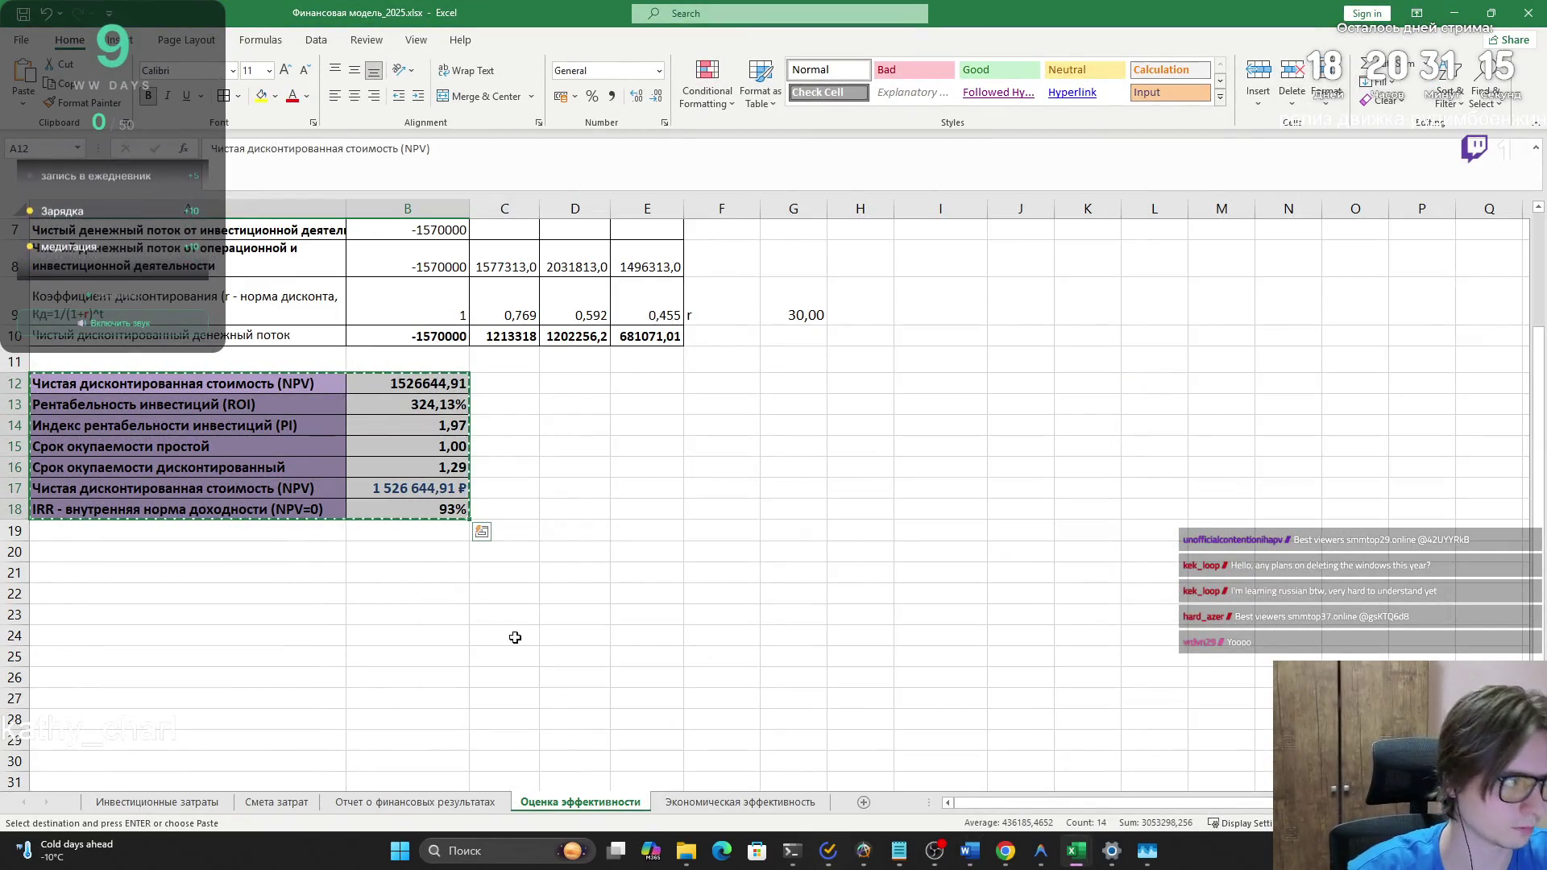
- Recopy the indicator block A12:B18 and switch to the Chrome course assignment window
{"action": "left_click", "coordinate": [419, 558]}
{"action": "key", "text": "Escape"}
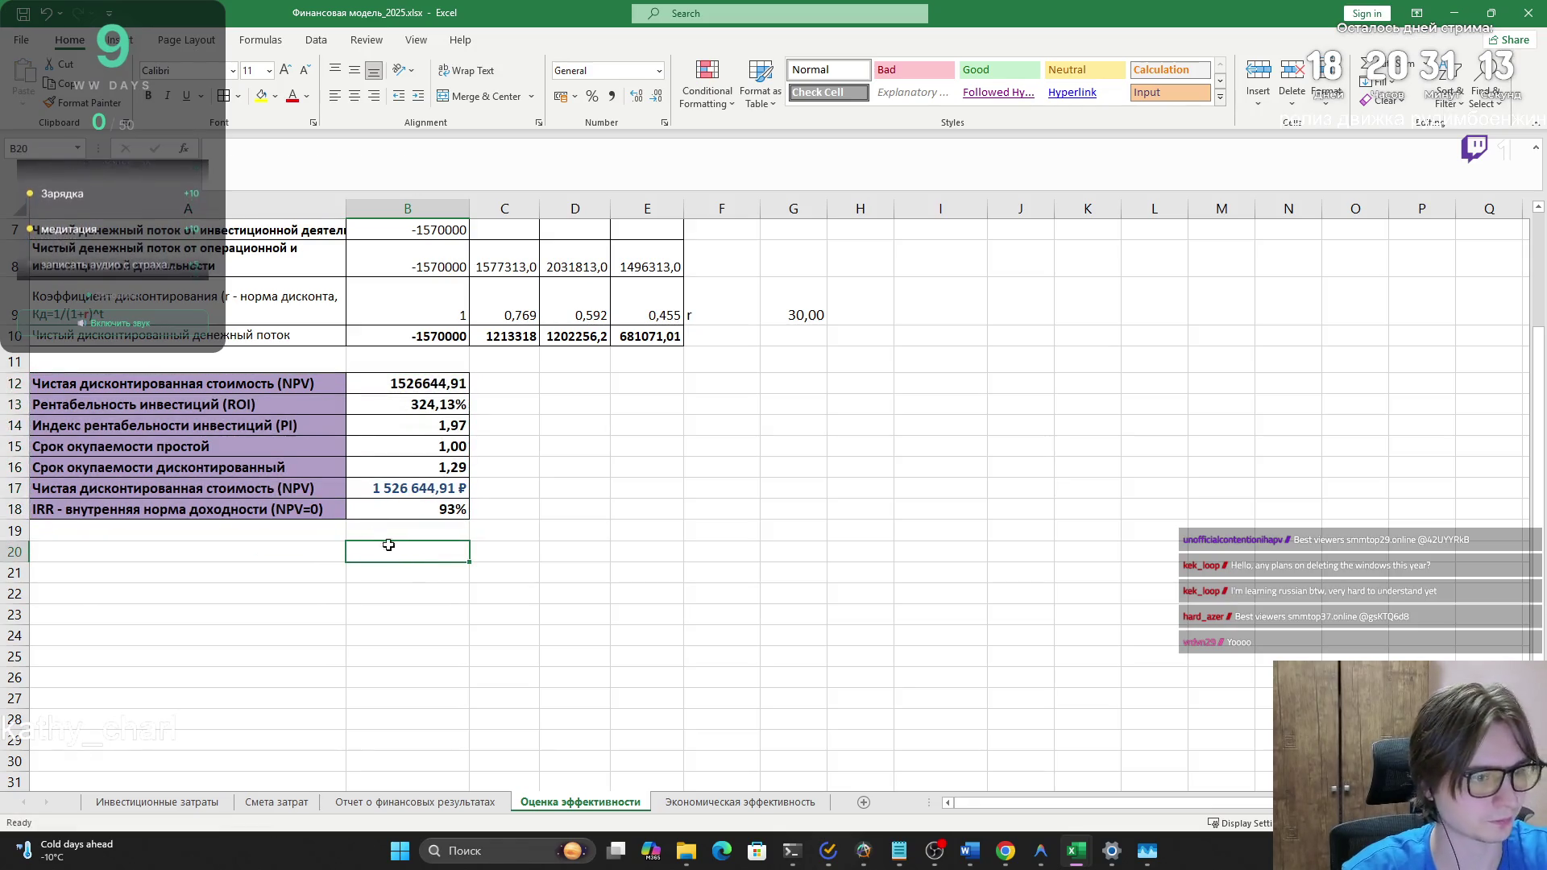
{"action": "left_click_drag", "start_coordinate": [436, 509], "coordinate": [121, 383]}
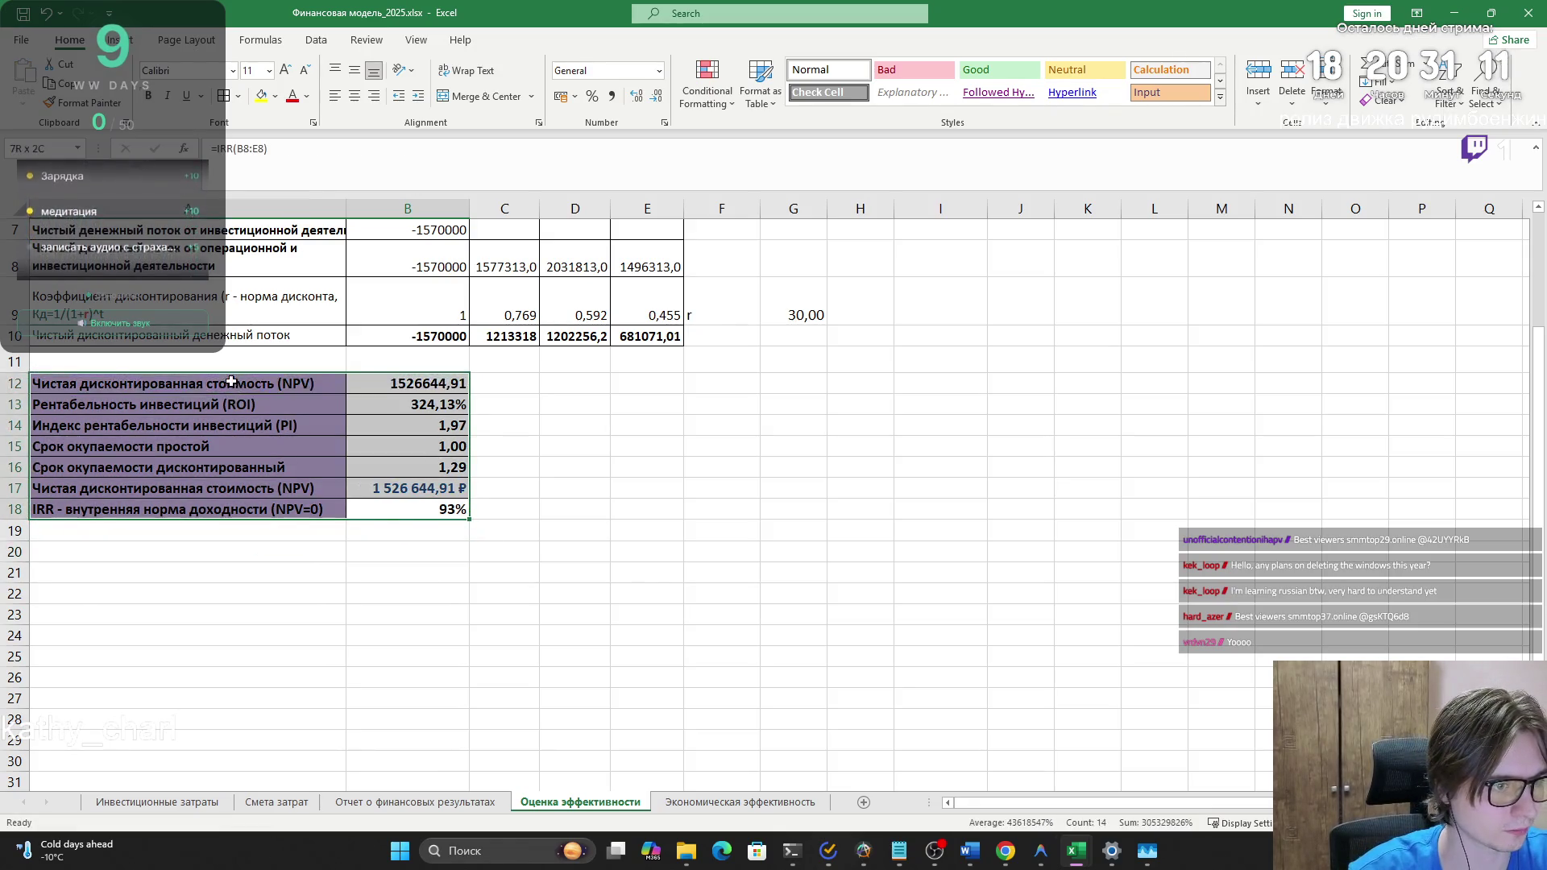
{"action": "key", "text": "ctrl+c"}
{"action": "key", "text": "alt+Tab"}
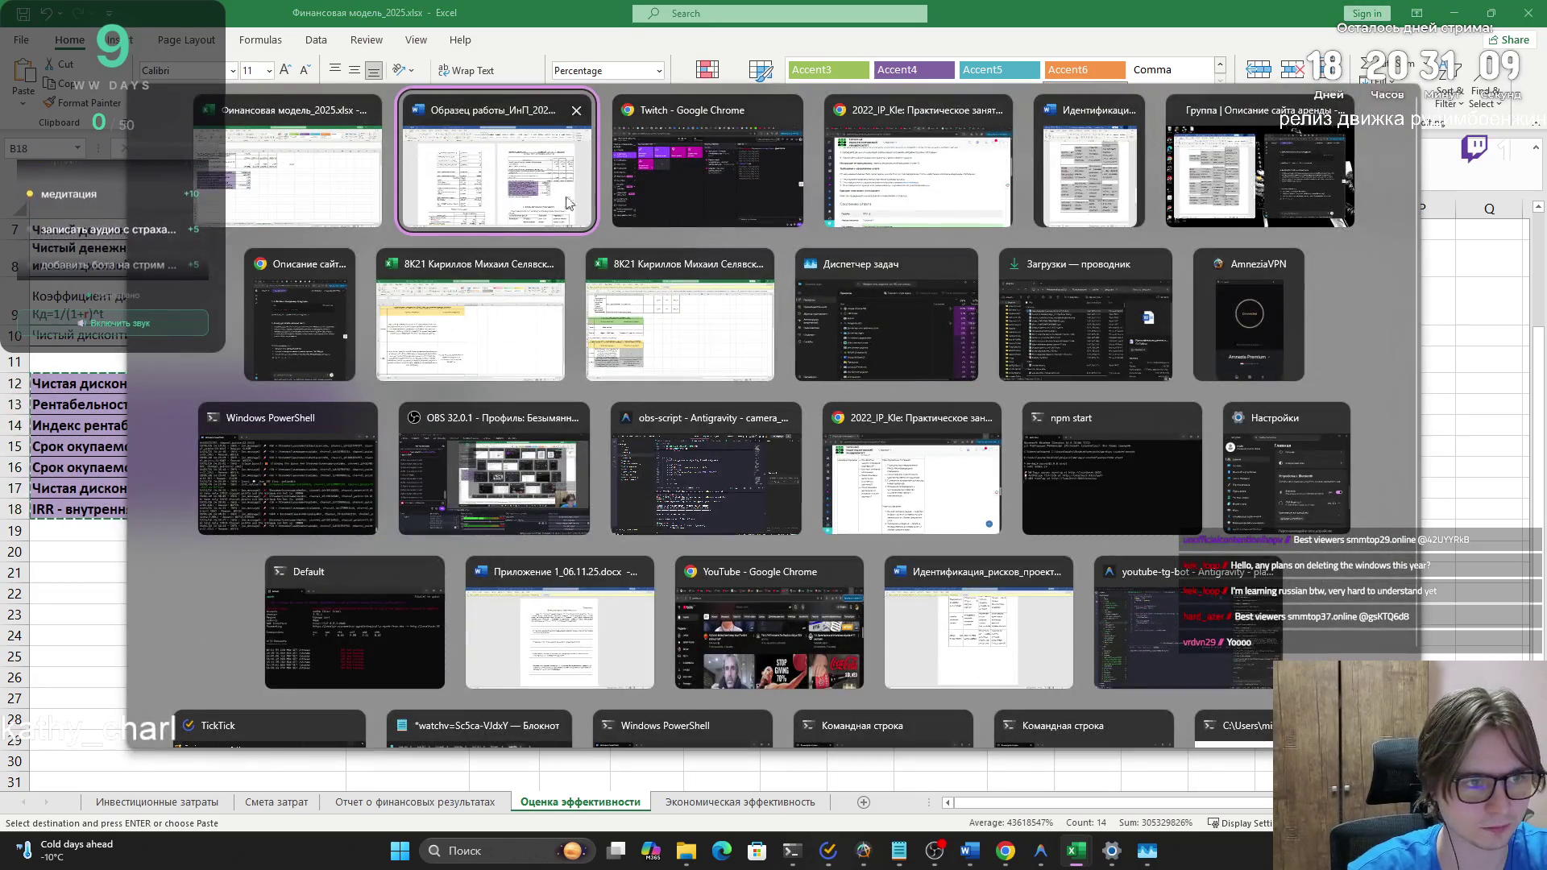
{"action": "left_click", "coordinate": [723, 203]}
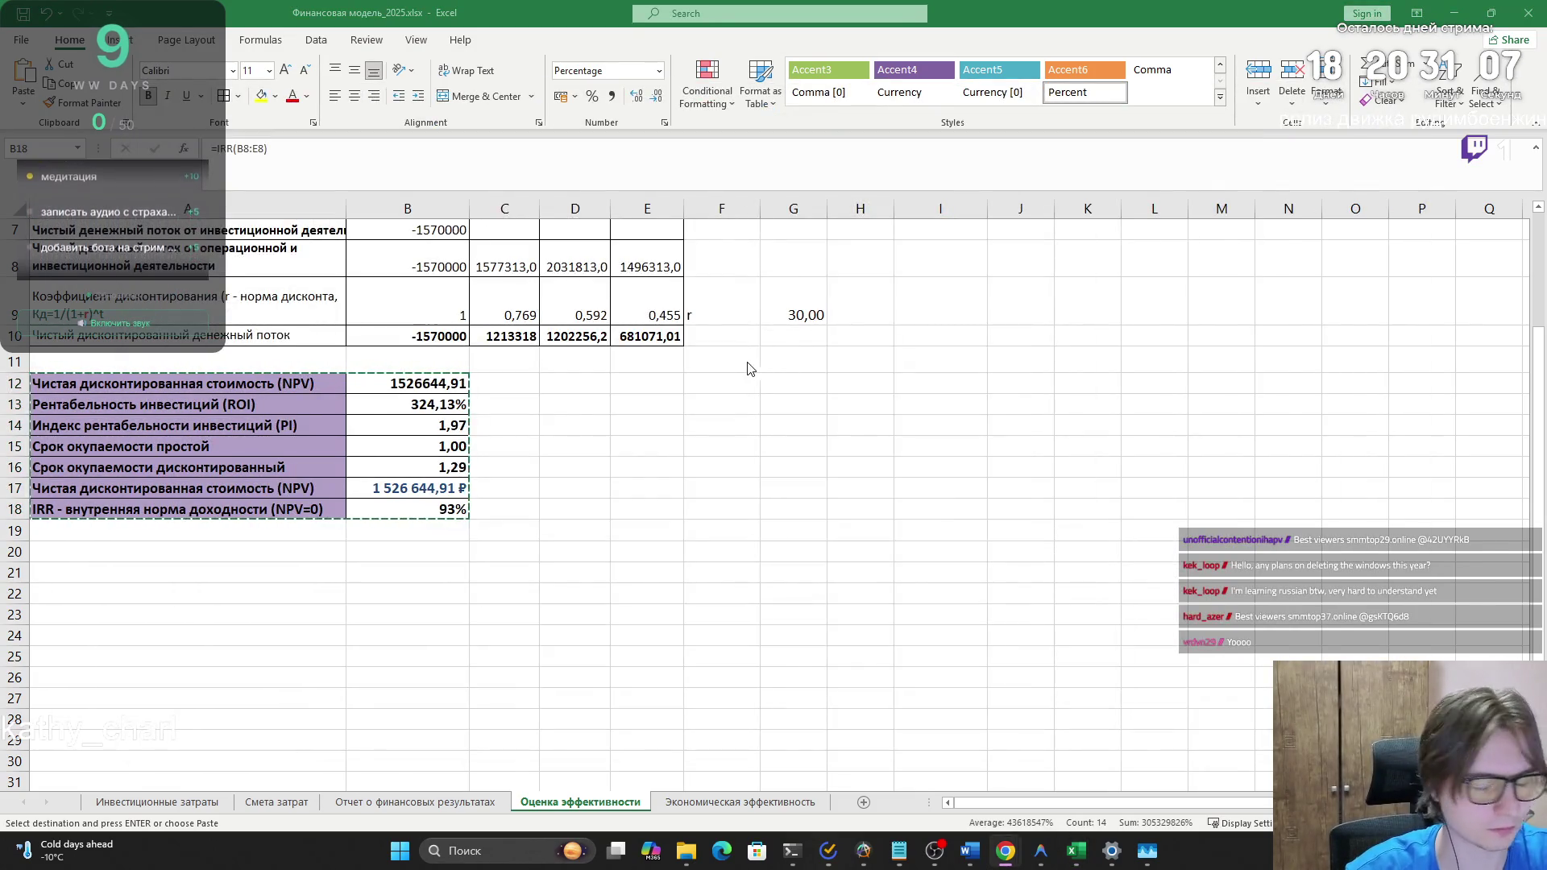
{"action": "key", "text": "alt+Tab"}
{"action": "key", "text": "alt+Tab"}
{"action": "key", "text": "alt+Tab"}
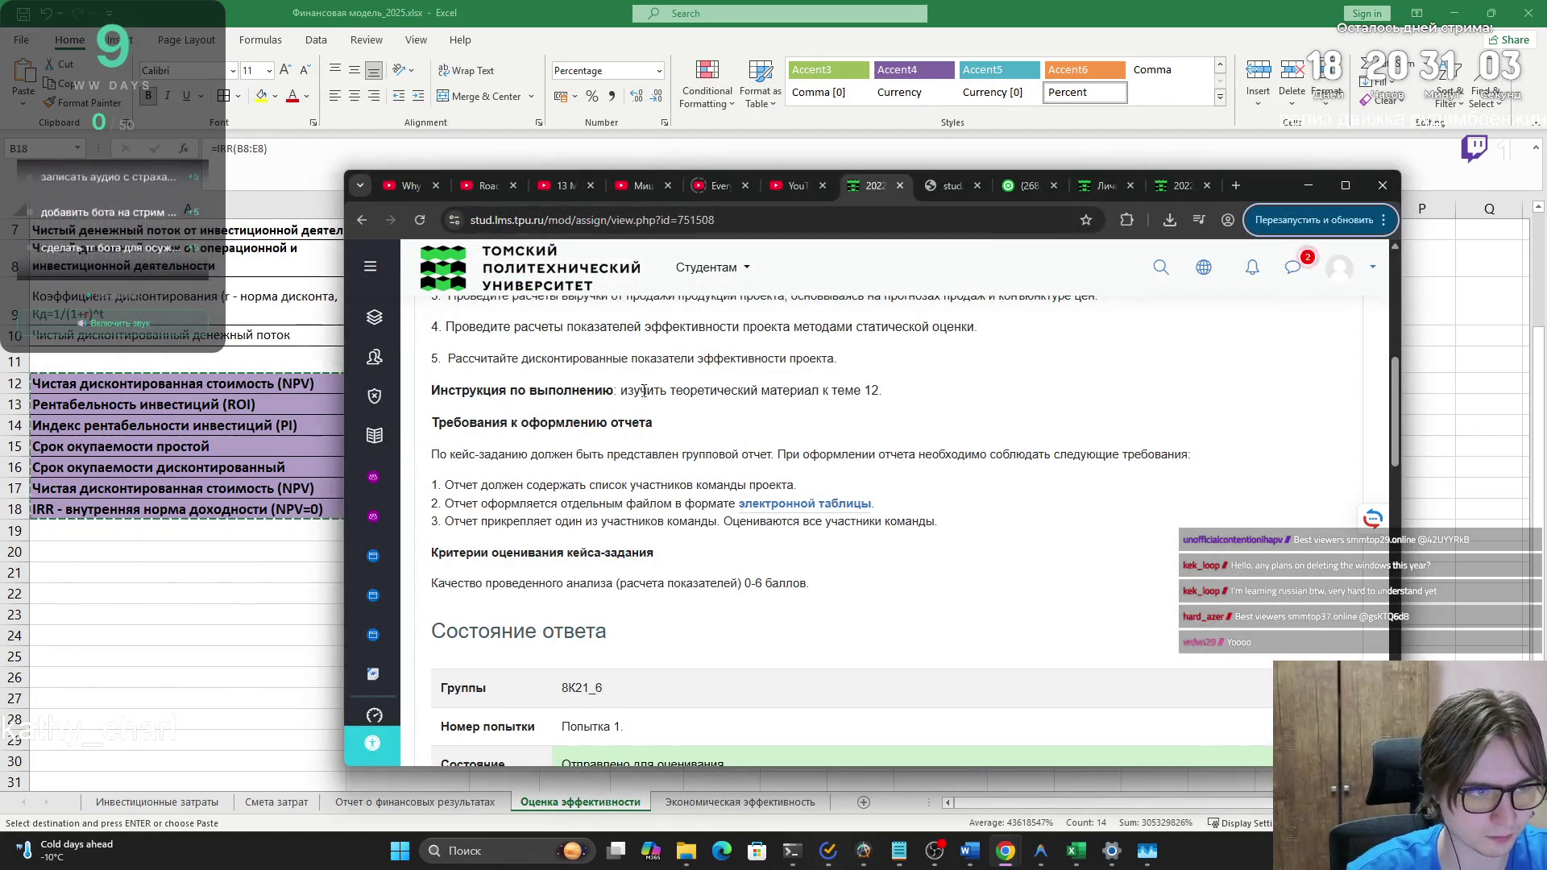
- Read the assignment, highlighting the discounted-indicators and revenue-calculation task lines
{"action": "left_click_drag", "start_coordinate": [883, 391], "coordinate": [616, 391]}
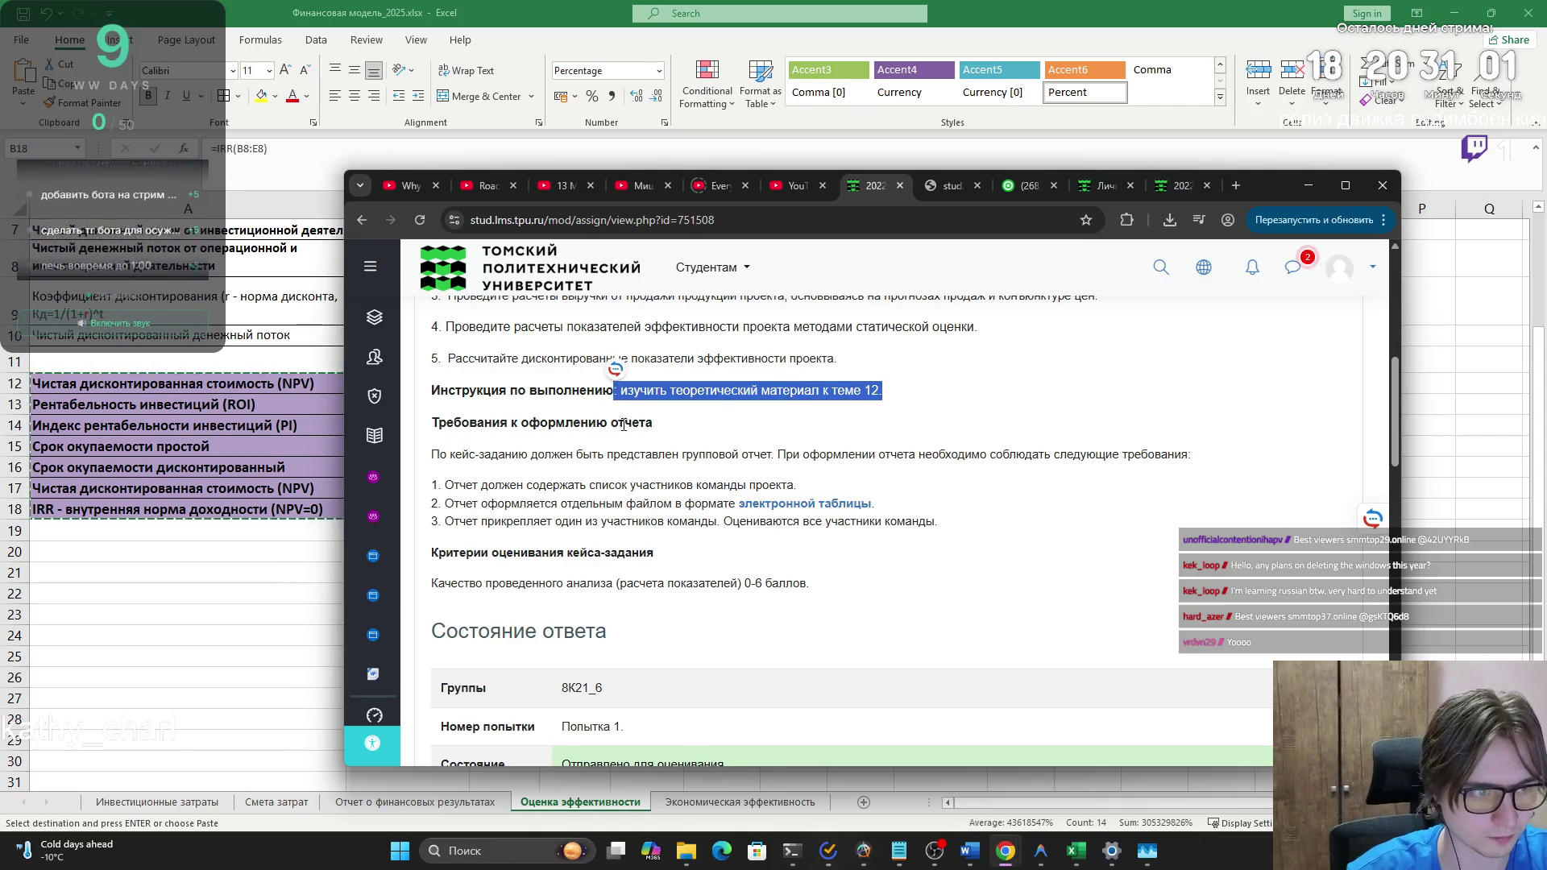
{"action": "scroll", "coordinate": [689, 439], "scroll_direction": "up", "scroll_amount": 1}
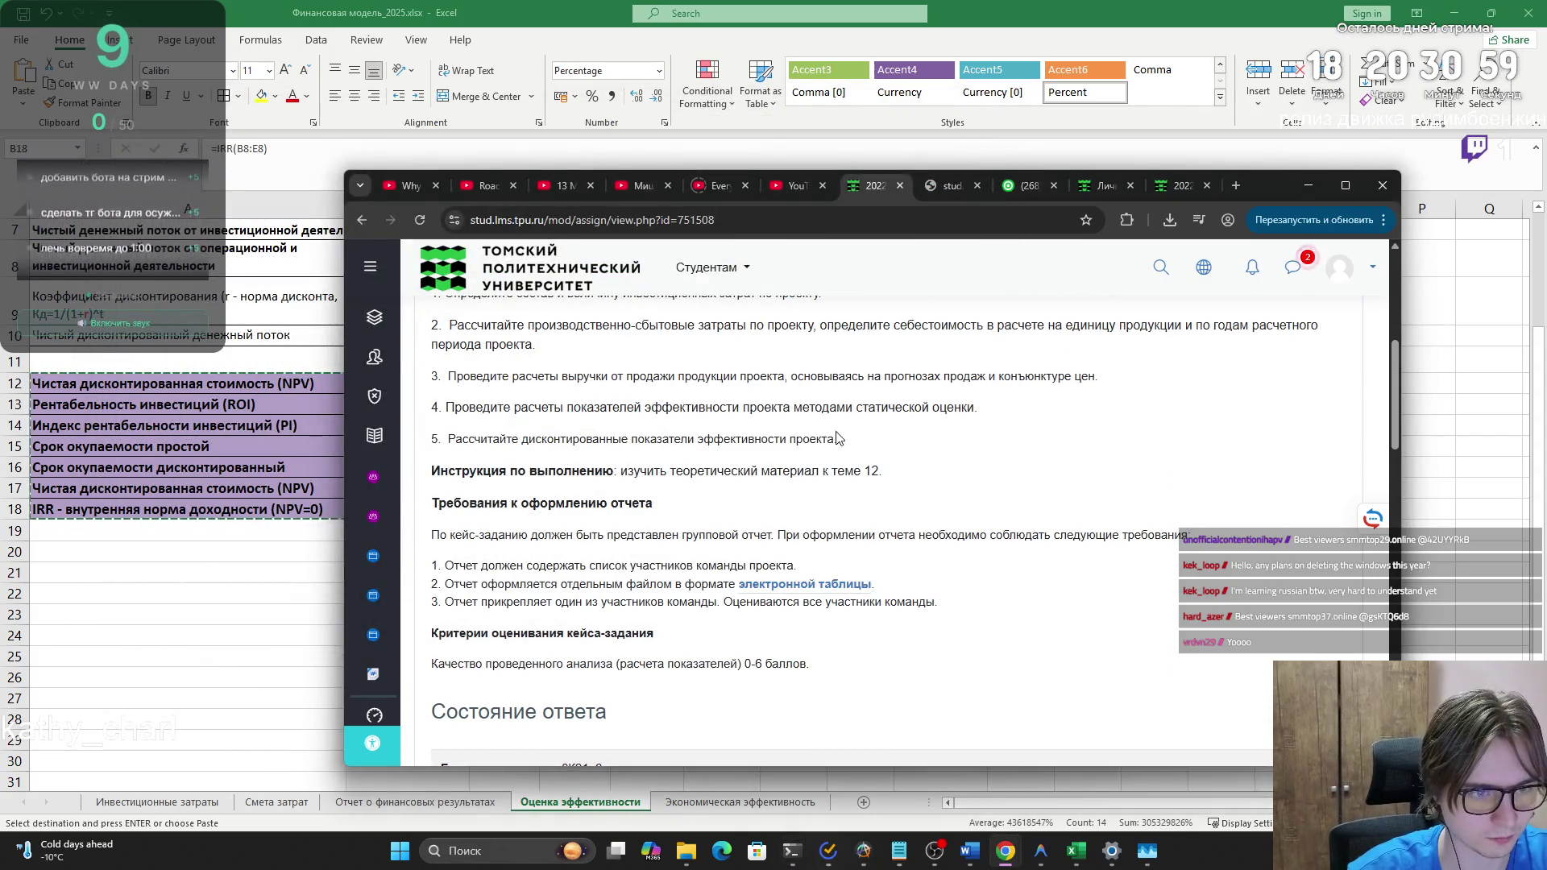
{"action": "mouse_move", "coordinate": [838, 439]}
{"action": "left_mouse_down"}
{"action": "mouse_move", "coordinate": [451, 439]}
{"action": "mouse_move", "coordinate": [977, 407]}
{"action": "left_mouse_up"}
{"action": "left_click_drag", "start_coordinate": [647, 377], "coordinate": [1052, 376]}
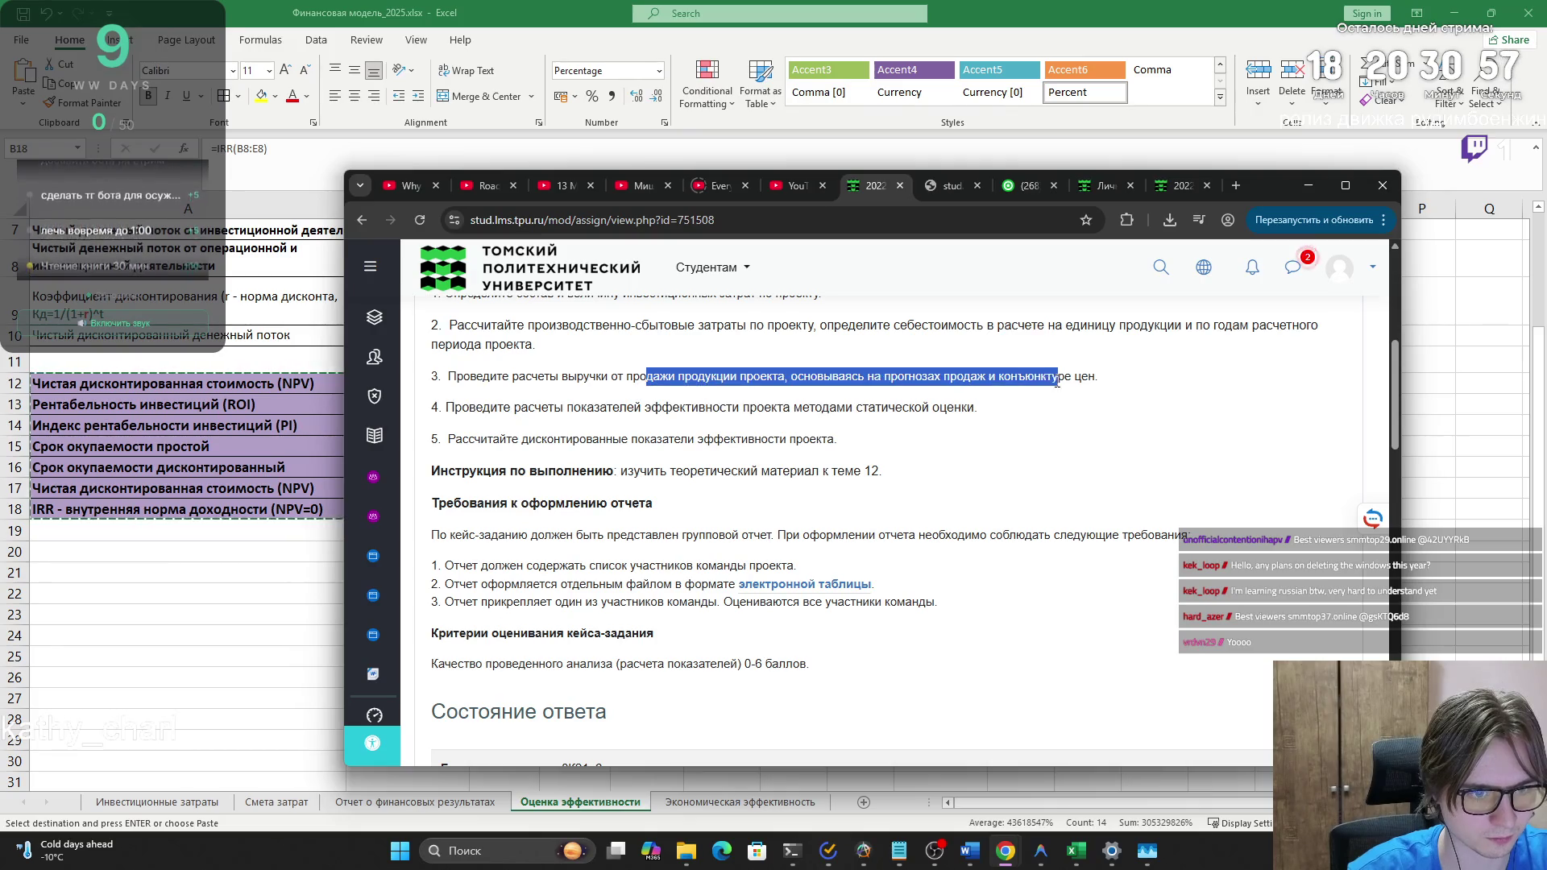
- Show the Тема 10 course page, then bring the ChatGPT chat window forward
{"action": "left_click", "coordinate": [935, 187]}
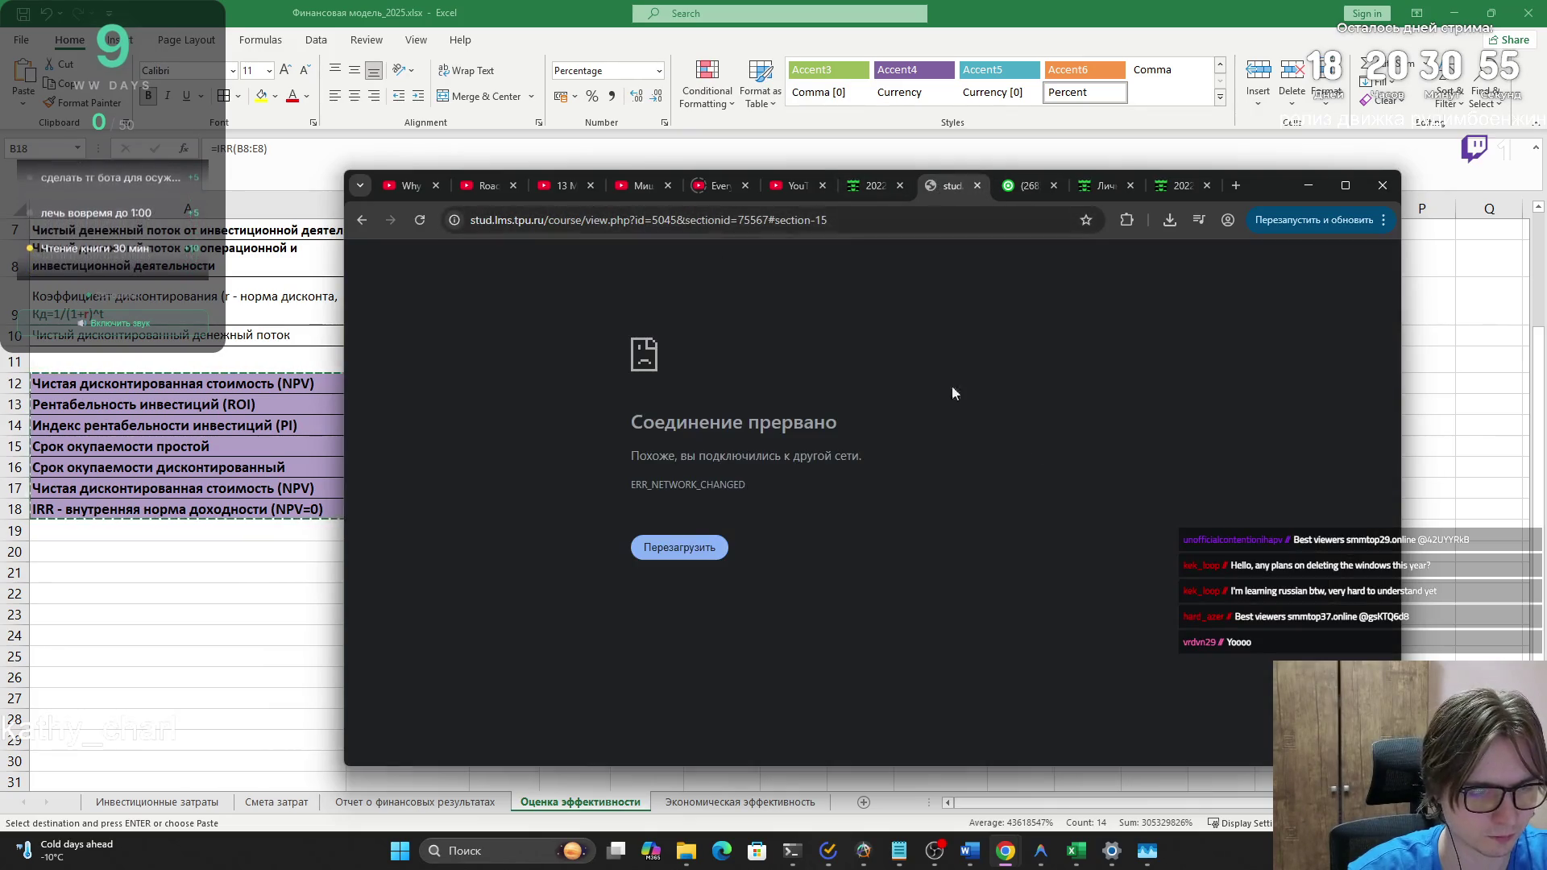
{"action": "mouse_move", "coordinate": [999, 848]}
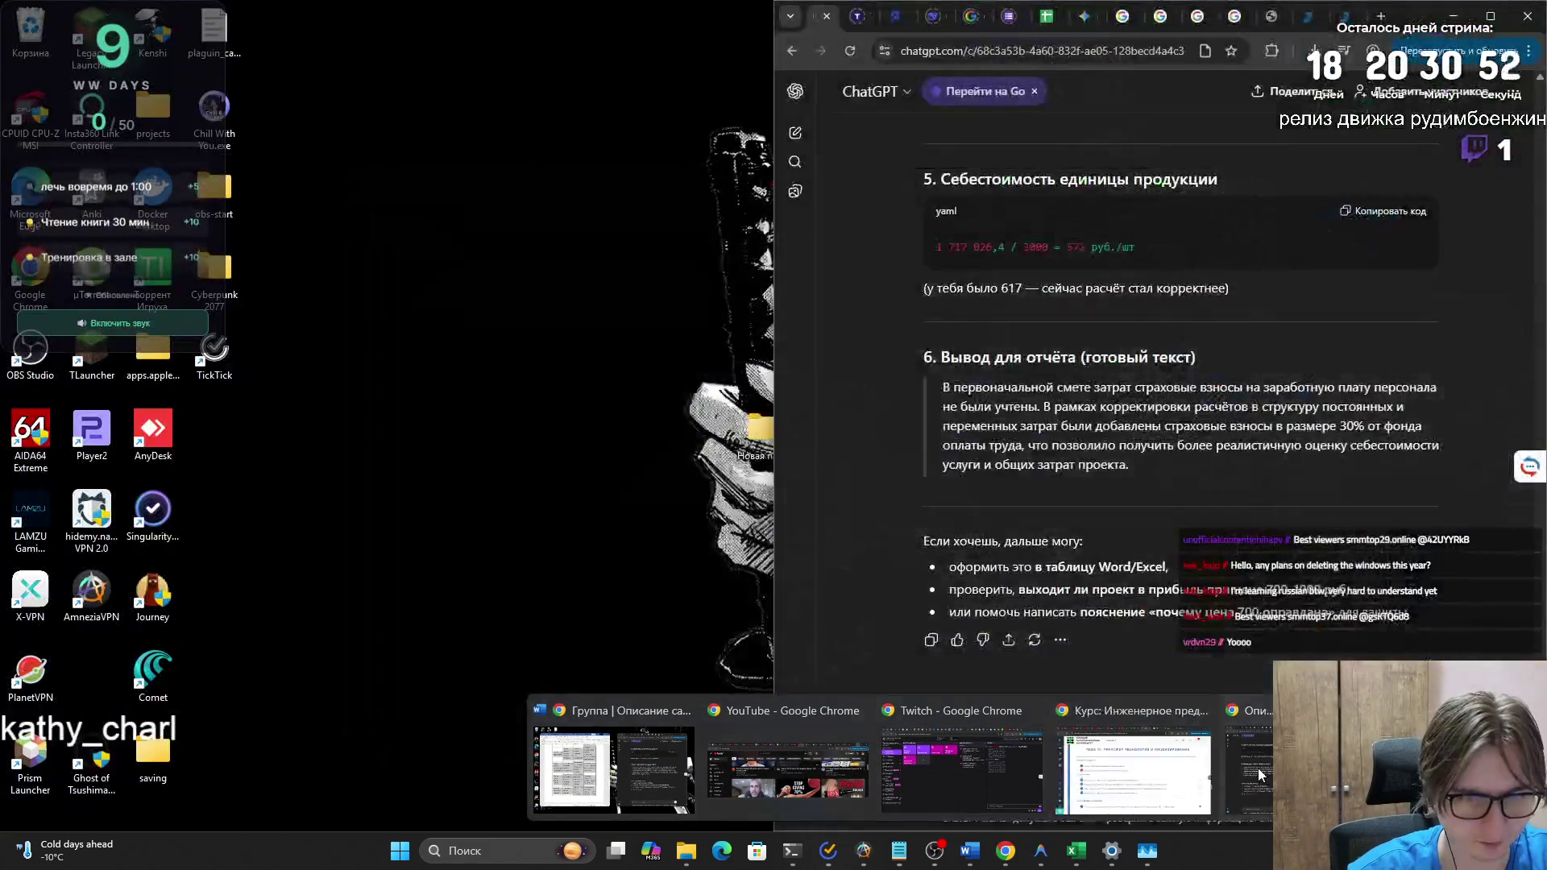
{"action": "left_click", "coordinate": [1259, 767]}
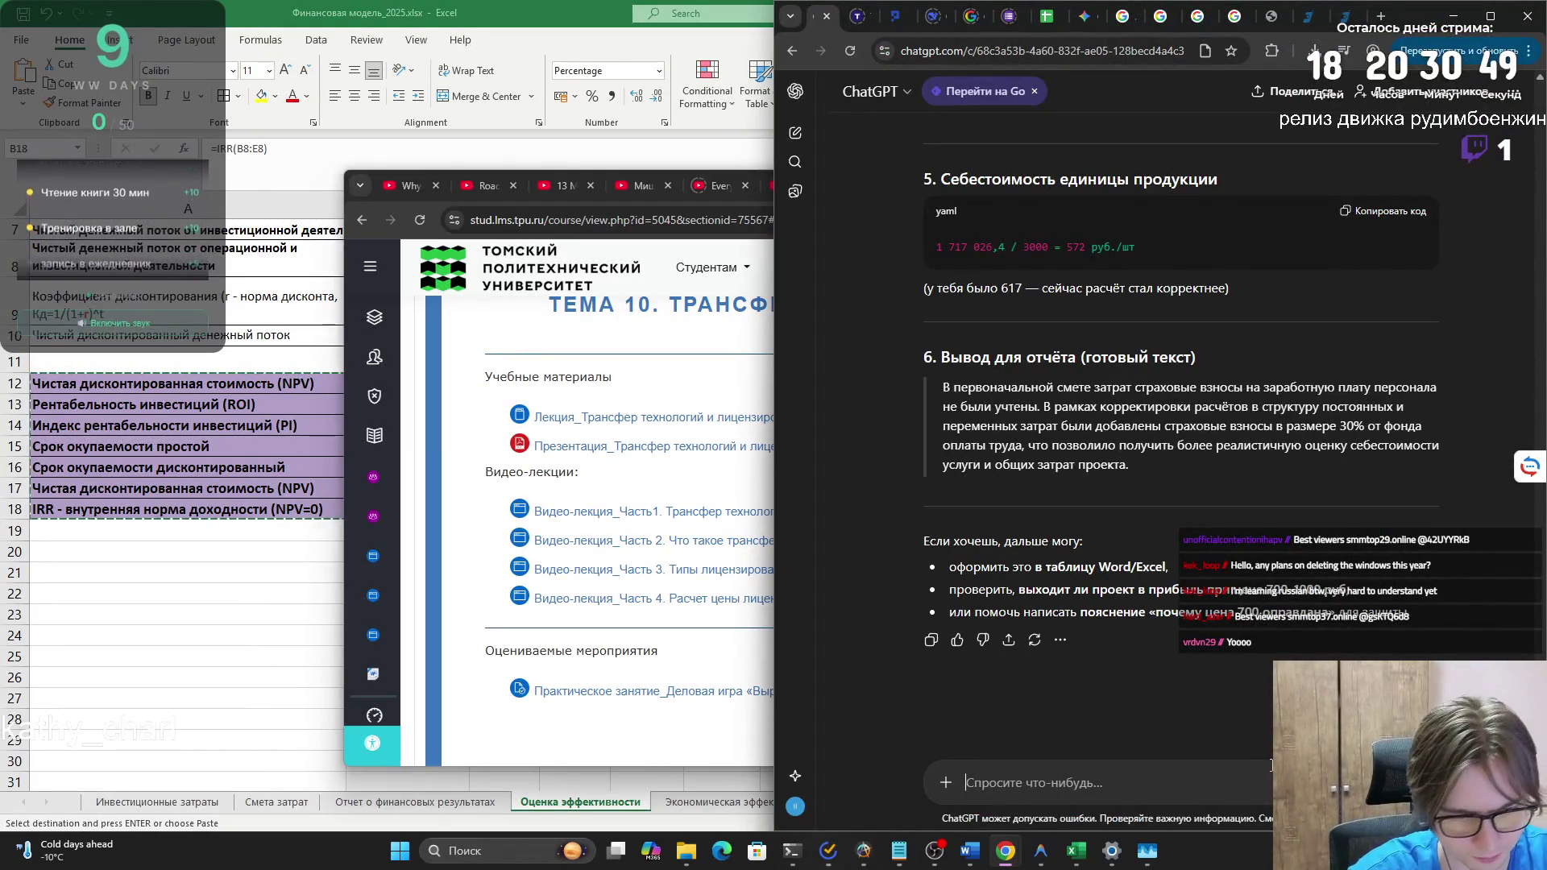
- Send ChatGPT 'Сделай вывод по данной информации' with the pasted Excel efficiency indicators below it
{"action": "type", "text": "Clt"}
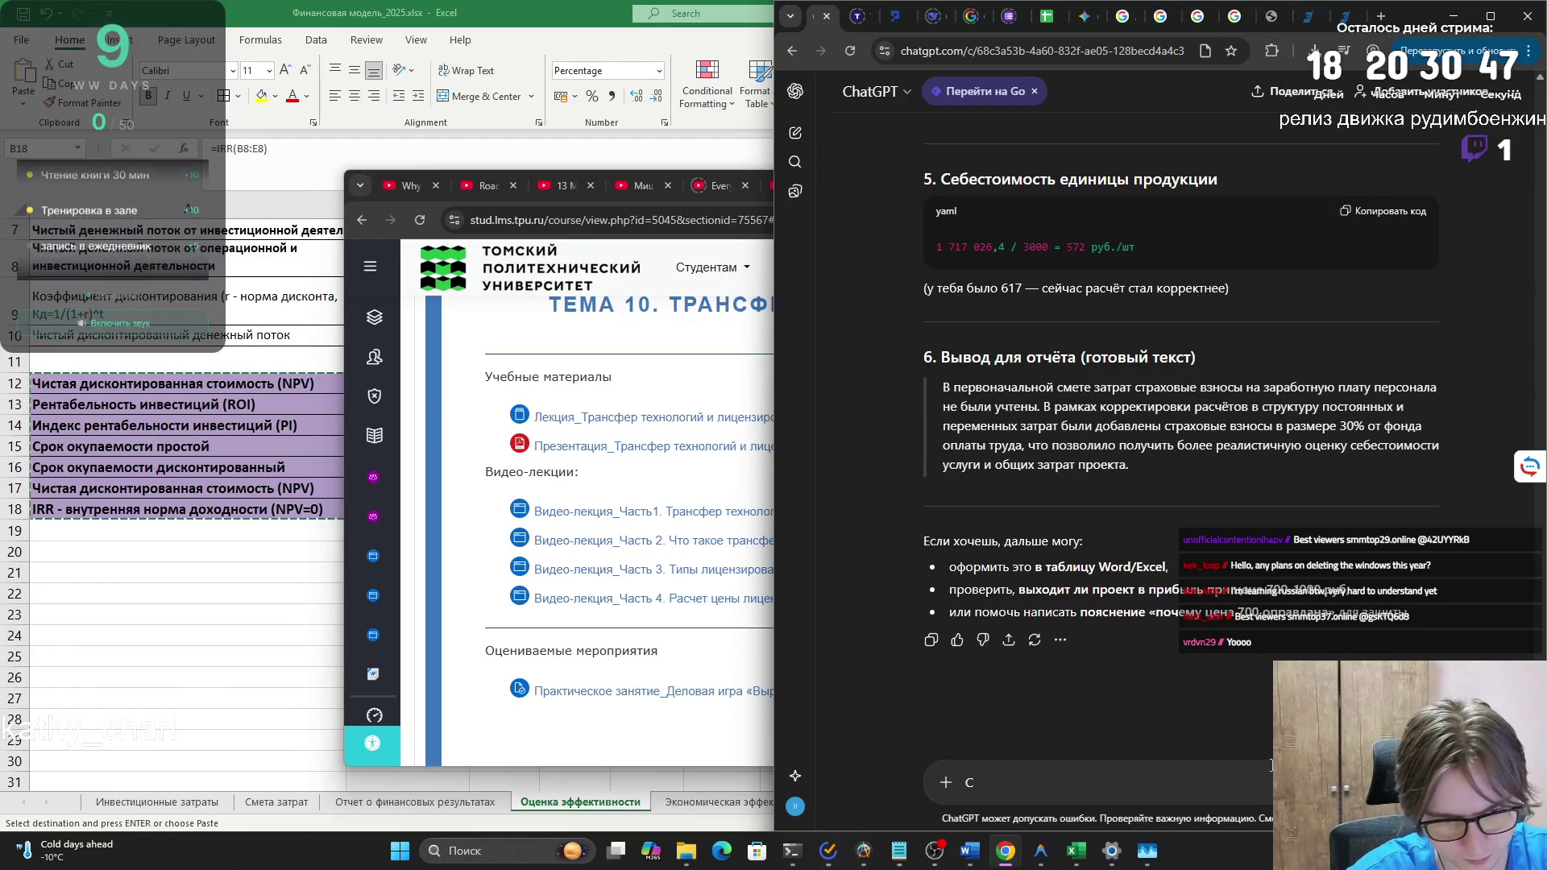
{"action": "key", "text": "BackSpace"}
{"action": "type", "text": "с"}
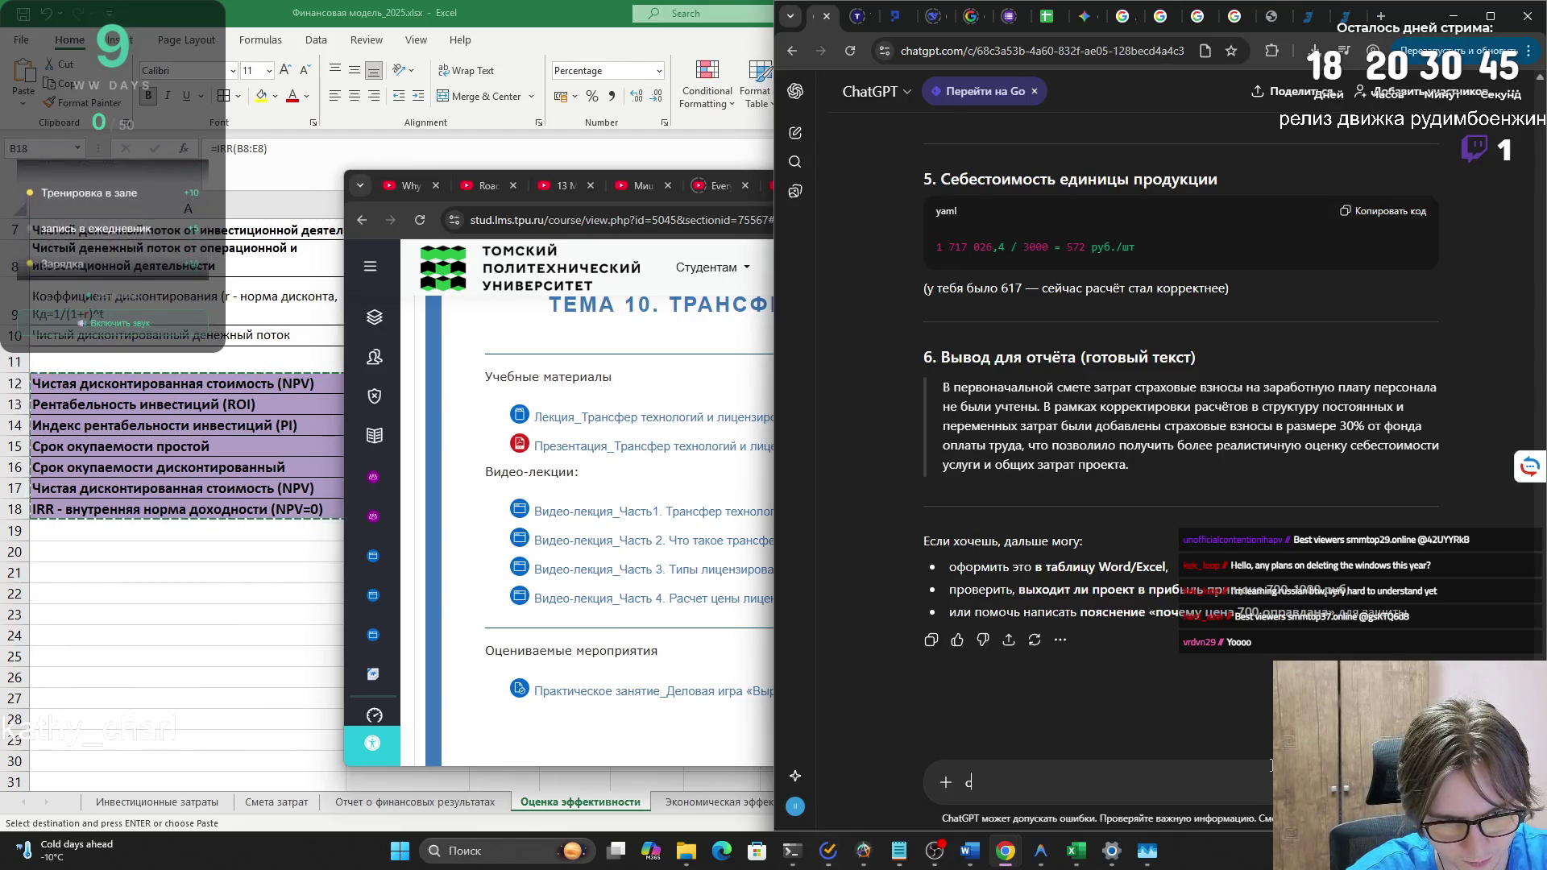
{"action": "type", "text": "вф"}
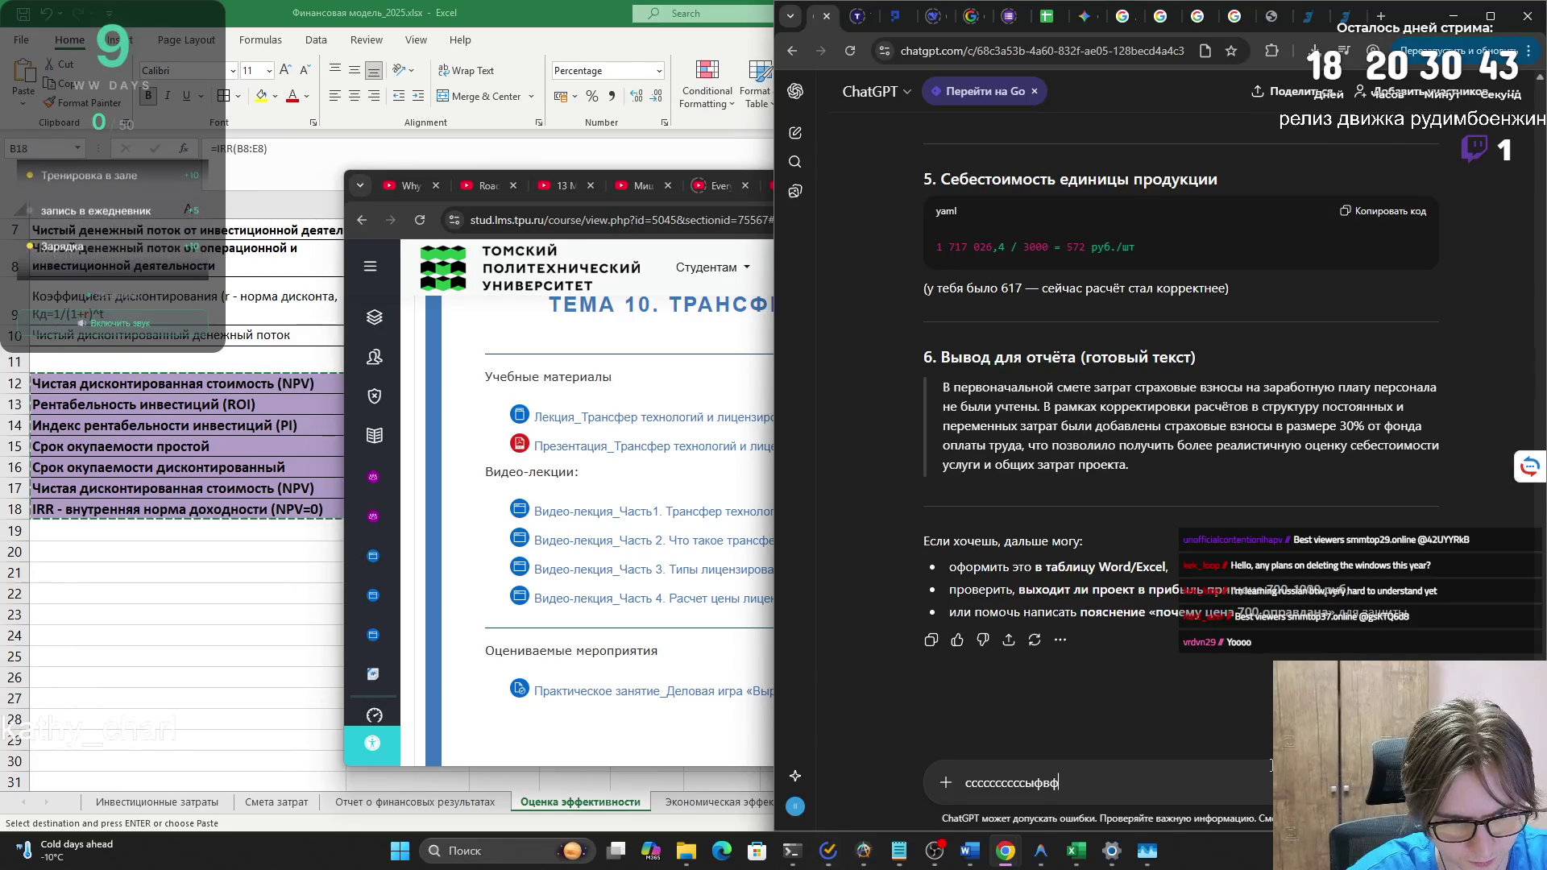
{"action": "key", "text": "ctrl+a"}
{"action": "type", "text": "ыфвфвфы"}
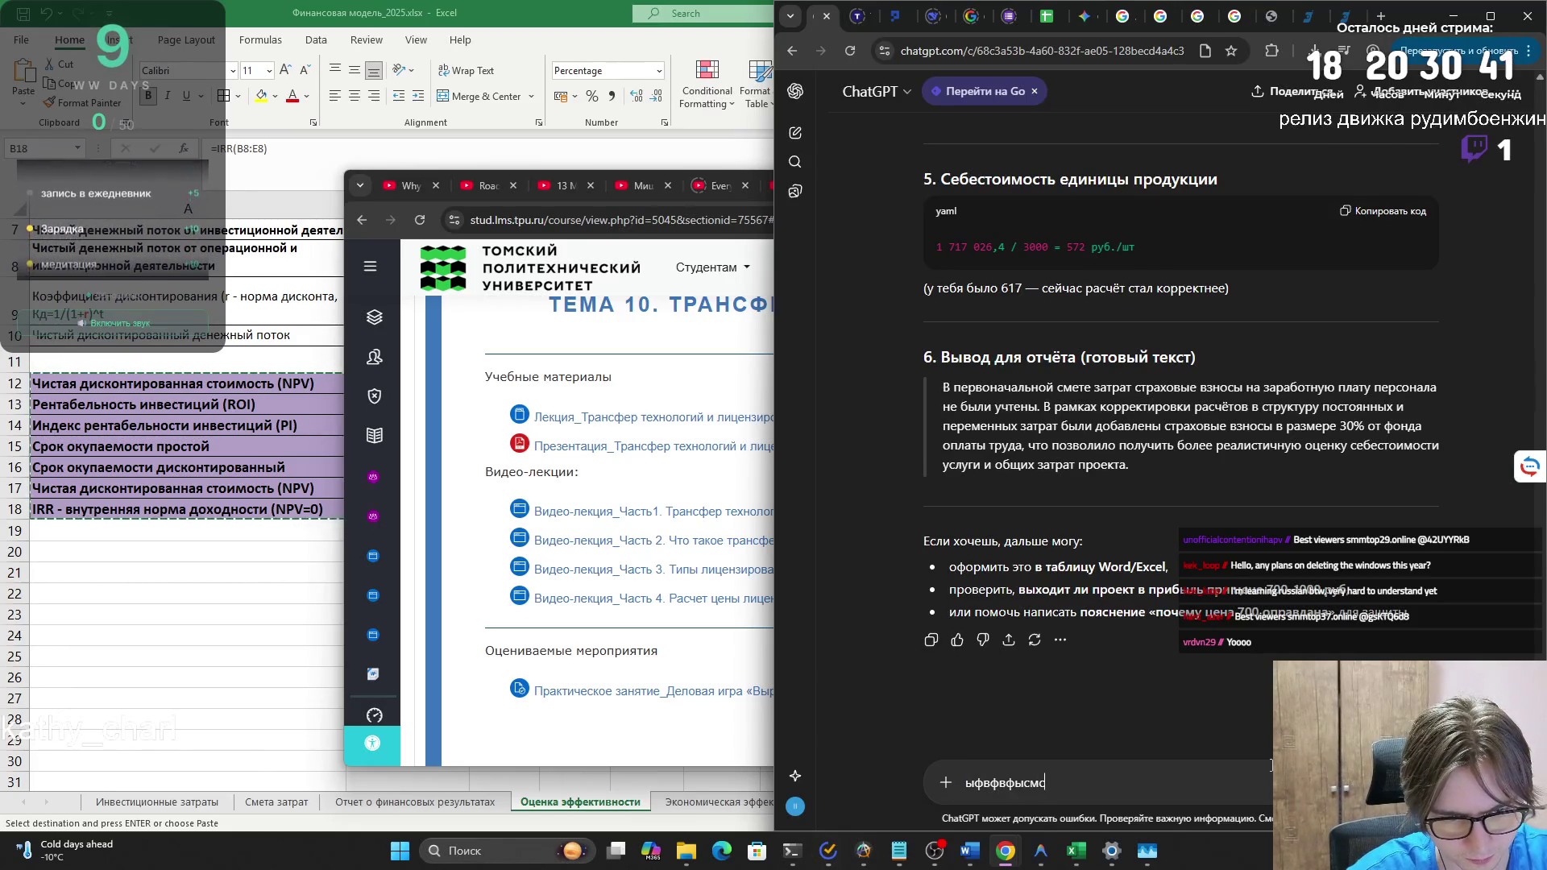
{"action": "key", "text": "ctrl+a"}
{"action": "type", "text": "Сделай"}
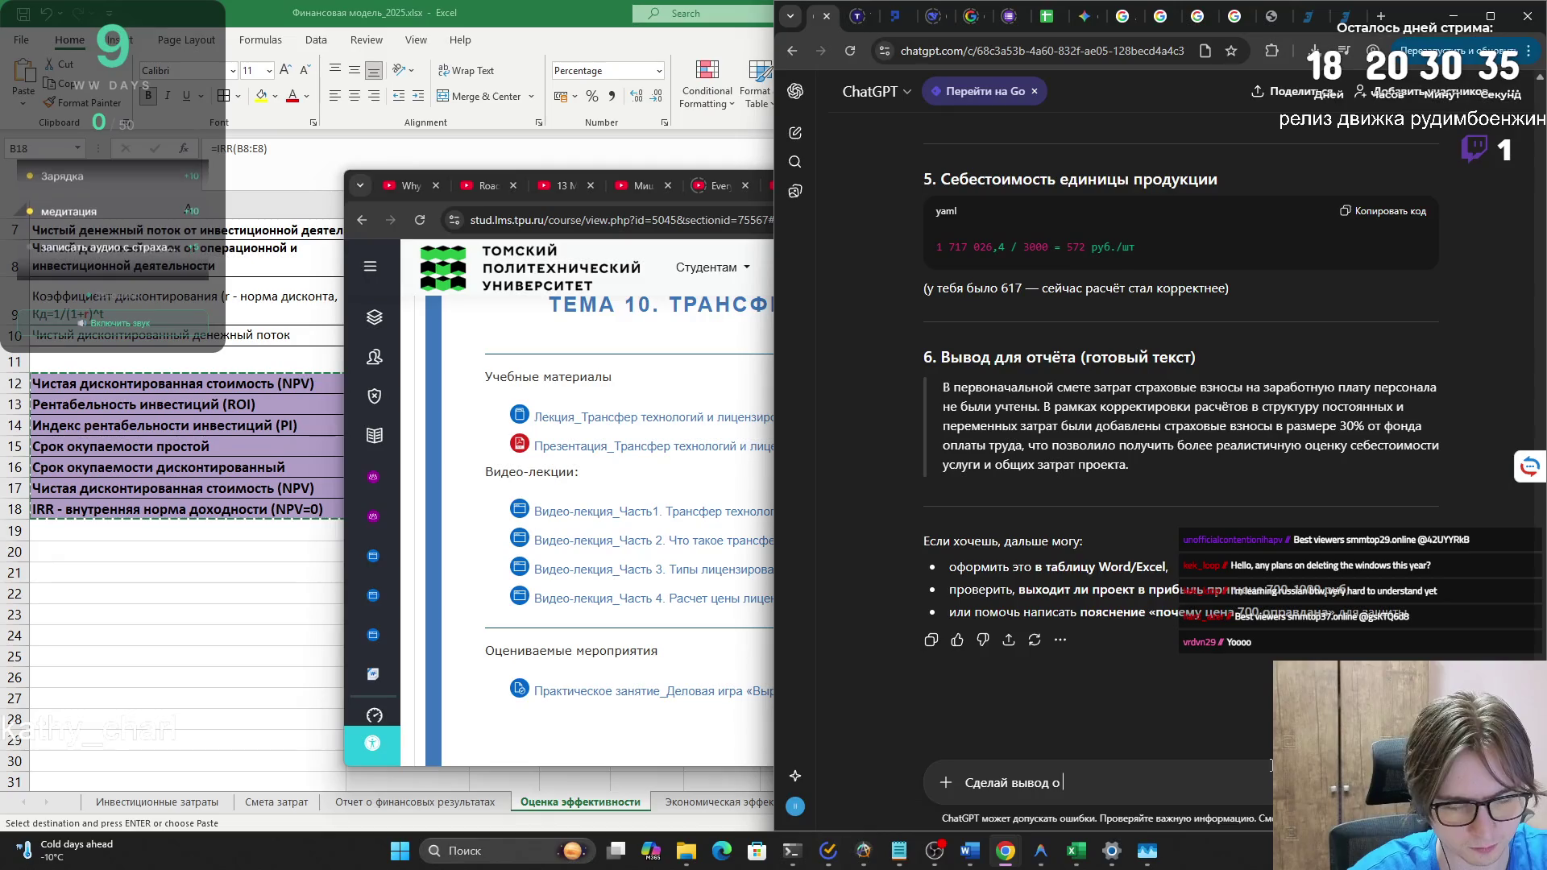
{"action": "key", "text": "BackSpace"}
{"action": "key", "text": "BackSpace"}
{"action": "key", "text": "BackSpace"}
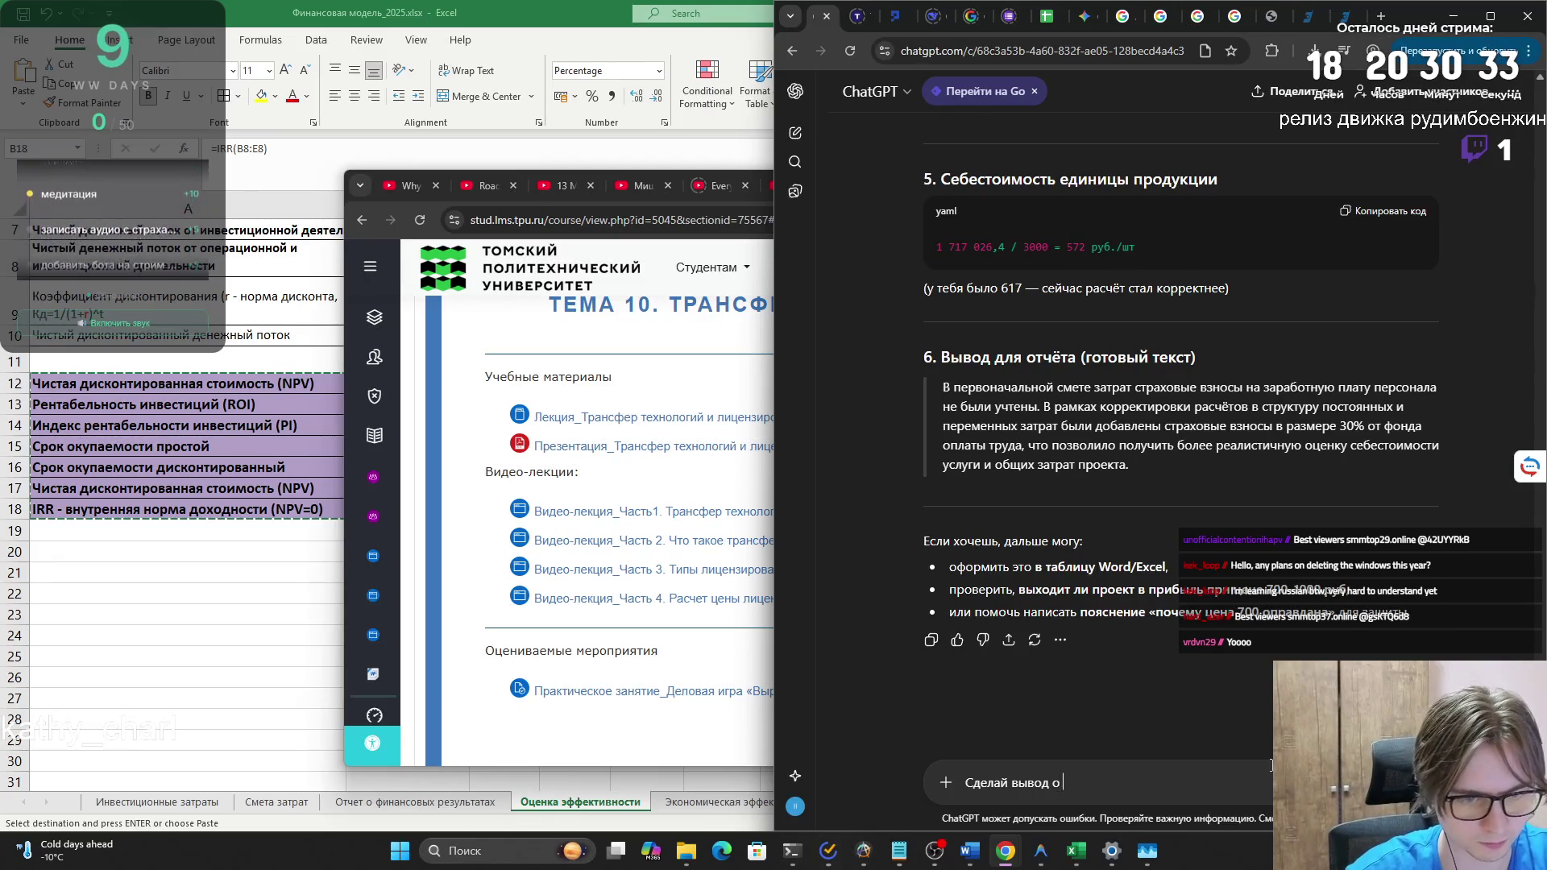
{"action": "type", "text": "под"}
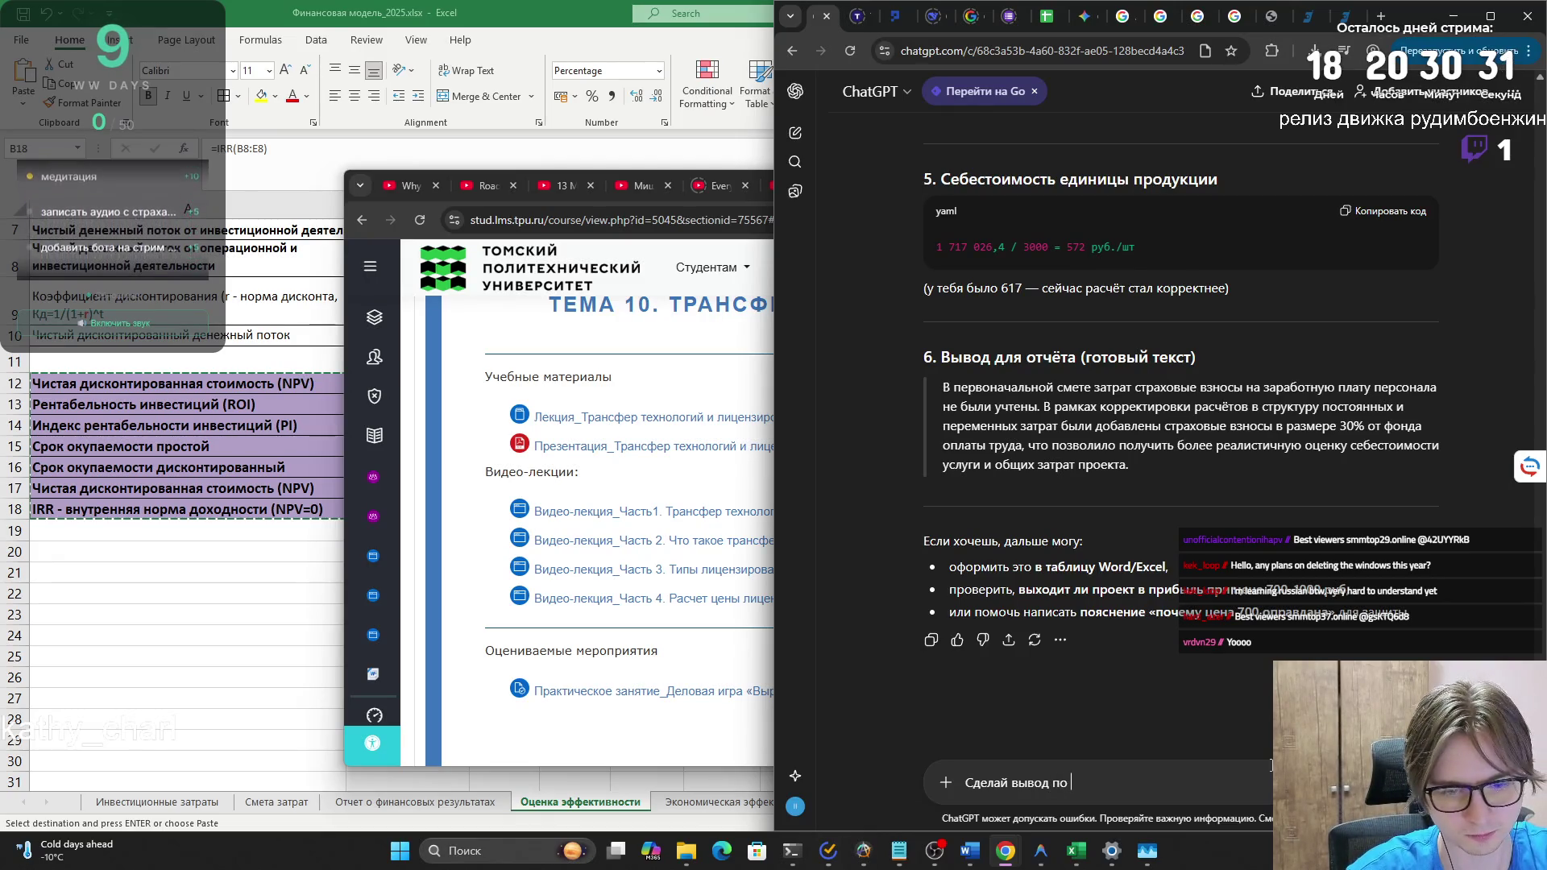
{"action": "type", "text": "рмации"}
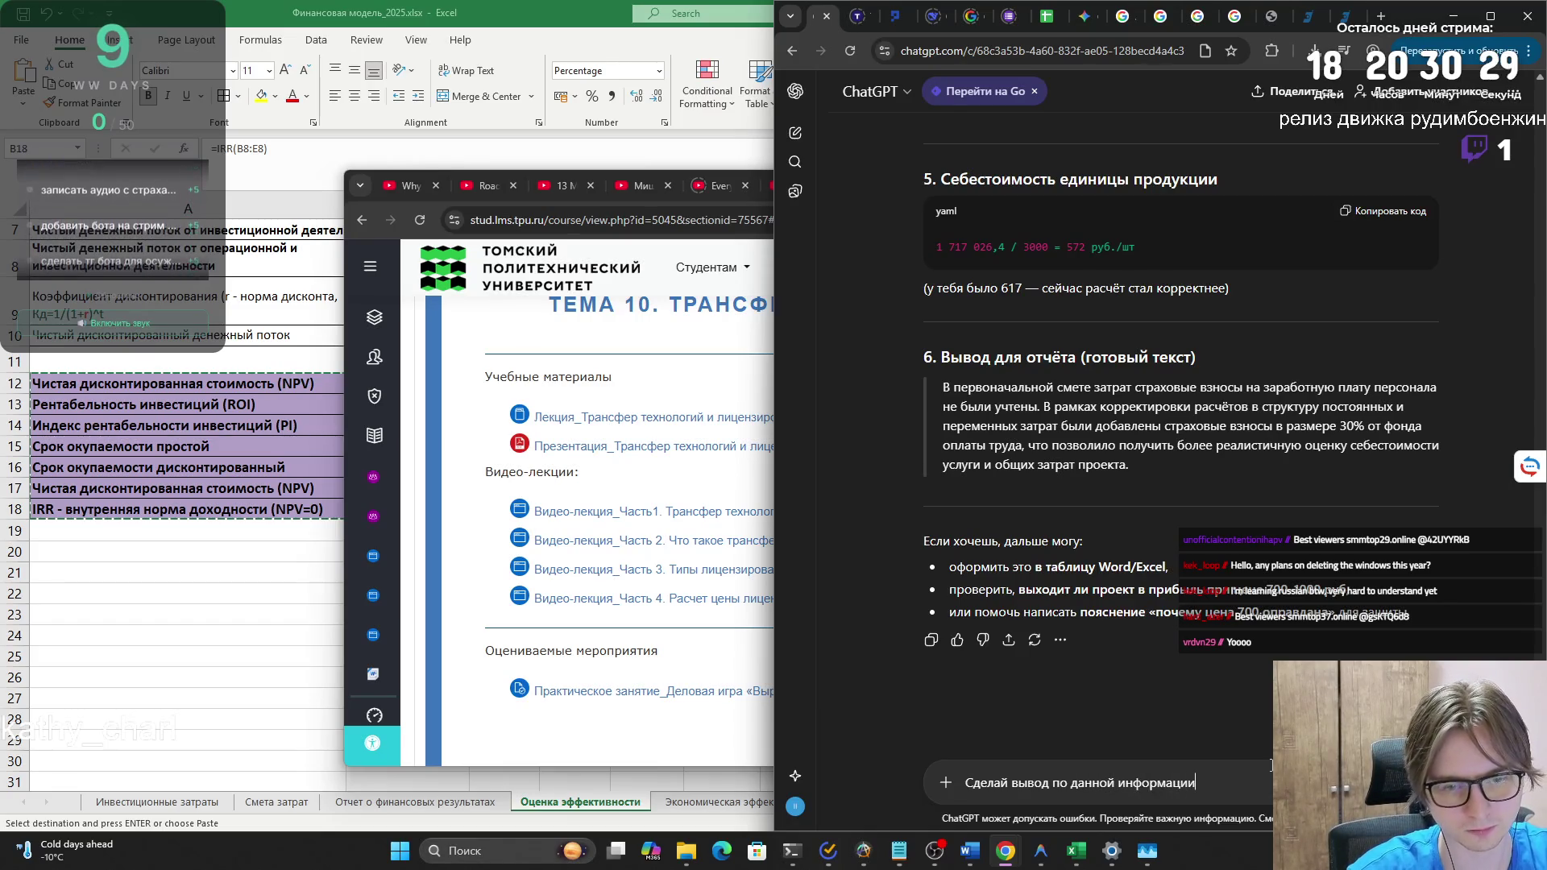
{"action": "key", "text": "shift+Return"}
{"action": "key", "text": "ctrl+v"}
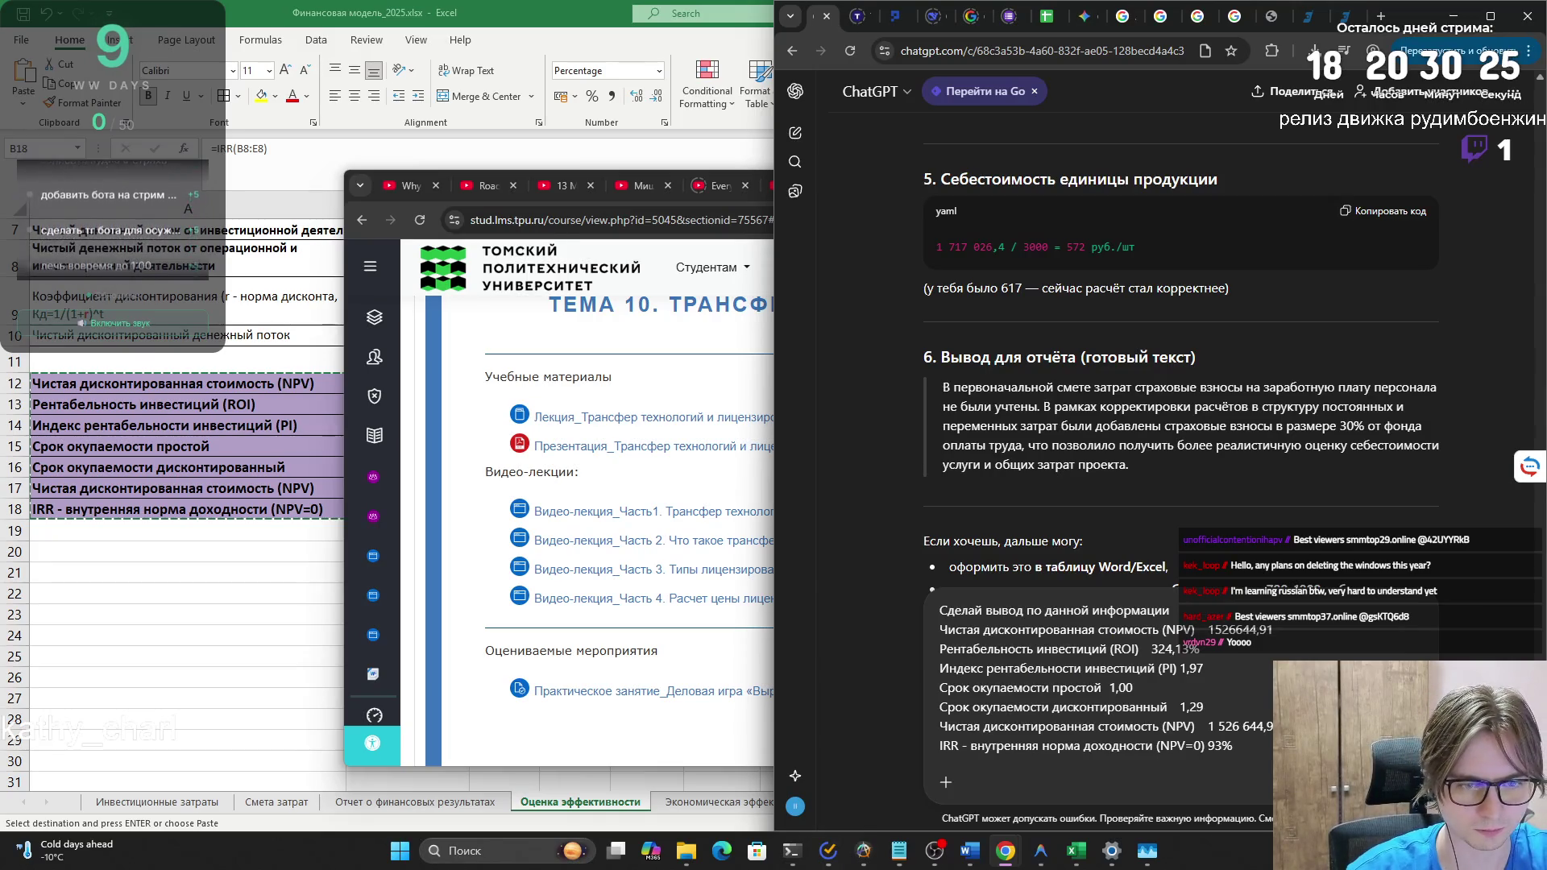
{"action": "key", "text": "Return"}
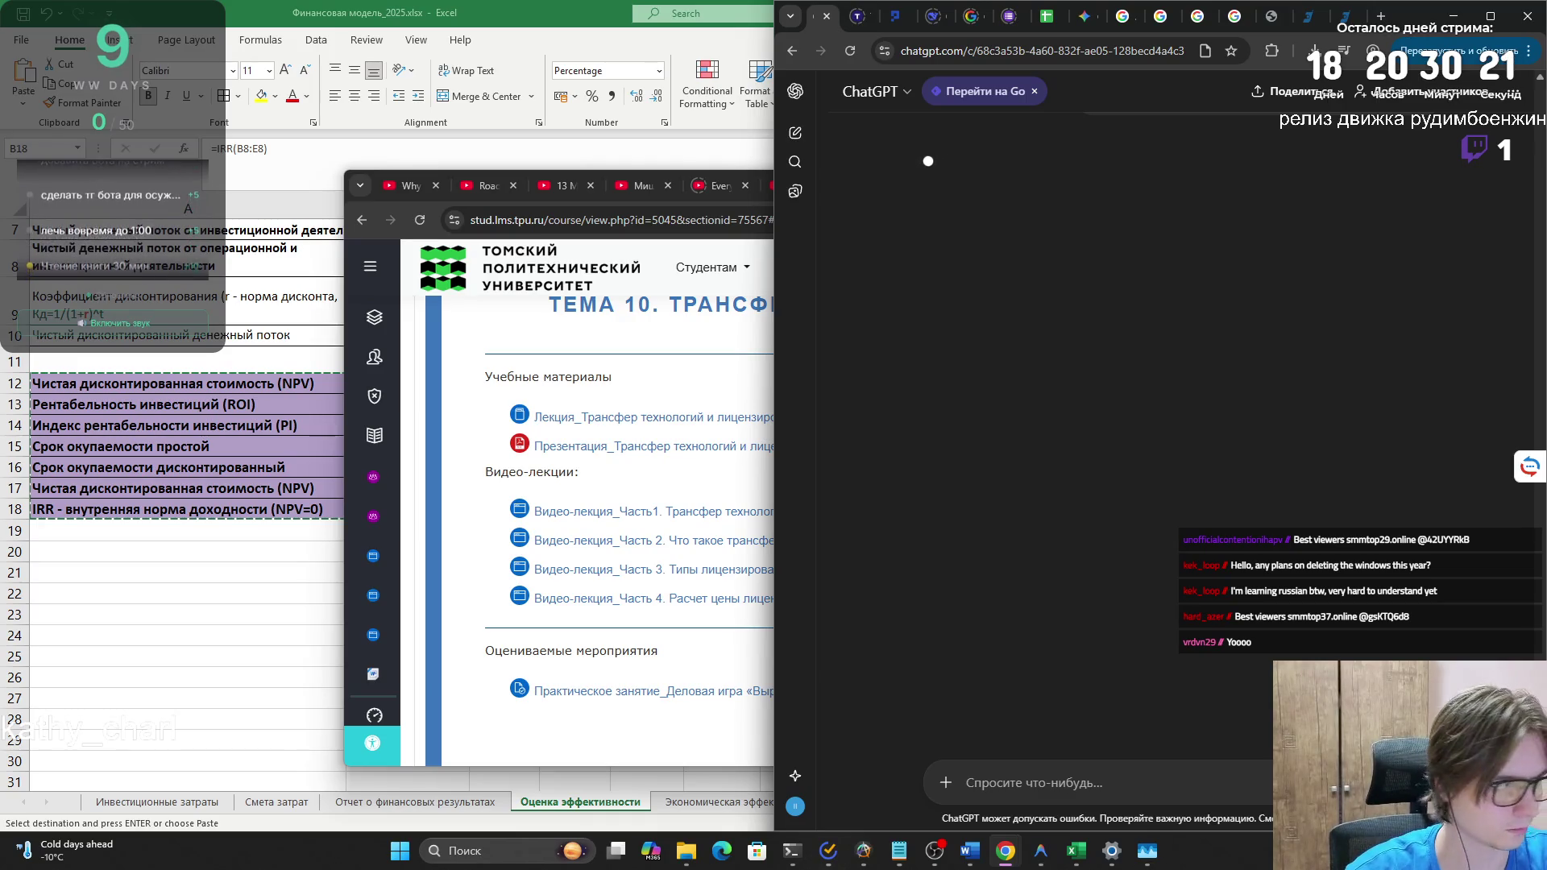
- Minimise the course page window and begin typing a follow-up request in ChatGPT
{"action": "left_click", "coordinate": [701, 392]}
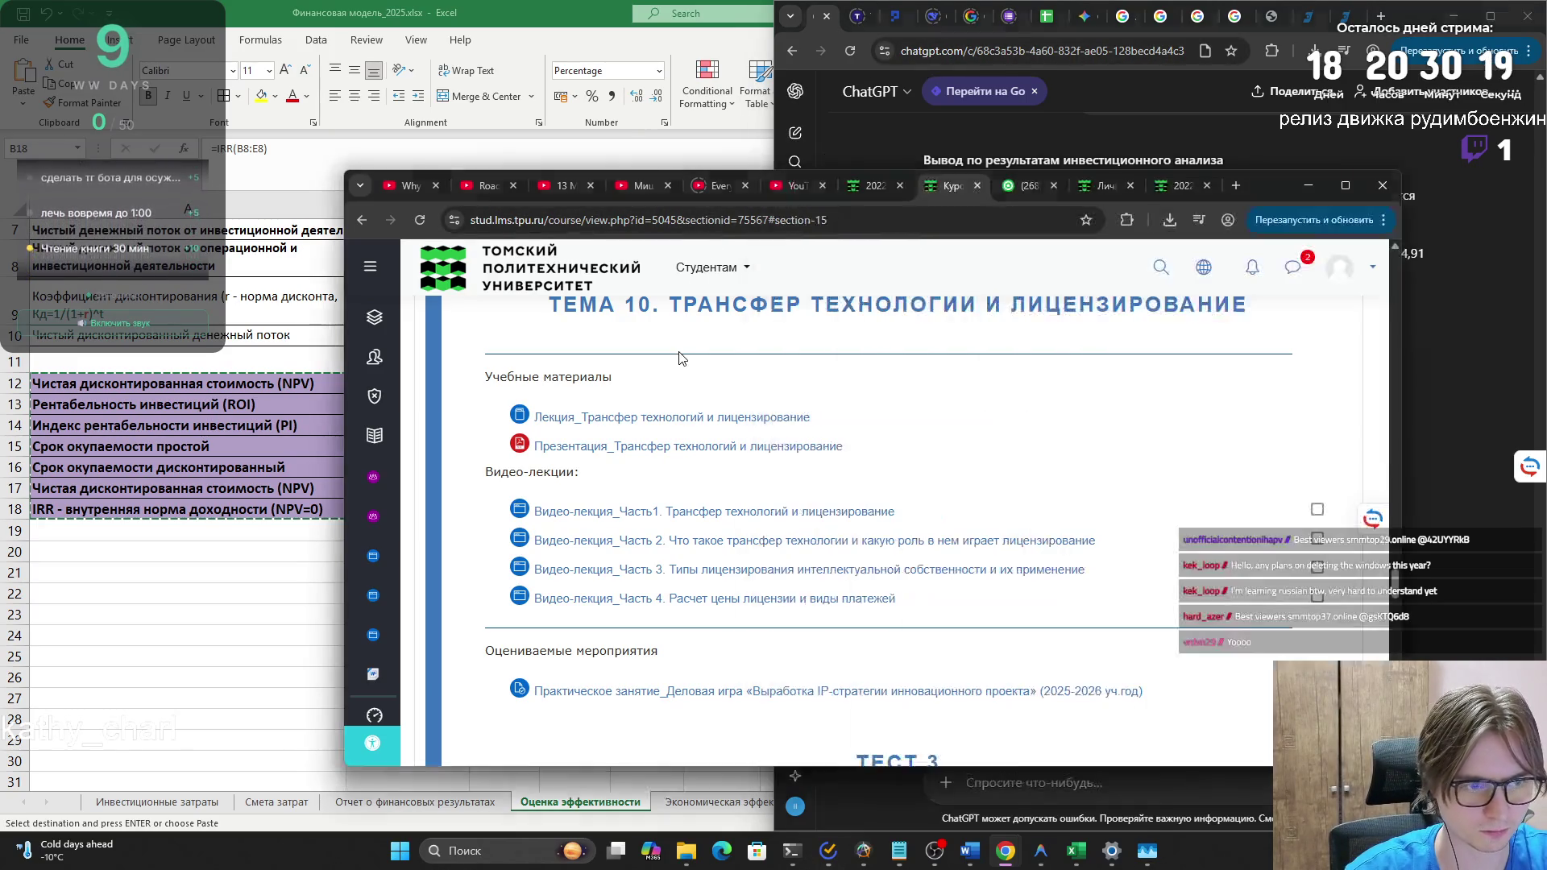
{"action": "left_click_drag", "start_coordinate": [1277, 191], "coordinate": [1047, 191]}
{"action": "double_click", "coordinate": [1070, 184]}
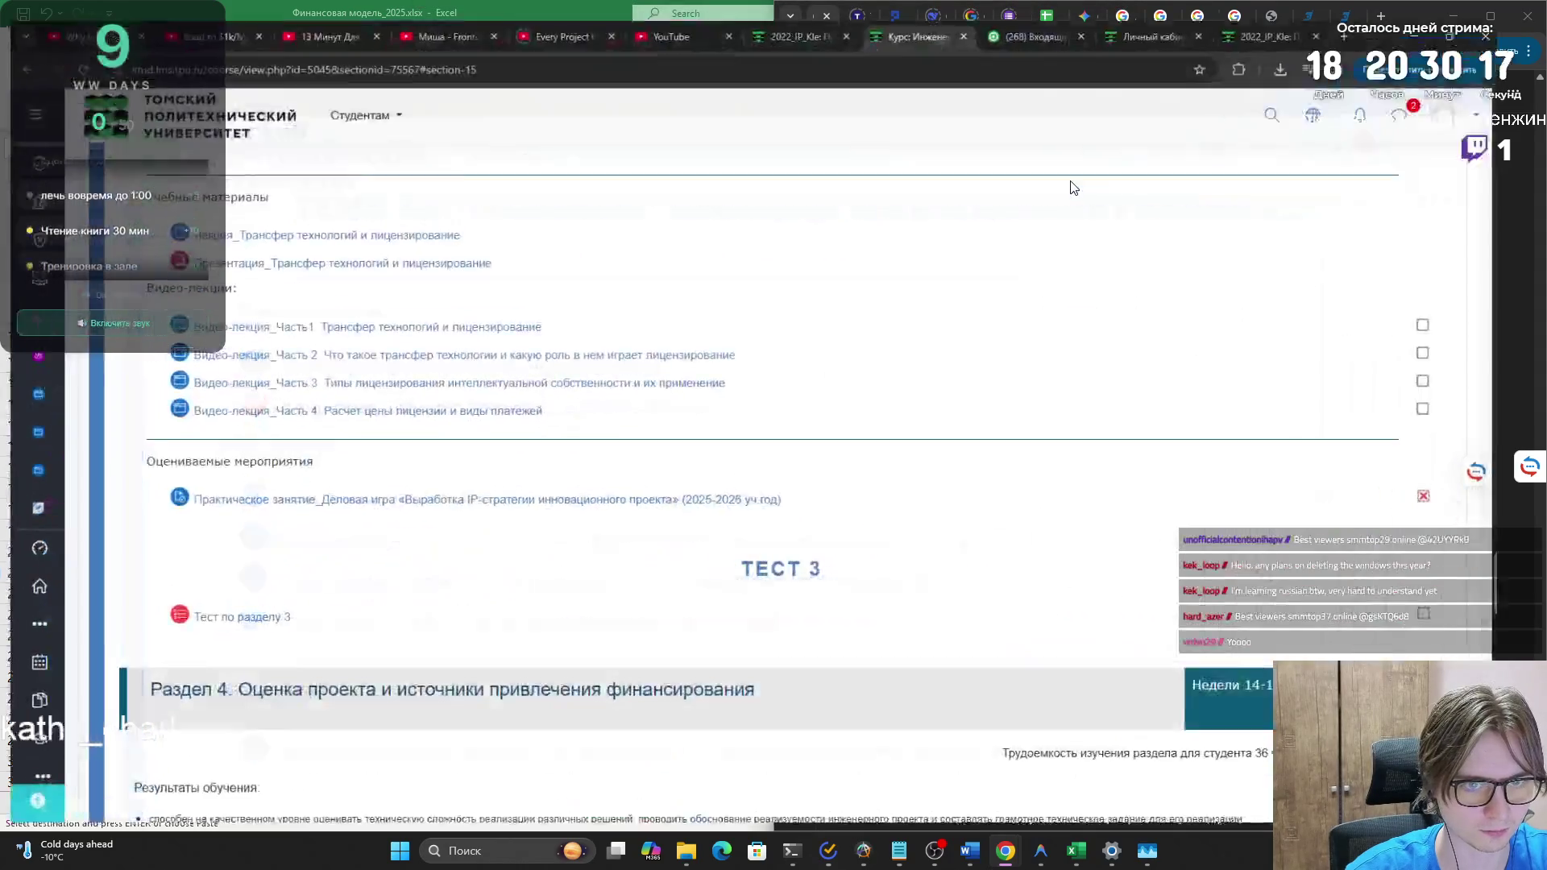
{"action": "left_click", "coordinate": [1448, 10]}
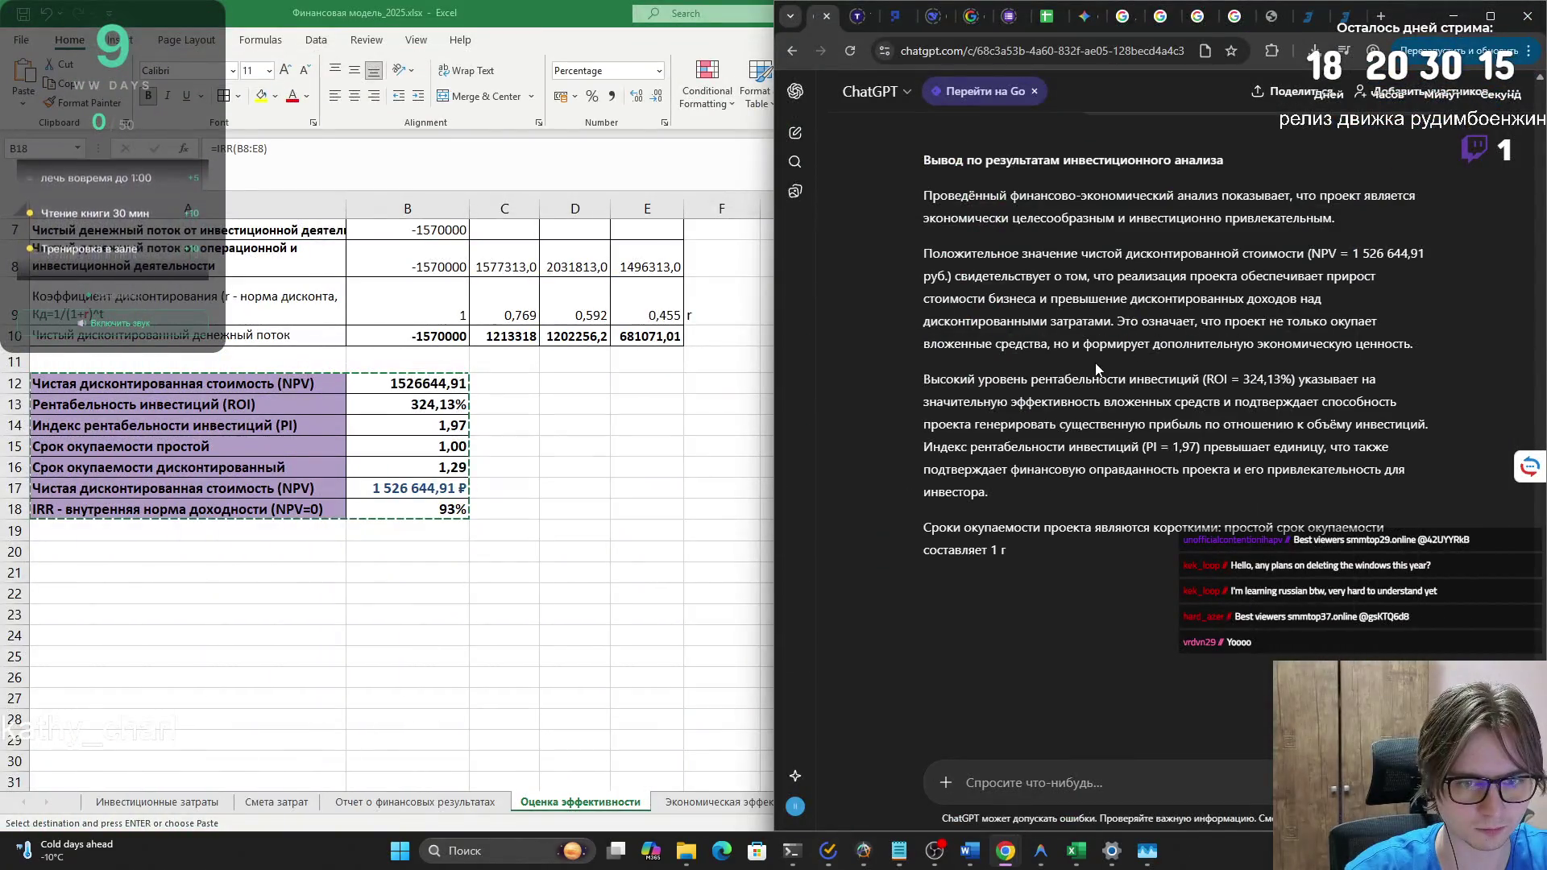
{"action": "scroll", "coordinate": [1120, 363], "scroll_direction": "up", "scroll_amount": 1}
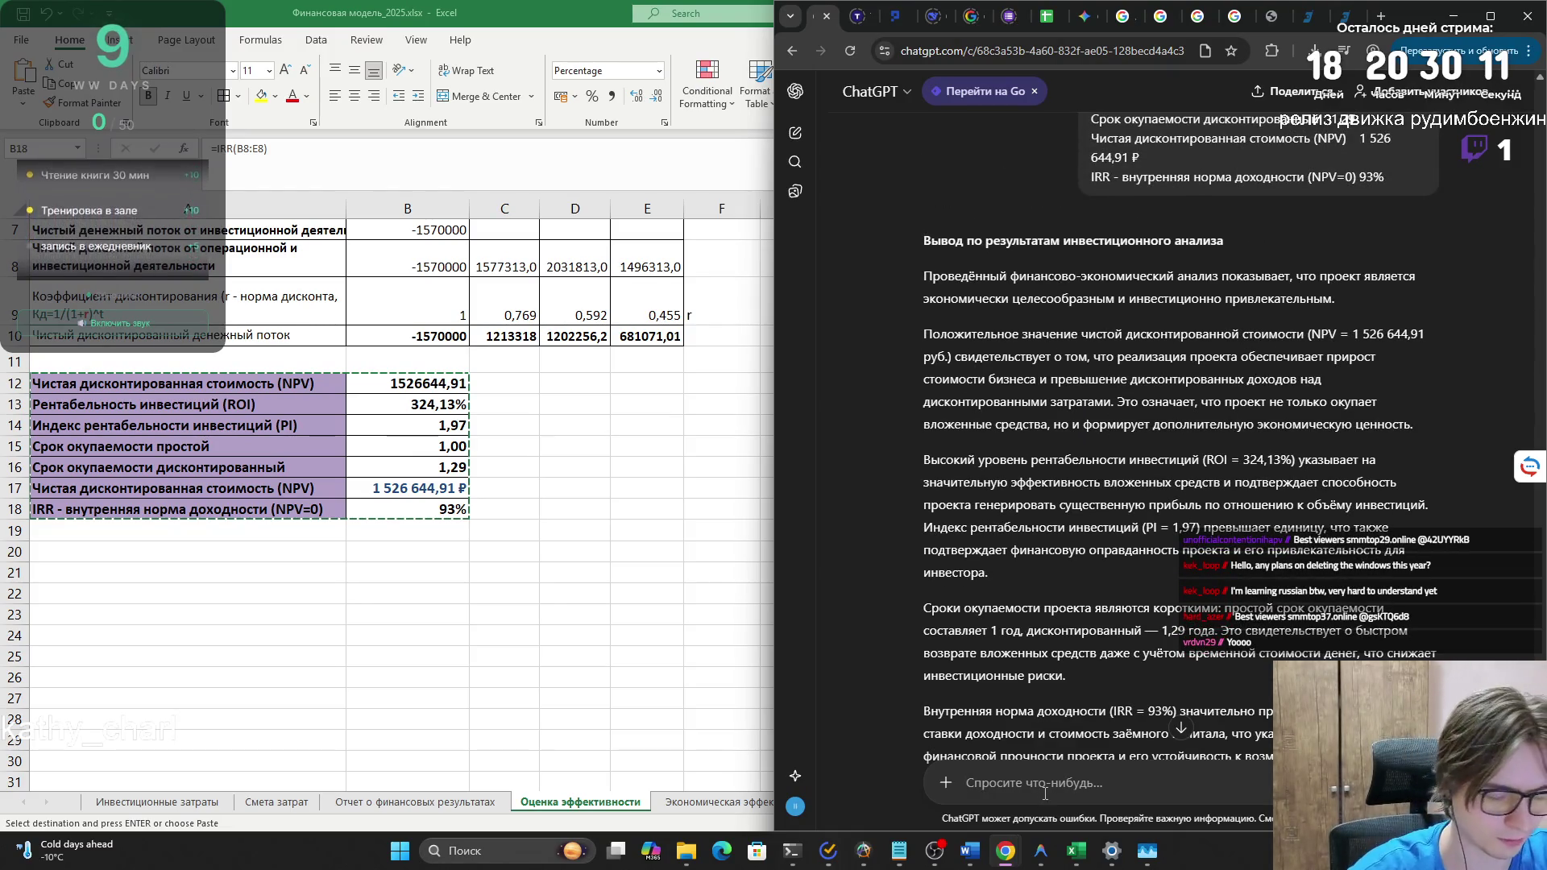
{"action": "type", "text": "Кратко"}
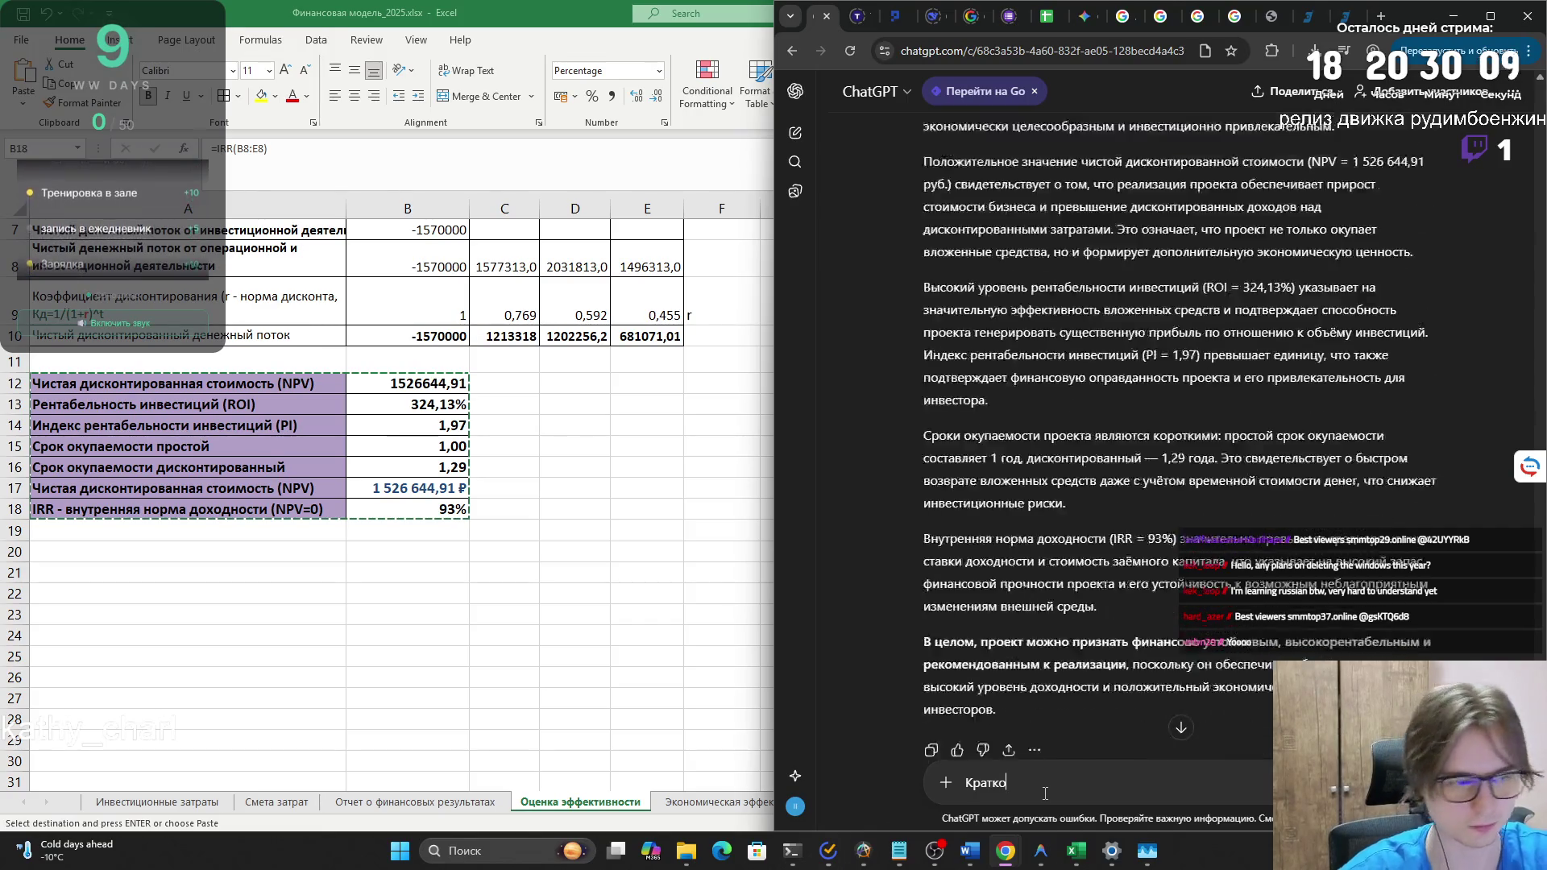
- Copy ChatGPT's short one-paragraph conclusion recommending the project for implementation
{"action": "mouse_move", "coordinate": [999, 856]}
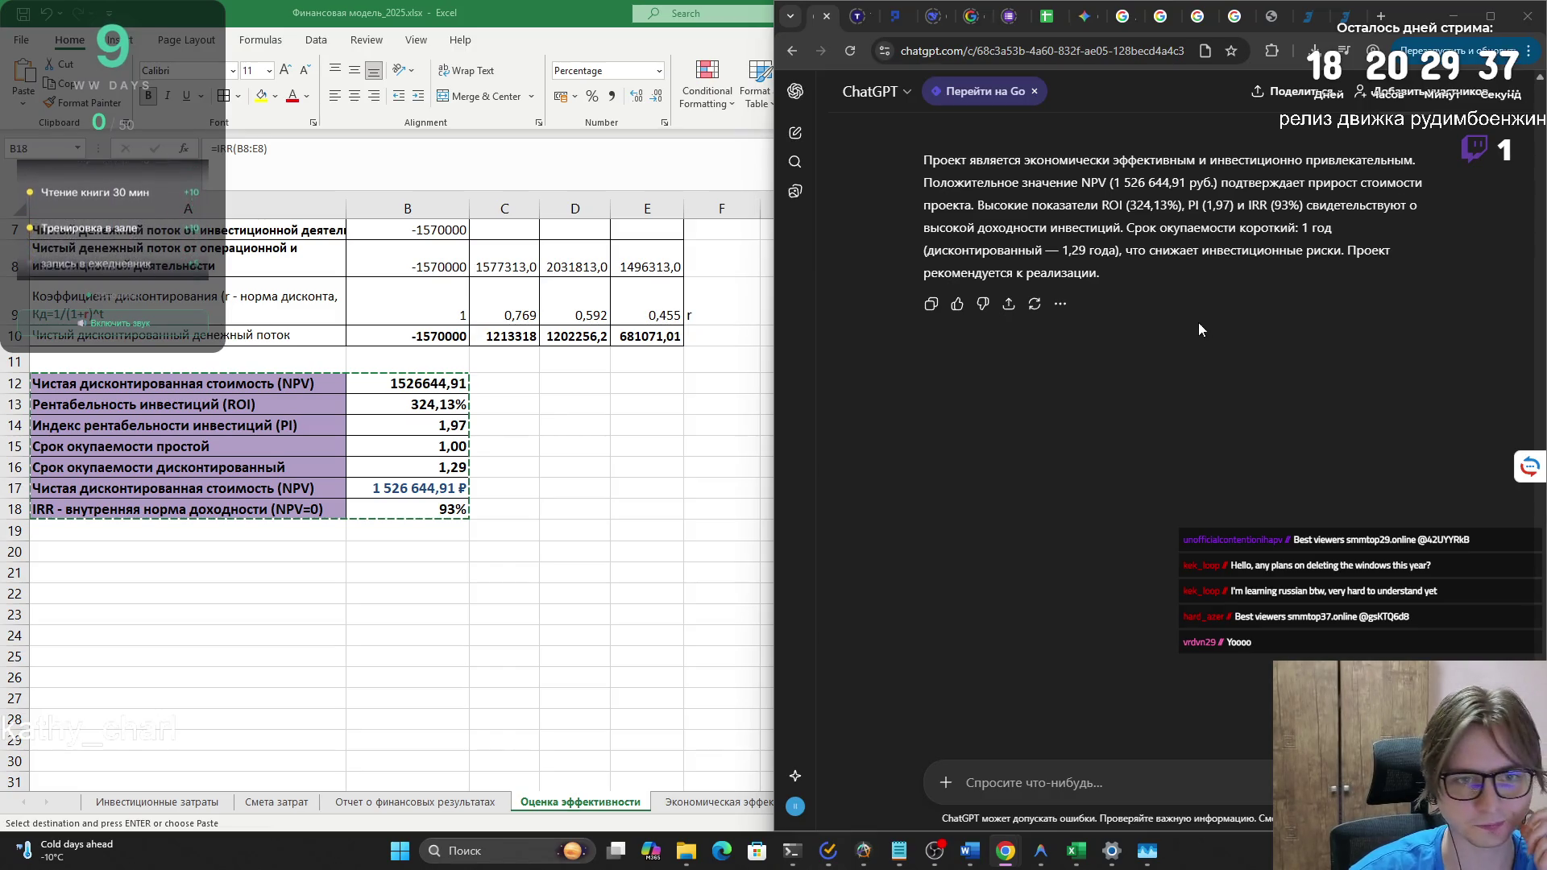
{"action": "scroll", "coordinate": [1198, 322], "scroll_direction": "up", "scroll_amount": 3}
{"action": "left_click_drag", "start_coordinate": [920, 396], "coordinate": [1123, 506]}
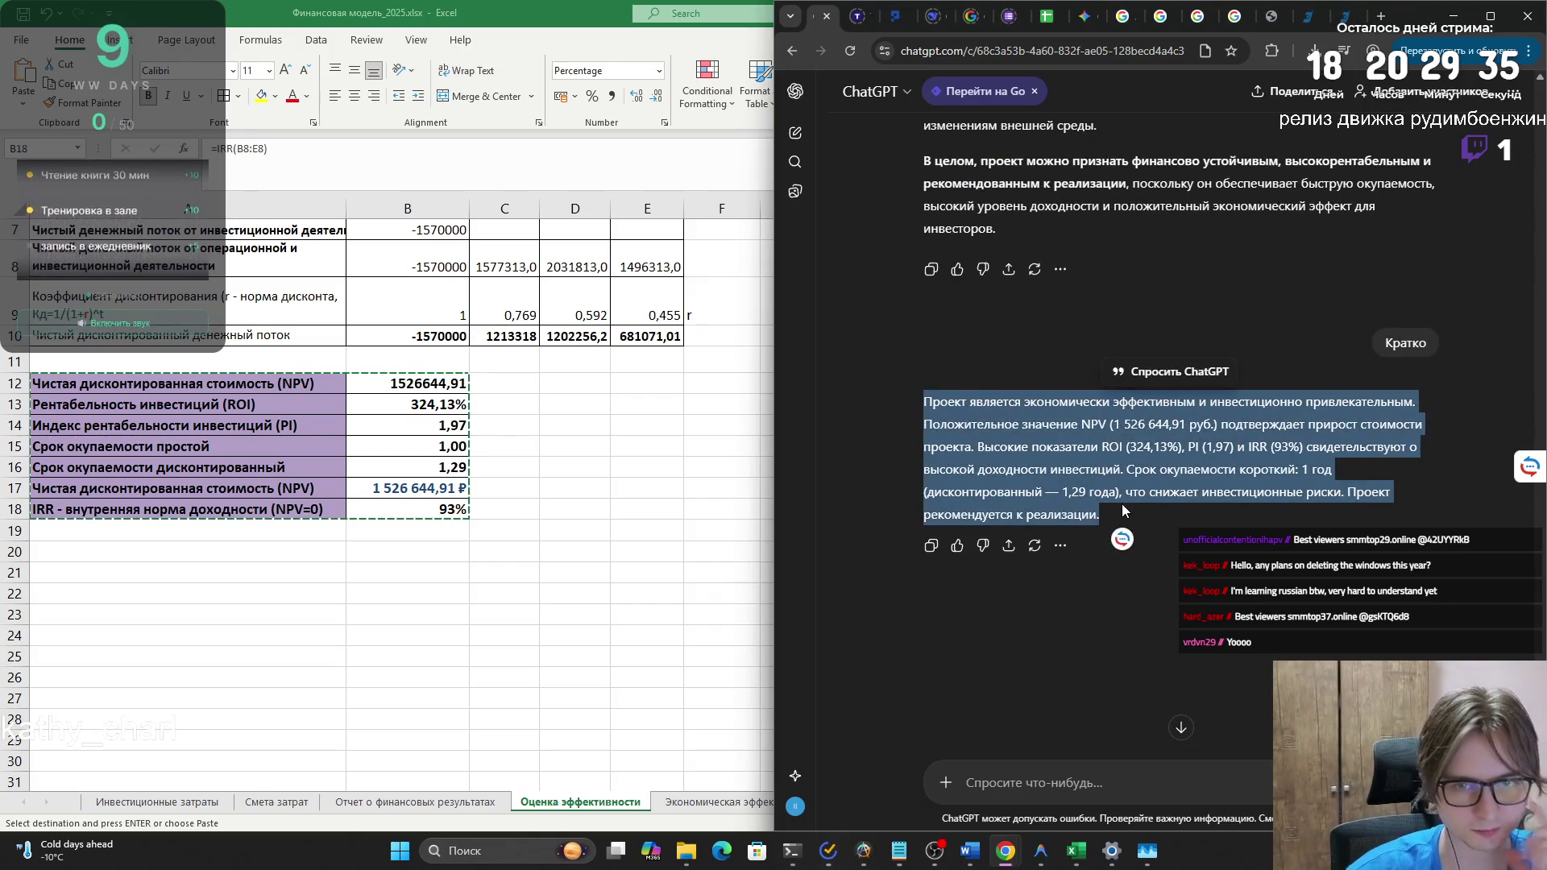
{"action": "key", "text": "ctrl+c"}
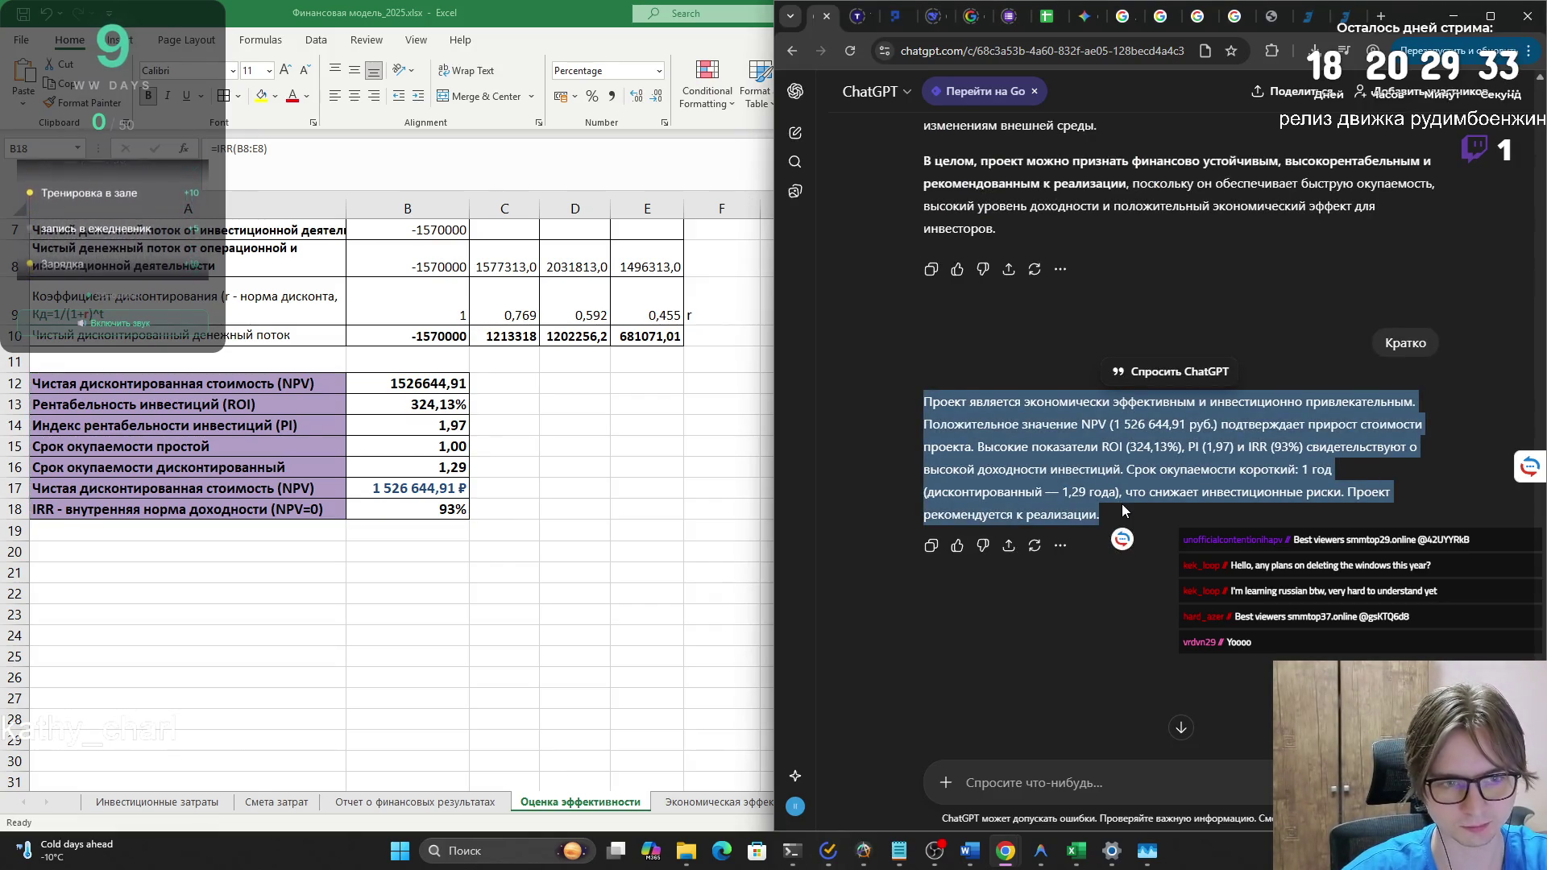
{"action": "key", "text": "alt+Tab"}
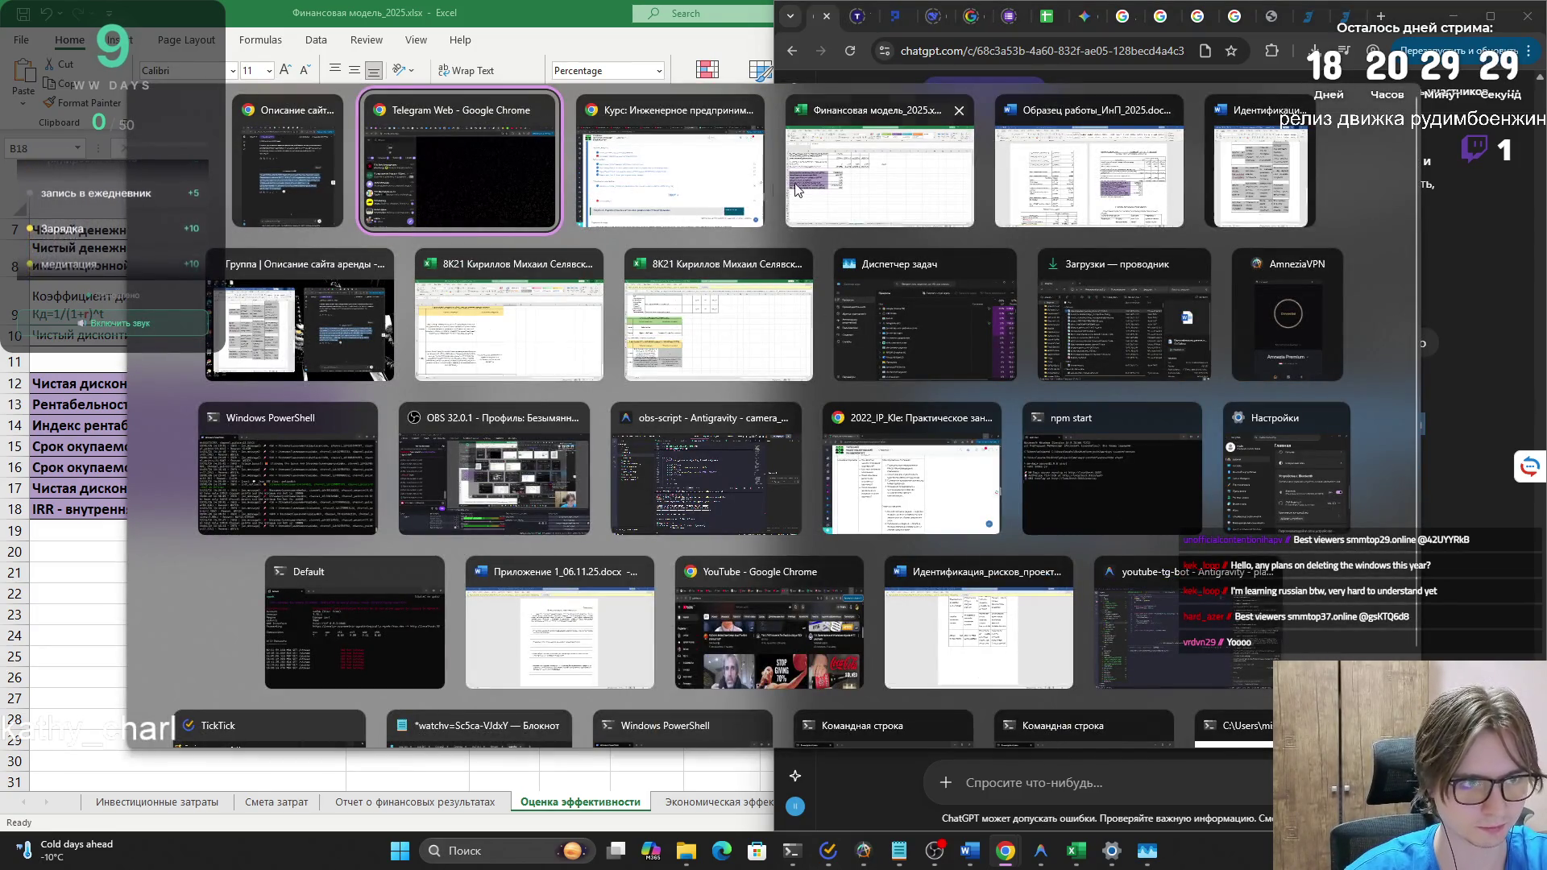
- Paste the short conclusion under the 'Таблица 4. Оценка эффективности' caption and justify the paragraph
{"action": "left_click", "coordinate": [1087, 169]}
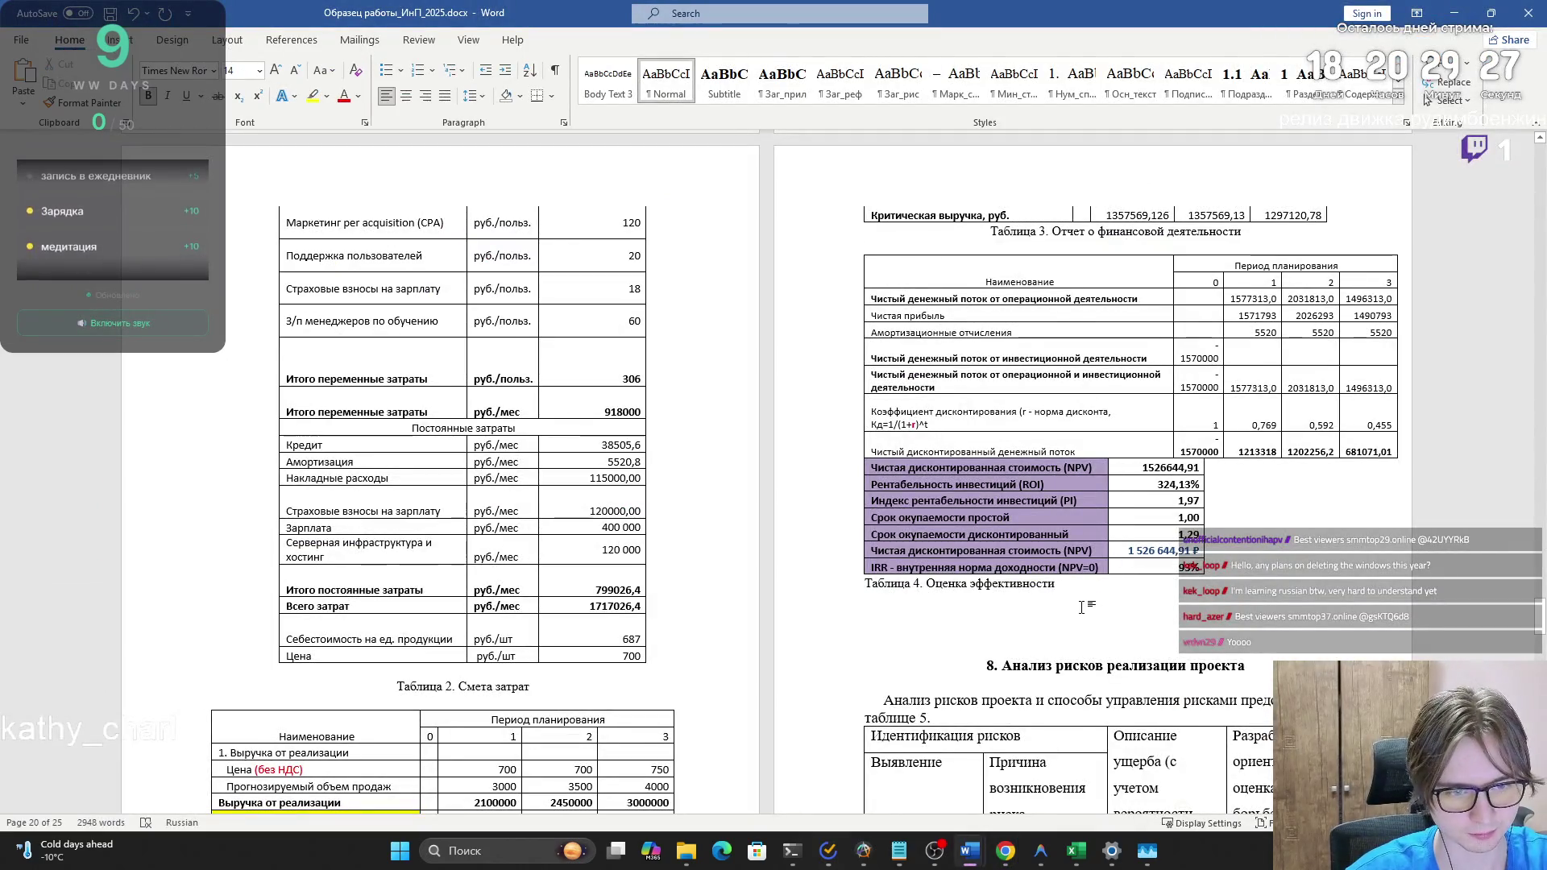
{"action": "key", "text": "ctrl+v"}
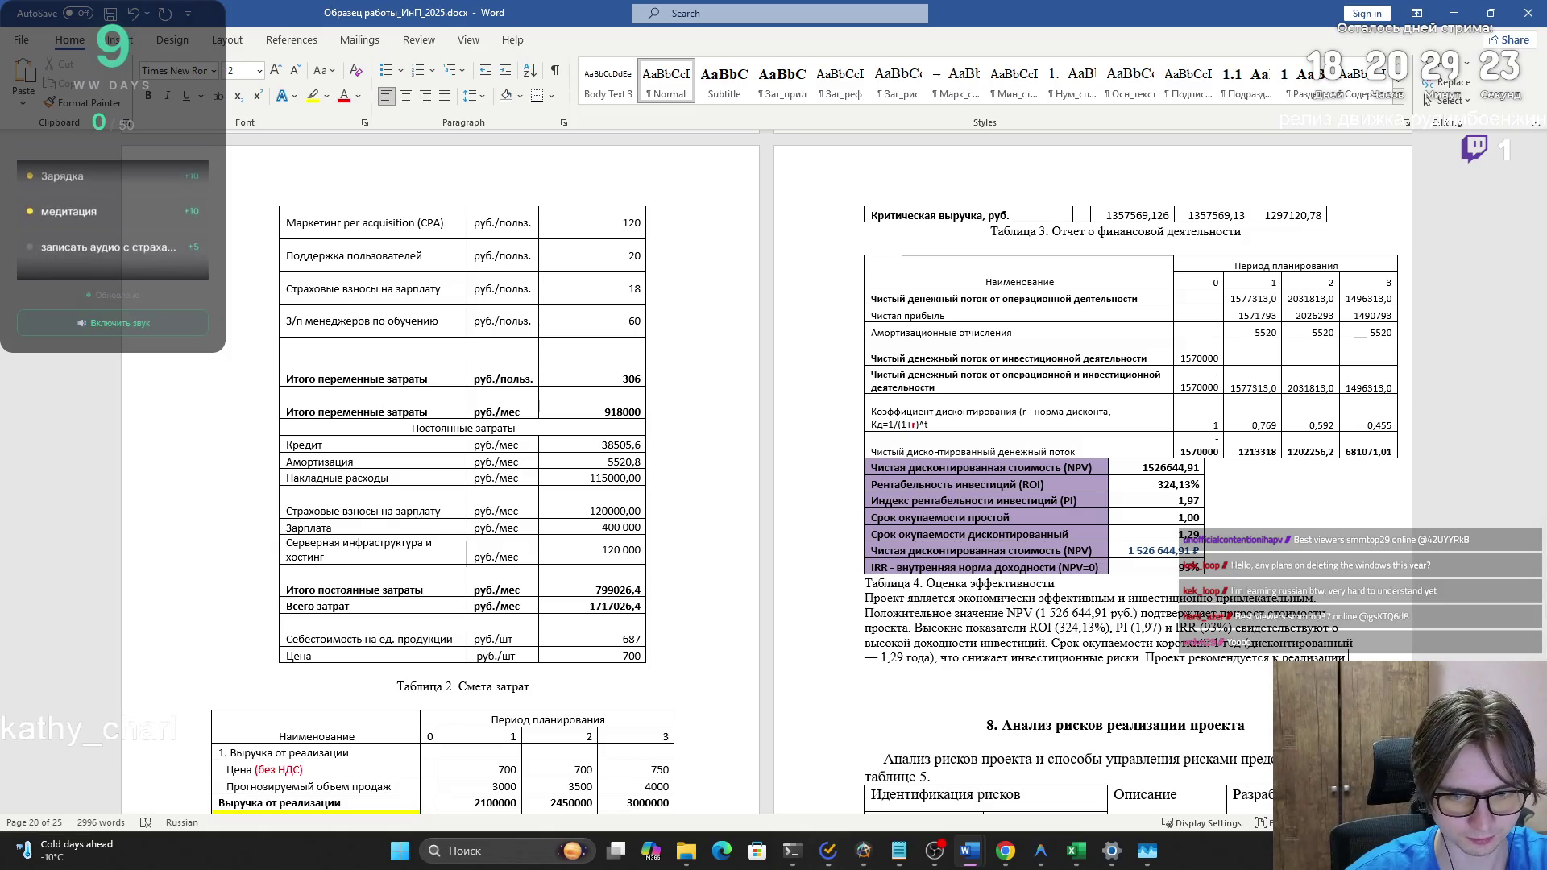
{"action": "key", "text": "ctrl+shift+Up"}
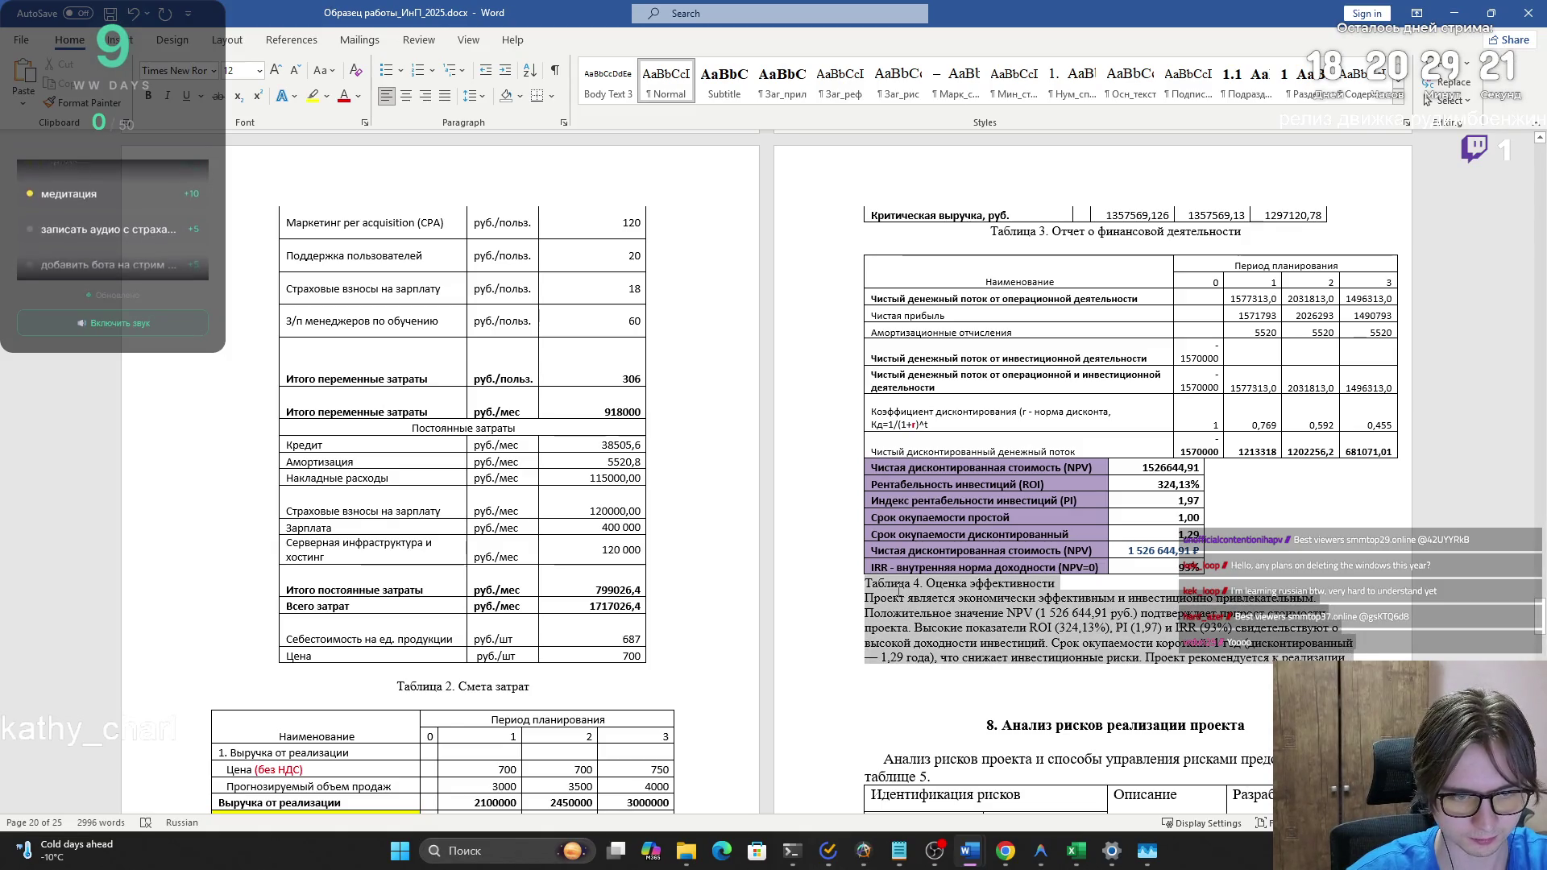
{"action": "left_click", "coordinate": [444, 96]}
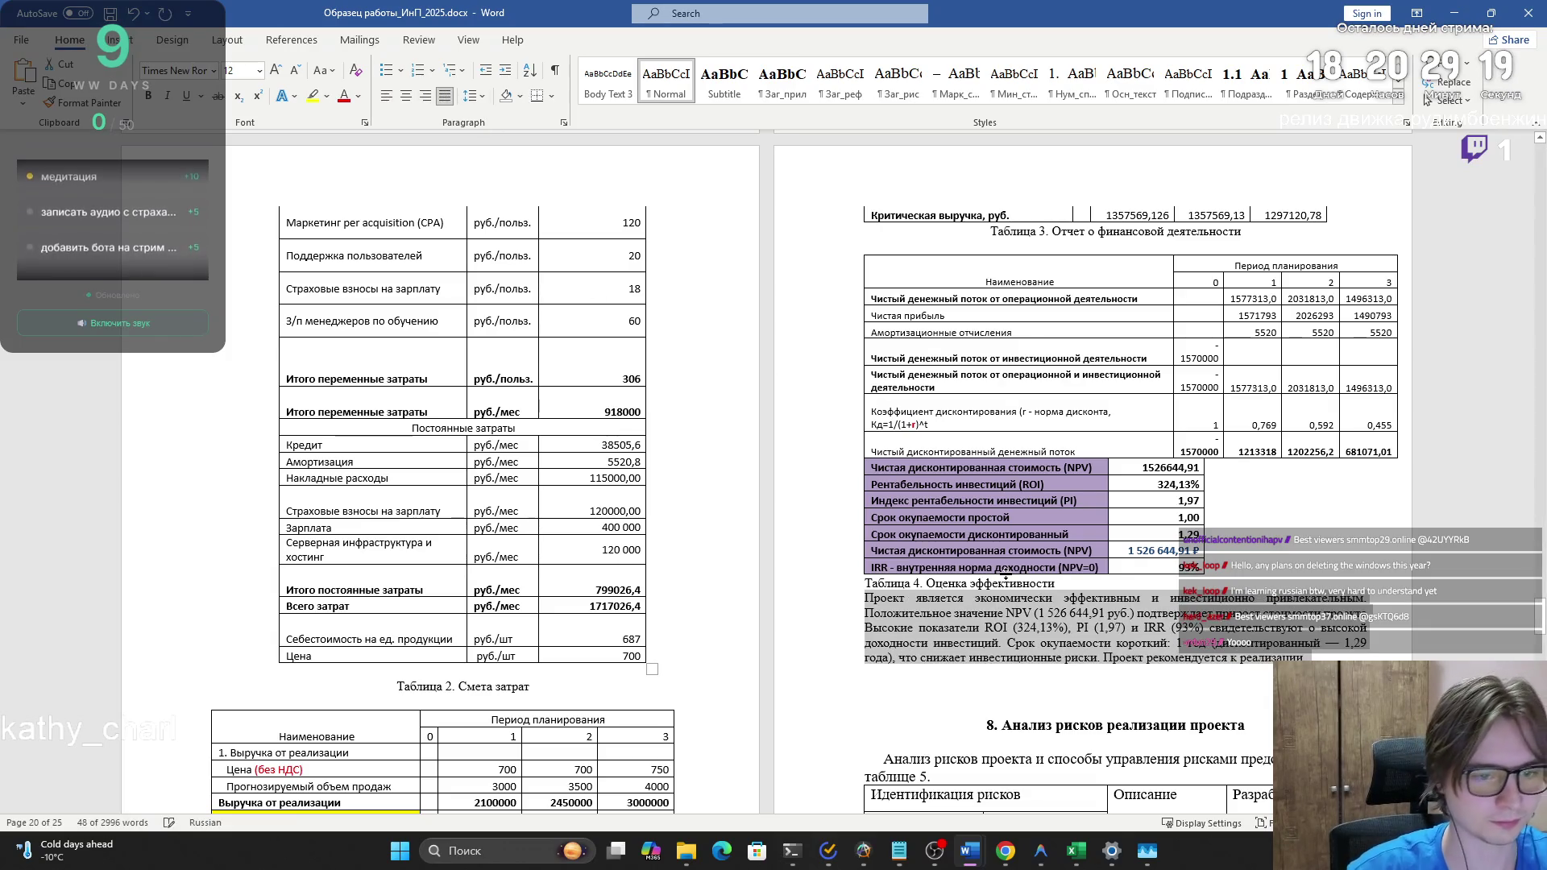
{"action": "left_click", "coordinate": [997, 616]}
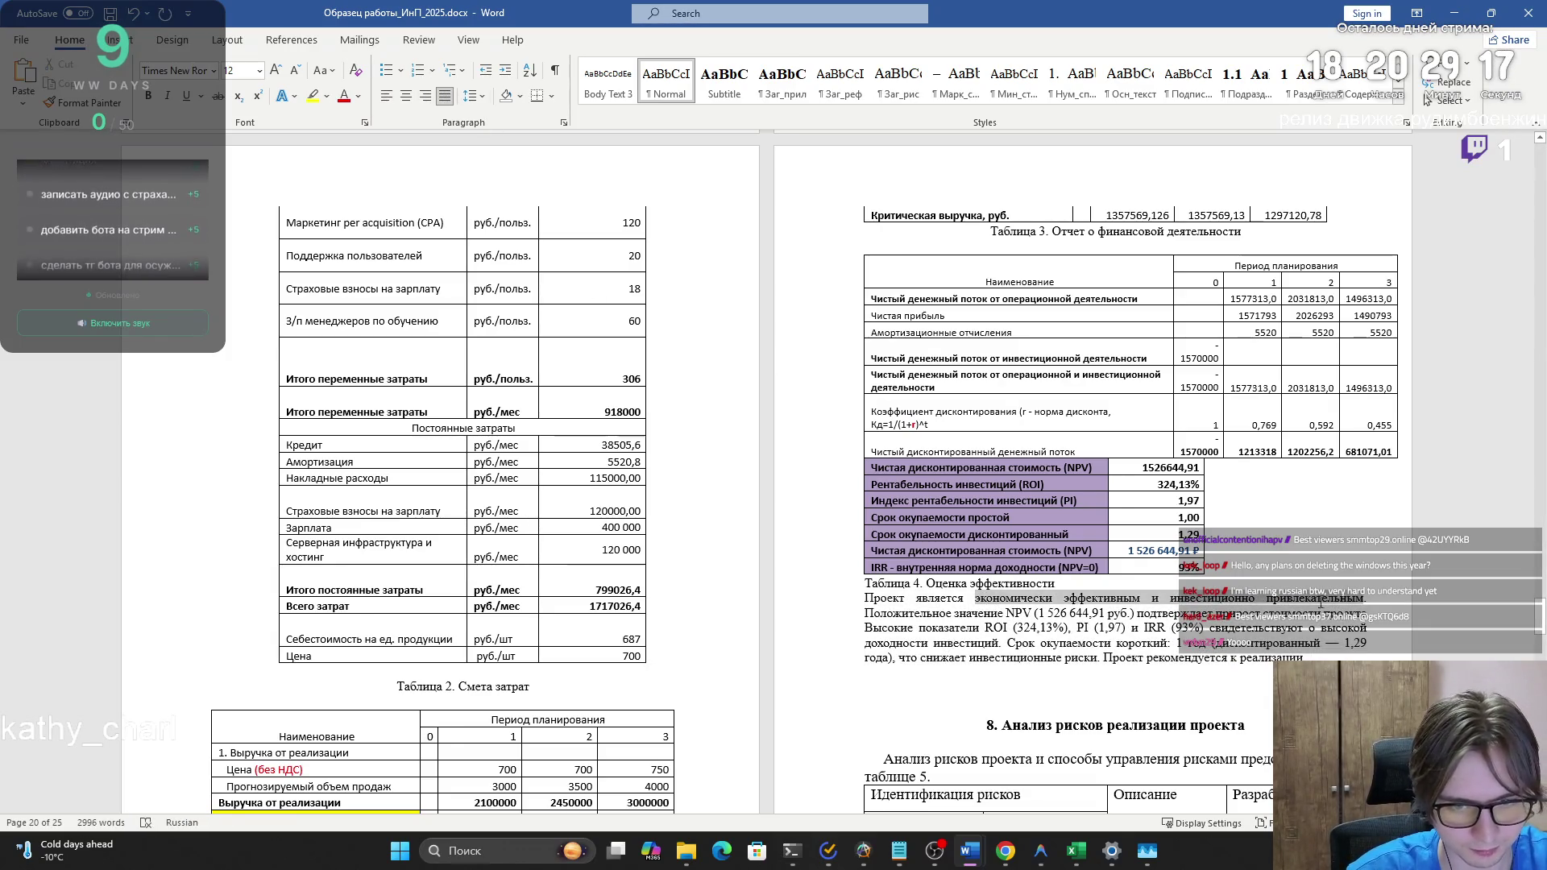
{"action": "mouse_move", "coordinate": [866, 600]}
{"action": "left_mouse_down"}
{"action": "mouse_move", "coordinate": [1370, 616]}
{"action": "mouse_move", "coordinate": [902, 614]}
{"action": "mouse_move", "coordinate": [1362, 629]}
{"action": "mouse_move", "coordinate": [1305, 660]}
{"action": "left_mouse_up"}
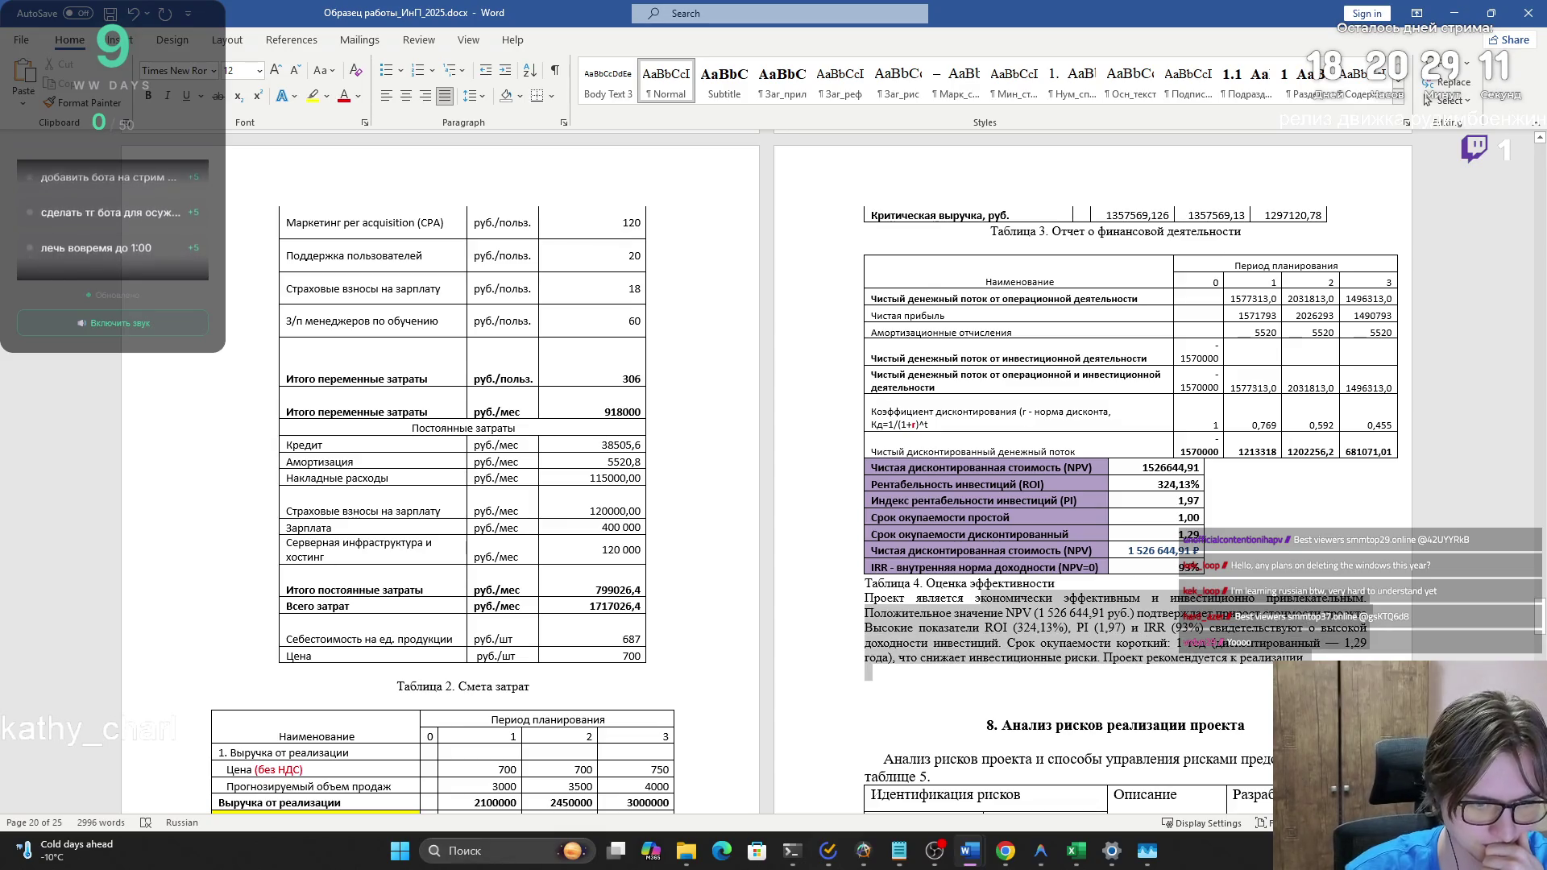
{"action": "left_click", "coordinate": [1154, 679]}
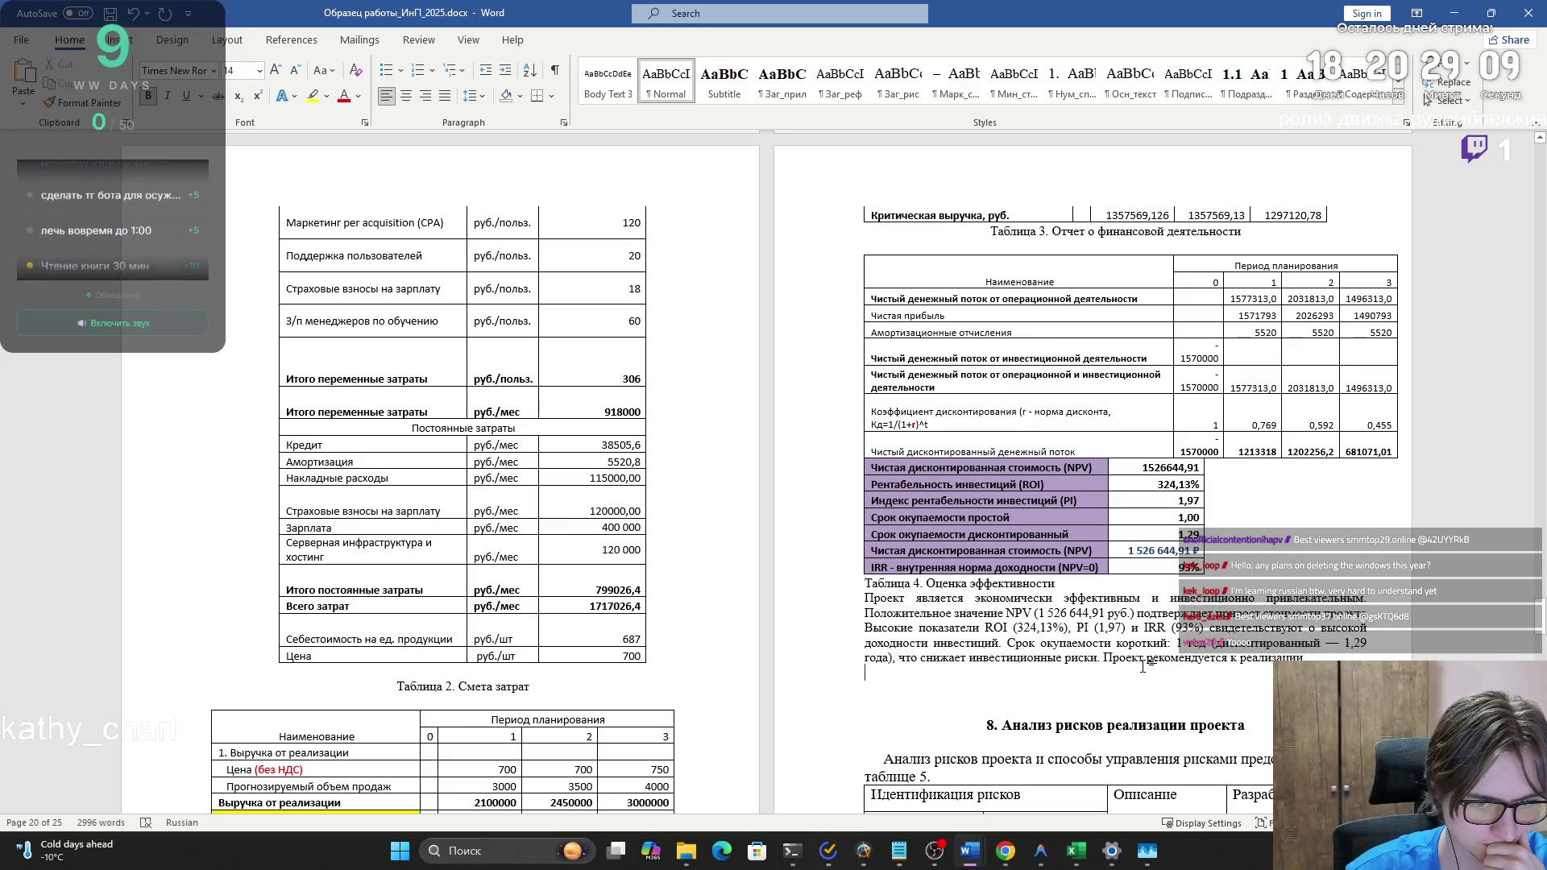
{"action": "left_click", "coordinate": [1006, 657]}
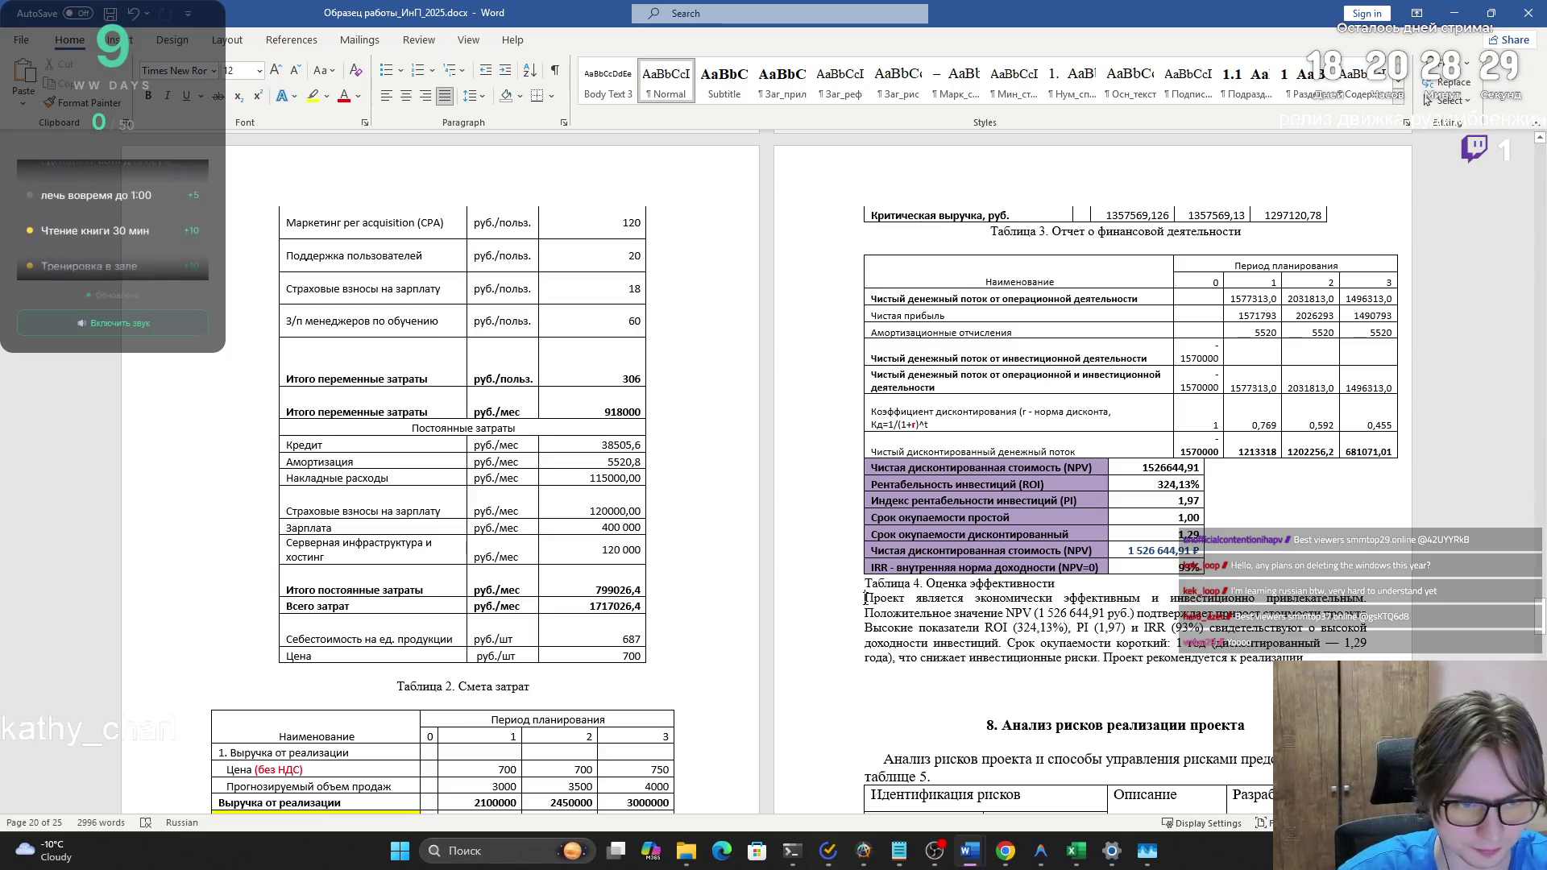
- Centre the Таблица 4 caption and delete the empty lines below the conclusion
{"action": "key", "text": "Return"}
{"action": "key", "text": "BackSpace"}
{"action": "scroll", "coordinate": [1208, 387], "scroll_direction": "down", "scroll_amount": 3}
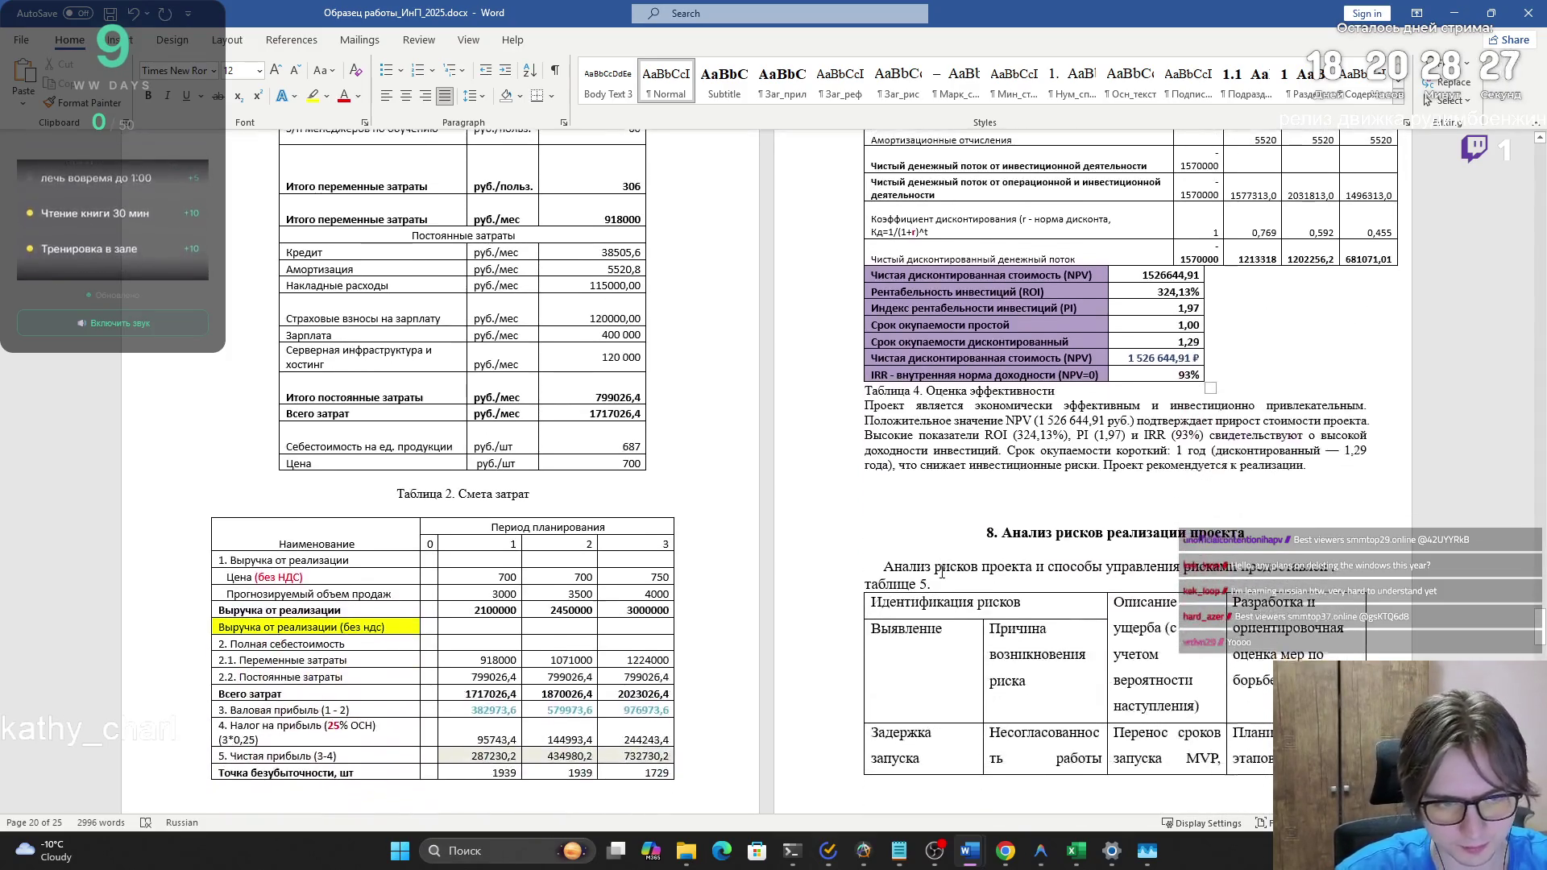
{"action": "left_click", "coordinate": [1063, 388]}
{"action": "key", "text": "ctrl+e"}
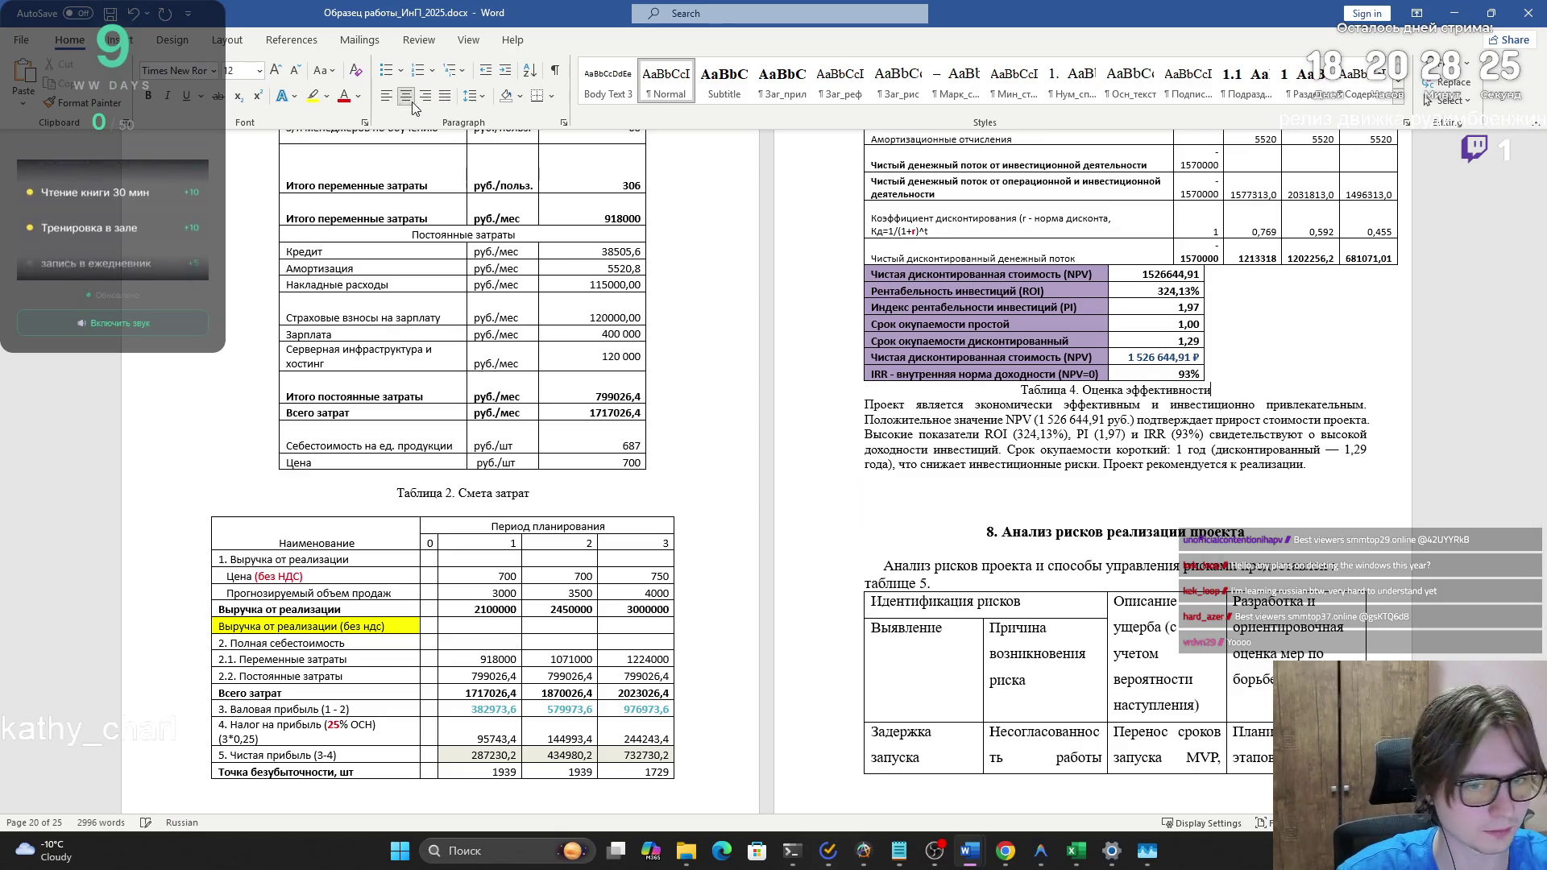
{"action": "left_click", "coordinate": [1292, 509]}
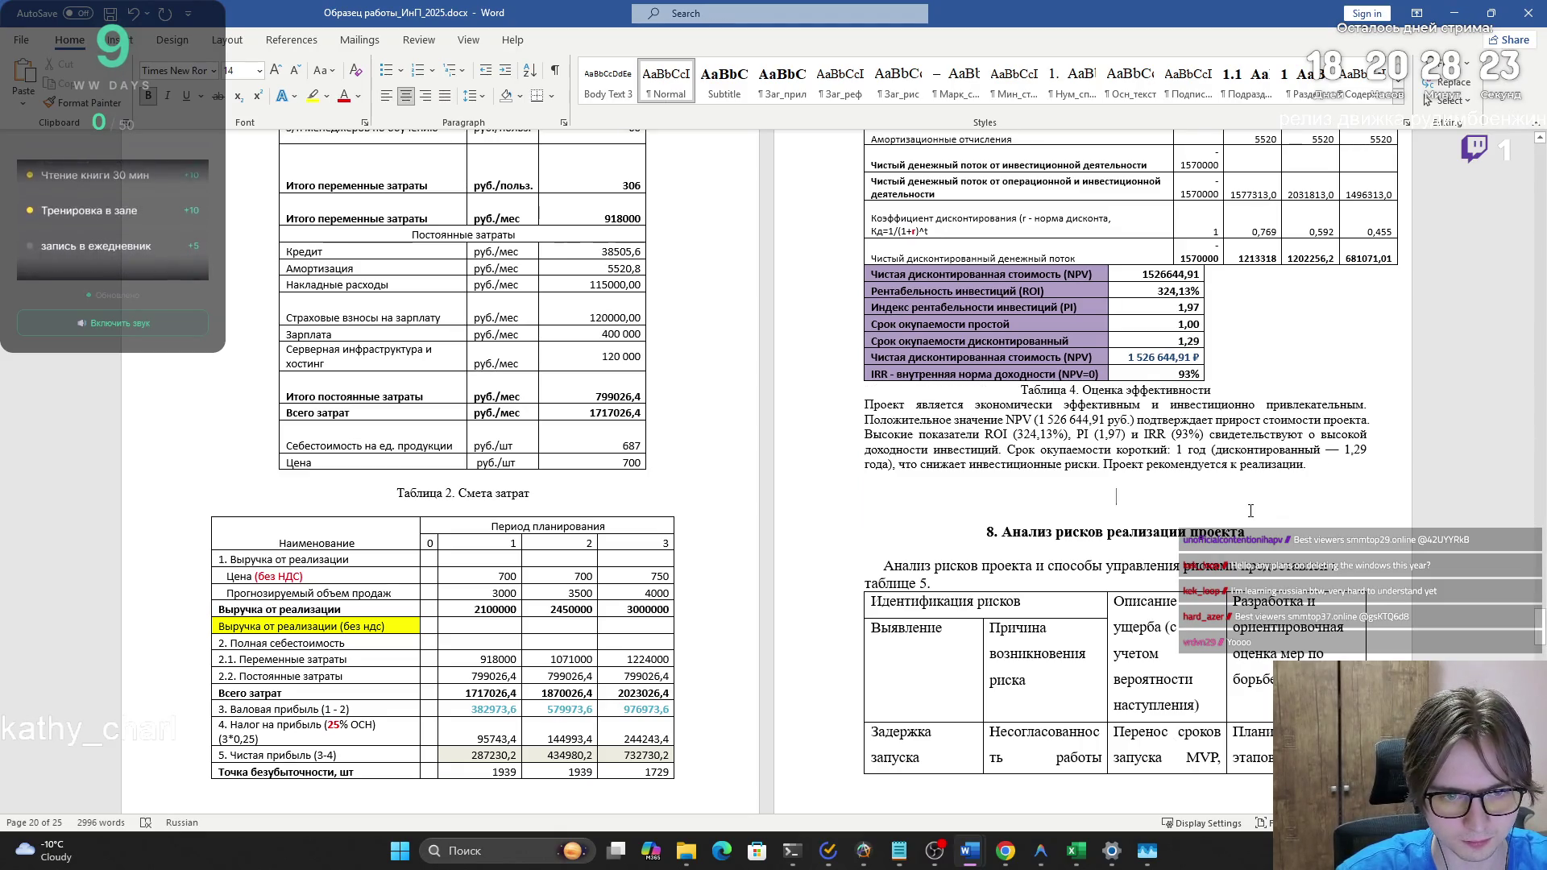
{"action": "key", "text": "BackSpace"}
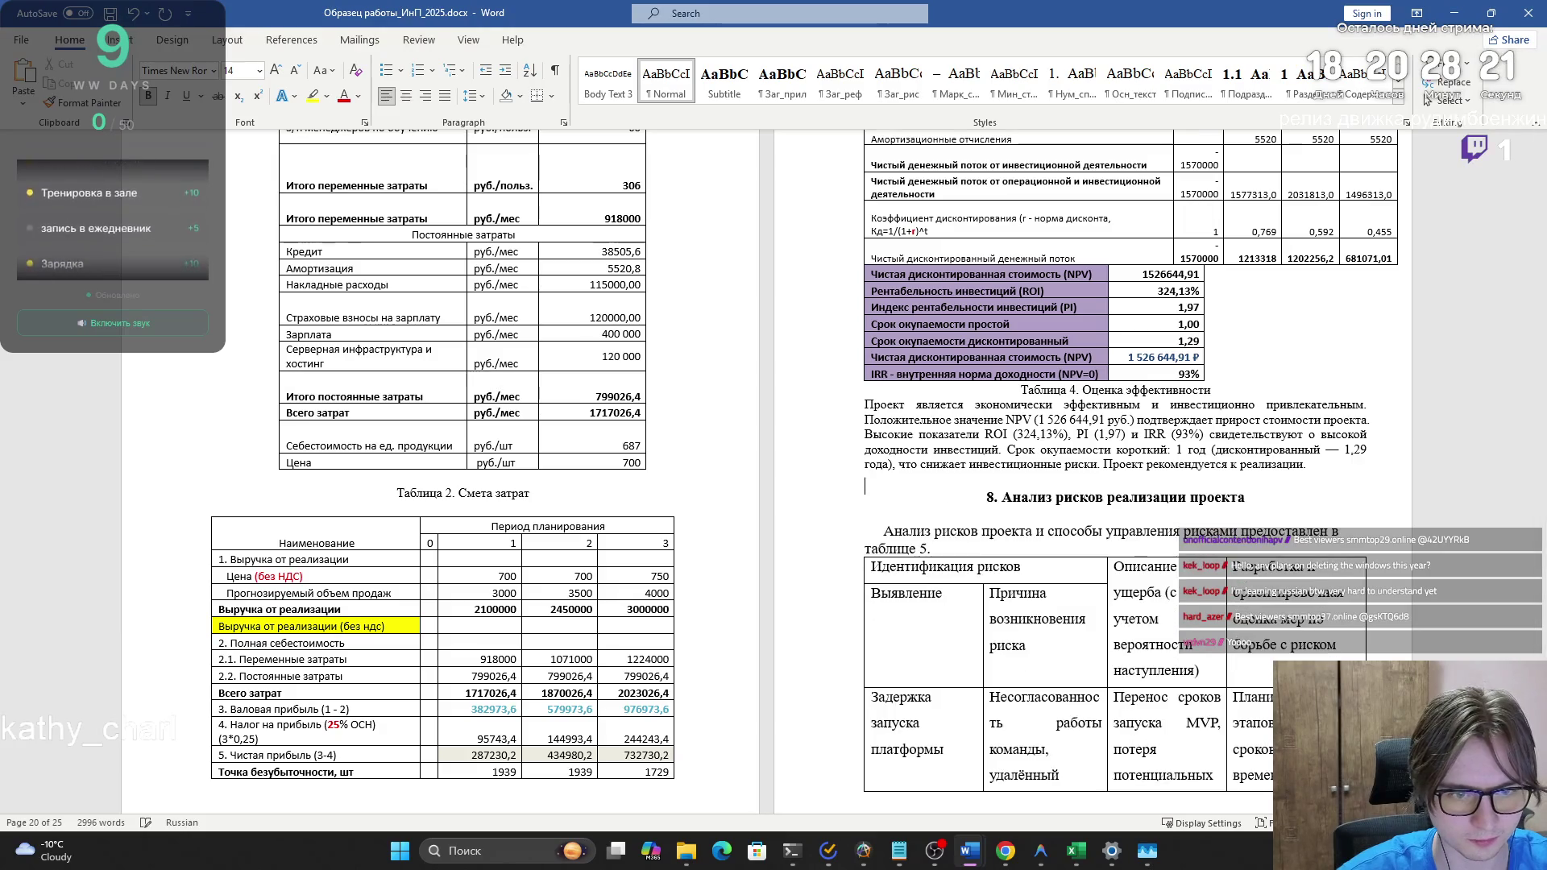
{"action": "key", "text": "BackSpace"}
- Centre the Таблица 5 caption and remove the empty line above it
{"action": "scroll", "coordinate": [1193, 512], "scroll_direction": "down", "scroll_amount": 5}
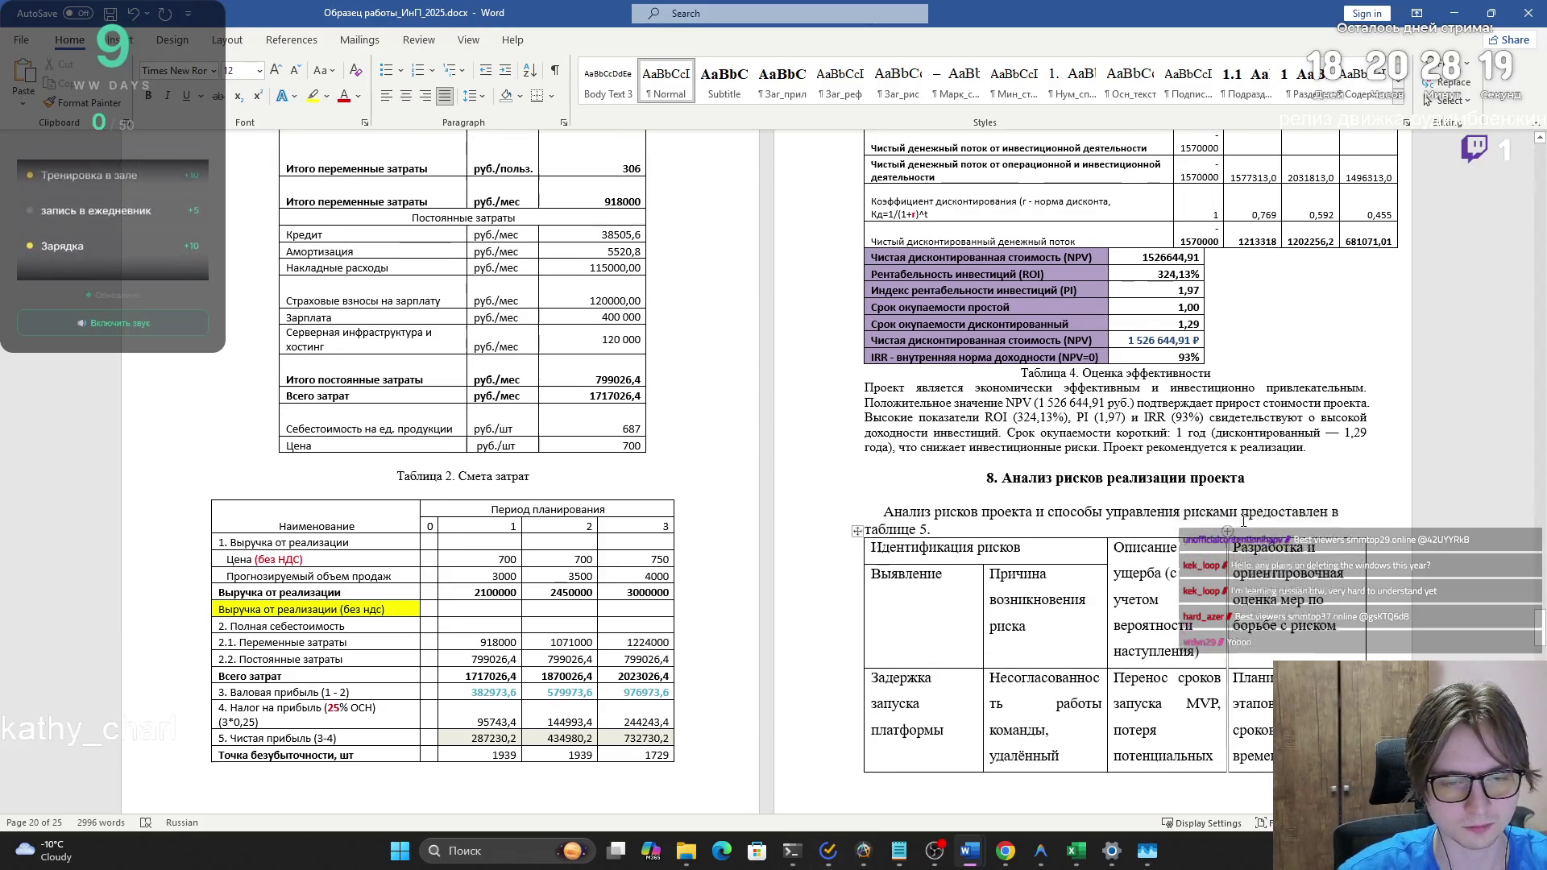
{"action": "scroll", "coordinate": [1192, 511], "scroll_direction": "down", "scroll_amount": 15}
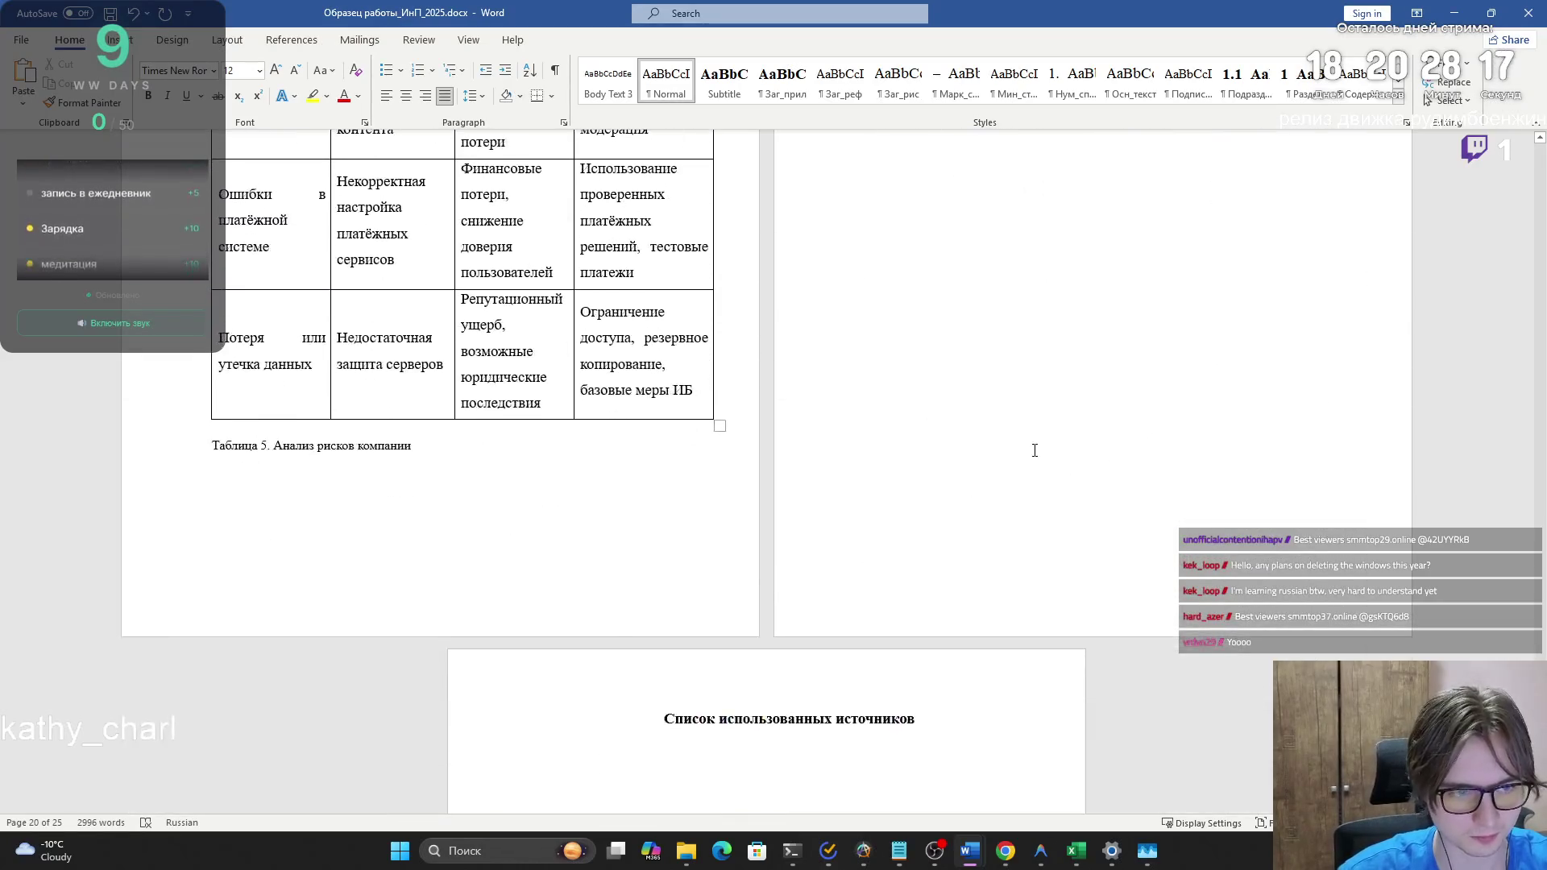
{"action": "left_click", "coordinate": [512, 441]}
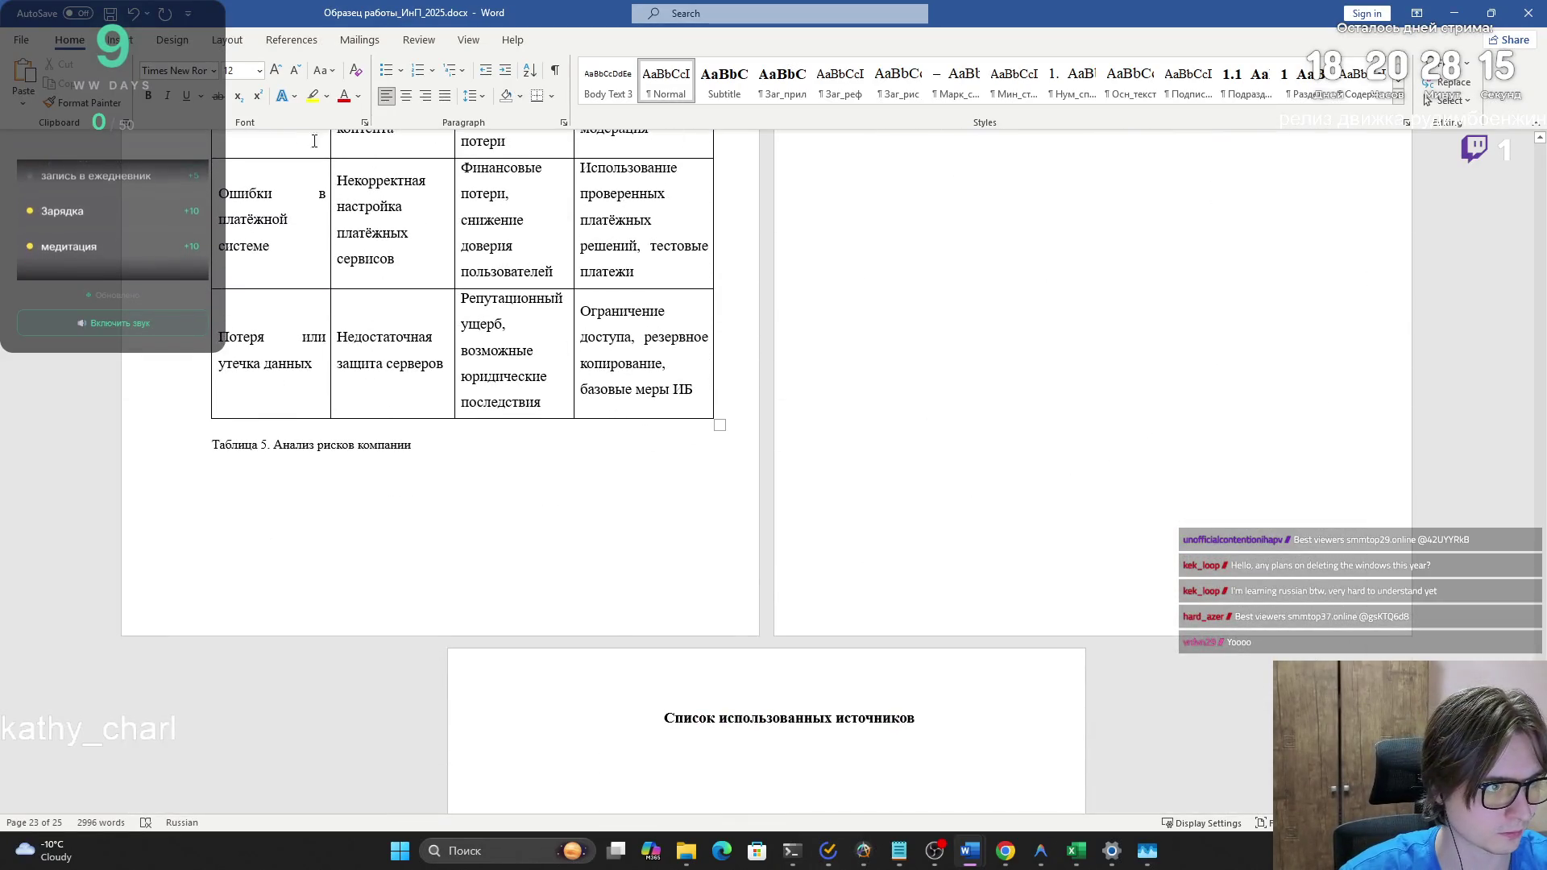
{"action": "left_click", "coordinate": [406, 96]}
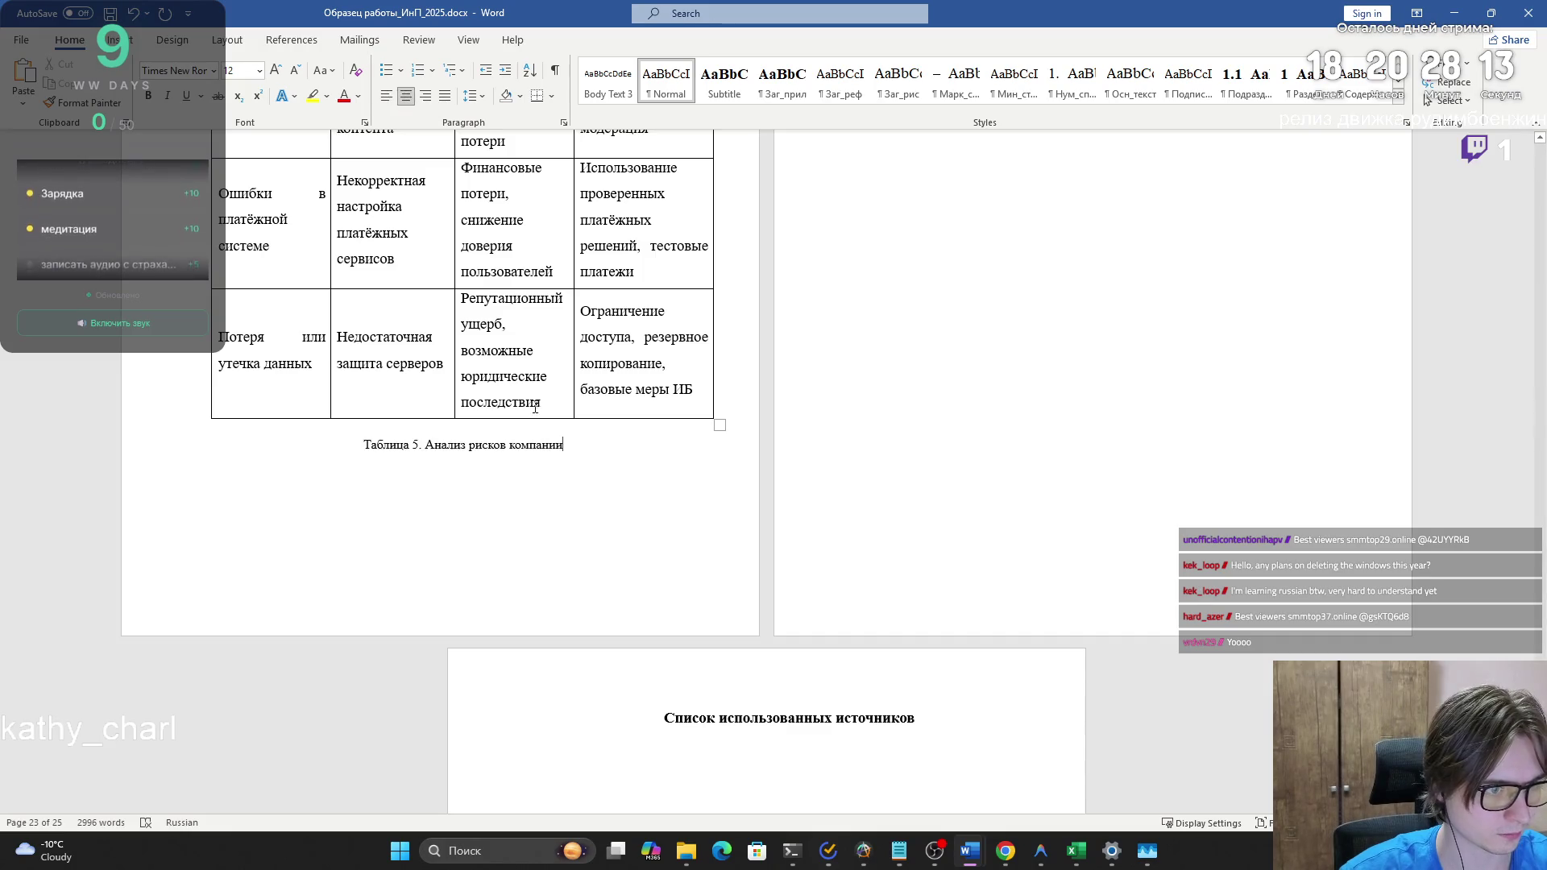
{"action": "key", "text": "BackSpace"}
{"action": "key", "text": "BackSpace"}
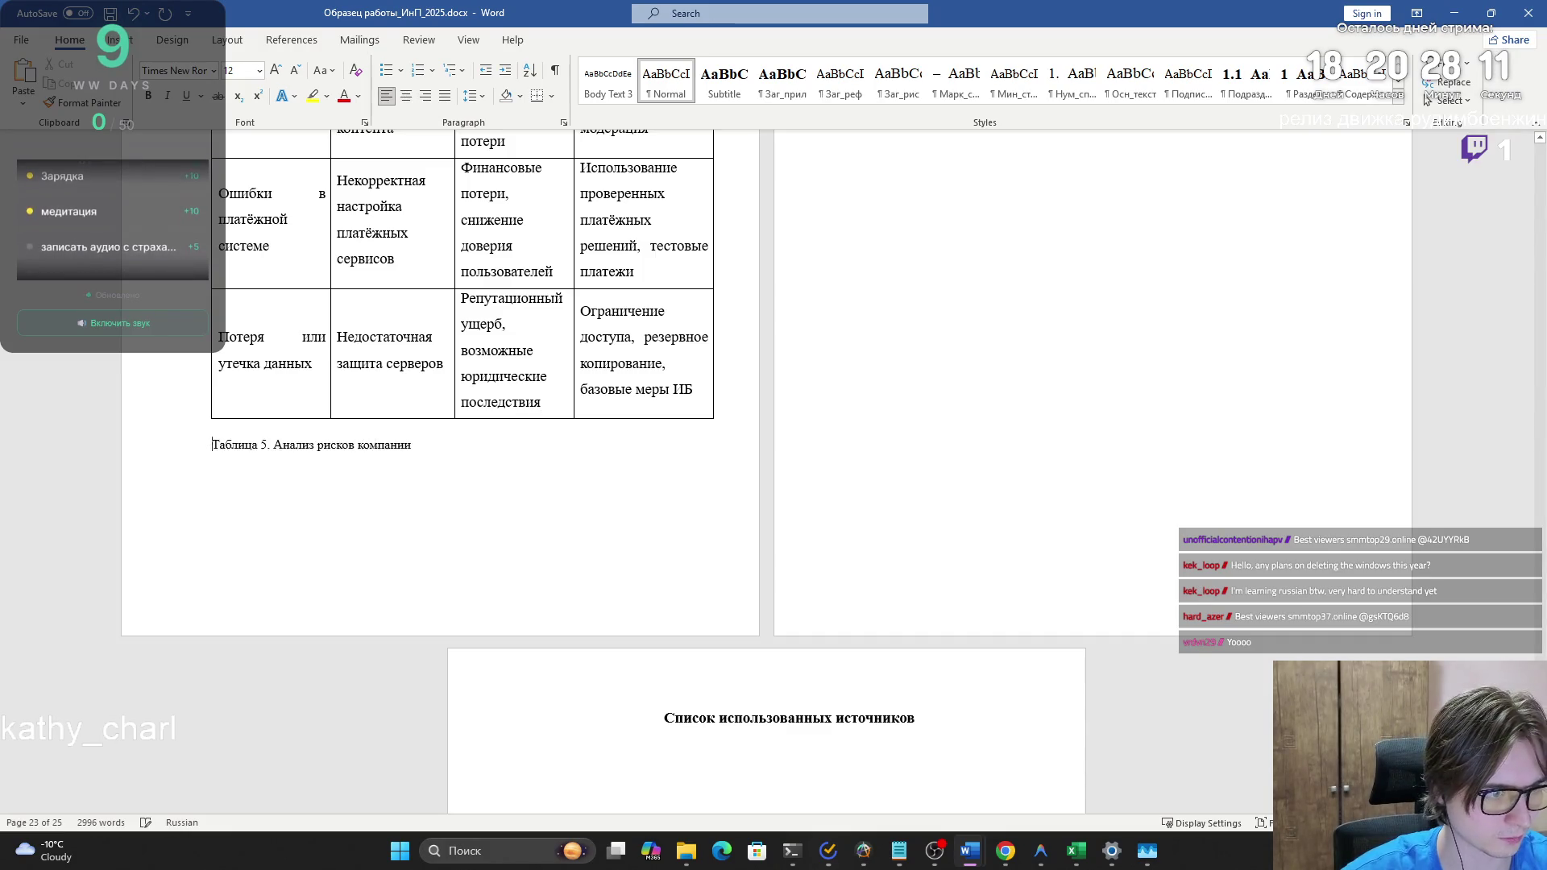
{"action": "left_click", "coordinate": [408, 95]}
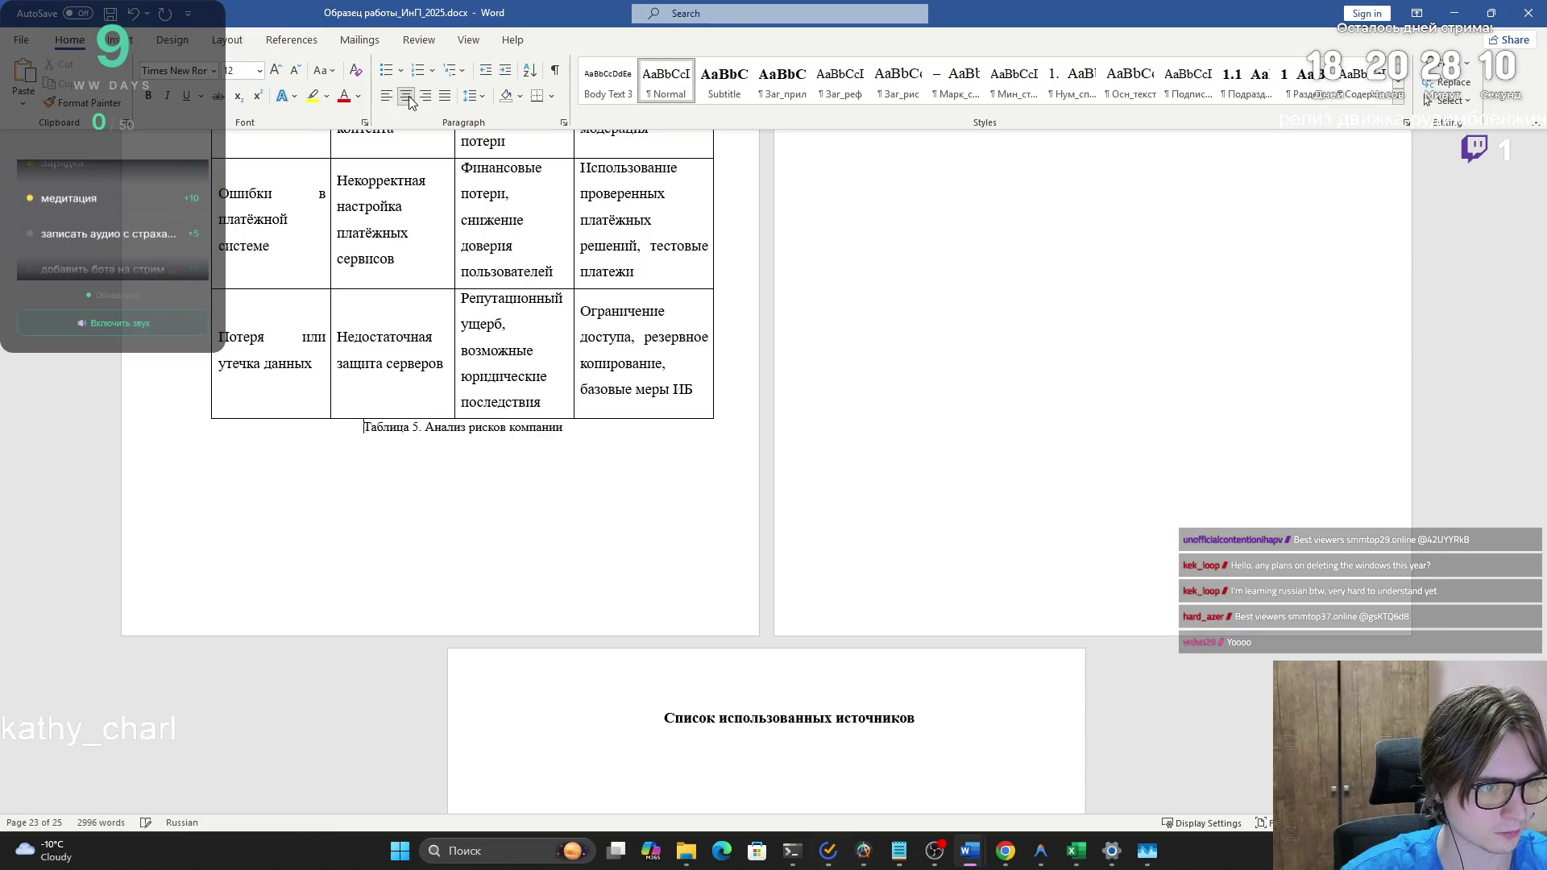
{"action": "left_click", "coordinate": [663, 494]}
{"action": "scroll", "coordinate": [792, 532], "scroll_direction": "up", "scroll_amount": 10}
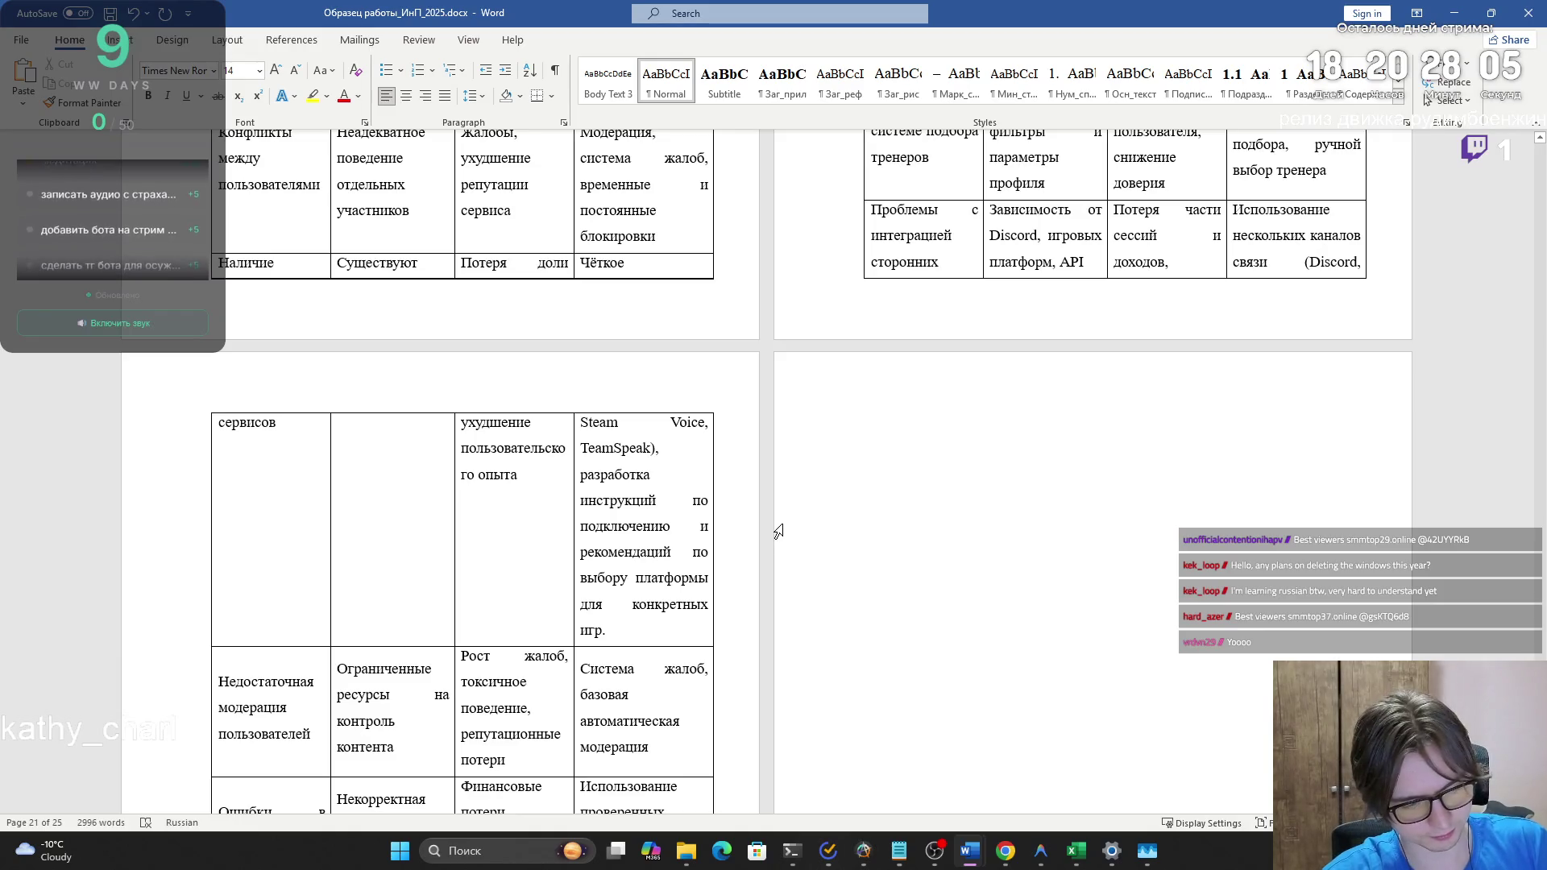
{"action": "scroll", "coordinate": [775, 528], "scroll_direction": "down", "scroll_amount": 8}
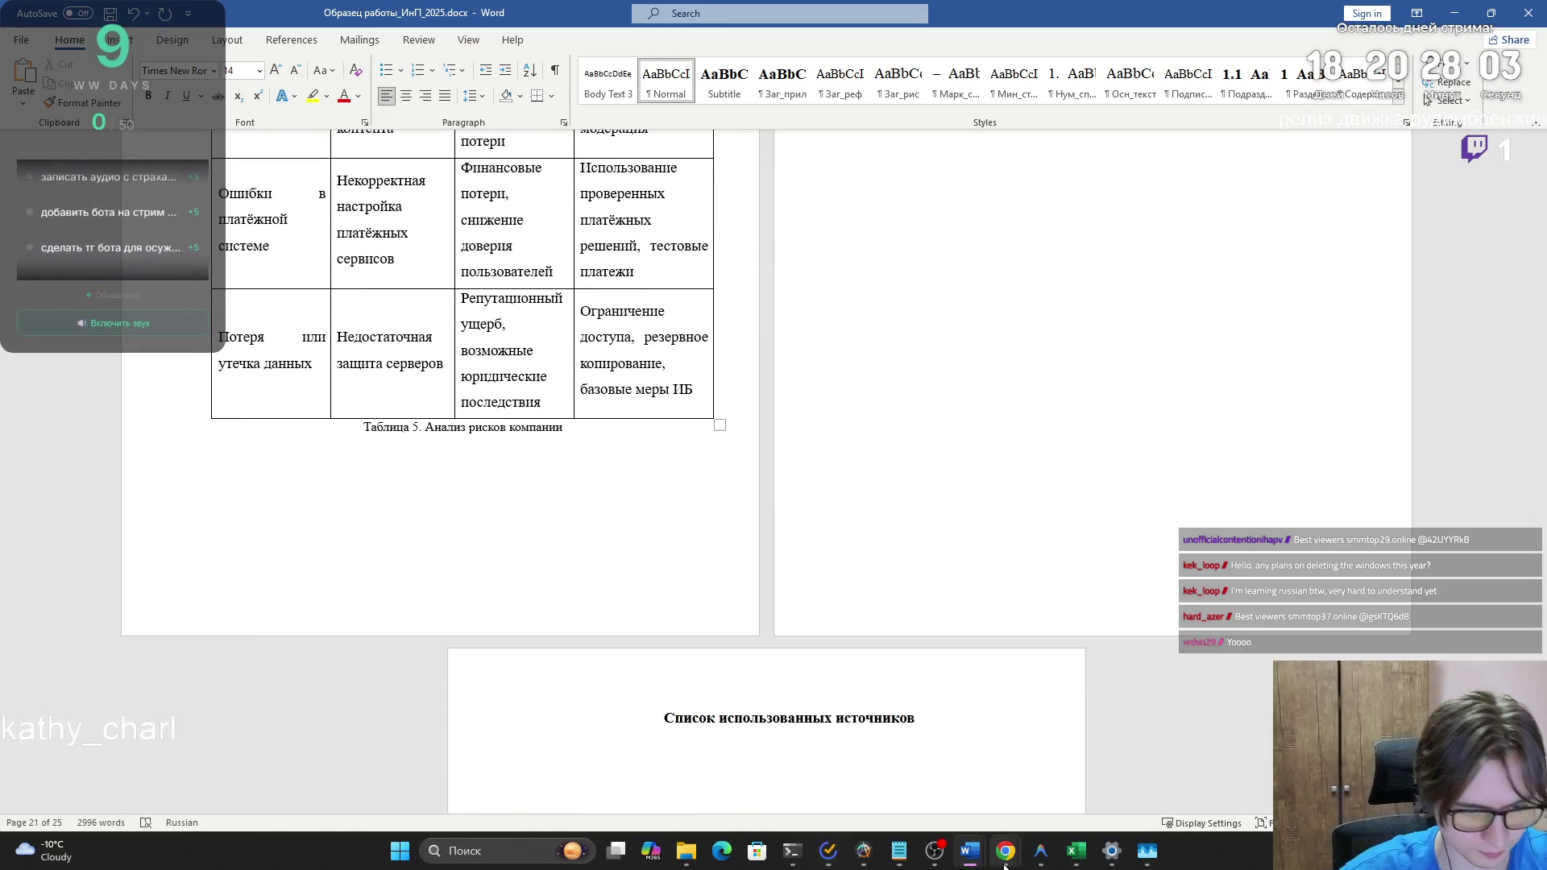
{"action": "mouse_move", "coordinate": [999, 851]}
{"action": "mouse_move", "coordinate": [1087, 781]}
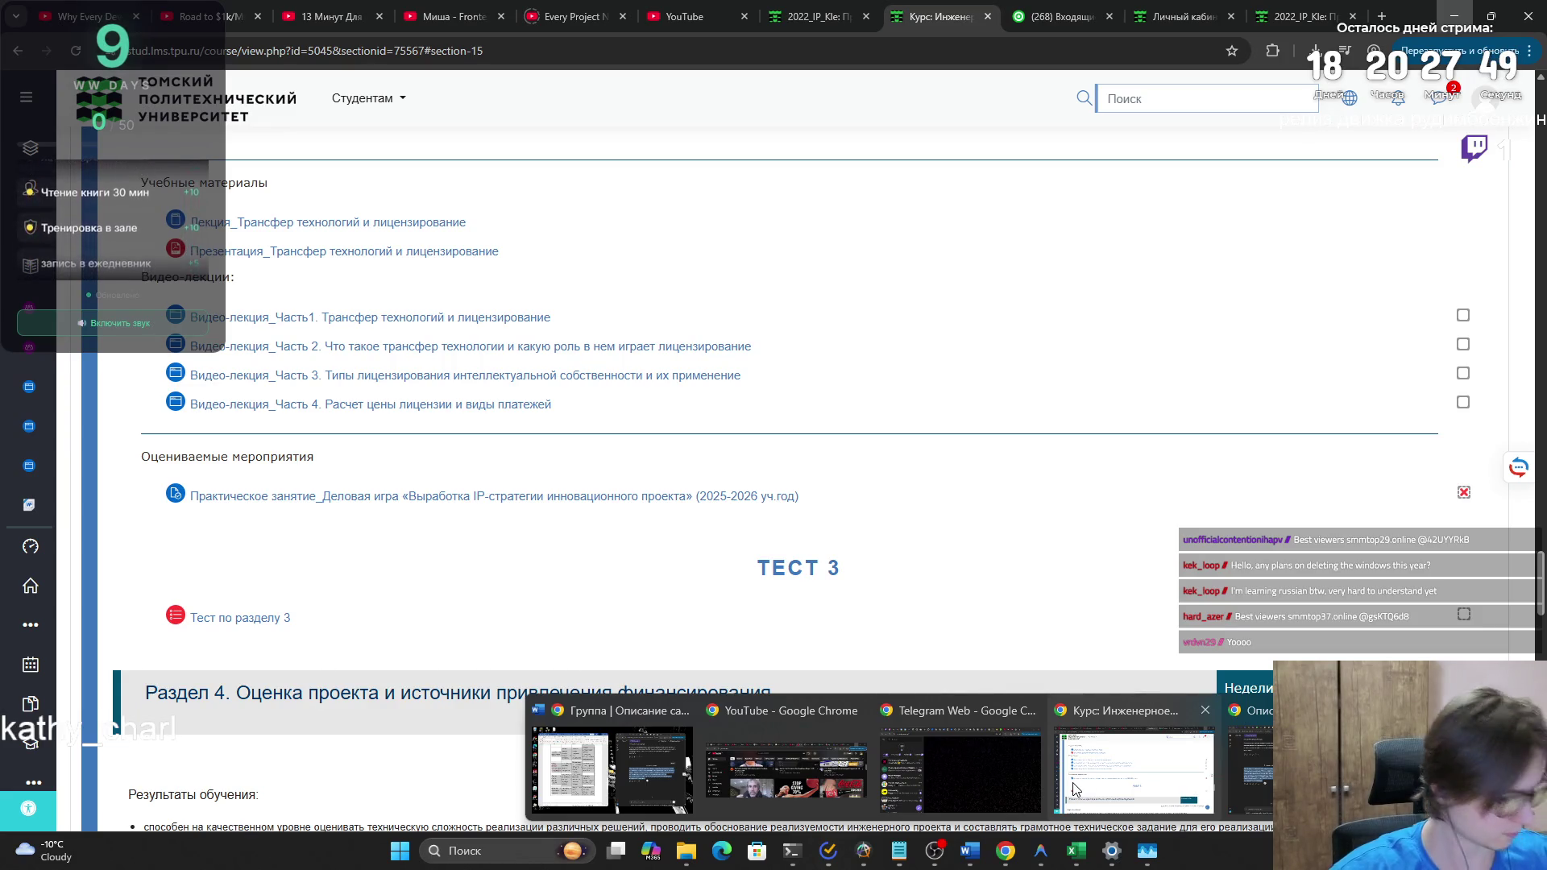
- Switch from Word to the Antigravity editor showing plans.ts
{"action": "key", "text": "alt+Tab"}
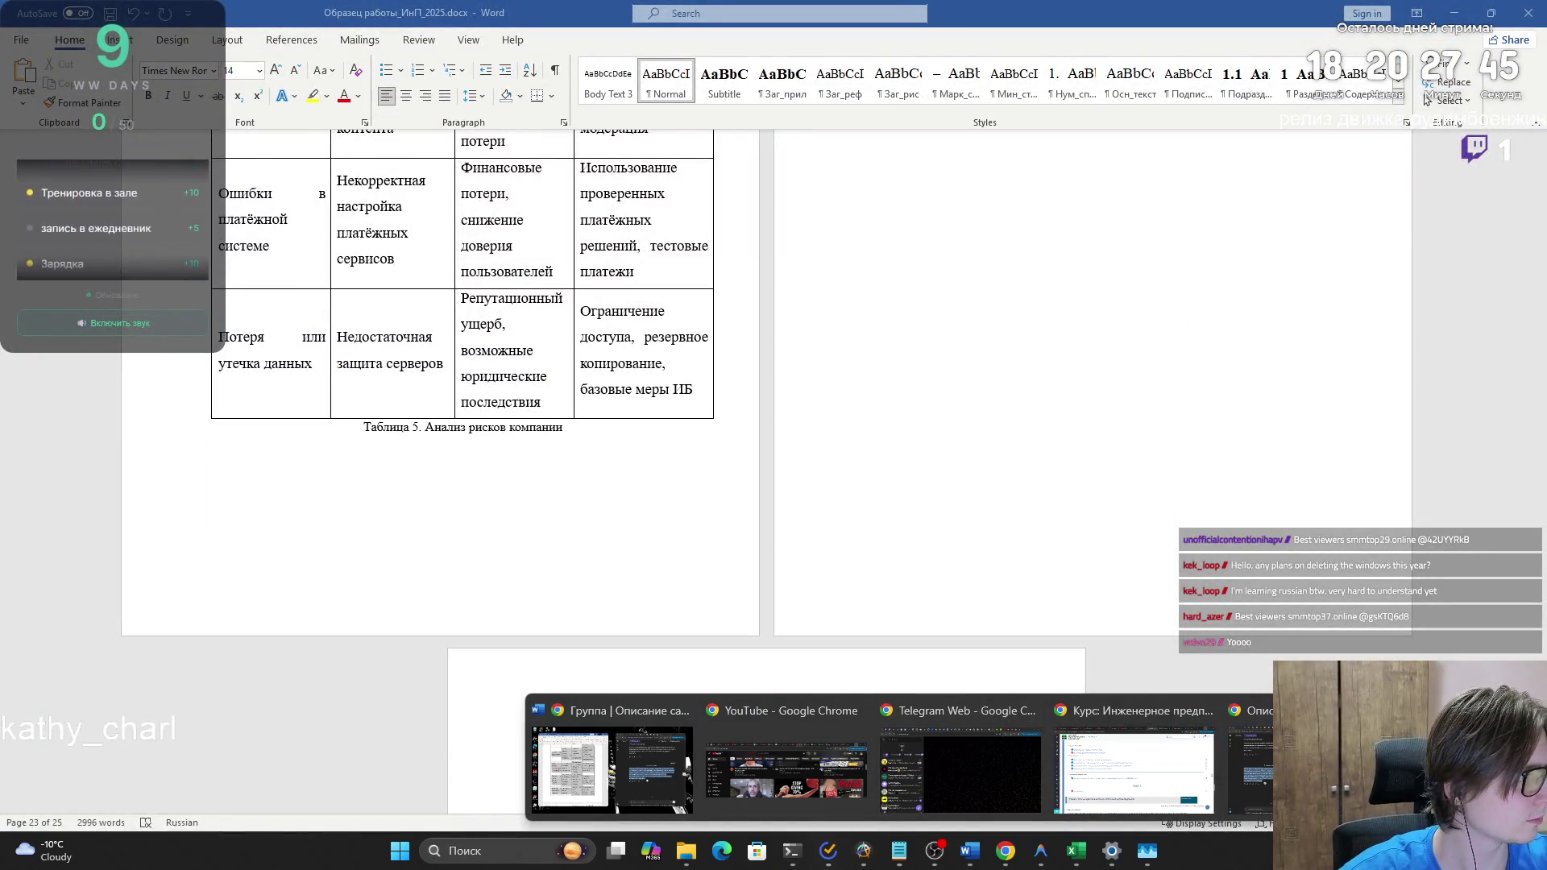
{"action": "key", "text": "alt+Tab"}
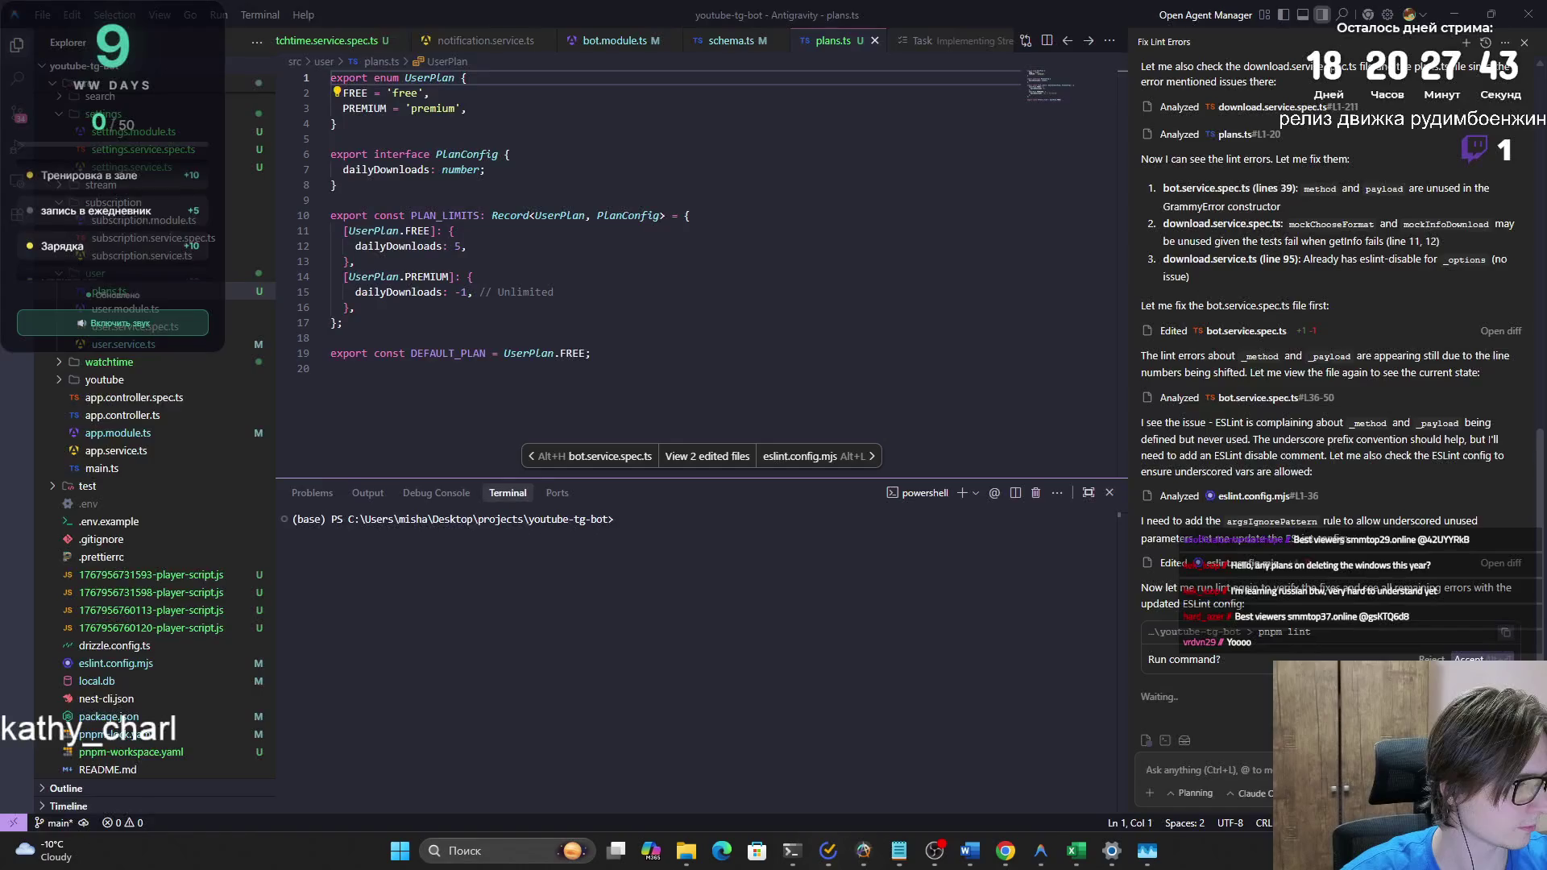